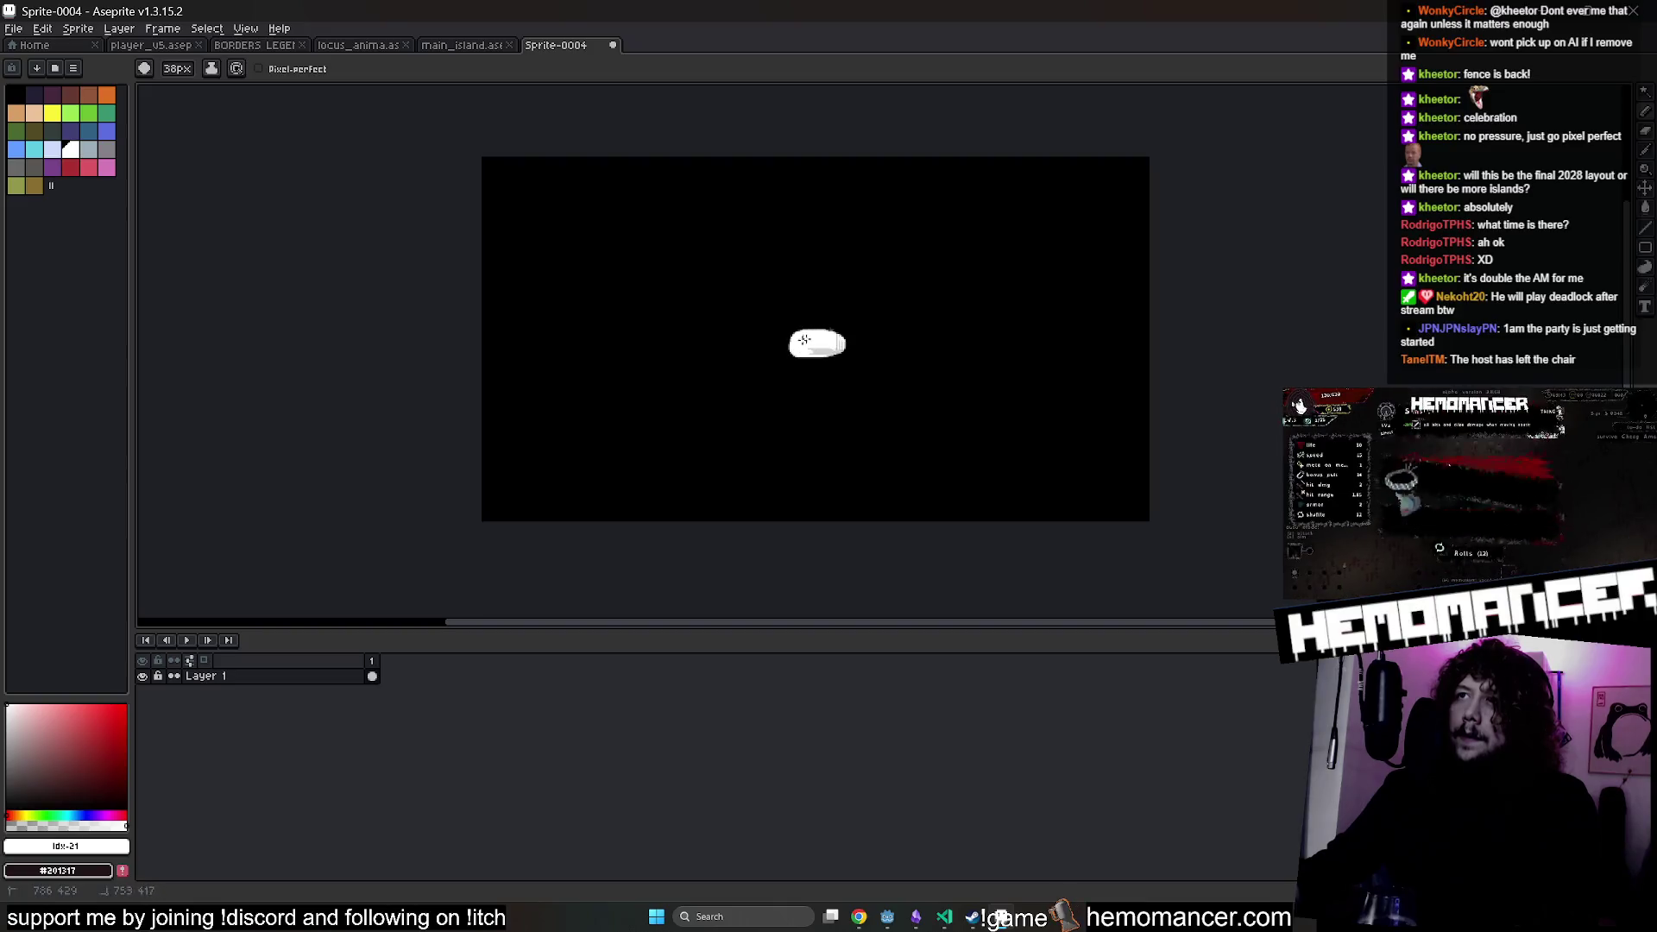
# Undo the bump stroke, then paint two round white feet and a round white hand on the blob
pyautogui.hotkey('ctrl', 'z')
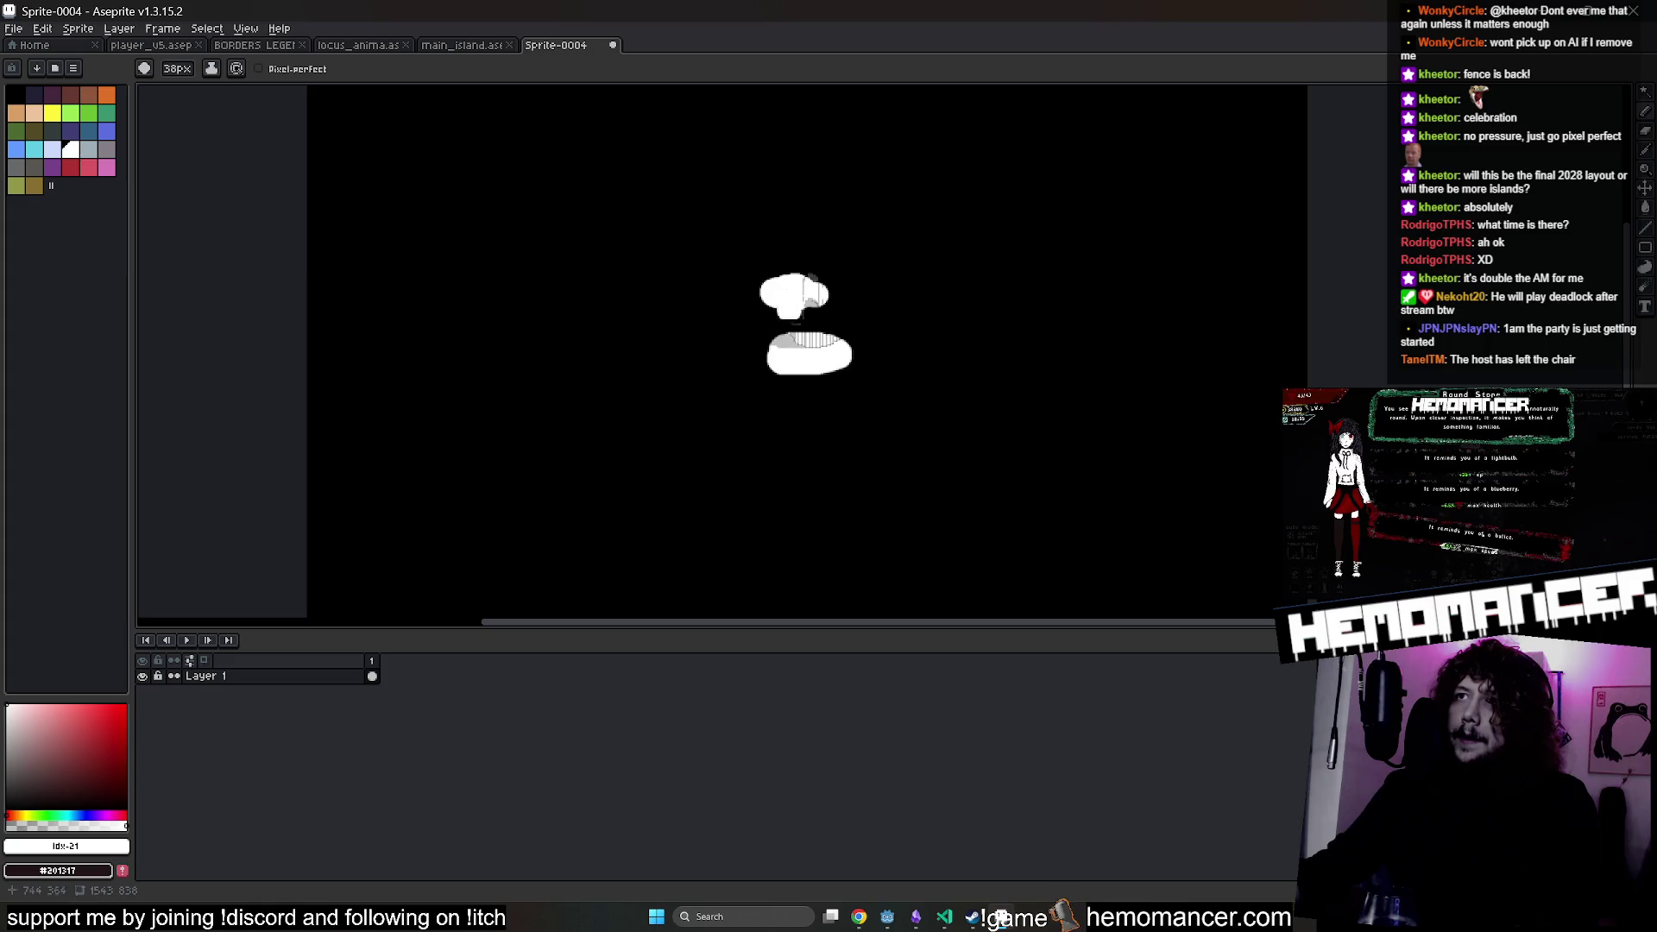
pyautogui.click(852, 408)
pyautogui.click(727, 409)
pyautogui.click(904, 339)
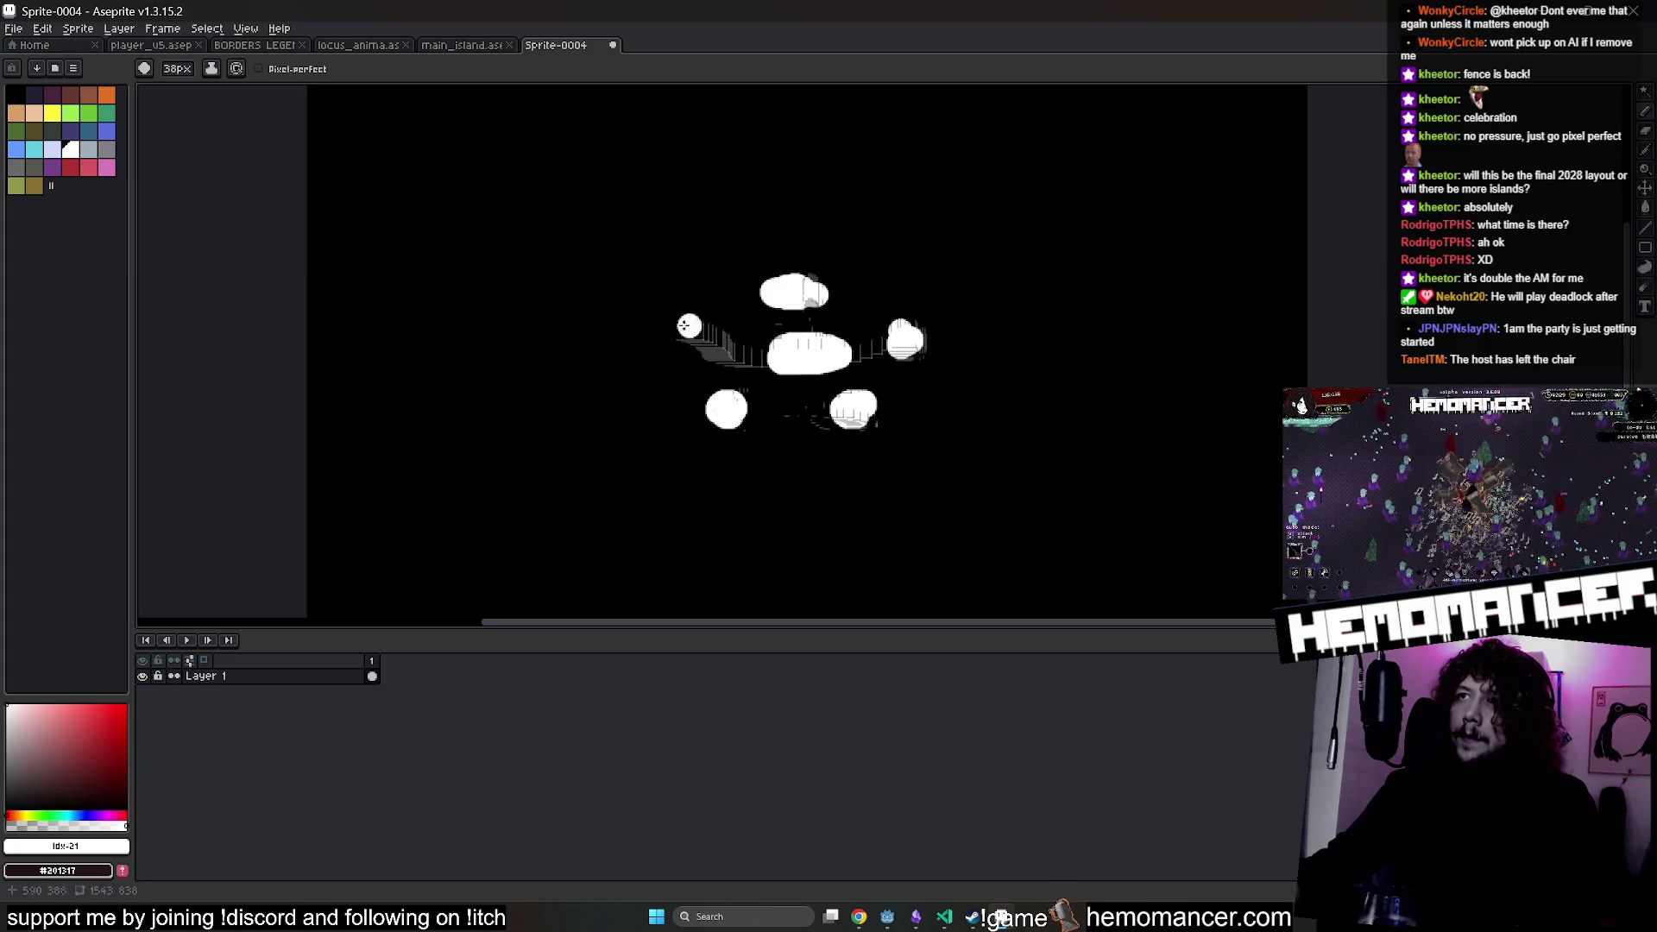
# Shrink the brush to 18px and paint a thick white line joining the feet plus a leg
pyautogui.press('-')
pyautogui.press('-')
pyautogui.press('-')
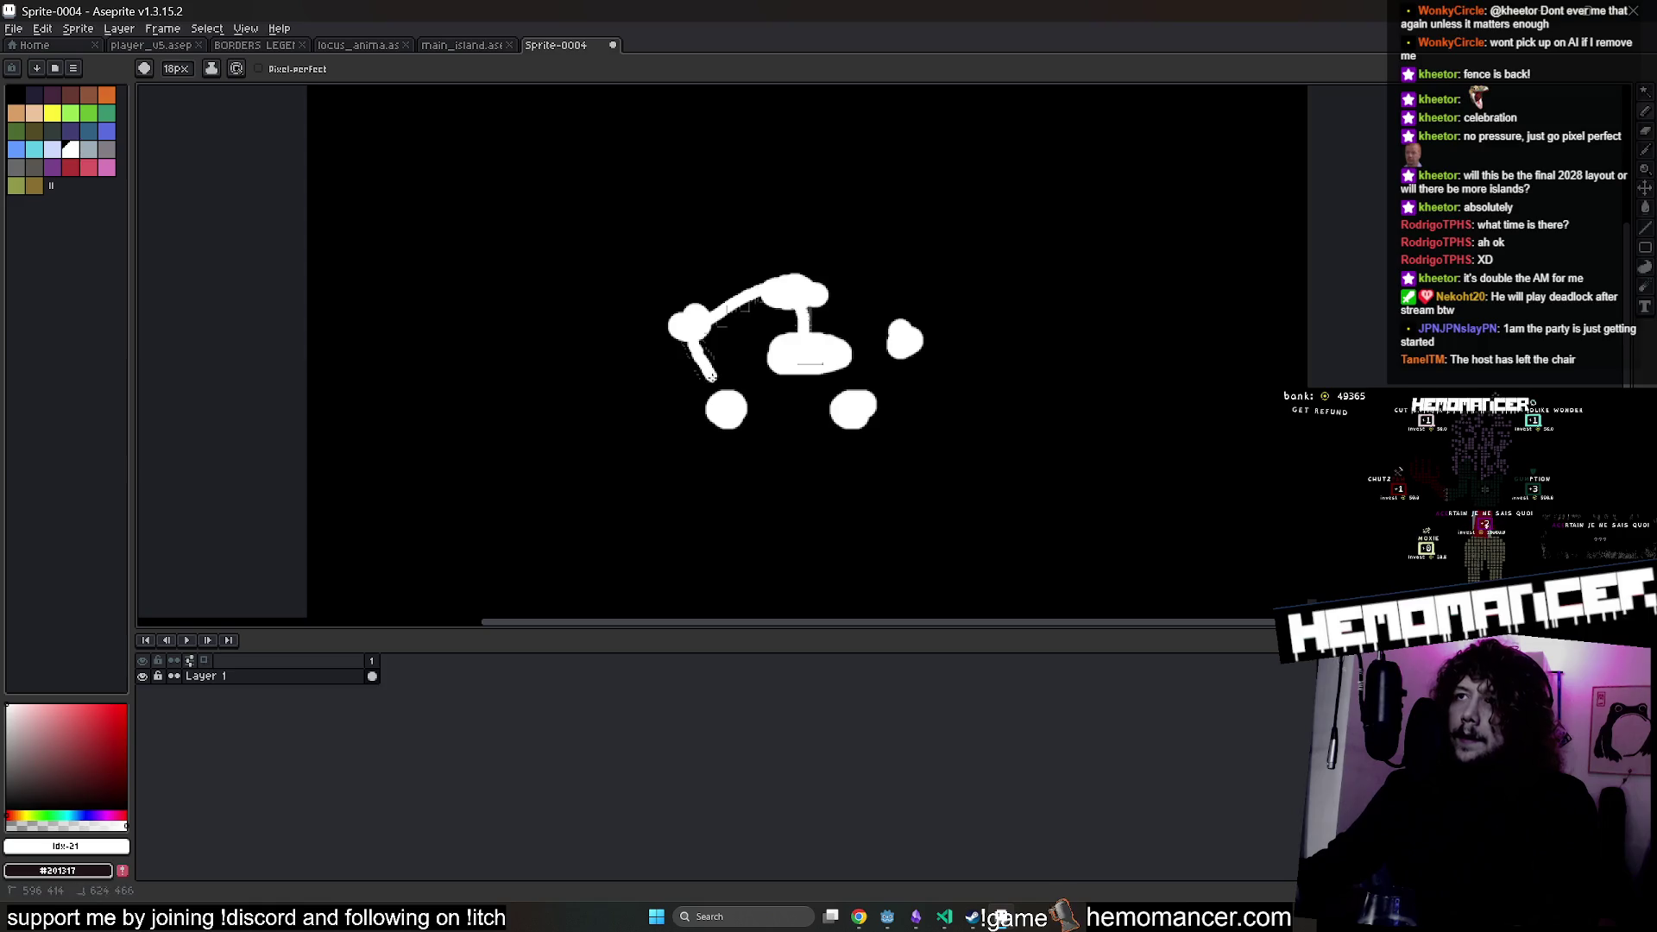
pyautogui.moveTo(854, 406); pyautogui.dragTo(699, 397)
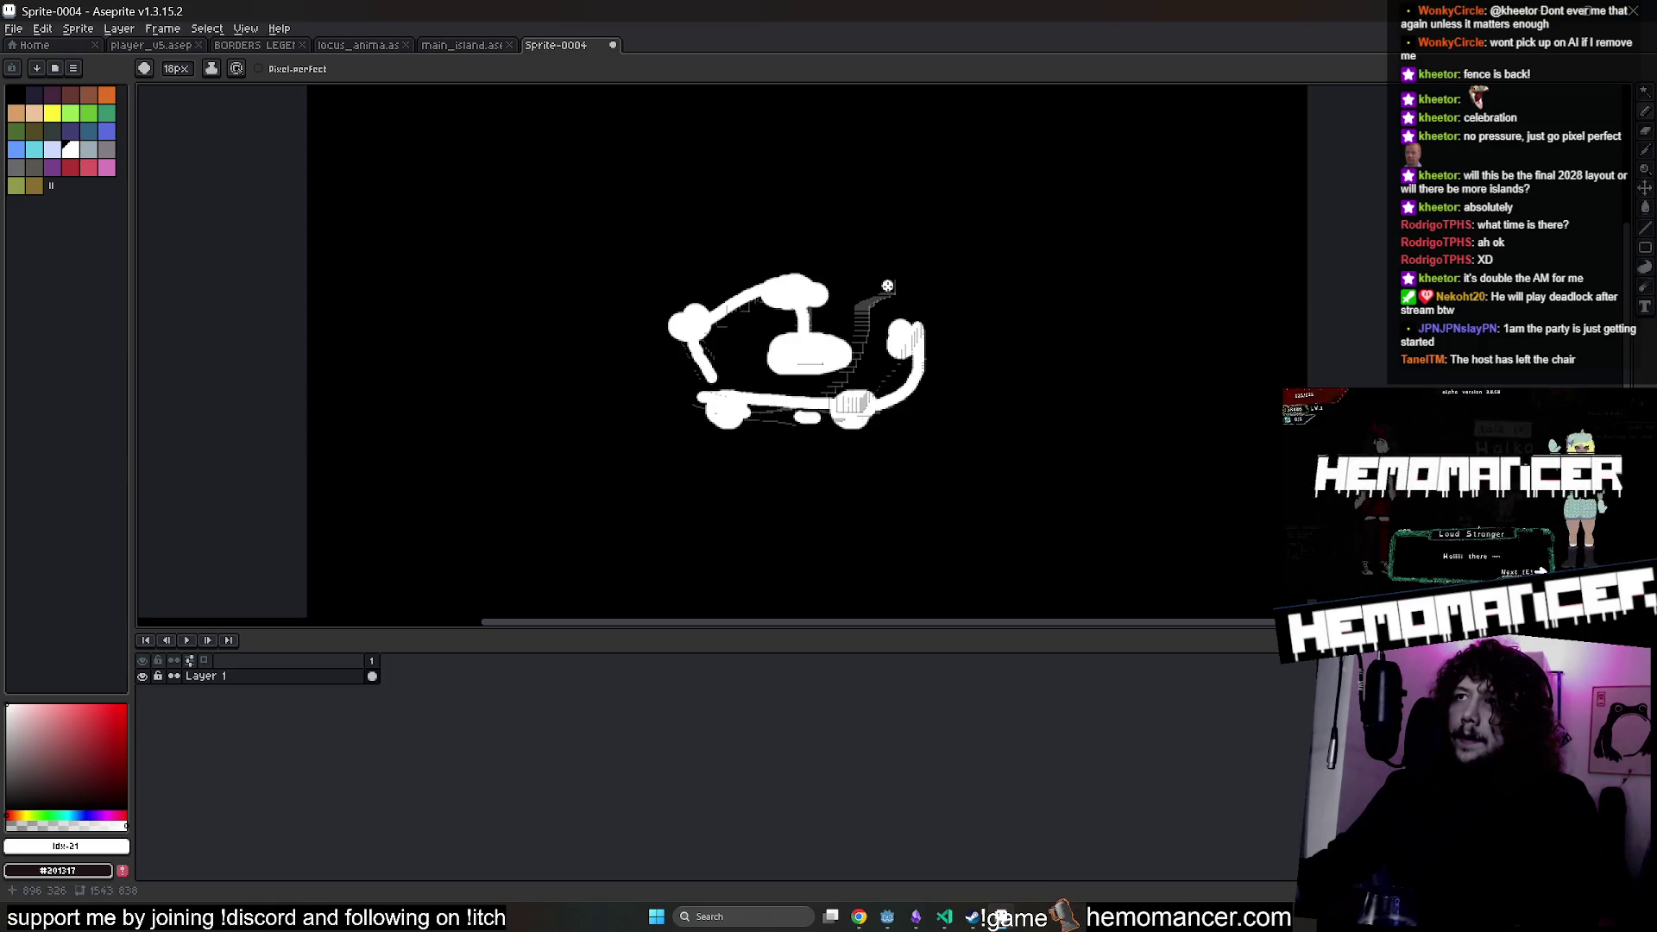
pyautogui.moveTo(871, 412)
pyautogui.mouseDown()
pyautogui.moveTo(888, 517)
pyautogui.moveTo(950, 530)
pyautogui.moveTo(920, 450)
pyautogui.moveTo(1063, 313)
pyautogui.moveTo(620, 243)
pyautogui.moveTo(390, 178)
pyautogui.moveTo(373, 310)
pyautogui.mouseUp()
pyautogui.scroll(-1, 907, 388)
pyautogui.scroll(1, 907, 389)
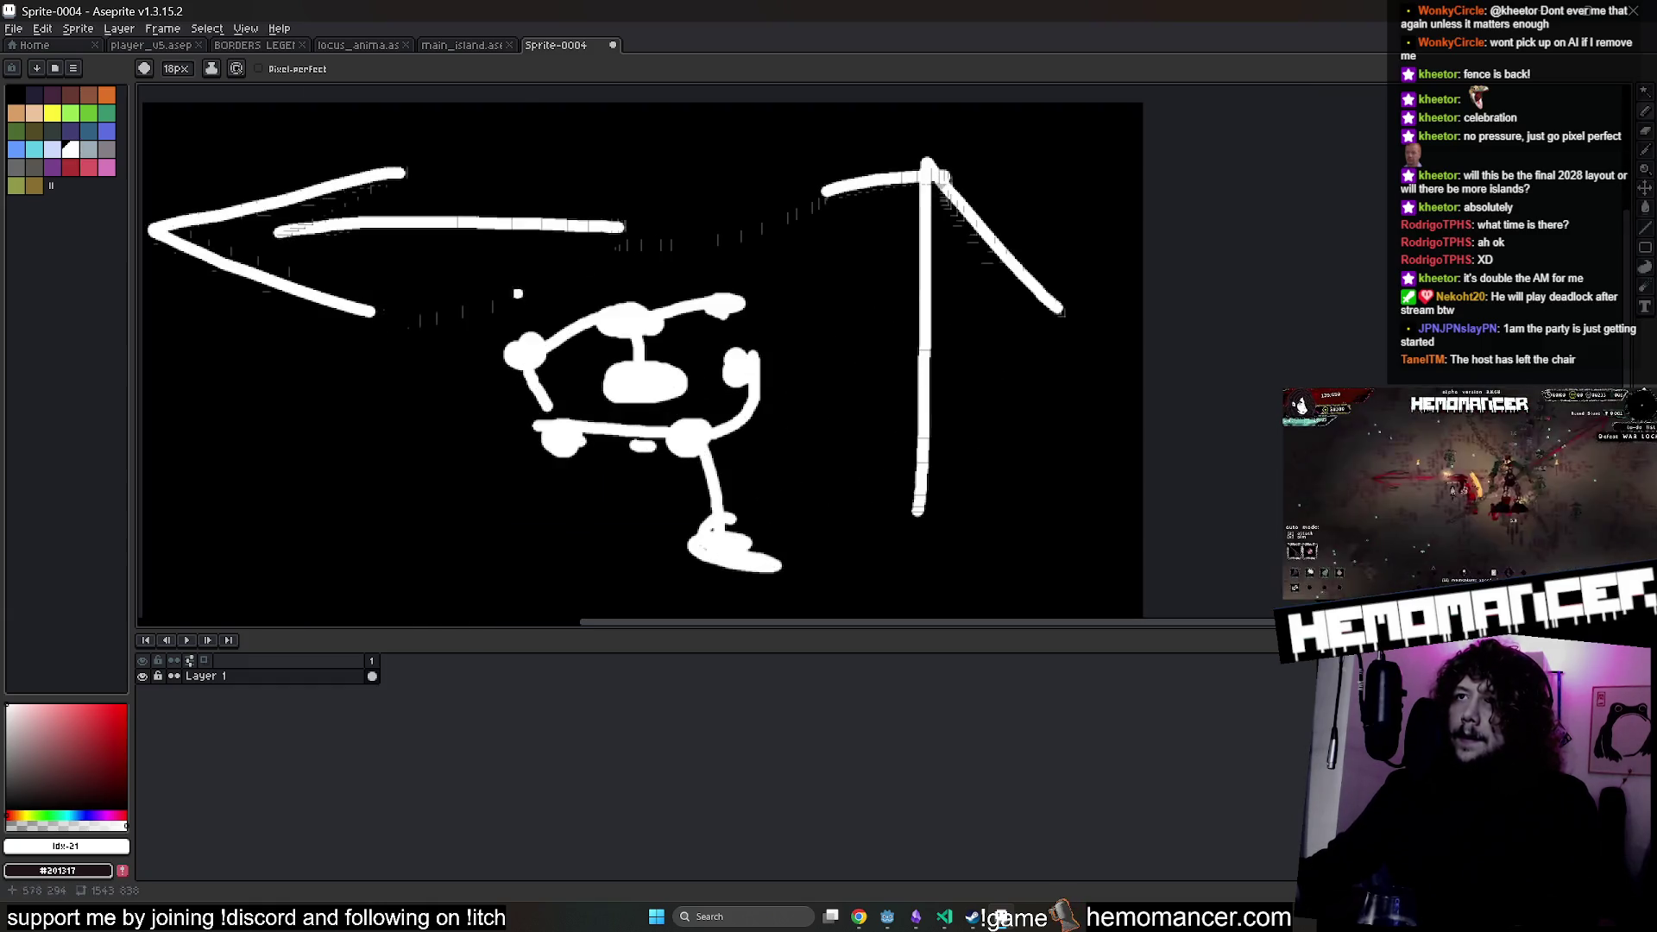
pyautogui.hotkey('alt', 'Tab')
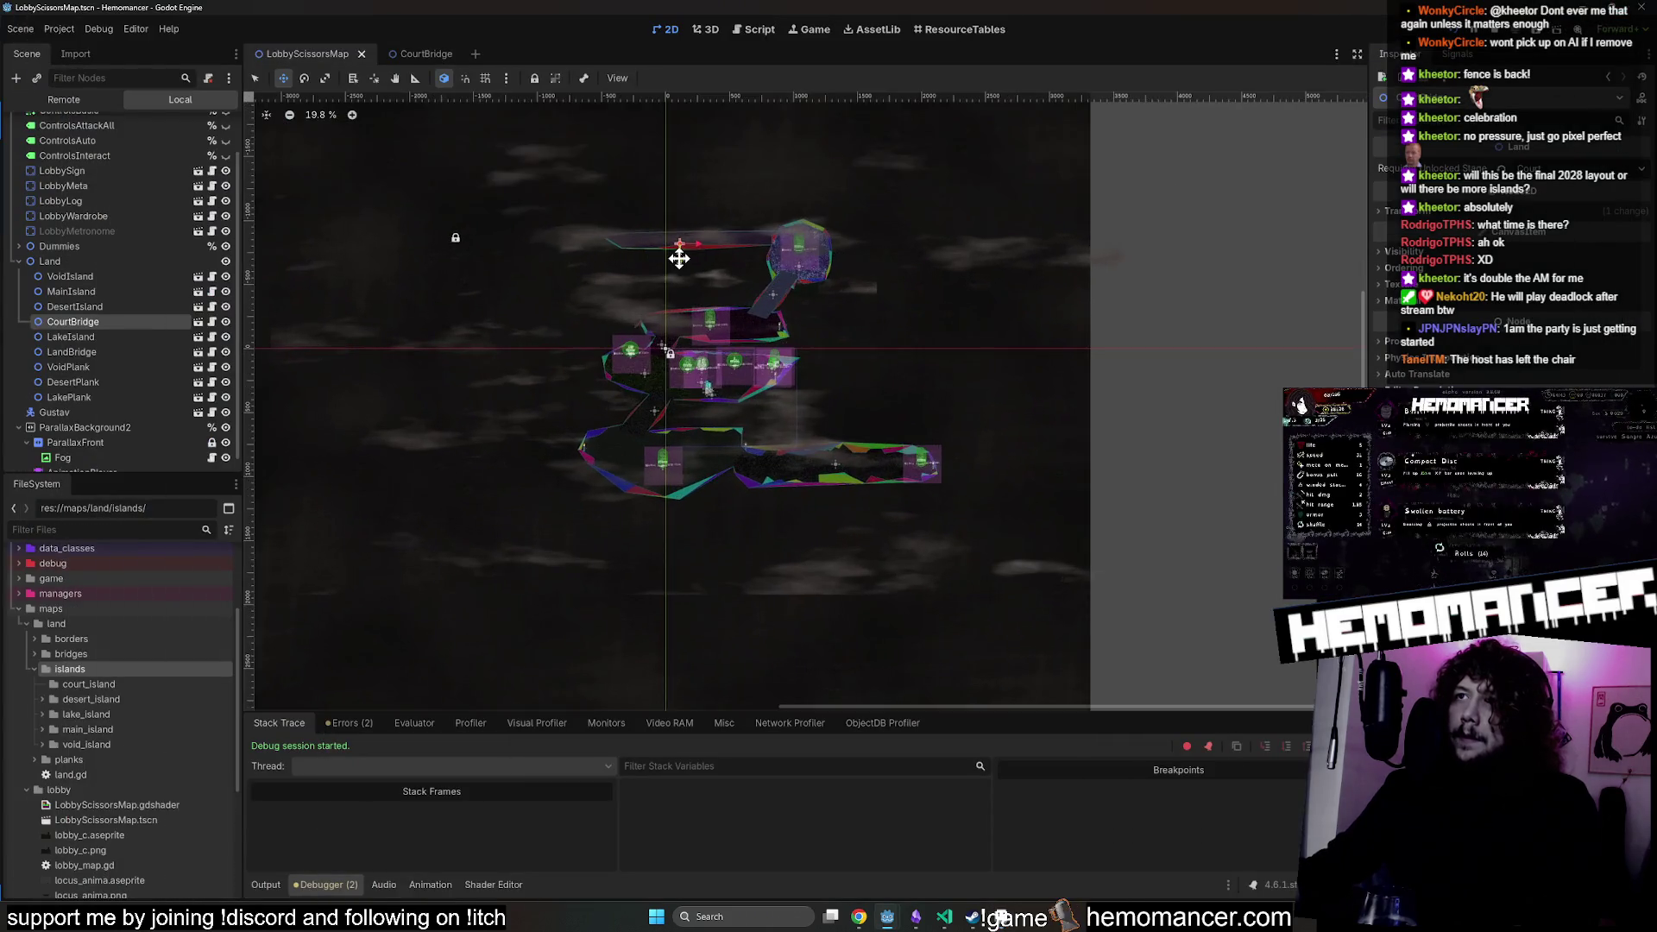
# Zoom around the LobbyScissorsMap islands and CourtBridge, choose the Select tool, and return to Aseprite
pyautogui.scroll(1, 676, 268)
pyautogui.scroll(-1, 678, 272)
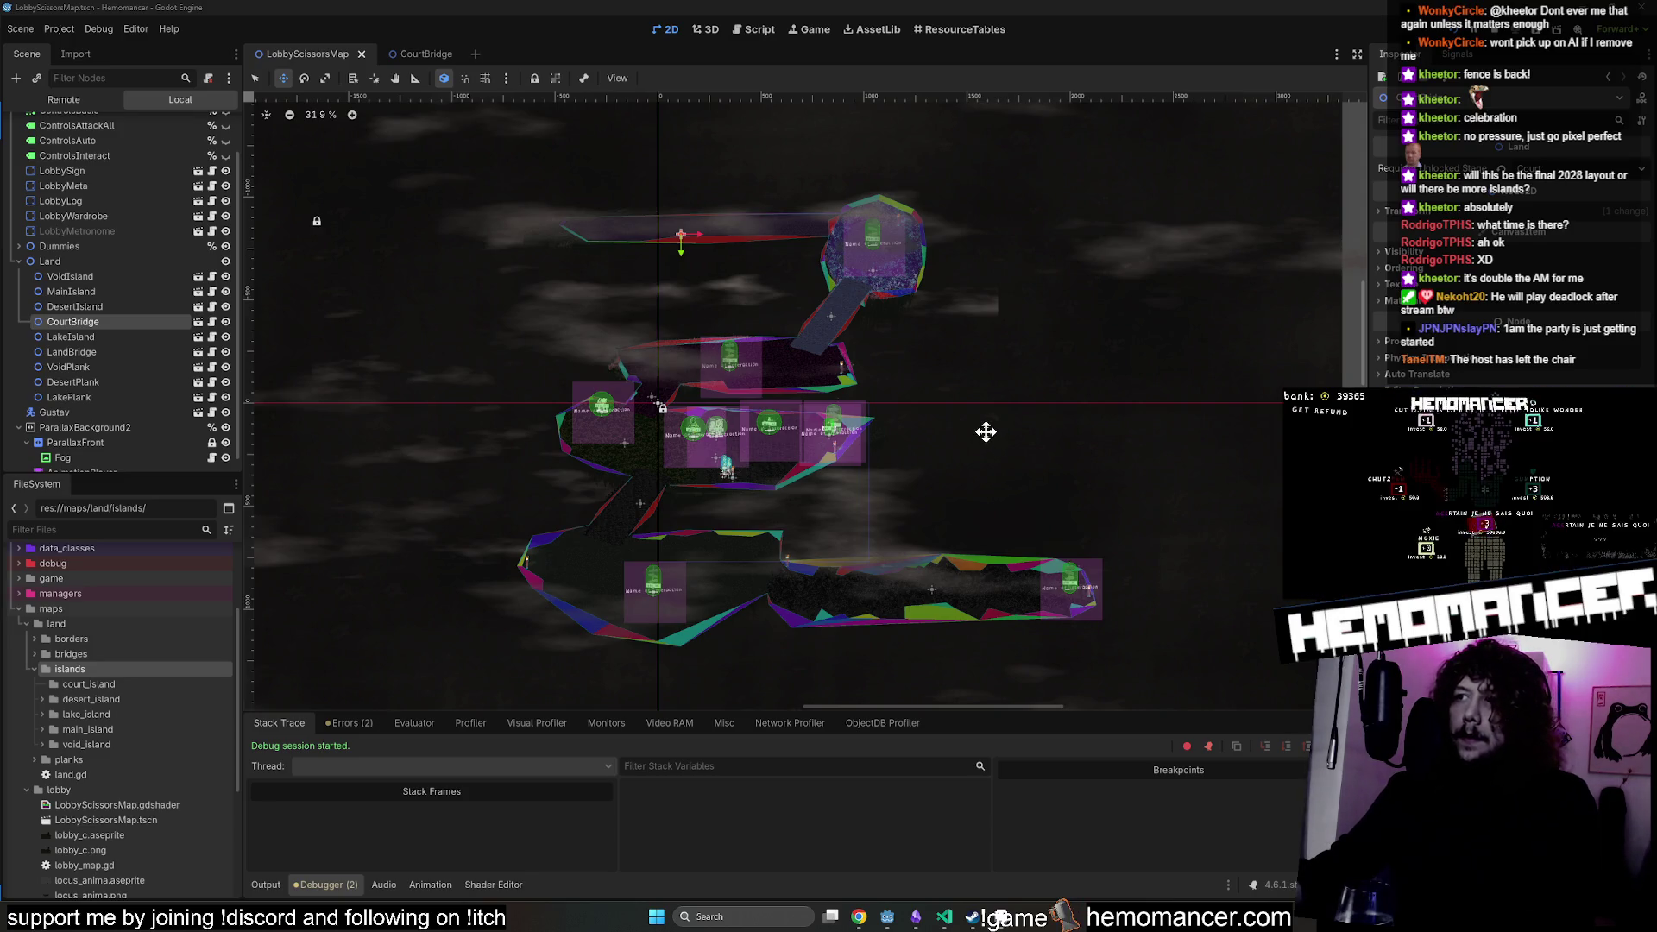
pyautogui.scroll(8, 706, 292)
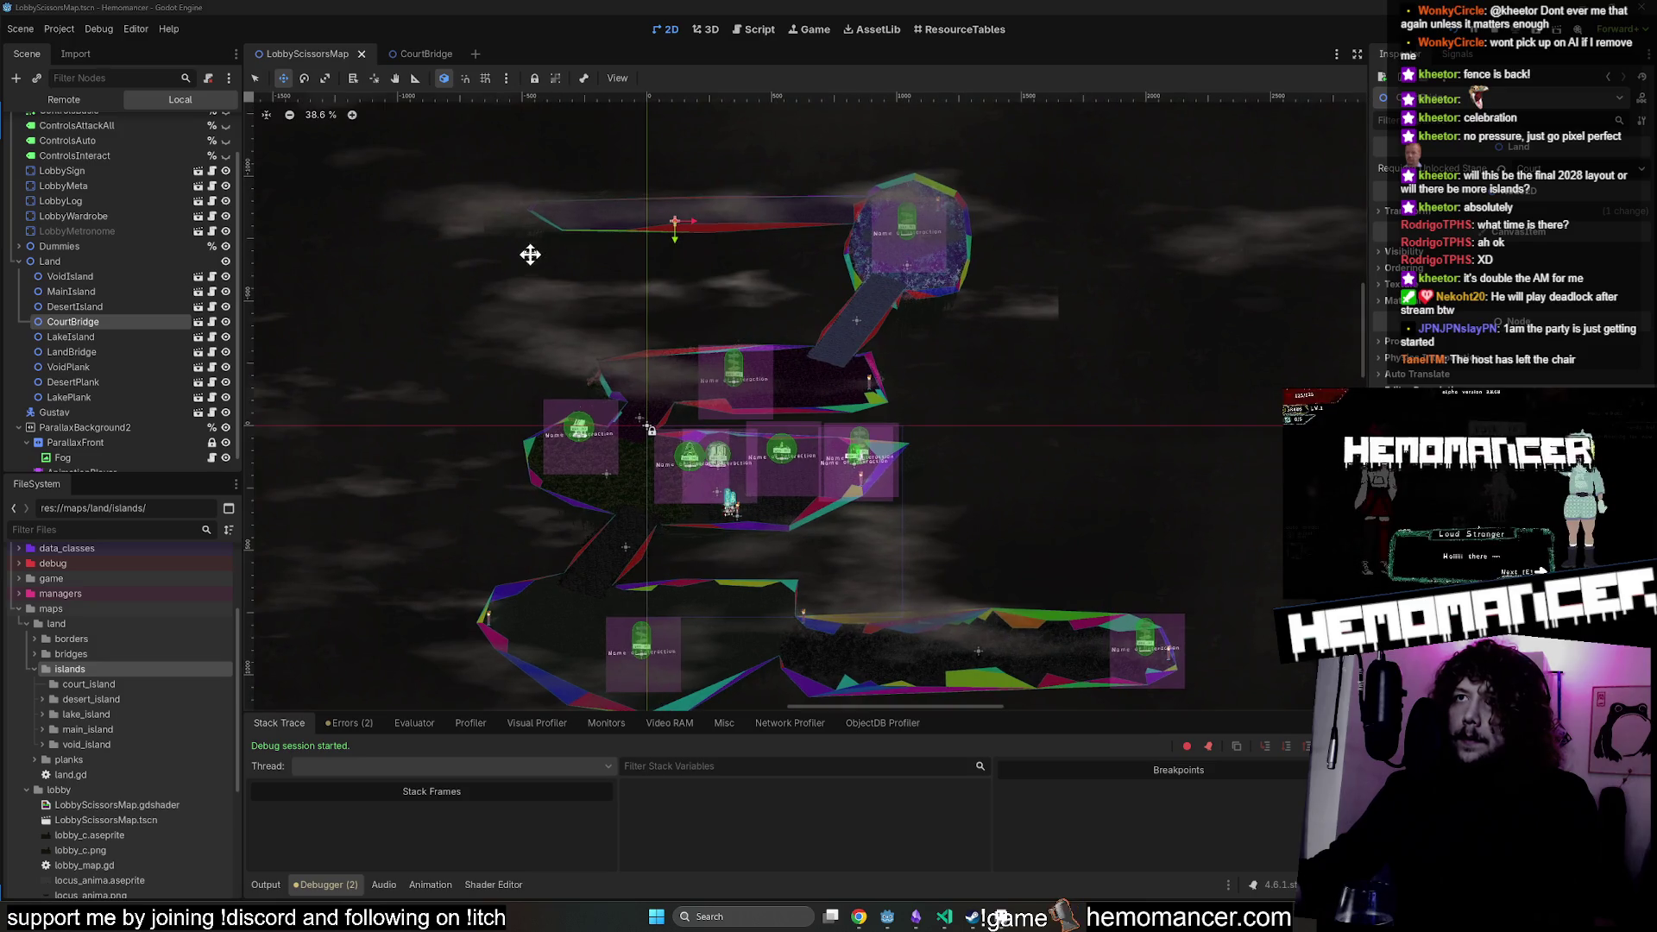
pyautogui.scroll(-5, 593, 271)
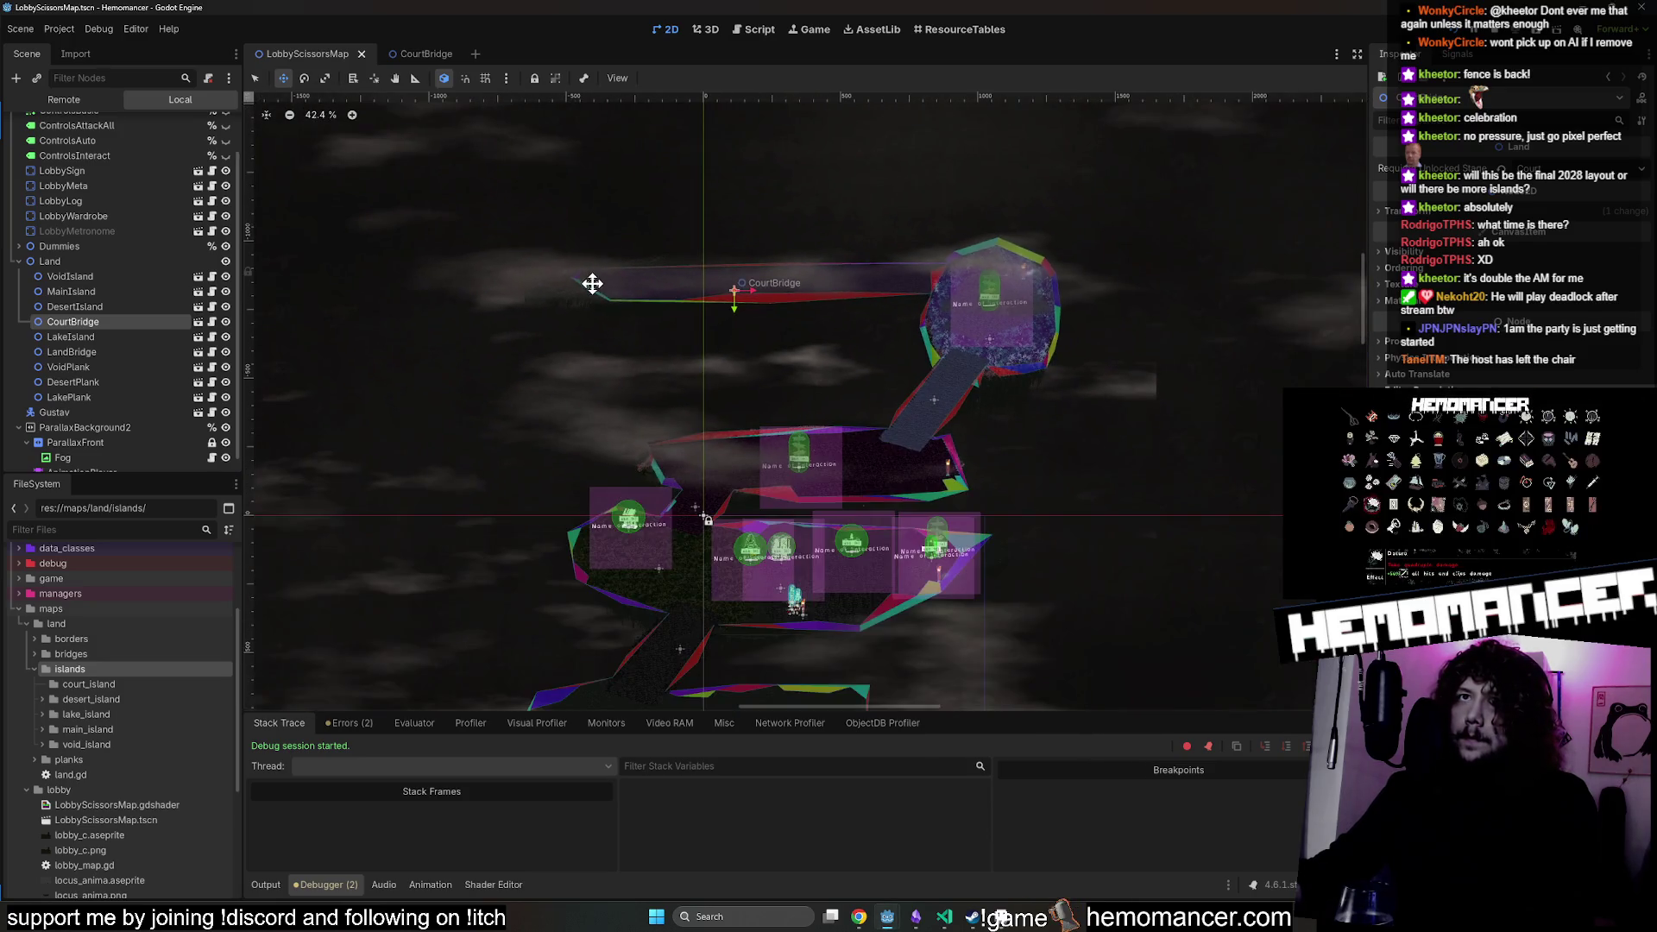
pyautogui.click(255, 78)
pyautogui.scroll(-2, 483, 195)
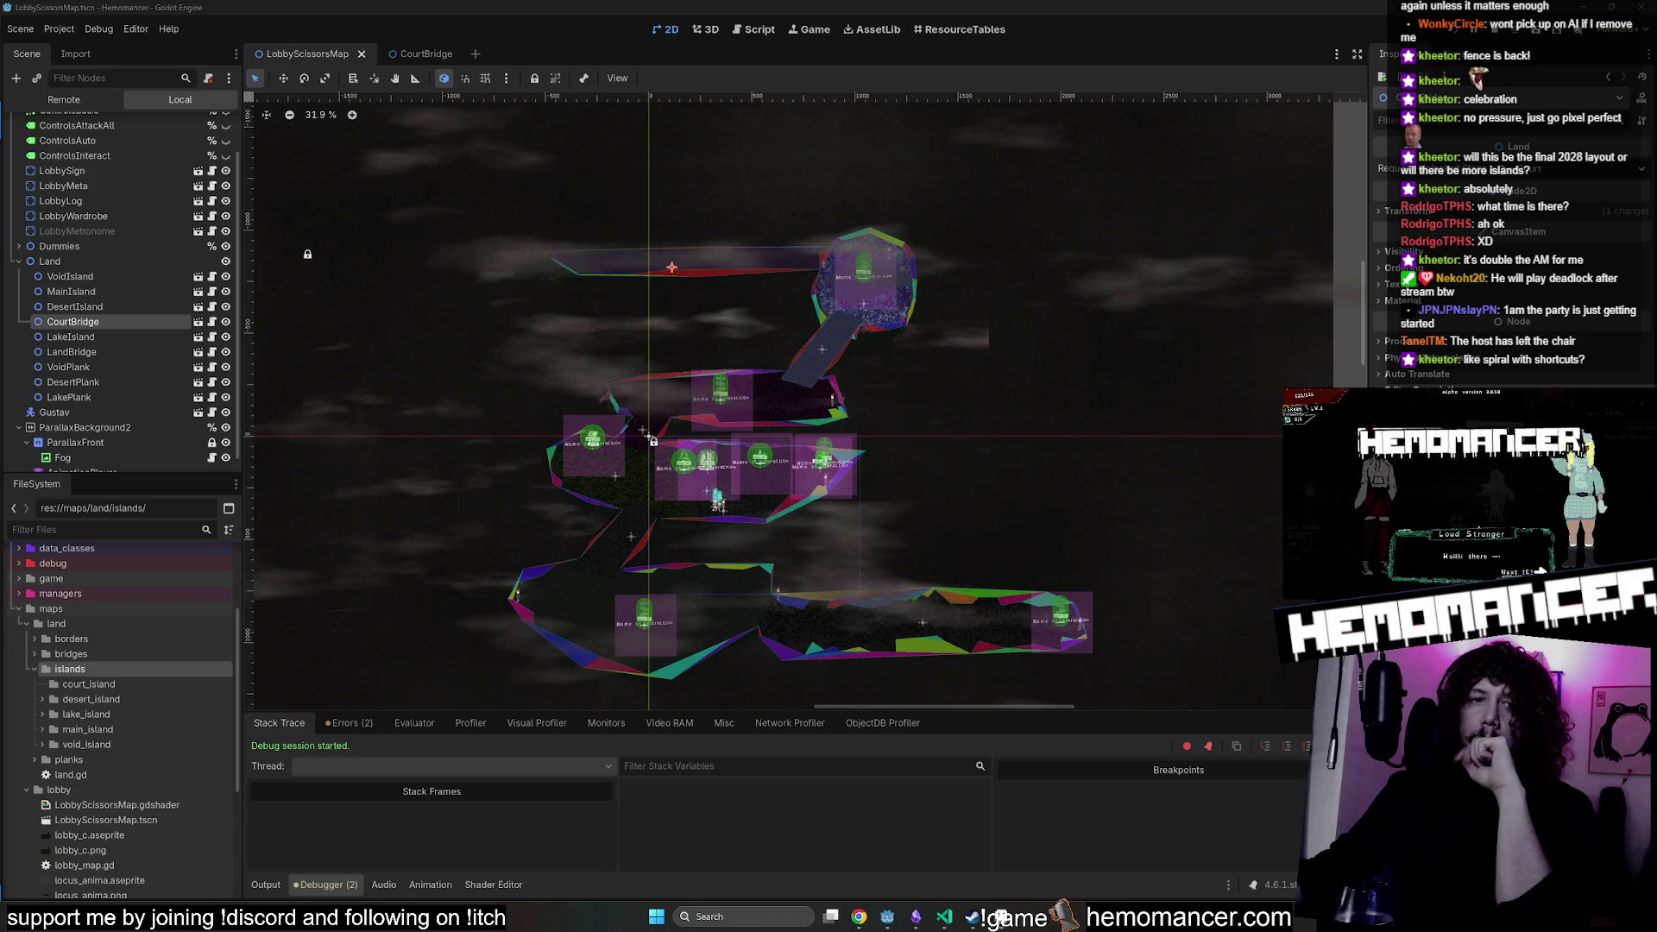
pyautogui.hotkey('alt', 'Tab')
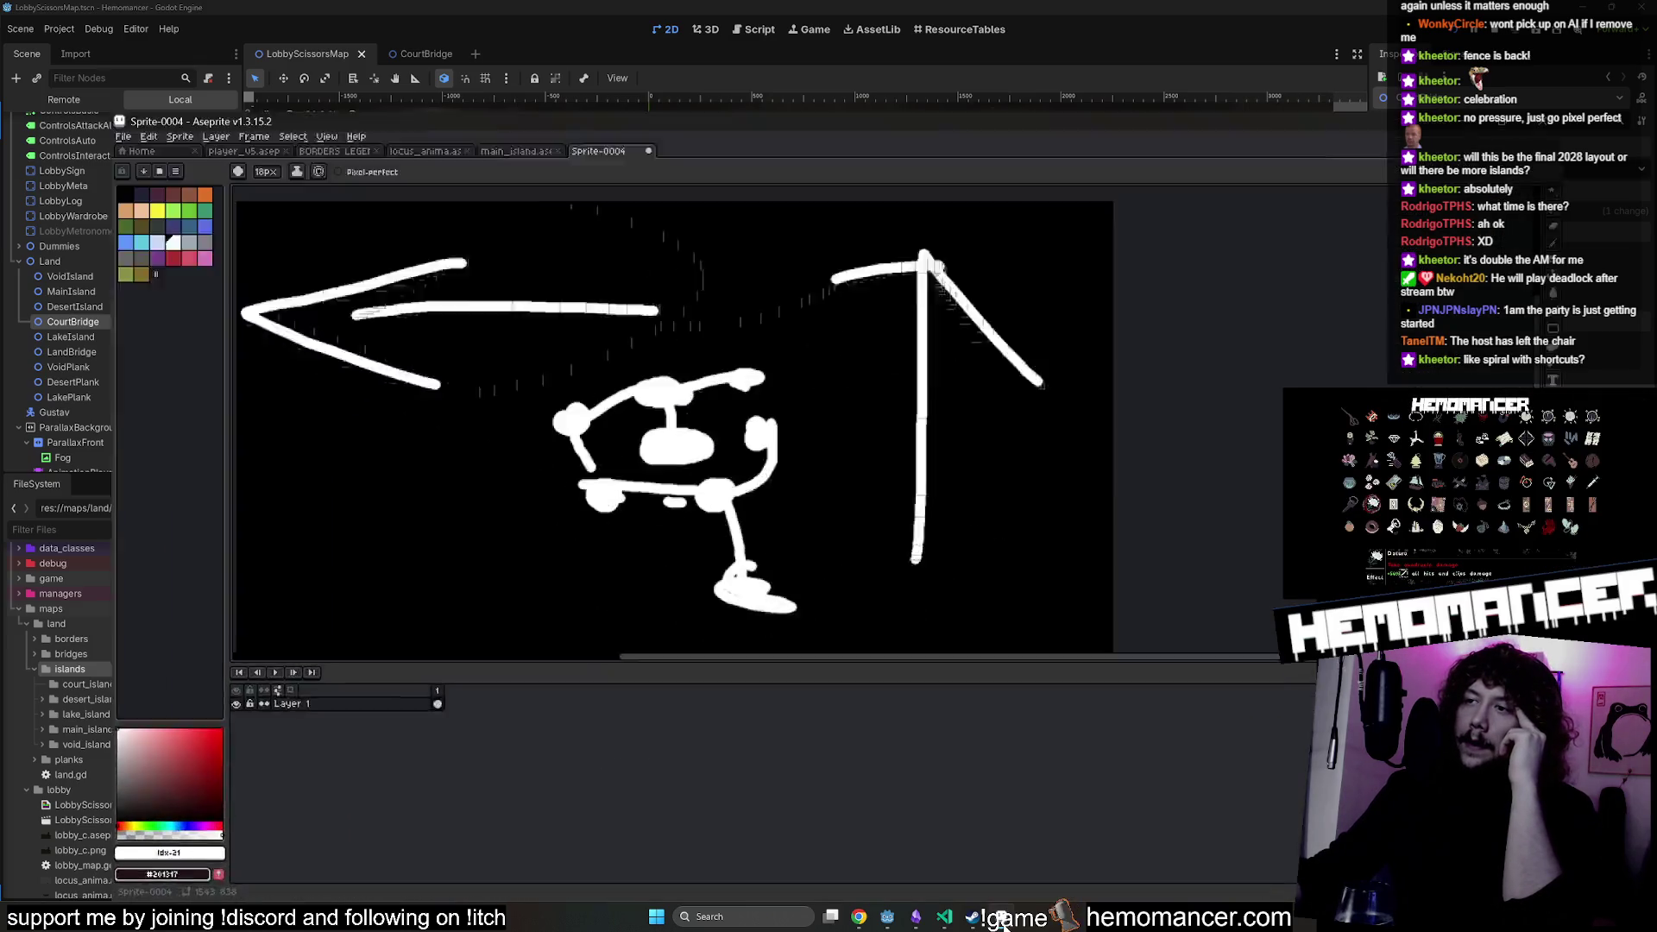
# Load the hemomancer palette into the Aseprite swatches
pyautogui.scroll(2, 777, 518)
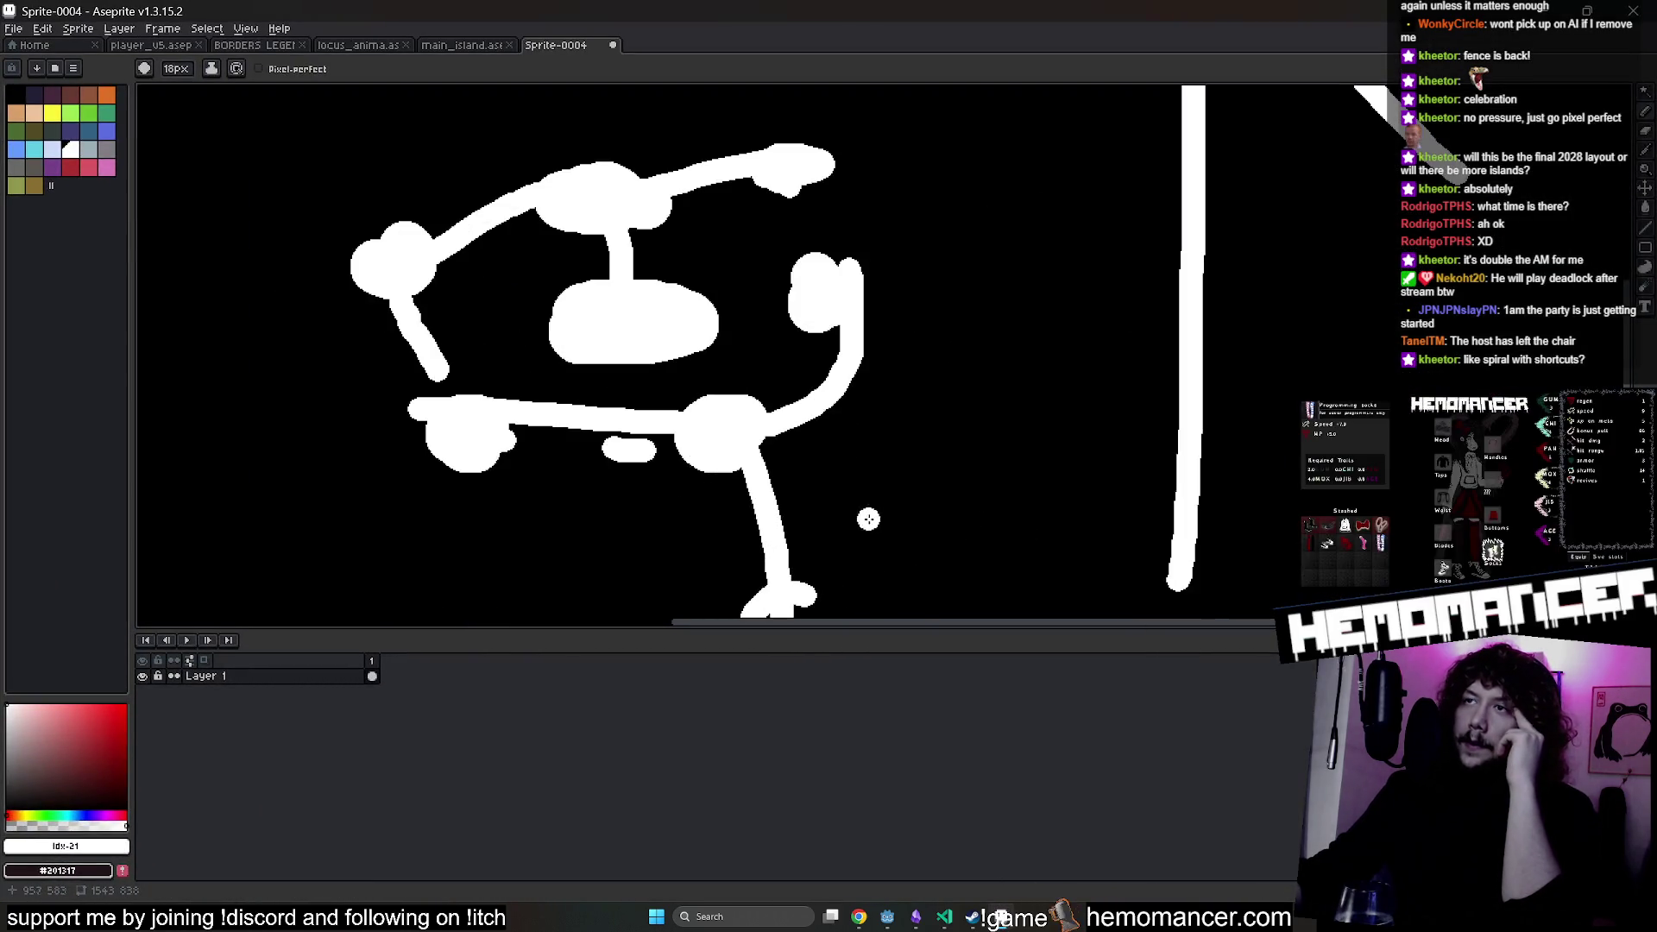
pyautogui.scroll(-1, 764, 517)
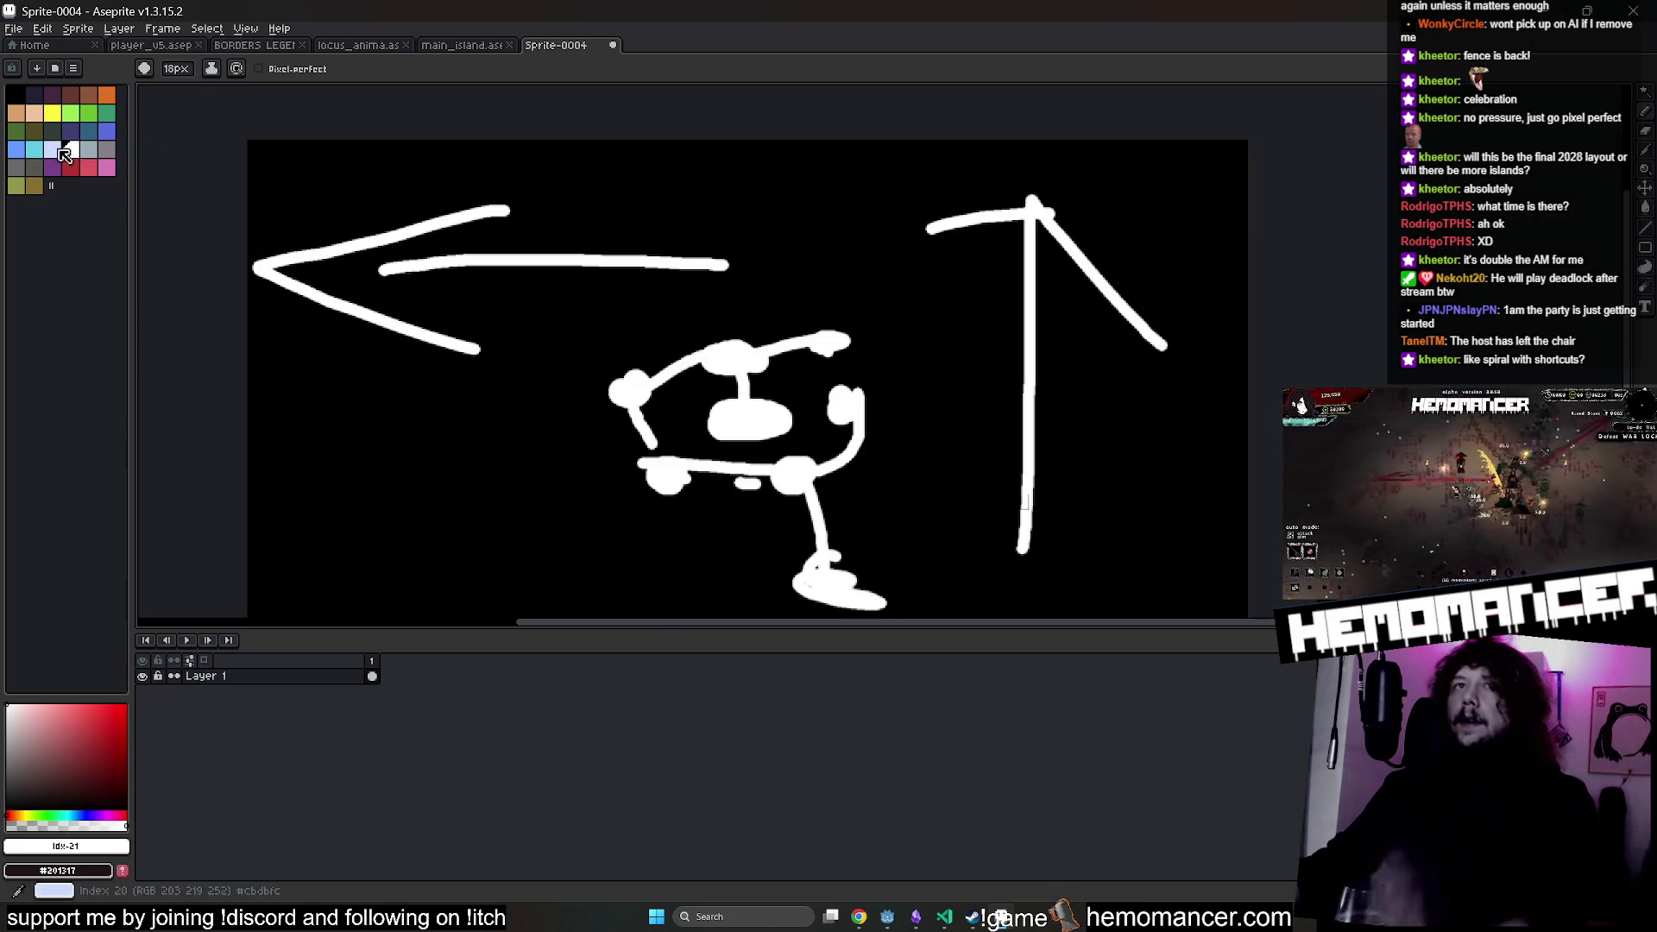
pyautogui.click(71, 69)
pyautogui.click(110, 266)
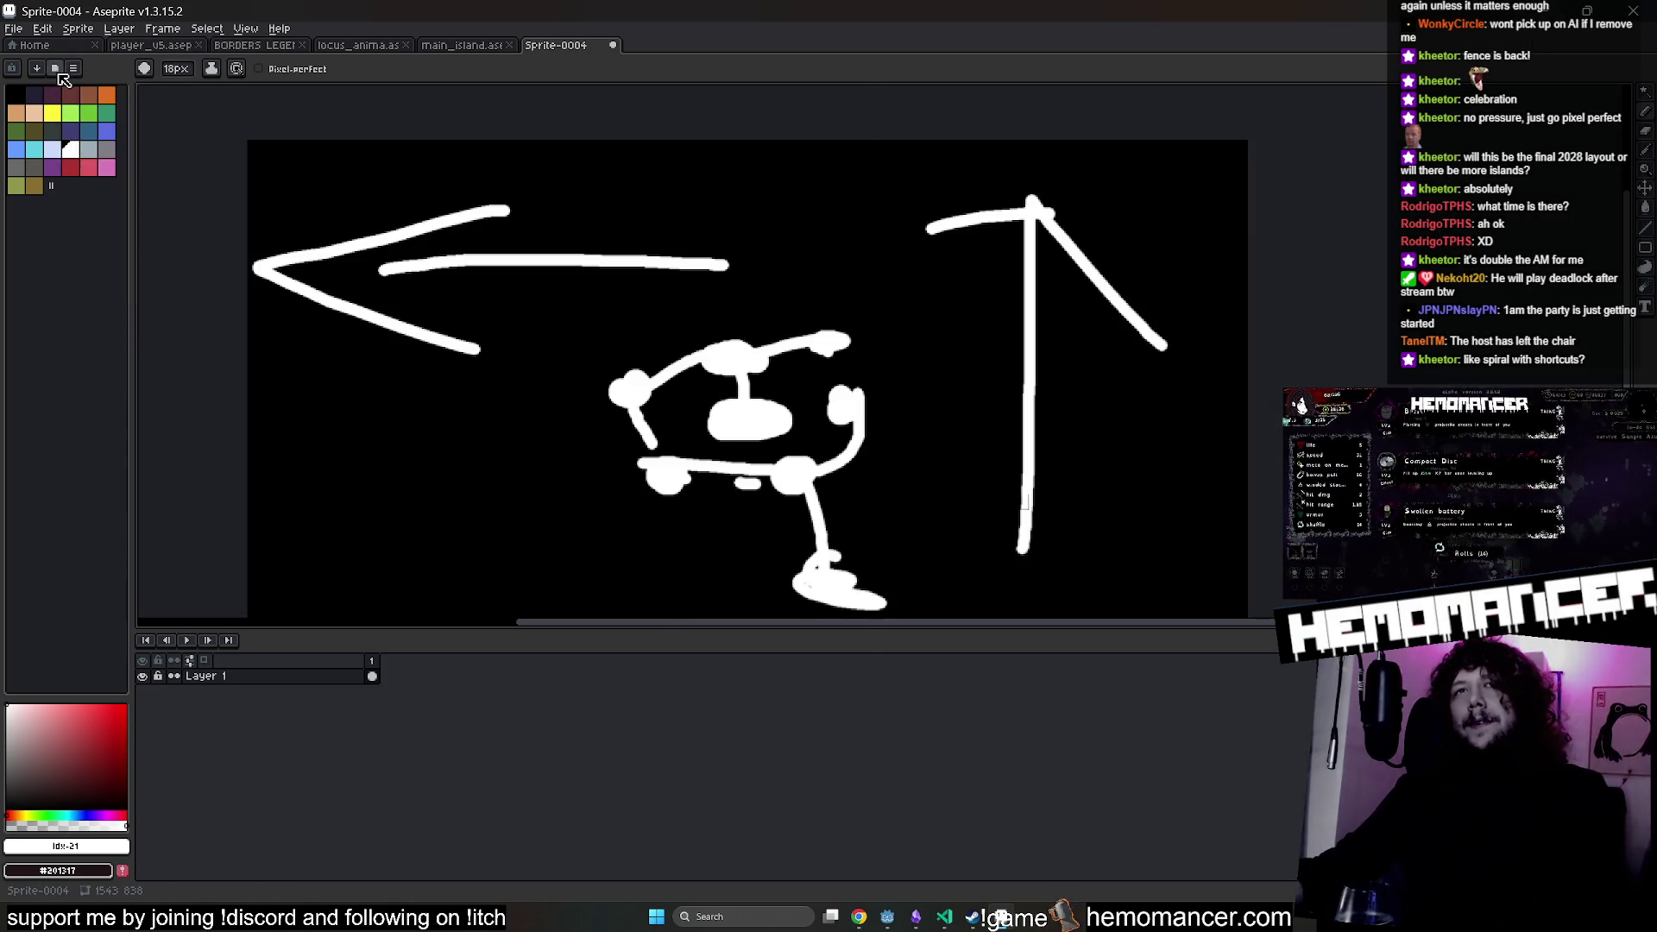
pyautogui.click(116, 160)
pyautogui.click(101, 721)
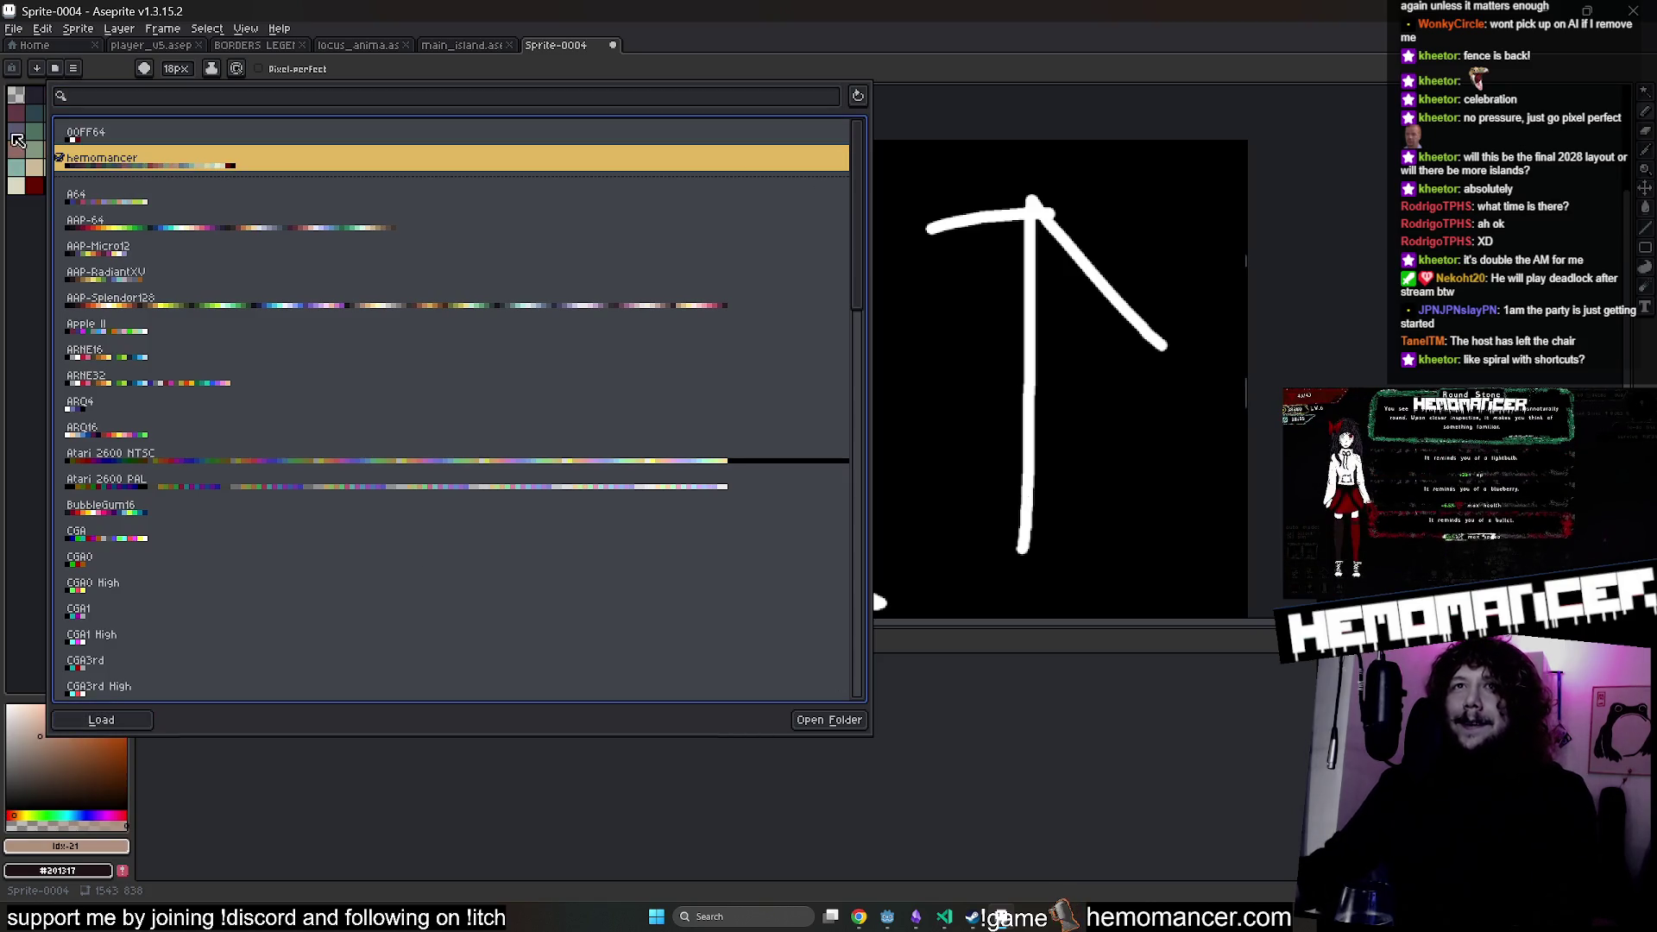
# Pick the dark red swatch, paint a loop inside the white oval, undo it, then bring up Steam
pyautogui.scroll(3, 739, 432)
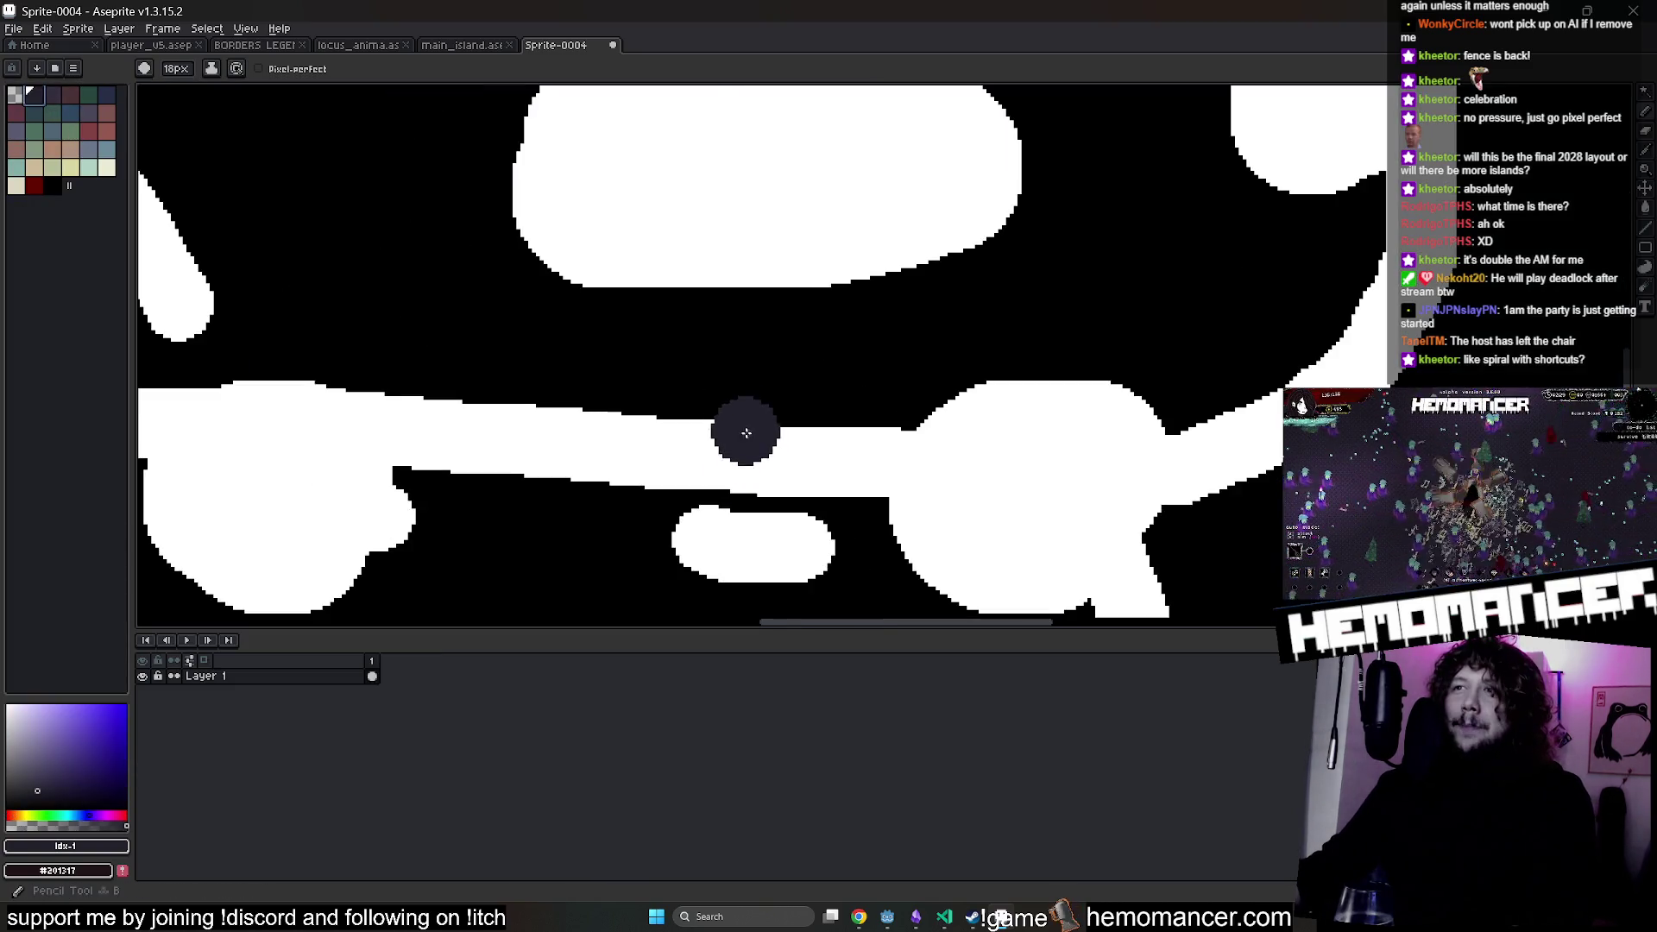
pyautogui.scroll(-2, 739, 433)
pyautogui.click(37, 186)
pyautogui.moveTo(690, 310)
pyautogui.mouseDown()
pyautogui.moveTo(776, 294)
pyautogui.moveTo(700, 323)
pyautogui.mouseUp()
pyautogui.hotkey('ctrl', 'z')
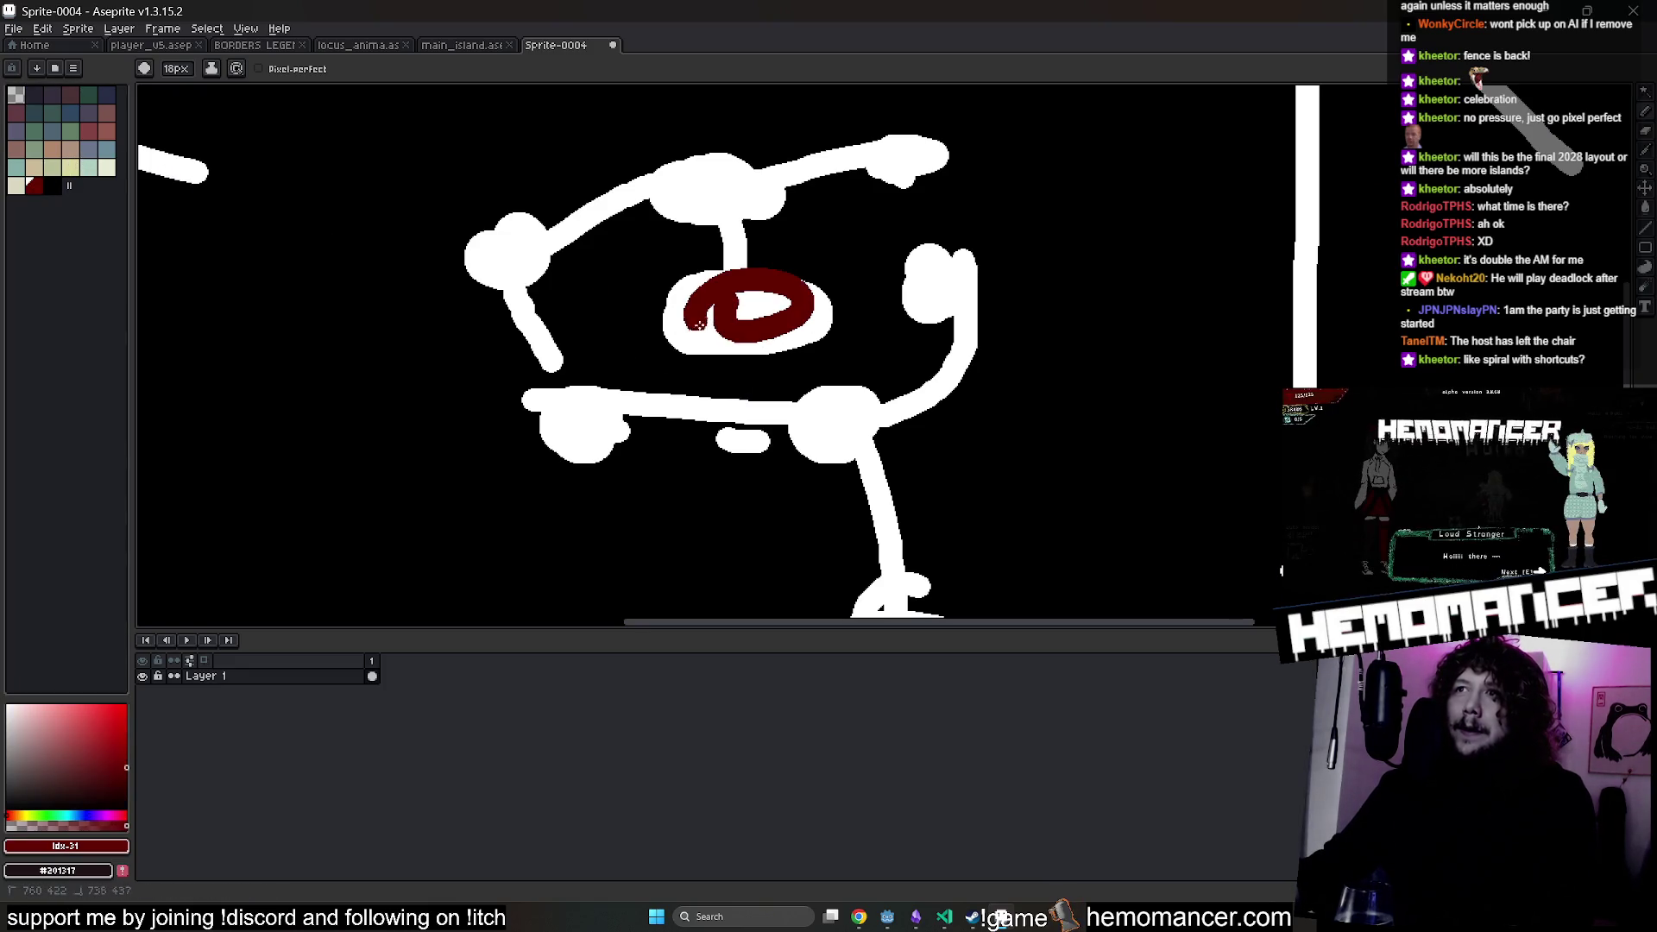
pyautogui.scroll(-4, 782, 360)
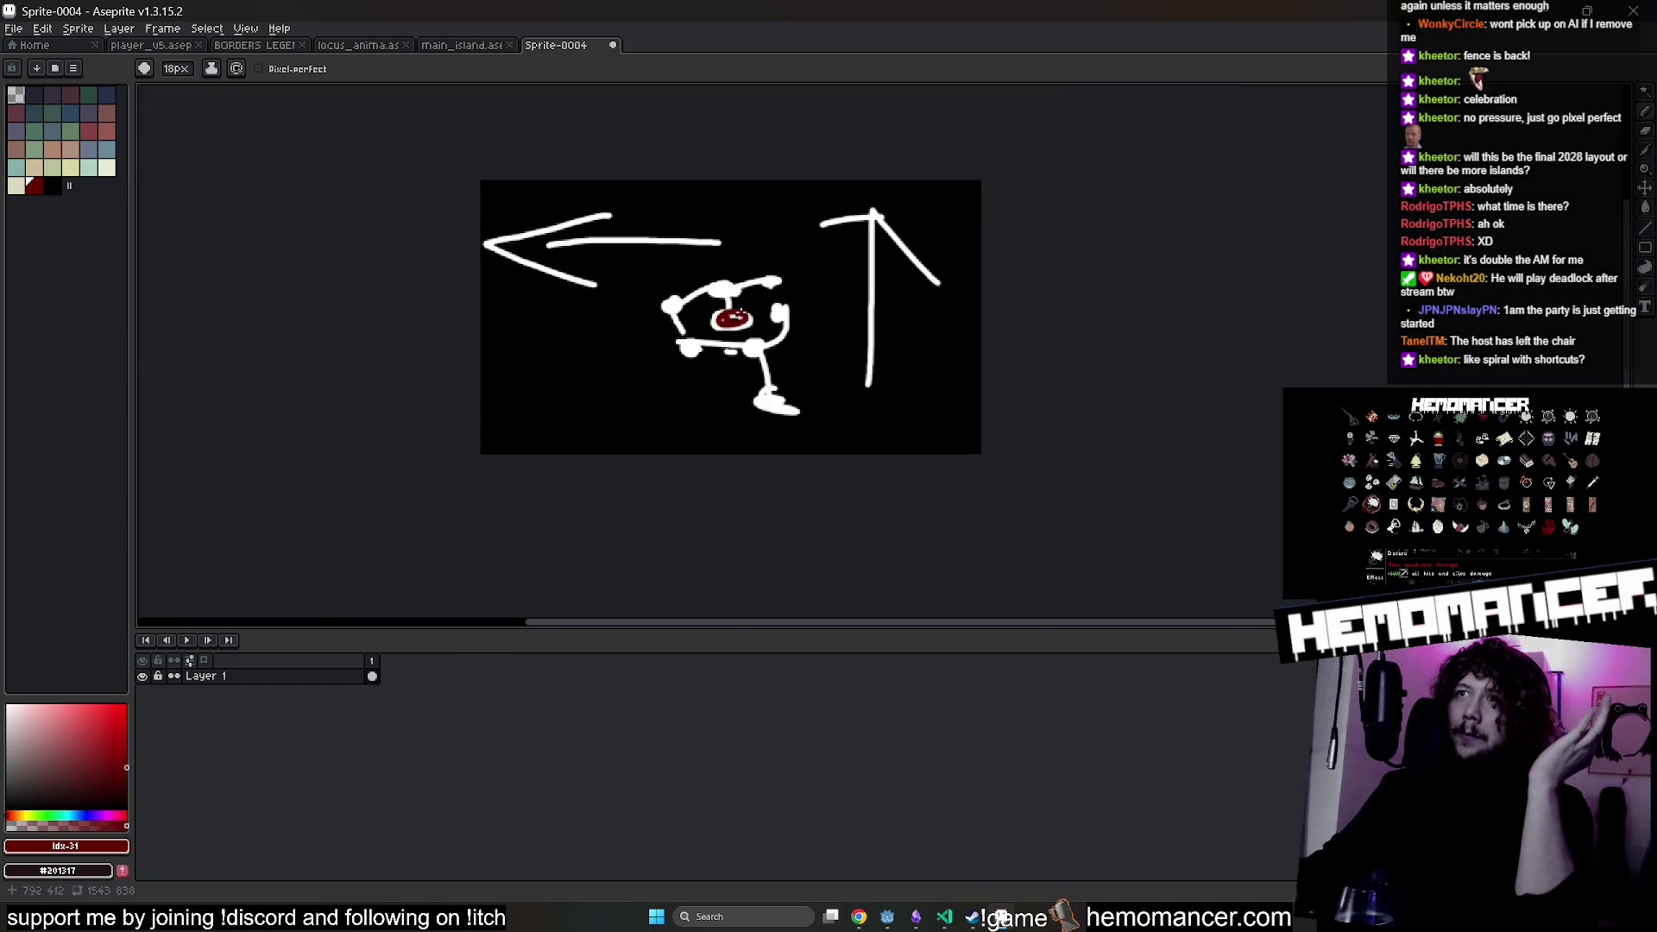
pyautogui.scroll(3, 782, 360)
pyautogui.scroll(-2, 829, 366)
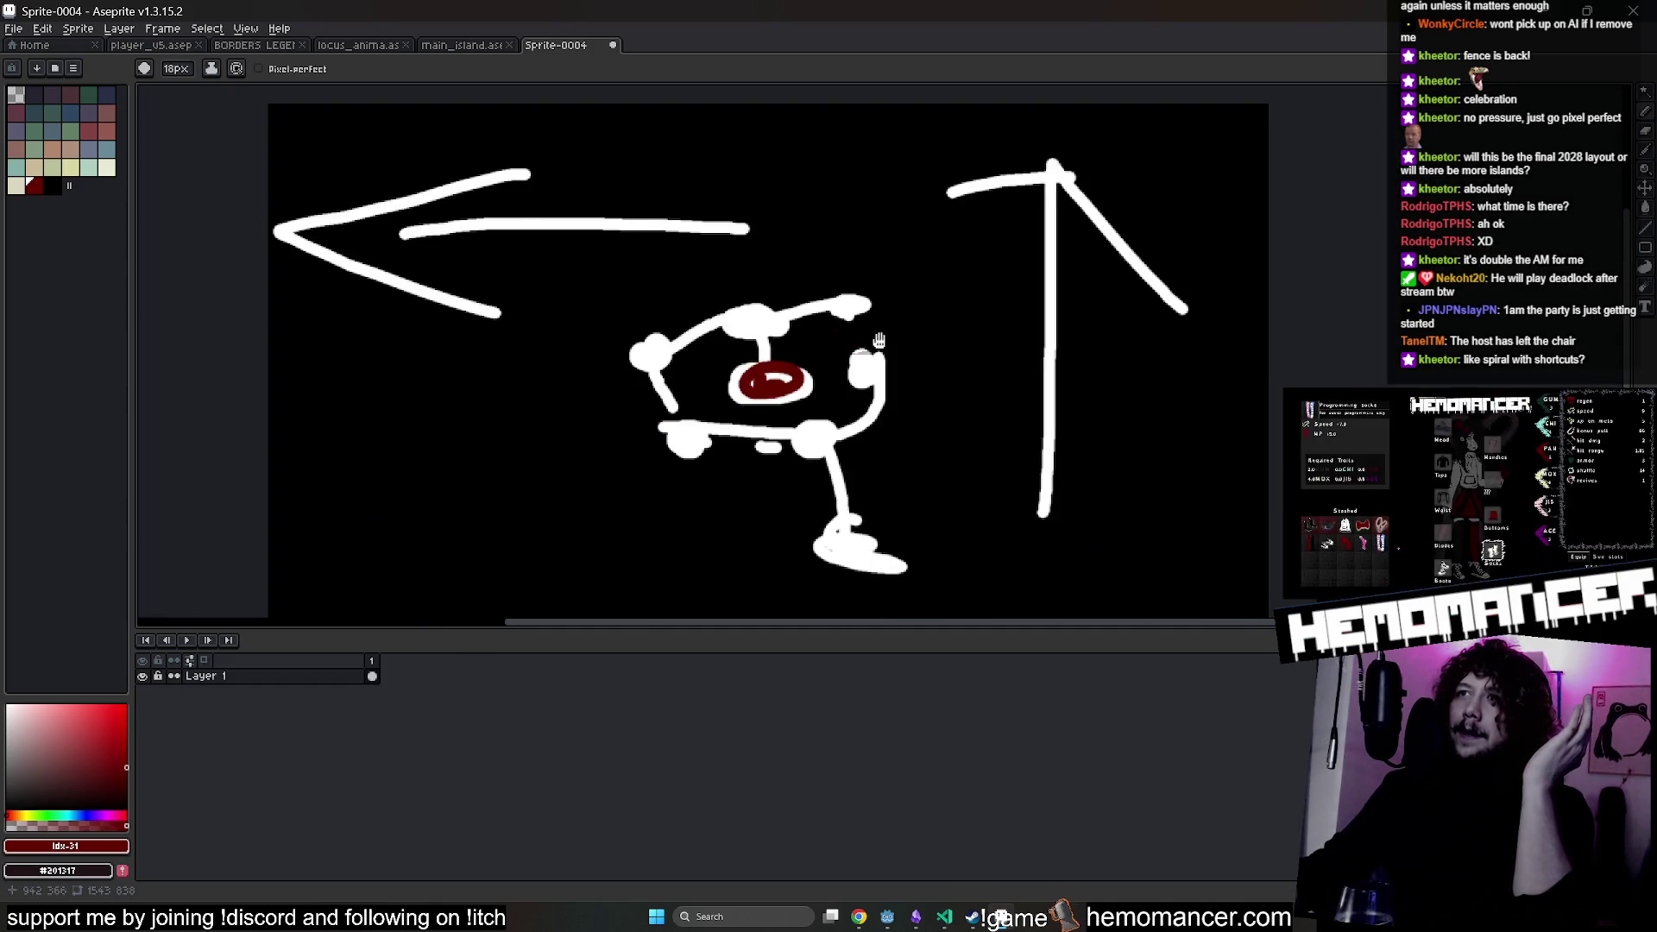
pyautogui.scroll(1, 931, 328)
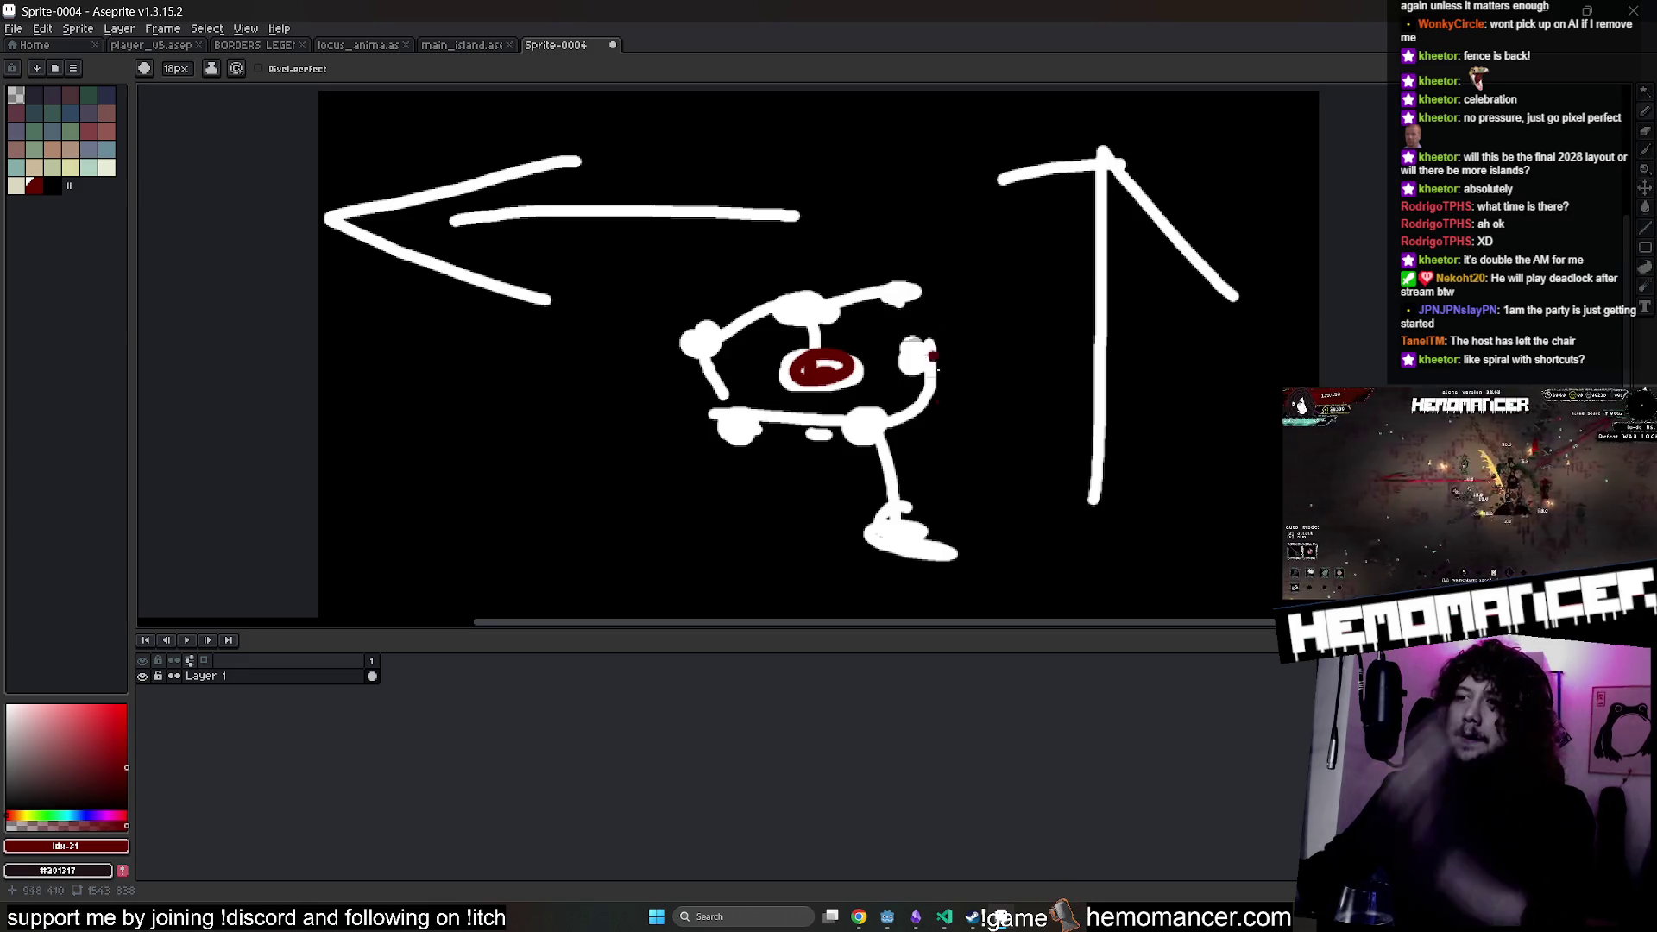
pyautogui.click(978, 920)
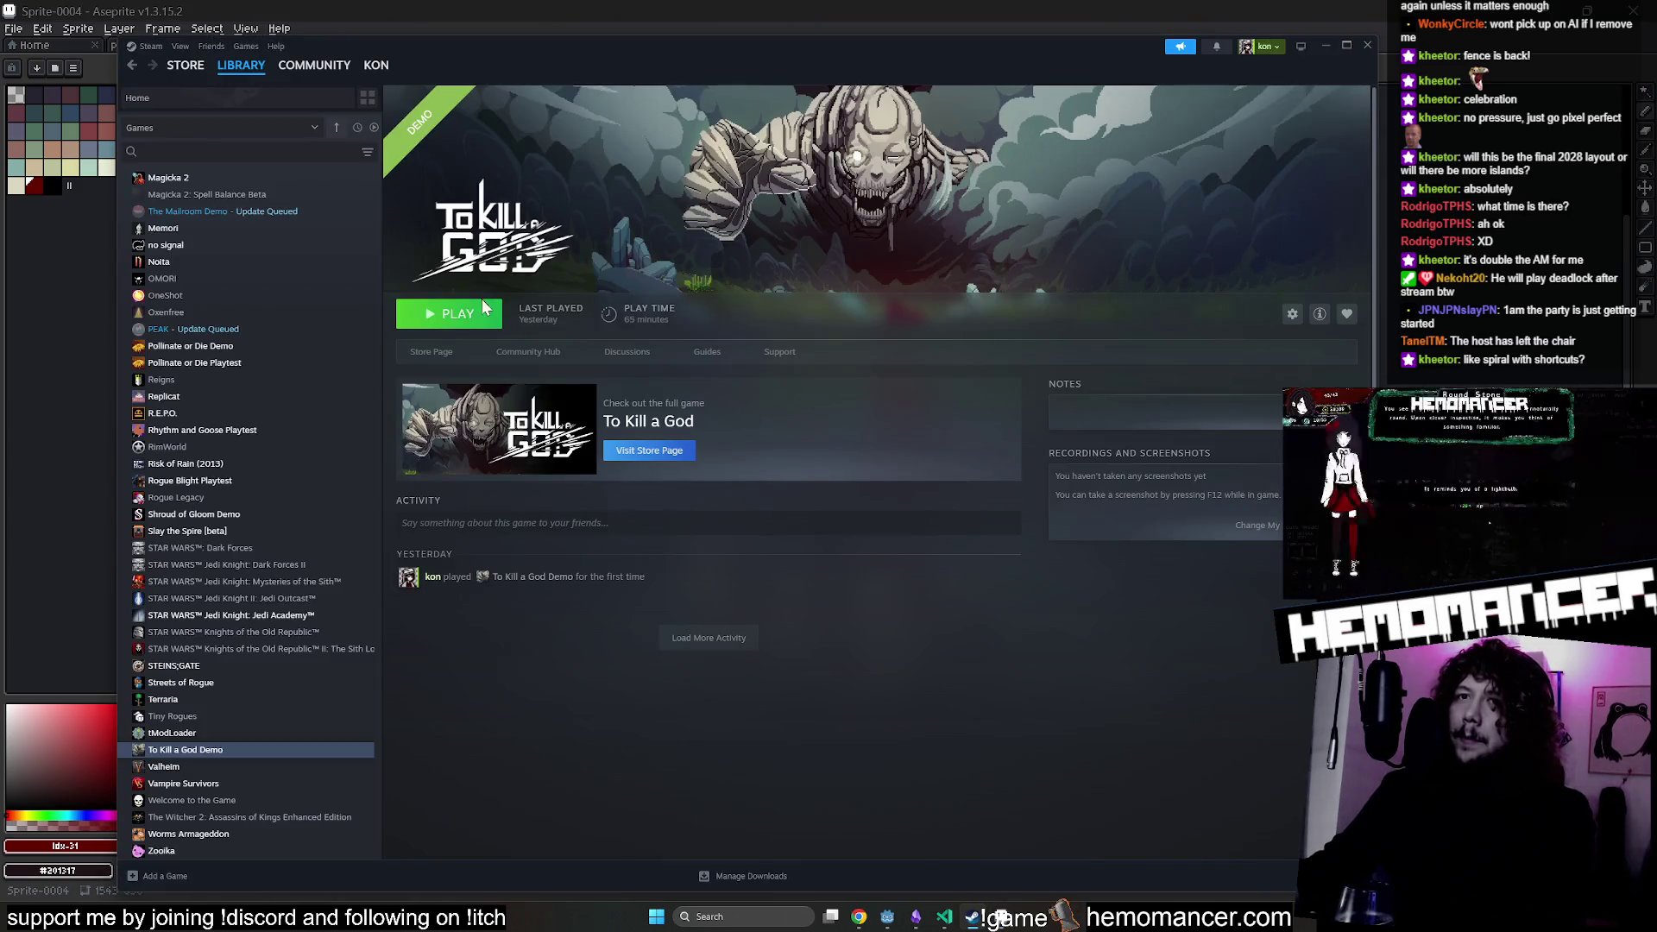
# Launch the To Kill a God Demo, minimize Steam, and bring up the game window from the taskbar
pyautogui.click(458, 315)
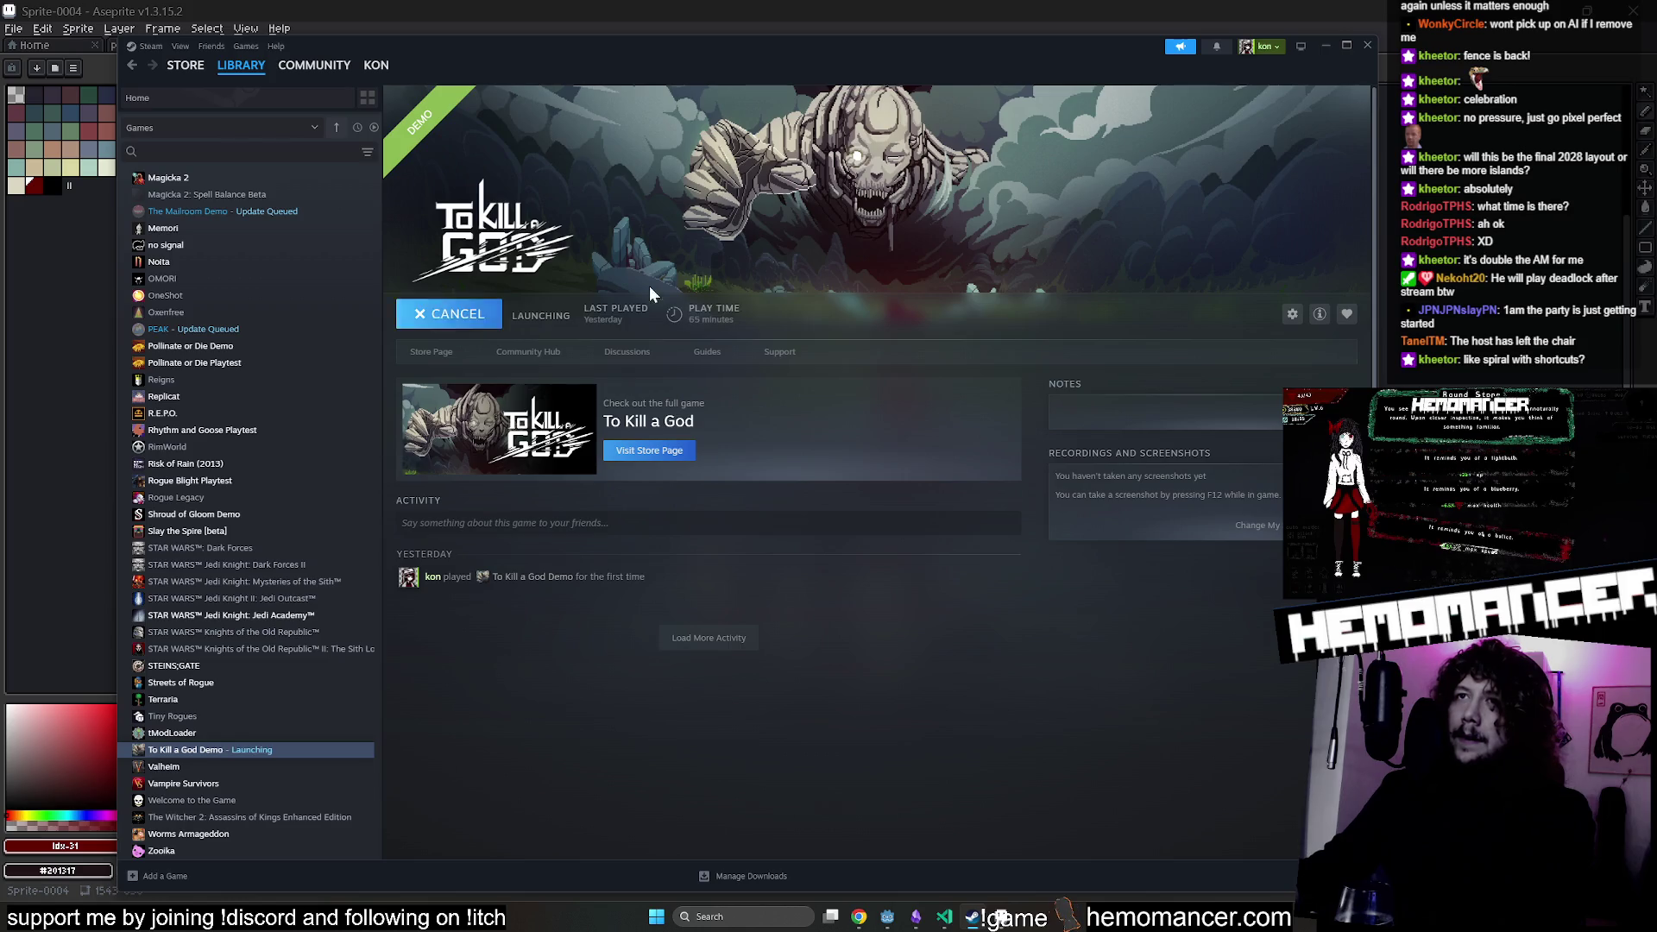
pyautogui.click(1326, 44)
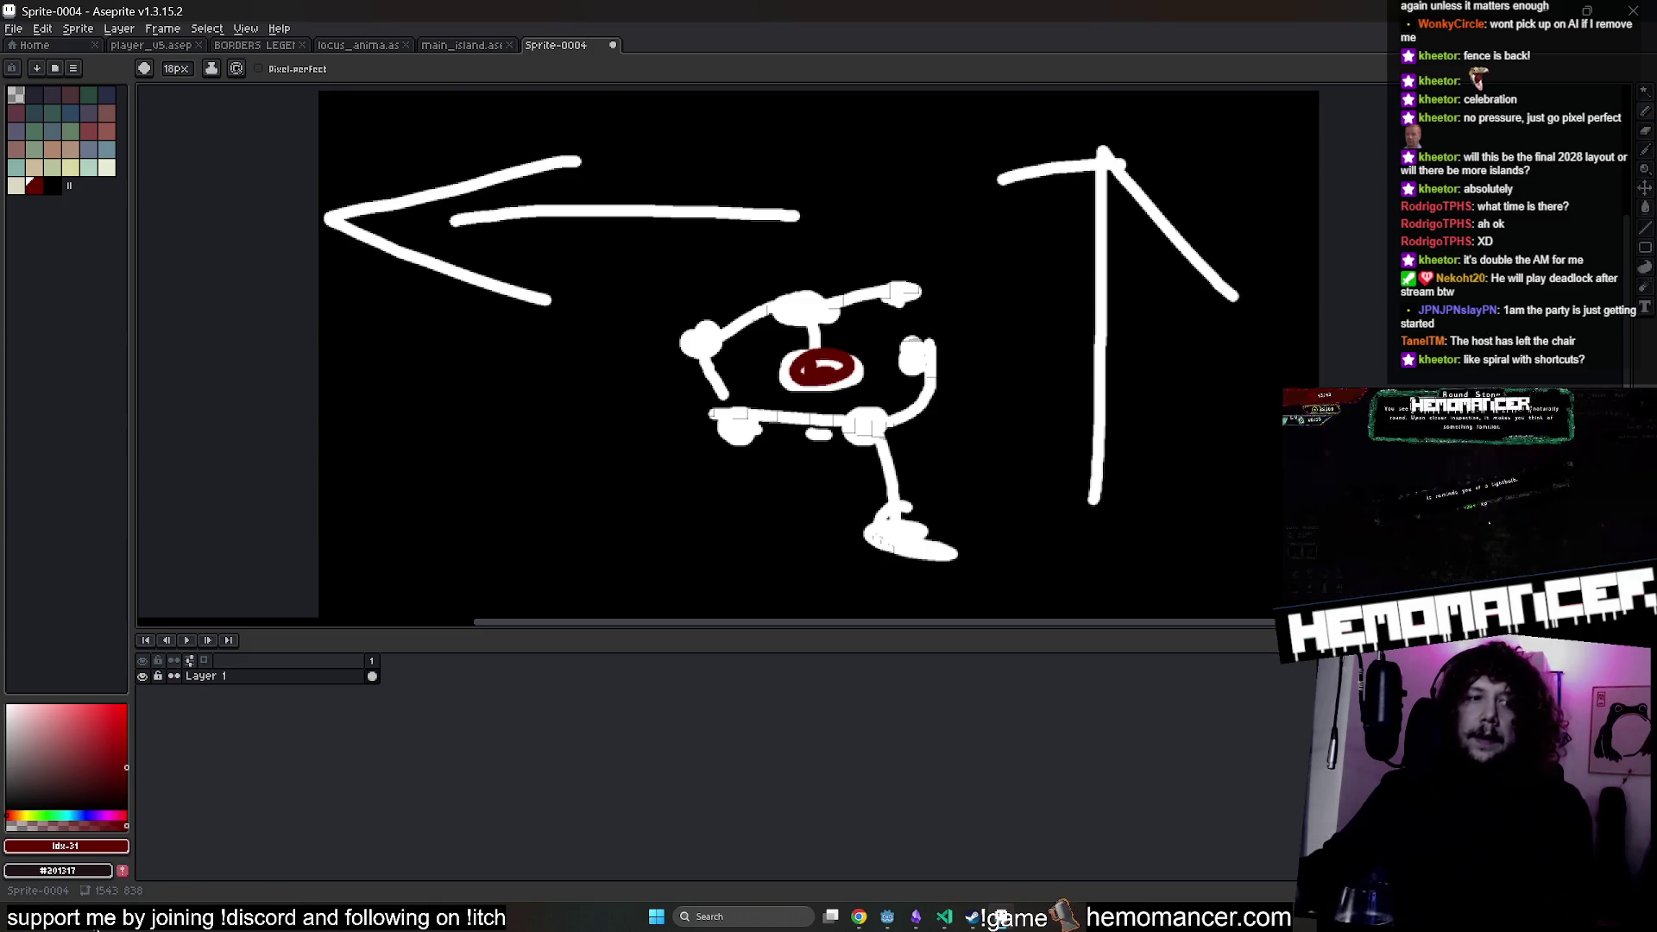
pyautogui.click(1001, 917)
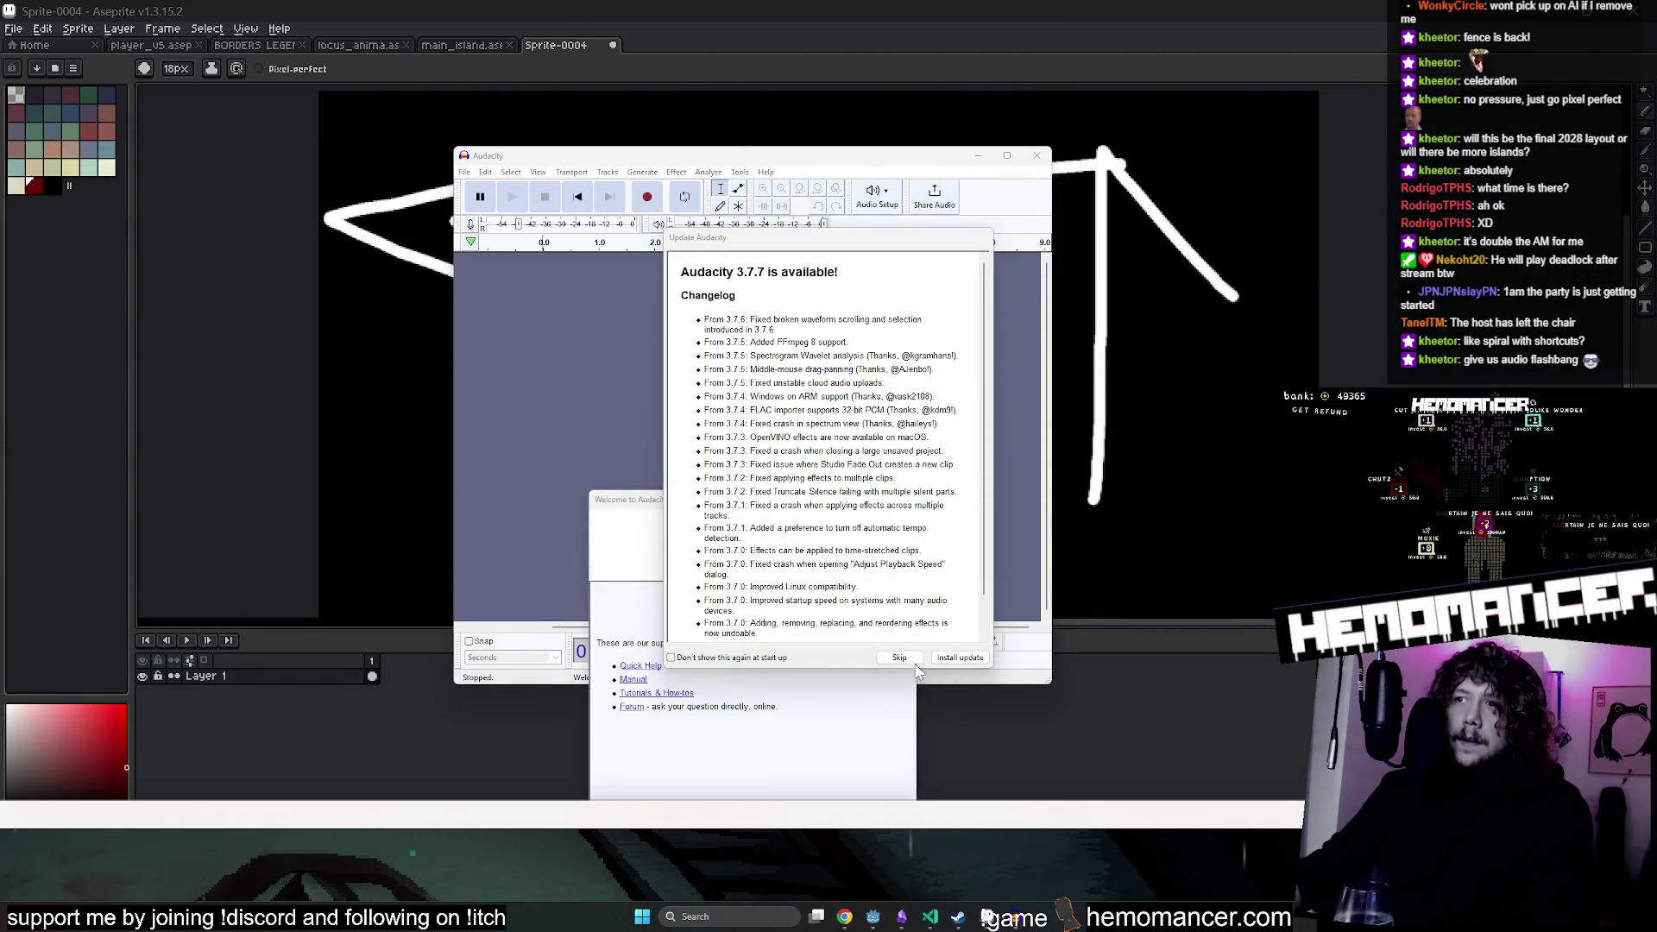
# Dismiss Audacity's update notice and Welcome dialog, close Audacity, and drag the game window up over the drawing
pyautogui.click(909, 660)
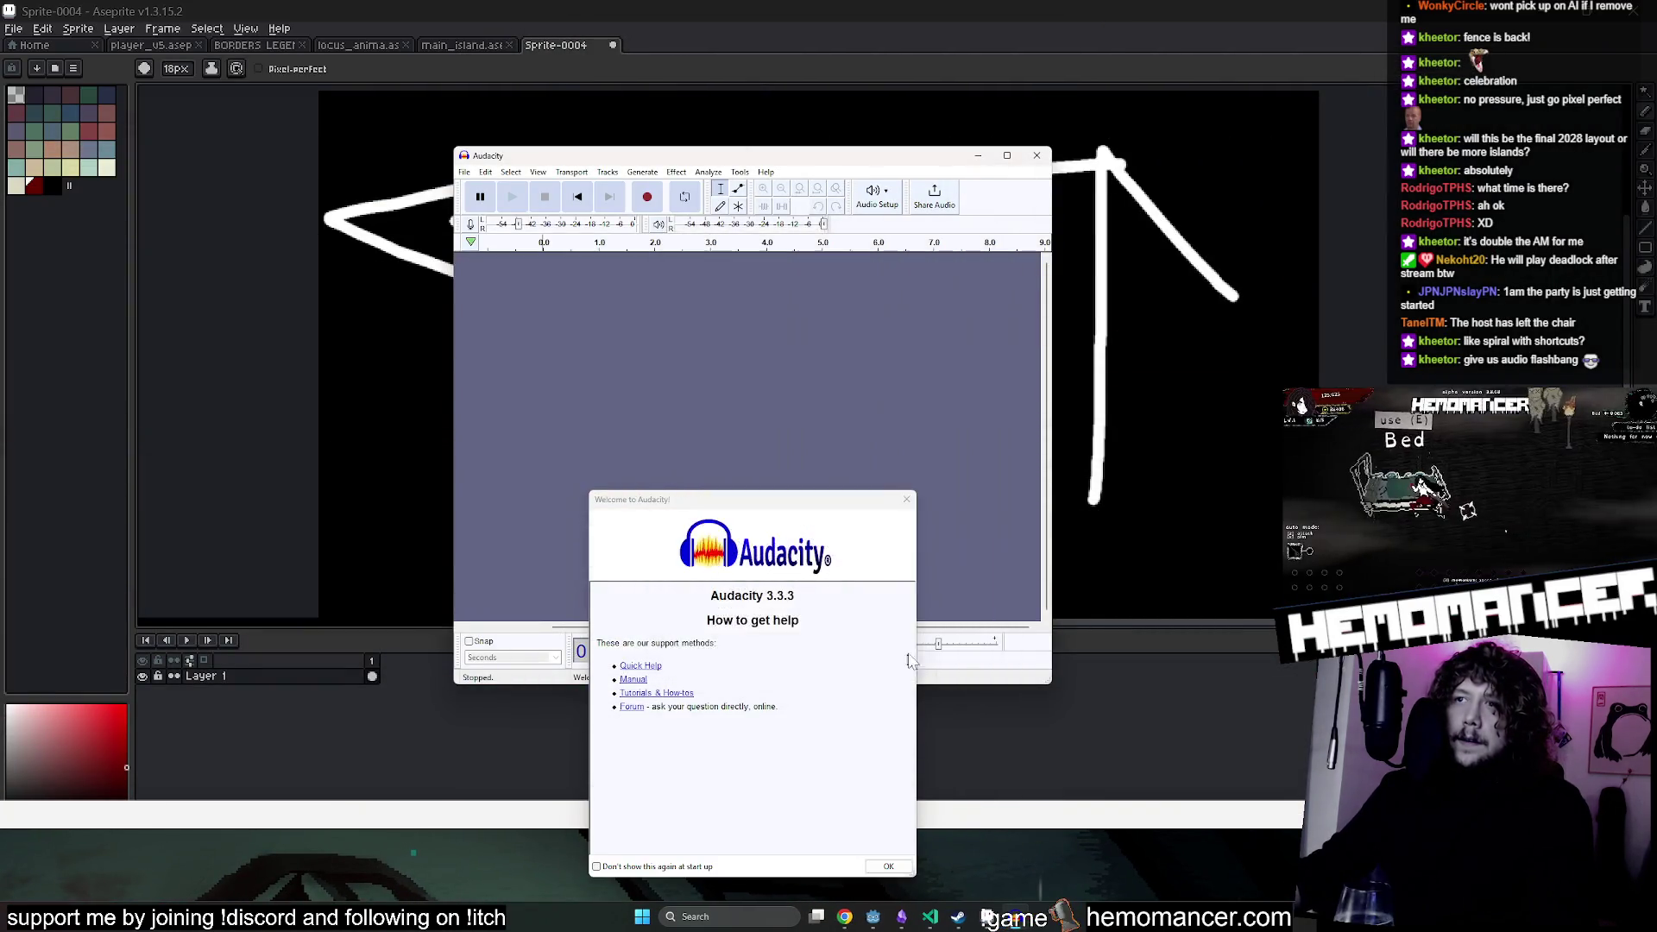
pyautogui.click(906, 500)
pyautogui.click(1036, 156)
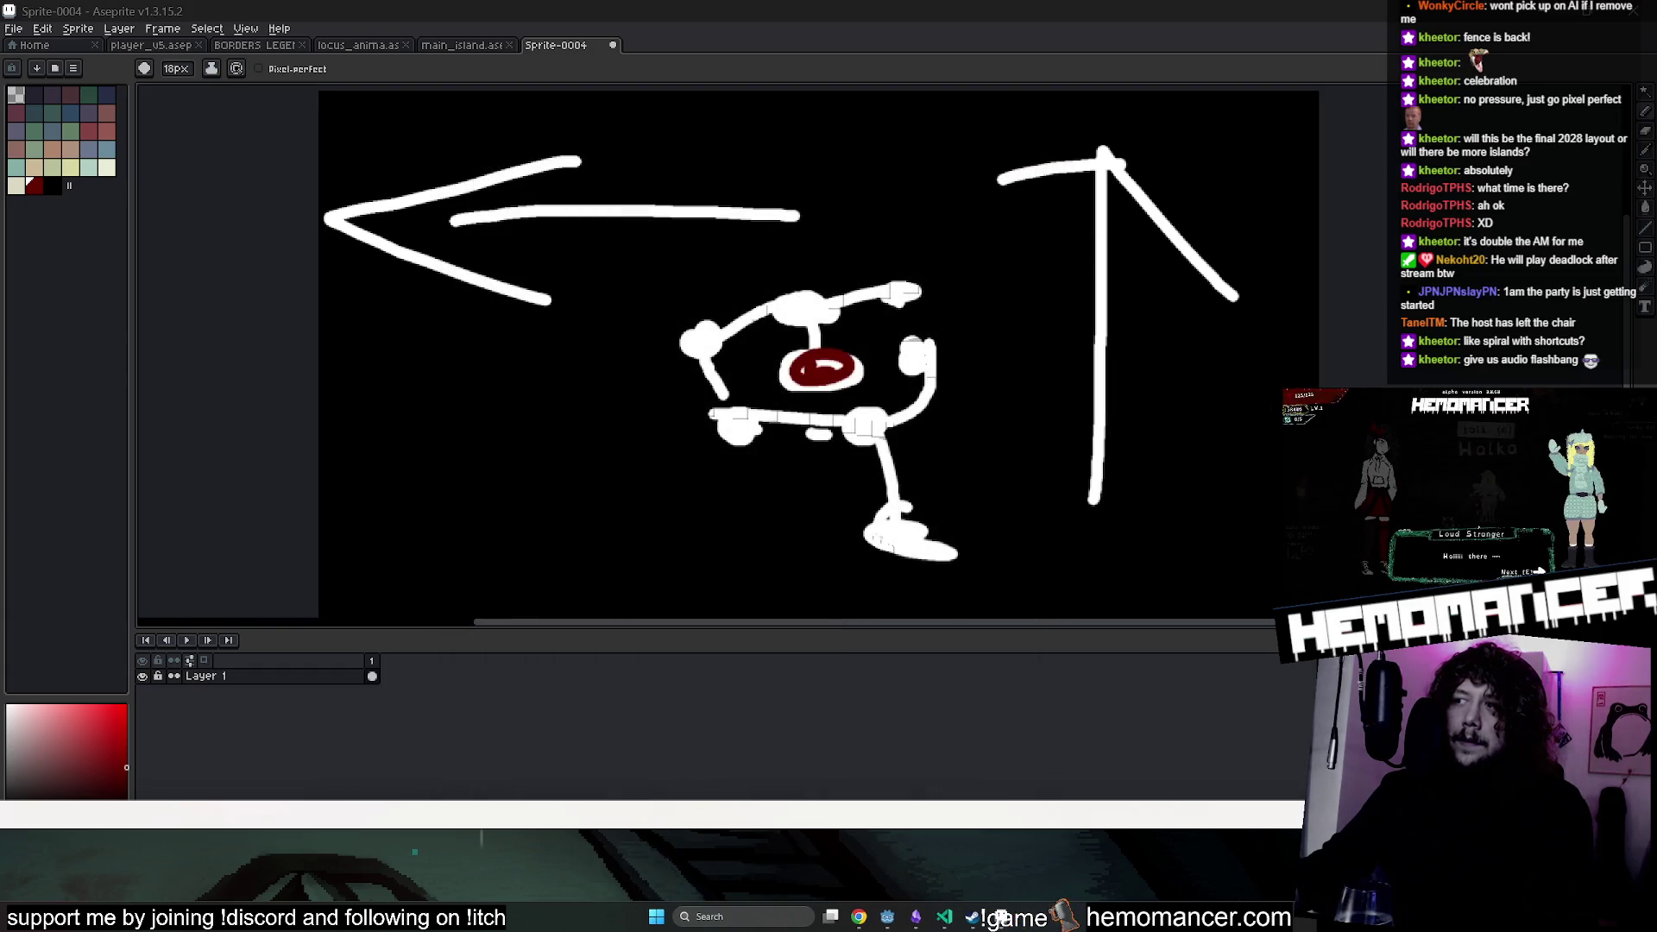
pyautogui.moveTo(604, 814)
pyautogui.mouseDown()
pyautogui.moveTo(406, 820)
pyautogui.moveTo(1008, 143)
pyautogui.moveTo(931, 97)
pyautogui.mouseUp()
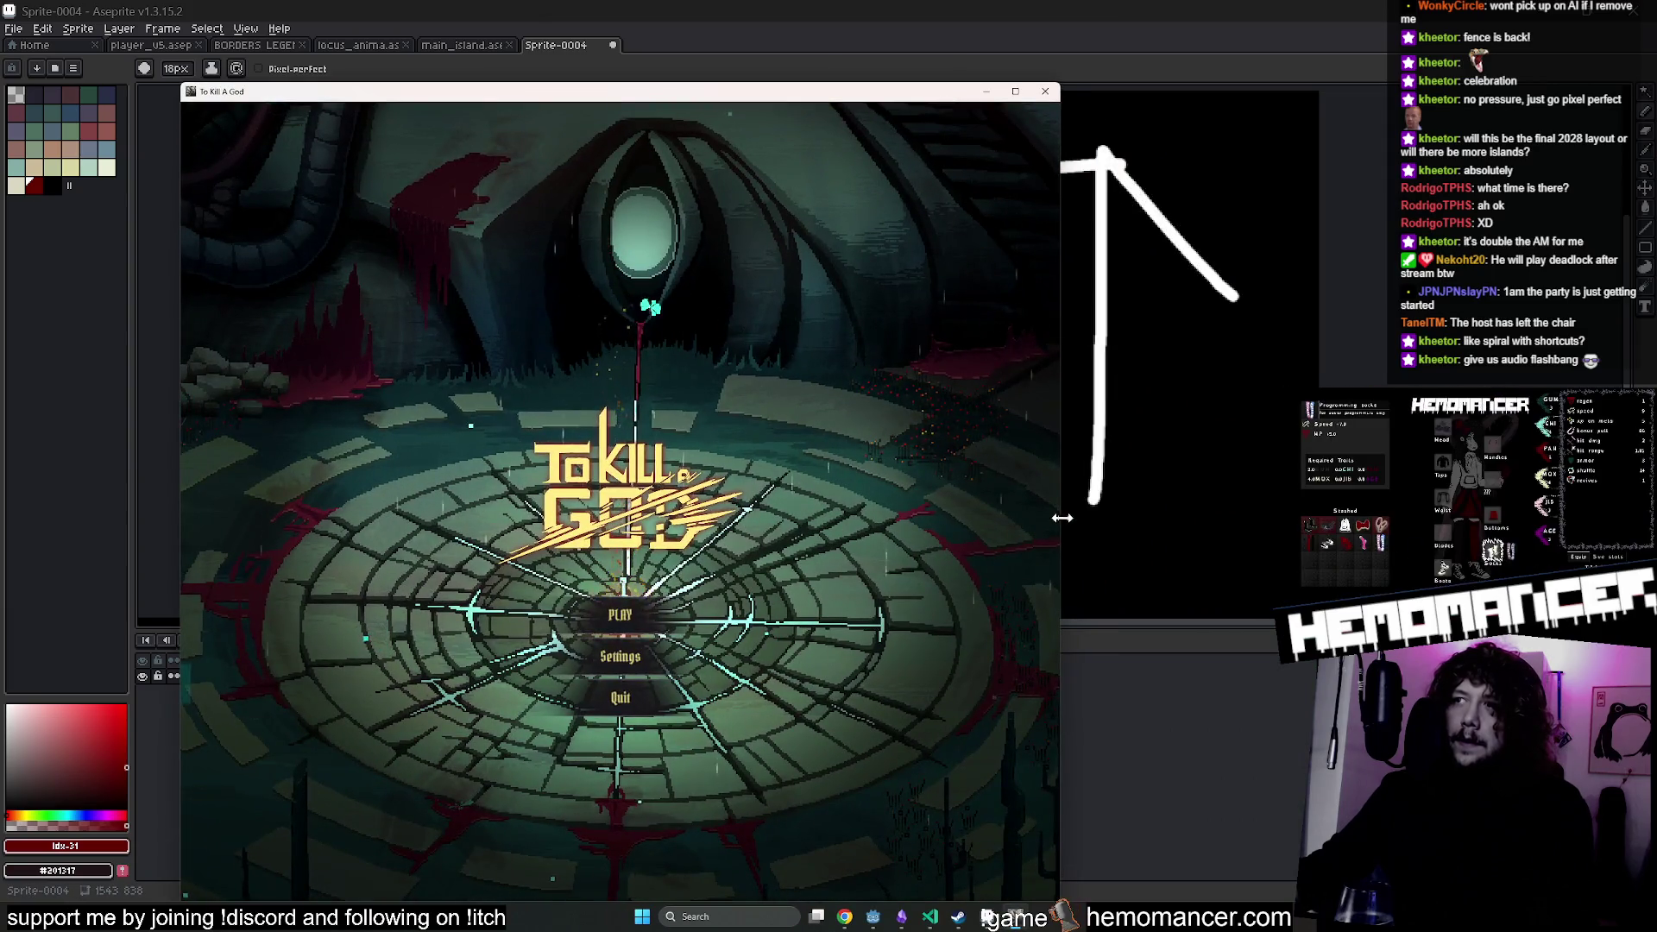
# Widen the game window, start a new journey from the main menu, and briefly pause and resume
pyautogui.moveTo(1062, 518); pyautogui.dragTo(1545, 518)
pyautogui.click(863, 615)
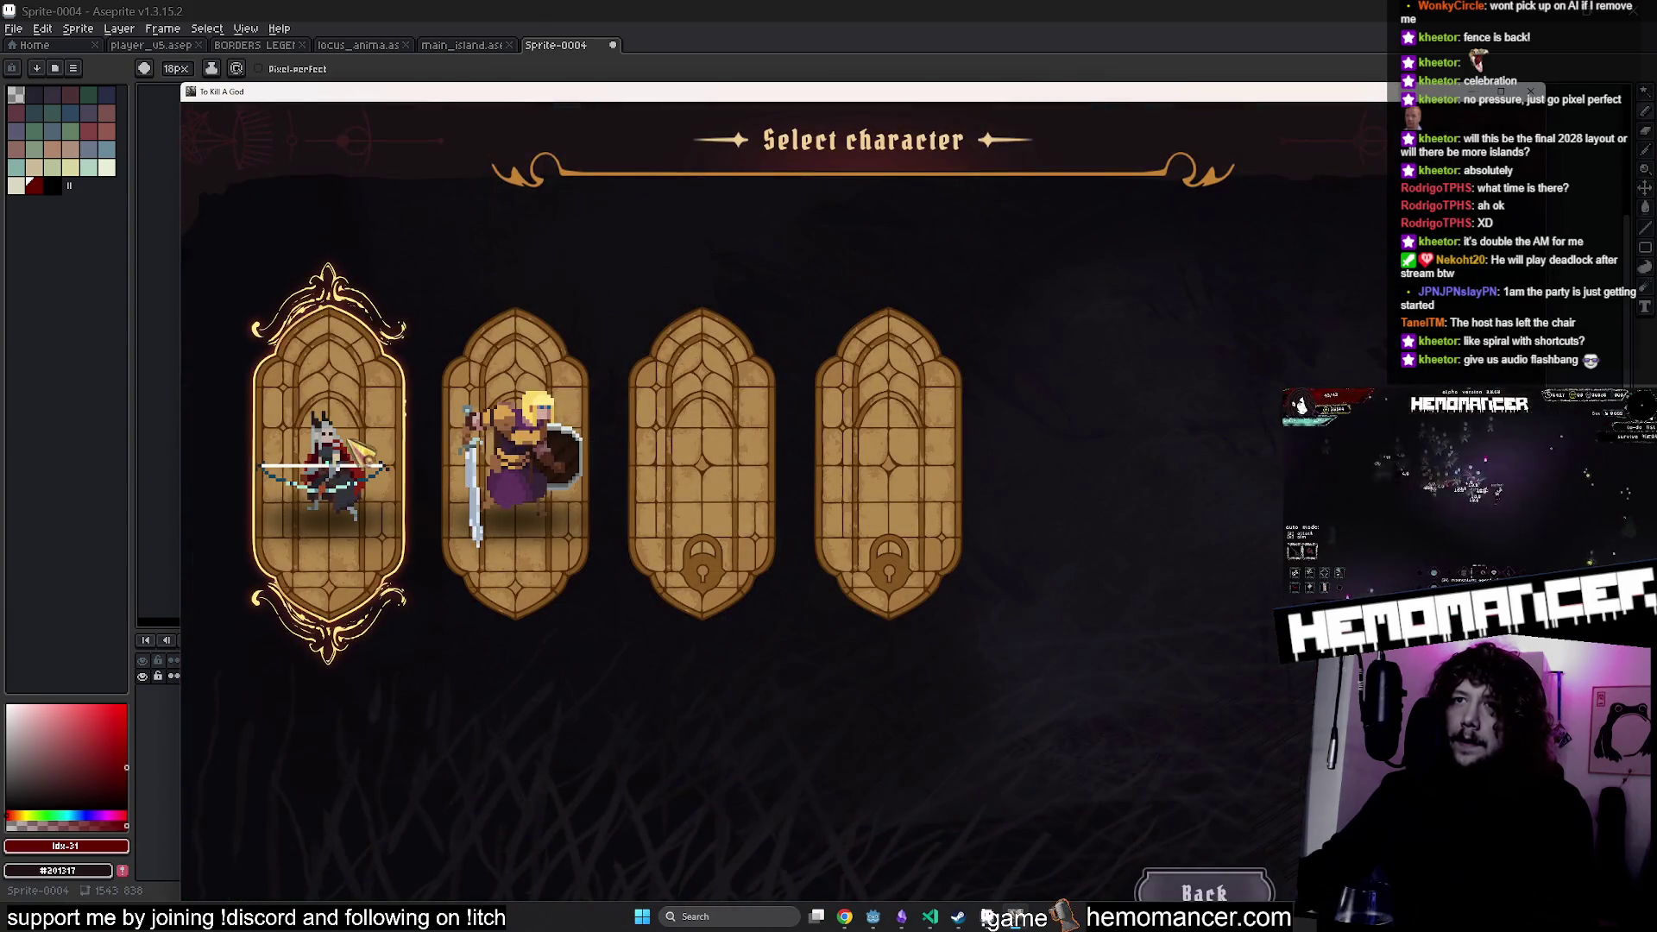
pyautogui.click(1208, 829)
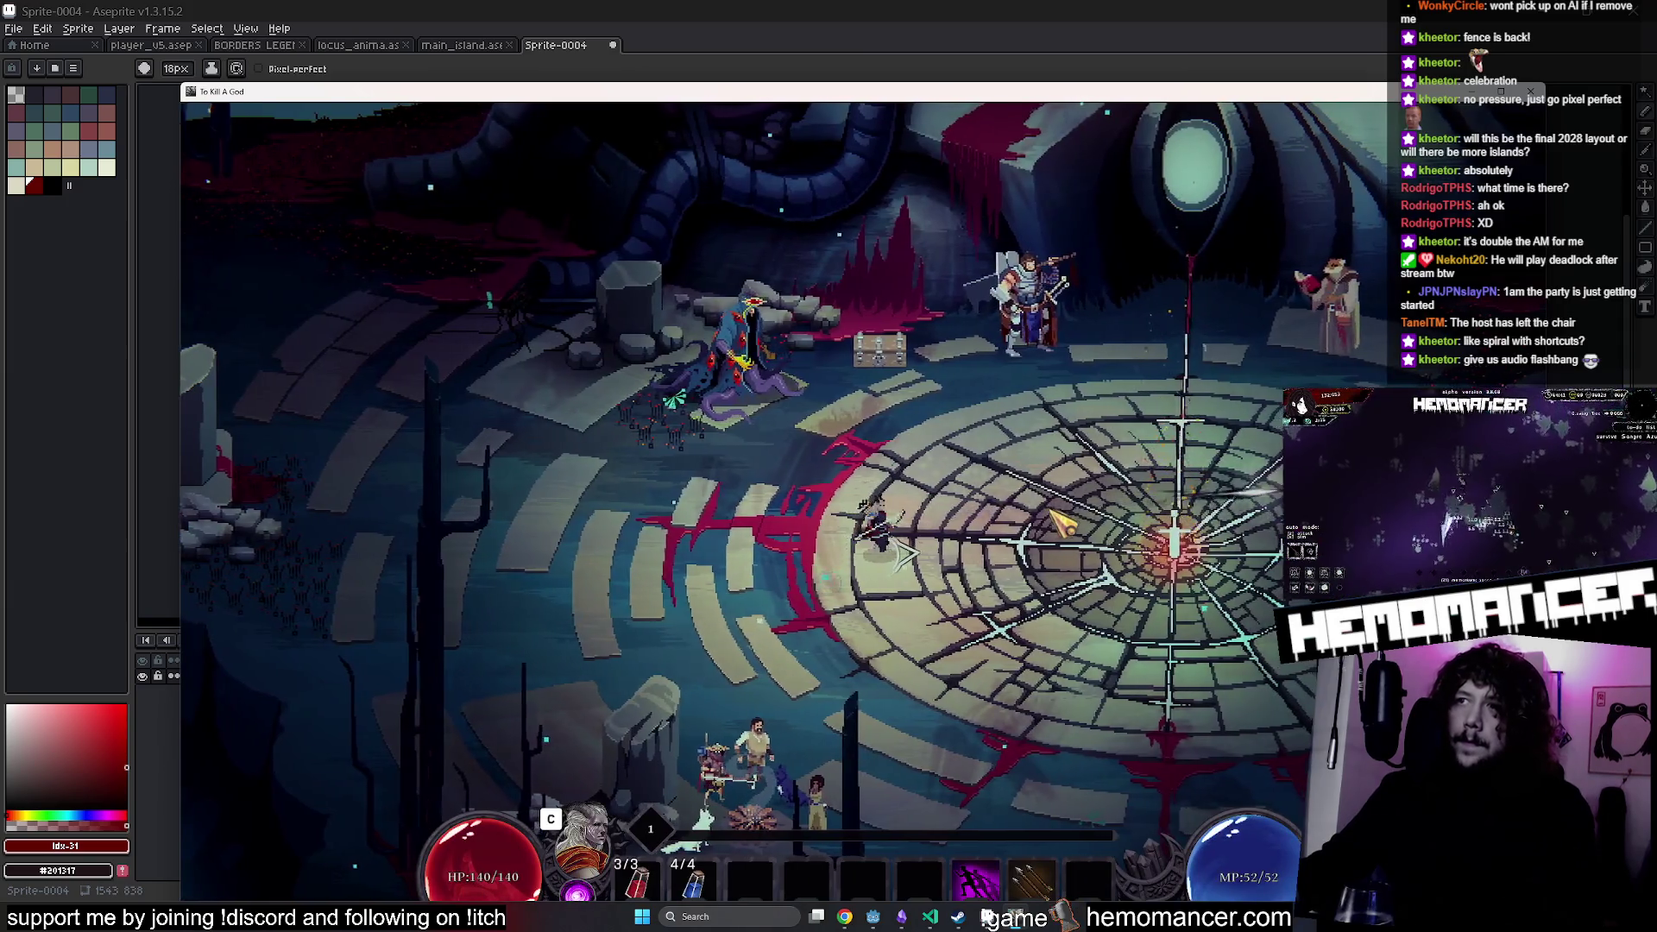
pyautogui.press('d')
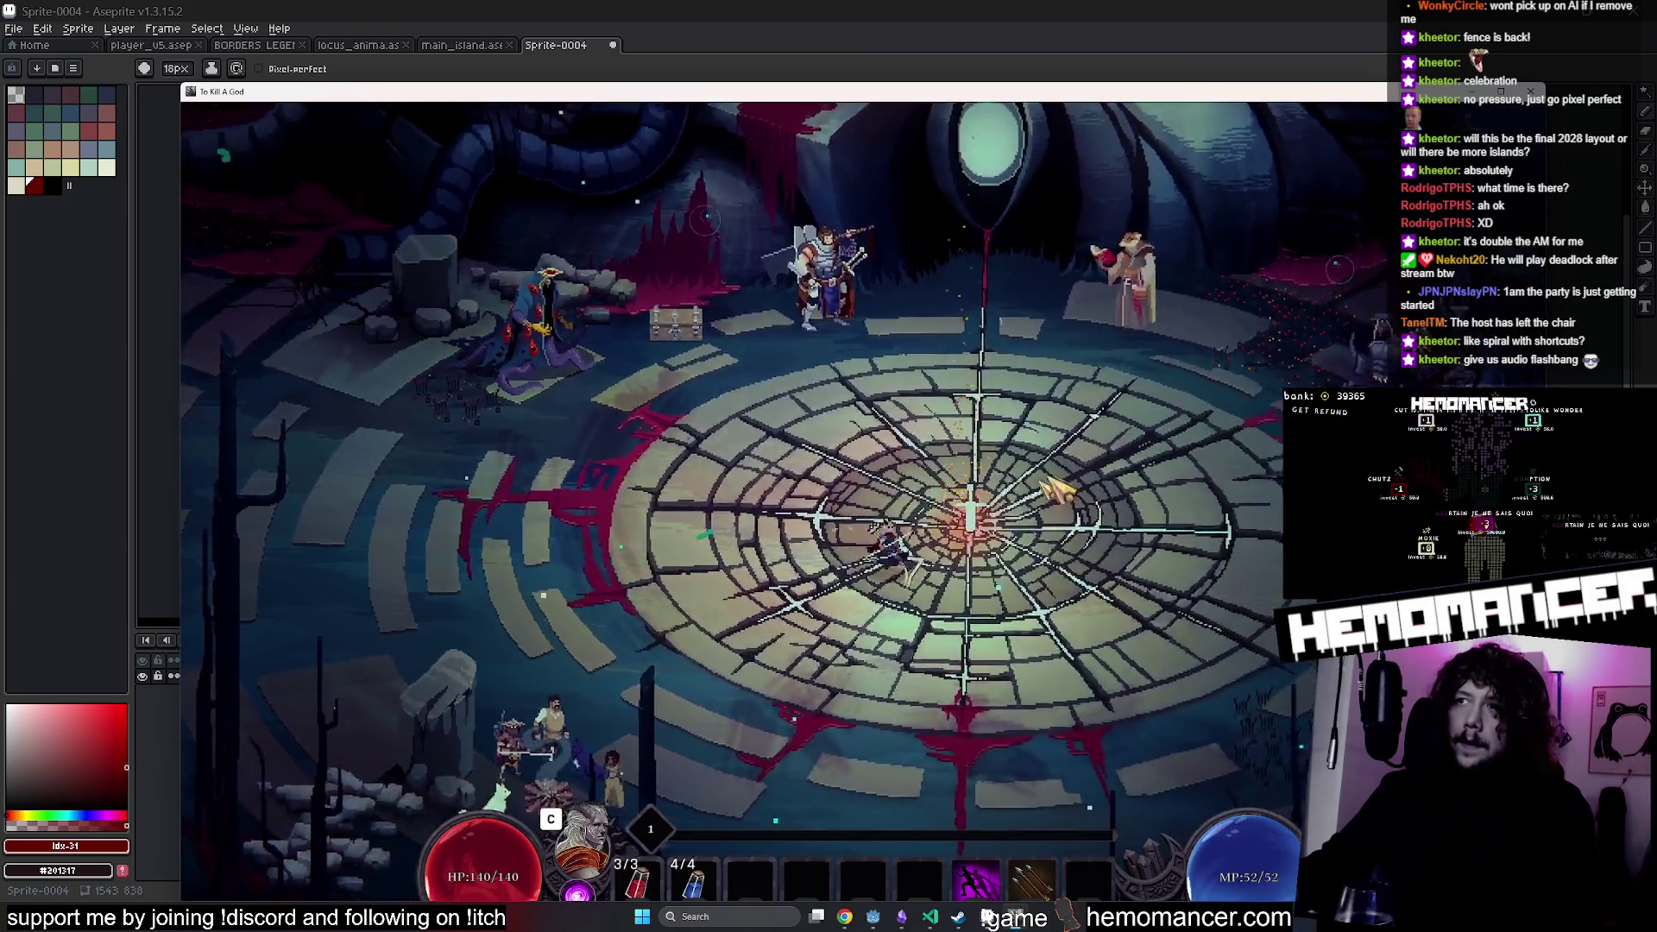
pyautogui.press('Escape')
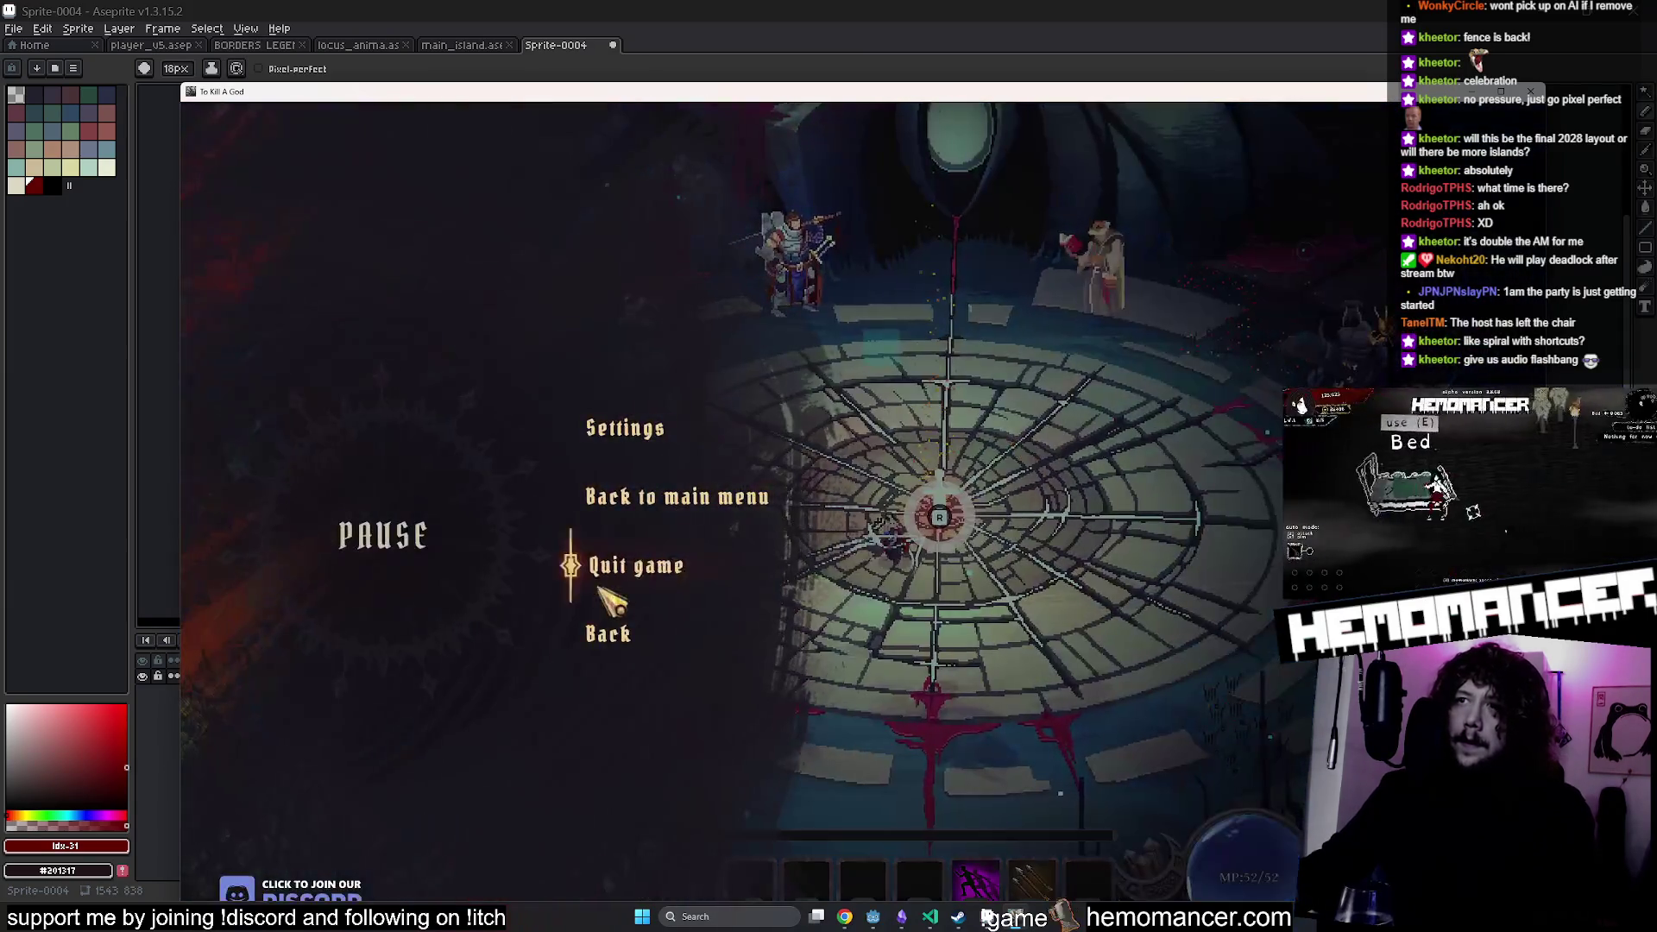
pyautogui.press('Escape')
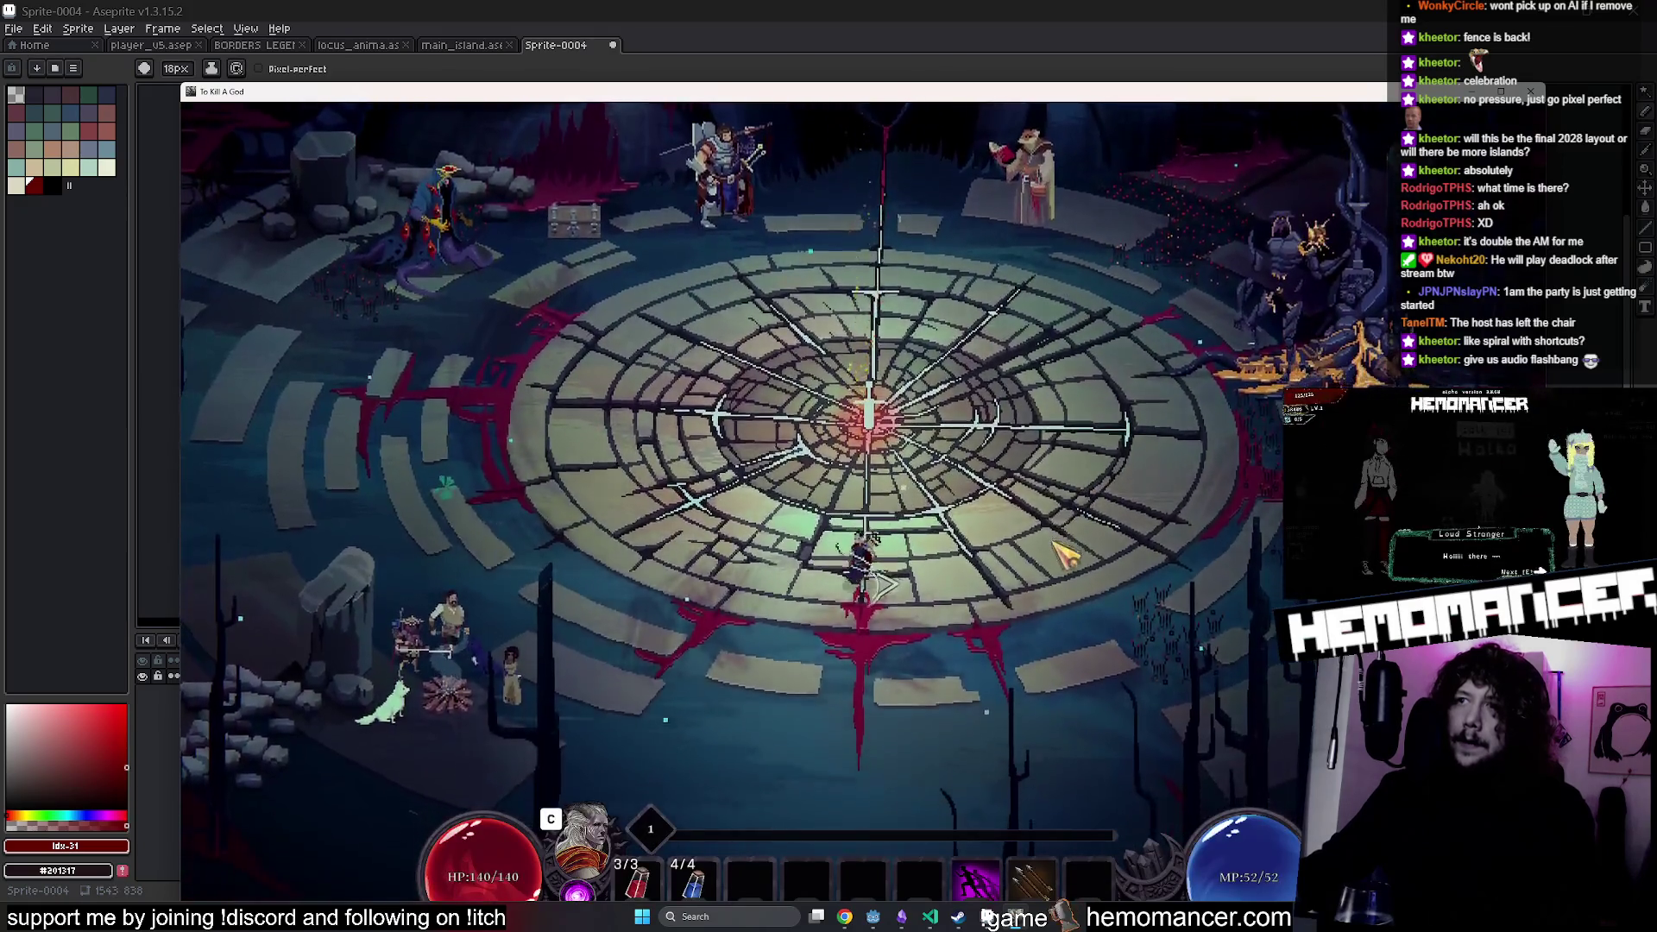
# Walk the hero left off the arena, then back right toward the eye structure and centre
pyautogui.press('a')
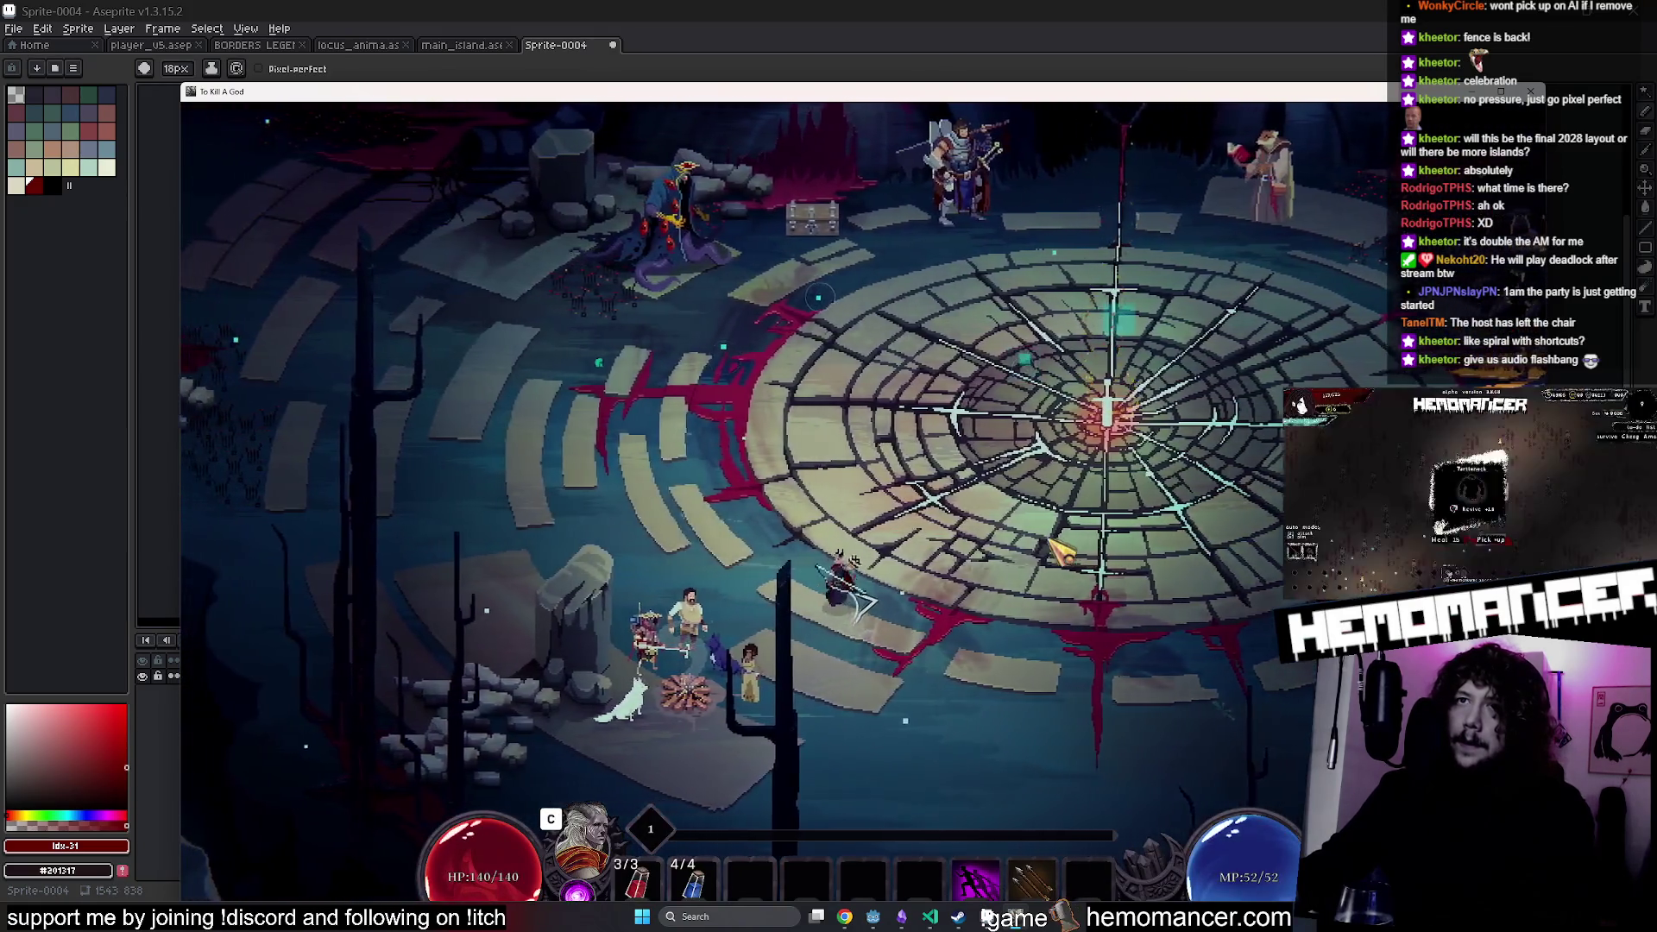
pyautogui.press('a')
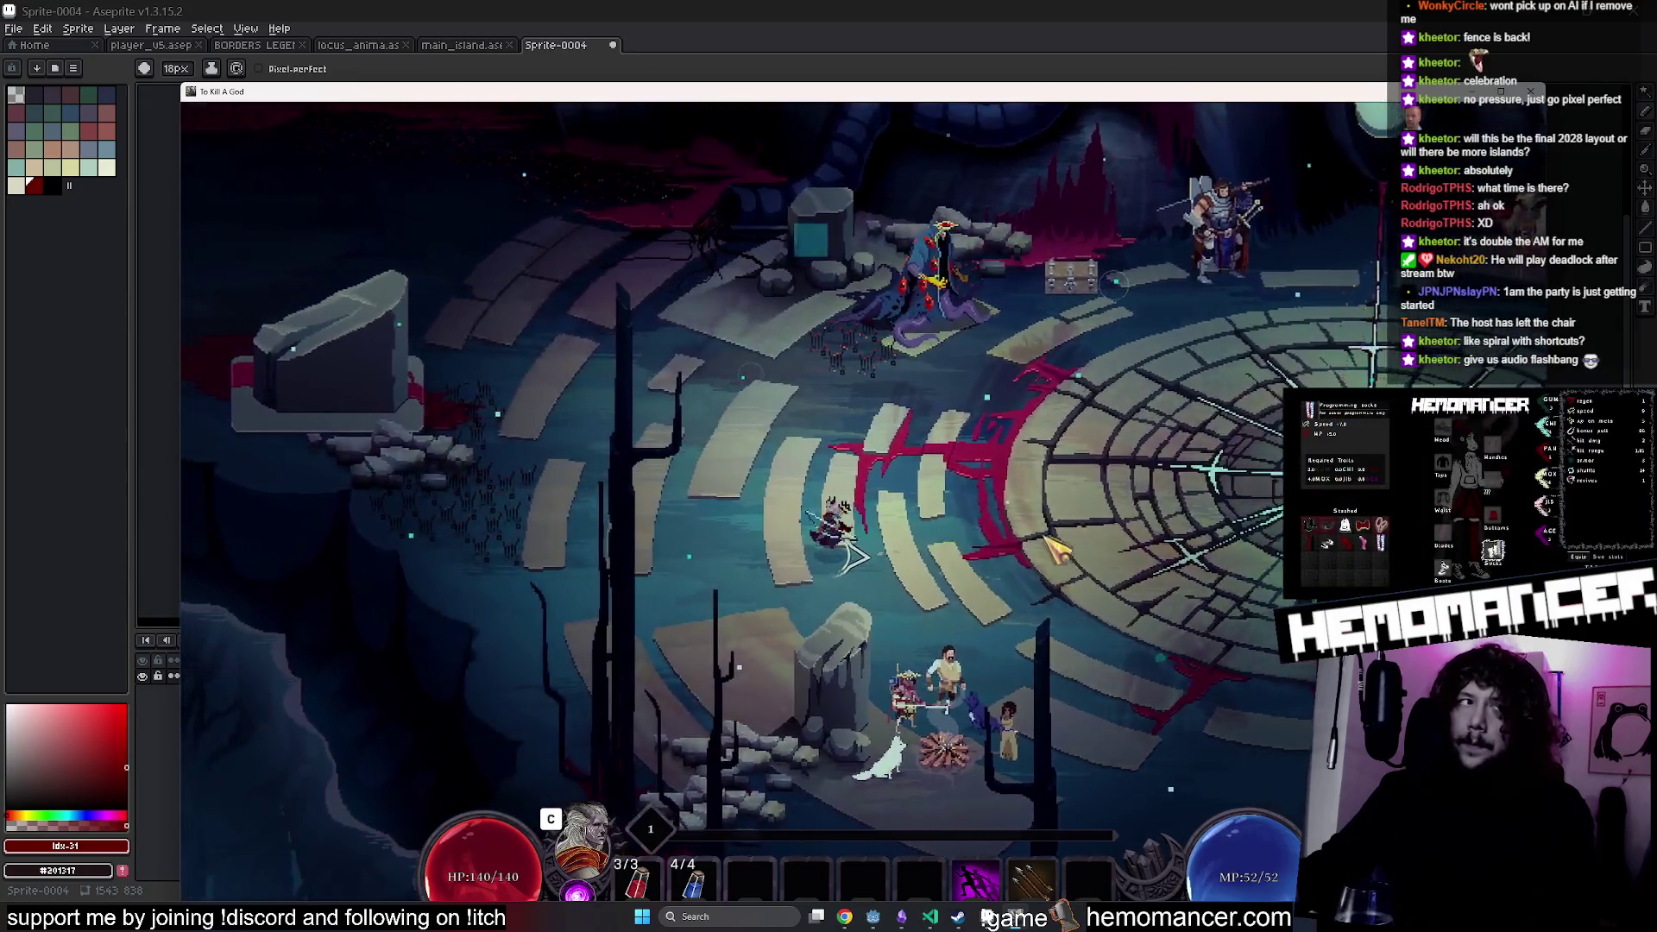
pyautogui.press('w')
pyautogui.press('a')
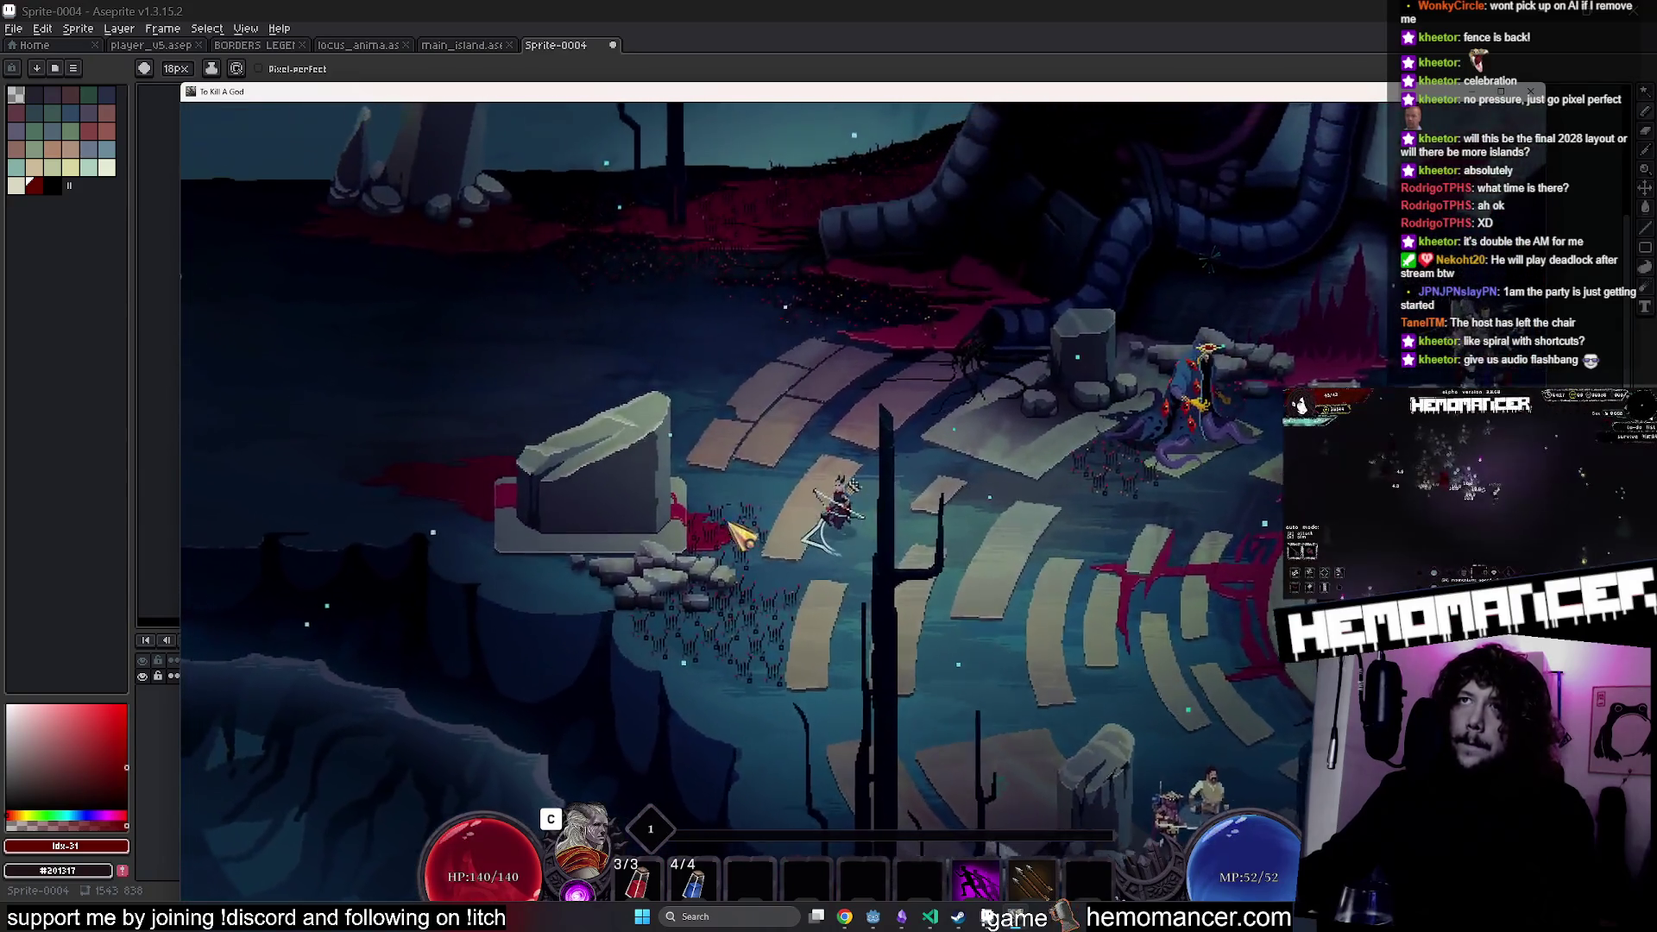
pyautogui.press('a')
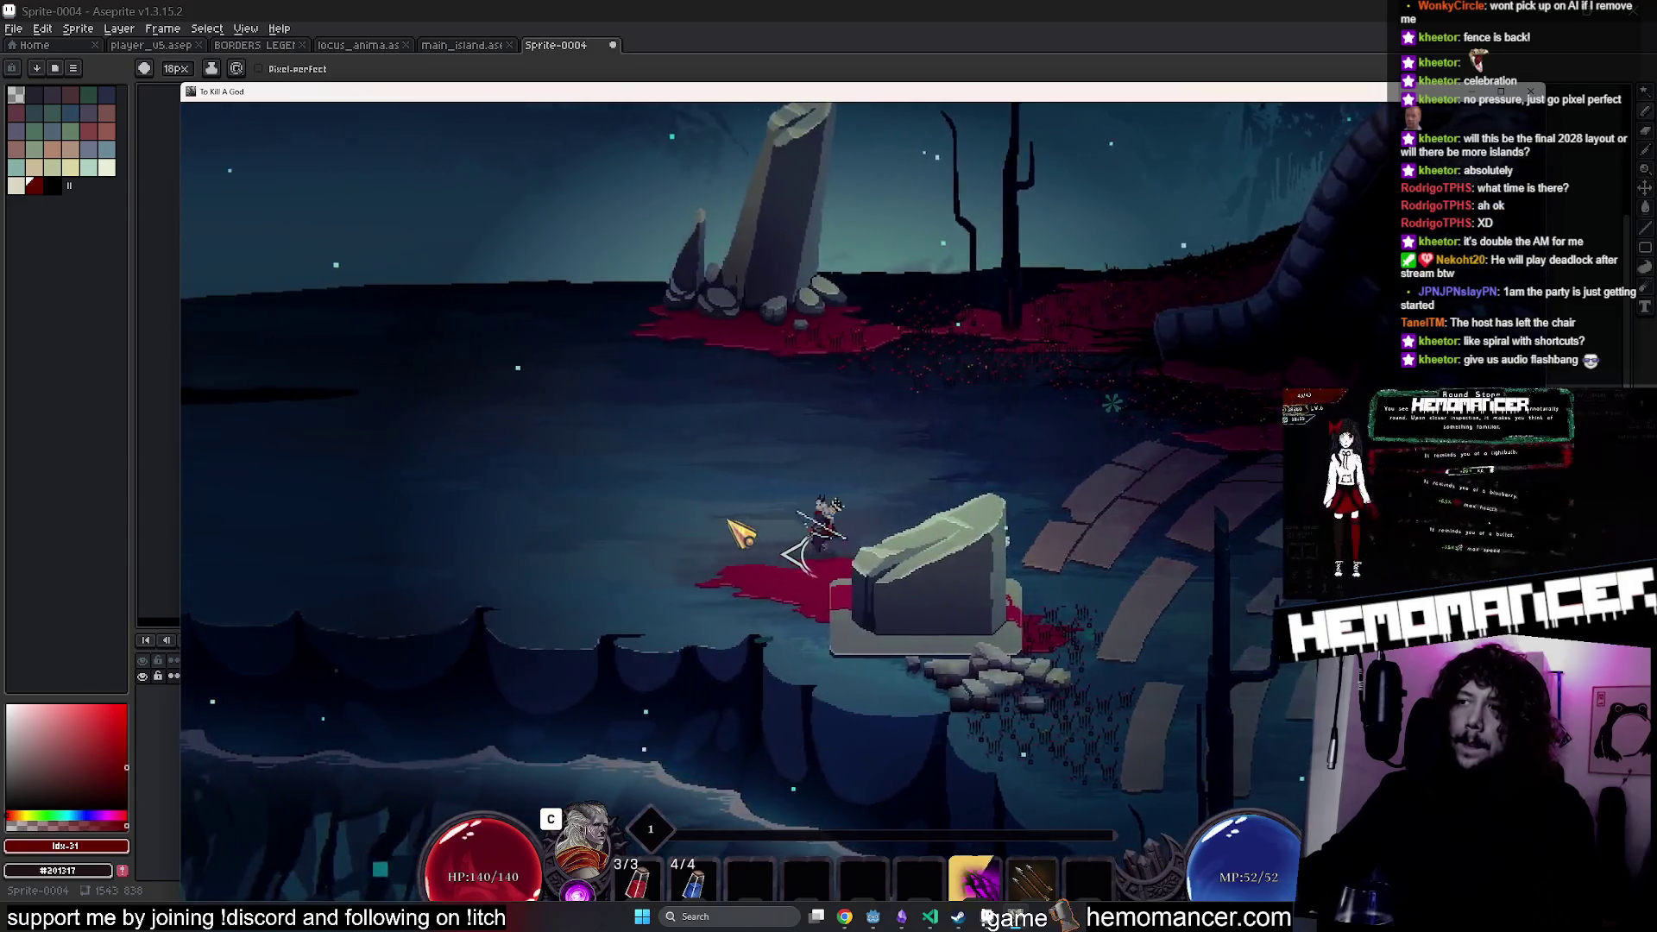
pyautogui.press('a')
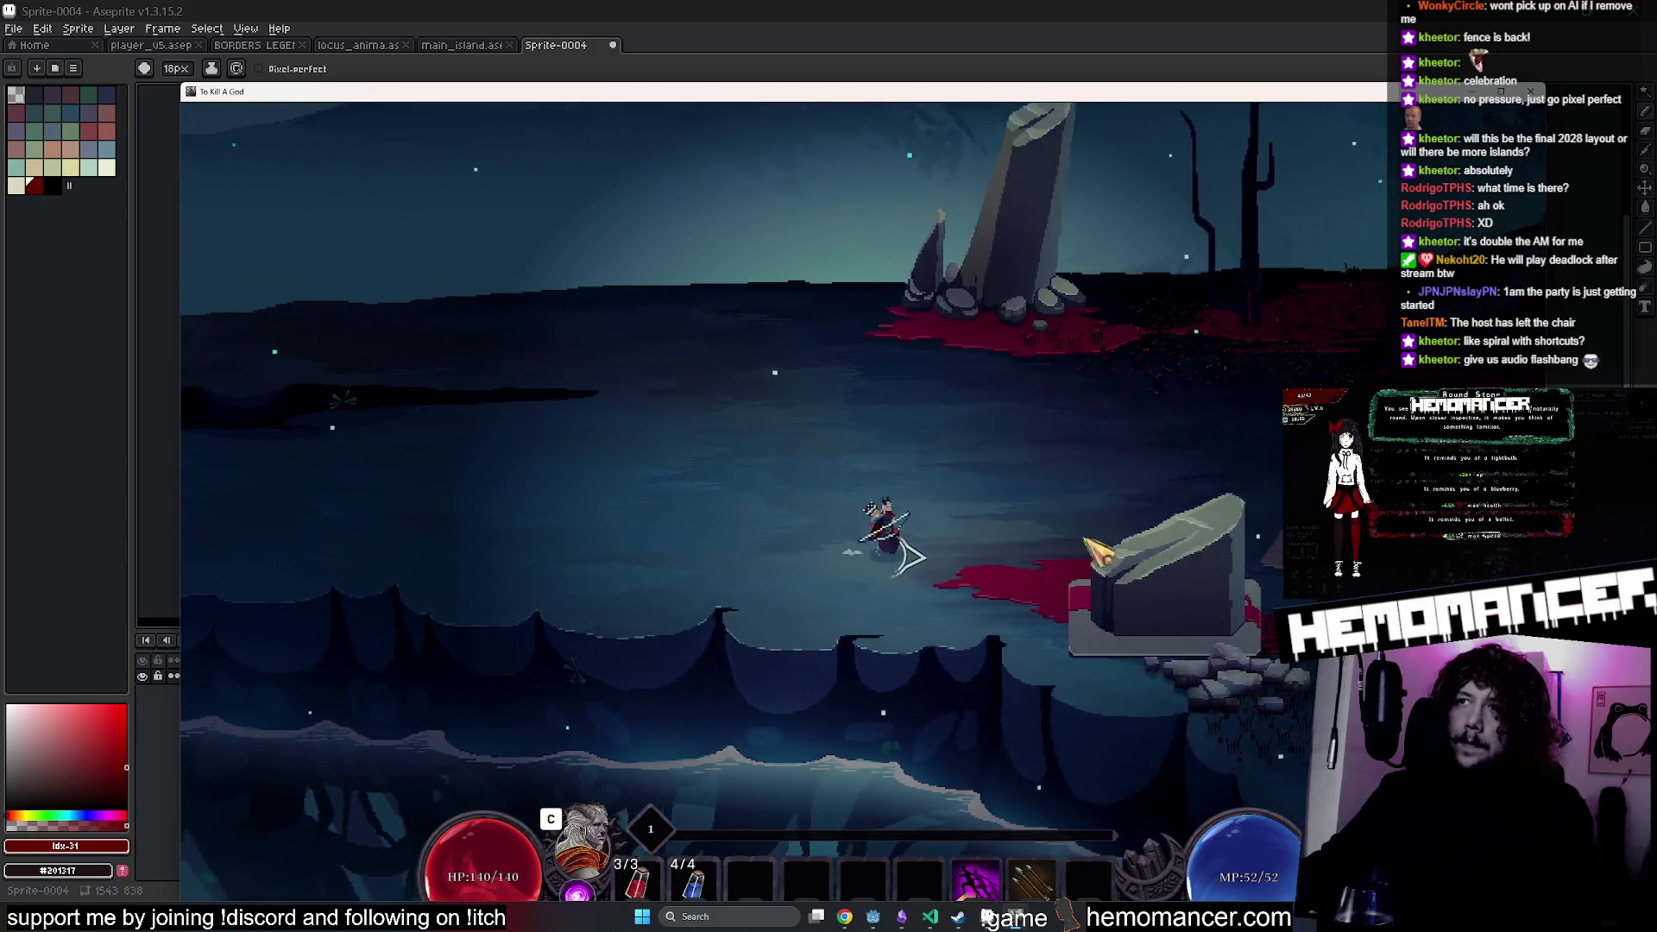
pyautogui.press('d')
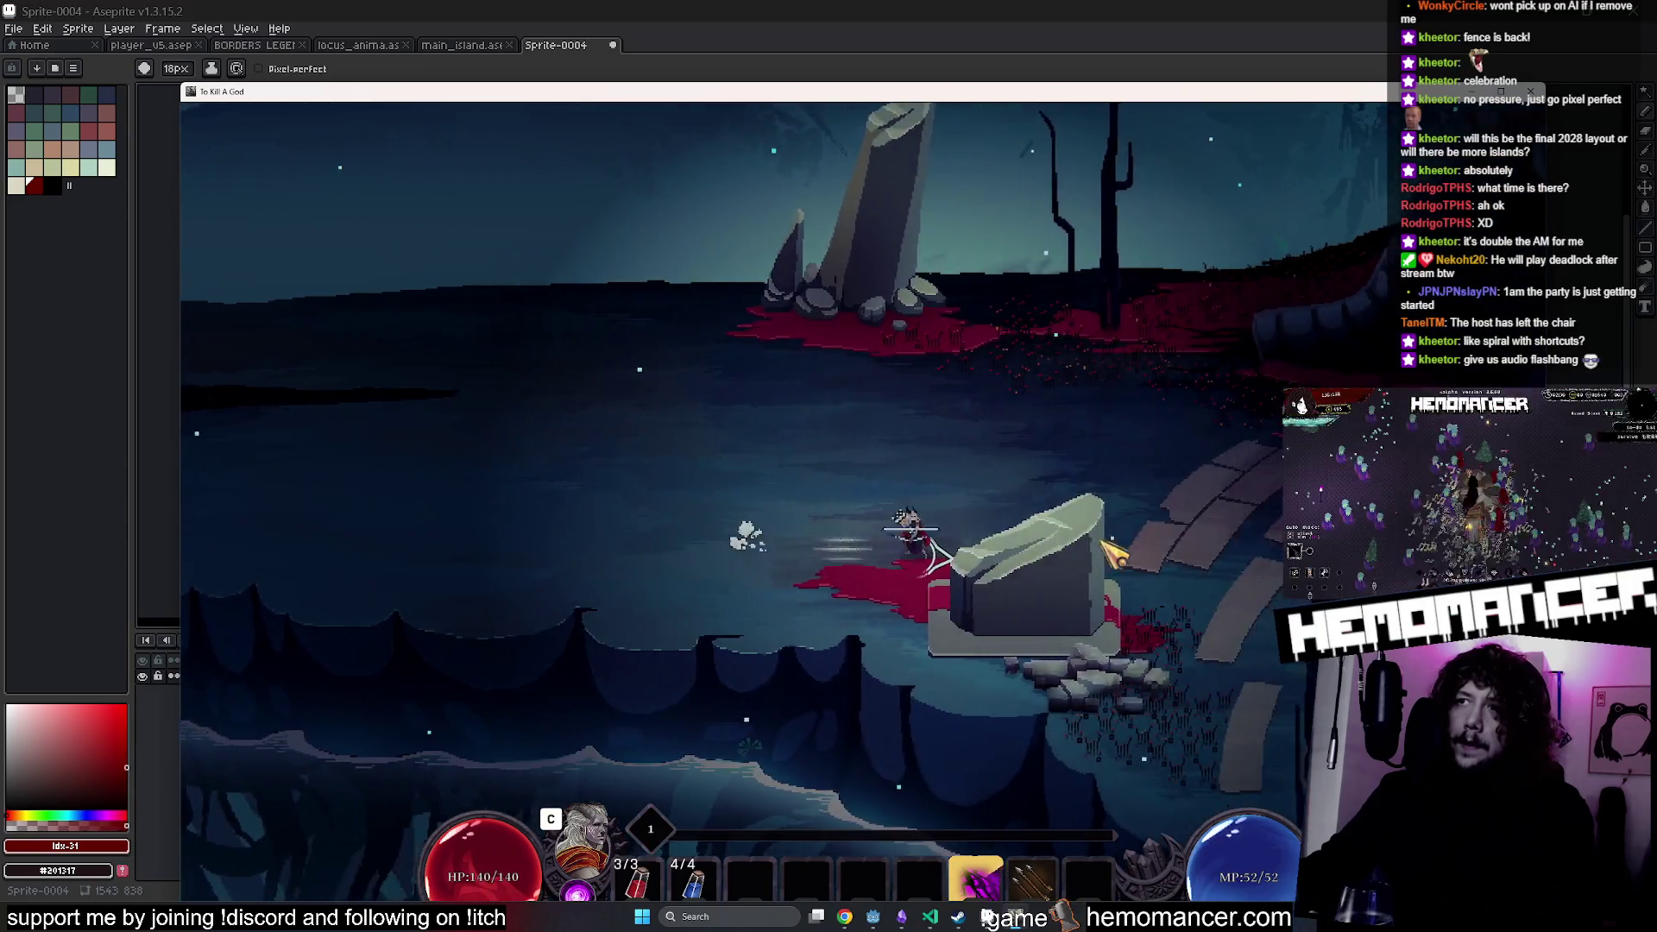
pyautogui.press('d')
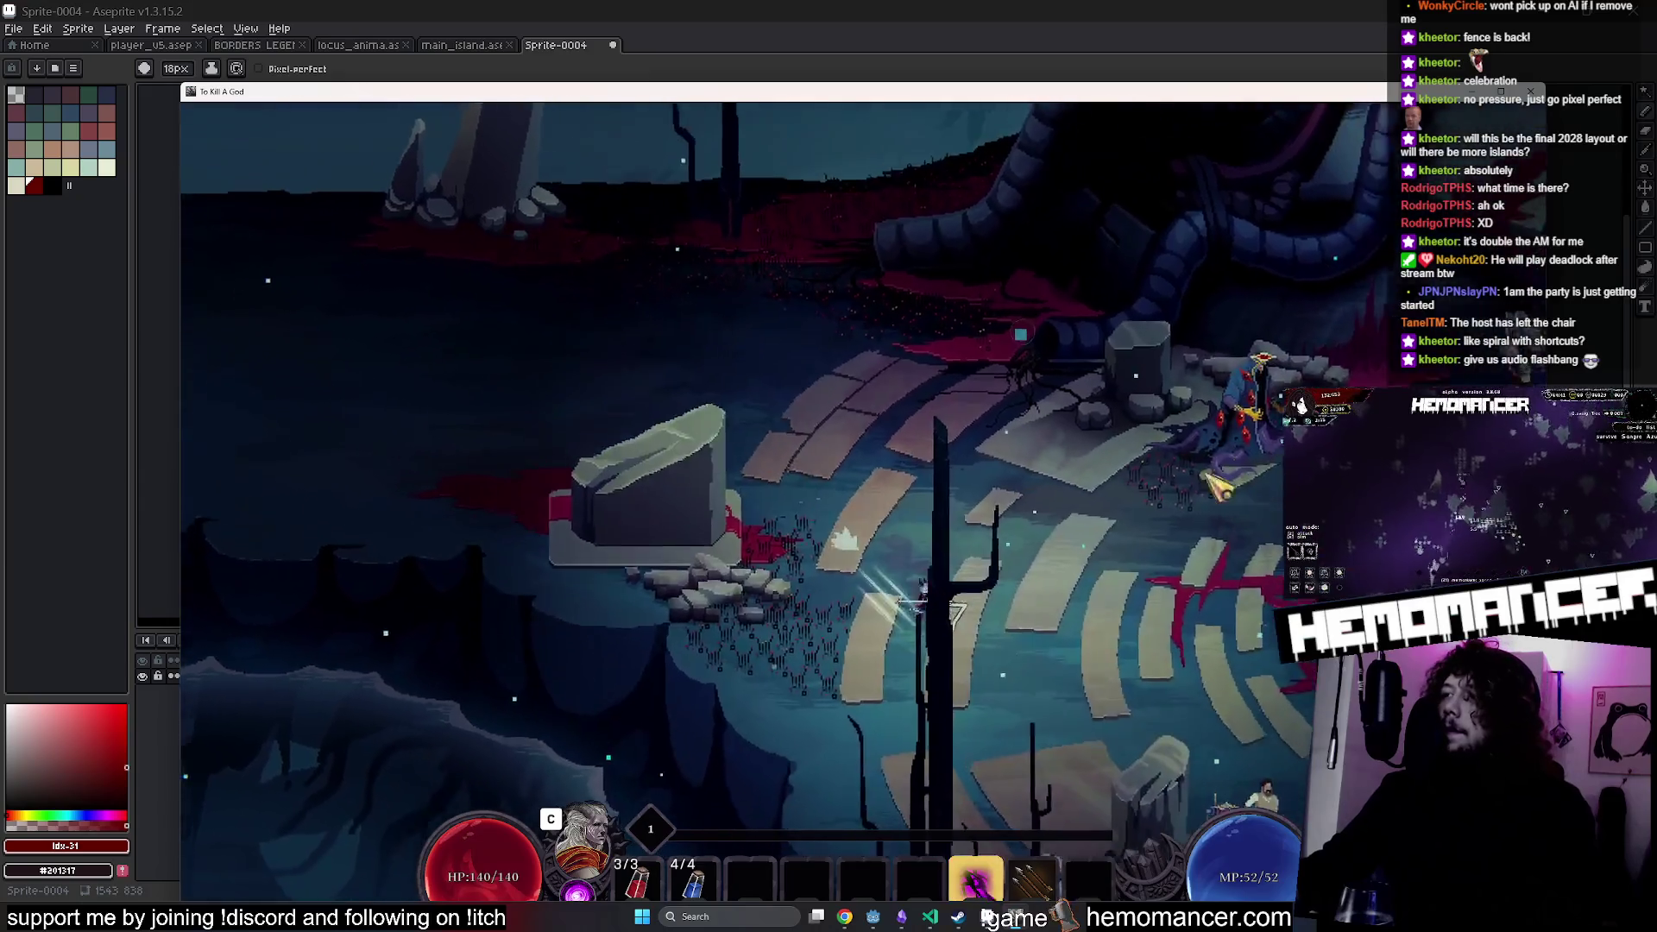
pyautogui.press('s')
pyautogui.press('d')
pyautogui.press('s')
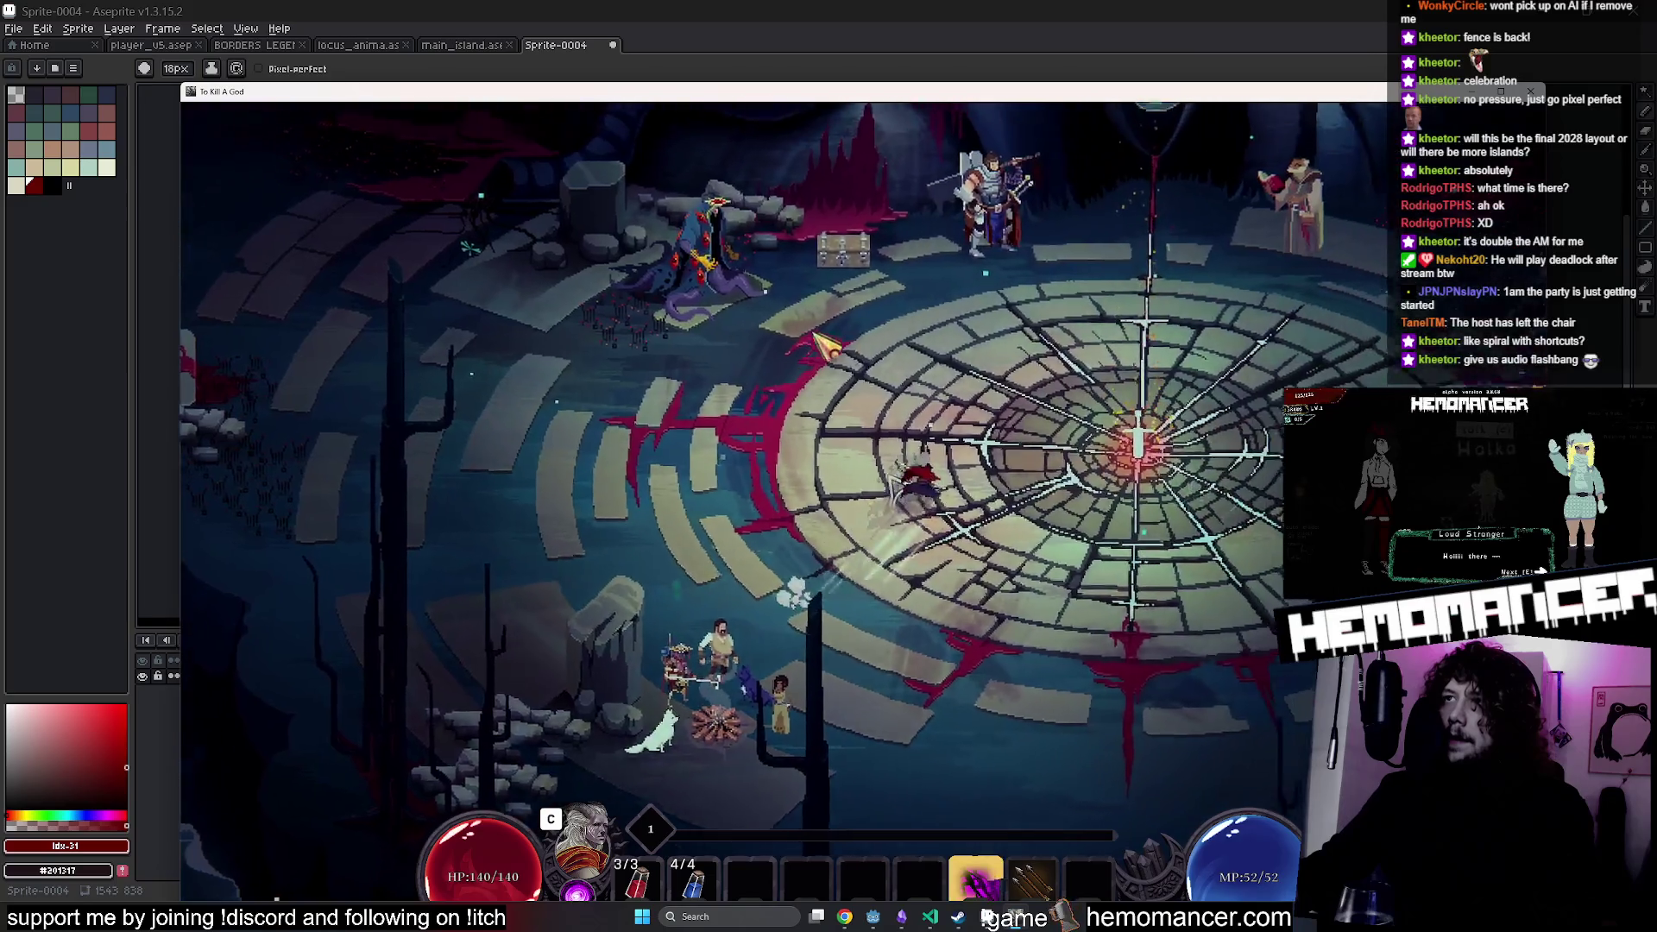
pyautogui.press('d')
pyautogui.press('w')
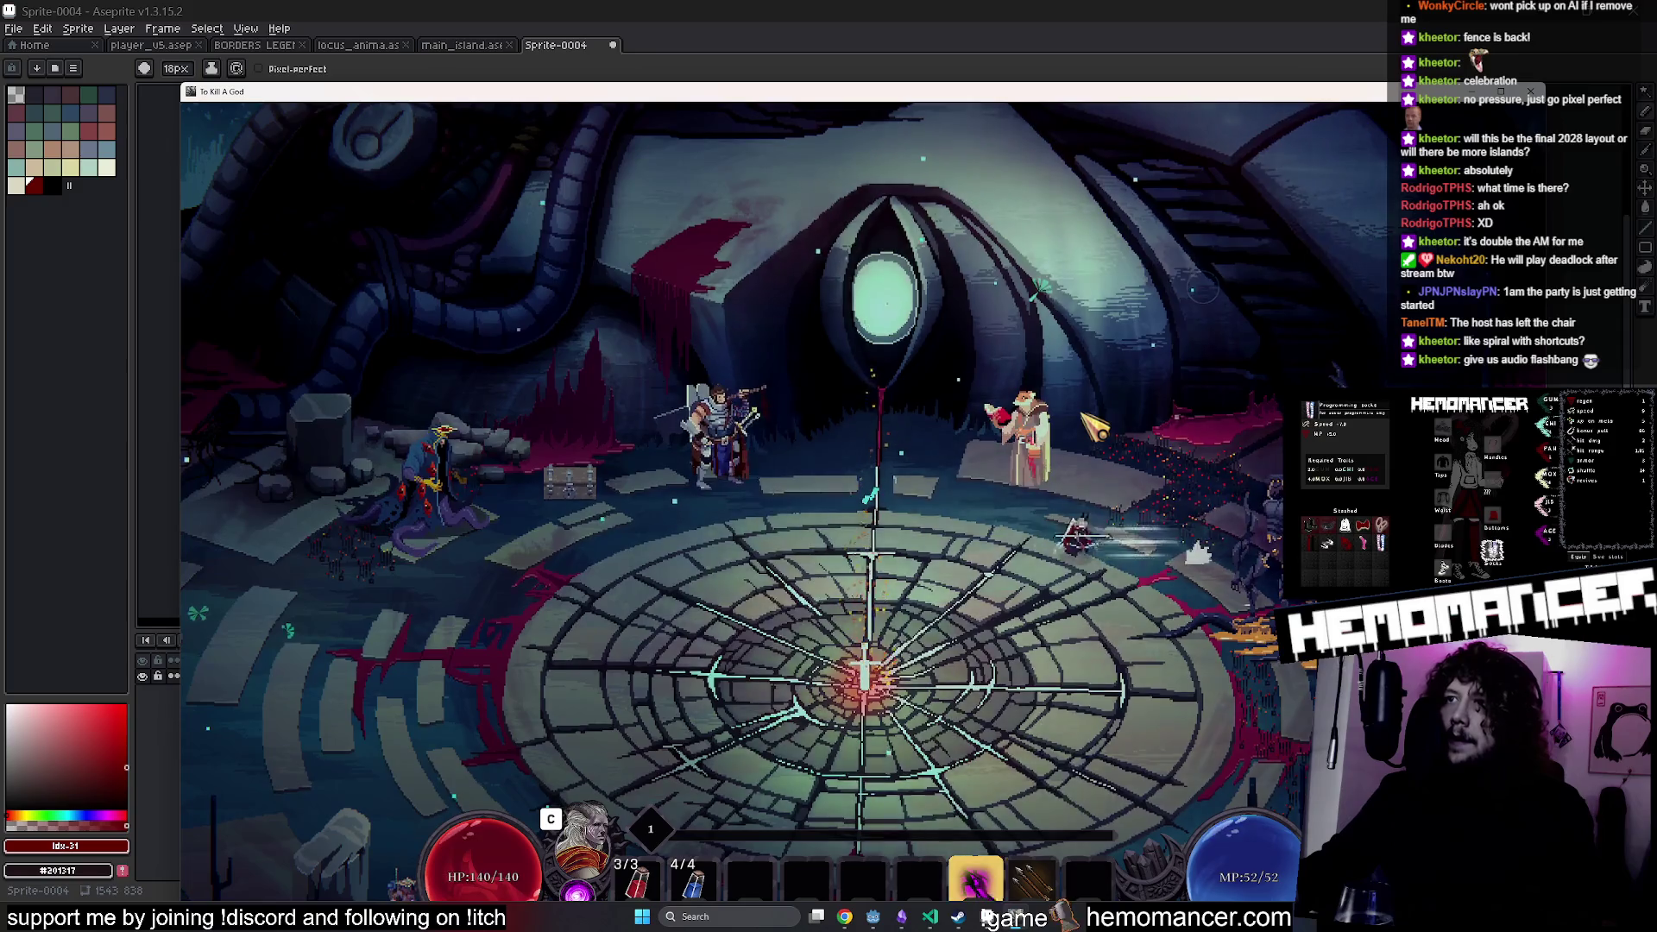
pyautogui.press('a')
pyautogui.press('w')
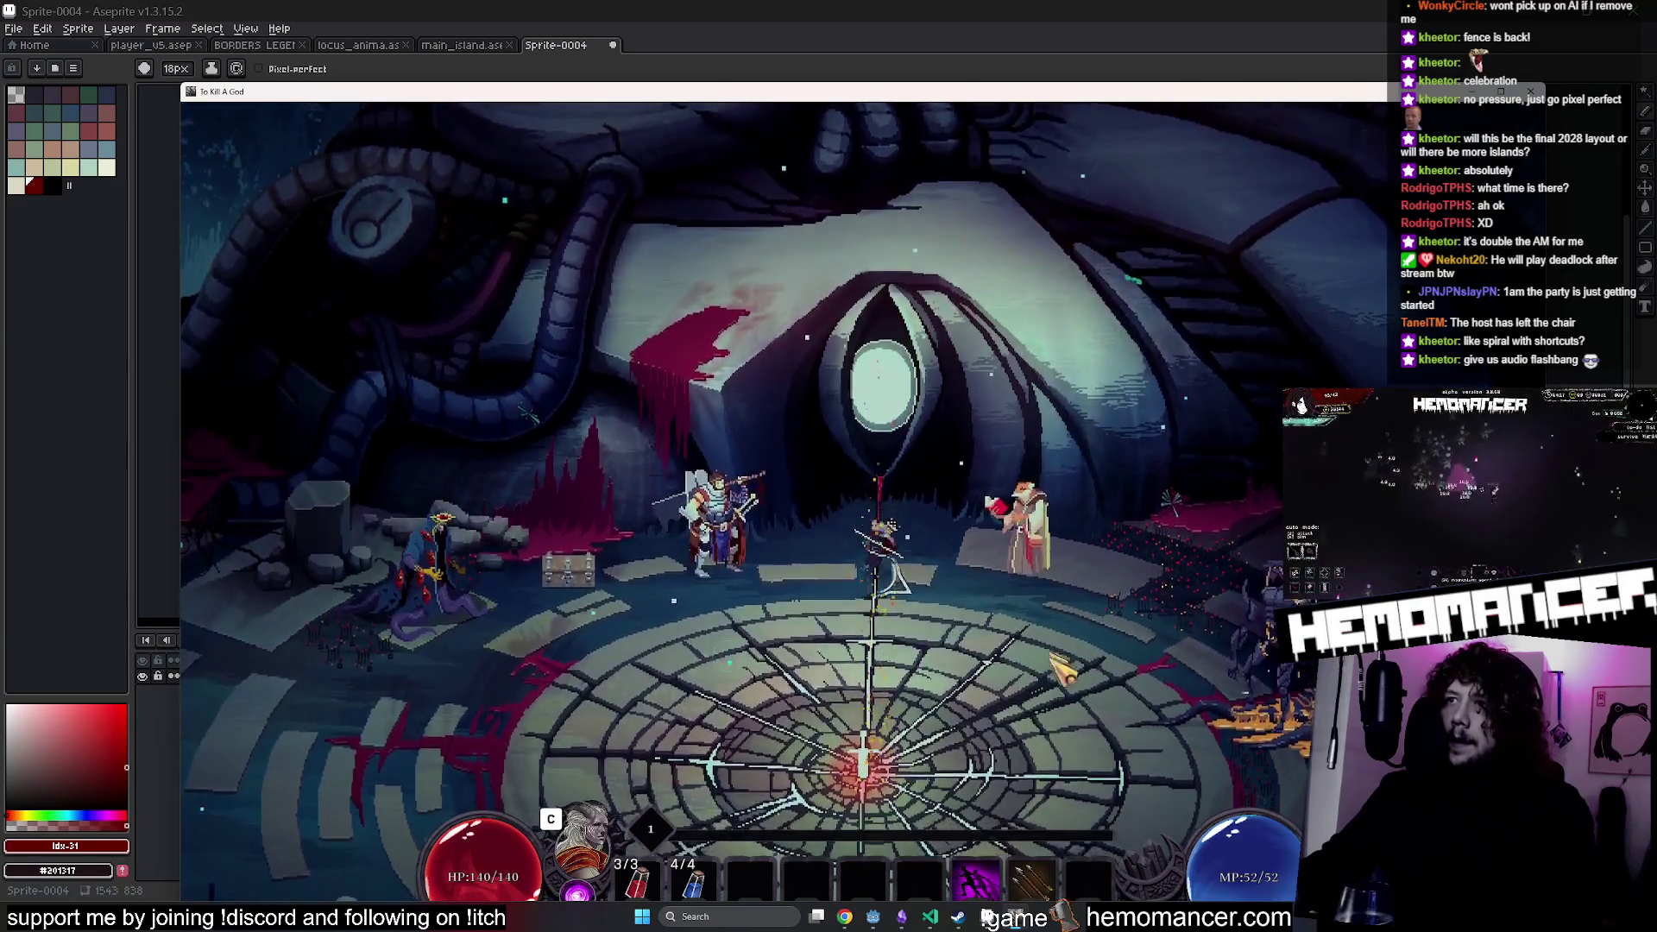
pyautogui.press('s')
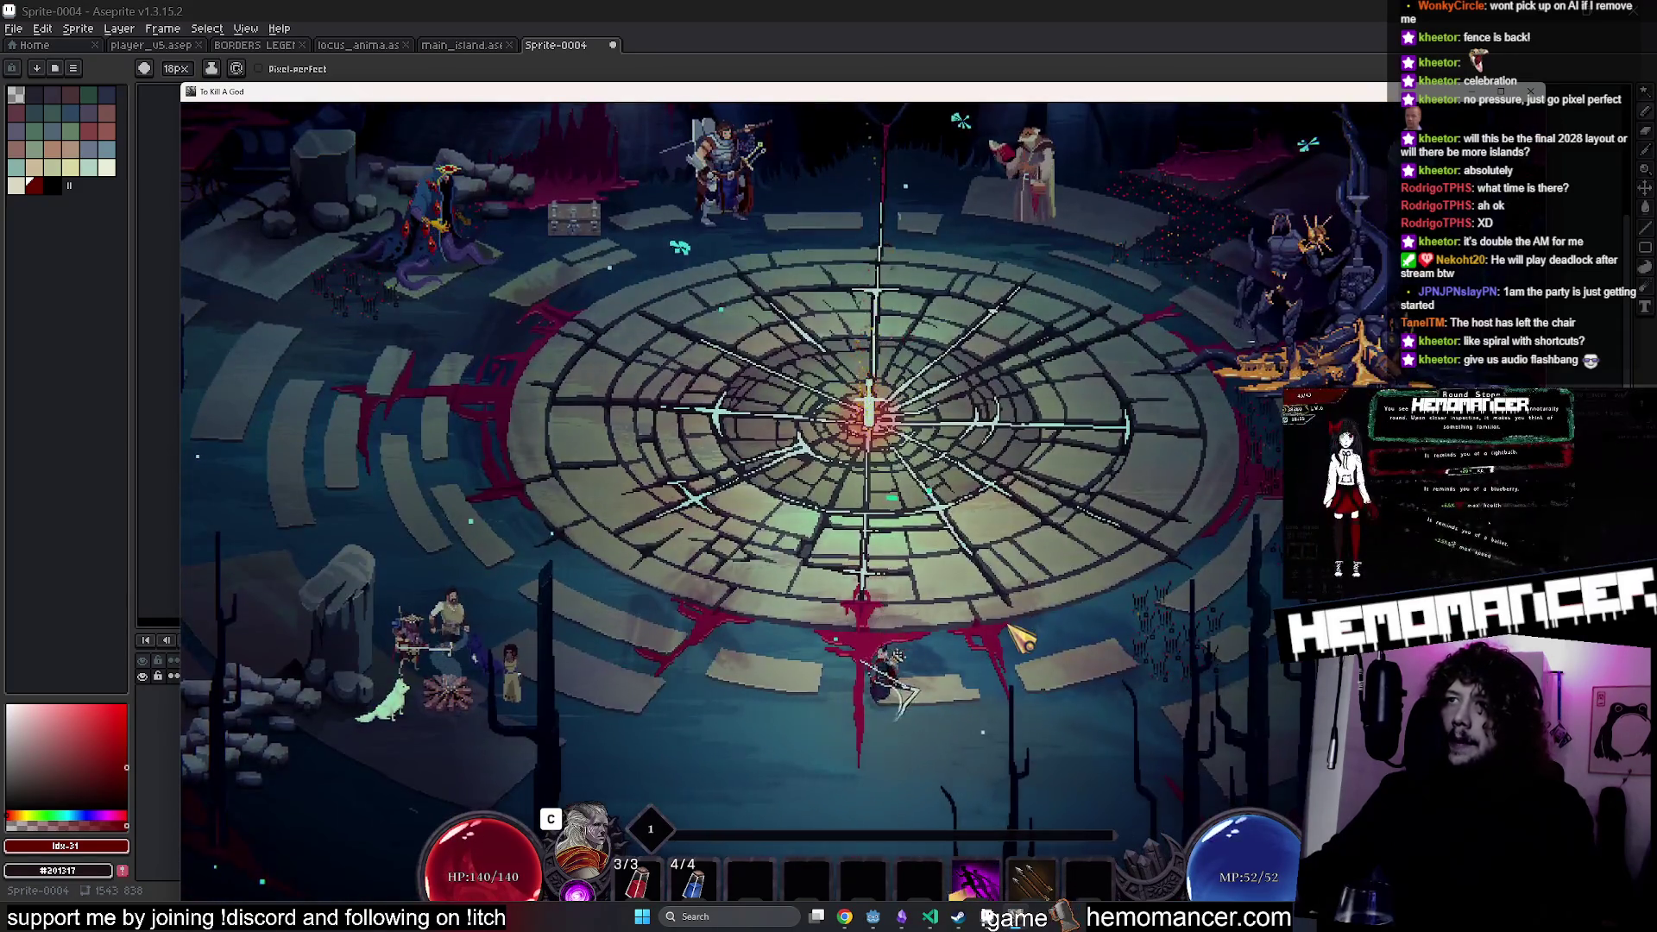
# Dash the hero up-left to the left island and far-left platform, then back right
pyautogui.press('space')
pyautogui.press('w')
pyautogui.press('a')
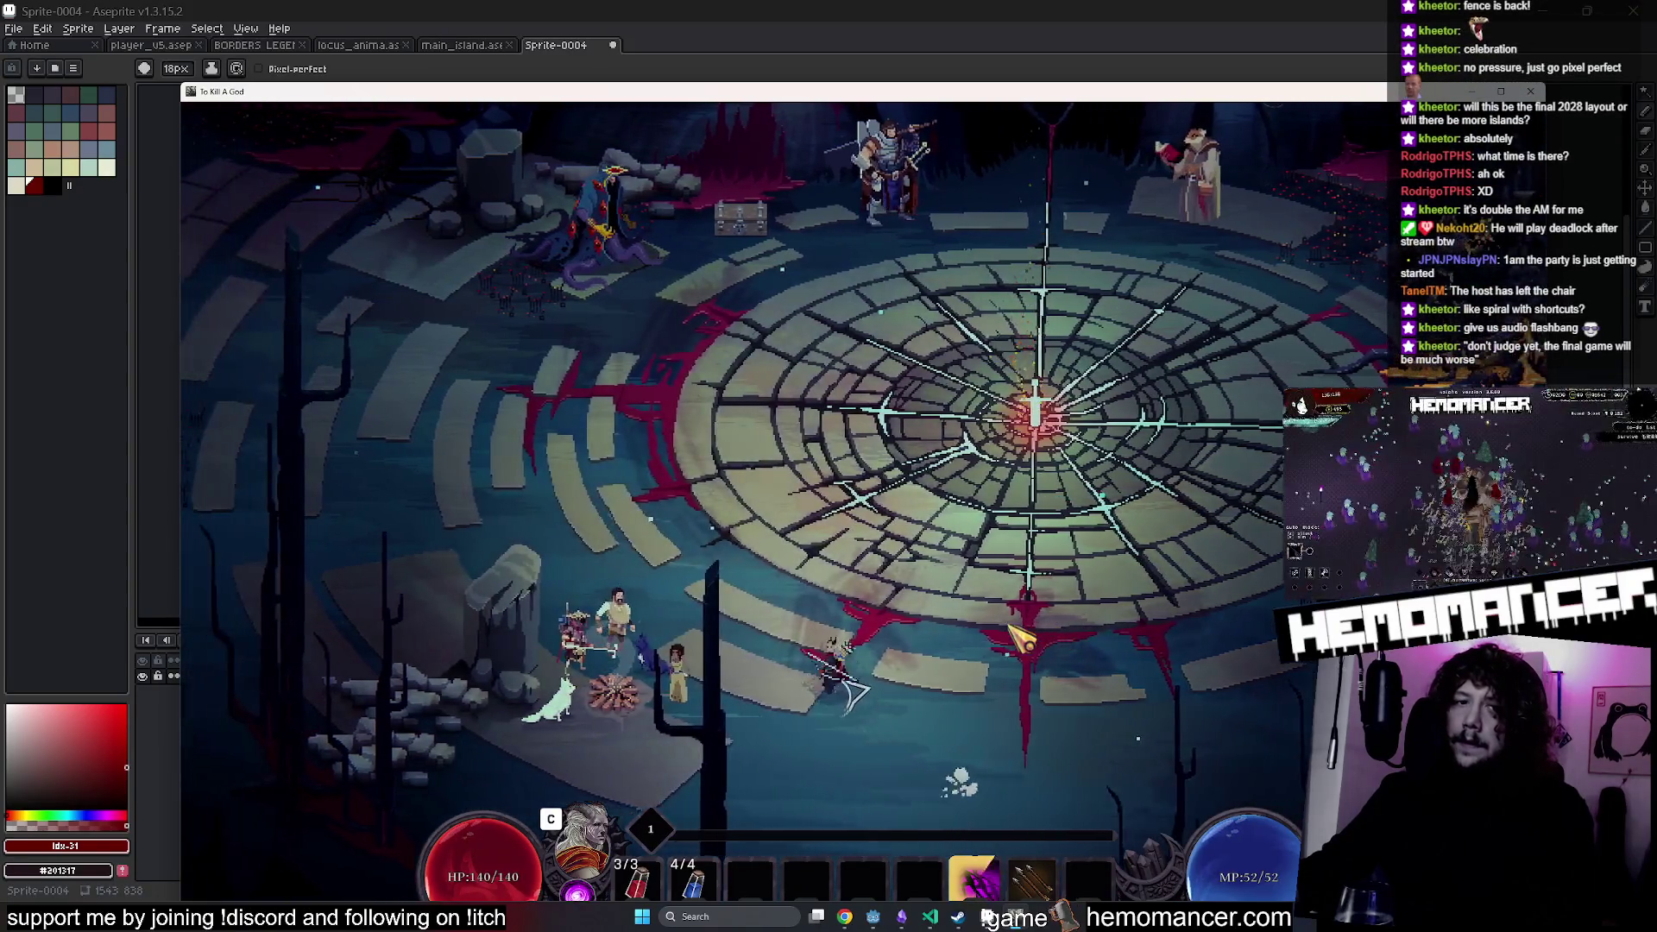
pyautogui.press('a')
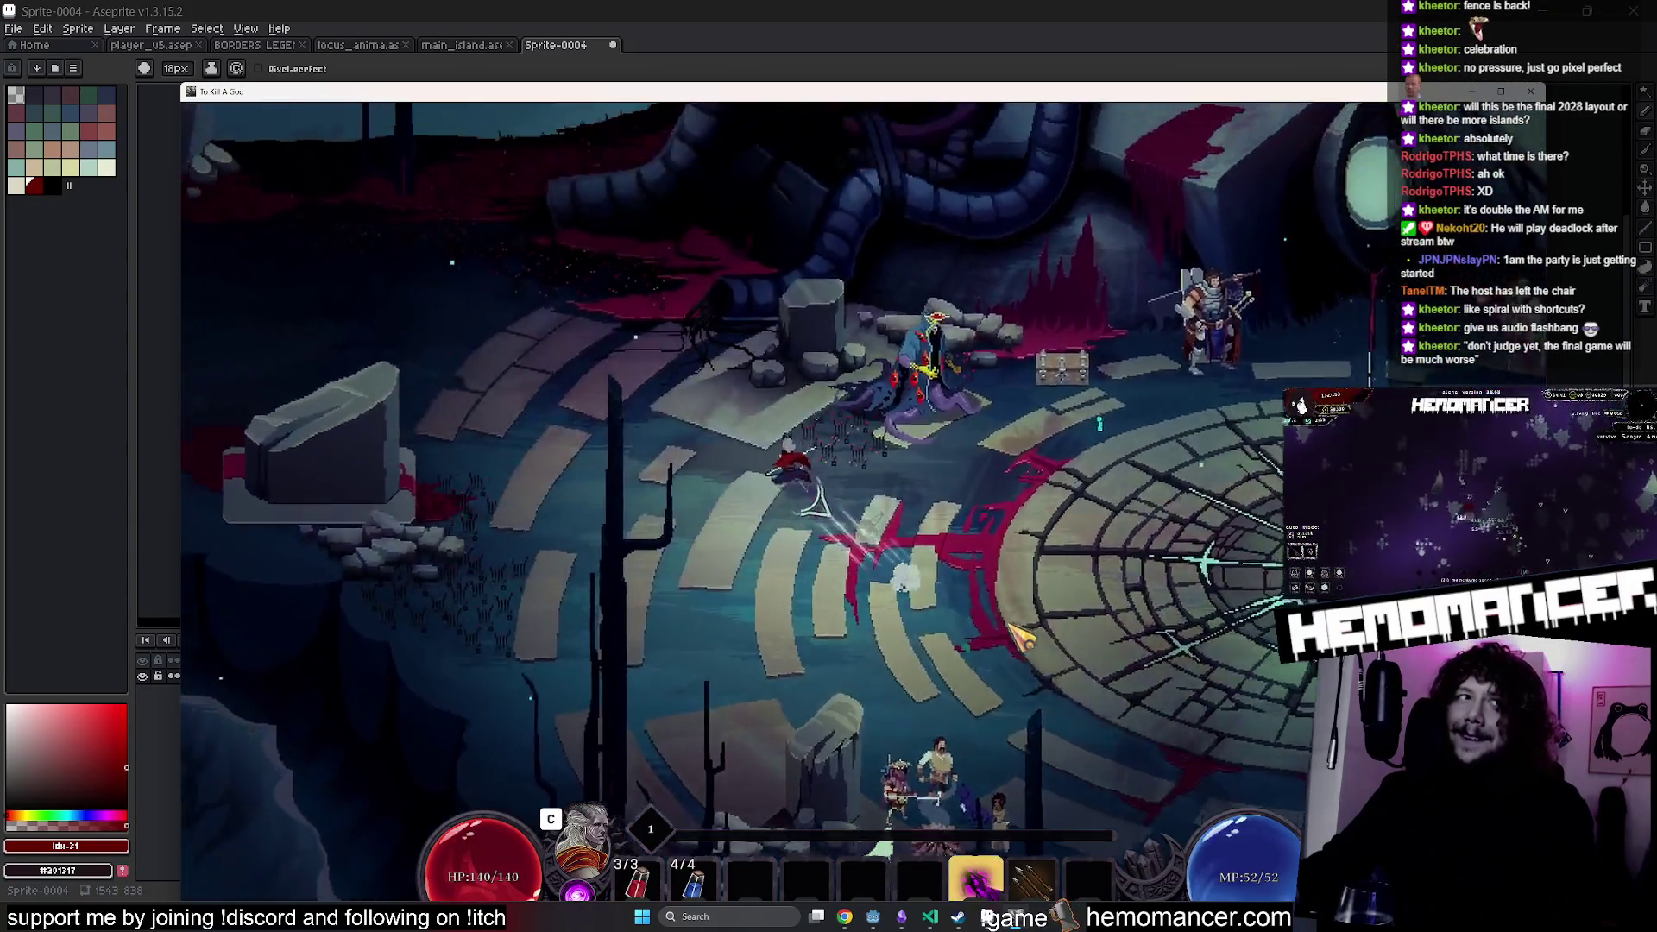
pyautogui.press('space')
pyautogui.press('a')
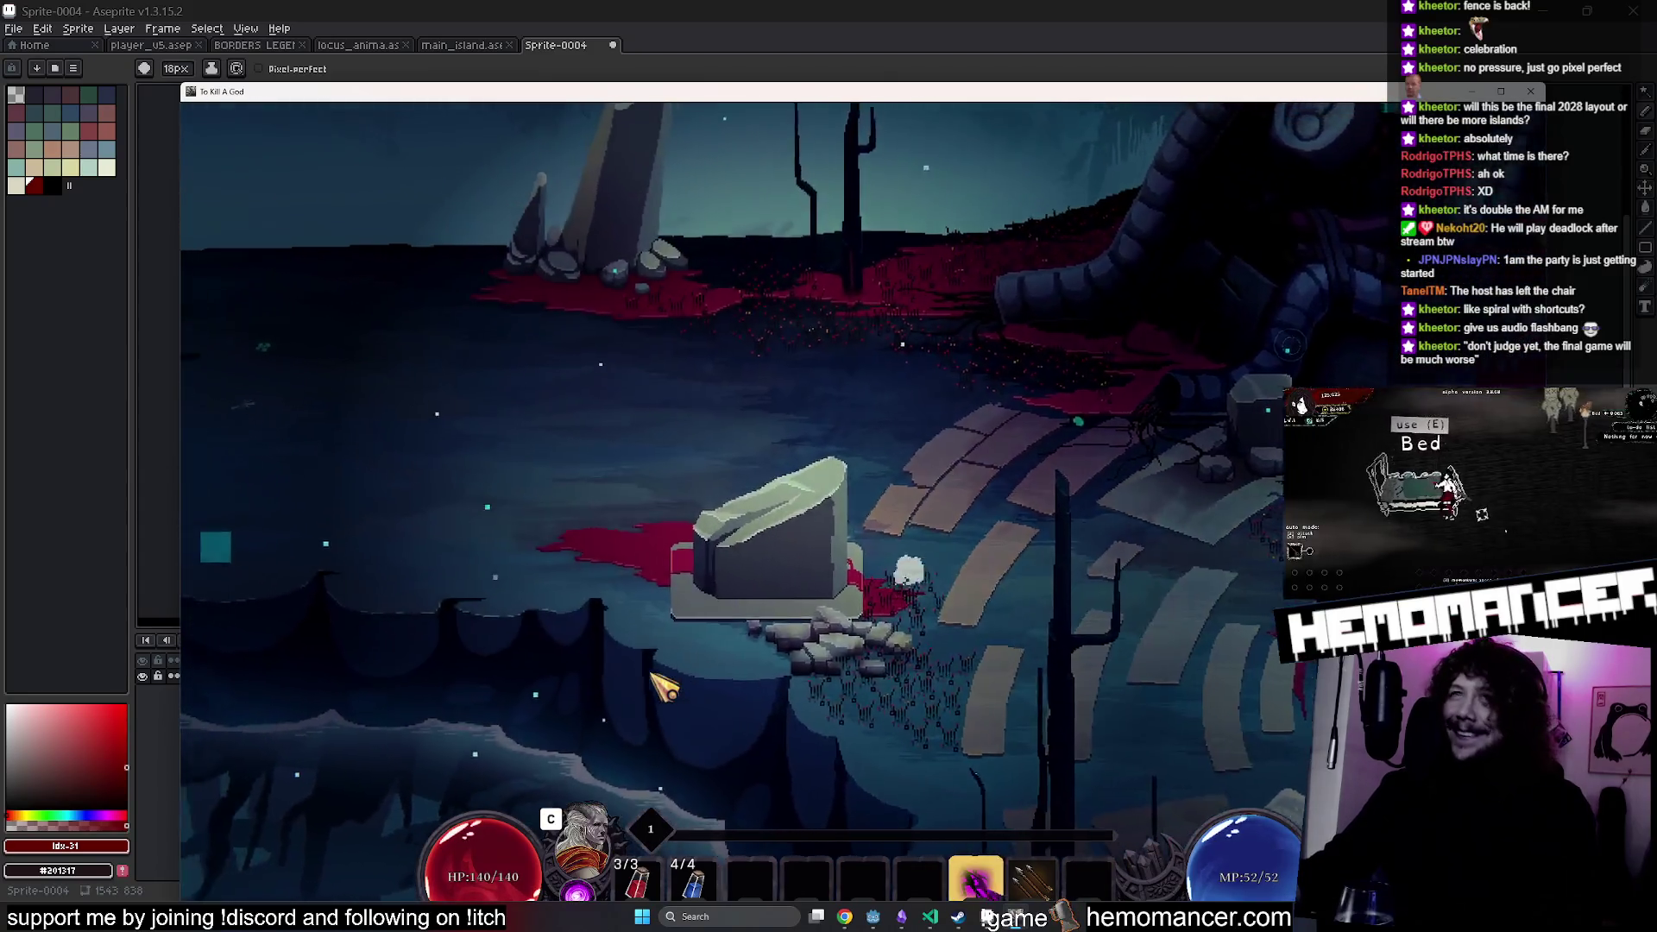
pyautogui.press('space')
pyautogui.press('a')
pyautogui.press('space')
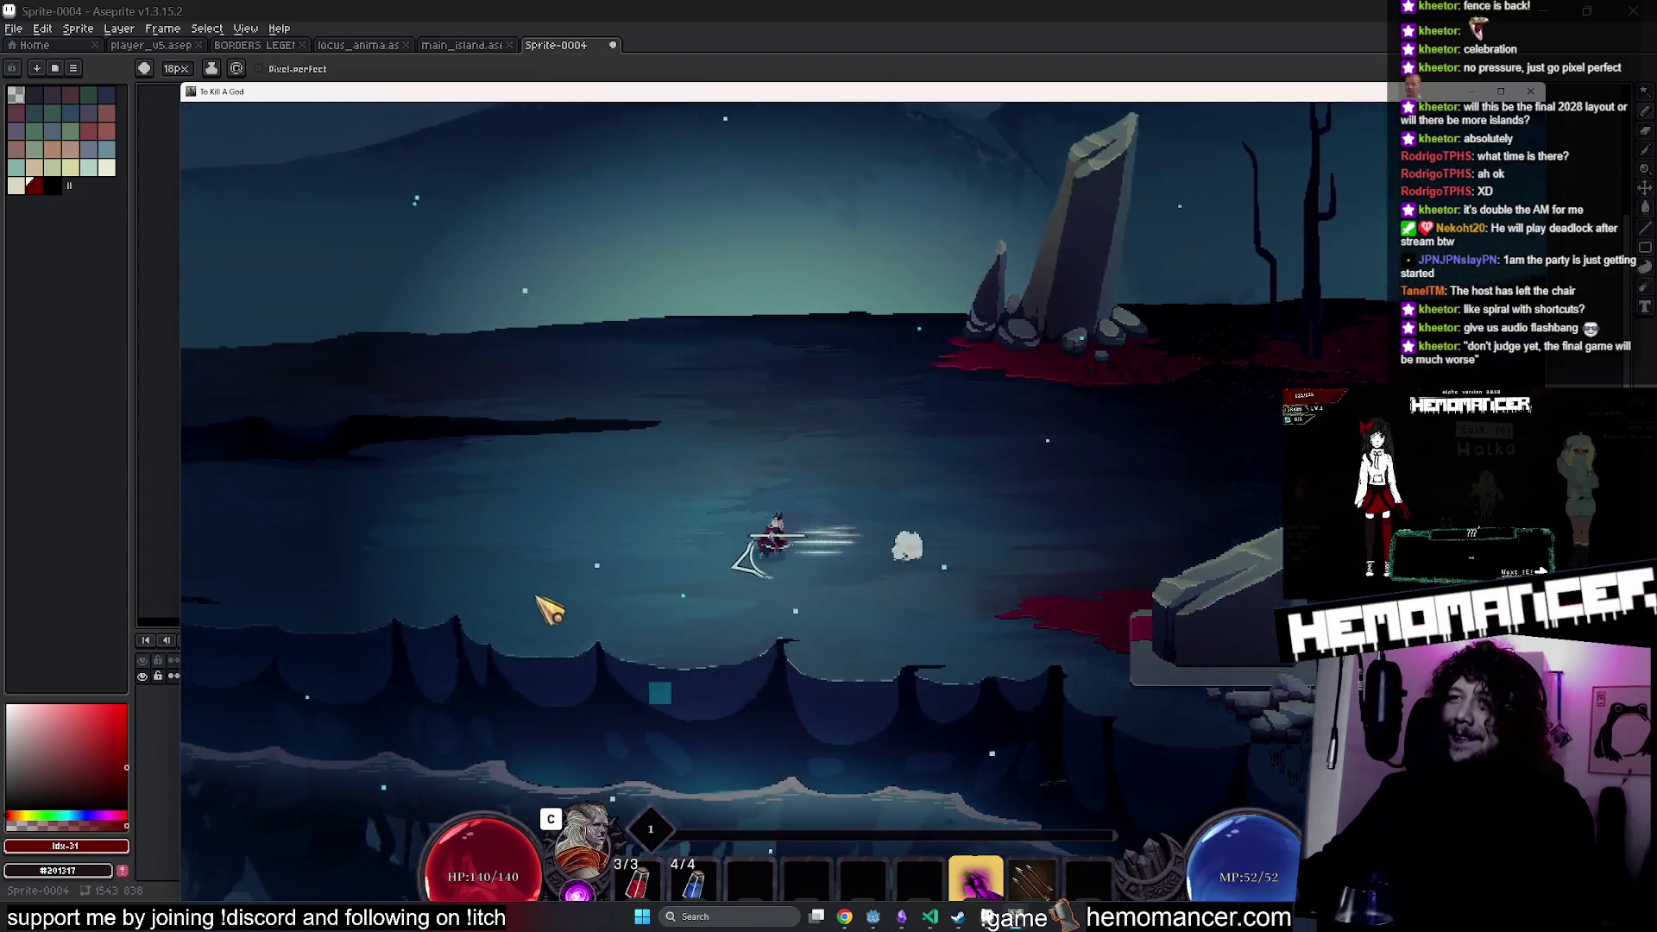
pyautogui.press('a')
pyautogui.press('space')
pyautogui.press('space')
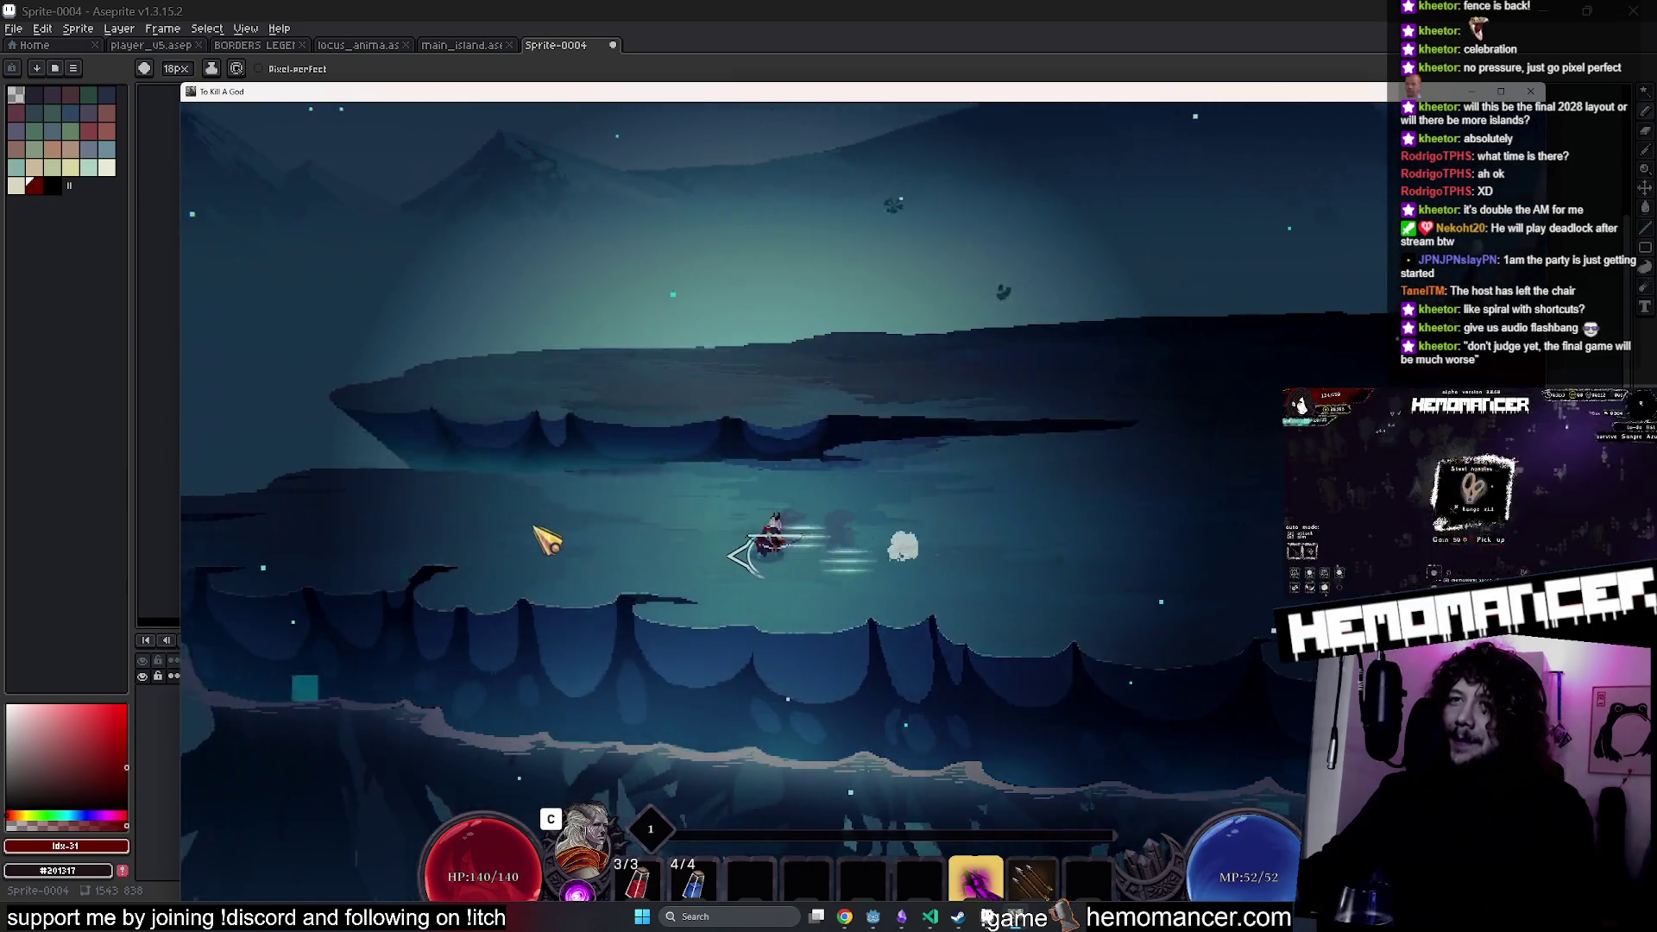
pyautogui.press('a')
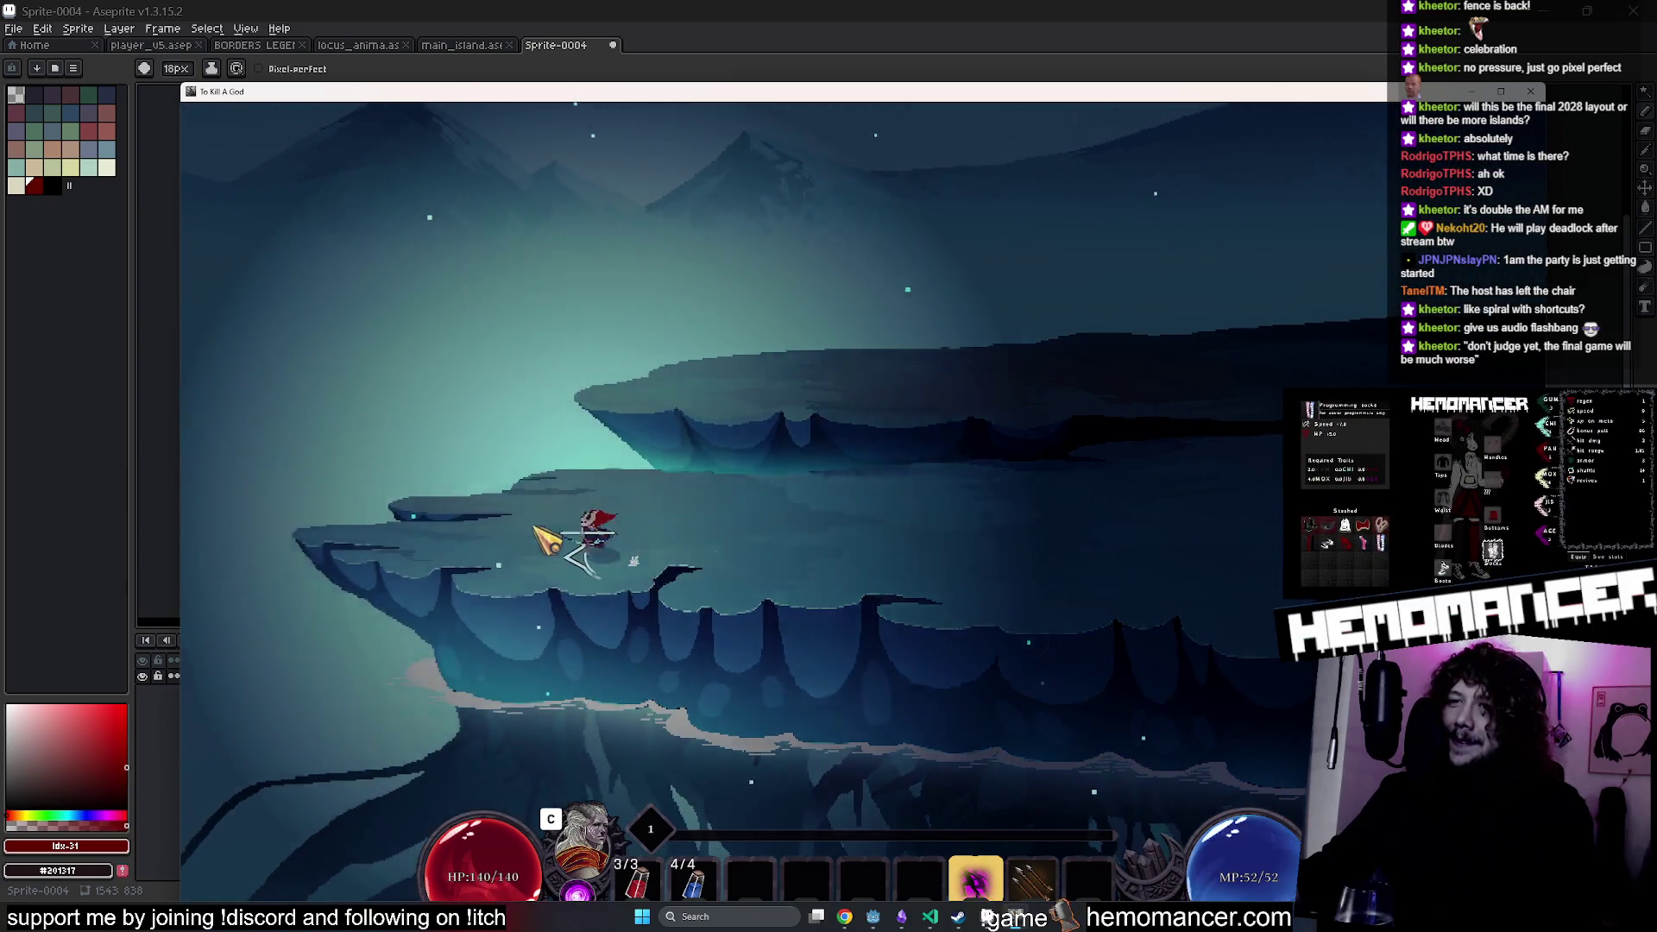
pyautogui.press('space')
pyautogui.press('d')
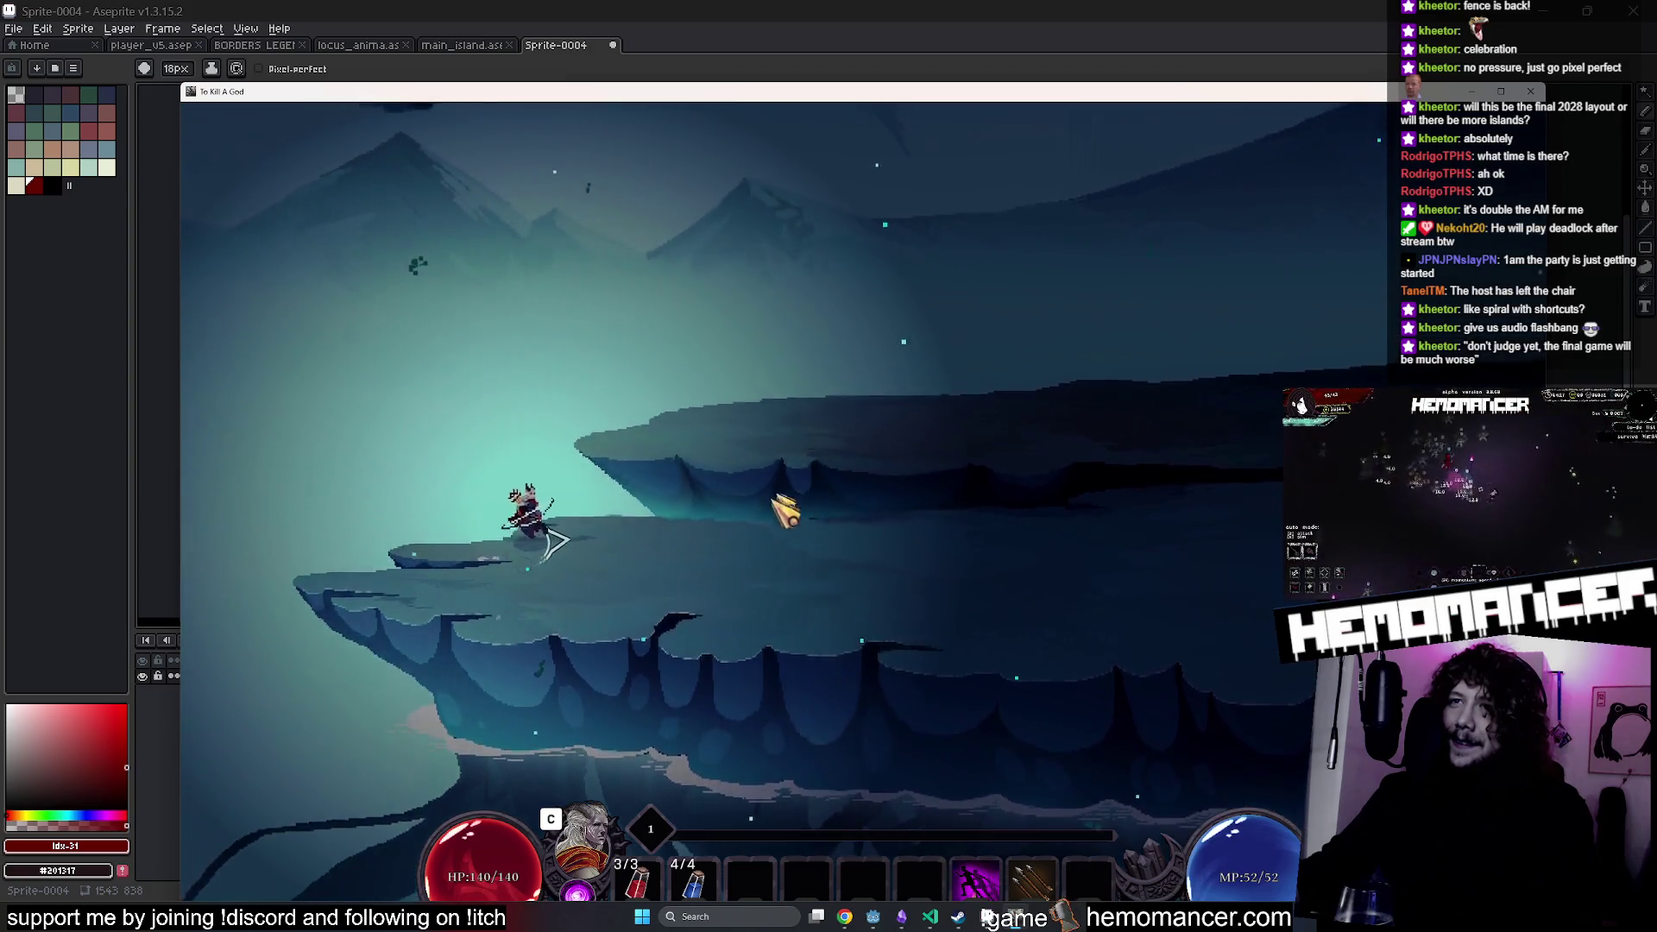
pyautogui.press('space')
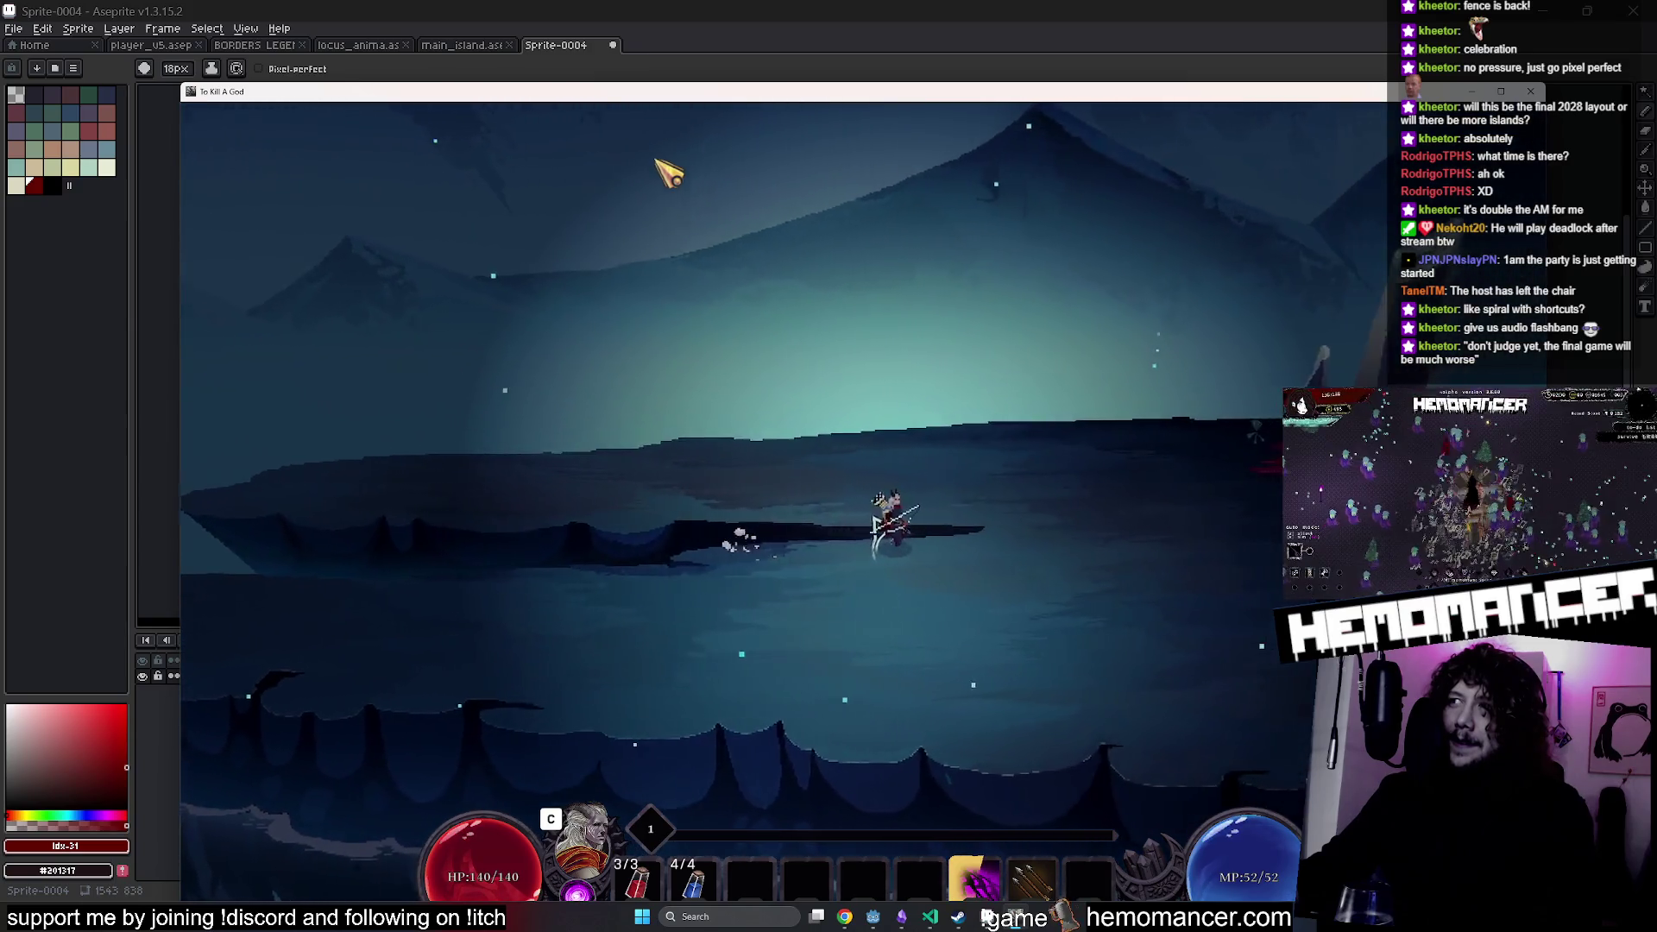
# Dash the hero back onto the web arena centre and up-left, then close the game with Alt+F4
pyautogui.press('d')
pyautogui.press('space')
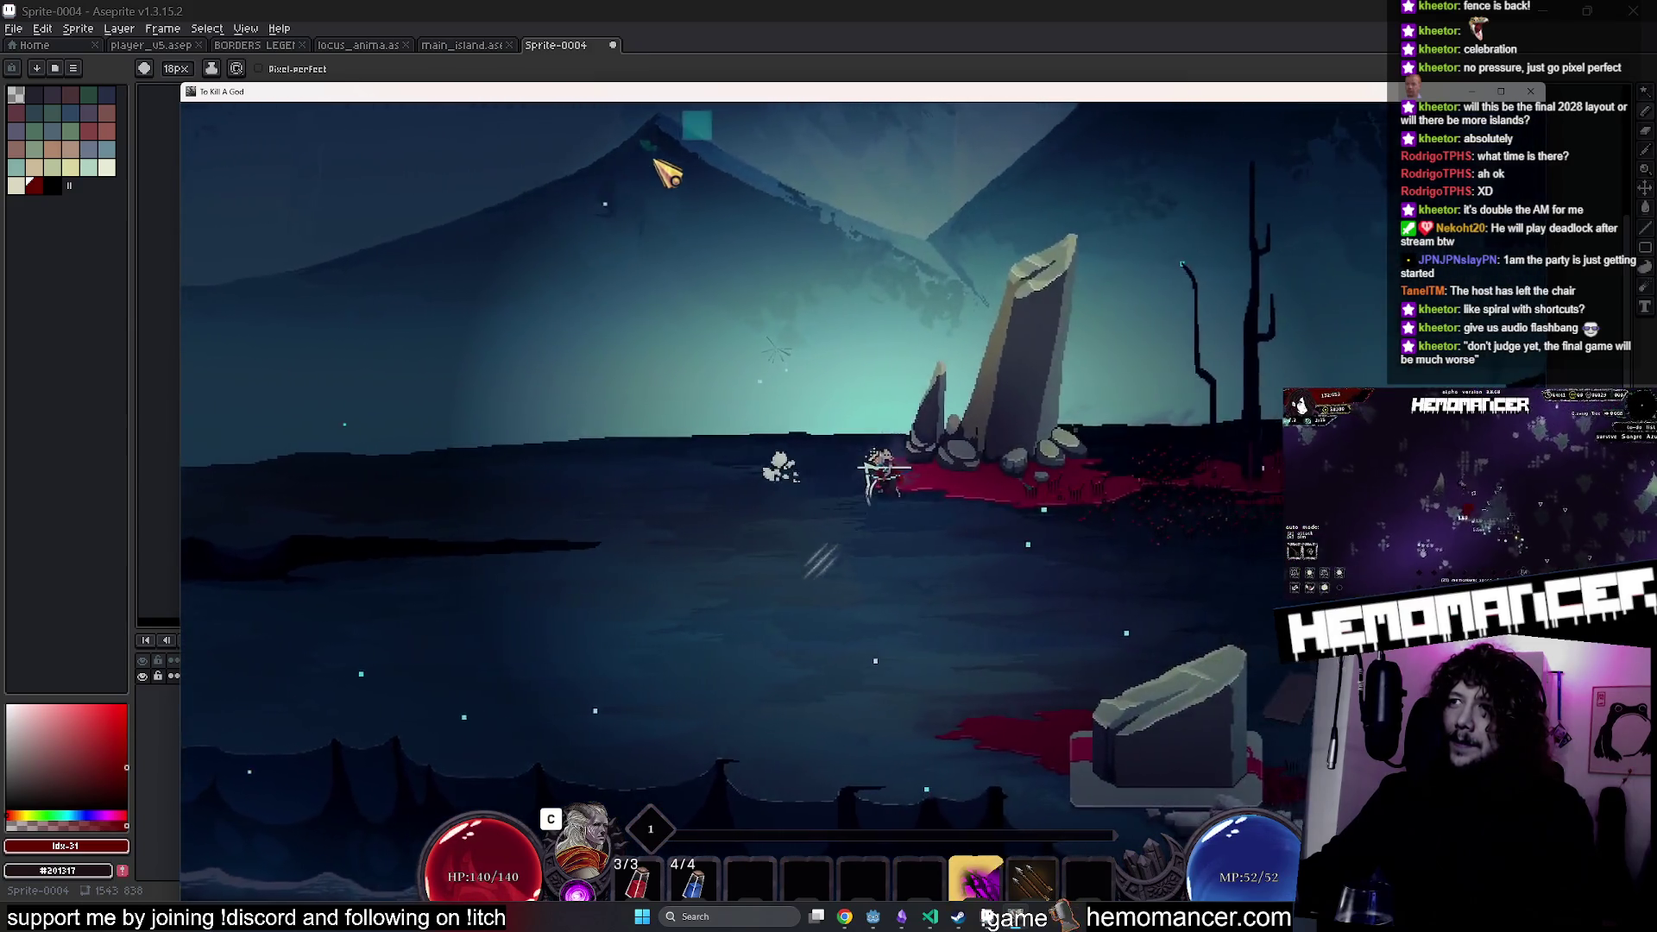
pyautogui.press('d')
pyautogui.press('space')
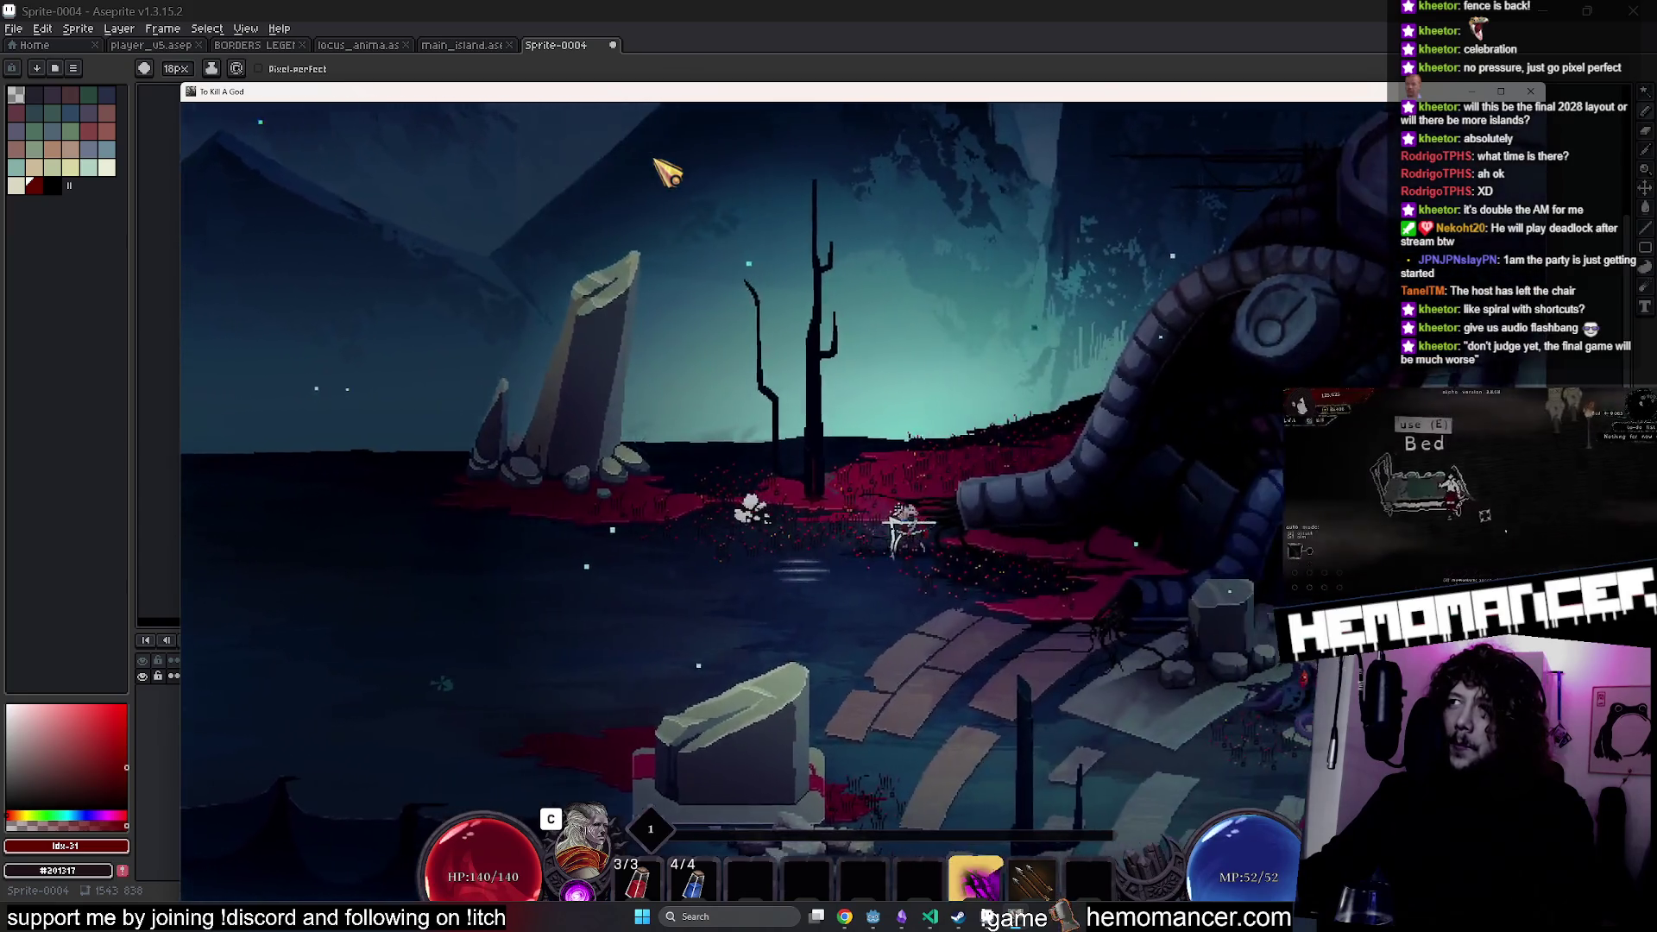
pyautogui.press('d')
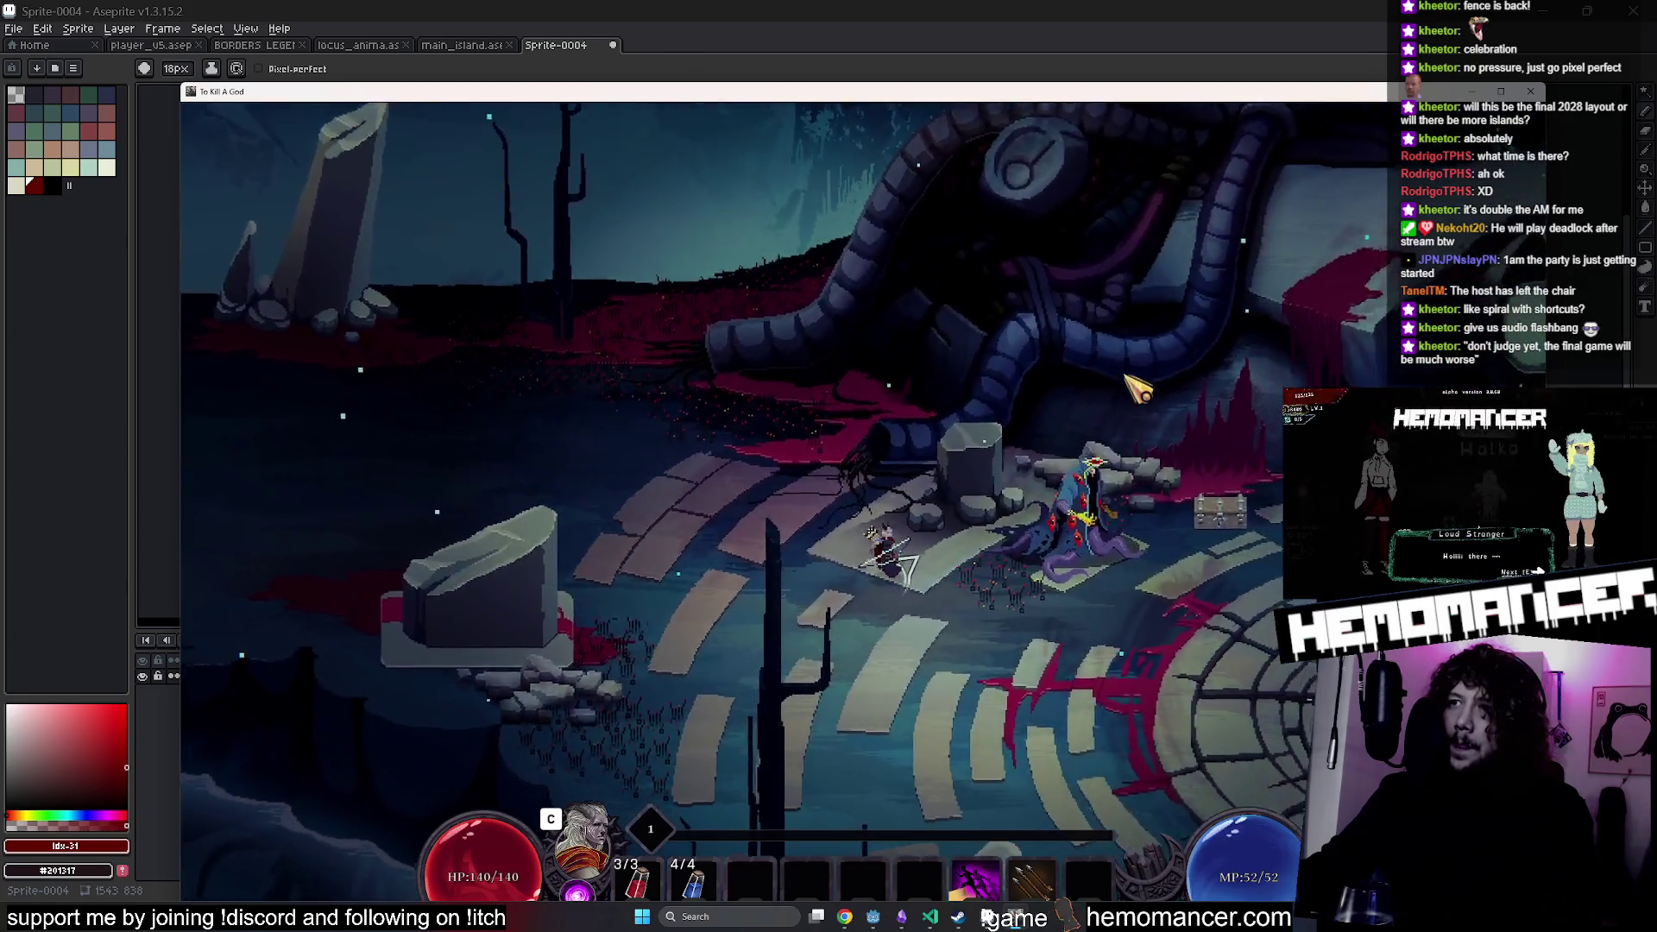
pyautogui.press('space')
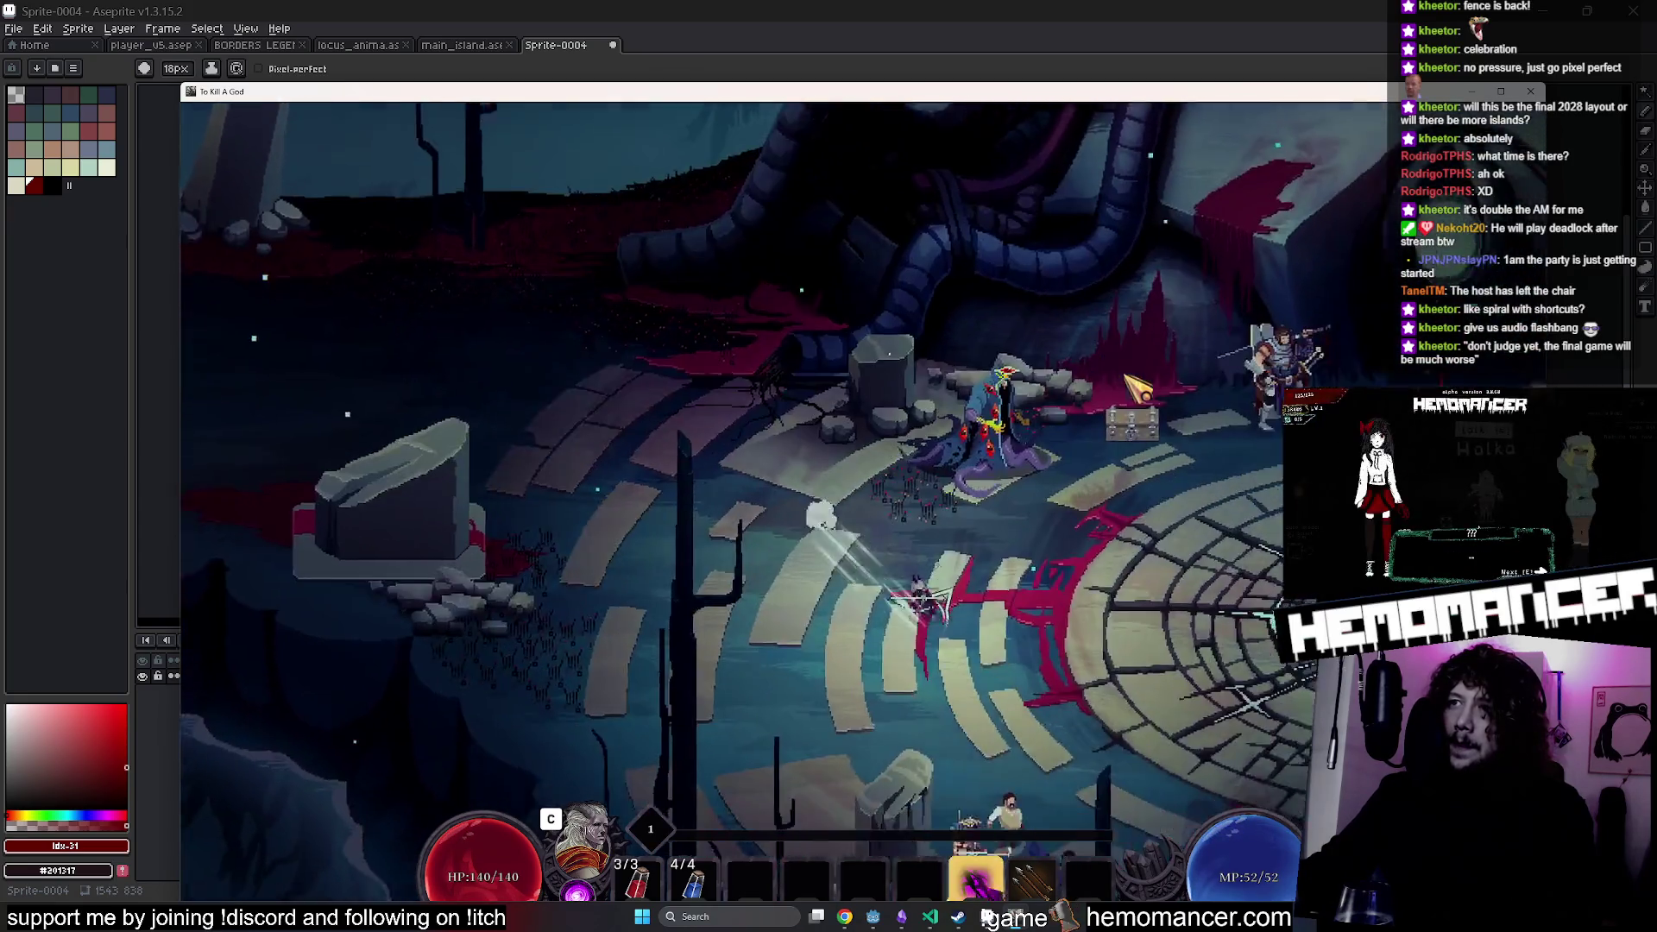
pyautogui.press('d')
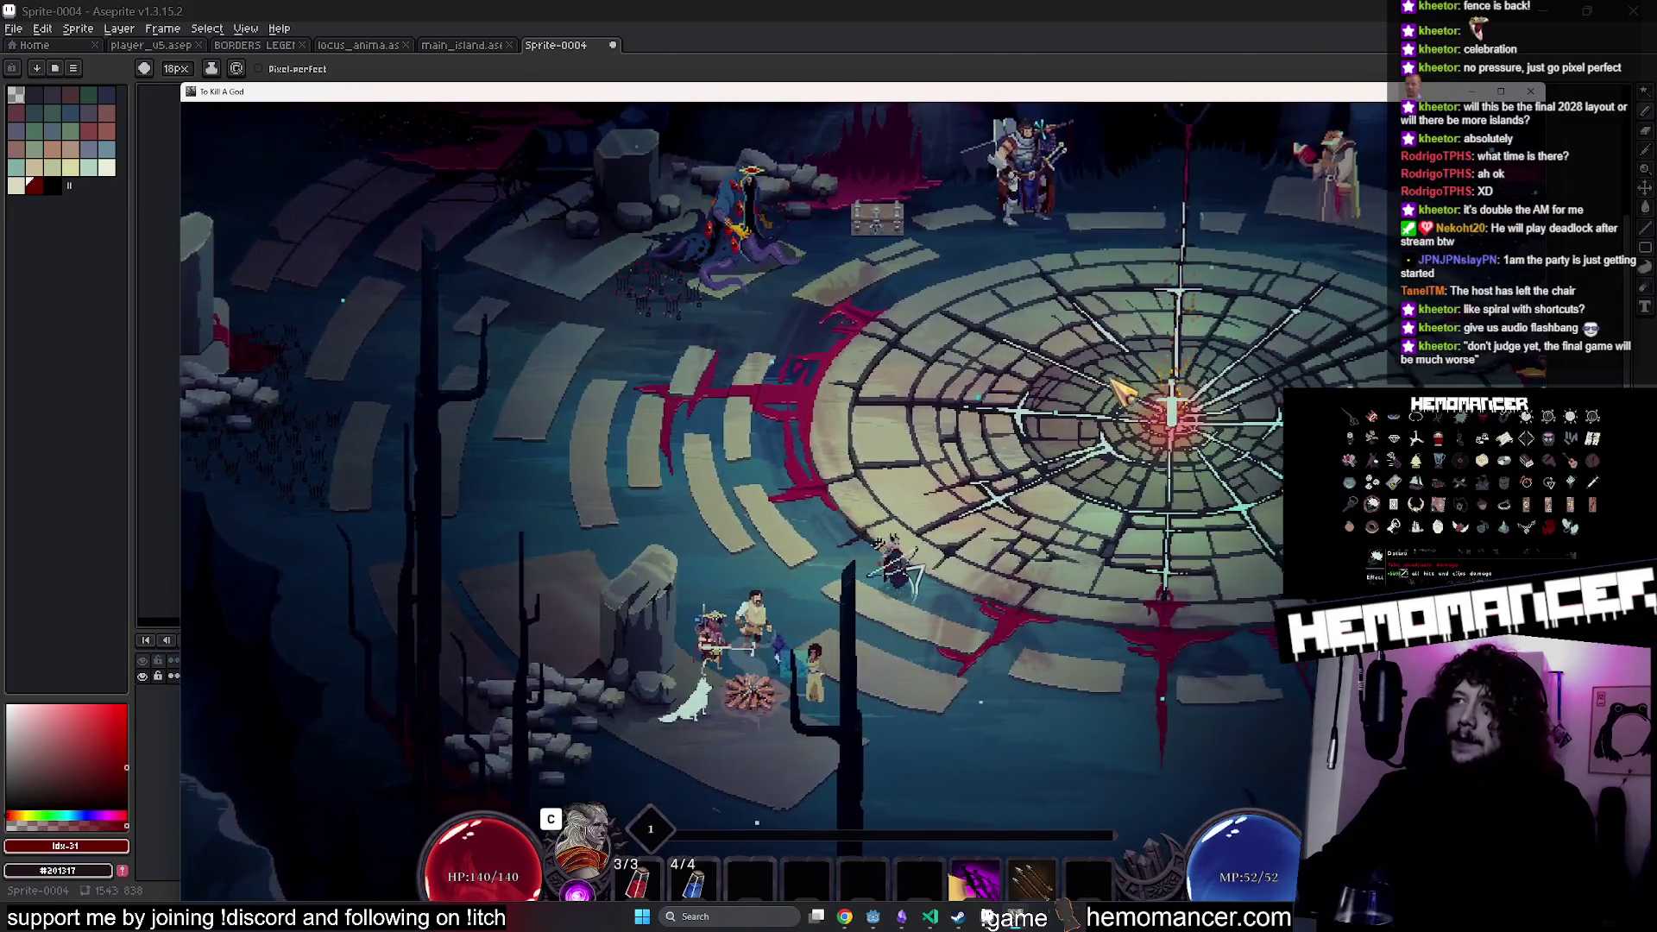
pyautogui.press('space')
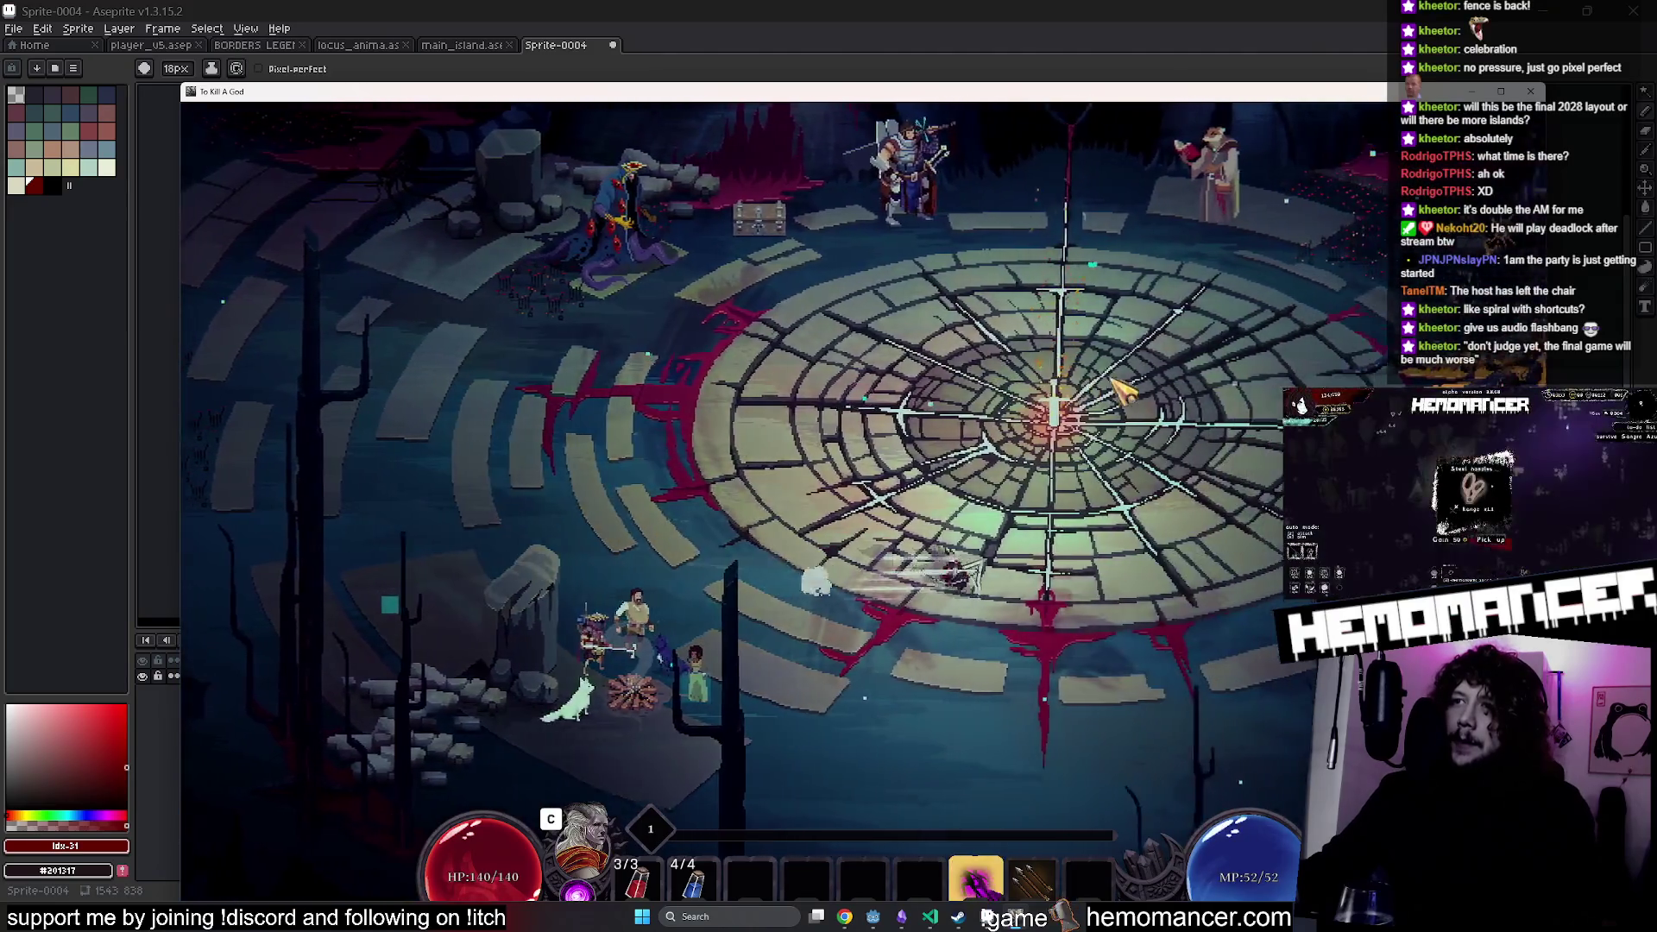
pyautogui.press('d')
pyautogui.press('space')
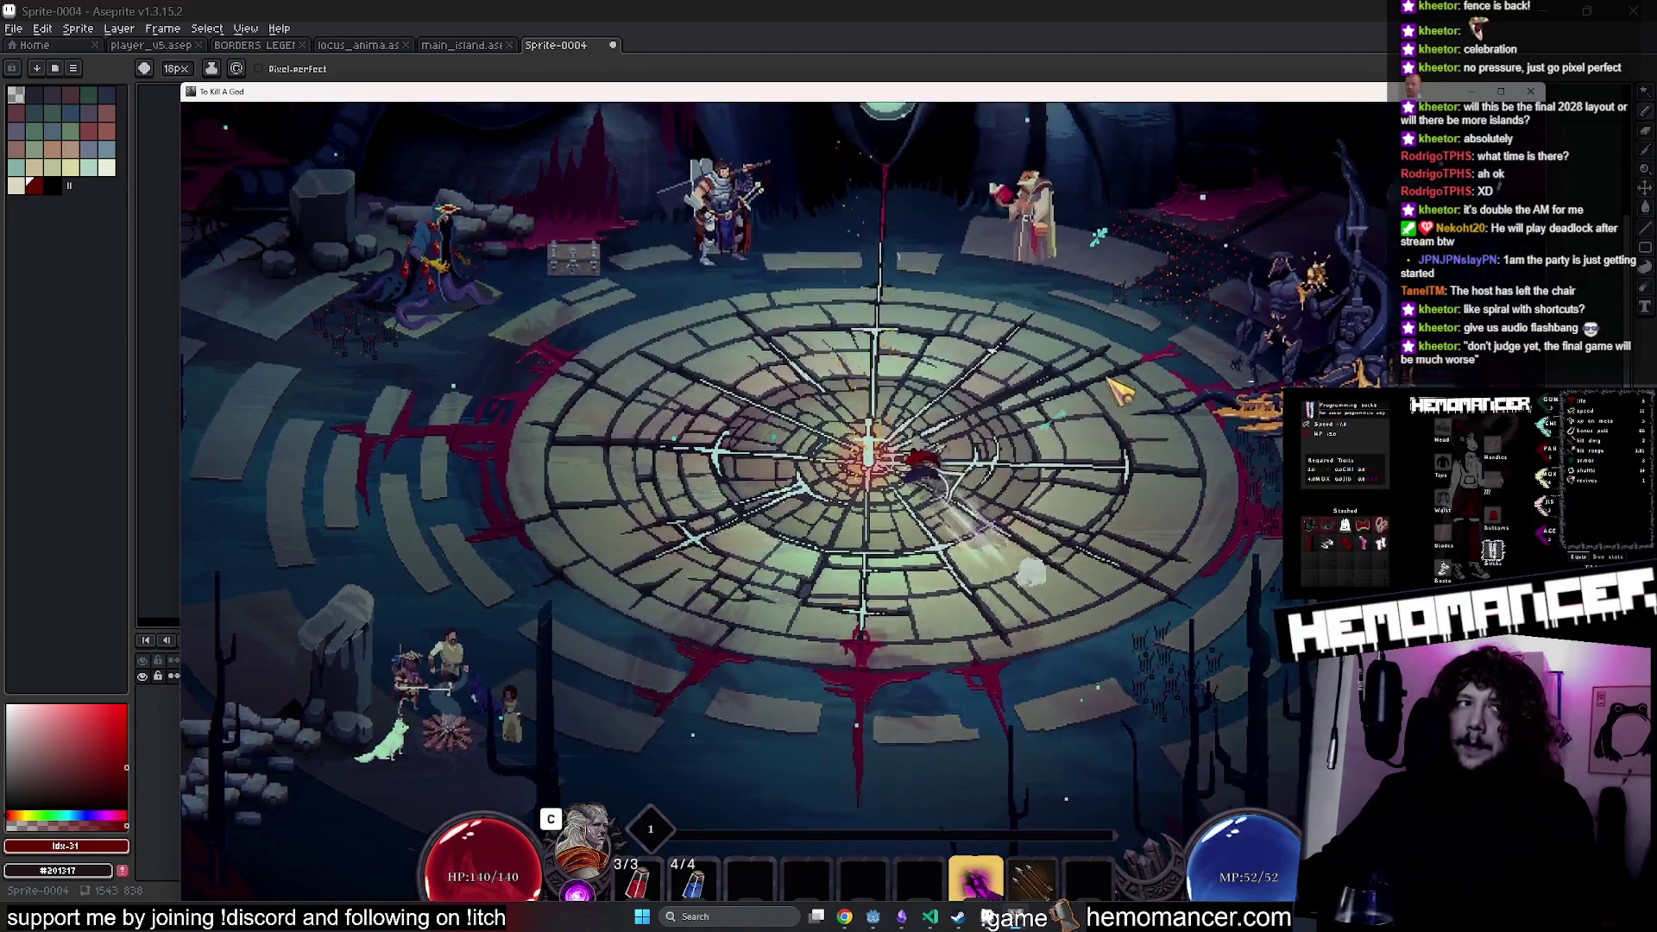
pyautogui.press('a')
pyautogui.press('space')
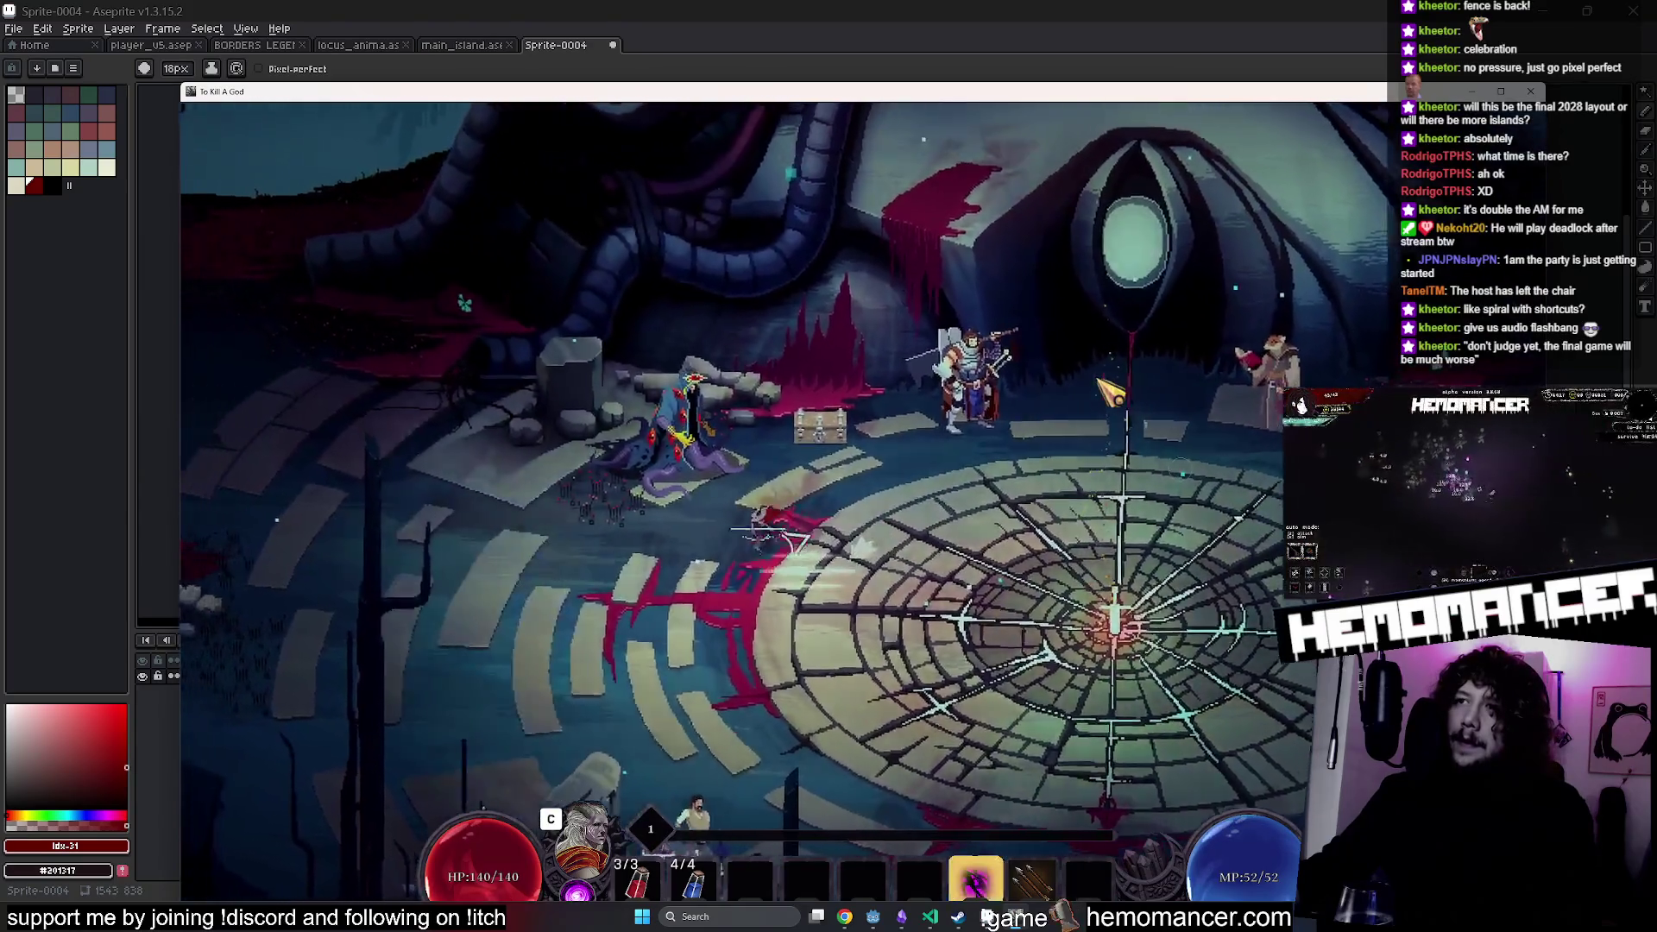
pyautogui.hotkey('alt', 'F4')
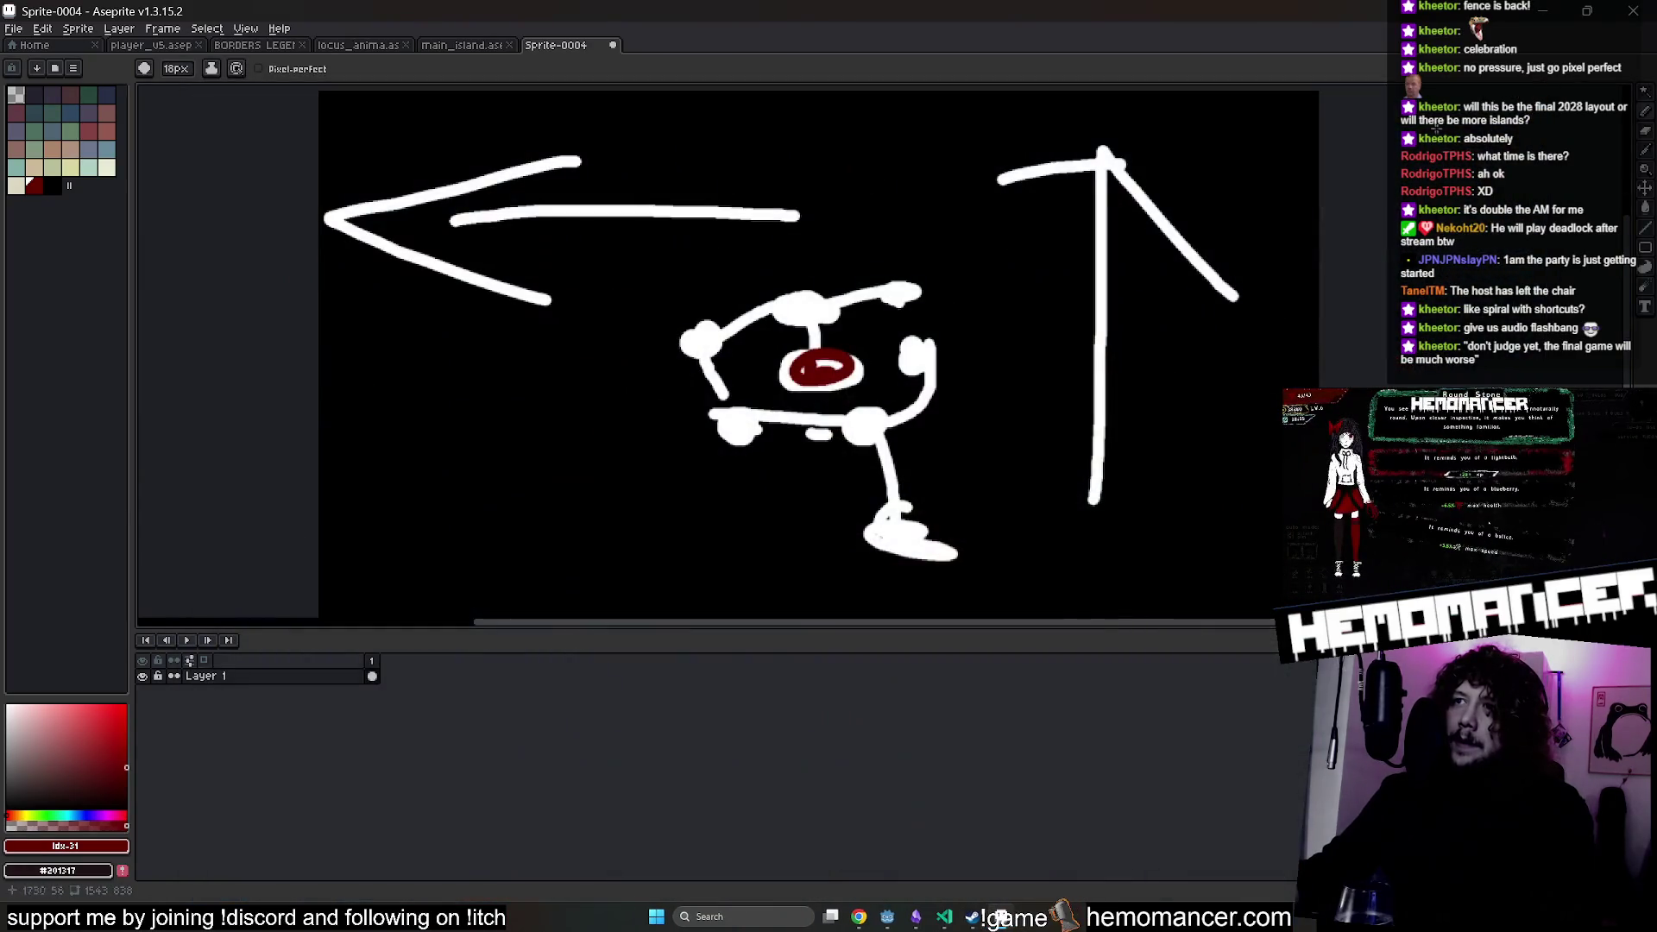
# Zoom into the doodle and minimize Aseprite to reveal Godot's LobbyScissorsMap scene
pyautogui.scroll(2, 870, 430)
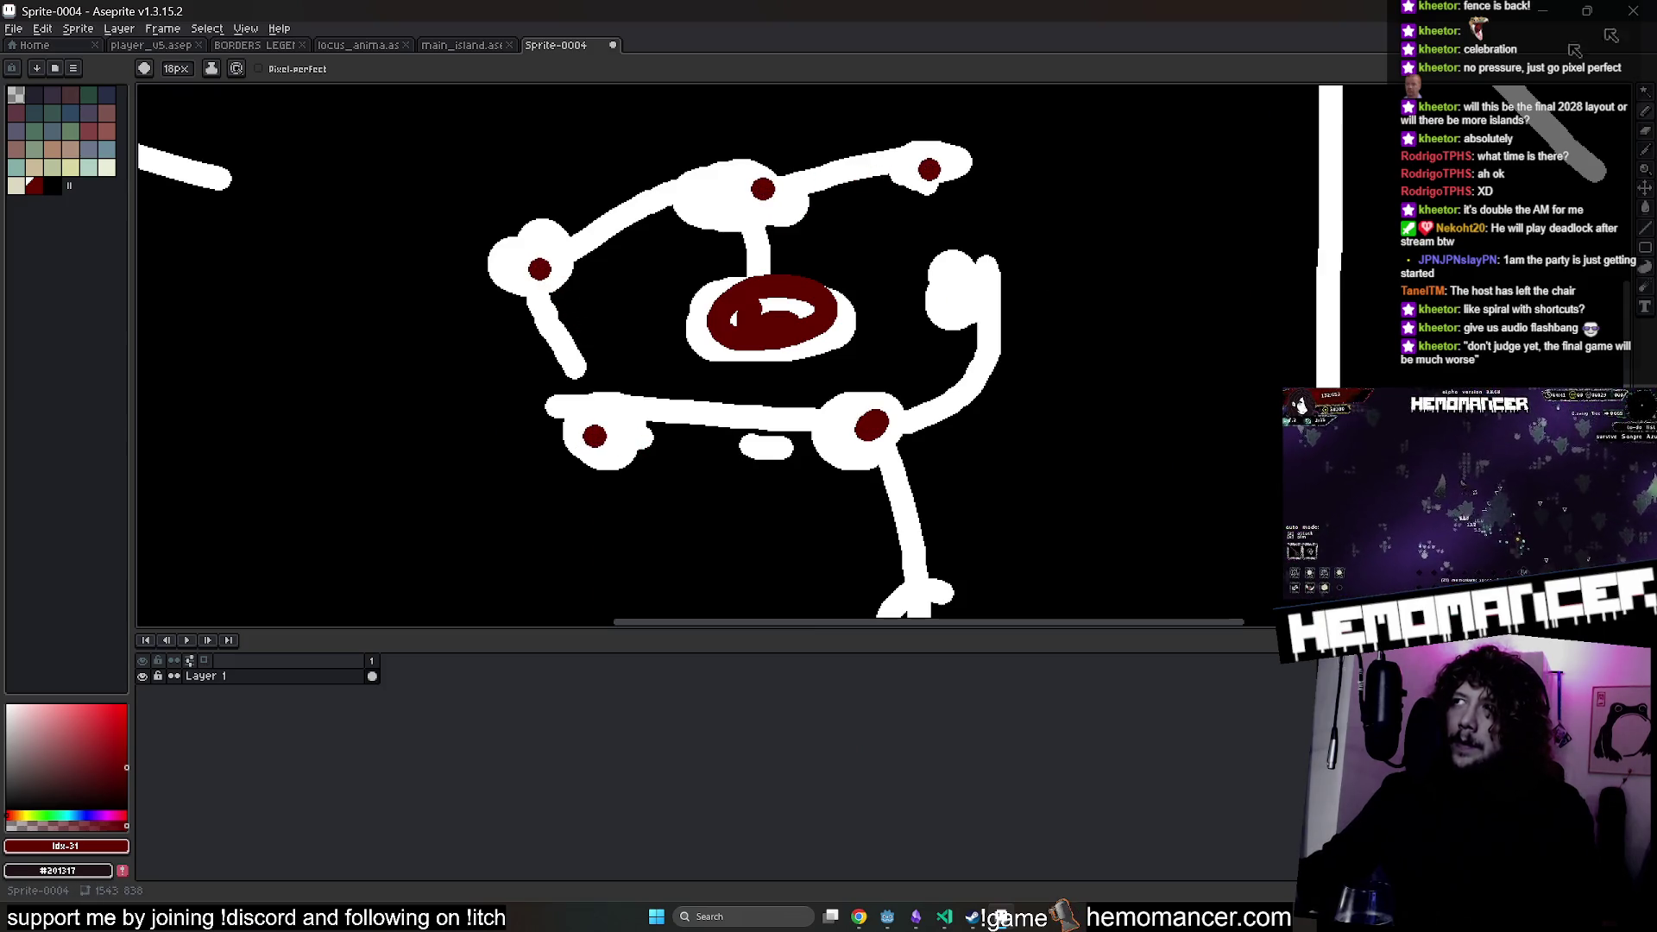
pyautogui.click(1560, 14)
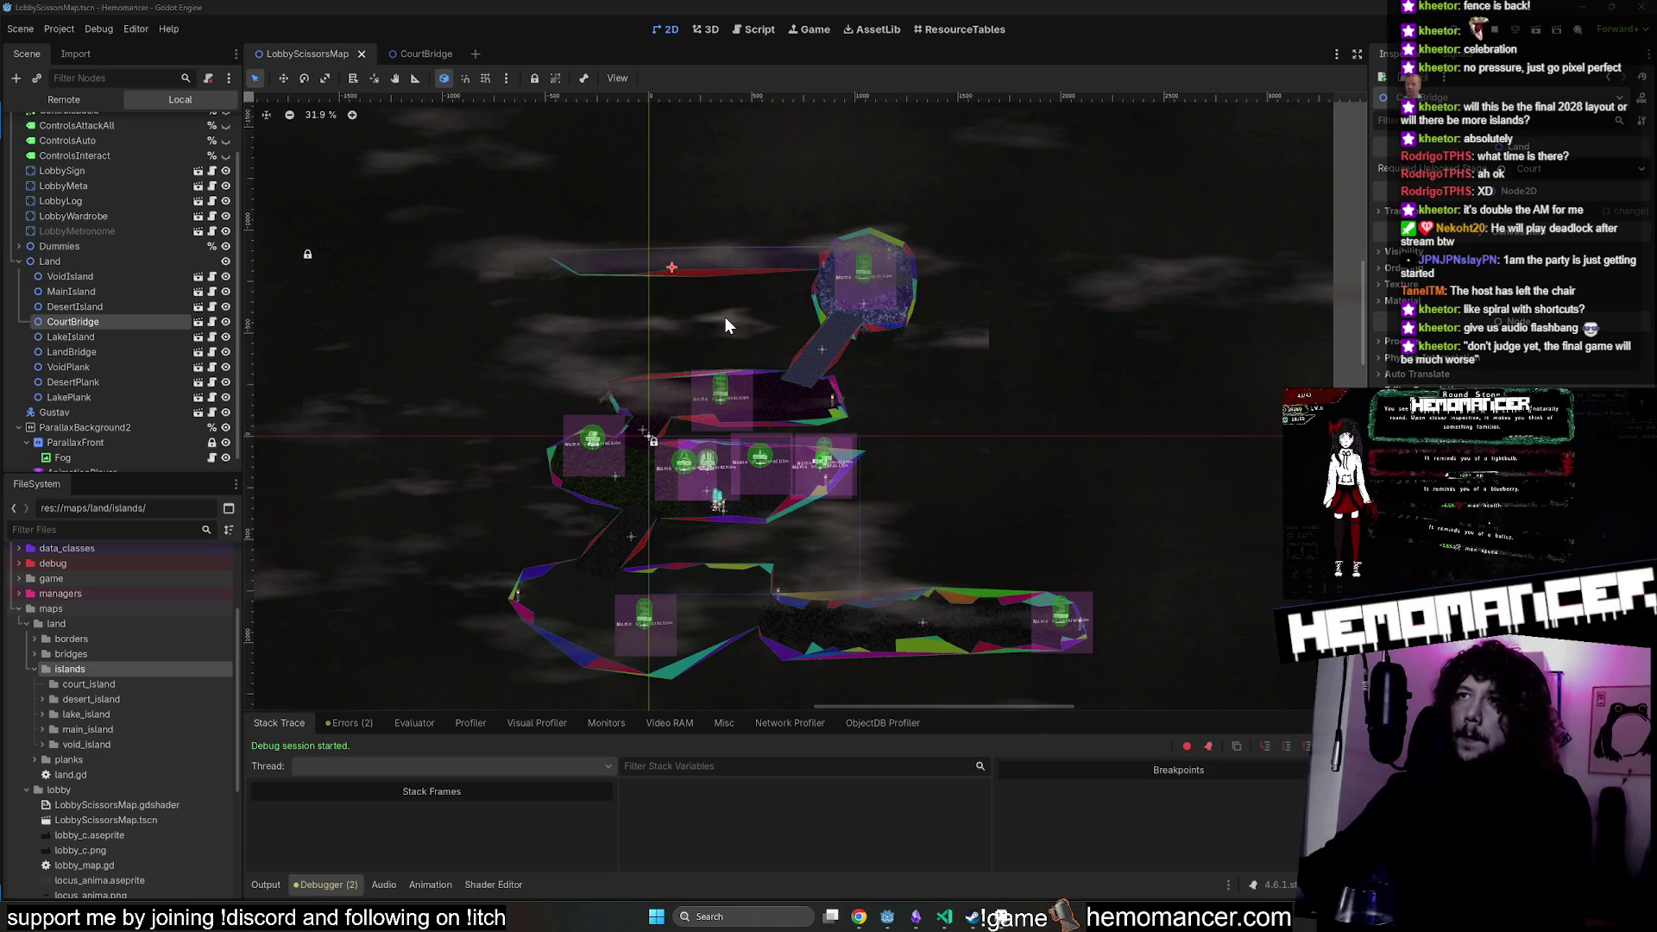
# Browse the desert_island, lake_island and court_island folders, expanding and collapsing desert_island, then return to Aseprite
pyautogui.scroll(2, 726, 319)
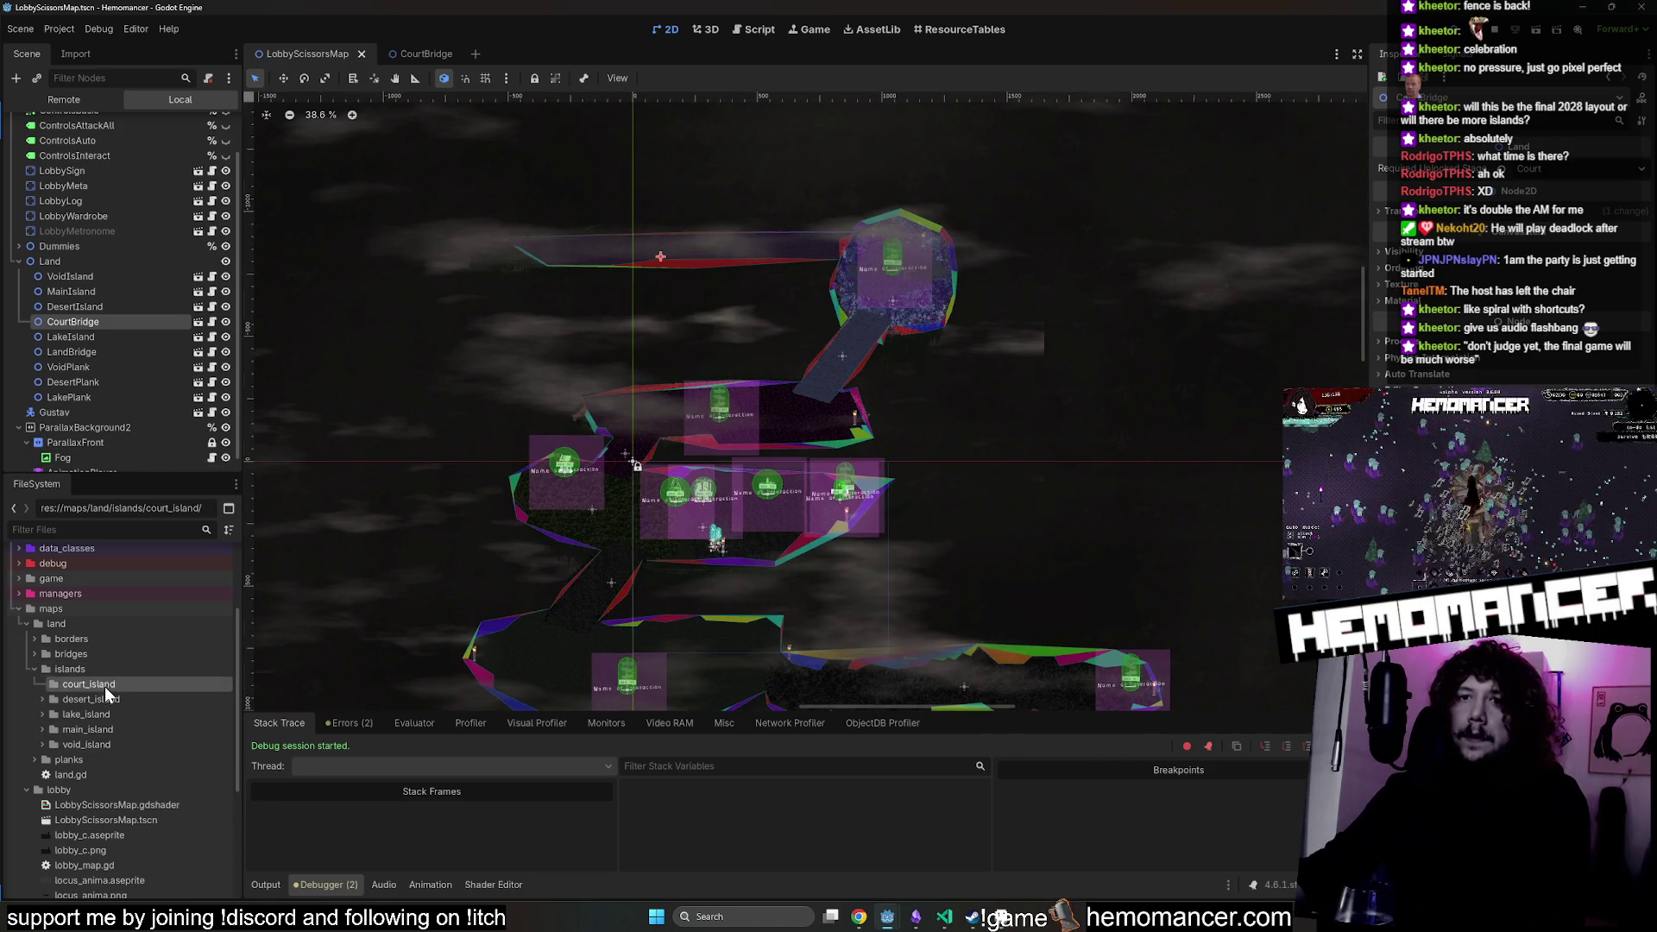
pyautogui.click(86, 701)
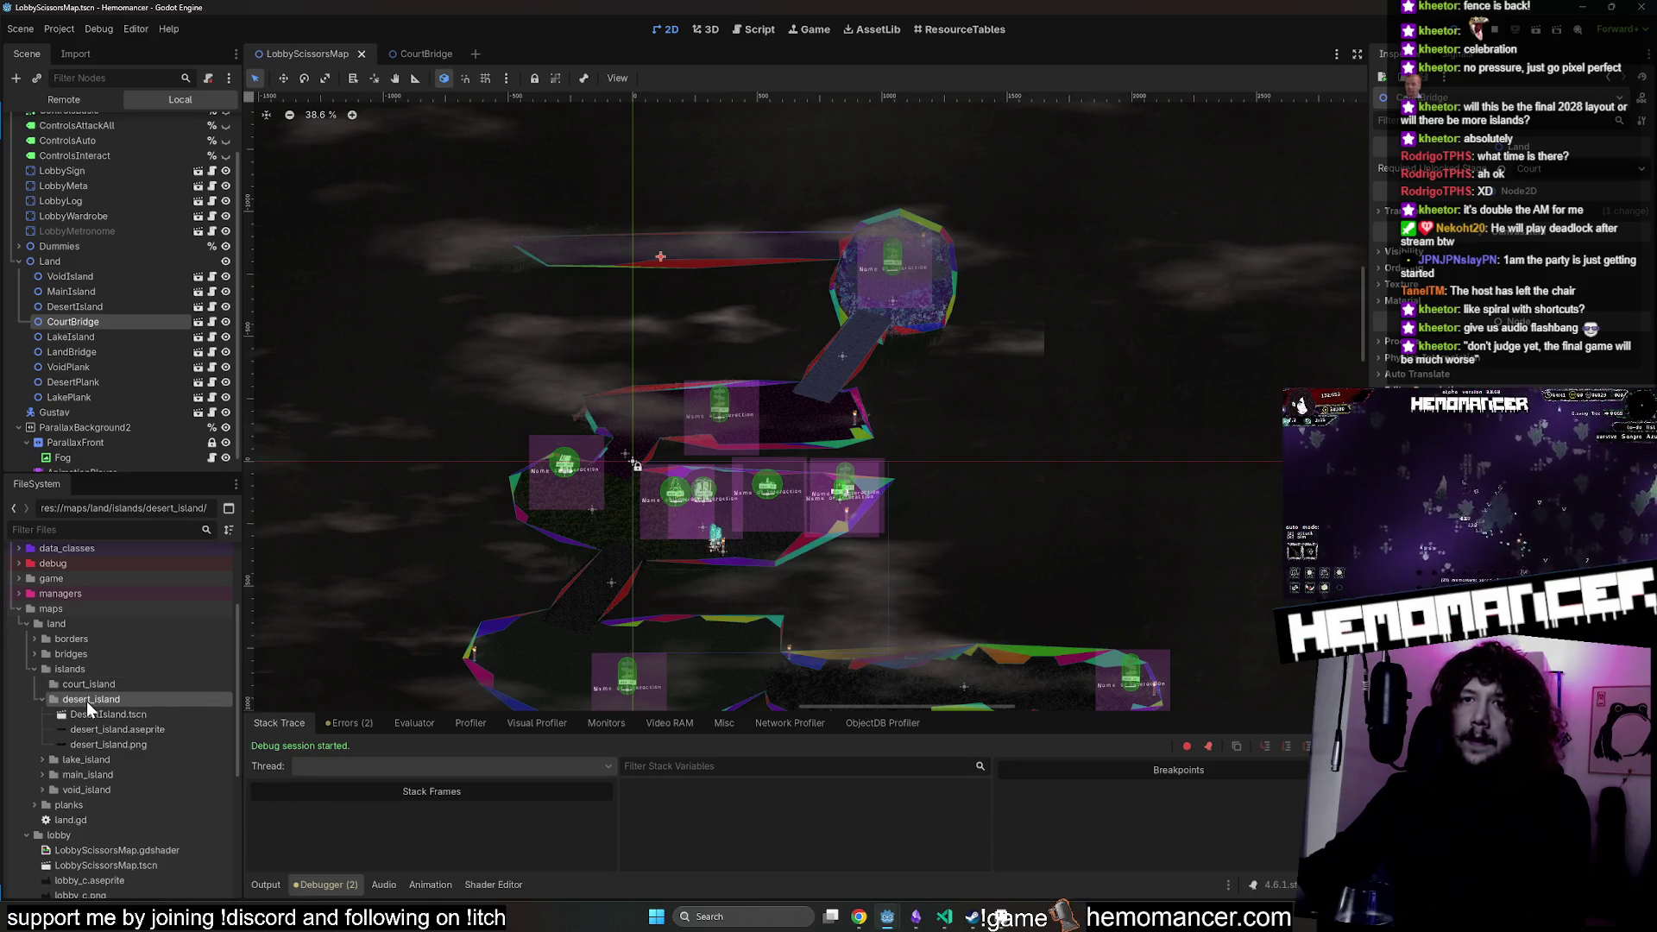
pyautogui.click(86, 713)
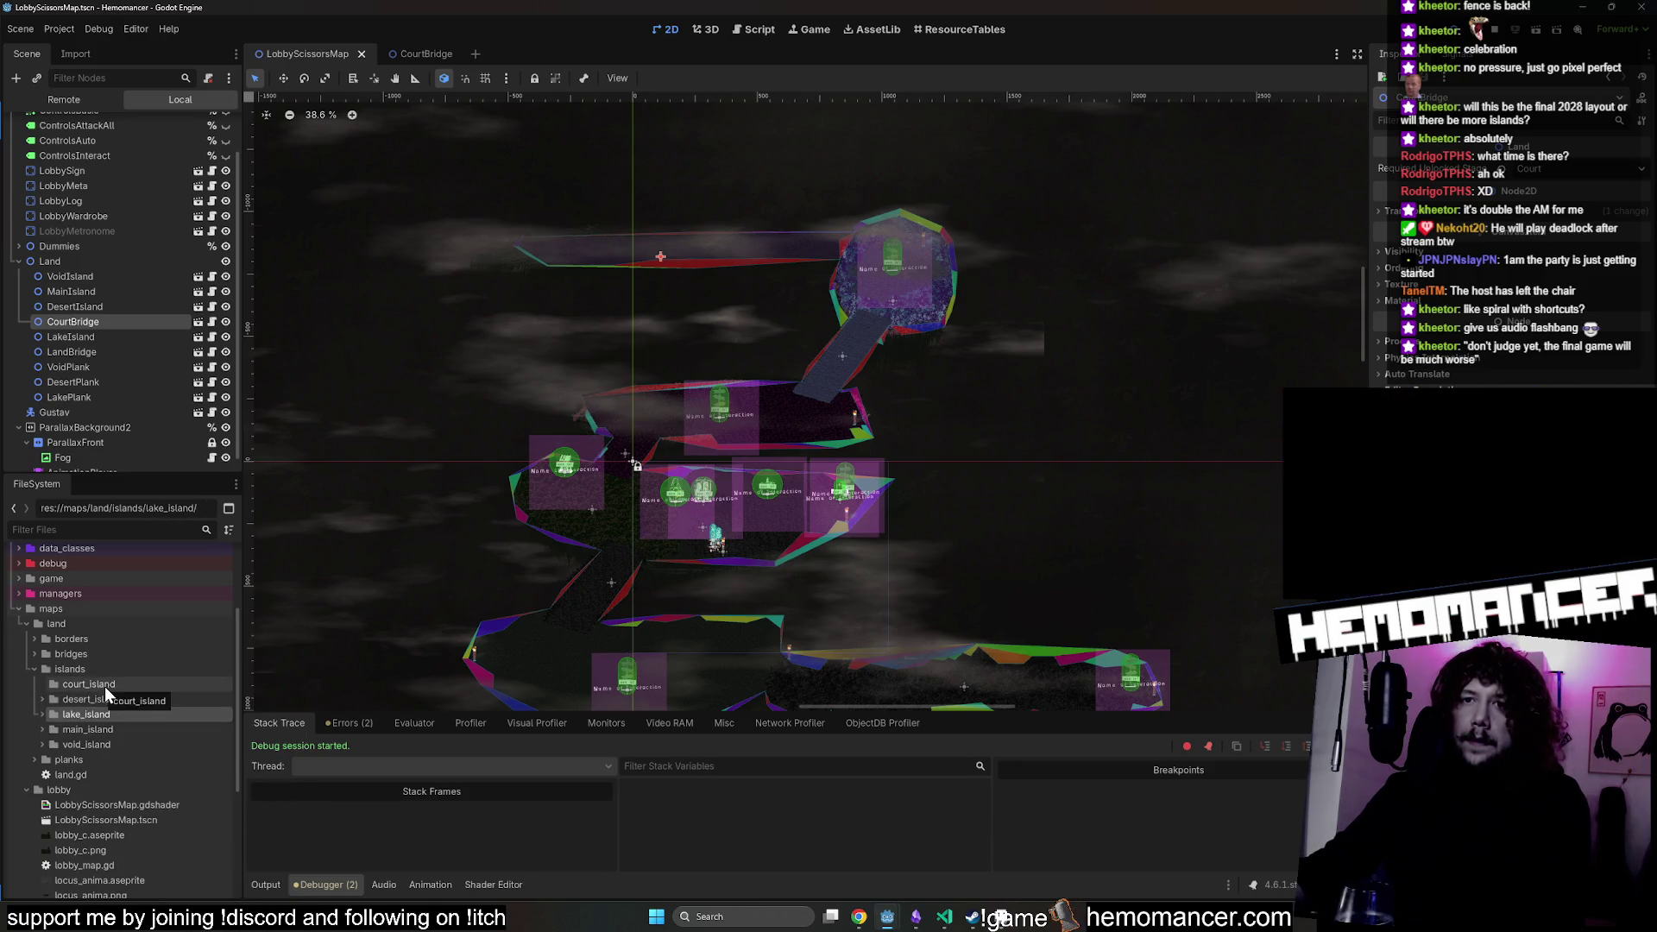
pyautogui.click(107, 685)
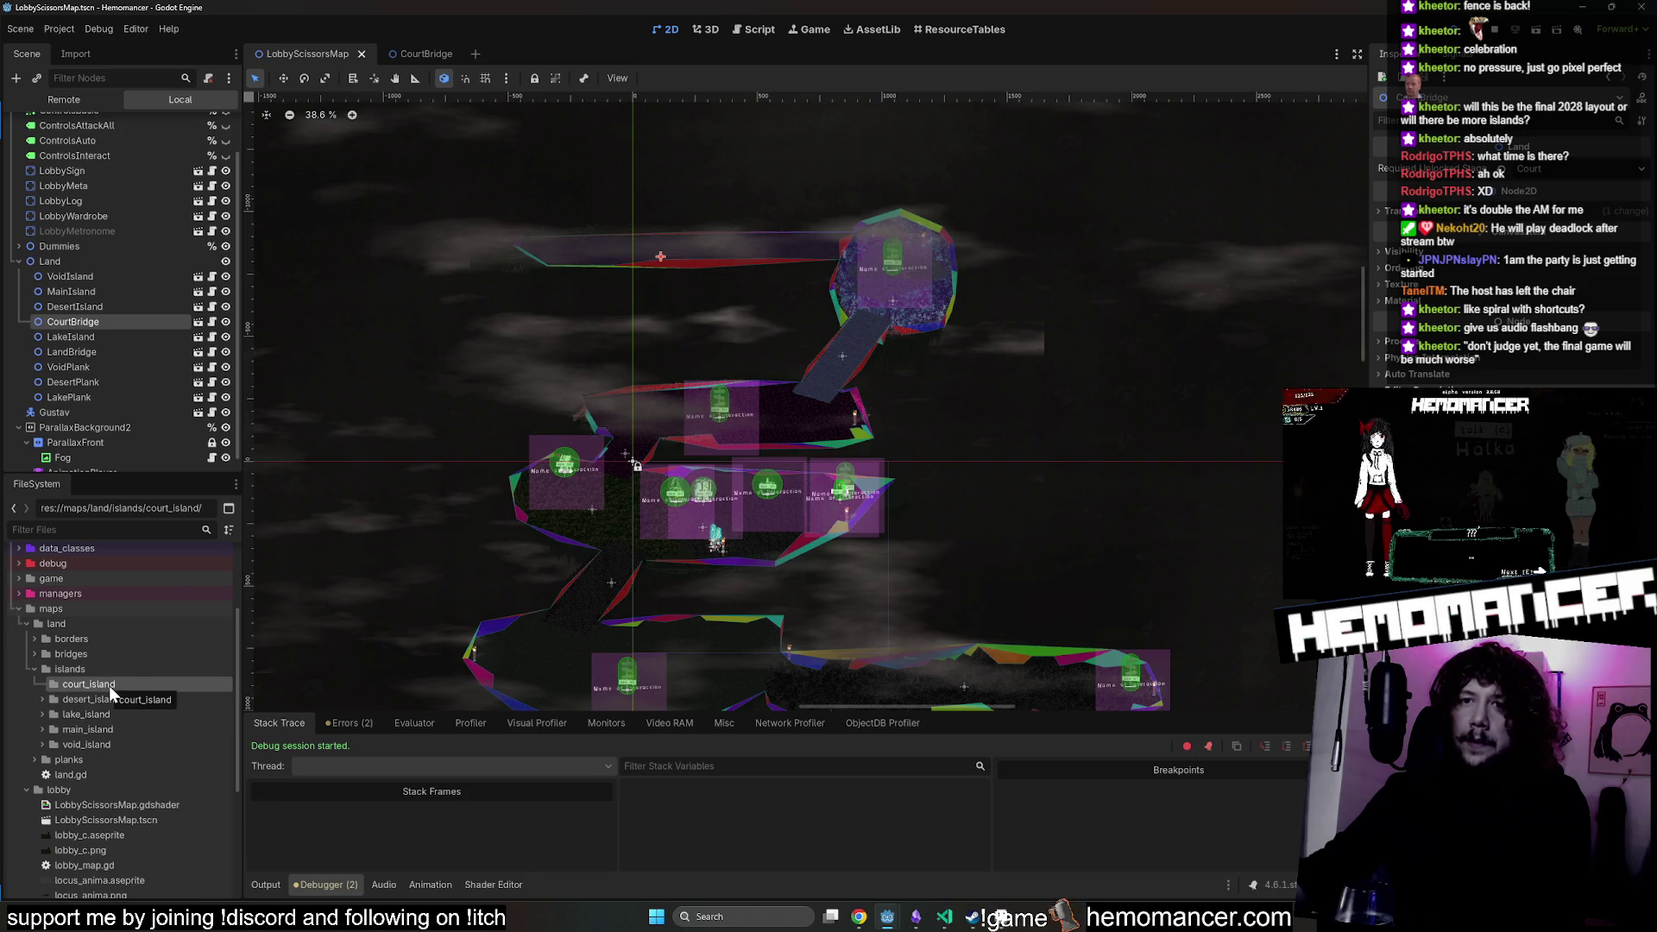
pyautogui.doubleClick(93, 700)
pyautogui.doubleClick(93, 701)
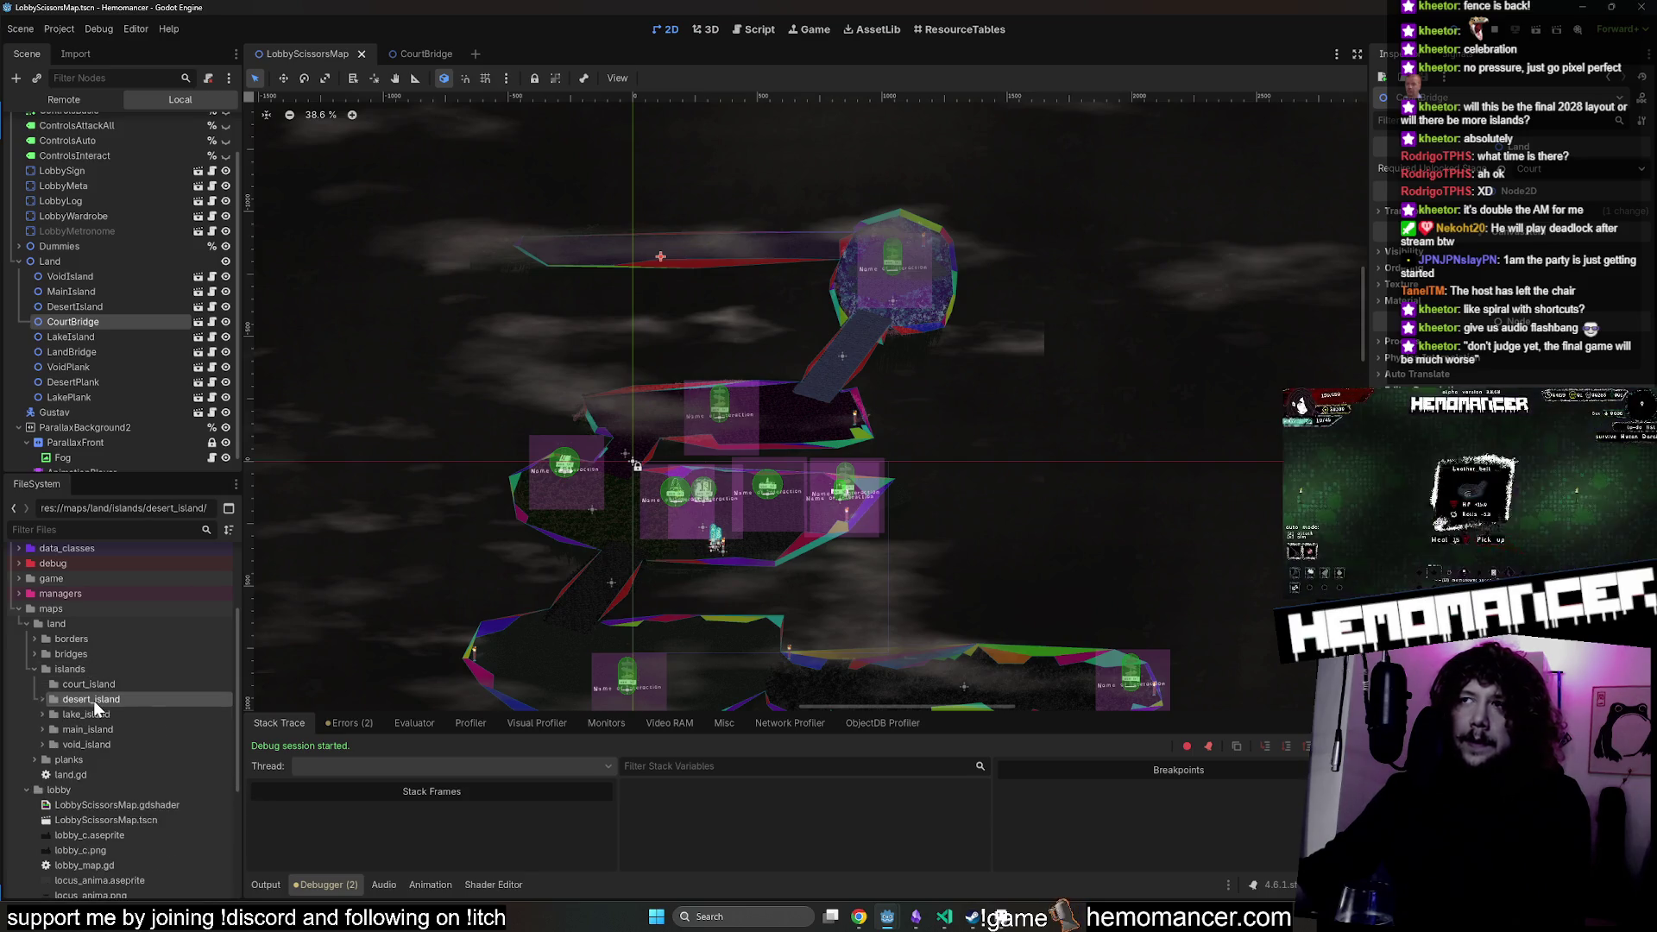
pyautogui.hotkey('alt', 'Tab')
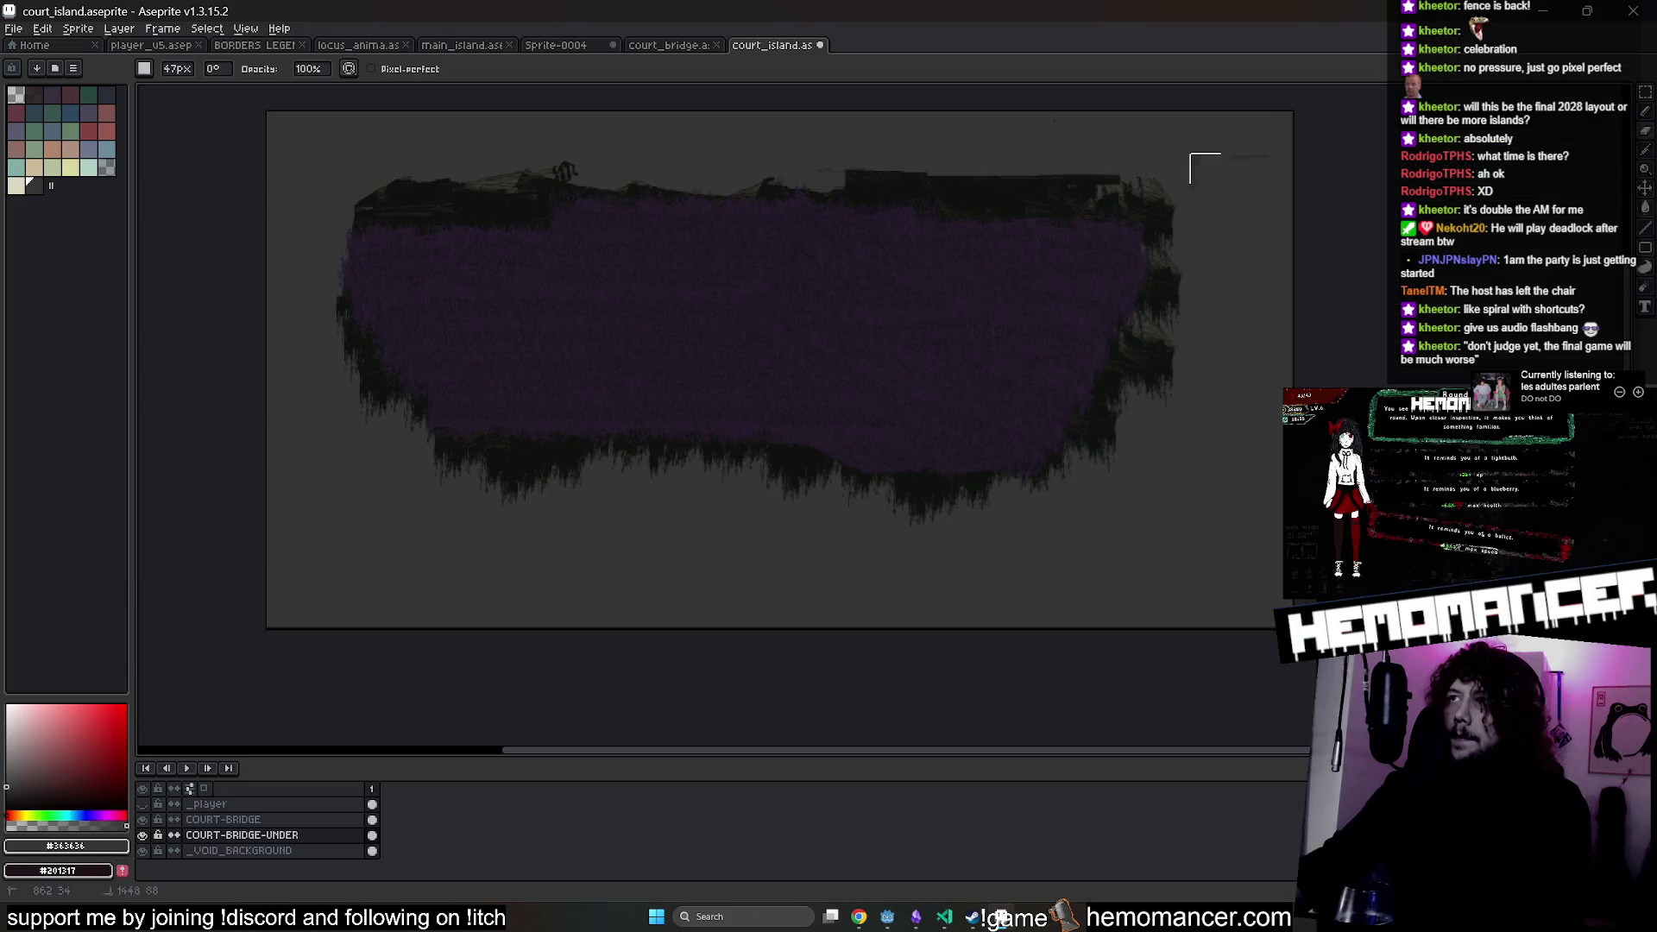
# Erase the dark strip along the court island's top edge with the Eraser
pyautogui.click(1645, 290)
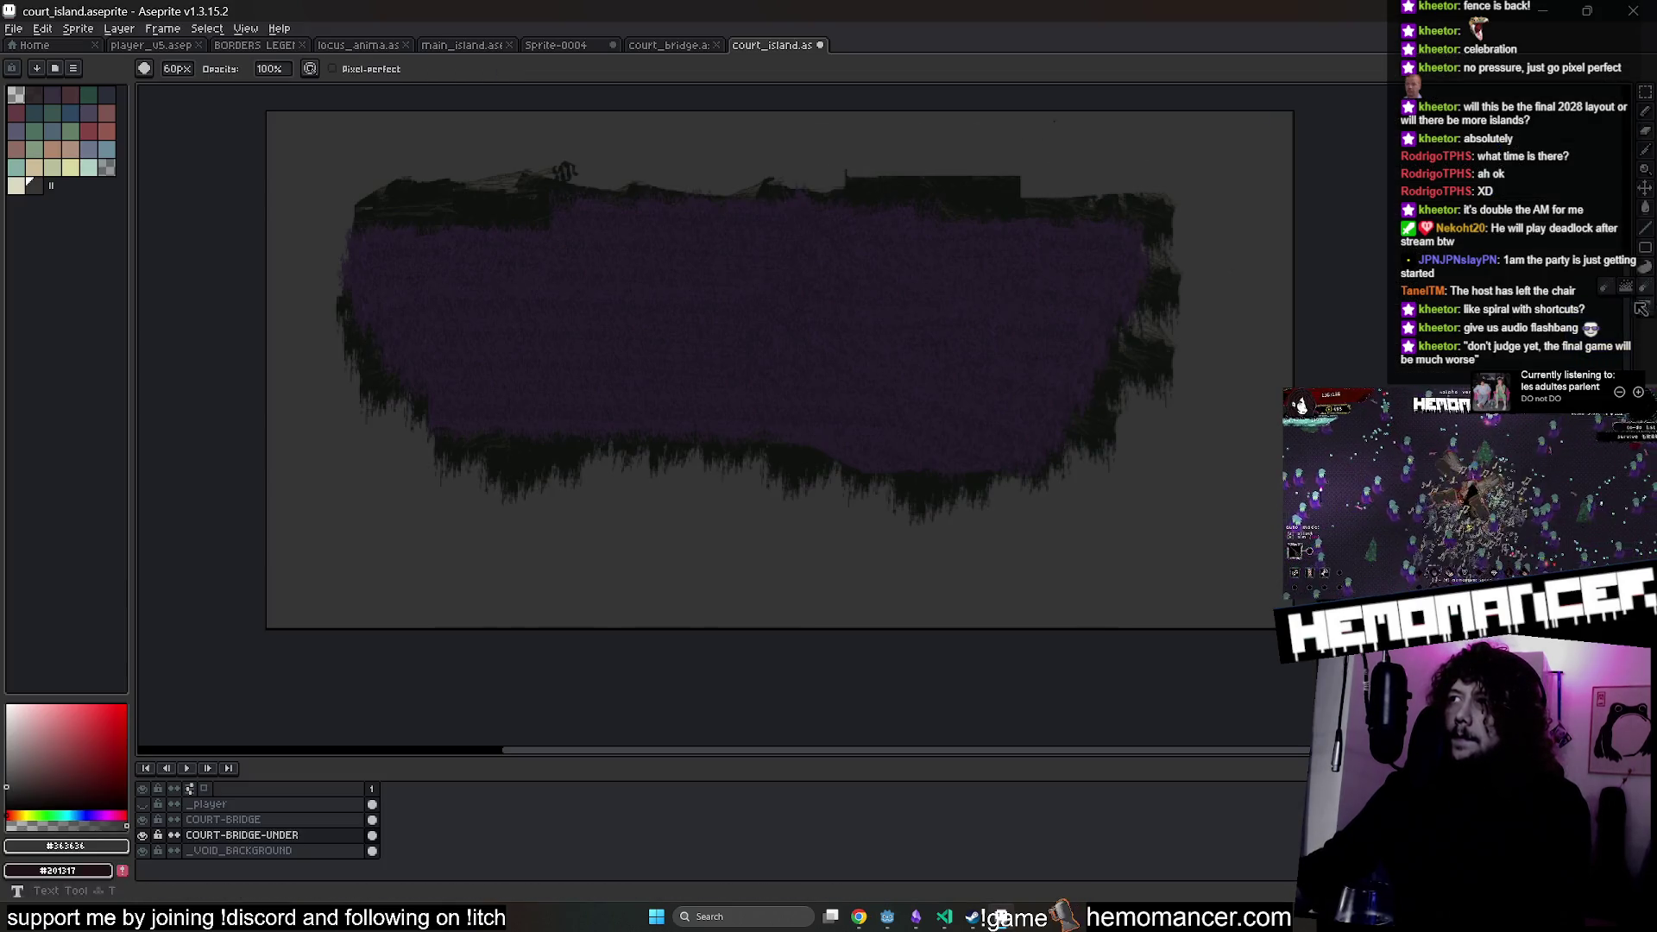
pyautogui.scroll(3, 1121, 210)
pyautogui.press('e')
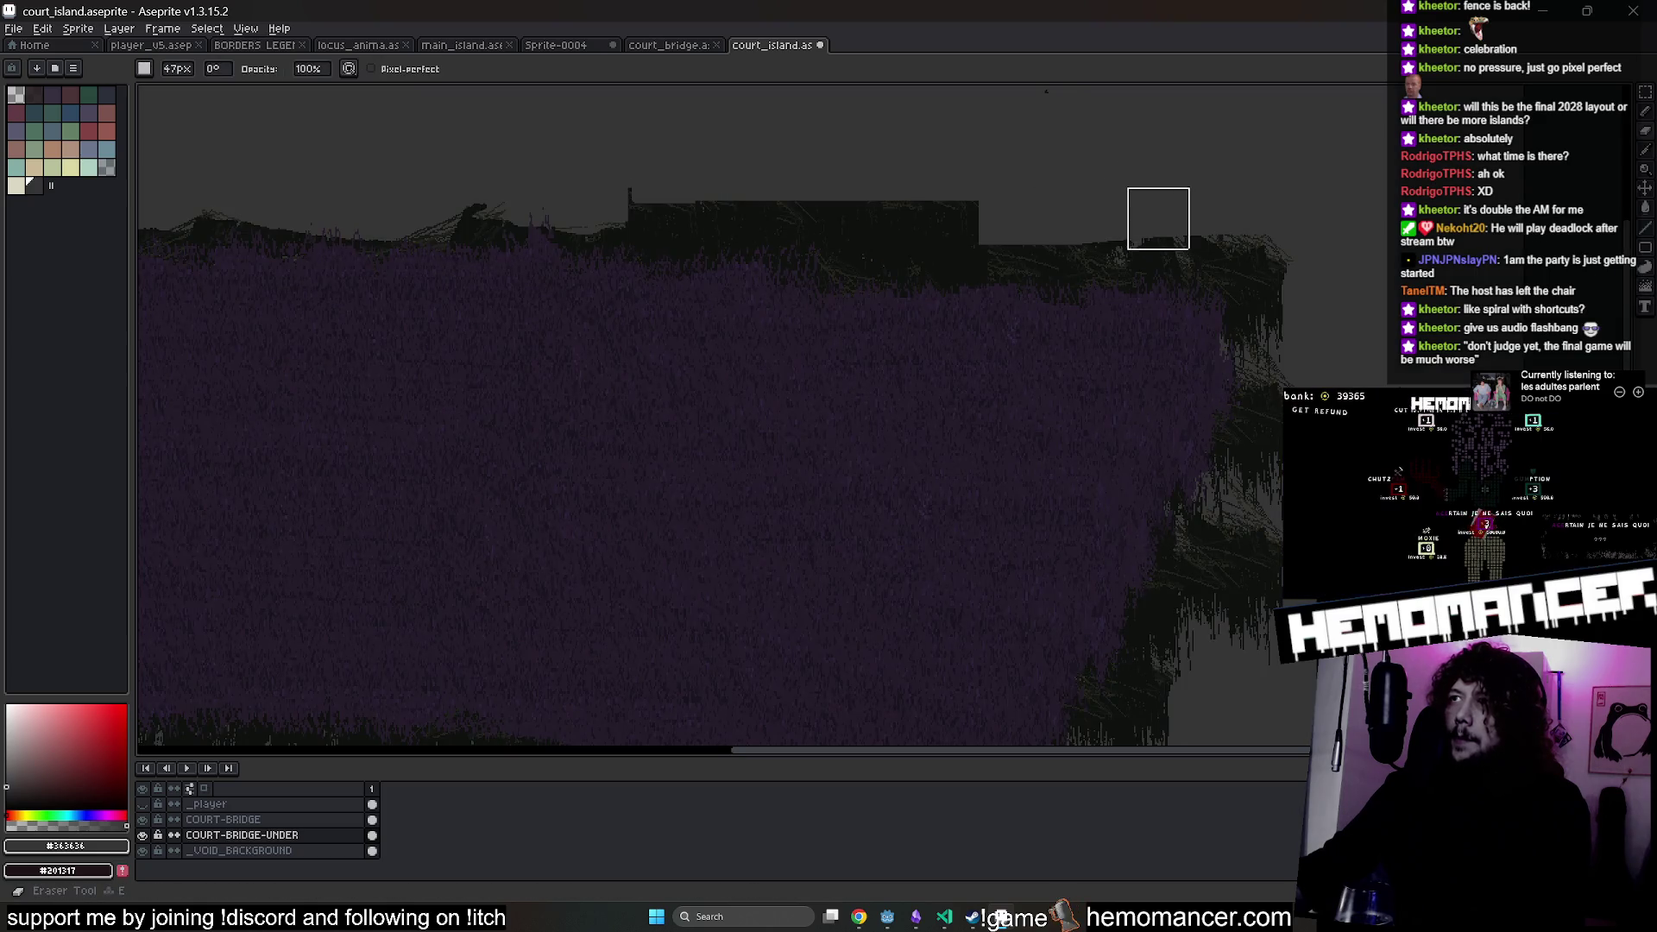
pyautogui.scroll(-3, 1154, 215)
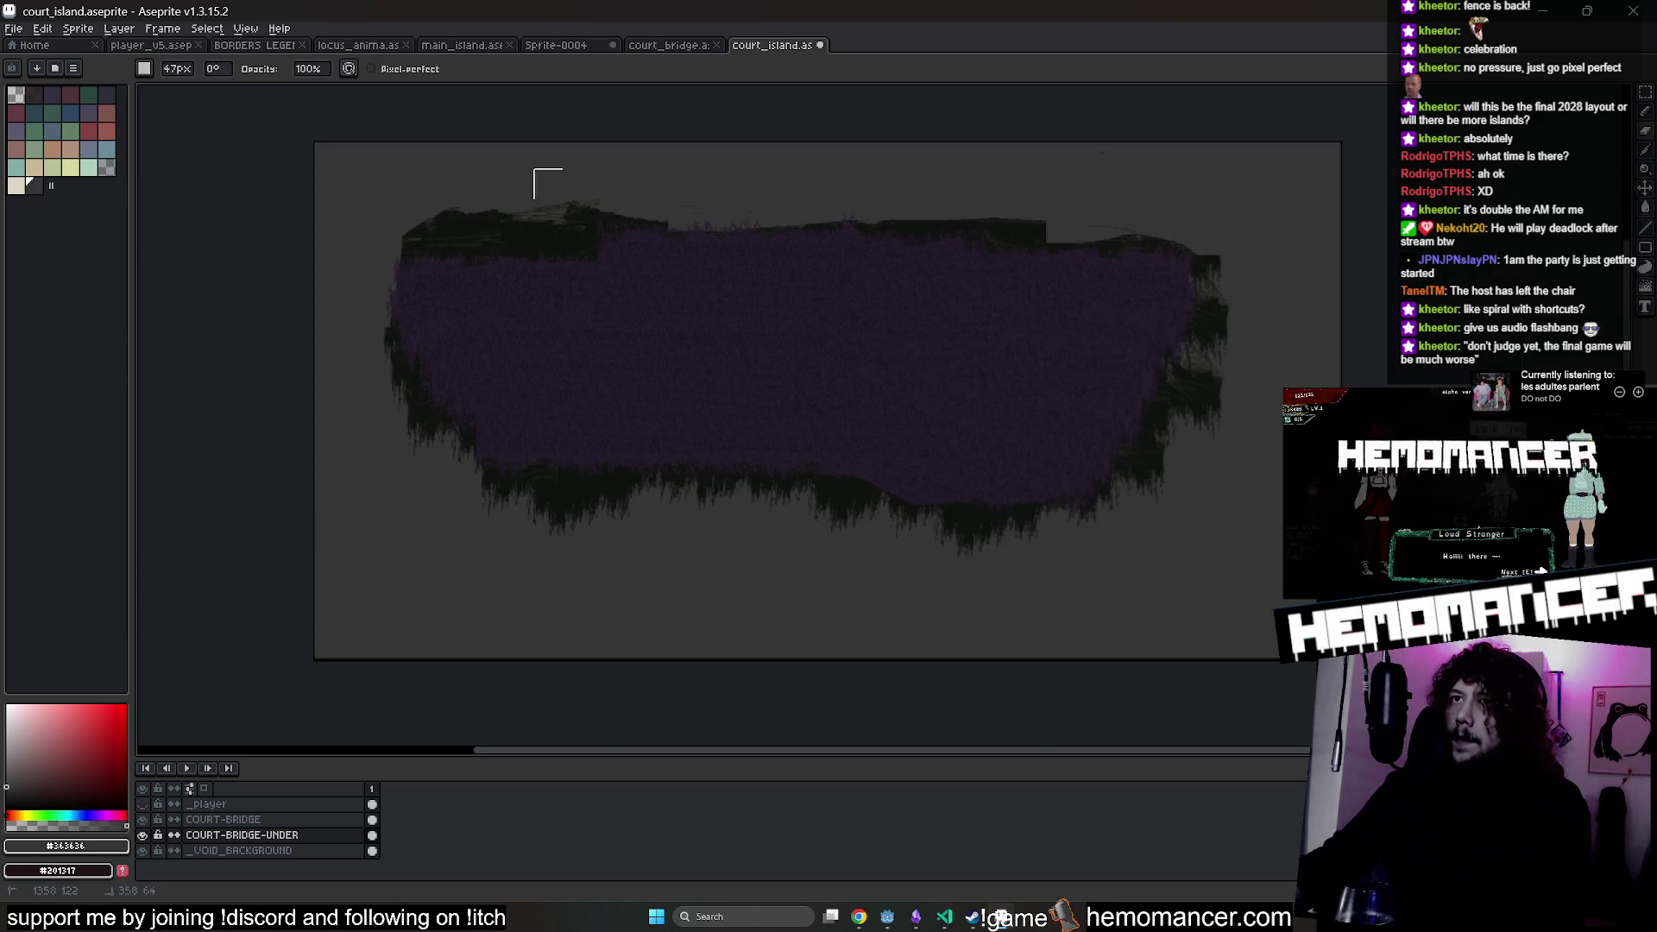
pyautogui.moveTo(548, 185); pyautogui.dragTo(517, 227)
pyautogui.moveTo(1019, 210)
pyautogui.mouseDown()
pyautogui.moveTo(1197, 207)
pyautogui.moveTo(710, 215)
pyautogui.moveTo(435, 247)
pyautogui.moveTo(490, 247)
pyautogui.mouseUp()
# Cycle through the Jumble, Pencil and Move tools, settling on the Jumble tool
pyautogui.press('r')
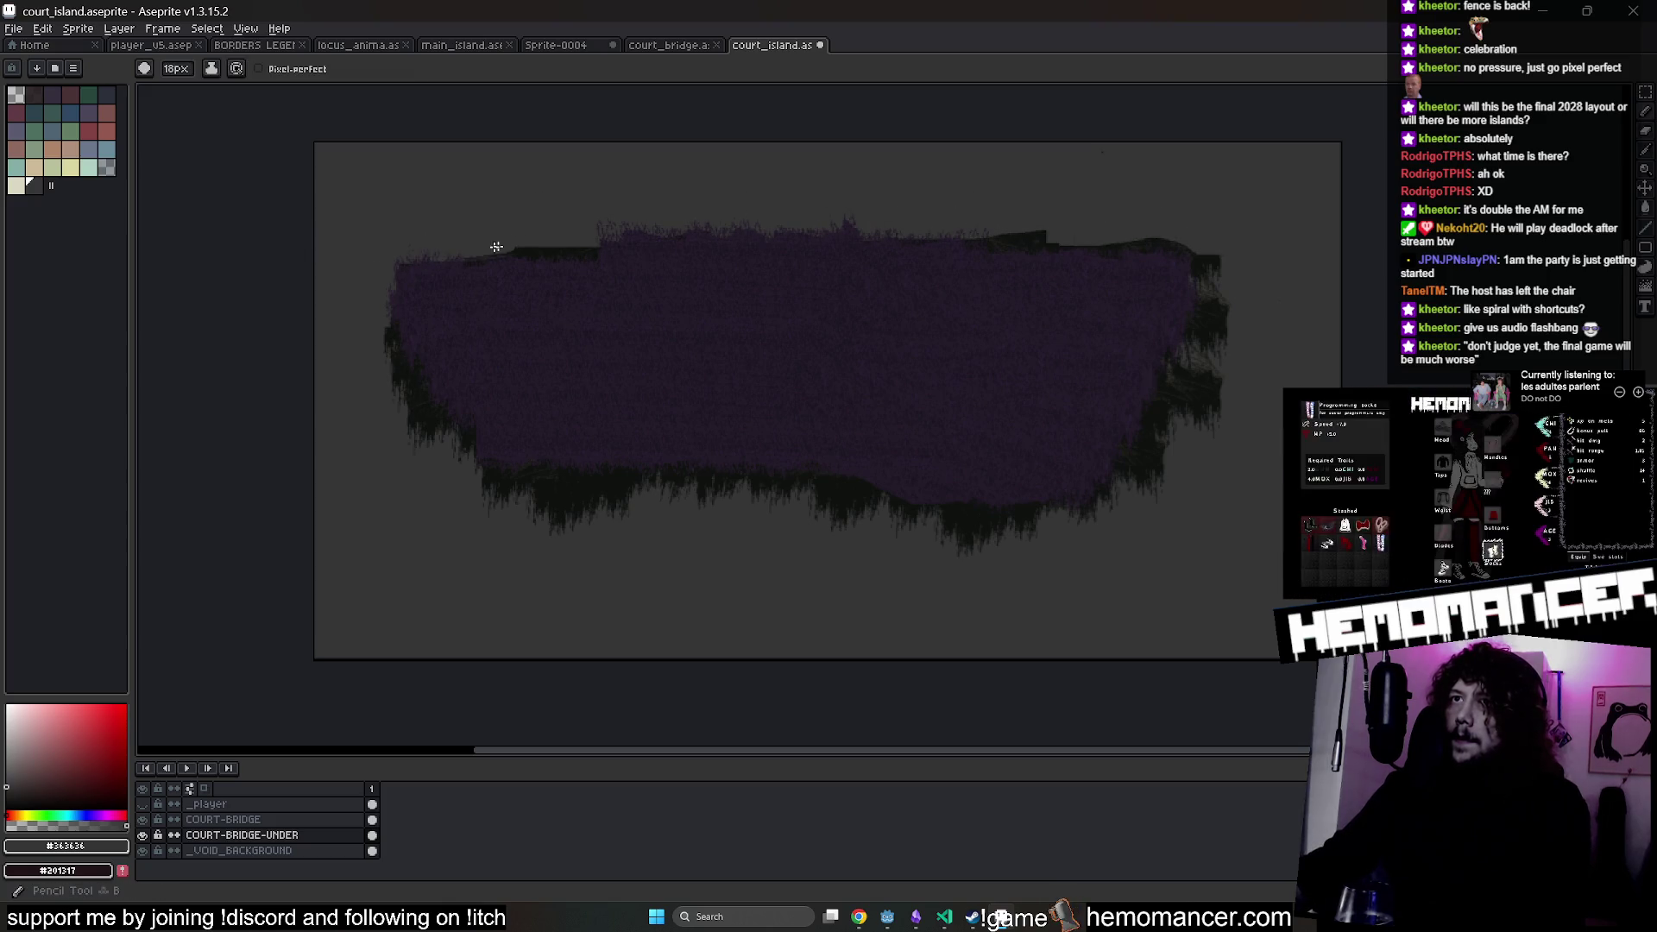
pyautogui.click(1645, 288)
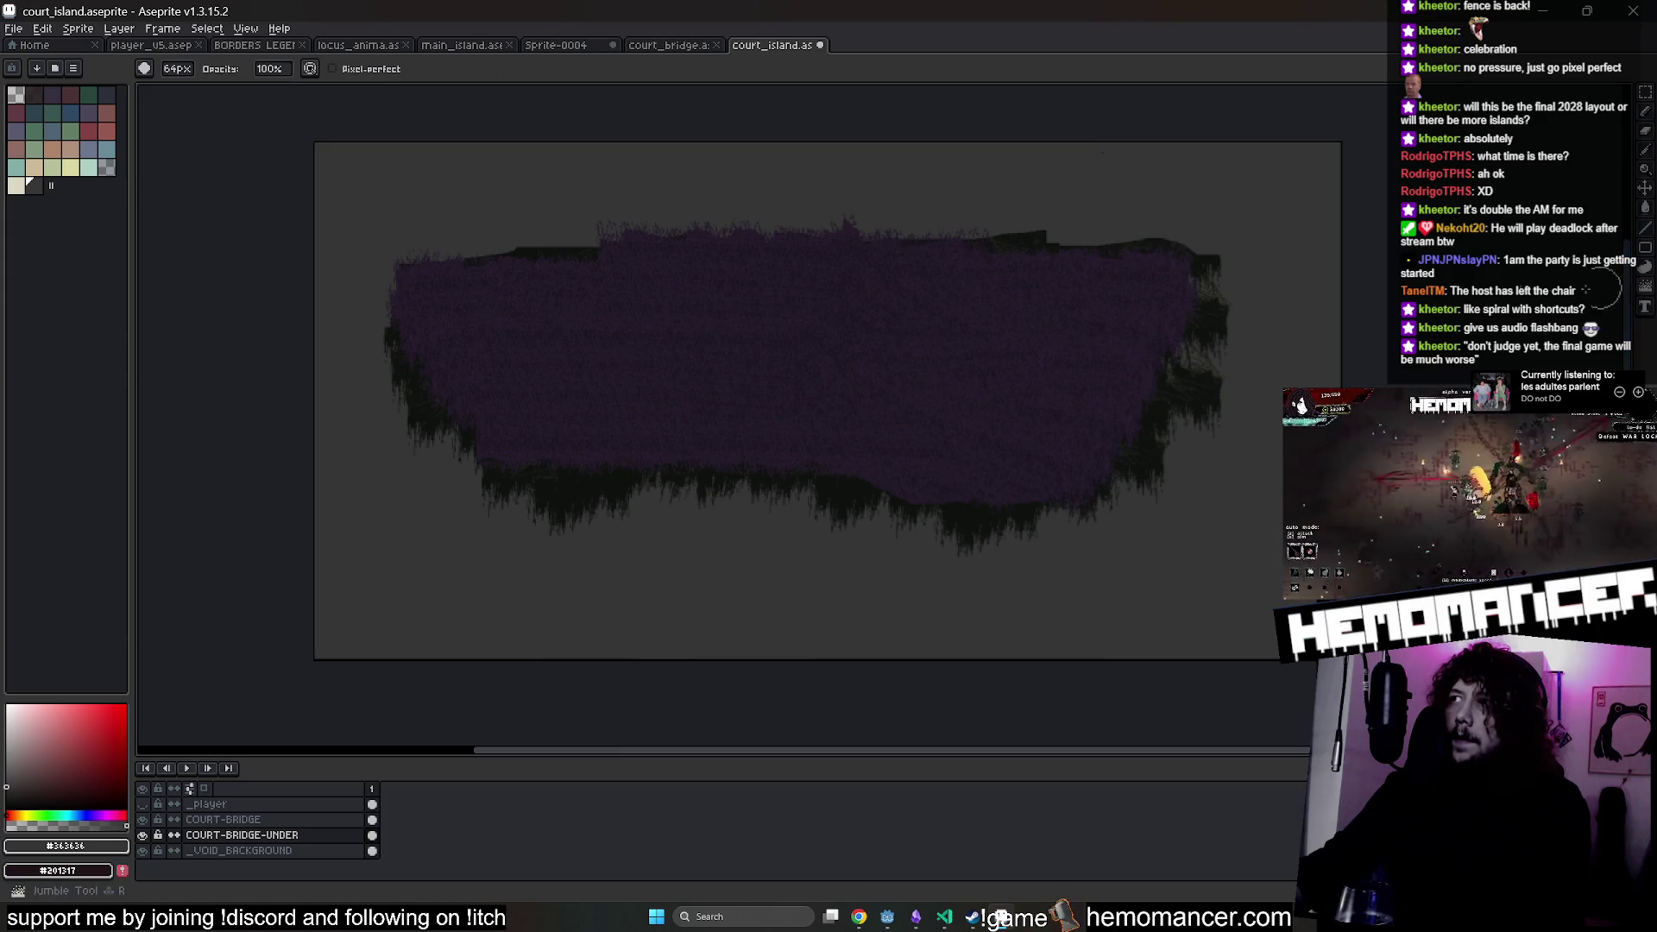
pyautogui.press('b')
pyautogui.press('v')
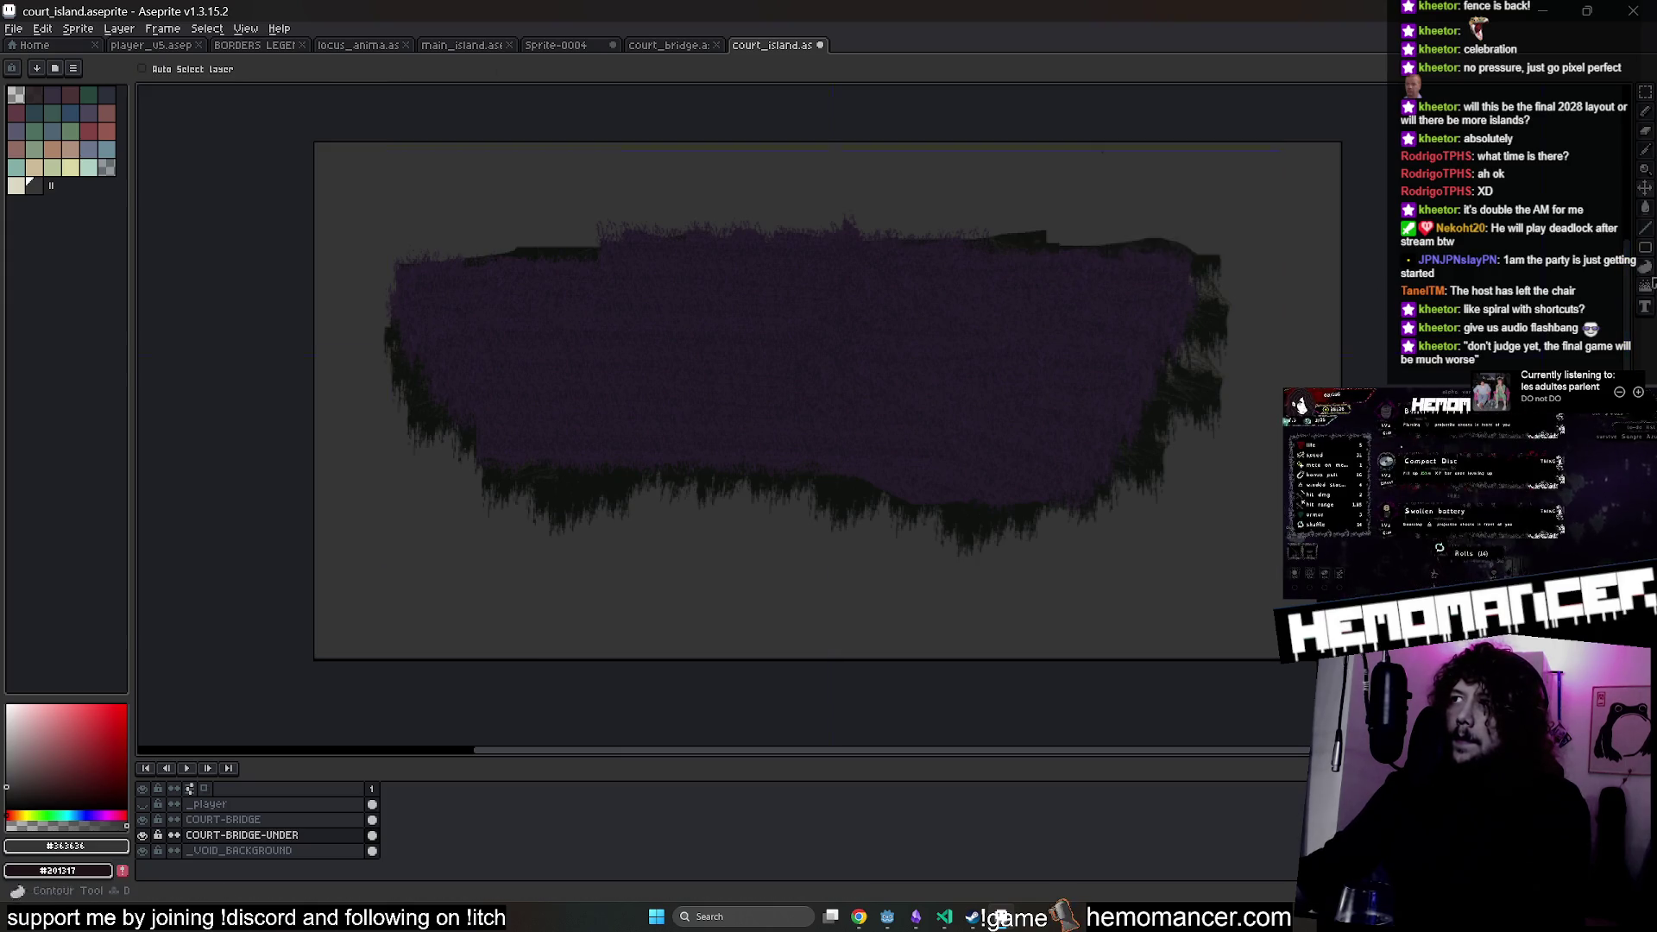
pyautogui.press('b')
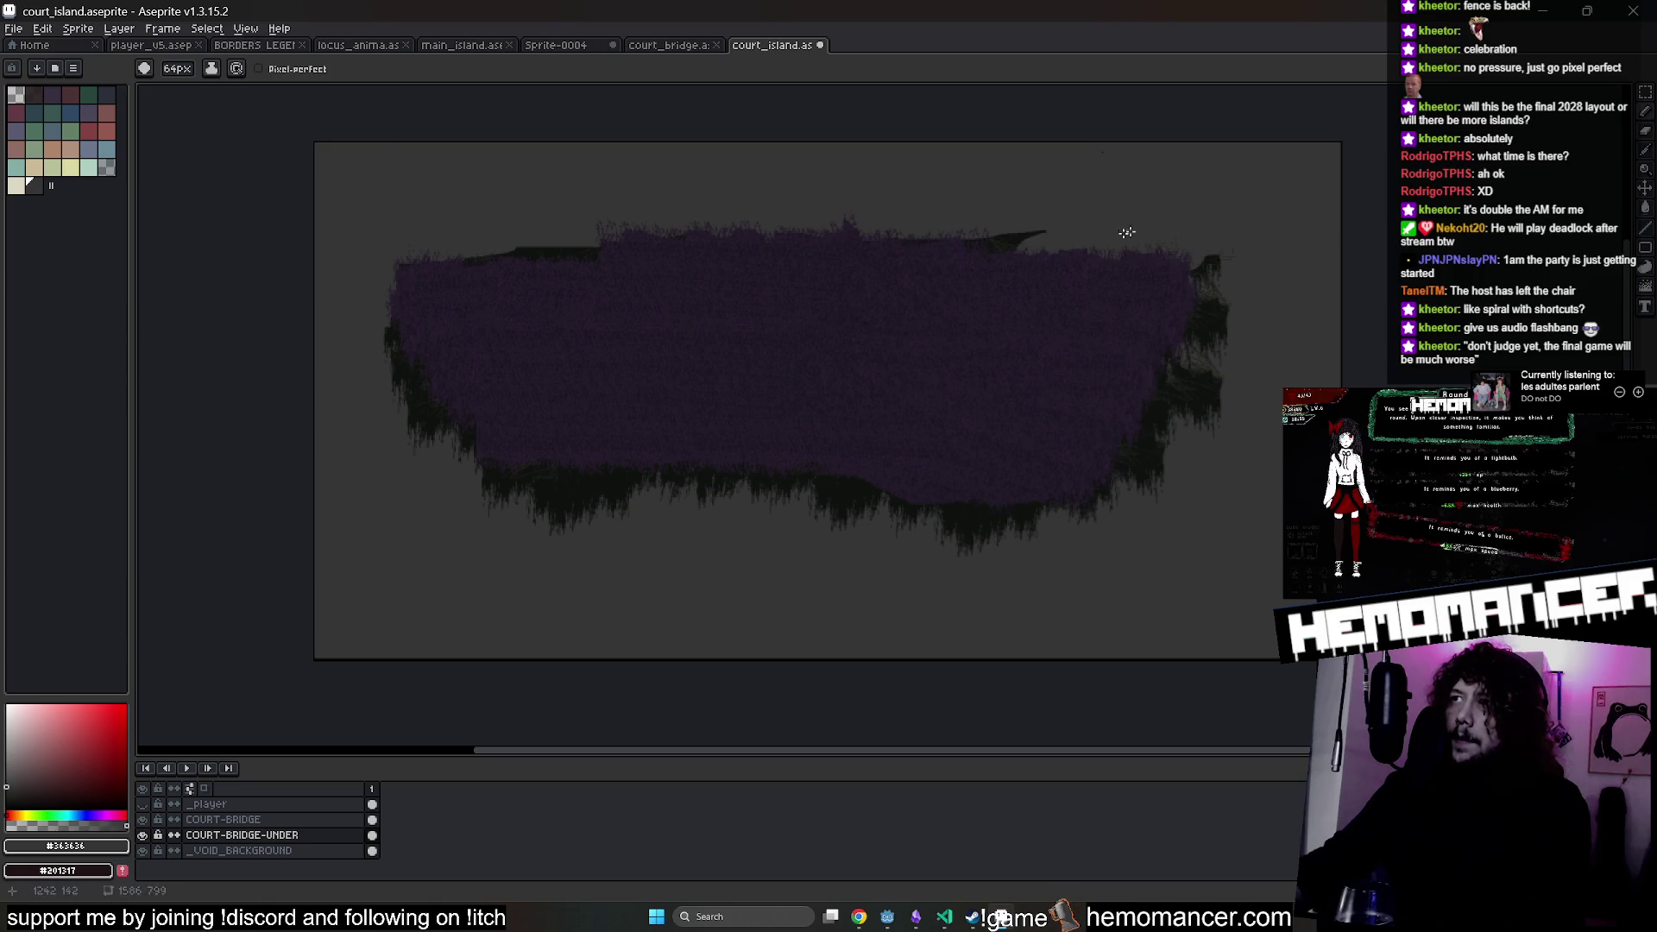
pyautogui.scroll(5, 1338, 212)
pyautogui.click(1645, 294)
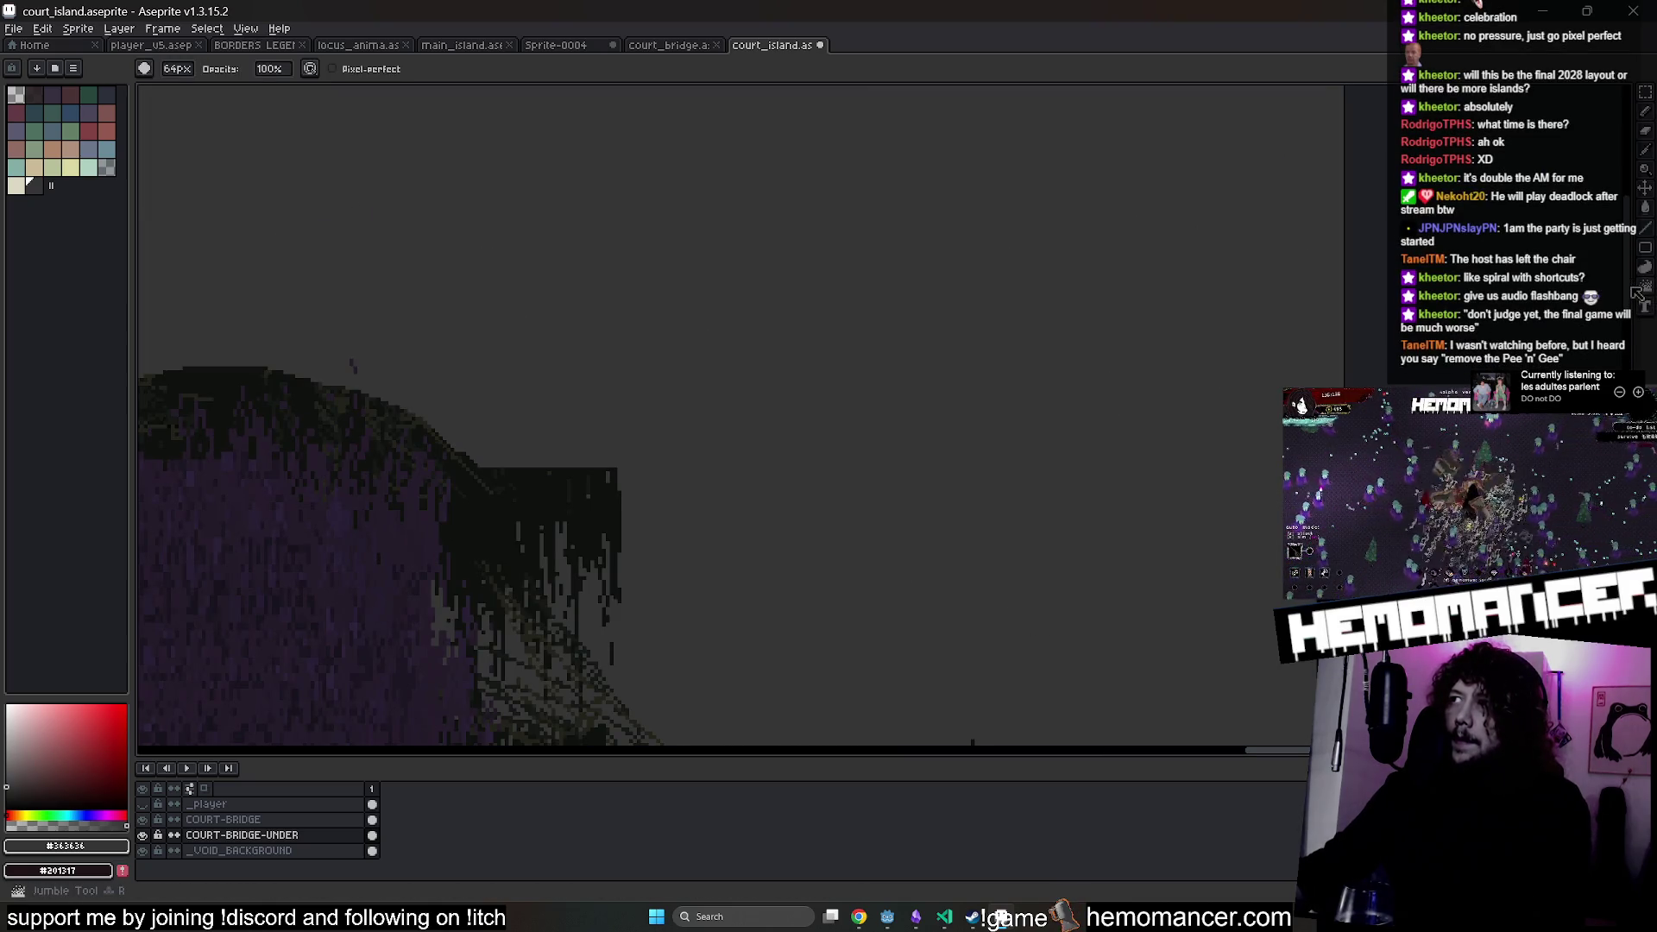
pyautogui.press('b')
pyautogui.hotkey('shift', 'r')
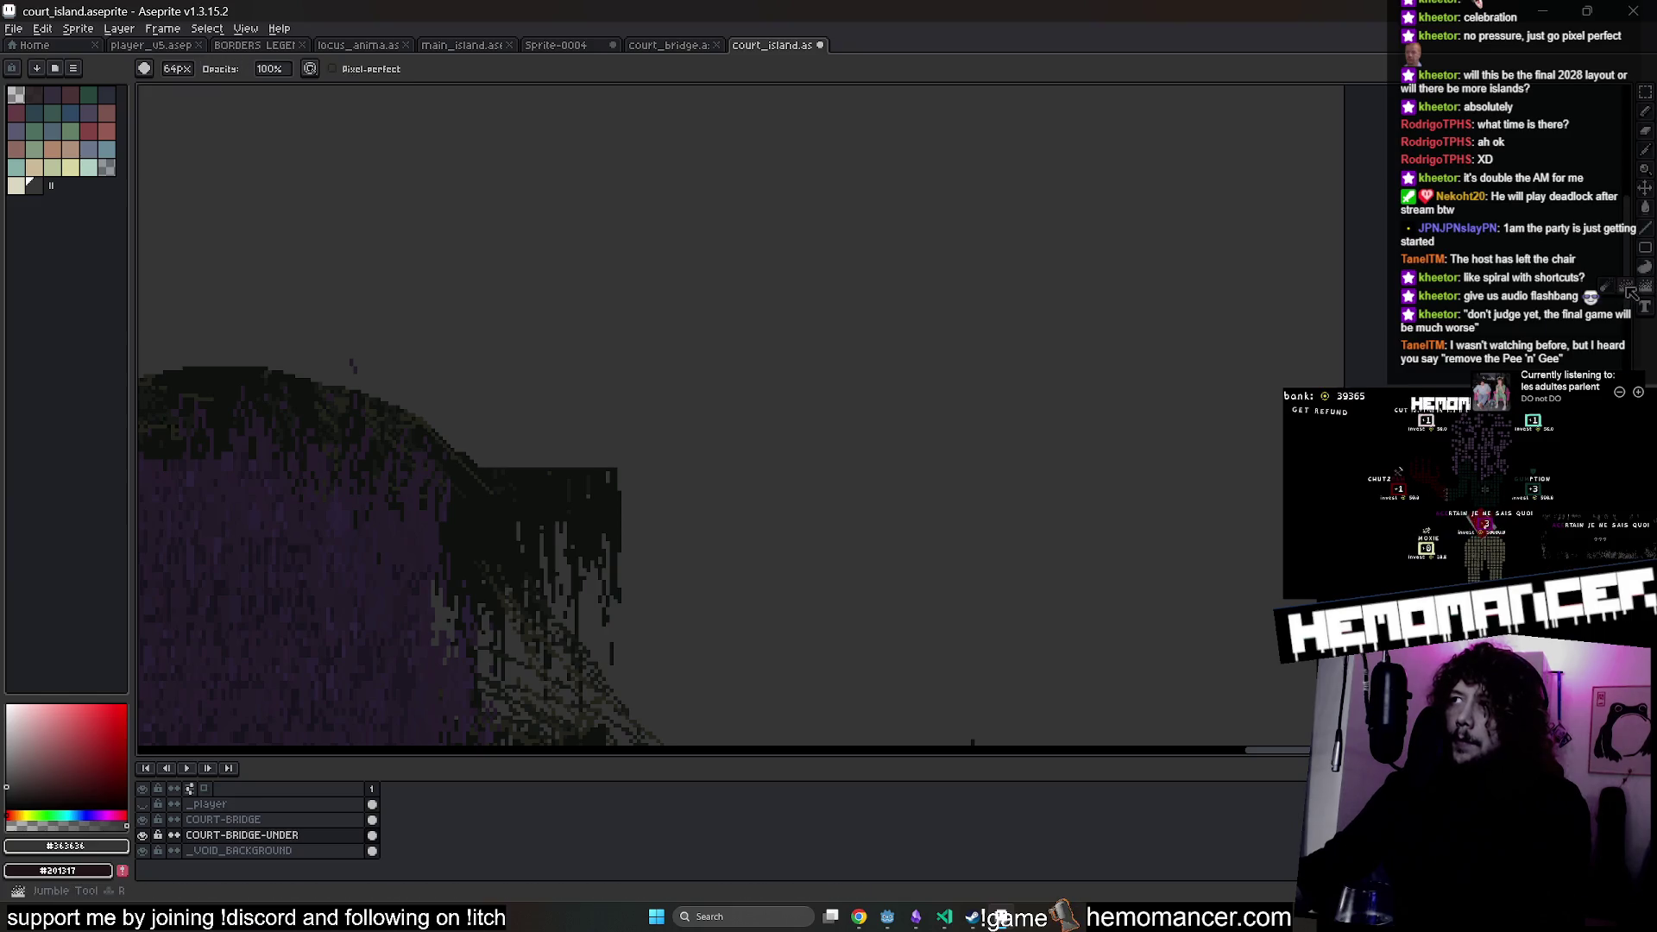
# Scatter pixels at the island's right edge and roughen the top edge into spiky foliage
pyautogui.scroll(2, 773, 445)
pyautogui.click(607, 469)
pyautogui.scroll(-5, 609, 468)
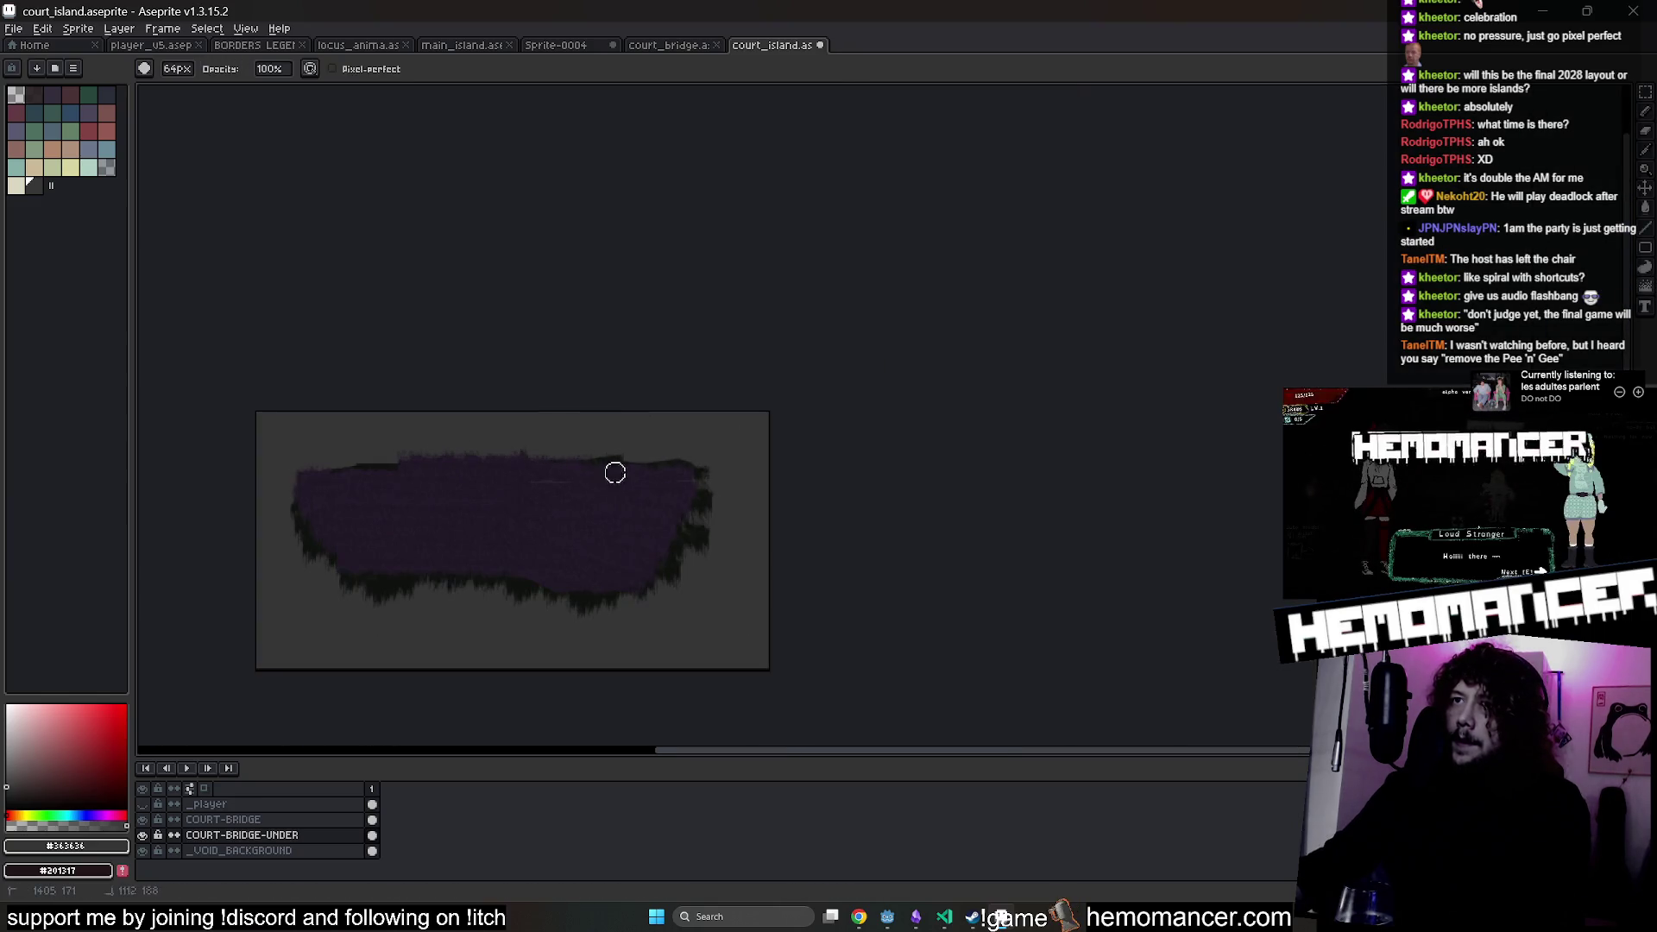
pyautogui.scroll(3, 462, 463)
pyautogui.moveTo(562, 476); pyautogui.dragTo(1261, 448)
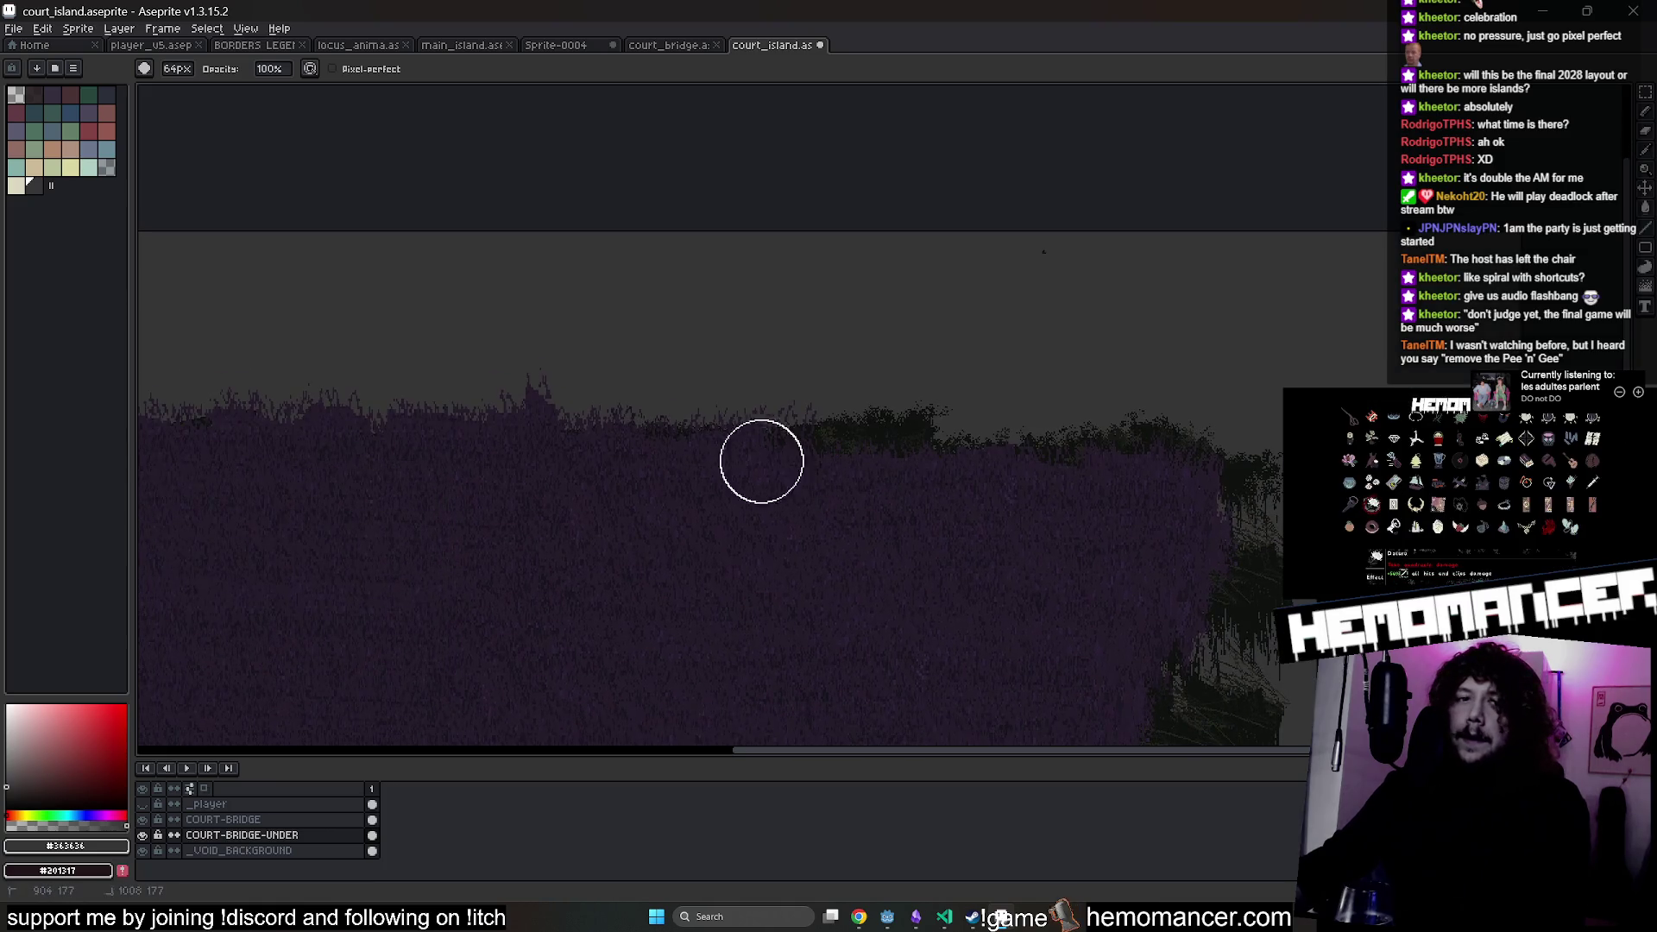
pyautogui.hscroll(-5, 561, 453)
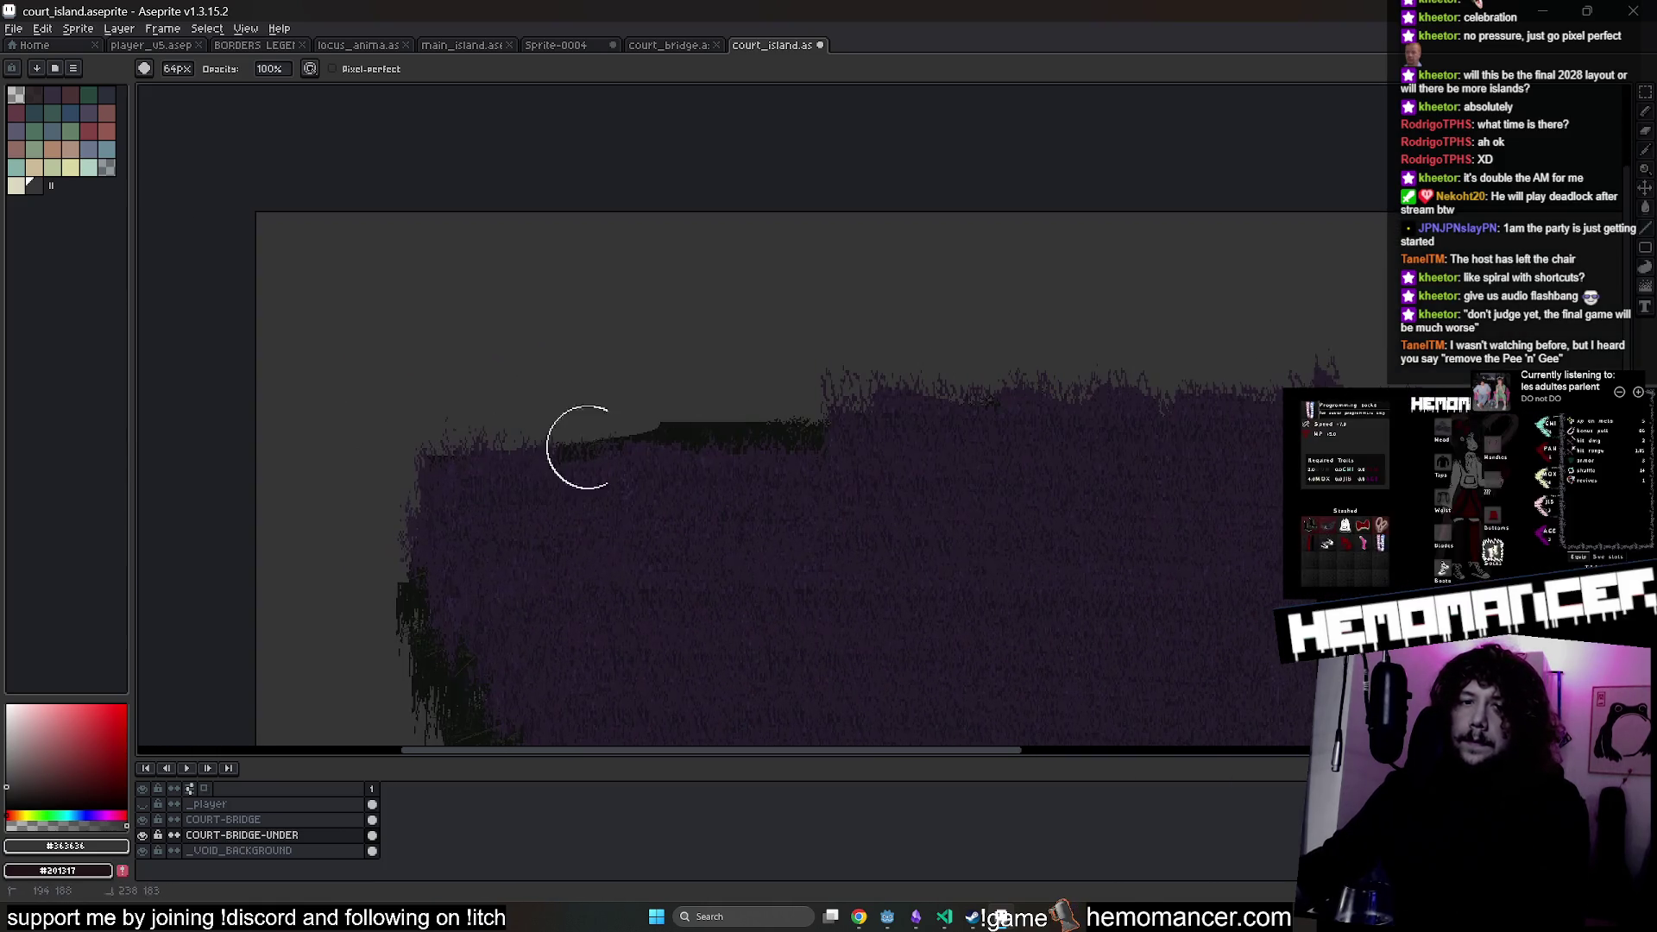
pyautogui.moveTo(542, 434)
pyautogui.mouseDown()
pyautogui.moveTo(441, 458)
pyautogui.moveTo(647, 448)
pyautogui.moveTo(494, 487)
pyautogui.mouseUp()
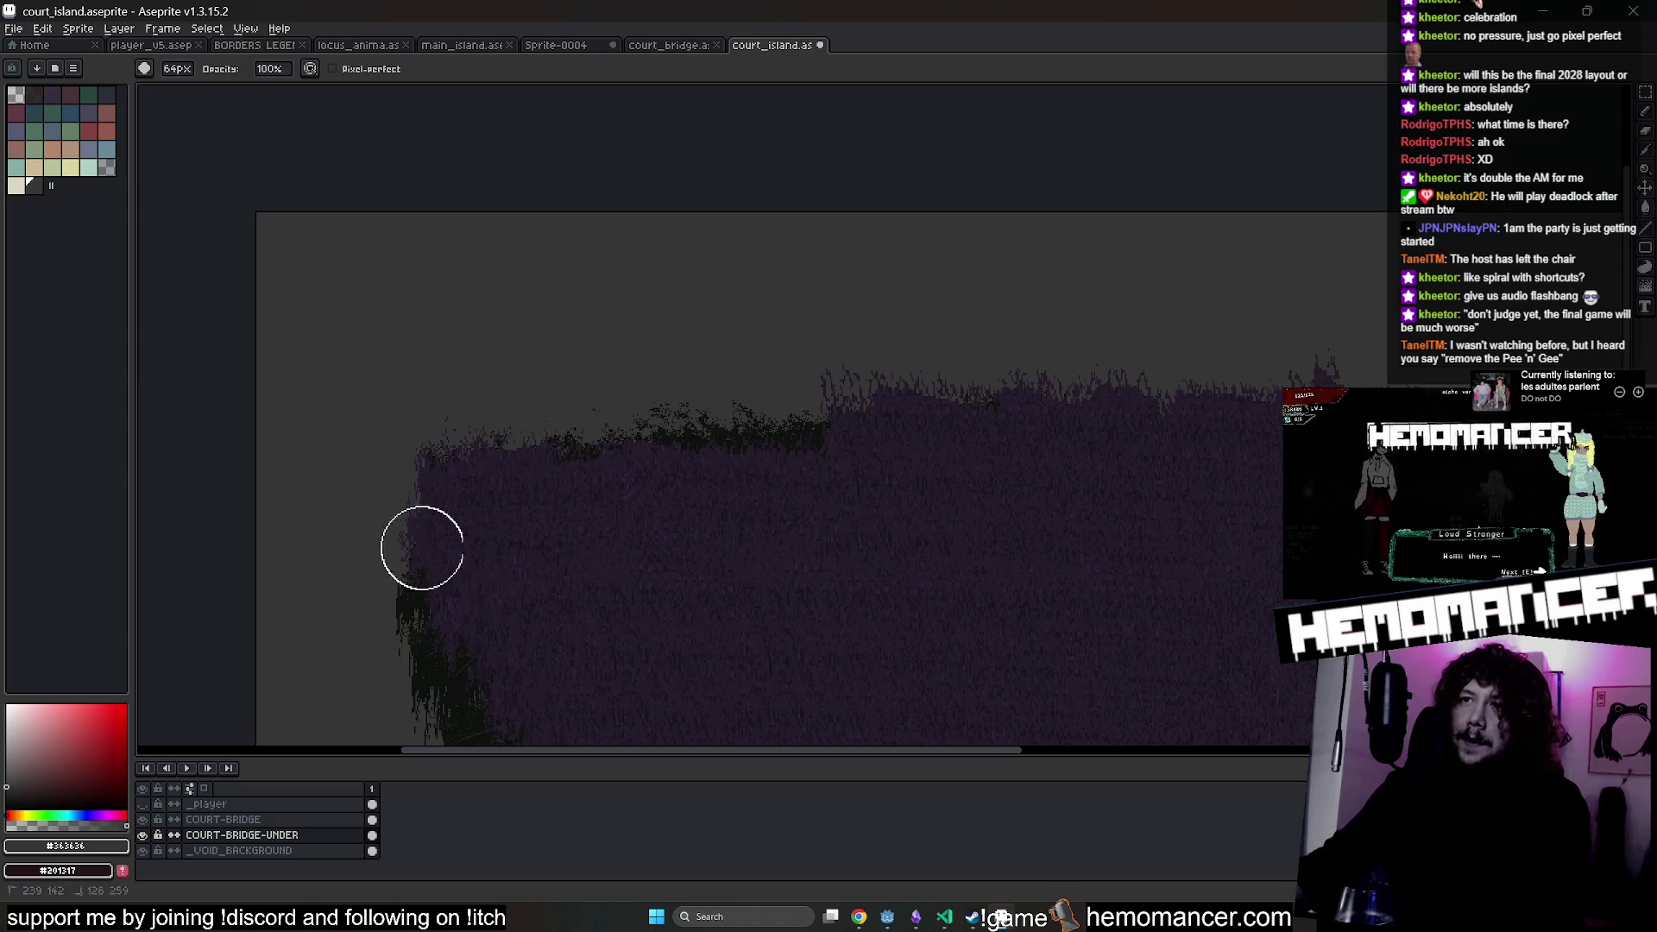
pyautogui.scroll(-2, 462, 384)
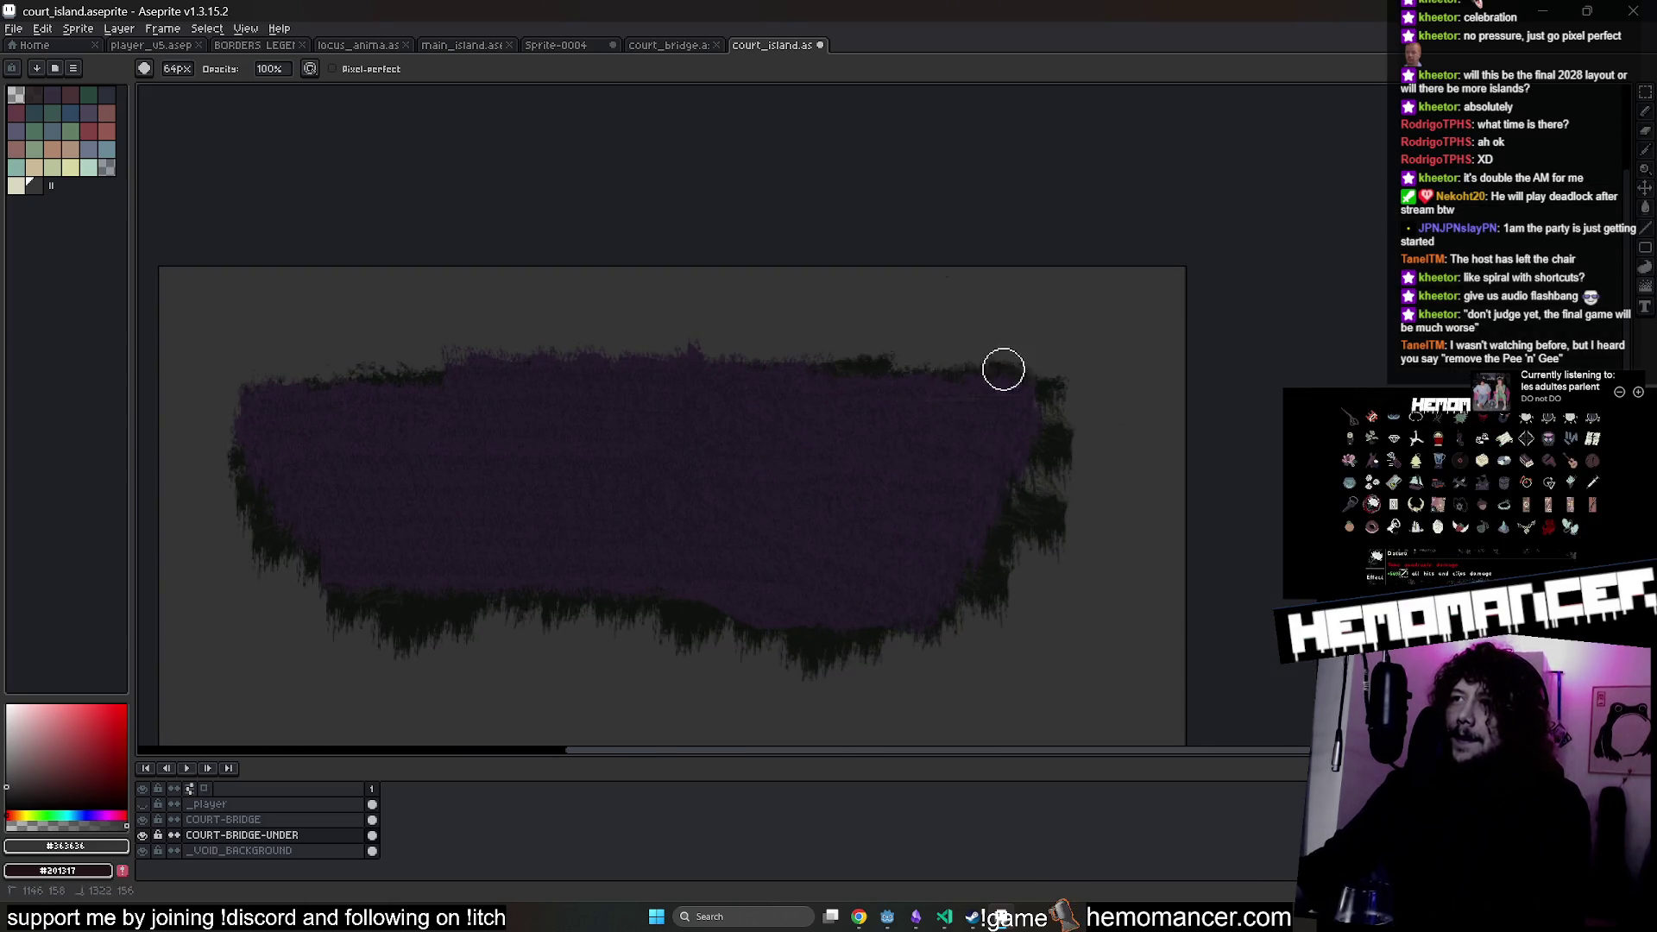
pyautogui.scroll(2, 975, 300)
# Alternate between the Eraser and Jumble tools while zooming over the island's top edge
pyautogui.press('e')
pyautogui.scroll(2, 992, 282)
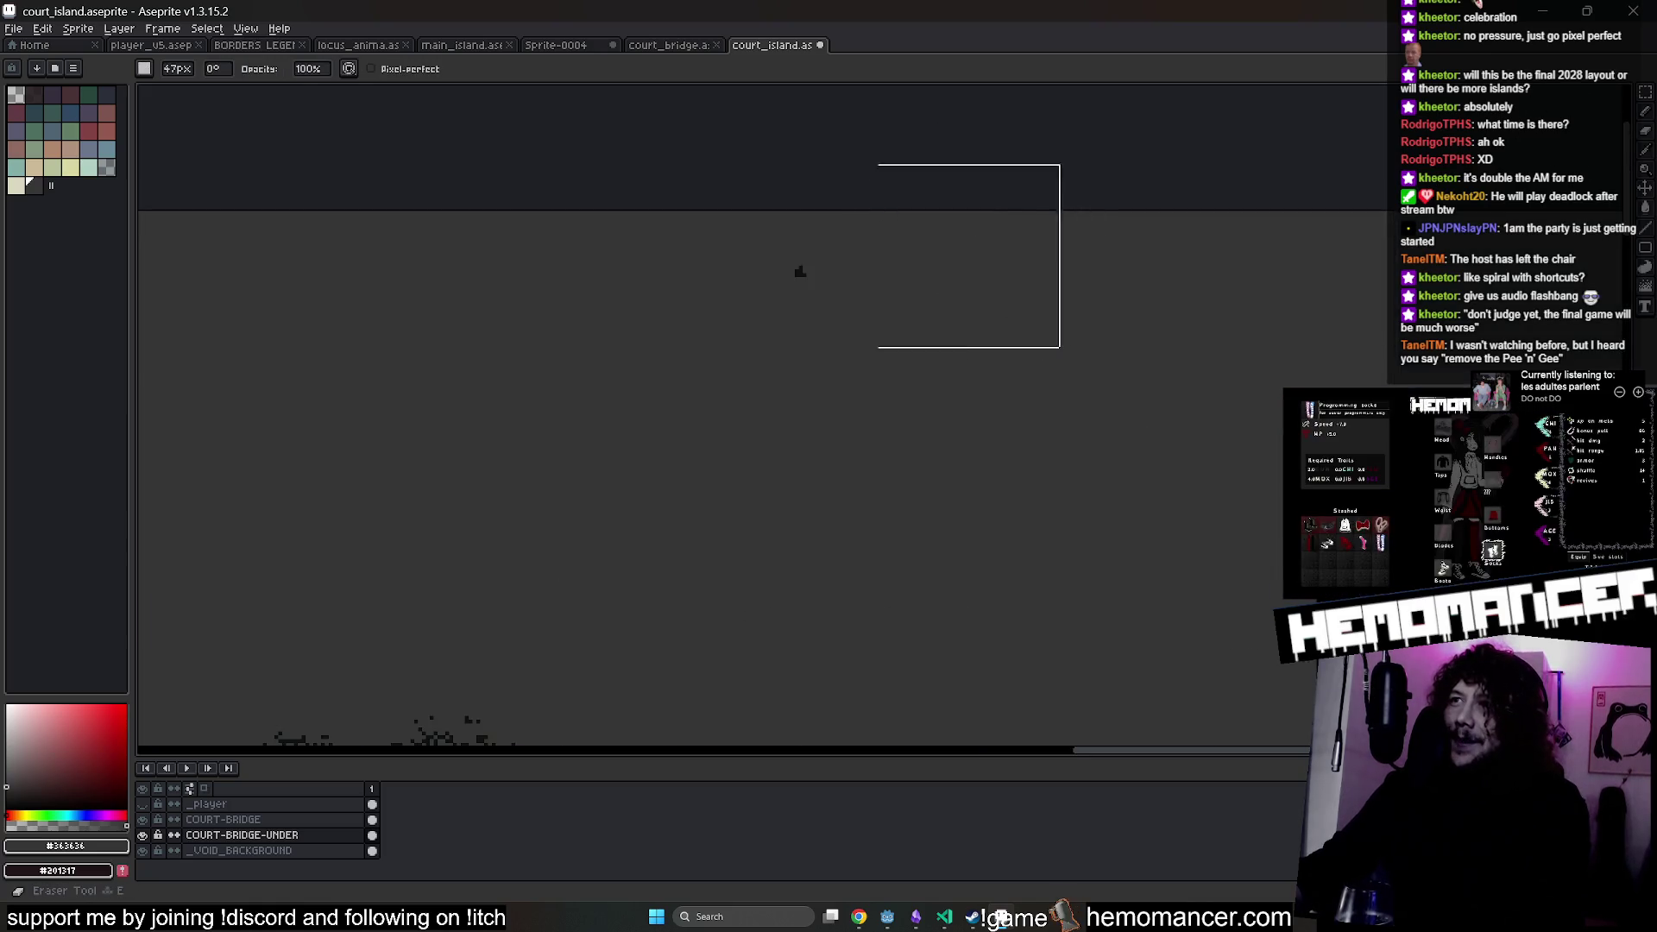
pyautogui.scroll(-3, 975, 281)
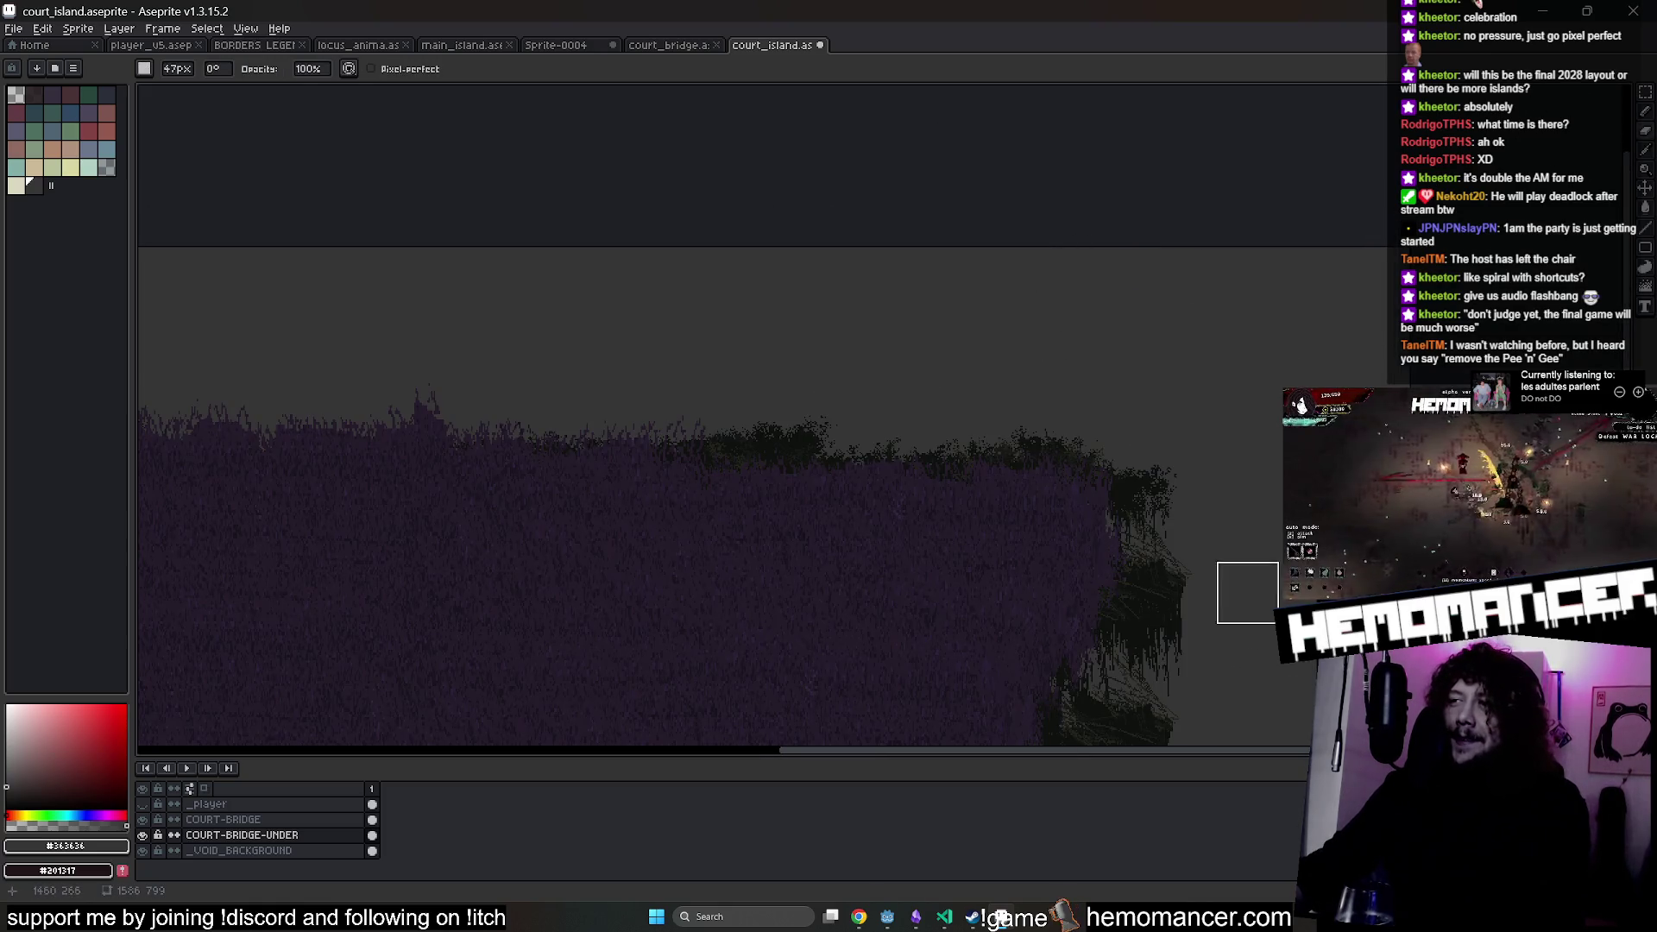
pyautogui.scroll(-3, 1247, 592)
pyautogui.click(1645, 286)
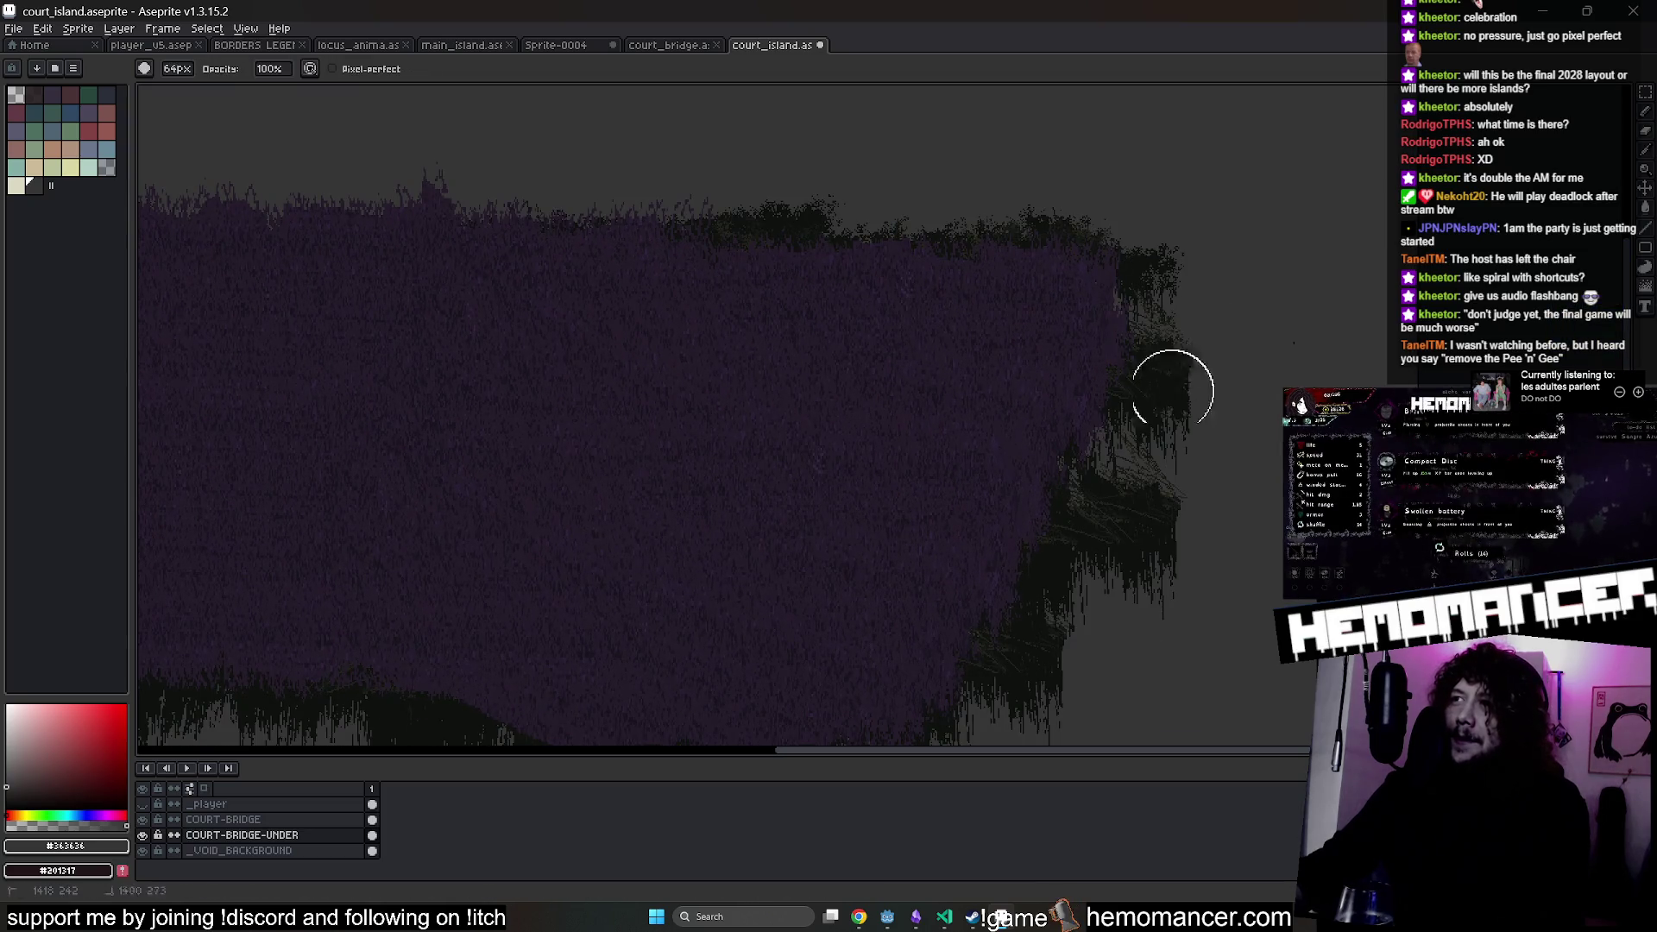
pyautogui.press('e')
pyautogui.click(1645, 286)
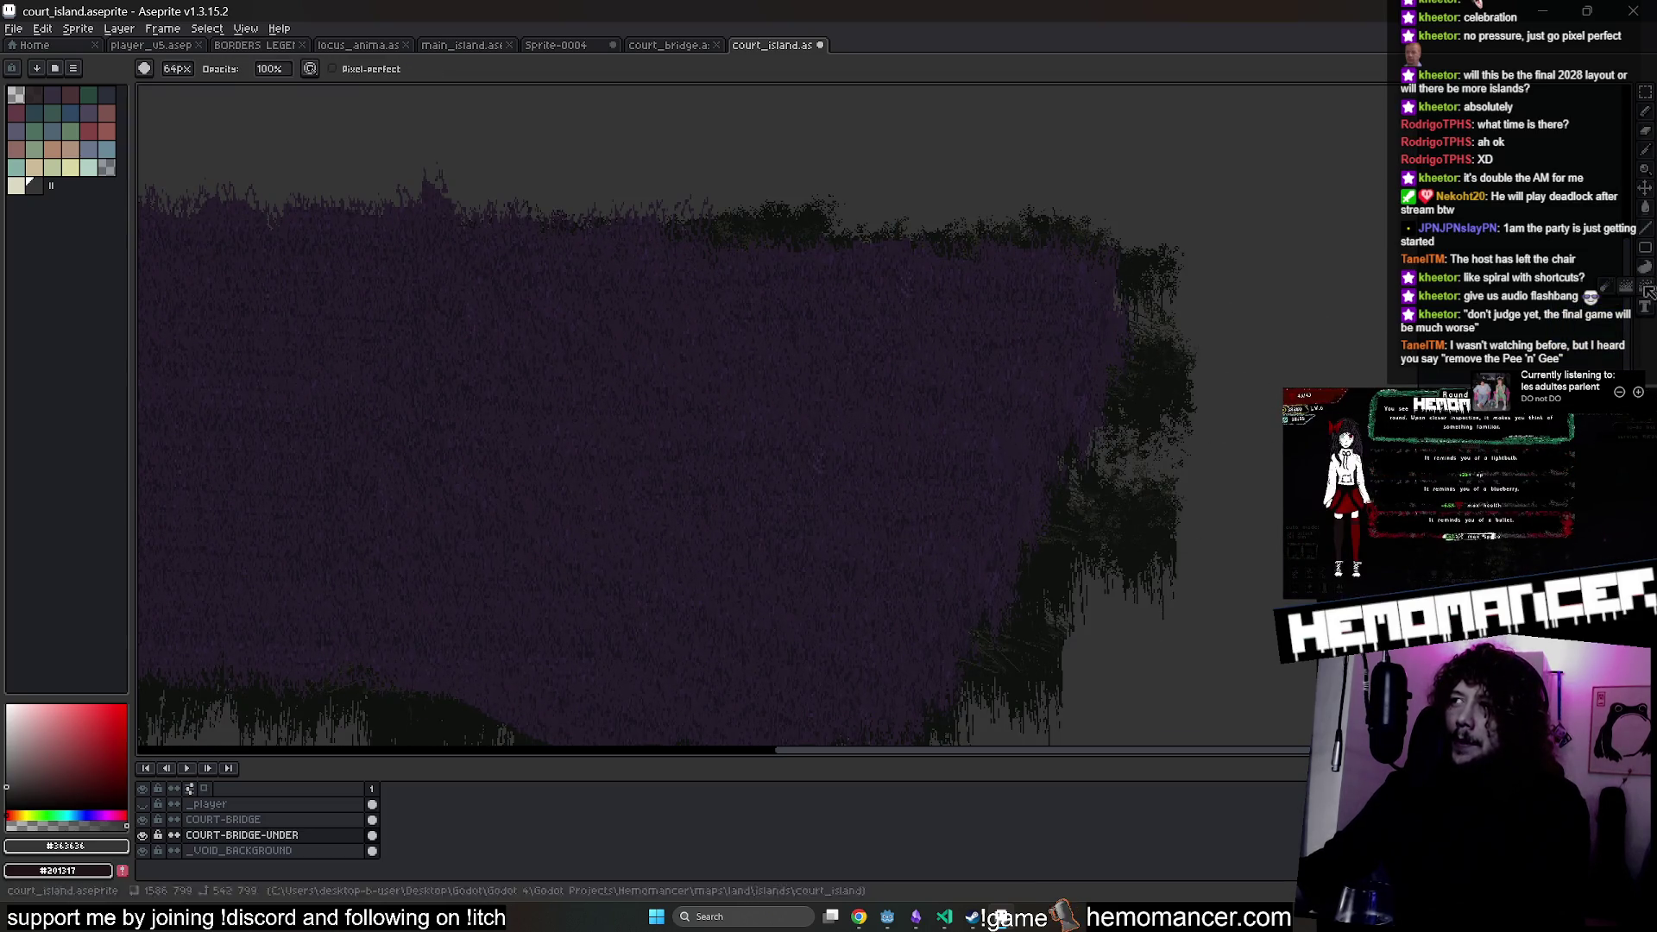
pyautogui.scroll(-3, 872, 470)
pyautogui.scroll(6, 897, 417)
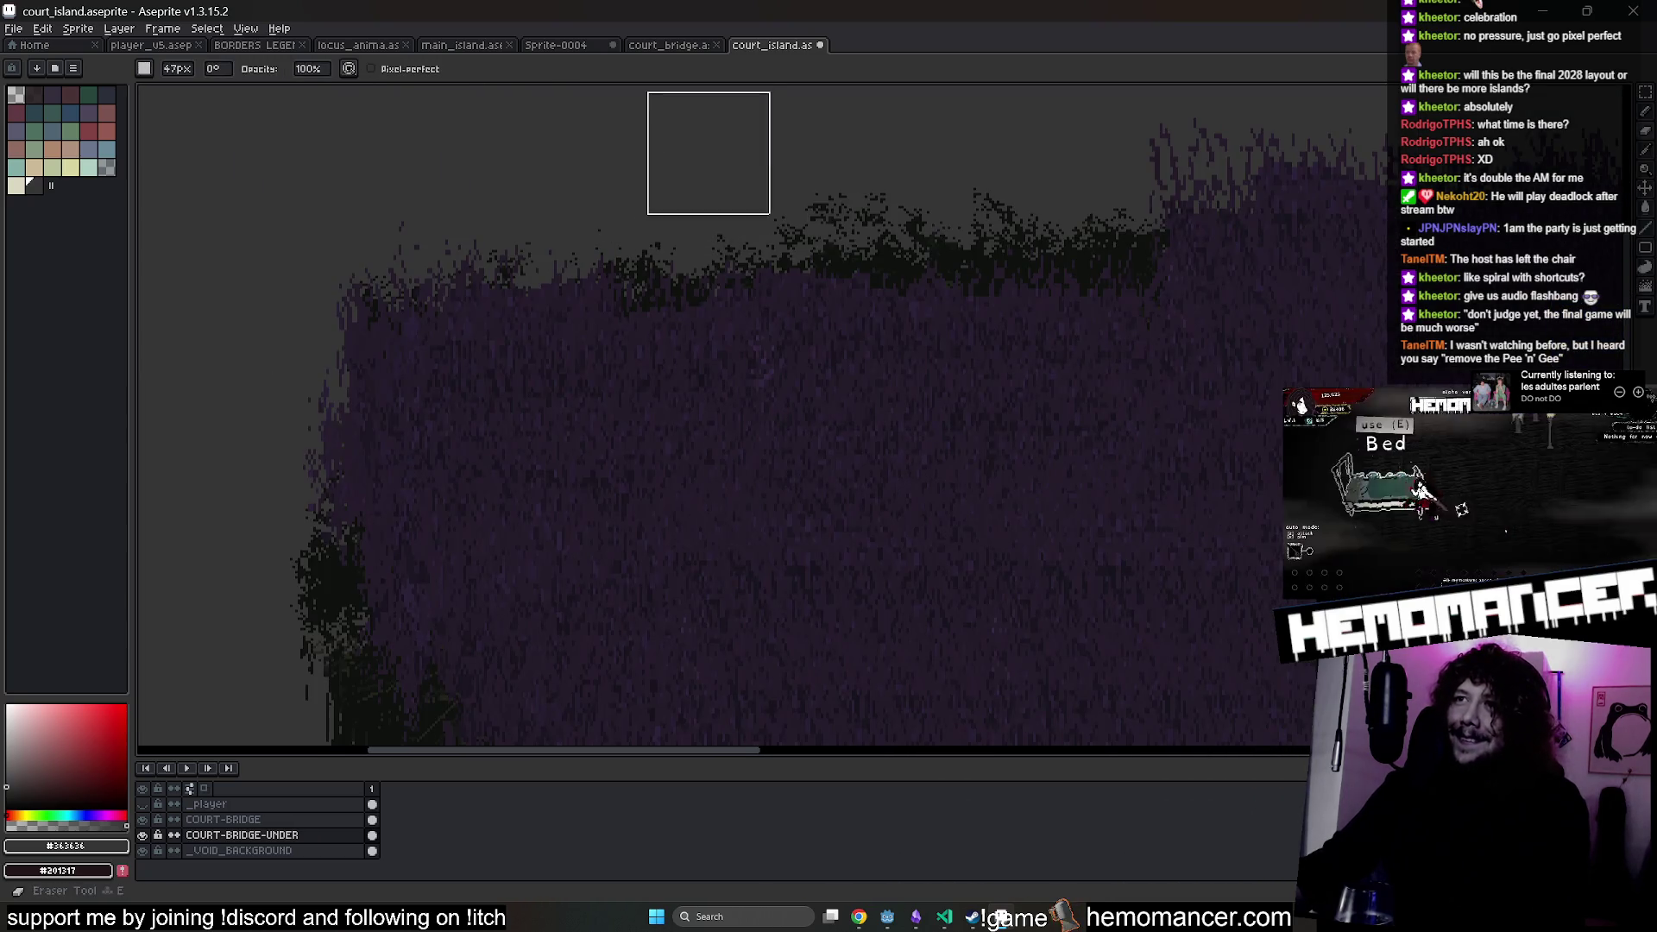
pyautogui.scroll(-4, 666, 155)
# Save court_island, check the reimport in Godot, then add the COURT-BRIDGE layer to the selection
pyautogui.hotkey('ctrl', 's')
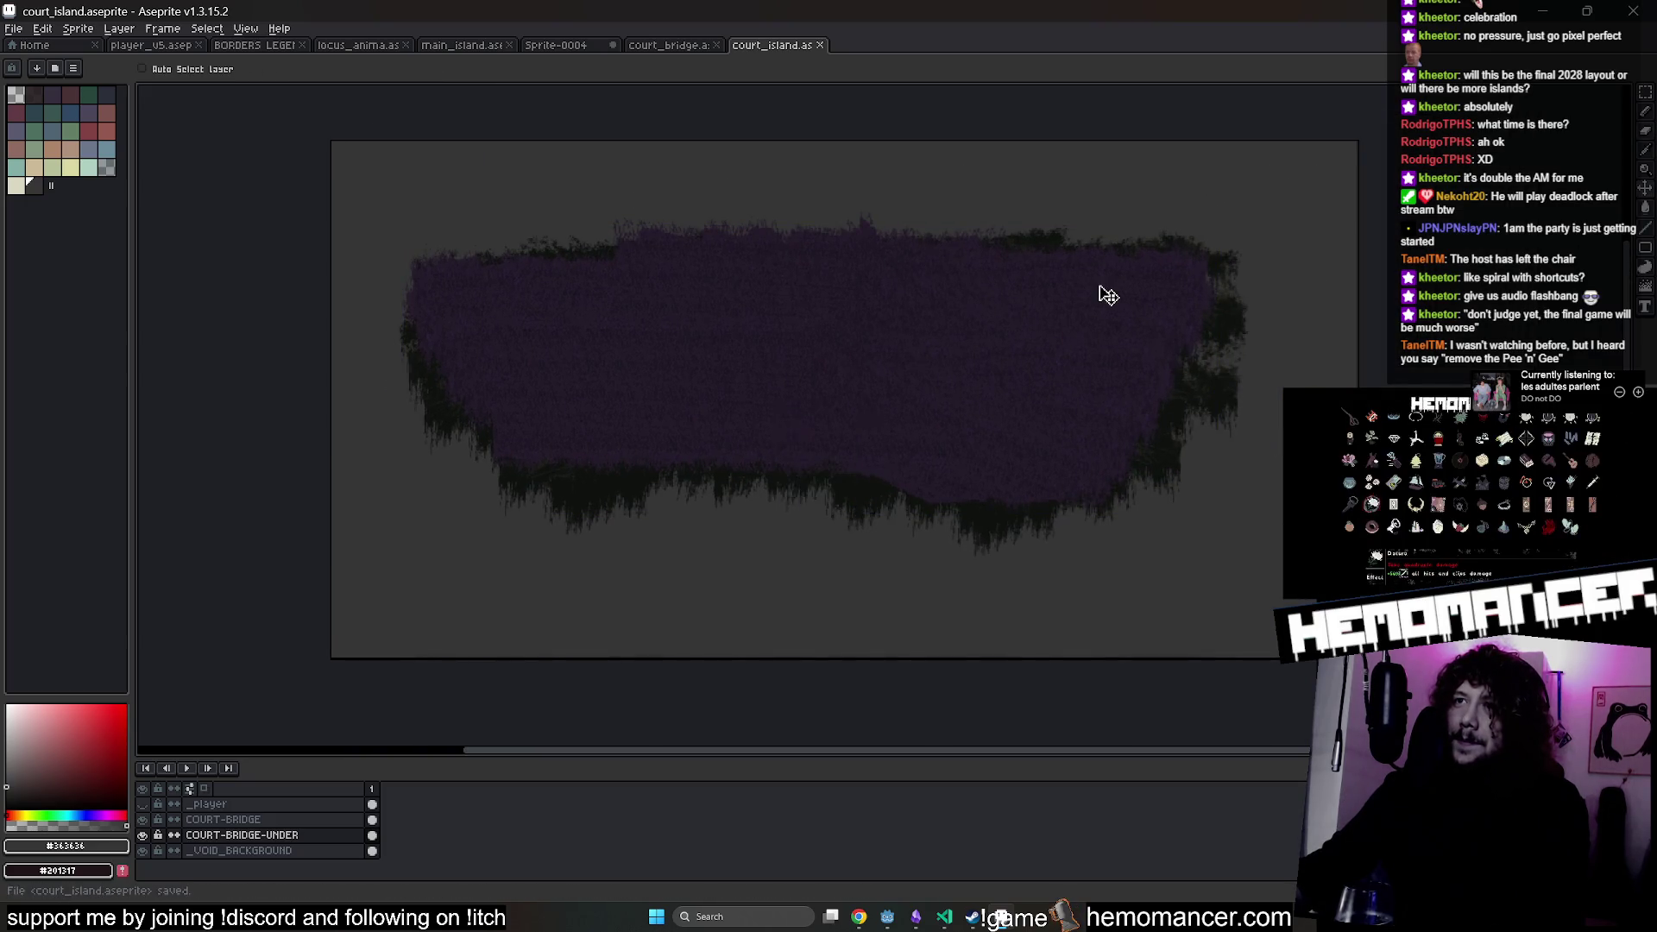
pyautogui.hotkey('alt', 'Tab')
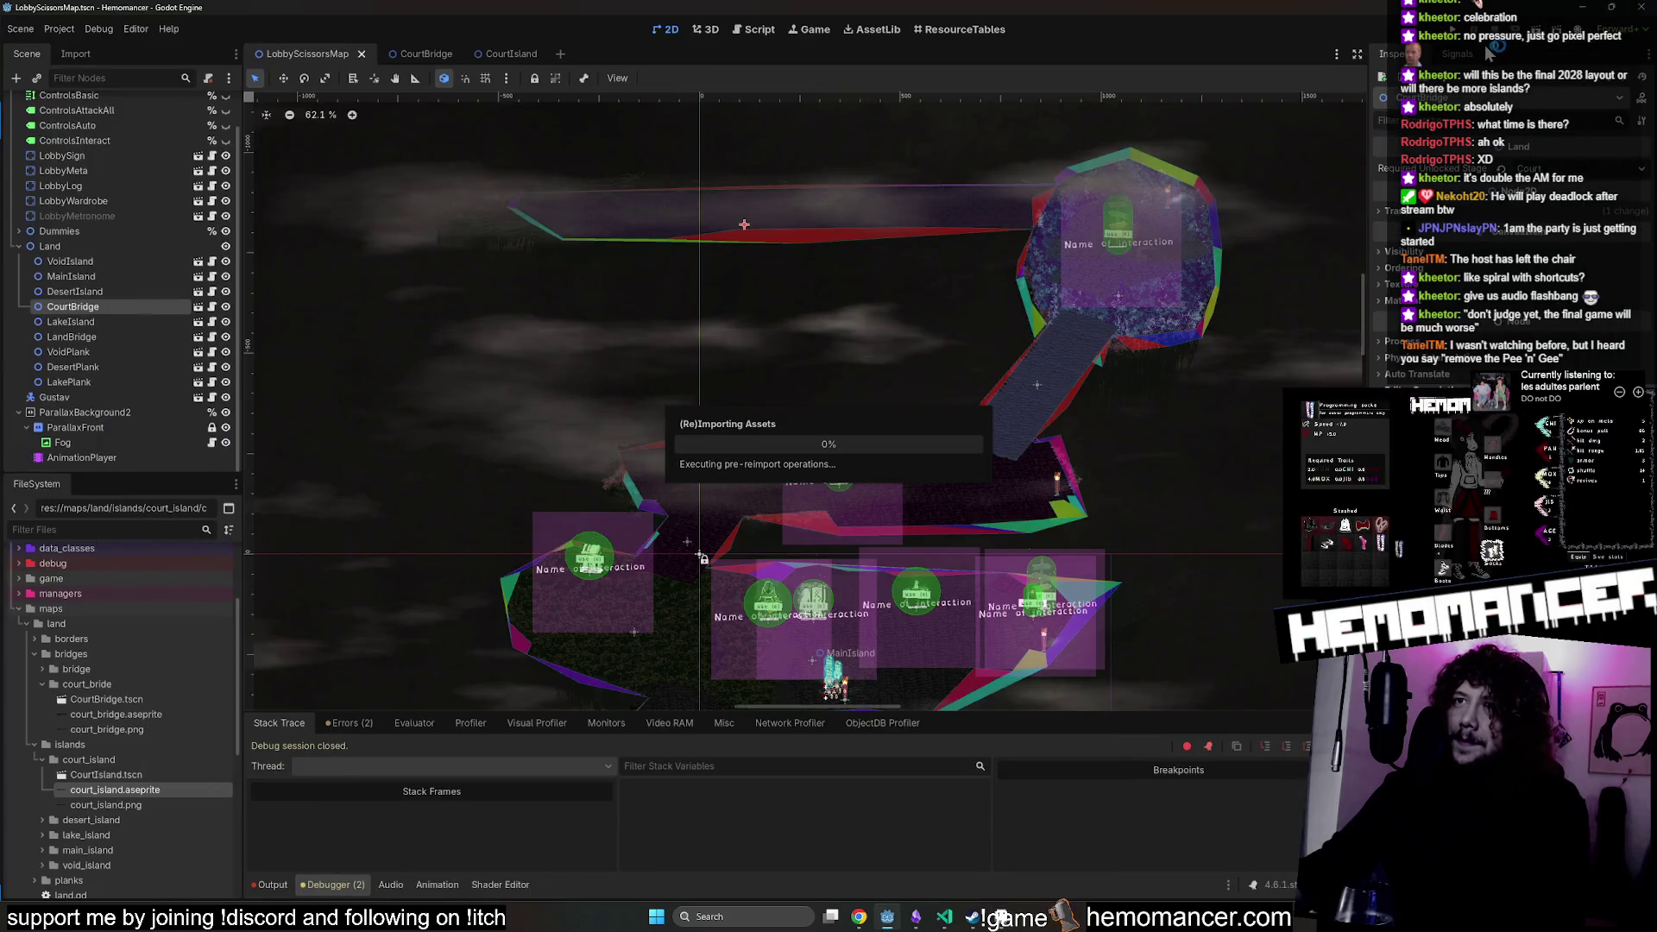
pyautogui.hotkey('alt', 'Tab')
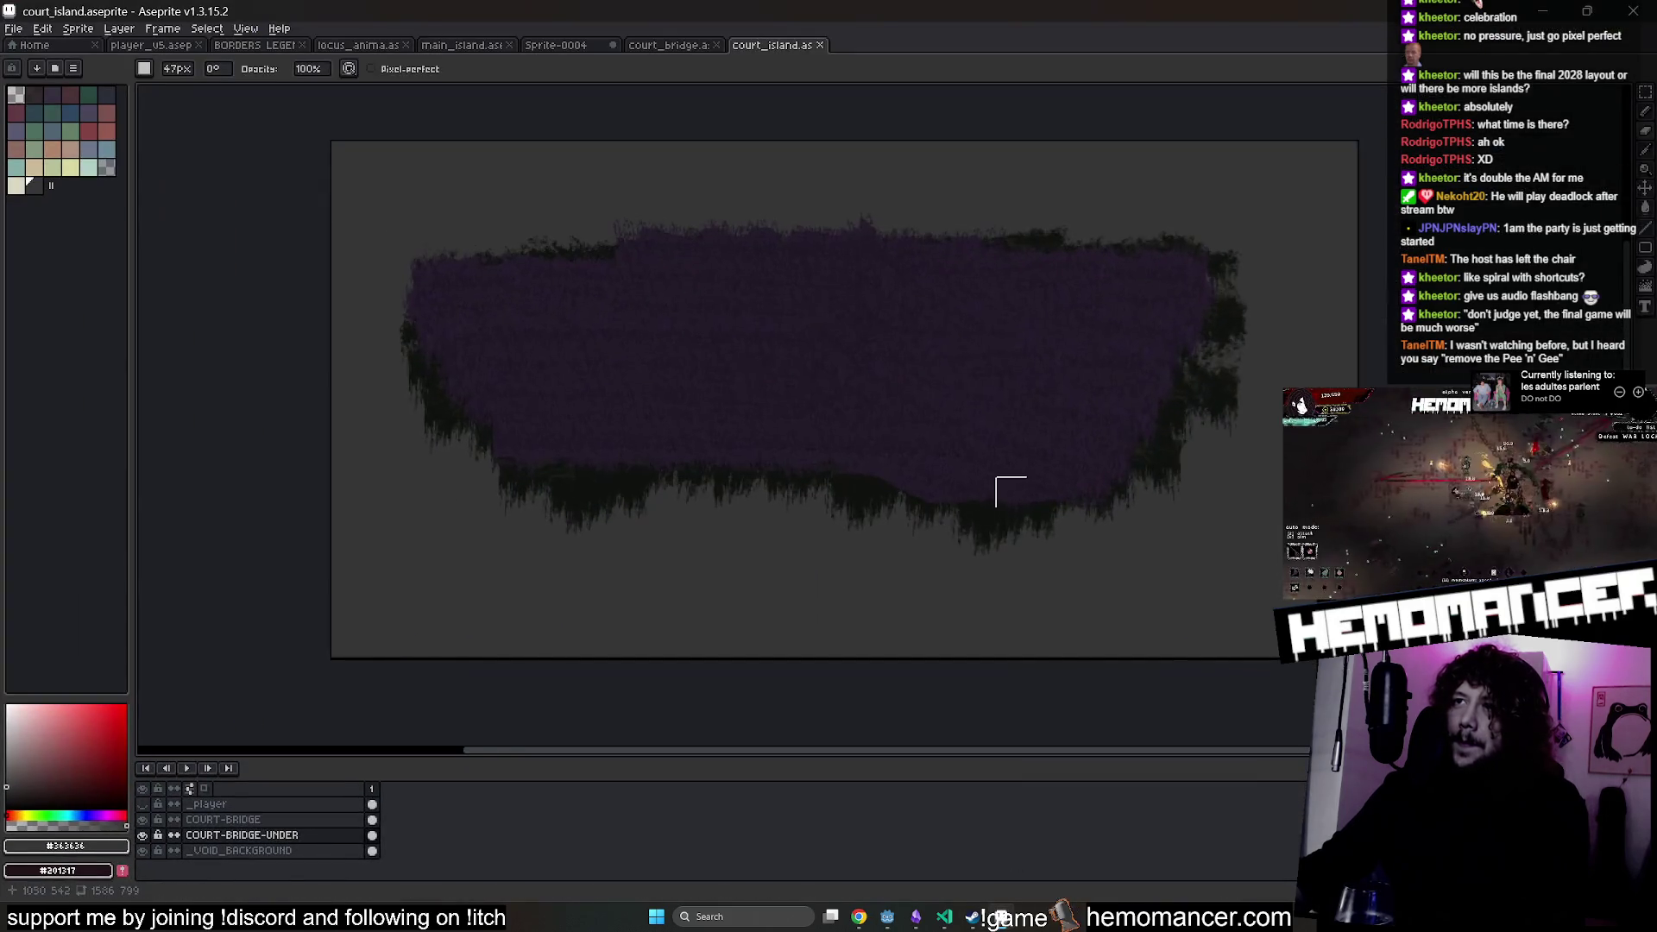
pyautogui.click(1646, 91)
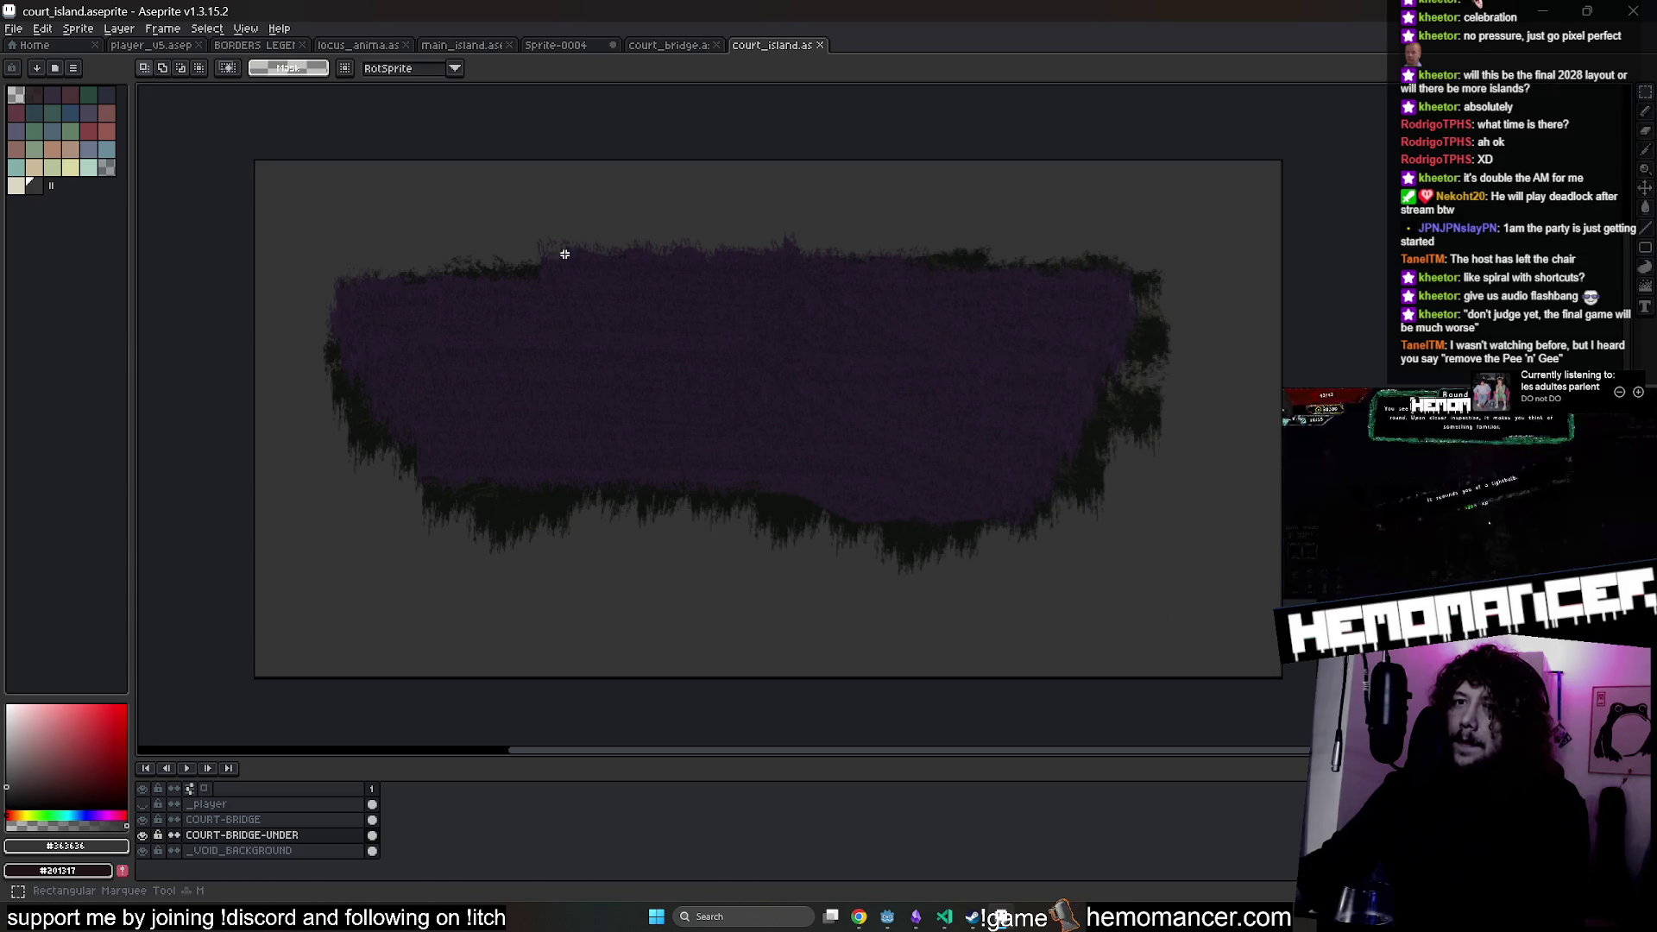
pyautogui.keyDown('shift'); pyautogui.click(223, 819); pyautogui.keyUp('shift')
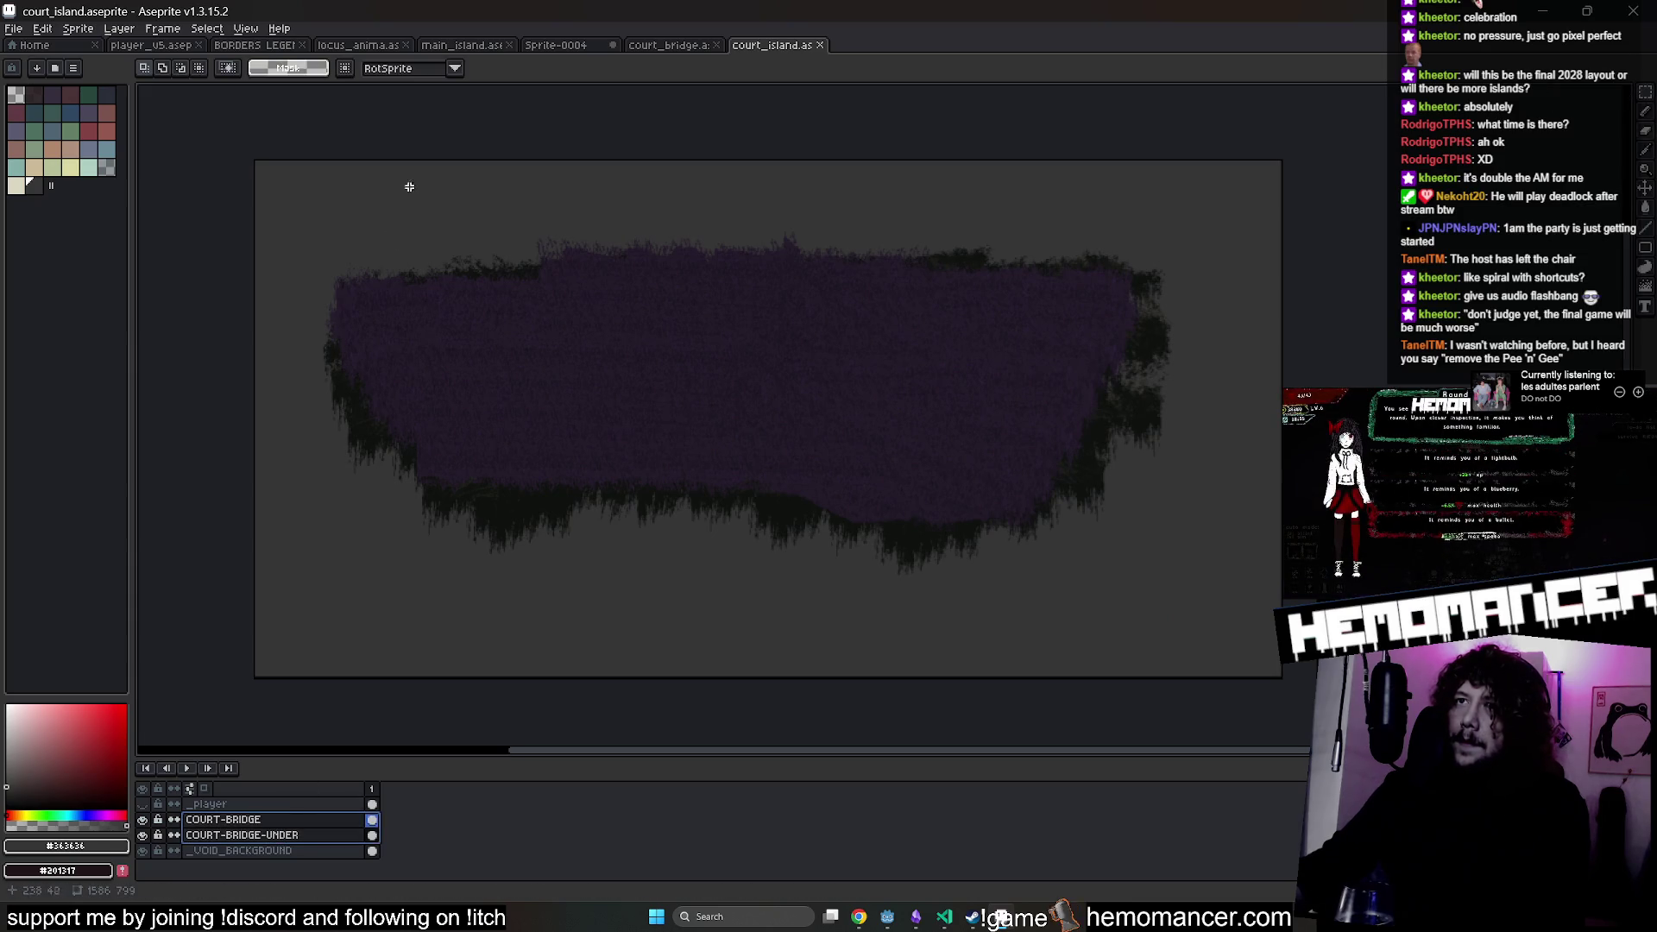
# Move the island artwork down and slightly right on the canvas
pyautogui.press('v')
pyautogui.moveTo(677, 359); pyautogui.dragTo(699, 455)
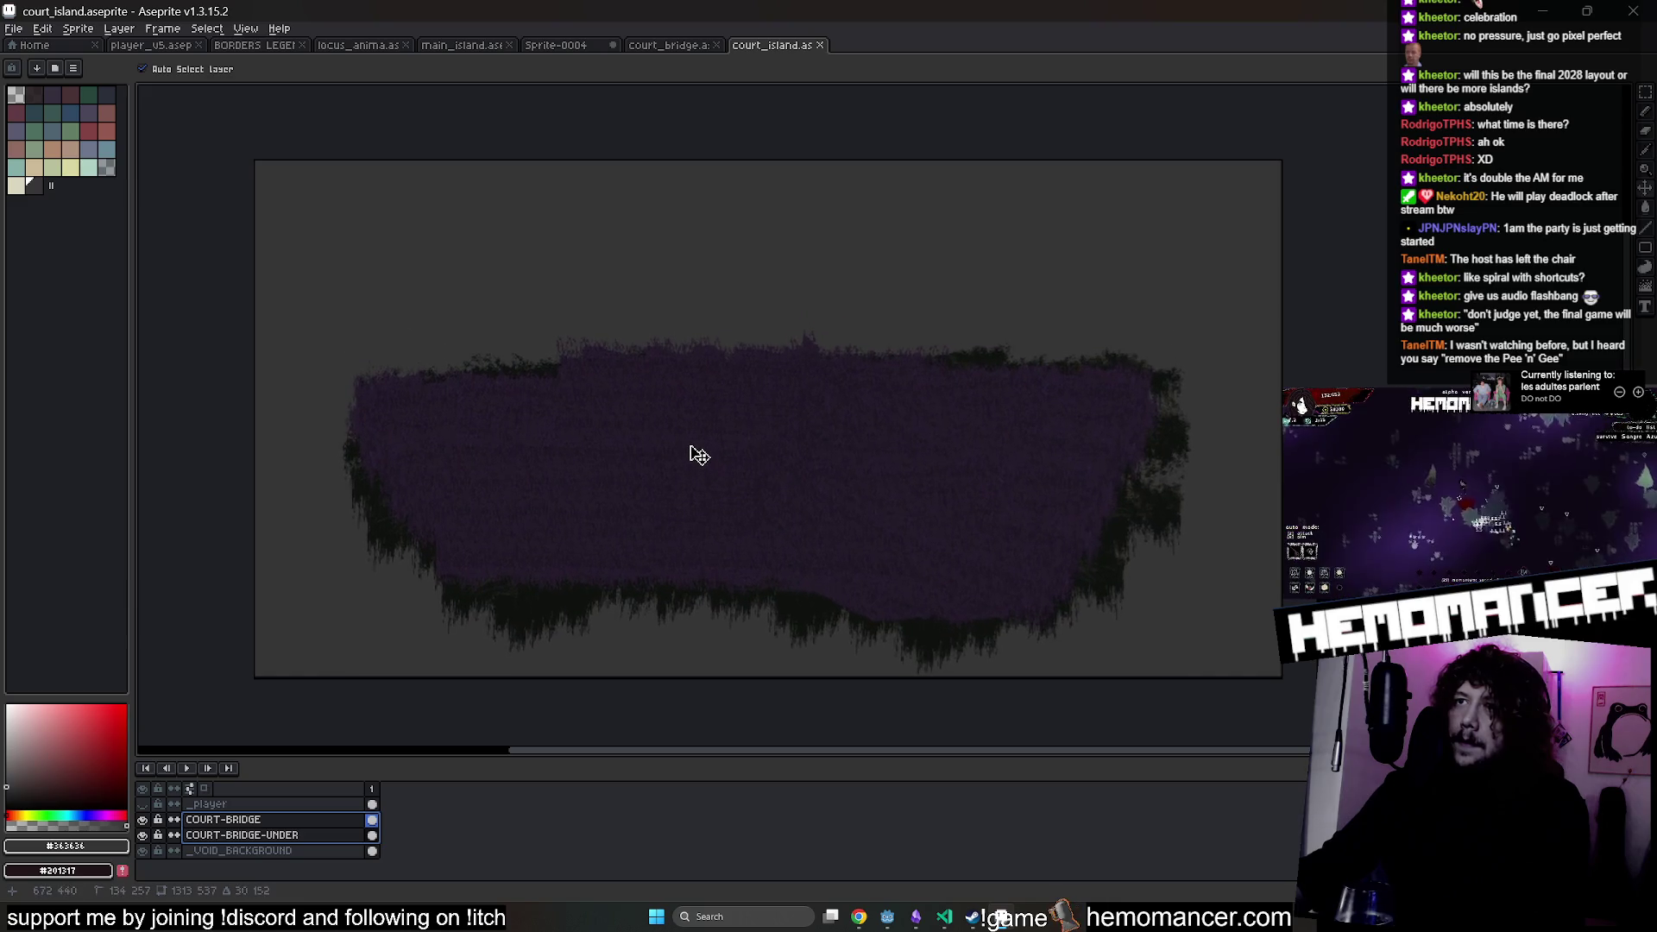
pyautogui.click(1645, 93)
pyautogui.click(372, 819)
pyautogui.moveTo(347, 292)
pyautogui.mouseDown()
pyautogui.moveTo(564, 417)
pyautogui.moveTo(794, 481)
pyautogui.mouseUp()
pyautogui.click(1033, 294)
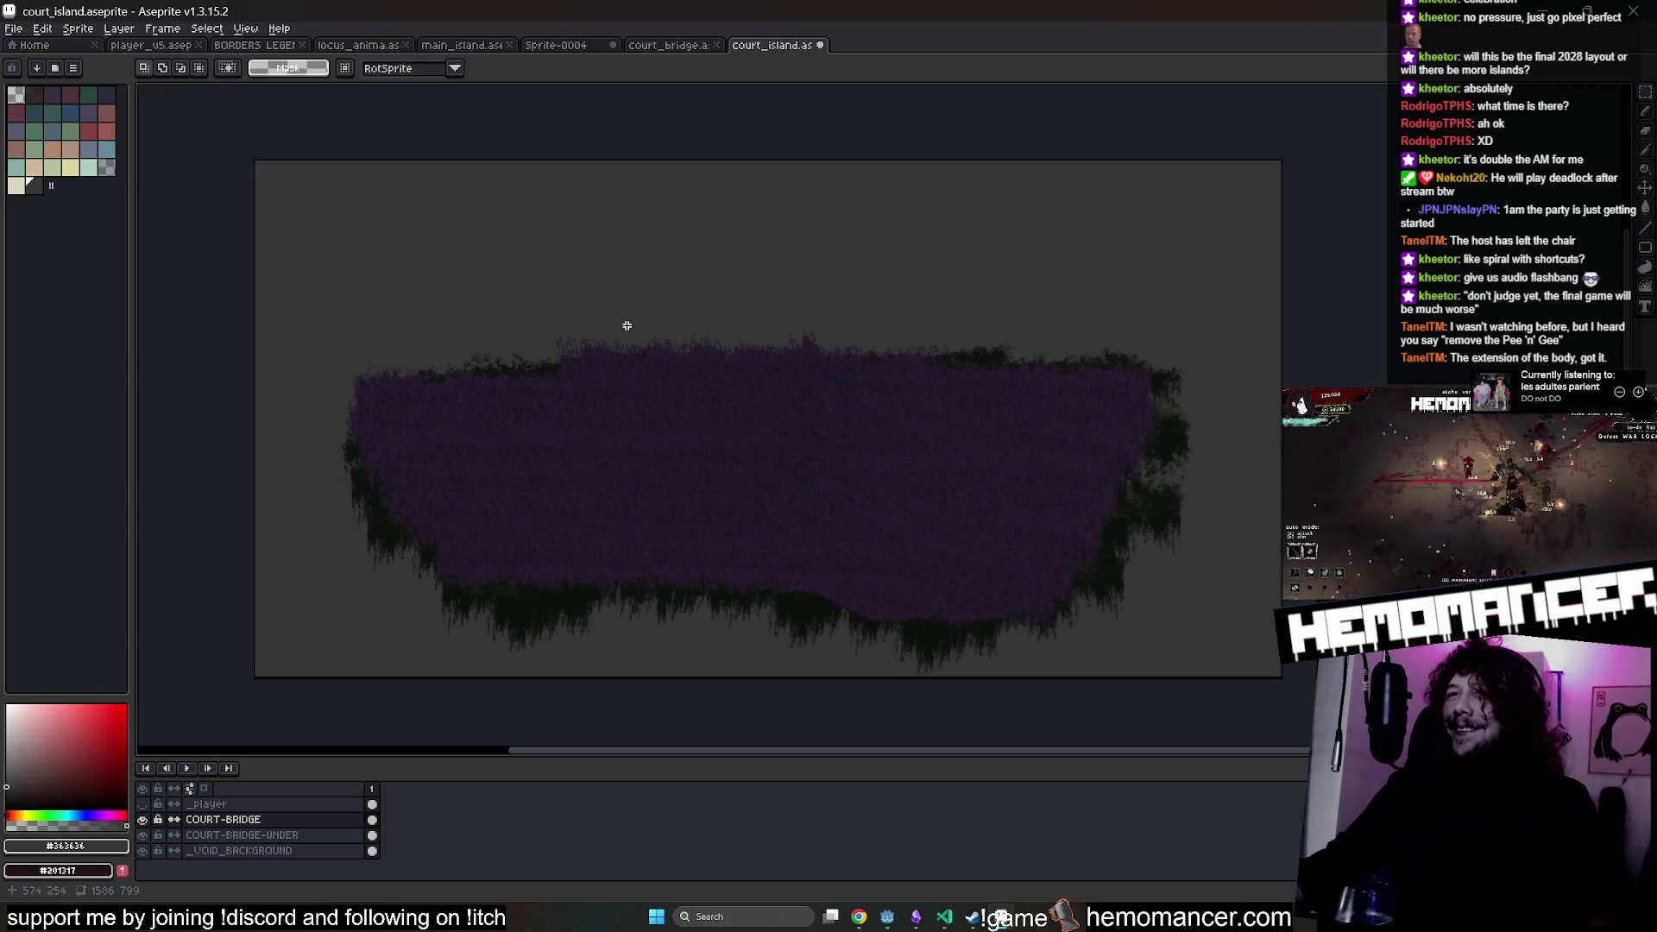
# Transform the selected upper-right part of the island's top and deselect it
pyautogui.moveTo(571, 320); pyautogui.dragTo(1128, 418)
pyautogui.scroll(2, 419, 363)
pyautogui.scroll(-1, 495, 270)
pyautogui.moveTo(351, 248)
pyautogui.mouseDown()
pyautogui.moveTo(463, 303)
pyautogui.moveTo(1080, 470)
pyautogui.moveTo(1145, 514)
pyautogui.mouseUp()
pyautogui.scroll(-2, 463, 303)
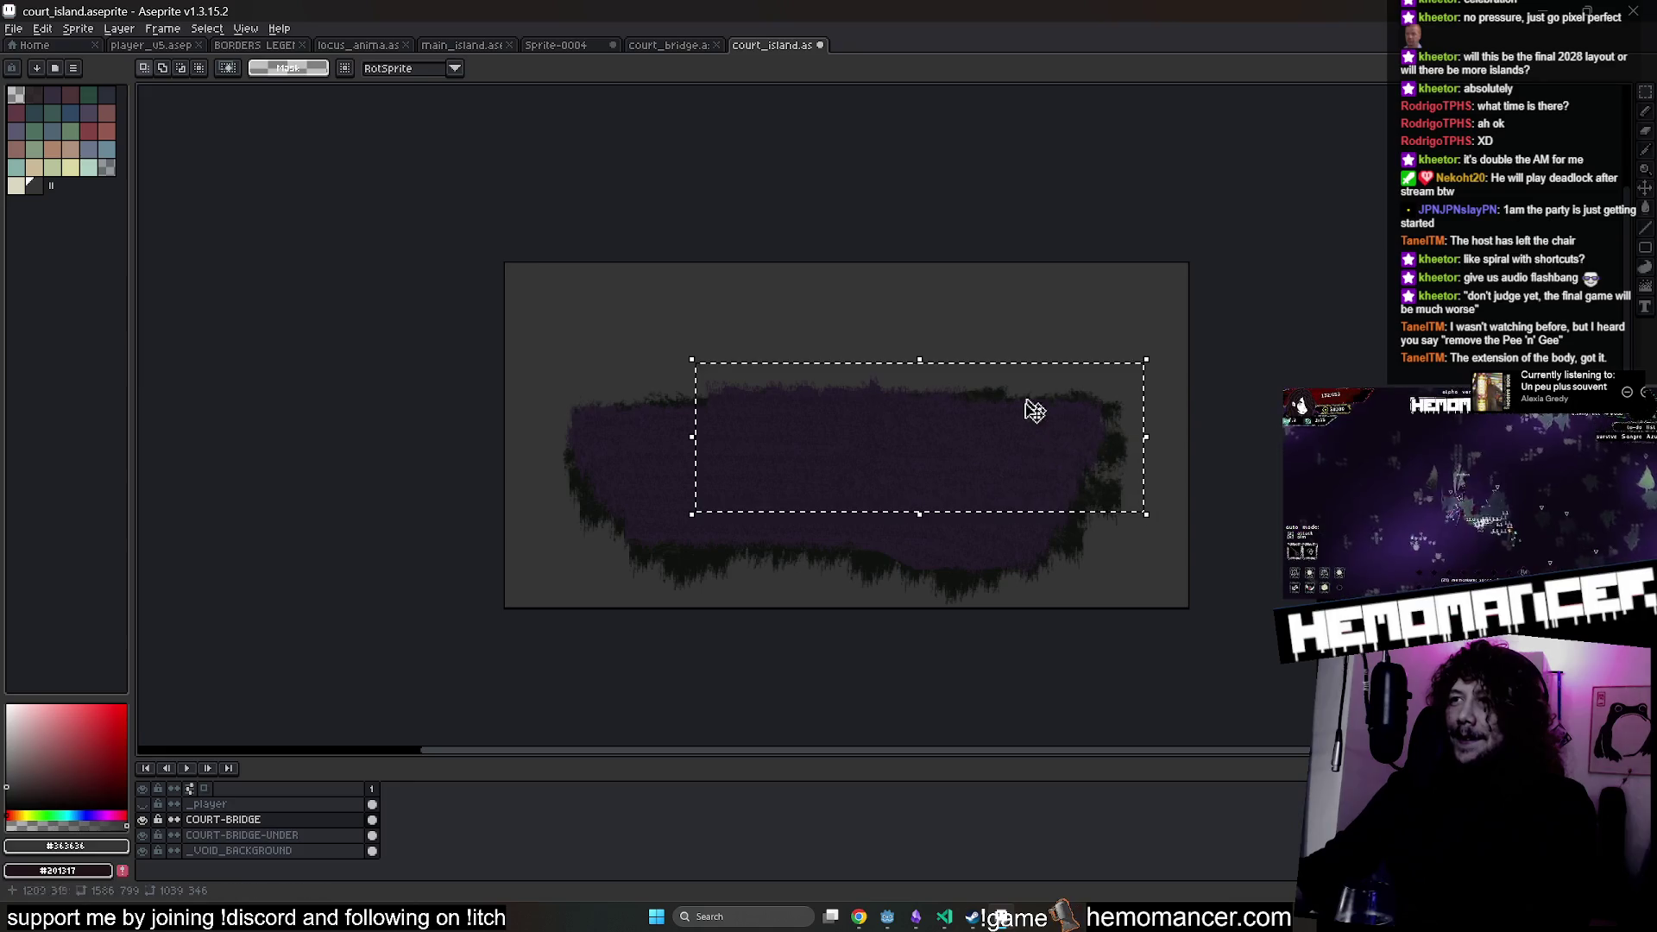
pyautogui.click(1024, 464)
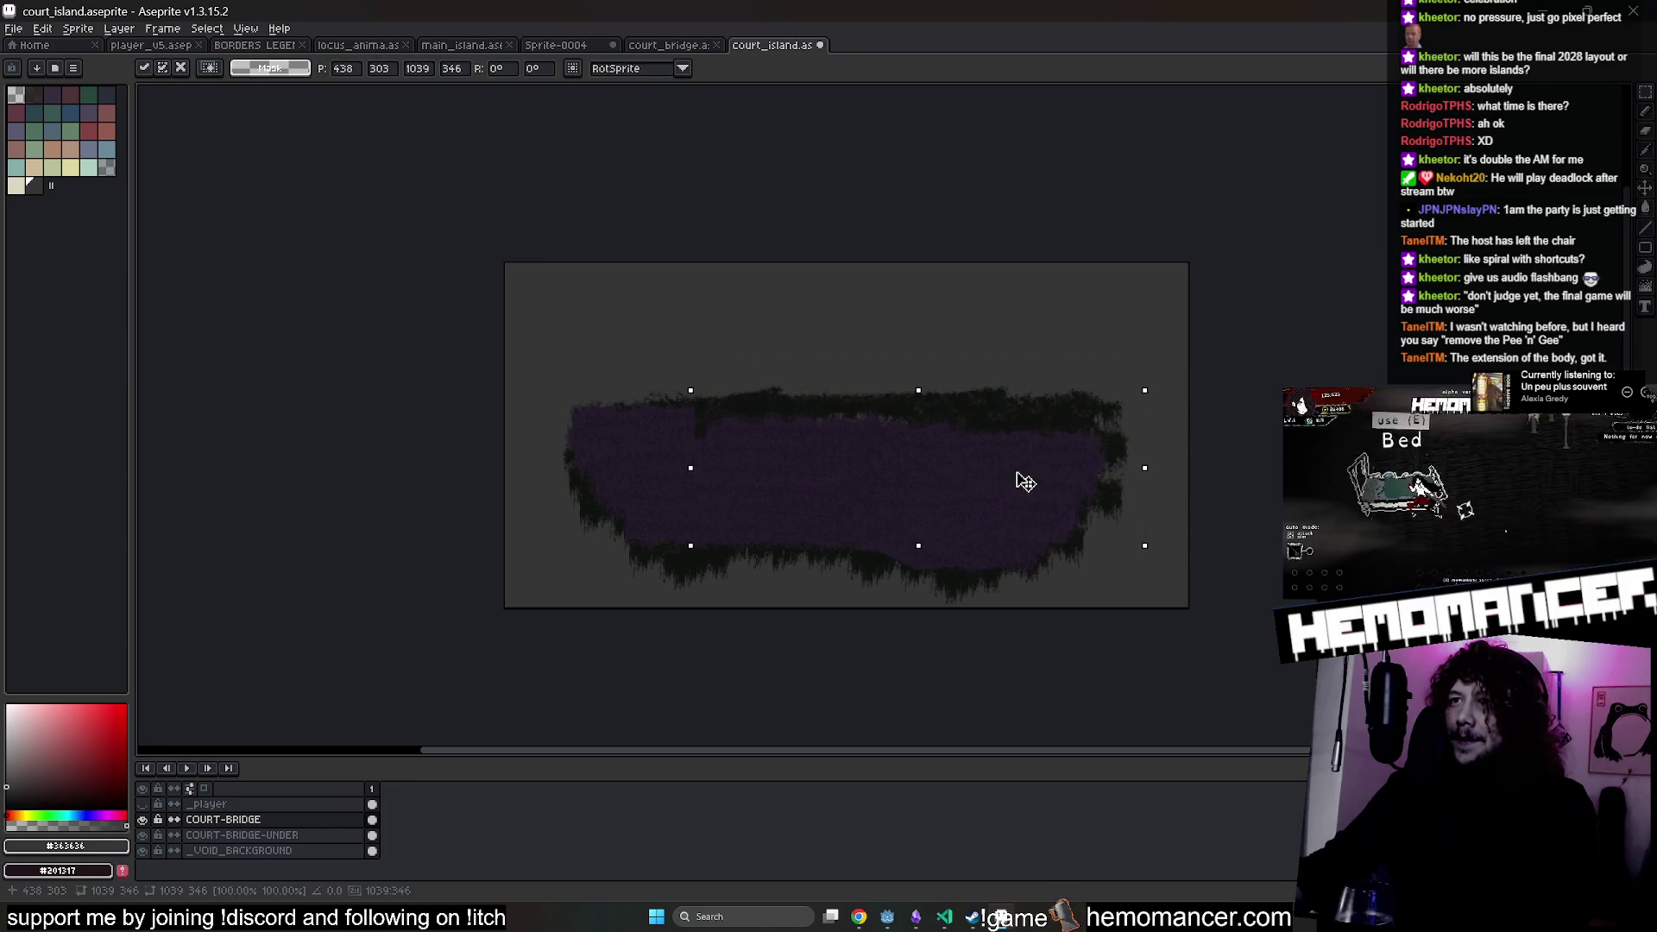
pyautogui.press('Return')
pyautogui.hotkey('ctrl', 'd')
# Nudge another section of the island's top edge down and left
pyautogui.moveTo(703, 393)
pyautogui.mouseDown()
pyautogui.moveTo(1095, 544)
pyautogui.moveTo(1126, 509)
pyautogui.mouseUp()
pyautogui.moveTo(1016, 470); pyautogui.dragTo(1008, 489)
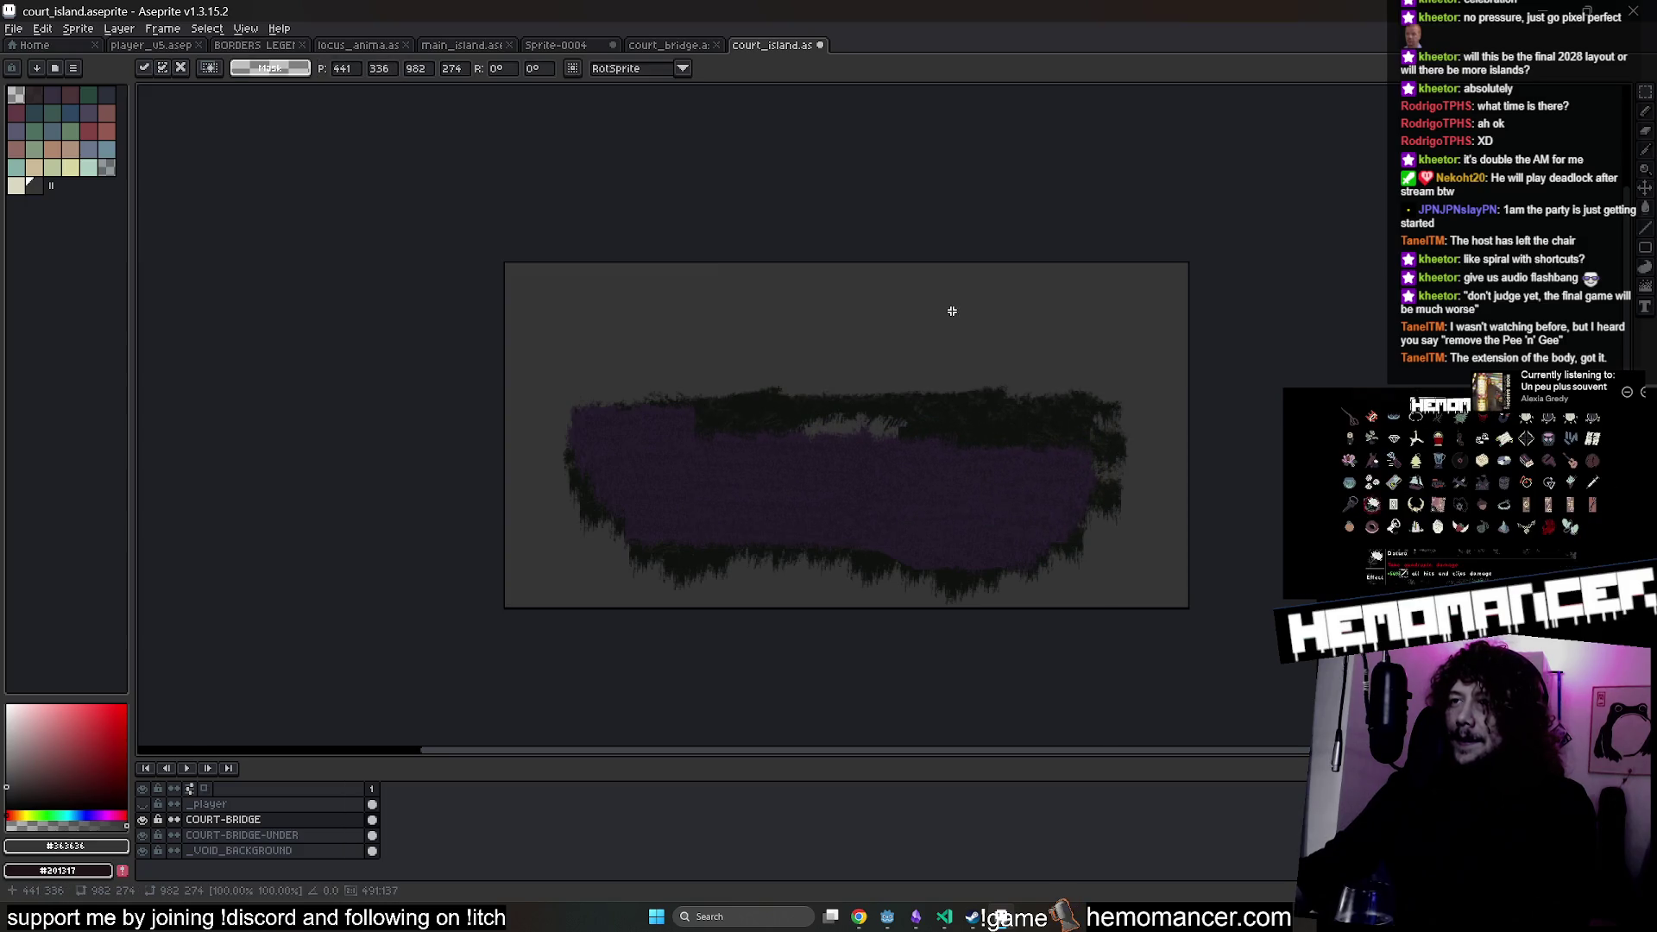
pyautogui.press('Return')
pyautogui.scroll(2, 831, 311)
pyautogui.scroll(-2, 766, 377)
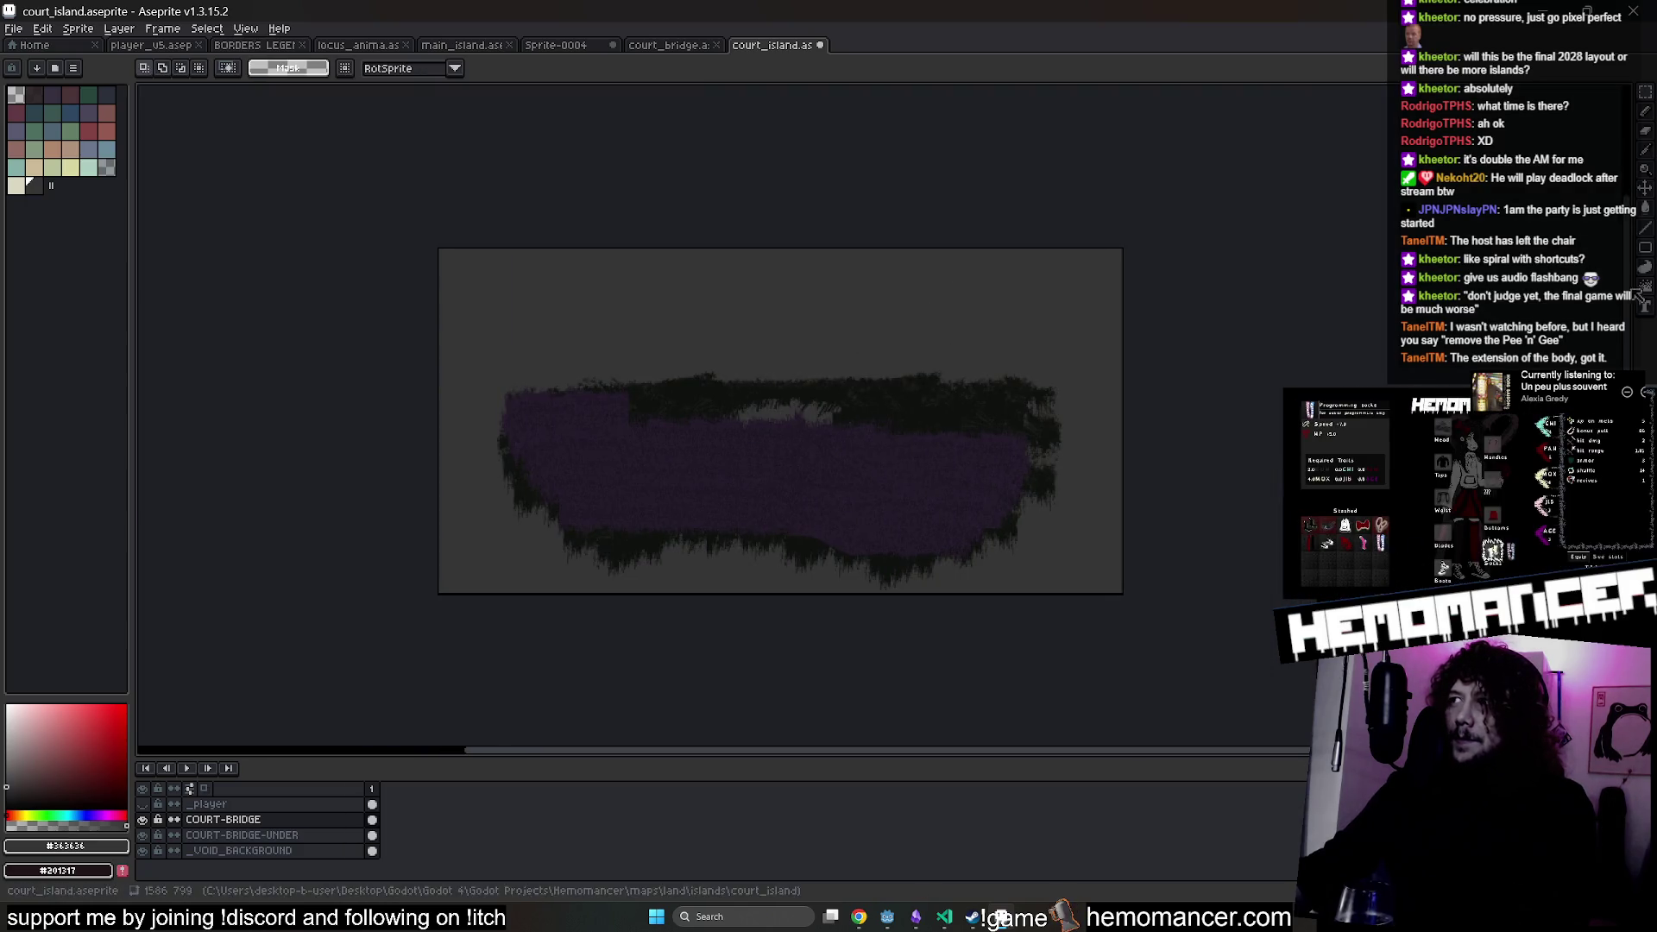
# Paint ragged foliage on the COURT-BRIDGE layer with a larger brush, then save court_island.aseprite
pyautogui.press('e')
pyautogui.click(274, 821)
pyautogui.scroll(2, 541, 432)
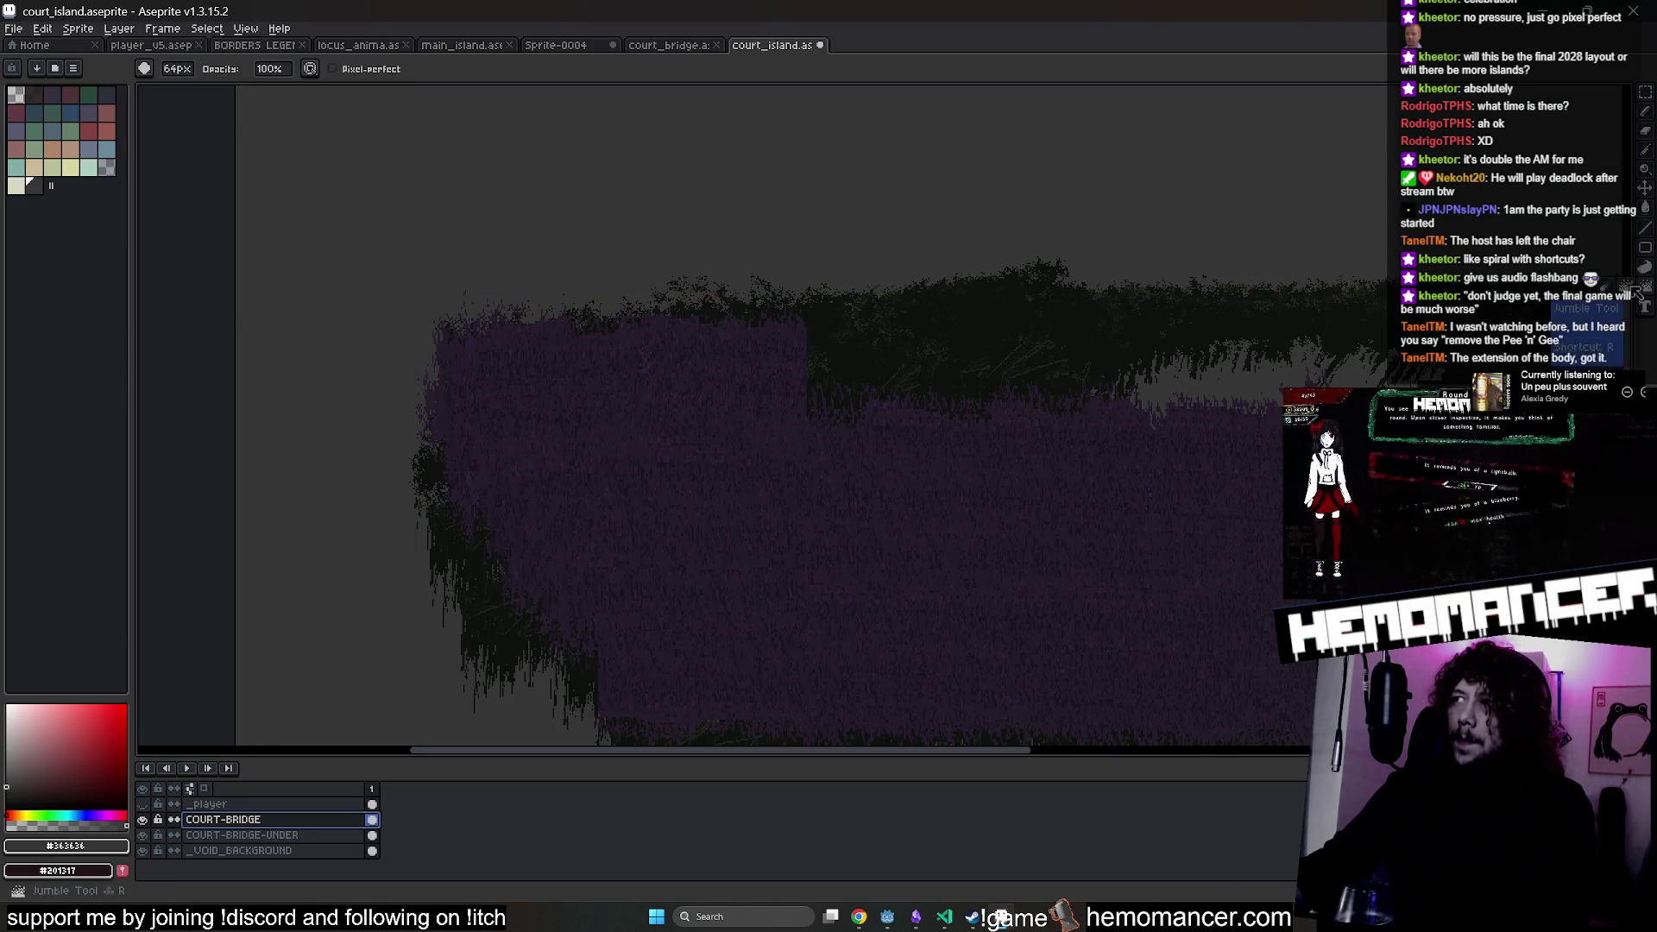
pyautogui.press('+')
pyautogui.press('+')
pyautogui.press('+')
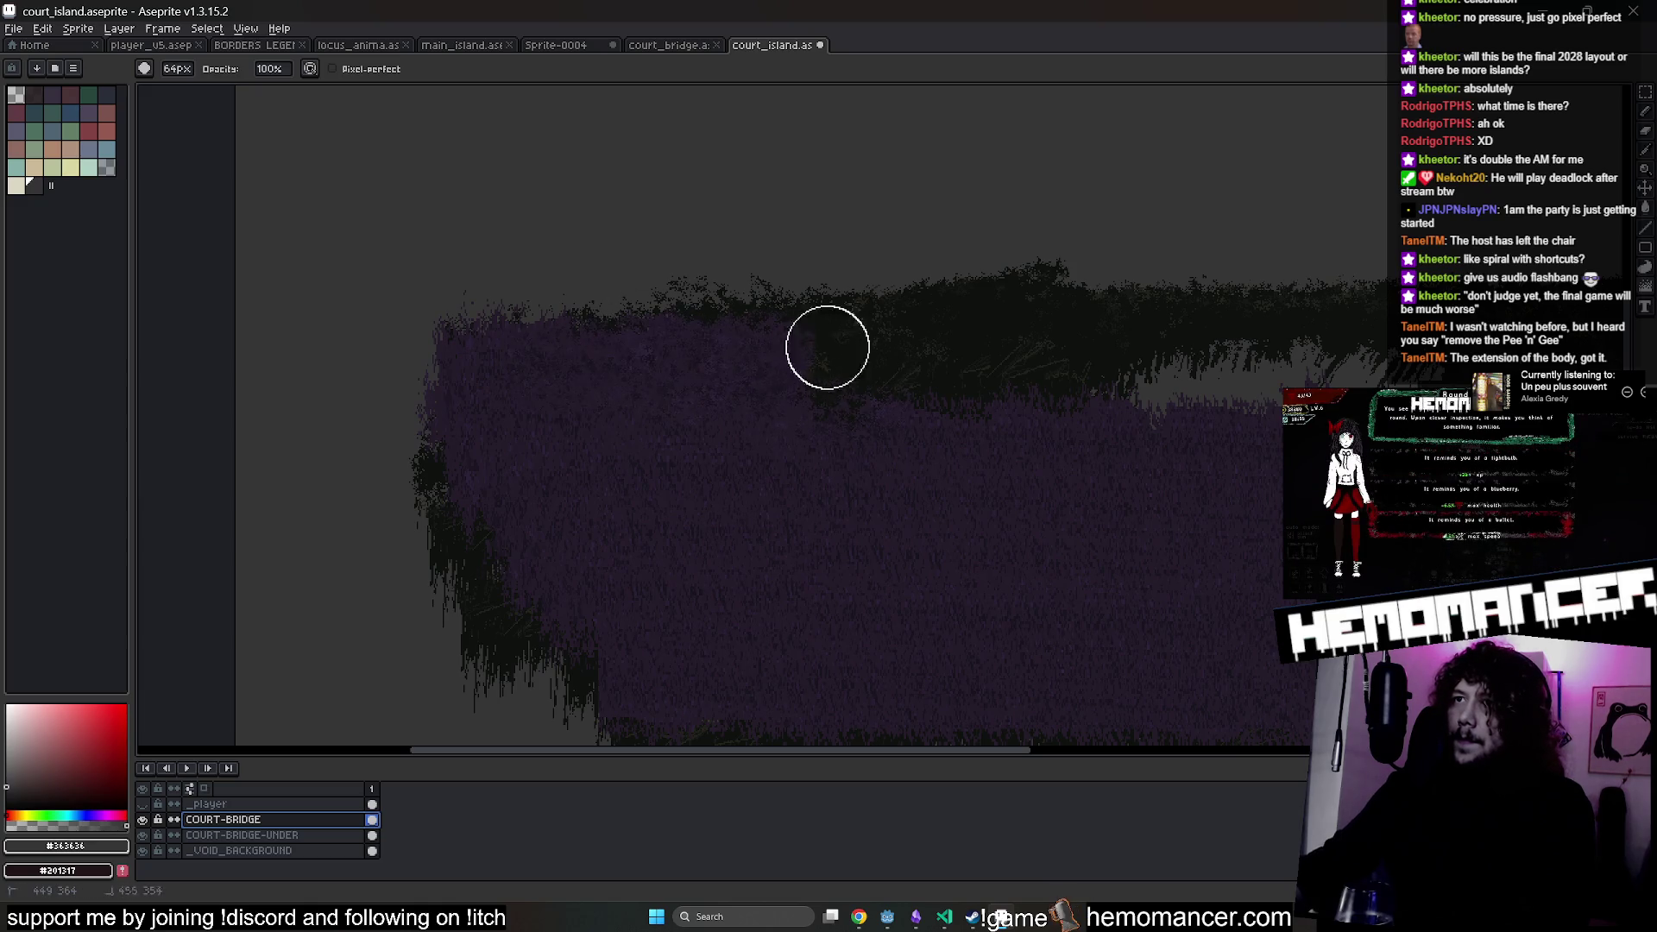
pyautogui.scroll(-3, 1162, 370)
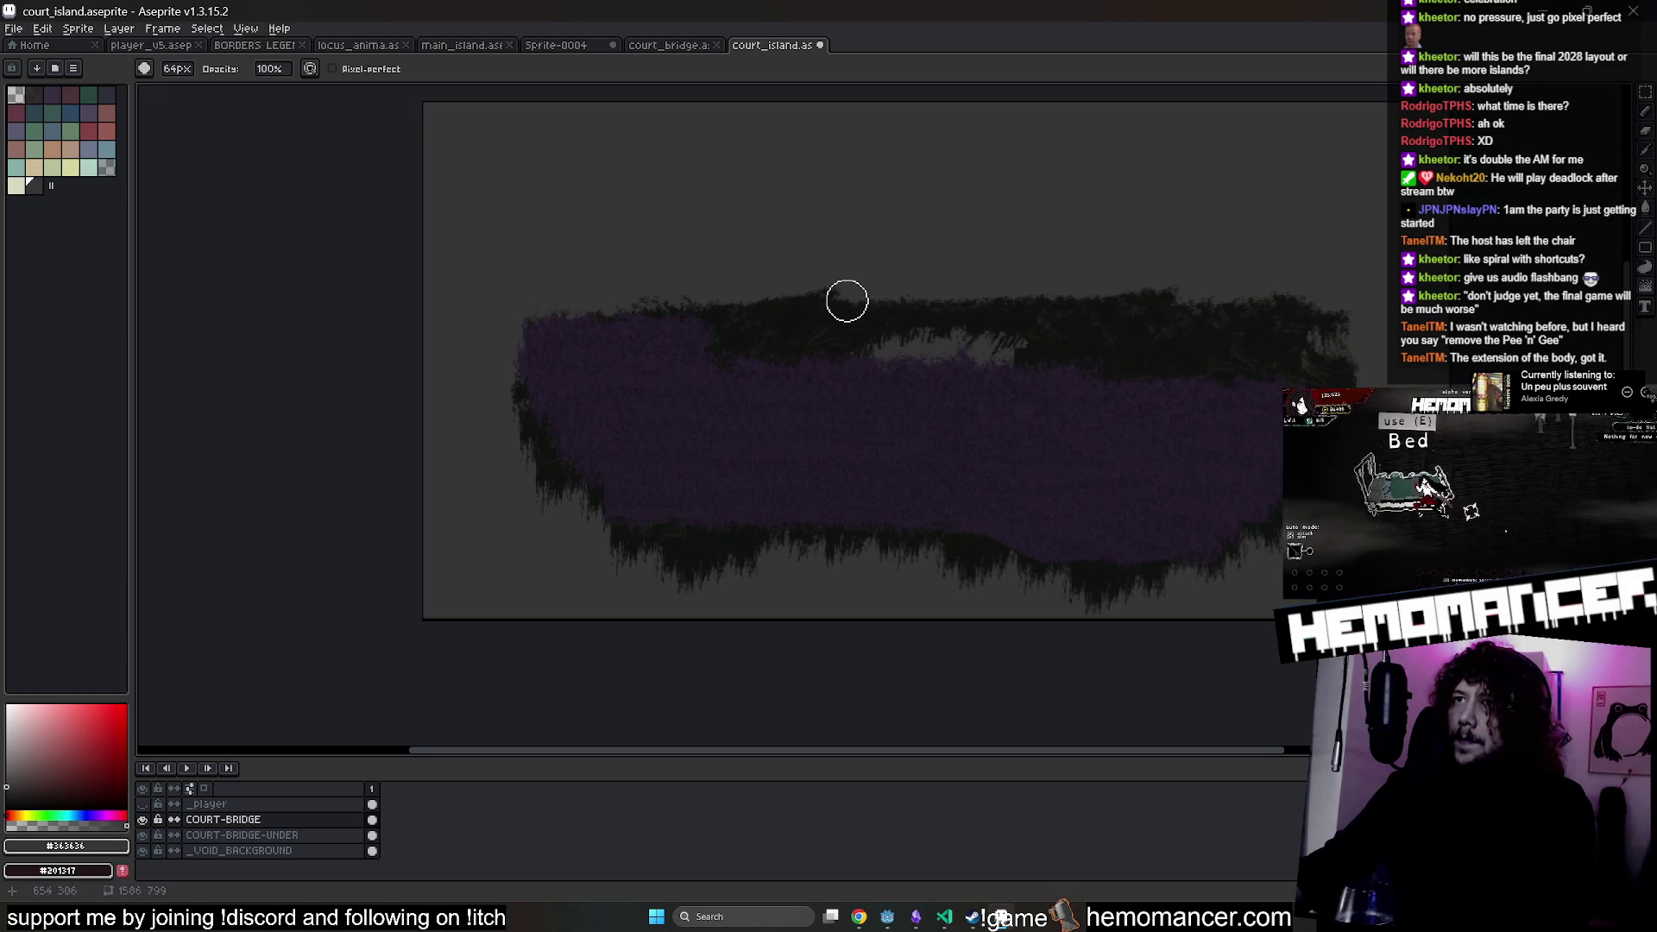
pyautogui.hotkey('ctrl', 's')
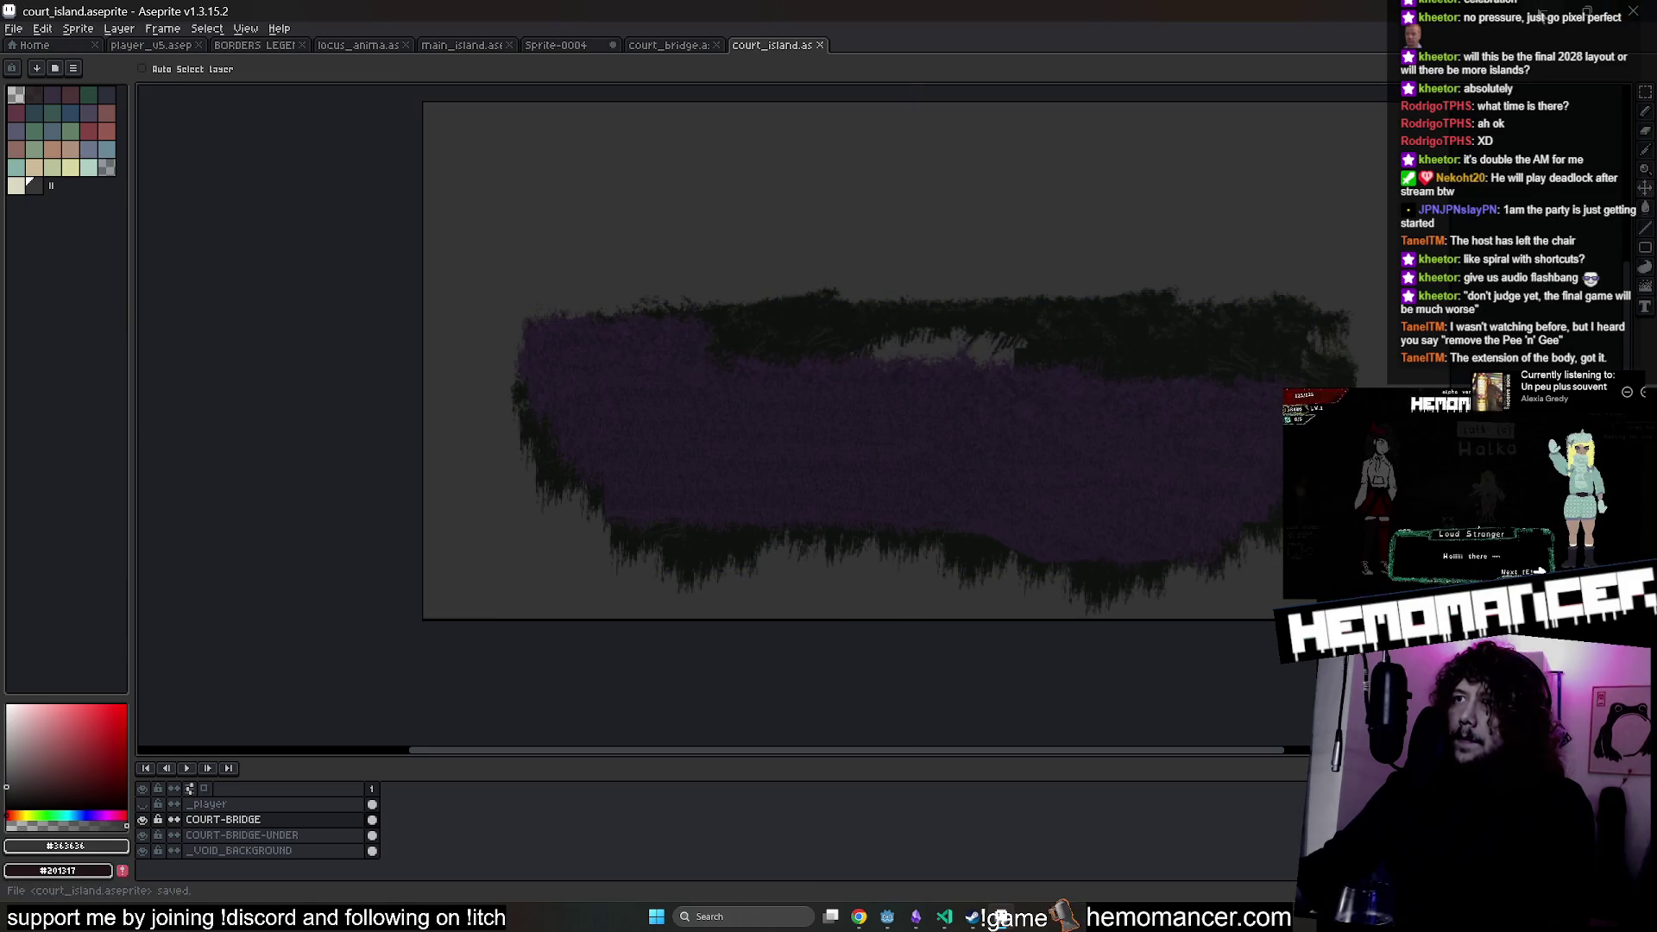
pyautogui.hotkey('alt', 'Tab')
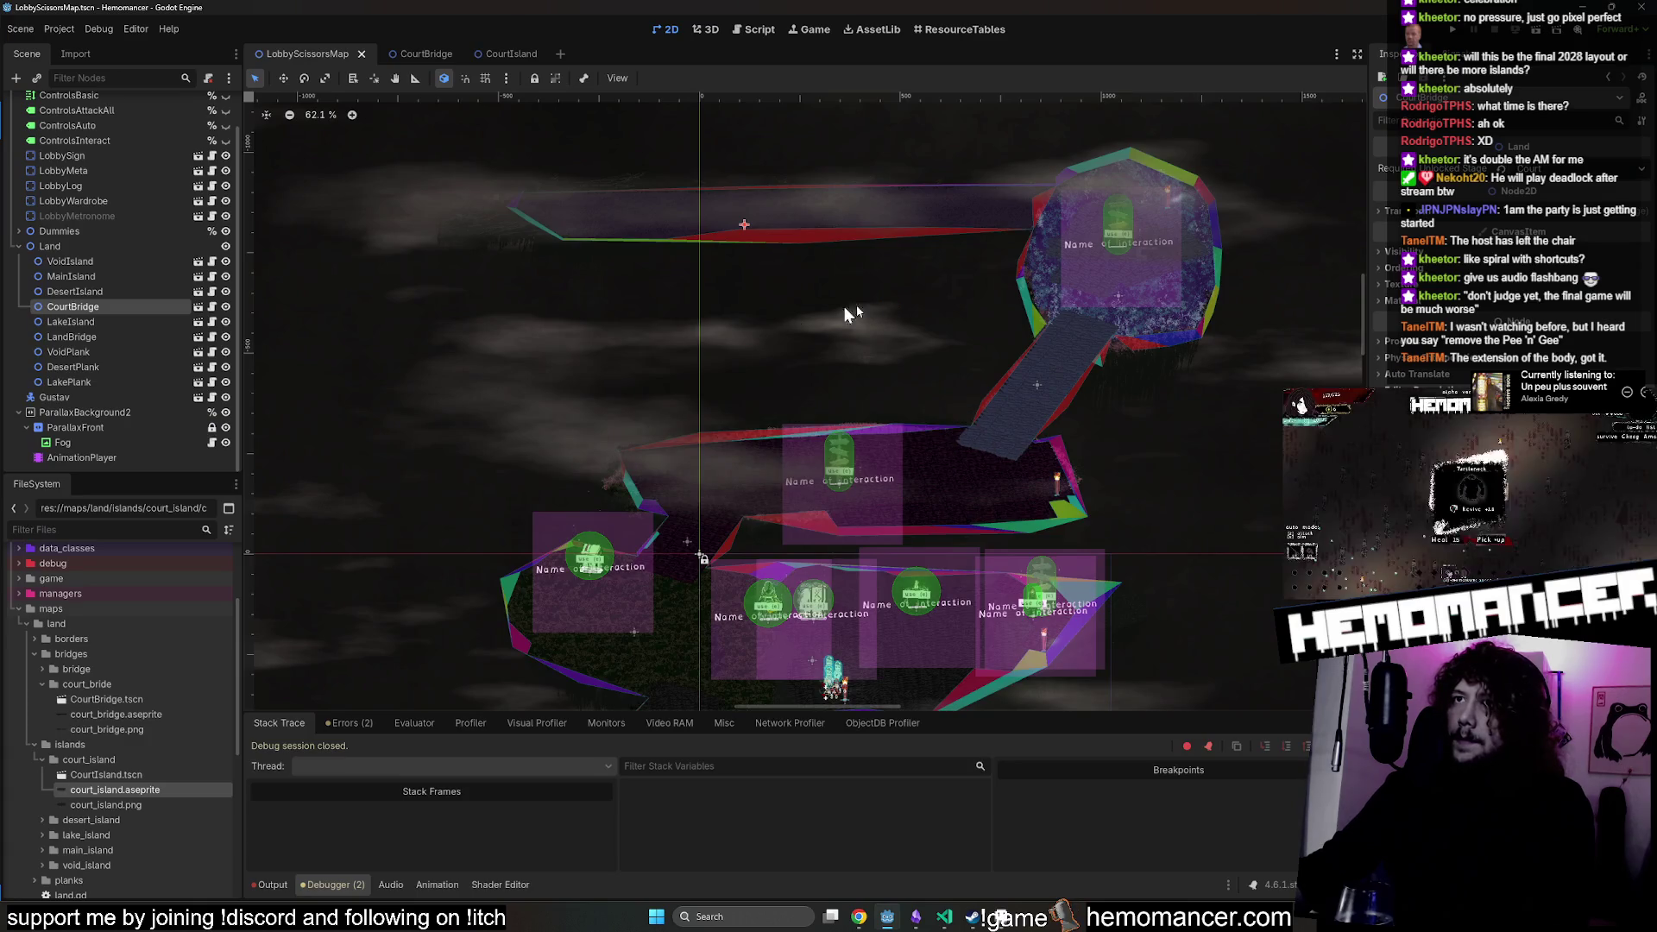
# Instantiate CourtIsland.tscn under Land and move it up to just after LandBridge
pyautogui.rightClick(93, 246)
pyautogui.click(199, 289)
pyautogui.write('CourtIsland')
pyautogui.press('Return')
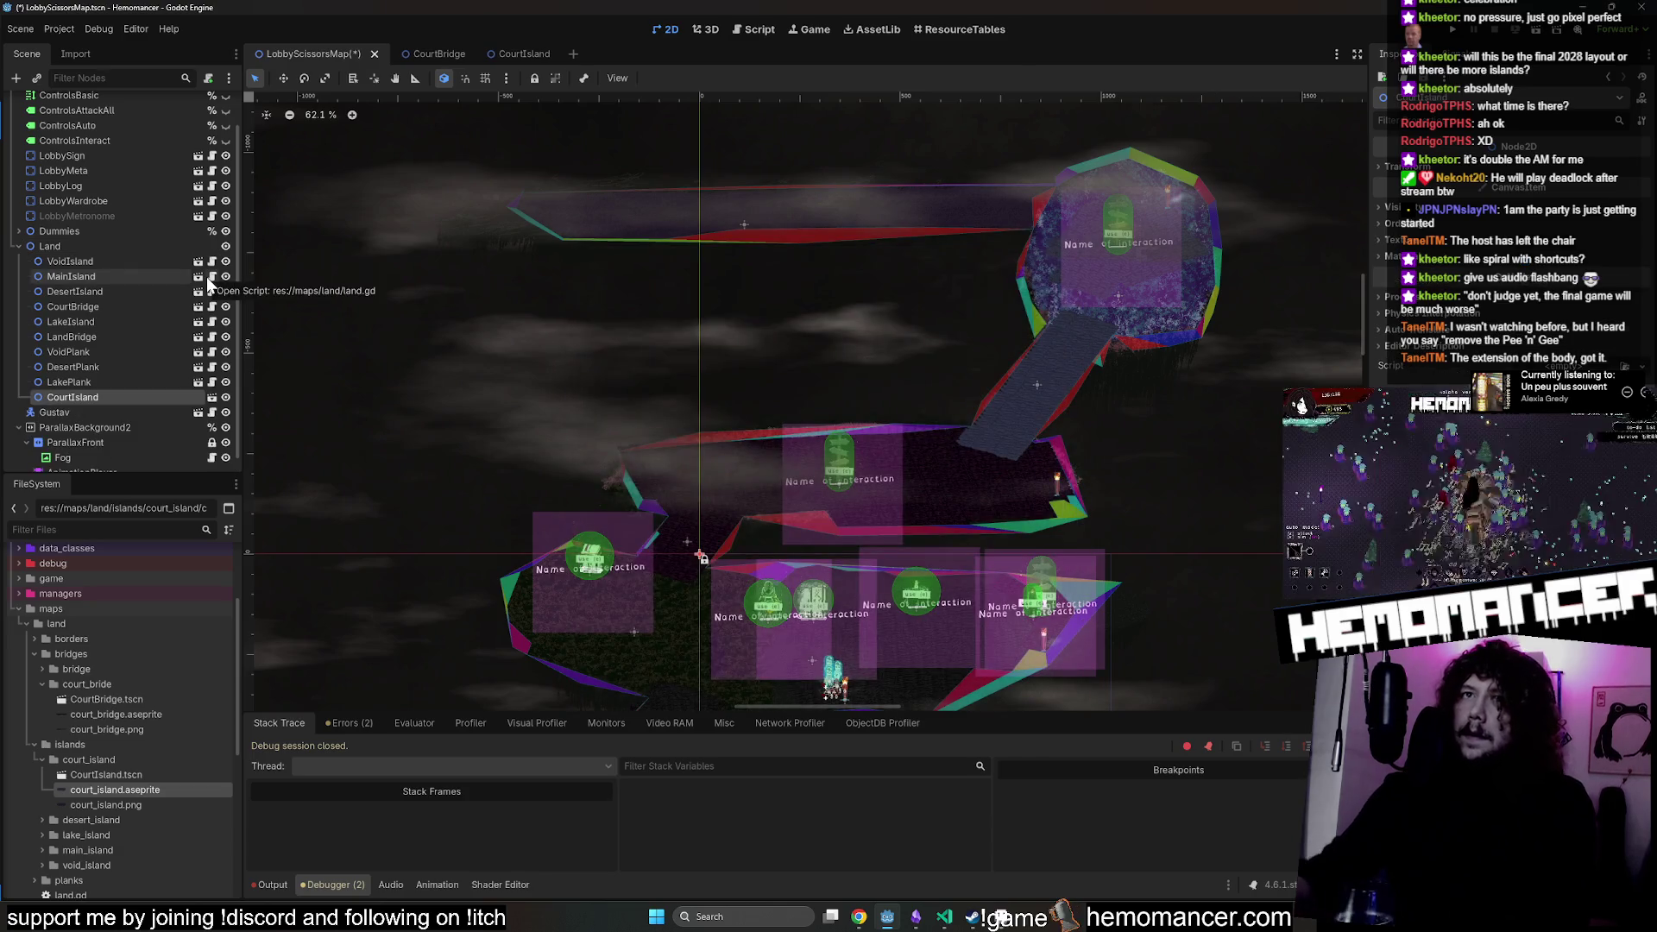
pyautogui.moveTo(112, 357)
pyautogui.mouseDown()
pyautogui.moveTo(132, 297)
pyautogui.moveTo(116, 393)
pyautogui.moveTo(119, 305)
pyautogui.moveTo(109, 346)
pyautogui.mouseUp()
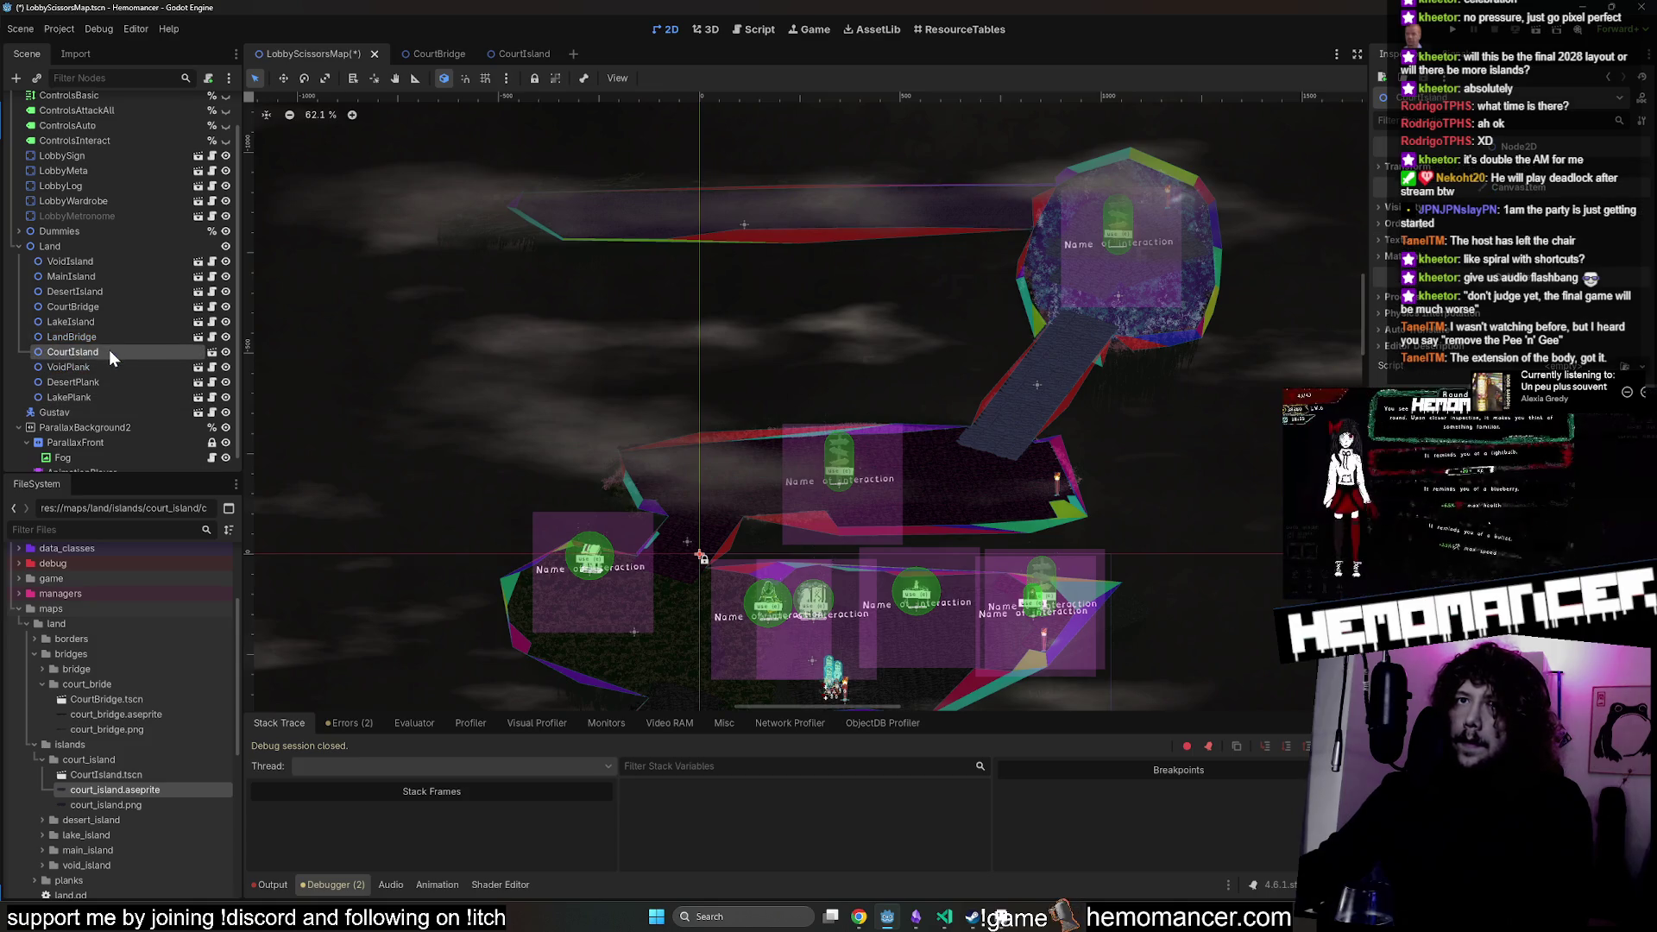
# Open the CourtIsland scene in its own tab and bring up its root's actions
pyautogui.click(210, 350)
pyautogui.click(115, 699)
pyautogui.rightClick(112, 103)
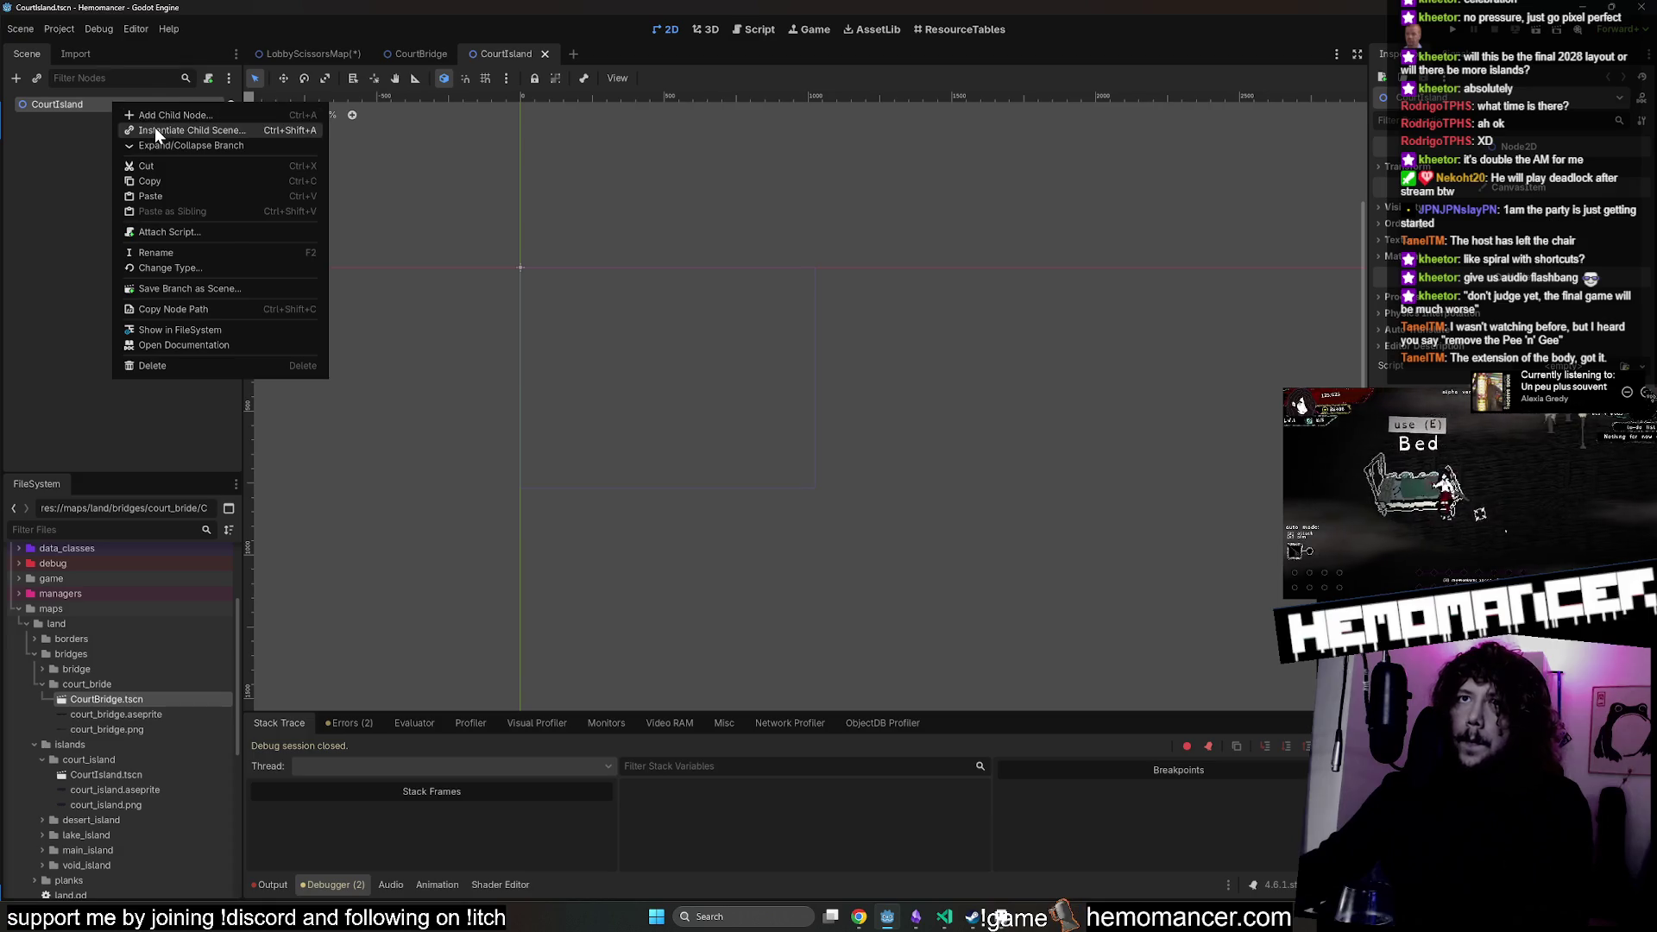
# Create a Sprite2D child node under the CourtIsland root and select it
pyautogui.click(155, 119)
pyautogui.write('spr')
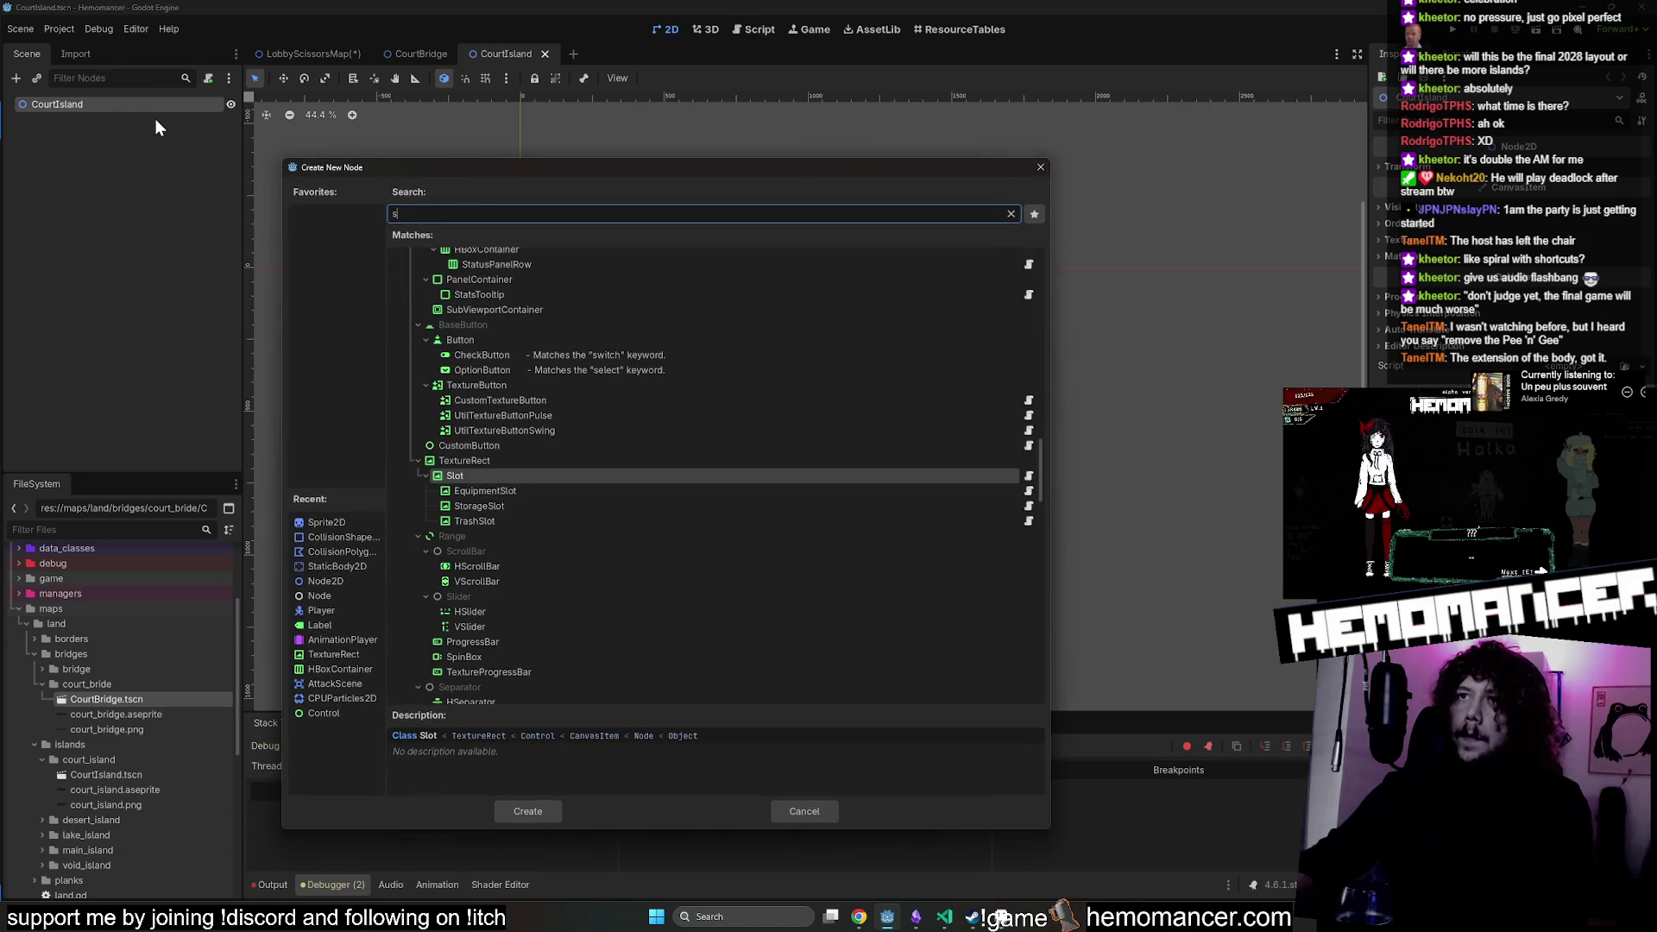
pyautogui.write('ite@d')
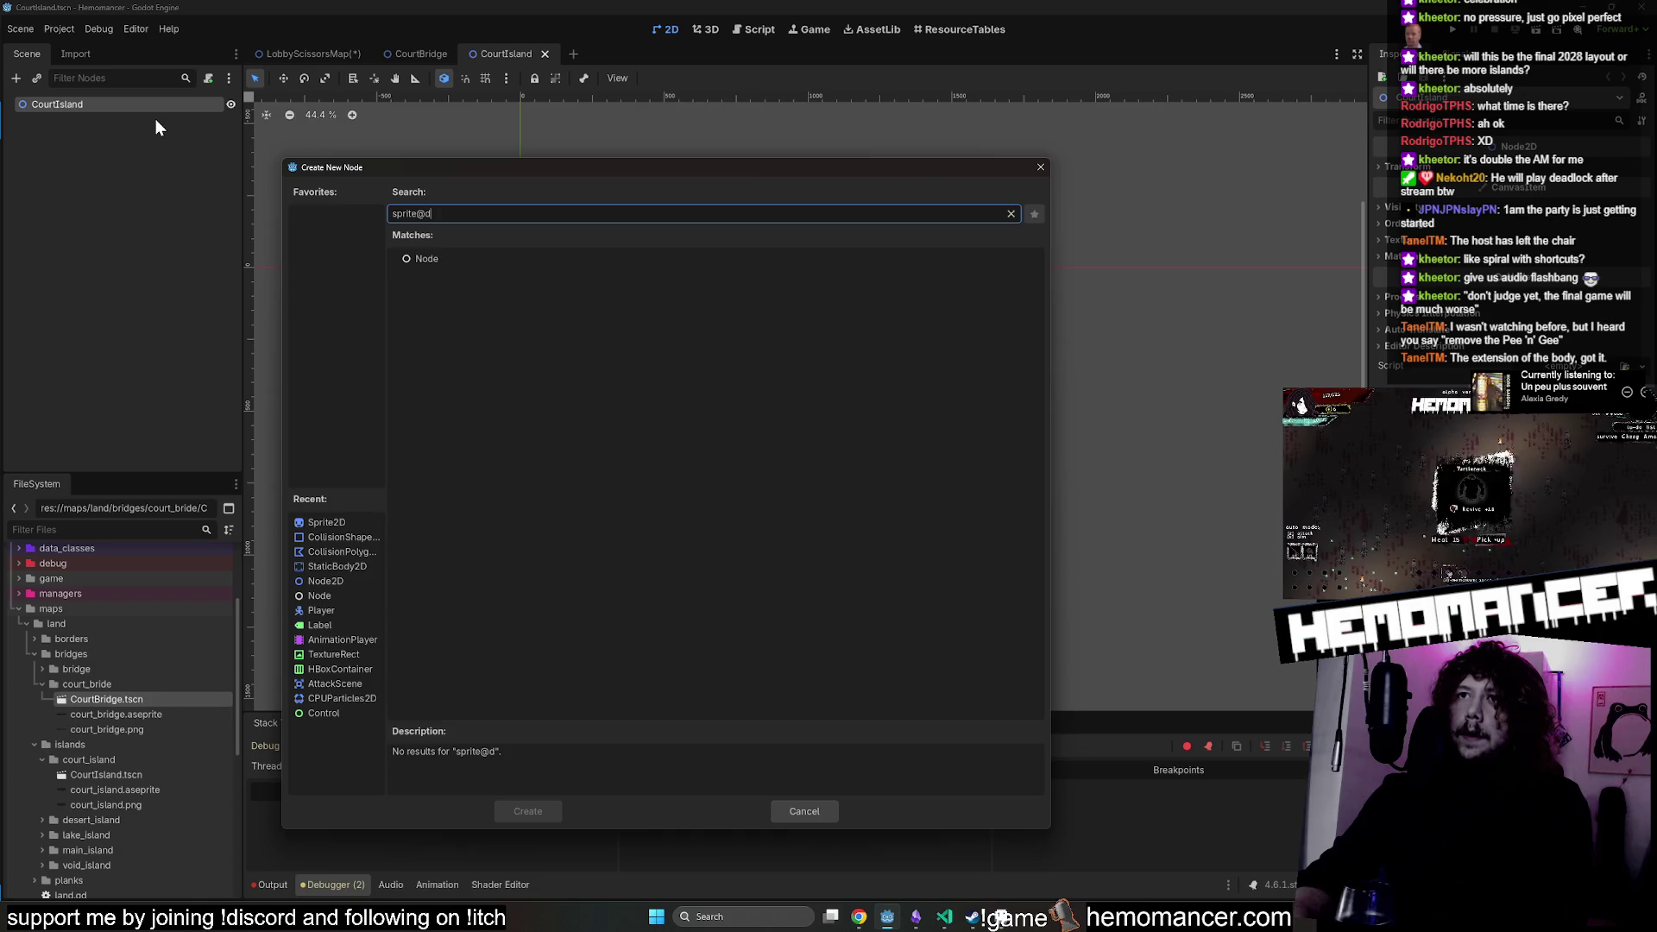
pyautogui.press('BackSpace')
pyautogui.press('BackSpace')
pyautogui.write('2')
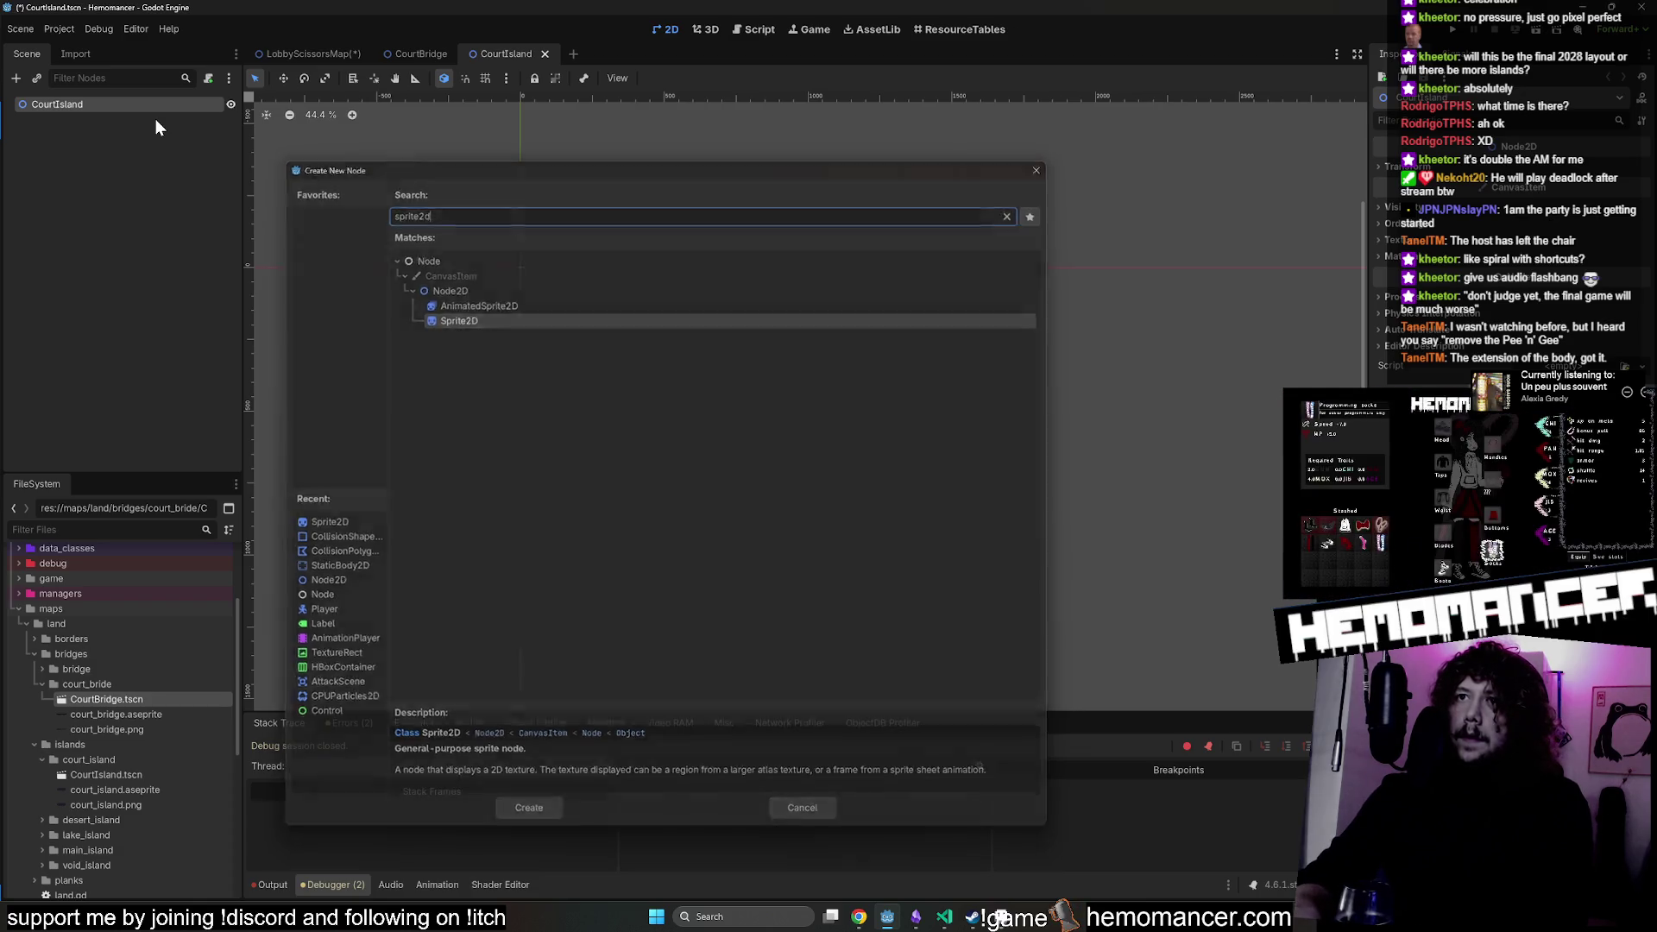
pyautogui.press('Return')
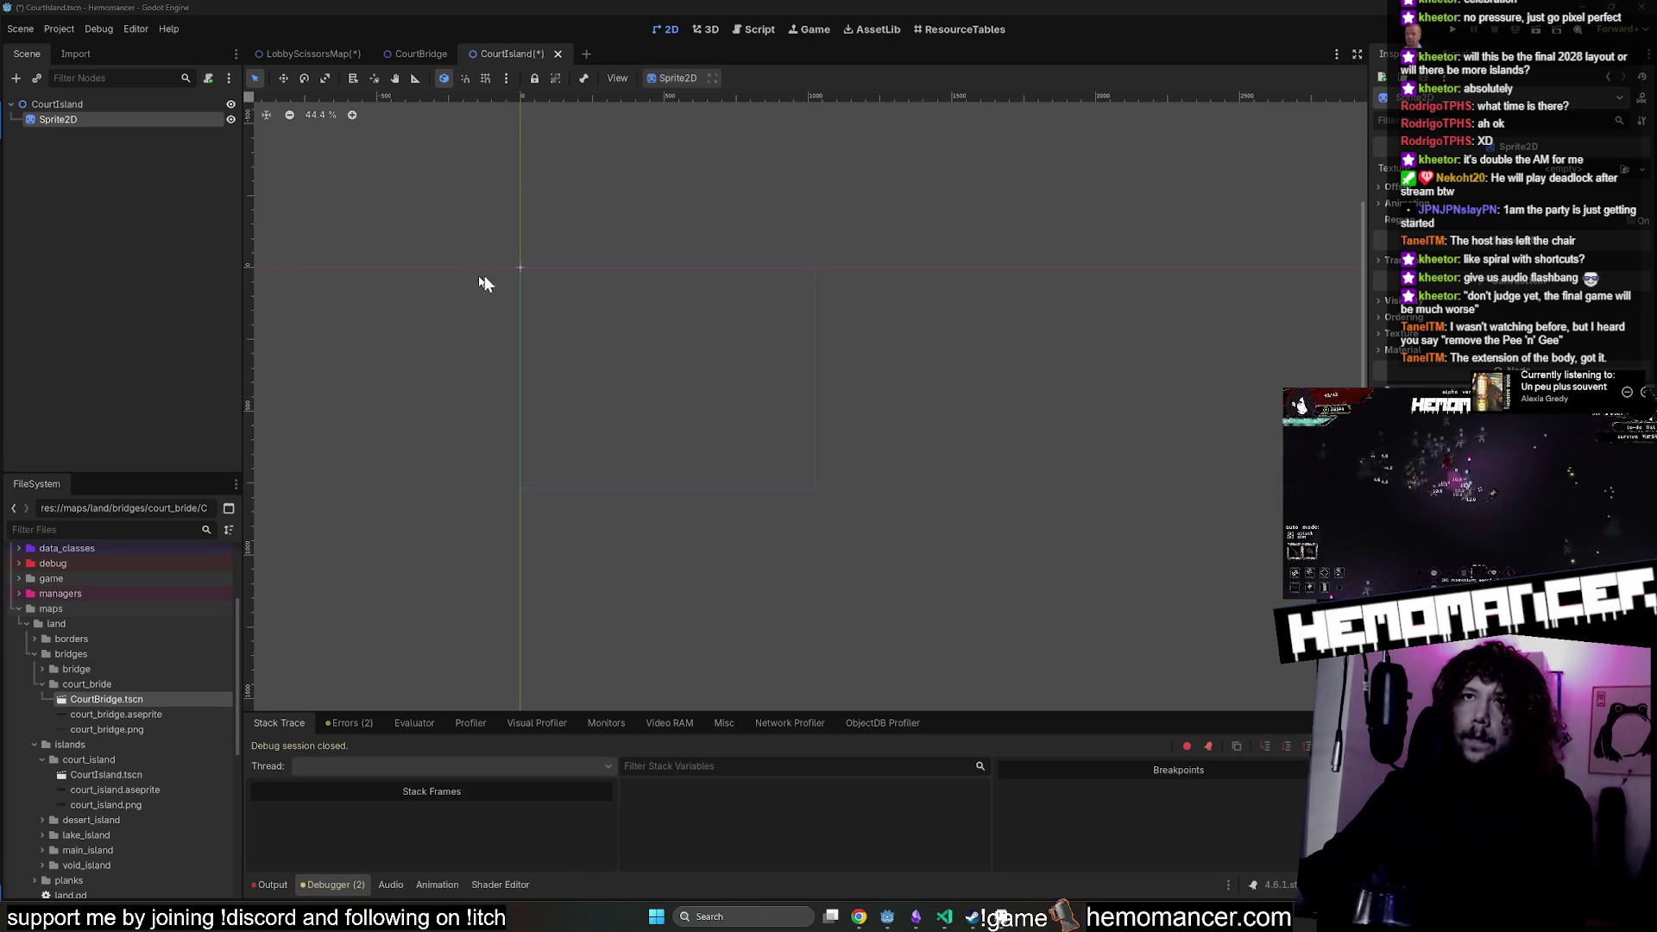
pyautogui.click(143, 119)
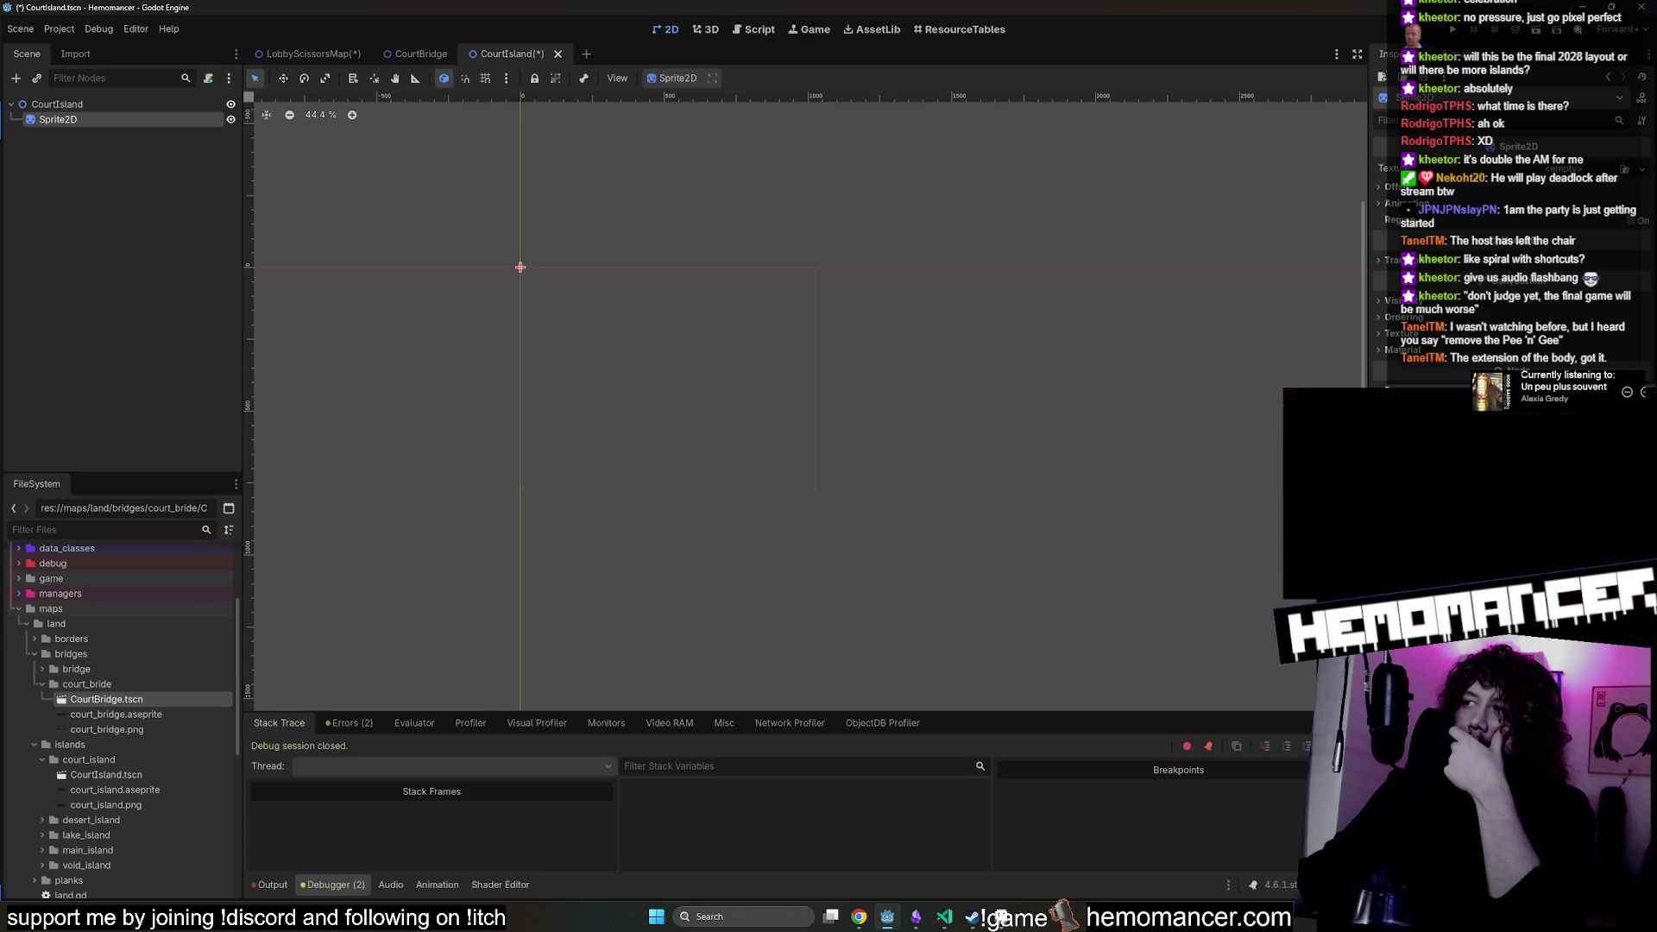
# Assign the Court island .aseprite artwork as the Sprite2D texture and save the scene
pyautogui.moveTo(127, 714); pyautogui.dragTo(626, 741)
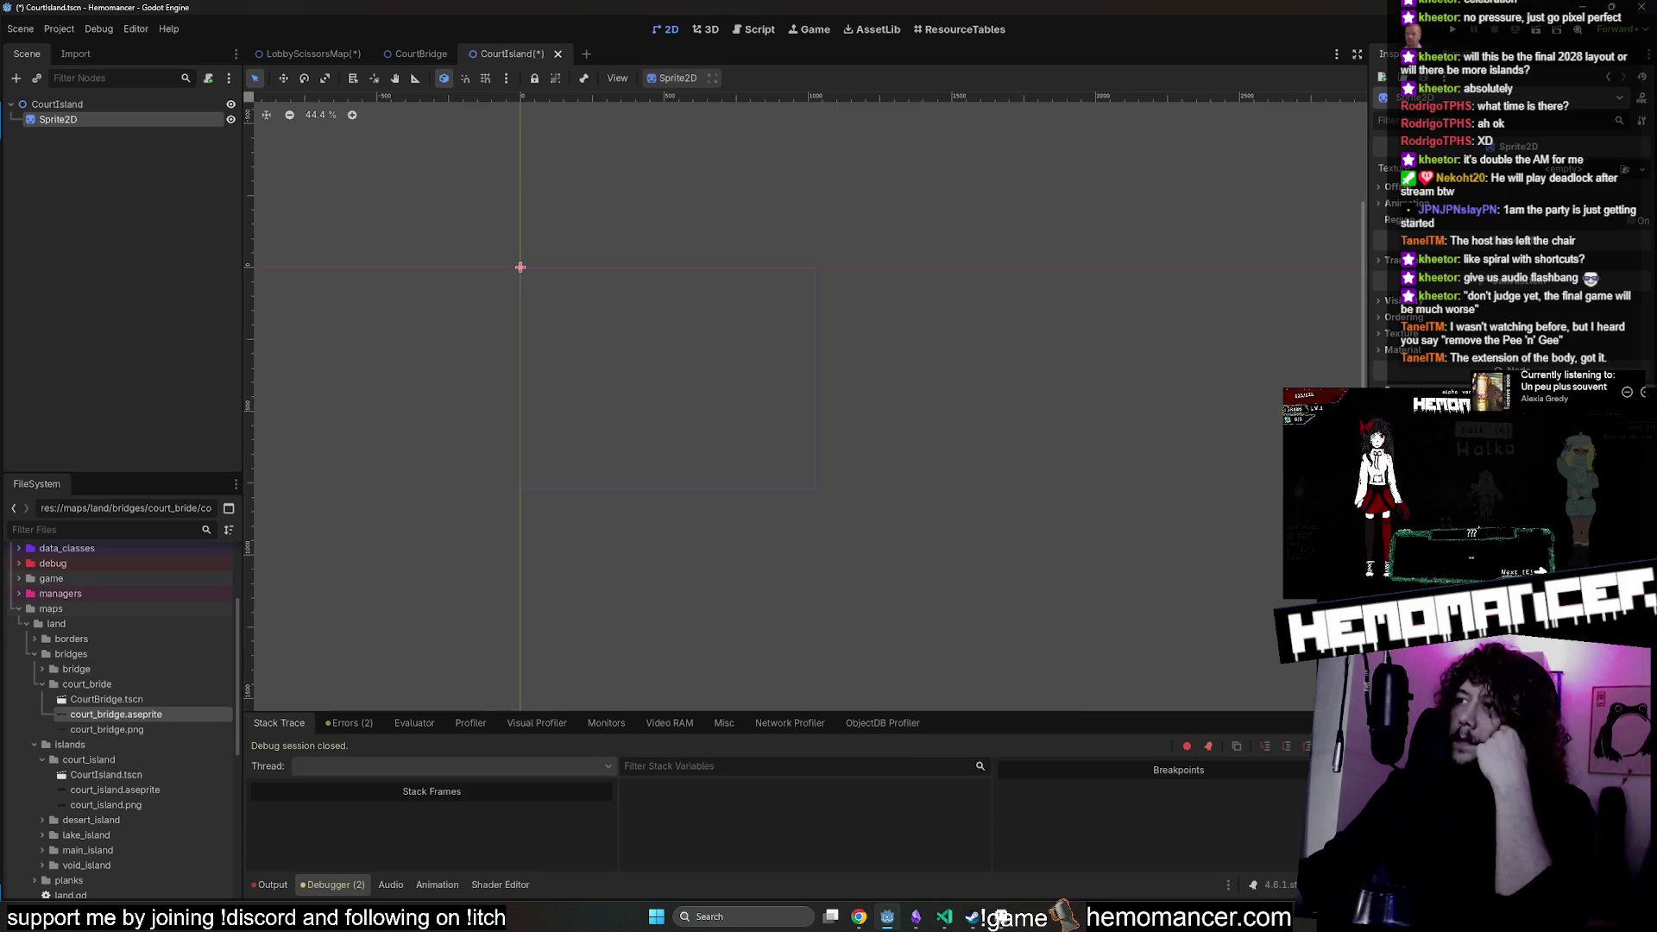
pyautogui.moveTo(626, 740); pyautogui.dragTo(1467, 169)
pyautogui.hotkey('ctrl', 's')
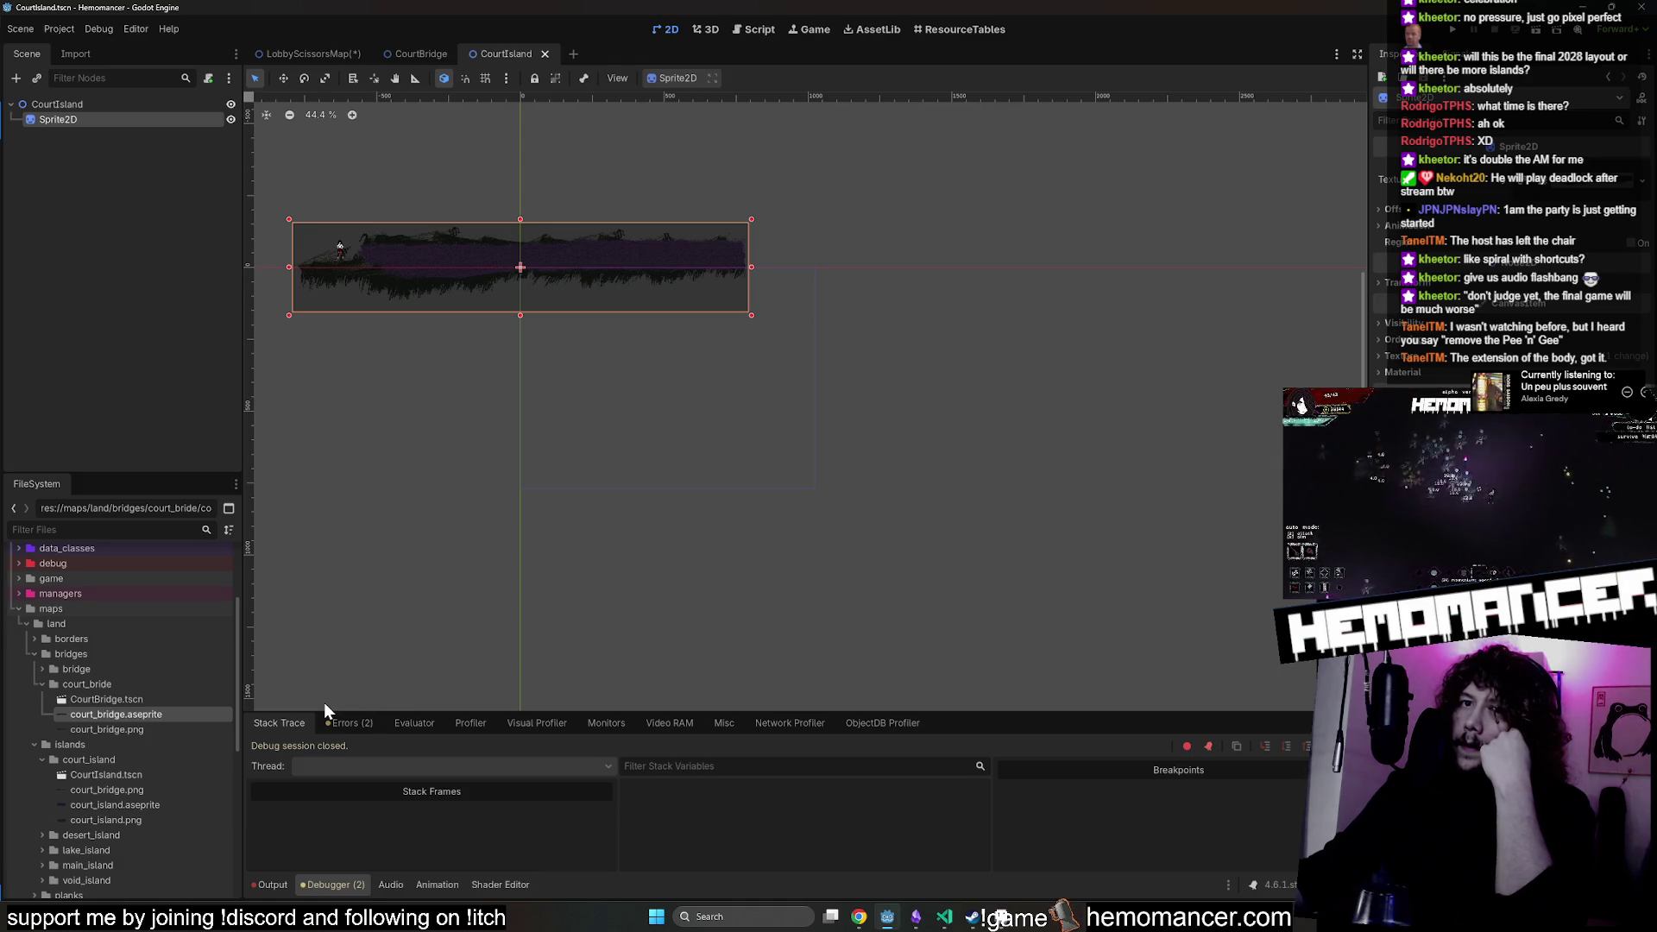
# Delete the stray court_bridge.png from the island folder
pyautogui.click(165, 787)
pyautogui.press('Delete')
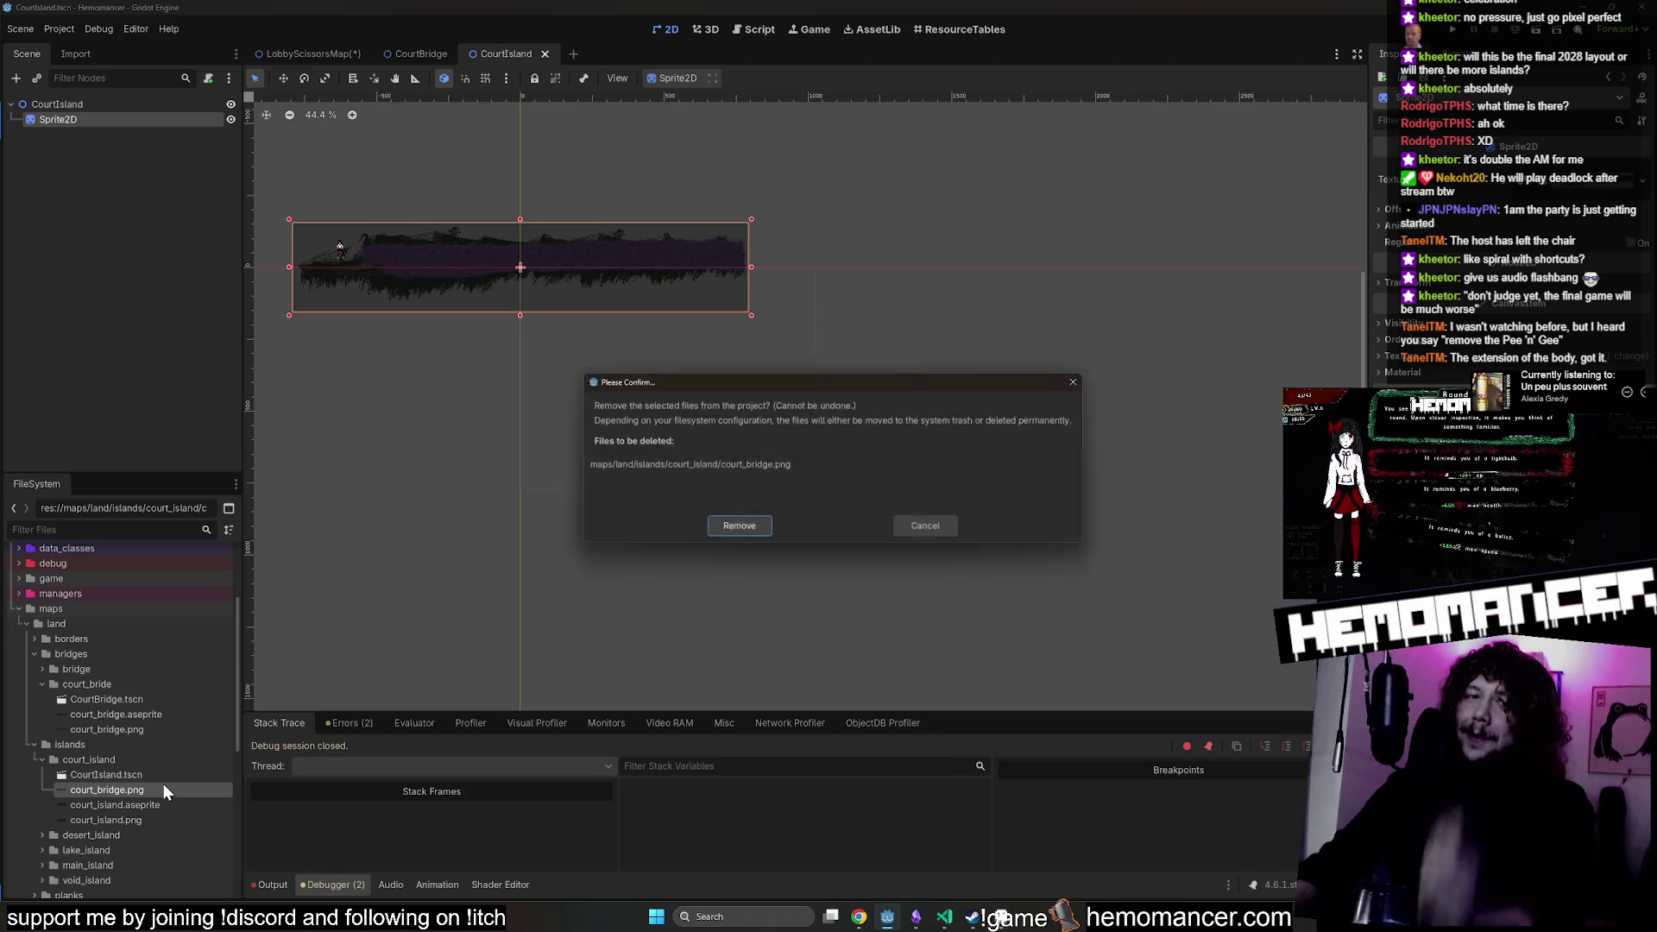
pyautogui.click(747, 529)
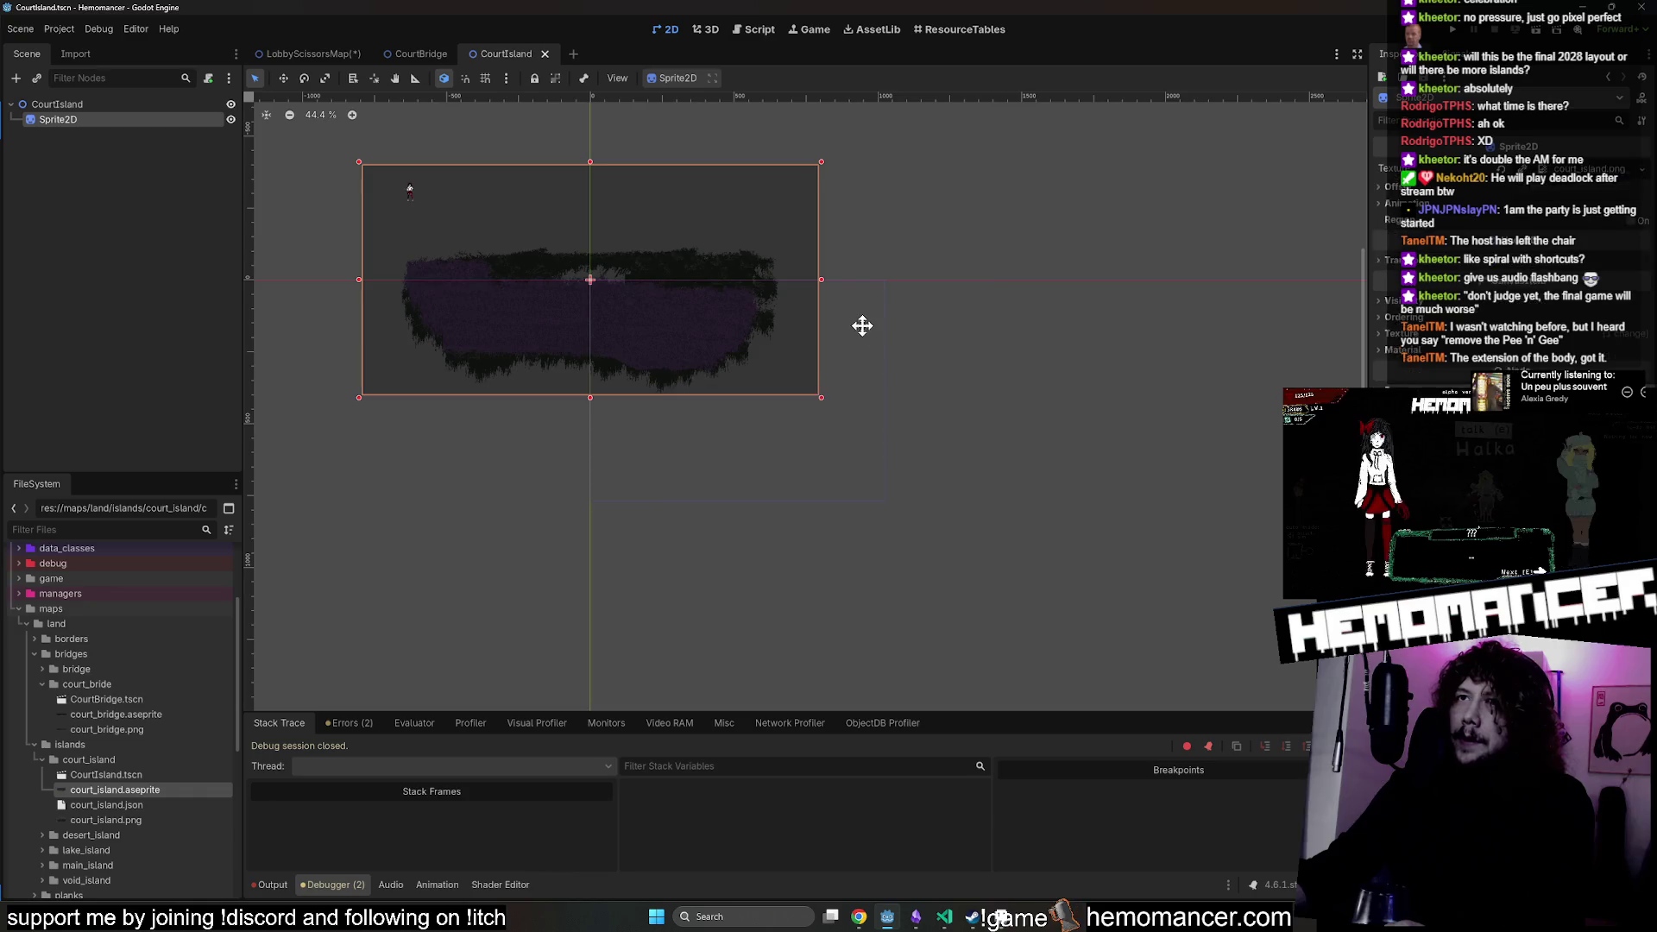
# Centre the island sprite in view and open court_island.aseprite in Aseprite
pyautogui.scroll(-2, 863, 325)
pyautogui.scroll(2, 995, 241)
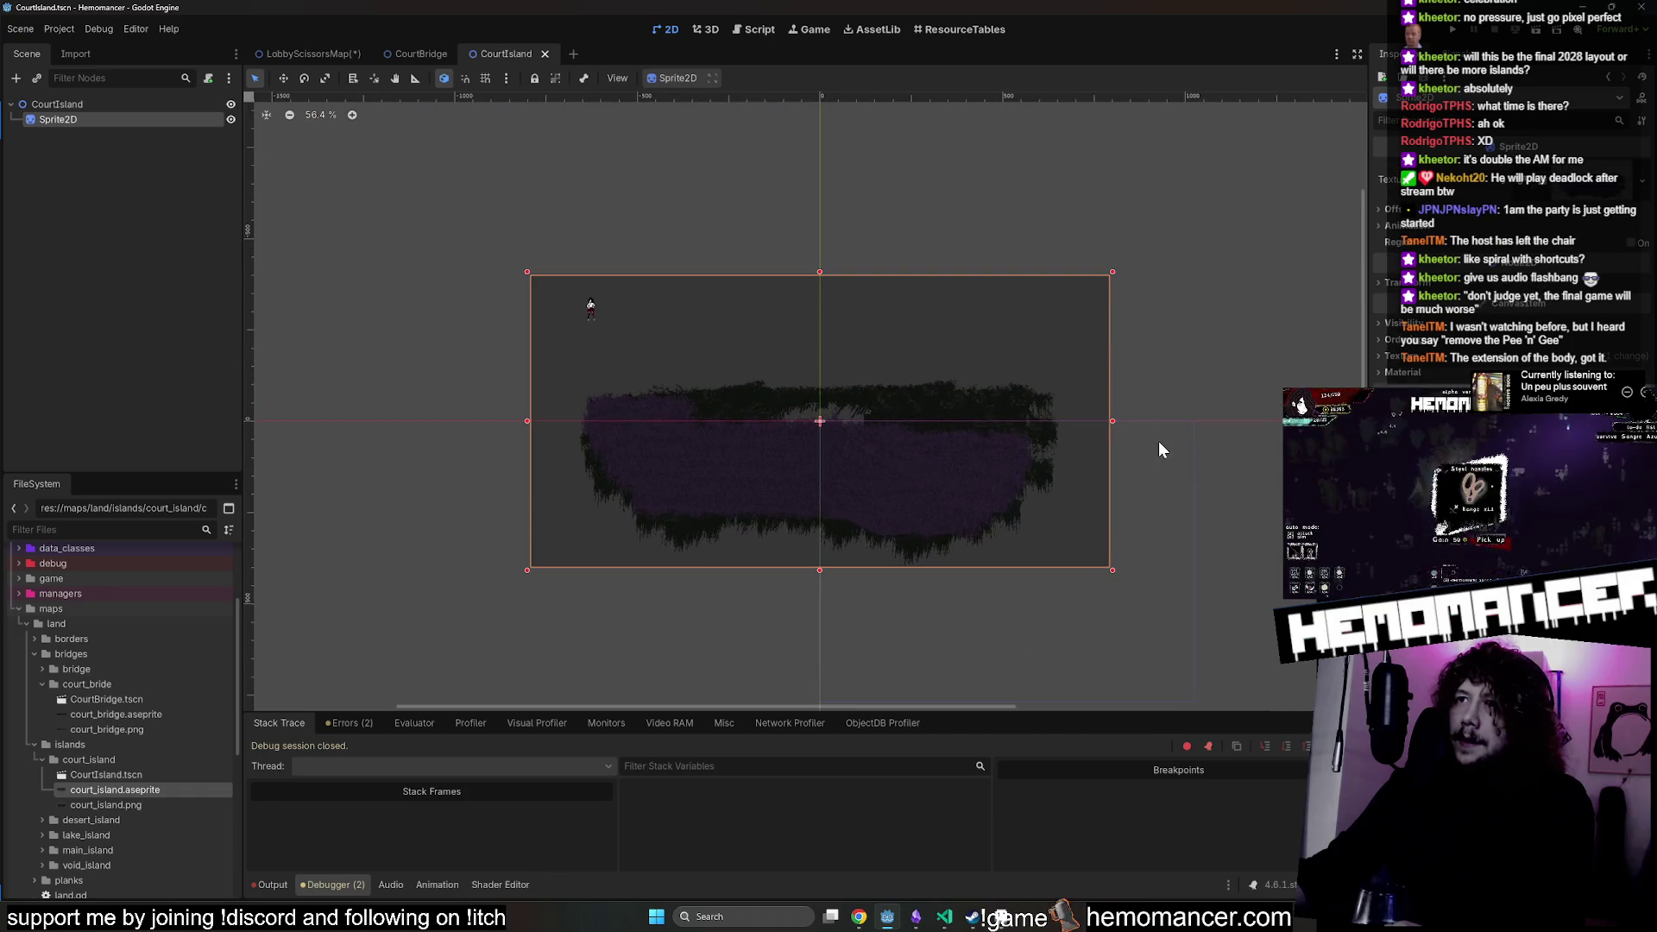
pyautogui.moveTo(1159, 450); pyautogui.dragTo(1113, 411)
pyautogui.scroll(3, 1044, 385)
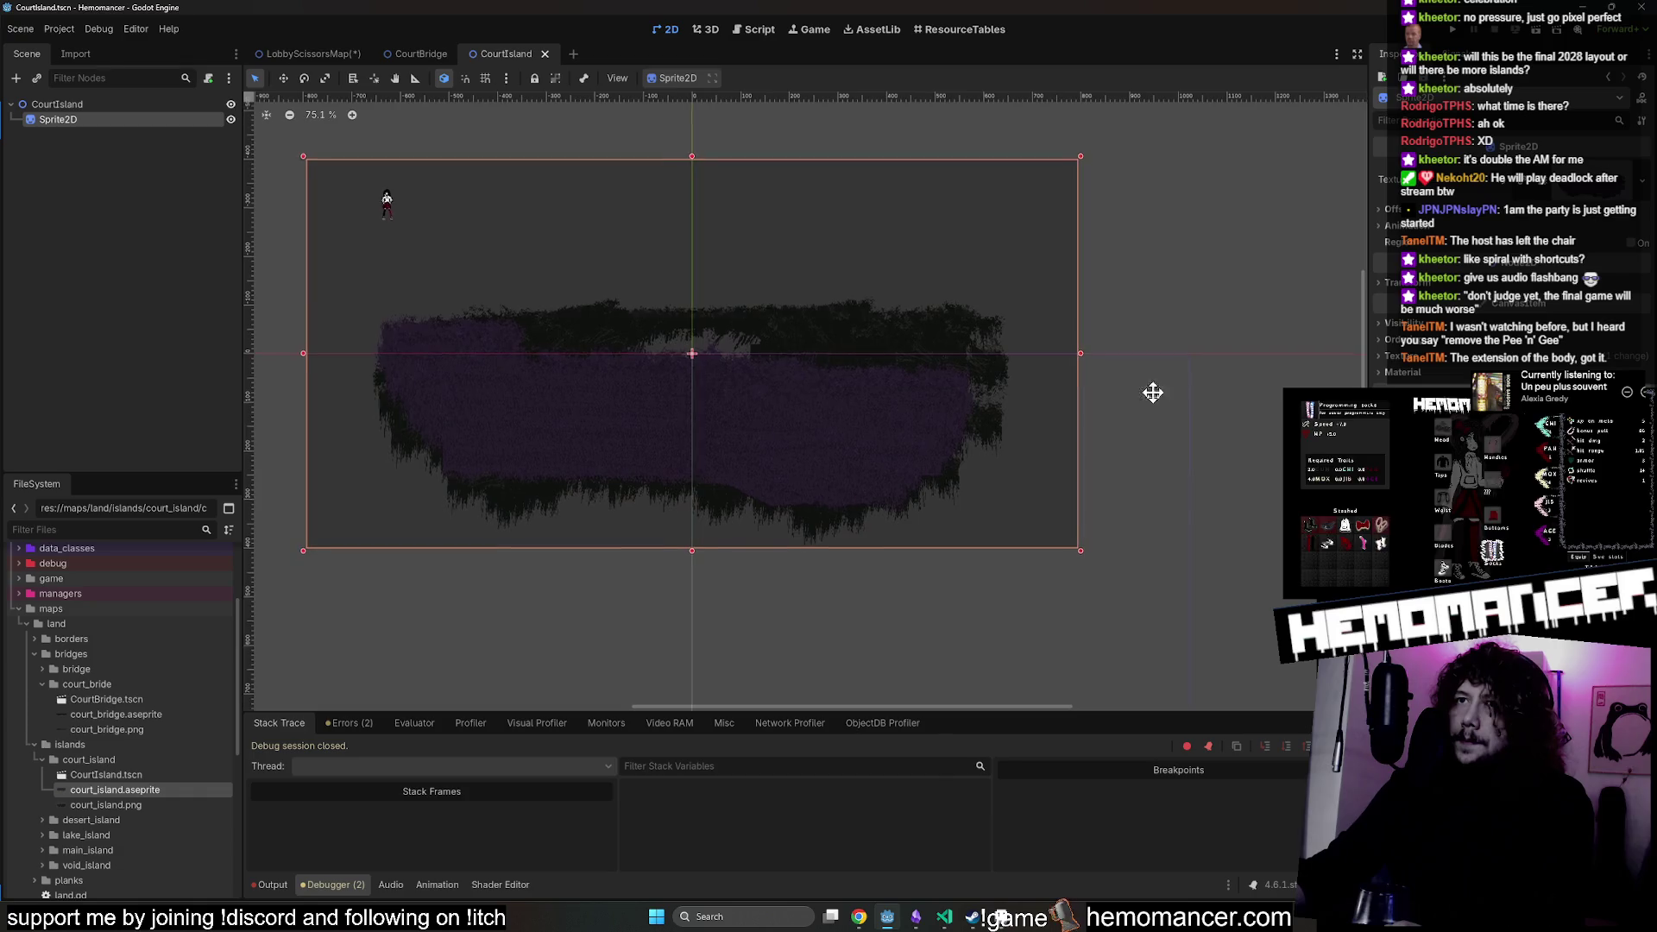
pyautogui.scroll(-1, 1153, 393)
pyautogui.rightClick(122, 788)
pyautogui.click(245, 873)
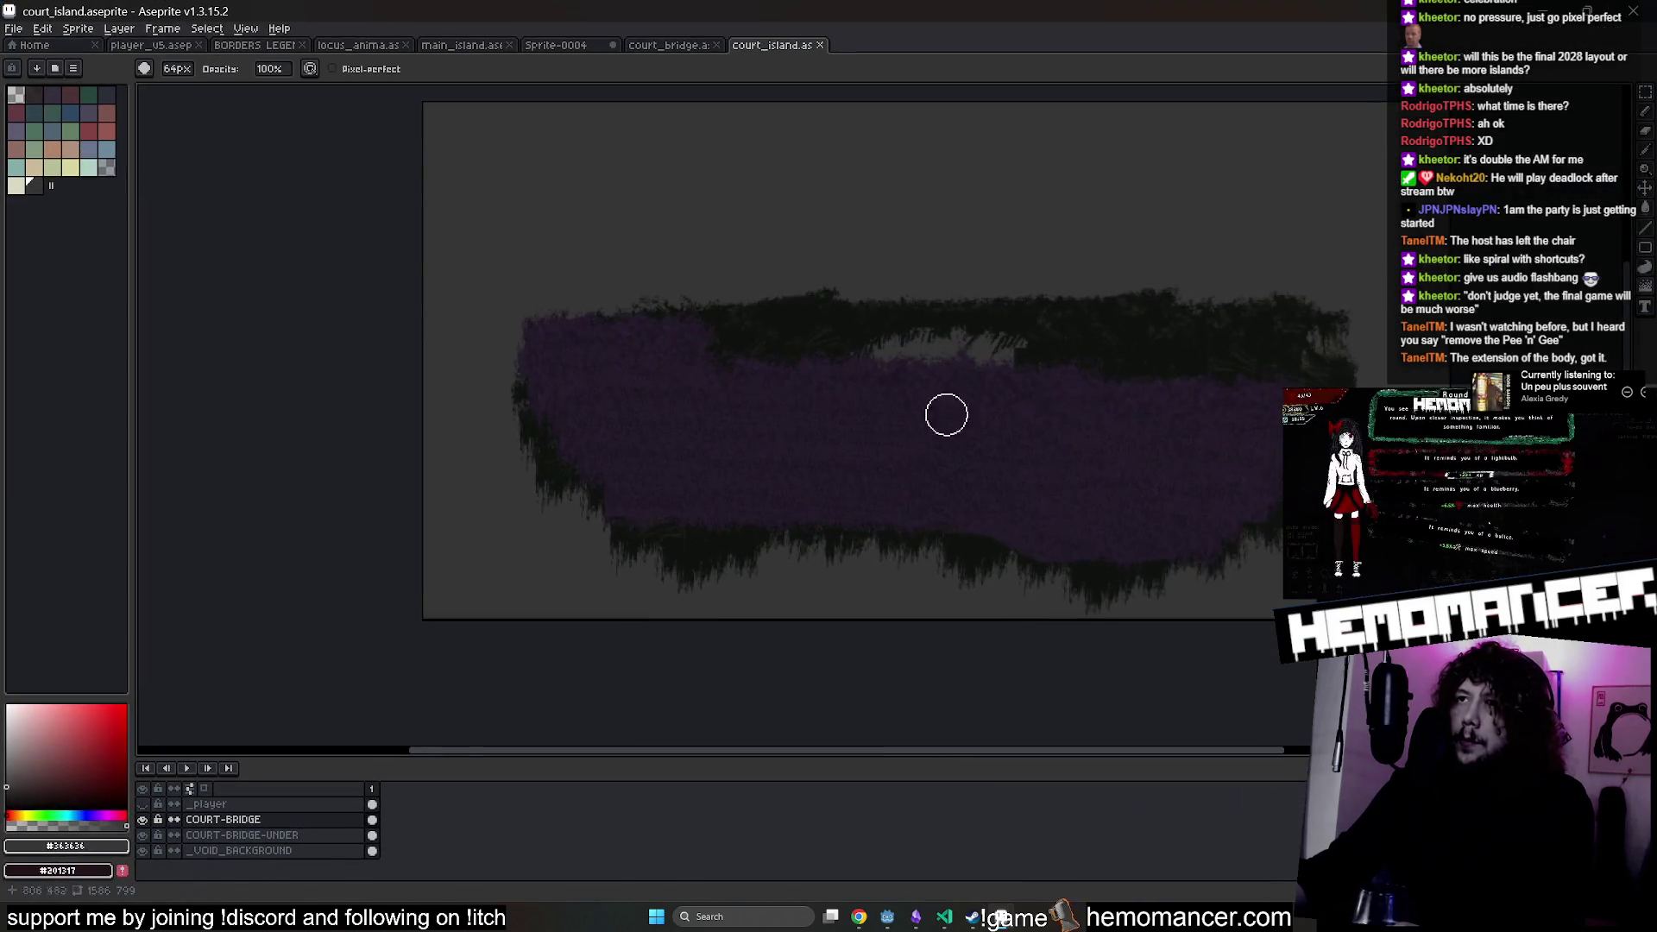
# Stretch the island's left purple section upward into a taller block
pyautogui.moveTo(944, 414); pyautogui.dragTo(833, 448)
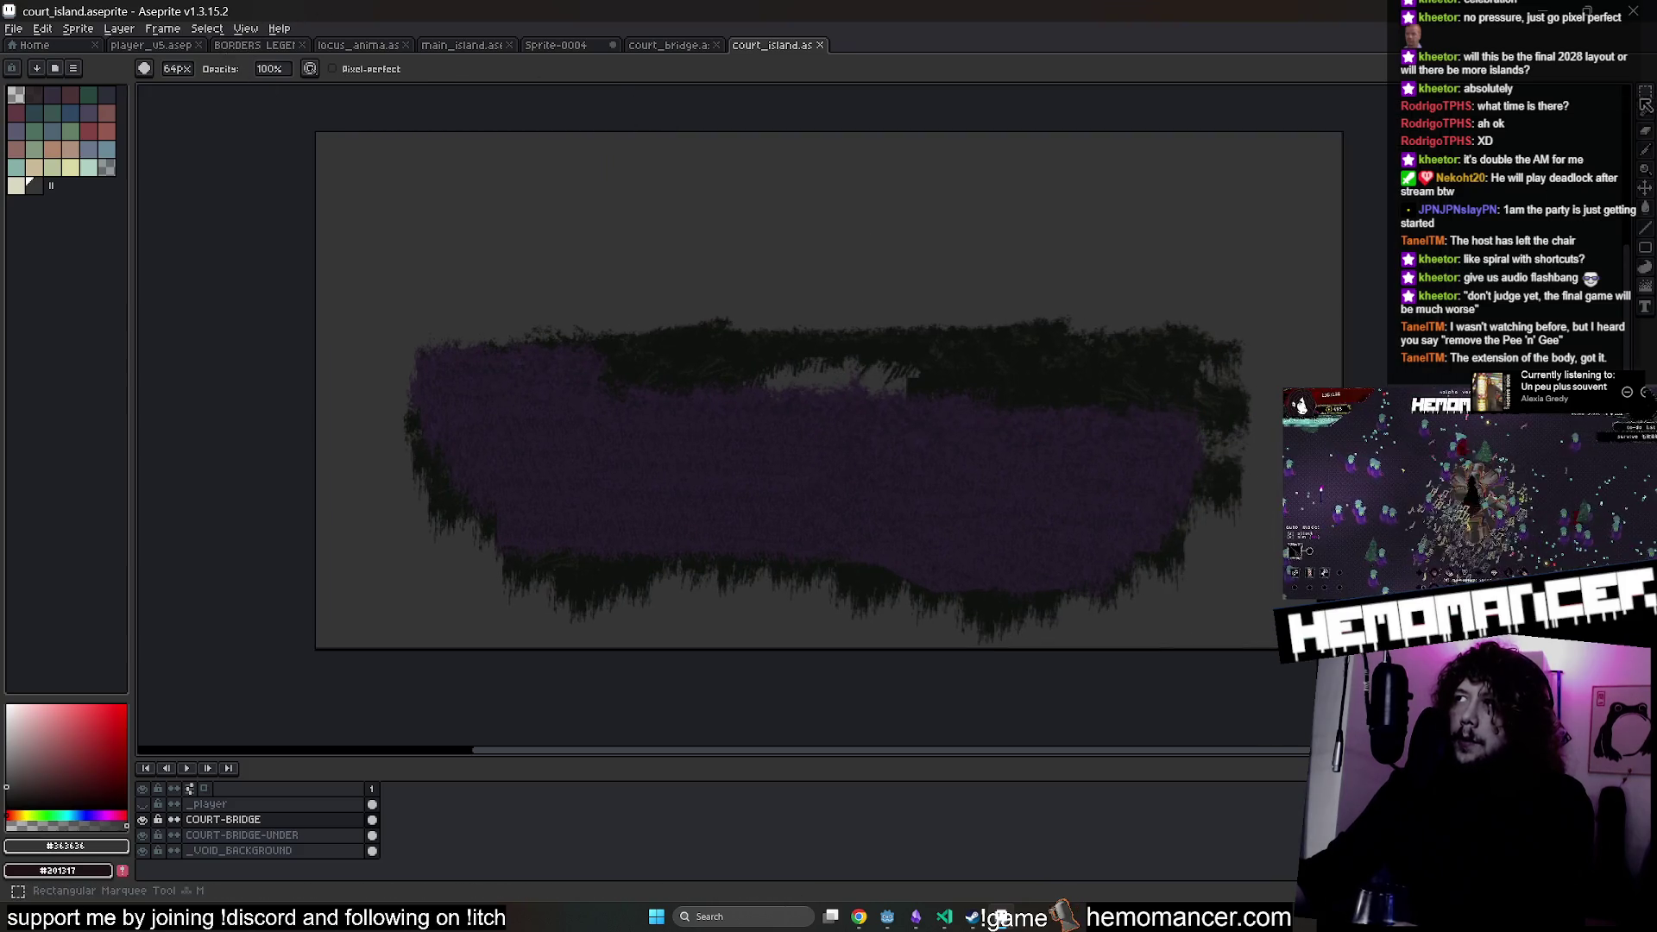
pyautogui.click(1645, 92)
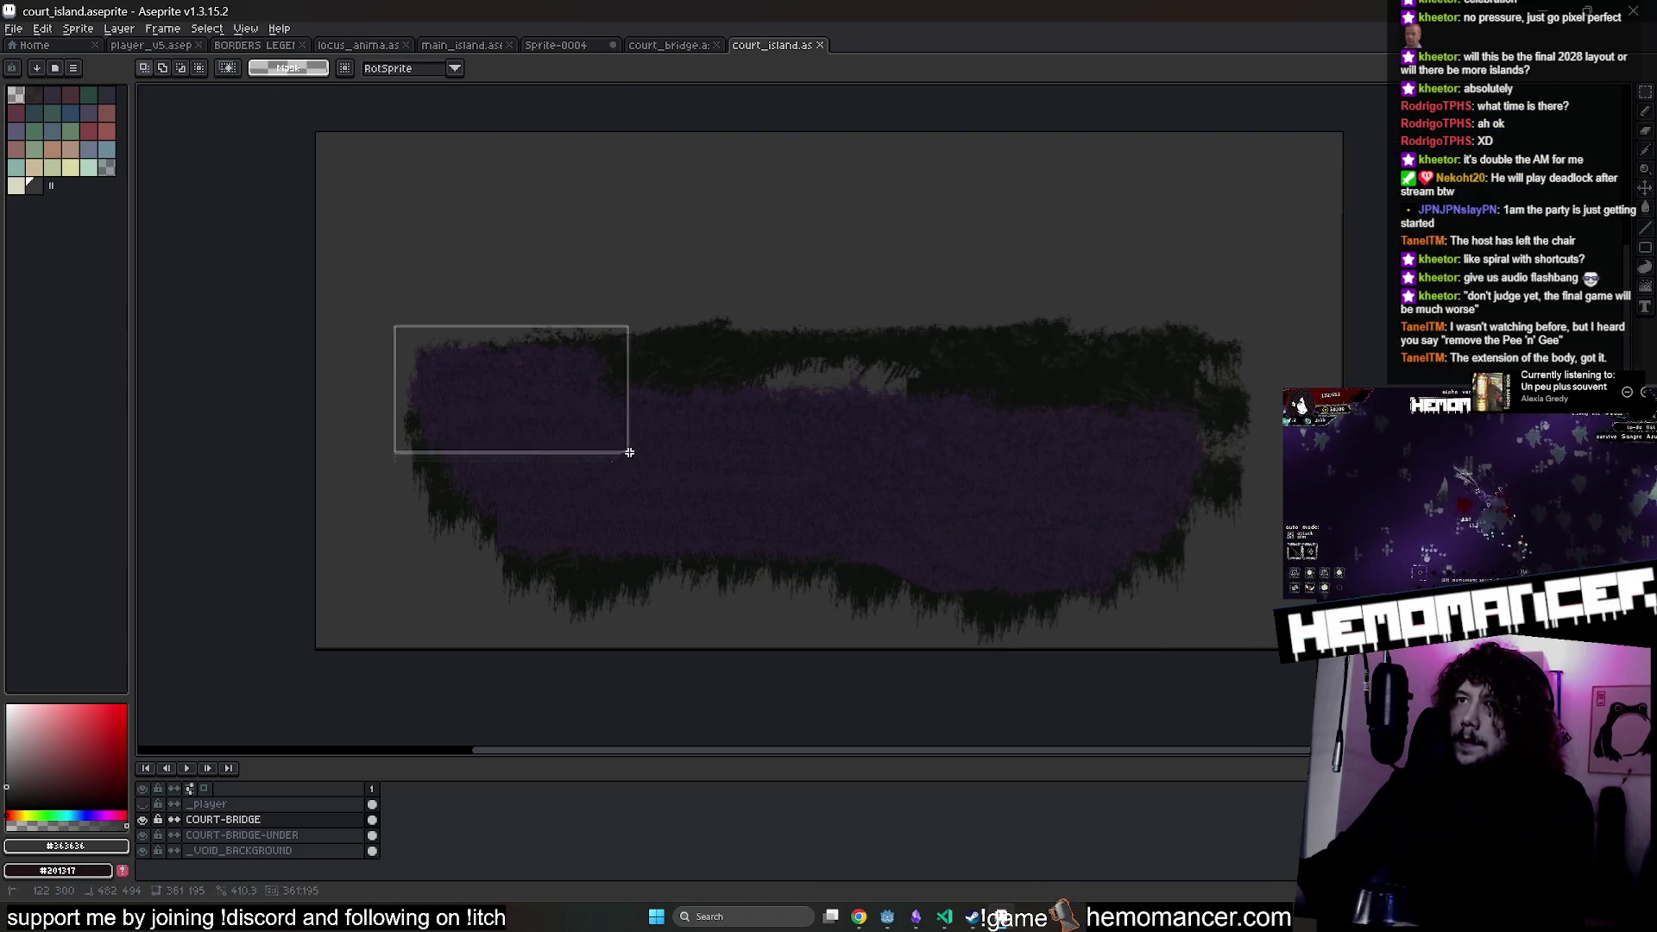
pyautogui.moveTo(508, 323)
pyautogui.mouseDown()
pyautogui.moveTo(515, 260)
pyautogui.moveTo(575, 391)
pyautogui.mouseUp()
pyautogui.click(902, 279)
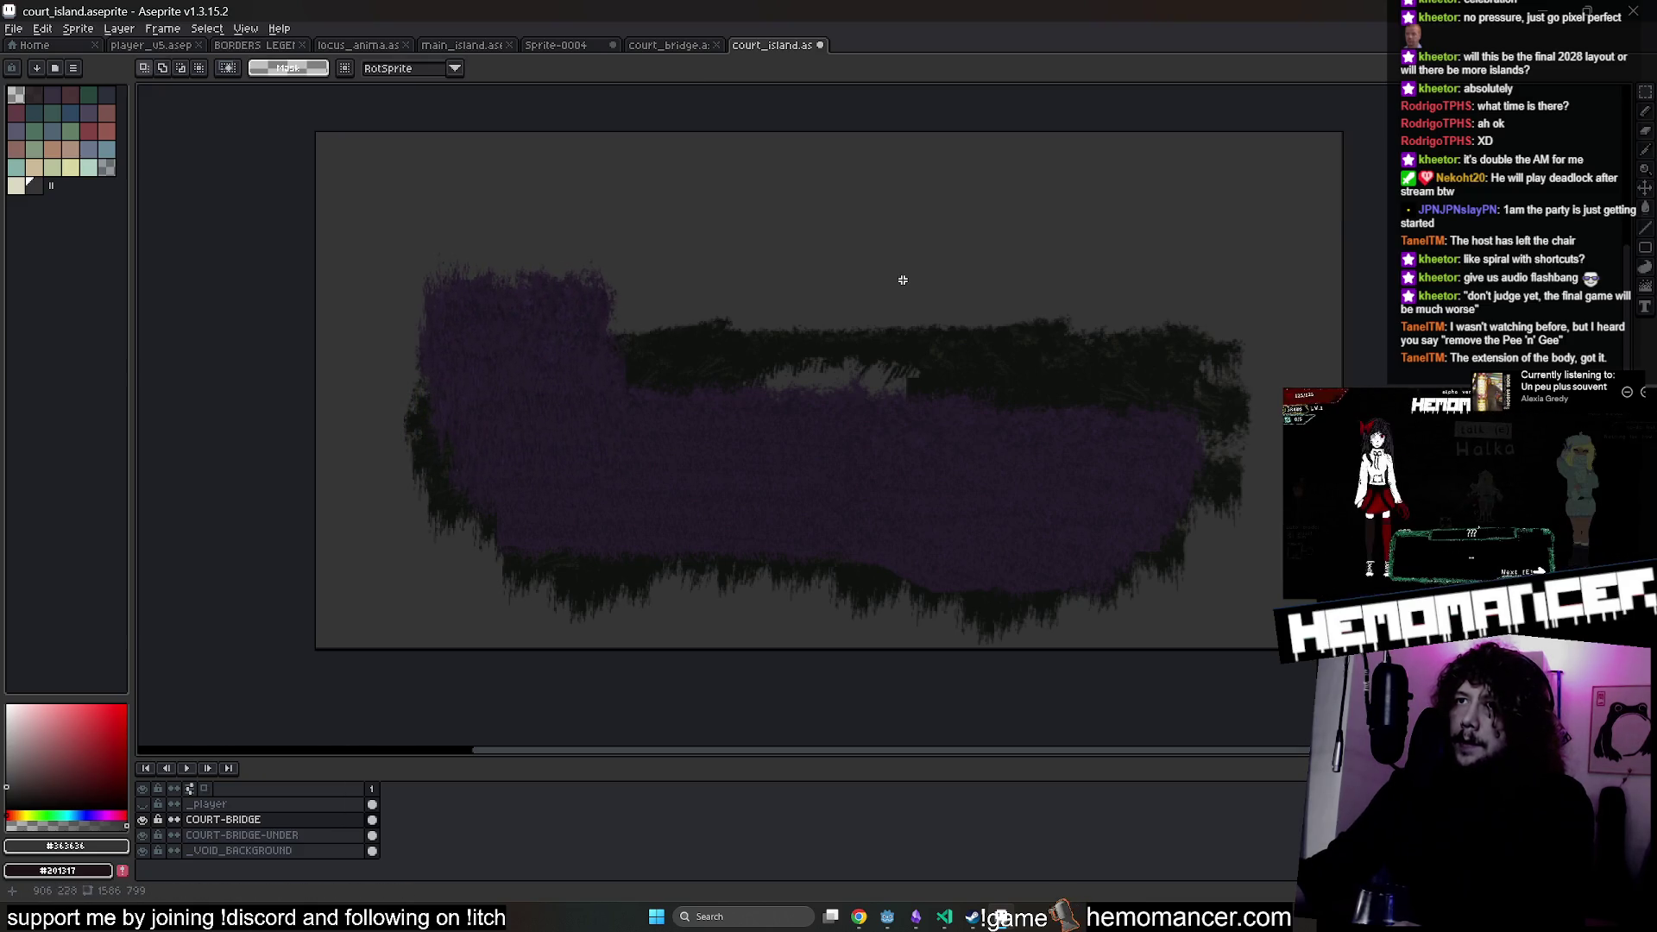
# Drag the top edge down in Sprite > Canvas Size to trim empty space
pyautogui.click(134, 29)
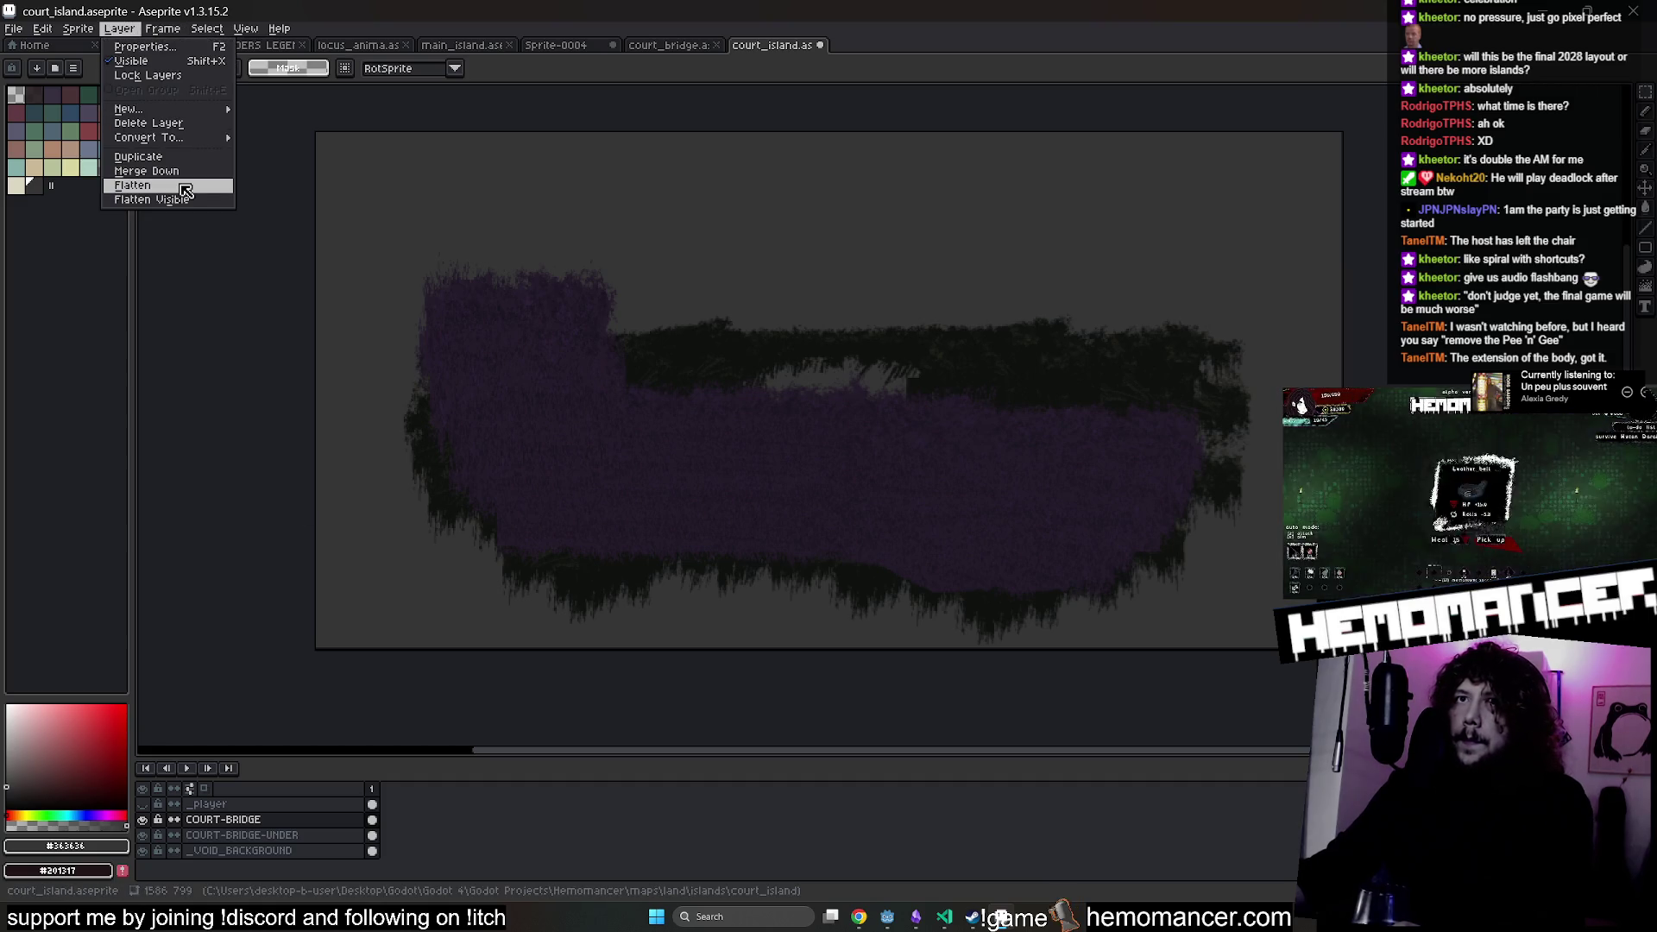
pyautogui.moveTo(164, 33)
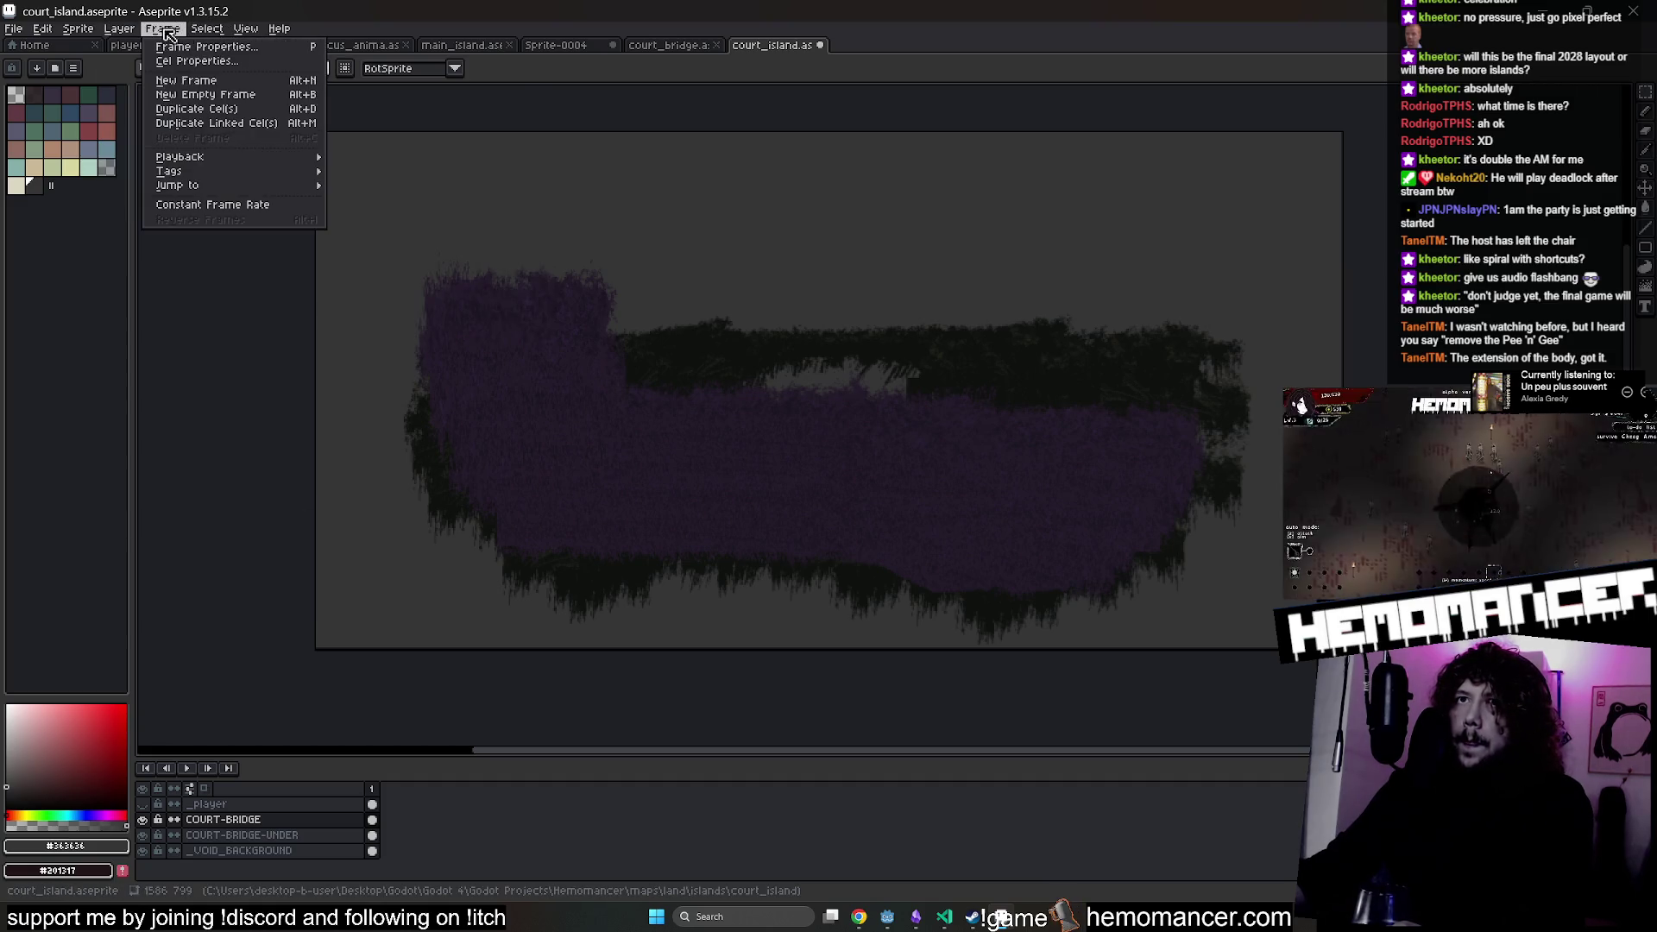
pyautogui.moveTo(82, 33)
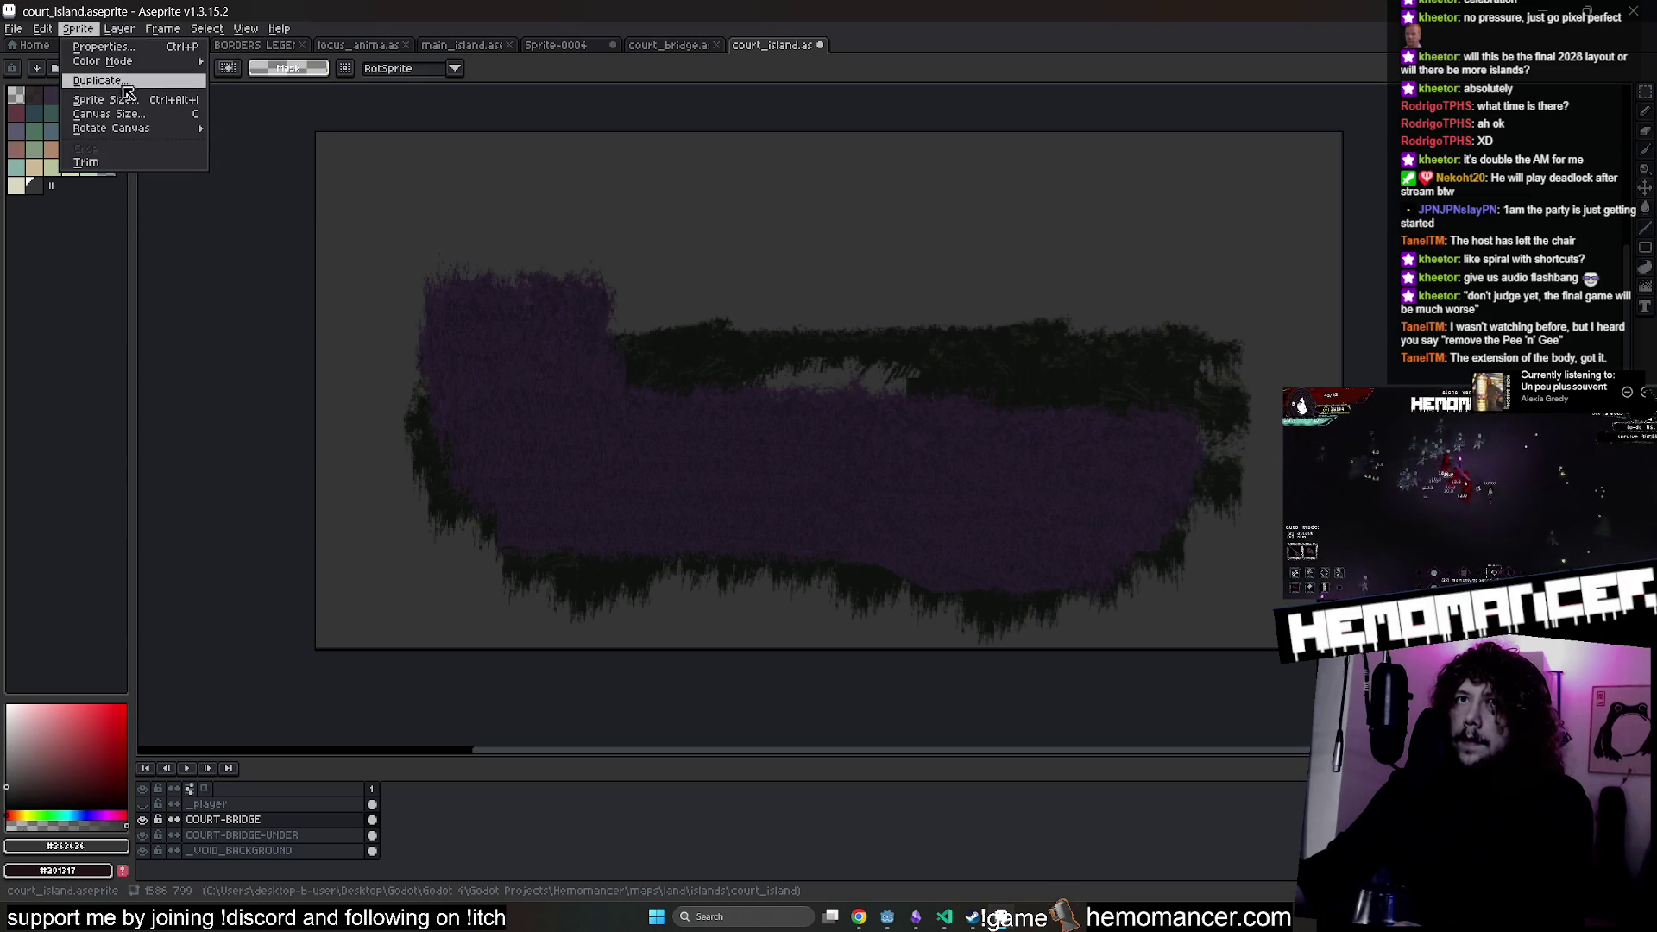
pyautogui.click(137, 115)
pyautogui.moveTo(780, 133); pyautogui.dragTo(799, 223)
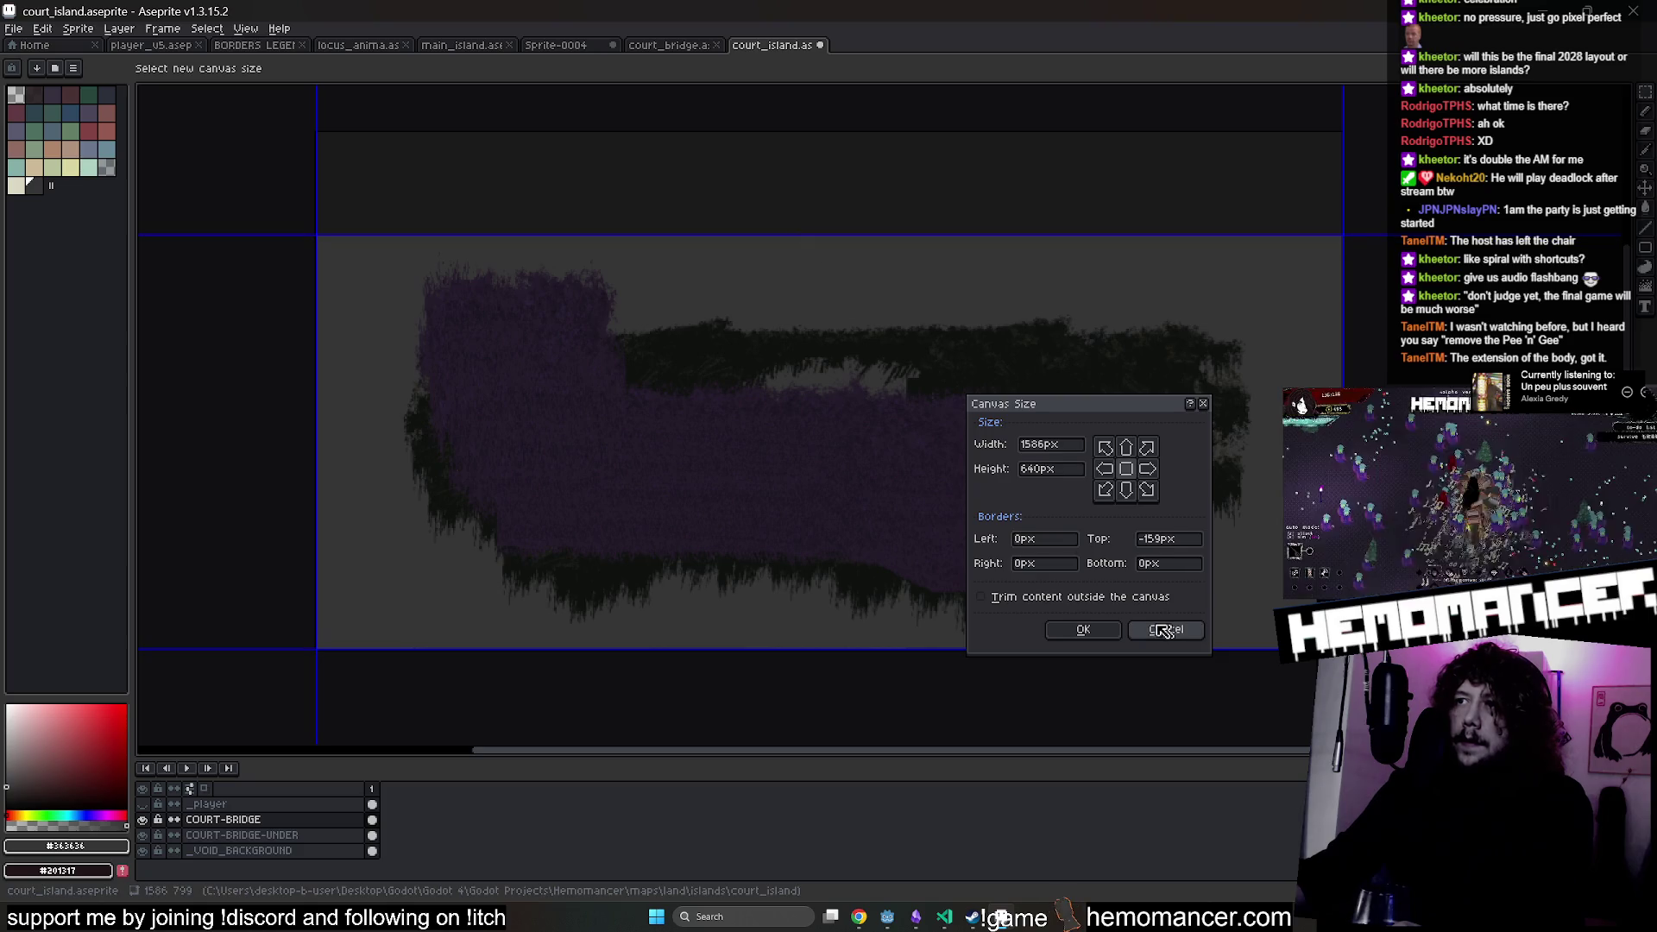
# Apply the first canvas resize and save the artwork
pyautogui.click(1085, 631)
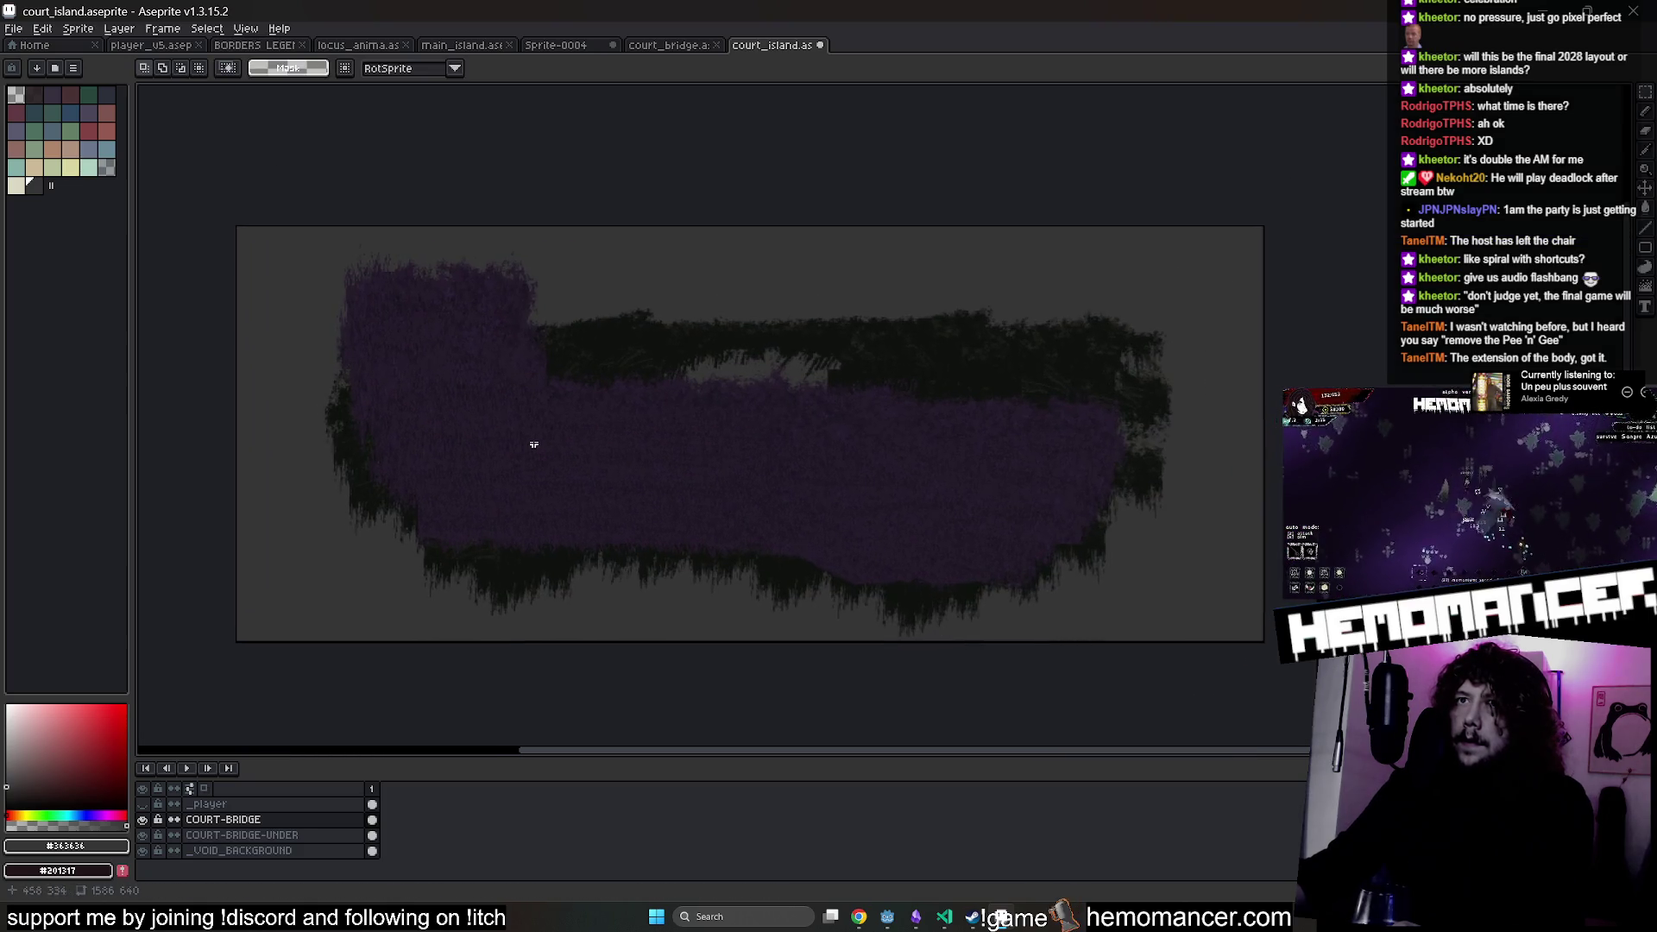
pyautogui.rightClick(782, 409)
pyautogui.press('Escape')
pyautogui.hotkey('ctrl', 's')
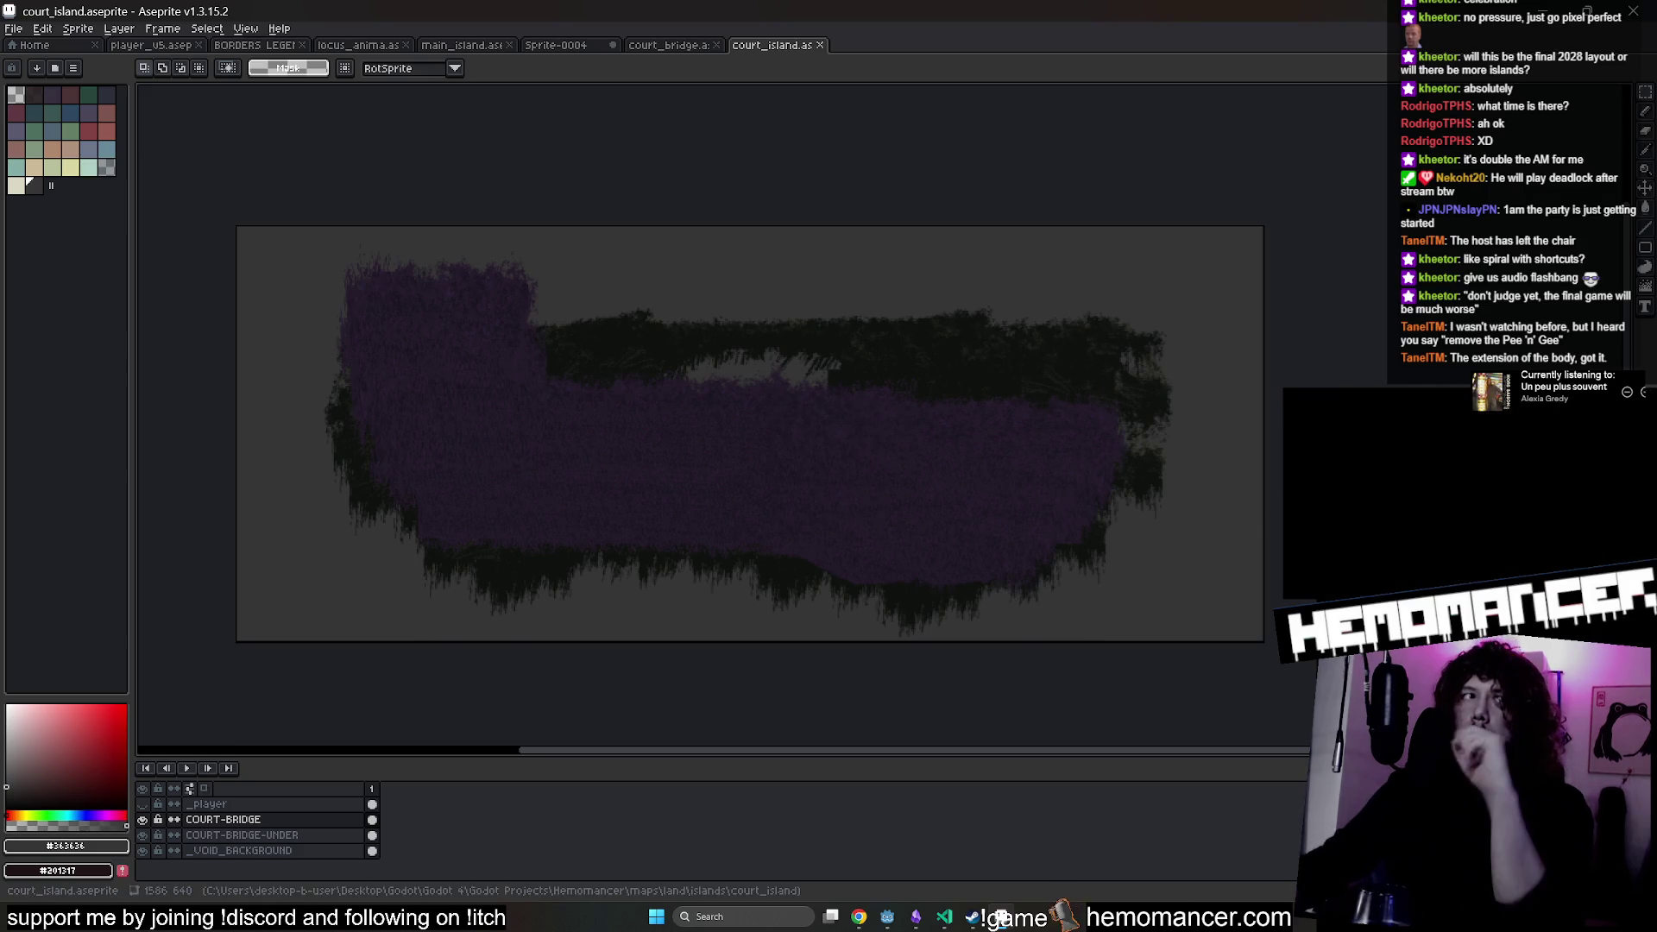
pyautogui.moveTo(555, 400); pyautogui.dragTo(440, 394)
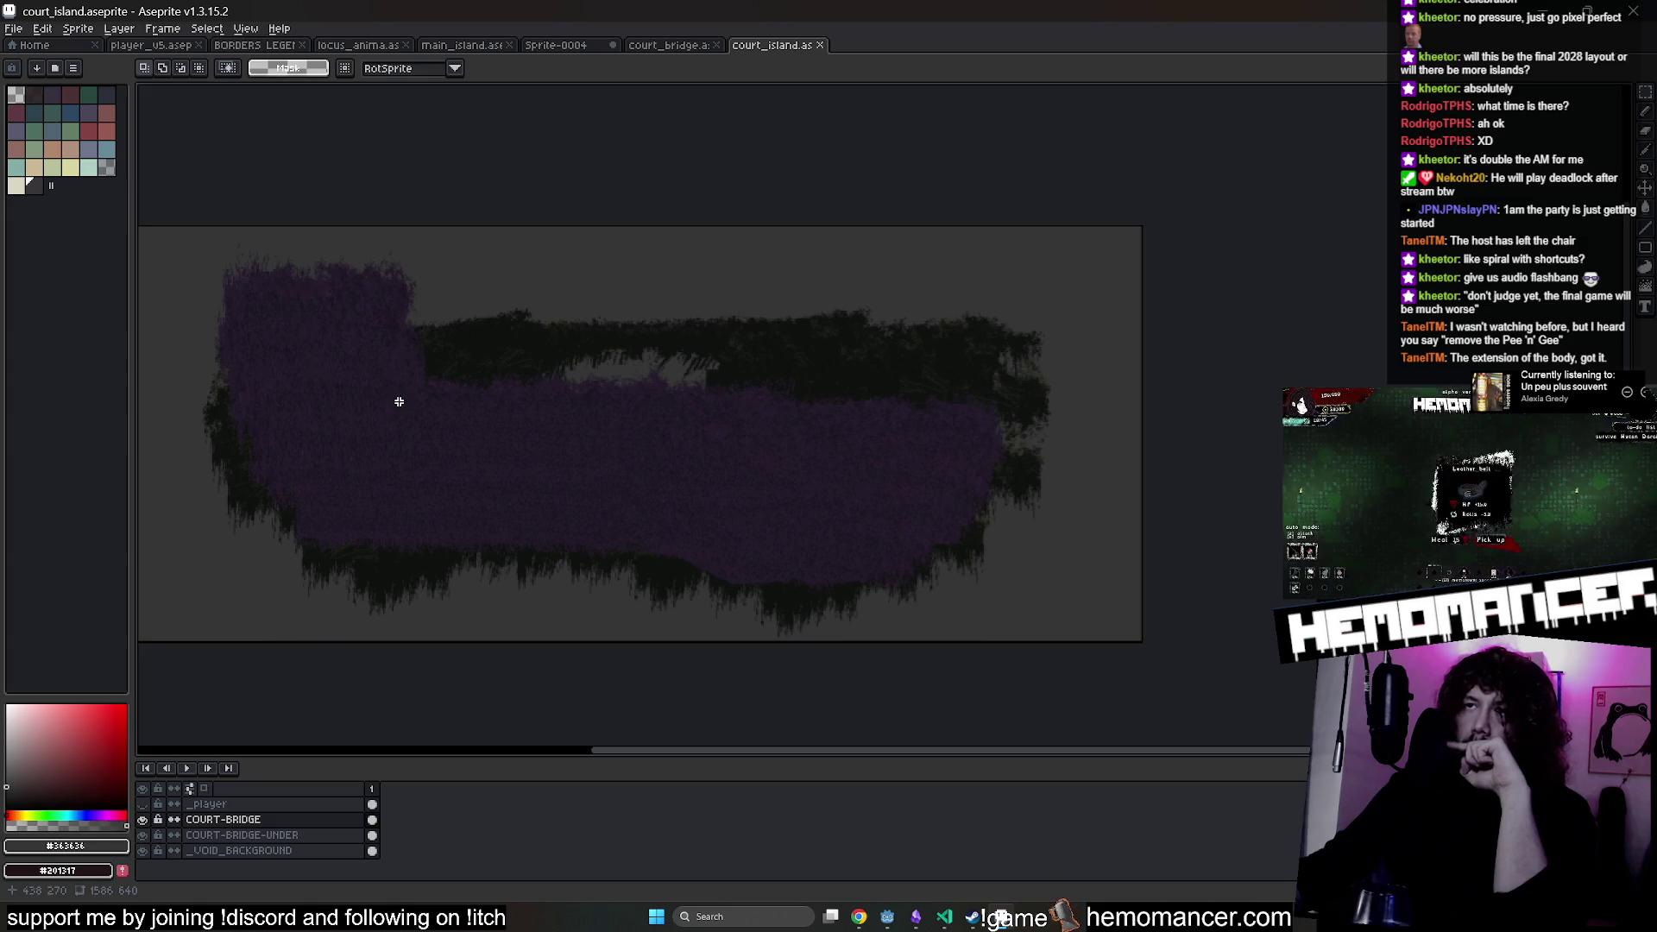
pyautogui.rightClick(782, 409)
pyautogui.press('Escape')
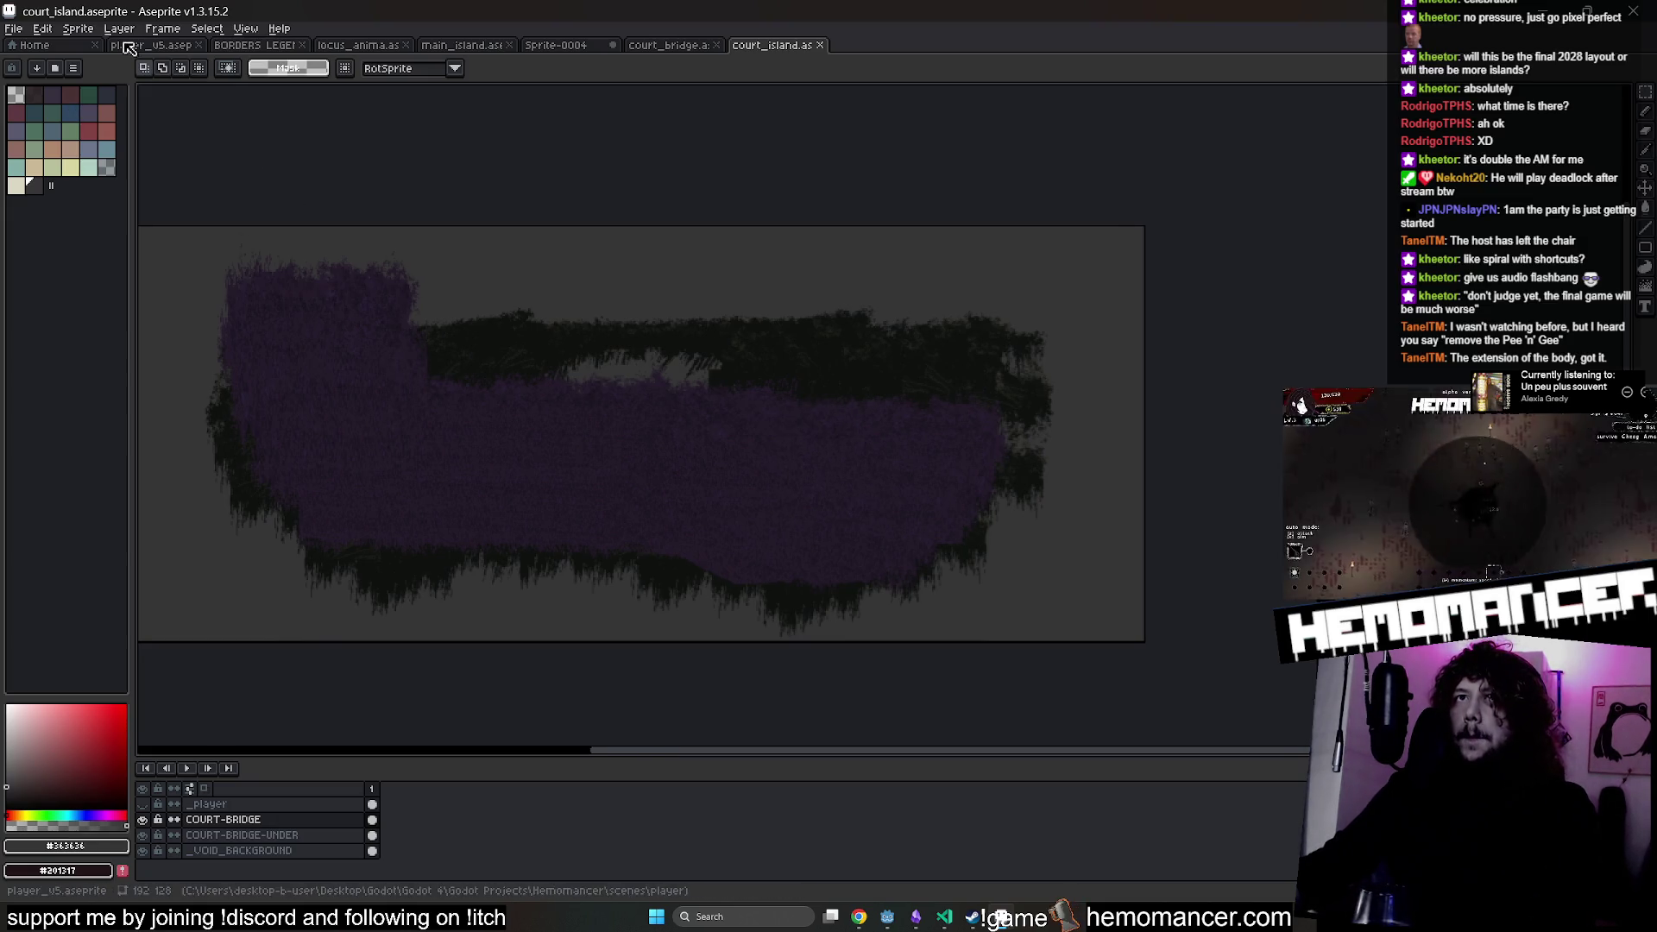
# Reopen Canvas Size and pull the left edge in toward the island
pyautogui.click(129, 31)
pyautogui.moveTo(77, 28)
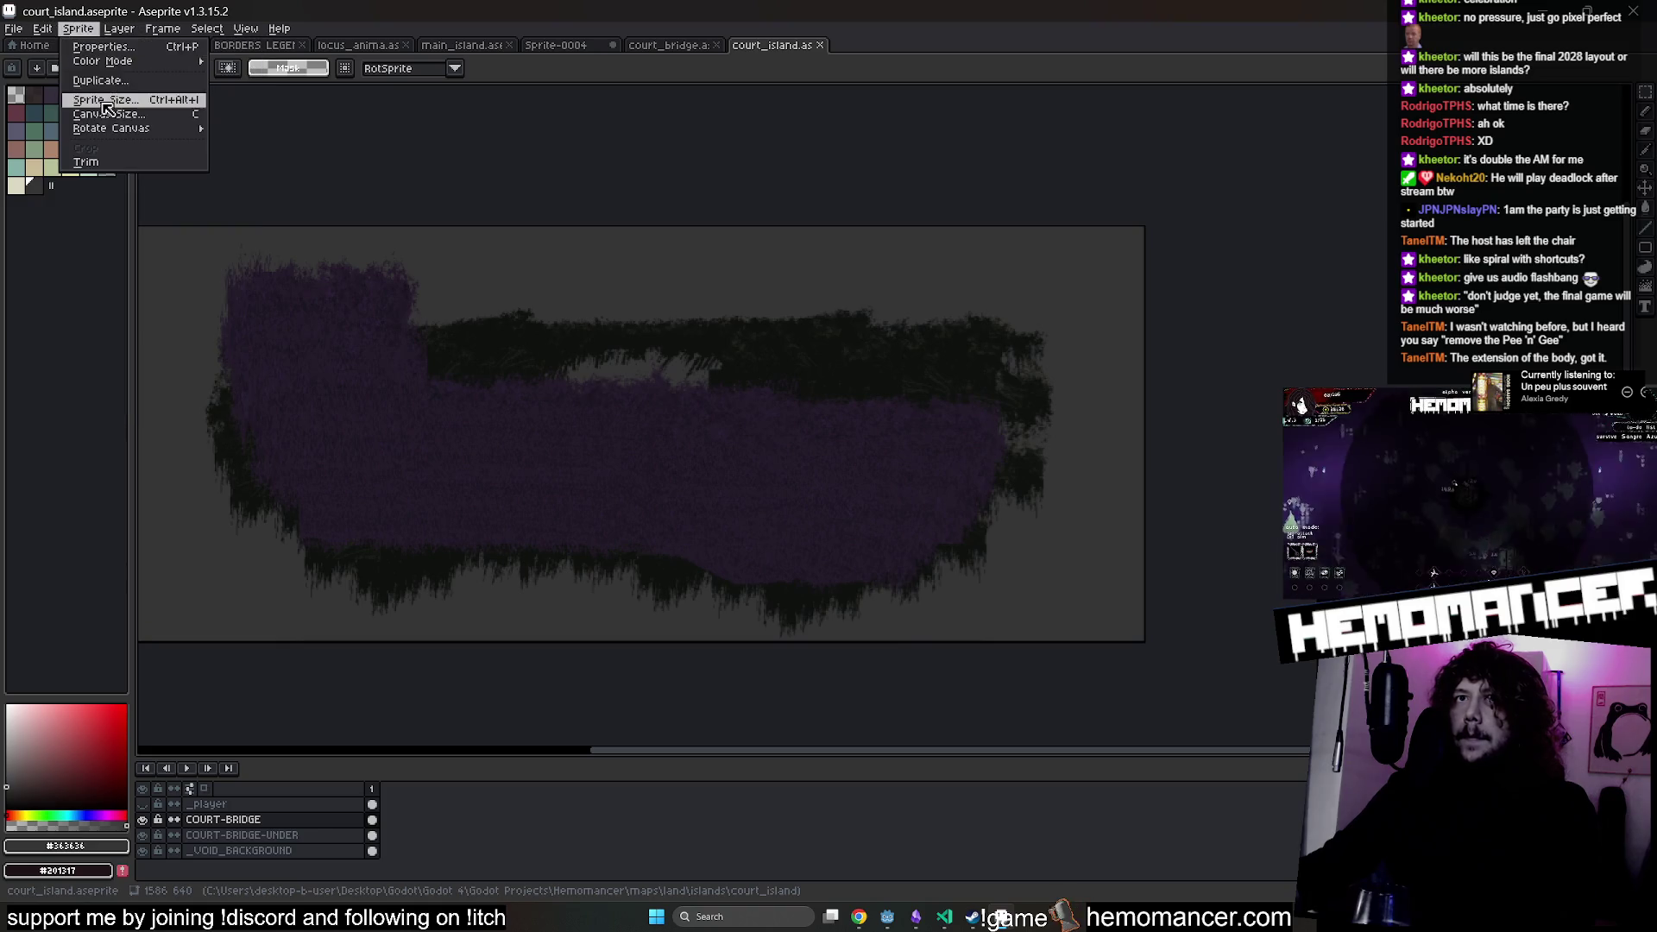
pyautogui.click(118, 125)
pyautogui.scroll(5, 444, 355)
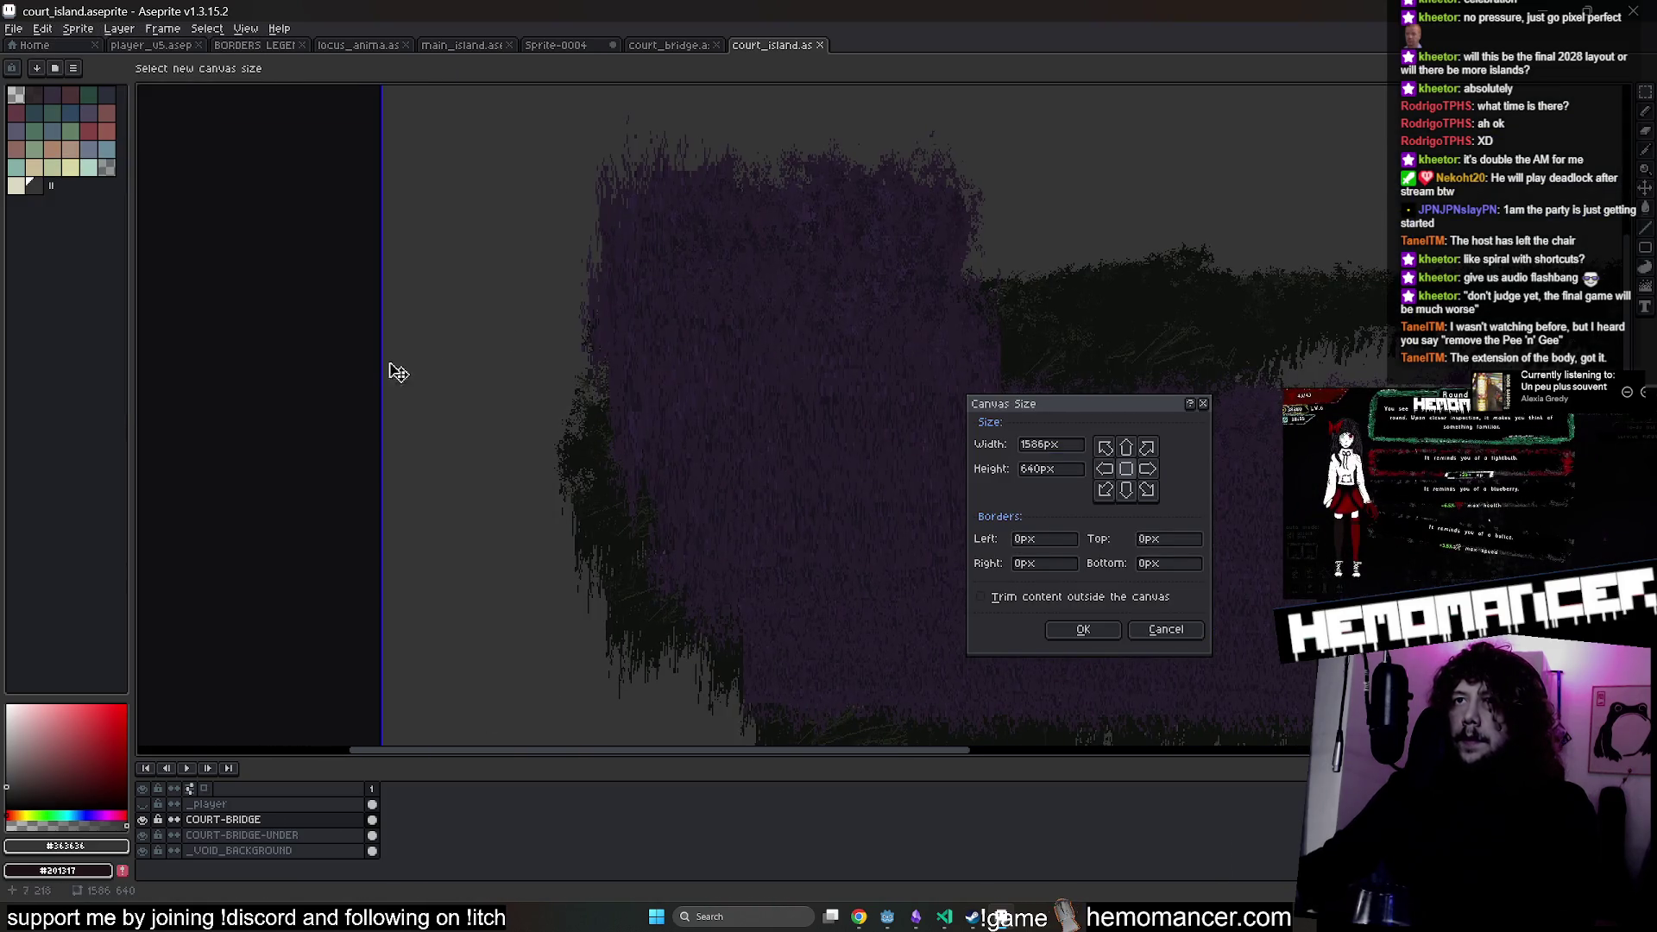
pyautogui.moveTo(396, 371)
pyautogui.mouseDown()
pyautogui.moveTo(535, 371)
pyautogui.moveTo(600, 442)
pyautogui.mouseUp()
pyautogui.scroll(2, 518, 371)
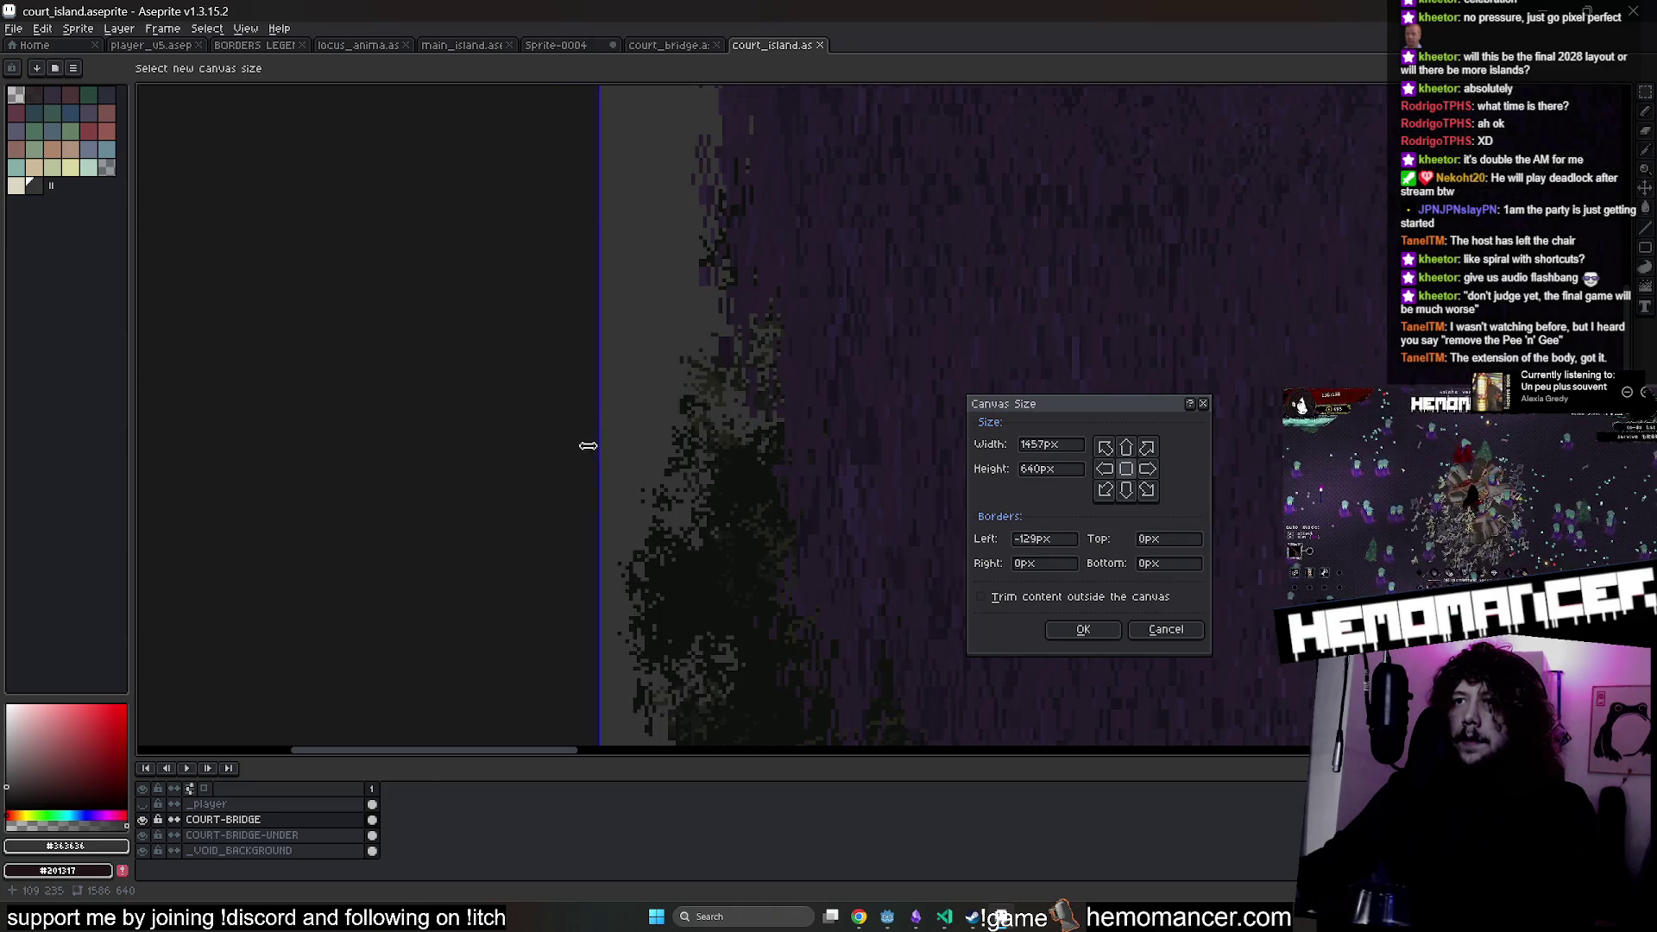
pyautogui.scroll(1, 646, 422)
pyautogui.moveTo(582, 371)
pyautogui.mouseDown()
pyautogui.moveTo(608, 371)
pyautogui.moveTo(590, 366)
pyautogui.mouseUp()
# Pull the canvas's right and bottom edges in to the island
pyautogui.scroll(-4, 644, 359)
pyautogui.scroll(2, 869, 370)
pyautogui.moveTo(1031, 329); pyautogui.dragTo(909, 341)
pyautogui.scroll(3, 985, 323)
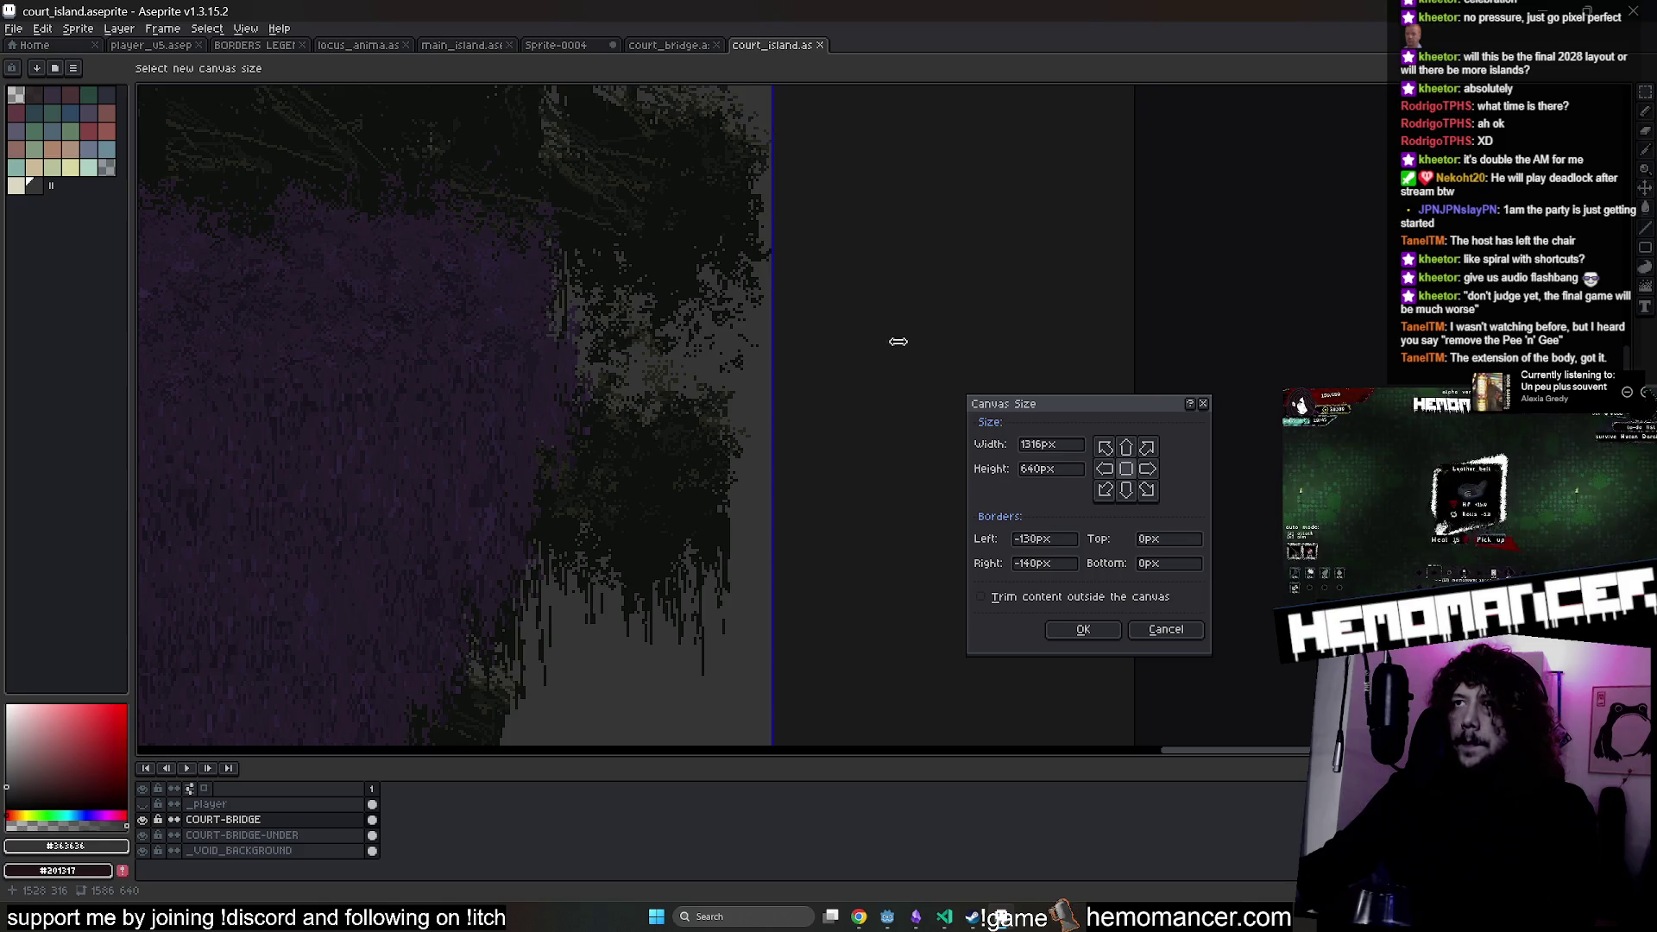
pyautogui.scroll(-2, 909, 342)
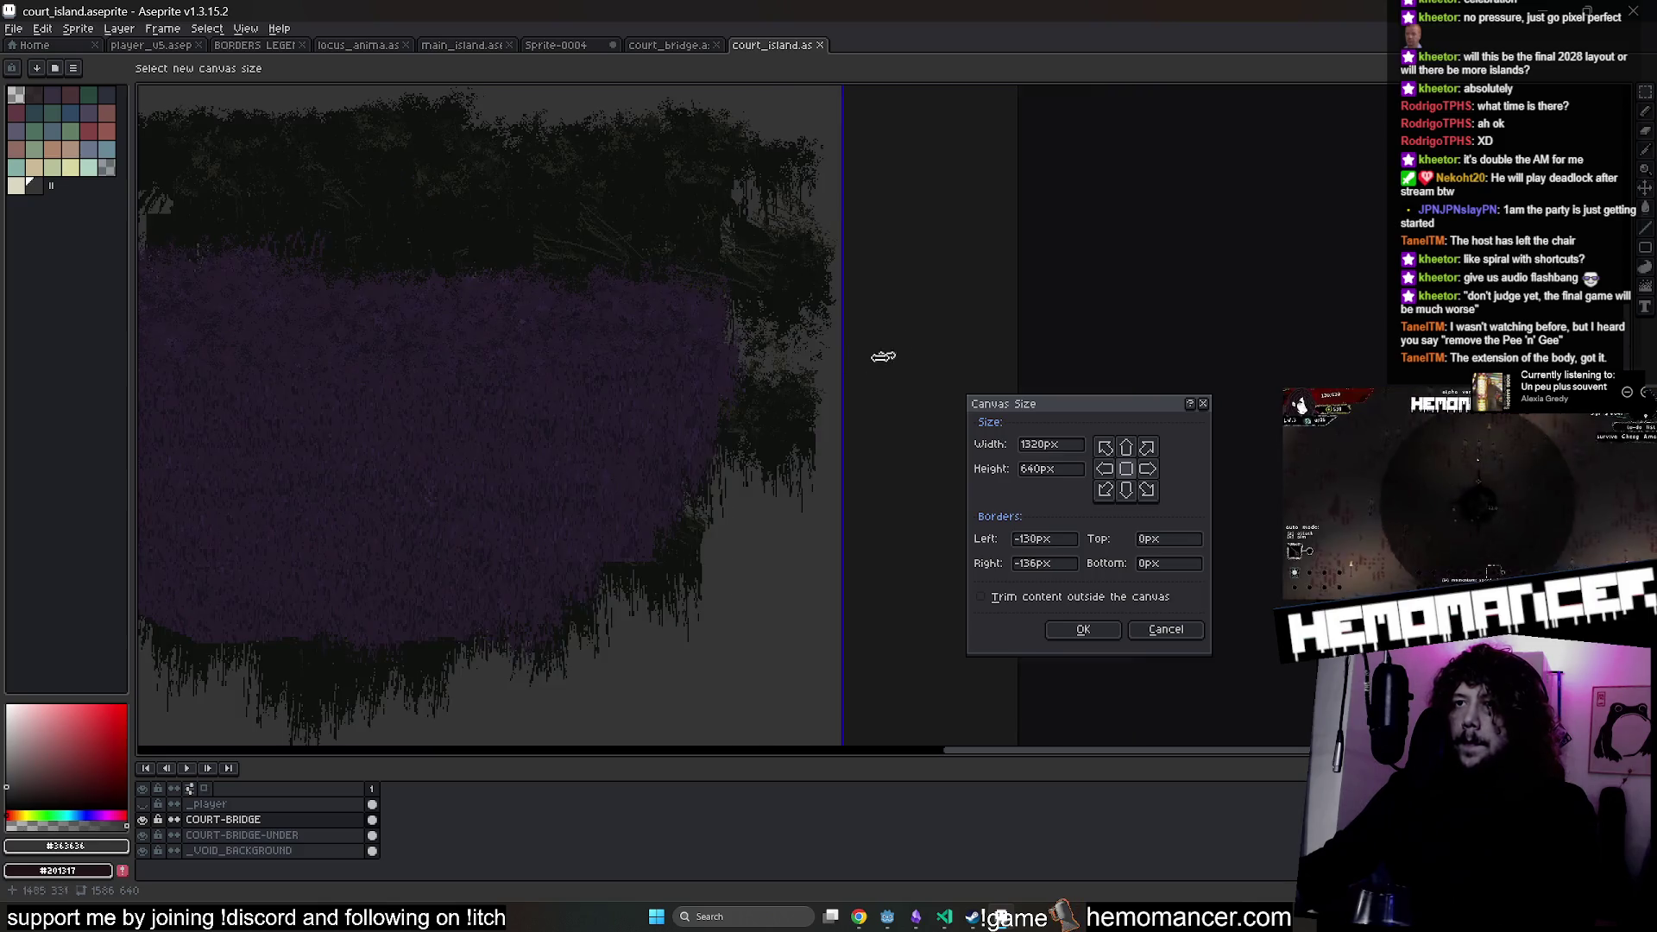
pyautogui.scroll(1, 739, 370)
pyautogui.scroll(2, 510, 562)
pyautogui.moveTo(615, 538)
pyautogui.mouseDown()
pyautogui.moveTo(622, 502)
pyautogui.moveTo(629, 536)
pyautogui.mouseUp()
# Lower the top edge and apply the 1320×617 canvas size
pyautogui.scroll(-4, 629, 510)
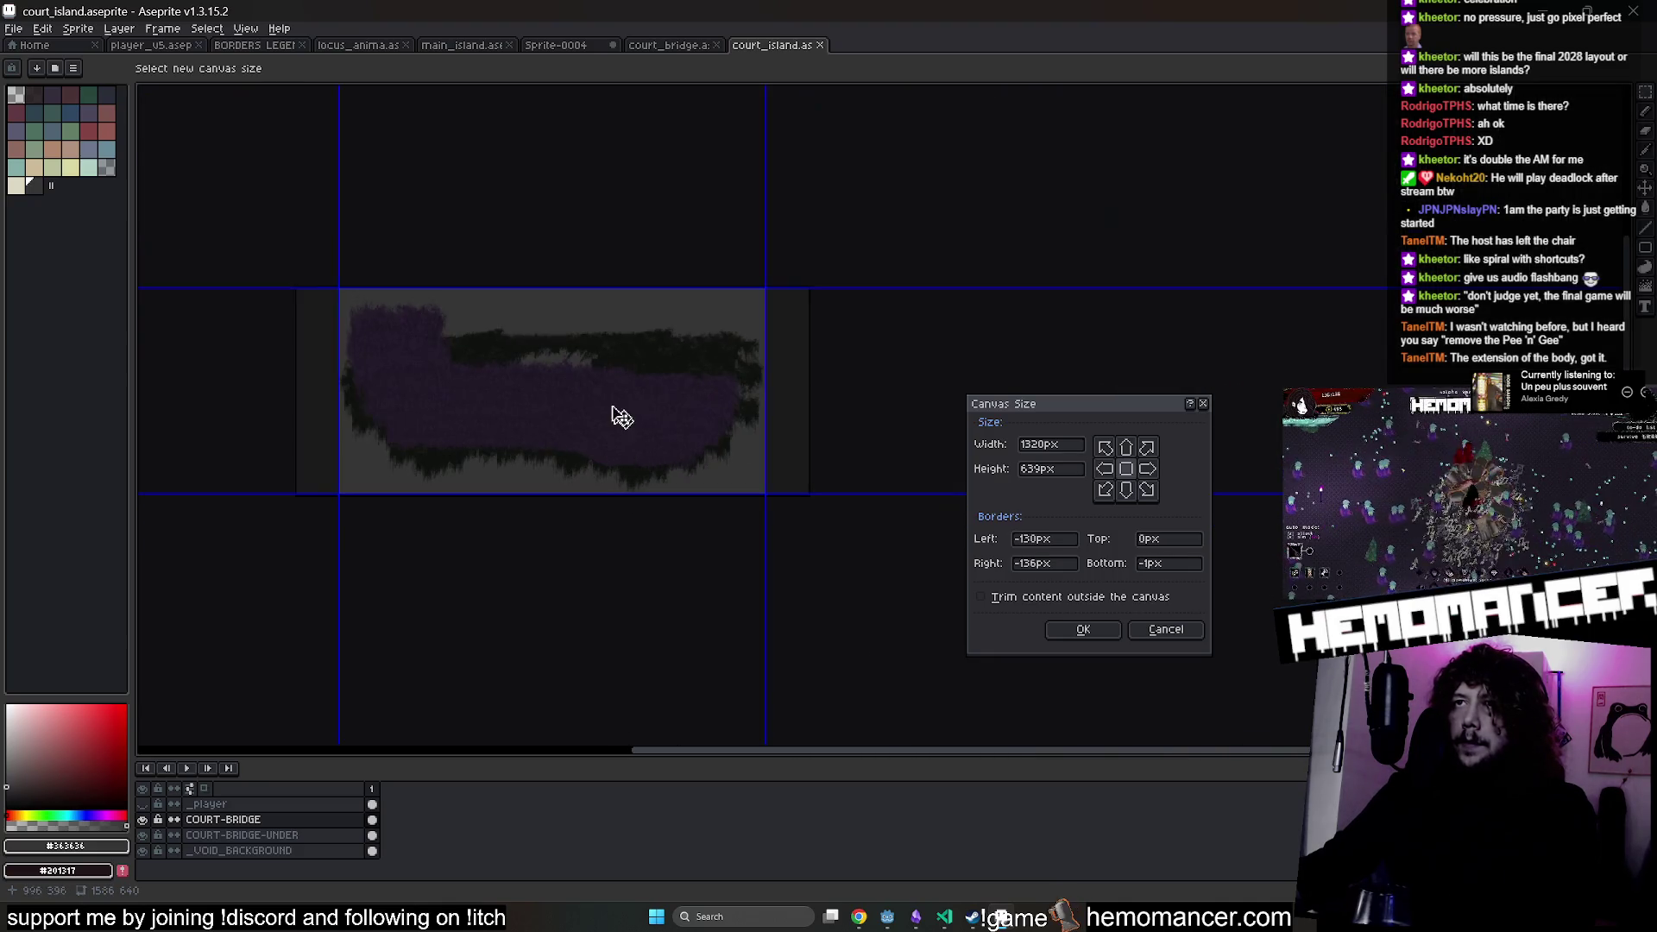
pyautogui.scroll(2, 350, 303)
pyautogui.scroll(3, 349, 302)
pyautogui.scroll(1, 836, 396)
pyautogui.moveTo(492, 363); pyautogui.dragTo(490, 435)
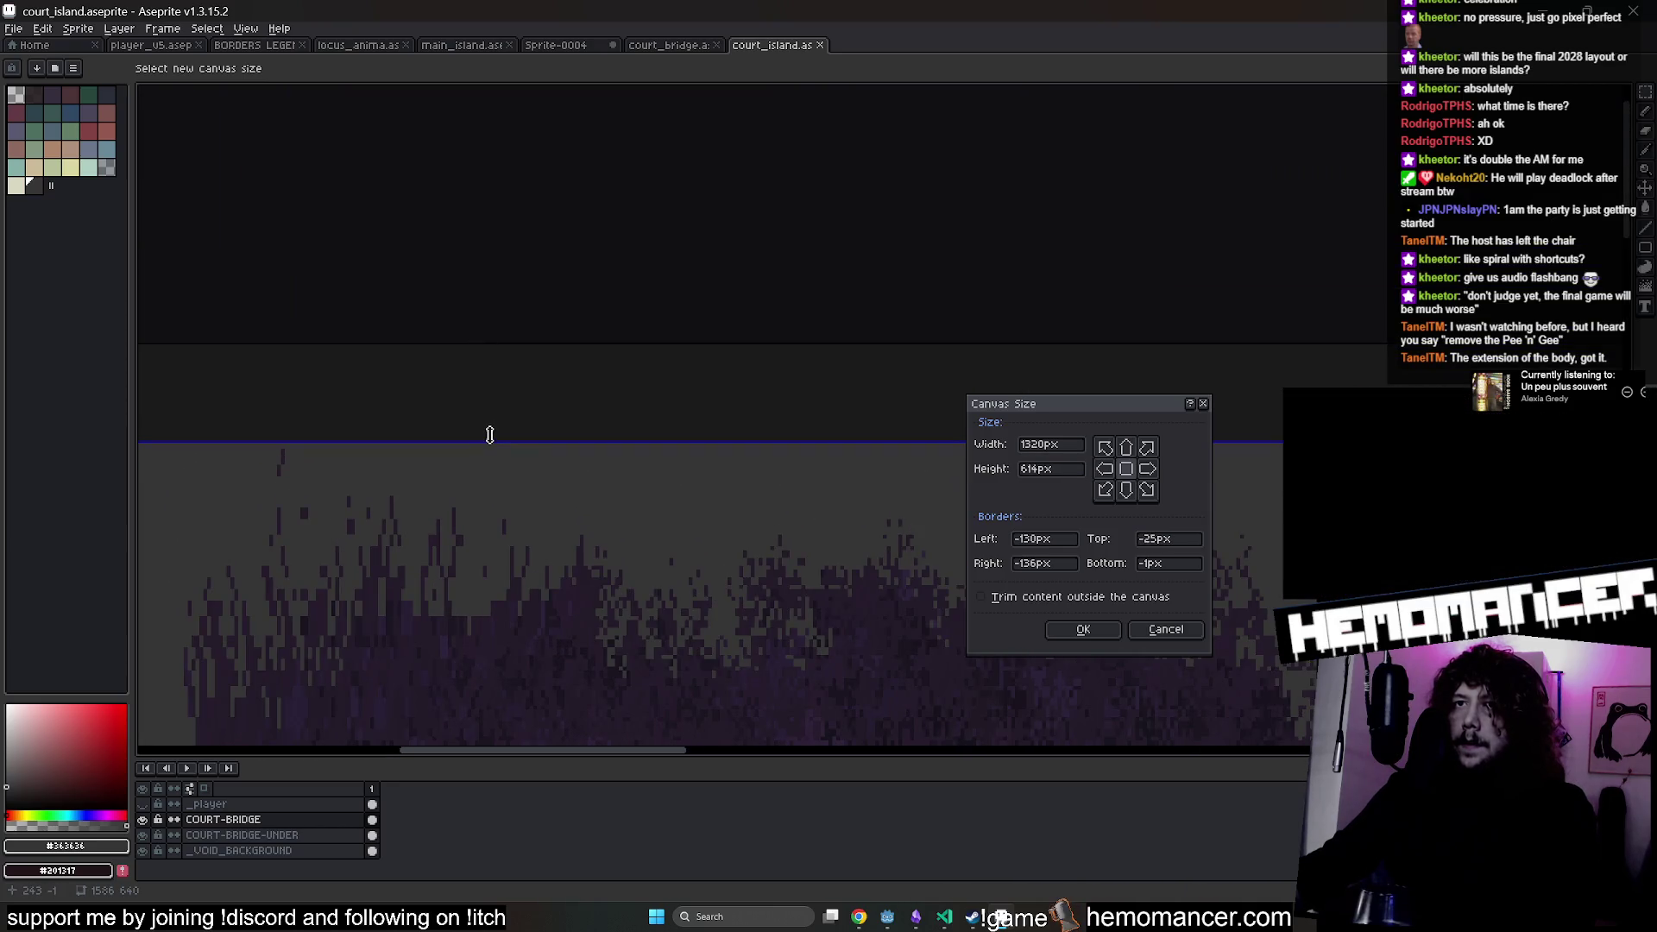
pyautogui.click(1083, 630)
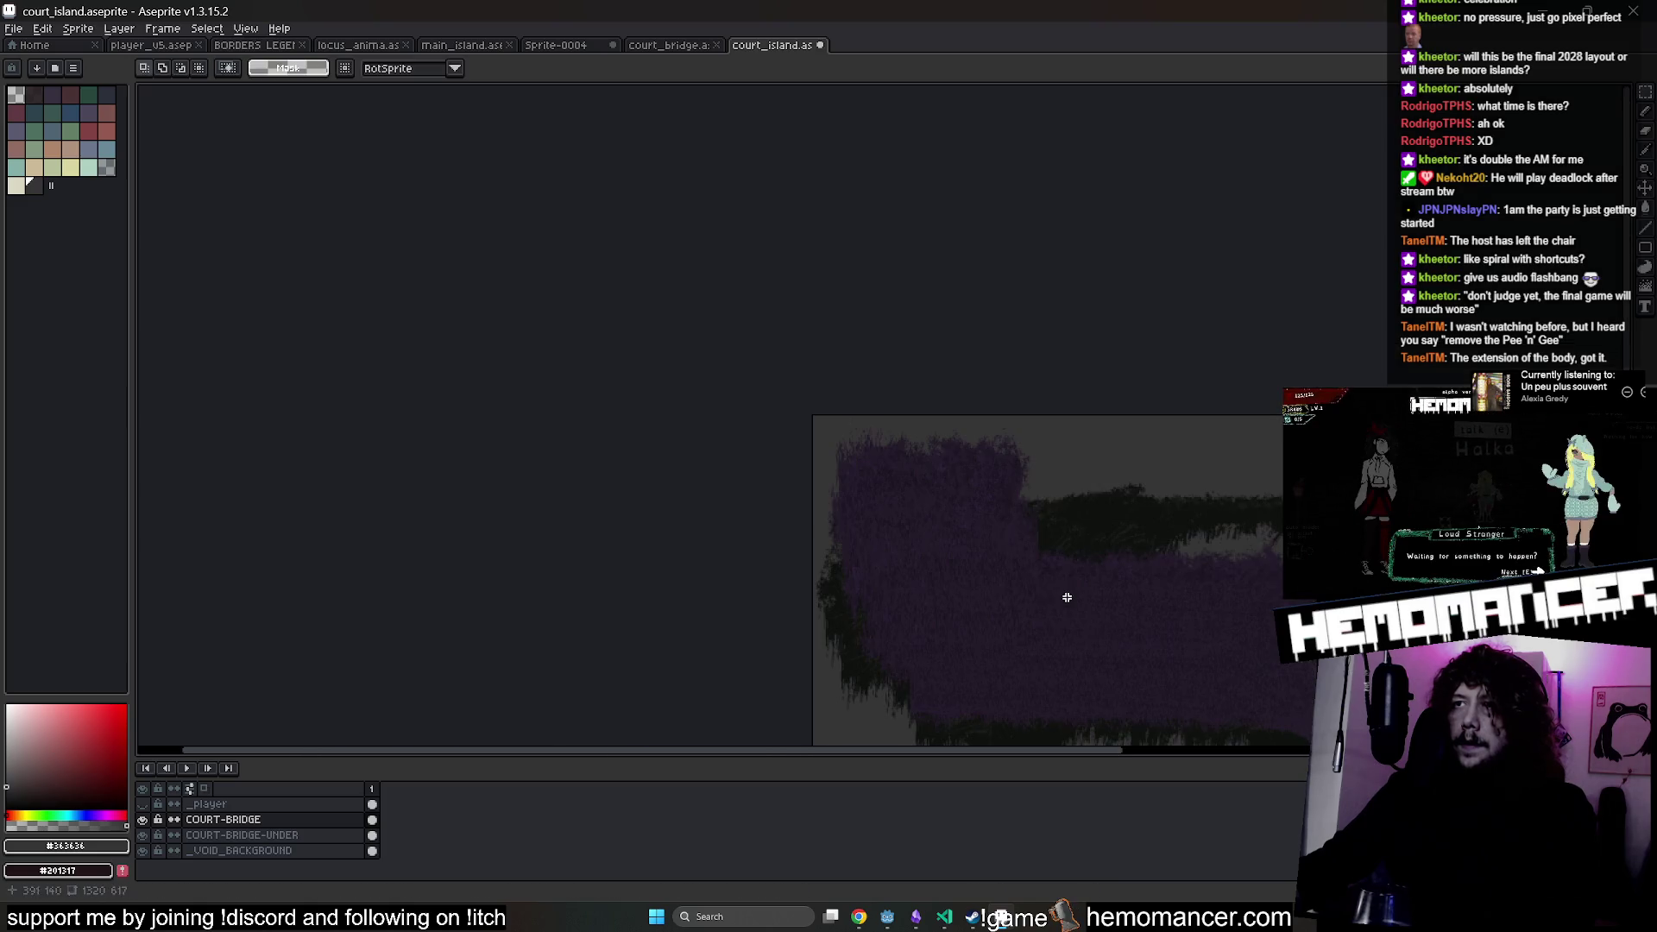
# Return to Godot and clear the selection in the CourtIsland scene
pyautogui.hscroll(3, 999, 474)
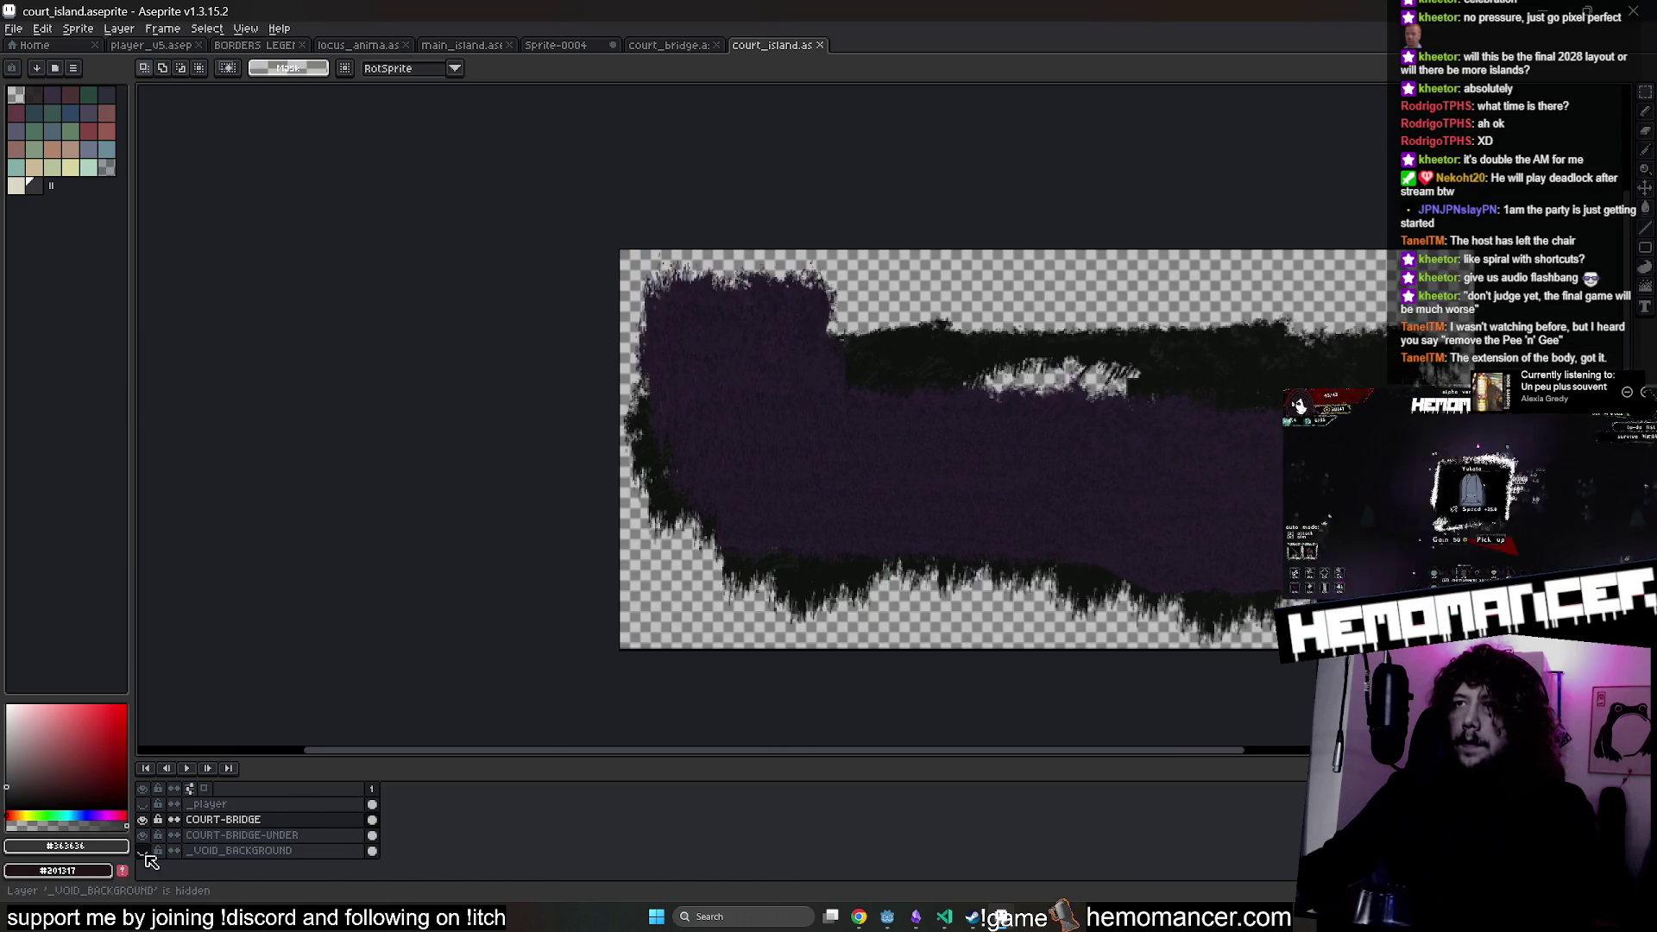
pyautogui.scroll(-2, 592, 622)
pyautogui.hotkey('alt', 'Tab')
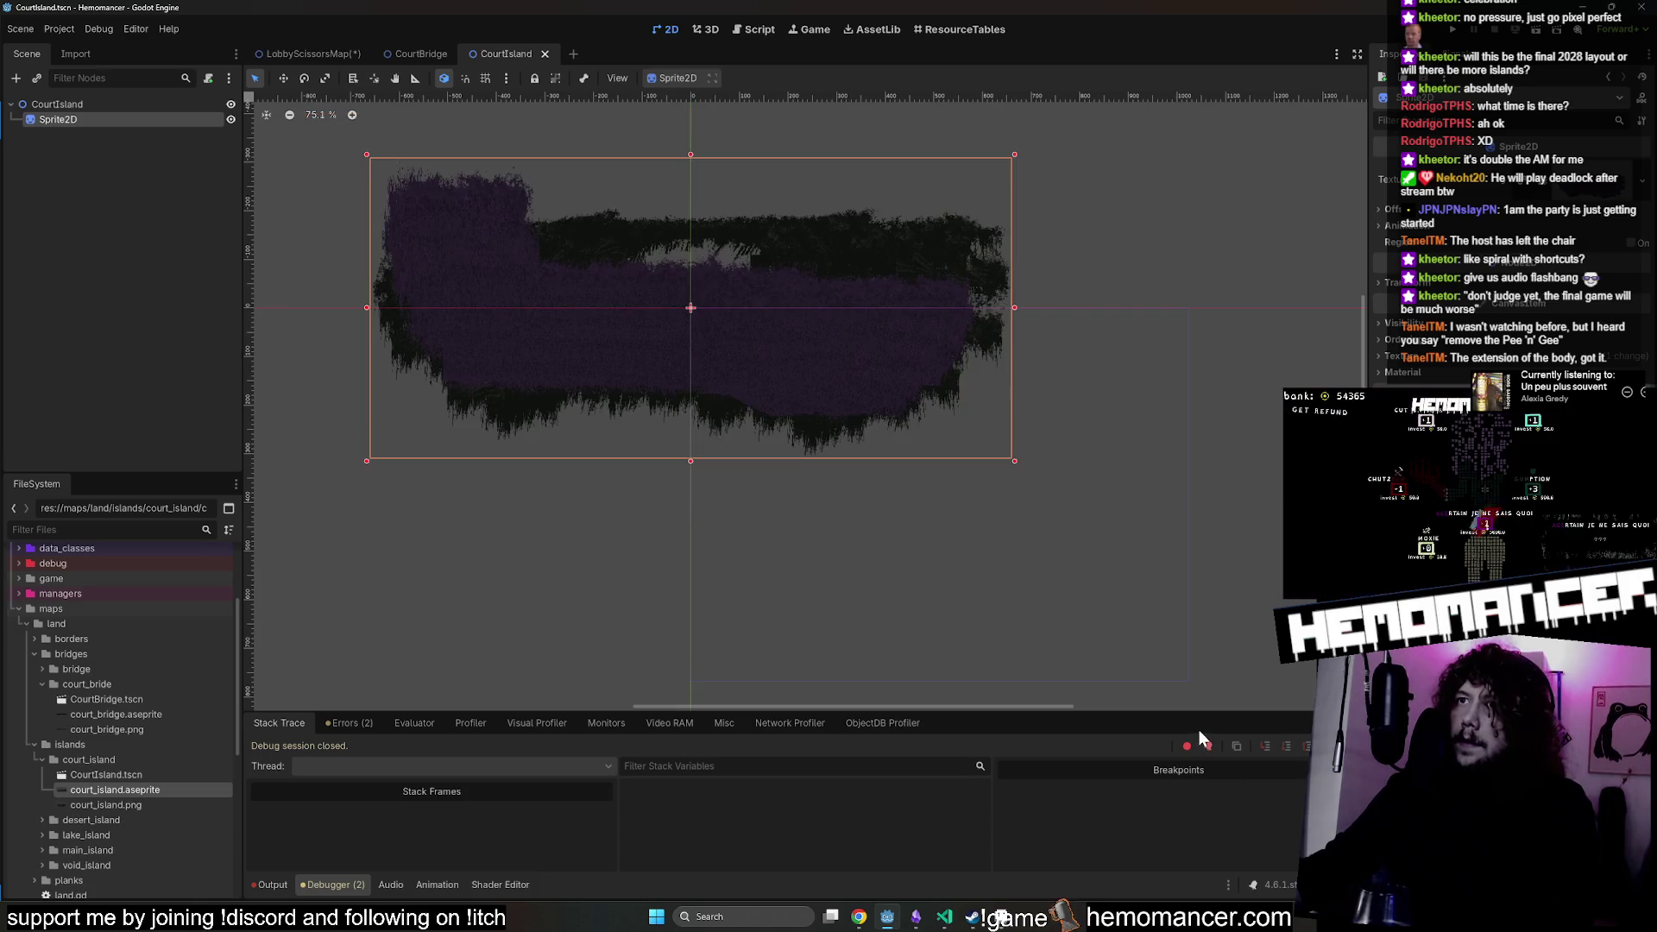
pyautogui.click(1045, 639)
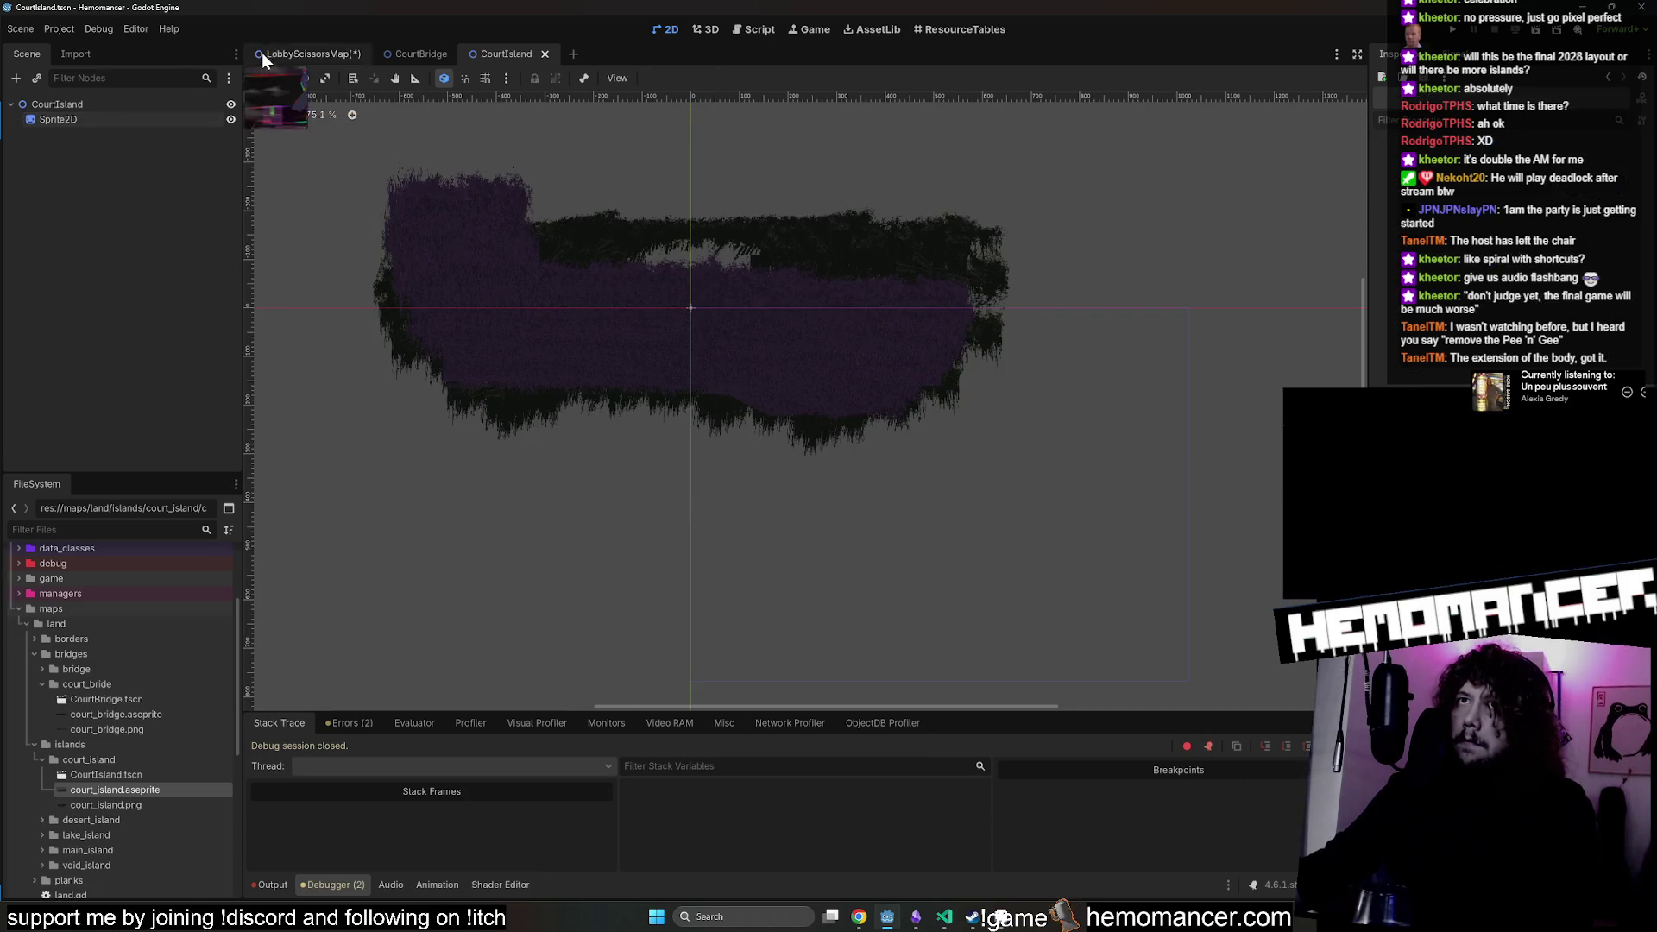
# Position CourtIsland at the upper left of the LobbyScissorsMap
pyautogui.click(261, 54)
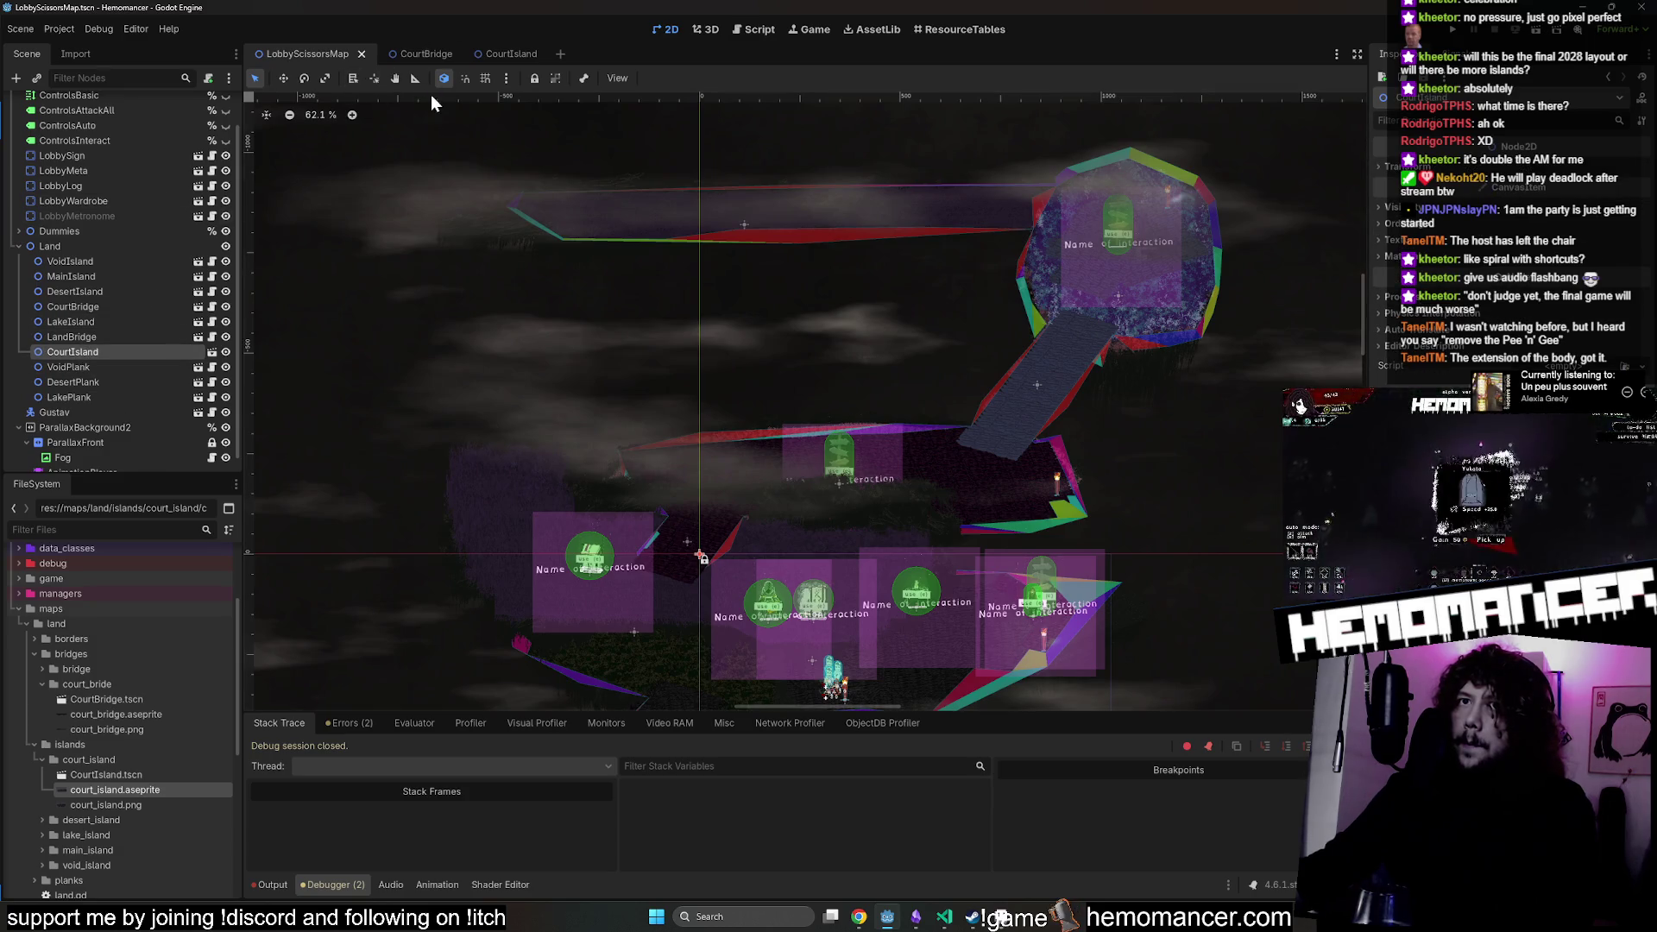
pyautogui.moveTo(618, 227)
pyautogui.mouseDown()
pyautogui.moveTo(702, 247)
pyautogui.moveTo(674, 114)
pyautogui.moveTo(706, 52)
pyautogui.mouseUp()
pyautogui.scroll(3, 706, 51)
pyautogui.scroll(3, 706, 52)
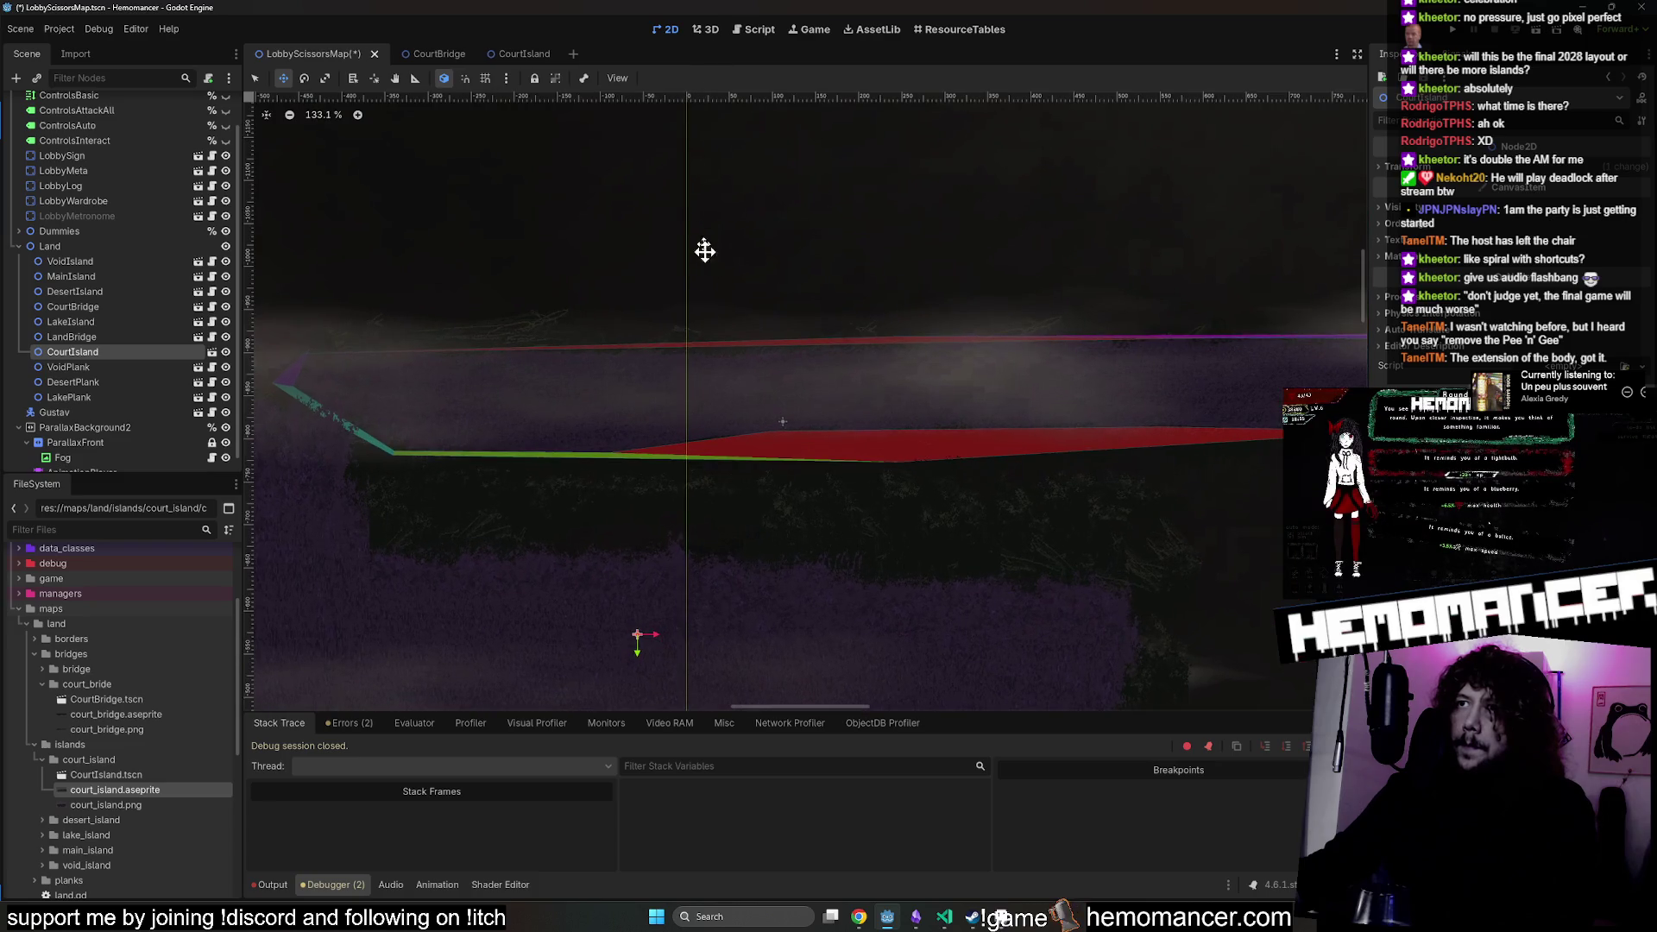
pyautogui.moveTo(858, 423)
pyautogui.mouseDown()
pyautogui.moveTo(862, 373)
pyautogui.moveTo(846, 463)
pyautogui.moveTo(832, 417)
pyautogui.moveTo(846, 399)
pyautogui.moveTo(846, 454)
pyautogui.moveTo(684, 454)
pyautogui.moveTo(795, 211)
pyautogui.mouseUp()
pyautogui.scroll(-5, 751, 455)
pyautogui.moveTo(874, 347)
pyautogui.mouseDown()
pyautogui.moveTo(669, 458)
pyautogui.moveTo(595, 447)
pyautogui.moveTo(1010, 500)
pyautogui.moveTo(869, 355)
pyautogui.moveTo(880, 371)
pyautogui.mouseUp()
pyautogui.scroll(-1, 606, 440)
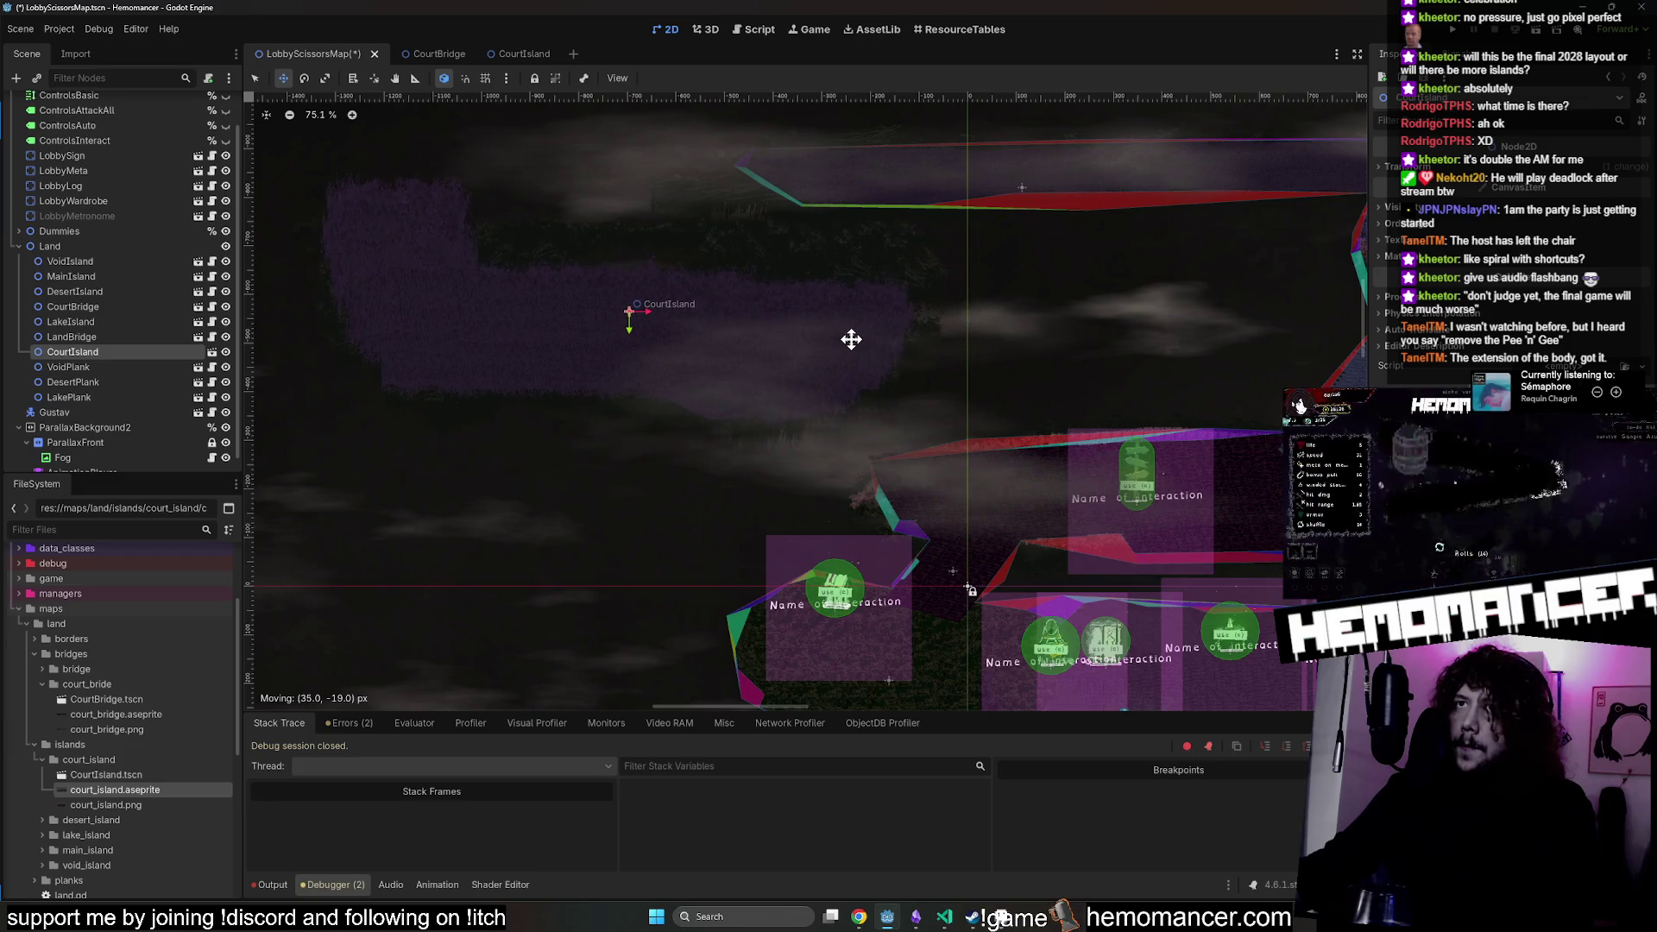
pyautogui.moveTo(850, 342); pyautogui.dragTo(851, 343)
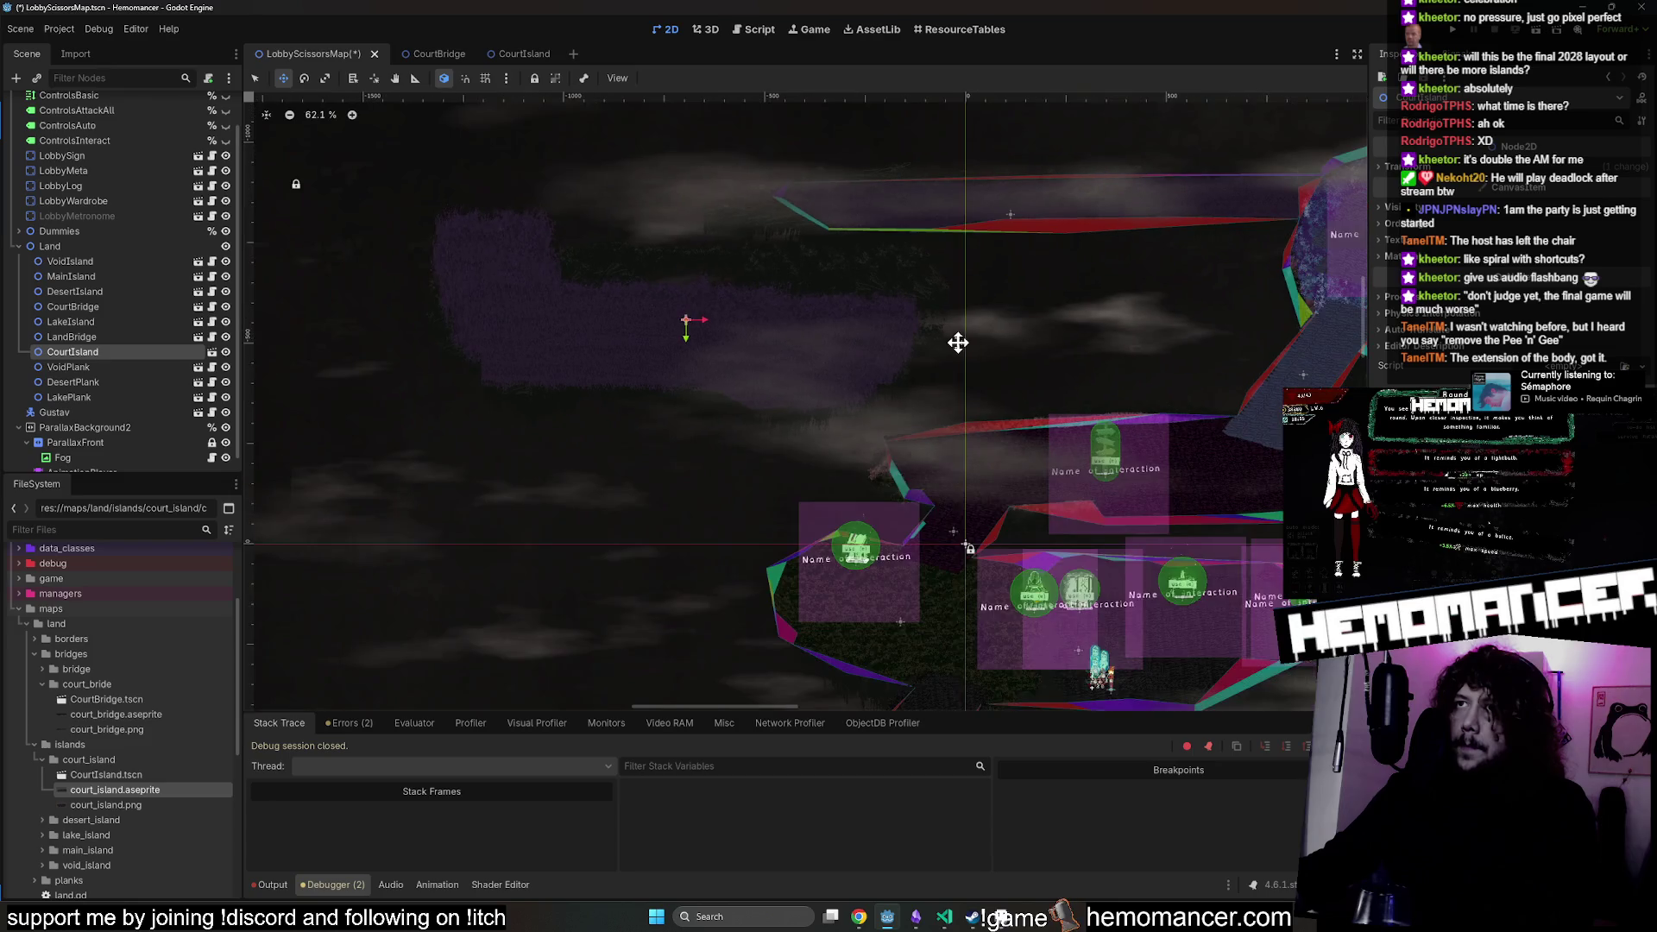
pyautogui.scroll(-2, 859, 336)
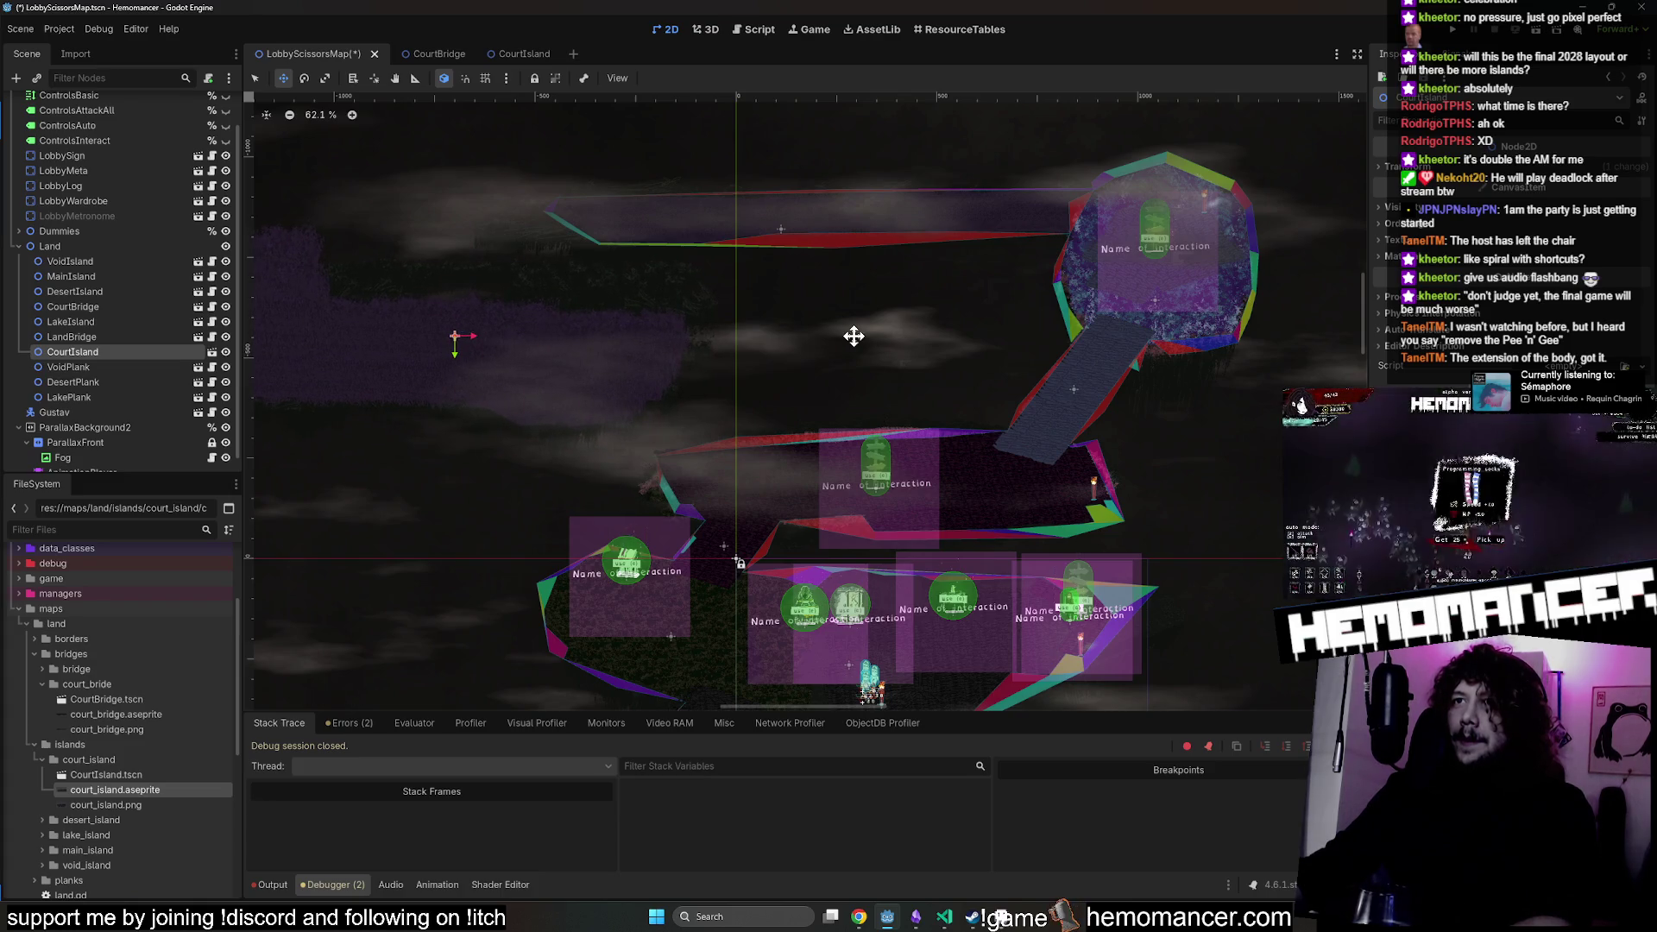
# Save the lobby map and switch to CourtBridge to add a child scene
pyautogui.hotkey('ctrl', 's')
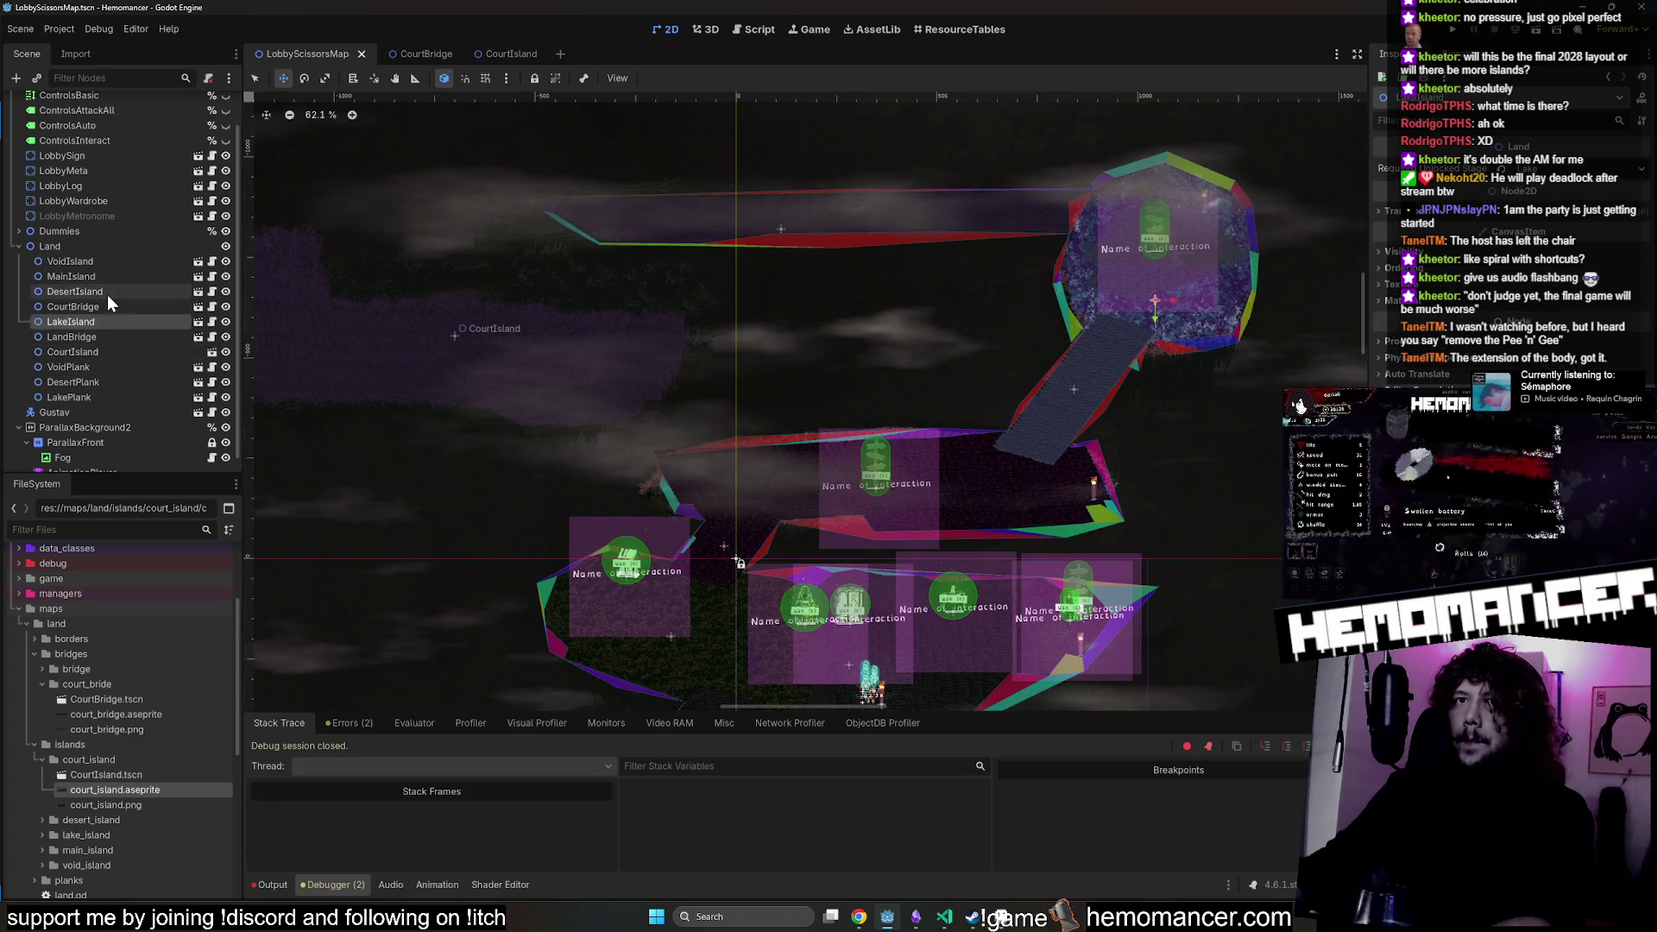
pyautogui.click(197, 306)
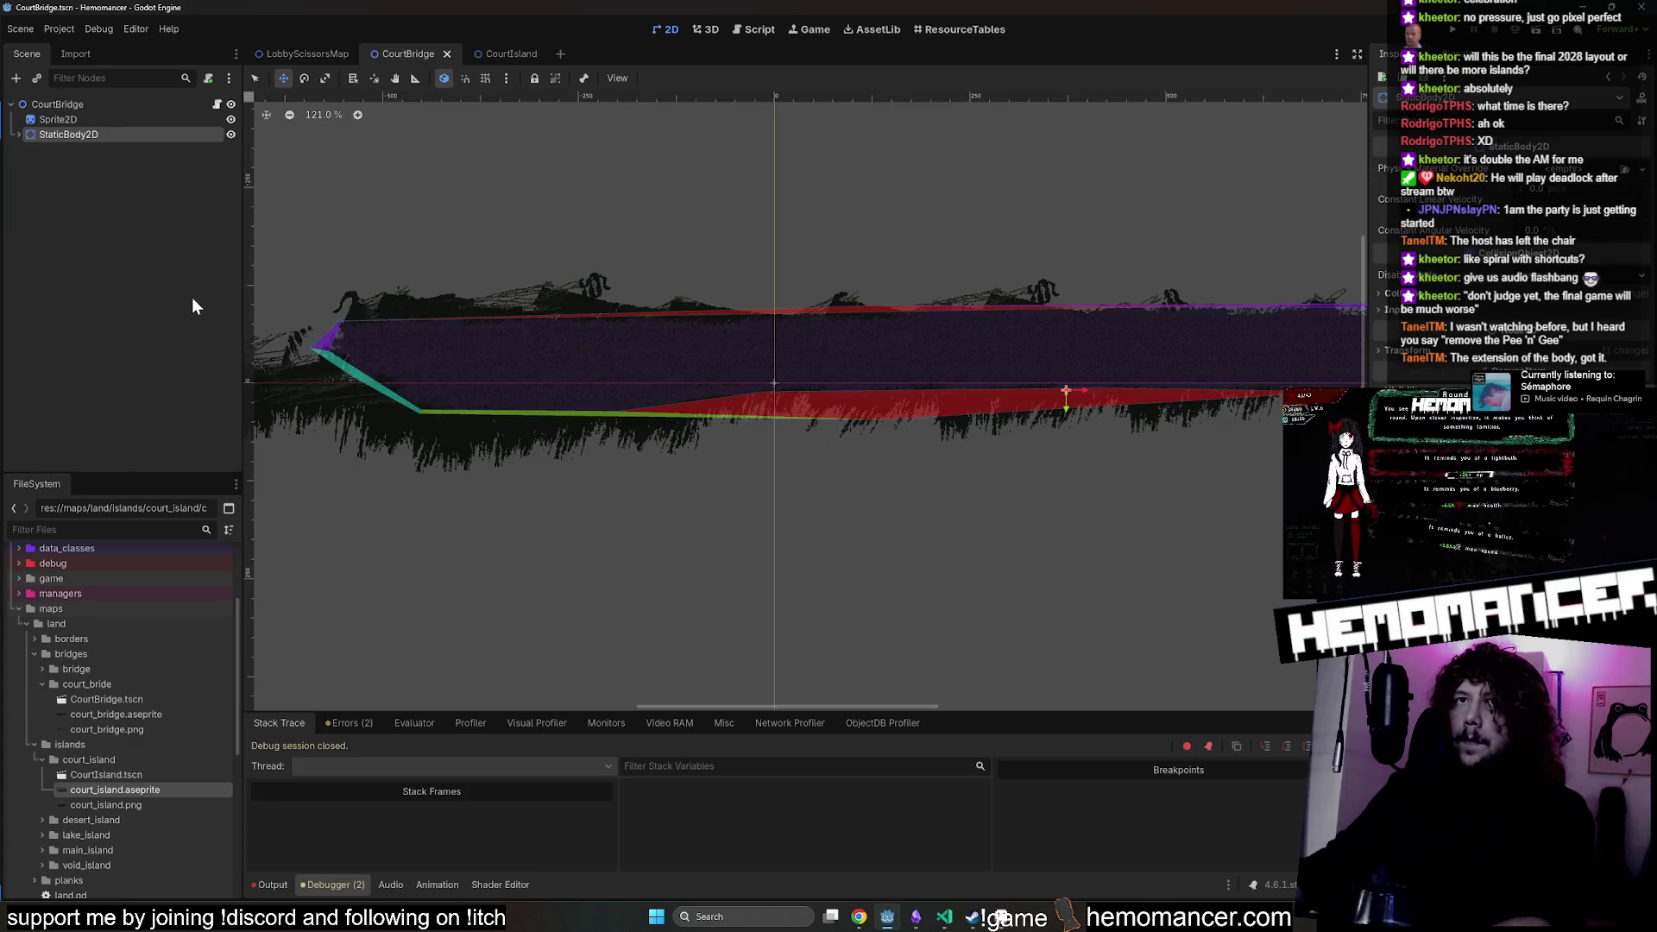
pyautogui.rightClick(83, 106)
pyautogui.click(159, 157)
# Add a Light torch scene under CourtBridge, undoing the mistaken Flashlight
pyautogui.write('flash')
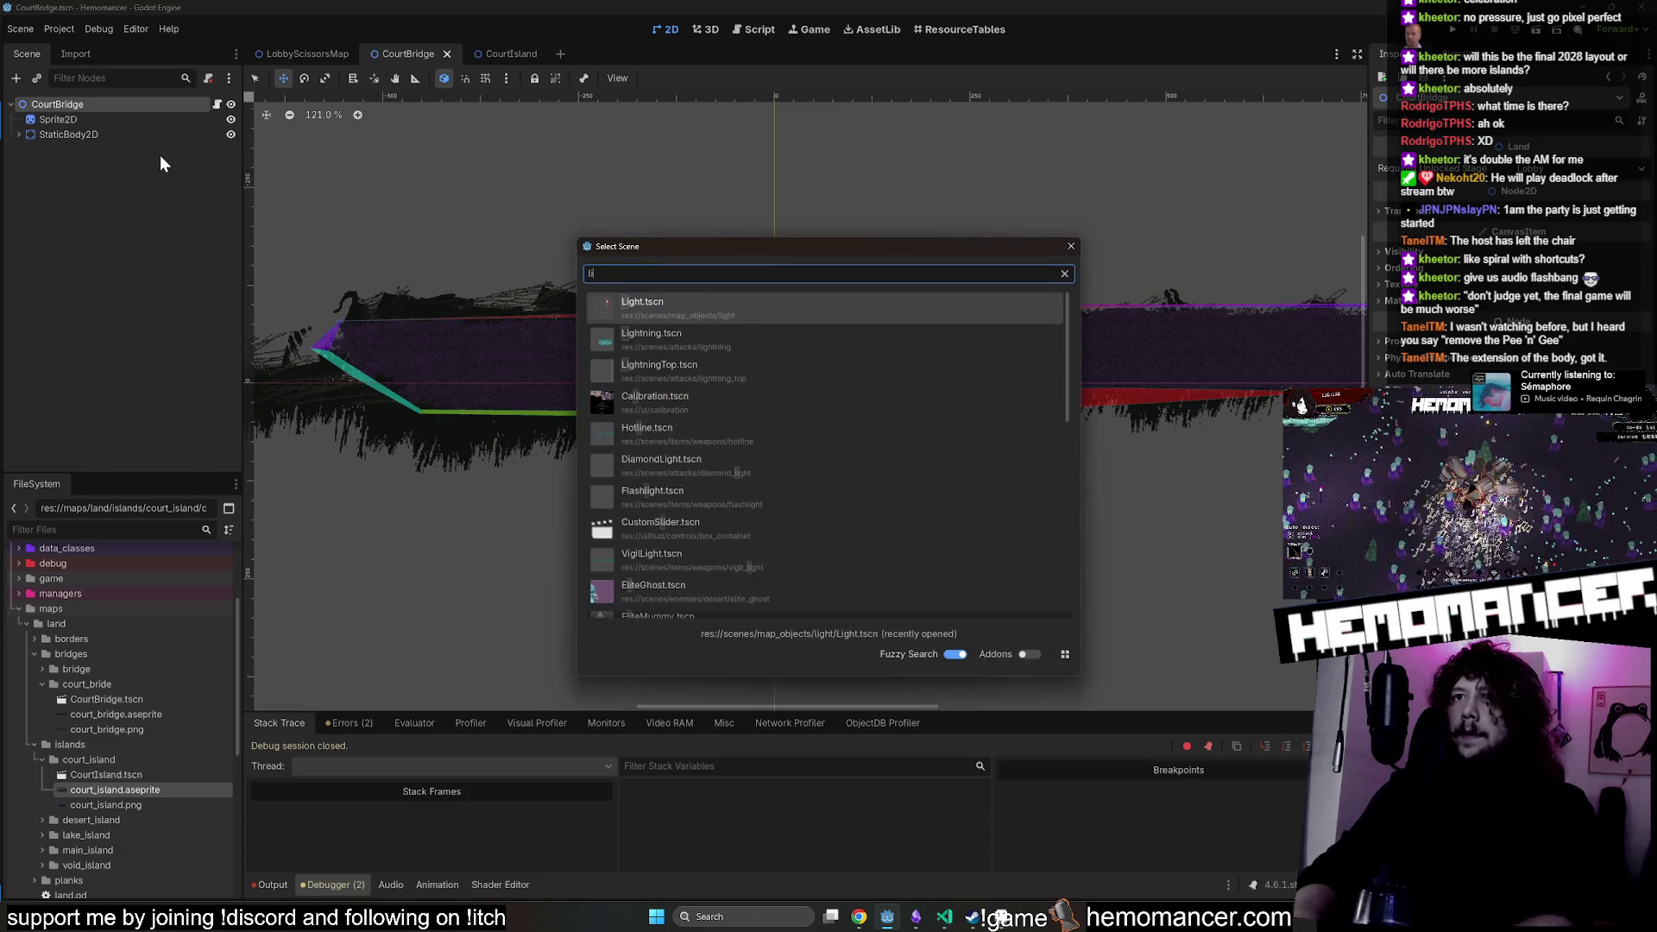
pyautogui.press('Return')
pyautogui.hotkey('ctrl', 'z')
pyautogui.rightClick(139, 107)
pyautogui.click(192, 163)
pyautogui.write('light')
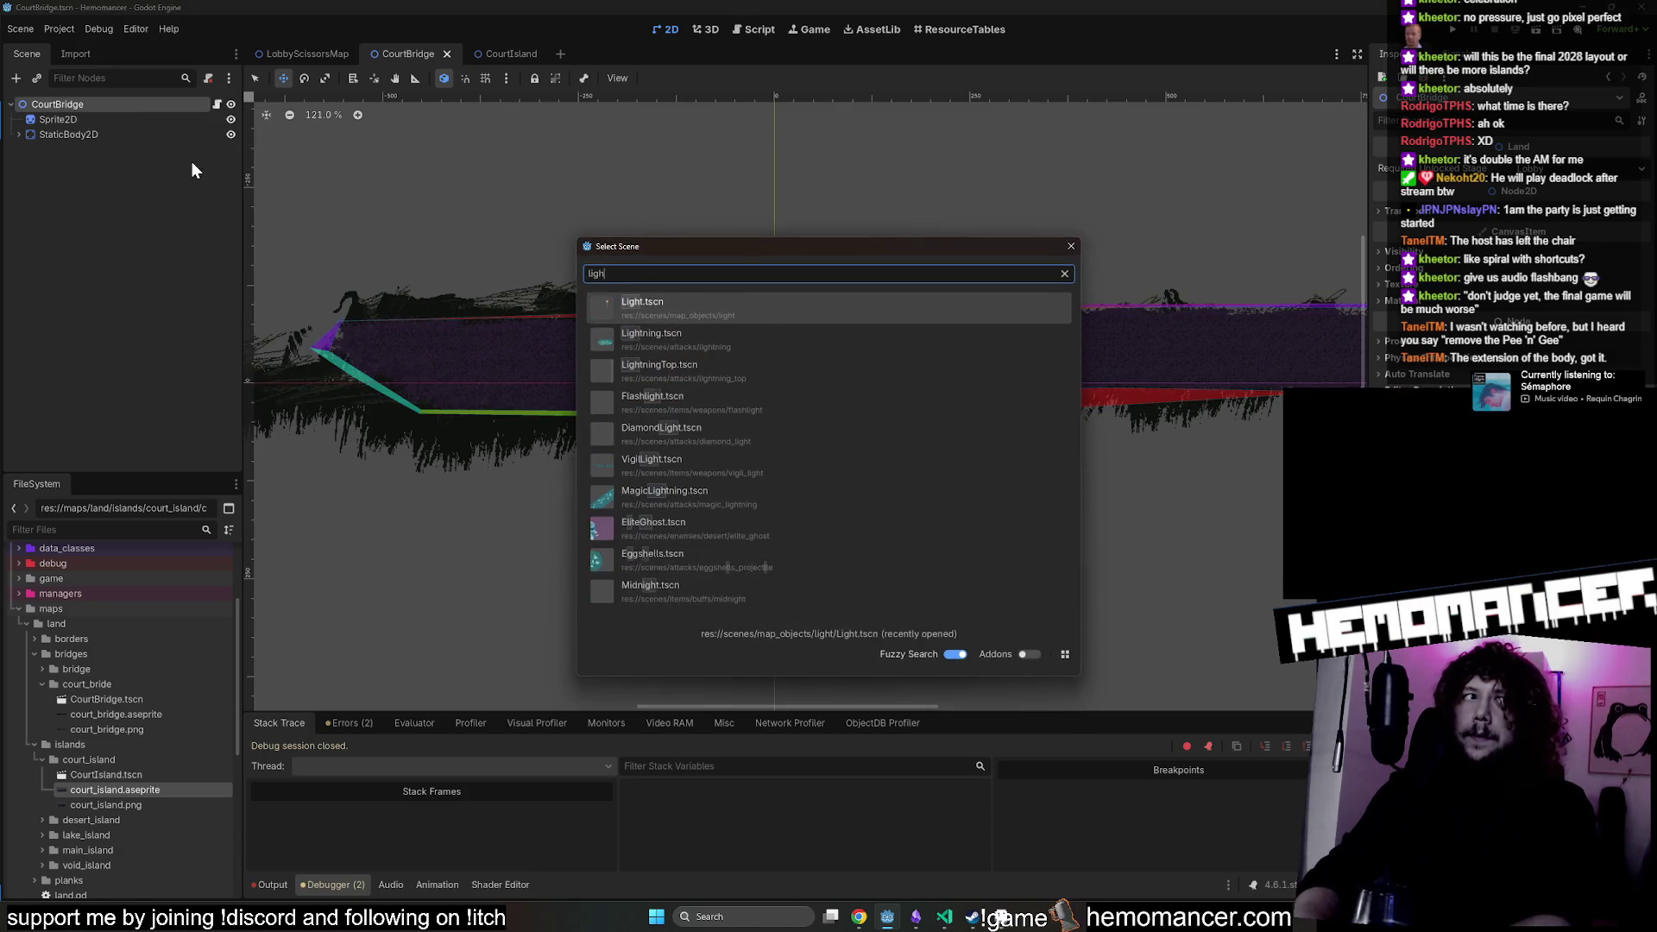
pyautogui.press('Return')
# Duplicate the torch, place one at the bridge's left tip and one mid-bridge, then run
pyautogui.hotkey('ctrl', 'd')
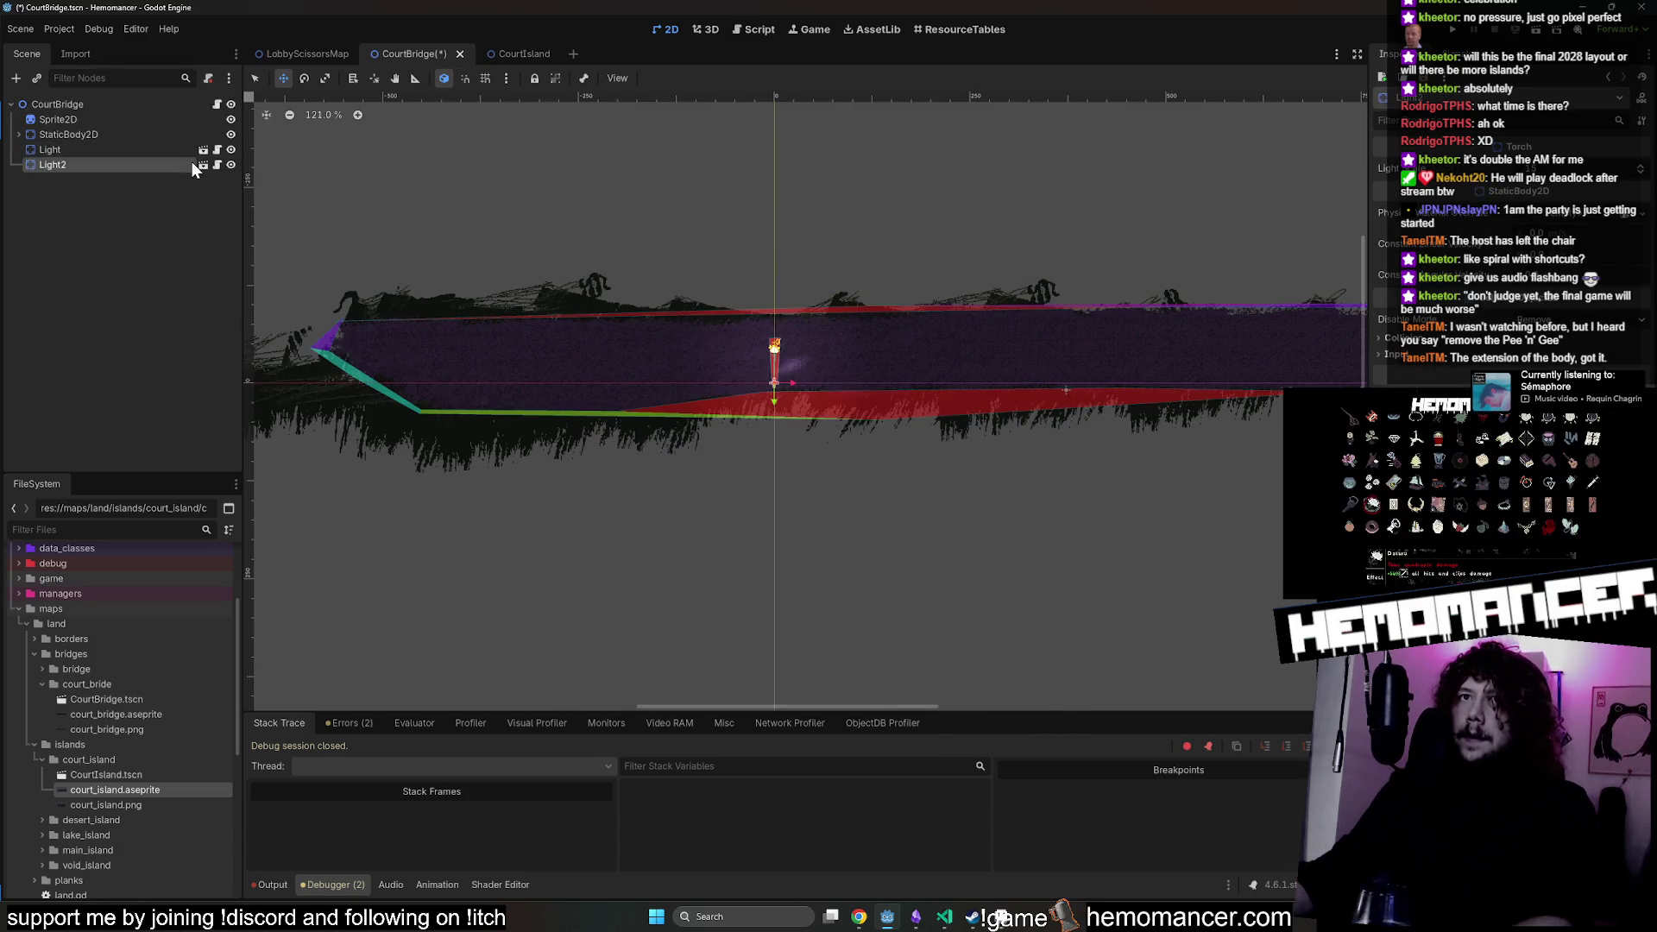
pyautogui.moveTo(577, 317); pyautogui.dragTo(371, 345)
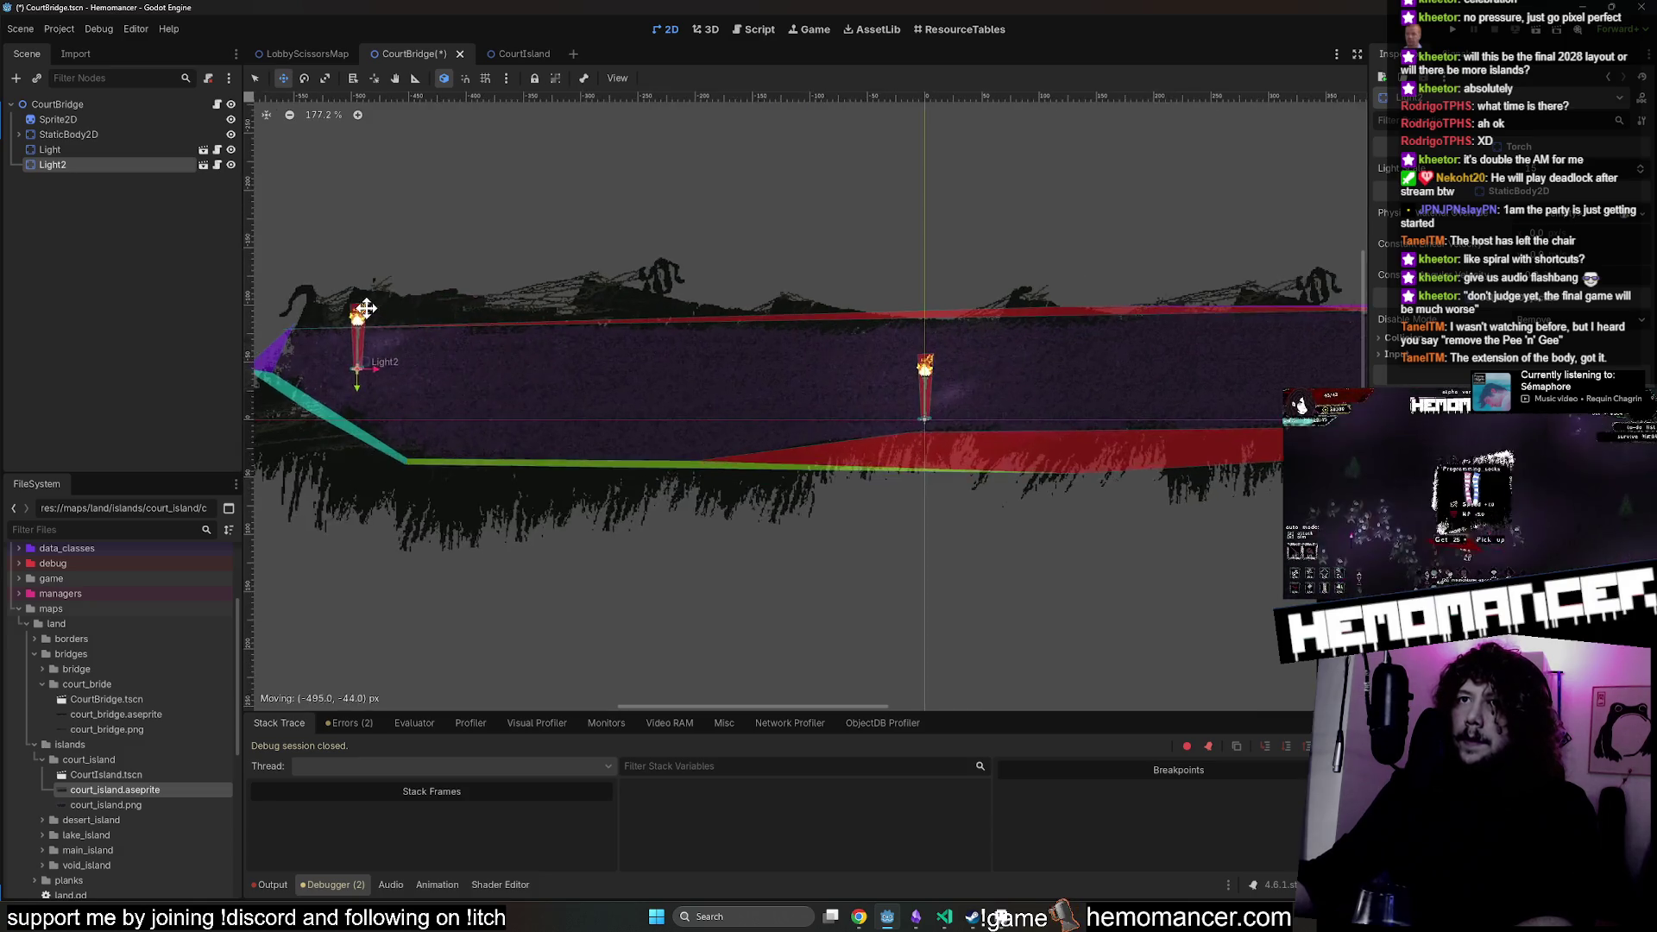
pyautogui.scroll(5, 656, 311)
pyautogui.moveTo(668, 349); pyautogui.dragTo(625, 323)
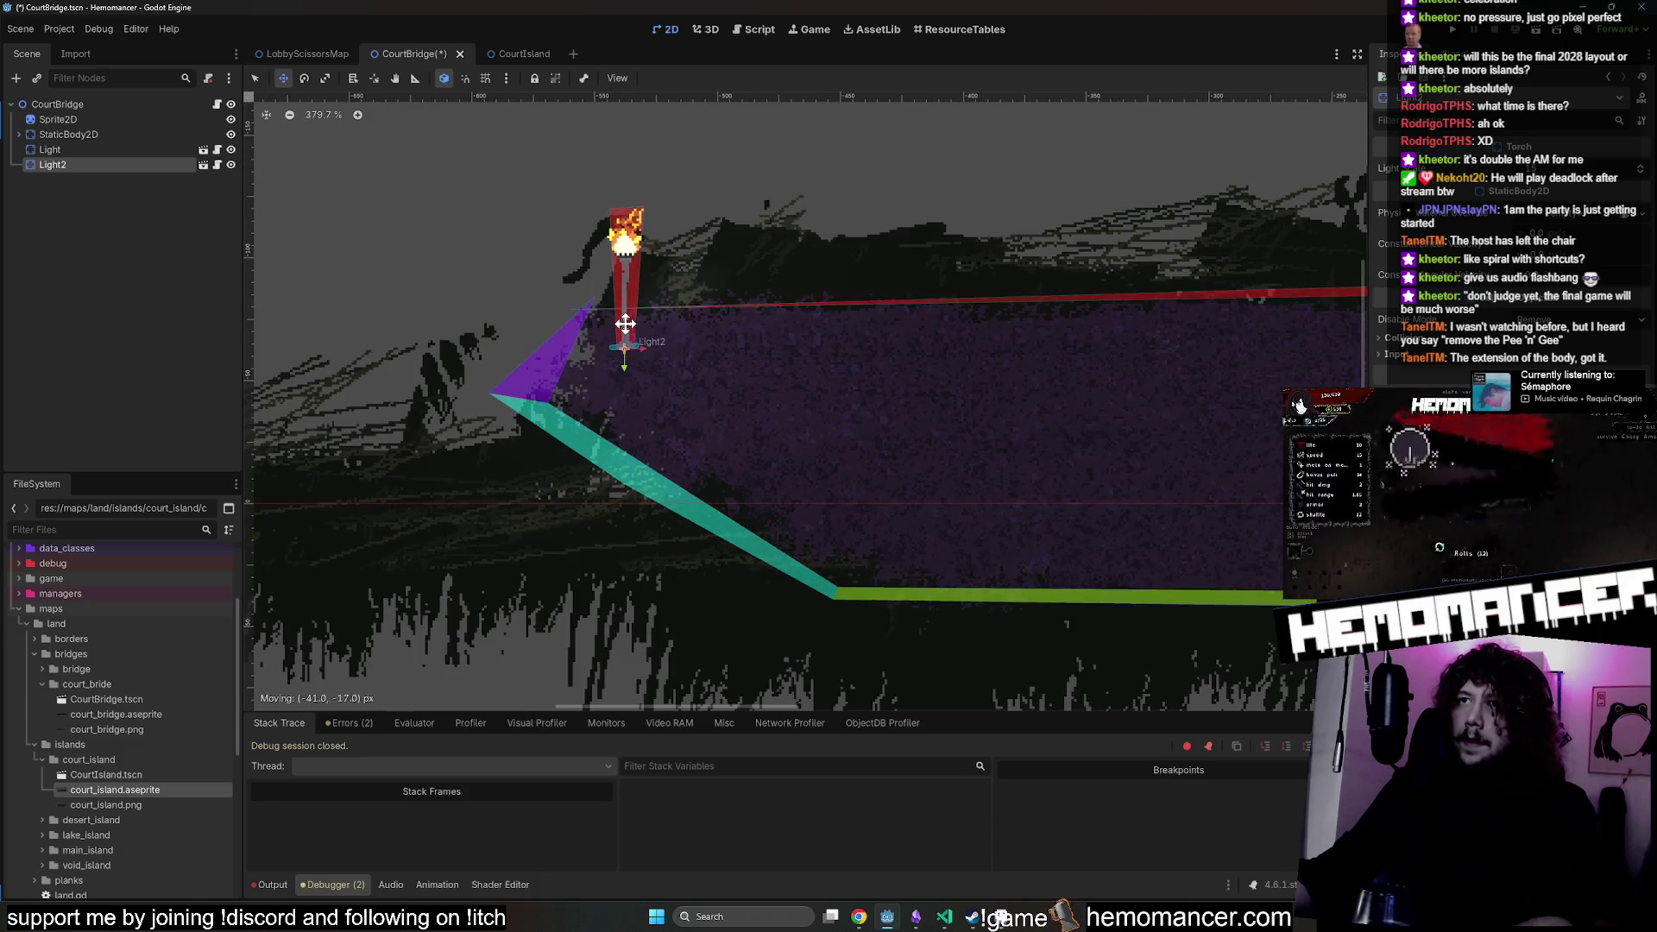
pyautogui.scroll(-2, 632, 396)
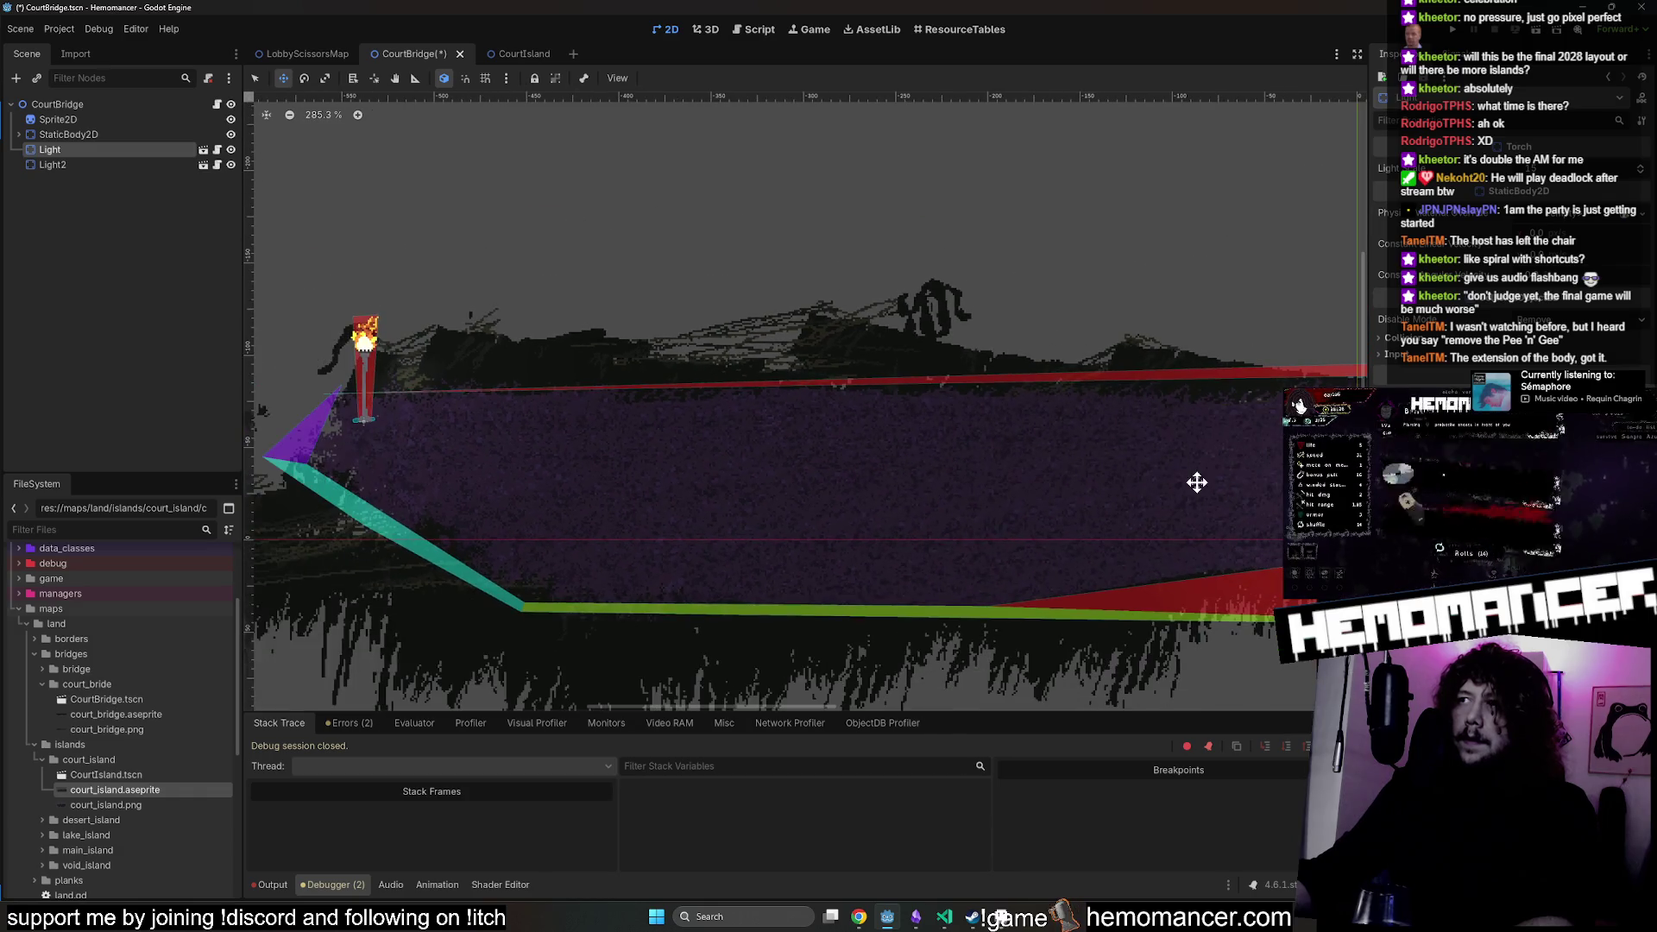
pyautogui.moveTo(1205, 488)
pyautogui.mouseDown()
pyautogui.moveTo(314, 510)
pyautogui.moveTo(562, 529)
pyautogui.moveTo(526, 524)
pyautogui.mouseUp()
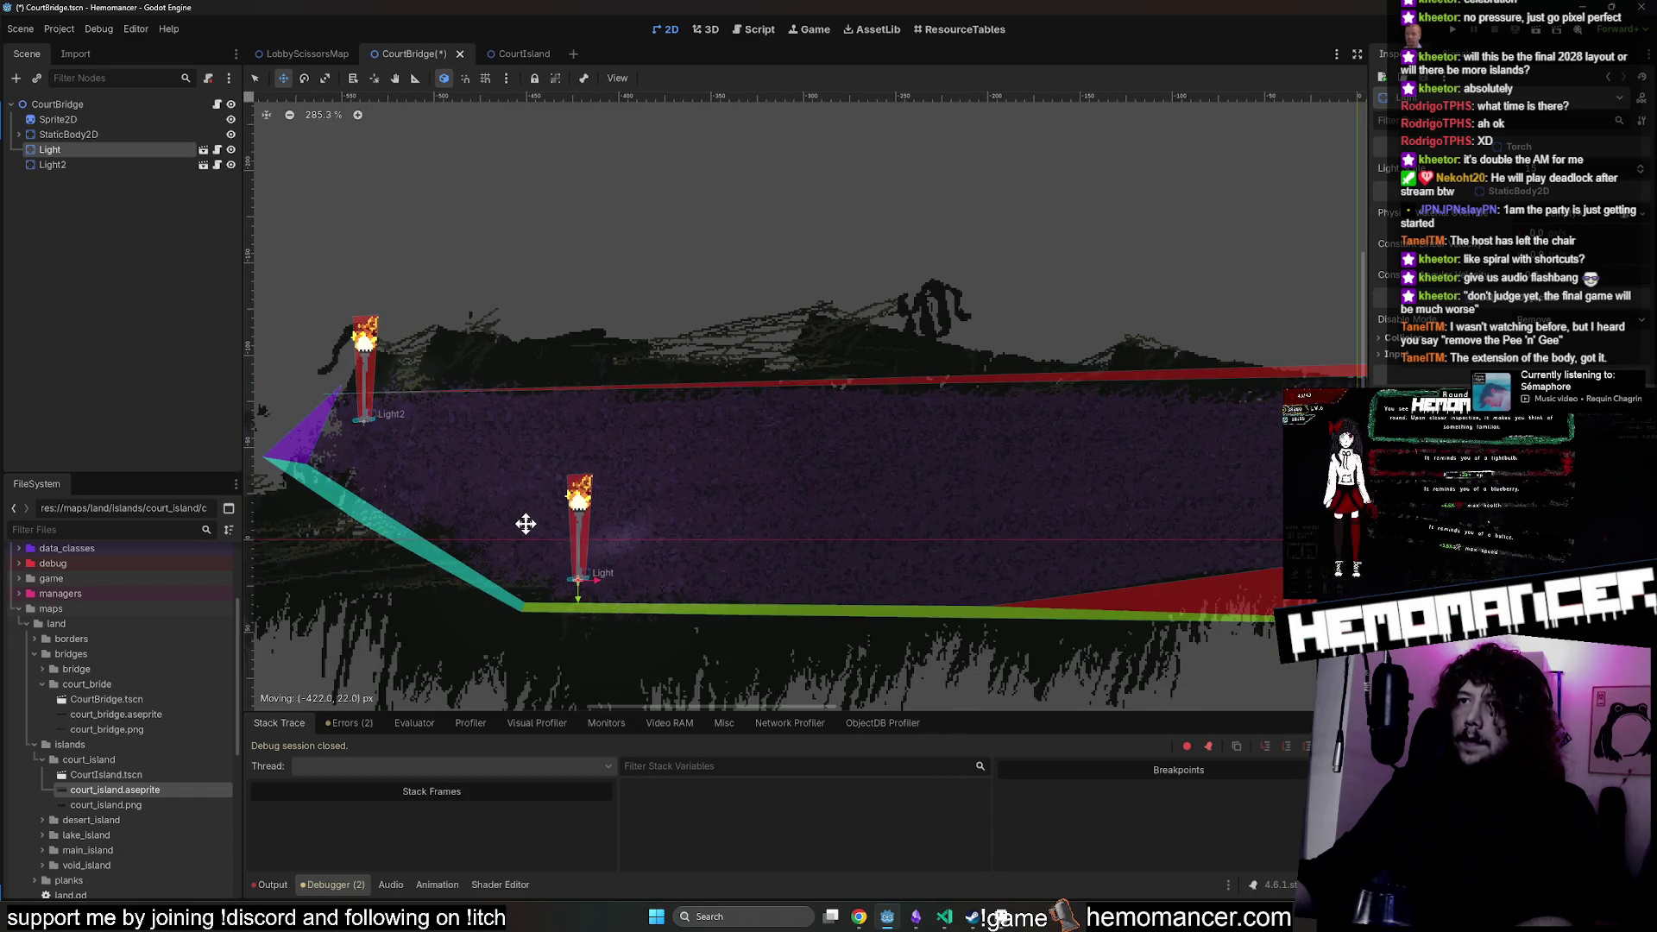
pyautogui.scroll(-10, 699, 535)
pyautogui.press('F5')
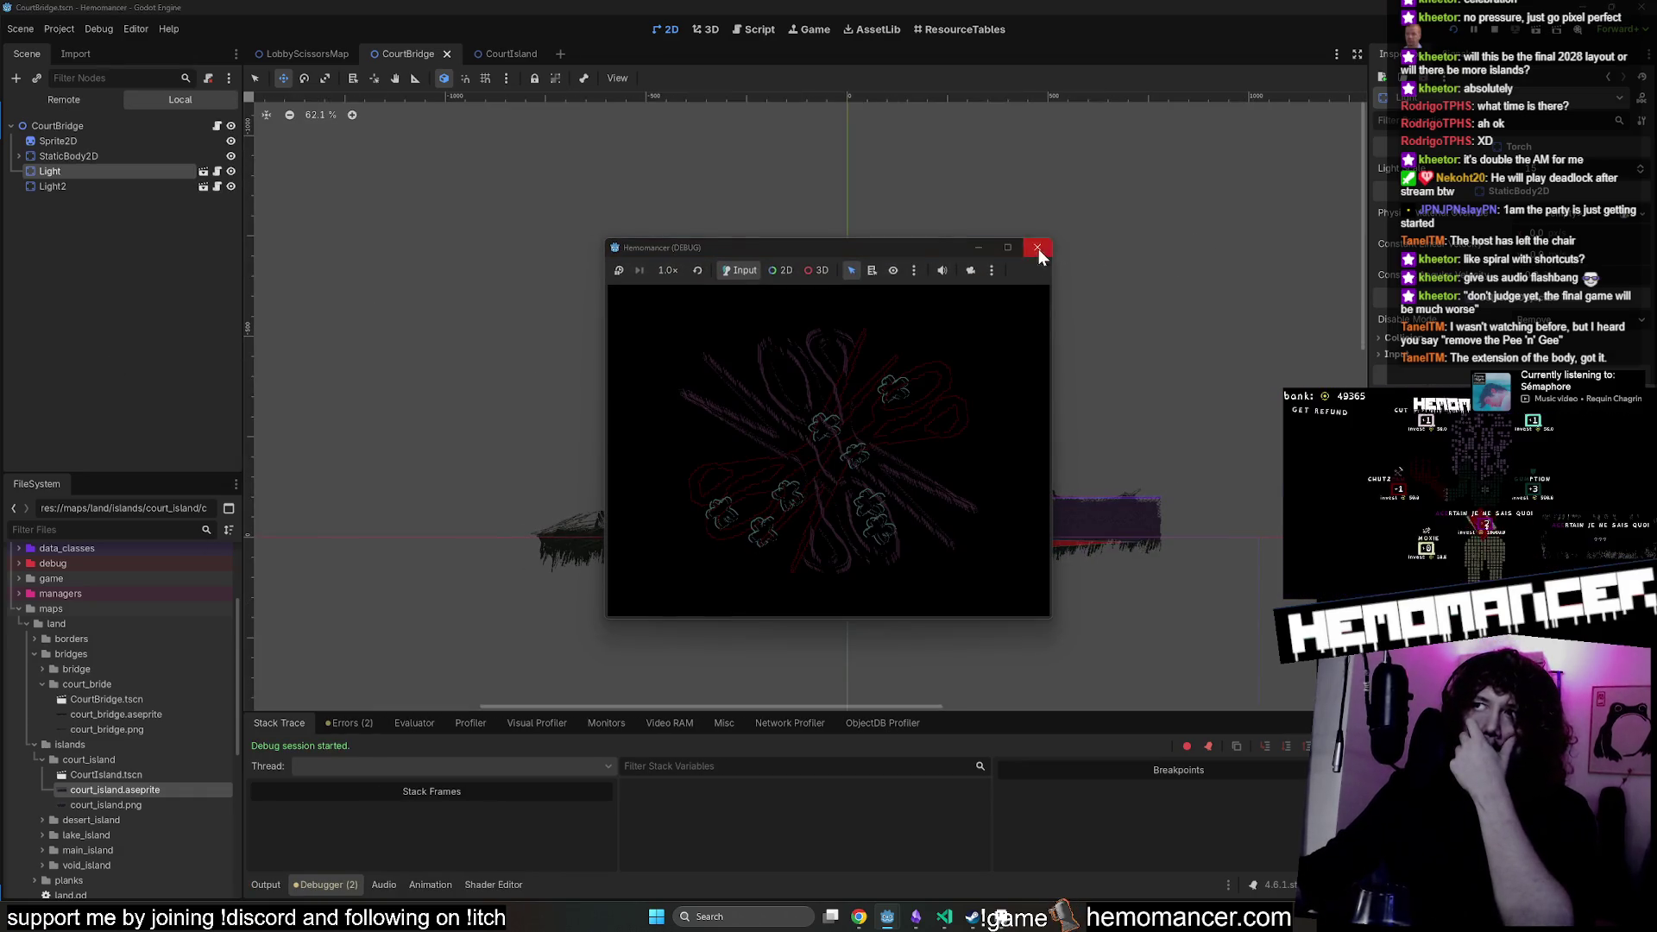
# Maximize the game window and walk the character left, then up and right onto the signpost island
pyautogui.click(1007, 248)
pyautogui.press('a')
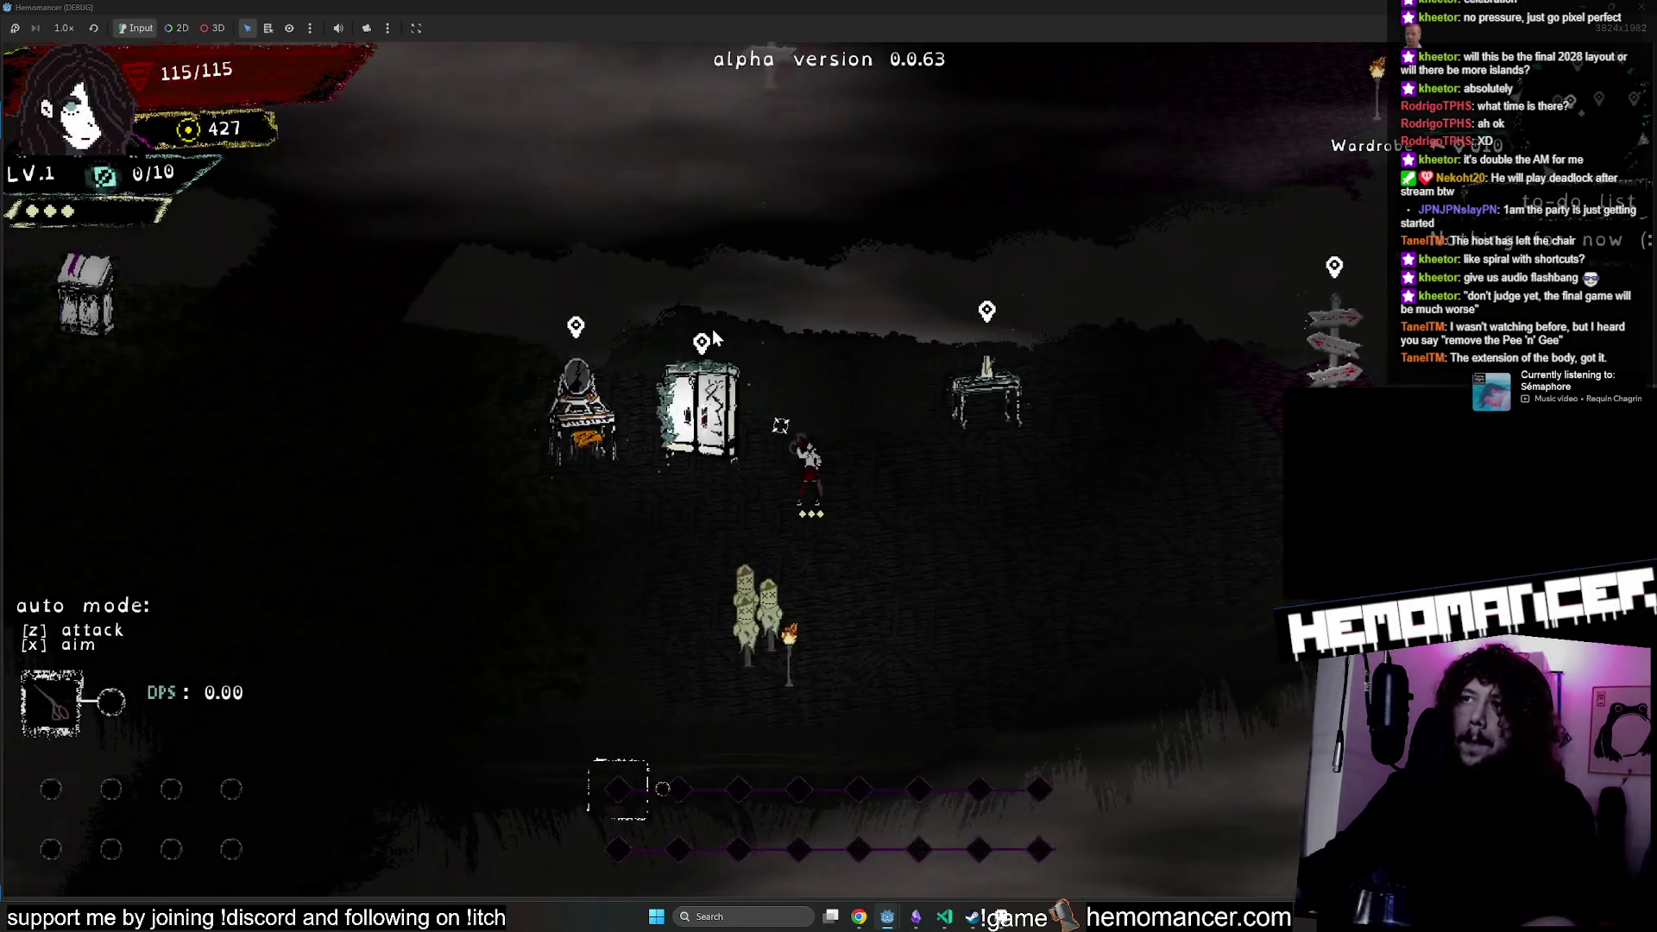
pyautogui.press('w')
pyautogui.press('a')
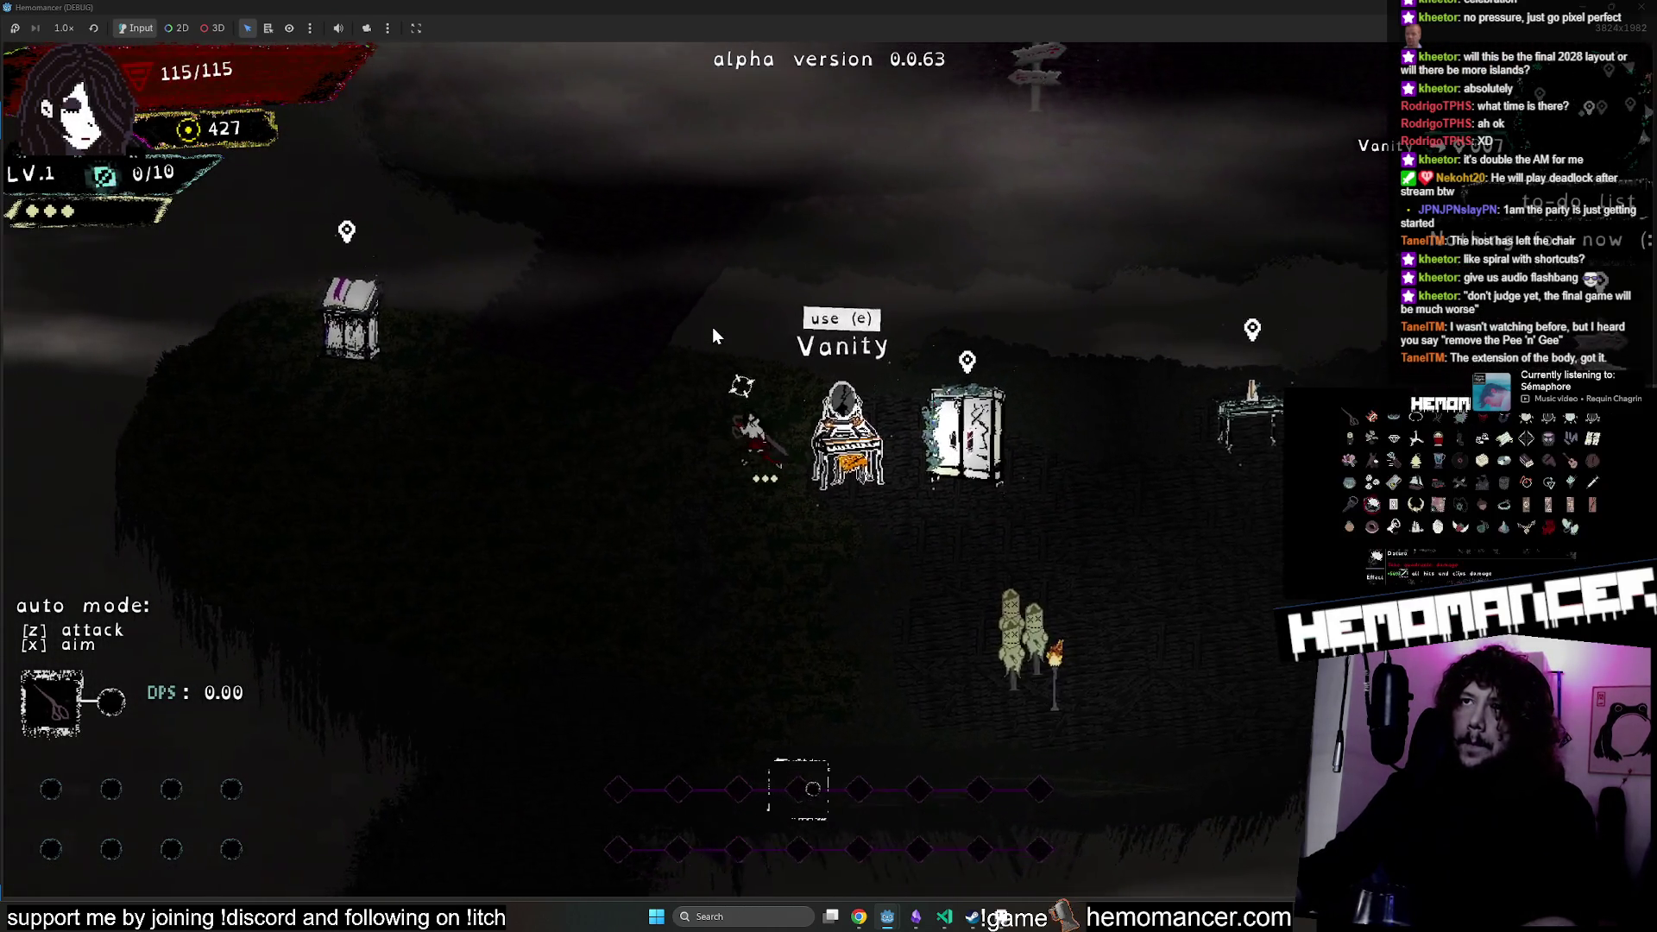
pyautogui.press('w')
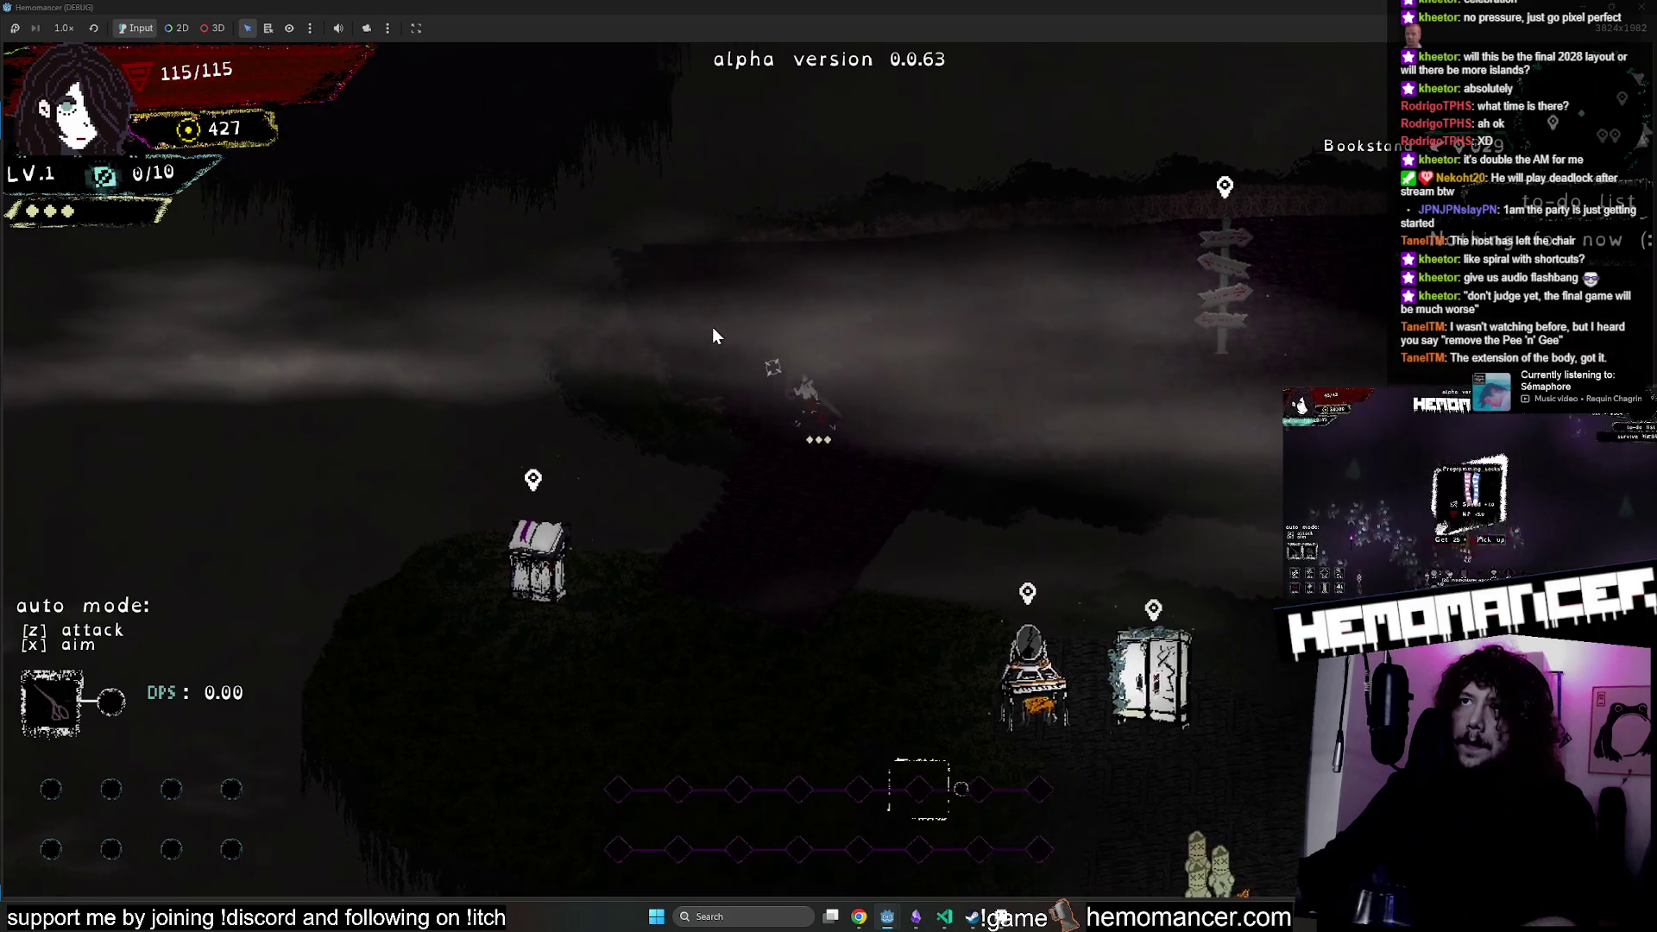
pyautogui.press('d')
pyautogui.press('d')
pyautogui.press('w')
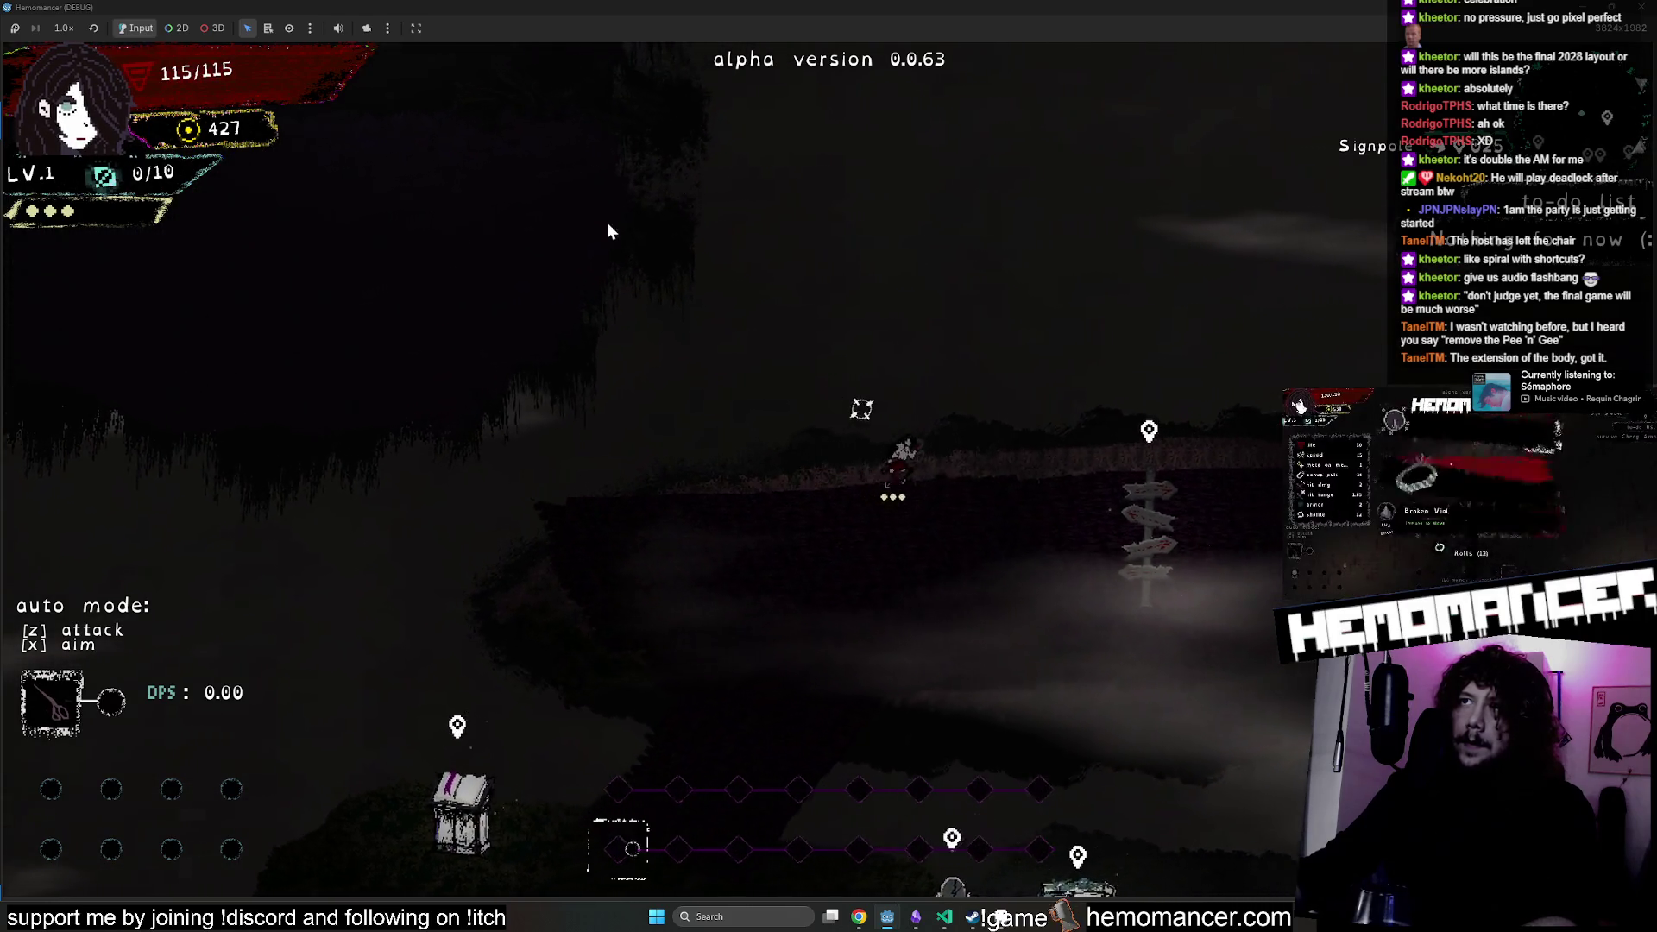
pyautogui.press('d')
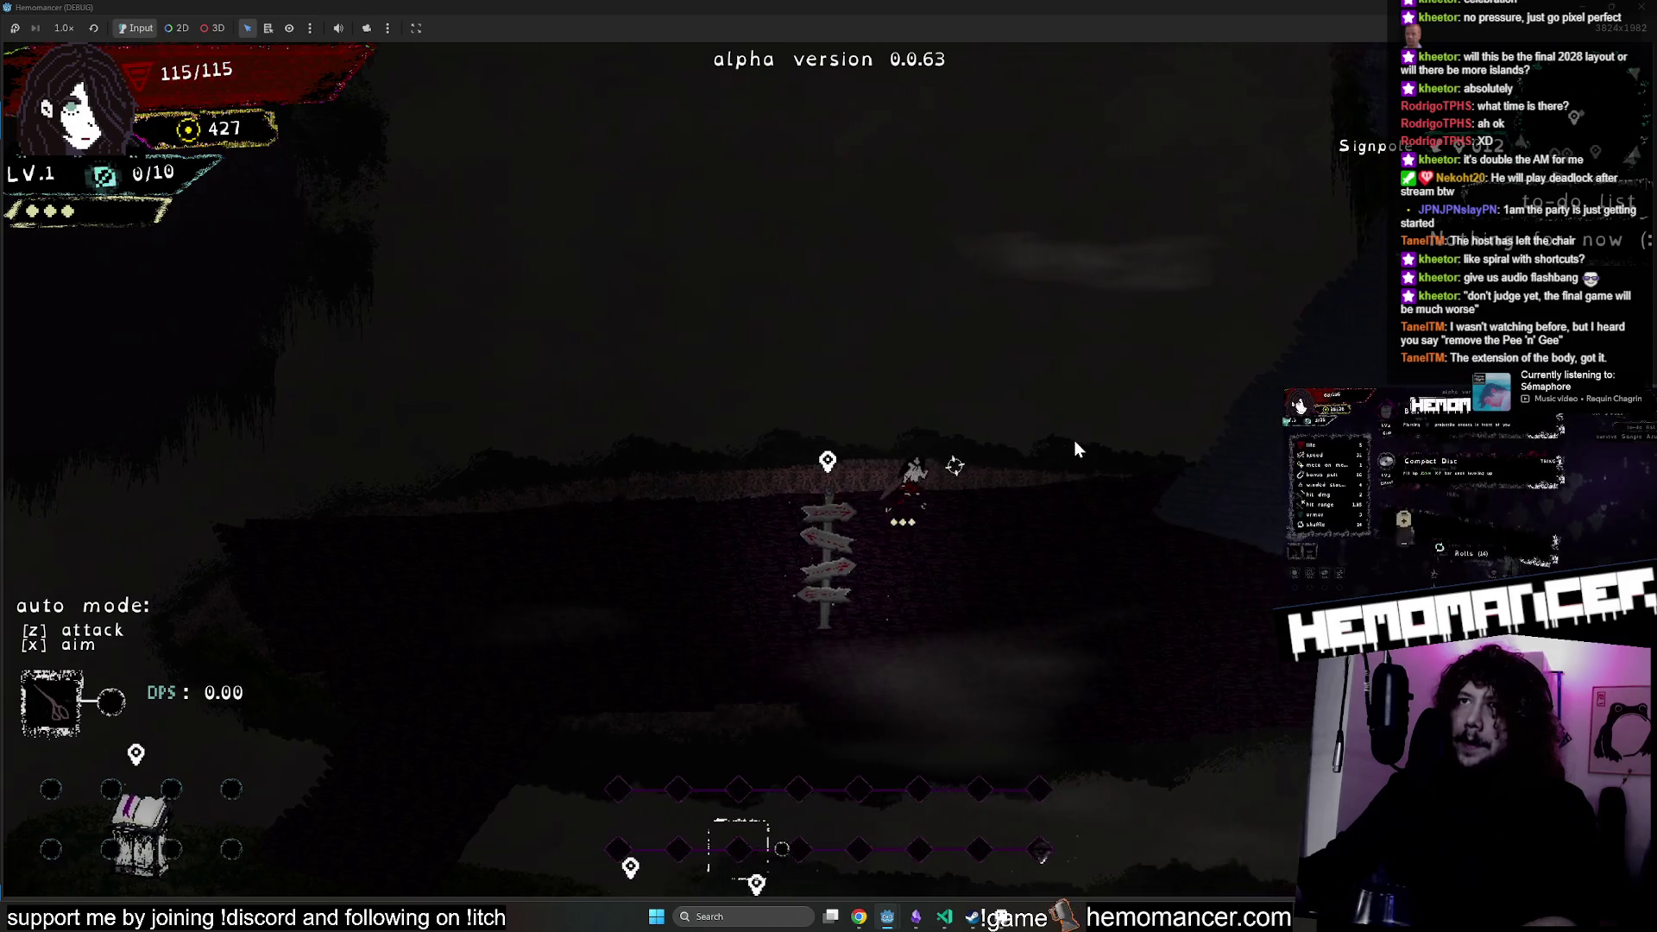
pyautogui.press('s')
pyautogui.press('w')
pyautogui.press('d')
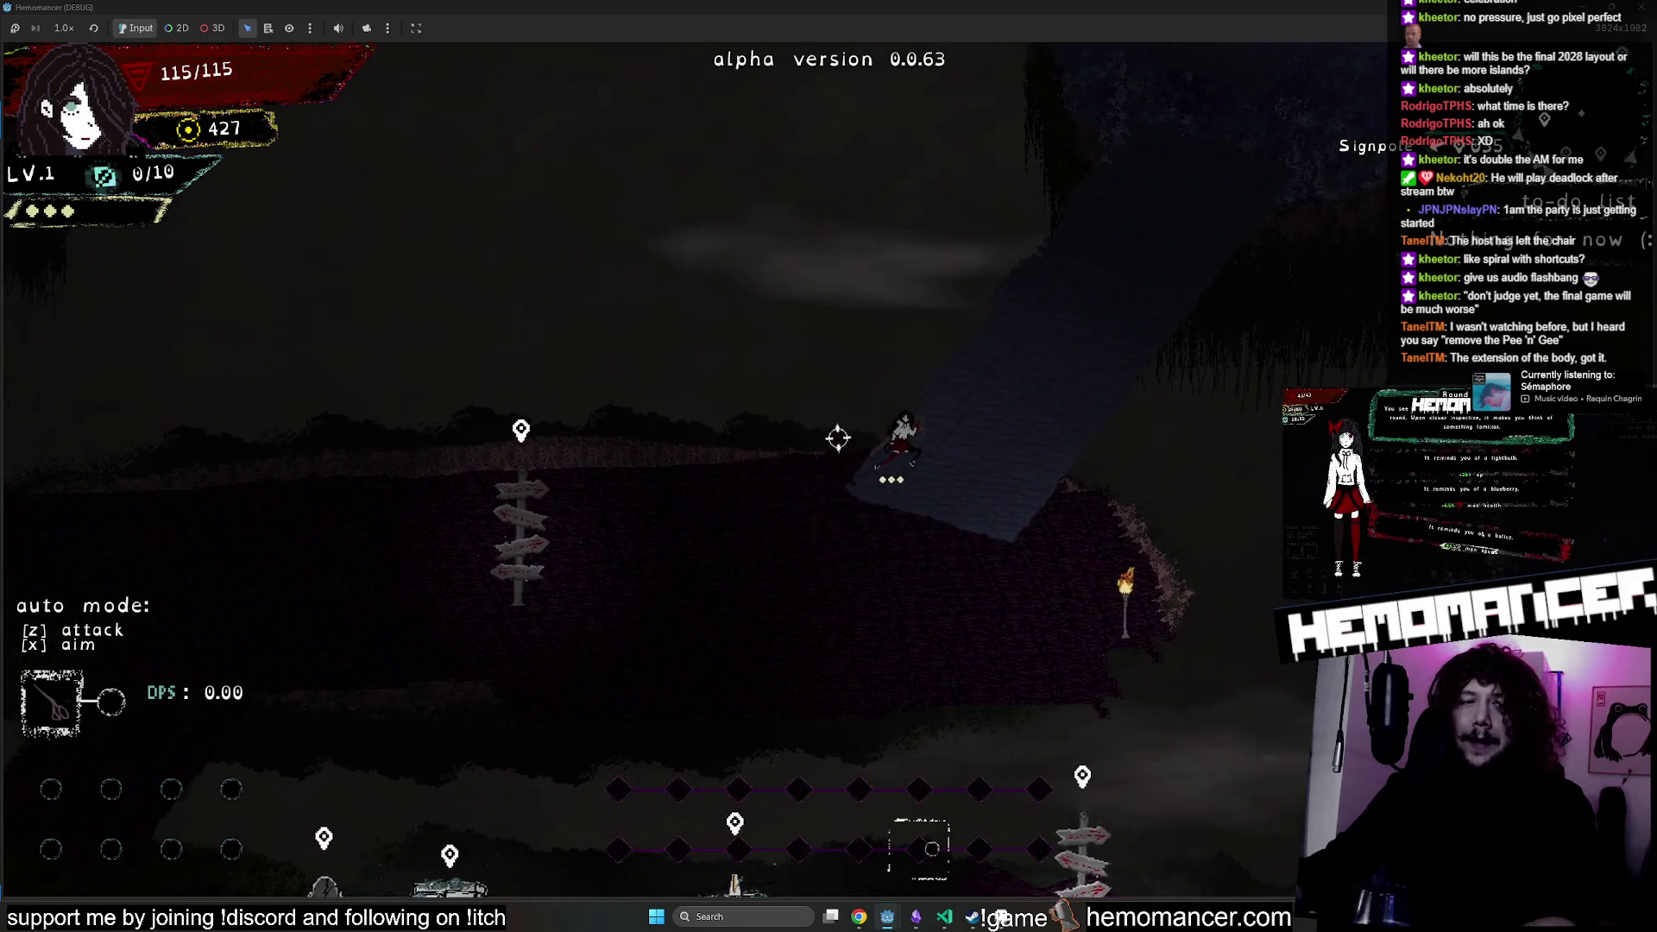
pyautogui.press('w')
pyautogui.press('d')
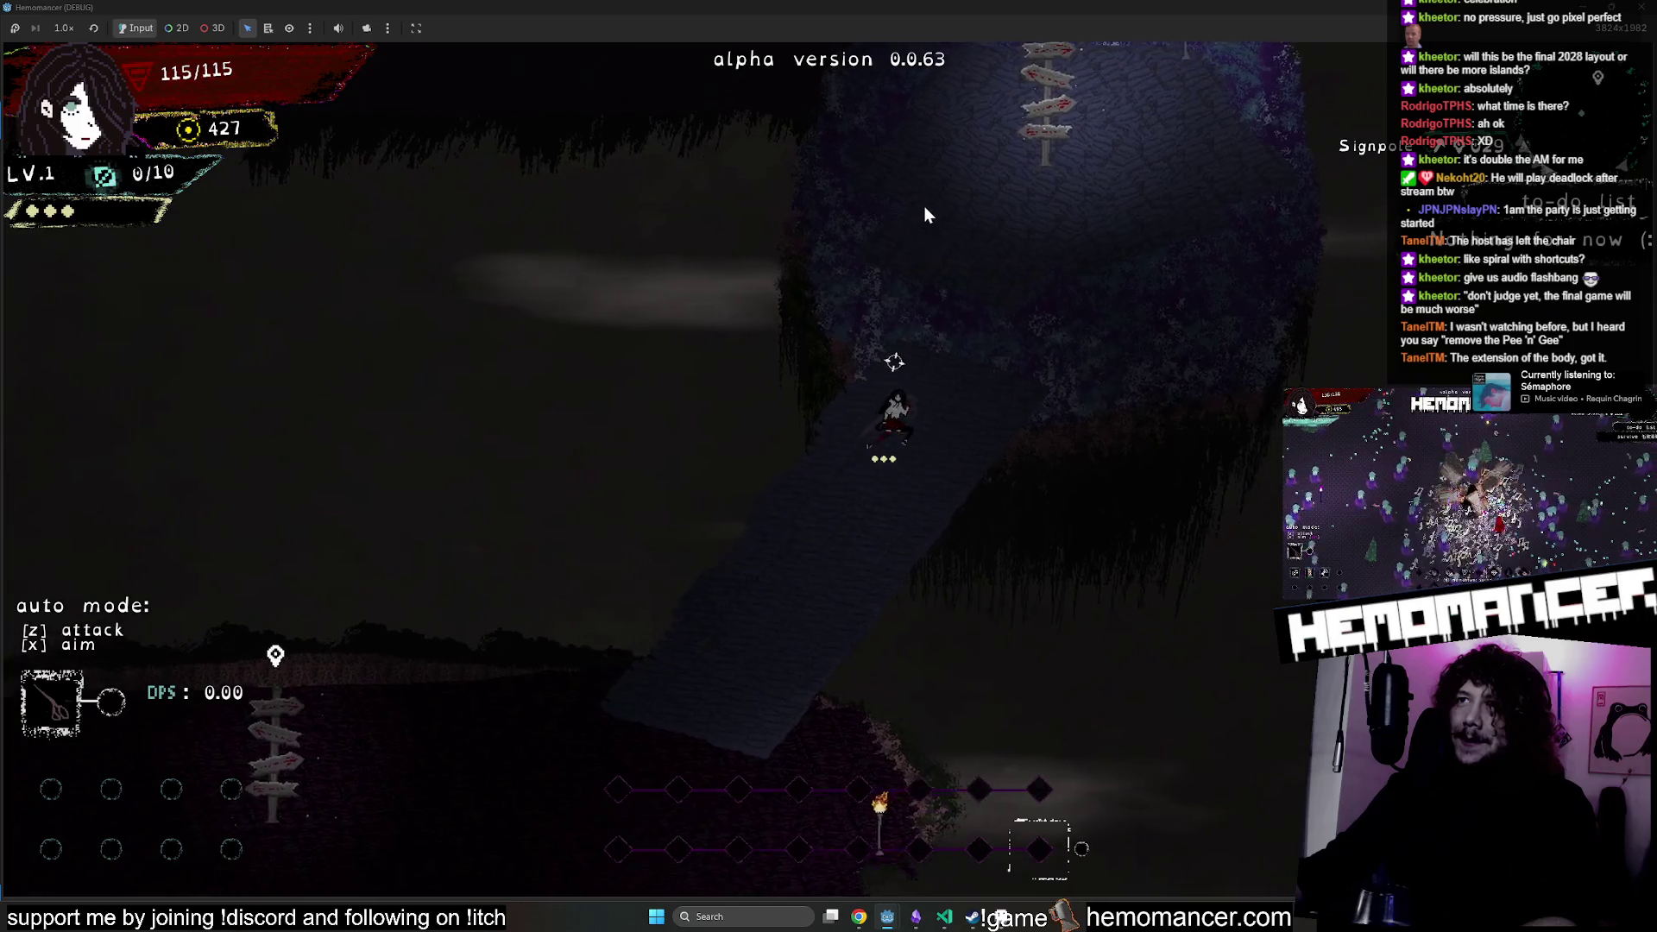
# Walk left across the torch-lit purple field and back right, then switch to VS Code
pyautogui.press('a')
pyautogui.press('w')
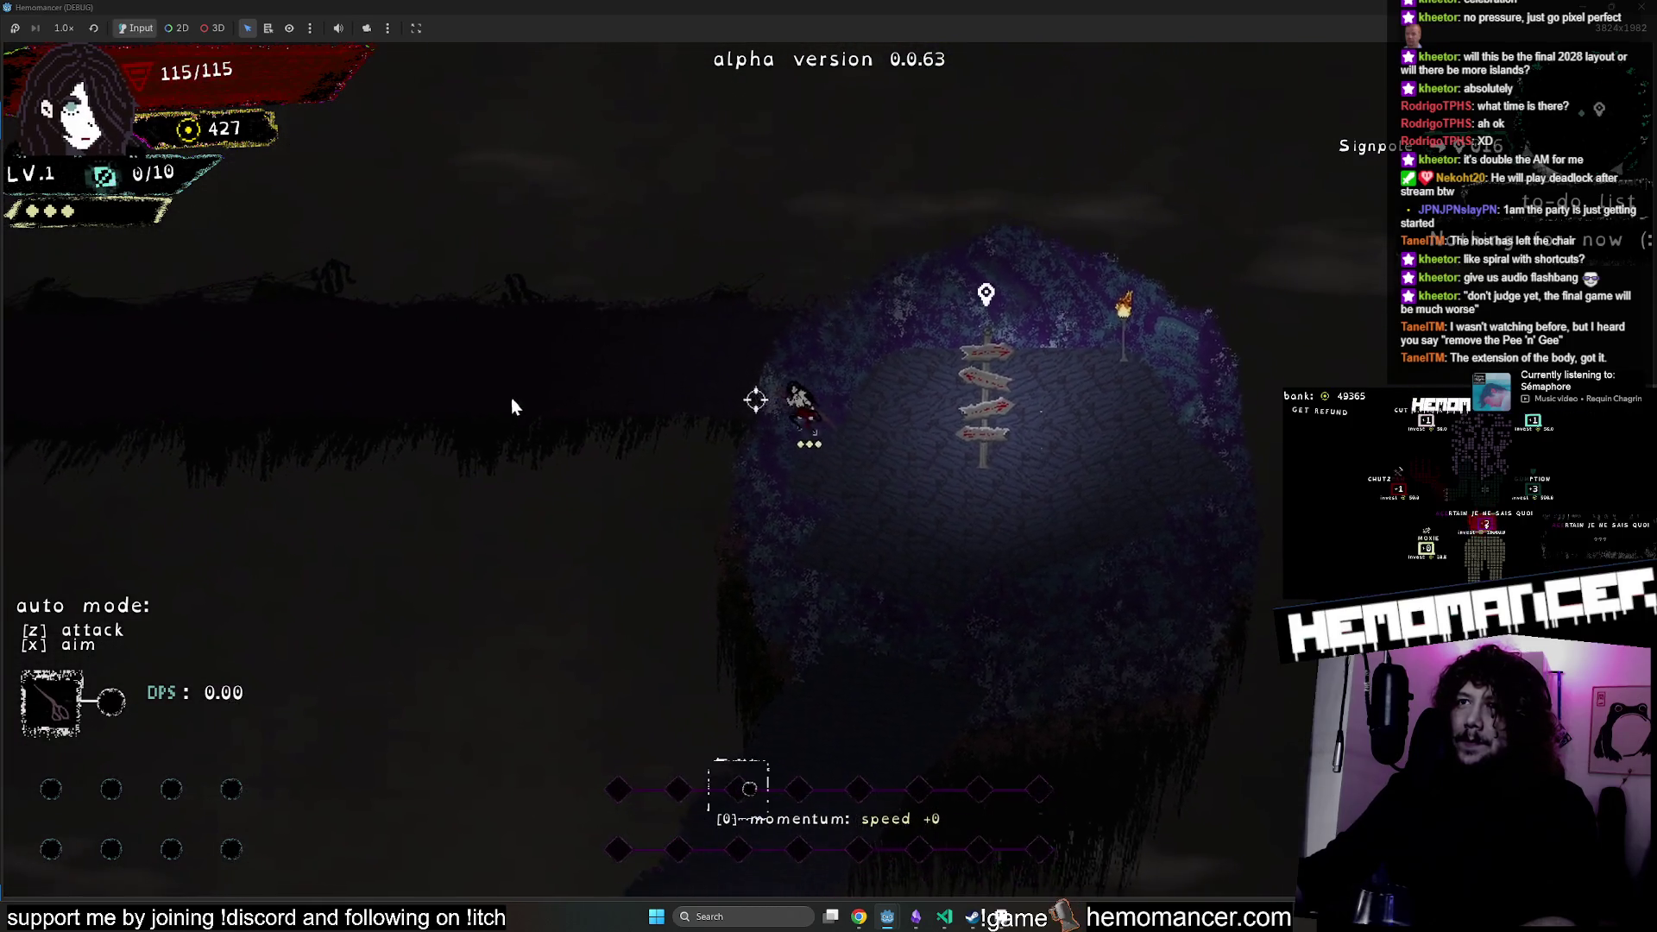
pyautogui.press('a')
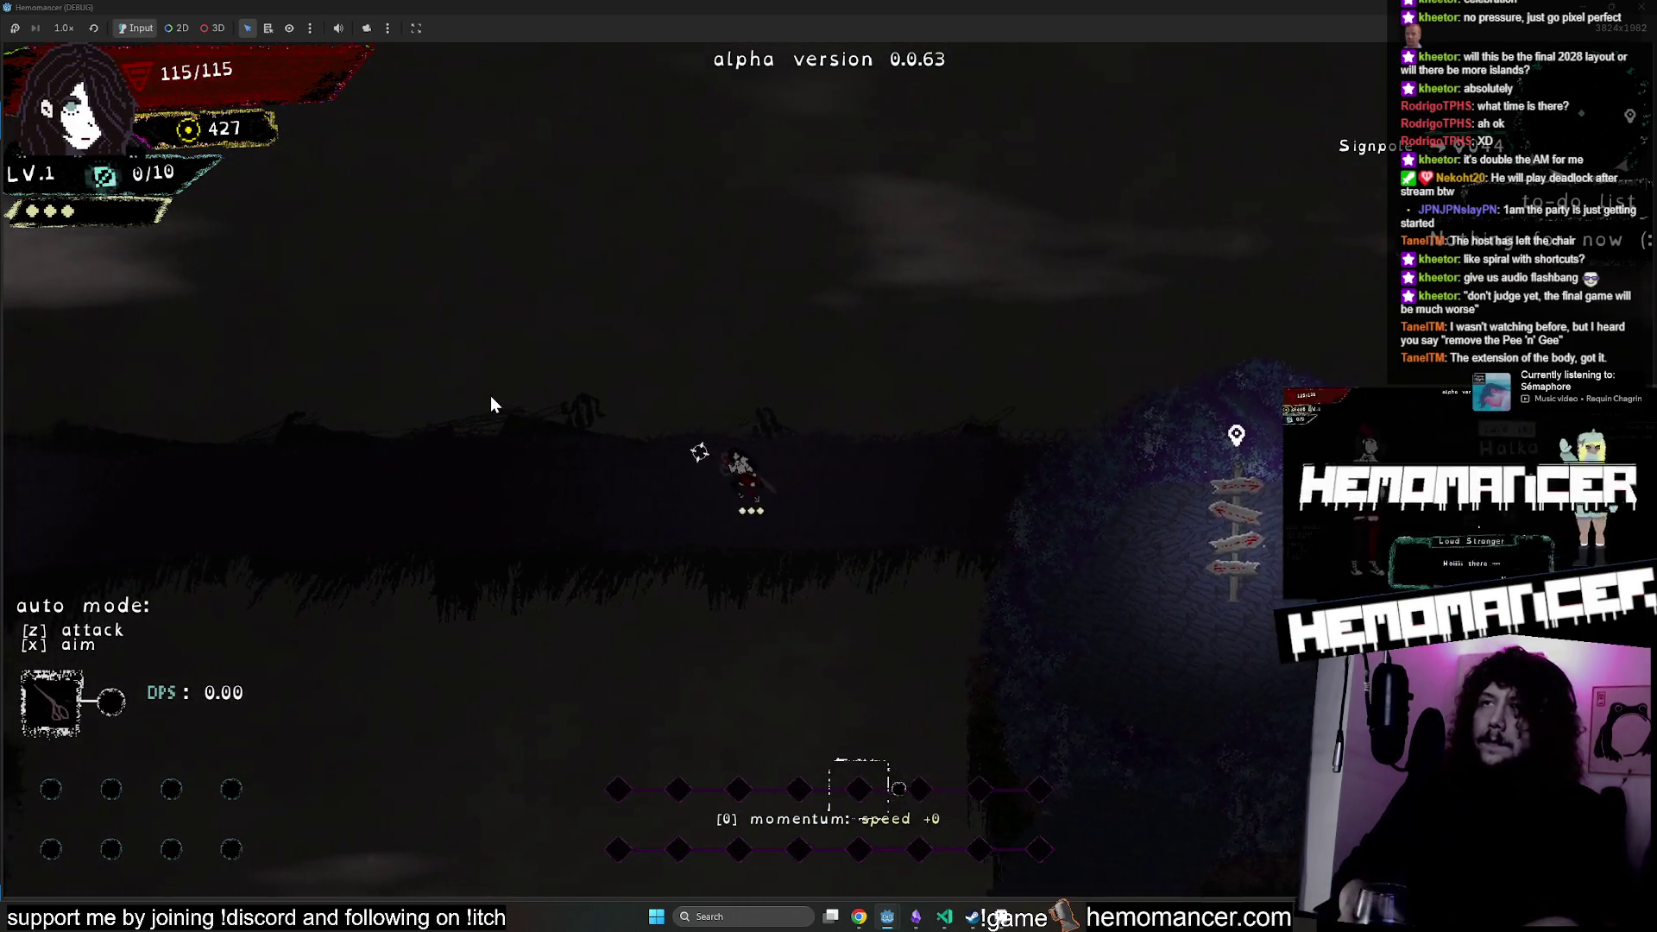
pyautogui.press('a')
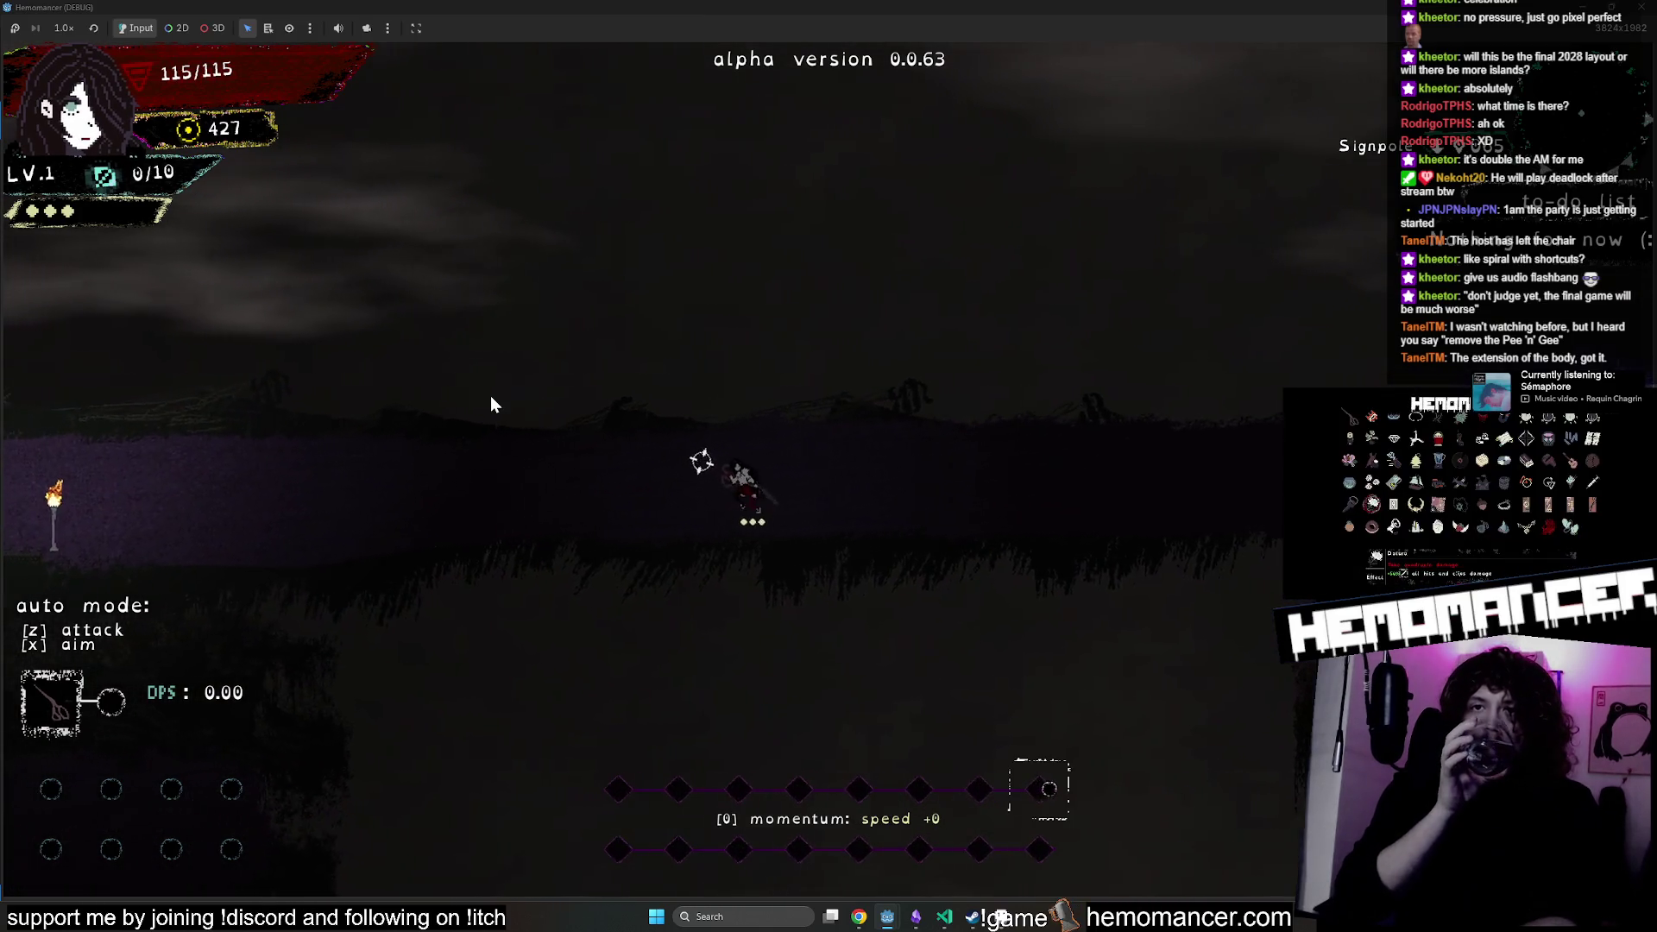
pyautogui.press('a')
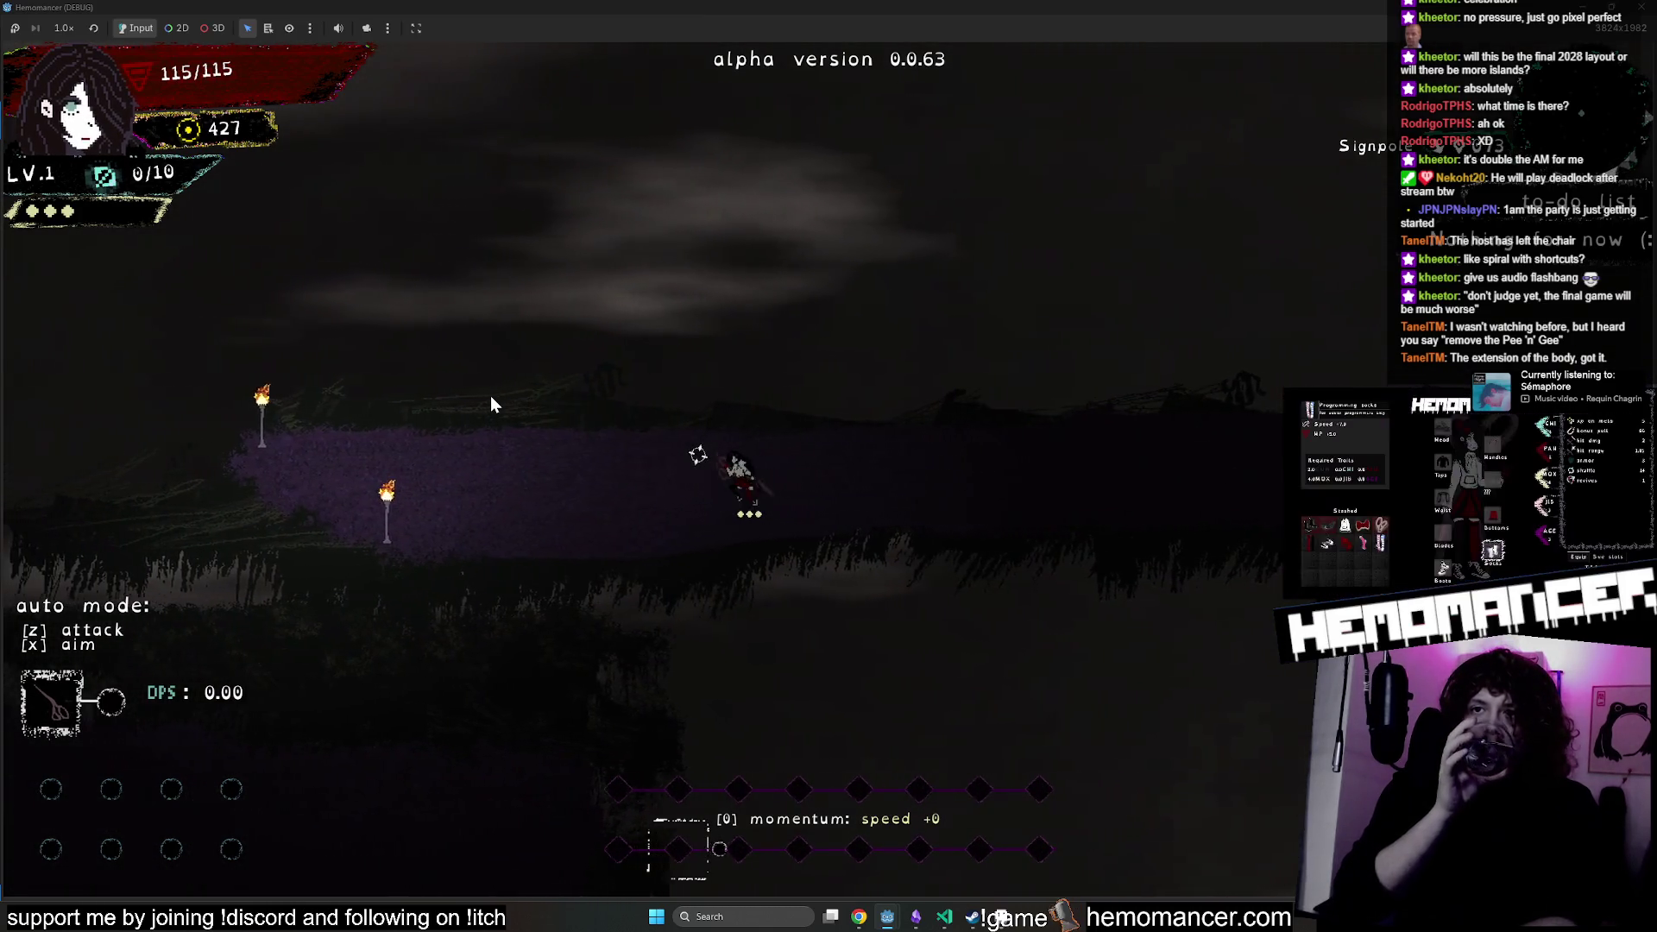
pyautogui.press('a')
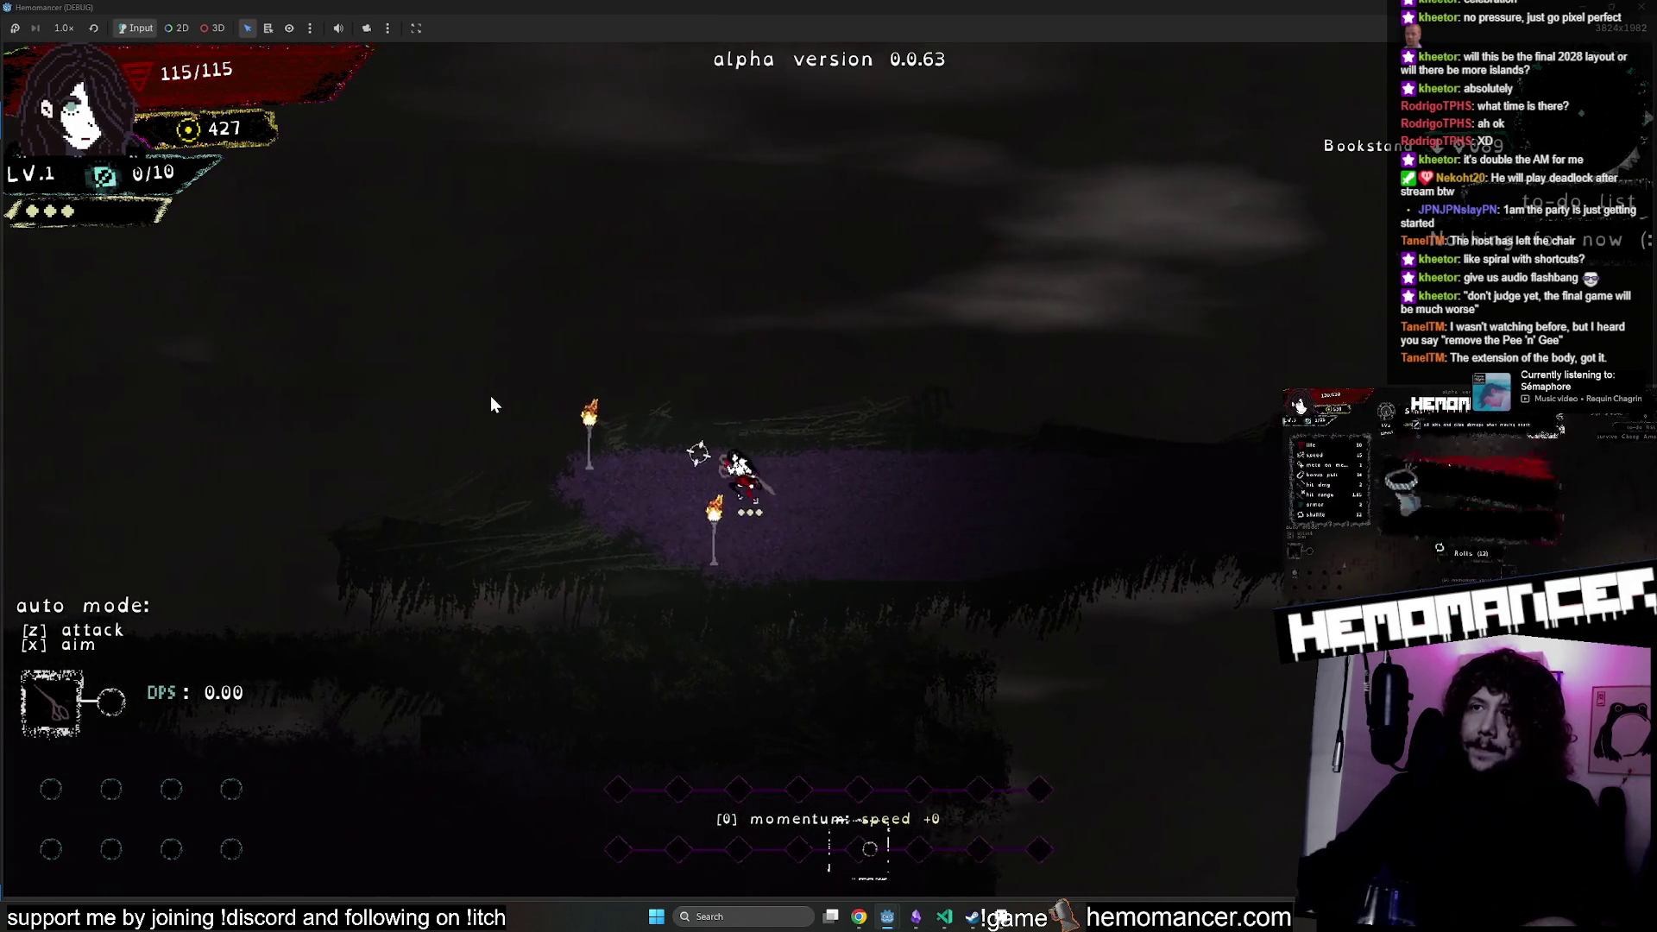
pyautogui.press('a')
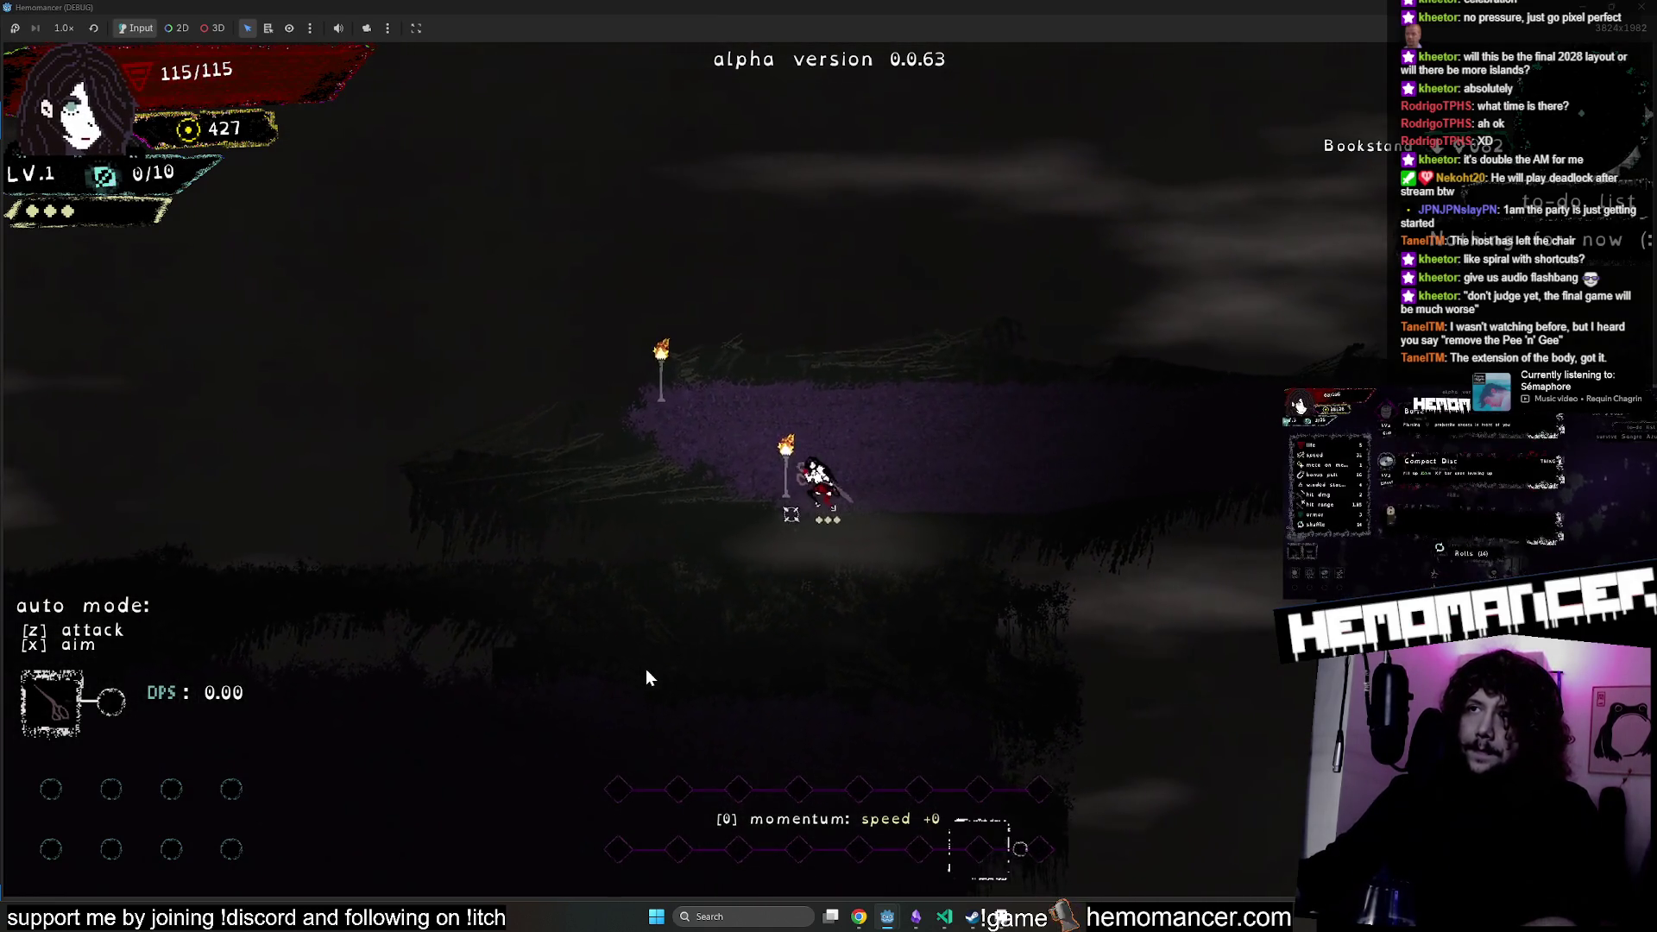
pyautogui.press('d')
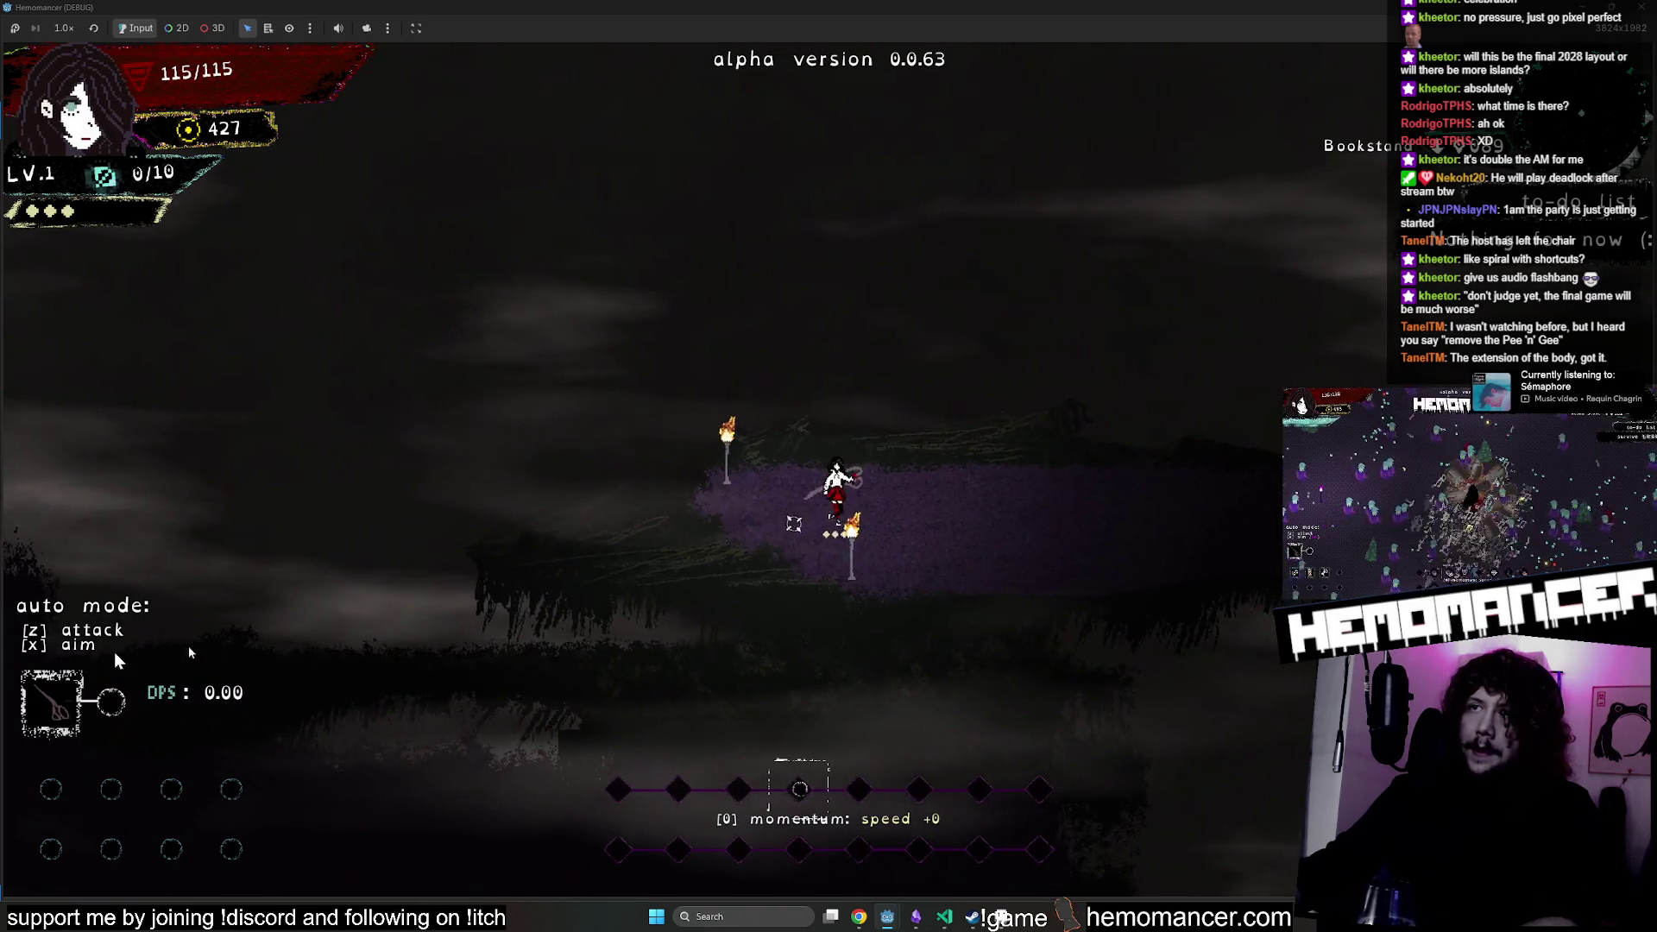
pyautogui.press('d')
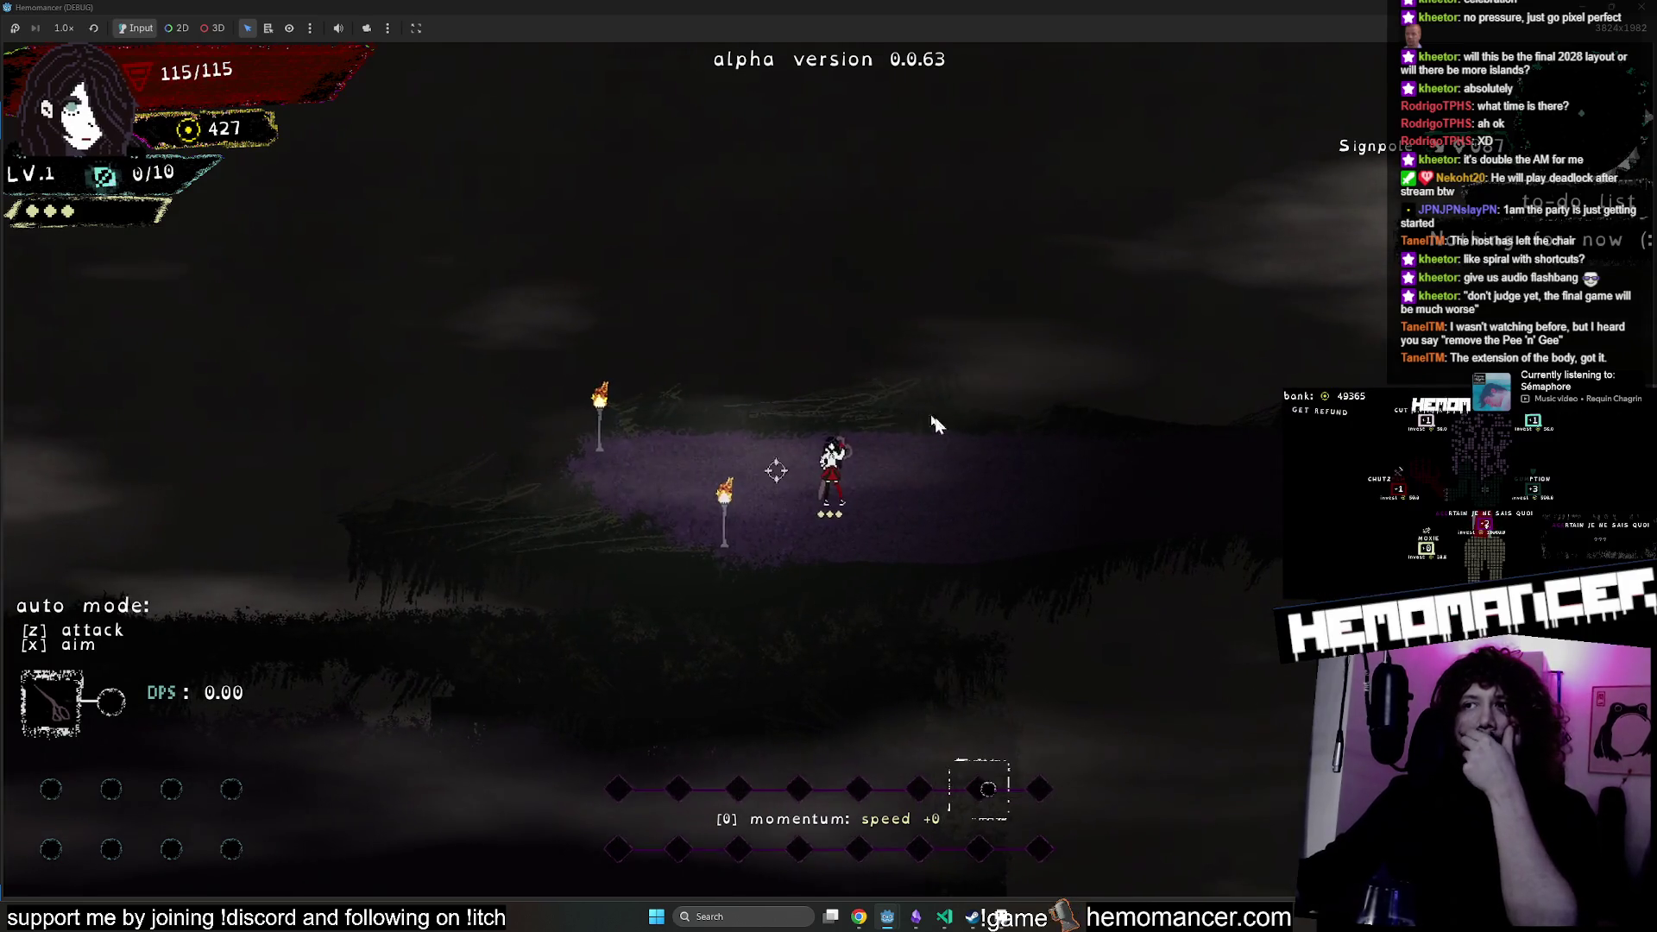
pyautogui.hotkey('alt', 'Tab')
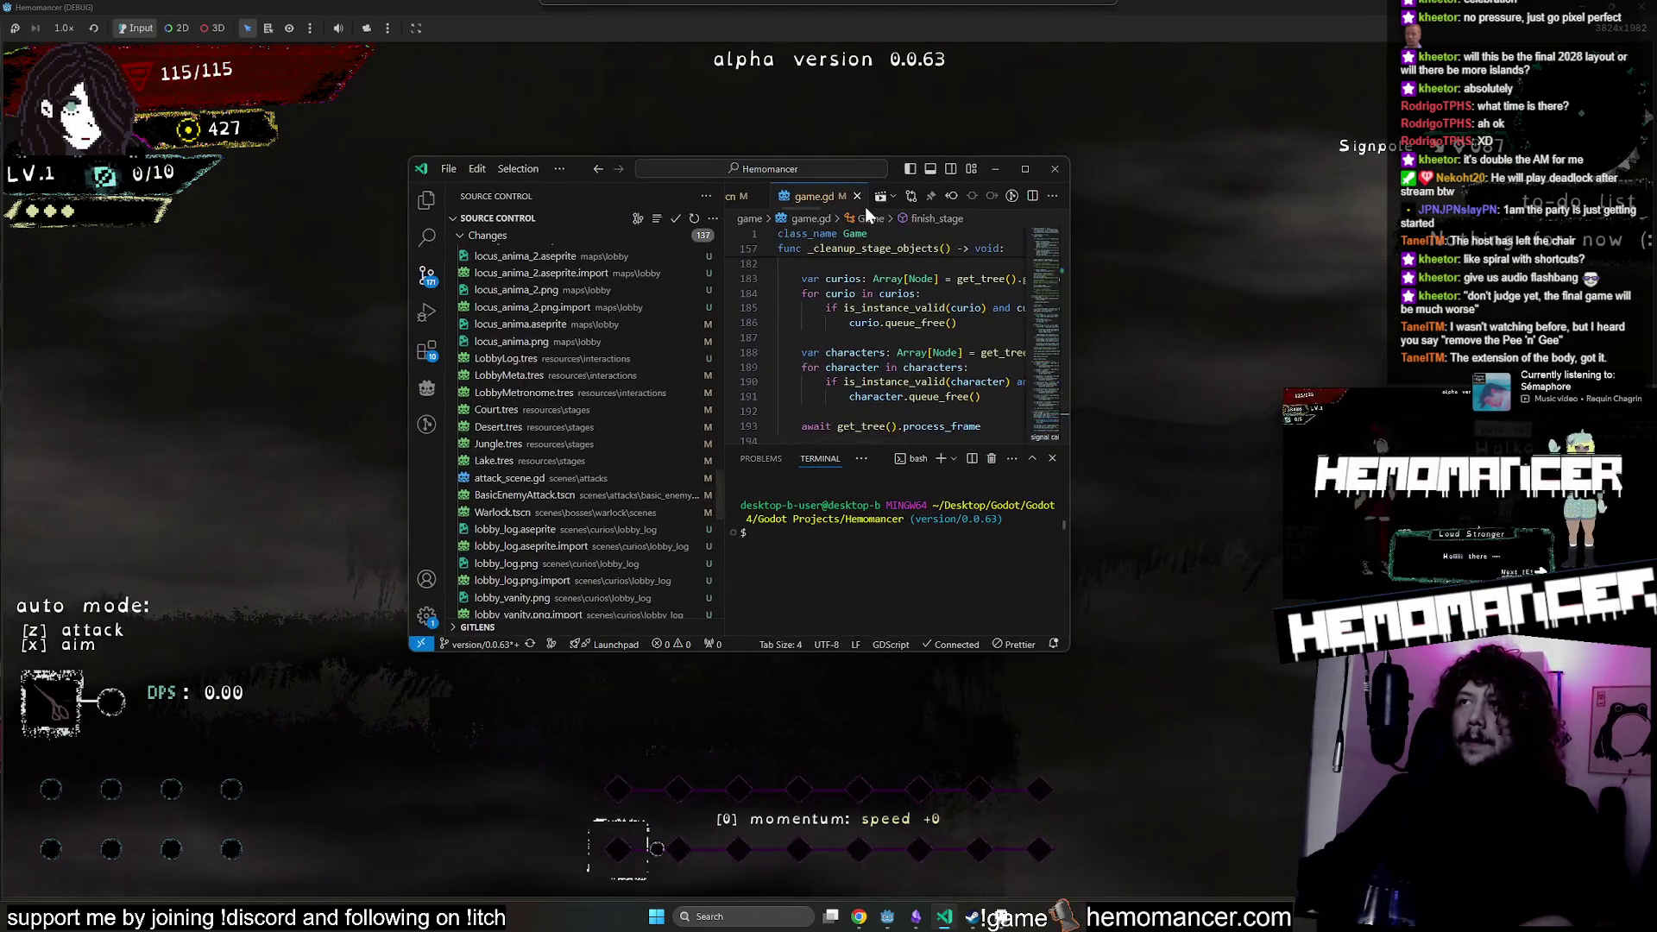
# Click off VS Code so the Hemomancer debug game window comes back in front
pyautogui.click(992, 164)
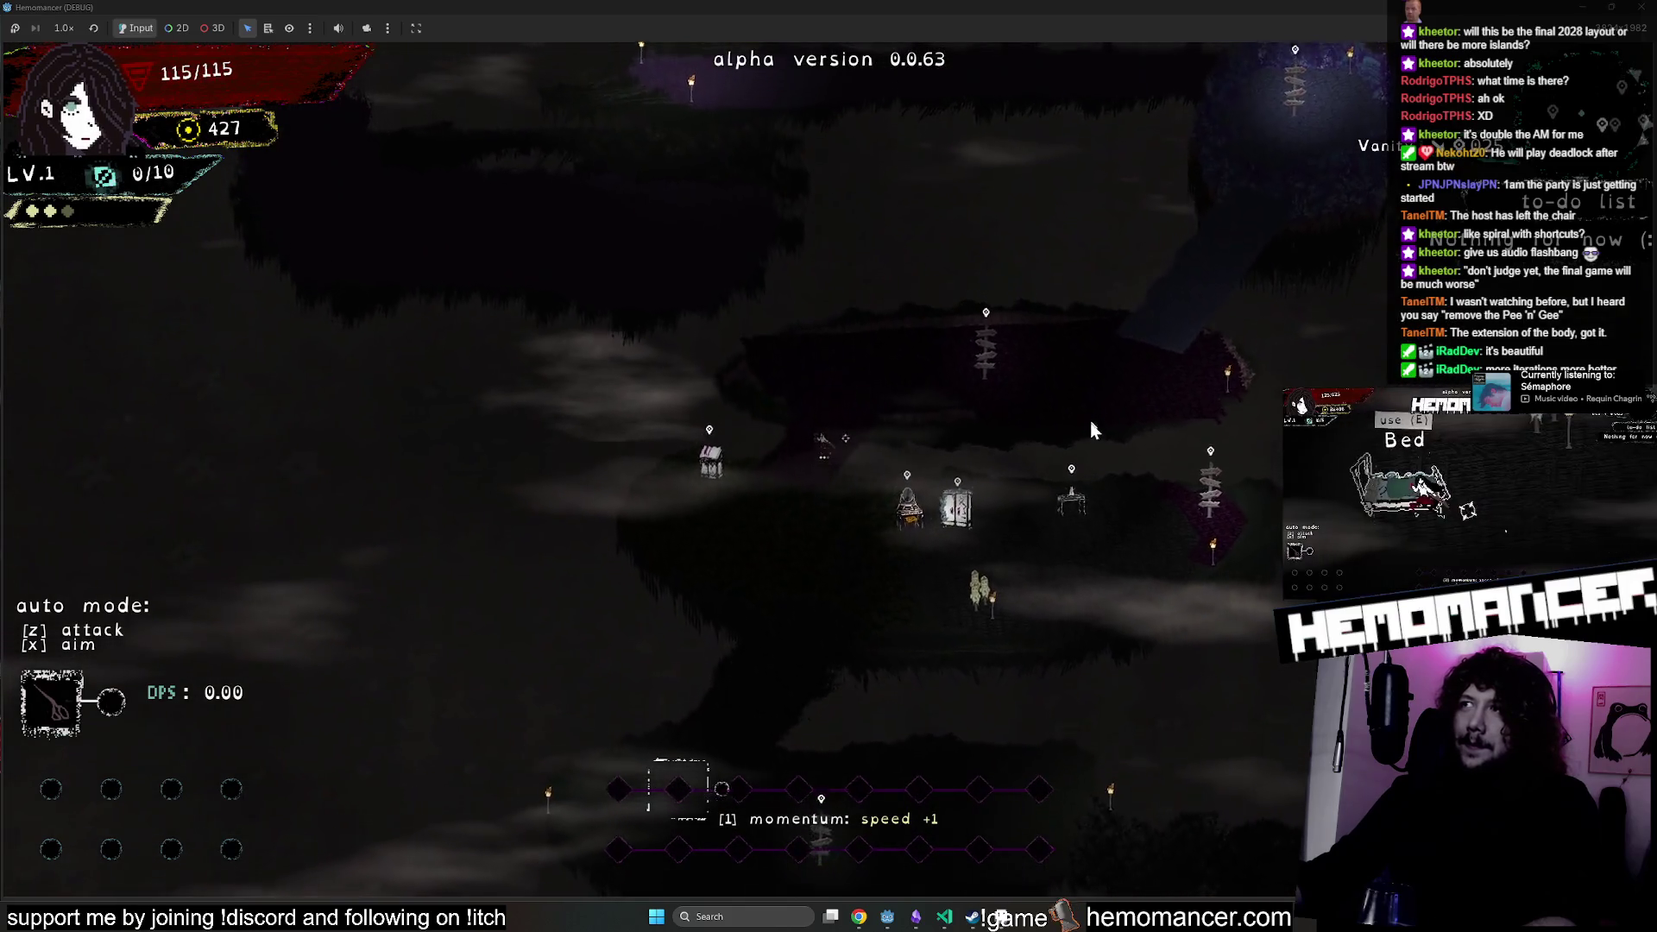
# Close the game and bring up the stages table in ResourceTables from LobbyScissorsMap
pyautogui.click(1575, 16)
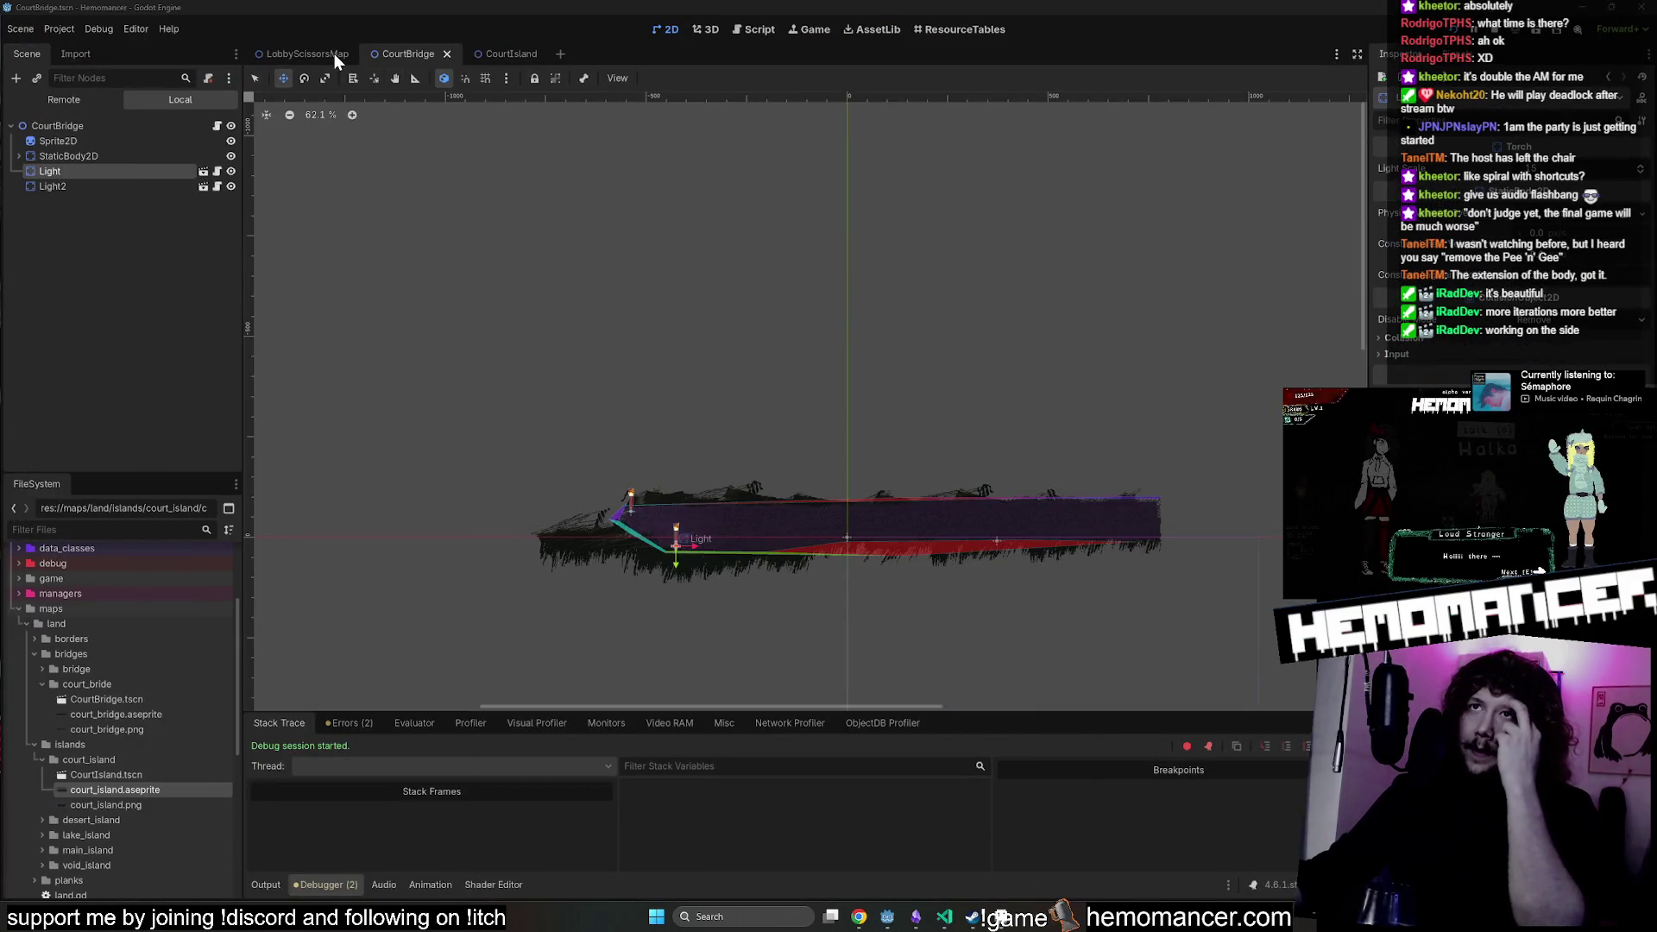
pyautogui.click(334, 53)
pyautogui.scroll(-3, 850, 285)
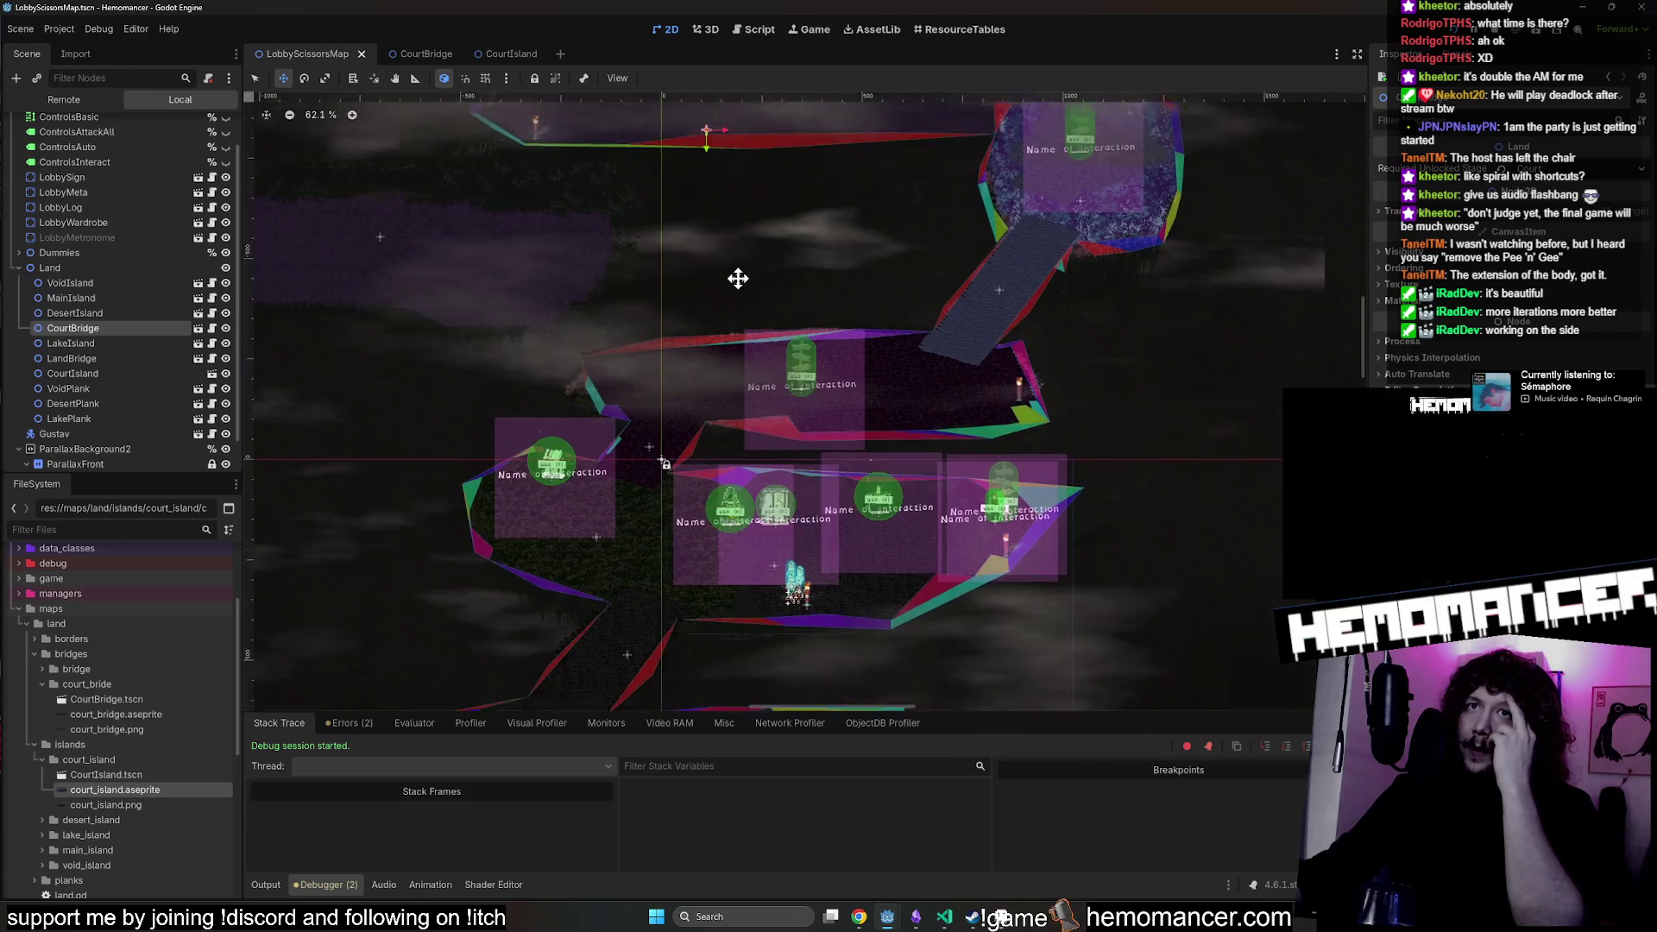
pyautogui.scroll(-1, 742, 271)
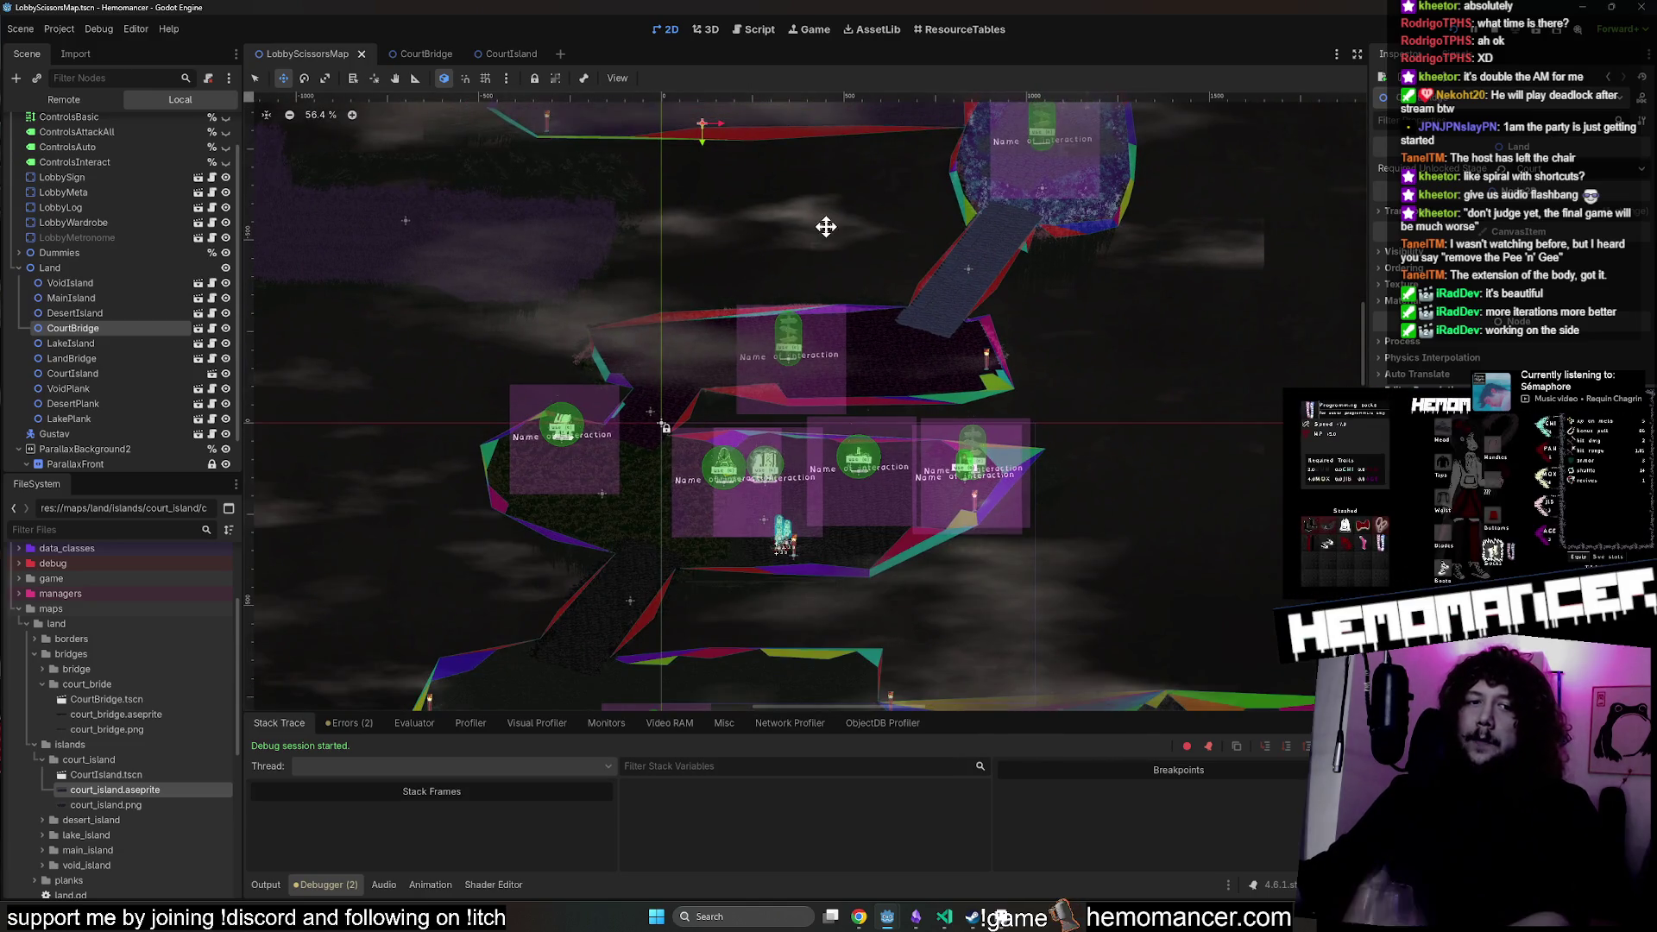
pyautogui.click(958, 31)
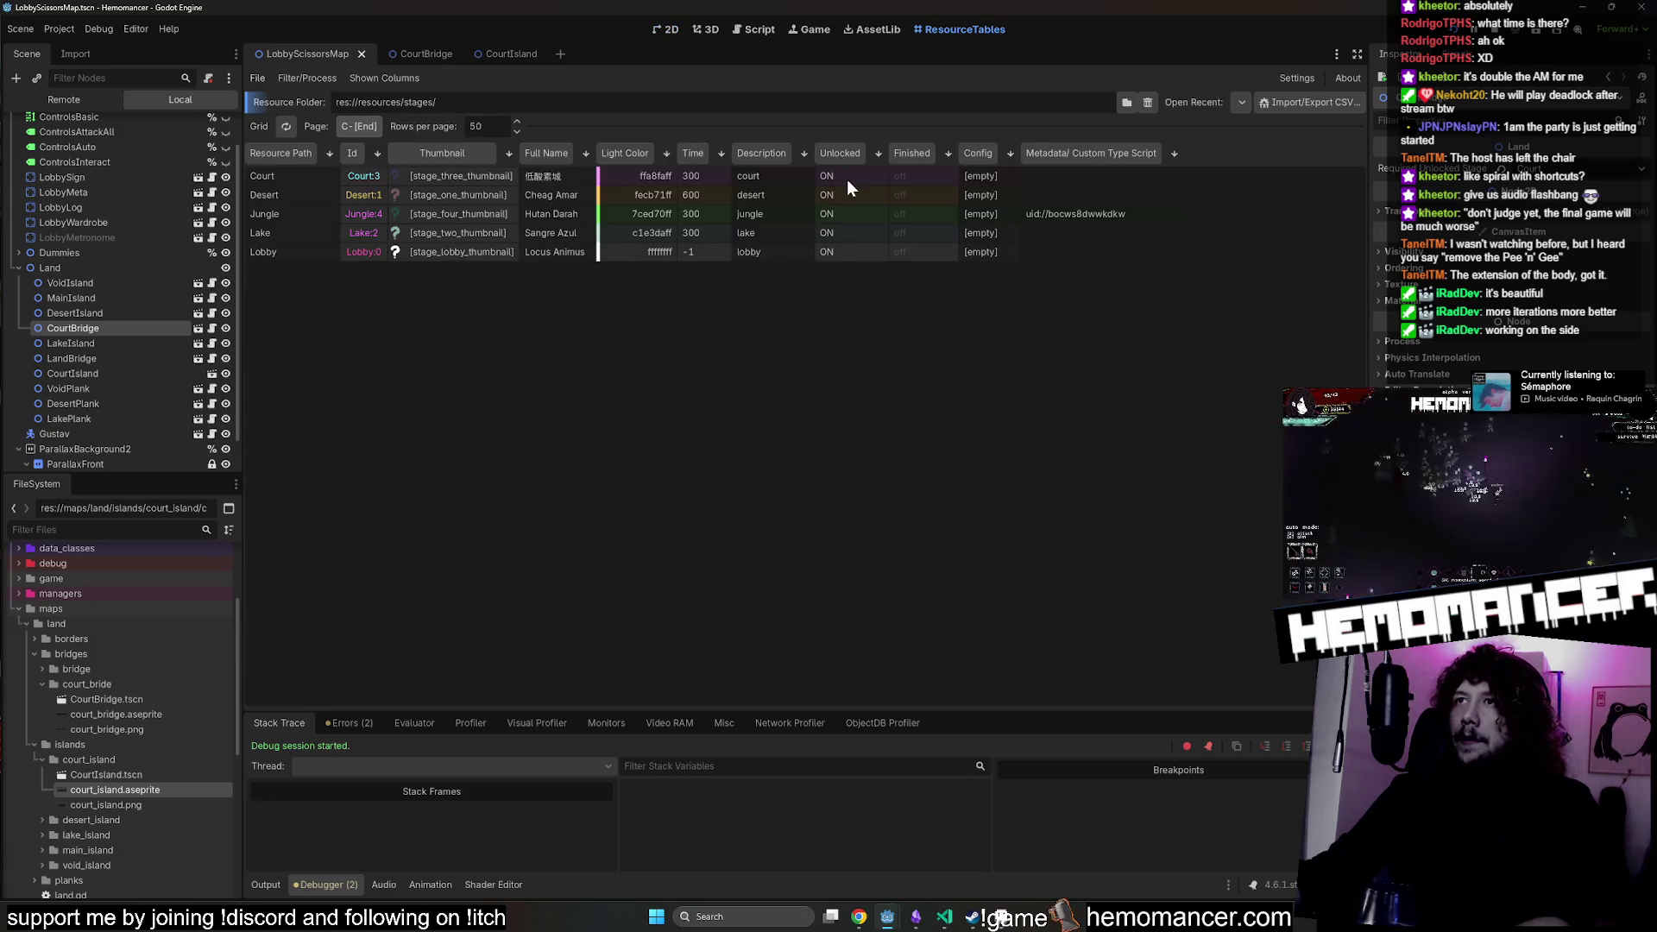
# Clear the Unlocked flags of the stages to lock, including Lake, and relaunch with F5
pyautogui.click(856, 214)
pyautogui.click(858, 230)
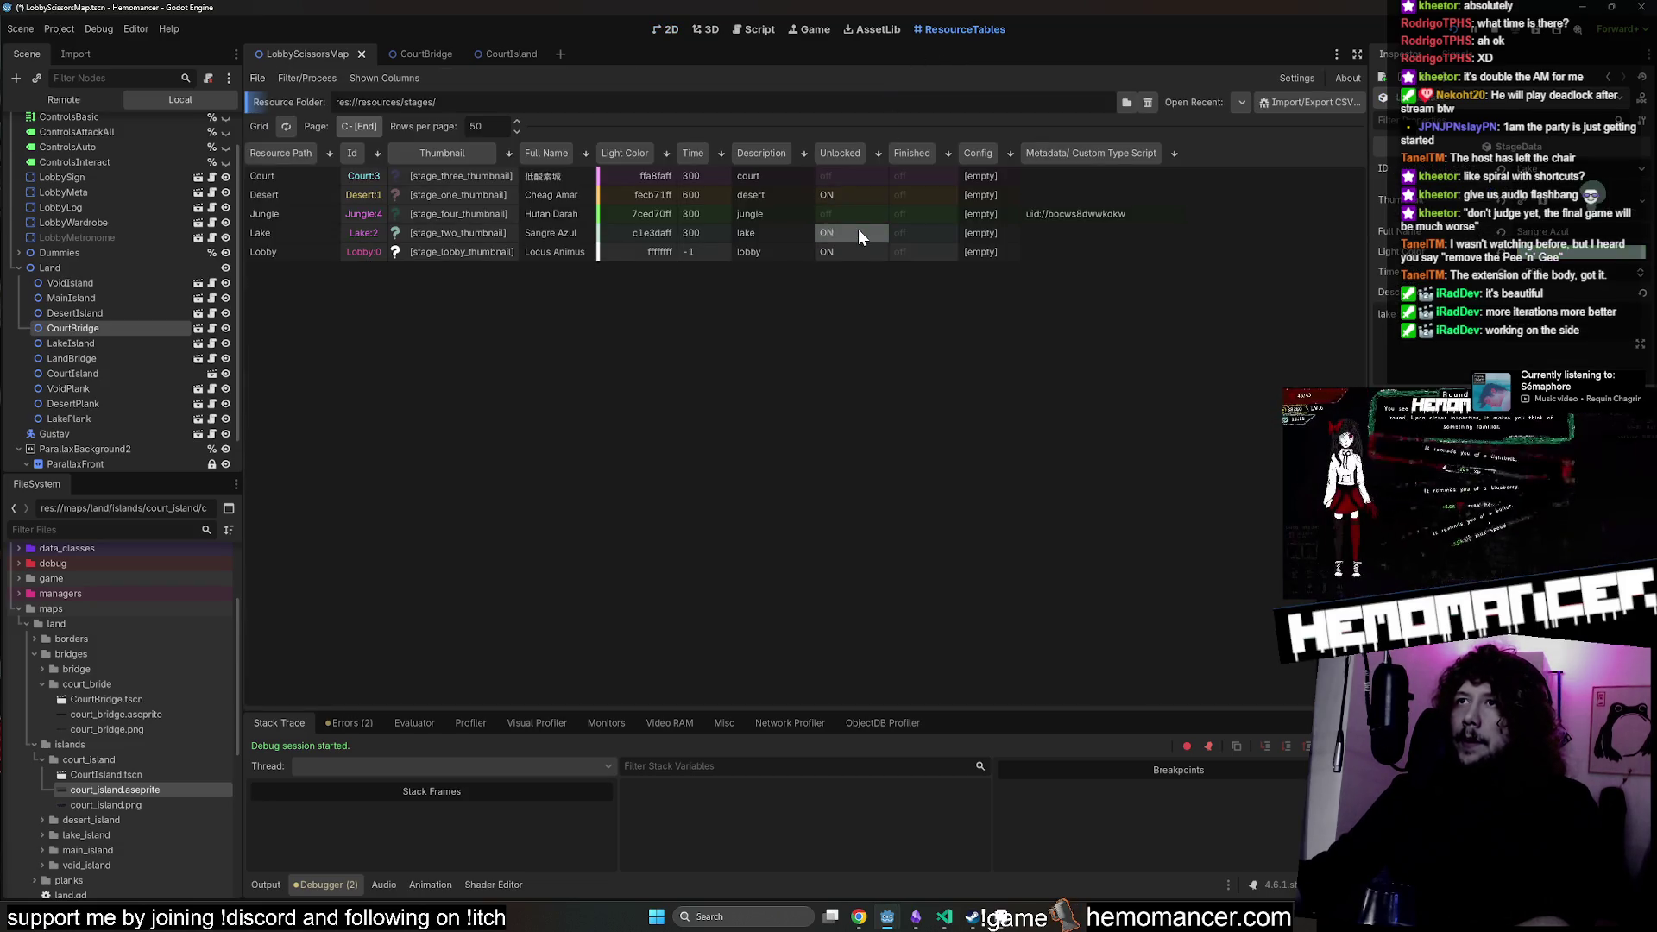
pyautogui.press('F5')
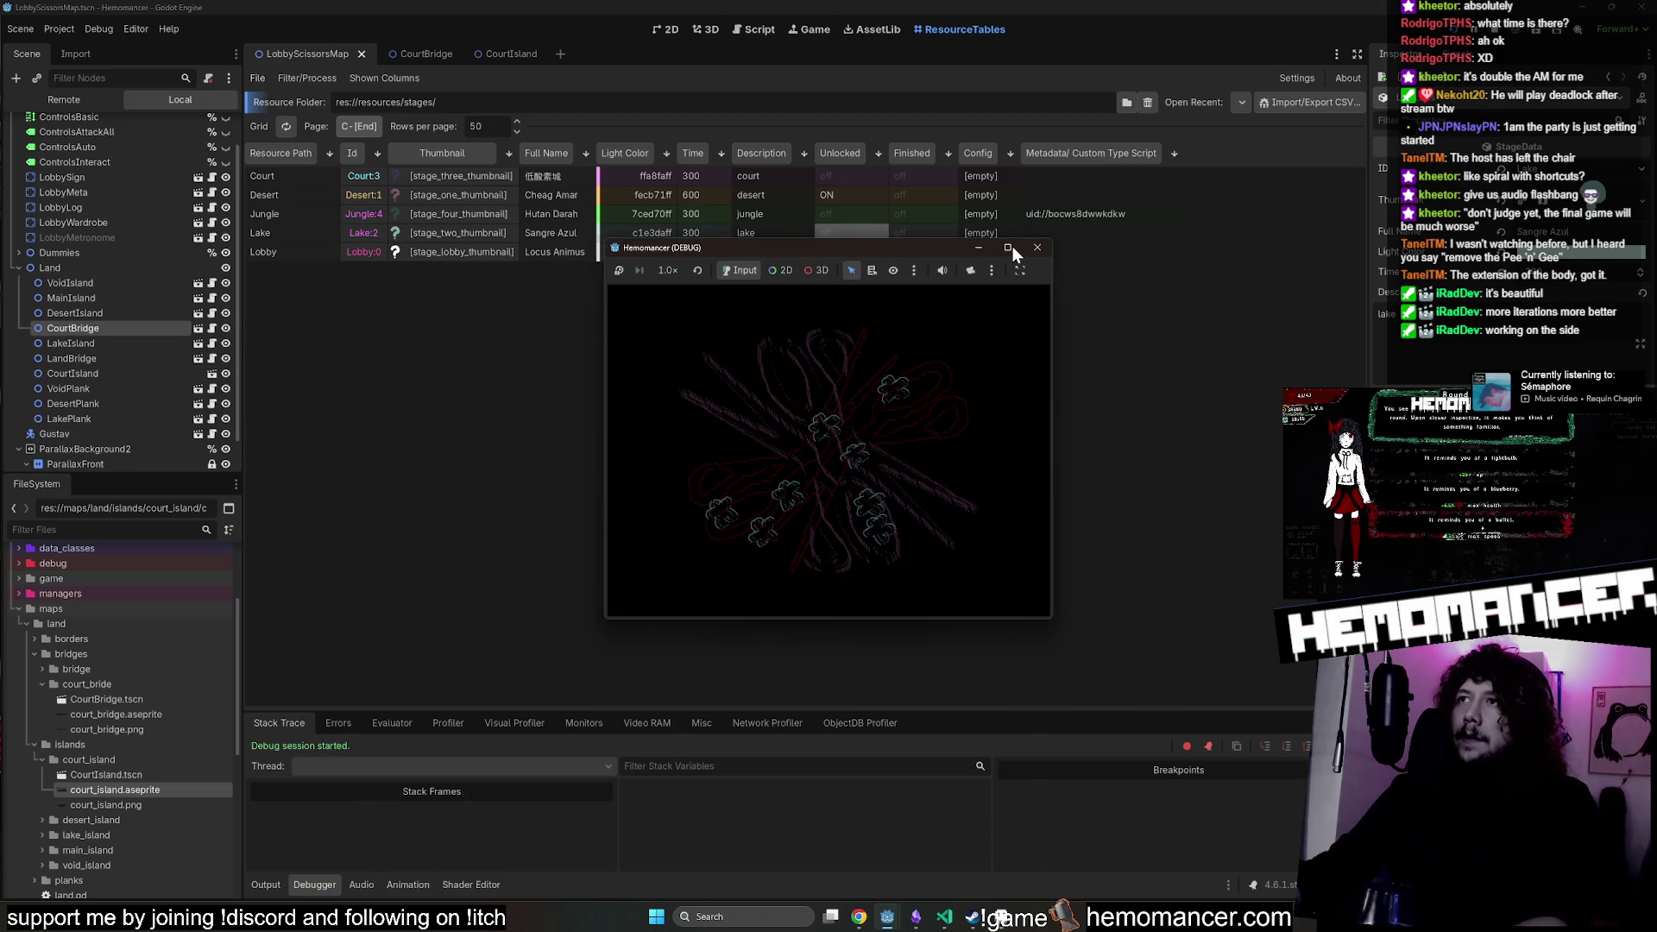
# Maximize the game, press START, walk up-right toward the Metronome while zooming, then close it
pyautogui.click(1008, 247)
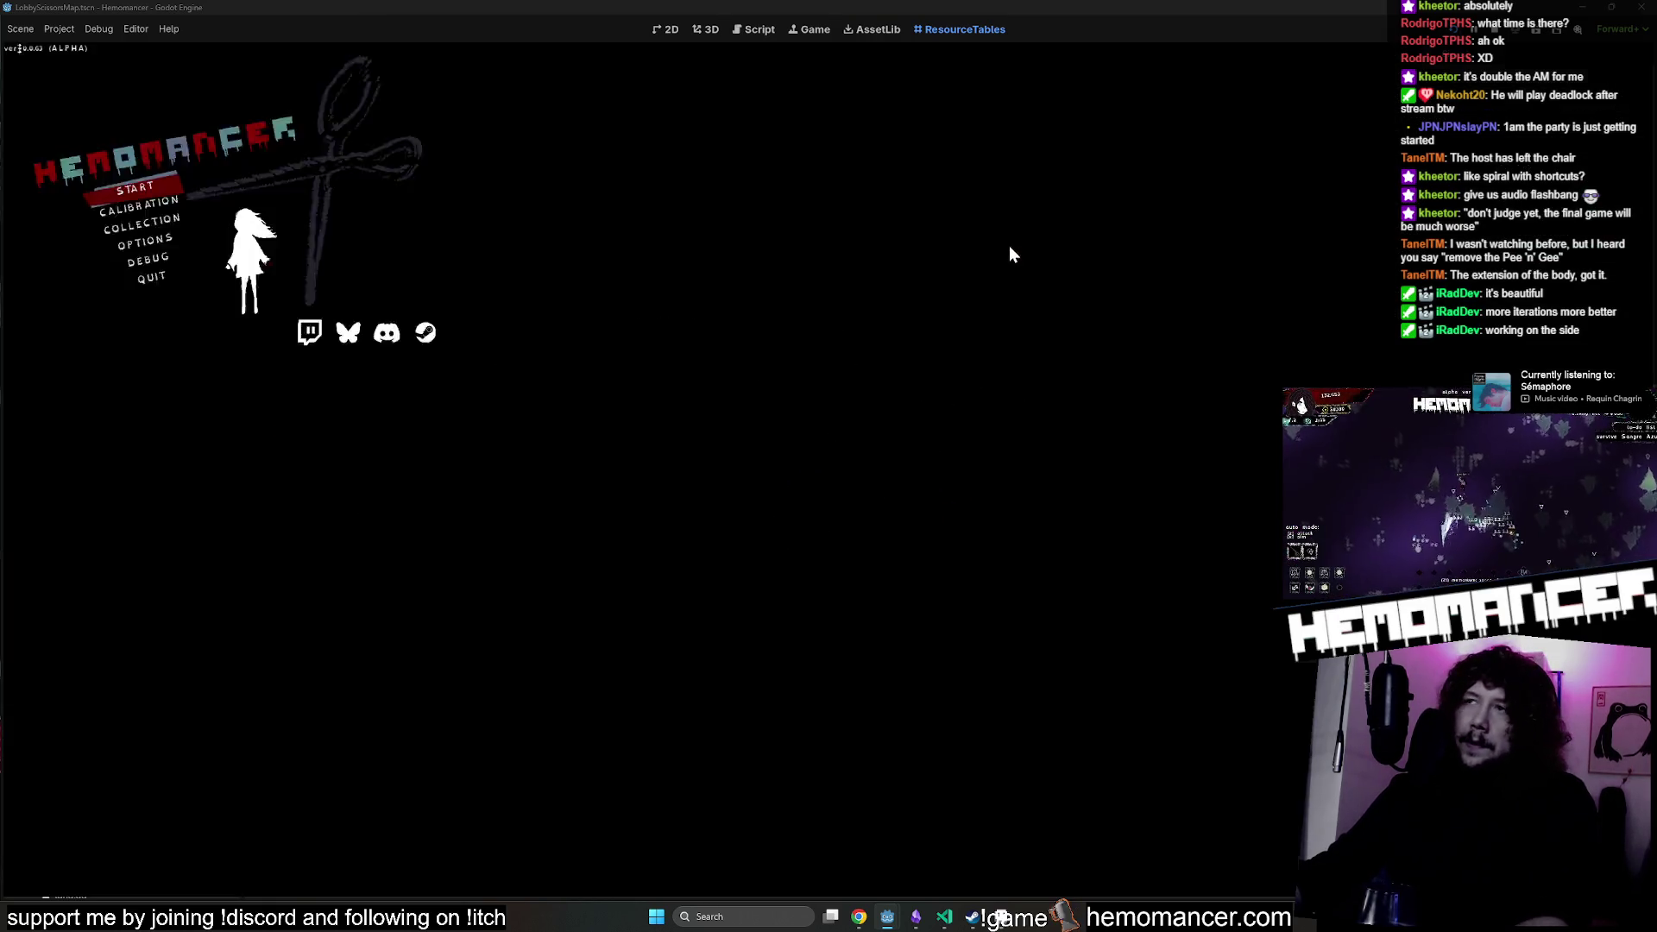
pyautogui.click(626, 442)
pyautogui.scroll(-2, 690, 362)
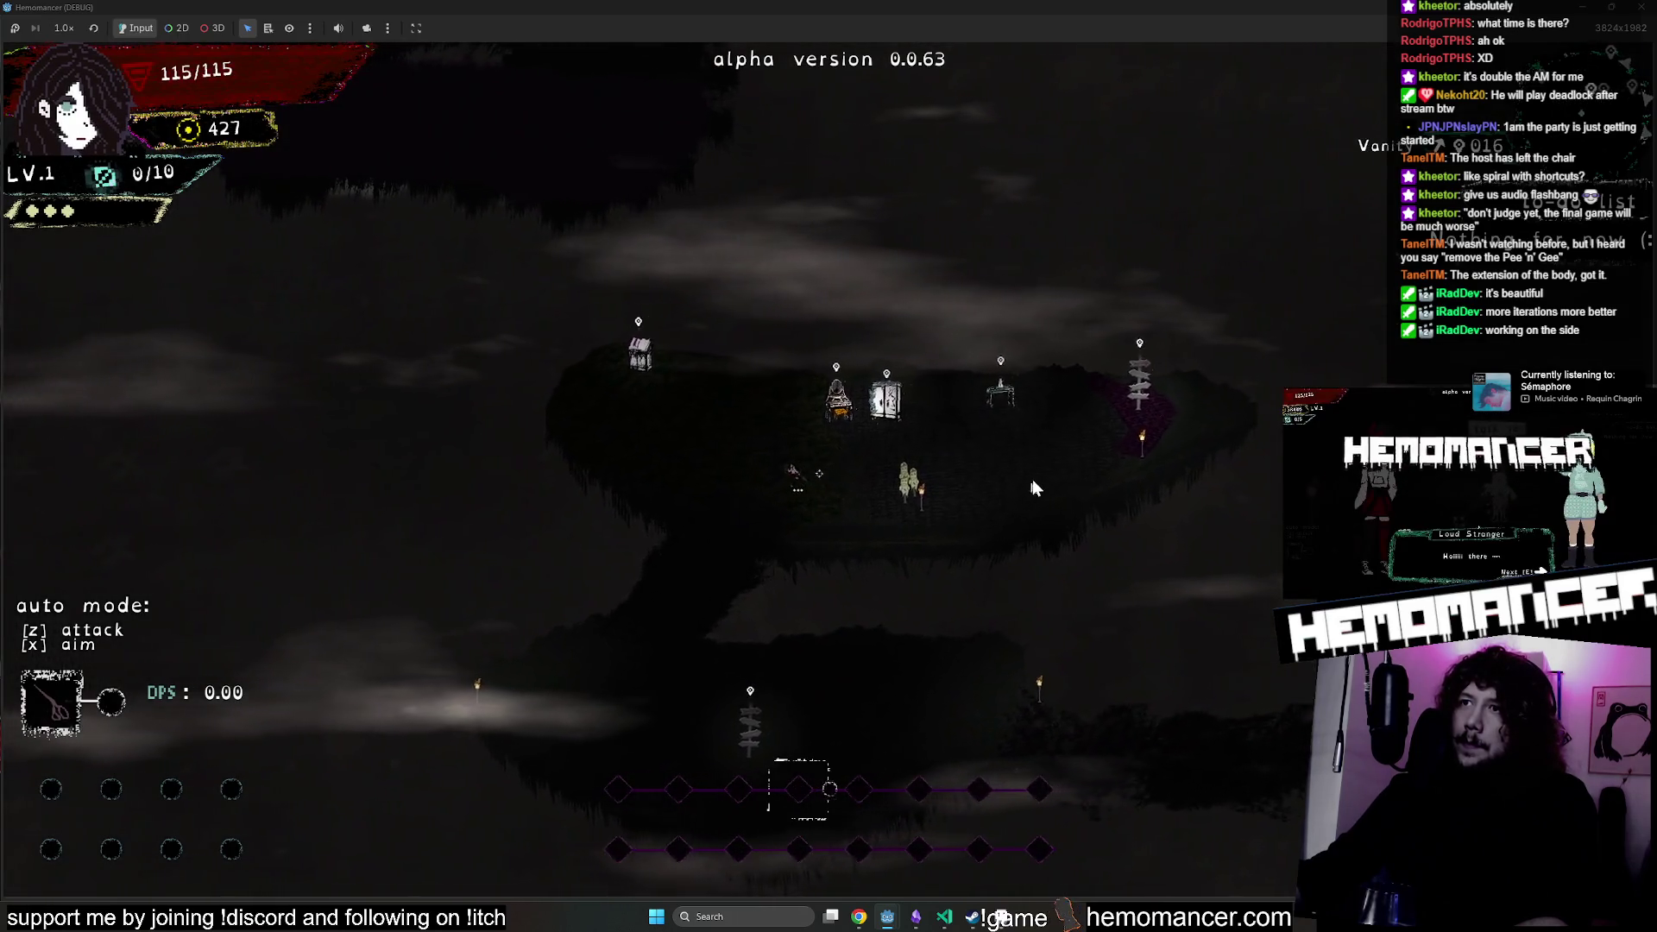
pyautogui.scroll(-3, 1032, 479)
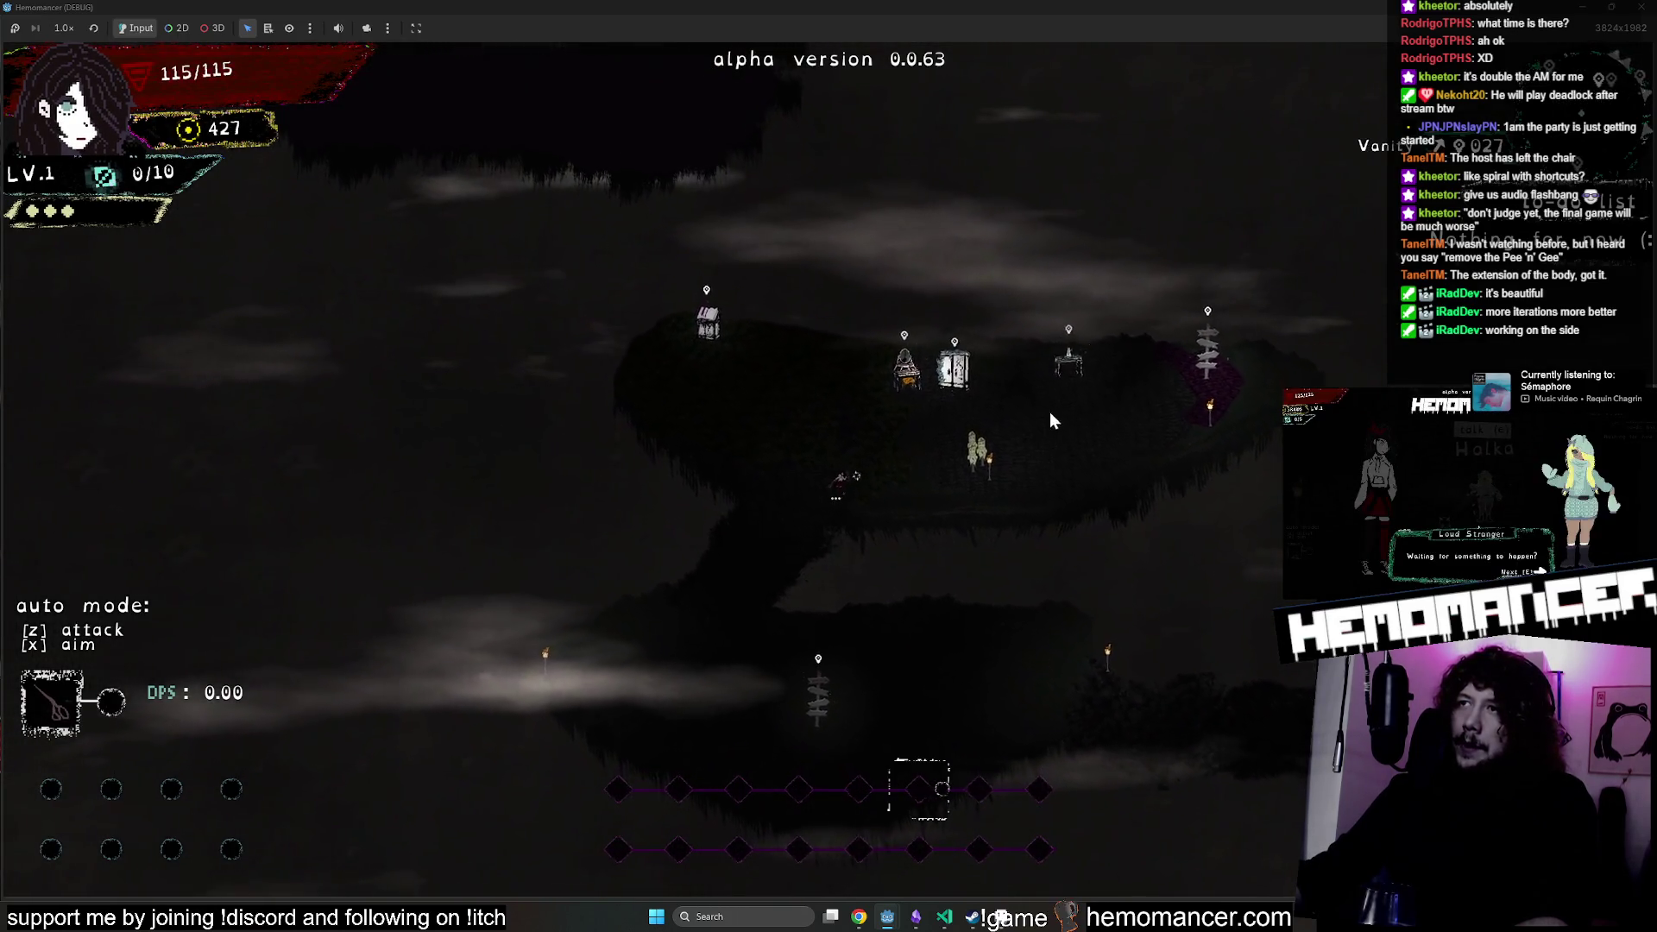
pyautogui.scroll(-2, 1046, 396)
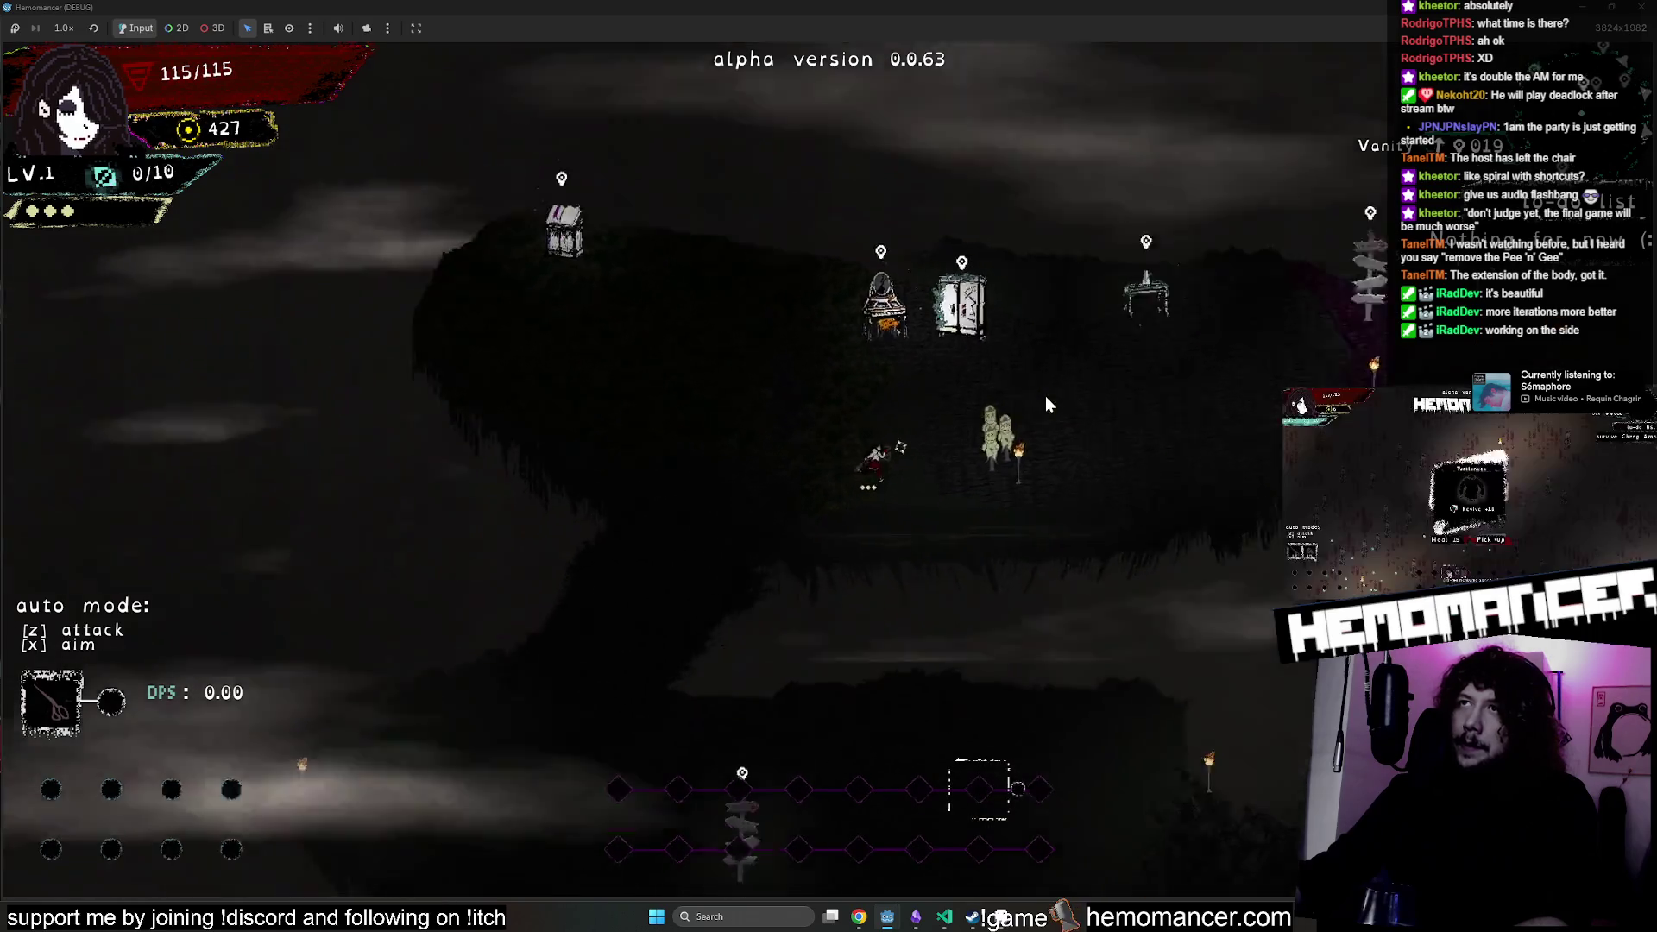
pyautogui.press('w')
pyautogui.press('d')
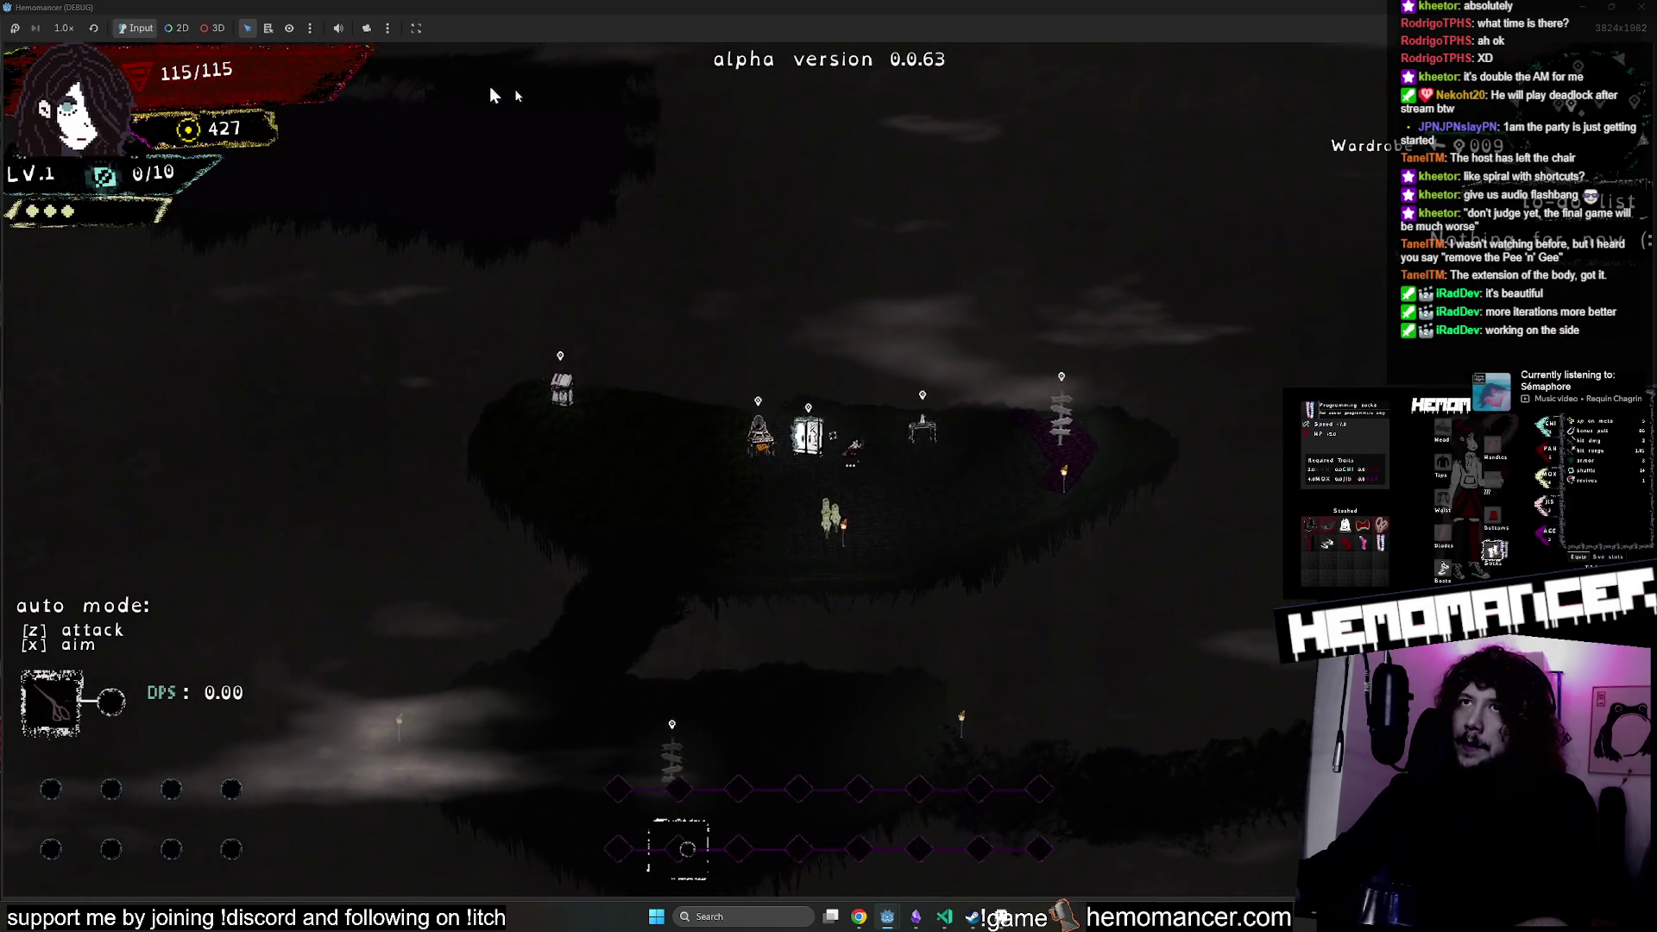
pyautogui.scroll(-2, 927, 454)
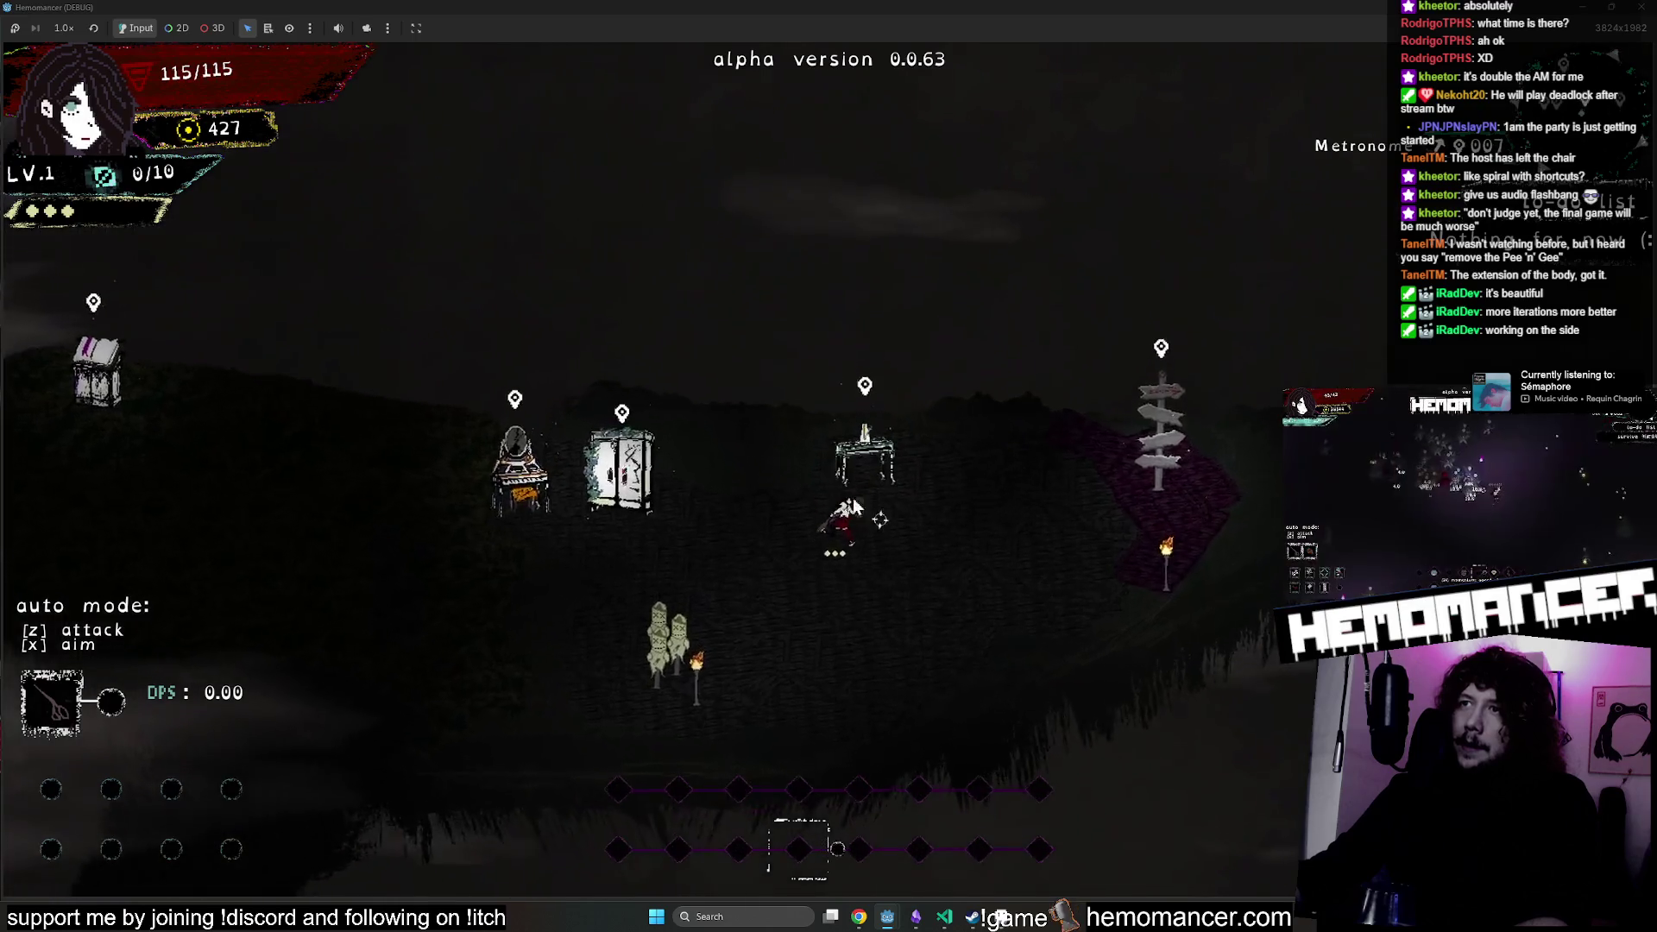
pyautogui.scroll(-3, 789, 350)
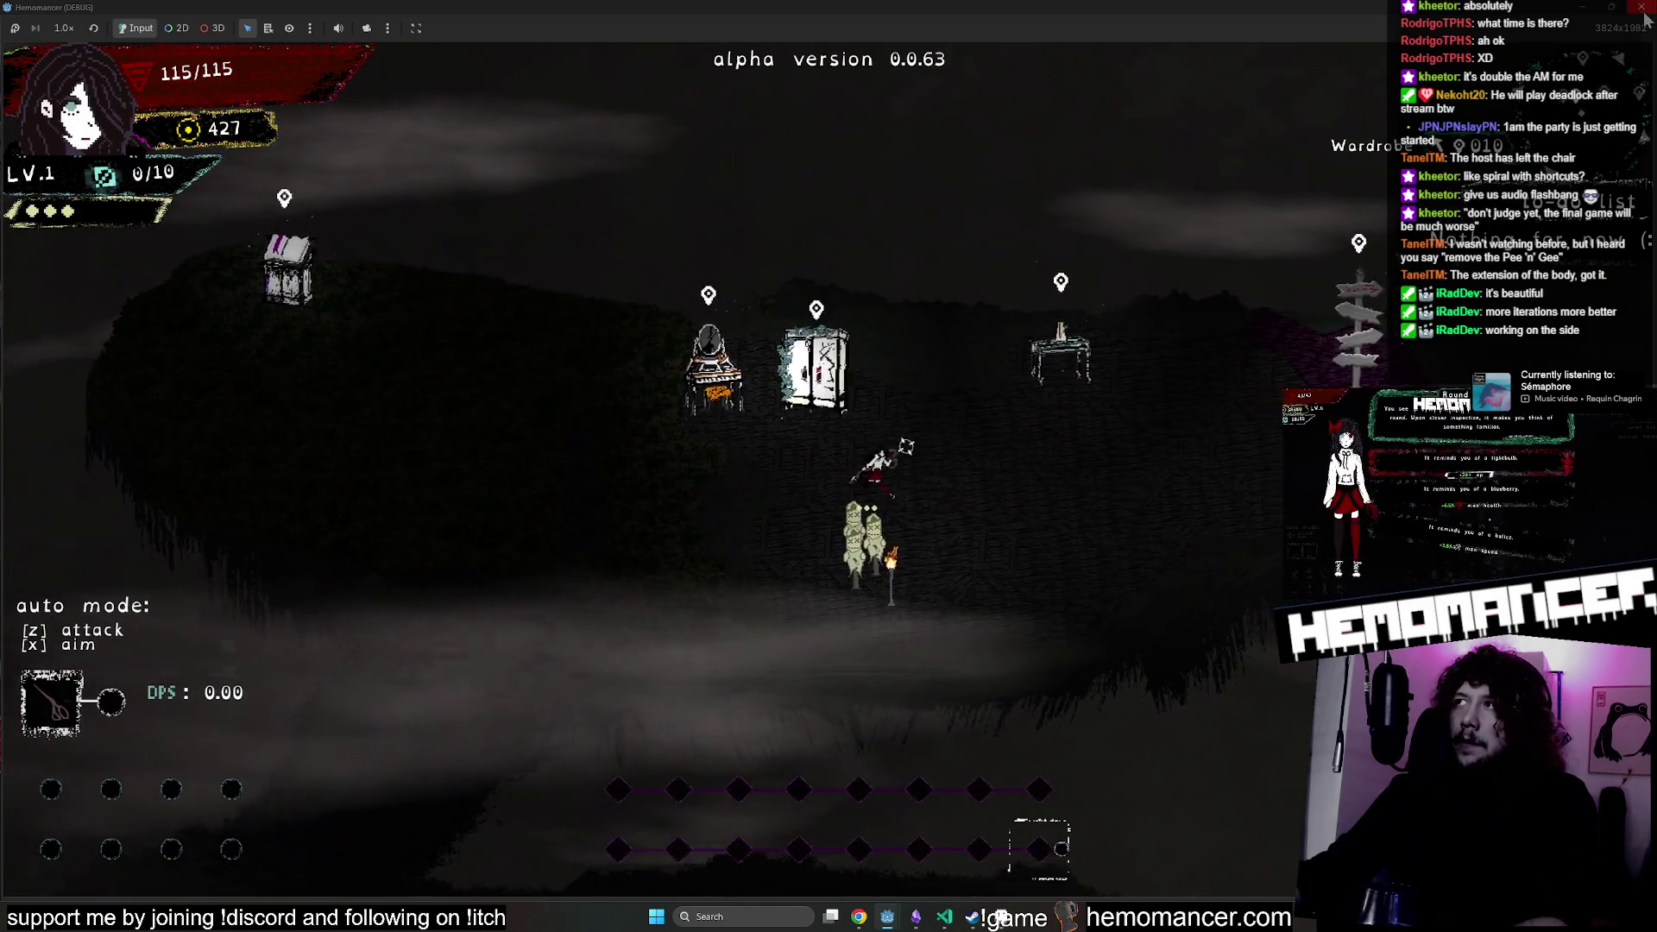
pyautogui.click(1642, 8)
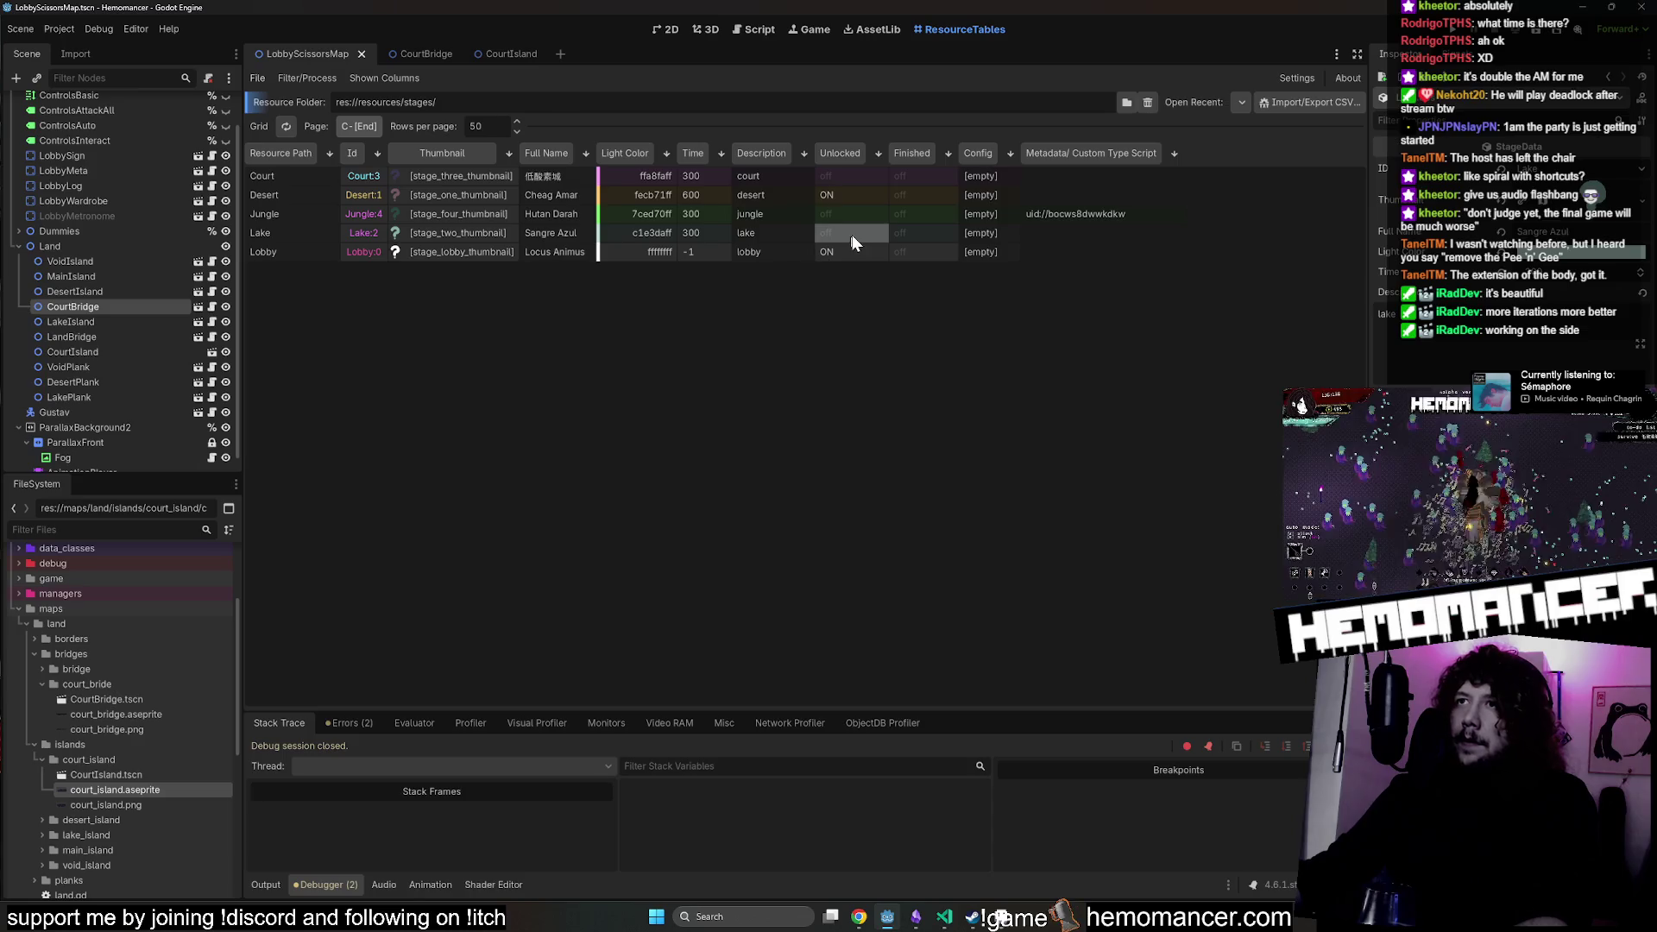
# Launch the game, walk the player left past the vanity, then right along the ramp, and close it
pyautogui.press('F5')
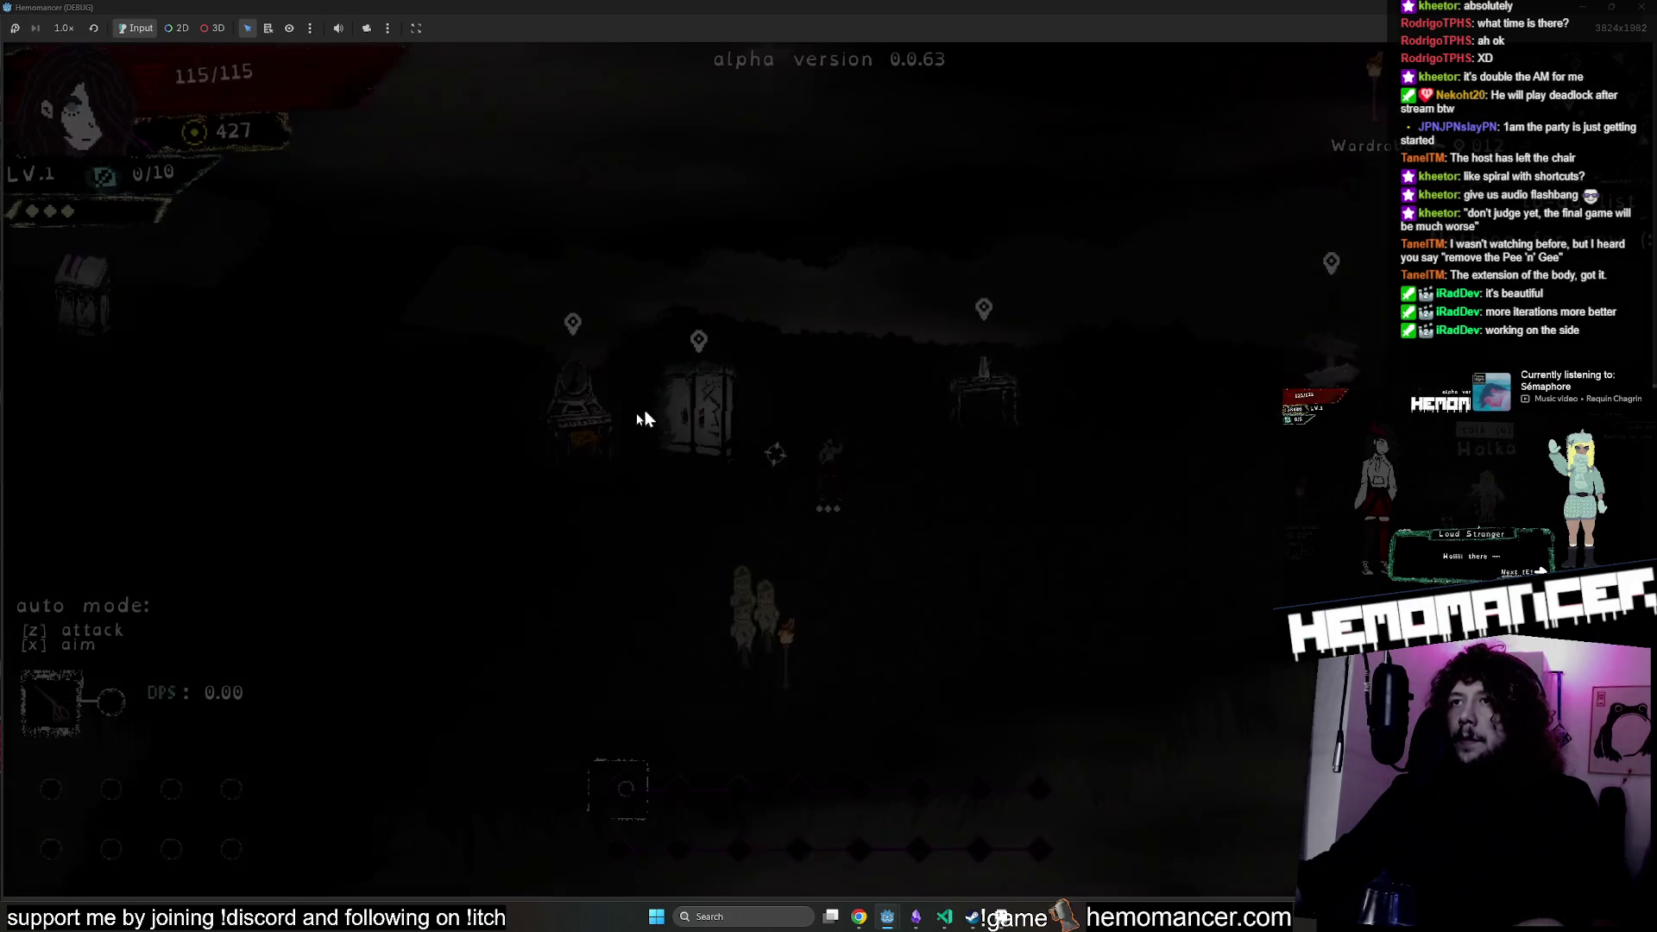
pyautogui.press('Left')
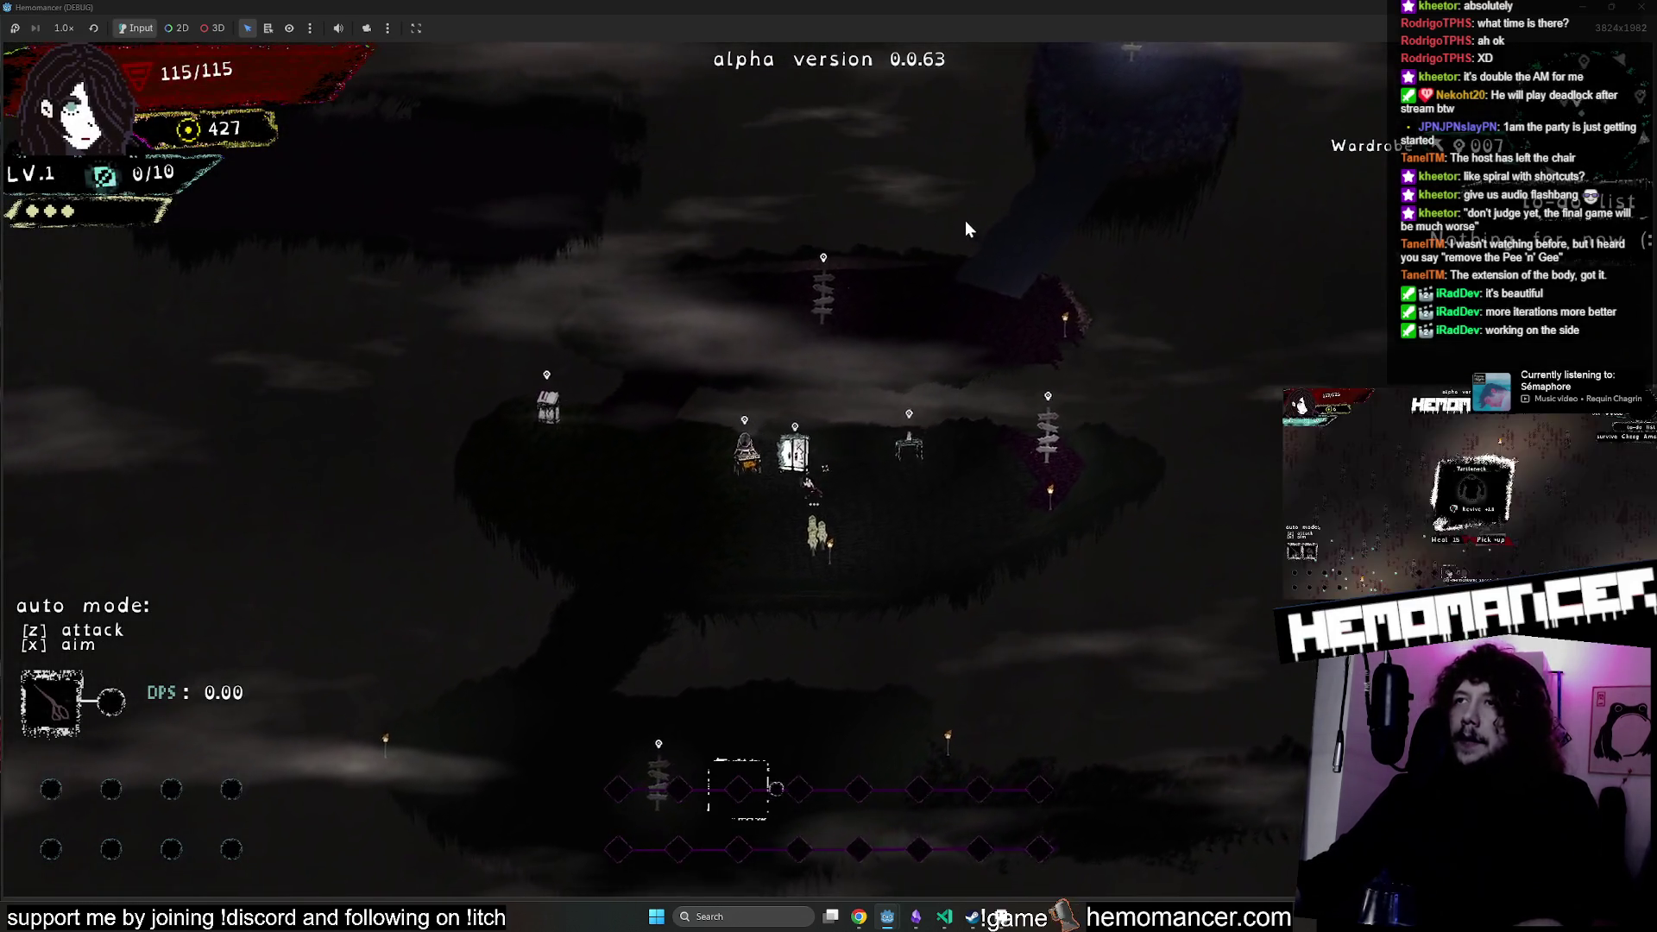
pyautogui.press('Left')
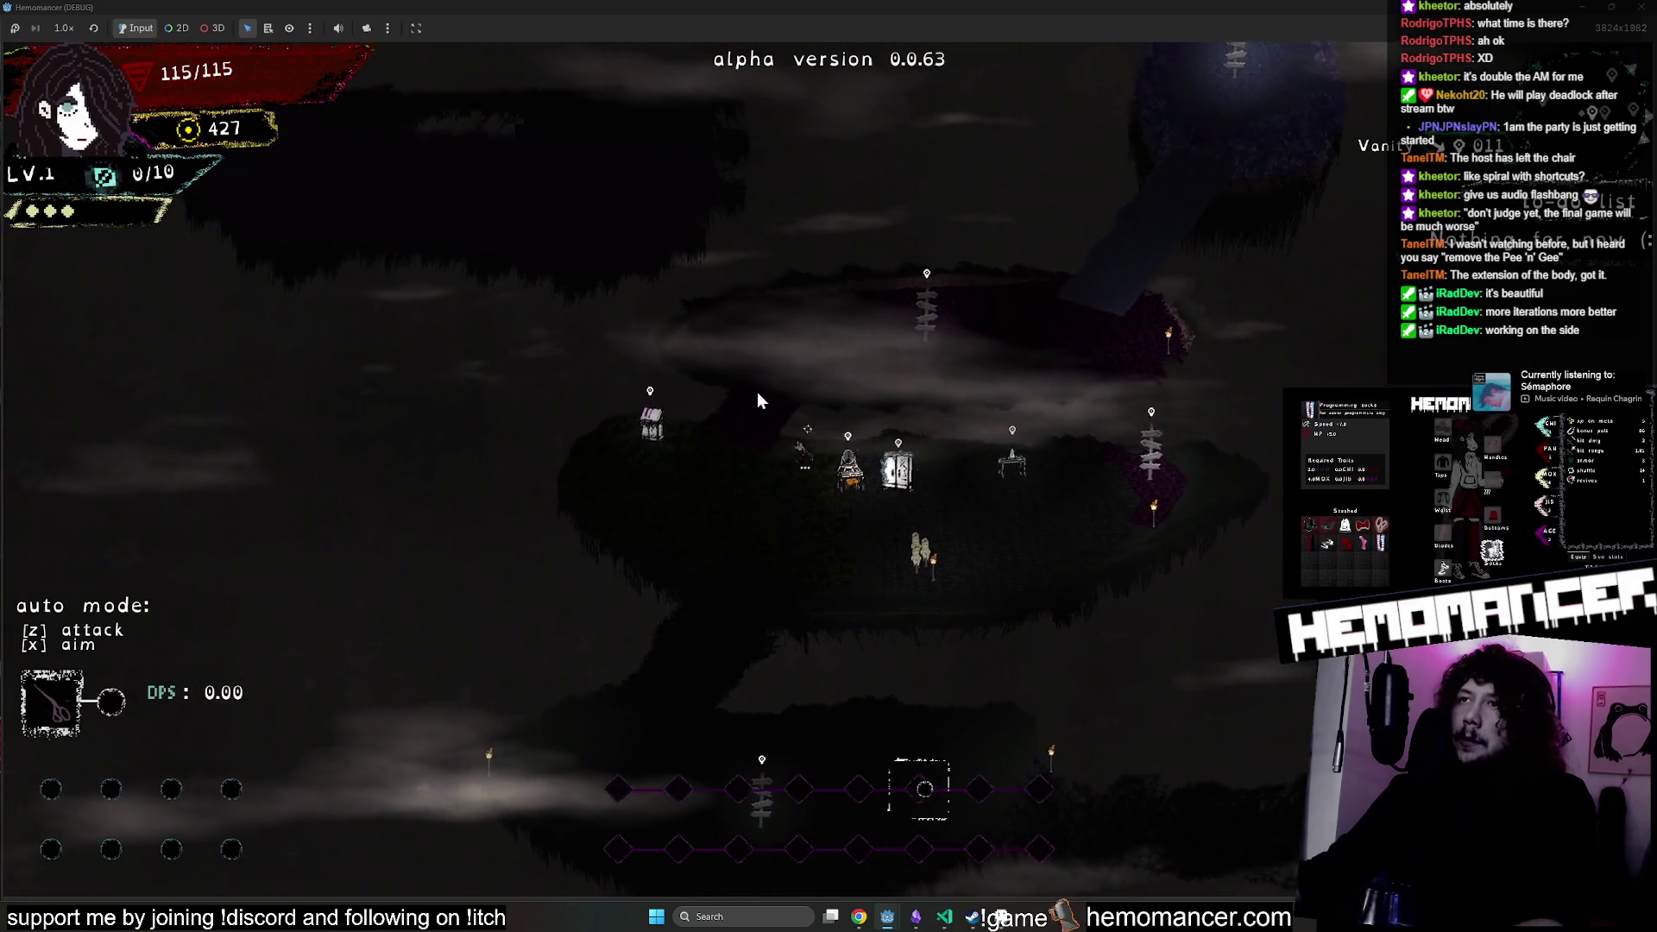
pyautogui.scroll(3, 757, 391)
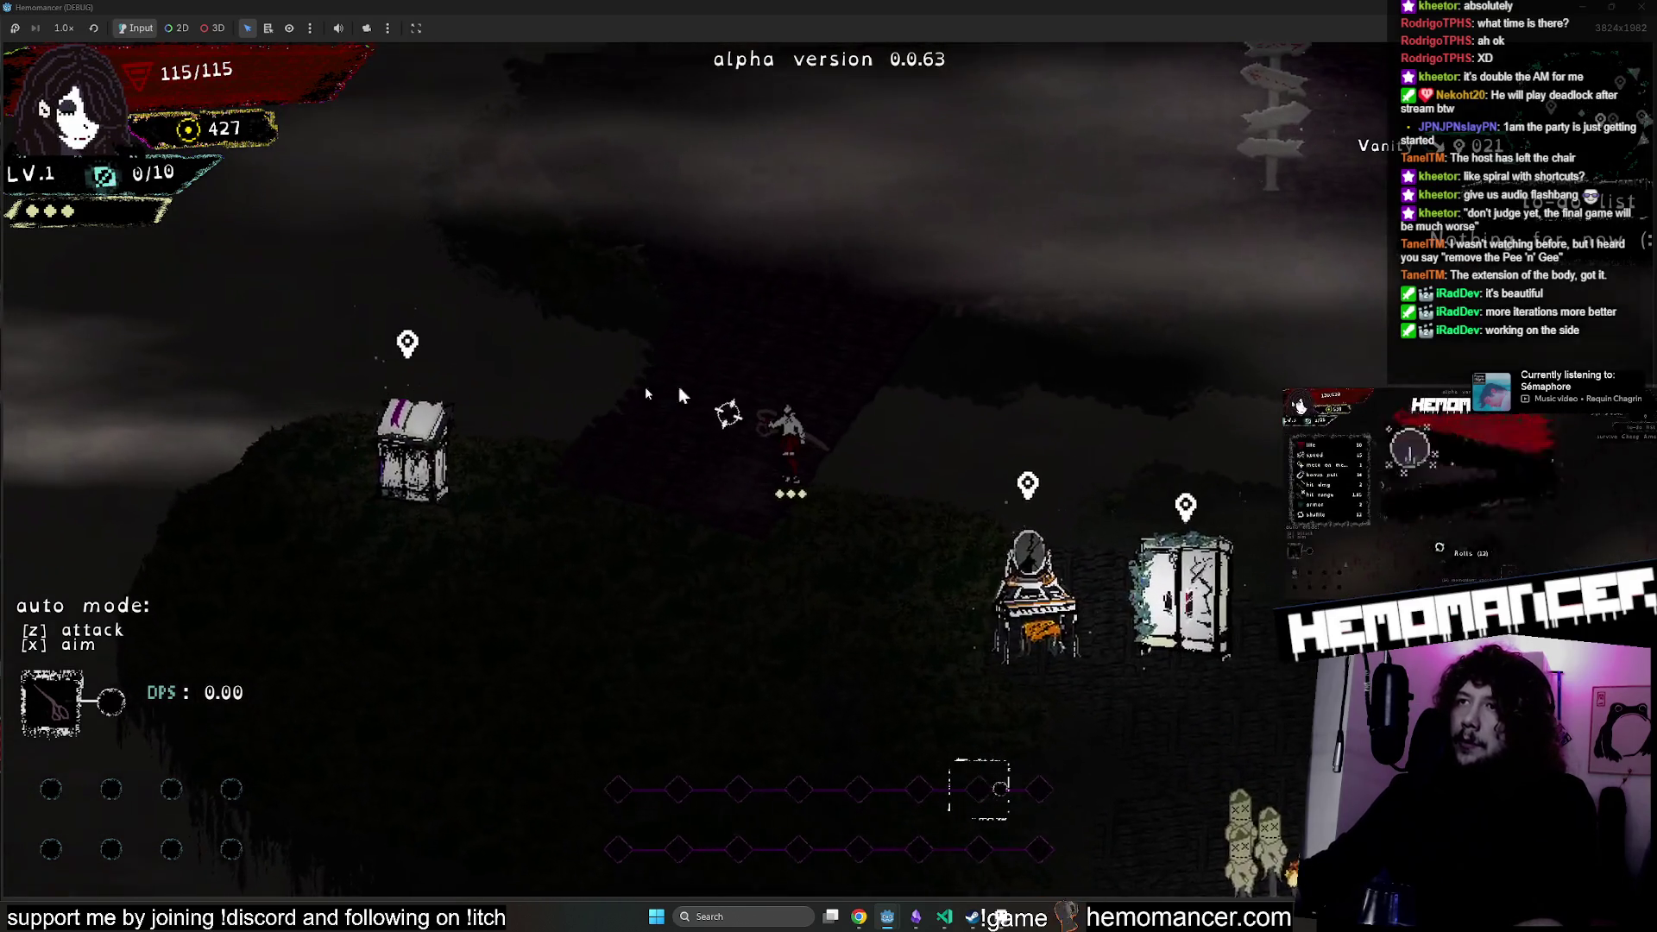
pyautogui.press('Up')
pyautogui.press('Right')
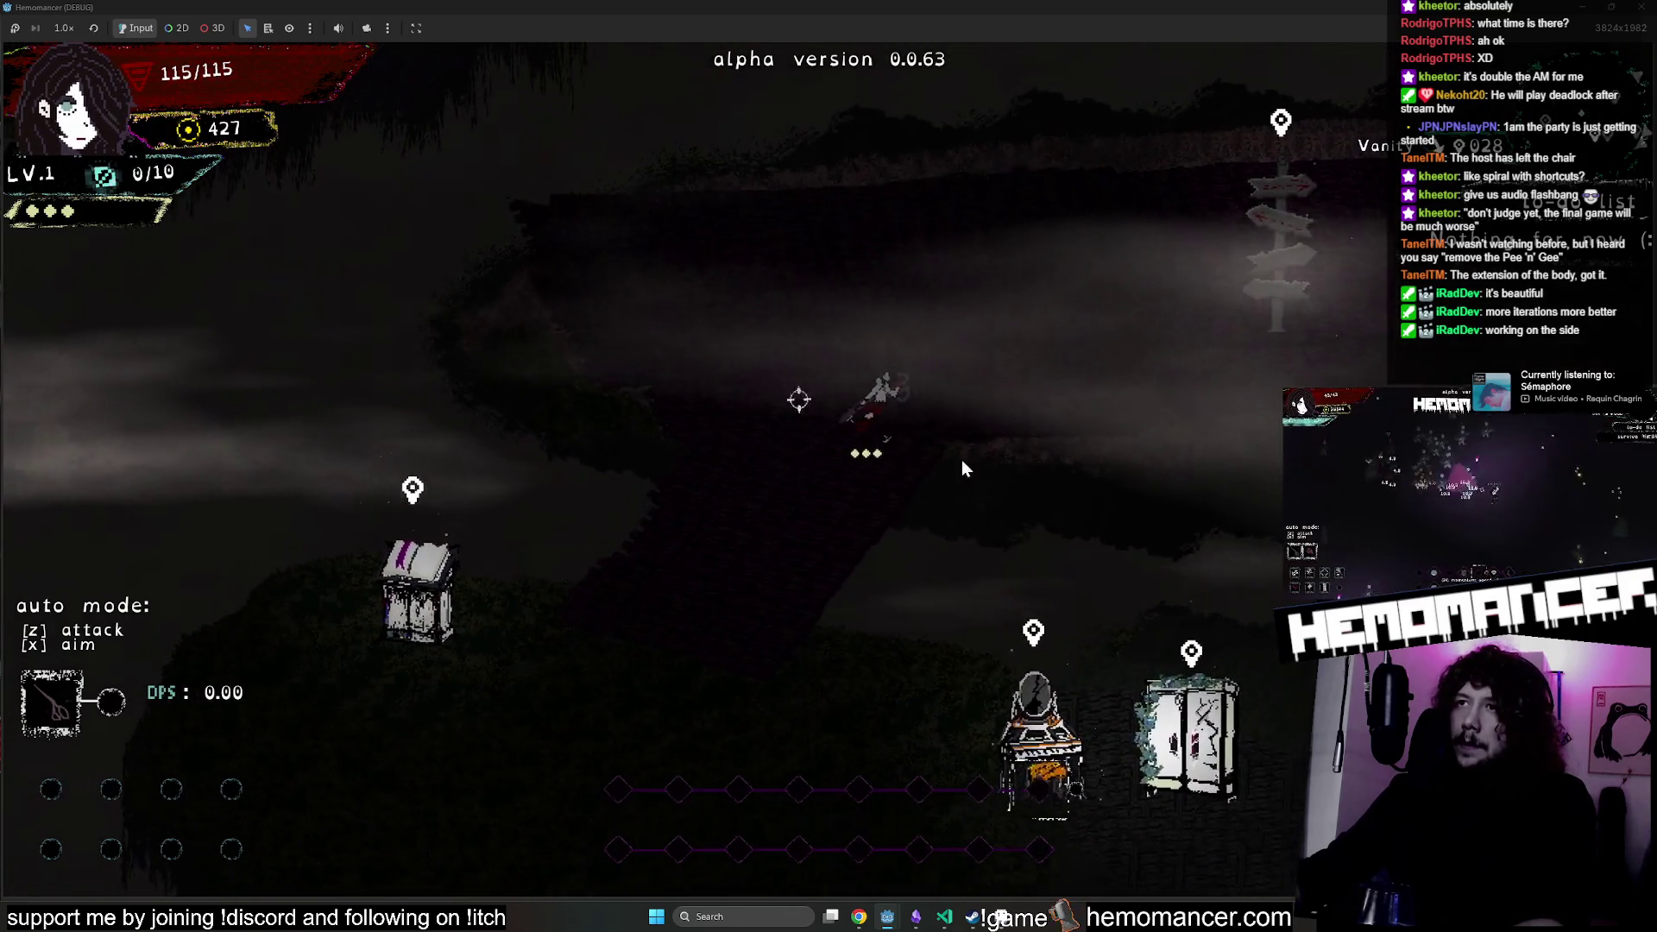
pyautogui.press('Right')
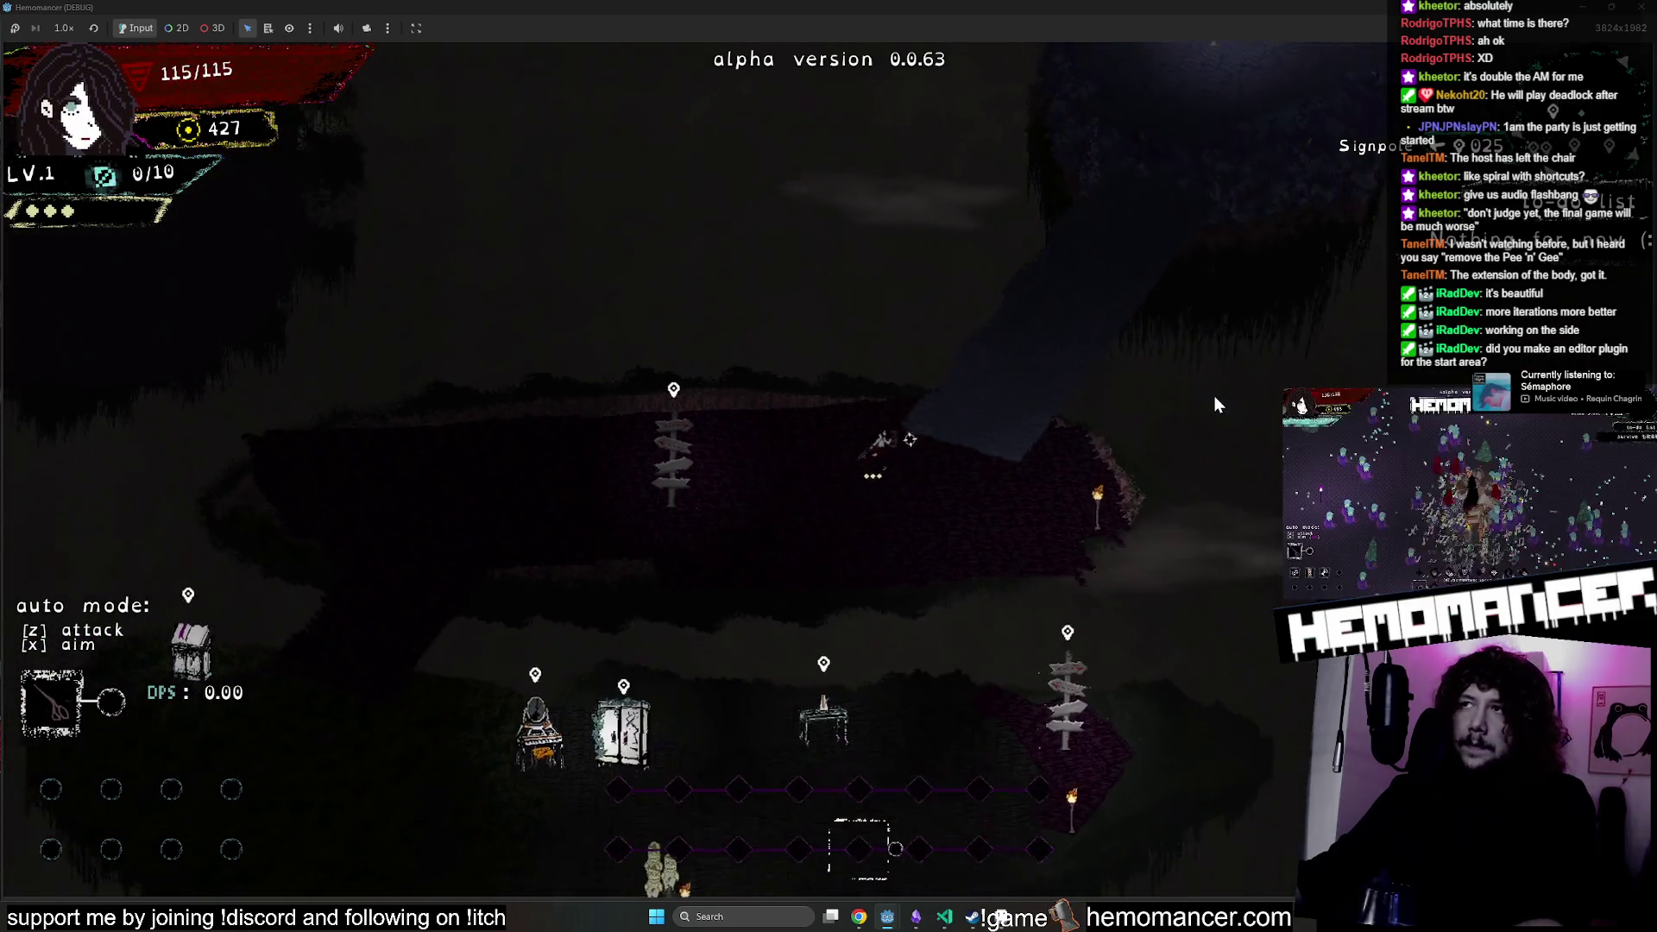
pyautogui.scroll(-3, 1214, 403)
pyautogui.press('Right')
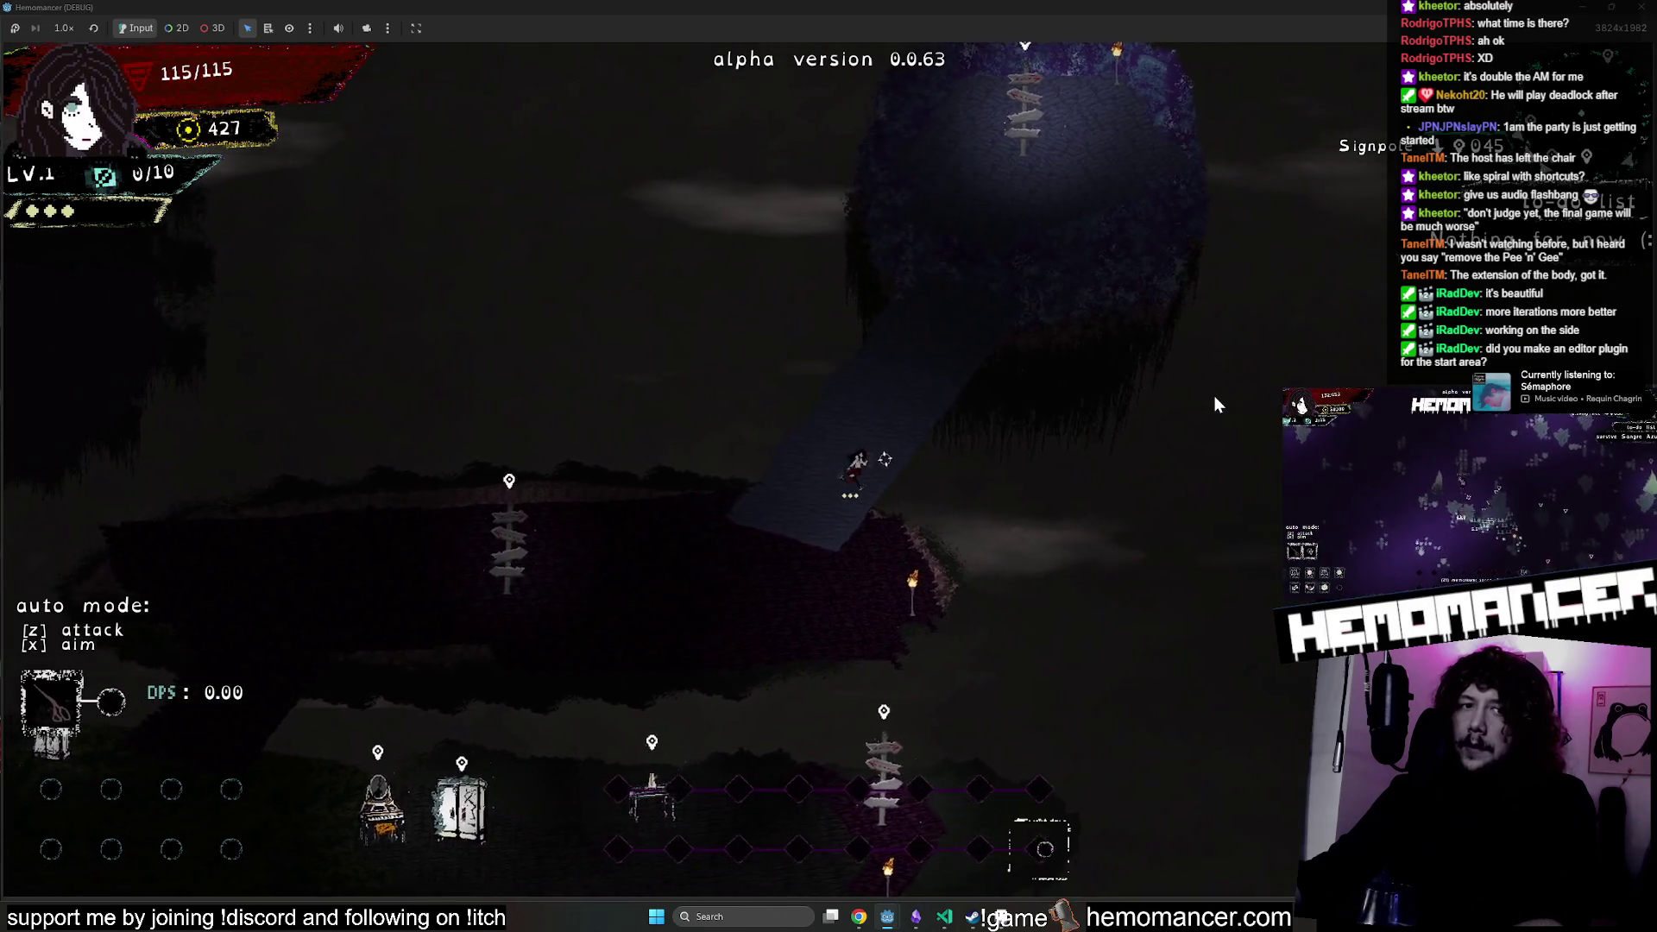
pyautogui.press('Left')
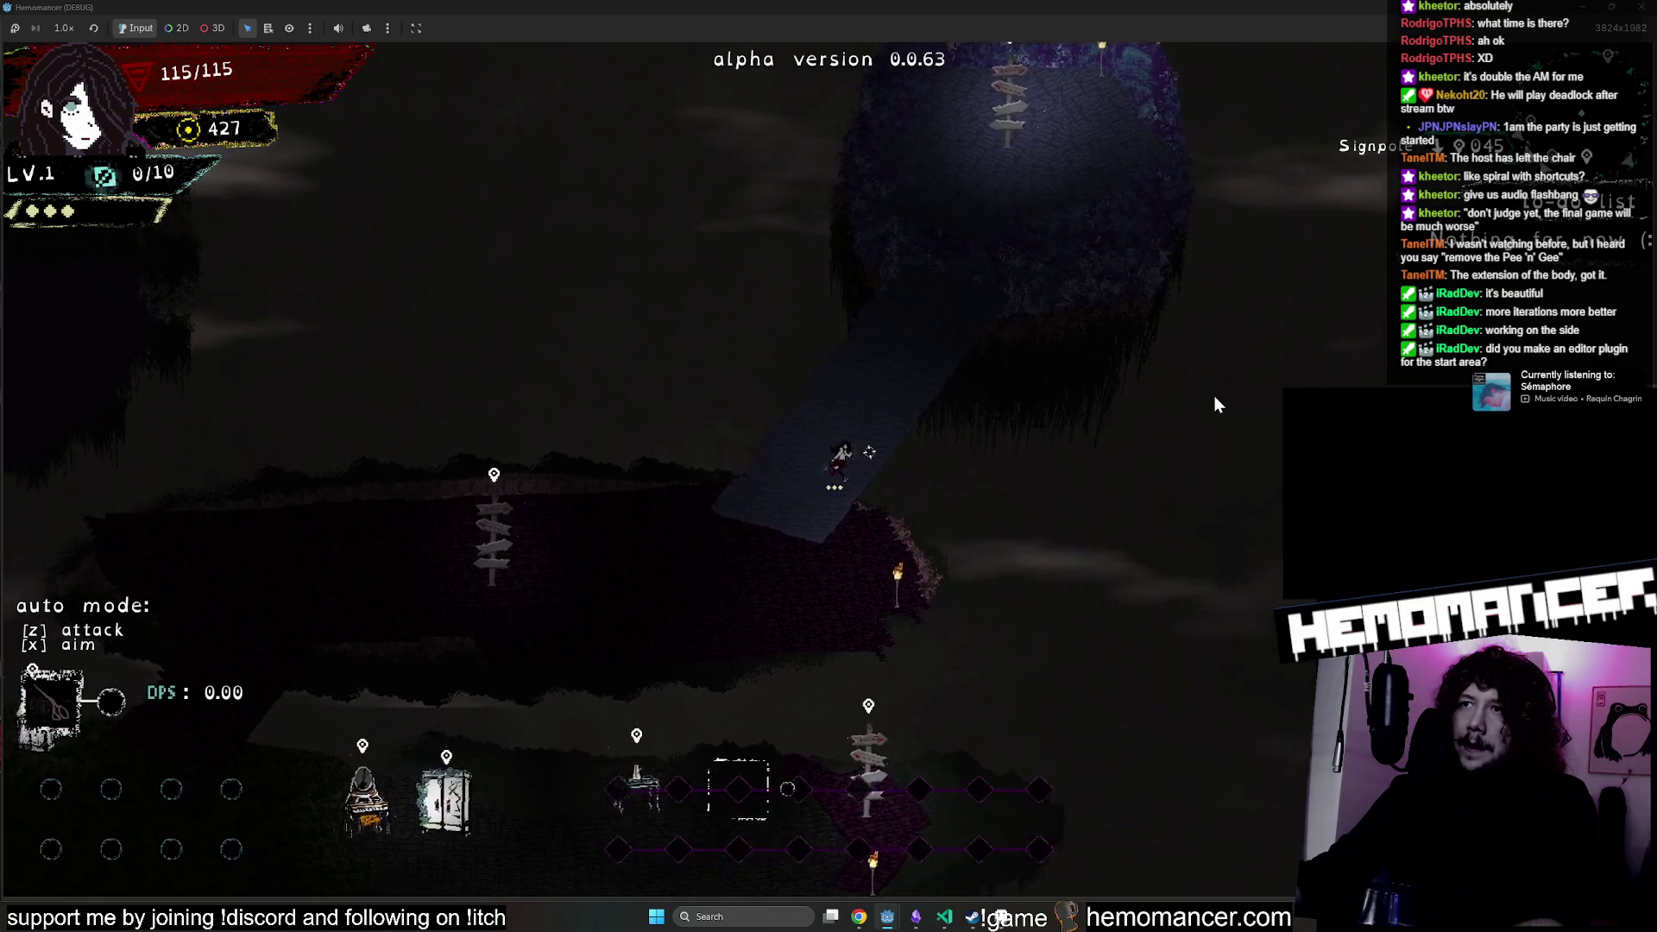
pyautogui.press('Left')
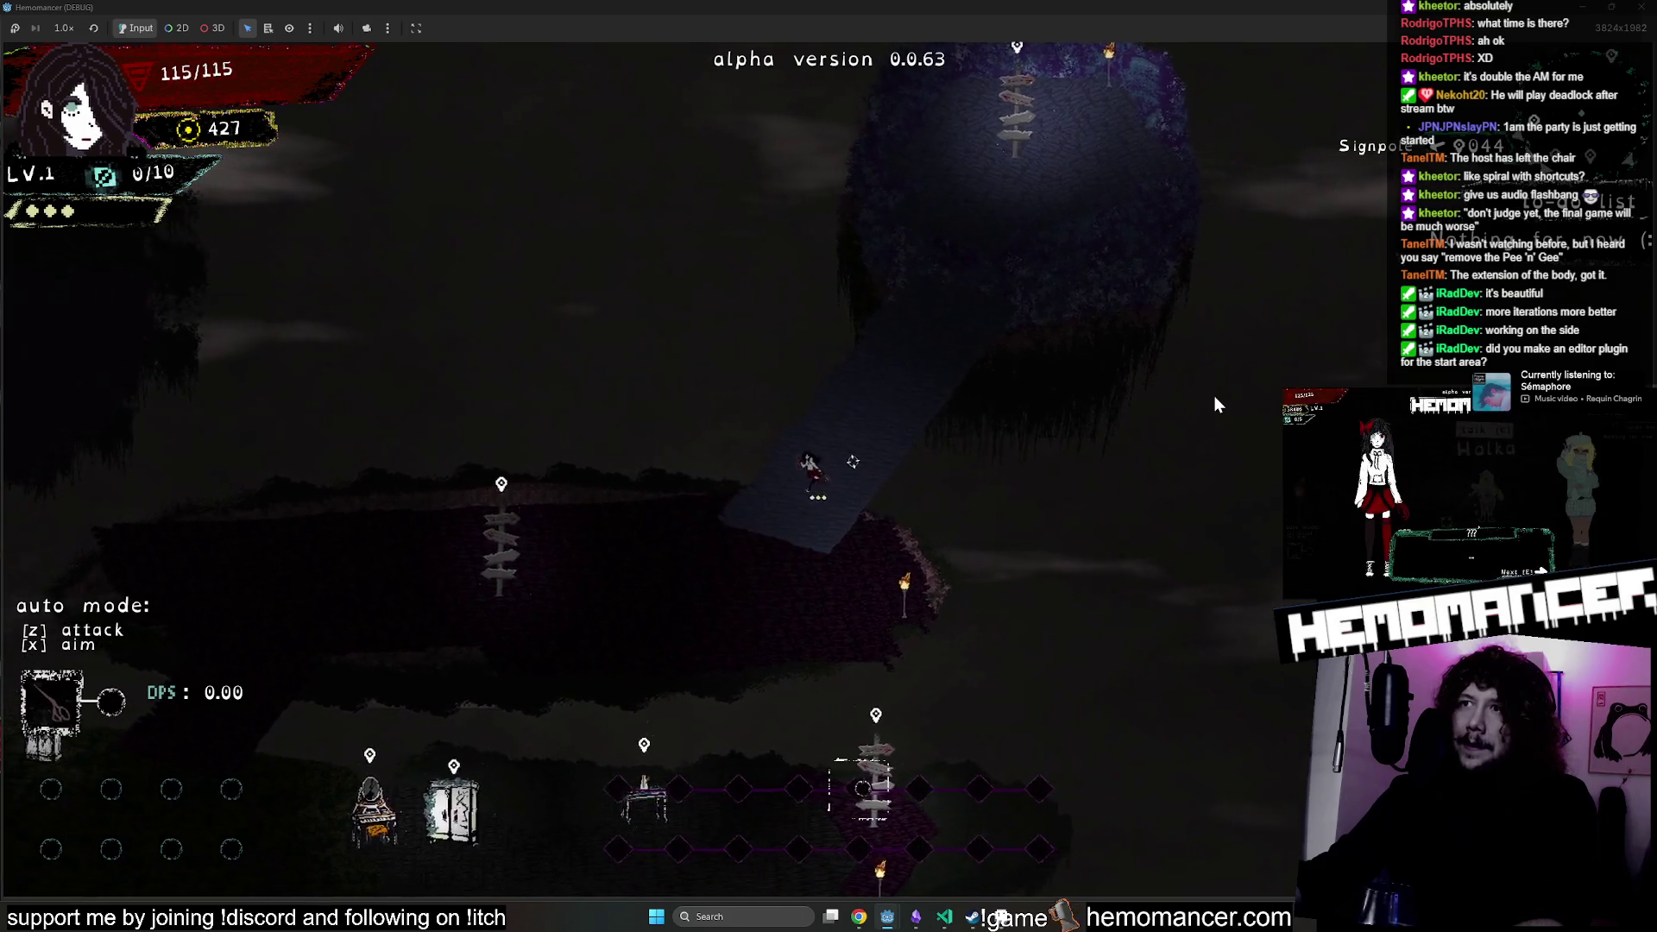
pyautogui.click(1625, 10)
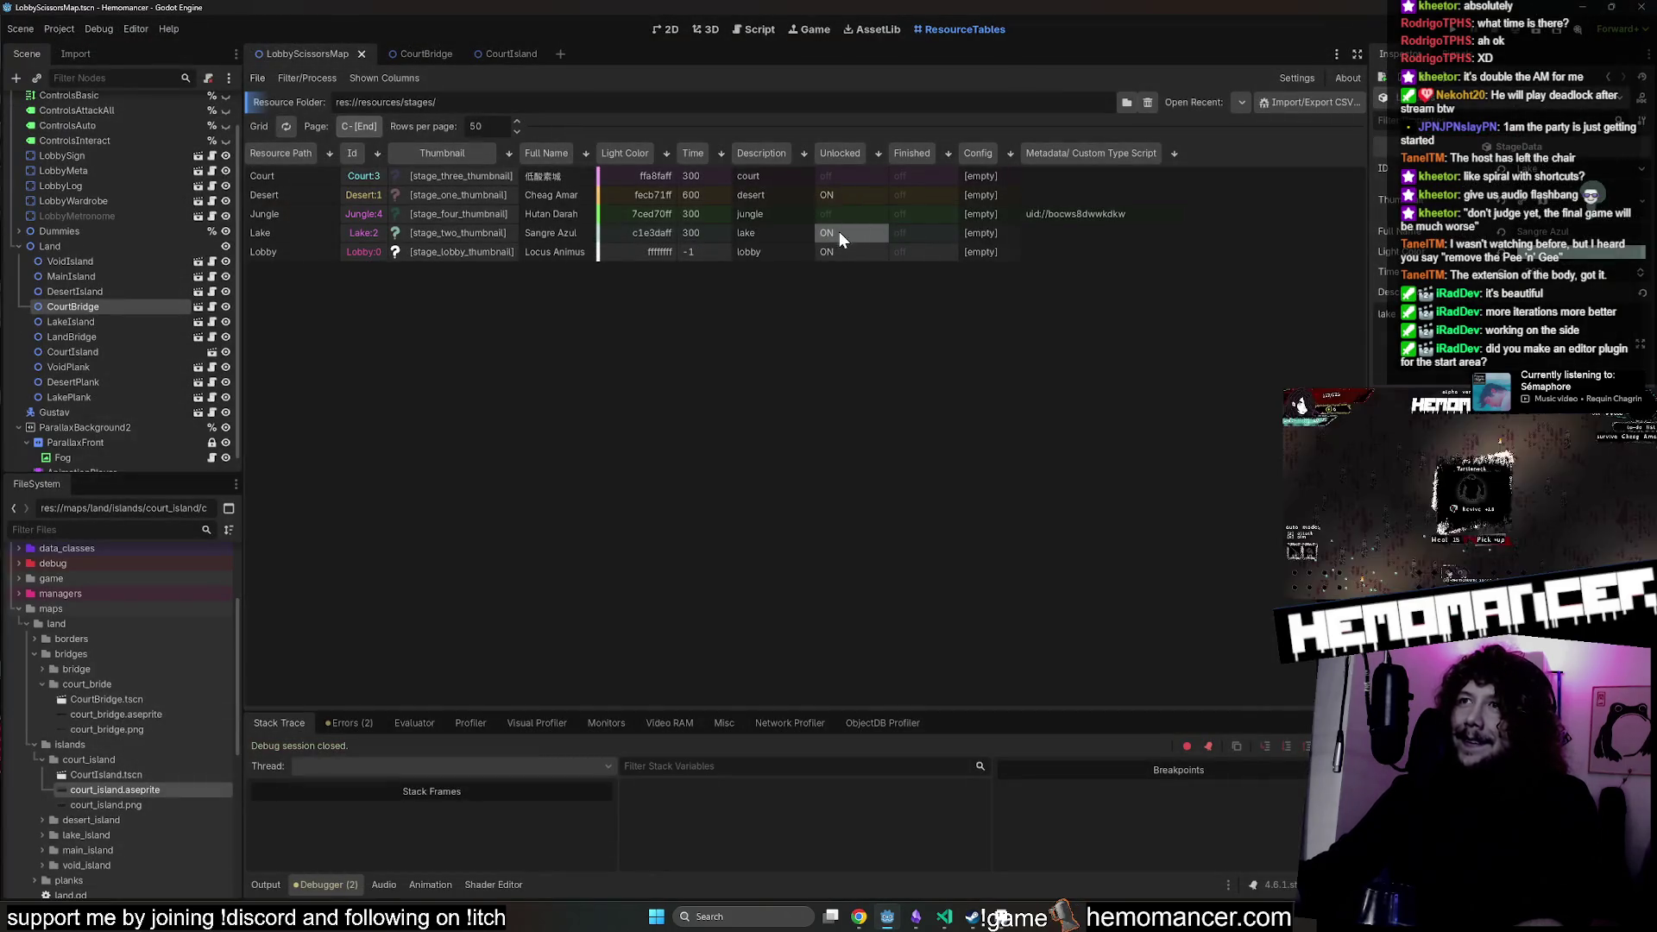
# Relaunch and walk the character past the signpost up the ramp toward the upper island, then close it
pyautogui.press('F5')
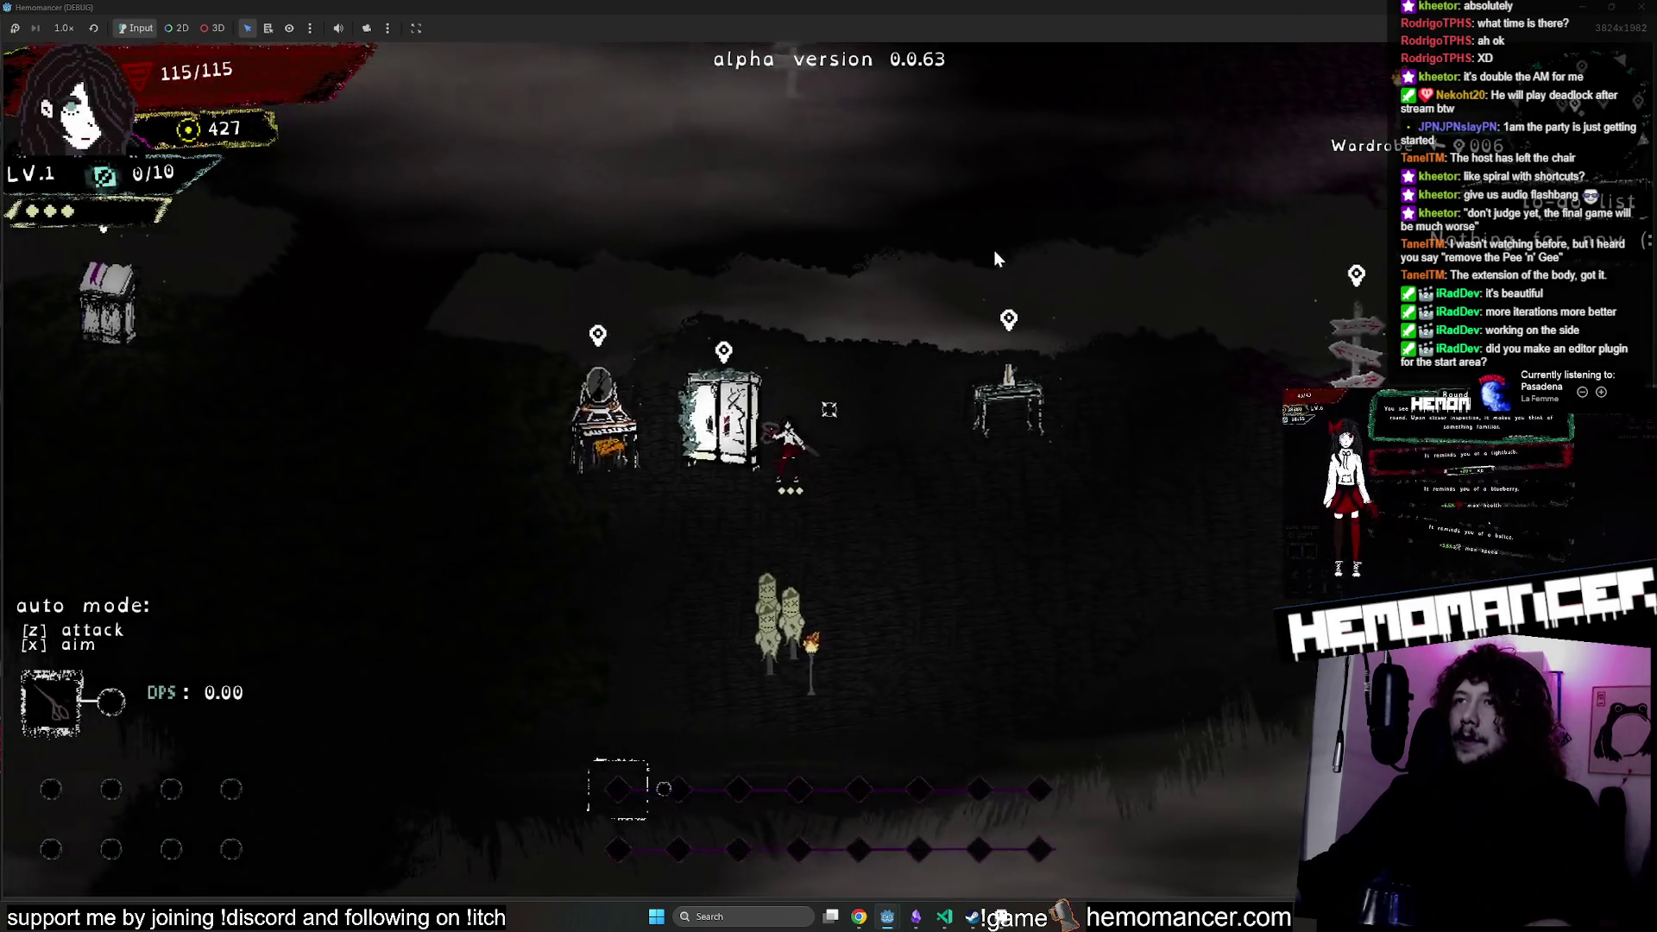
pyautogui.press('a')
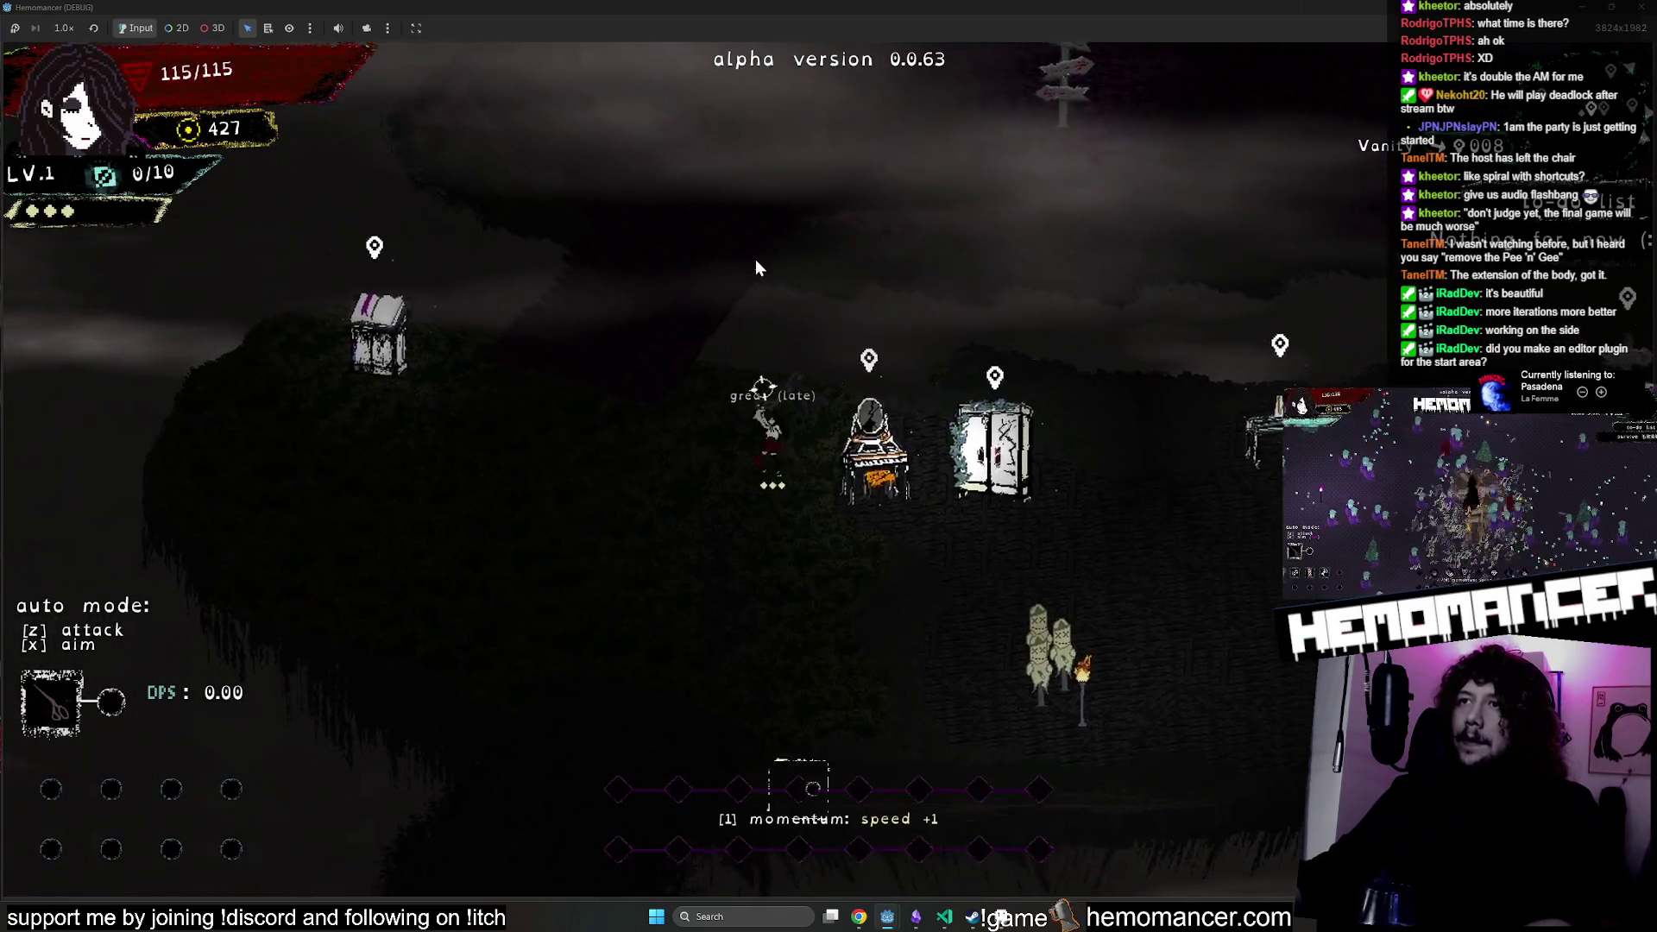
pyautogui.press('w')
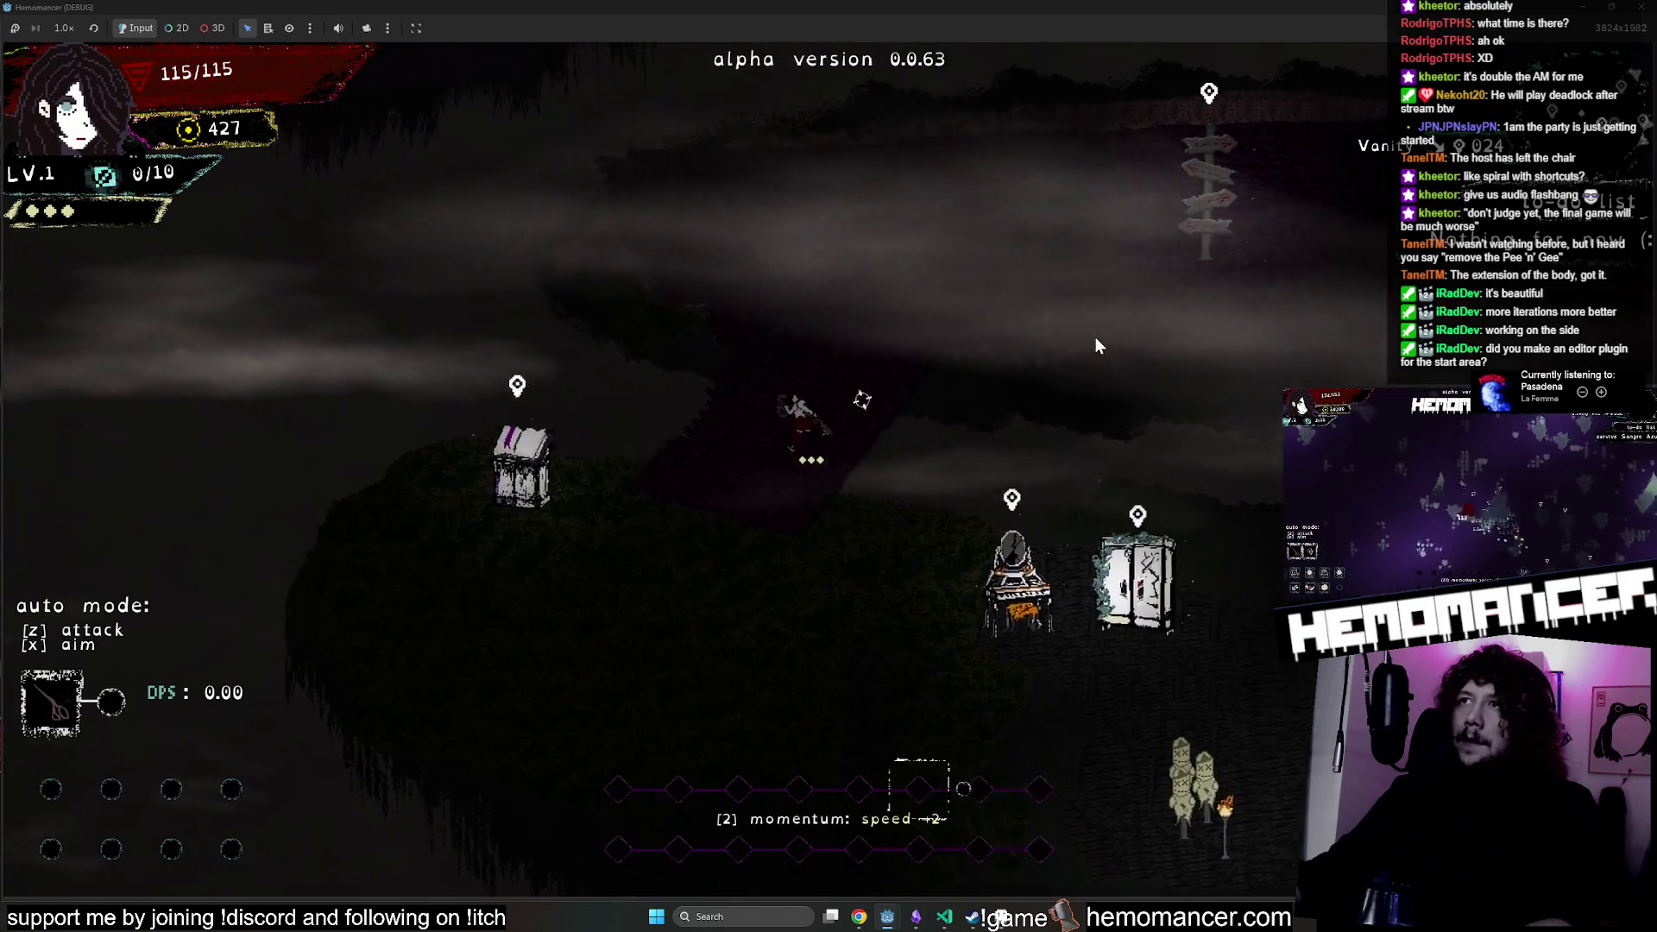
pyautogui.scroll(-5, 1095, 337)
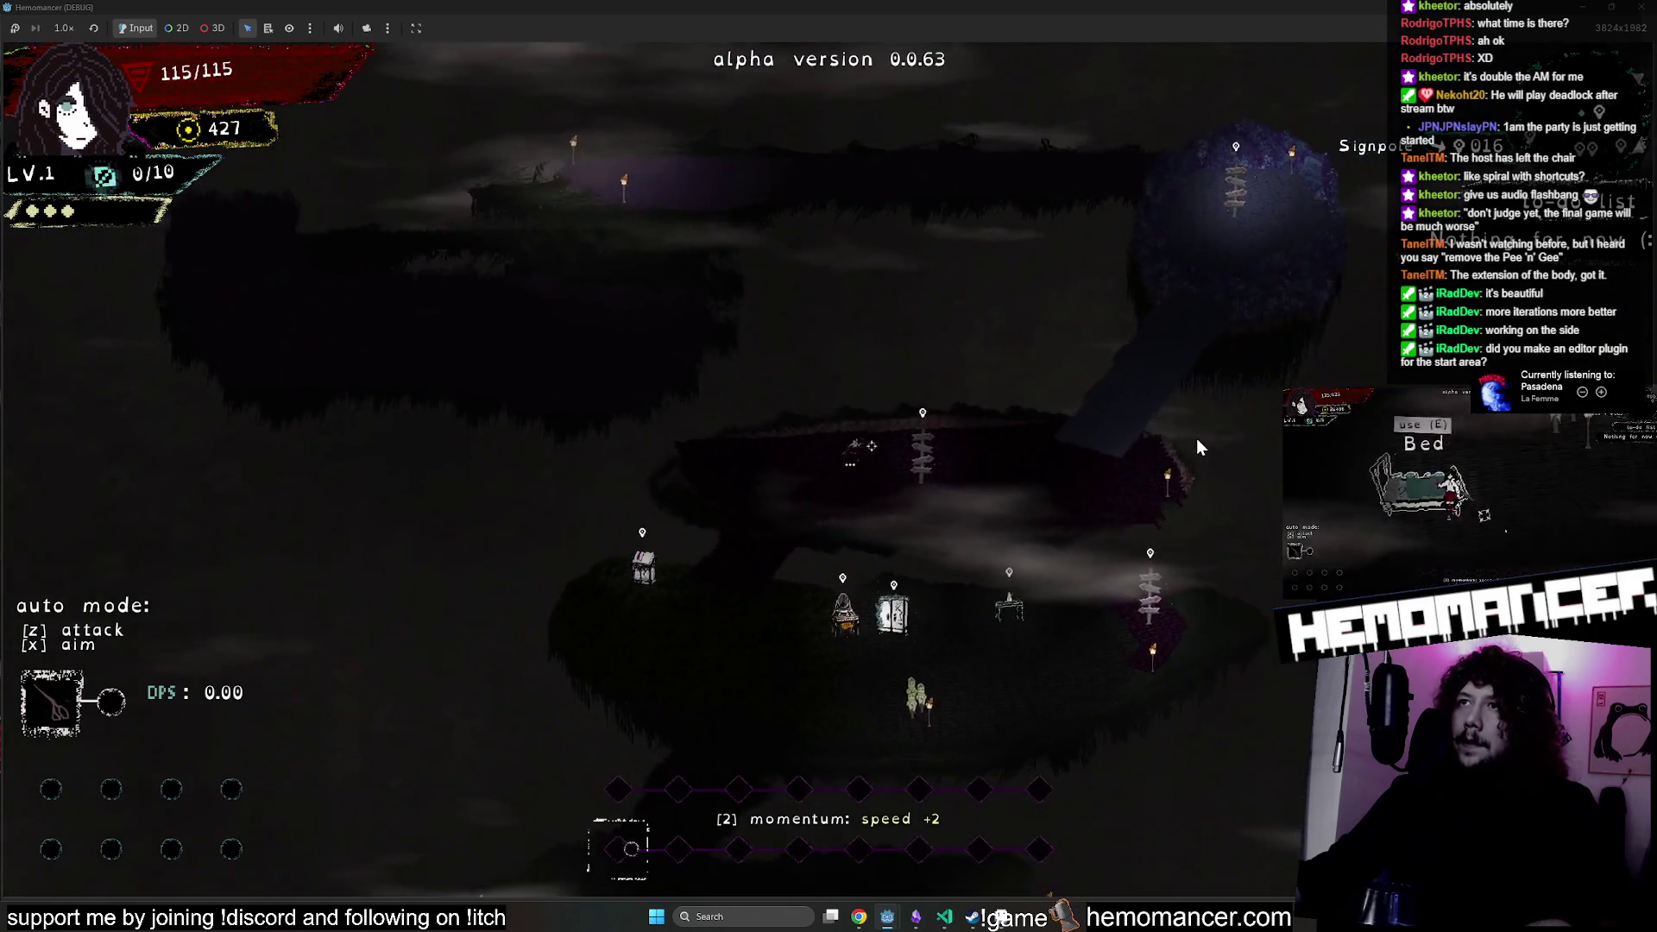
pyautogui.press('d')
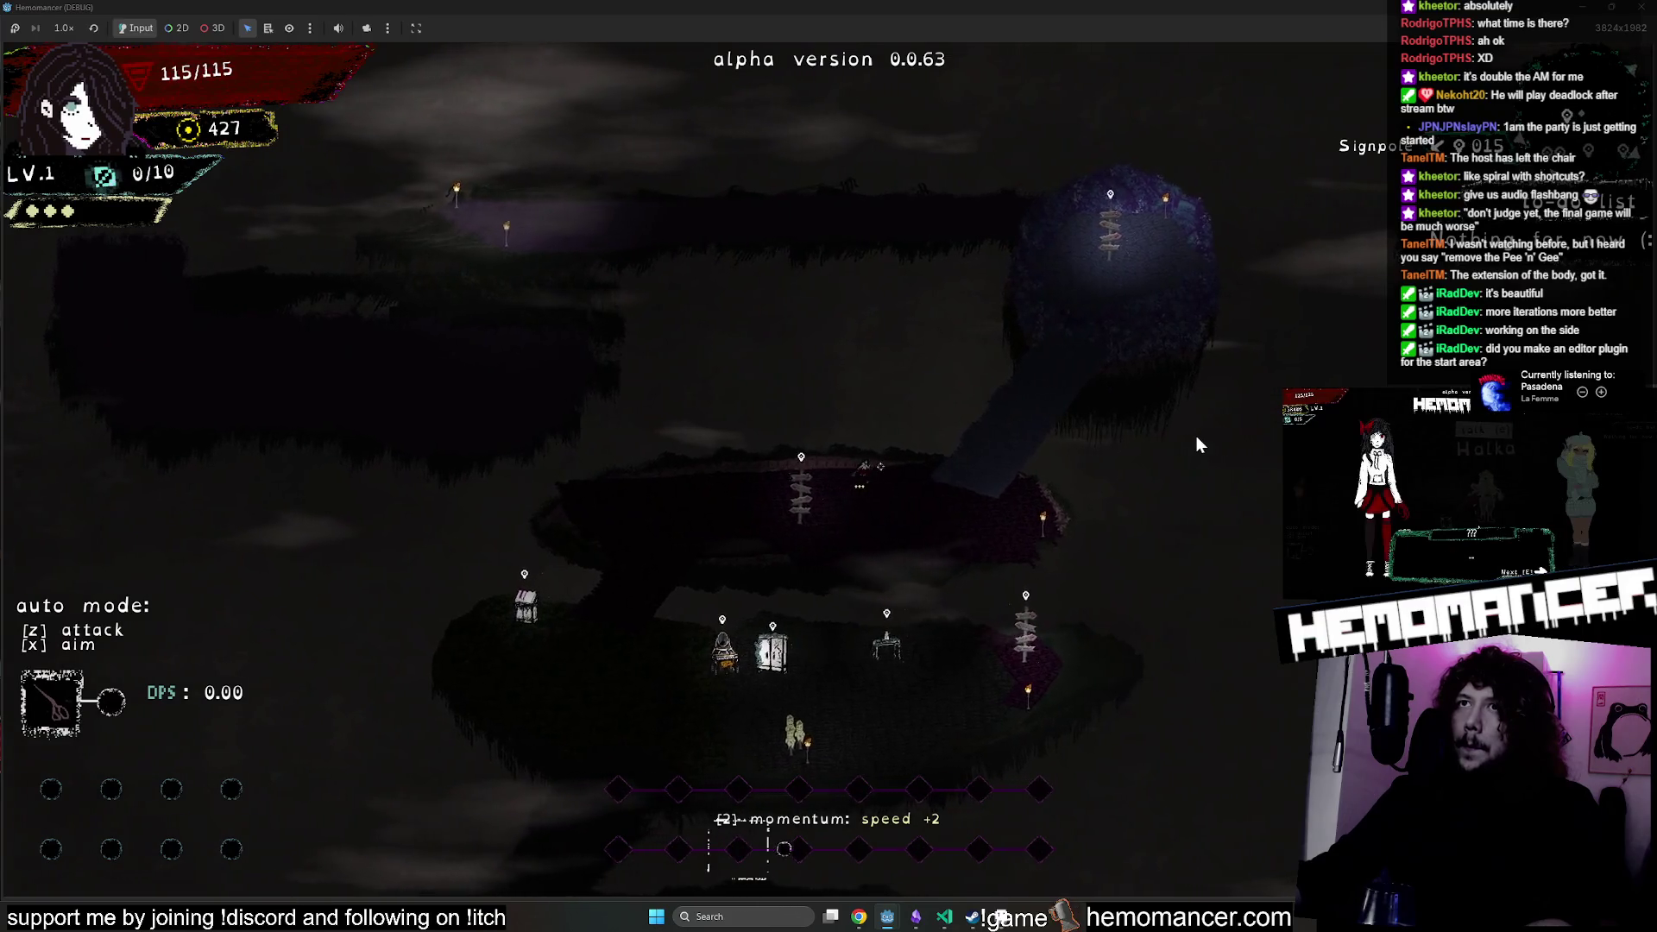
pyautogui.press('d')
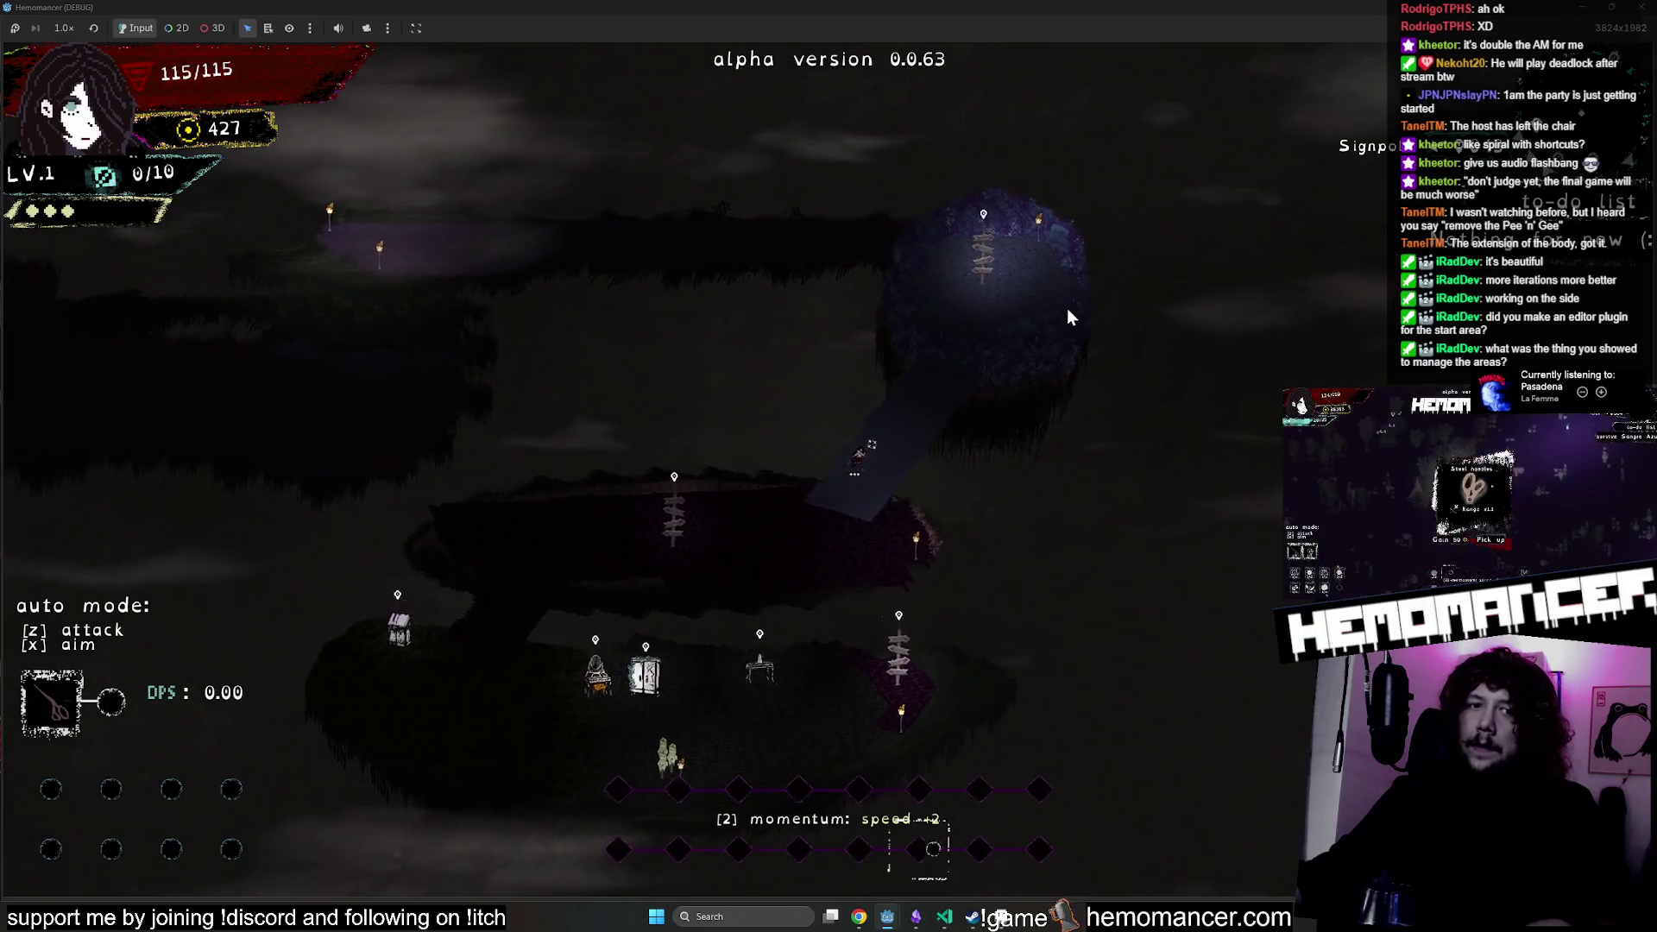
pyautogui.press('d')
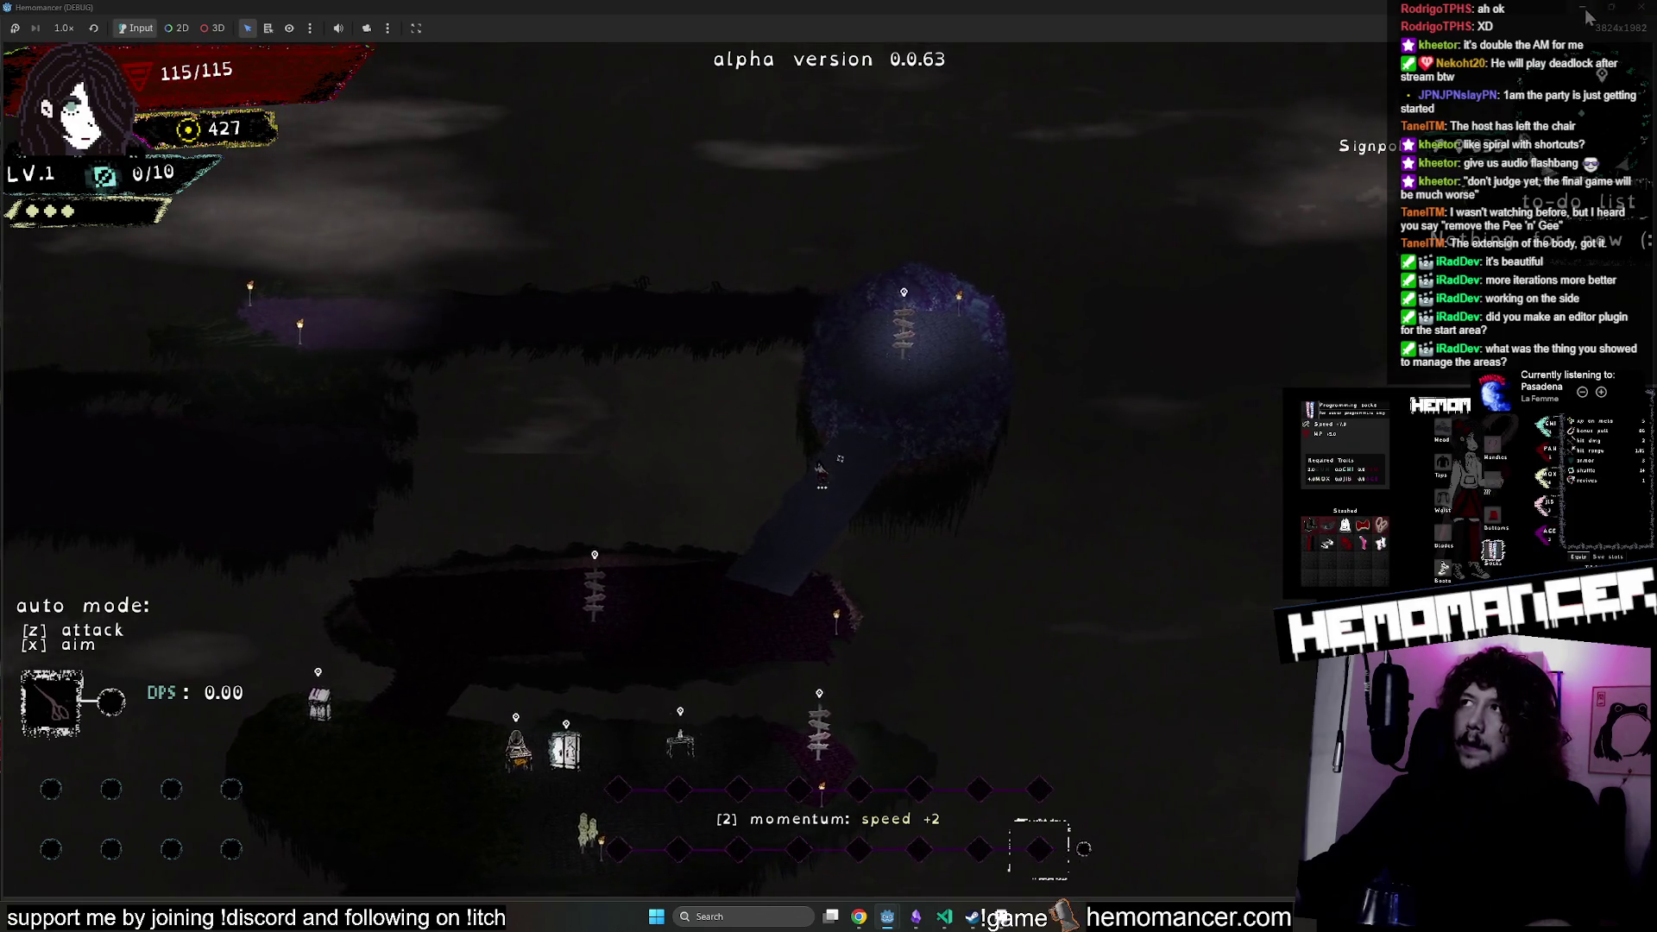
pyautogui.click(1583, 9)
pyautogui.click(1241, 102)
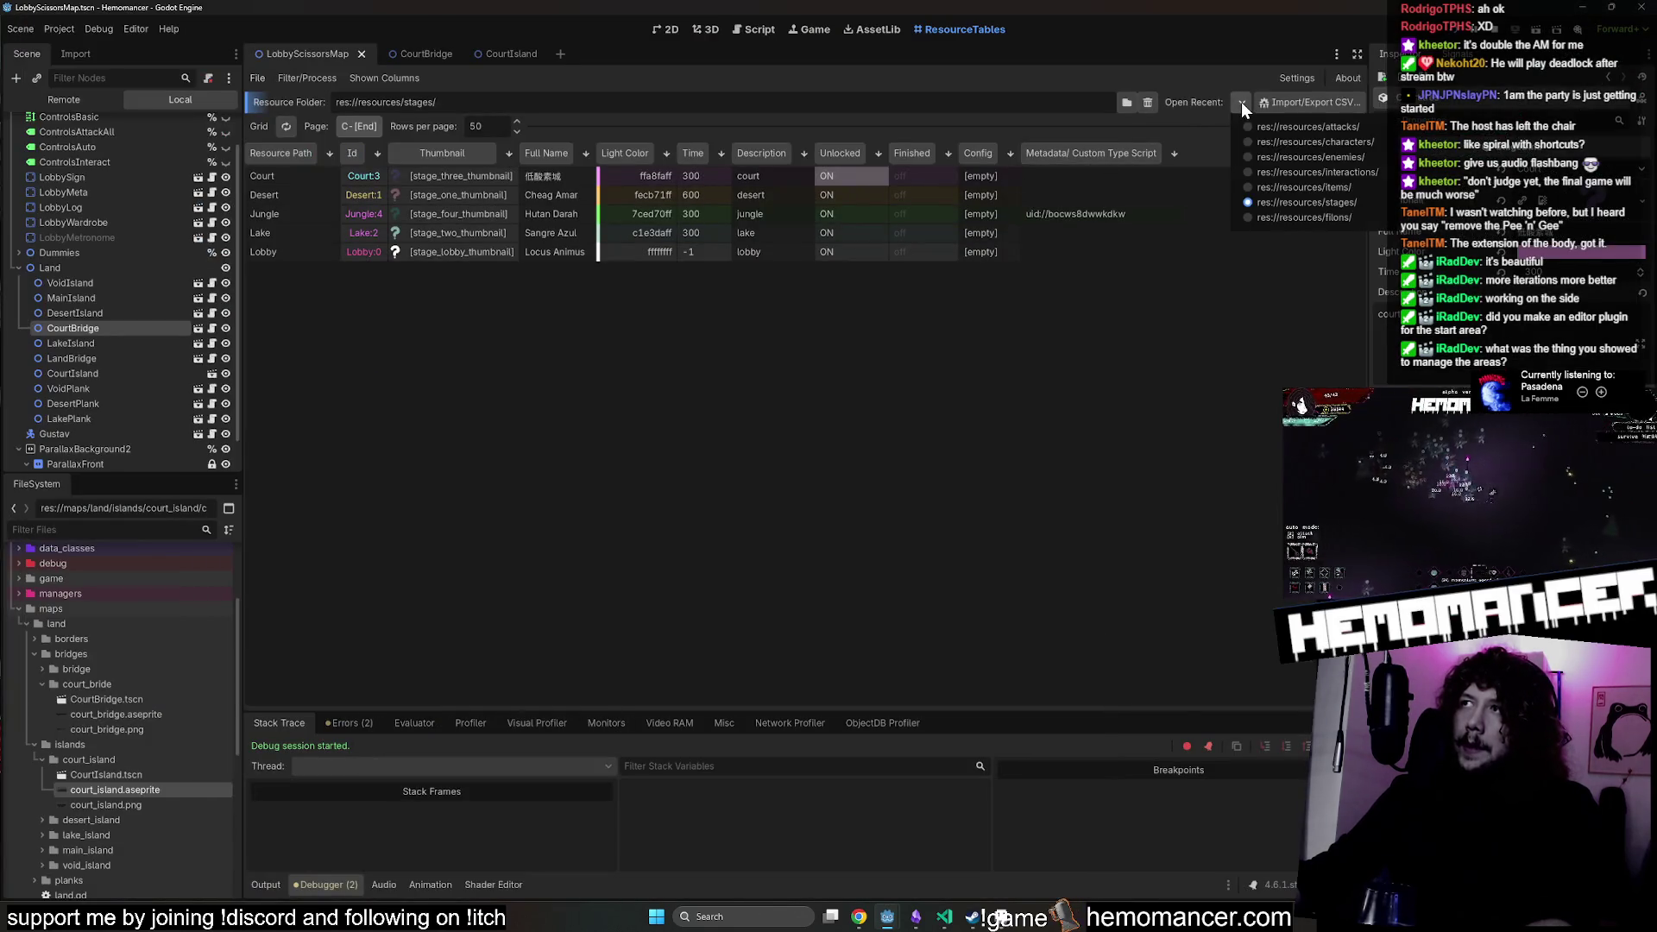
# Switch the table to attack resources, then to character resources, then back to stages, using Open Recent
pyautogui.click(1292, 128)
pyautogui.click(1238, 100)
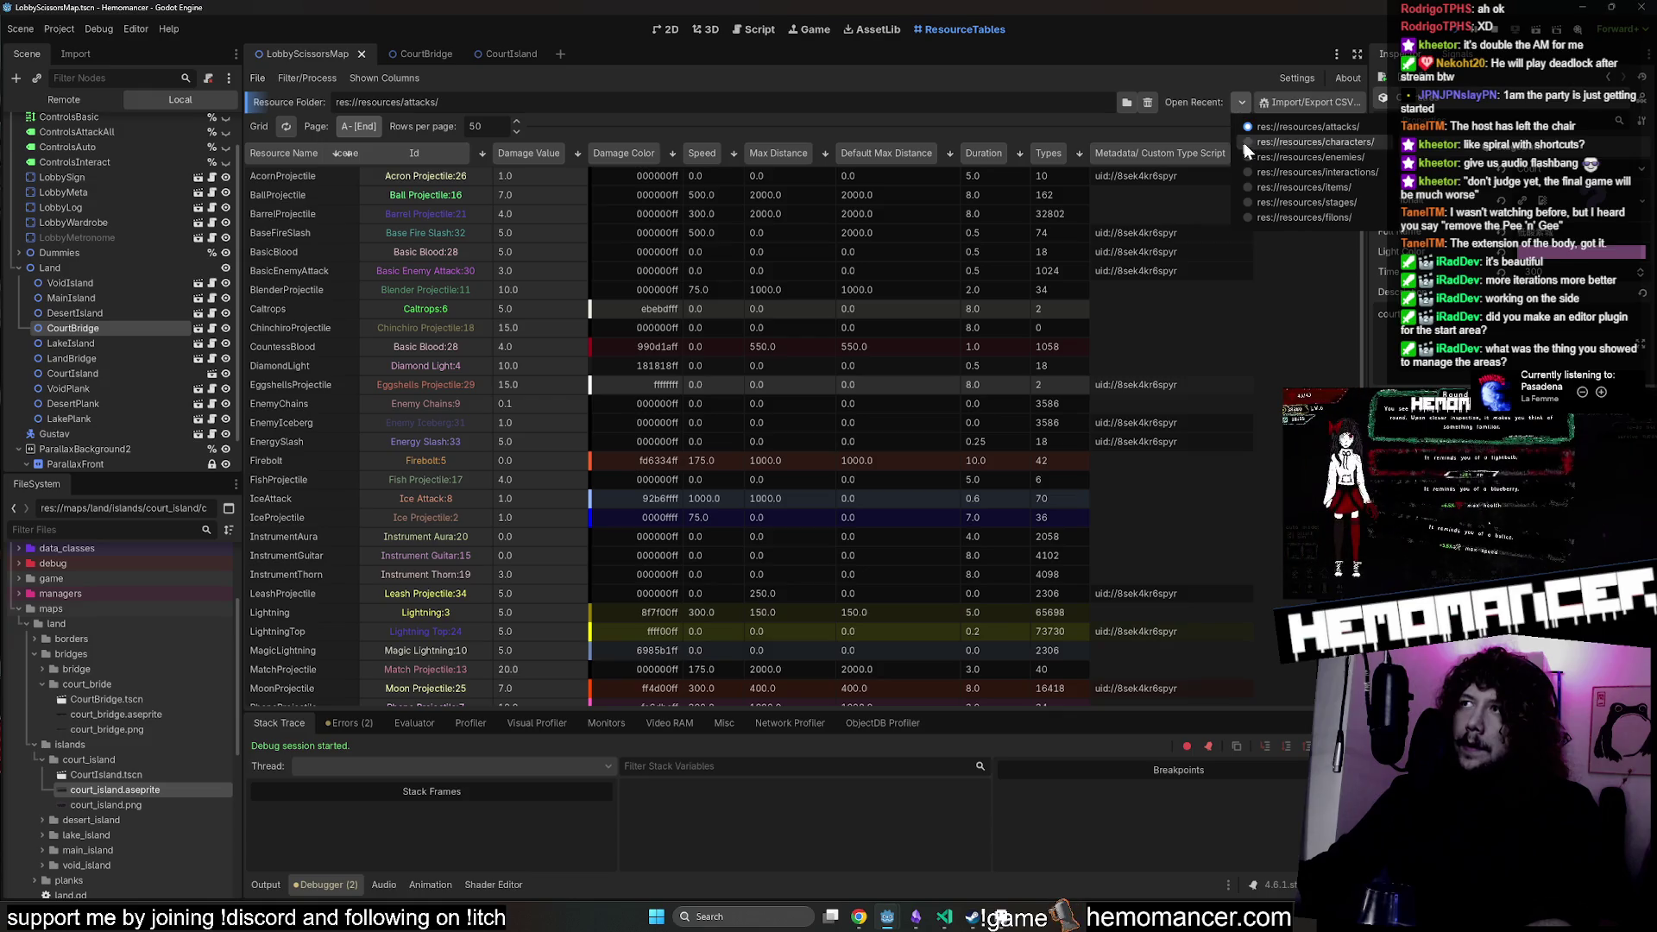
pyautogui.click(1244, 142)
pyautogui.click(1238, 106)
pyautogui.click(1256, 169)
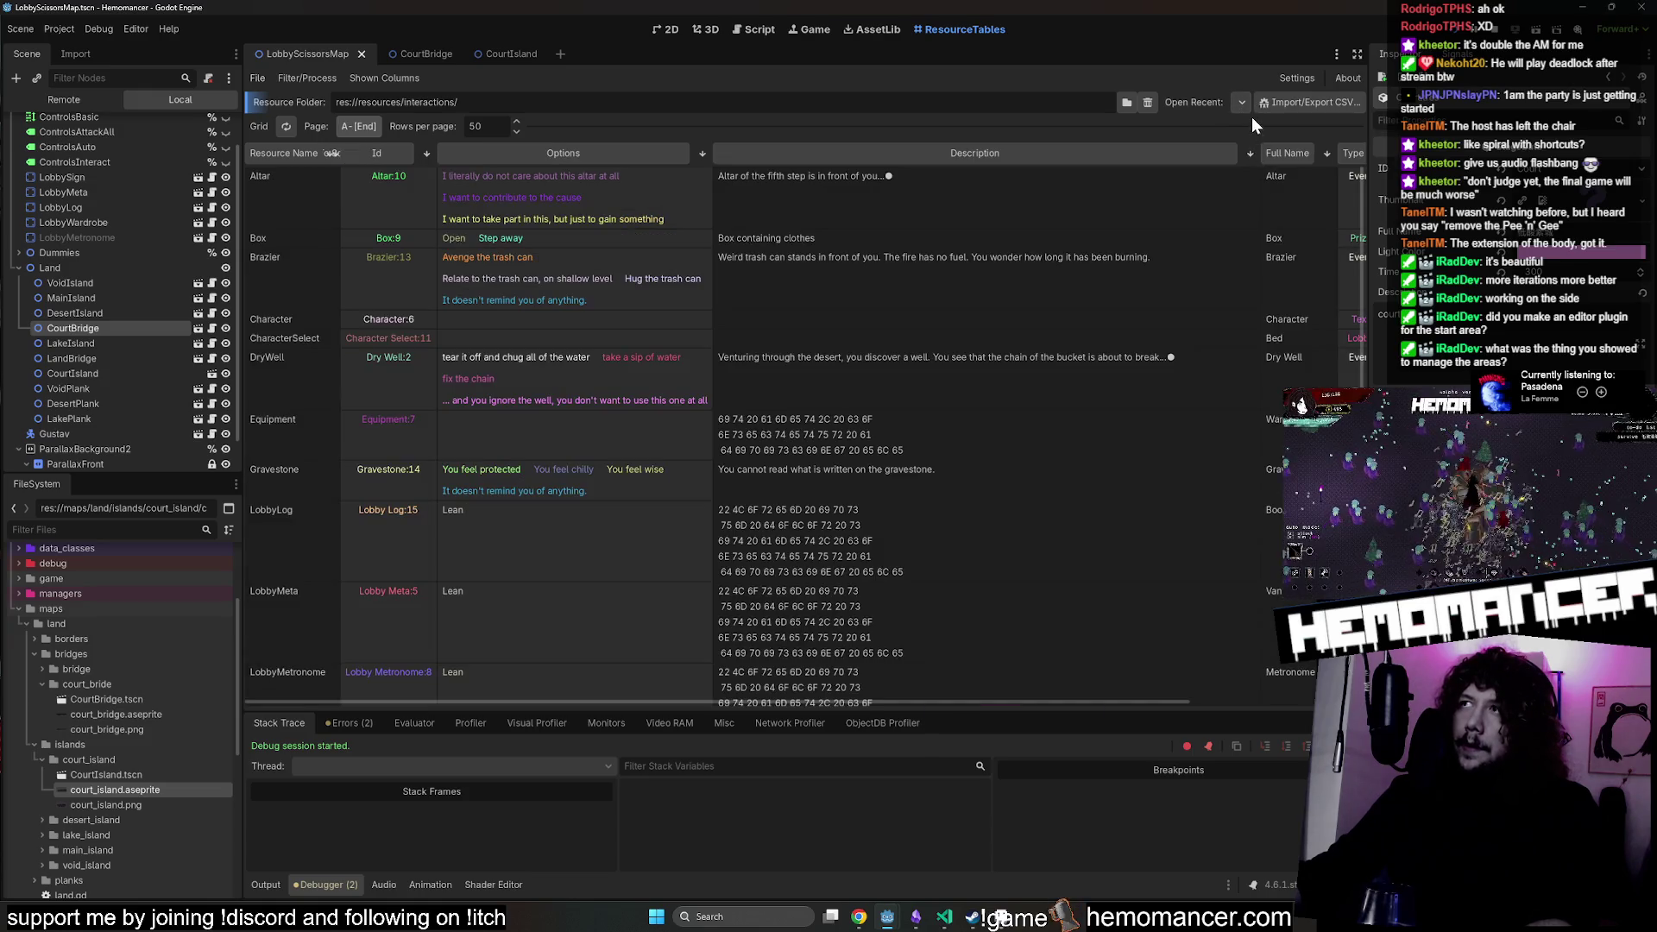
pyautogui.click(1244, 105)
pyautogui.click(1302, 201)
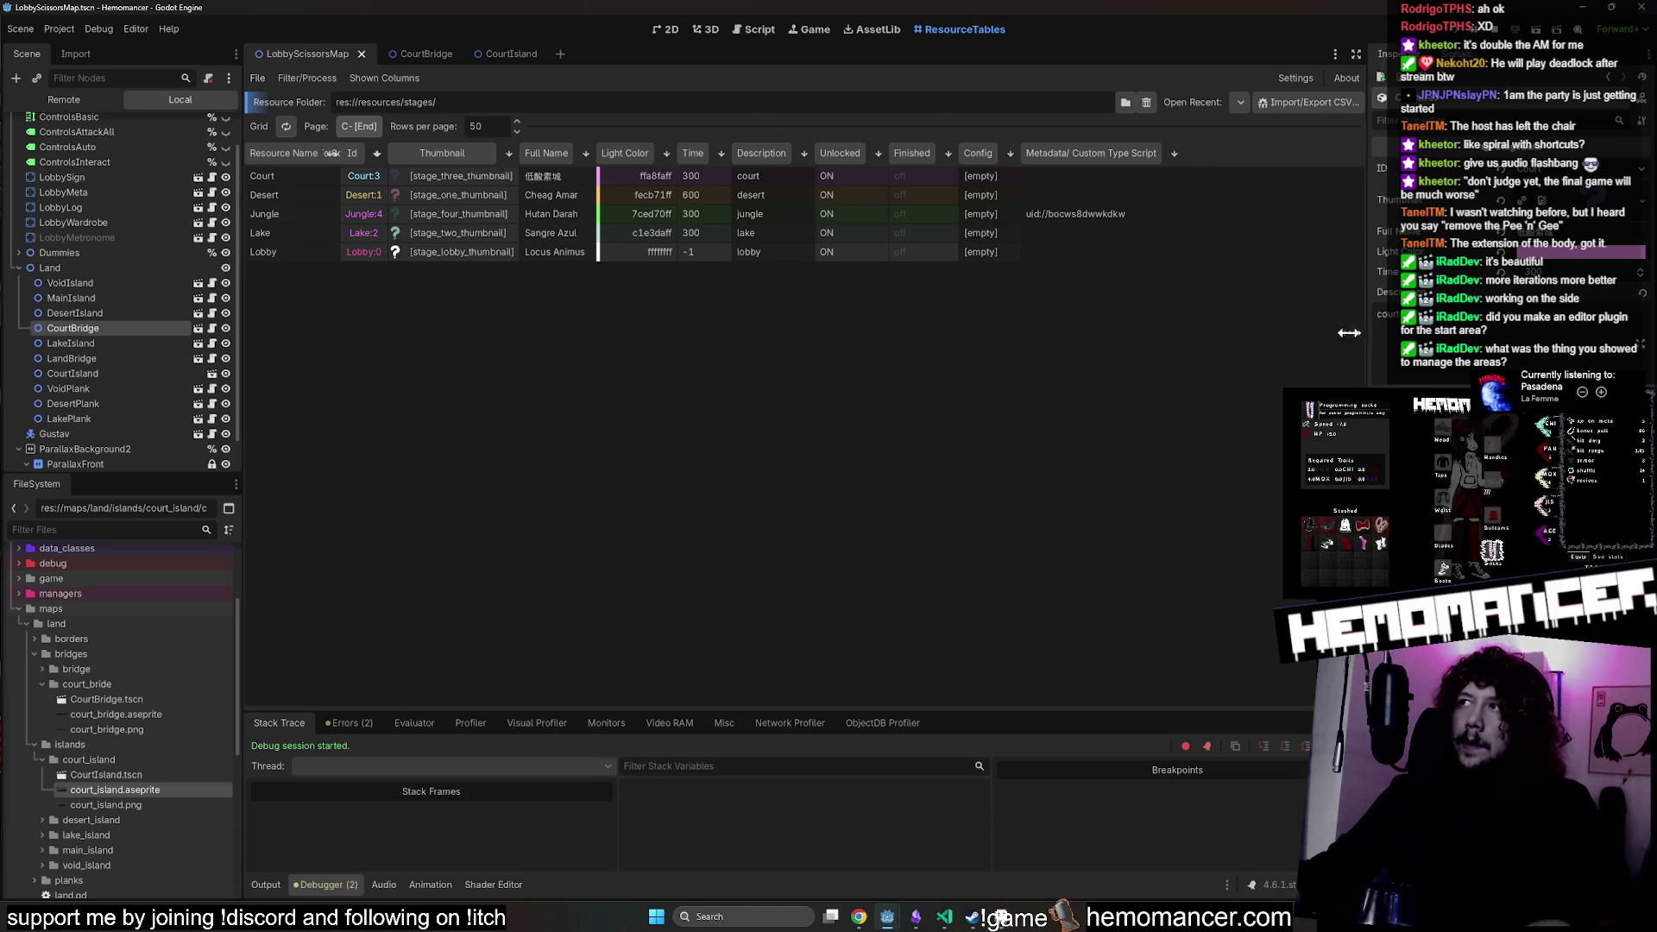
# Widen the Inspector and table, resize the editor window, and expand and collapse the addons and maps folders
pyautogui.moveTo(1349, 332); pyautogui.dragTo(698, 396)
pyautogui.moveTo(1214, 12)
pyautogui.mouseDown()
pyautogui.moveTo(744, 76)
pyautogui.moveTo(580, 59)
pyautogui.mouseUp()
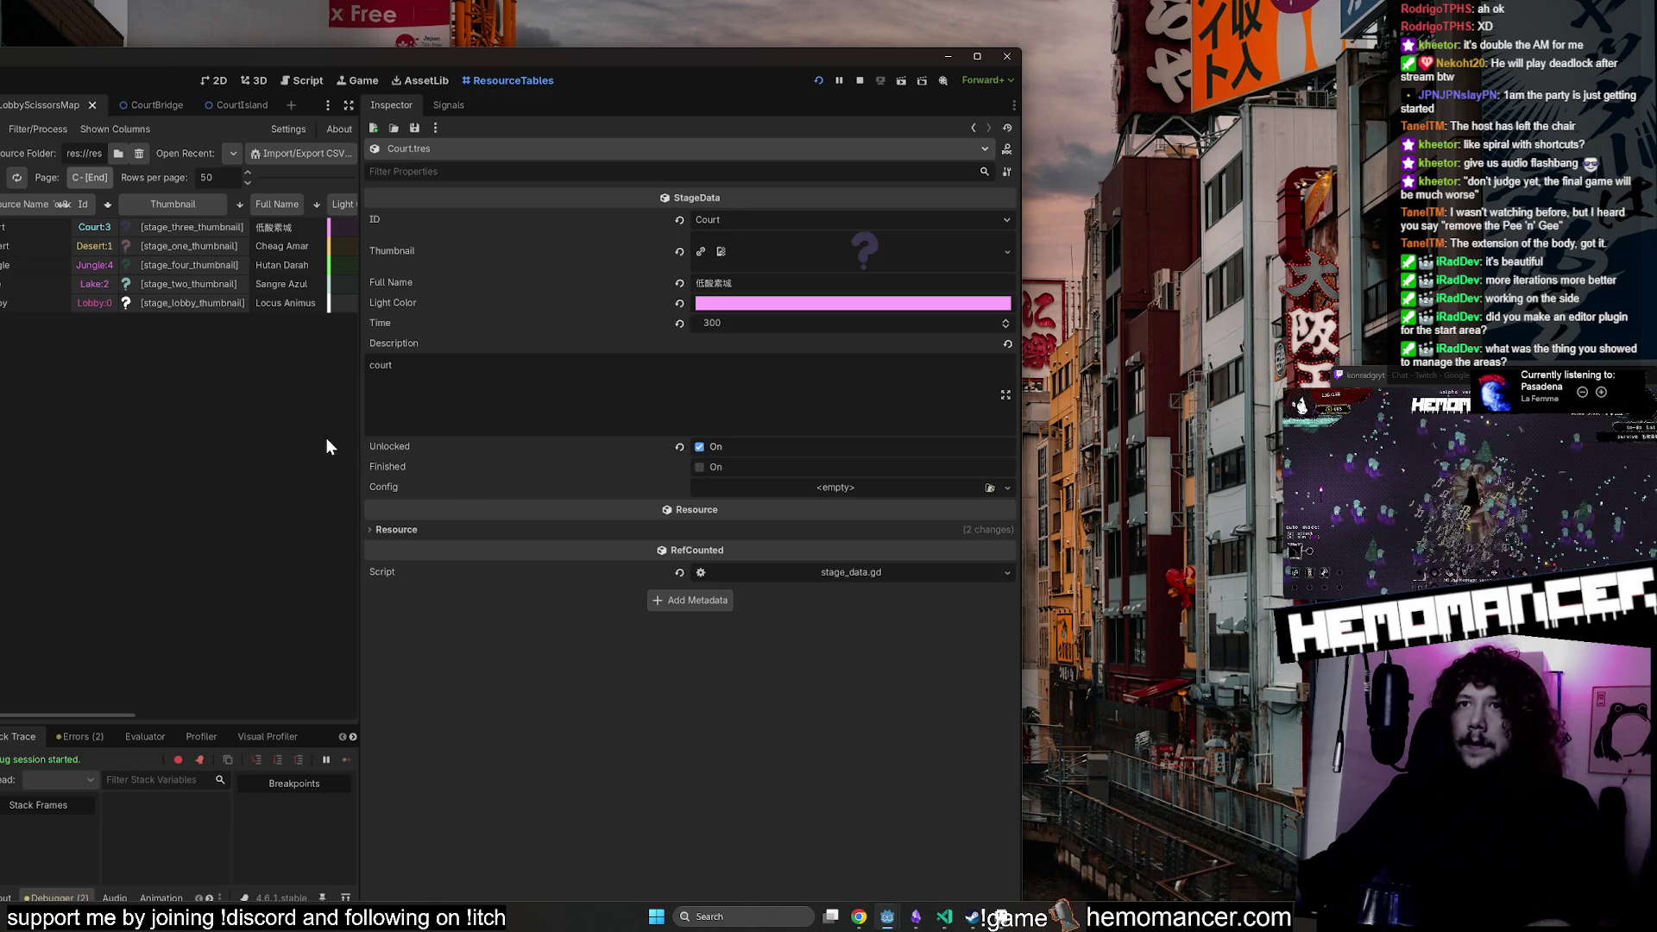
pyautogui.moveTo(371, 438); pyautogui.dragTo(725, 447)
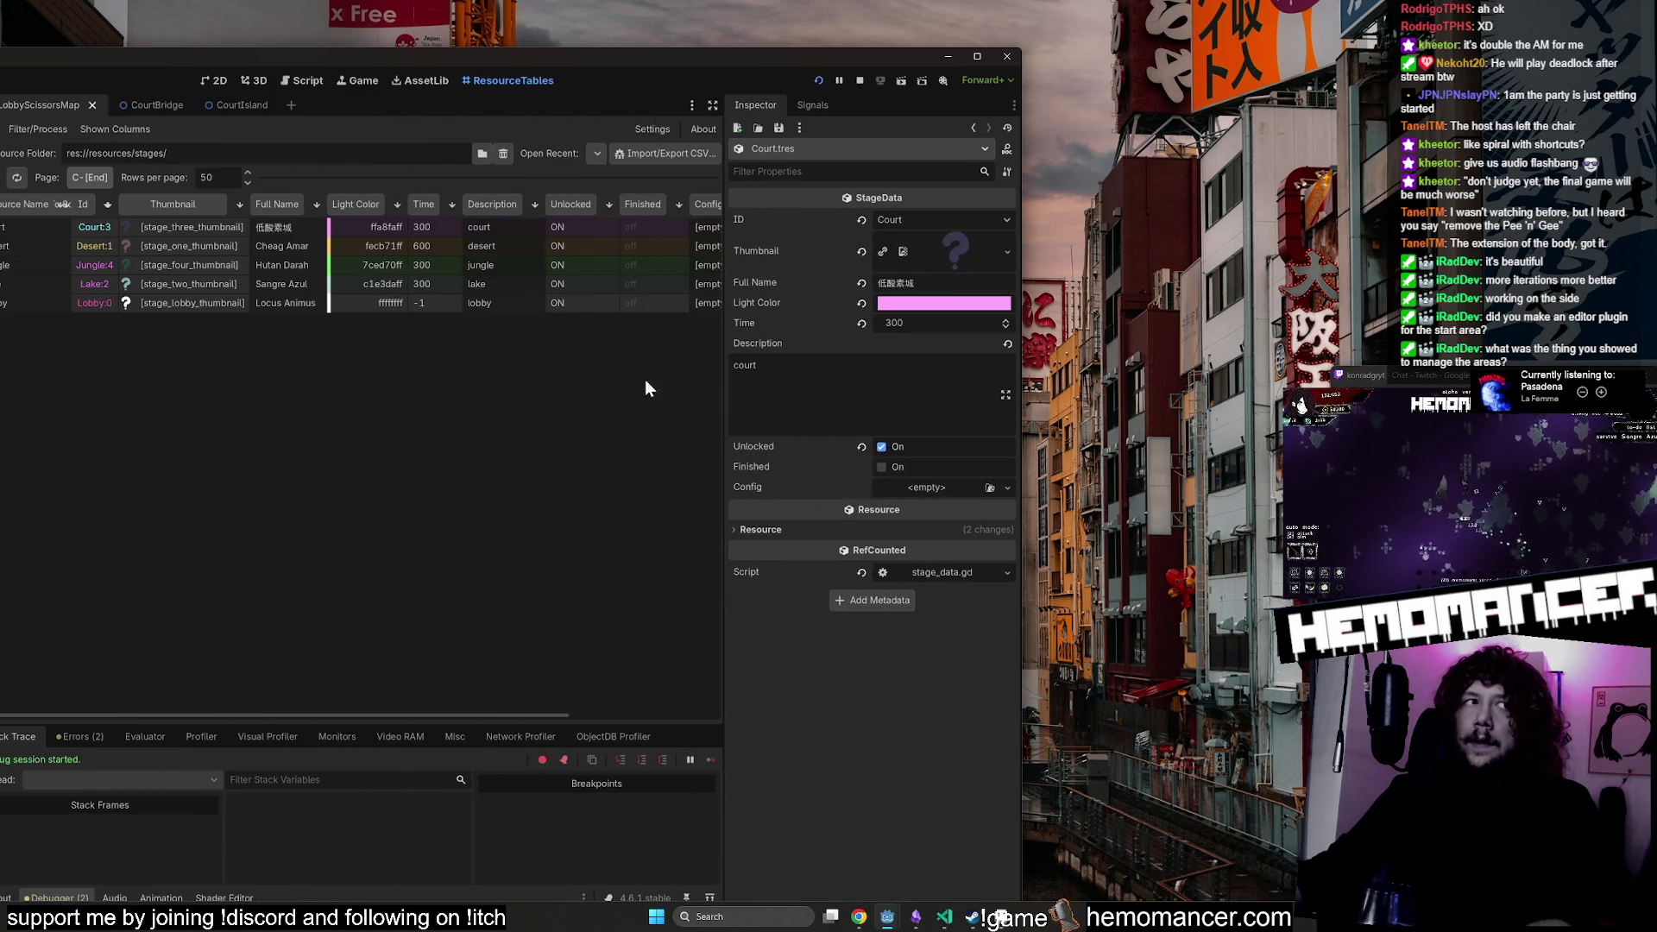
pyautogui.moveTo(524, 60); pyautogui.dragTo(849, 24)
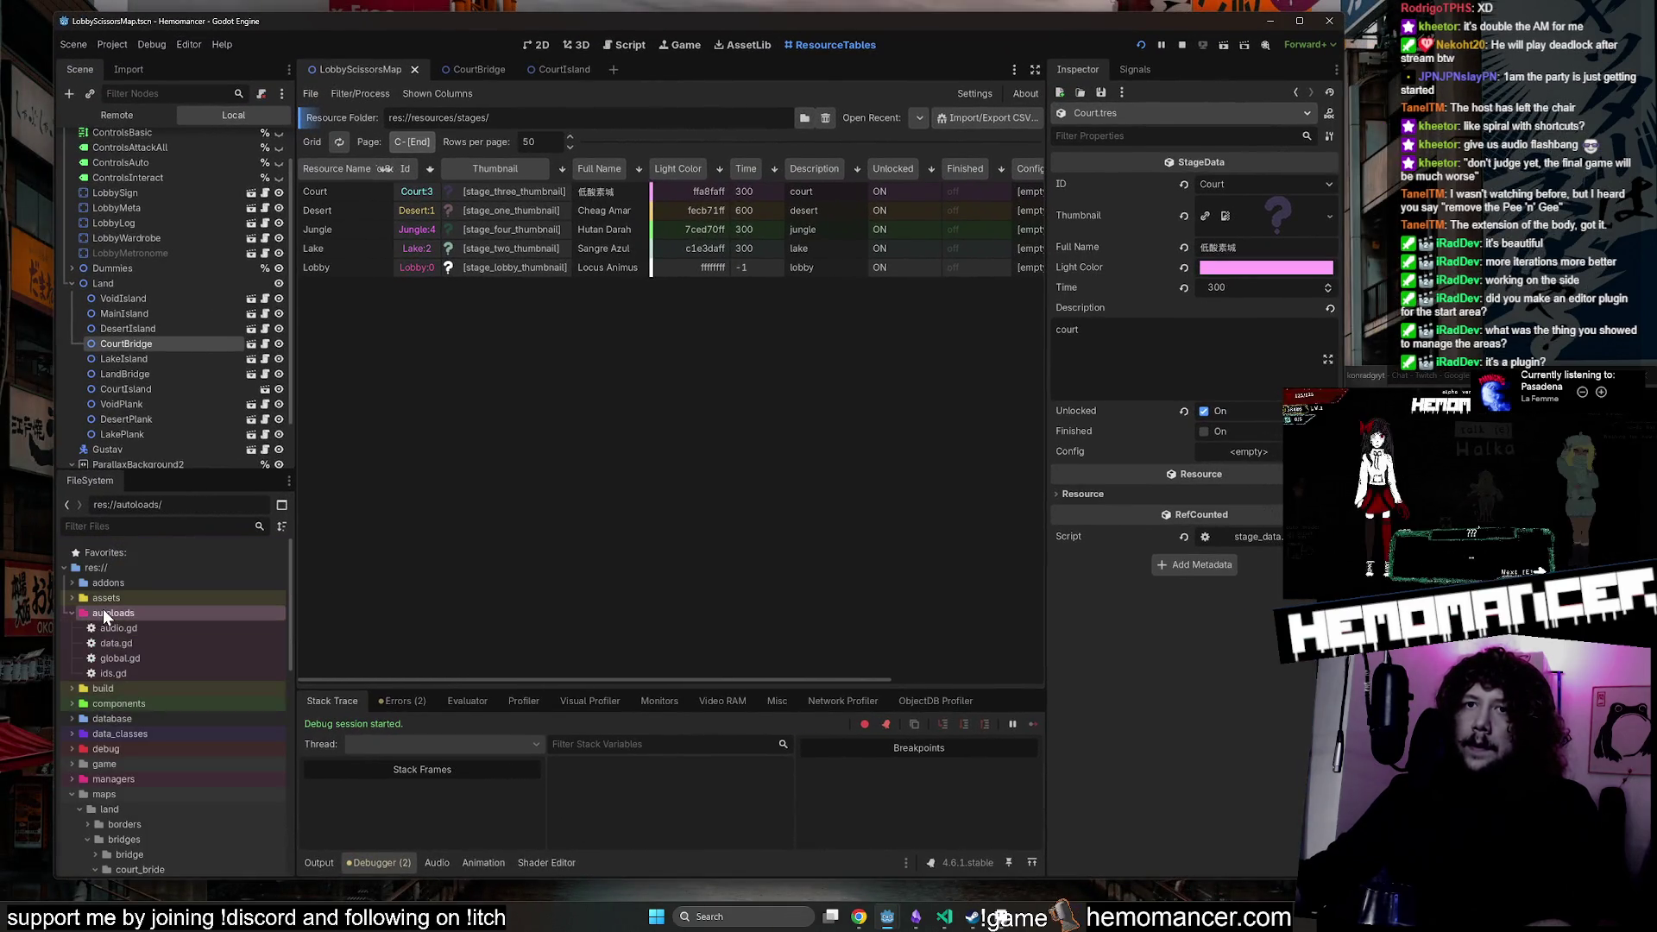
pyautogui.click(107, 598)
pyautogui.doubleClick(110, 585)
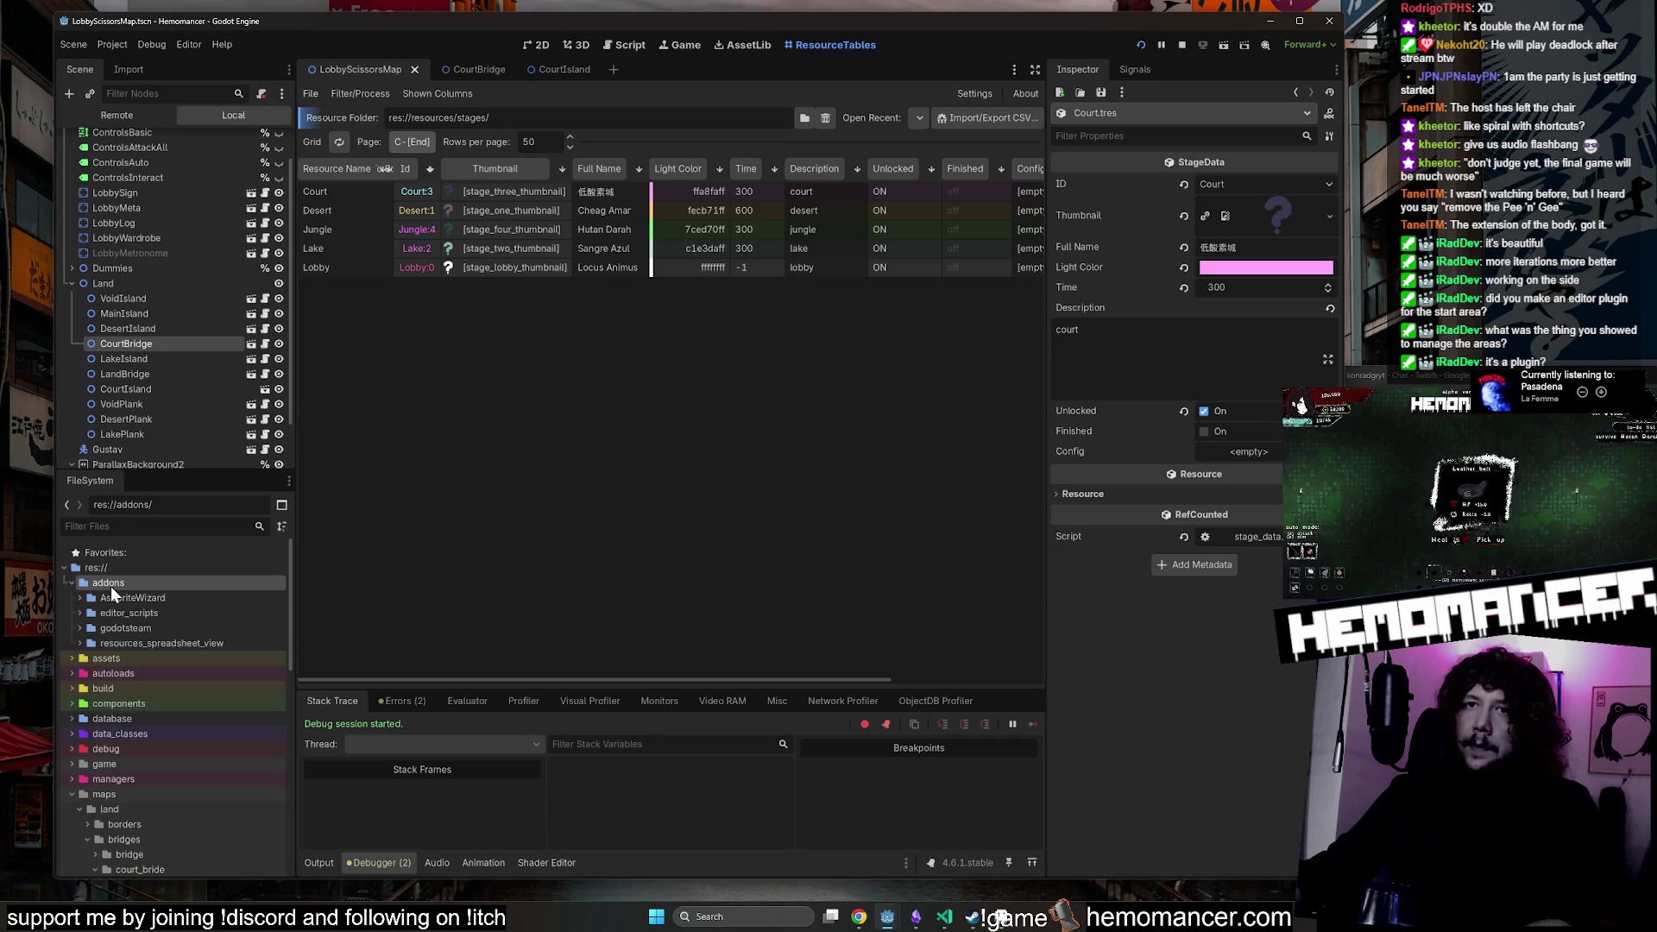
pyautogui.doubleClick(168, 578)
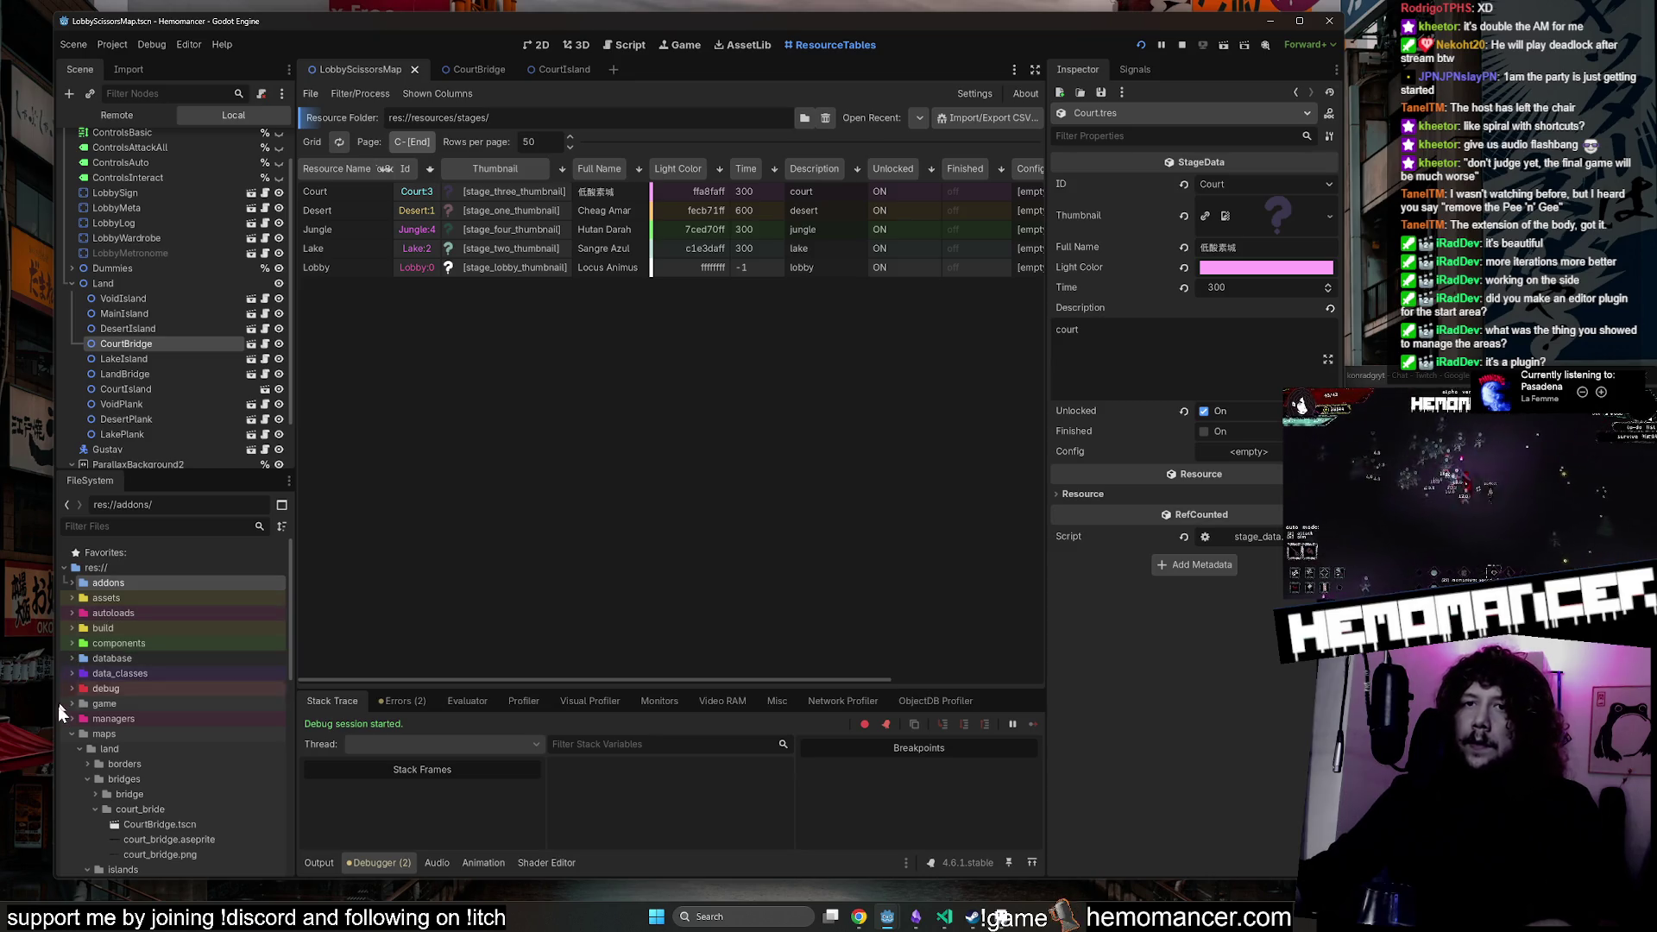
pyautogui.click(62, 734)
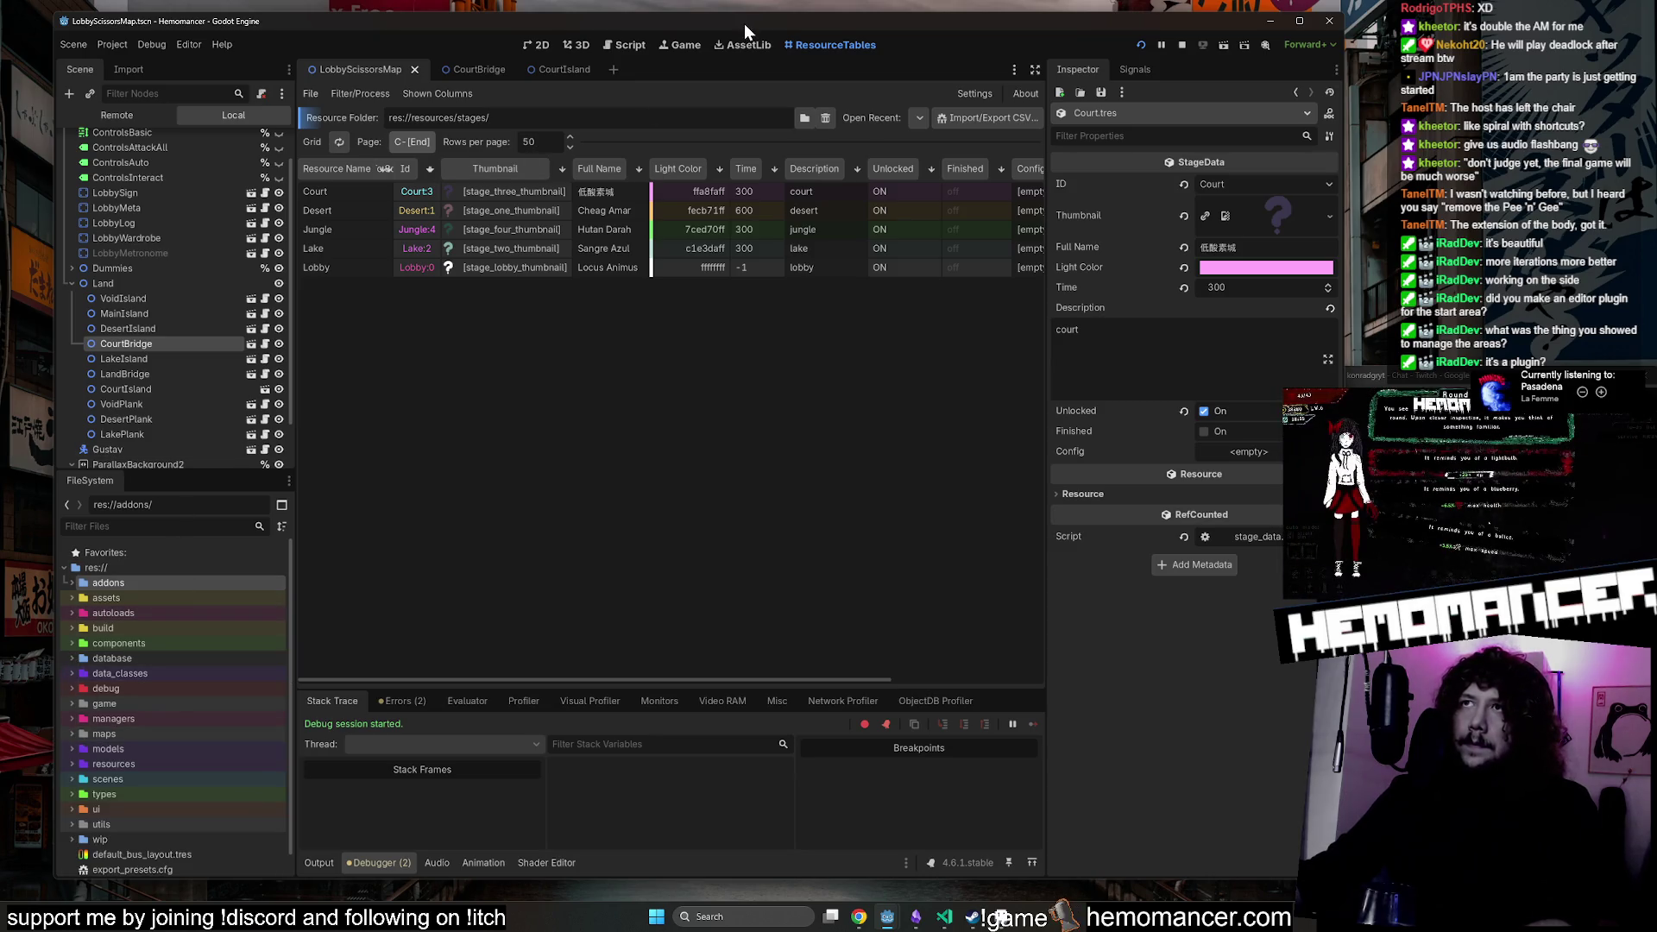
pyautogui.doubleClick(744, 24)
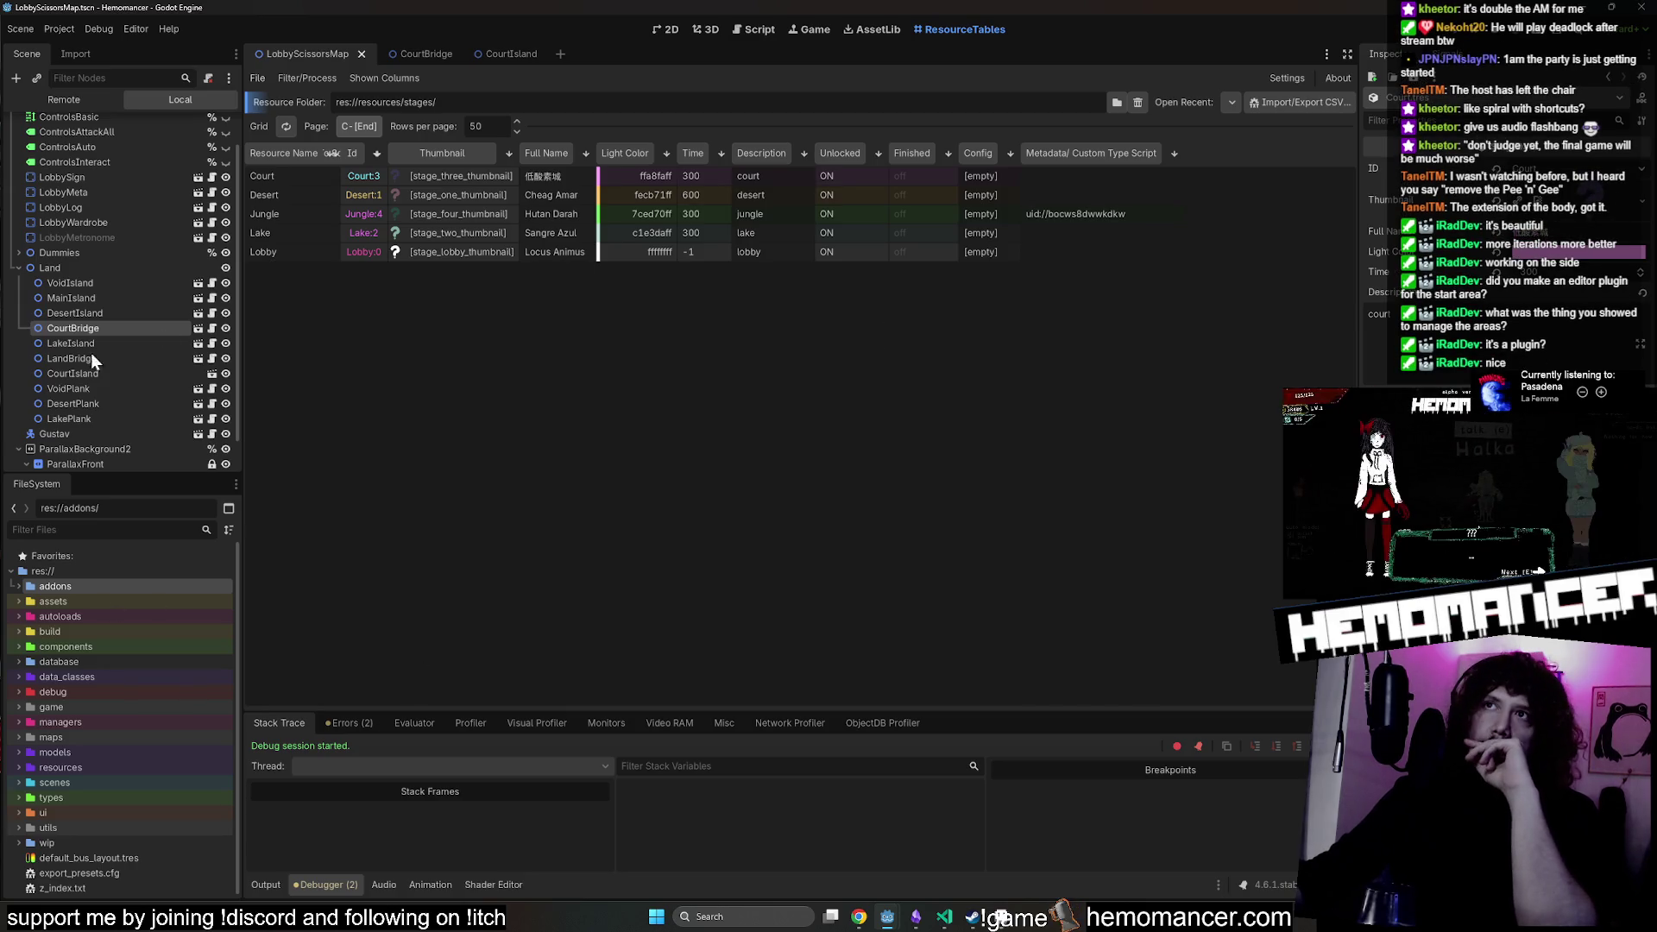
# Show the attack resources, then the interaction resources in the table, then return to the 2D lobby map
pyautogui.click(1257, 124)
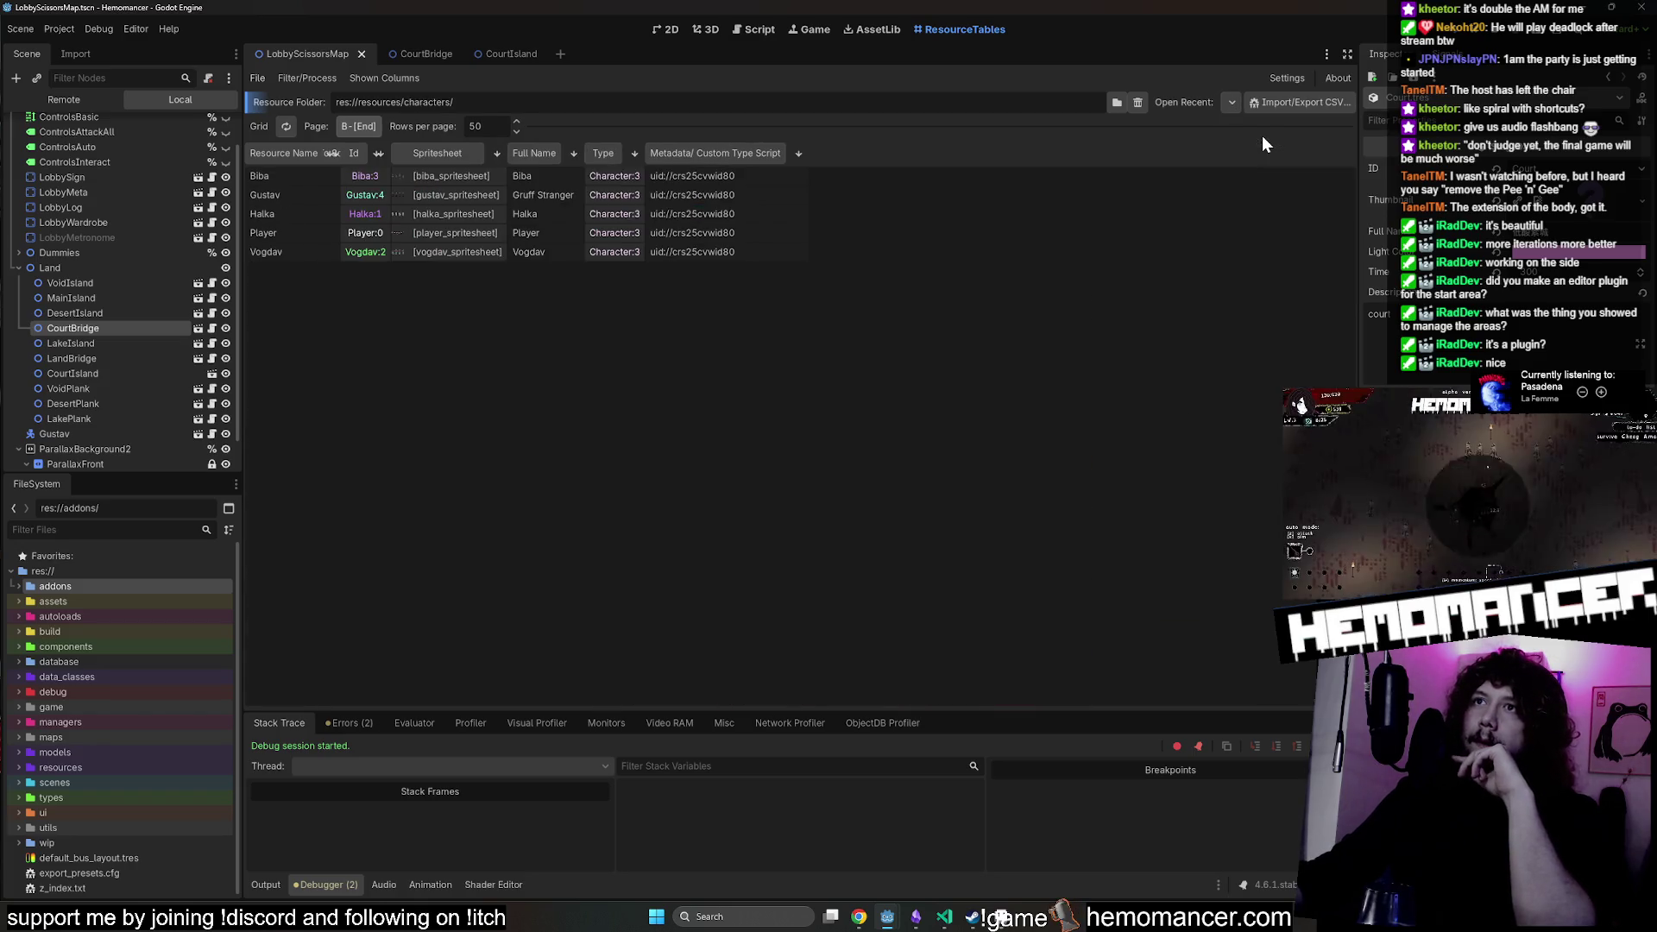
pyautogui.click(1229, 102)
pyautogui.click(1268, 173)
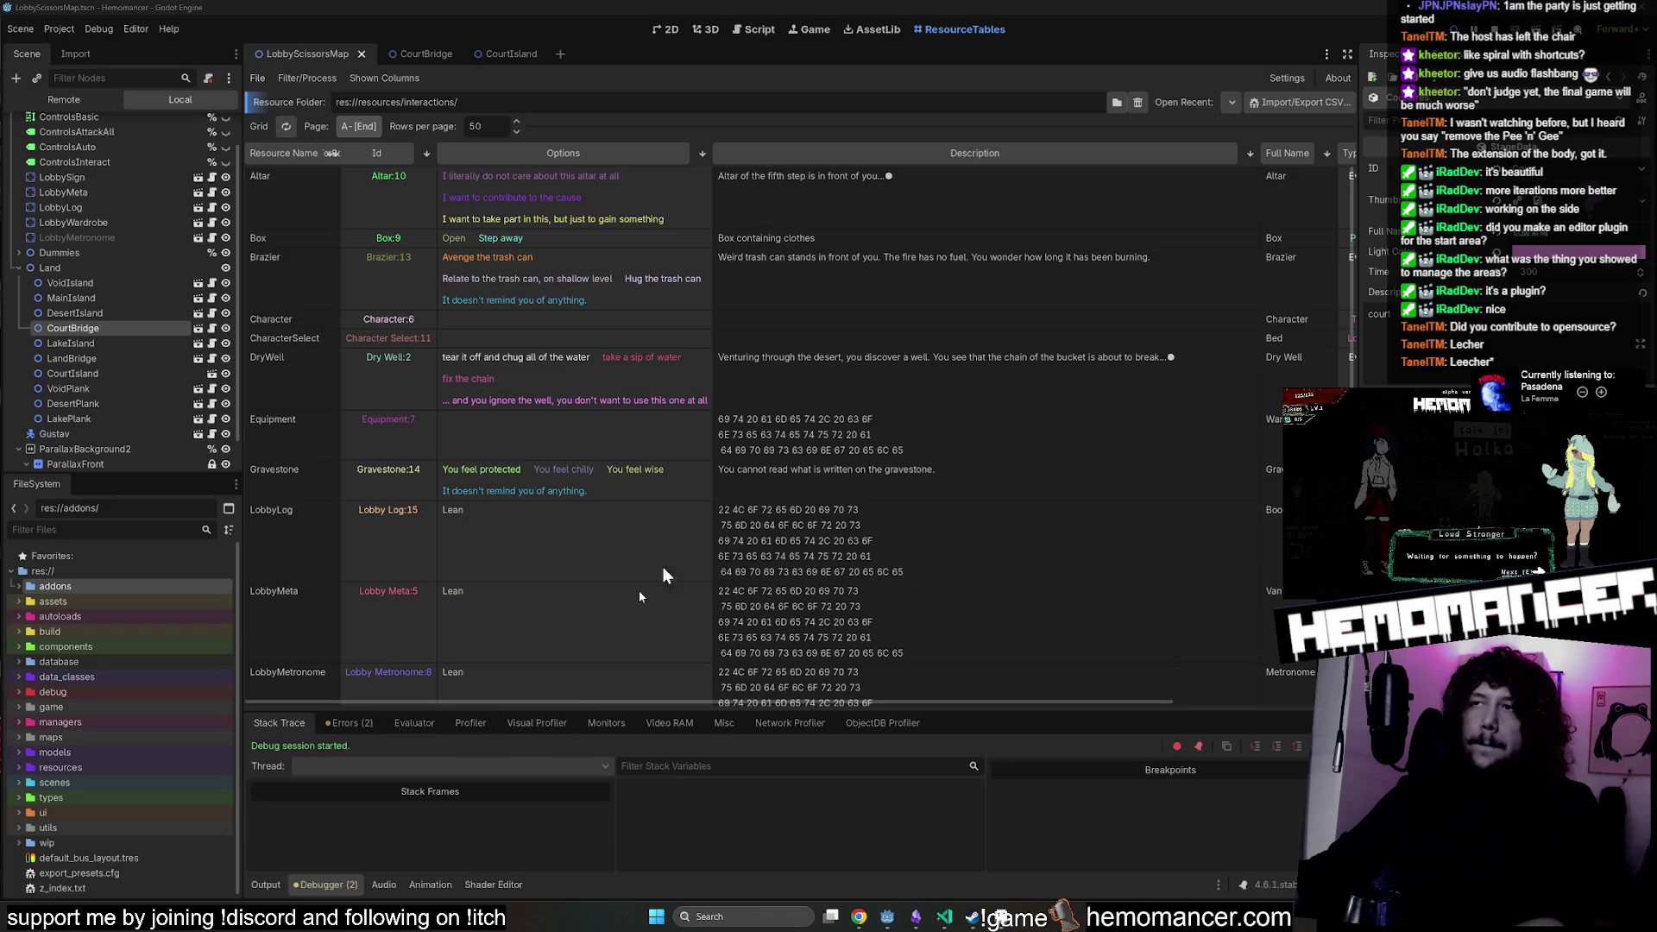
pyautogui.click(658, 35)
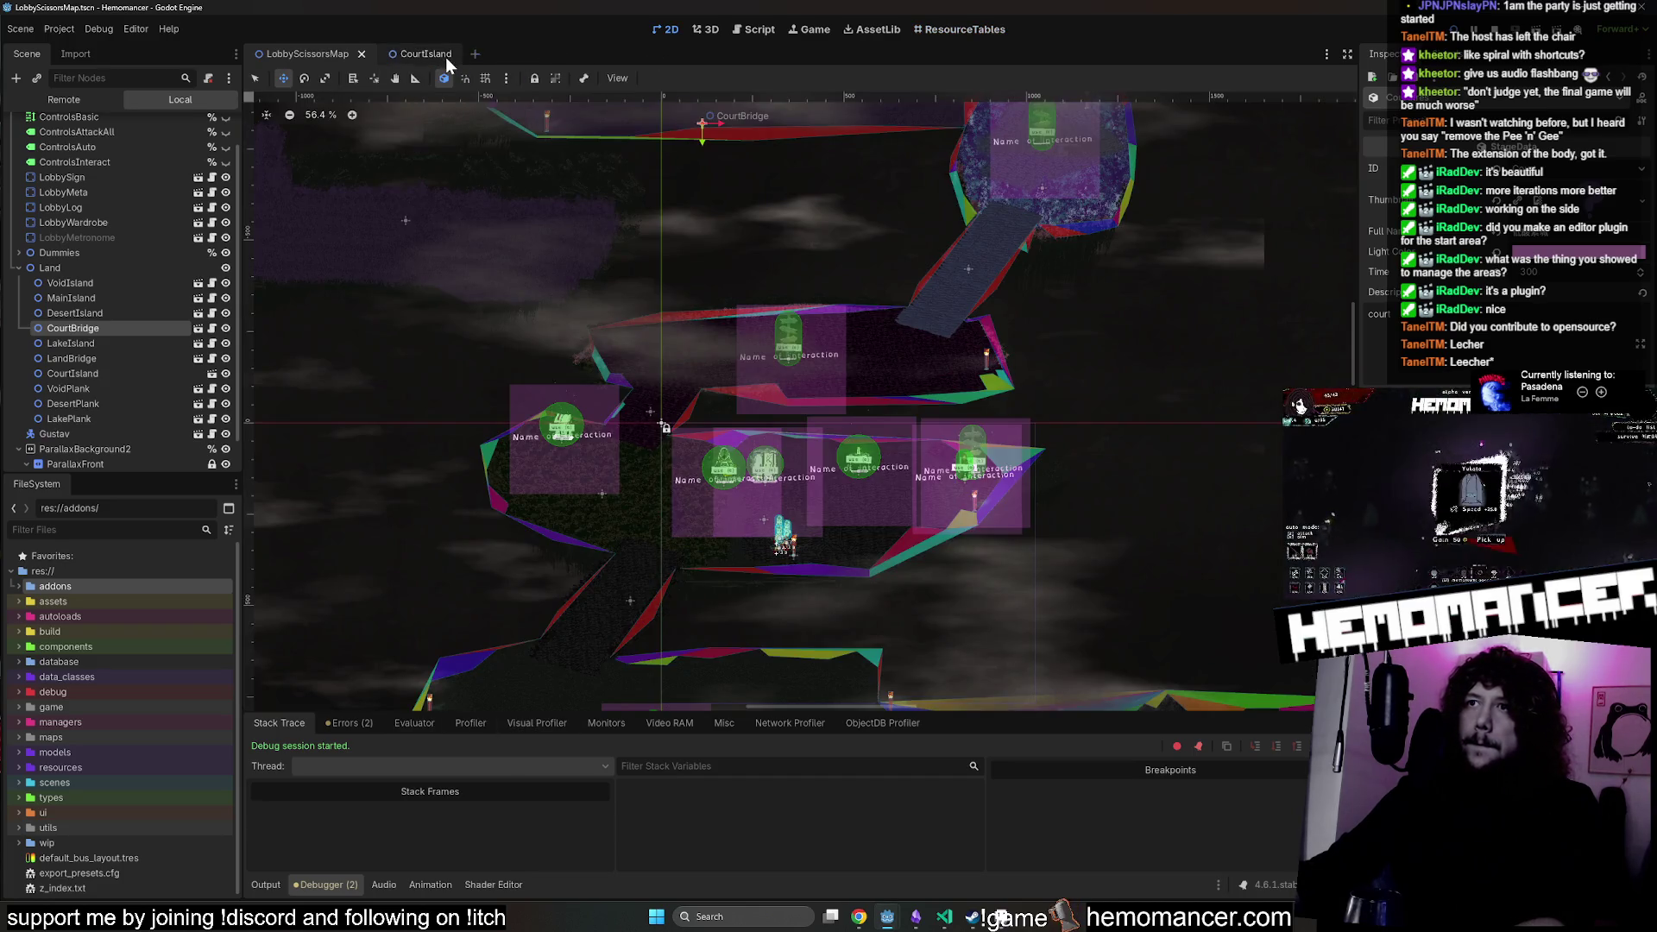
# Save the lobby map, select CourtIsland, and filter FileSystem for 'land' to find land.gd
pyautogui.moveTo(477, 93); pyautogui.dragTo(869, 380)
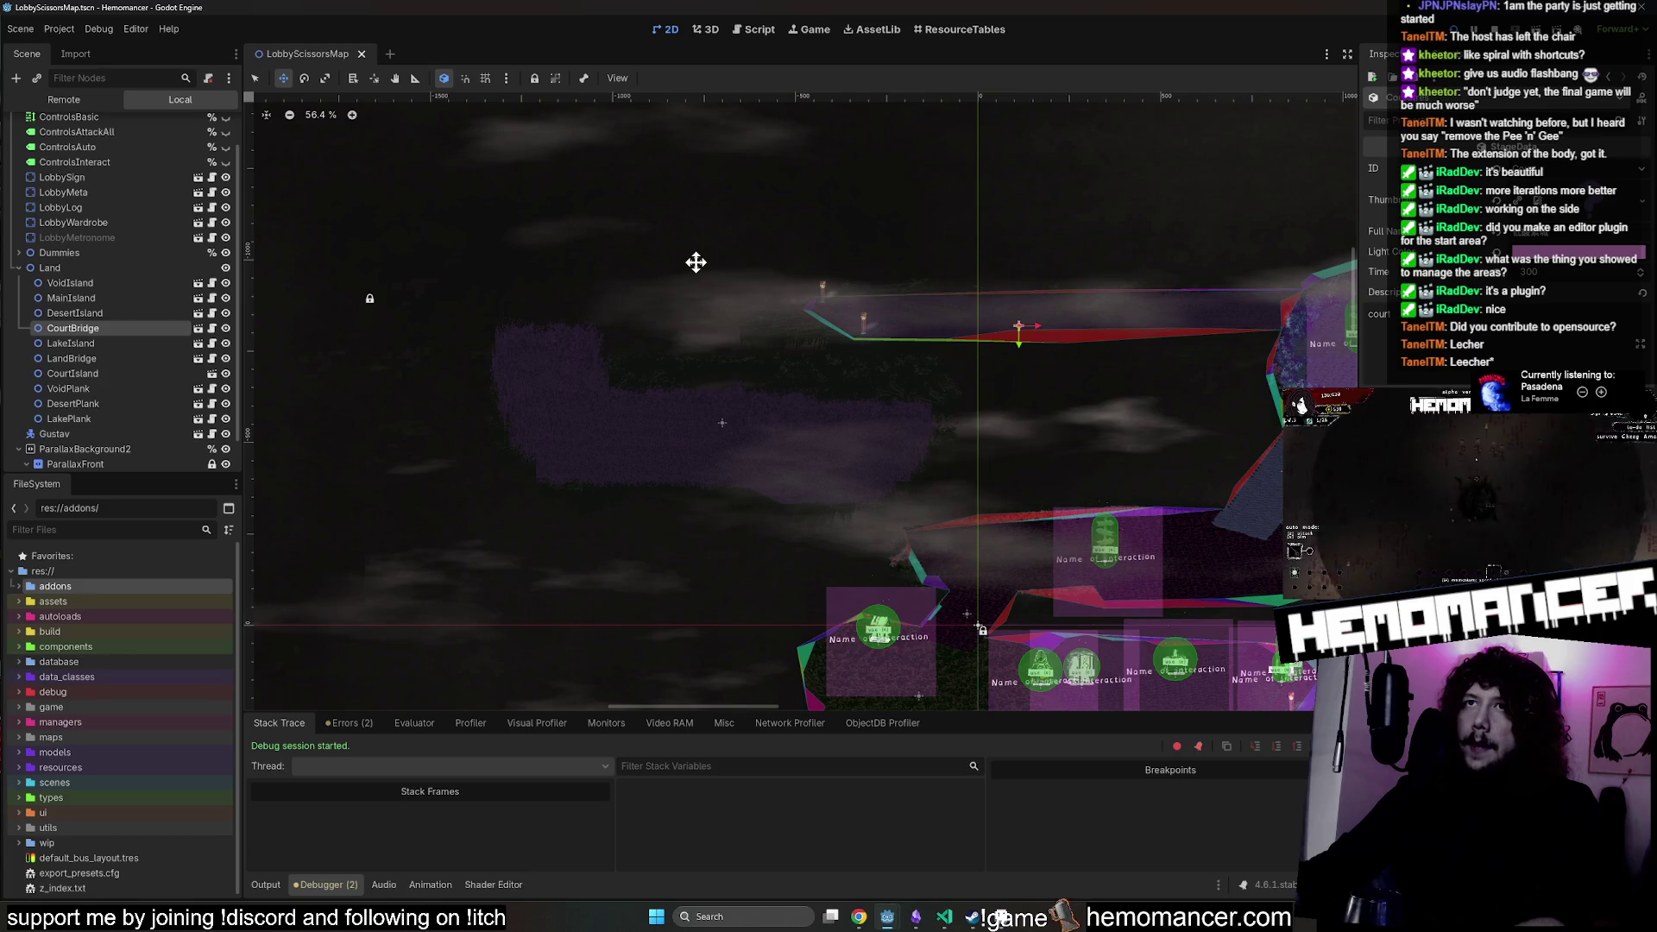
pyautogui.hotkey('ctrl', 's')
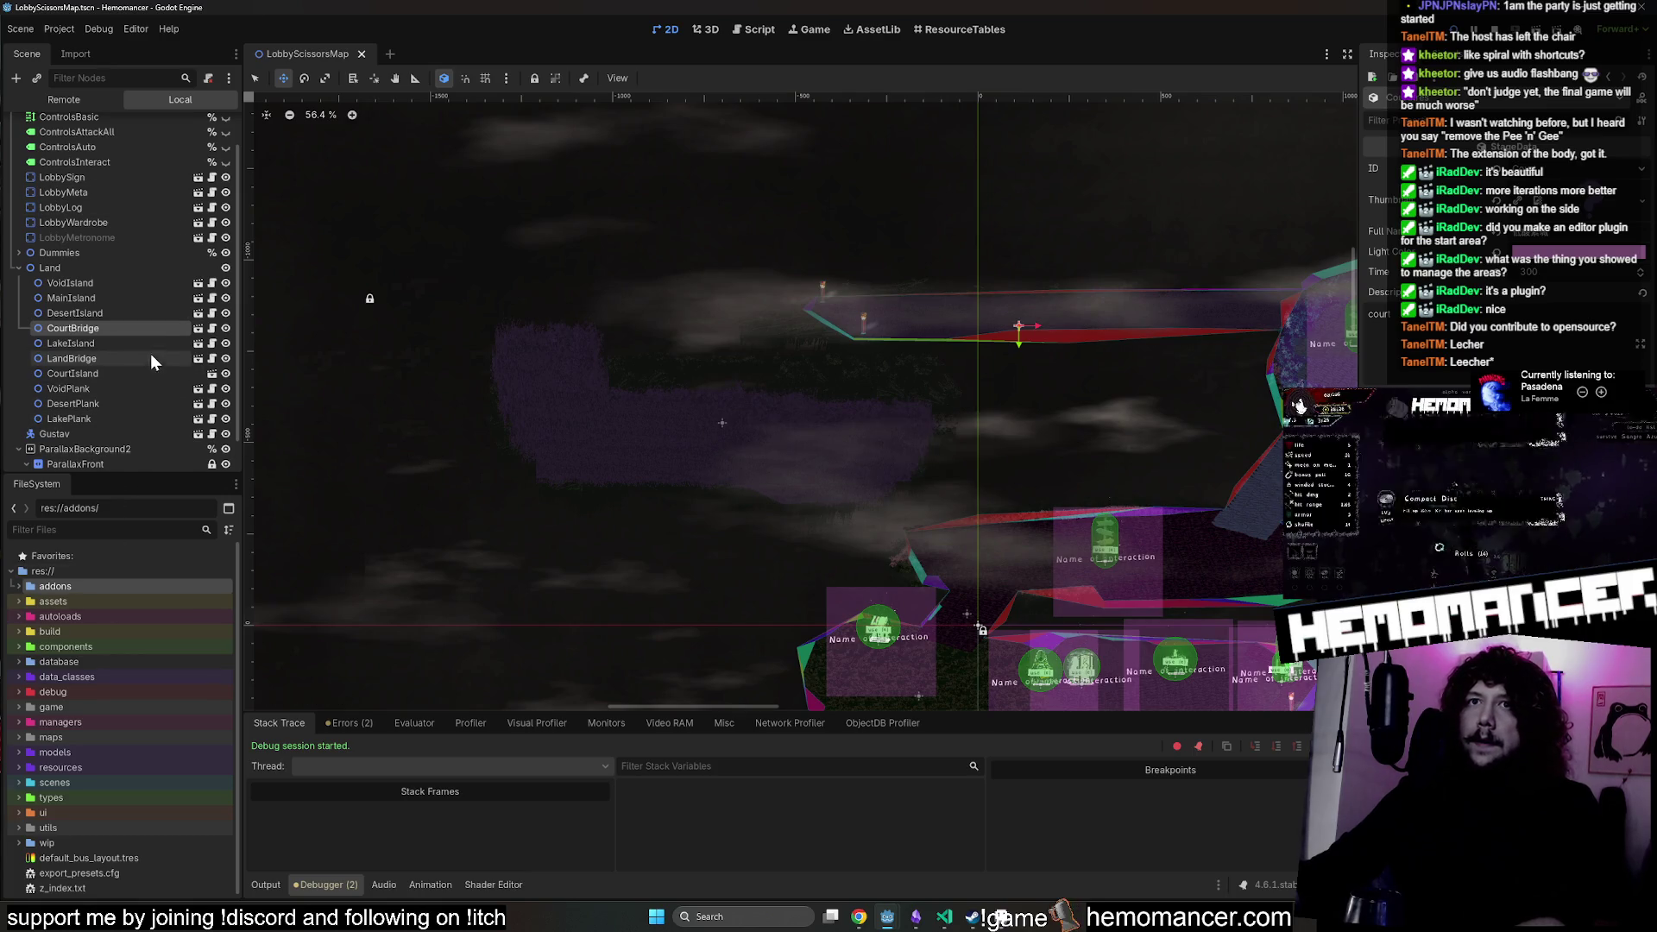
pyautogui.click(129, 375)
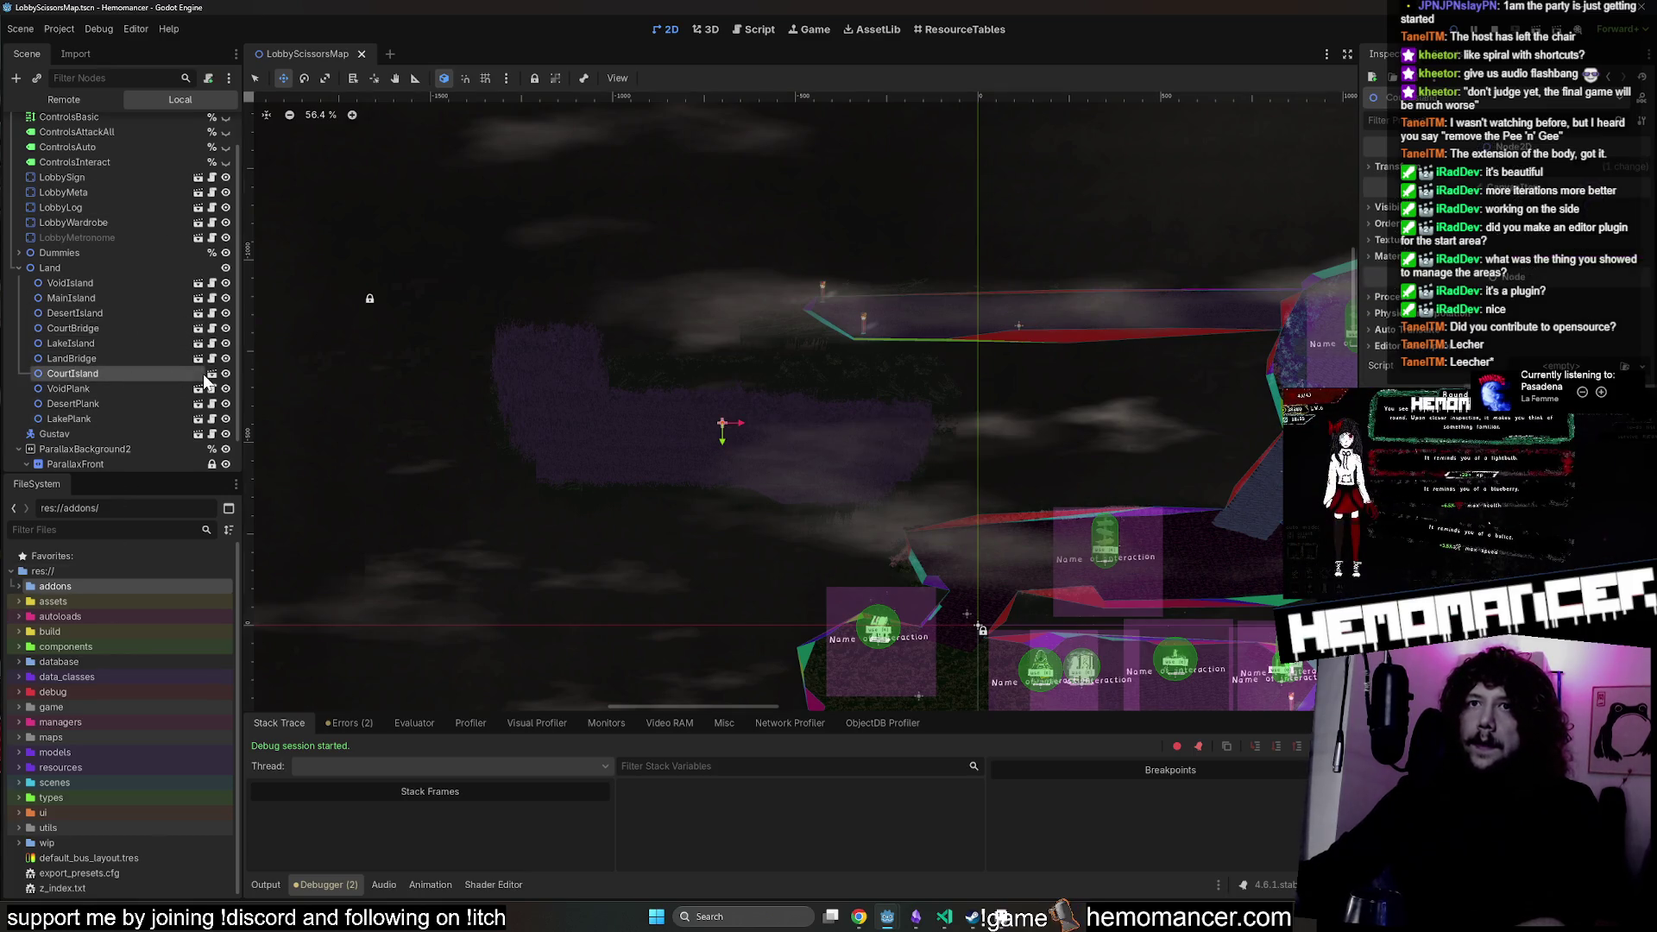
pyautogui.click(74, 530)
pyautogui.write('land')
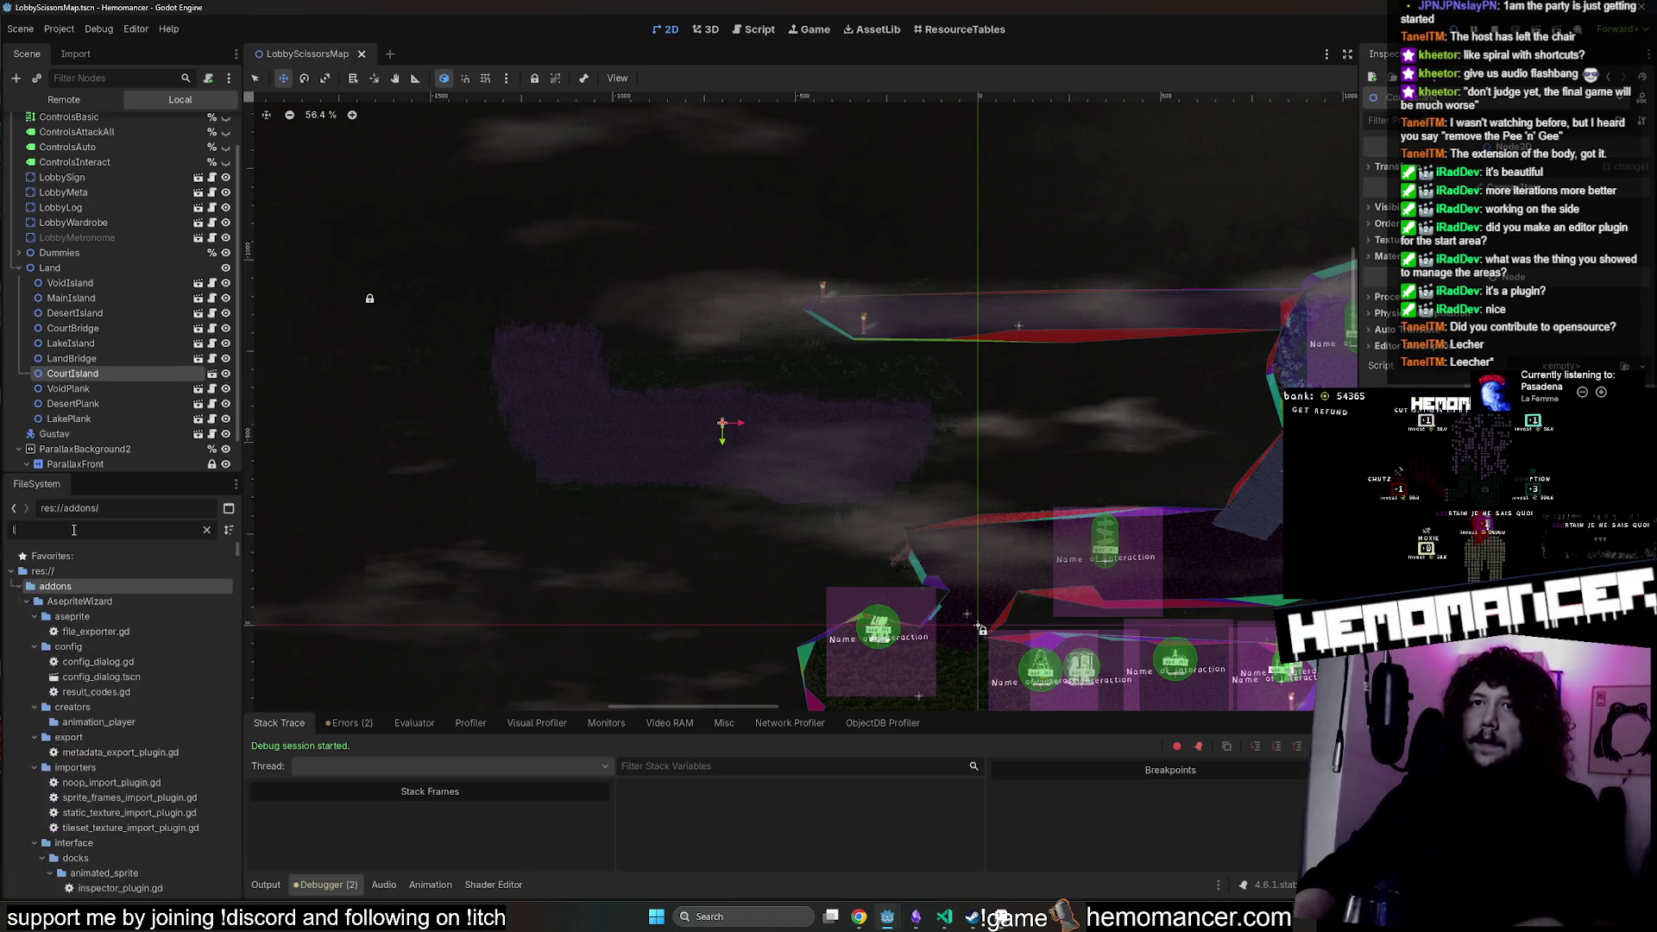
pyautogui.scroll(-3, 168, 686)
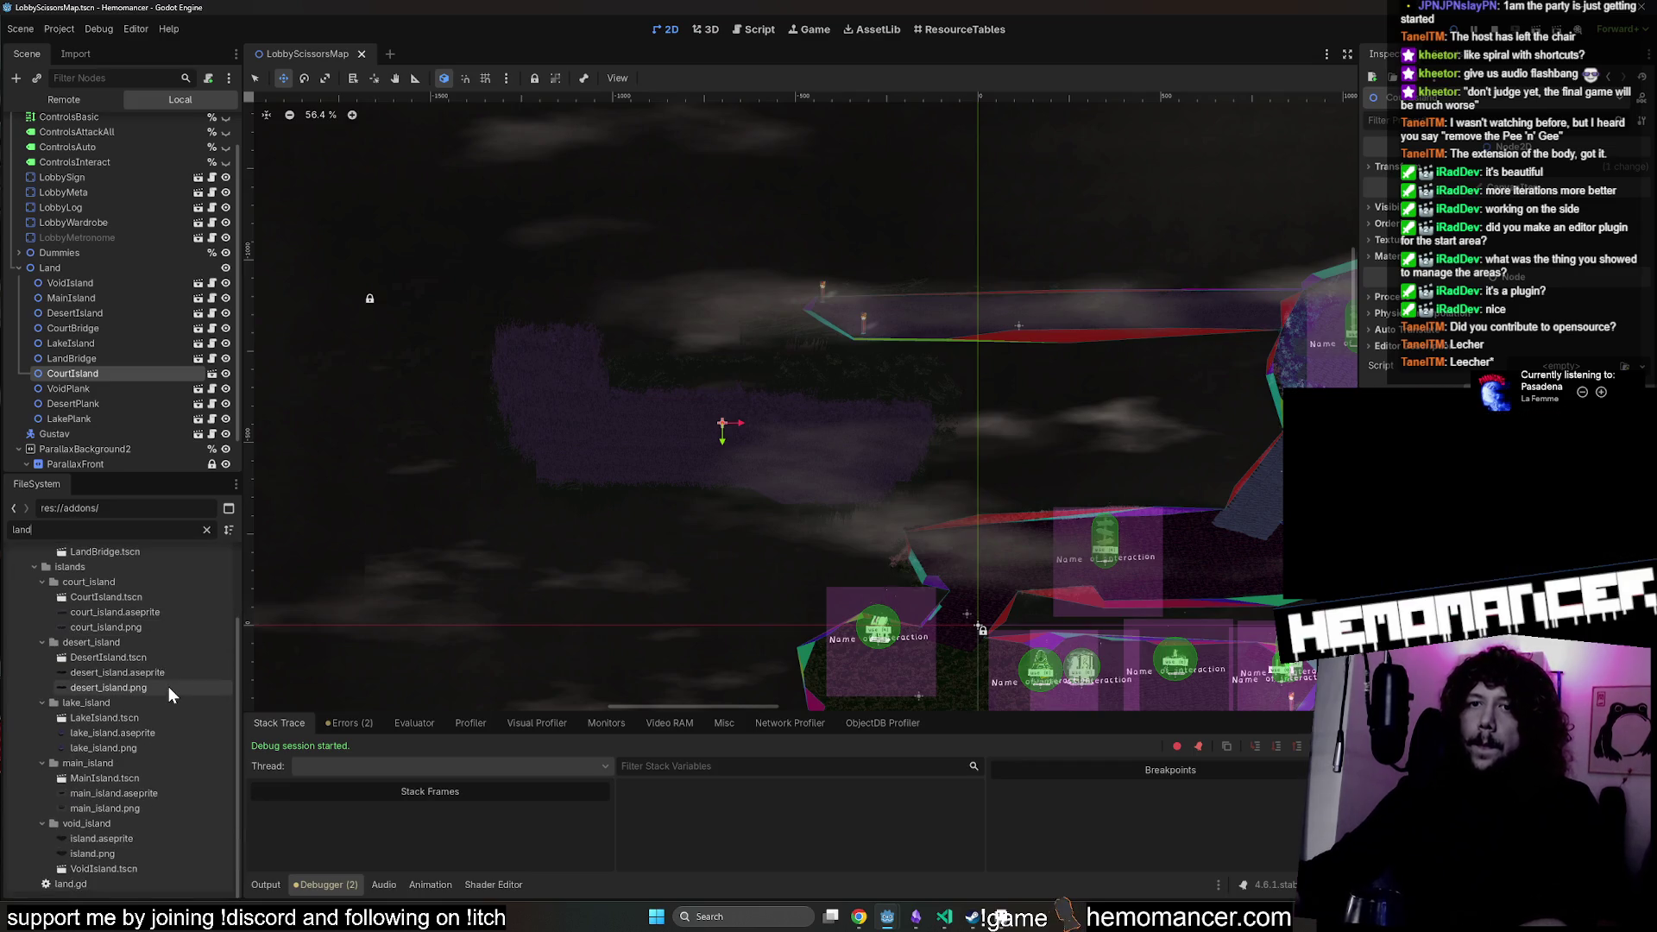
pyautogui.click(111, 885)
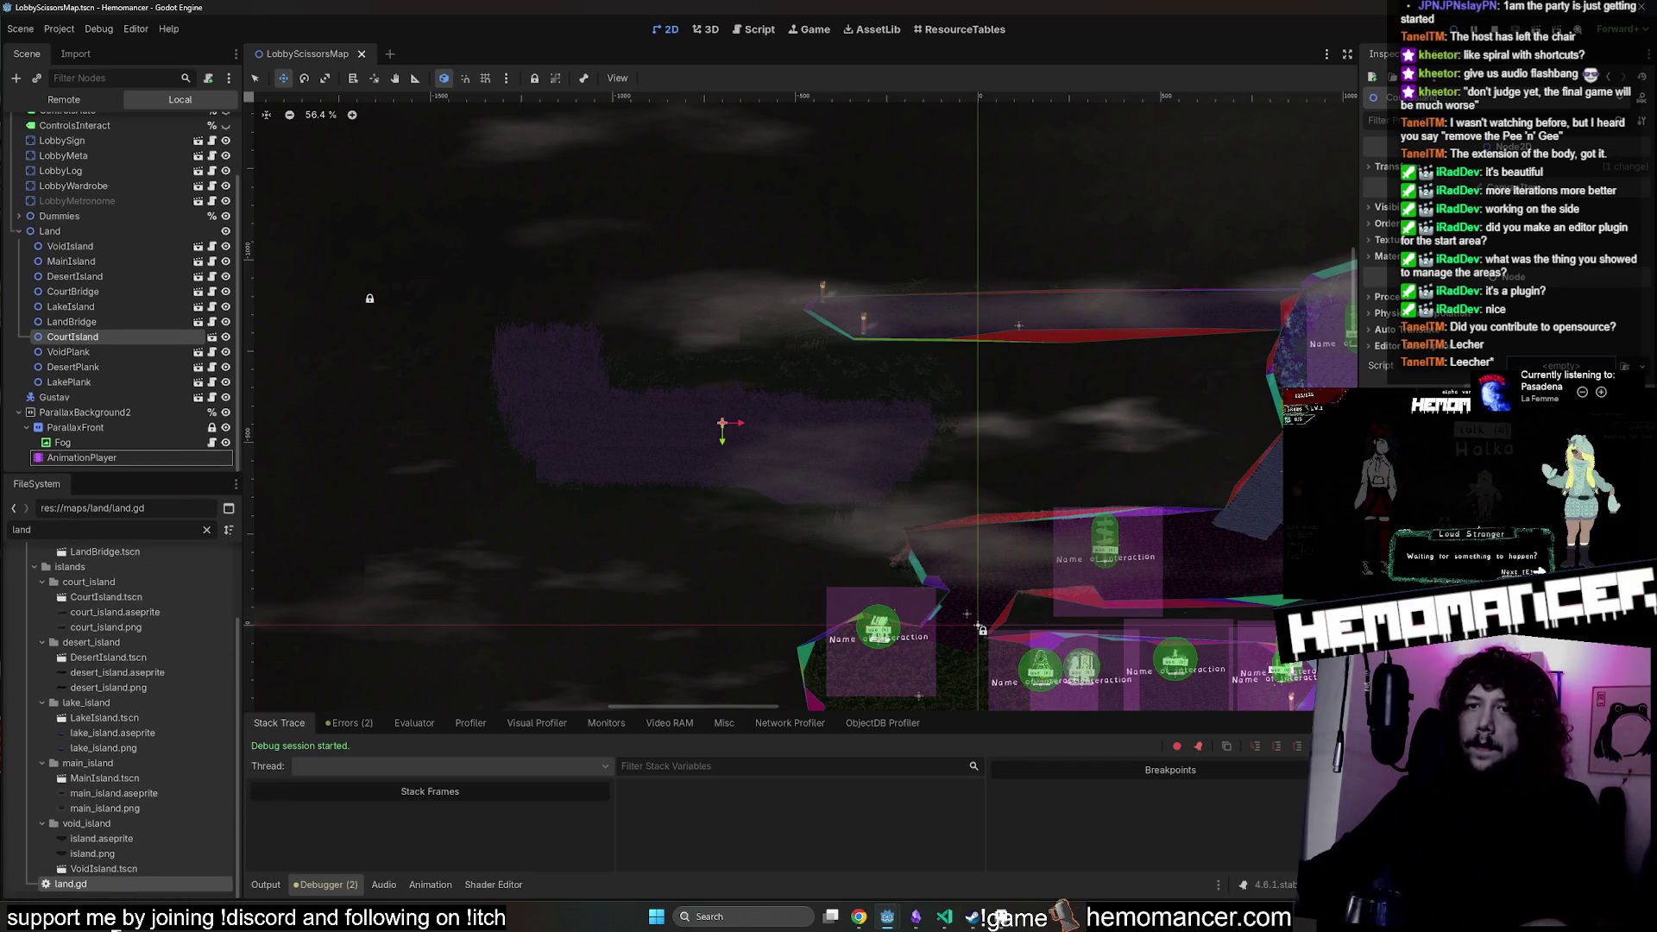
# Open CourtIsland.tscn, drag land.gd onto its root node, and open the attached script
pyautogui.click(198, 336)
pyautogui.click(93, 138)
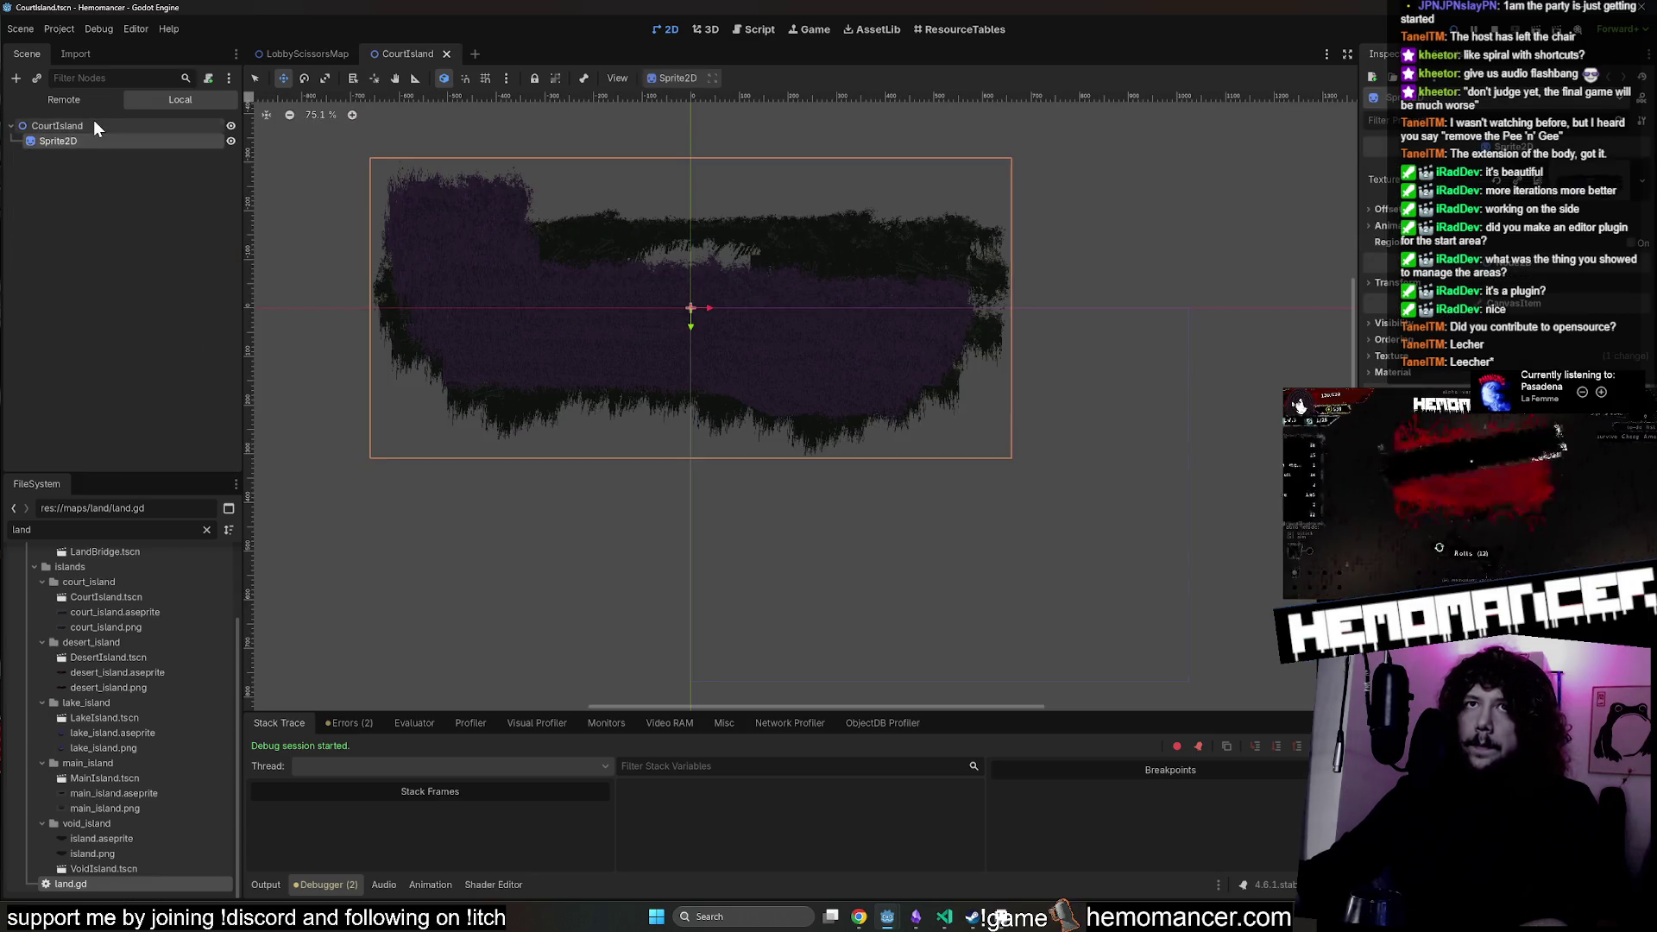
pyautogui.moveTo(105, 889)
pyautogui.mouseDown()
pyautogui.moveTo(96, 281)
pyautogui.moveTo(157, 126)
pyautogui.mouseUp()
pyautogui.click(217, 127)
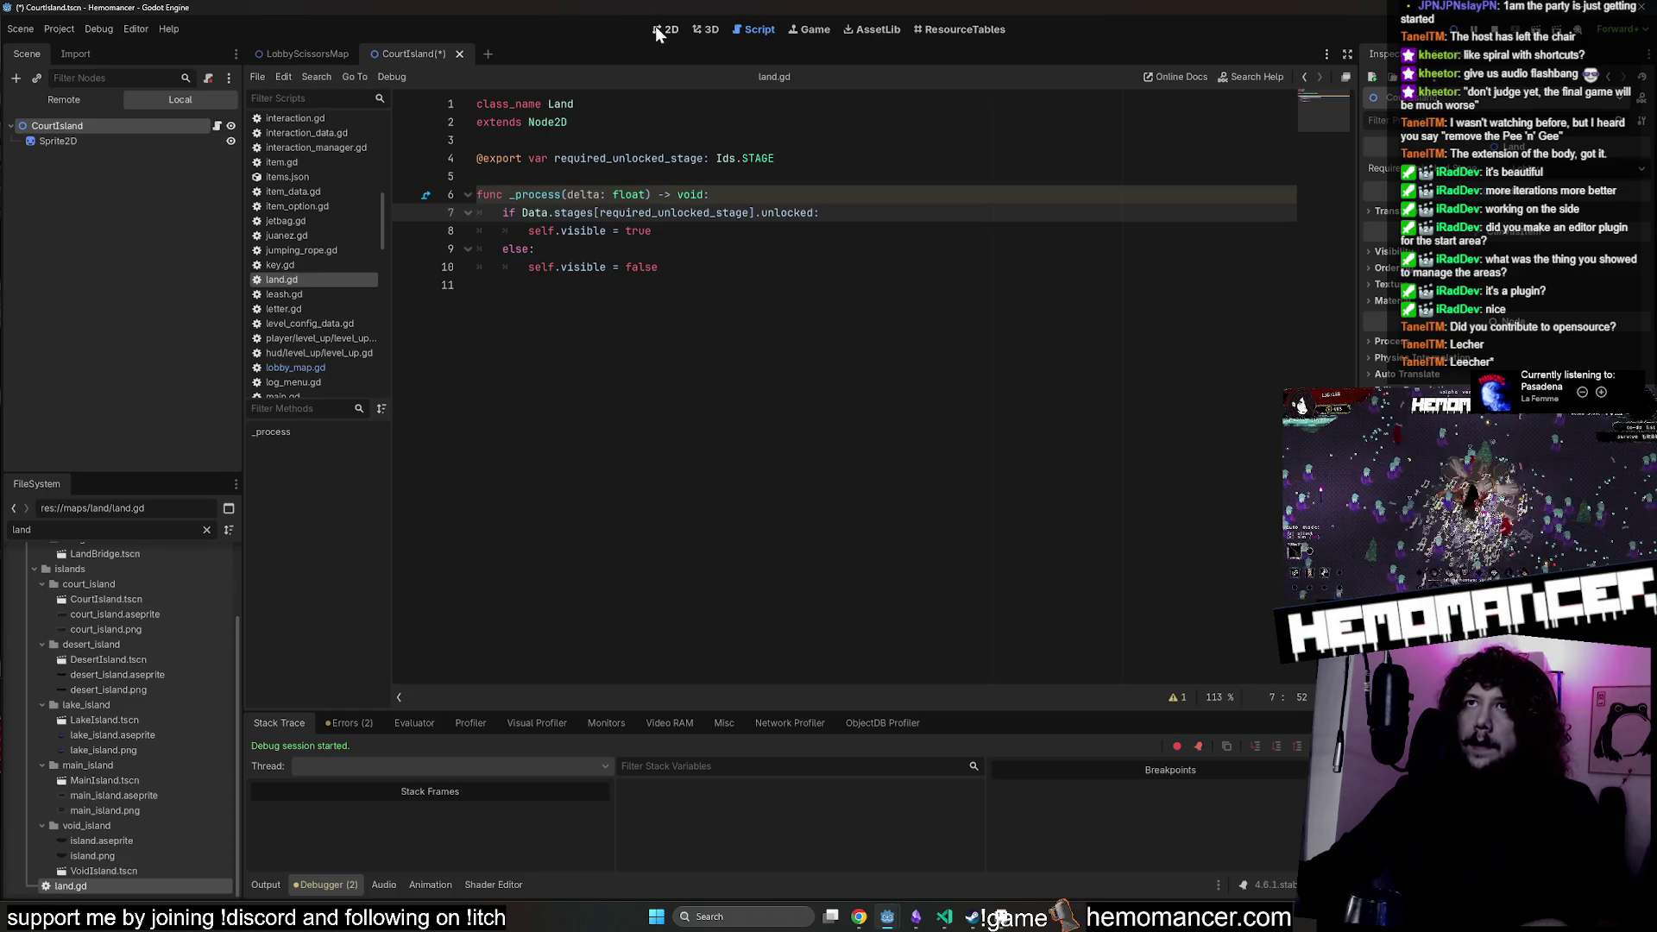
# Save CourtIsland.tscn with land.gd attached and switch back to the LobbyScissorsMap tab
pyautogui.click(680, 207)
pyautogui.hotkey('ctrl', 's')
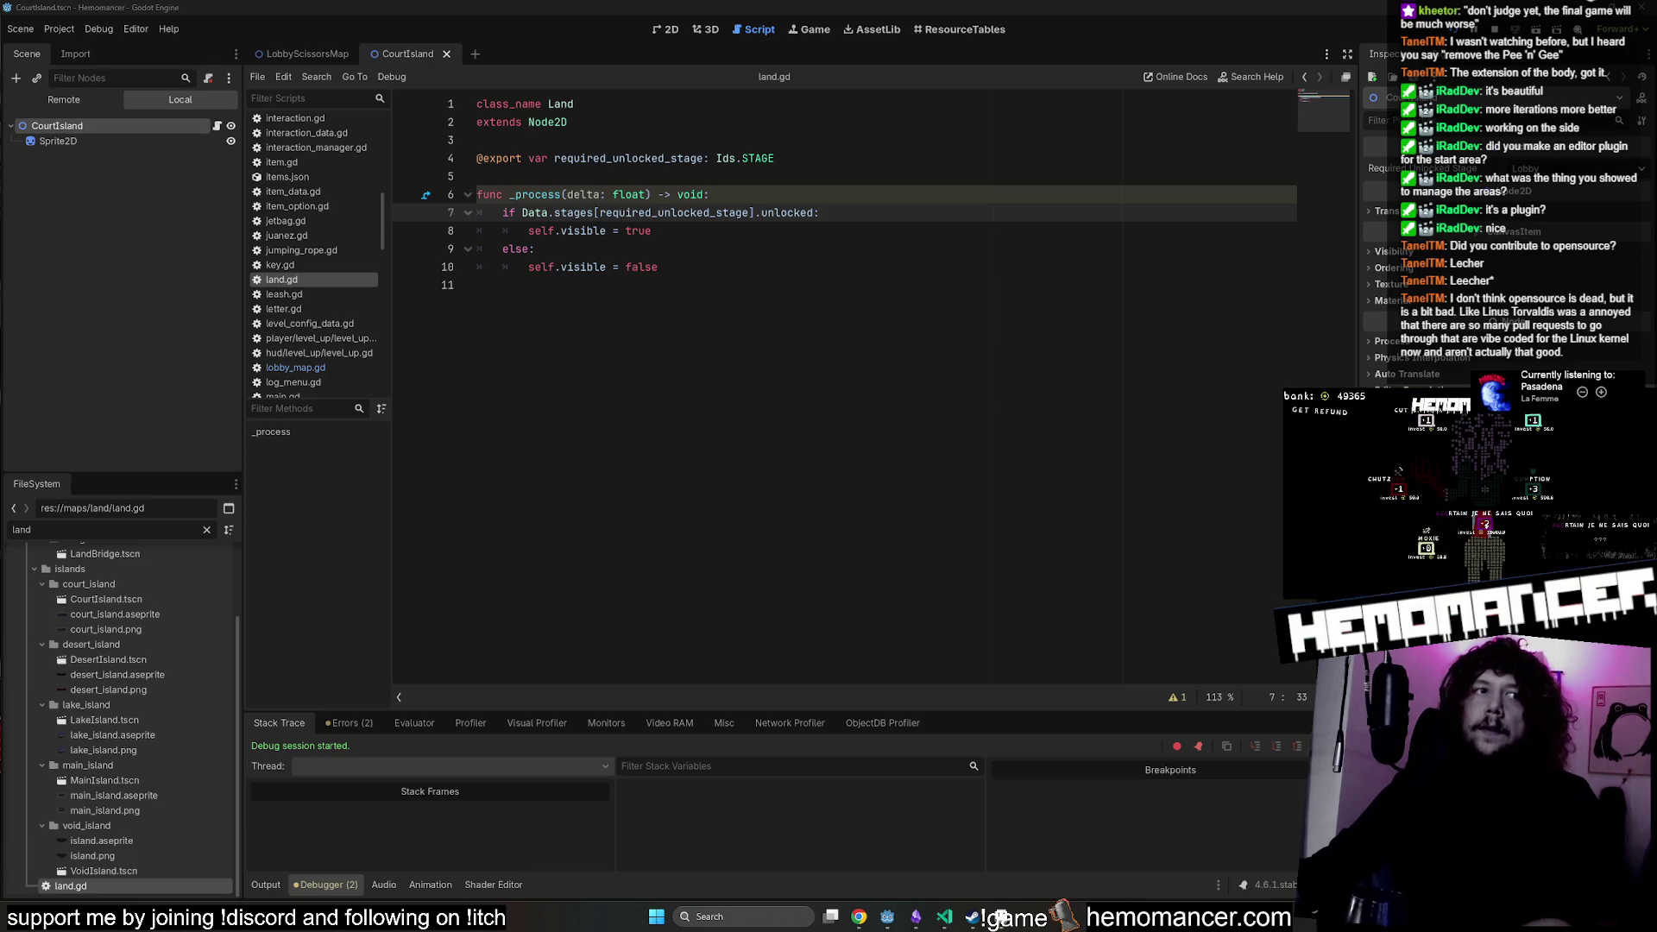
pyautogui.click(422, 656)
pyautogui.click(303, 54)
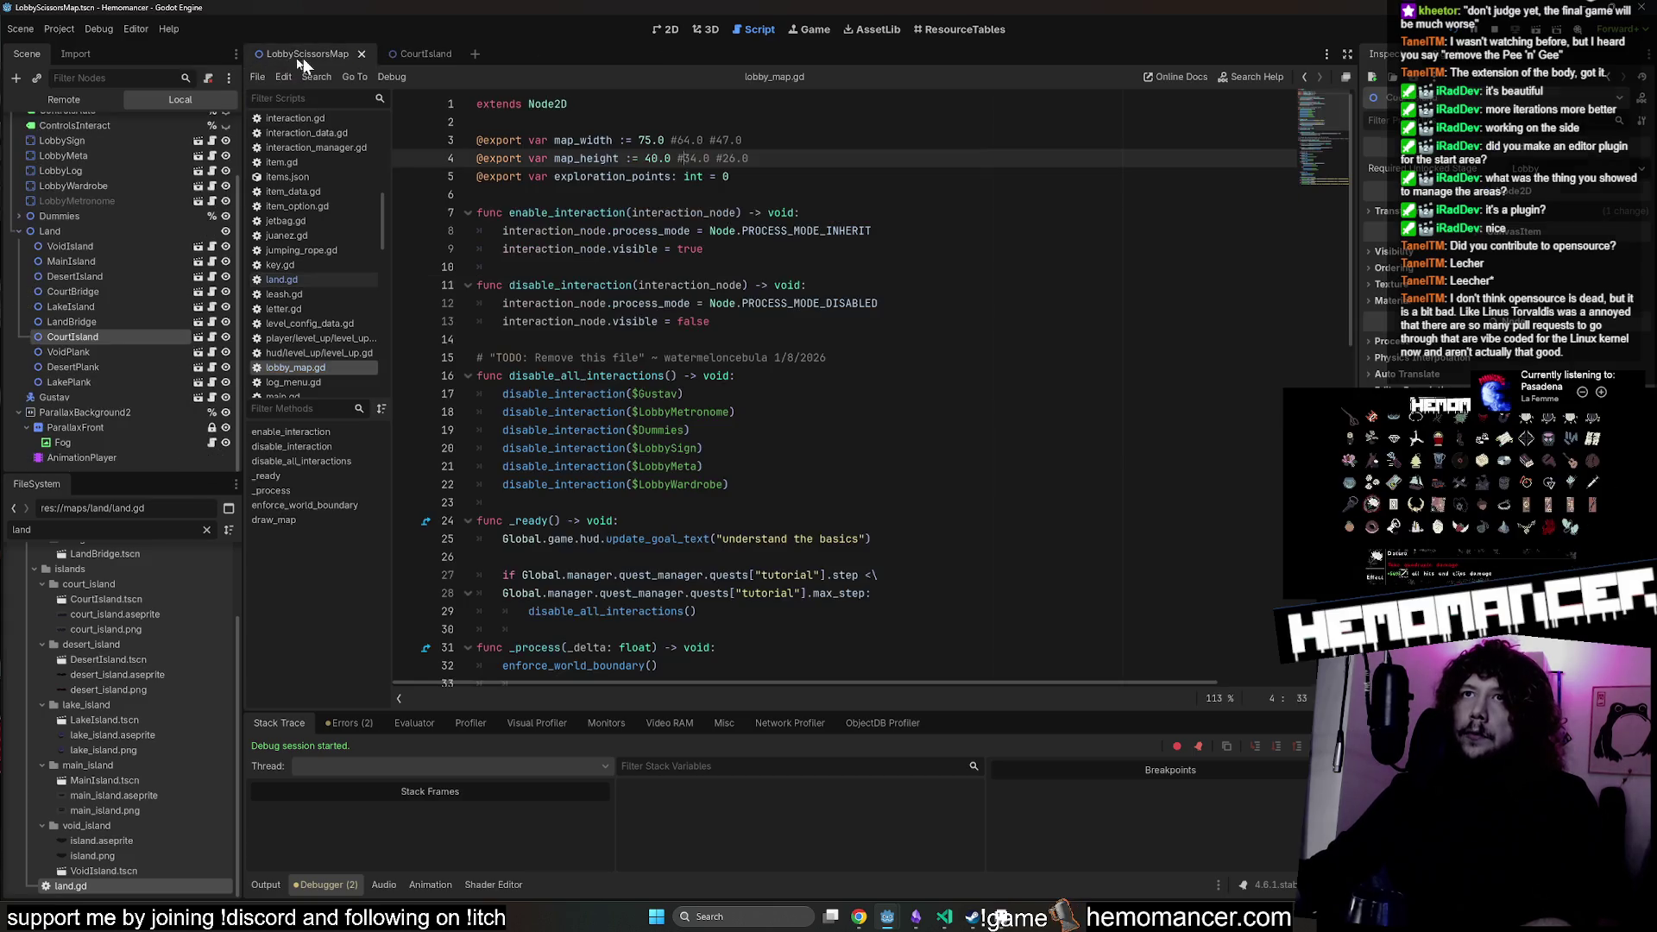
# Close the CourtIsland tab, click into lobby_map.gd, then switch to the LobbyScissorsMap 2D canvas
pyautogui.click(431, 53)
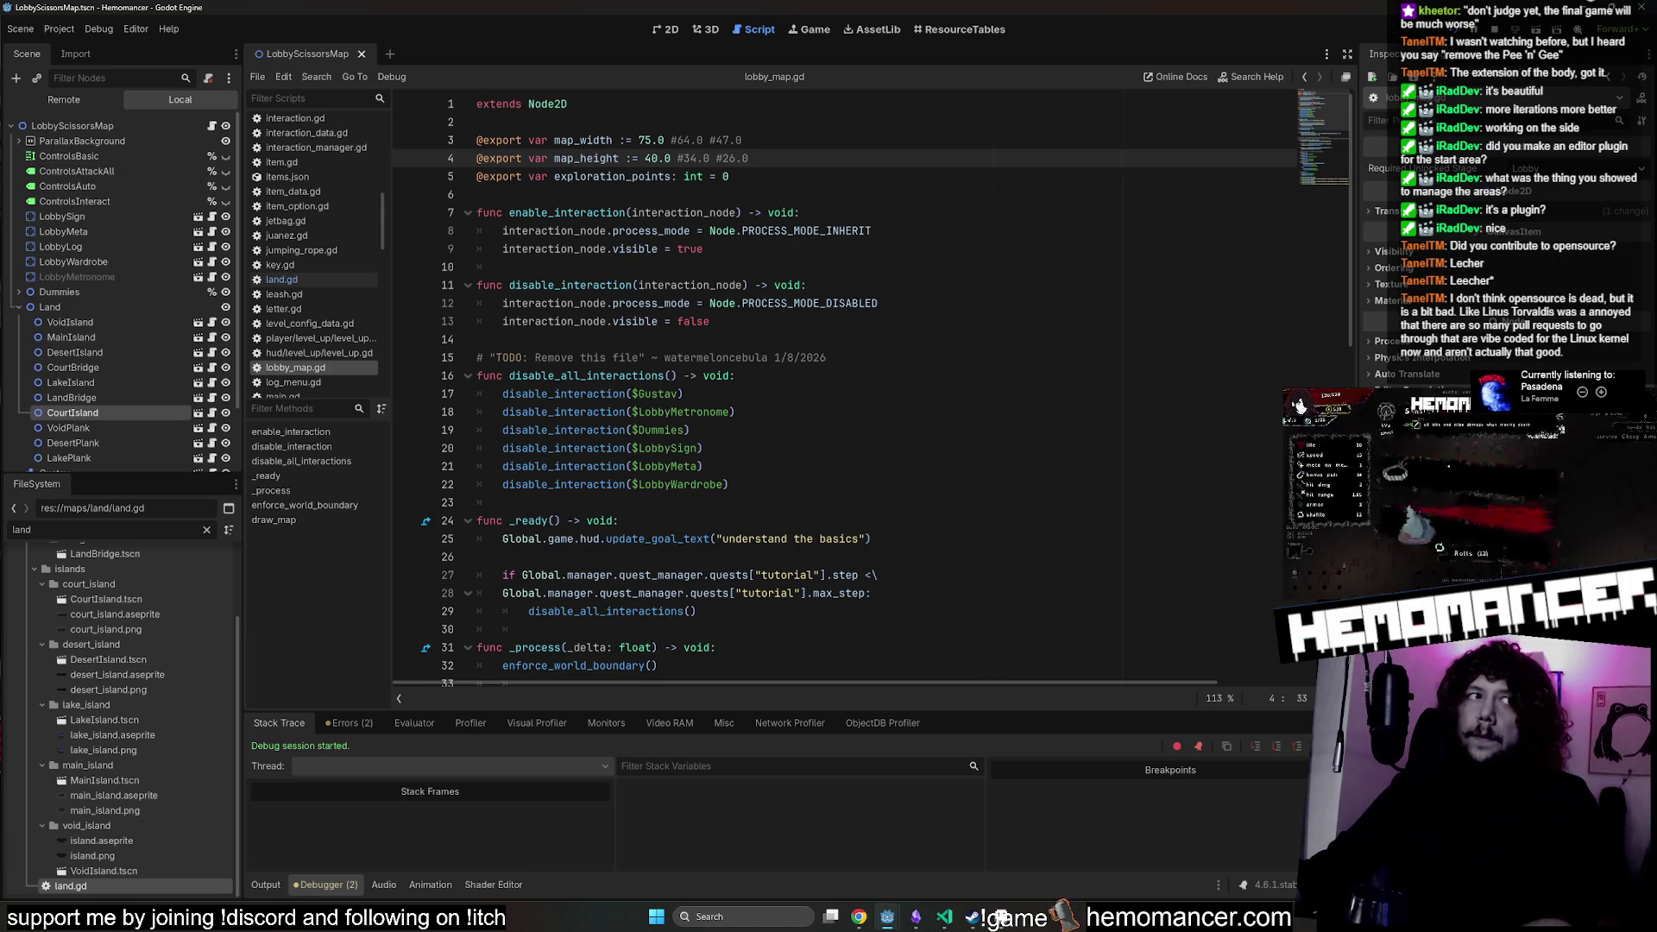
pyautogui.click(765, 371)
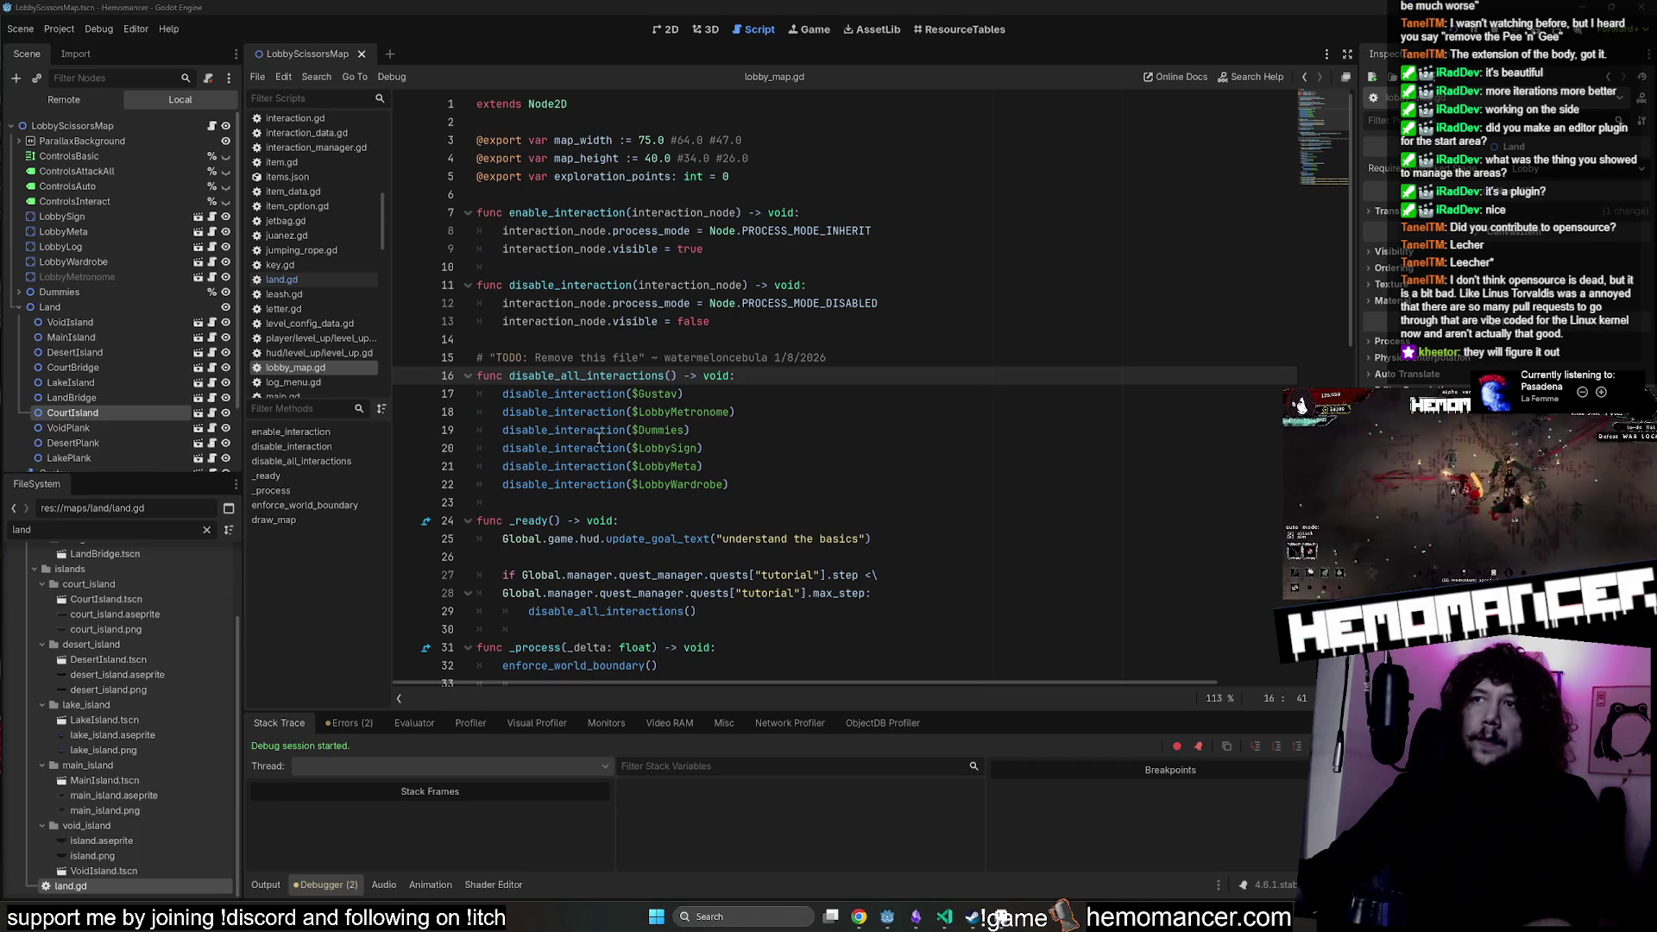
pyautogui.click(812, 303)
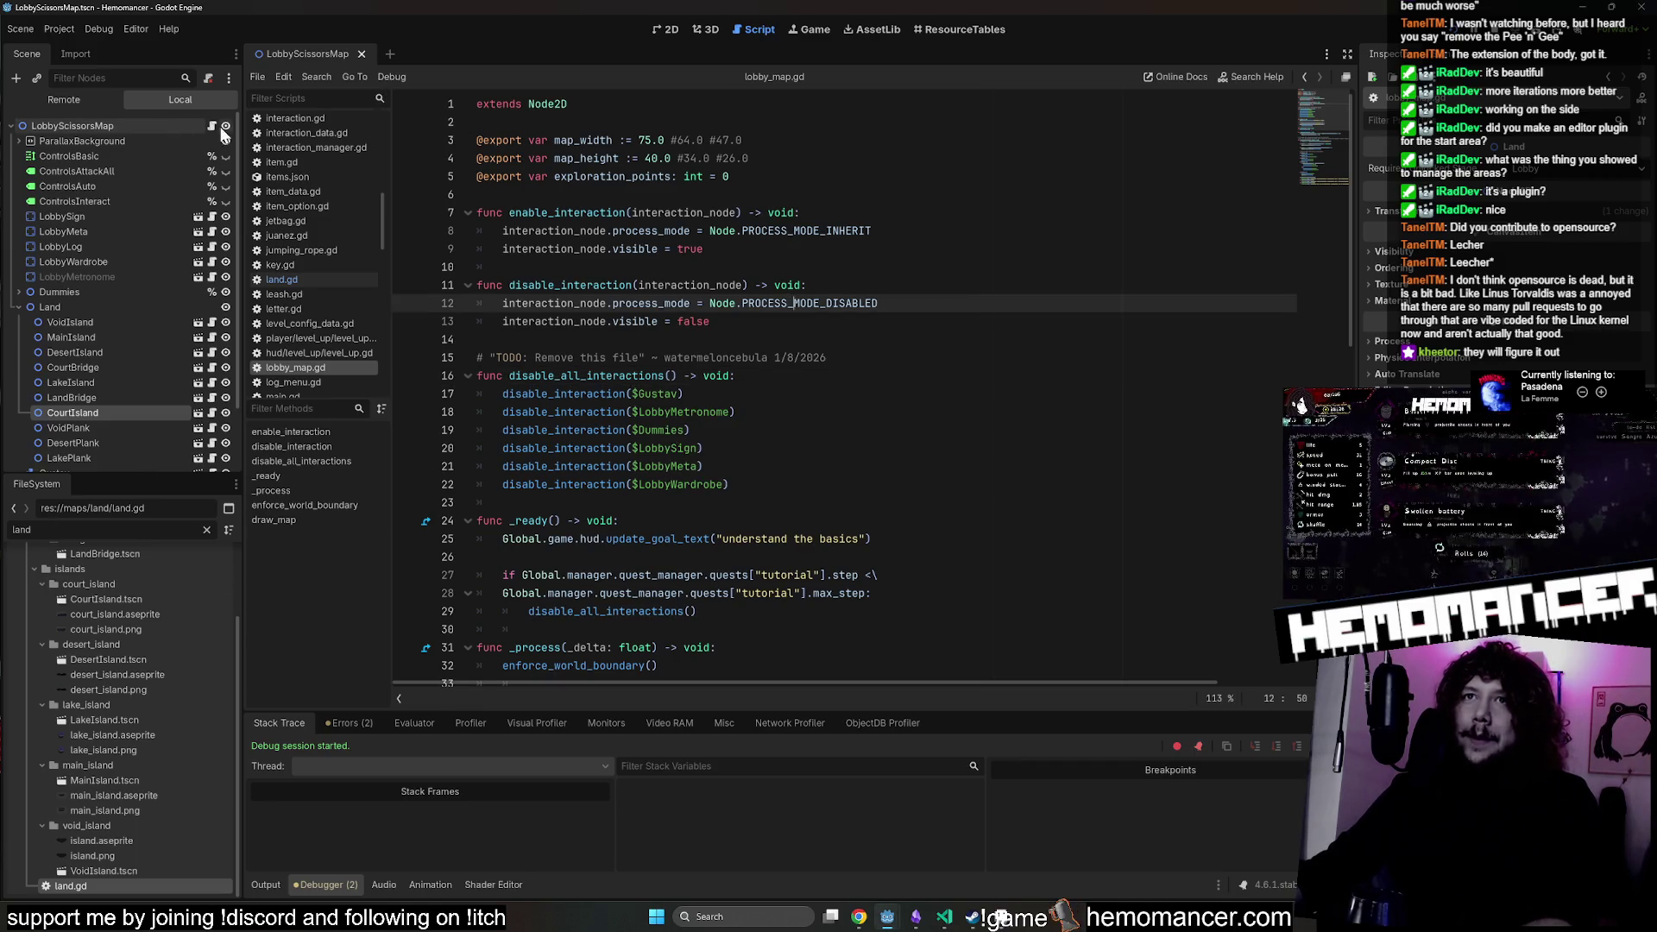
pyautogui.click(665, 32)
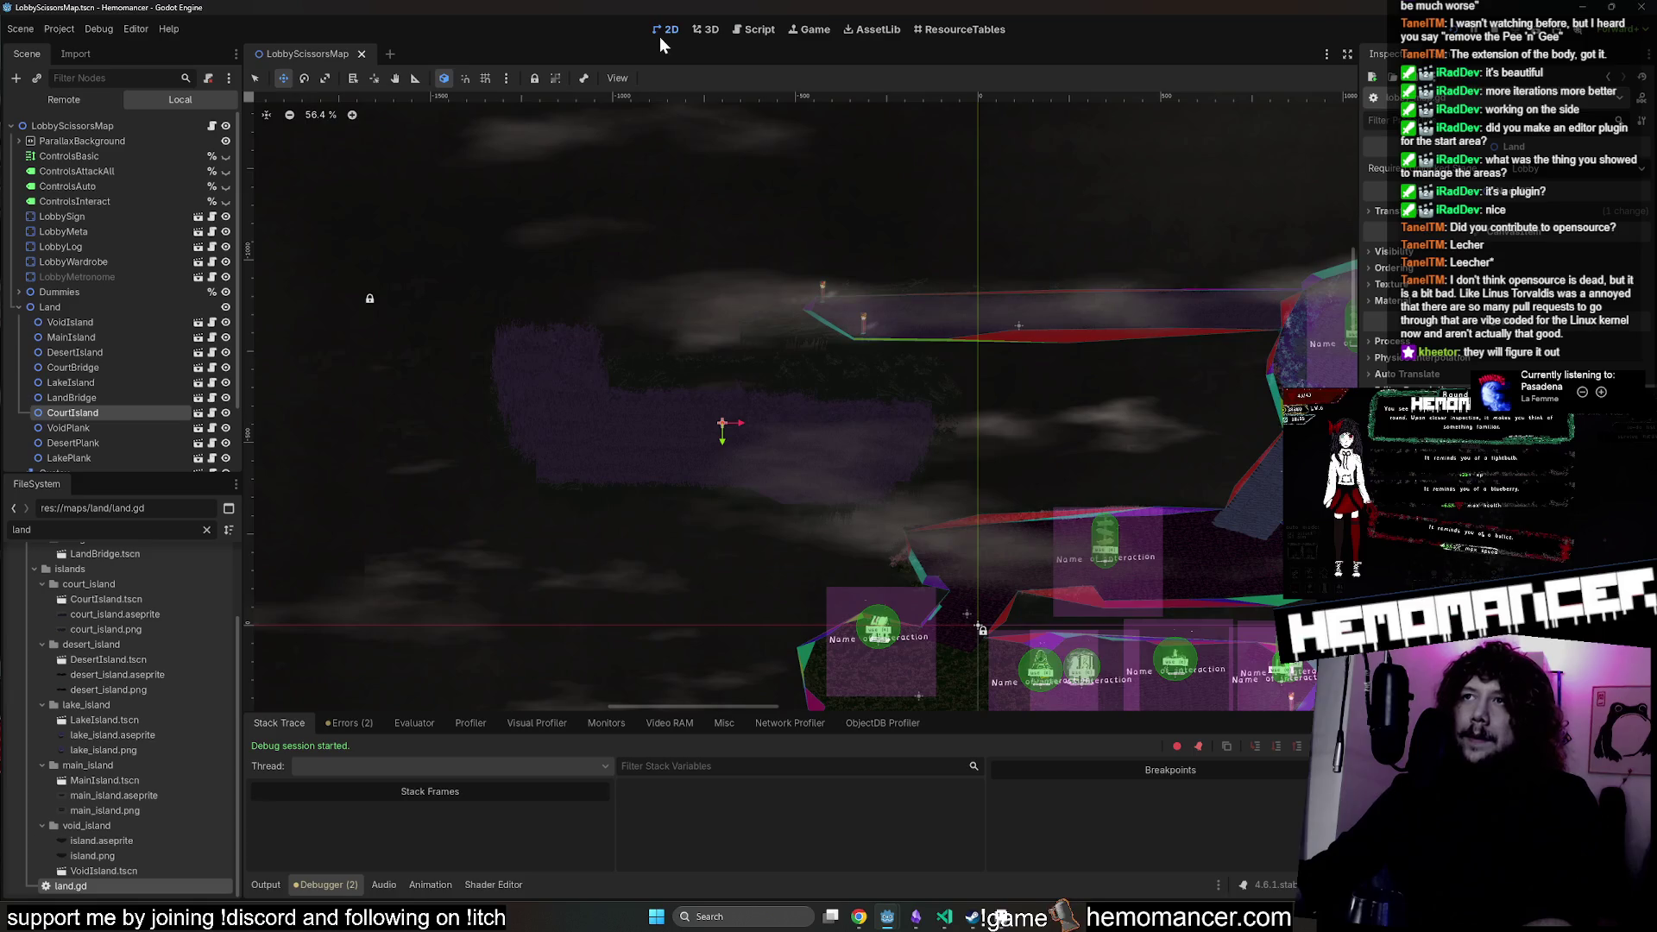
# Open the CourtIsland and MainIsland scenes in their own editor tabs
pyautogui.scroll(2, 692, 211)
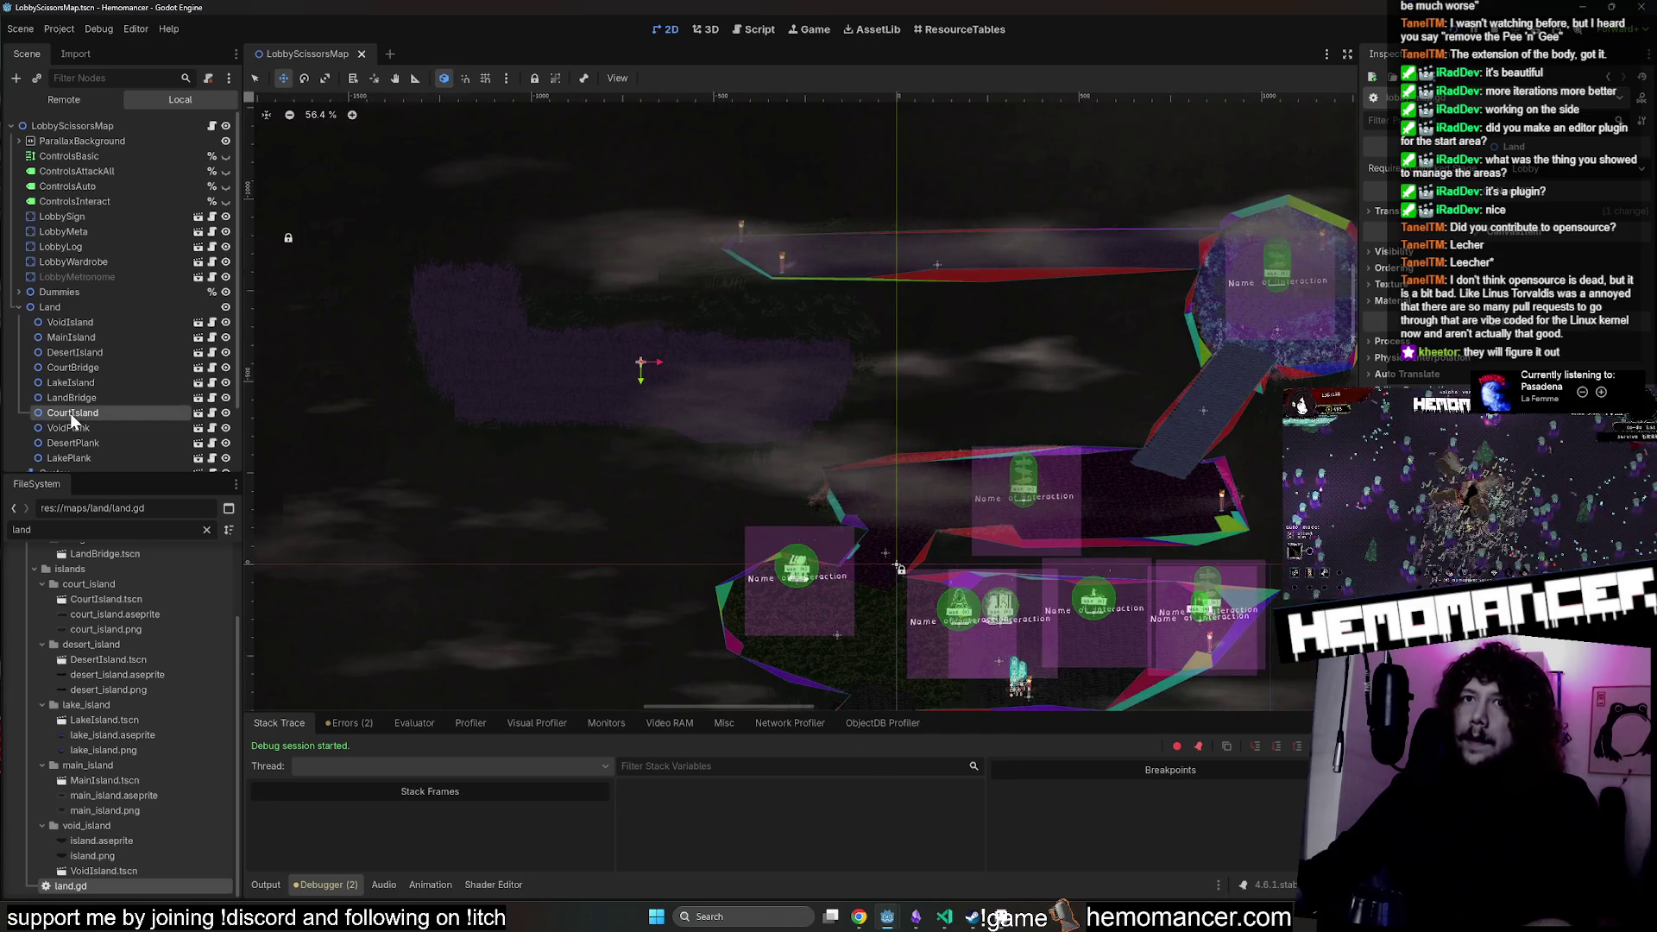
pyautogui.click(198, 414)
pyautogui.click(198, 413)
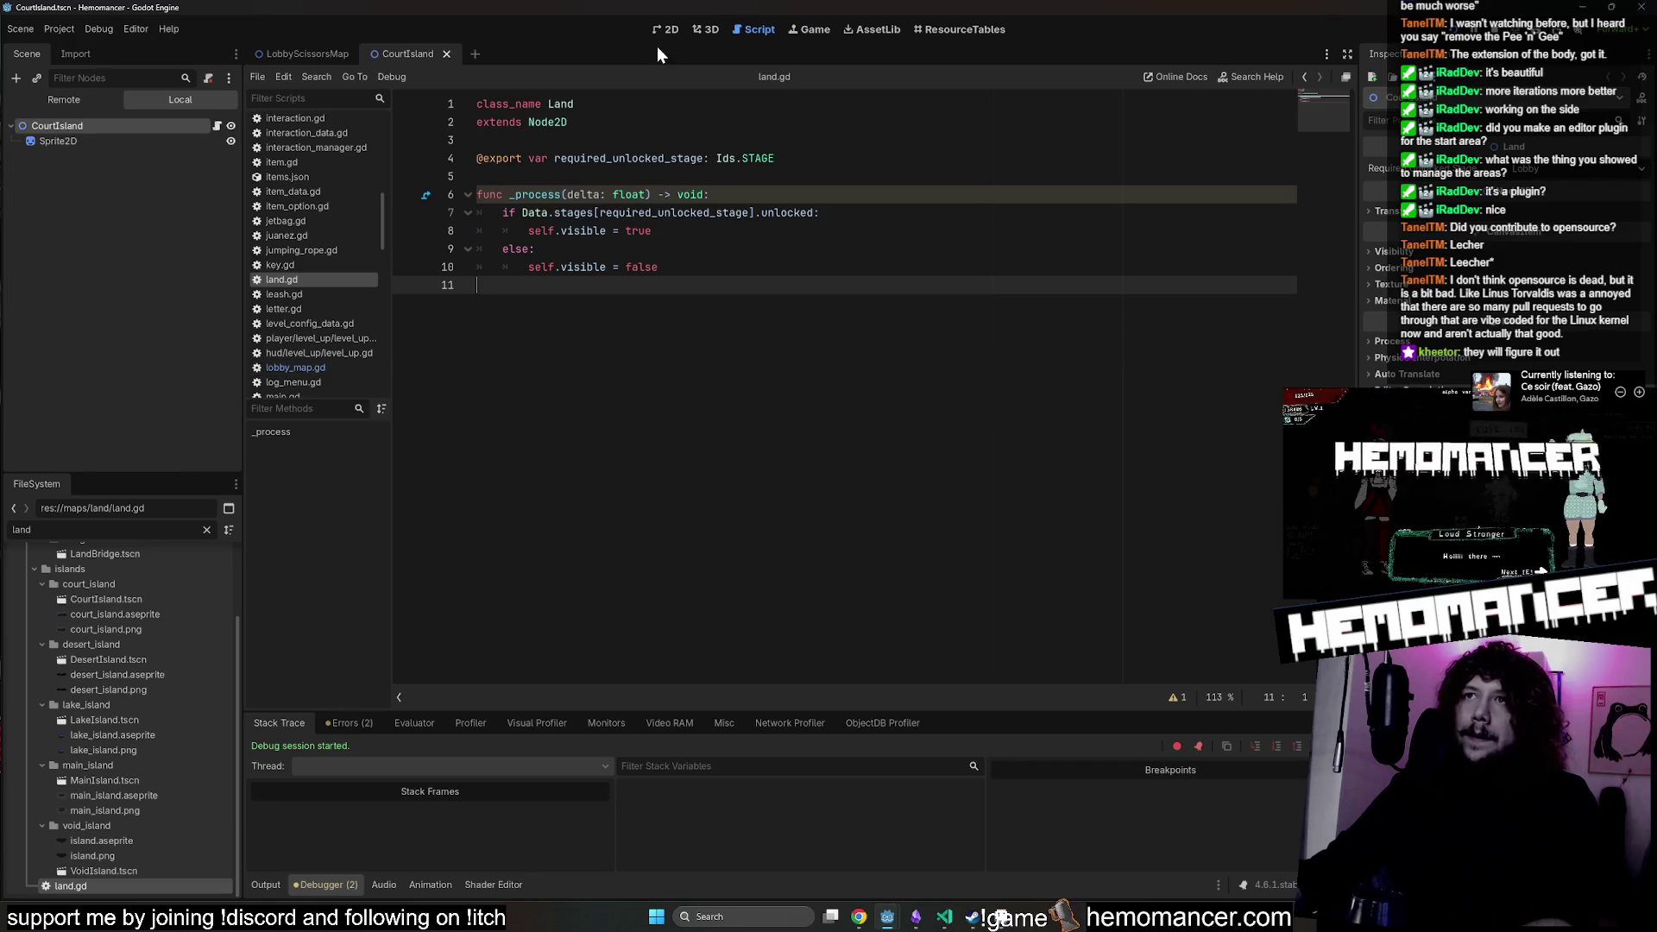
pyautogui.click(666, 29)
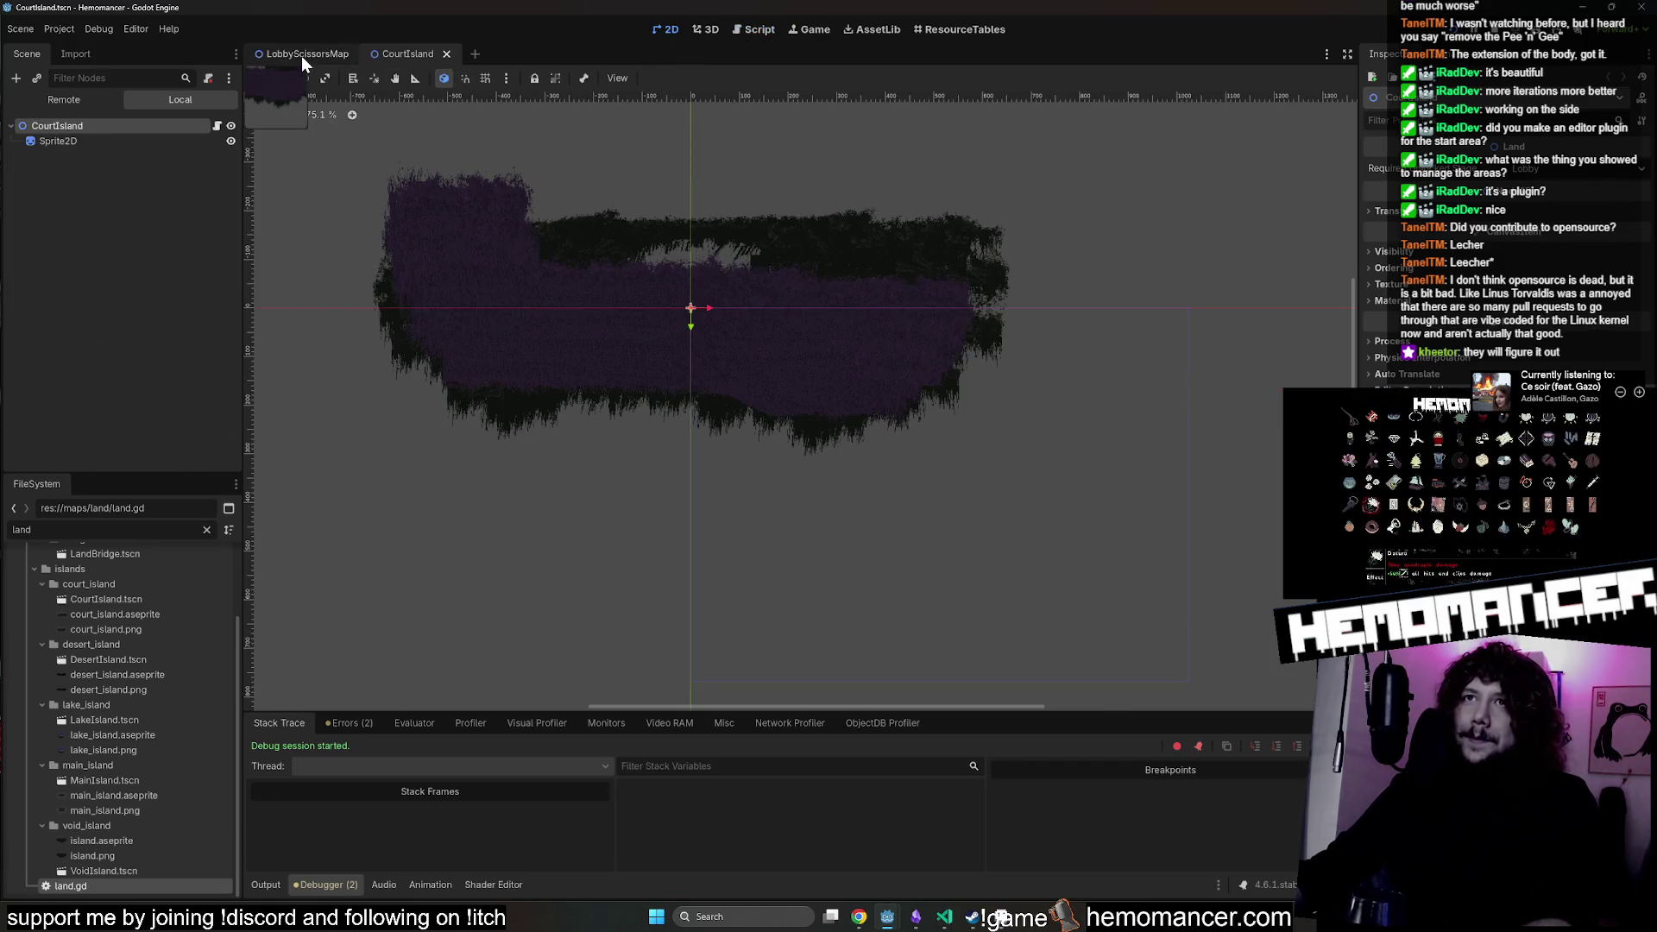
pyautogui.click(302, 55)
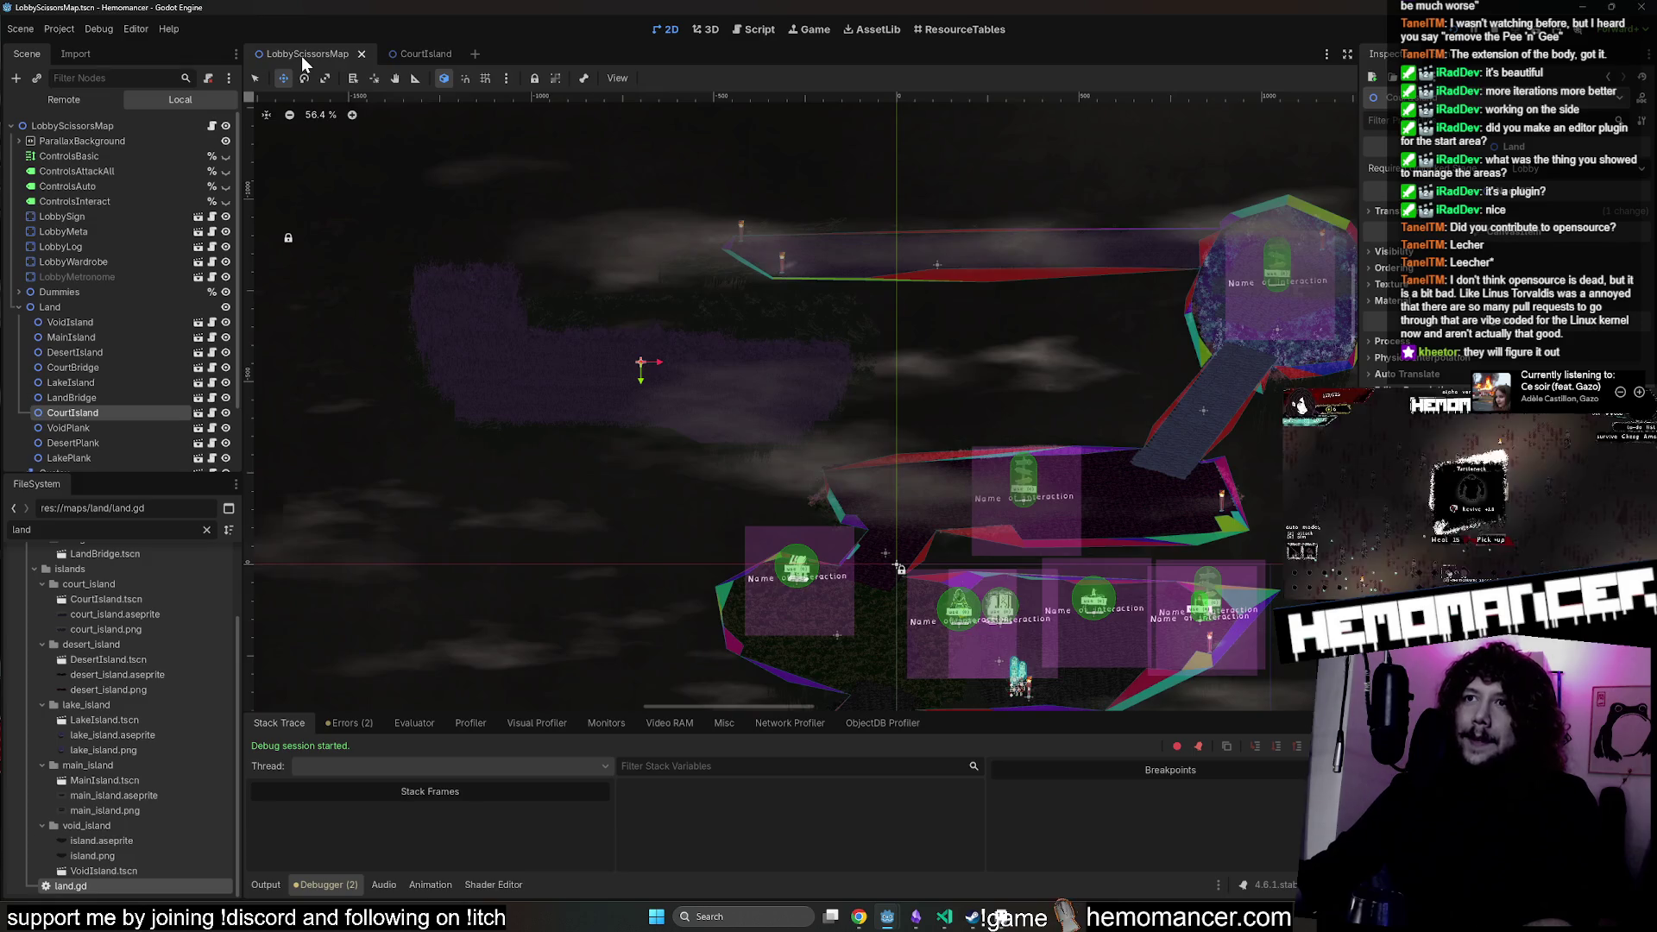
pyautogui.click(197, 336)
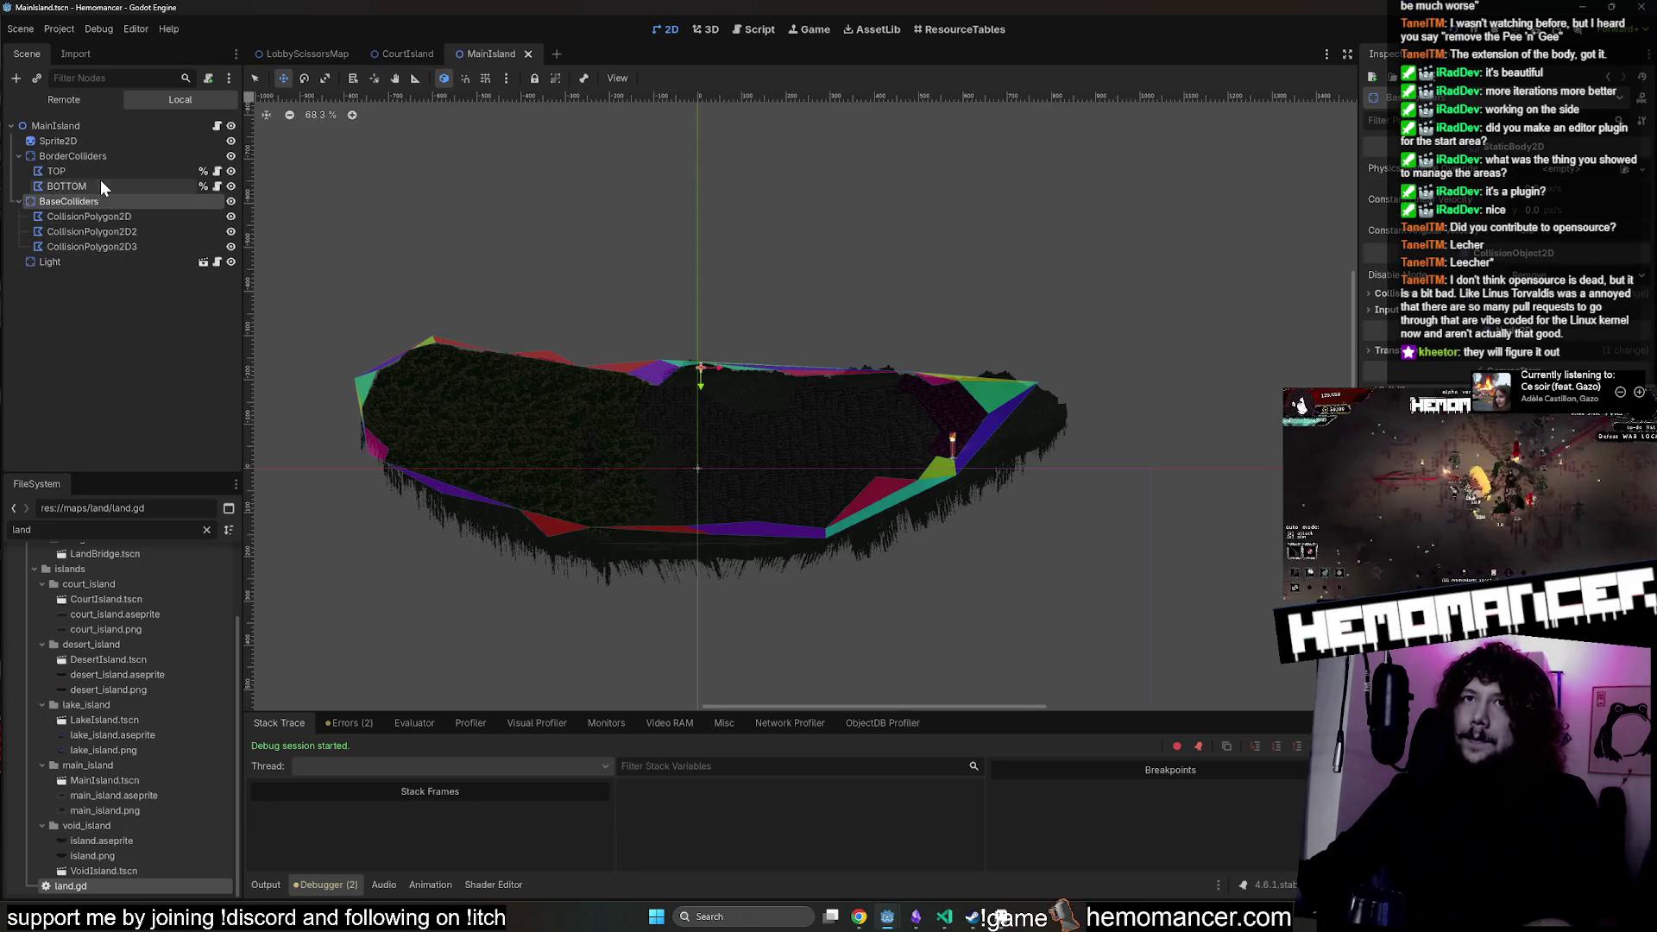
# Select MainIsland's BorderColliders through CollisionPolygon2D3 and paste them into CourtIsland
pyautogui.click(106, 155)
pyautogui.click(90, 233)
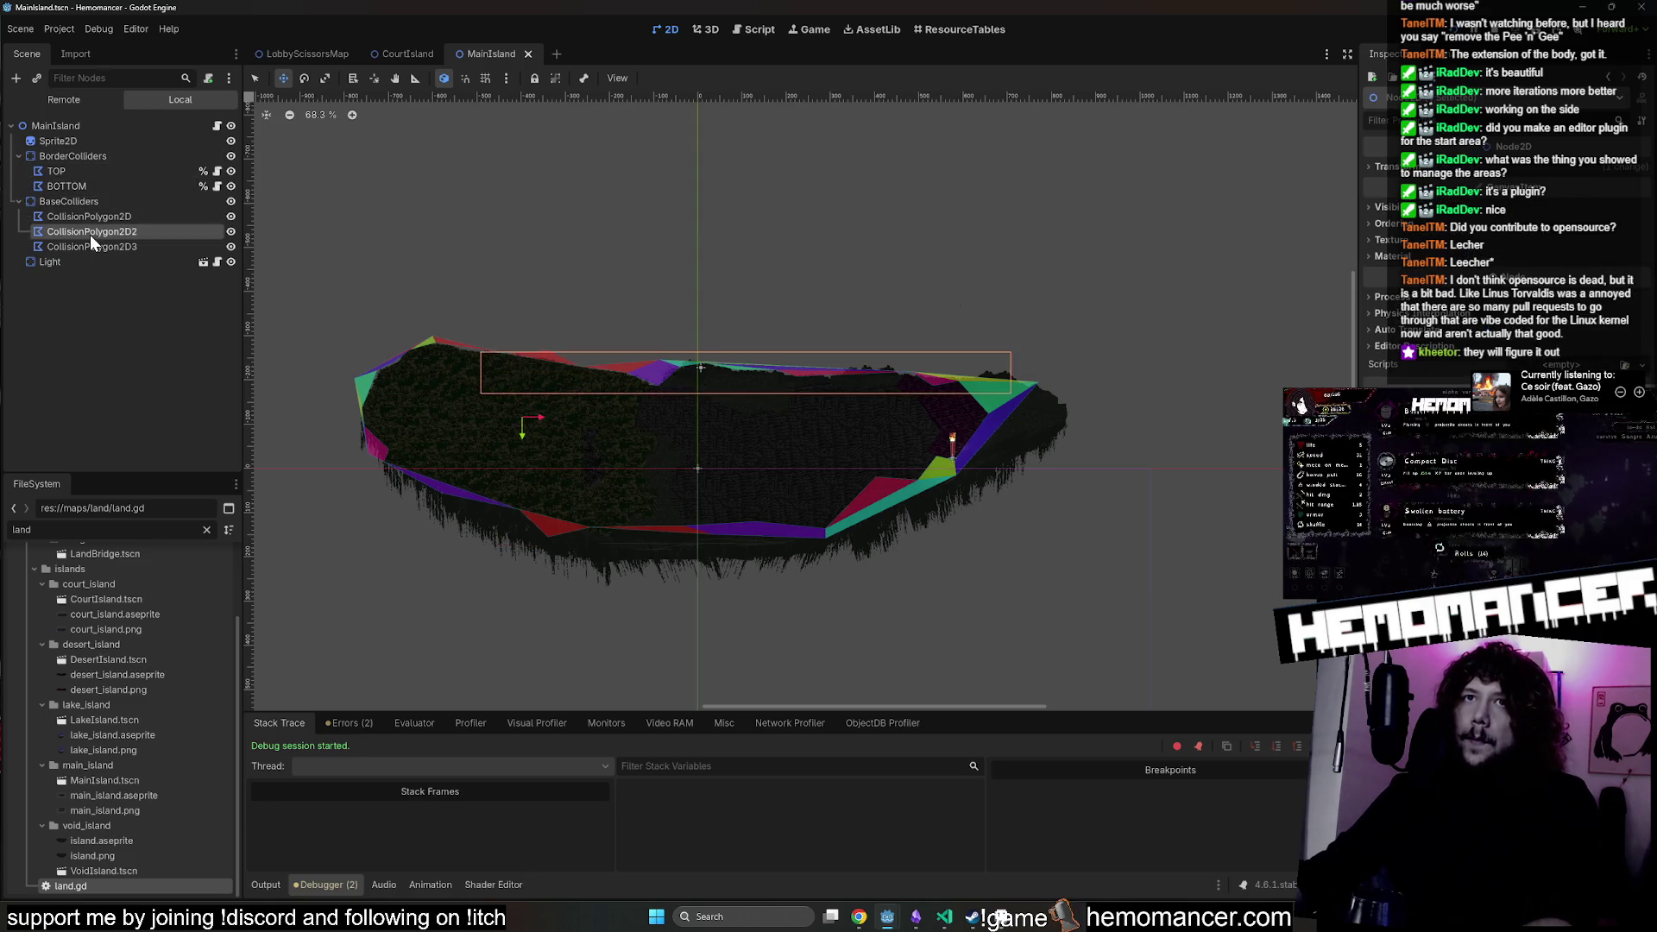
pyautogui.keyDown('ctrl'); pyautogui.click(86, 216); pyautogui.keyUp('ctrl')
pyautogui.keyDown('ctrl'); pyautogui.click(93, 156); pyautogui.keyUp('ctrl')
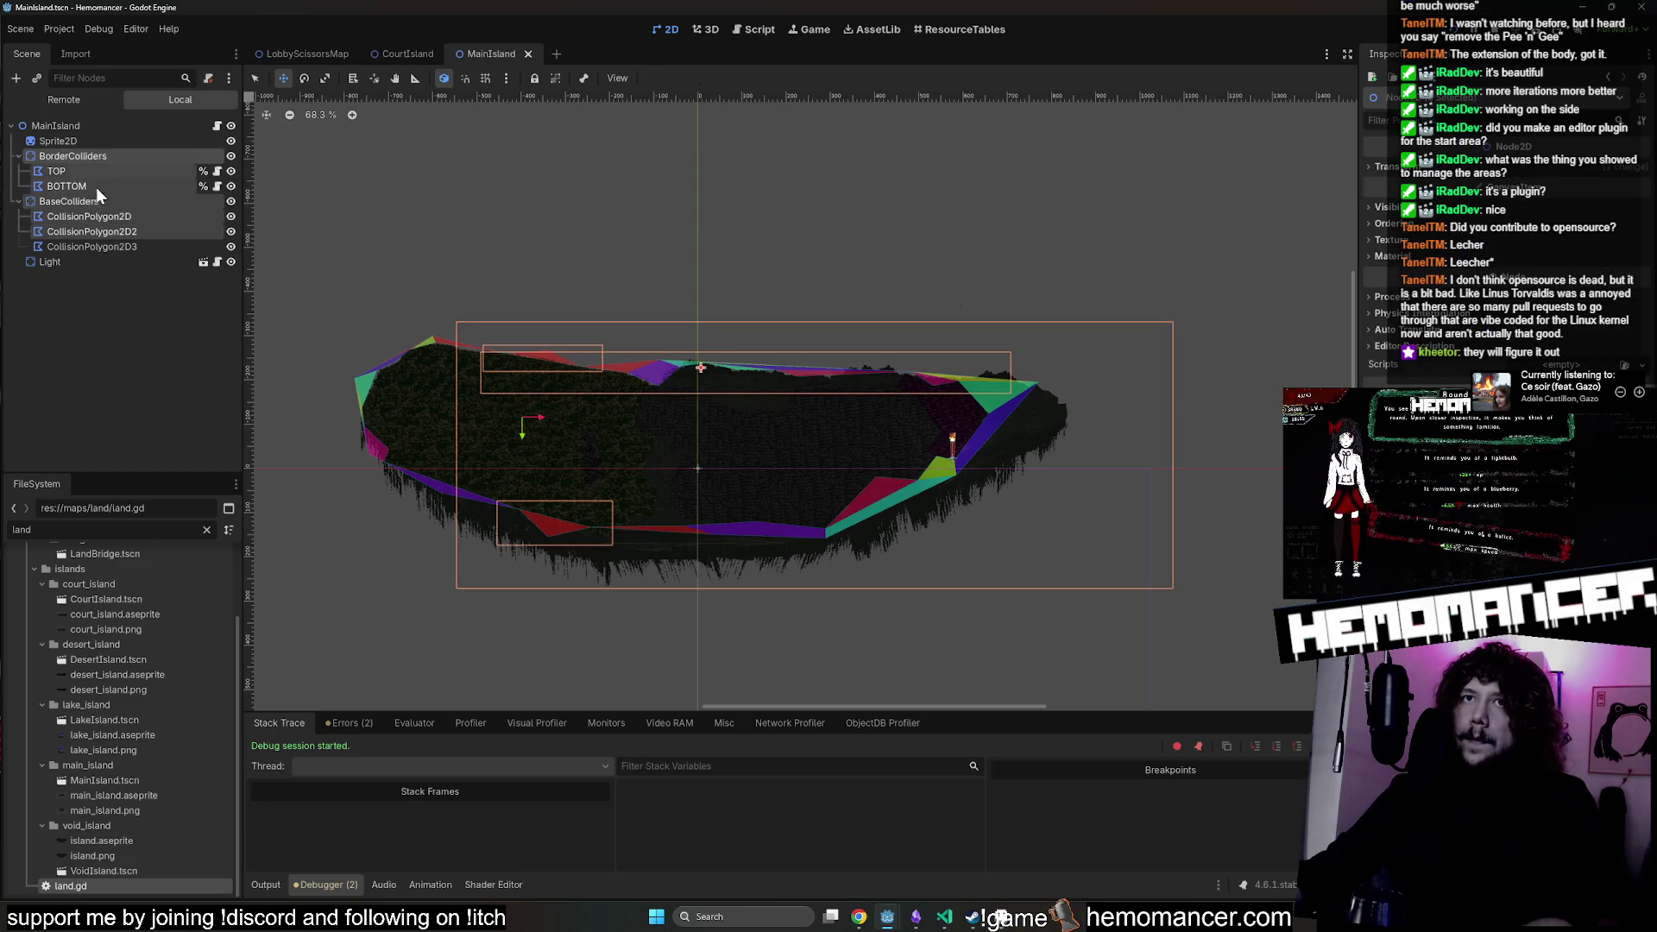
pyautogui.click(91, 246)
pyautogui.keyDown('shift'); pyautogui.click(95, 159); pyautogui.keyUp('shift')
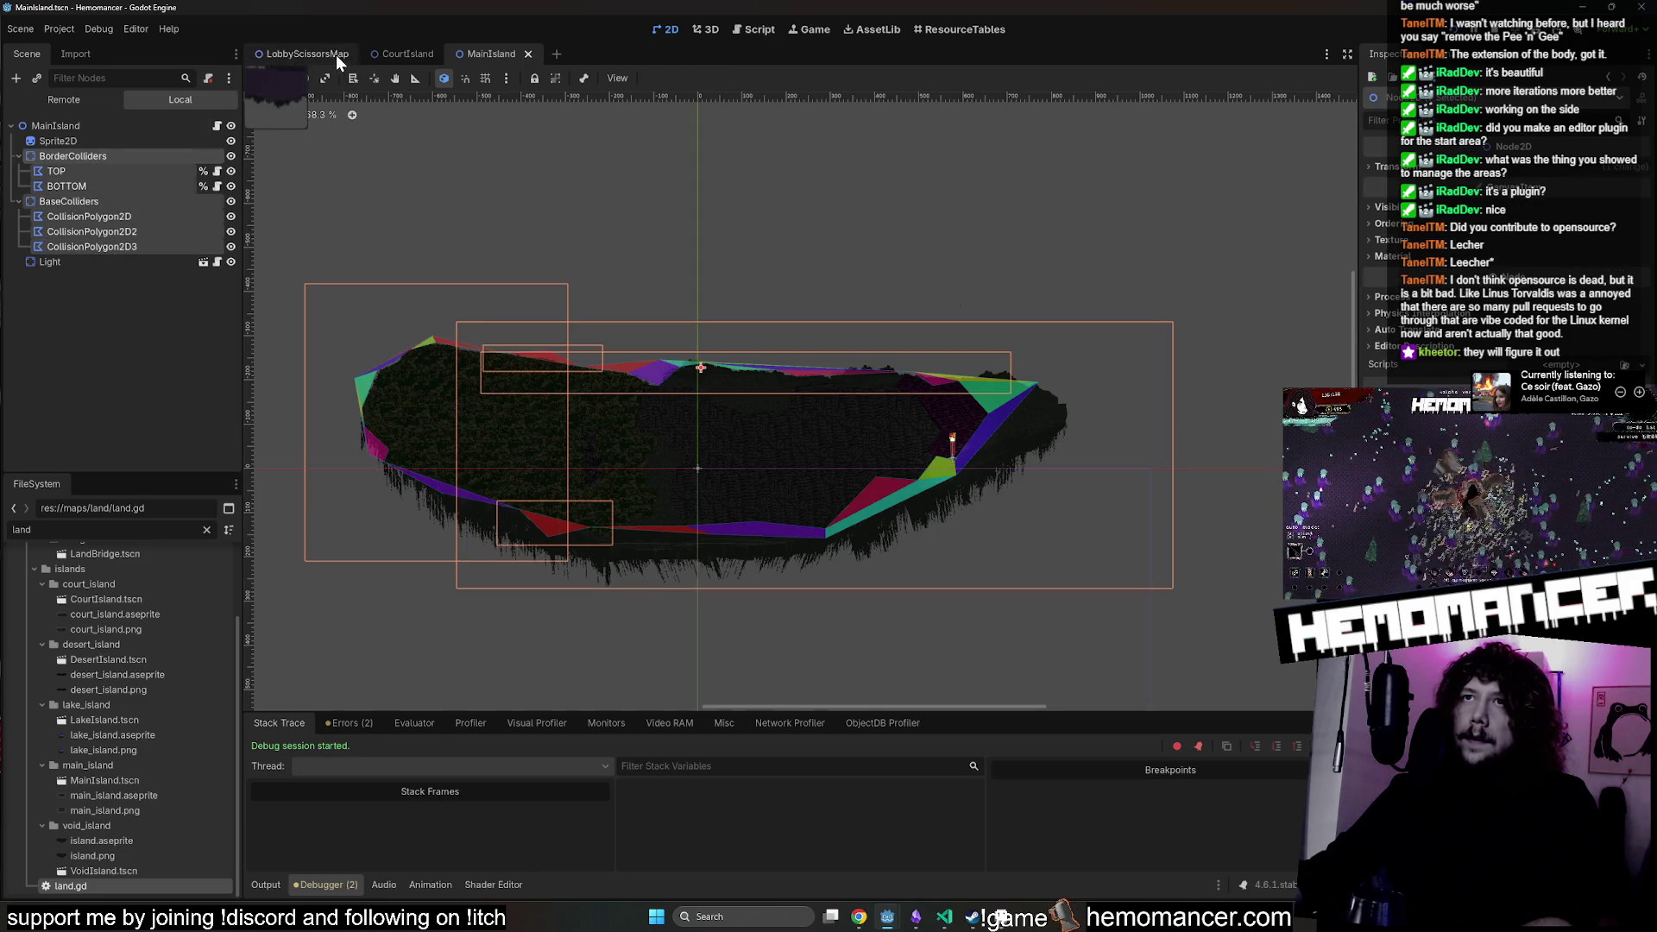
pyautogui.click(404, 56)
pyautogui.hotkey('ctrl', 'v')
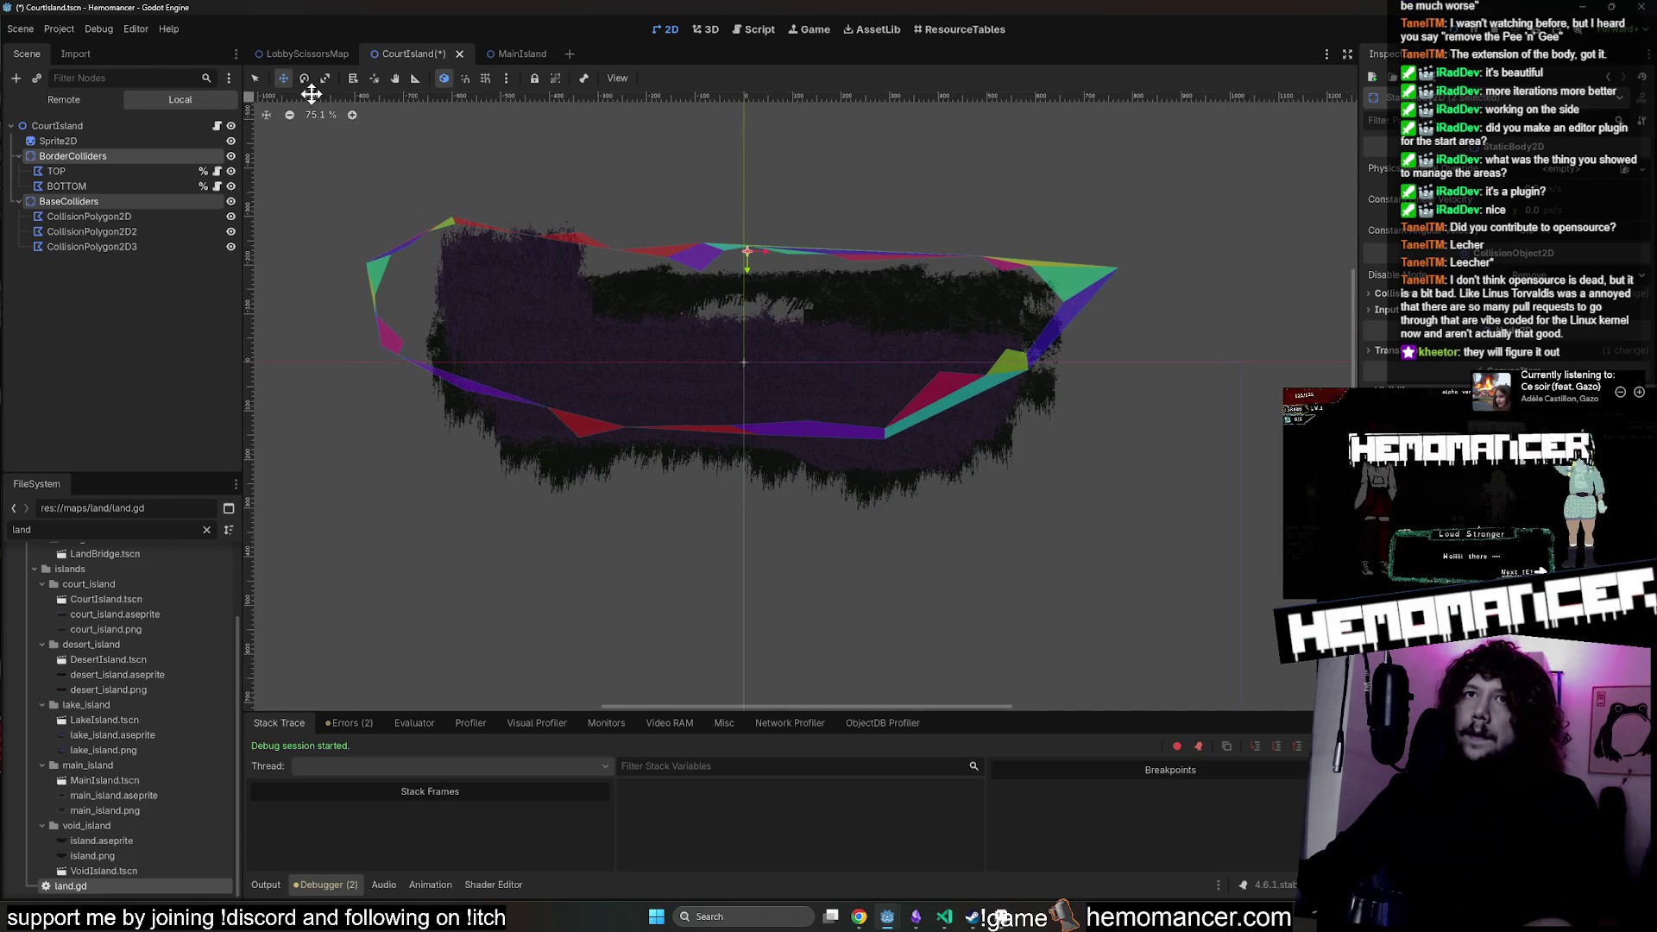
# Drag the pasted colliders over the court island and hide the BorderColliders group
pyautogui.moveTo(623, 205)
pyautogui.mouseDown()
pyautogui.moveTo(689, 273)
pyautogui.moveTo(665, 294)
pyautogui.mouseUp()
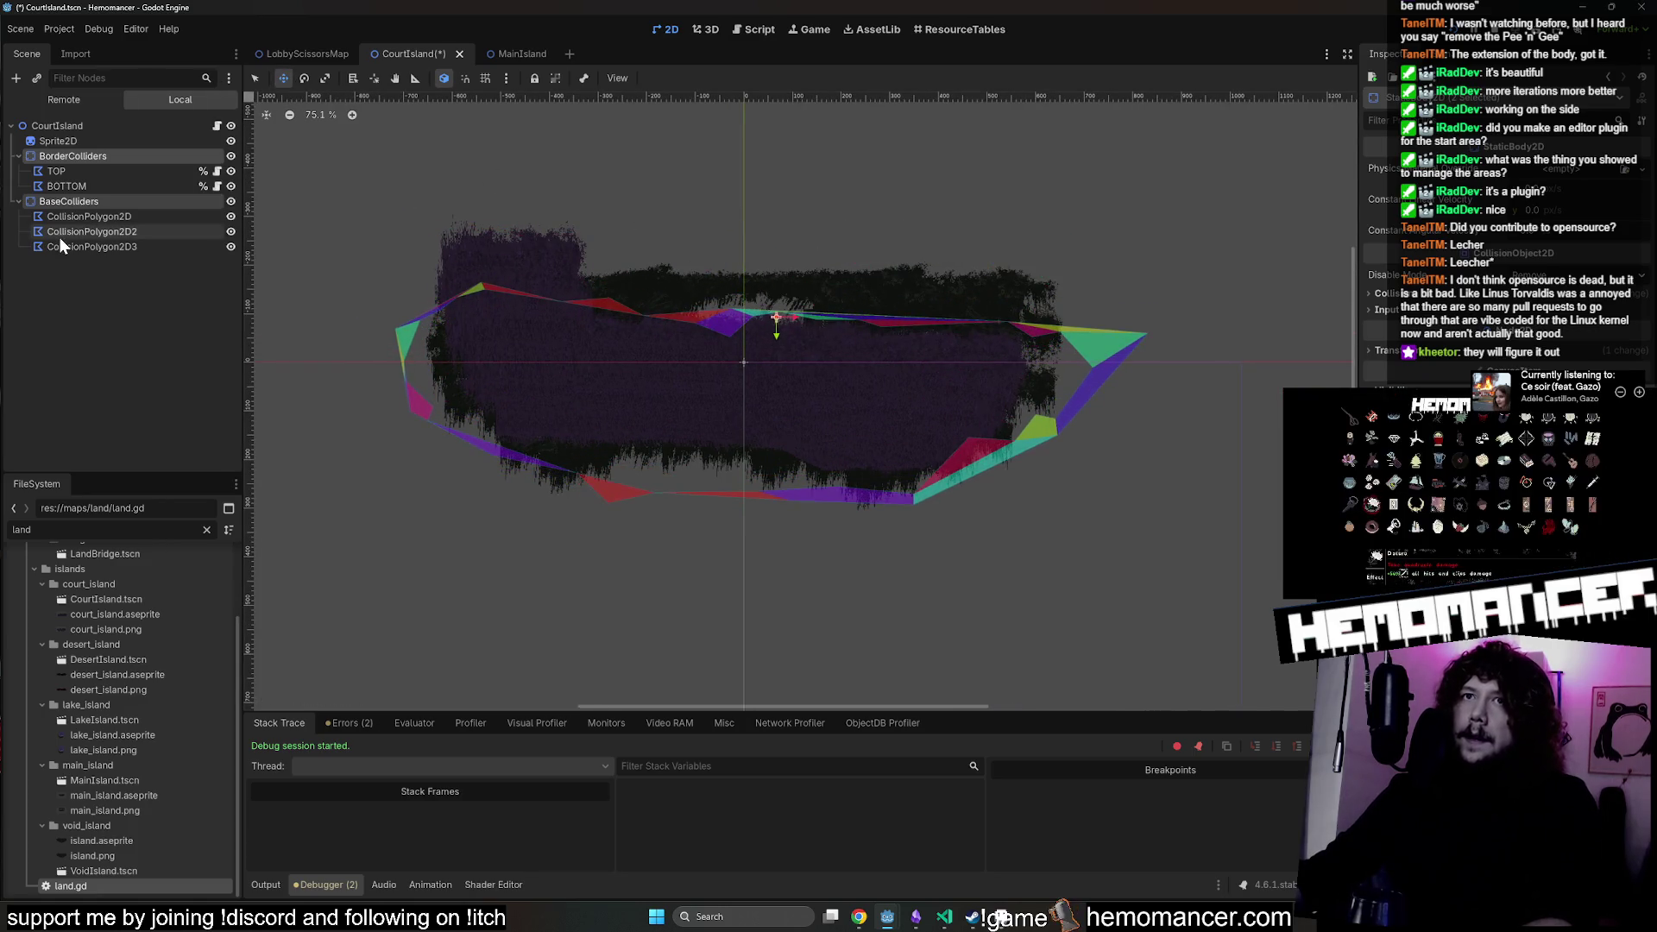
pyautogui.click(72, 216)
pyautogui.click(96, 200)
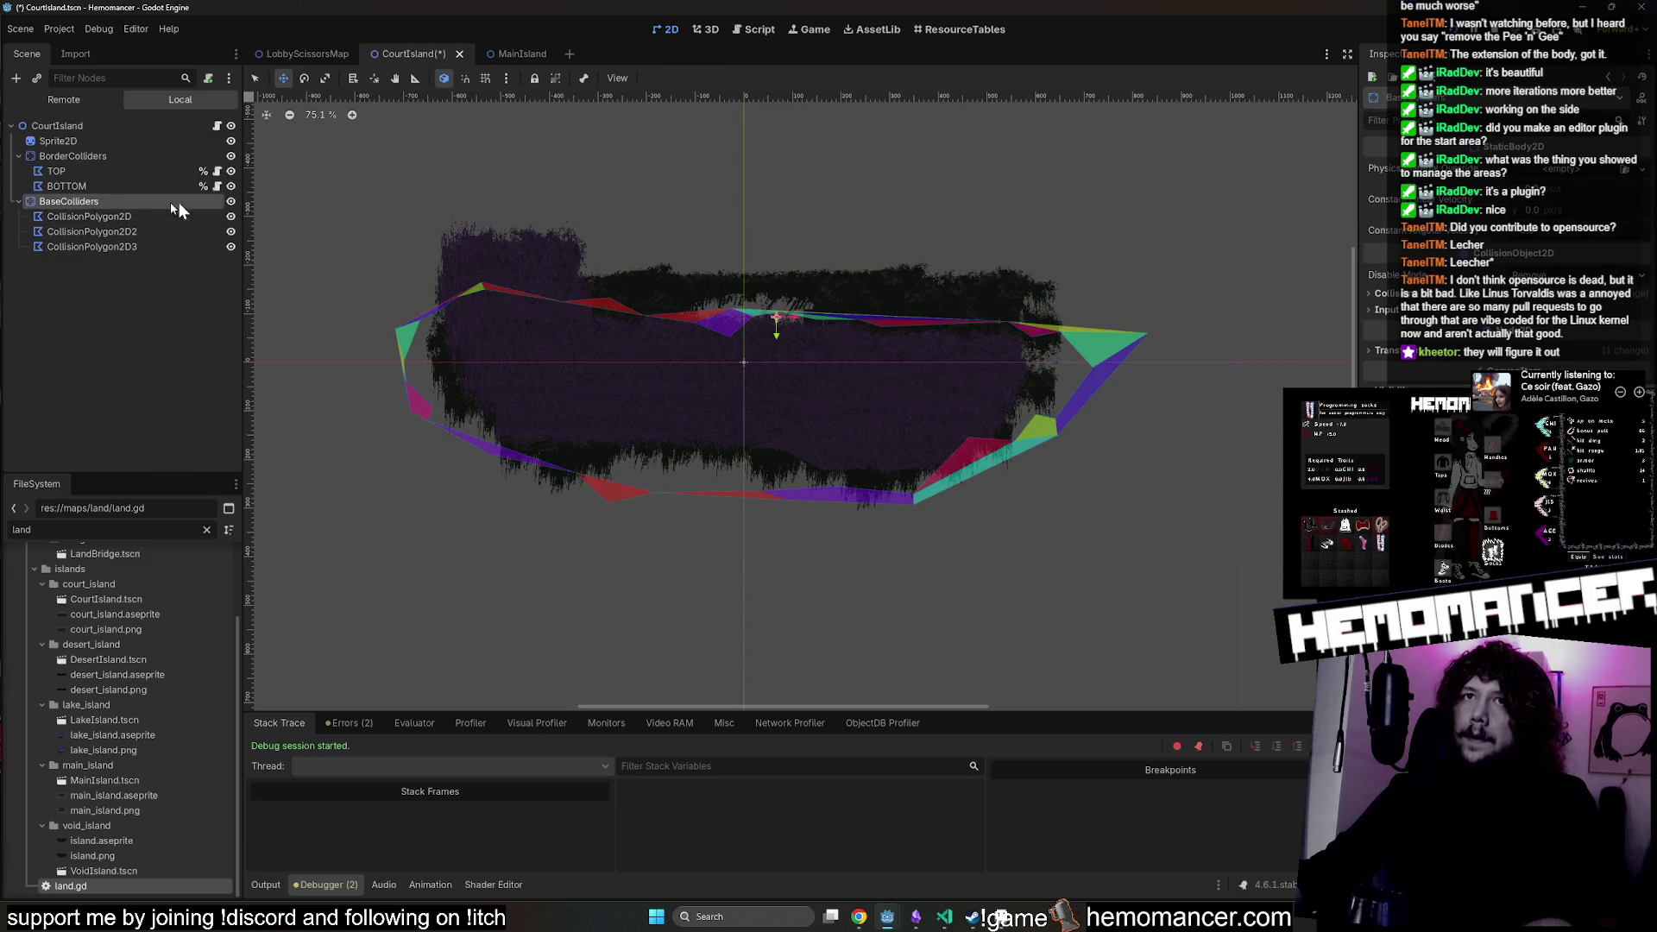
pyautogui.click(232, 156)
# Shift the colliders up and left onto the island, then return to LobbyScissorsMap
pyautogui.scroll(3, 462, 201)
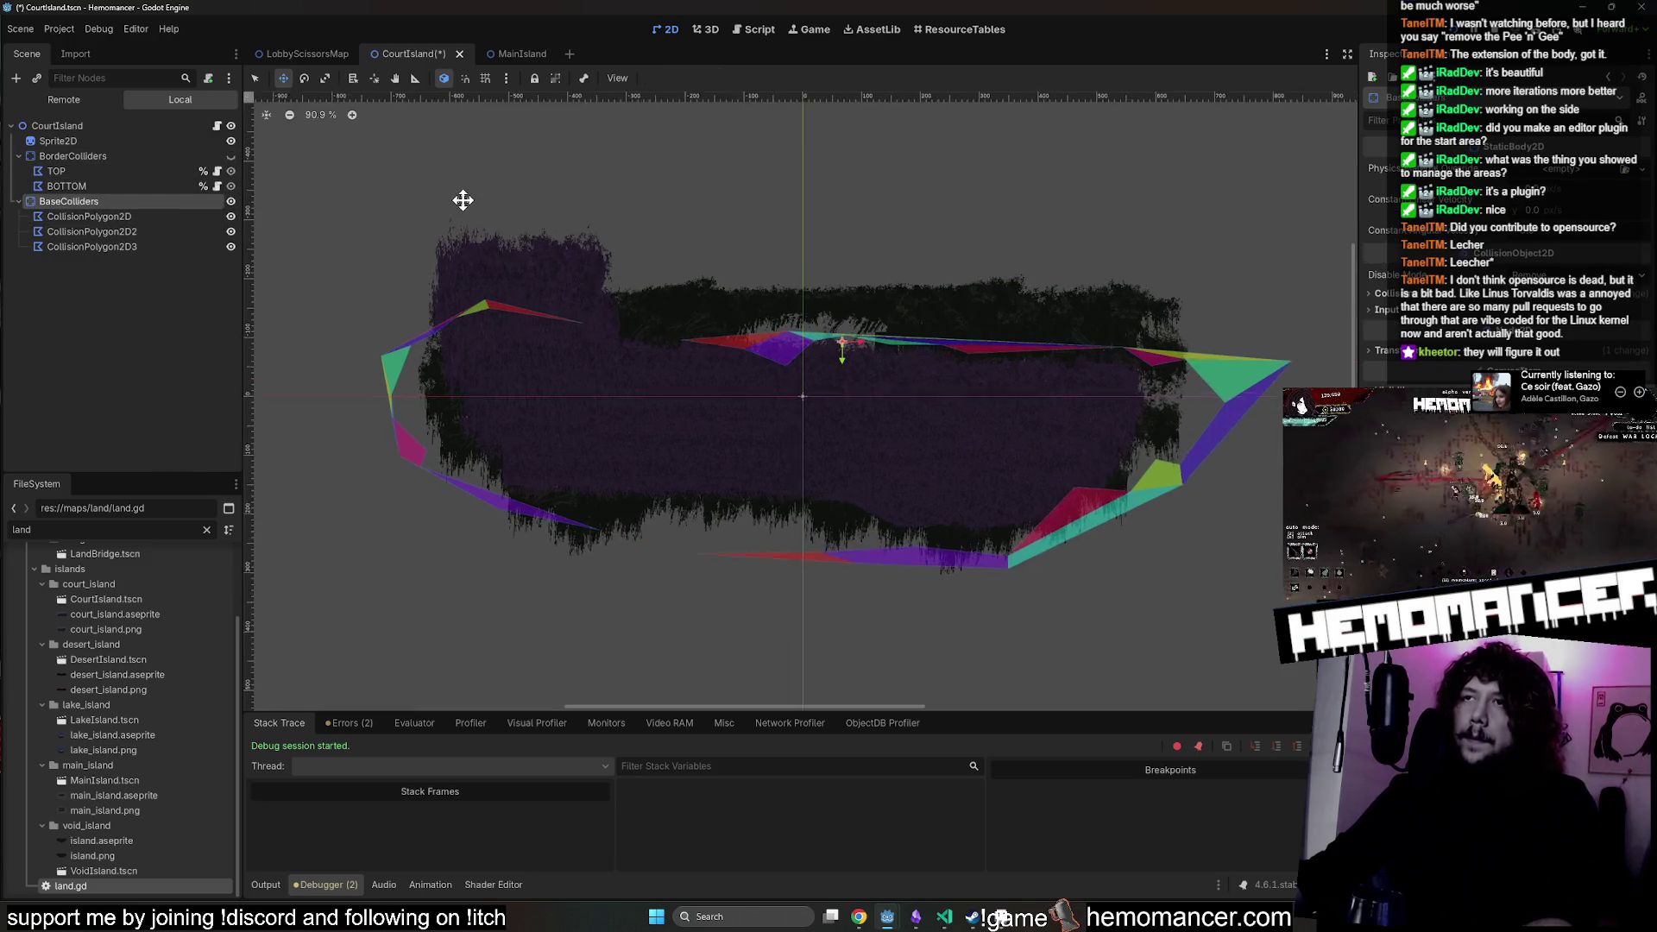
pyautogui.click(283, 79)
pyautogui.moveTo(758, 285); pyautogui.dragTo(718, 255)
pyautogui.click(255, 78)
pyautogui.scroll(2, 549, 261)
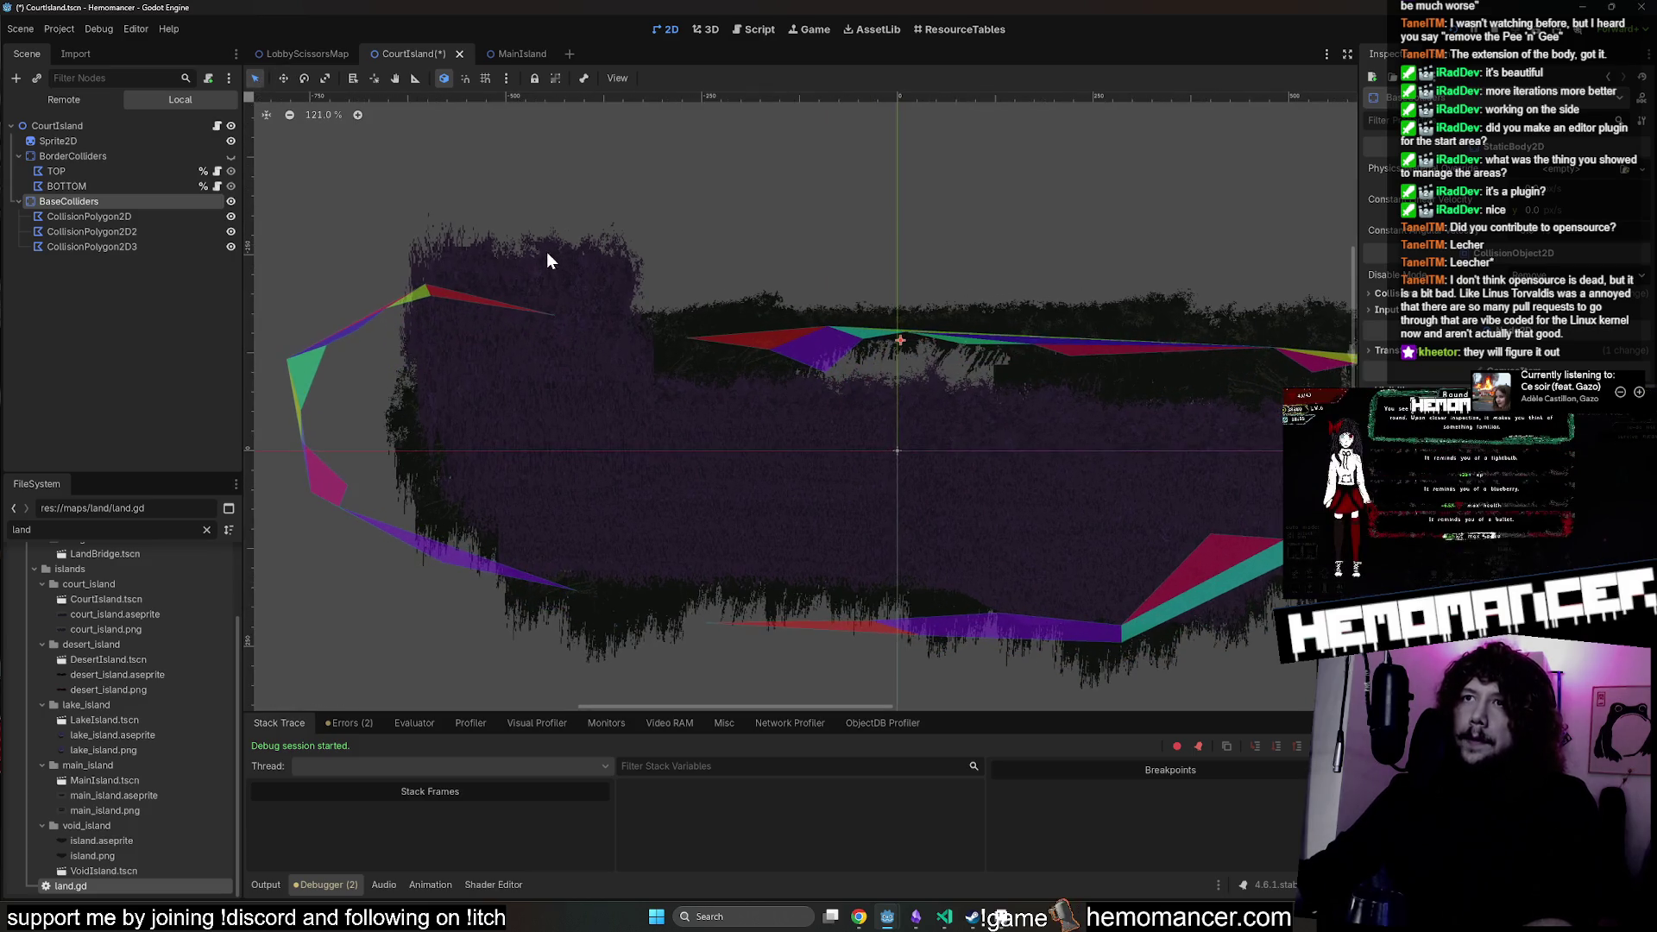
pyautogui.click(298, 57)
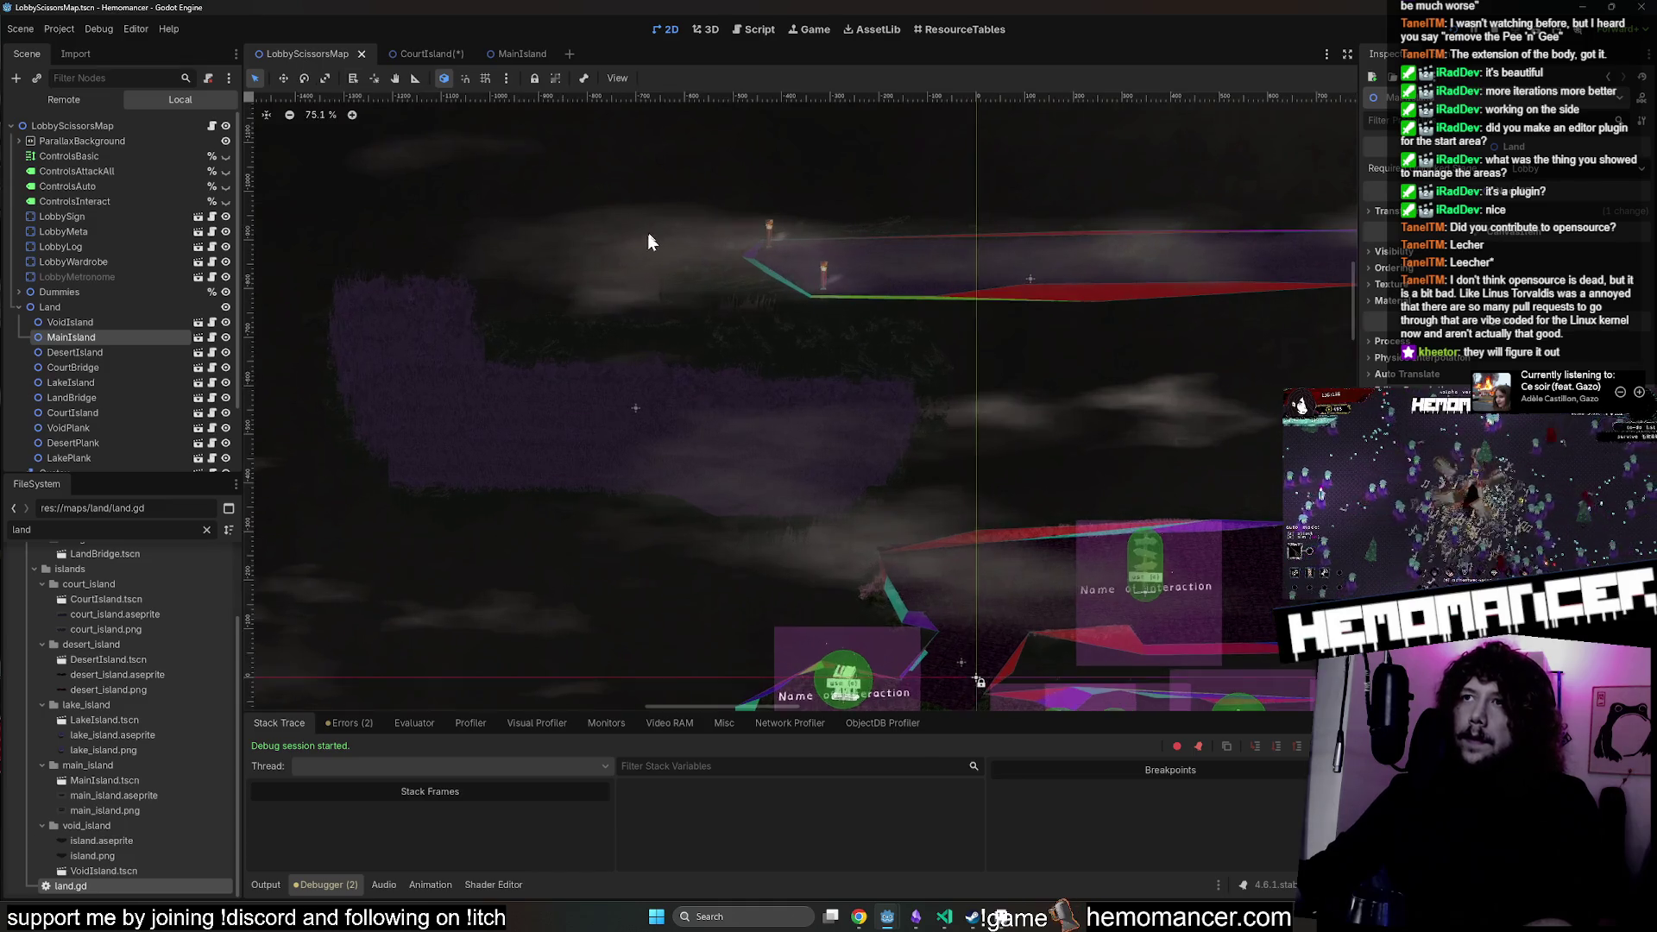
# Delete the BorderColliders group and its children from CourtIsland
pyautogui.scroll(-2, 644, 239)
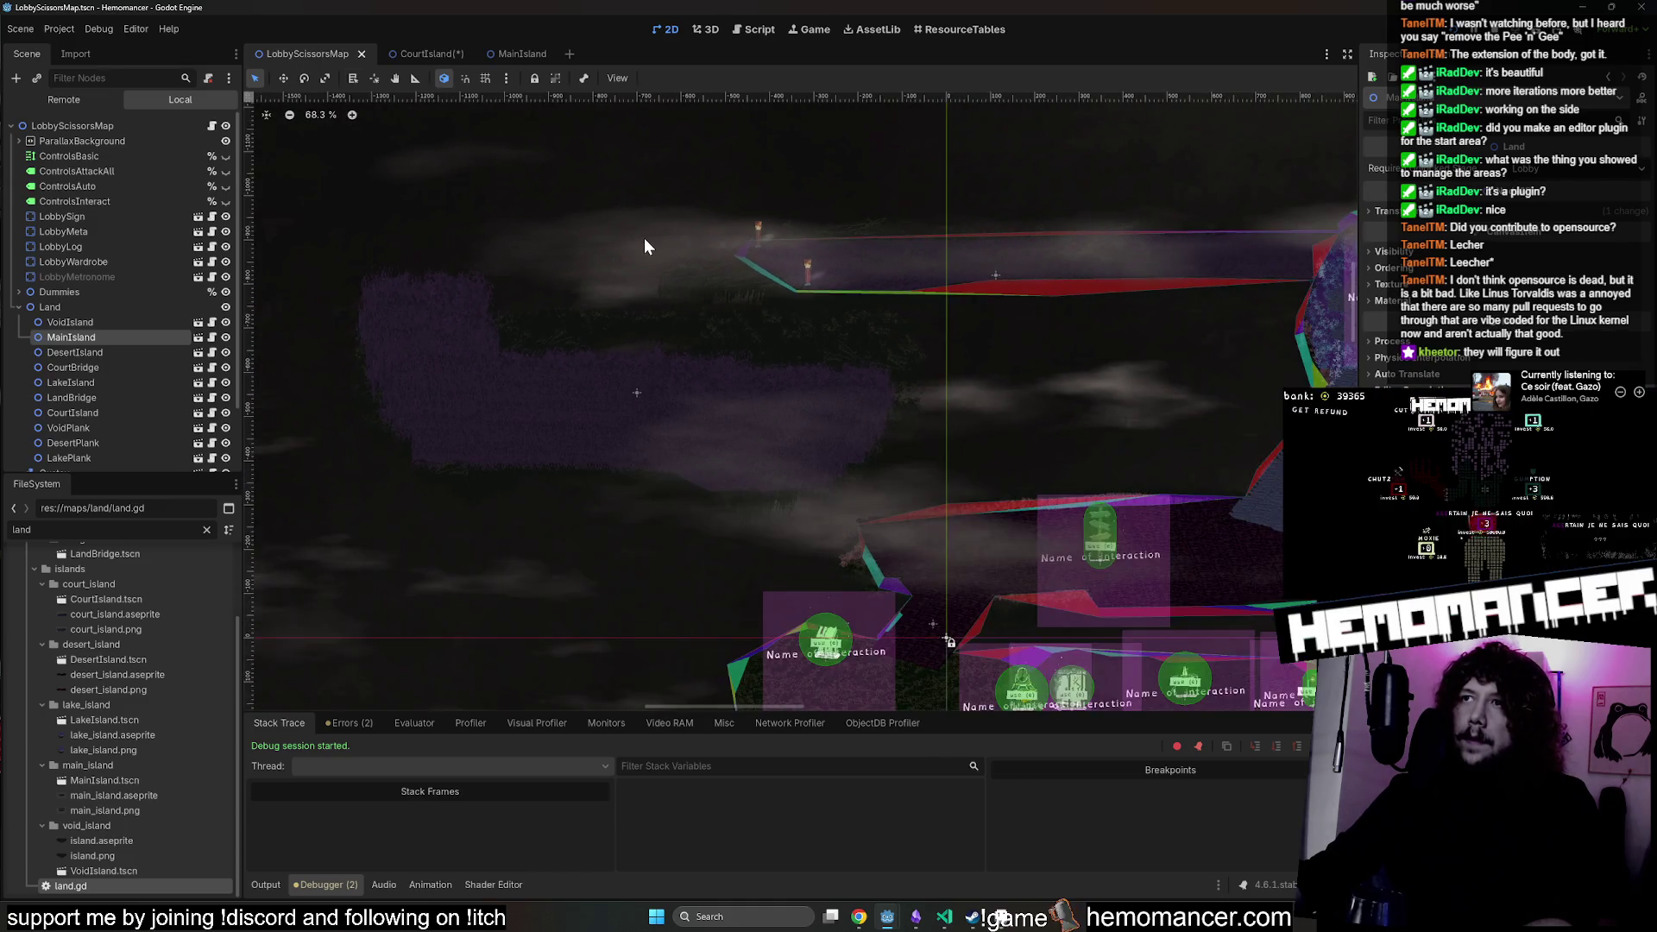
pyautogui.click(518, 53)
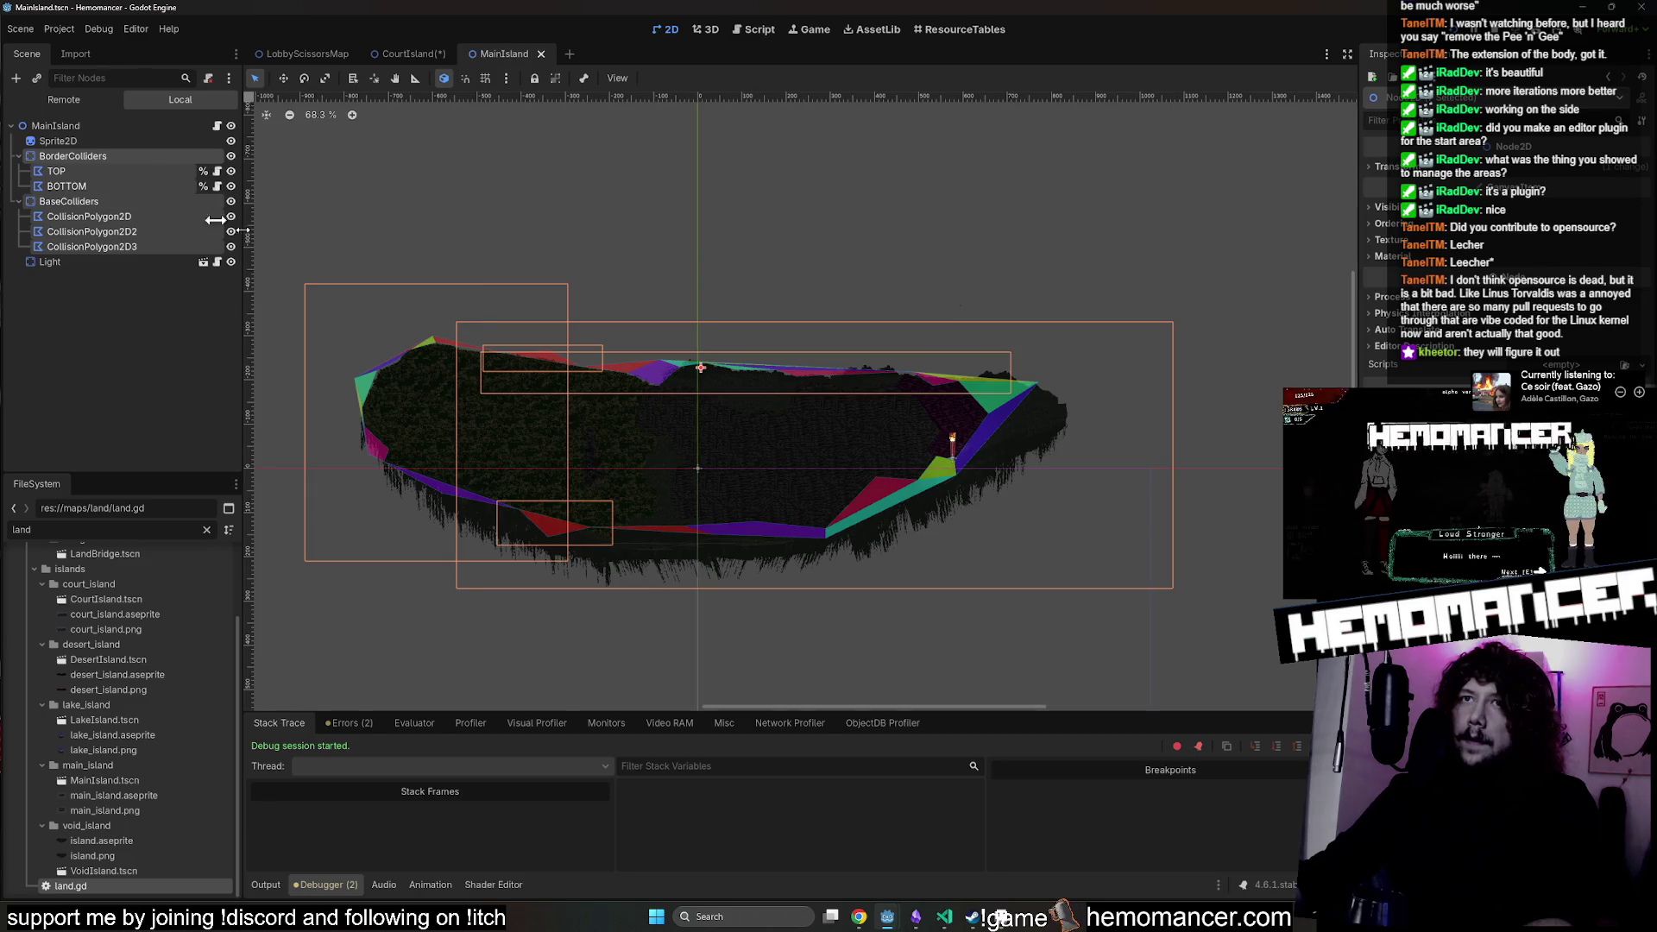
pyautogui.click(416, 54)
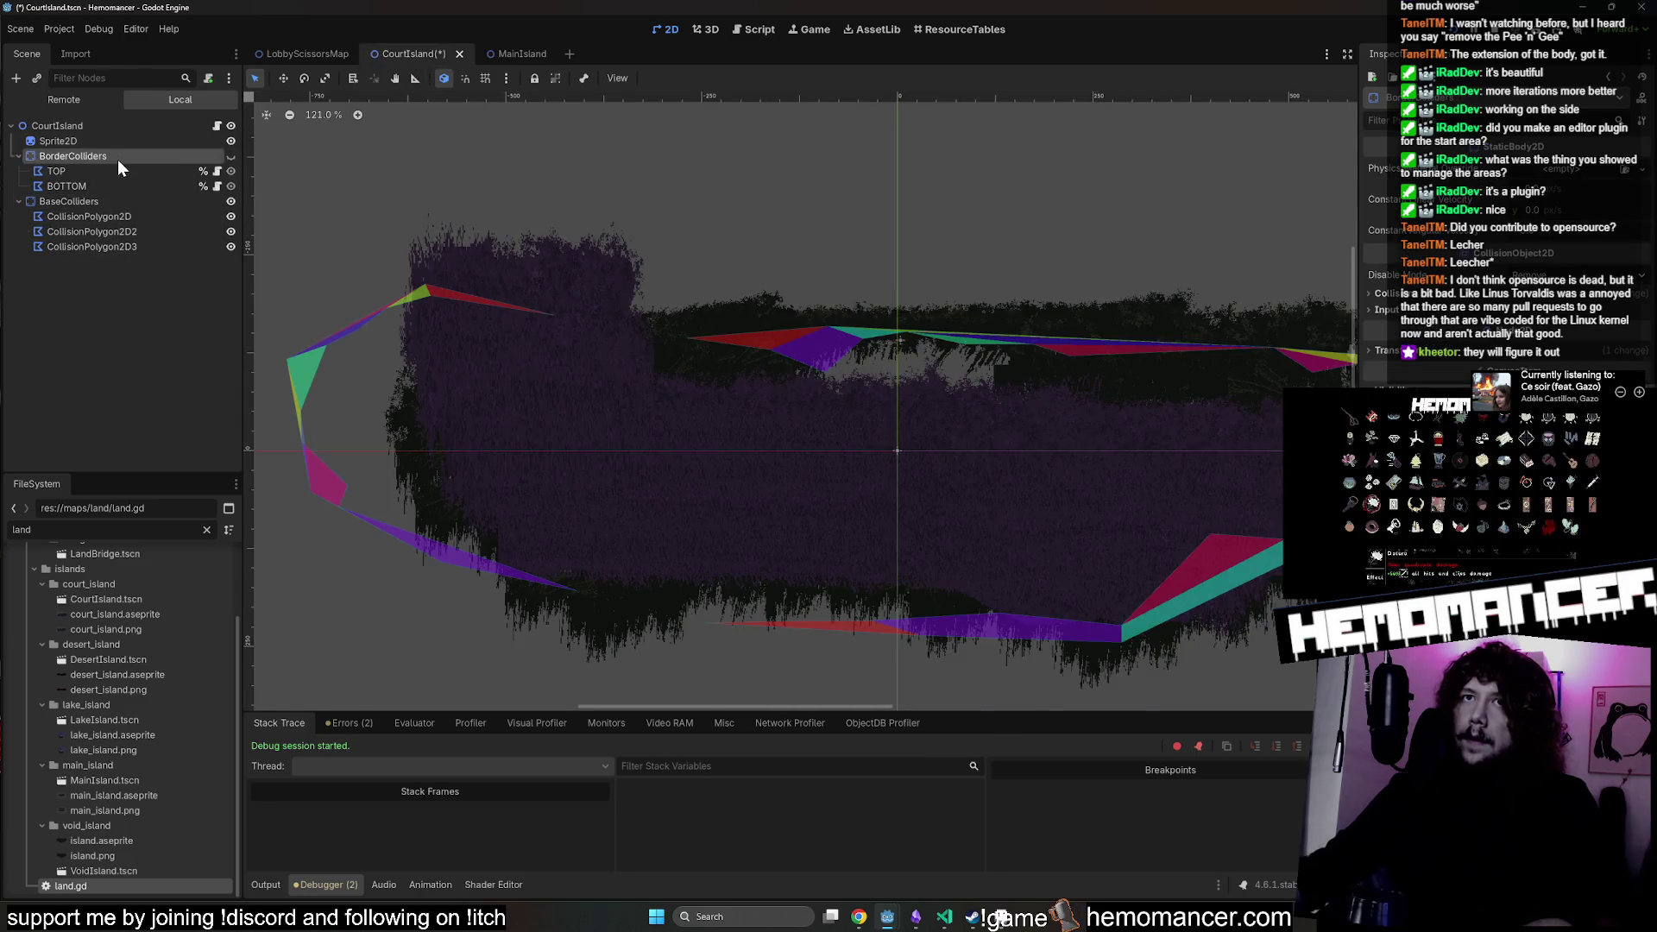
pyautogui.press('Delete')
pyautogui.click(773, 473)
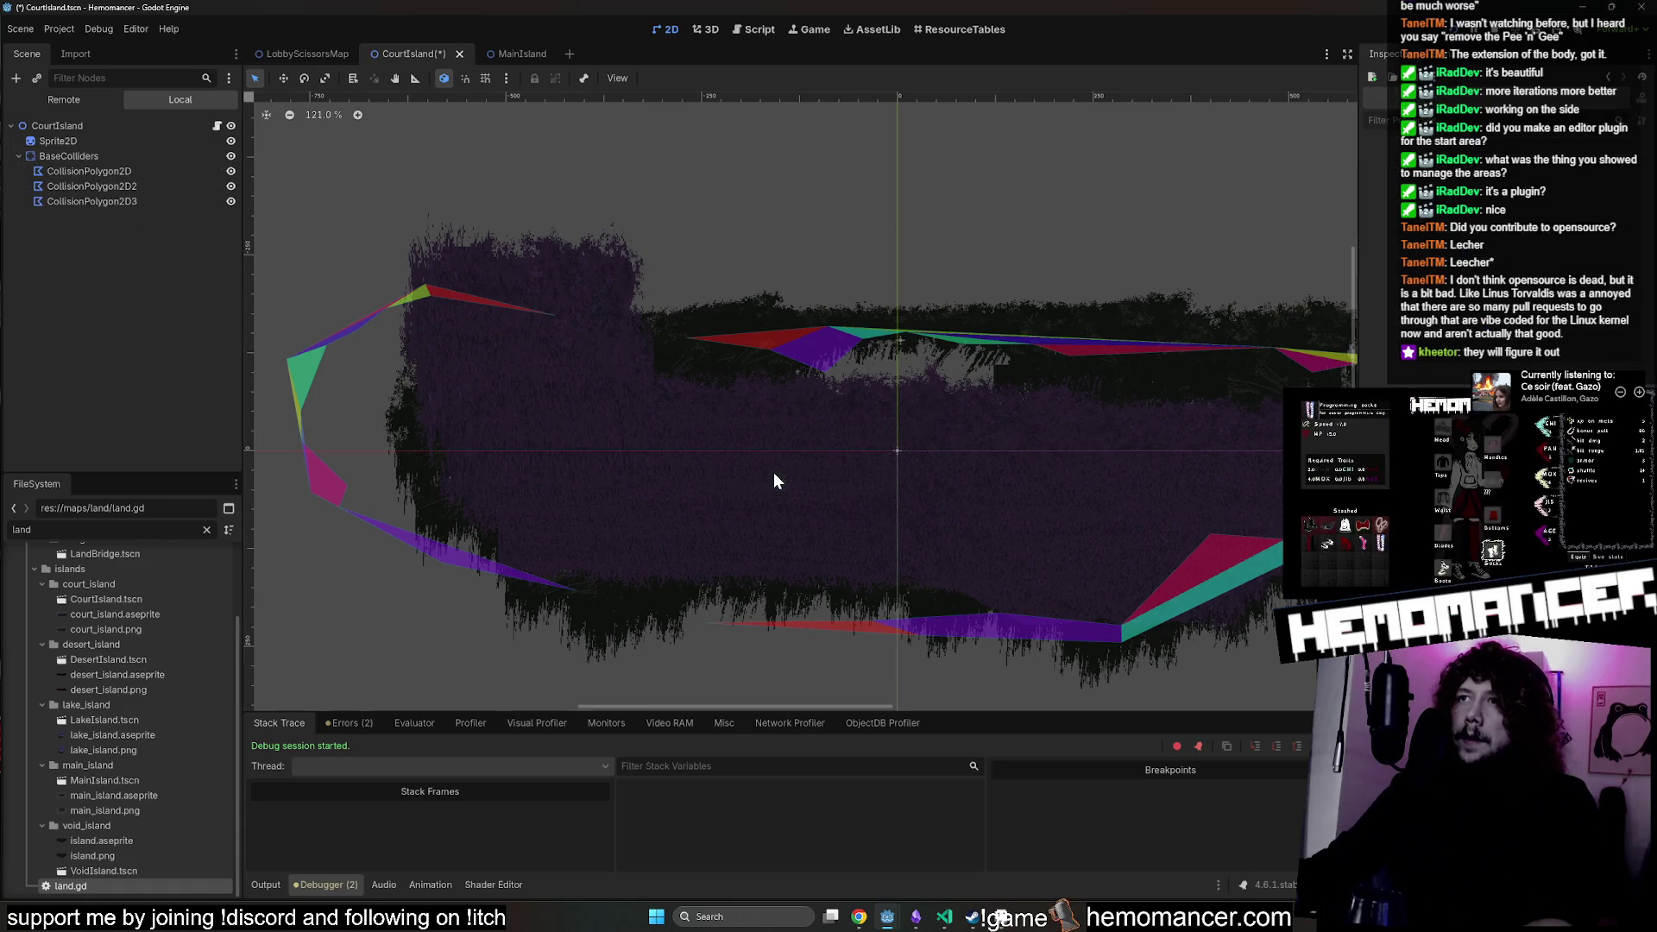
# Select CollisionPolygon2D3 under BaseColliders for reshaping
pyautogui.click(95, 156)
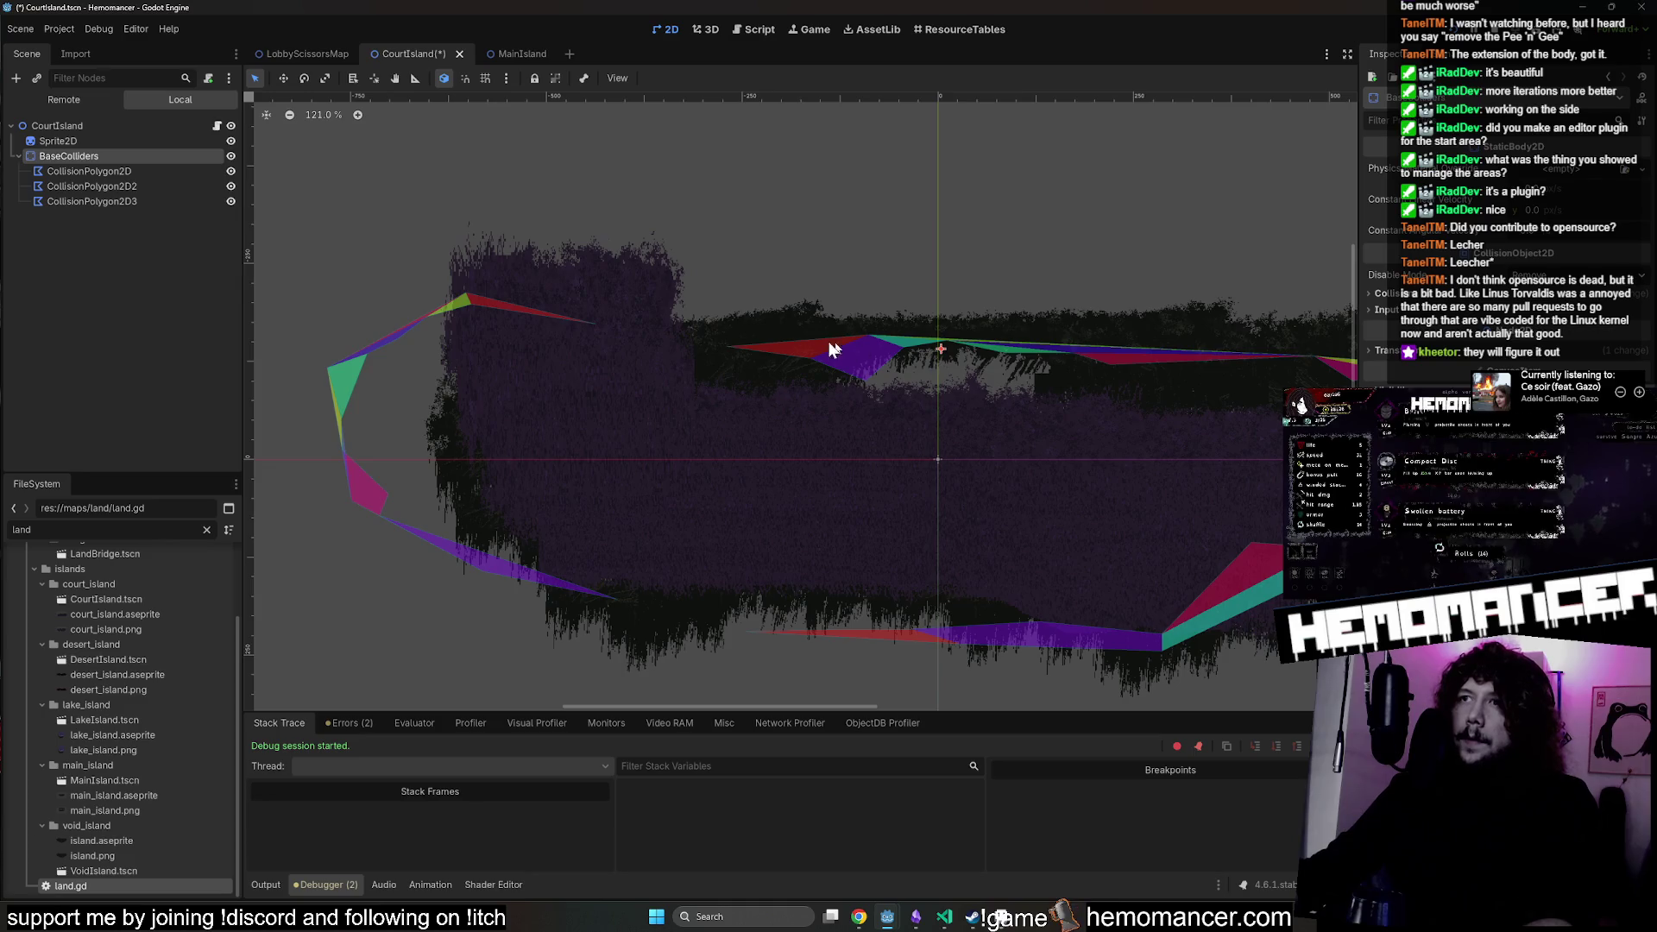
pyautogui.click(155, 174)
pyautogui.click(145, 215)
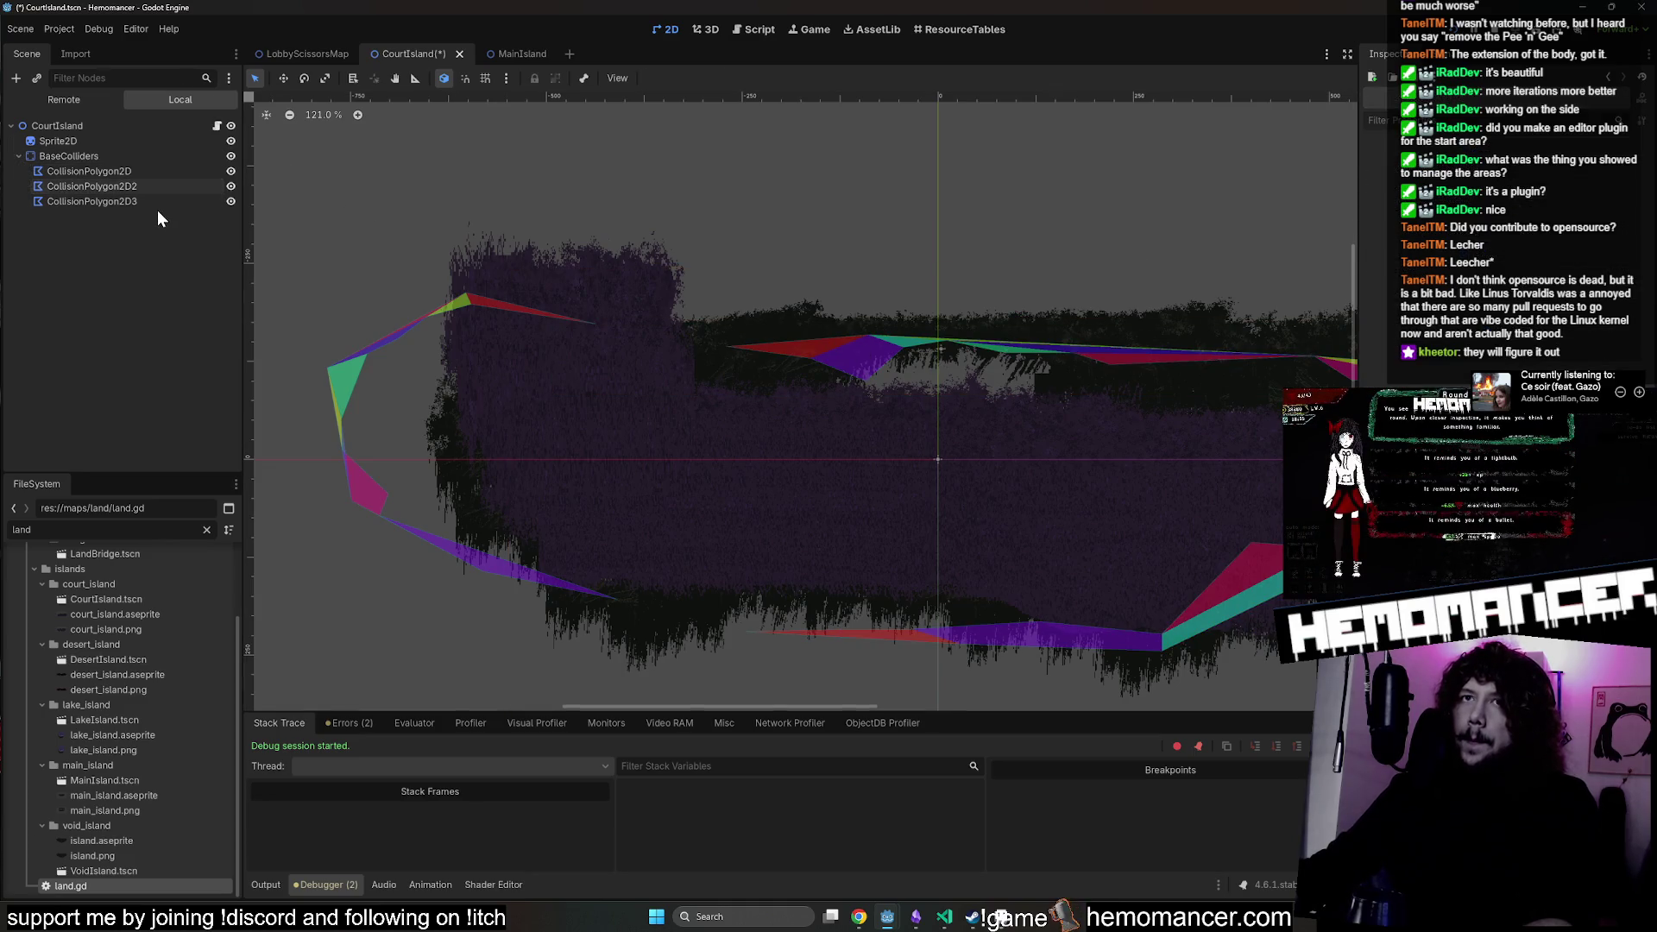
pyautogui.click(157, 204)
# Drag CollisionPolygon2D3's top, left and right vertices onto the island's edge
pyautogui.moveTo(598, 328)
pyautogui.mouseDown()
pyautogui.moveTo(435, 274)
pyautogui.moveTo(514, 252)
pyautogui.moveTo(525, 226)
pyautogui.mouseUp()
pyautogui.scroll(5, 440, 274)
pyautogui.moveTo(500, 321); pyautogui.dragTo(346, 303)
pyautogui.moveTo(523, 227)
pyautogui.mouseDown()
pyautogui.moveTo(464, 290)
pyautogui.moveTo(475, 262)
pyautogui.mouseUp()
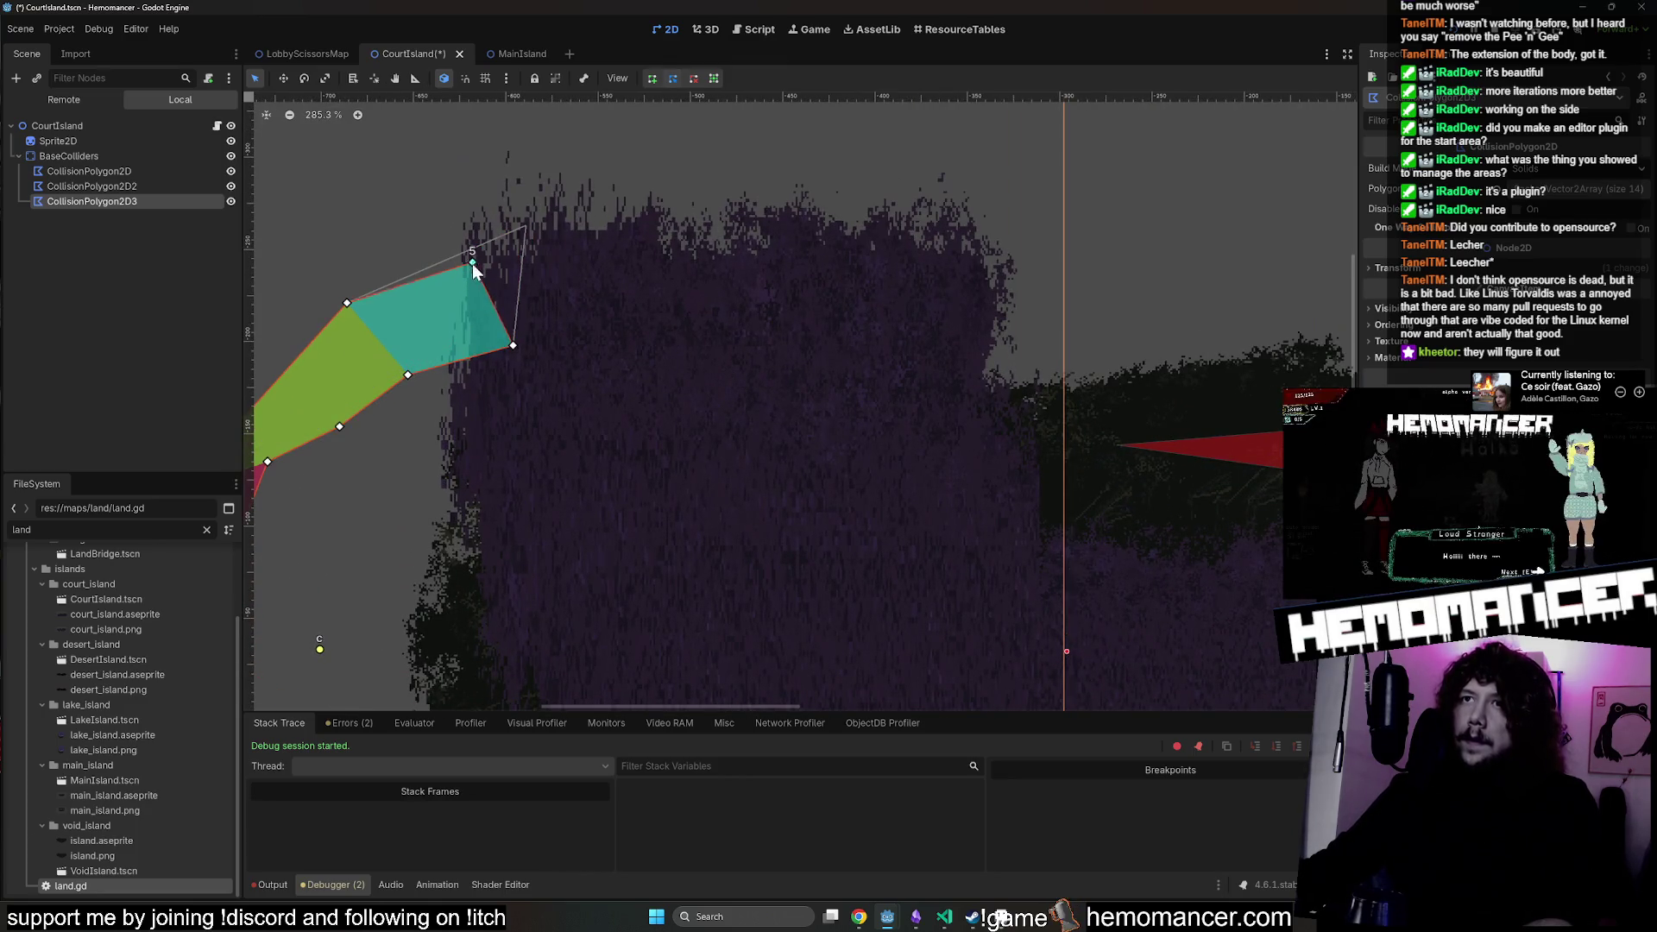
pyautogui.moveTo(515, 349)
pyautogui.mouseDown()
pyautogui.moveTo(462, 440)
pyautogui.moveTo(466, 528)
pyautogui.mouseUp()
pyautogui.scroll(-9, 585, 563)
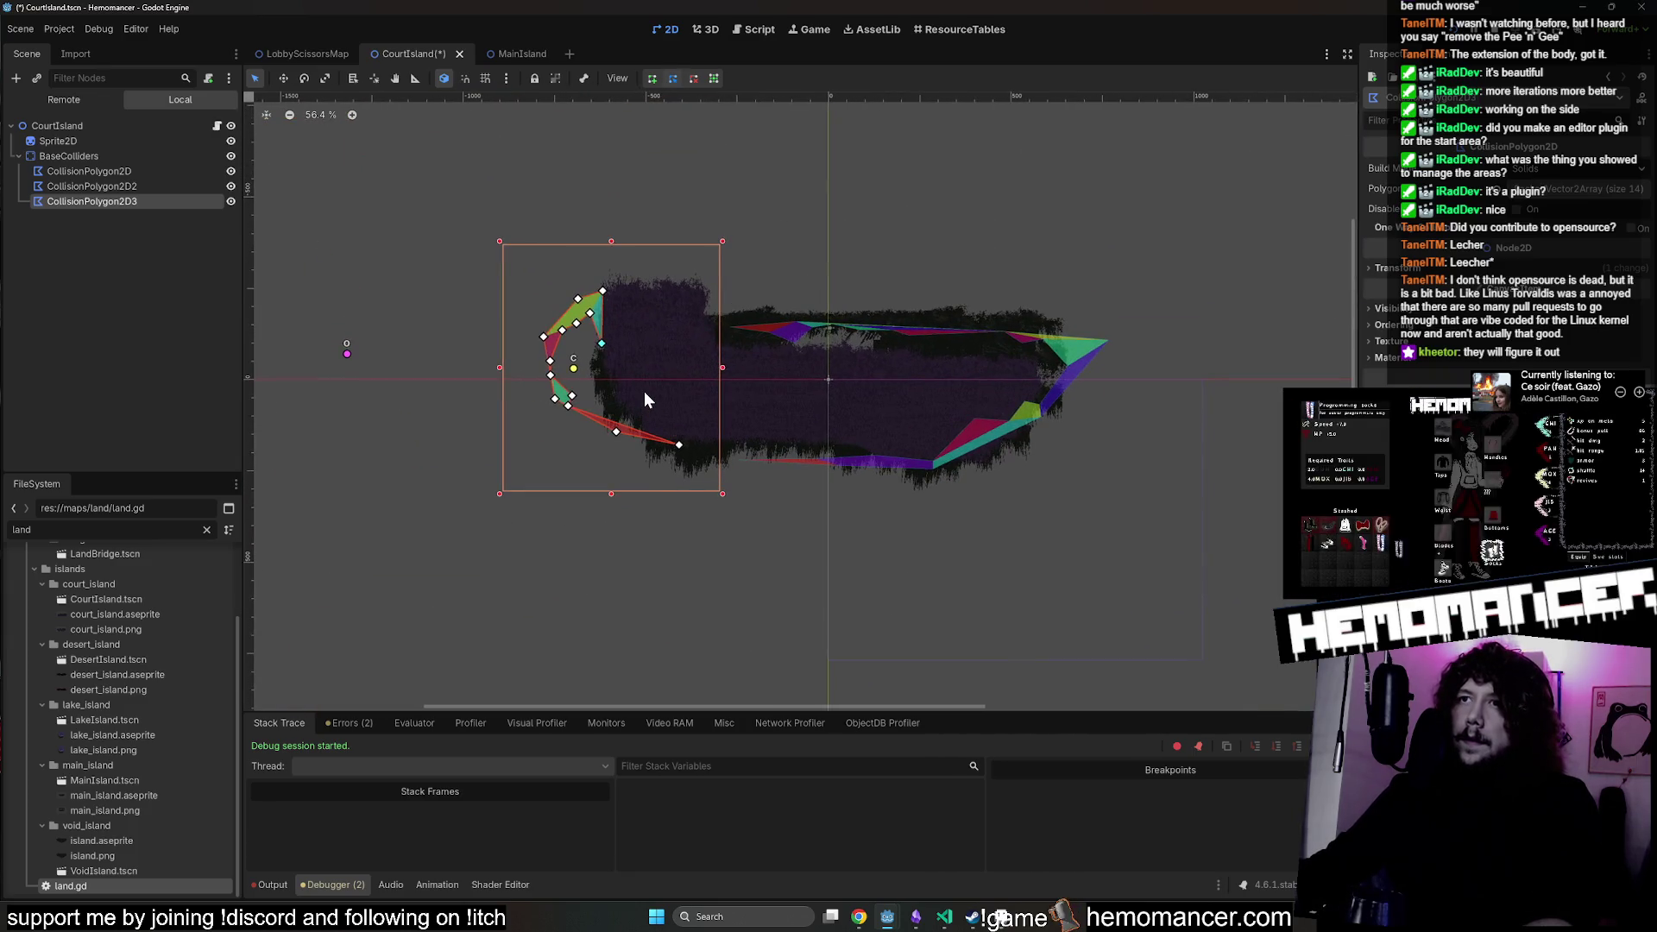
pyautogui.scroll(5, 642, 382)
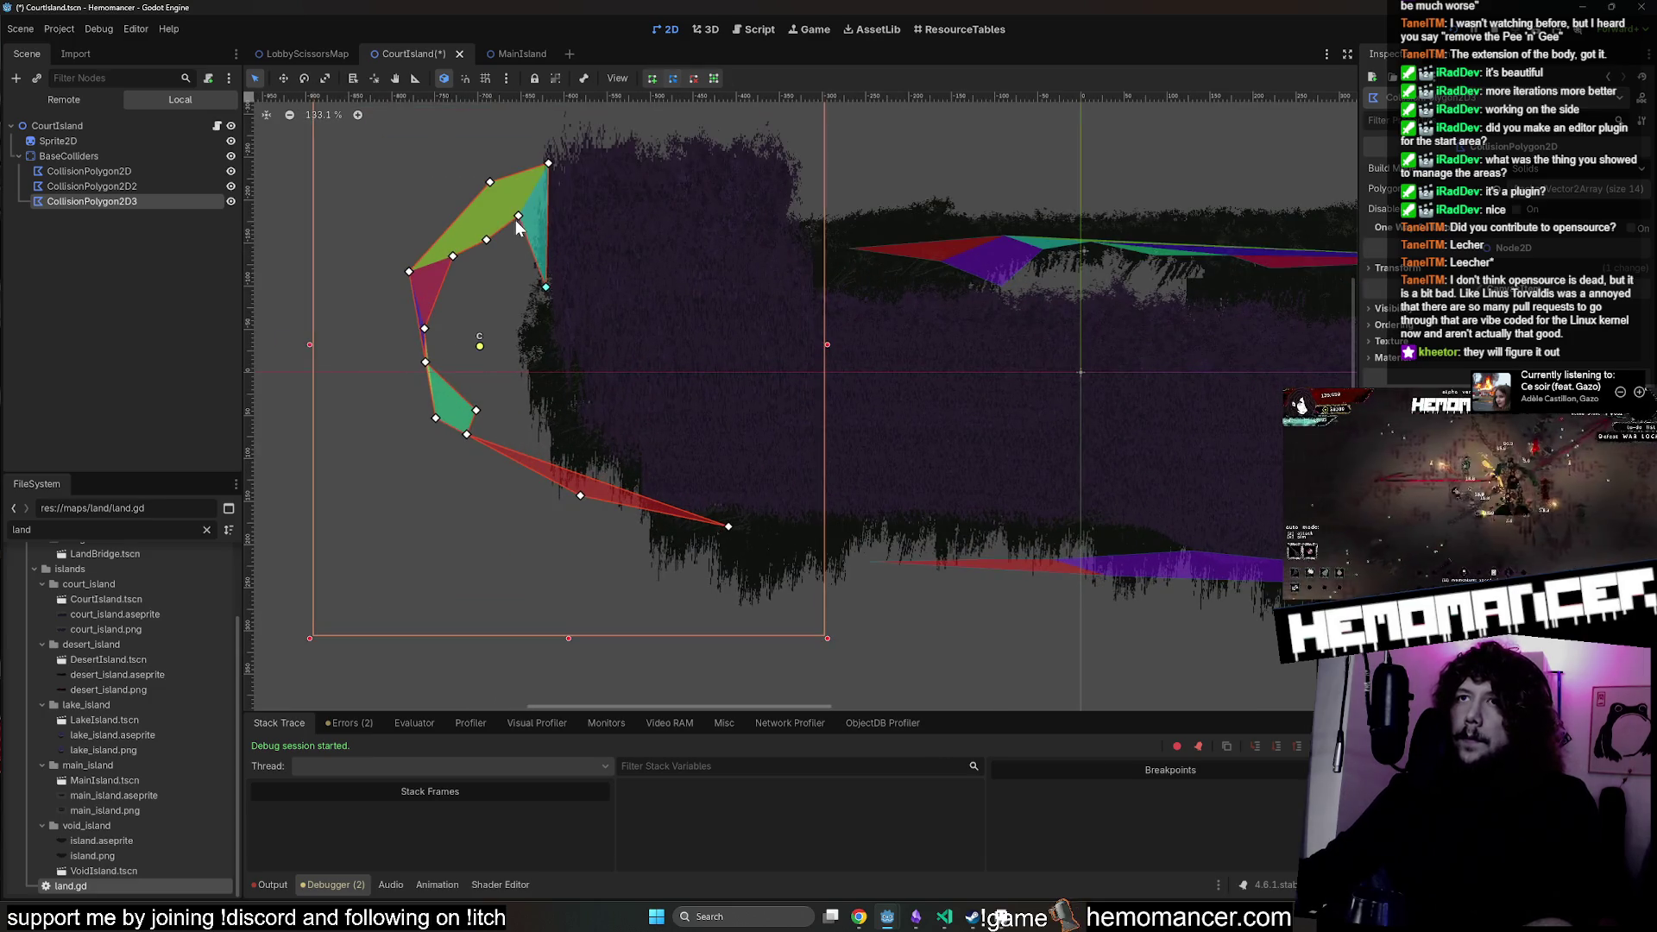
# Remove seven unneeded vertices along the polygon's top, left and lower-left sides
pyautogui.rightClick(518, 216)
pyautogui.rightClick(487, 240)
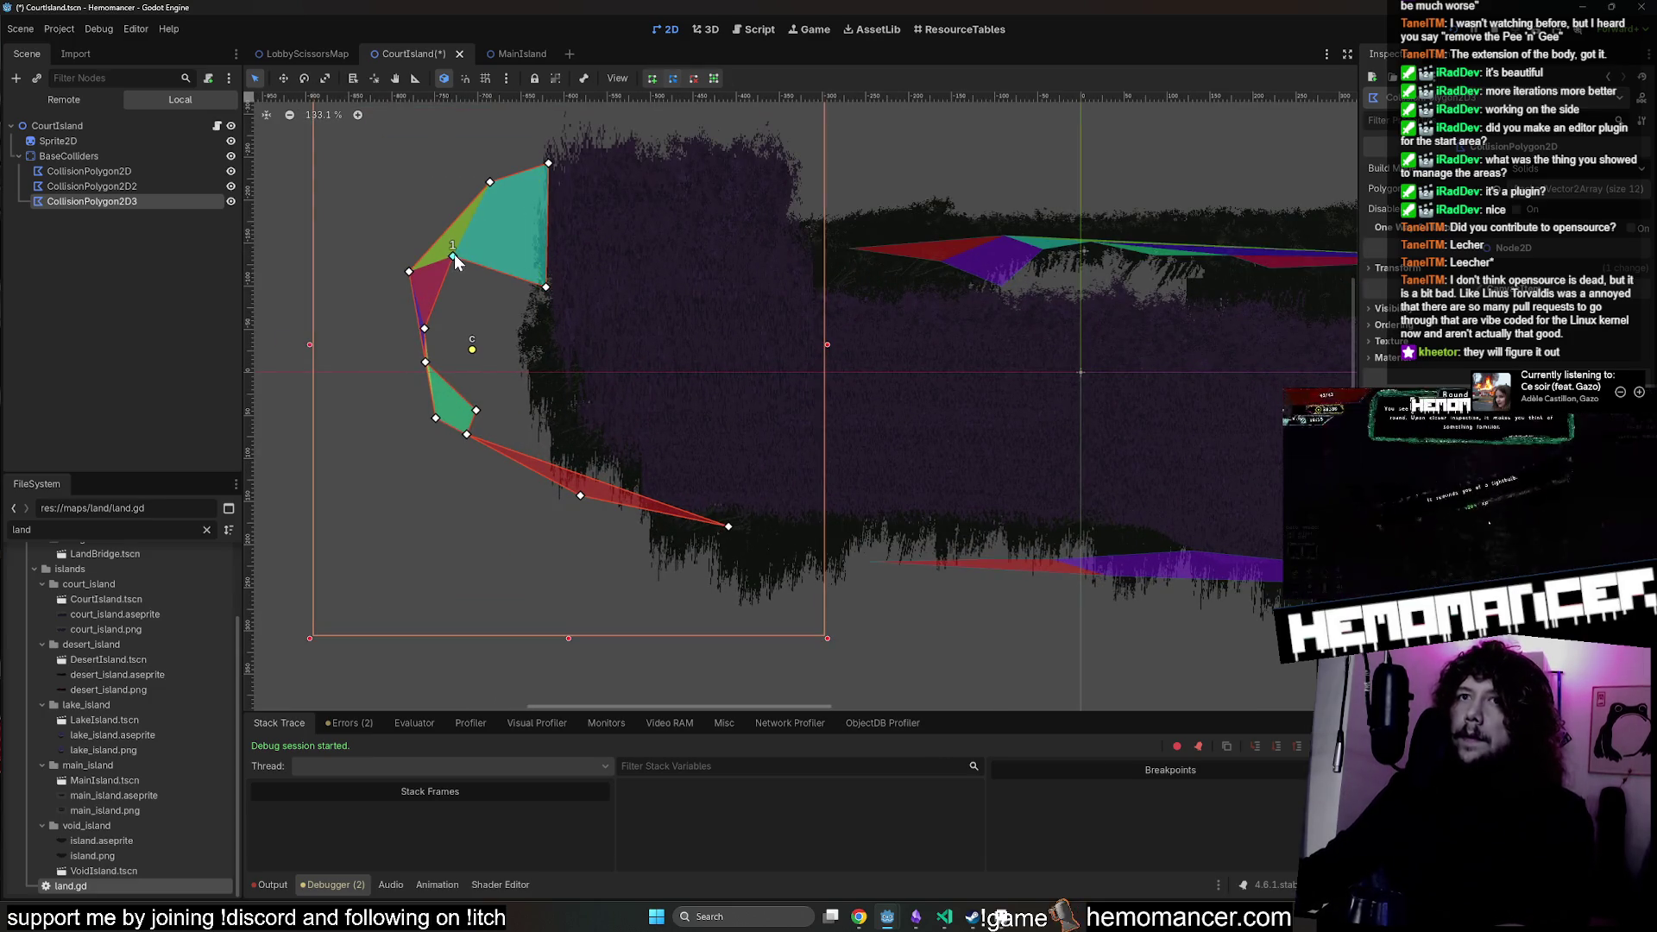
pyautogui.rightClick(453, 257)
pyautogui.rightClick(425, 328)
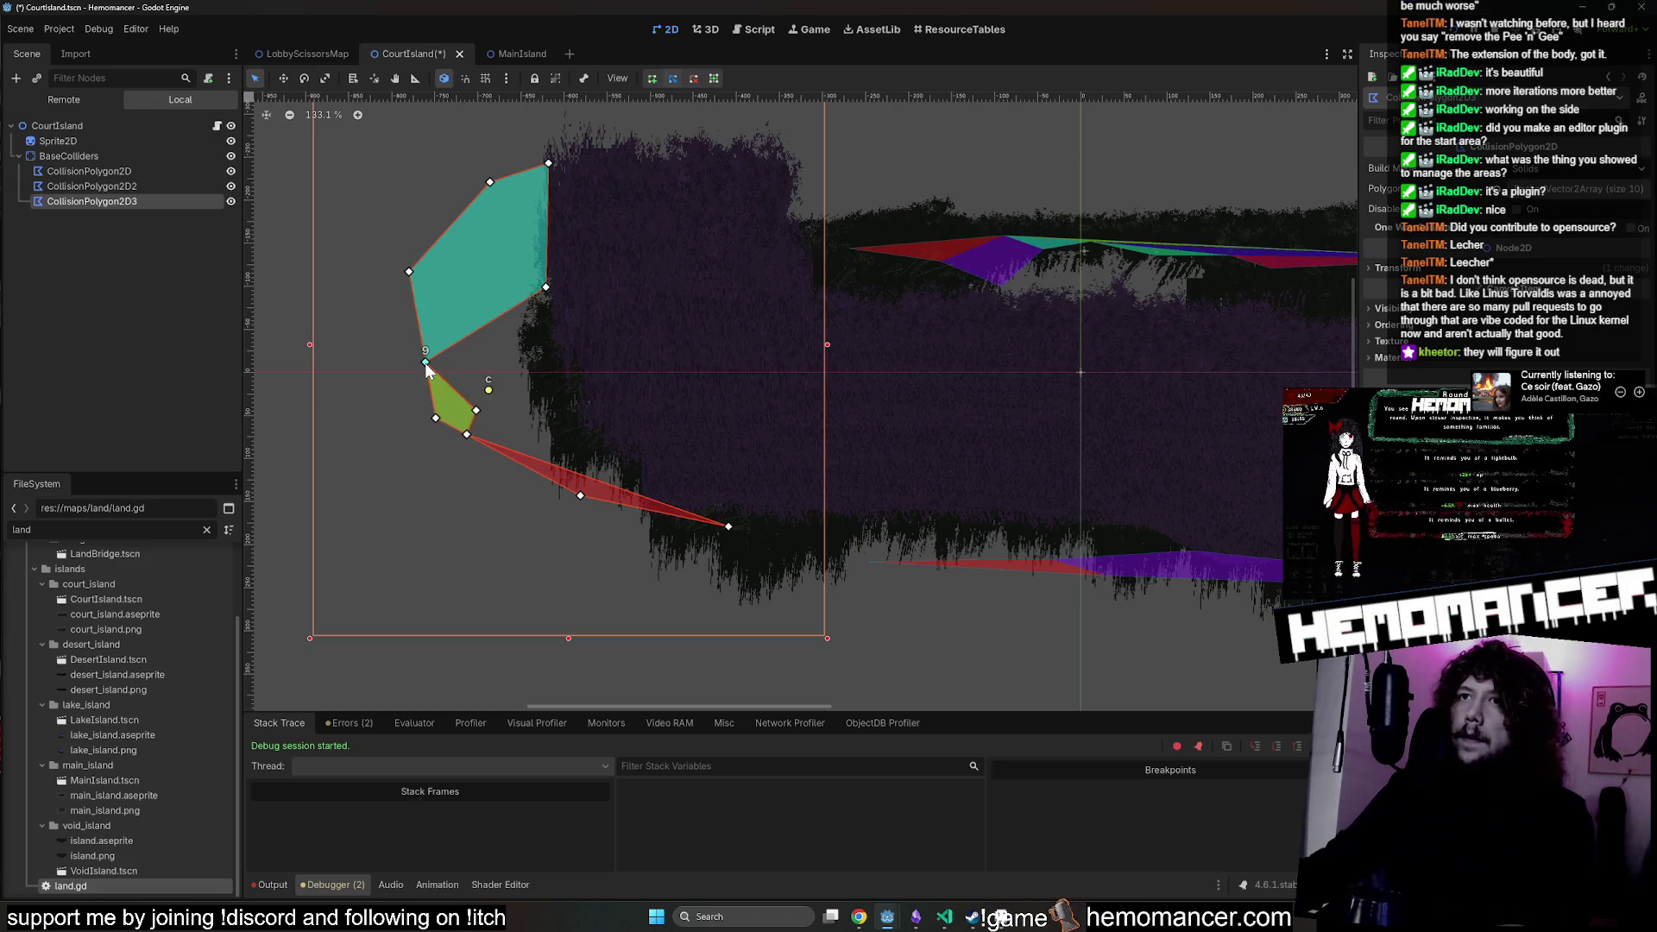
pyautogui.rightClick(426, 362)
pyautogui.rightClick(476, 412)
pyautogui.rightClick(468, 435)
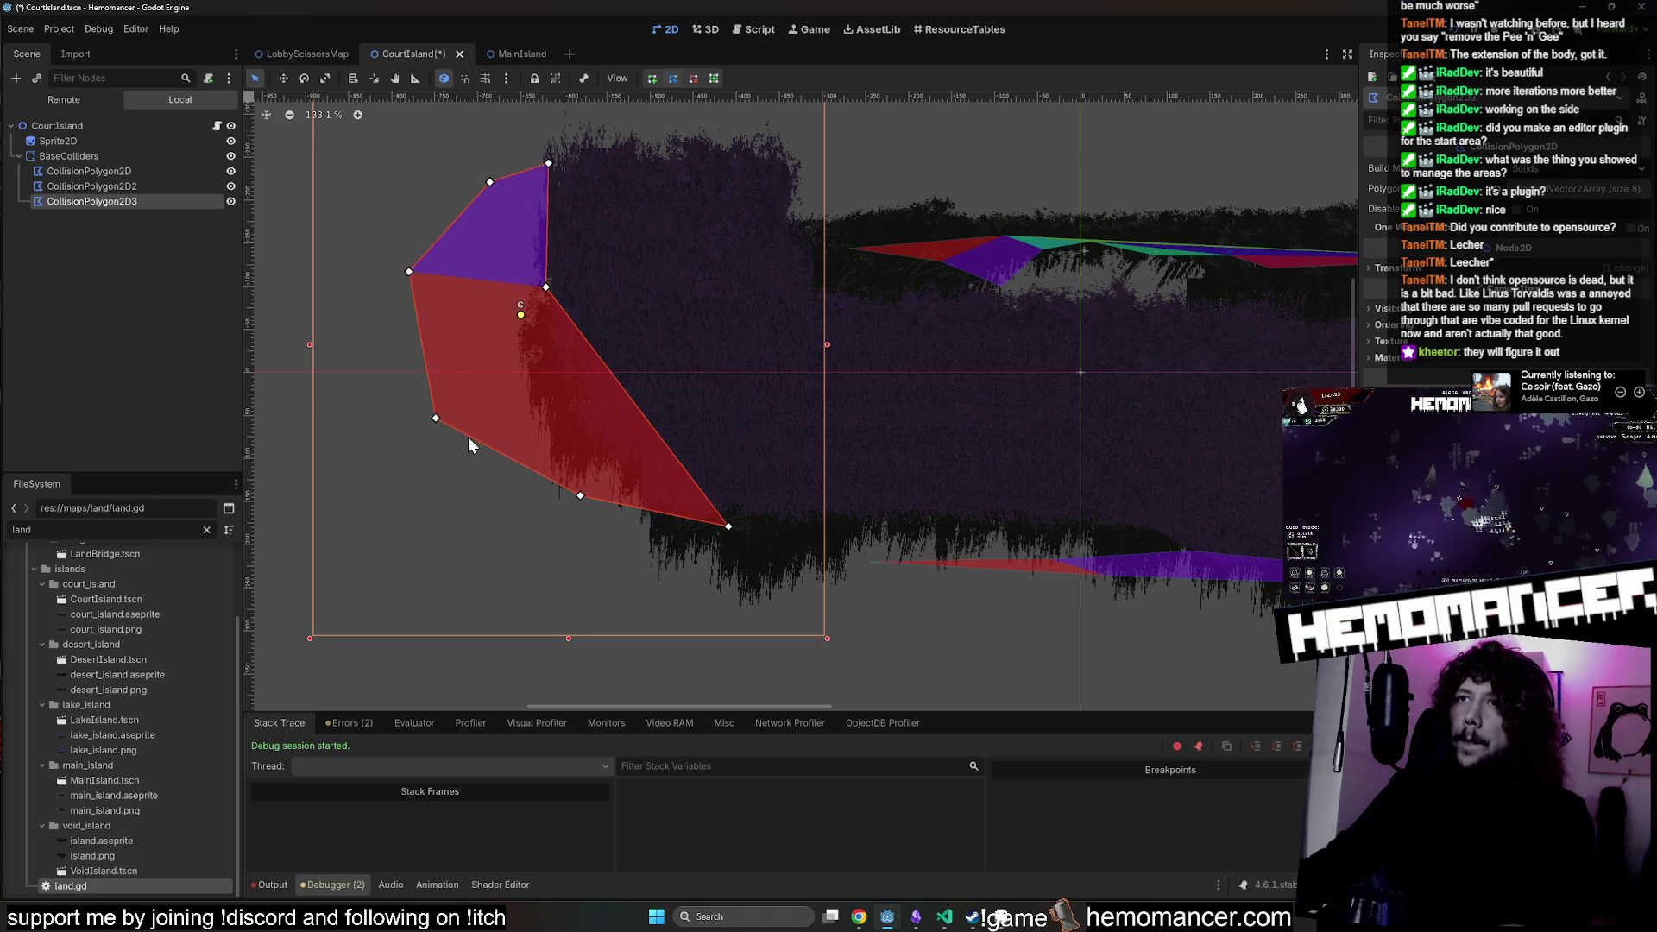
# Fit the polygon's lower outline and left vertices to the island, raising the bottom point
pyautogui.moveTo(613, 376)
pyautogui.mouseDown()
pyautogui.moveTo(537, 437)
pyautogui.moveTo(595, 429)
pyautogui.mouseUp()
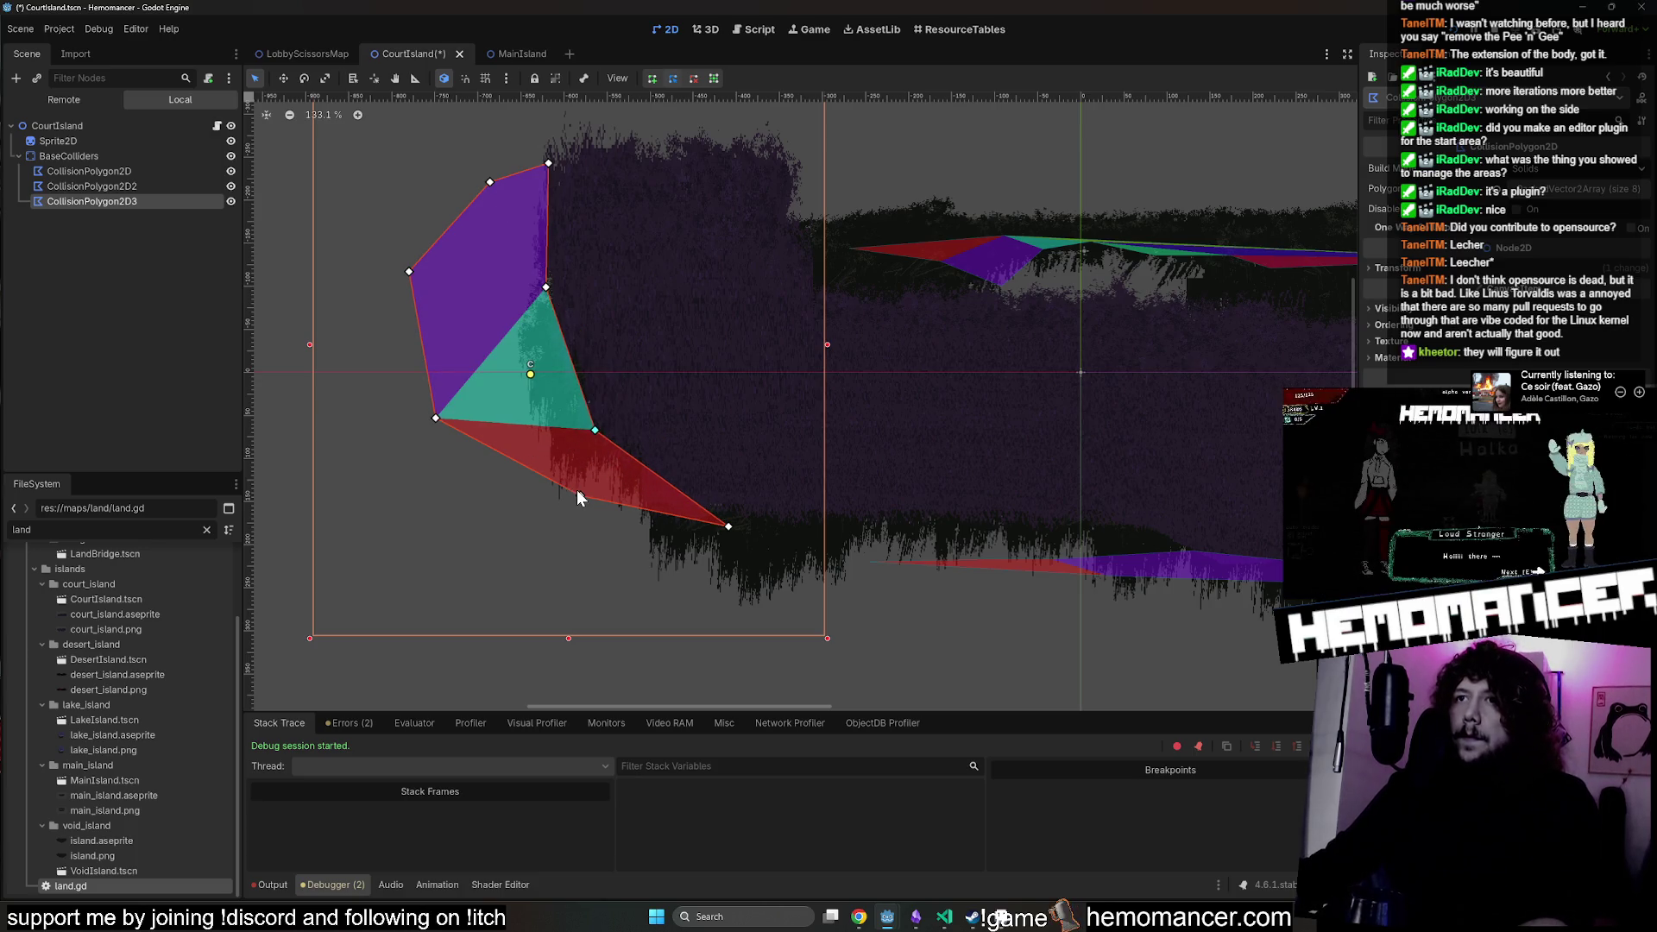
pyautogui.moveTo(583, 500)
pyautogui.mouseDown()
pyautogui.moveTo(630, 535)
pyautogui.moveTo(826, 534)
pyautogui.mouseUp()
pyautogui.rightClick(702, 537)
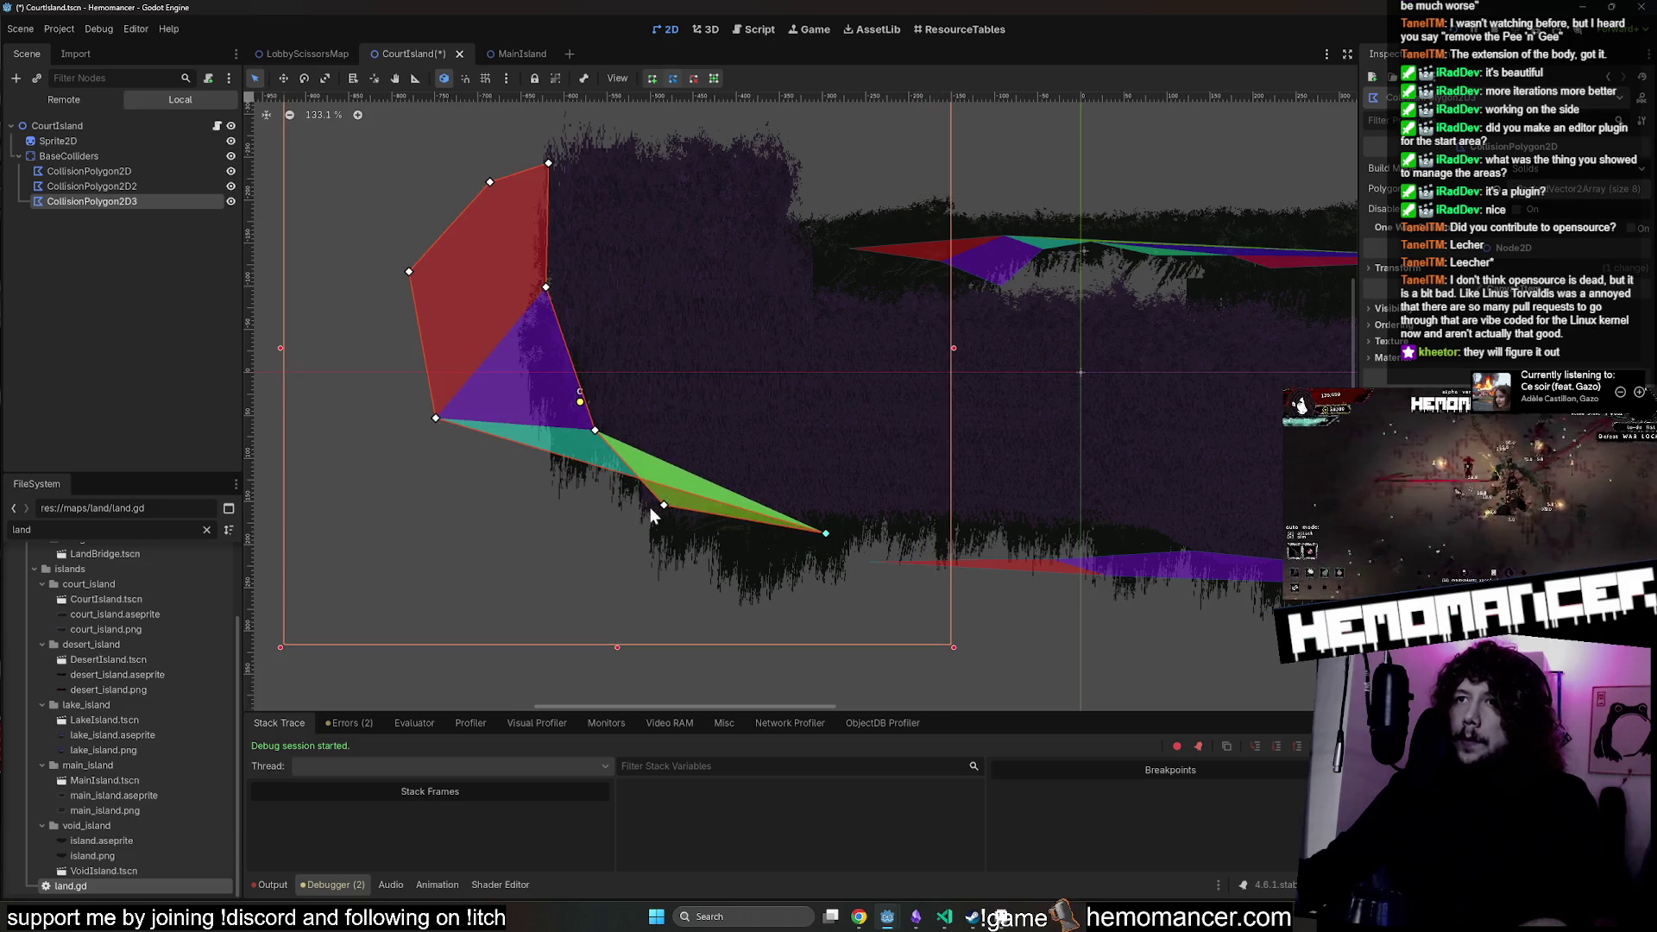
pyautogui.moveTo(629, 475)
pyautogui.mouseDown()
pyautogui.moveTo(604, 567)
pyautogui.moveTo(714, 639)
pyautogui.mouseUp()
pyautogui.moveTo(826, 537); pyautogui.dragTo(840, 519)
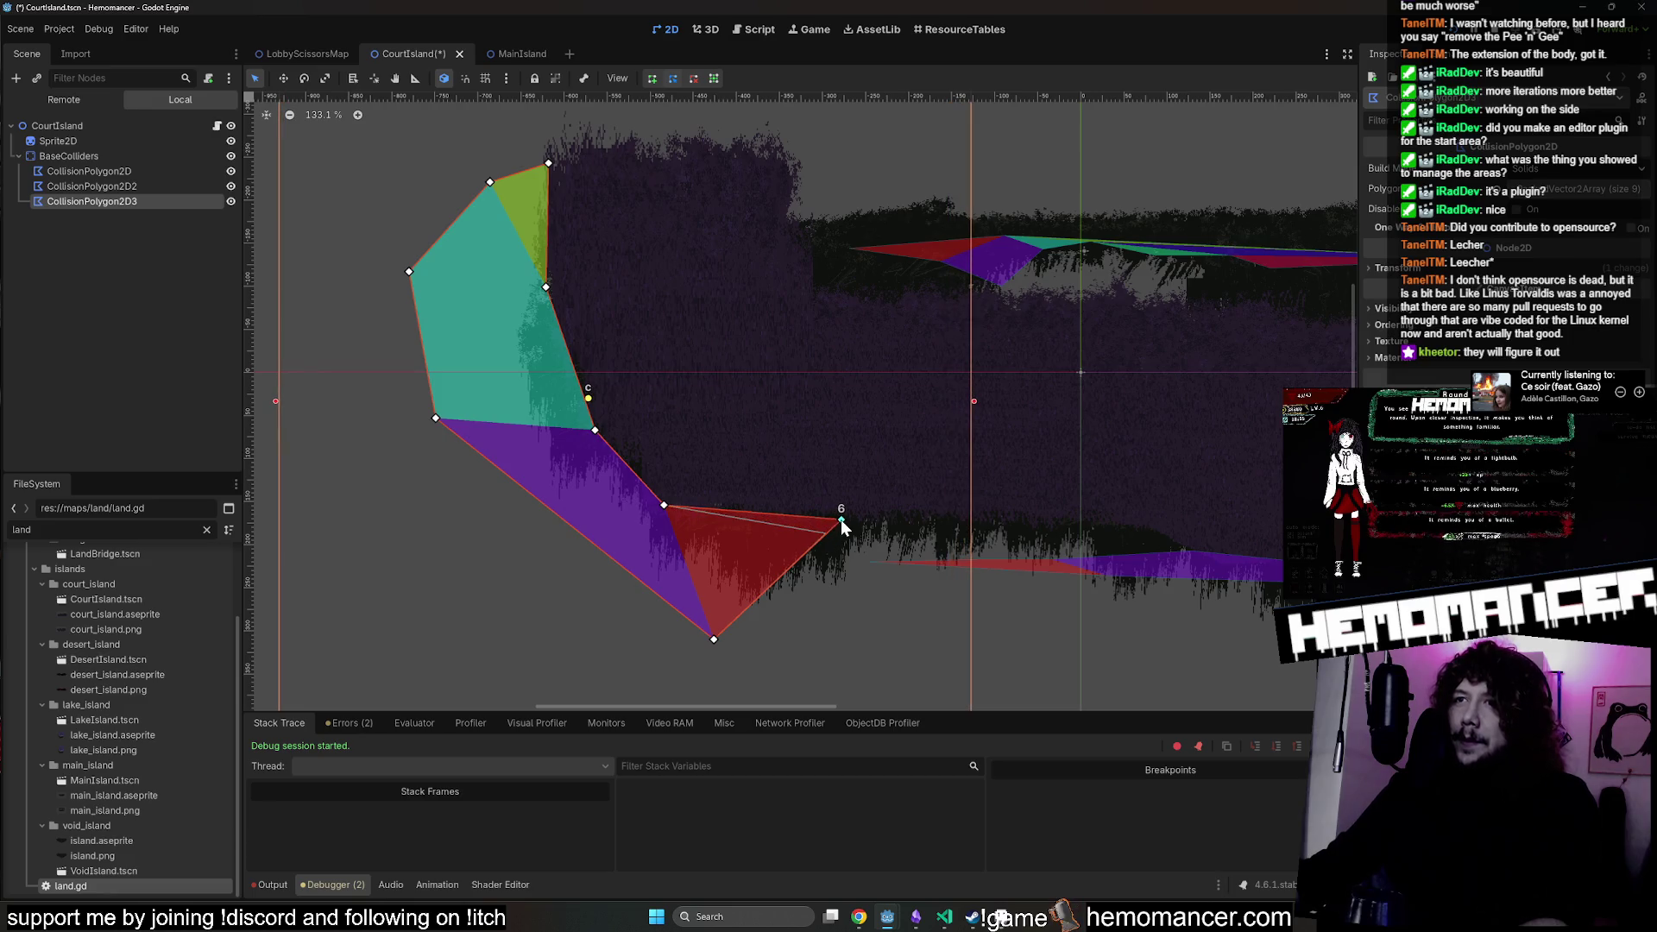
pyautogui.moveTo(409, 273); pyautogui.dragTo(494, 362)
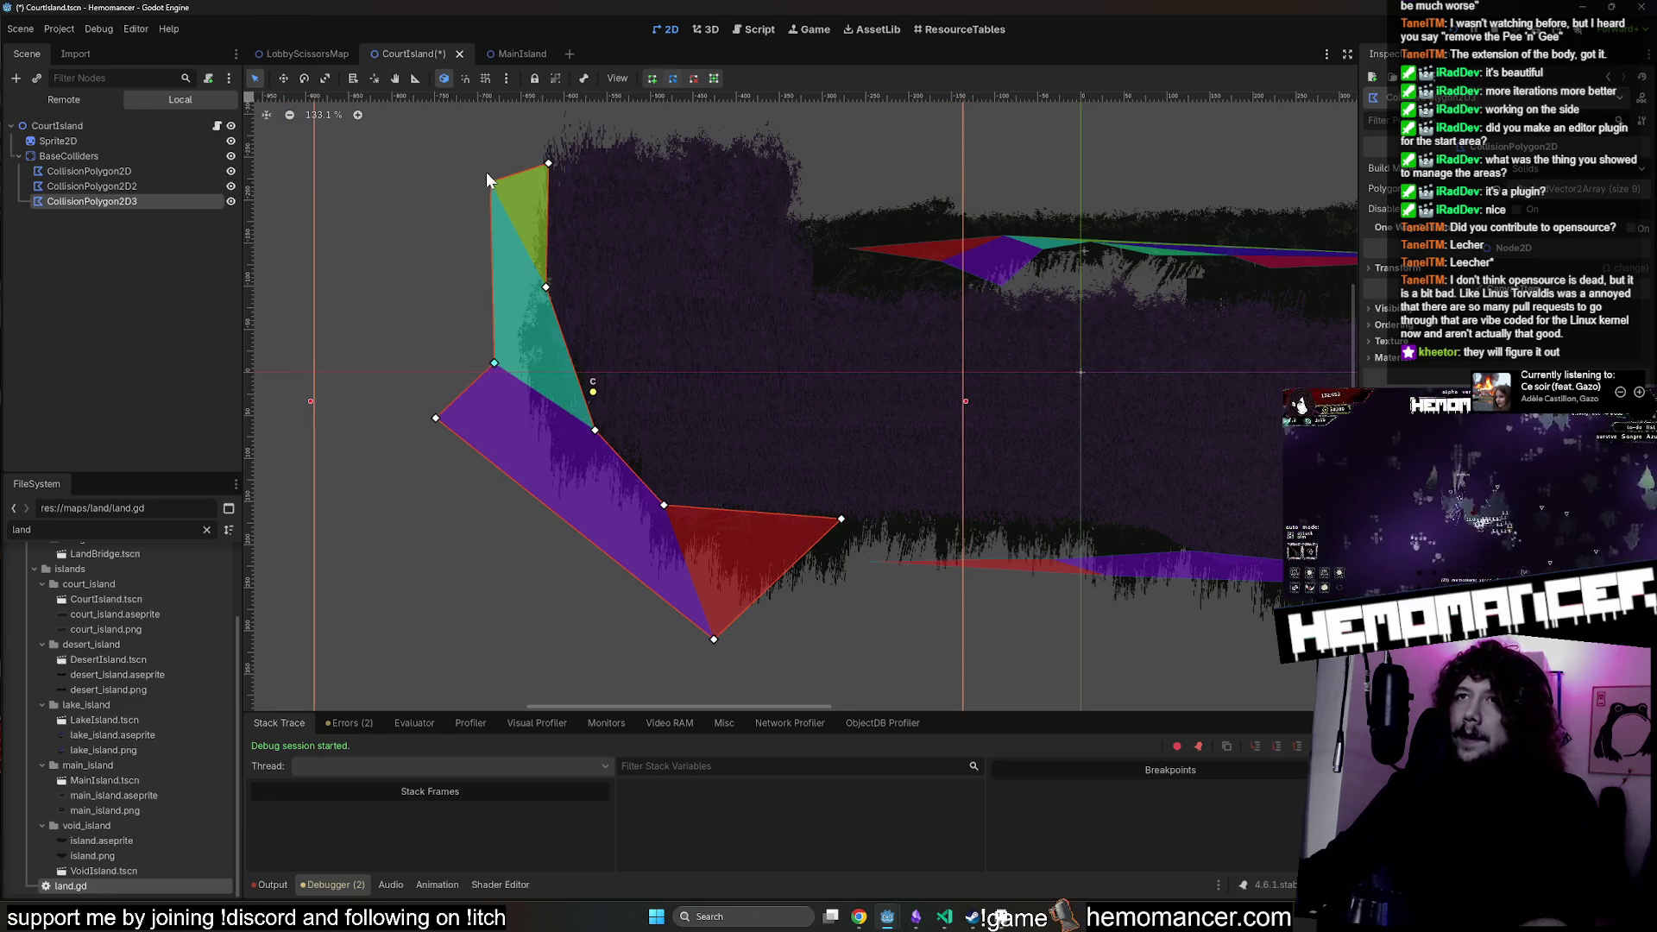
pyautogui.moveTo(489, 181); pyautogui.dragTo(520, 258)
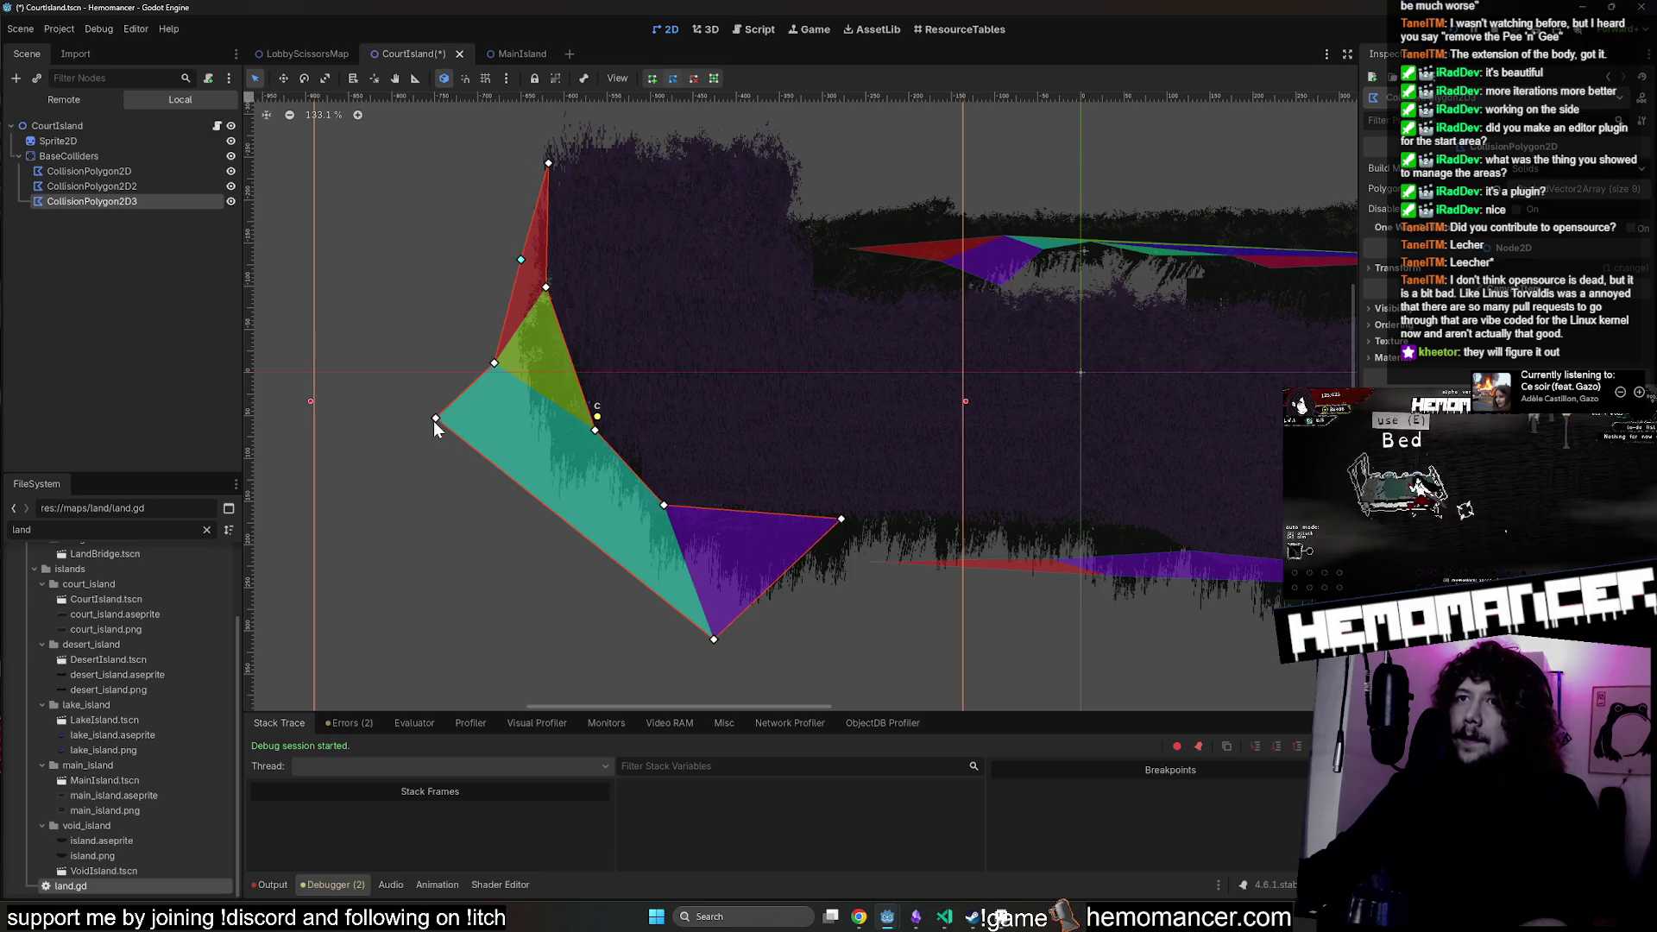
pyautogui.moveTo(434, 419); pyautogui.dragTo(596, 524)
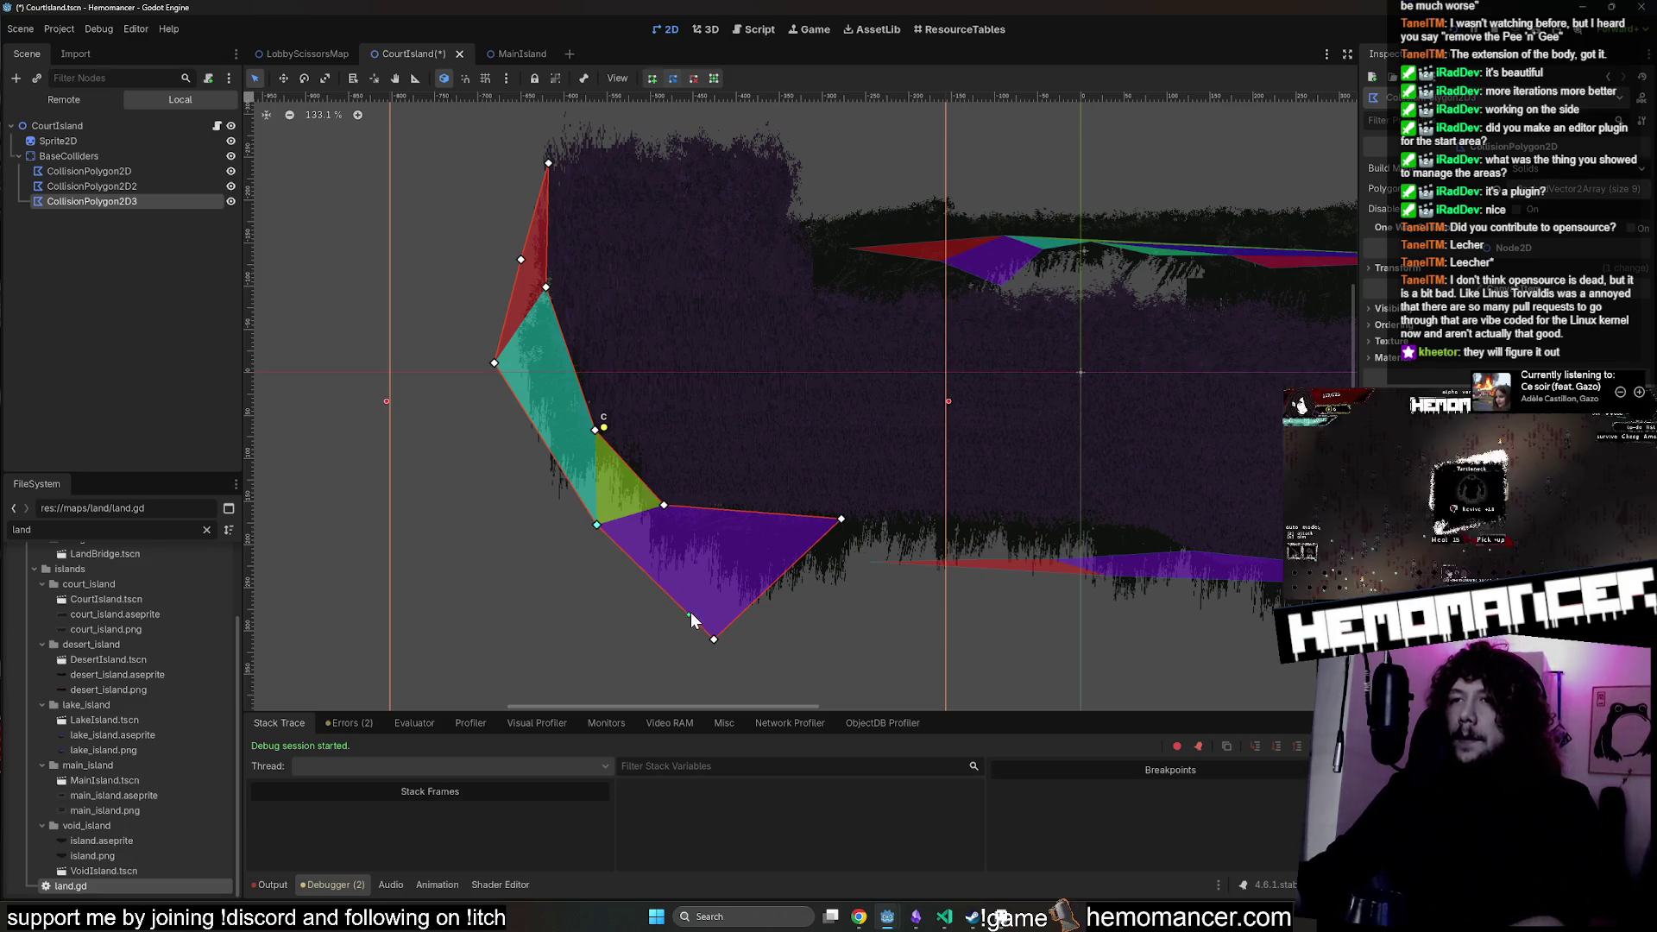
pyautogui.moveTo(715, 643)
pyautogui.mouseDown()
pyautogui.moveTo(758, 561)
pyautogui.moveTo(900, 549)
pyautogui.mouseUp()
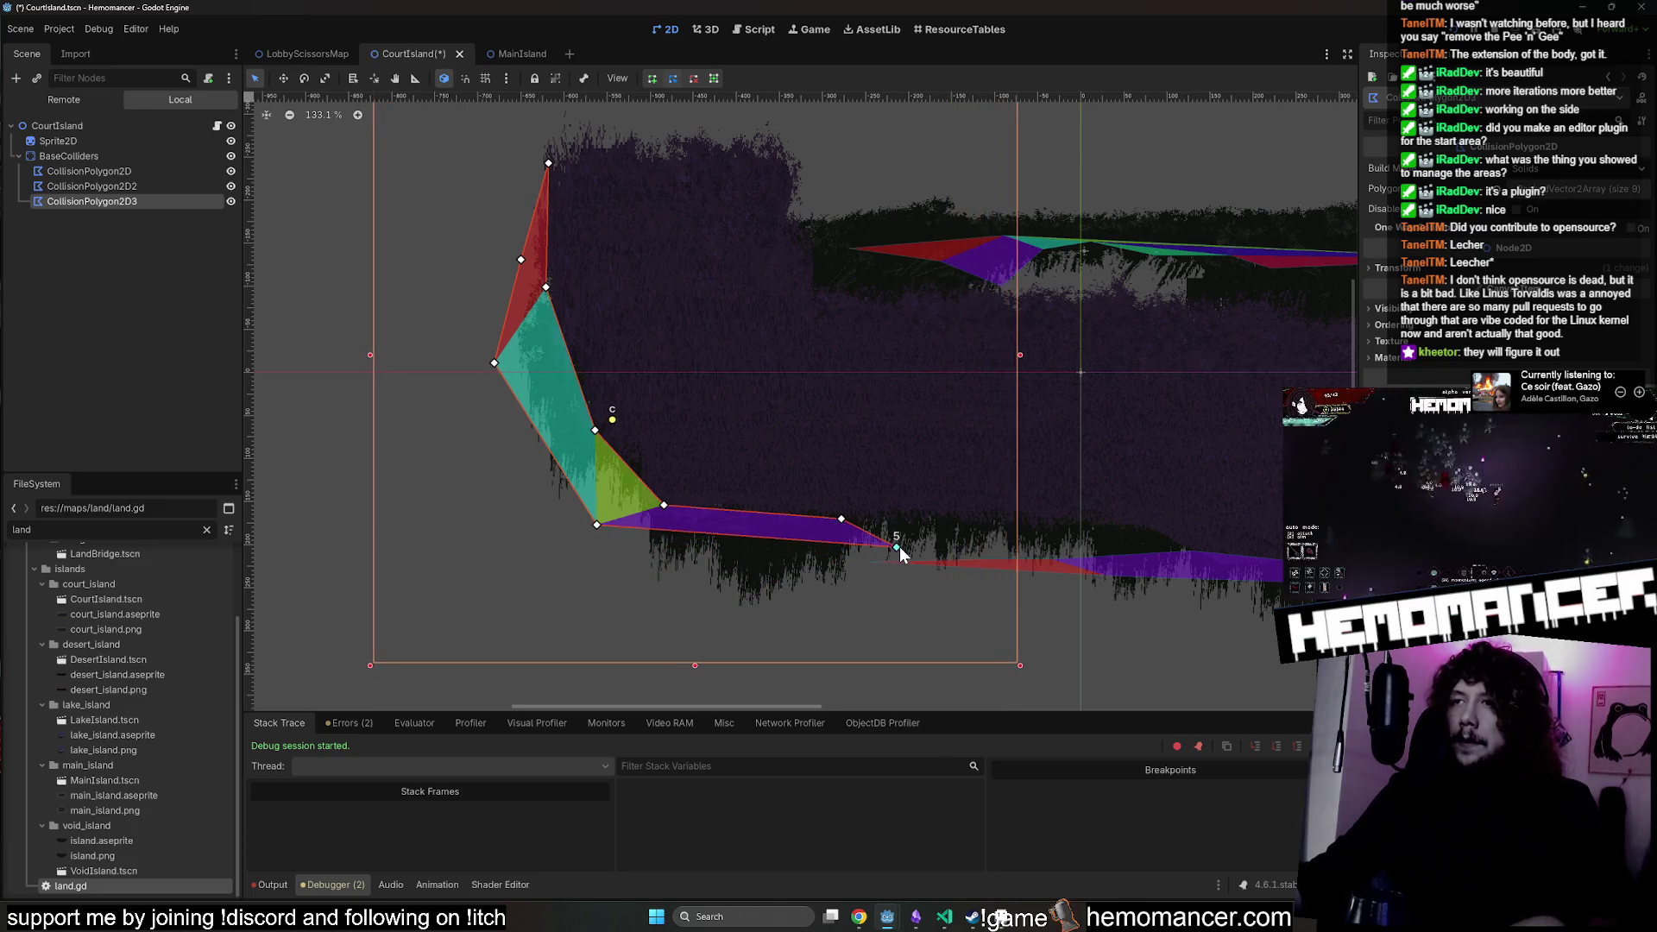
pyautogui.moveTo(971, 627); pyautogui.dragTo(757, 616)
pyautogui.click(92, 186)
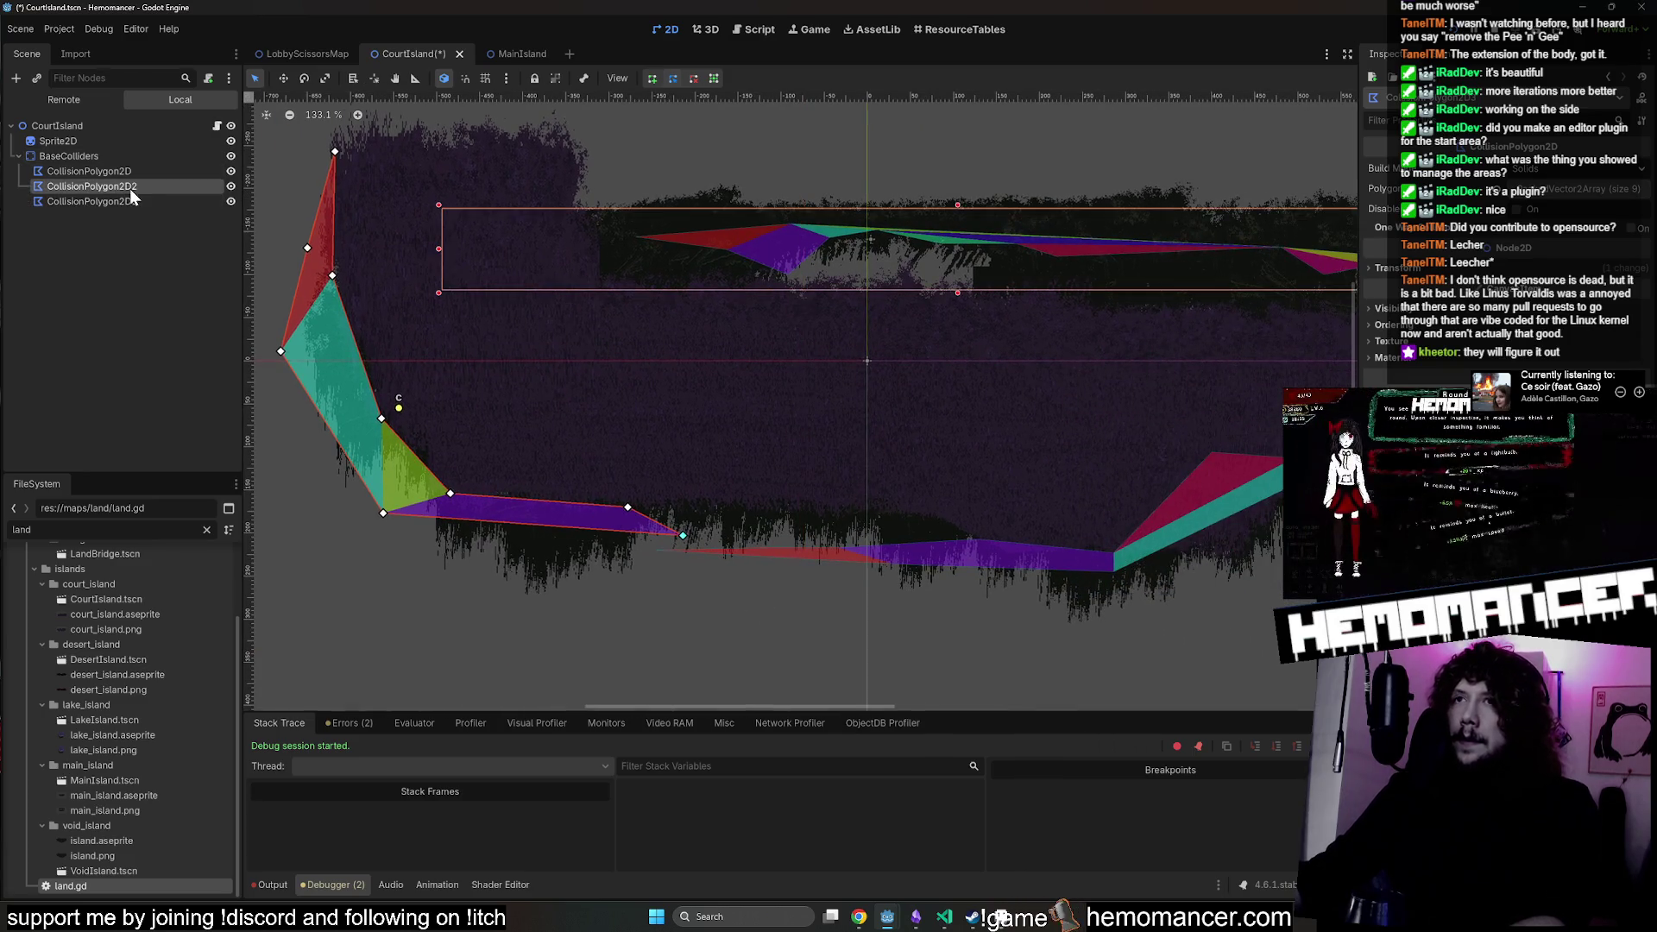
# Delete the first CollisionPolygon2D collider from CourtIsland
pyautogui.moveTo(865, 316); pyautogui.dragTo(713, 316)
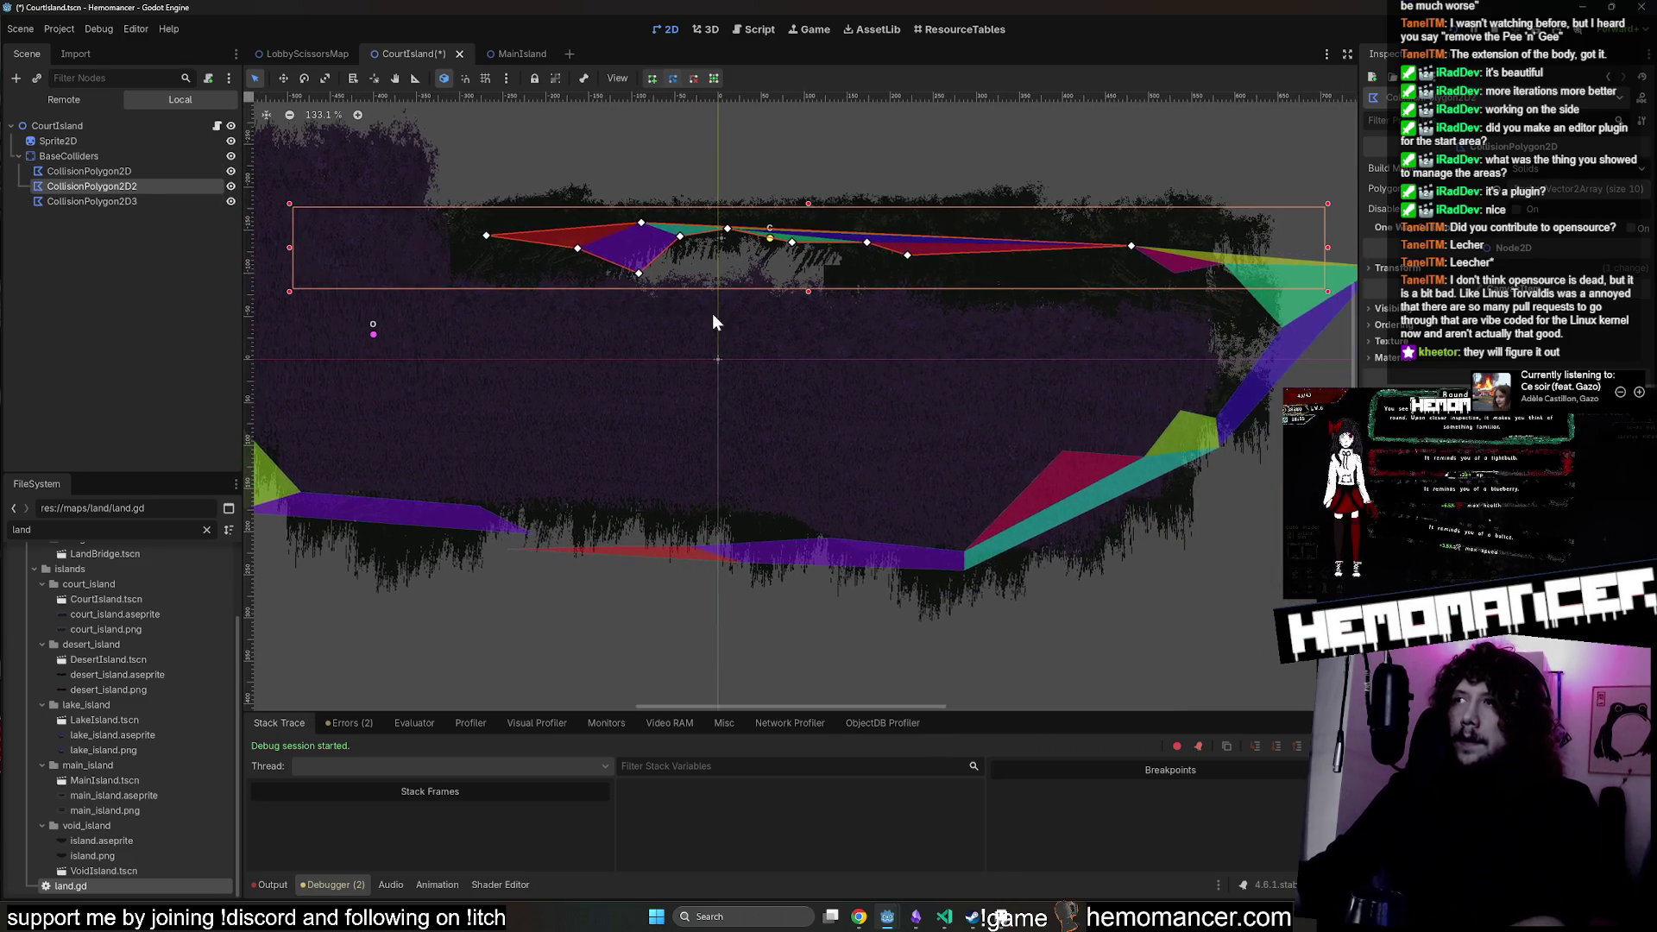
pyautogui.click(114, 173)
pyautogui.scroll(-2, 765, 288)
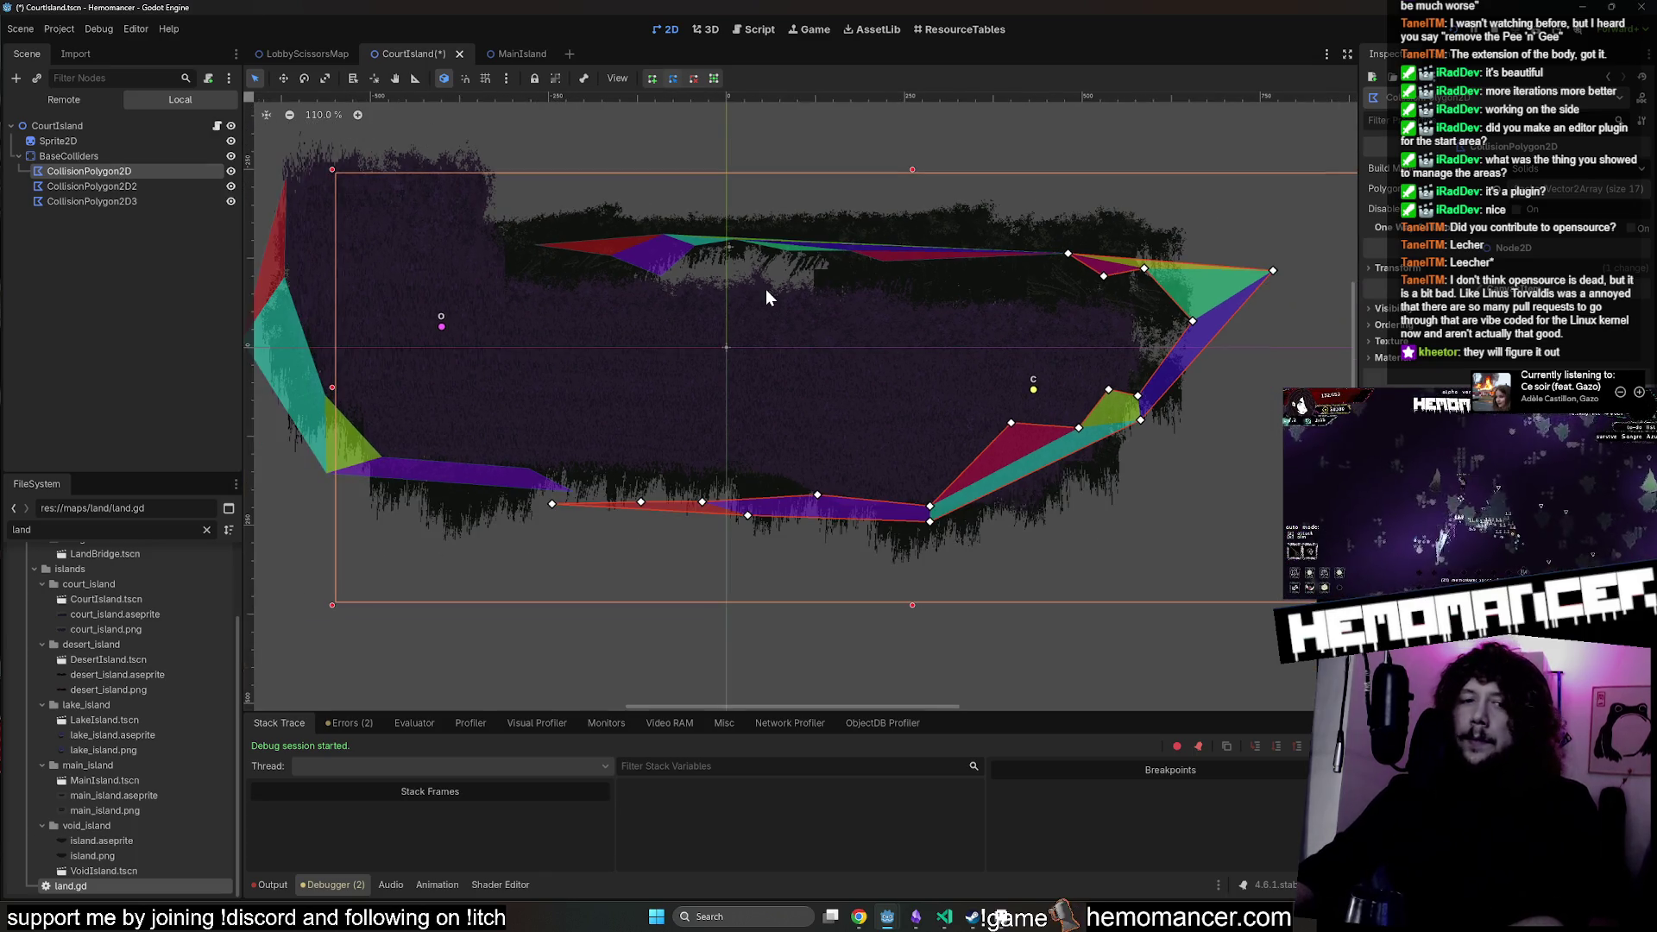
pyautogui.press('Delete')
pyautogui.click(787, 478)
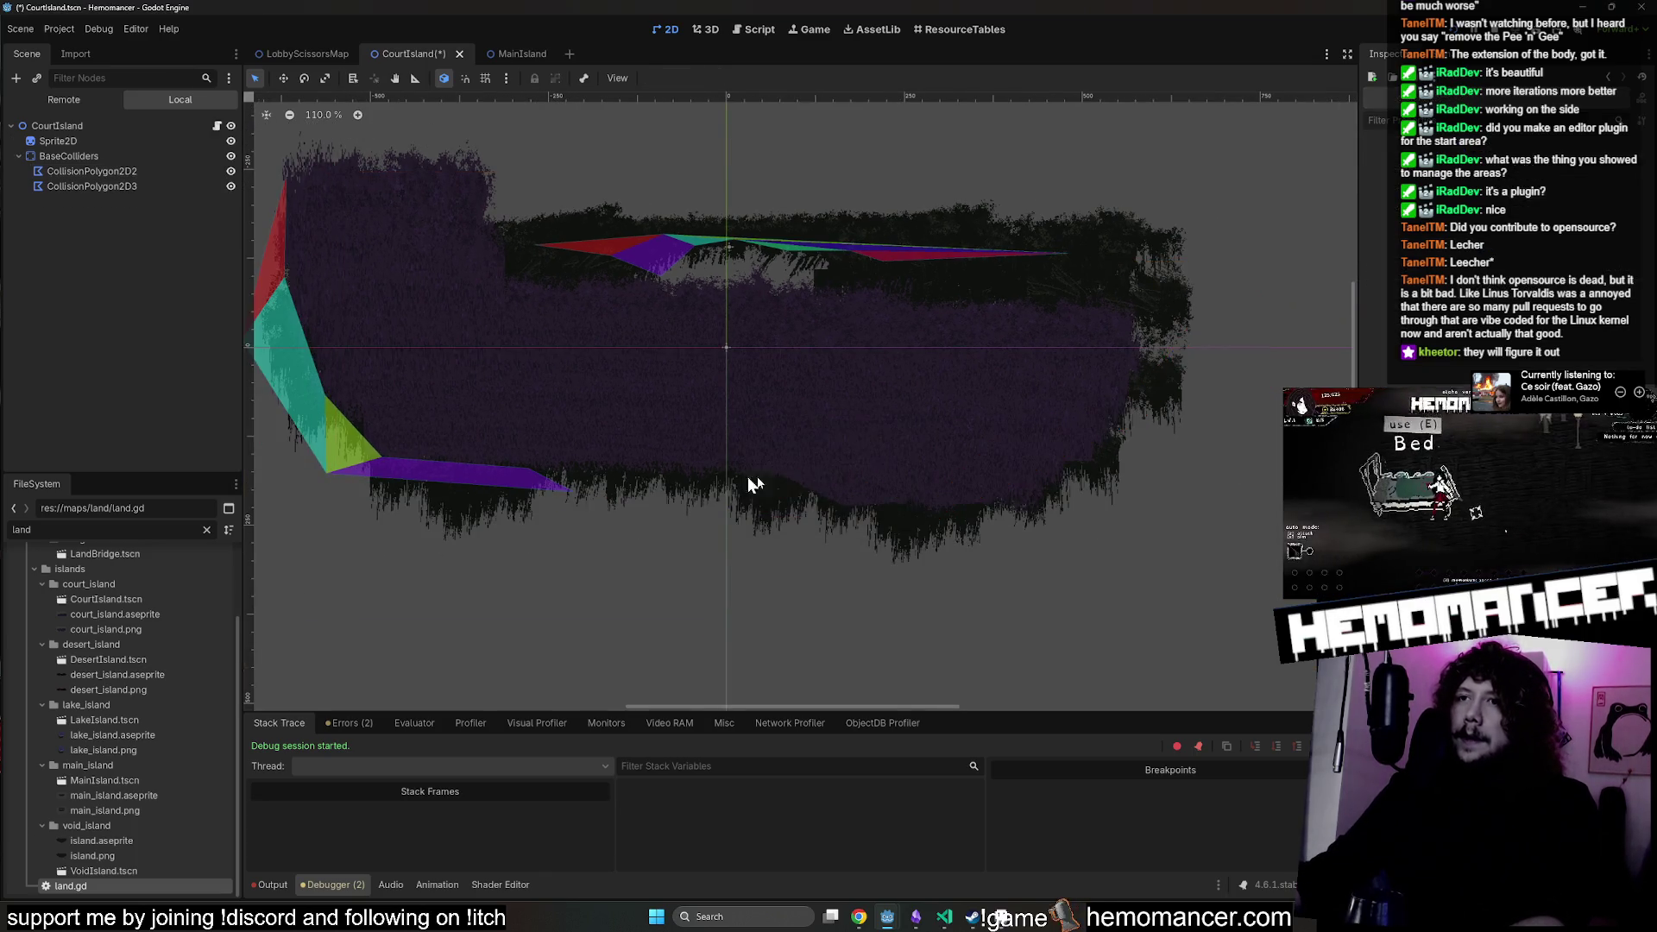
pyautogui.click(71, 184)
pyautogui.scroll(7, 553, 492)
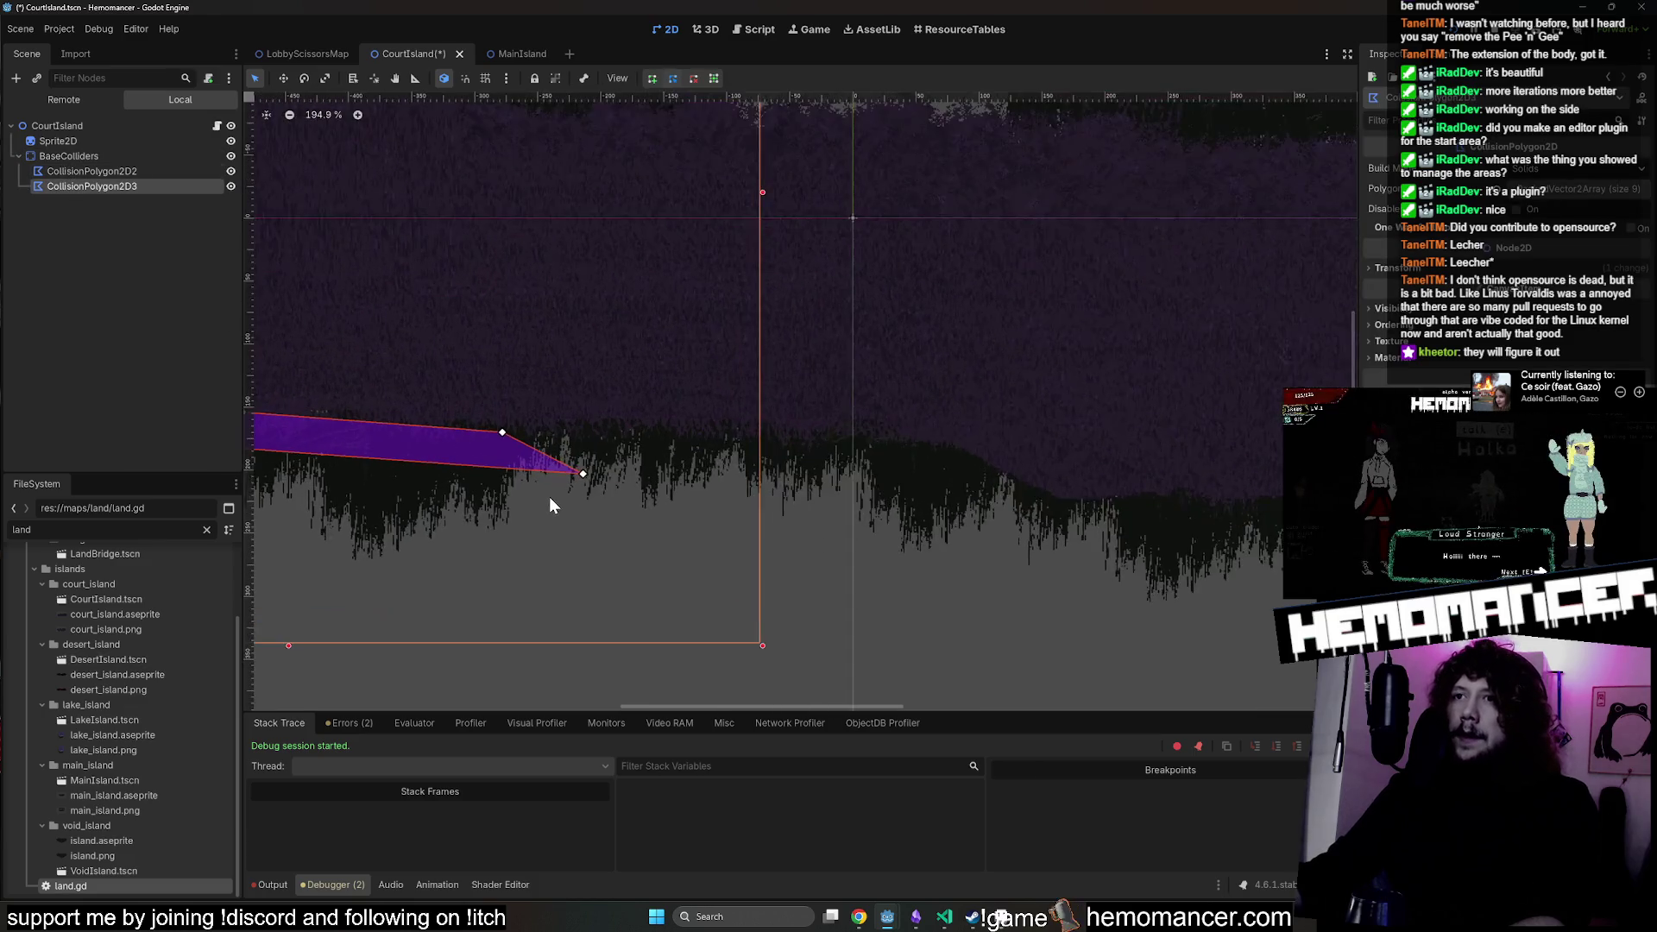
# Add vertices to CollisionPolygon2D3 tracing the island's bottom edge to the right
pyautogui.moveTo(559, 464); pyautogui.dragTo(987, 440)
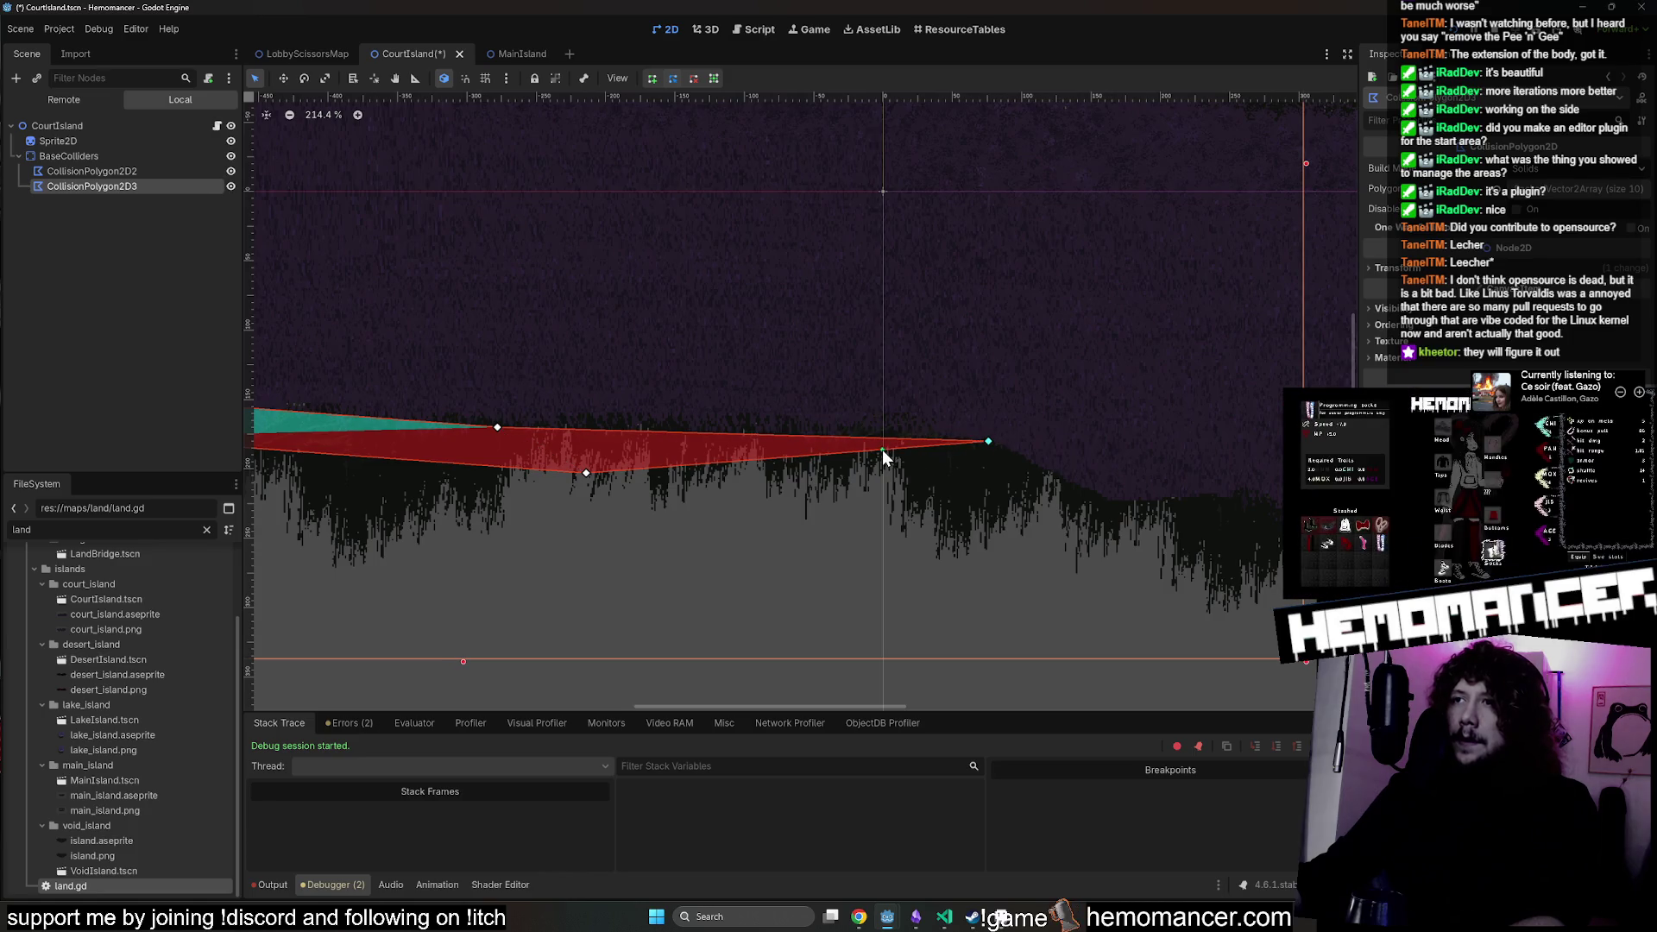
pyautogui.moveTo(882, 450)
pyautogui.mouseDown()
pyautogui.moveTo(915, 475)
pyautogui.moveTo(1153, 531)
pyautogui.moveTo(1195, 511)
pyautogui.moveTo(1347, 533)
pyautogui.moveTo(1336, 518)
pyautogui.mouseUp()
pyautogui.click(1105, 504)
pyautogui.hscroll(5, 949, 553)
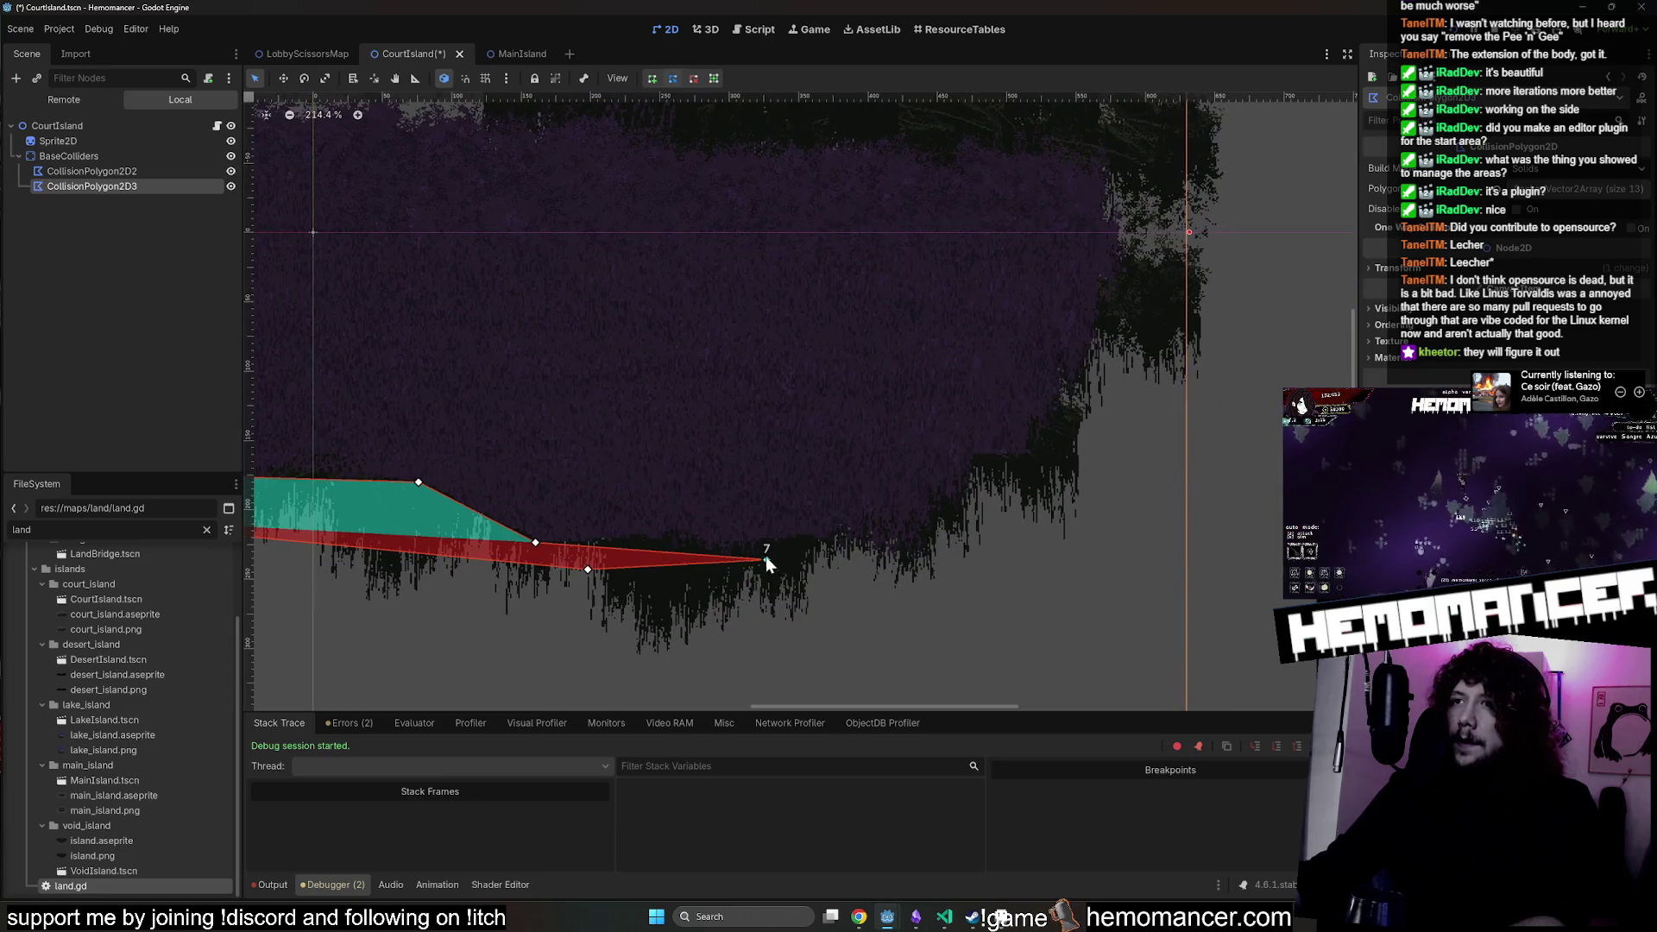
pyautogui.moveTo(767, 561)
pyautogui.mouseDown()
pyautogui.moveTo(955, 539)
pyautogui.moveTo(978, 464)
pyautogui.moveTo(1108, 454)
pyautogui.moveTo(1112, 273)
pyautogui.mouseUp()
pyautogui.click(918, 541)
pyautogui.click(1029, 458)
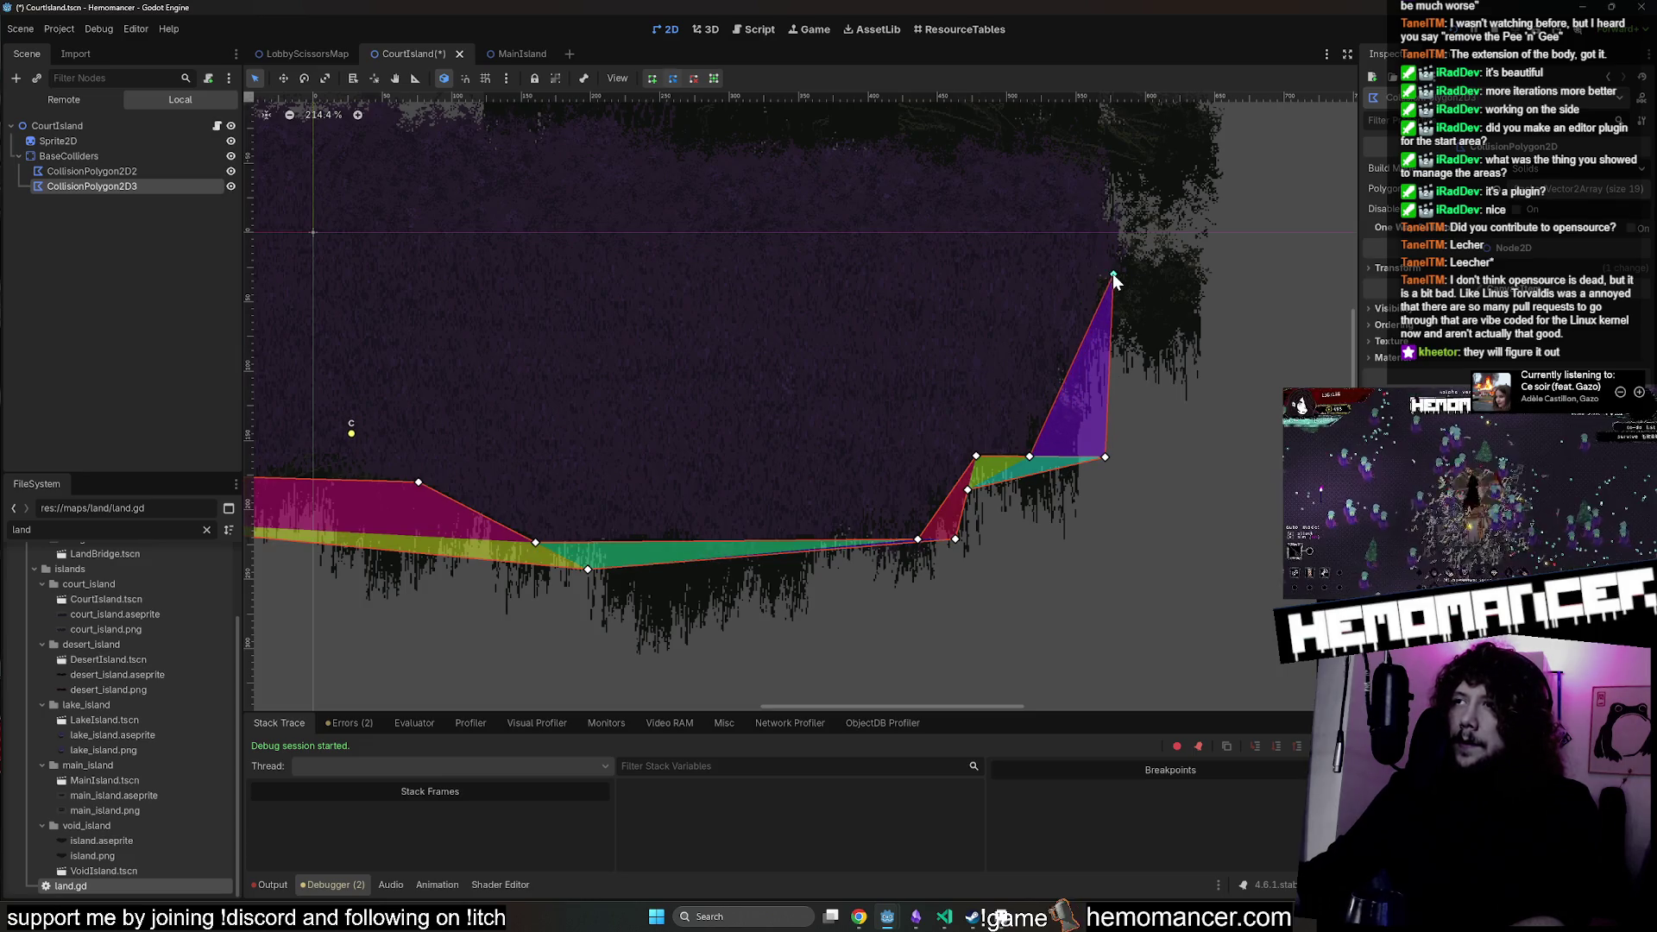
# Extend the polygon up the island's right side to its top-right corner
pyautogui.scroll(5, 1035, 388)
pyautogui.hscroll(4, 1036, 388)
pyautogui.moveTo(929, 516)
pyautogui.mouseDown()
pyautogui.moveTo(994, 498)
pyautogui.moveTo(932, 372)
pyautogui.mouseUp()
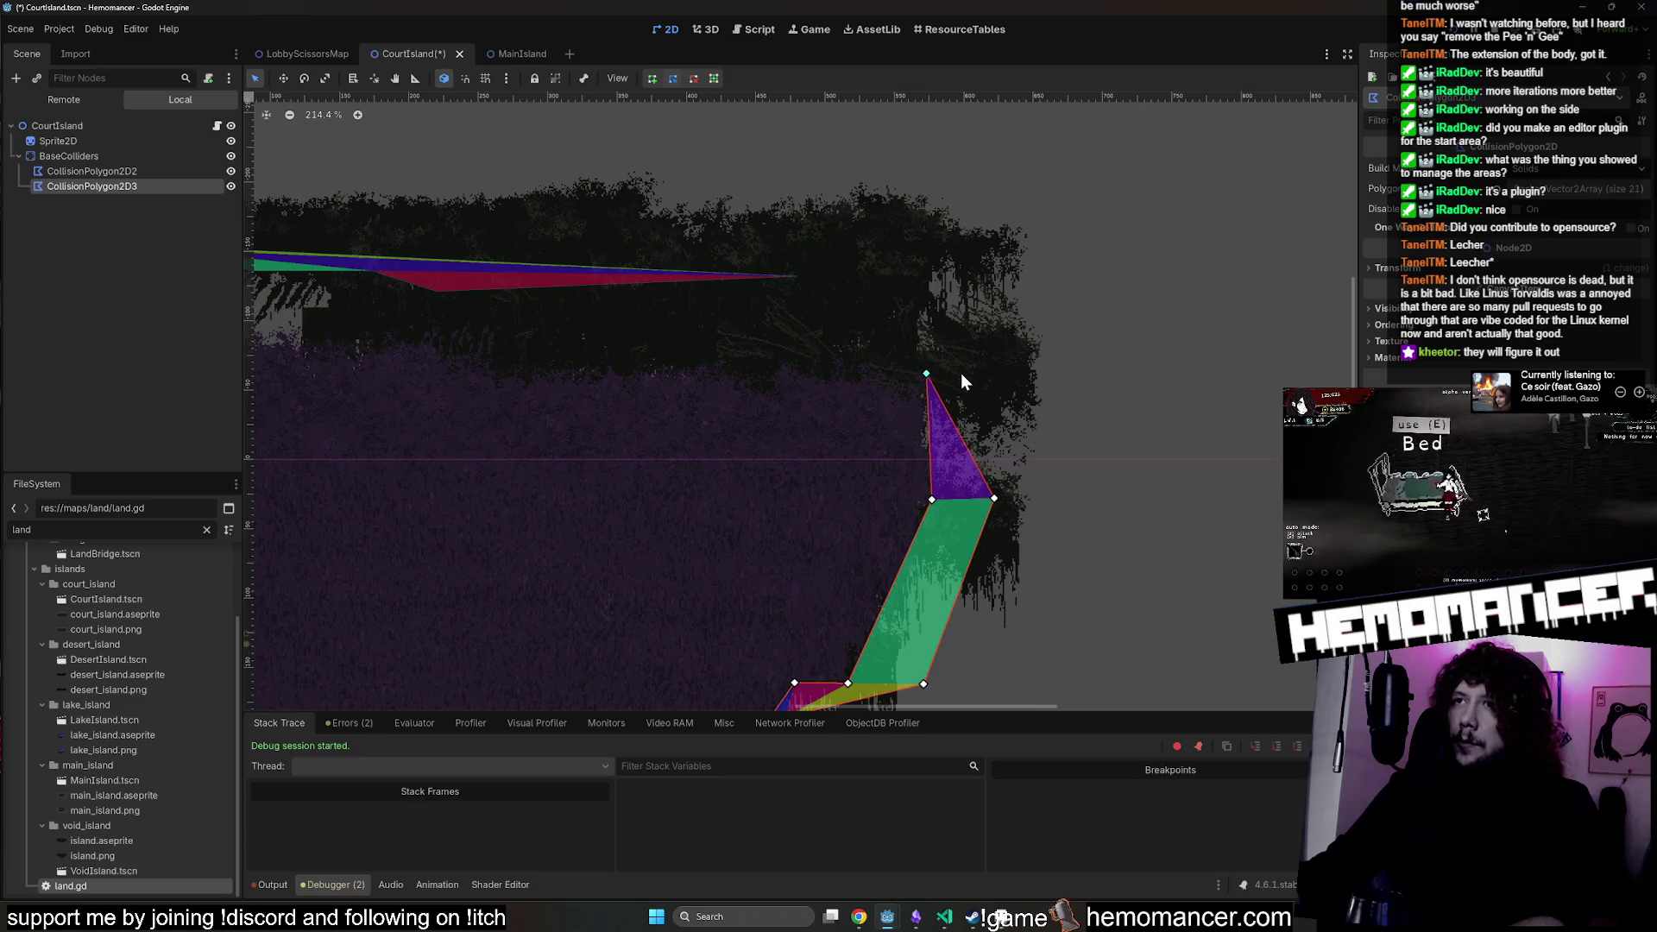
pyautogui.scroll(-5, 961, 375)
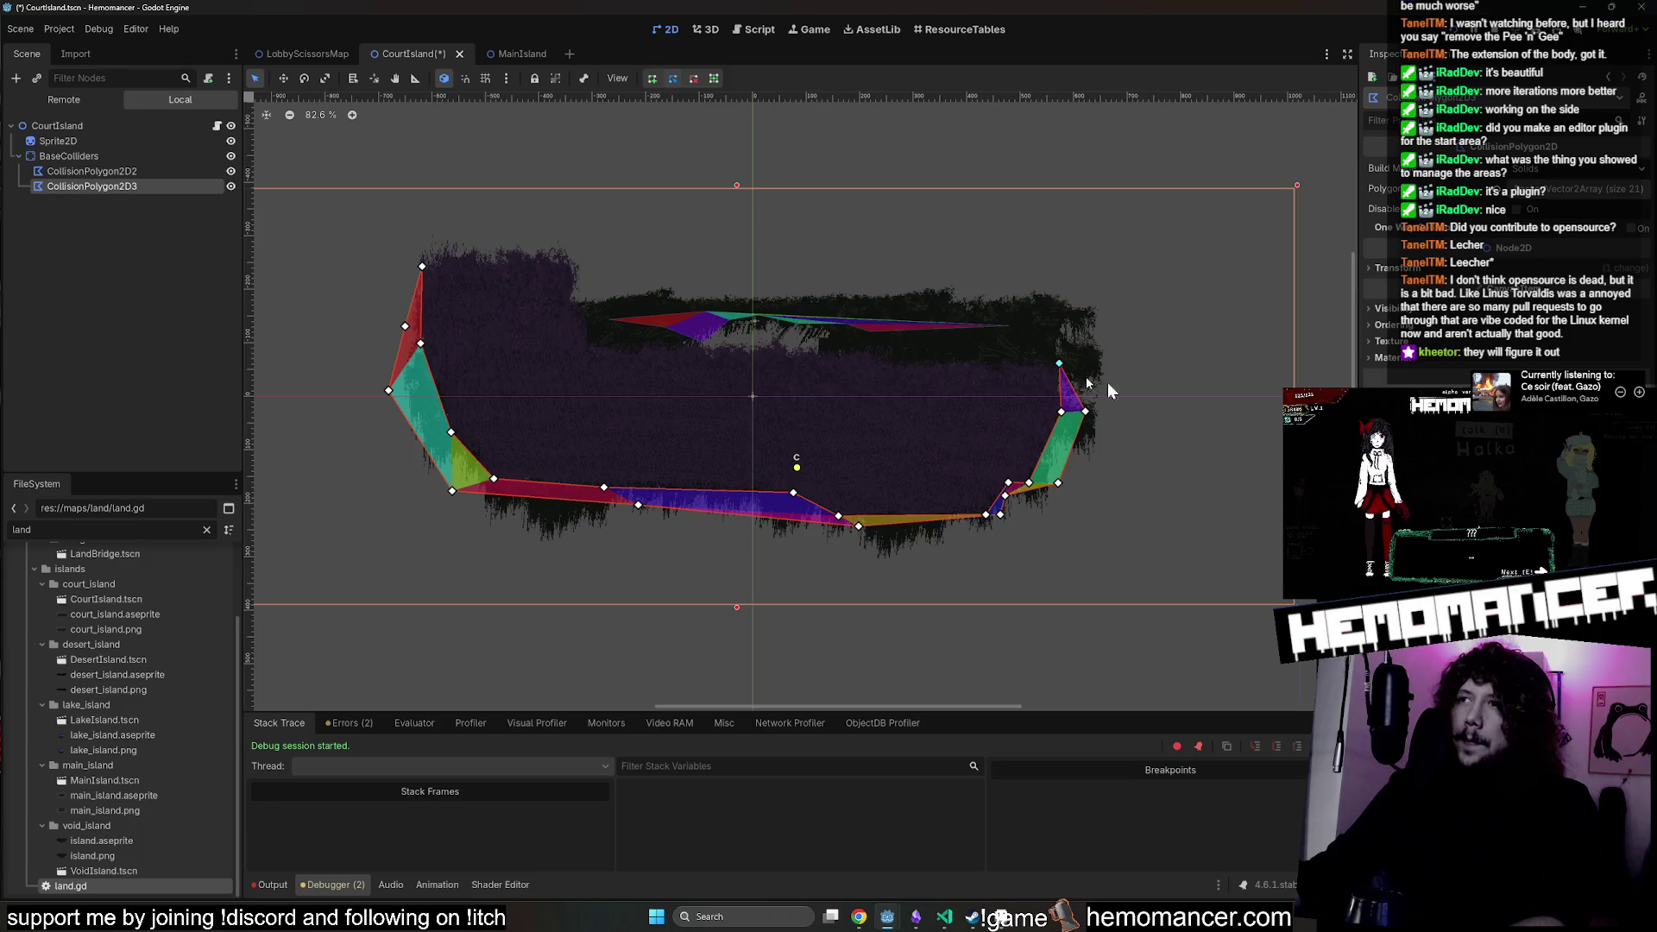
pyautogui.scroll(8, 1108, 390)
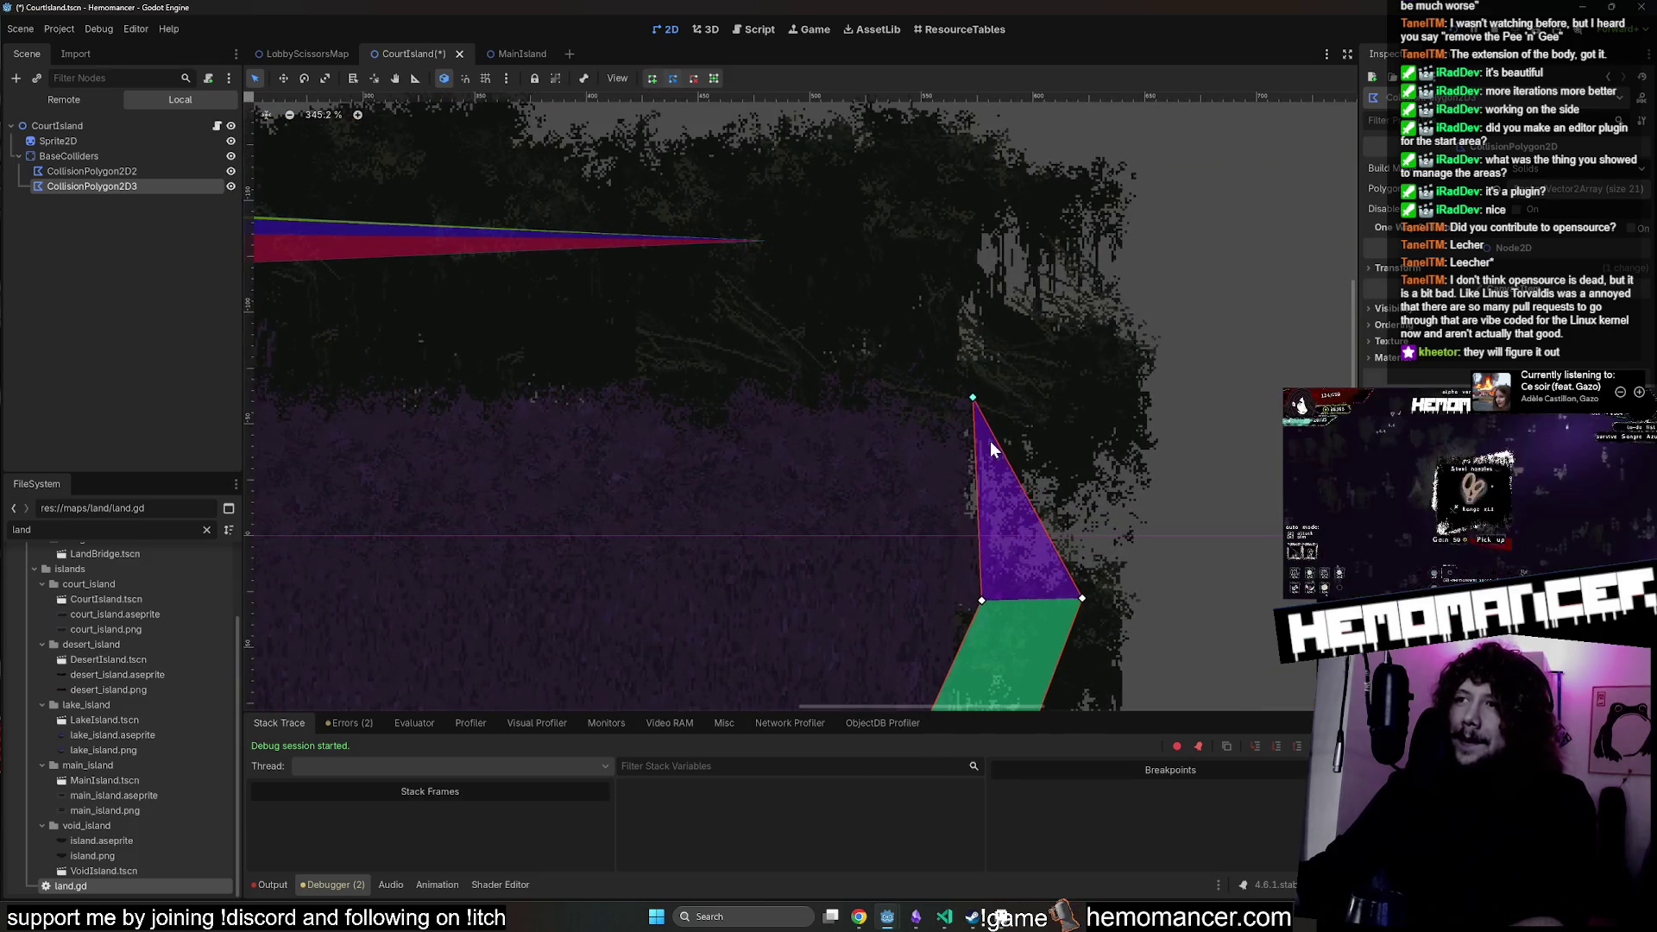
pyautogui.moveTo(974, 399)
pyautogui.mouseDown()
pyautogui.moveTo(993, 274)
pyautogui.moveTo(855, 325)
pyautogui.moveTo(984, 348)
pyautogui.mouseUp()
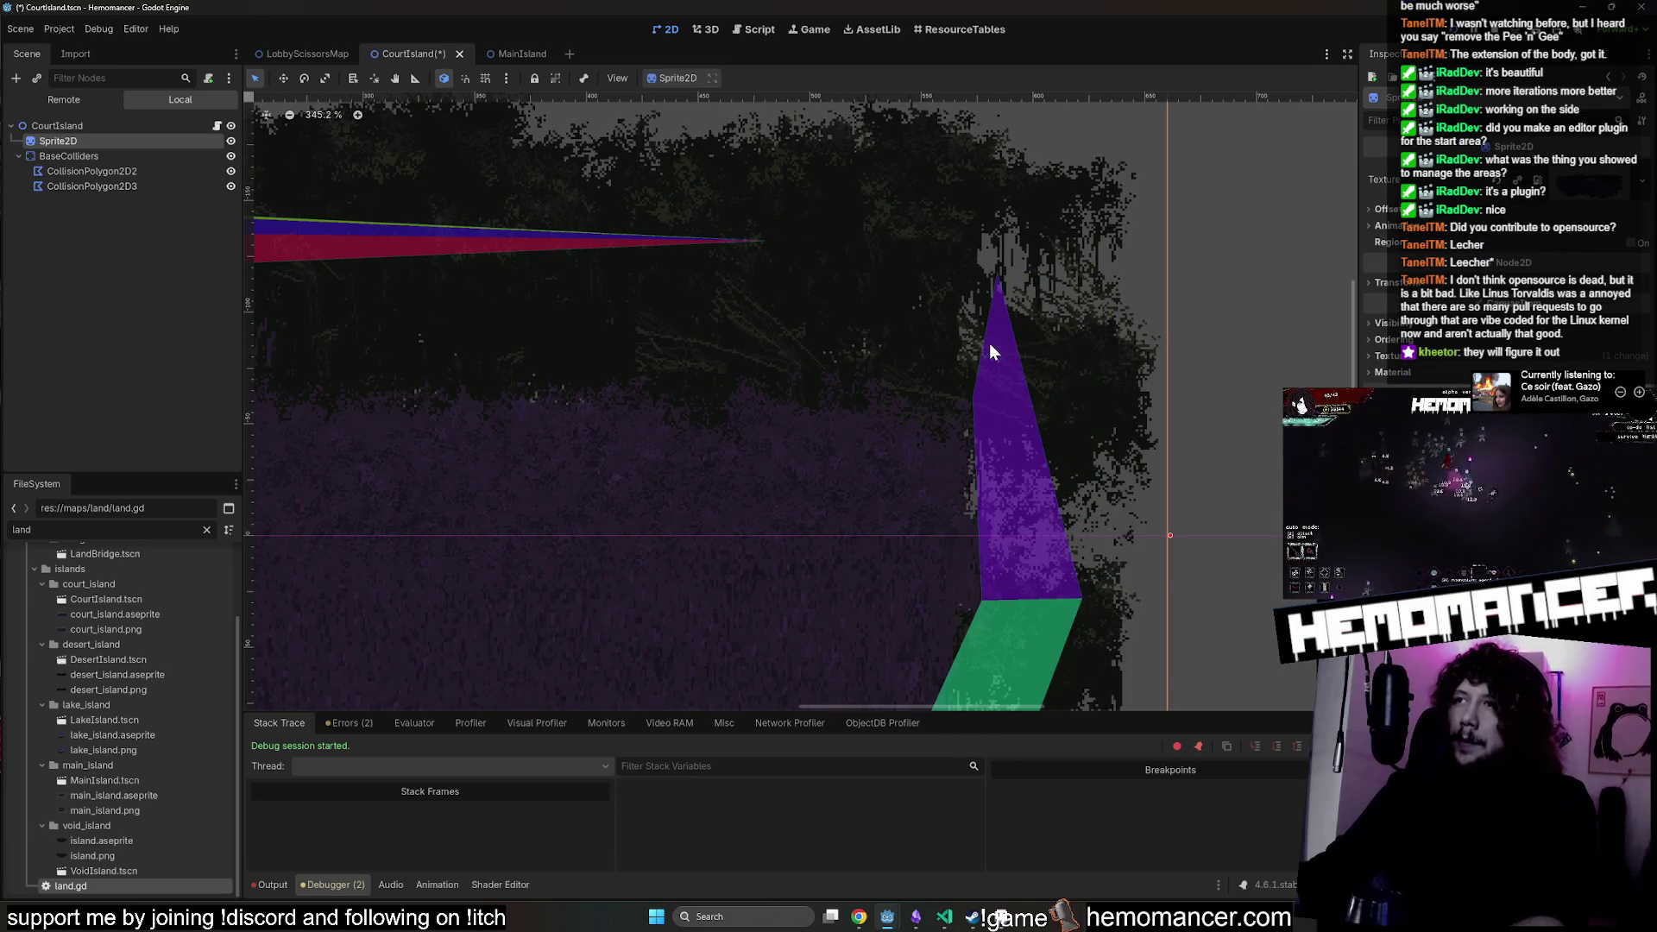
pyautogui.click(91, 171)
pyautogui.click(95, 186)
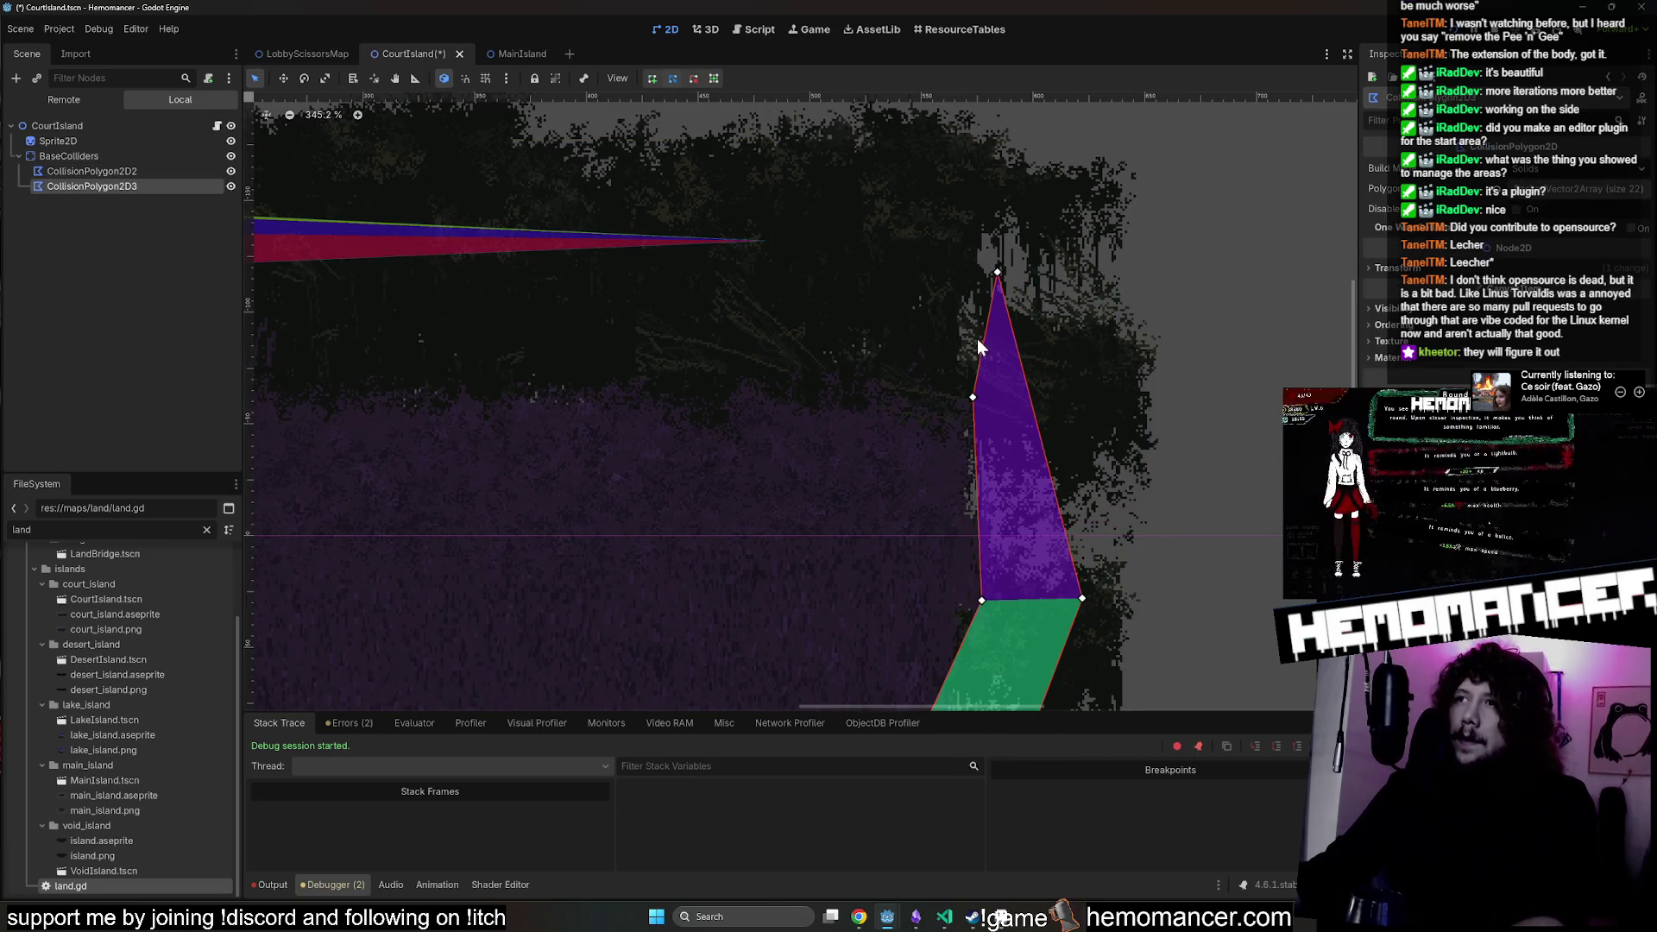
pyautogui.moveTo(982, 344)
pyautogui.mouseDown()
pyautogui.moveTo(309, 392)
pyautogui.moveTo(298, 374)
pyautogui.mouseUp()
pyautogui.scroll(-5, 298, 374)
pyautogui.hscroll(-5, 958, 359)
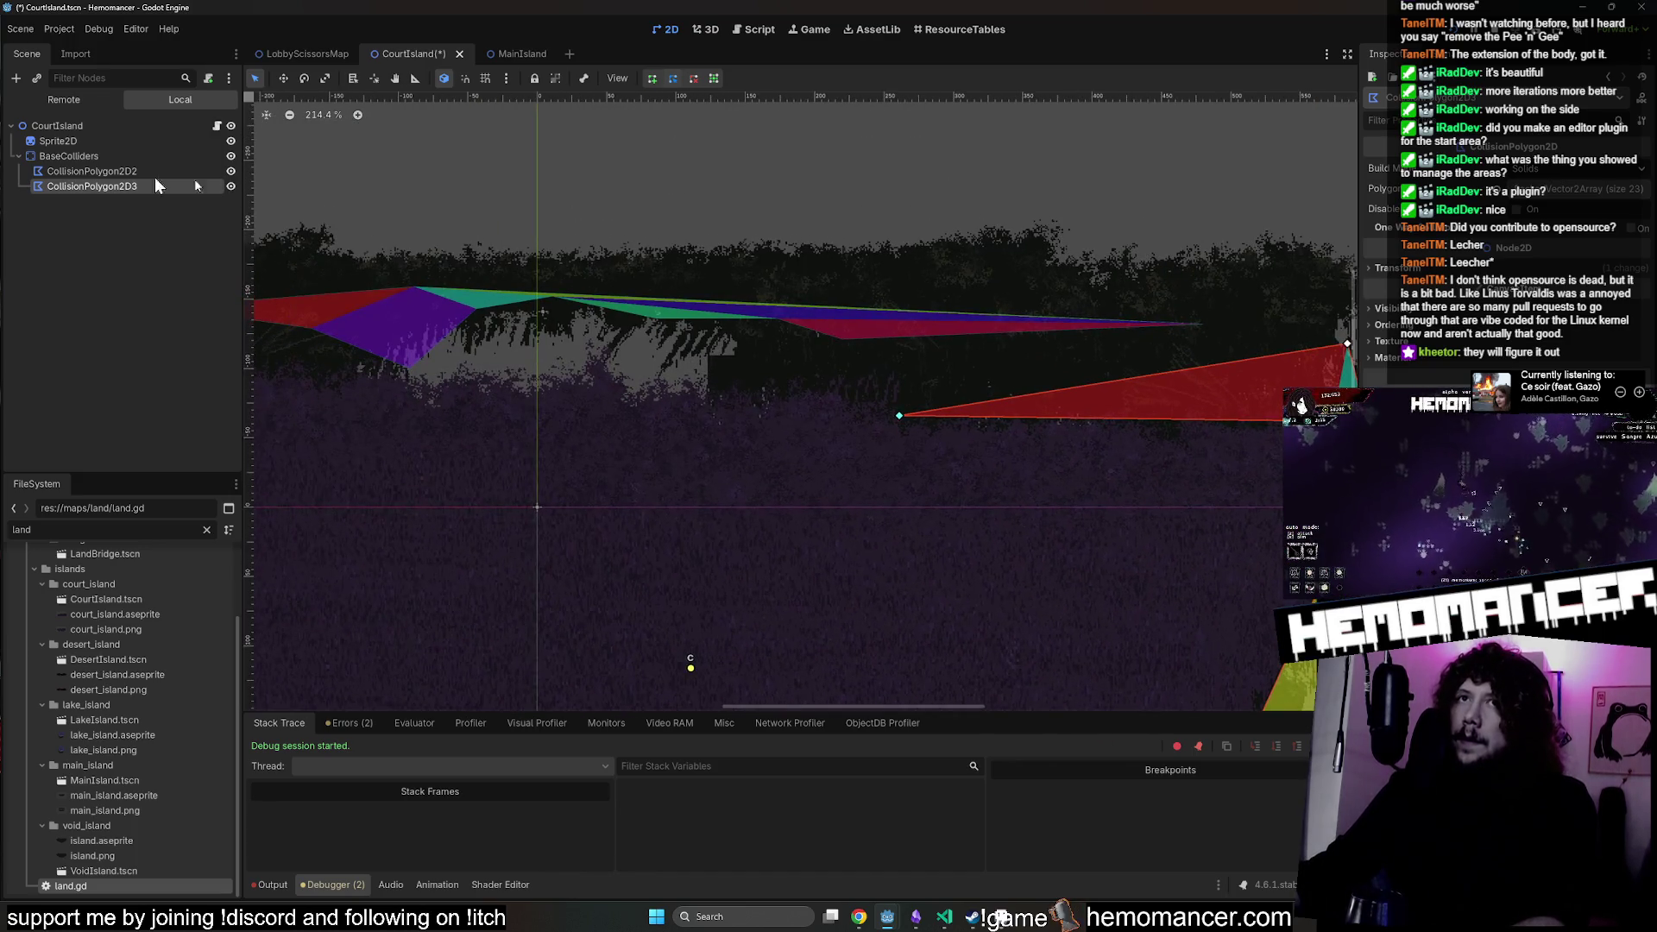
pyautogui.click(43, 171)
# Delete the leftover CollisionPolygon2D2 and save the CourtIsland scene
pyautogui.press('Delete')
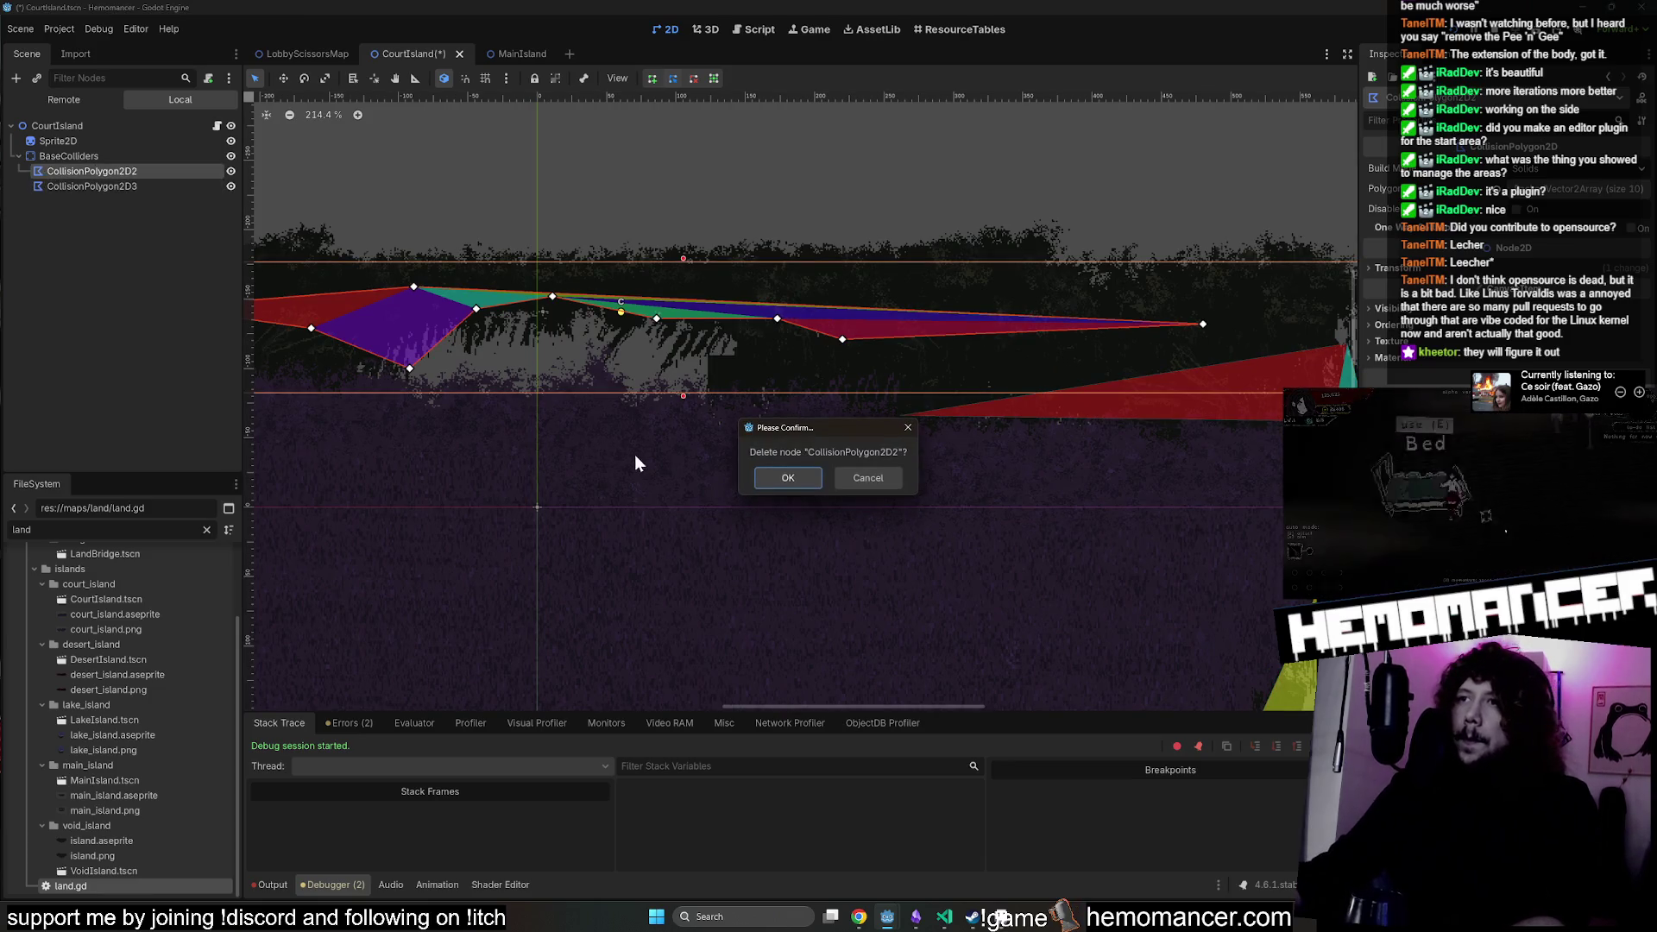
pyautogui.click(784, 480)
pyautogui.scroll(-10, 810, 452)
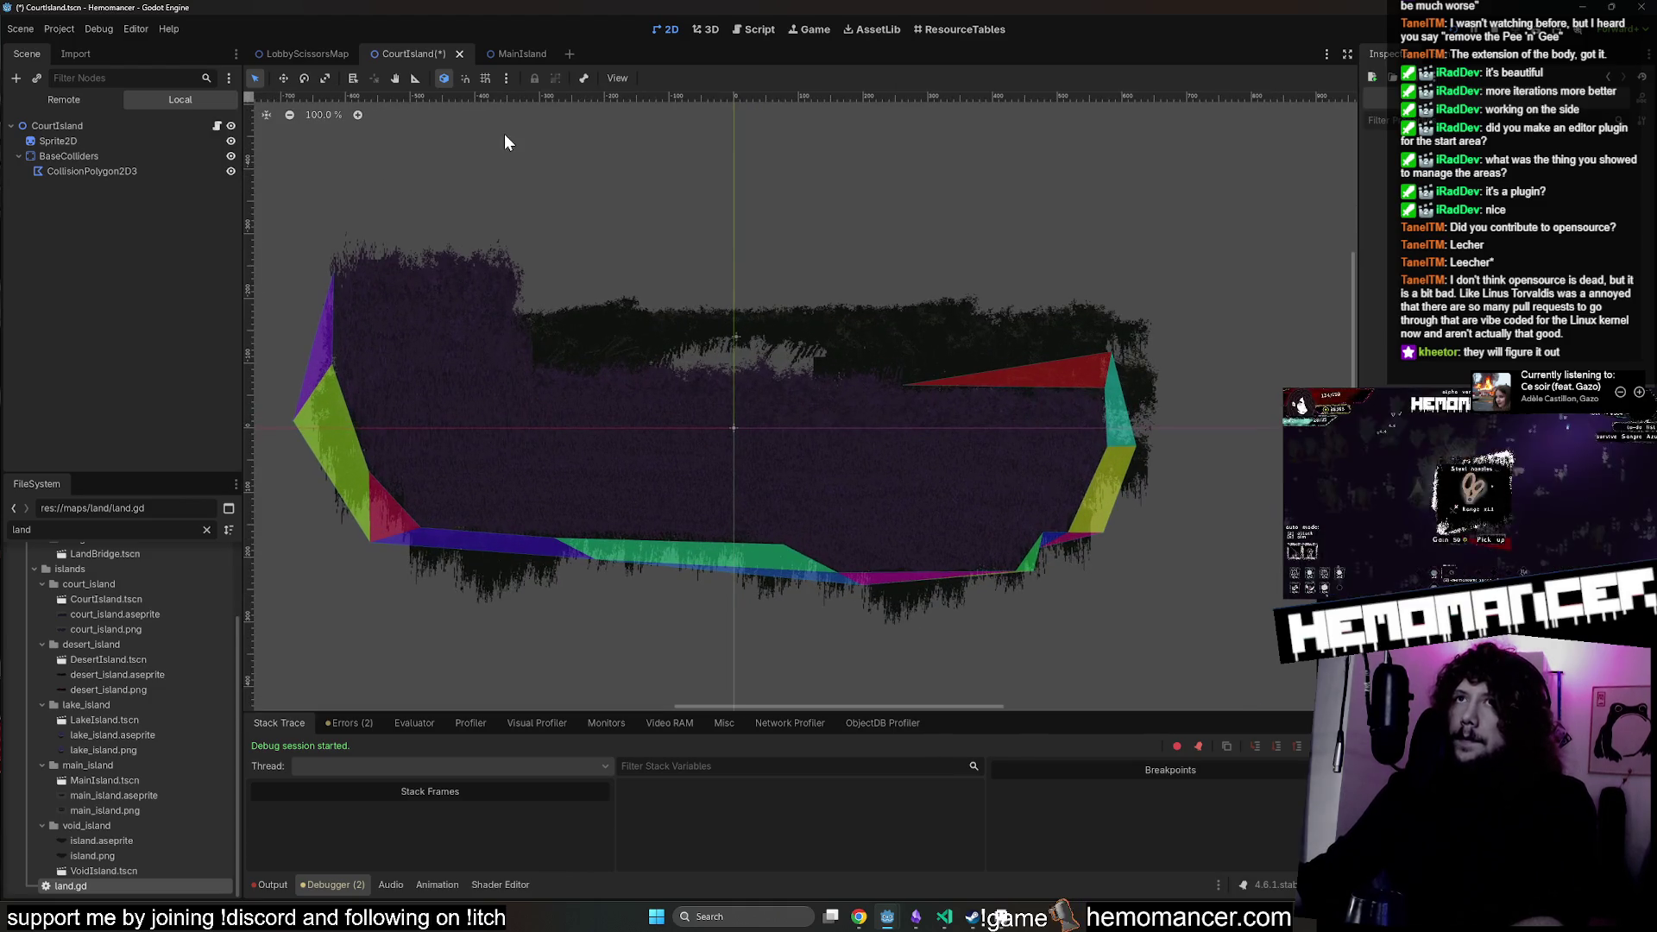
pyautogui.hotkey('ctrl', 's')
# Switch to LobbyScissorsMap and save that scene
pyautogui.click(307, 54)
pyautogui.scroll(6, 774, 302)
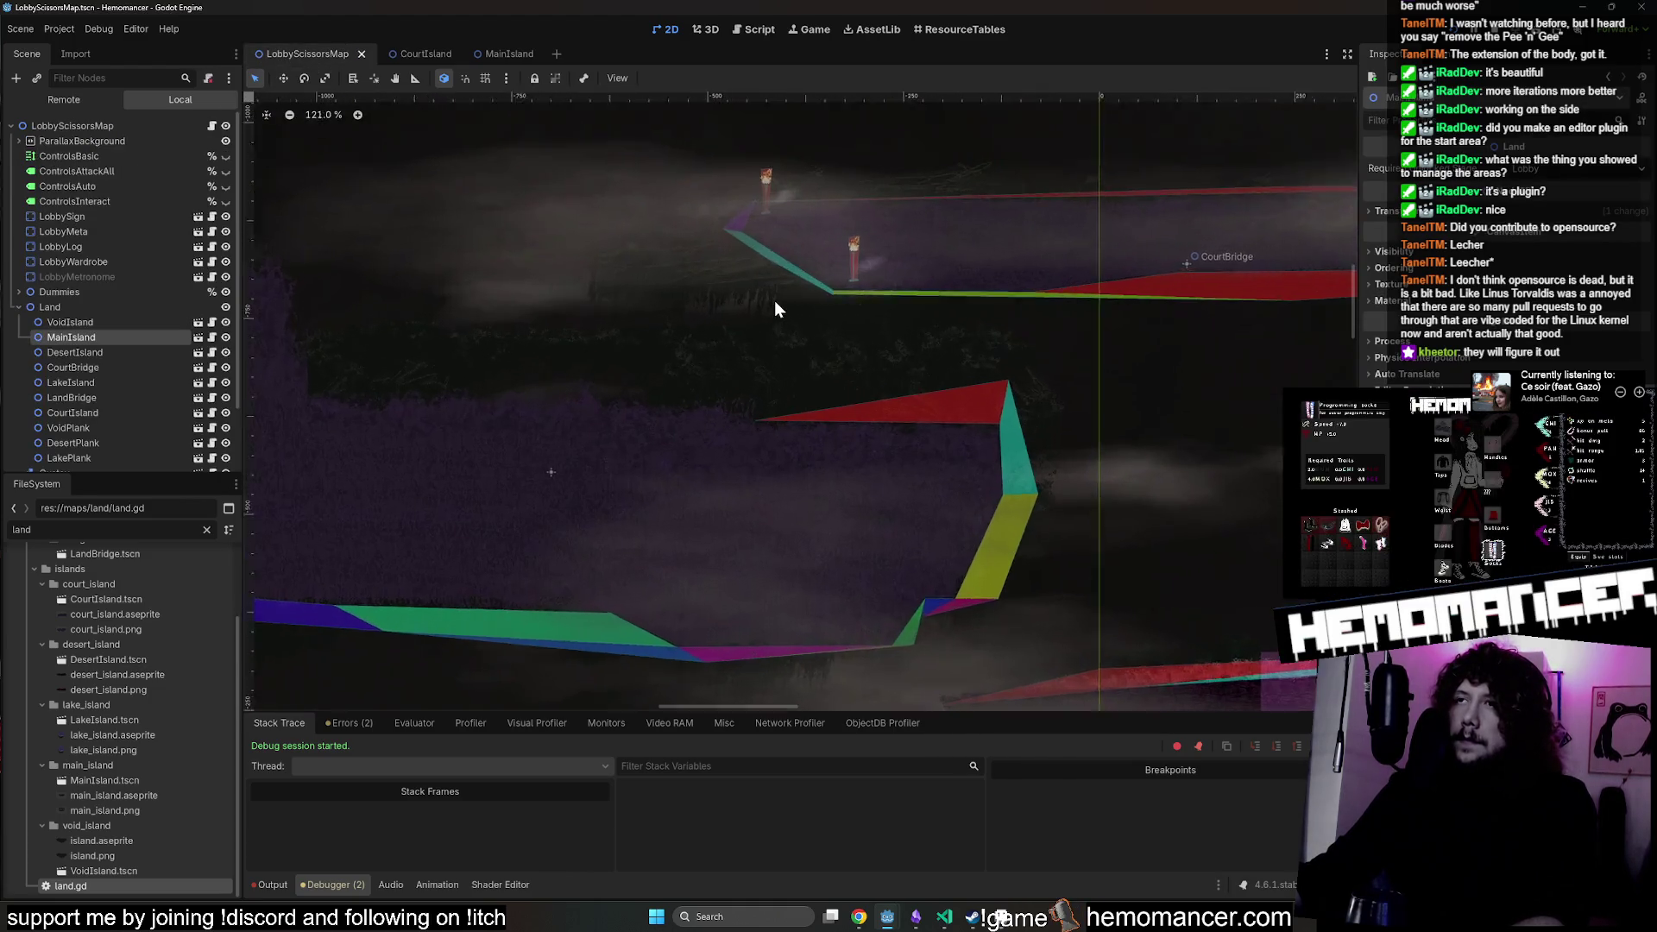
pyautogui.scroll(-2, 829, 291)
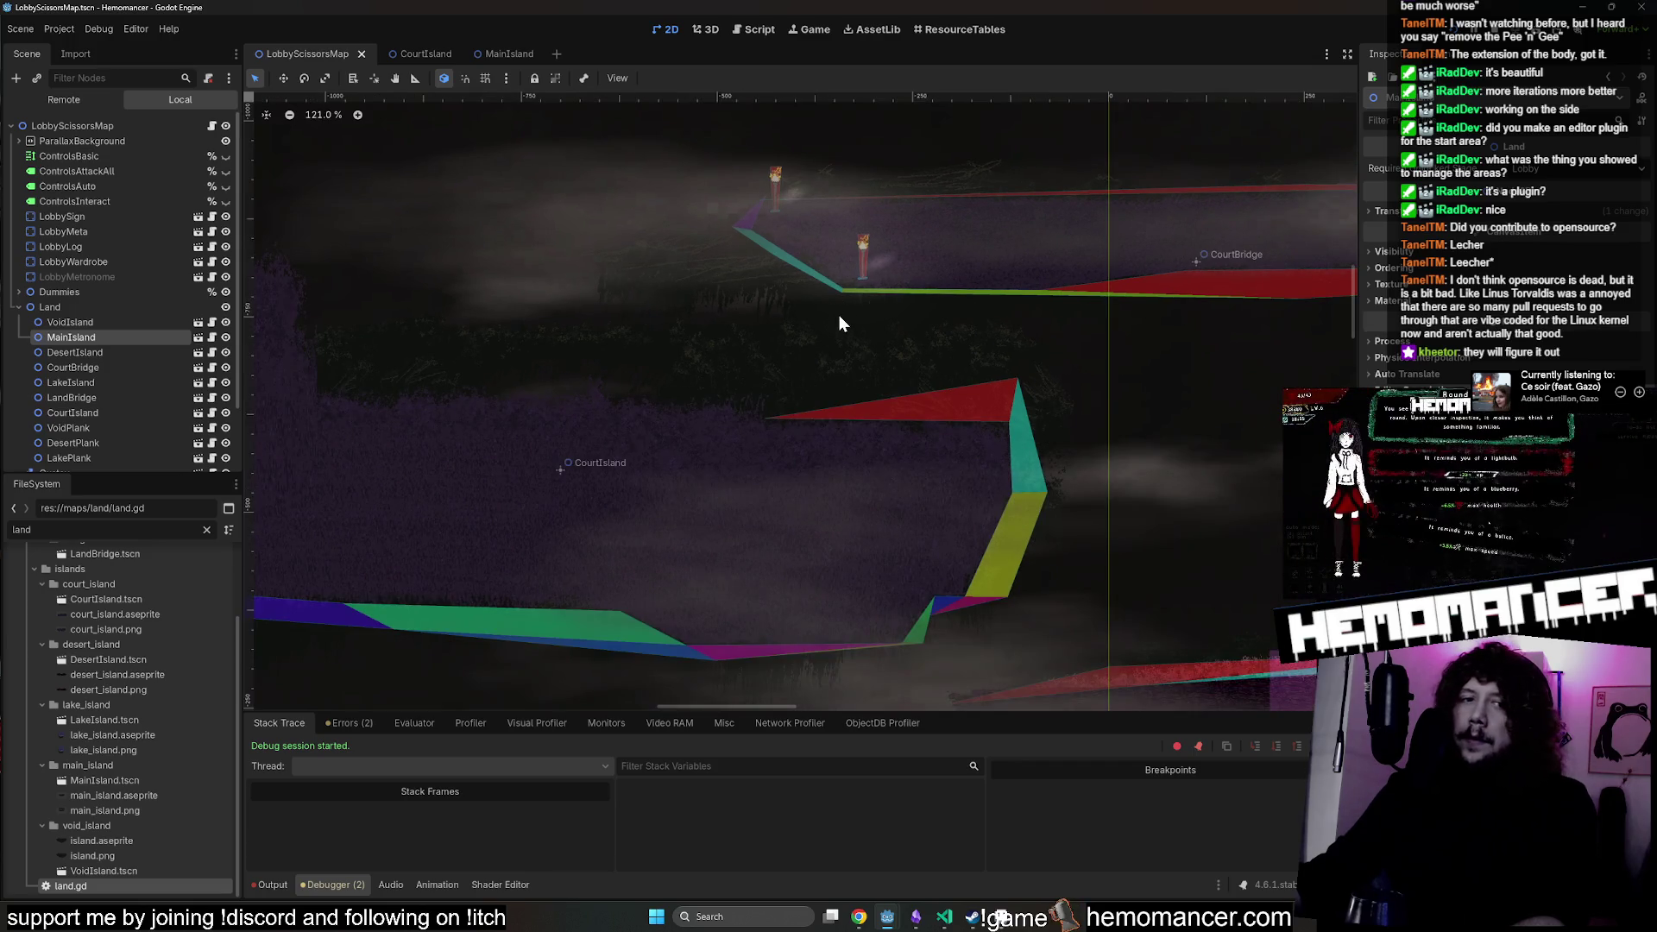
pyautogui.scroll(-3, 815, 328)
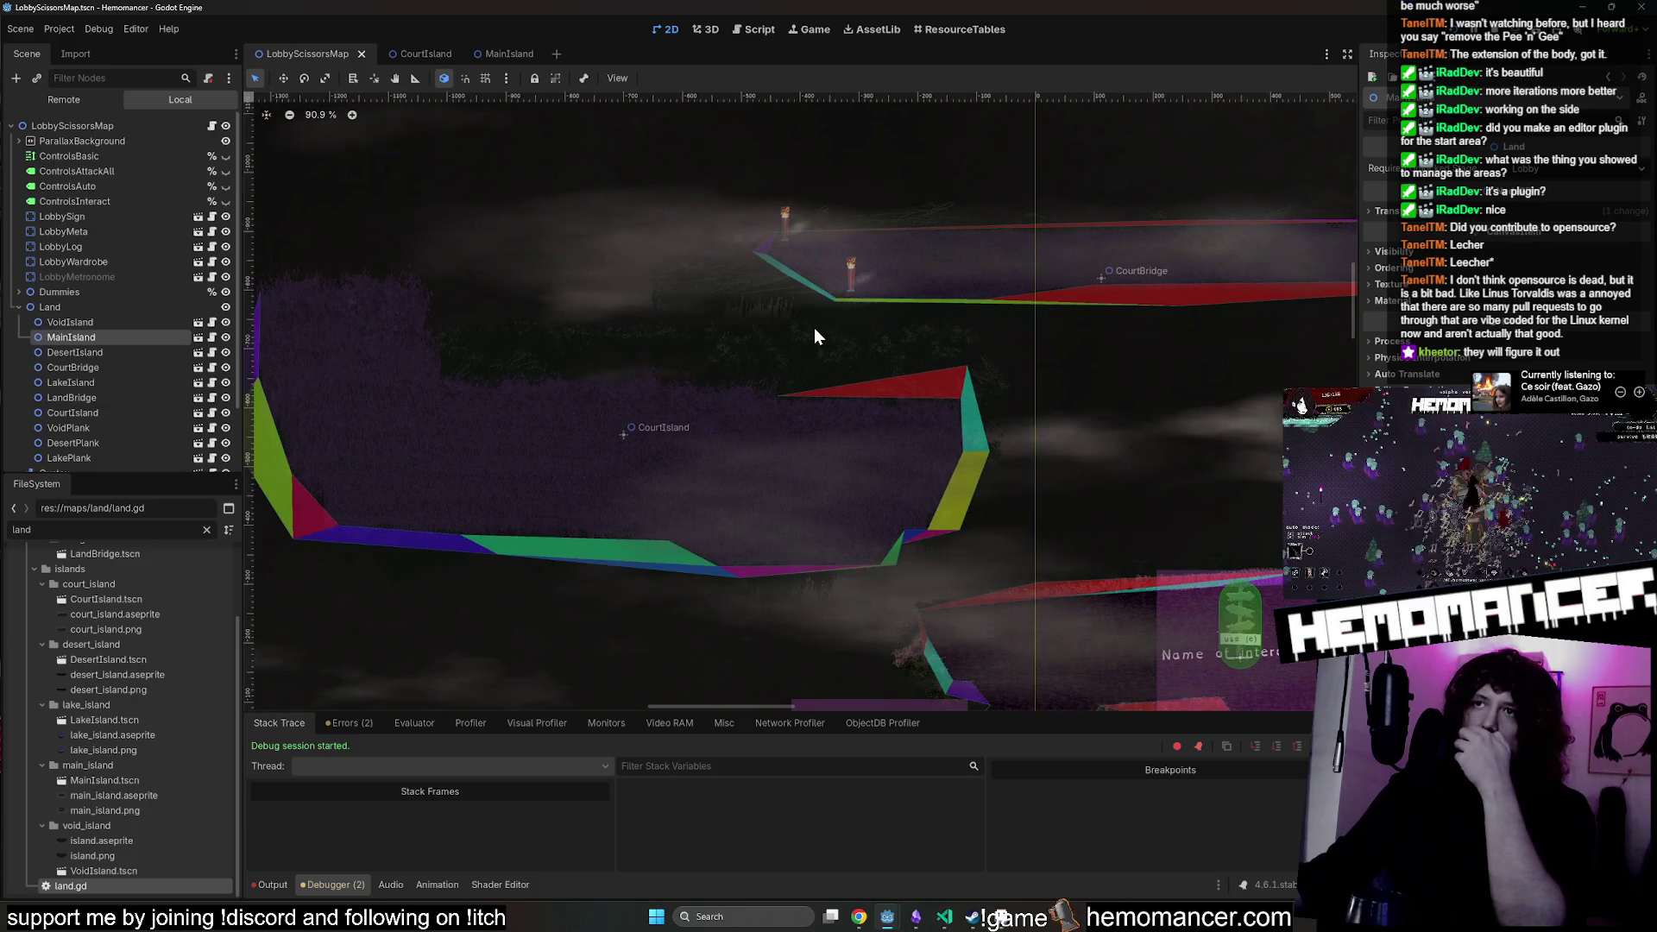
pyautogui.hscroll(-3, 755, 320)
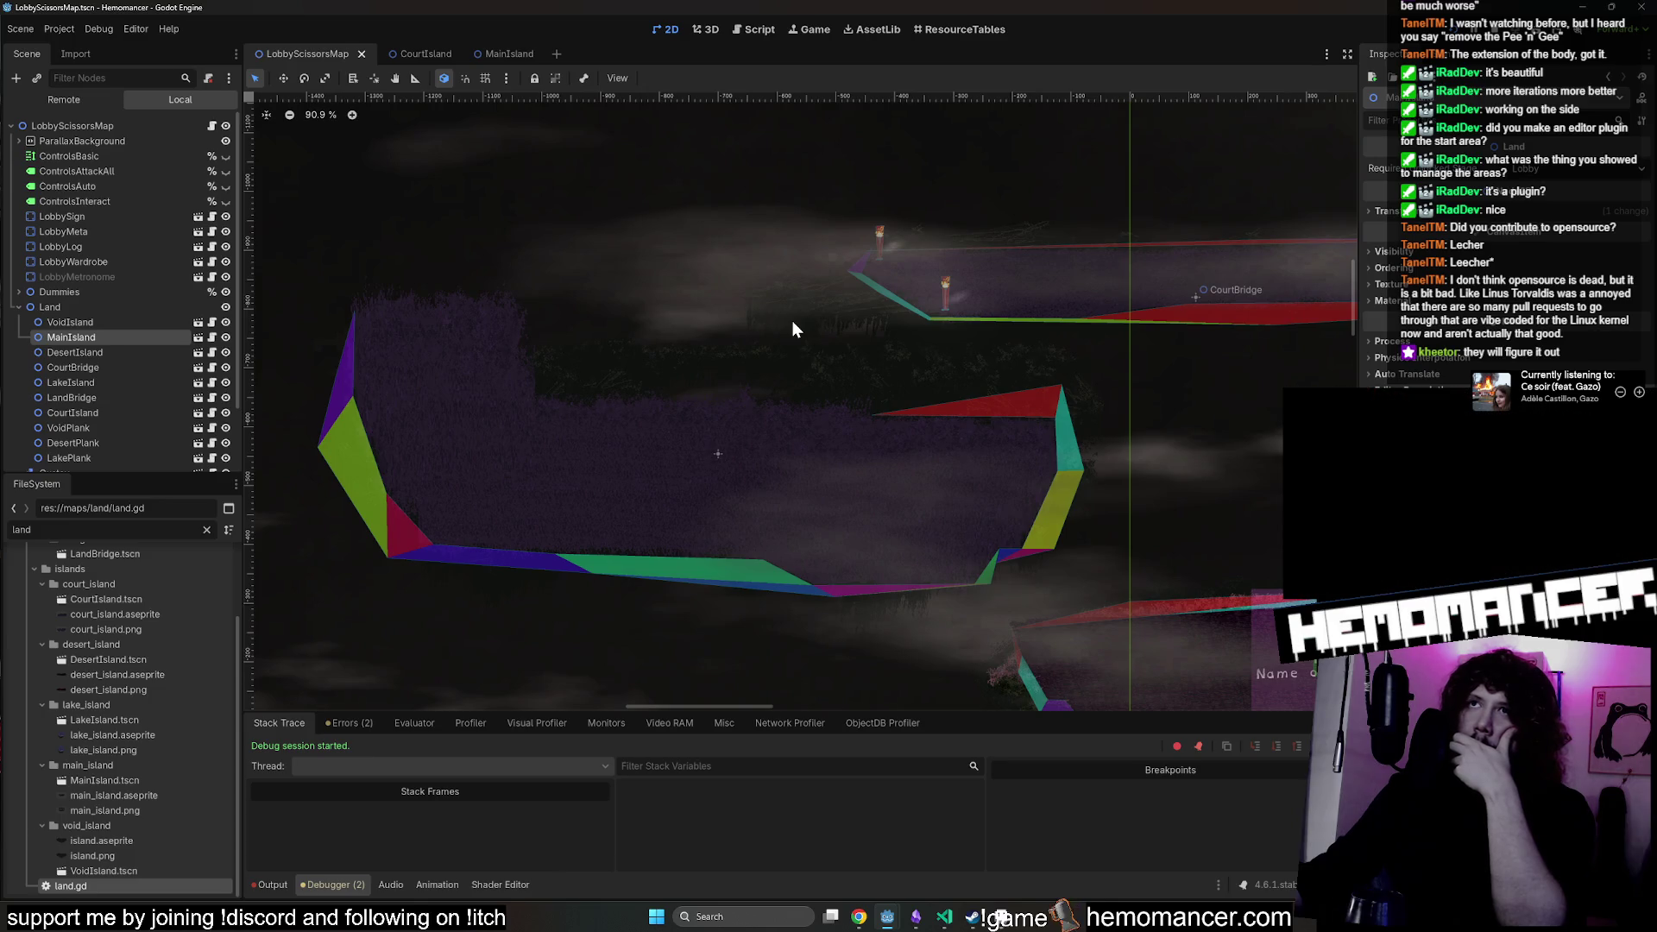
pyautogui.hotkey('ctrl', 's')
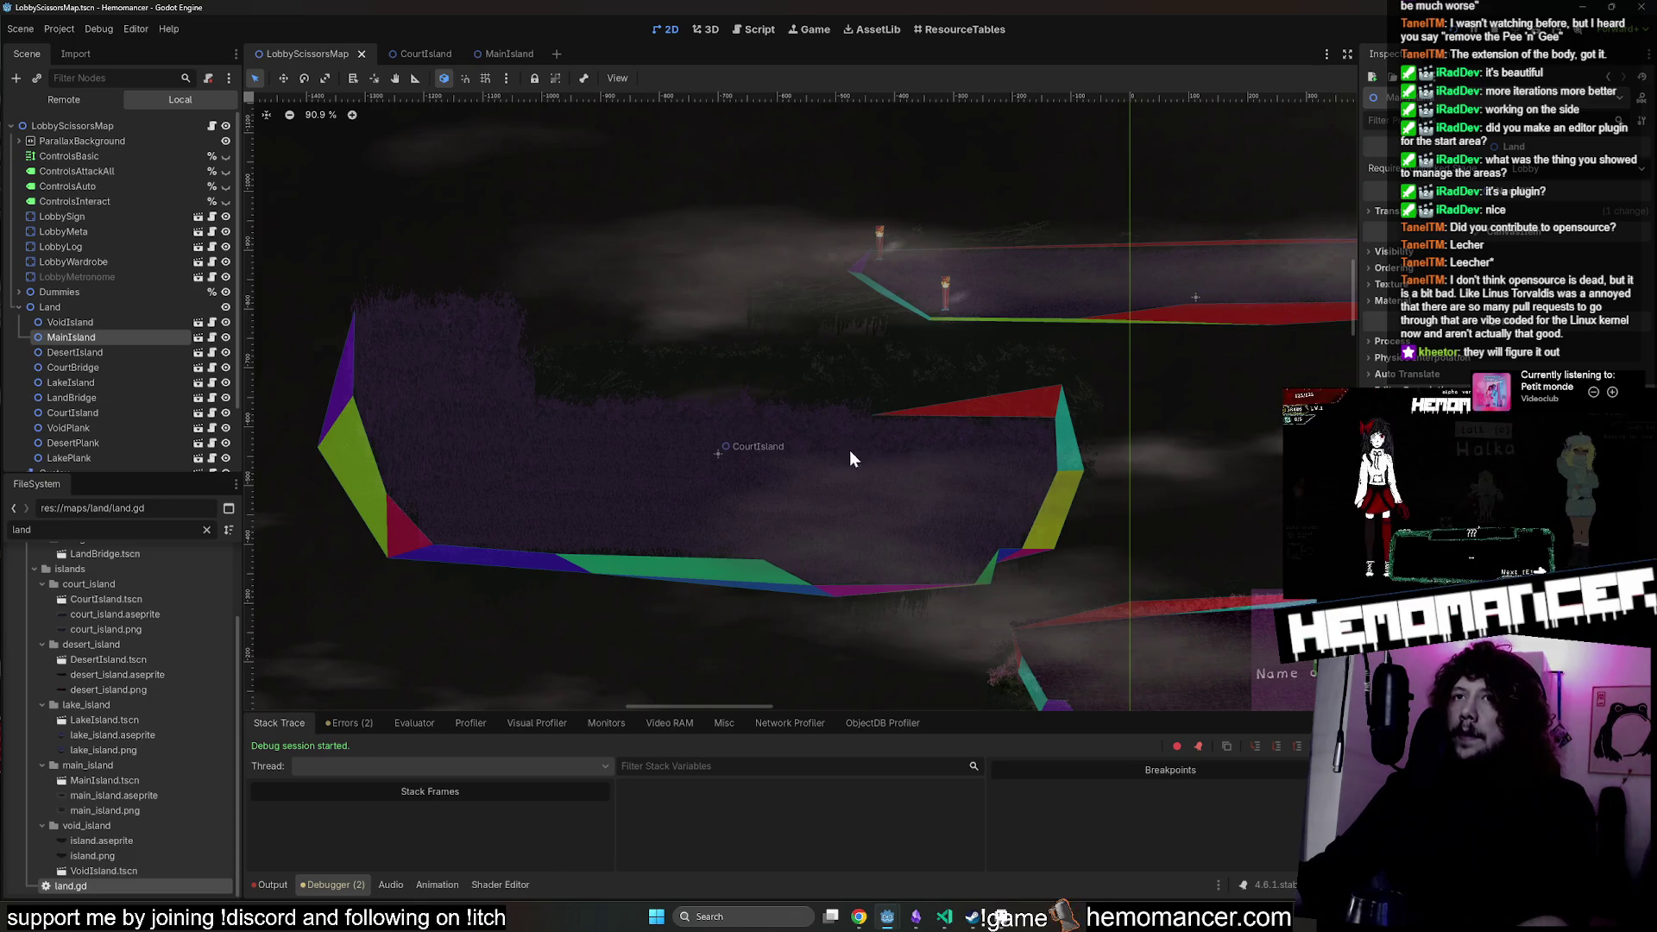
# Pan around the lobby map to inspect CourtIsland's new collider outline
pyautogui.scroll(-10, 849, 448)
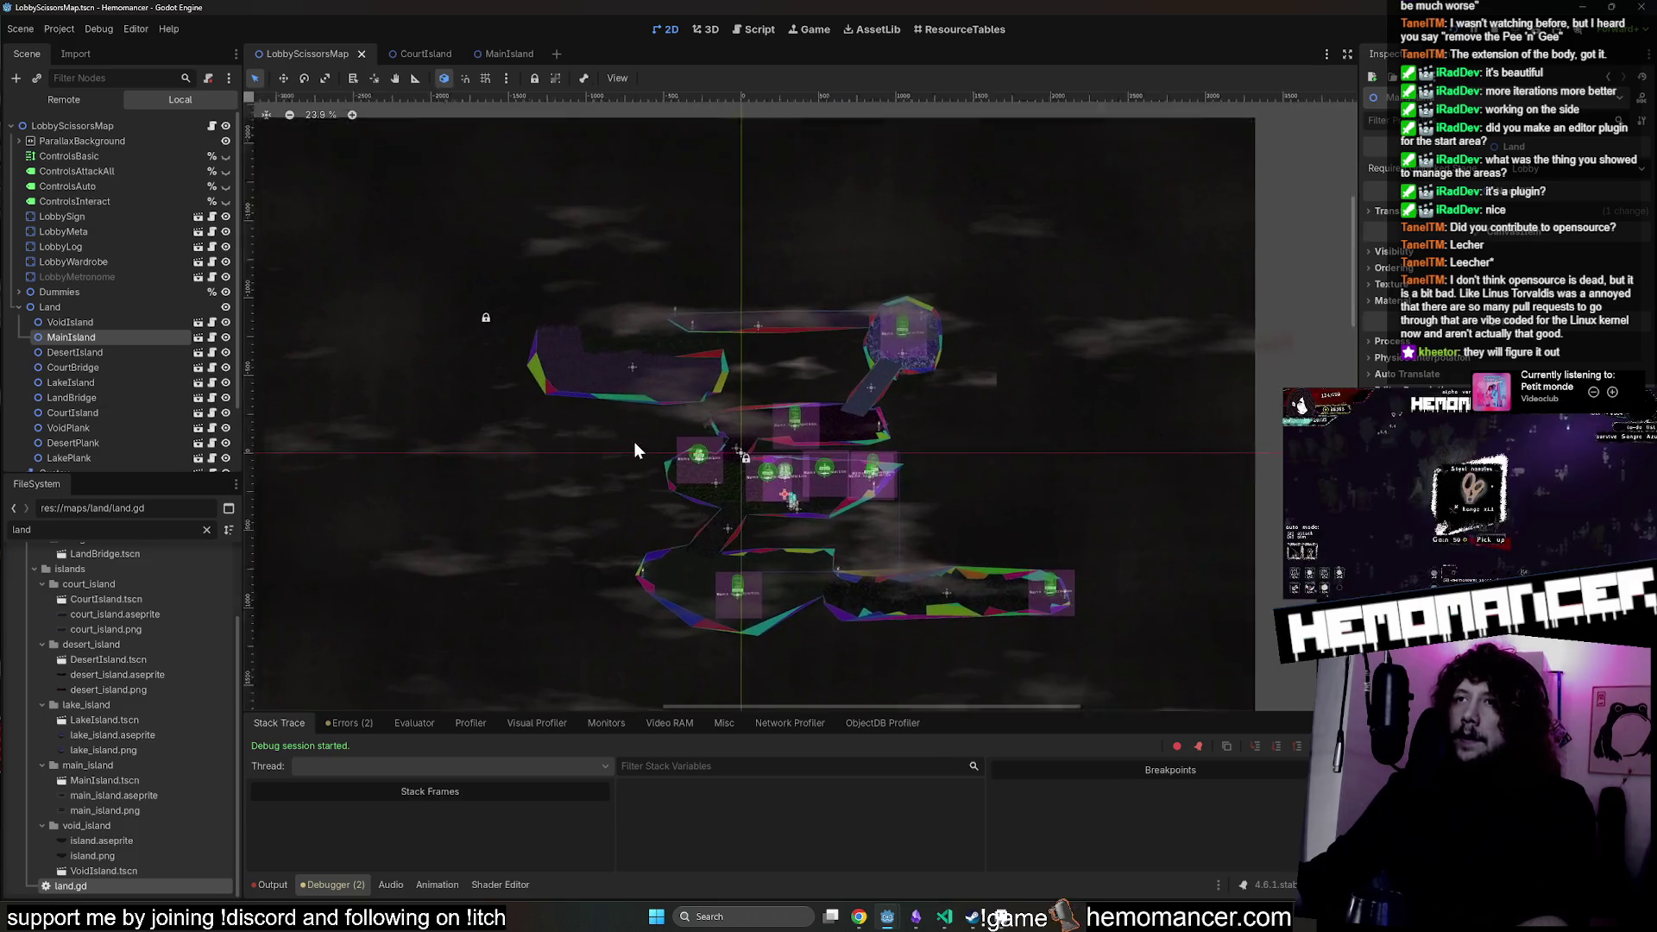
pyautogui.scroll(4, 635, 449)
pyautogui.moveTo(552, 396); pyautogui.dragTo(443, 385)
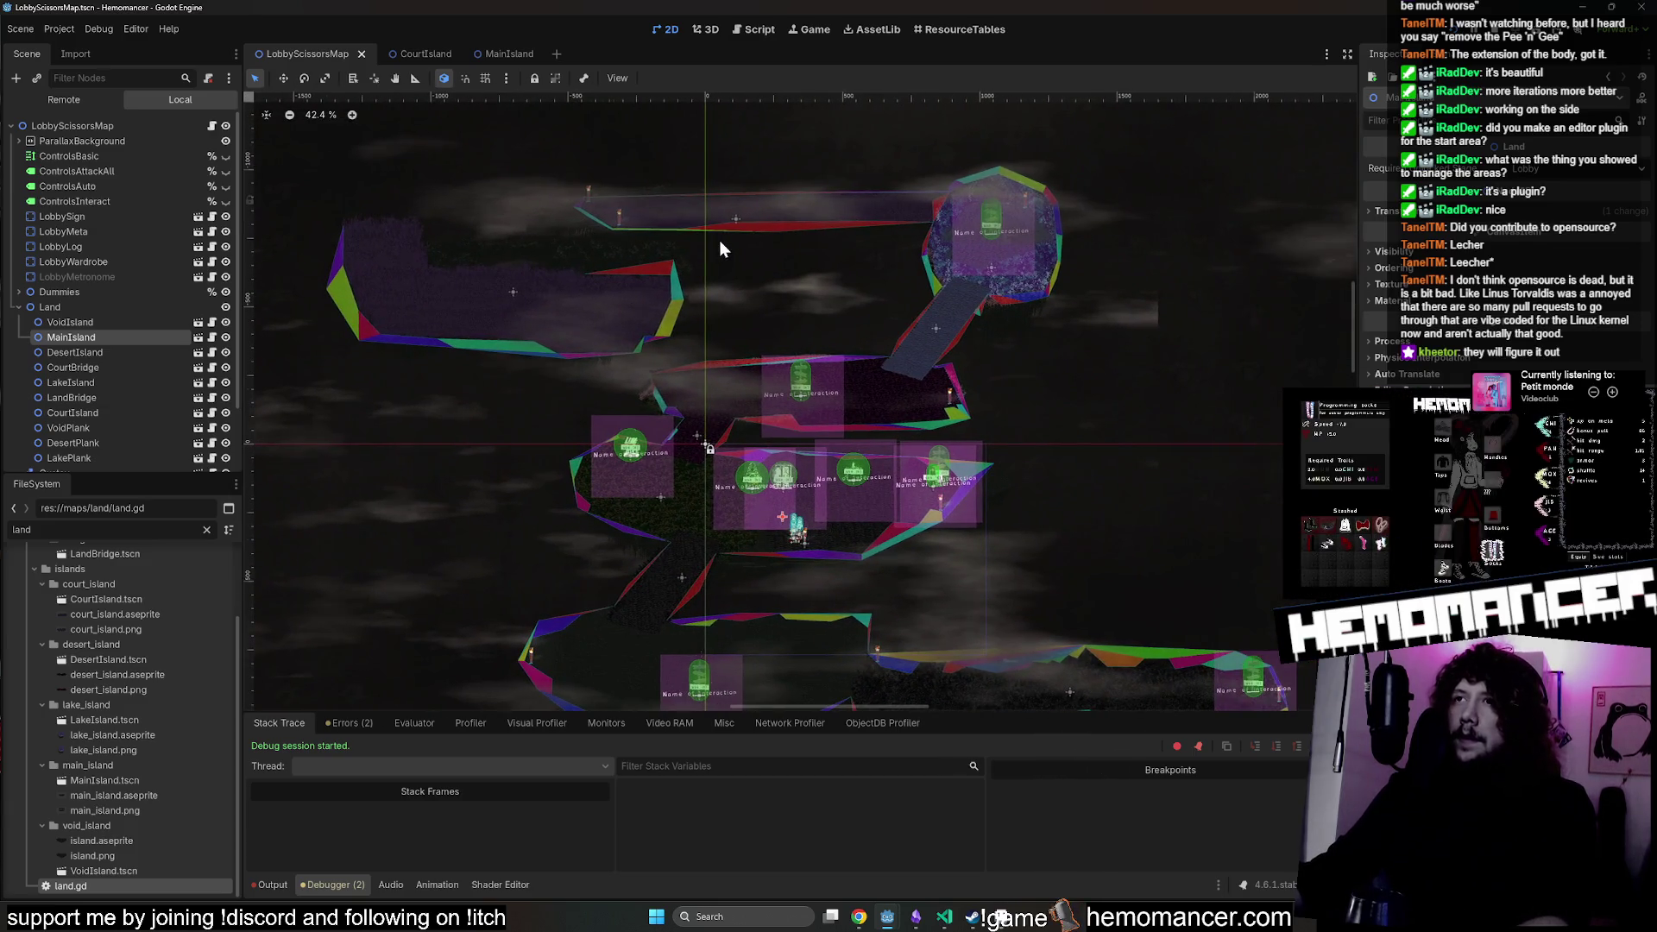
pyautogui.scroll(5, 722, 249)
pyautogui.scroll(-5, 792, 281)
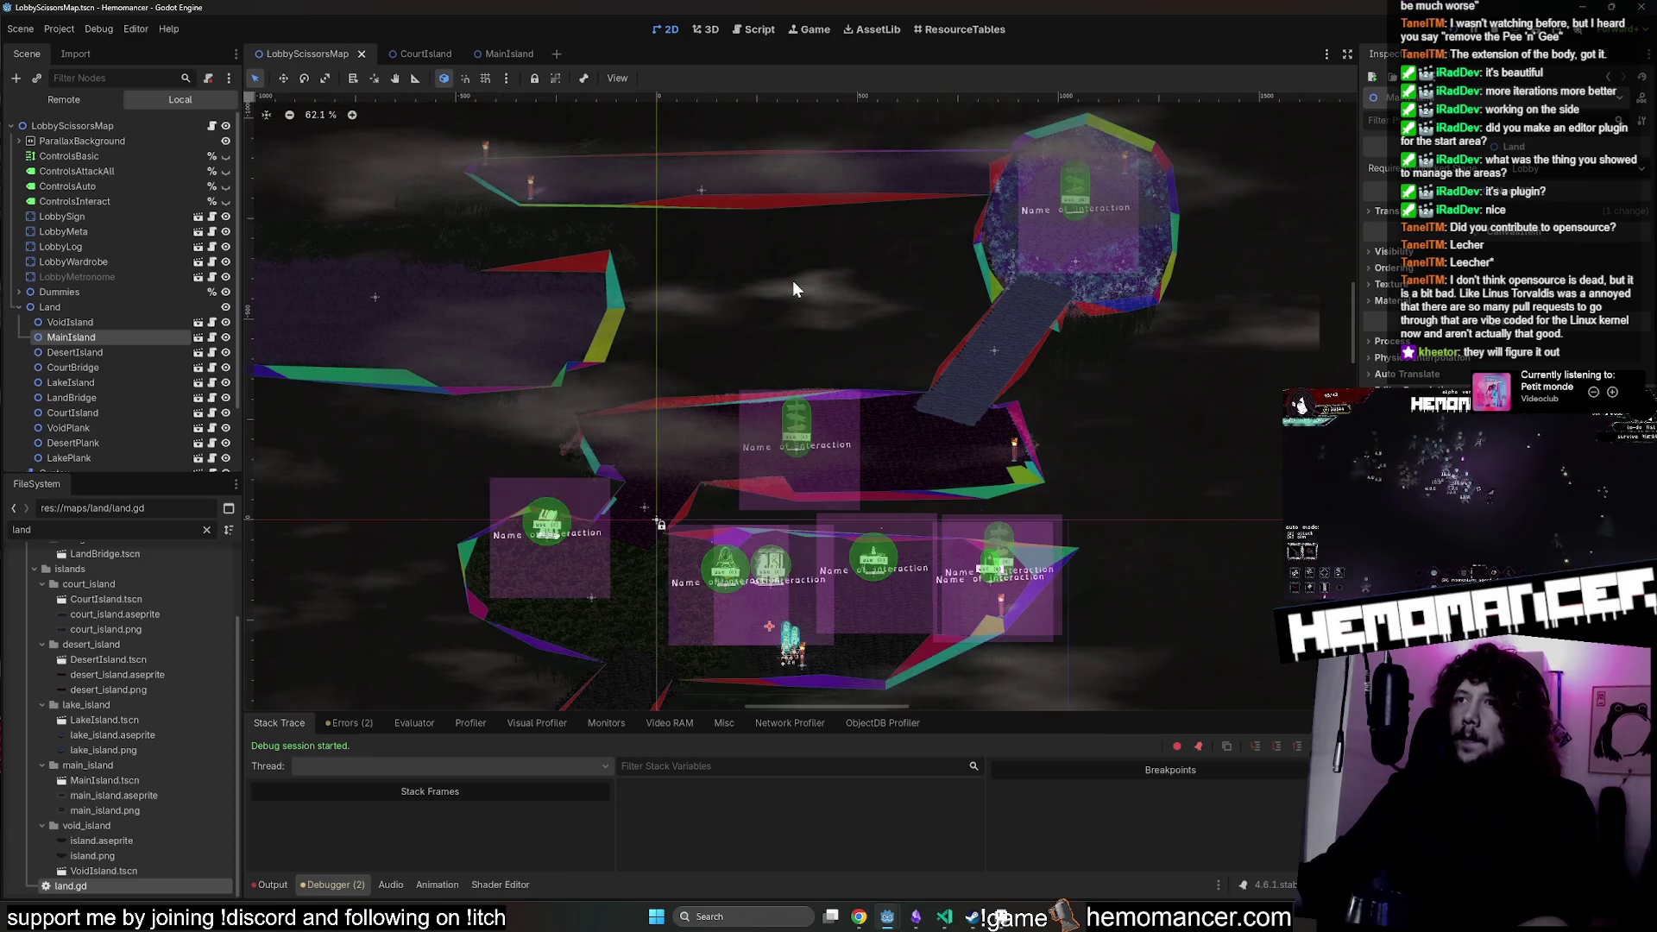
pyautogui.scroll(4, 792, 281)
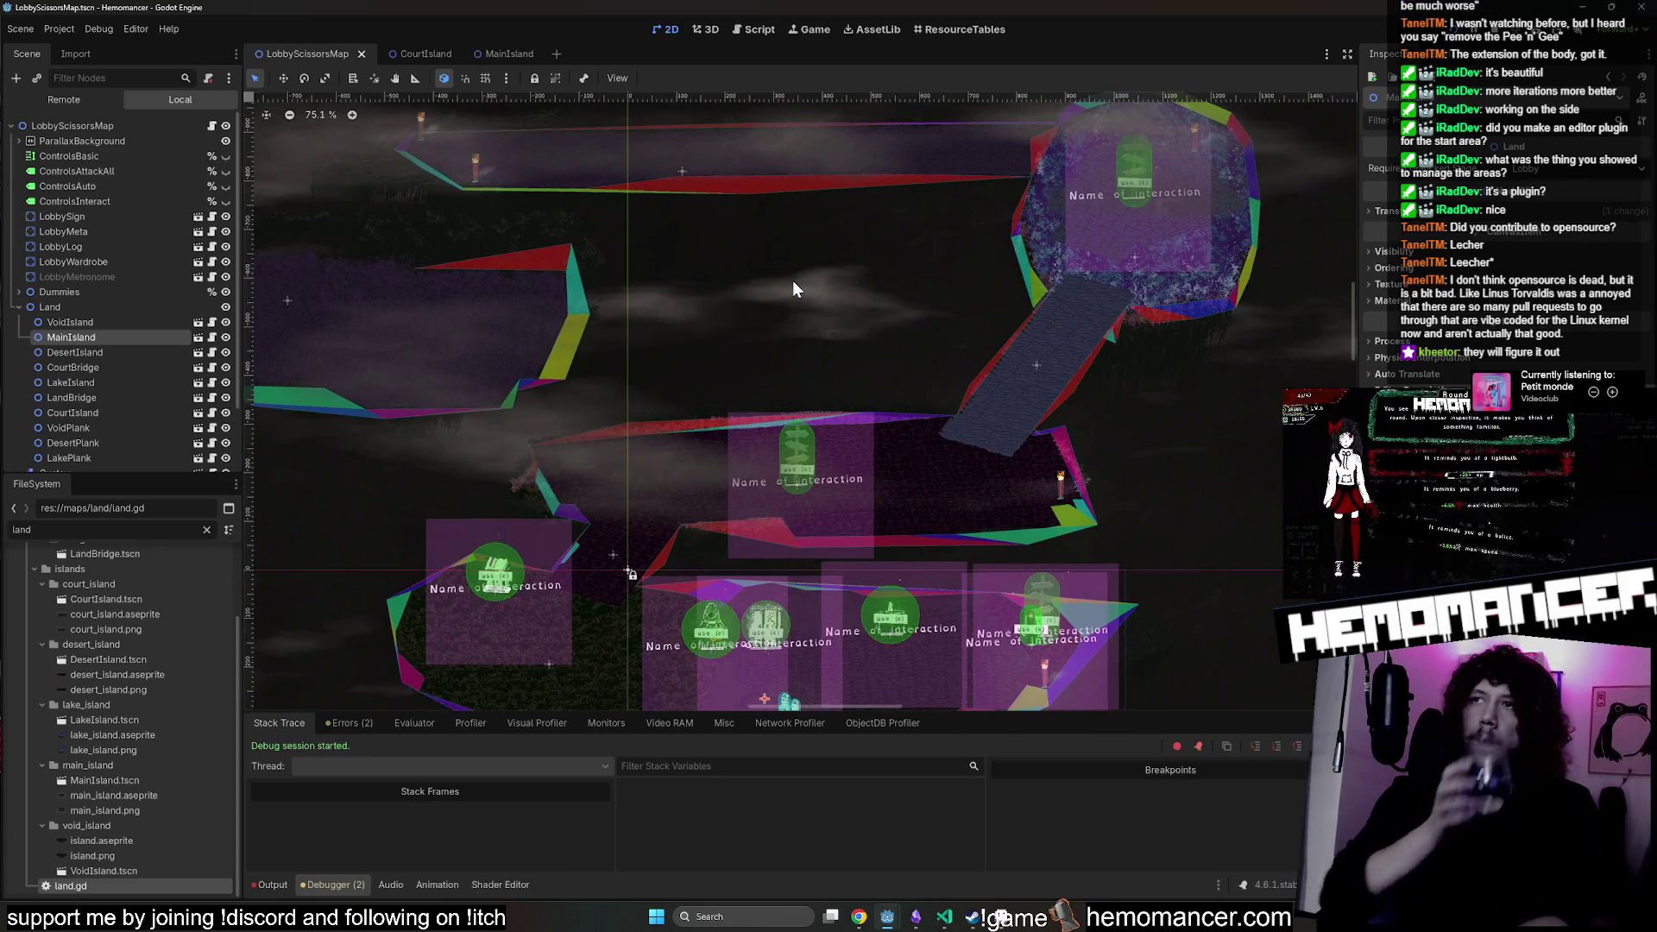
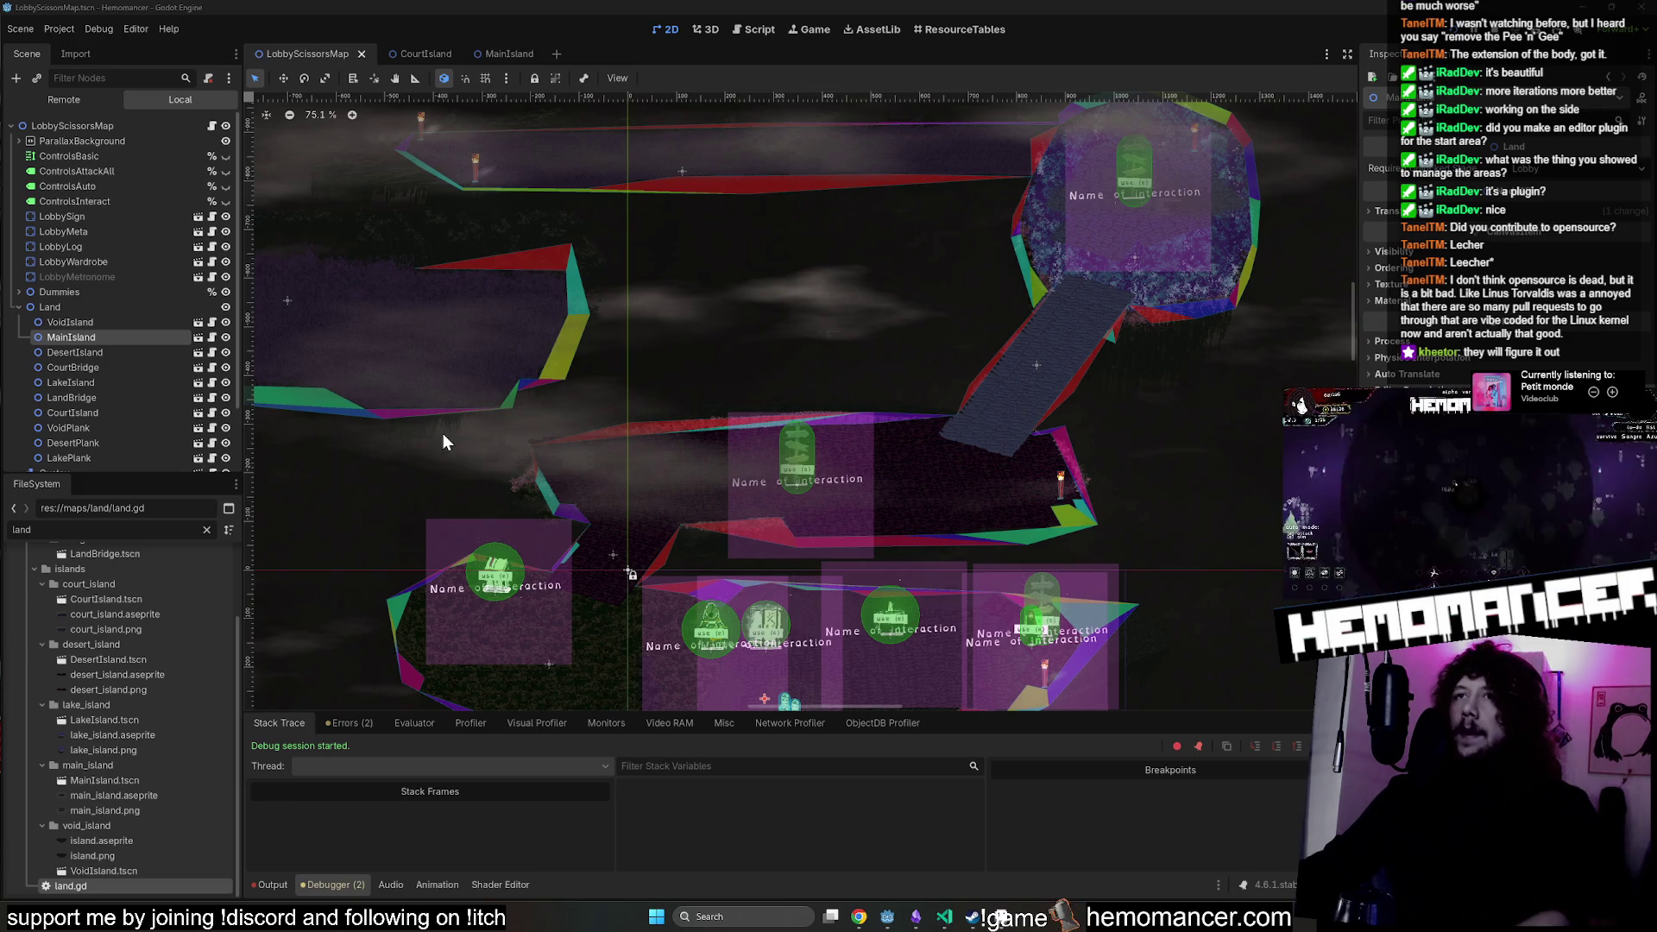
# Collapse the court, desert, lake, main and void island folders, then switch to Visual Studio Code
pyautogui.moveTo(628, 364)
pyautogui.mouseDown()
pyautogui.moveTo(843, 326)
pyautogui.moveTo(748, 365)
pyautogui.mouseUp()
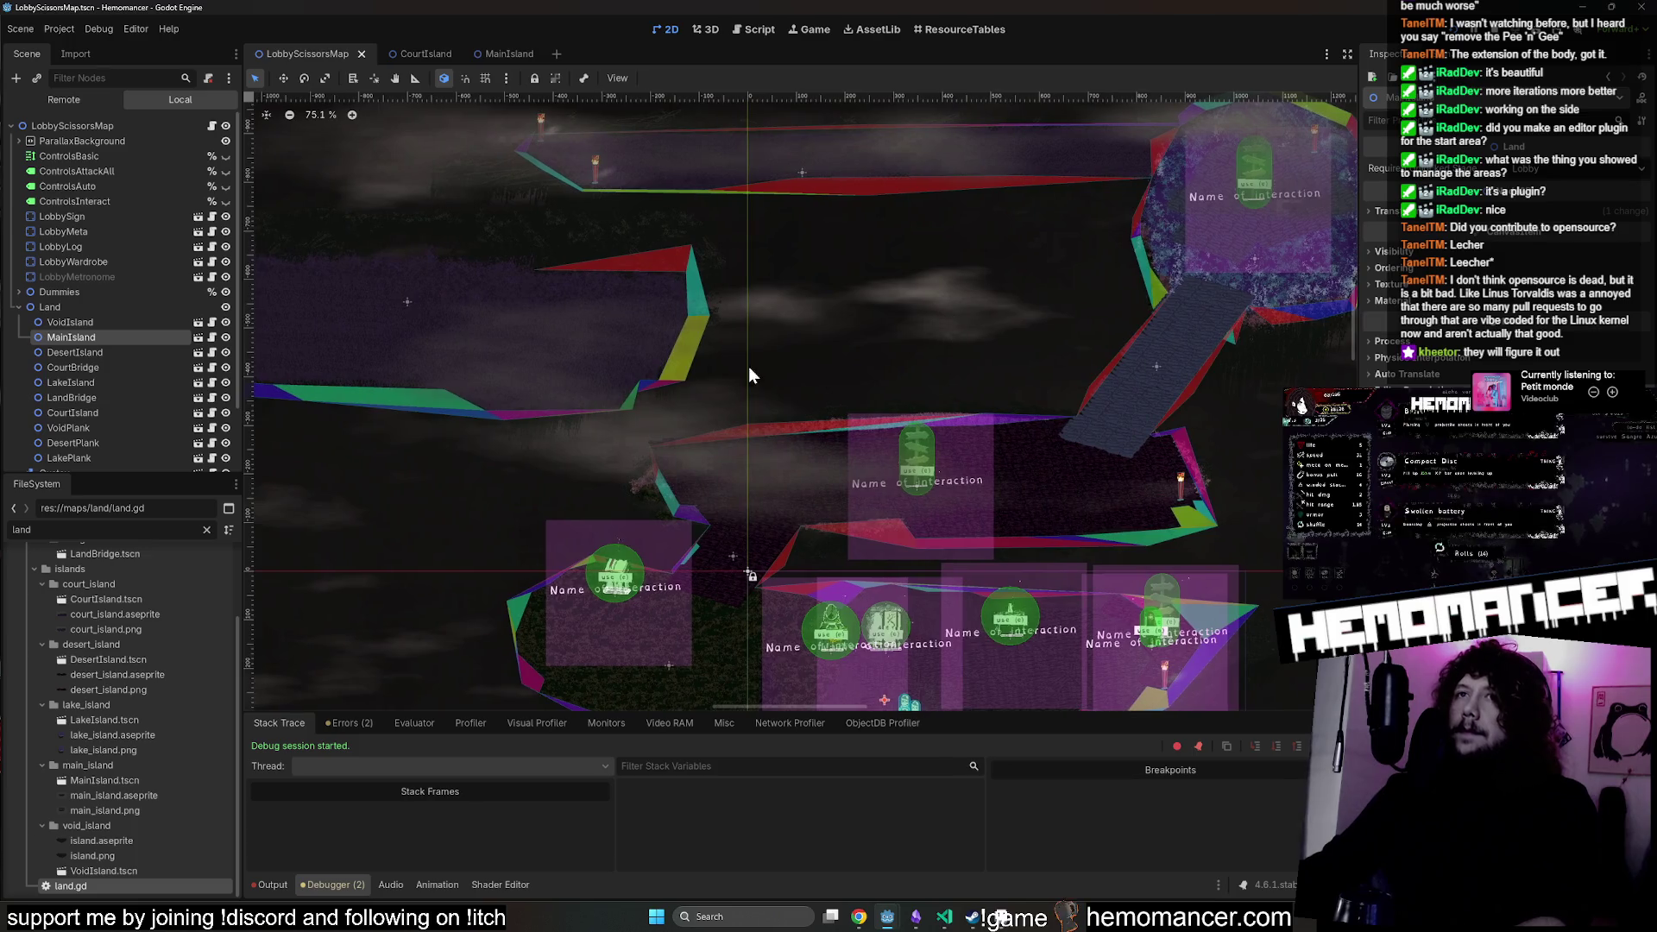
pyautogui.click(42, 583)
pyautogui.click(40, 645)
pyautogui.click(42, 703)
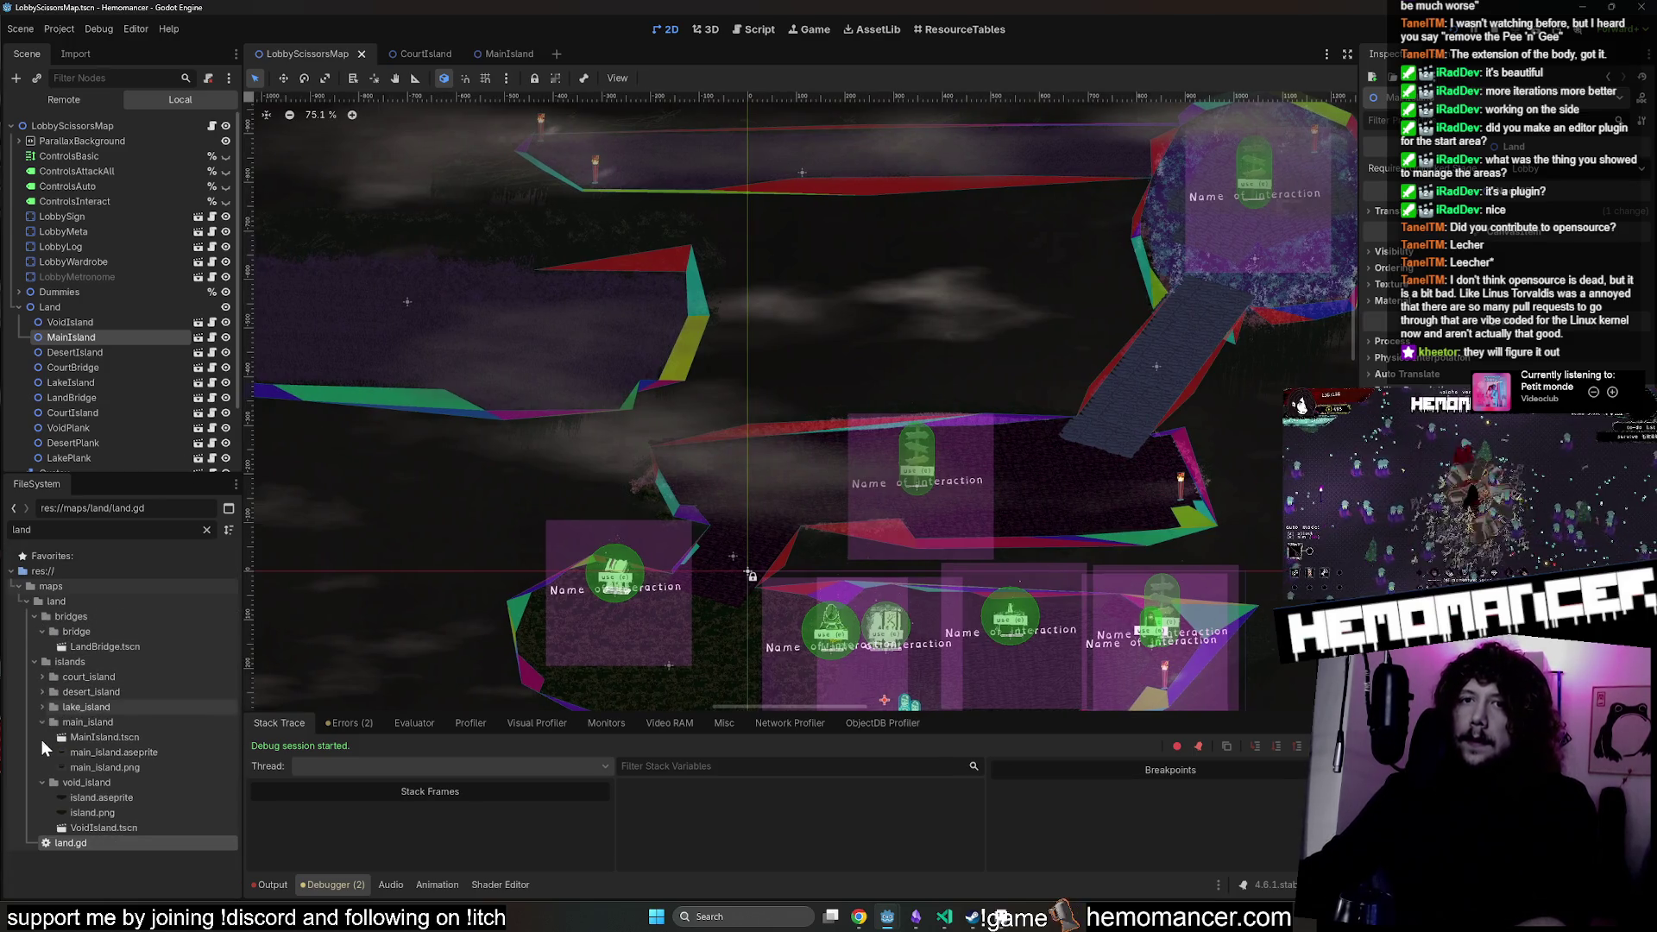
pyautogui.click(42, 727)
pyautogui.click(44, 742)
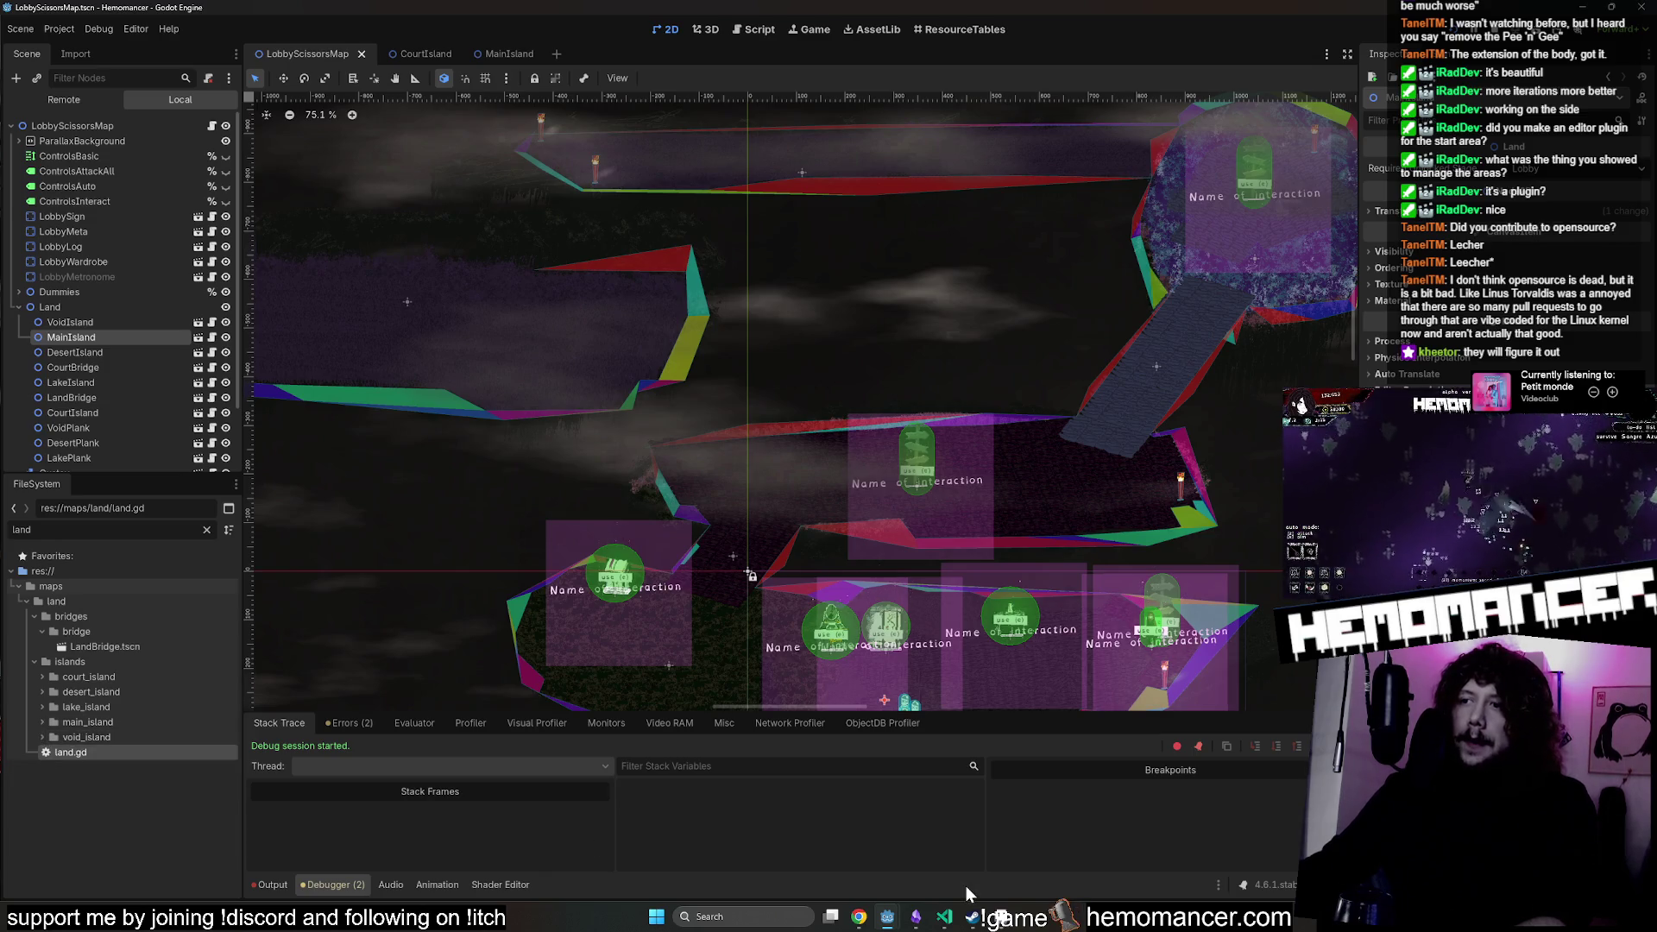
pyautogui.click(944, 914)
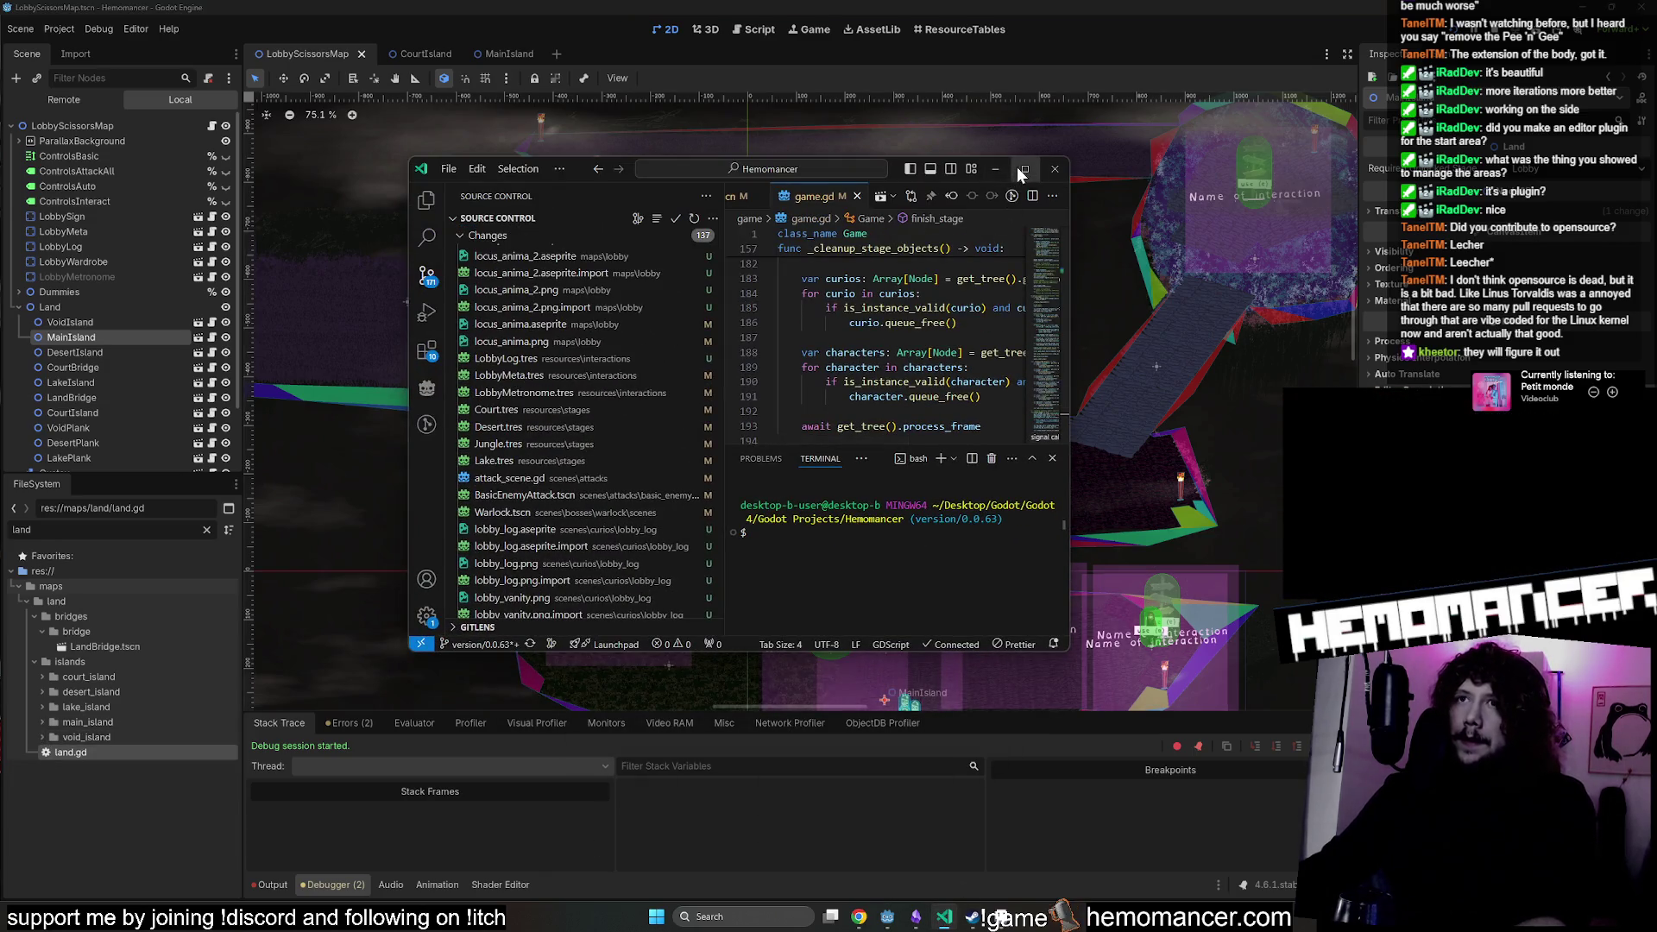
# Maximize VS Code, scan the changes list, and open the court_bridge.aseprite.import and borders.gd diffs
pyautogui.click(1021, 169)
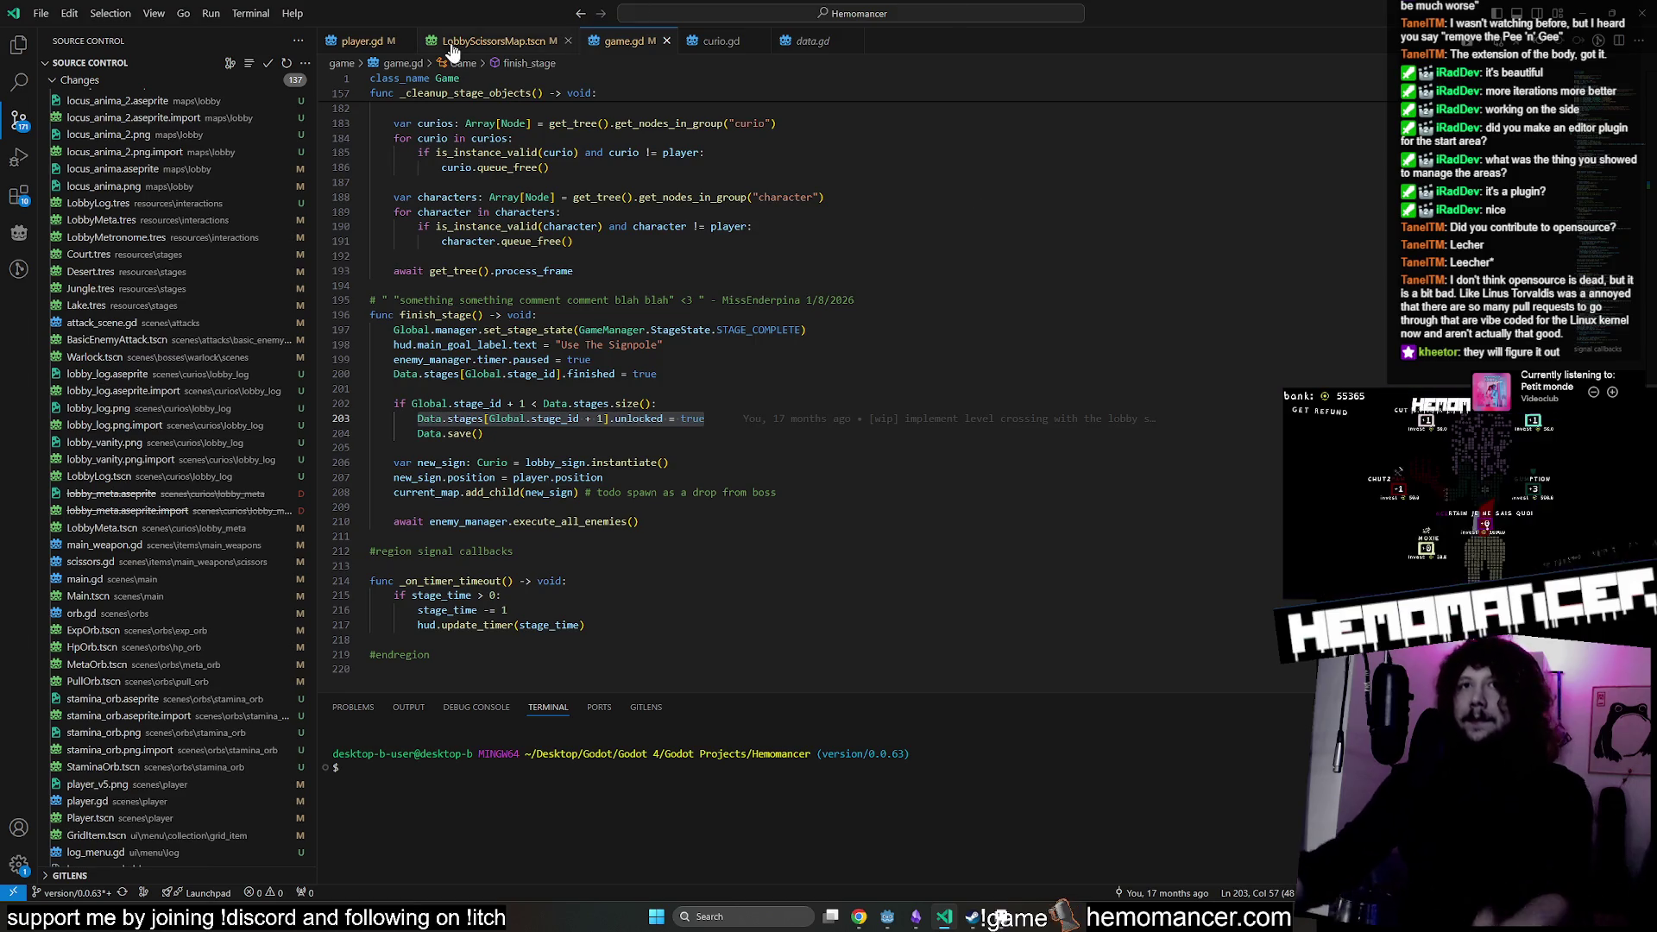
pyautogui.scroll(15, 230, 255)
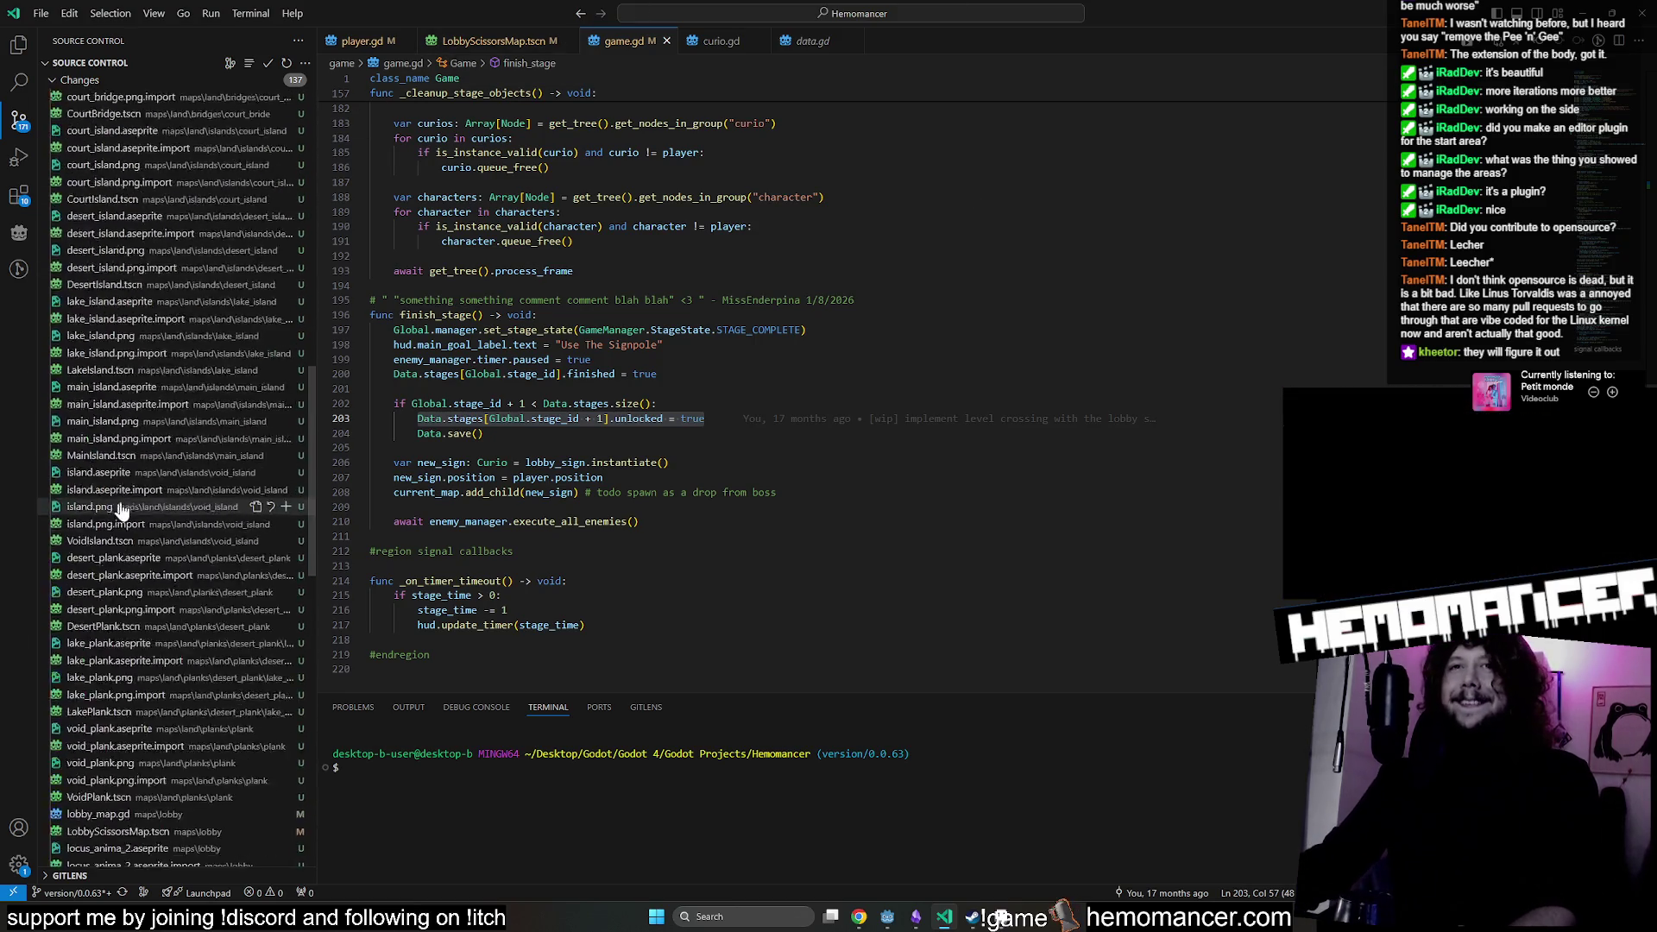
pyautogui.scroll(-14, 146, 518)
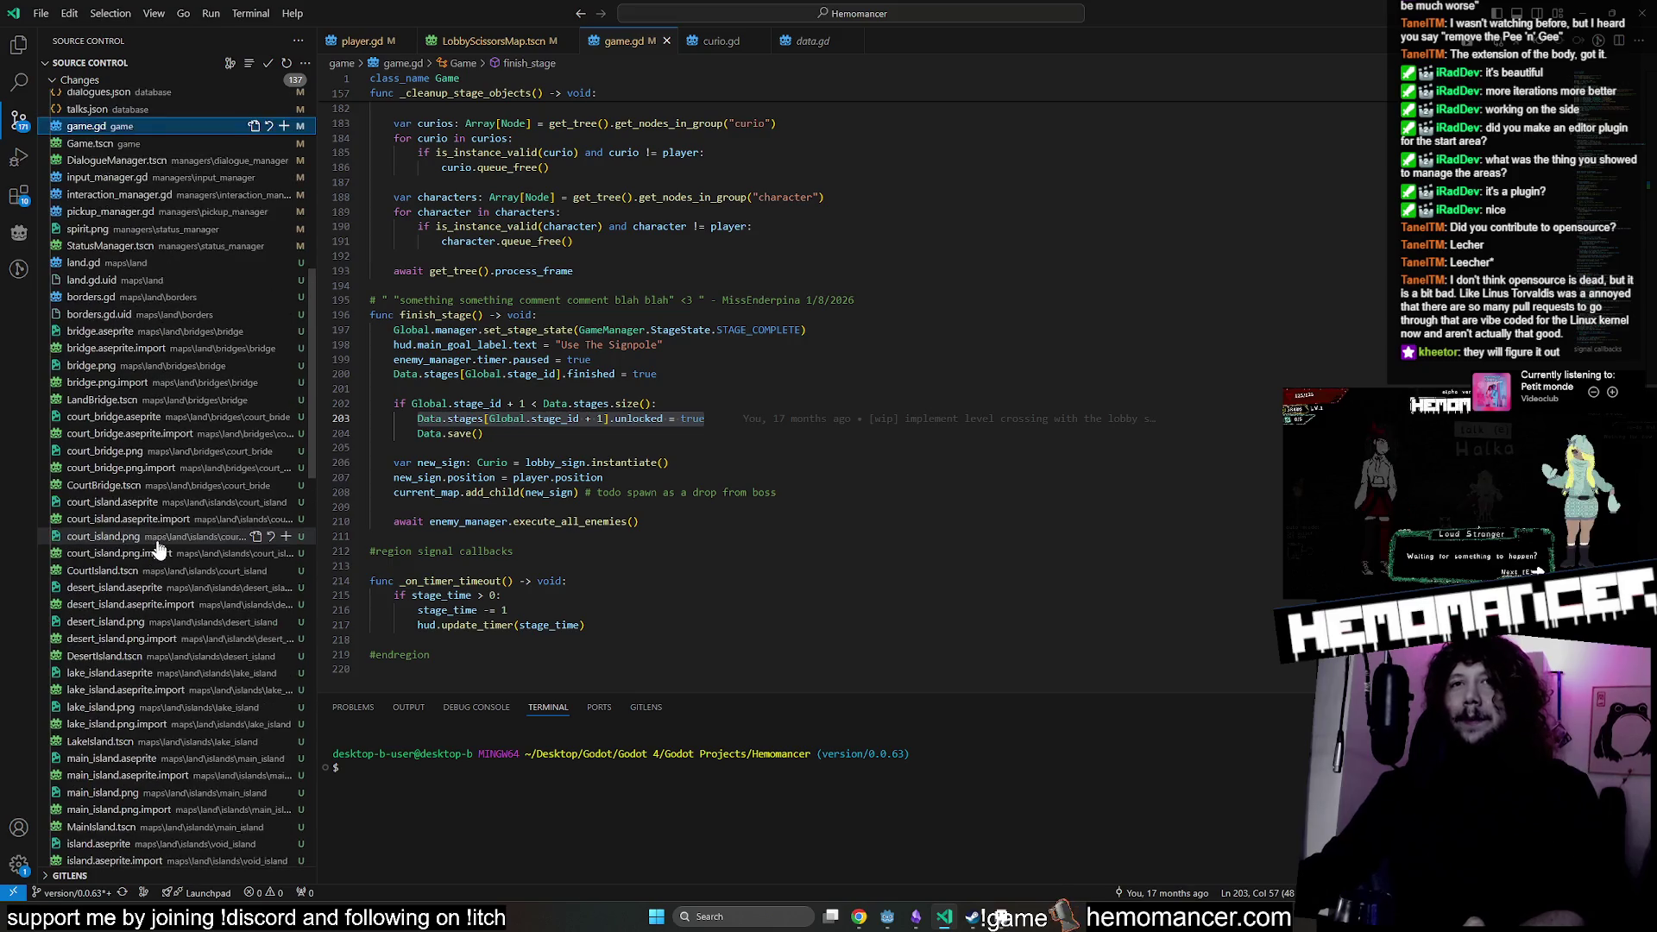
pyautogui.scroll(-15, 188, 442)
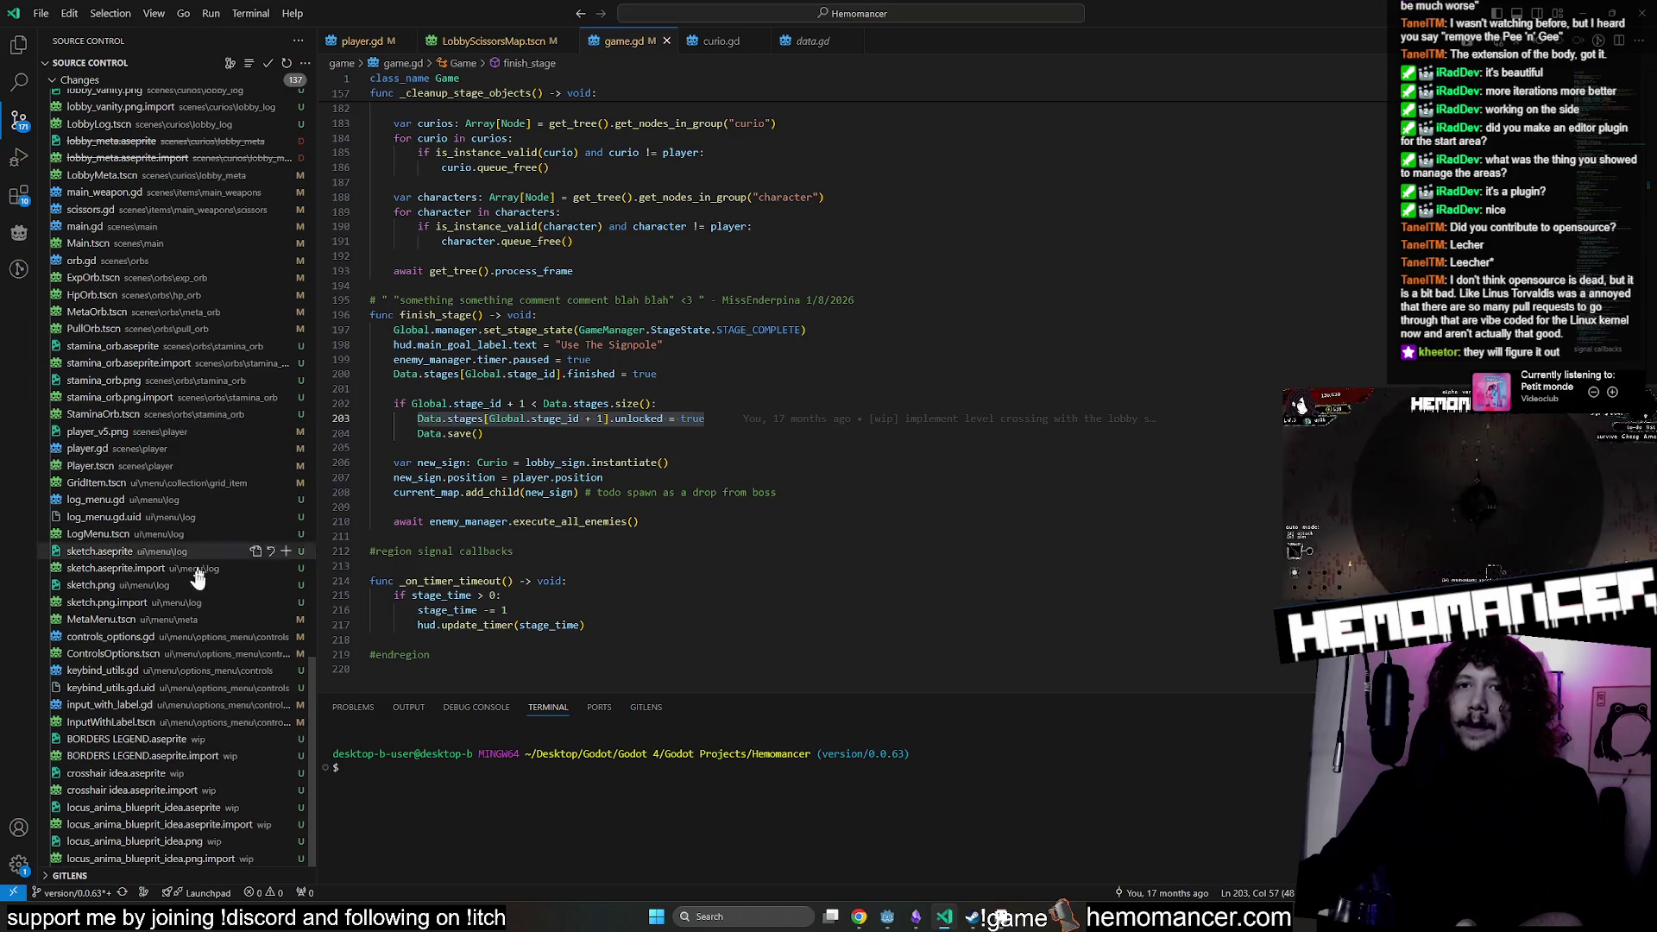
pyautogui.scroll(7, 196, 587)
pyautogui.scroll(15, 199, 598)
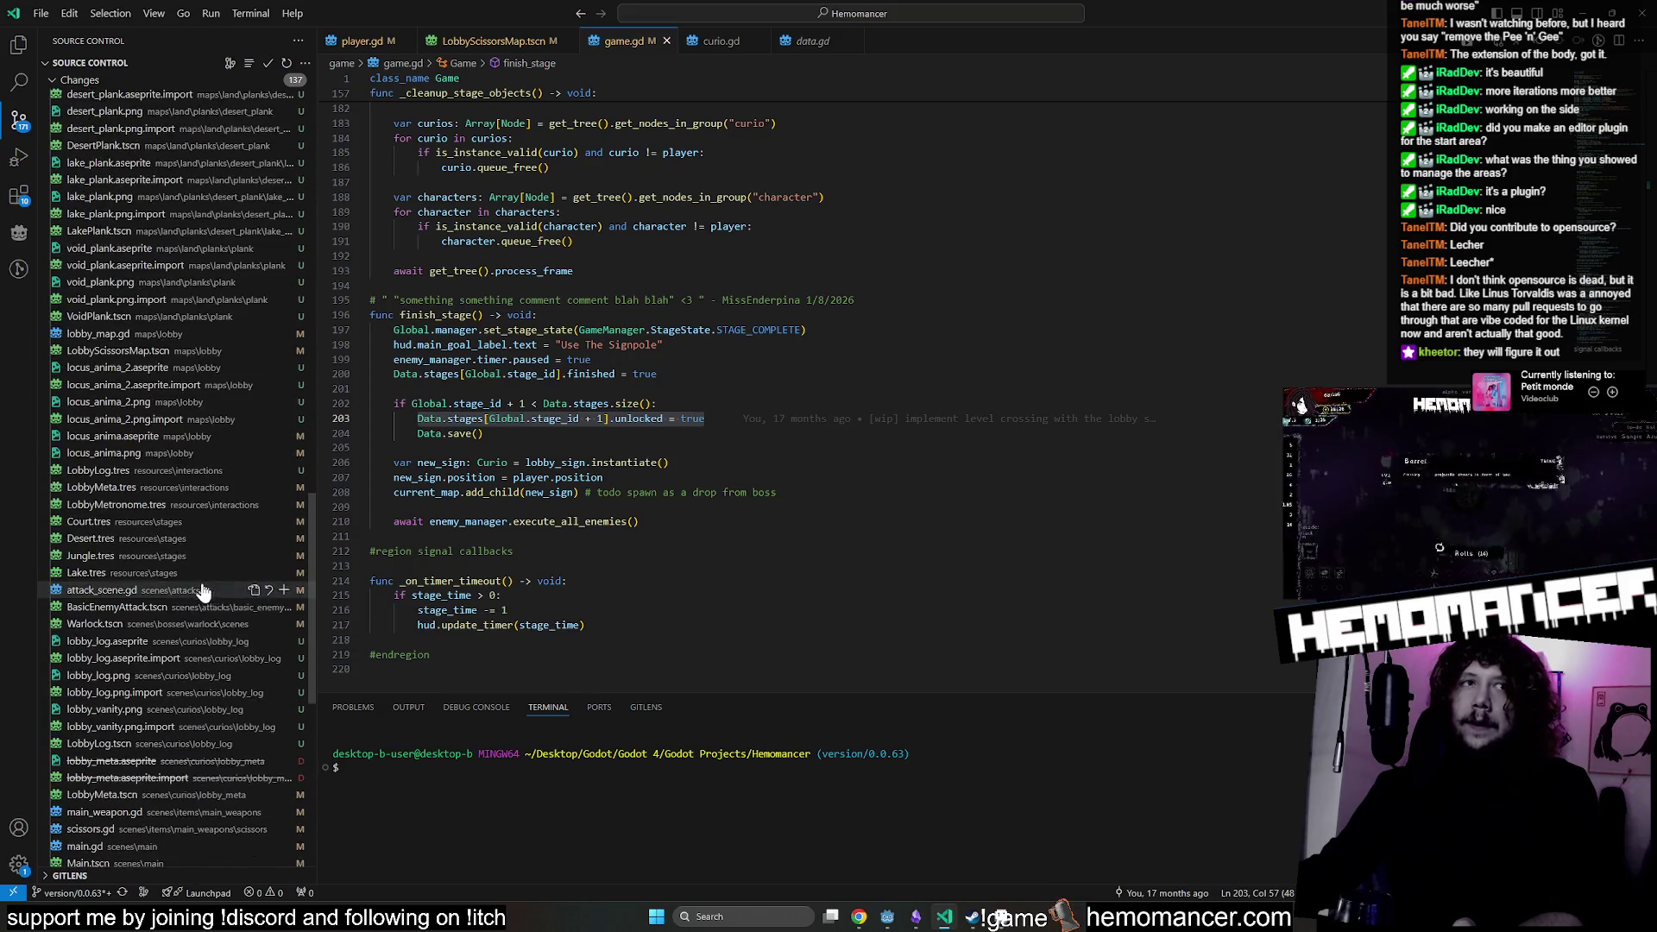
pyautogui.scroll(6, 212, 566)
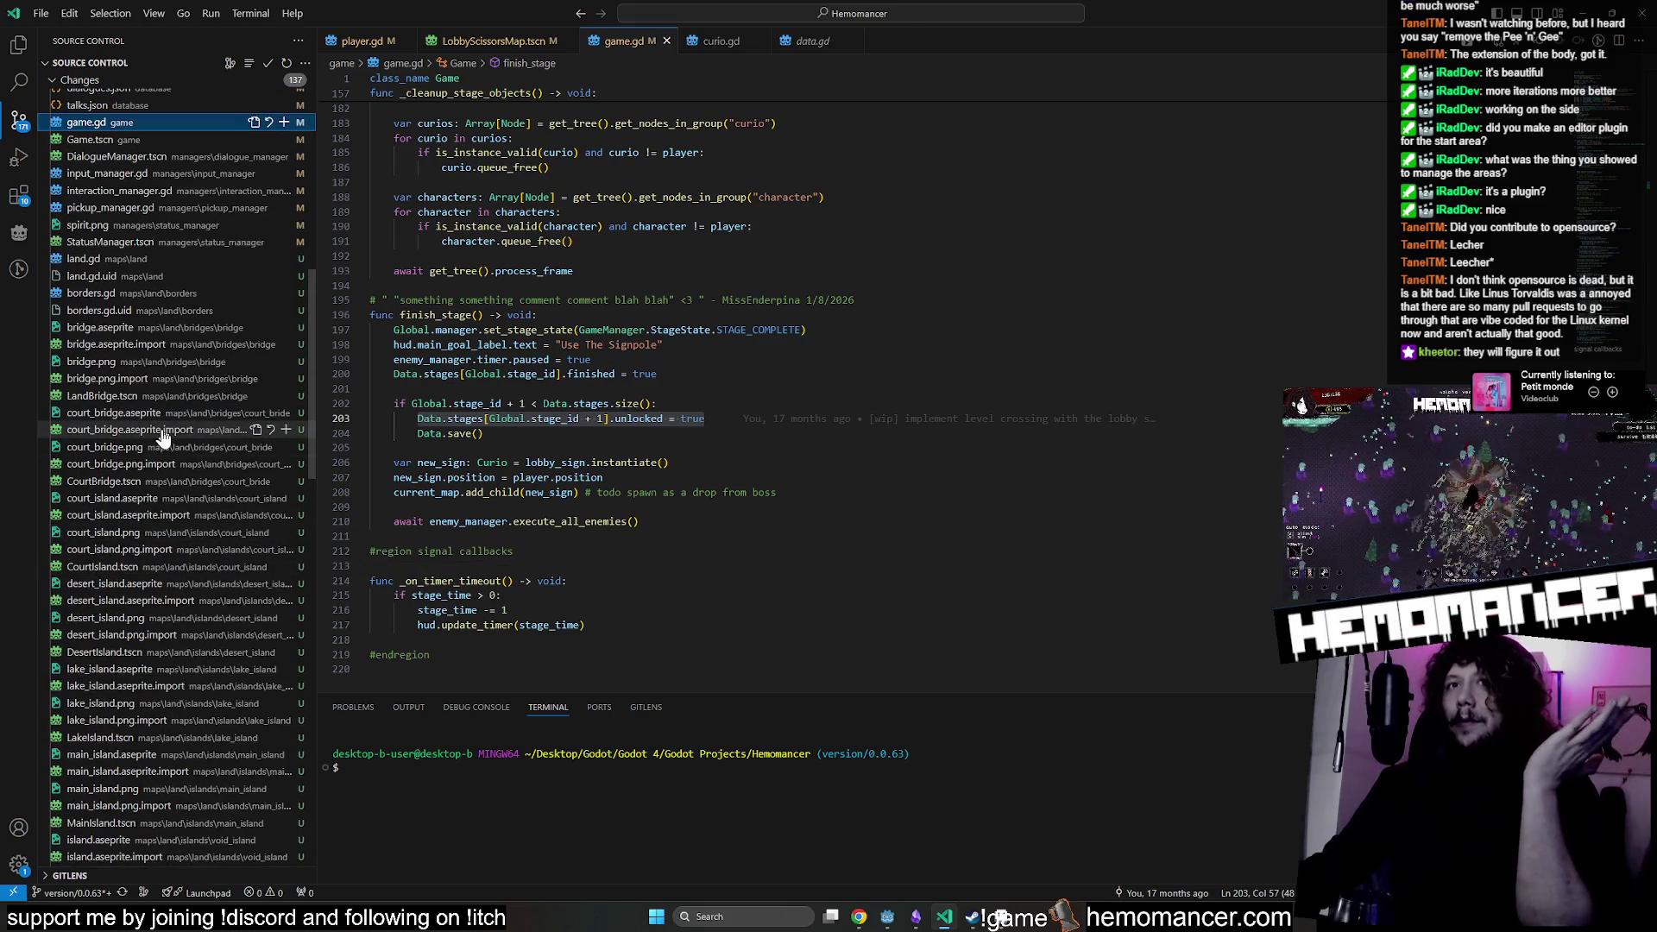
pyautogui.click(161, 429)
pyautogui.click(202, 294)
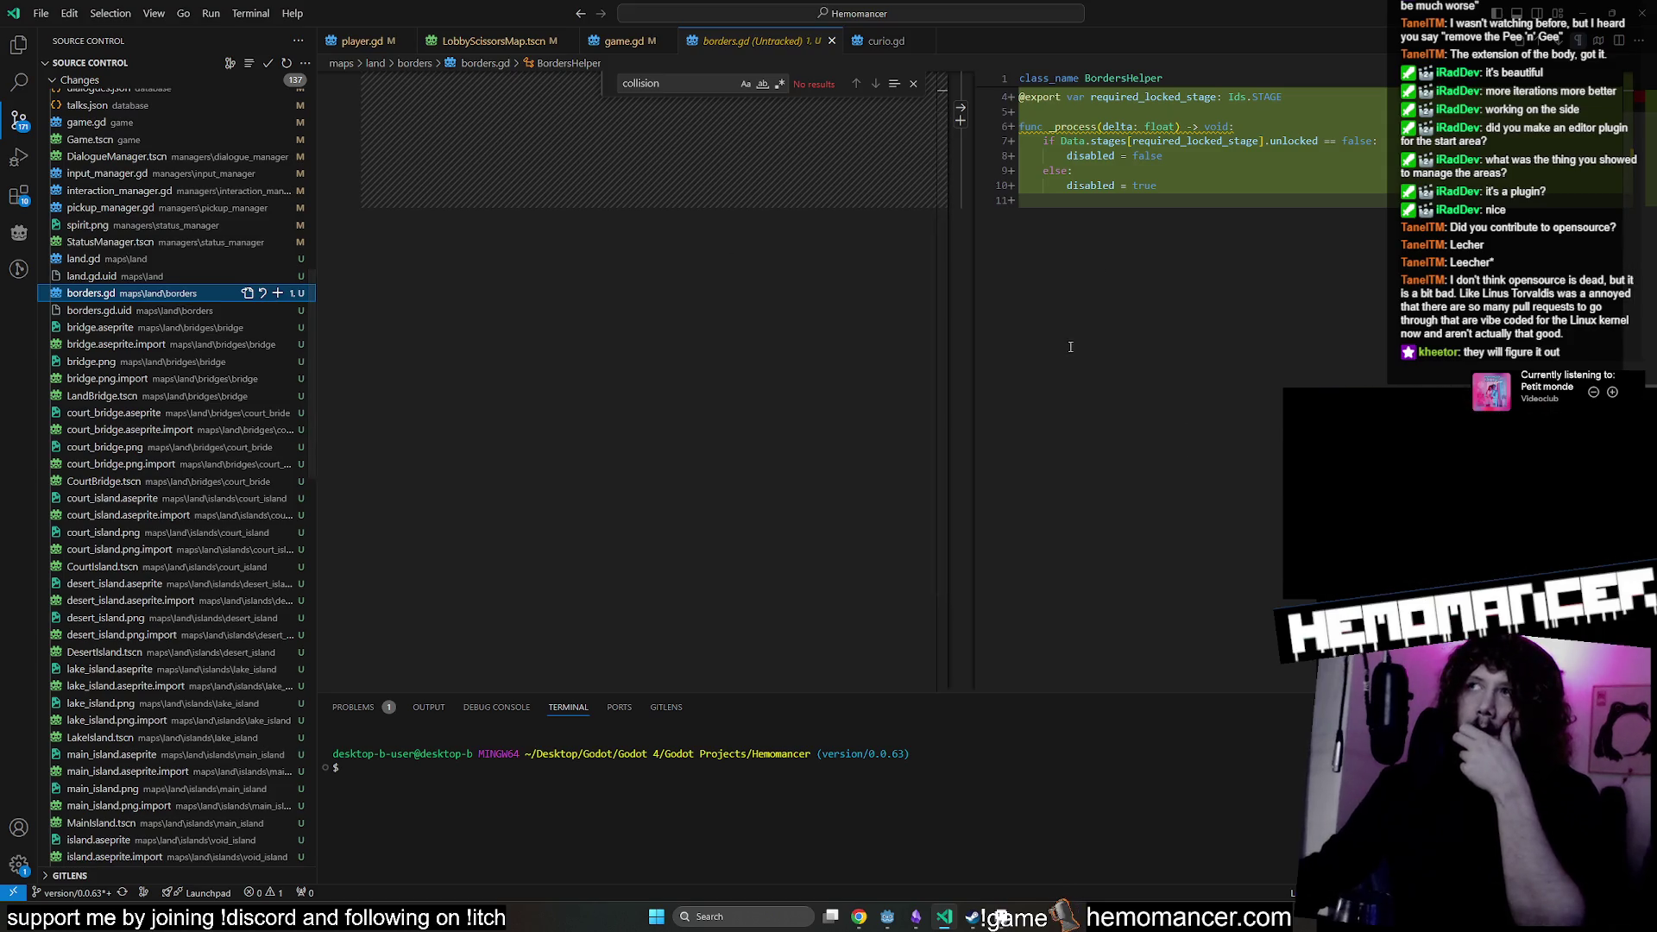
# Prefix delta with an underscore in the _process signatures of borders.gd and land.gd
pyautogui.moveTo(1124, 127)
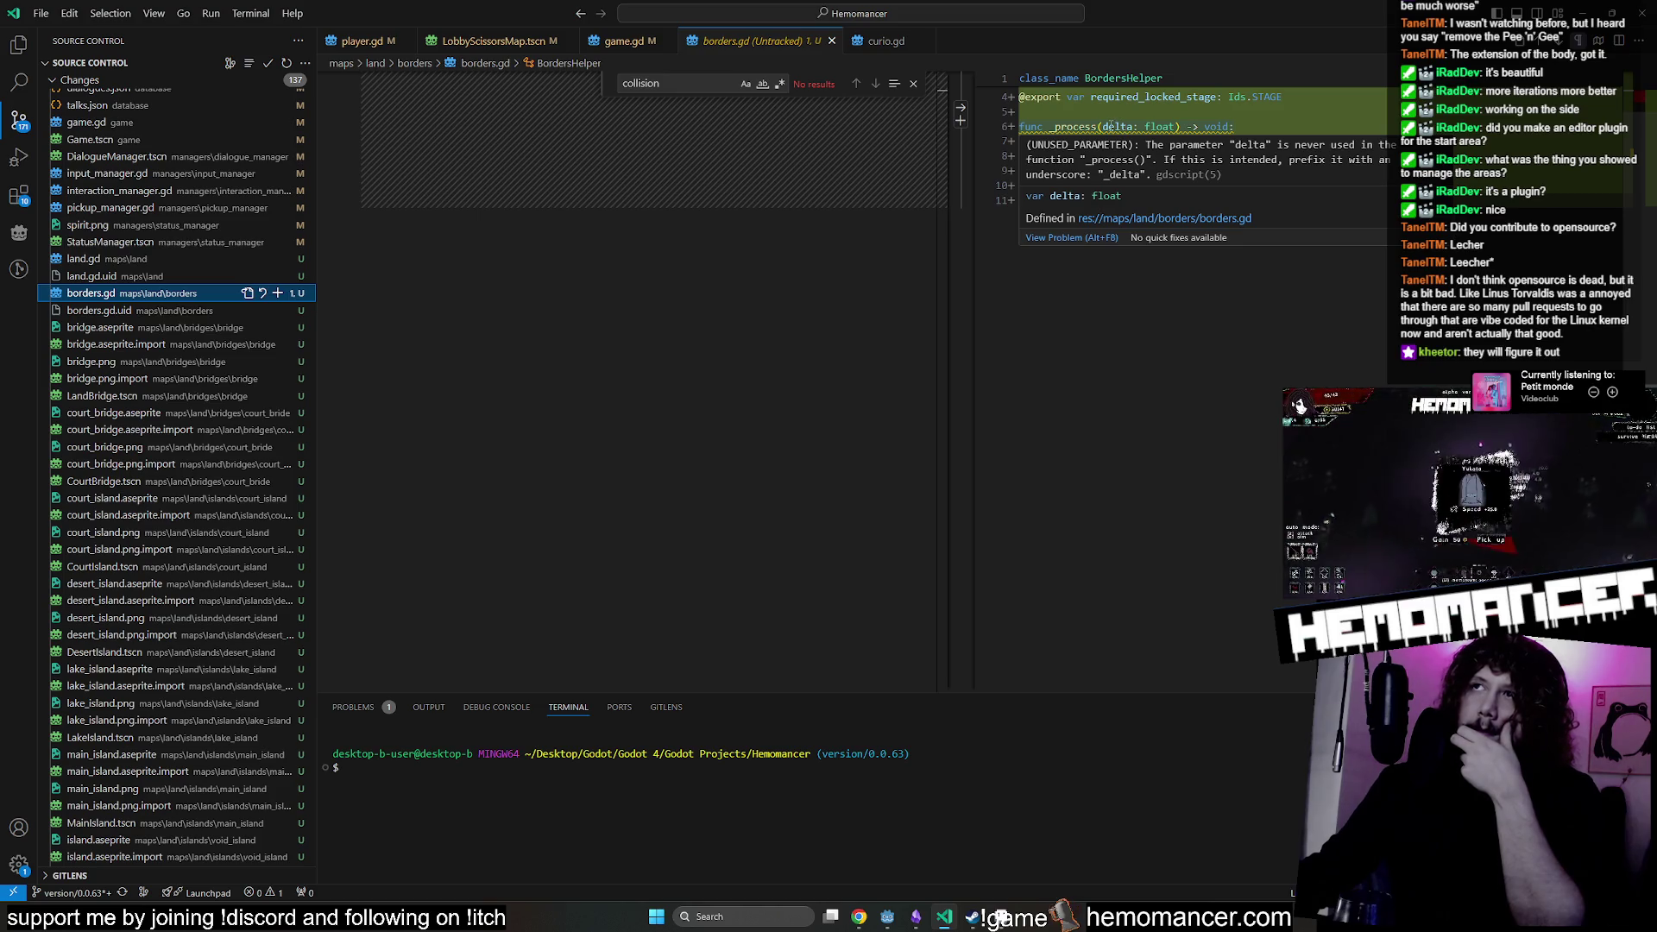
pyautogui.click(1114, 127)
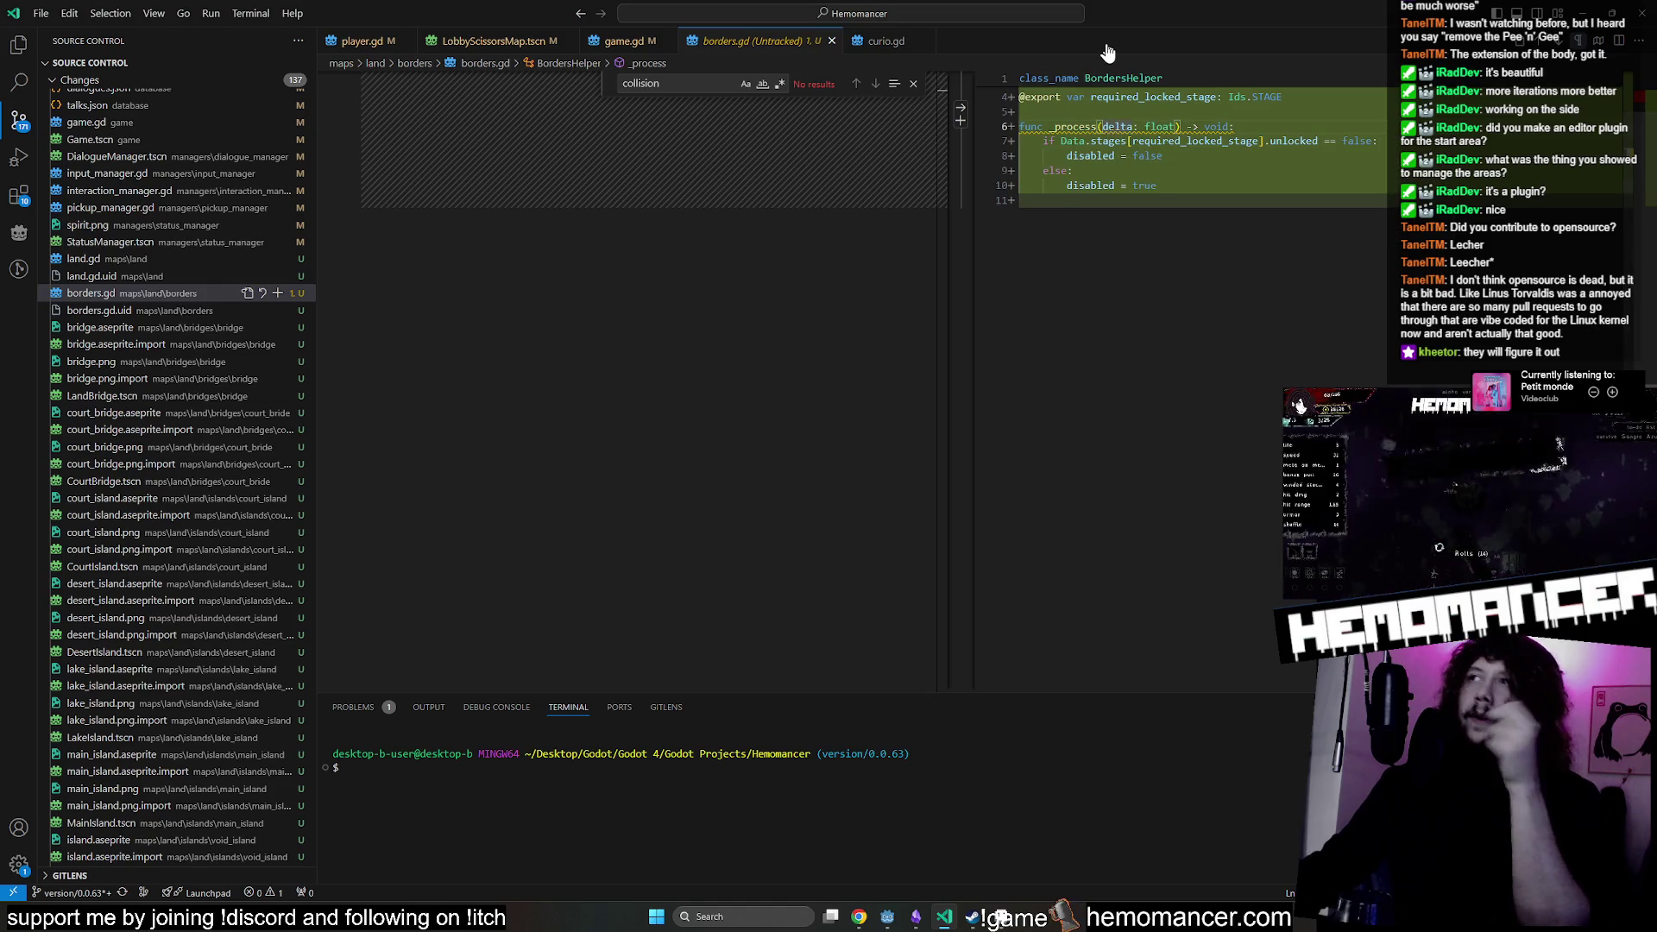
pyautogui.write('_')
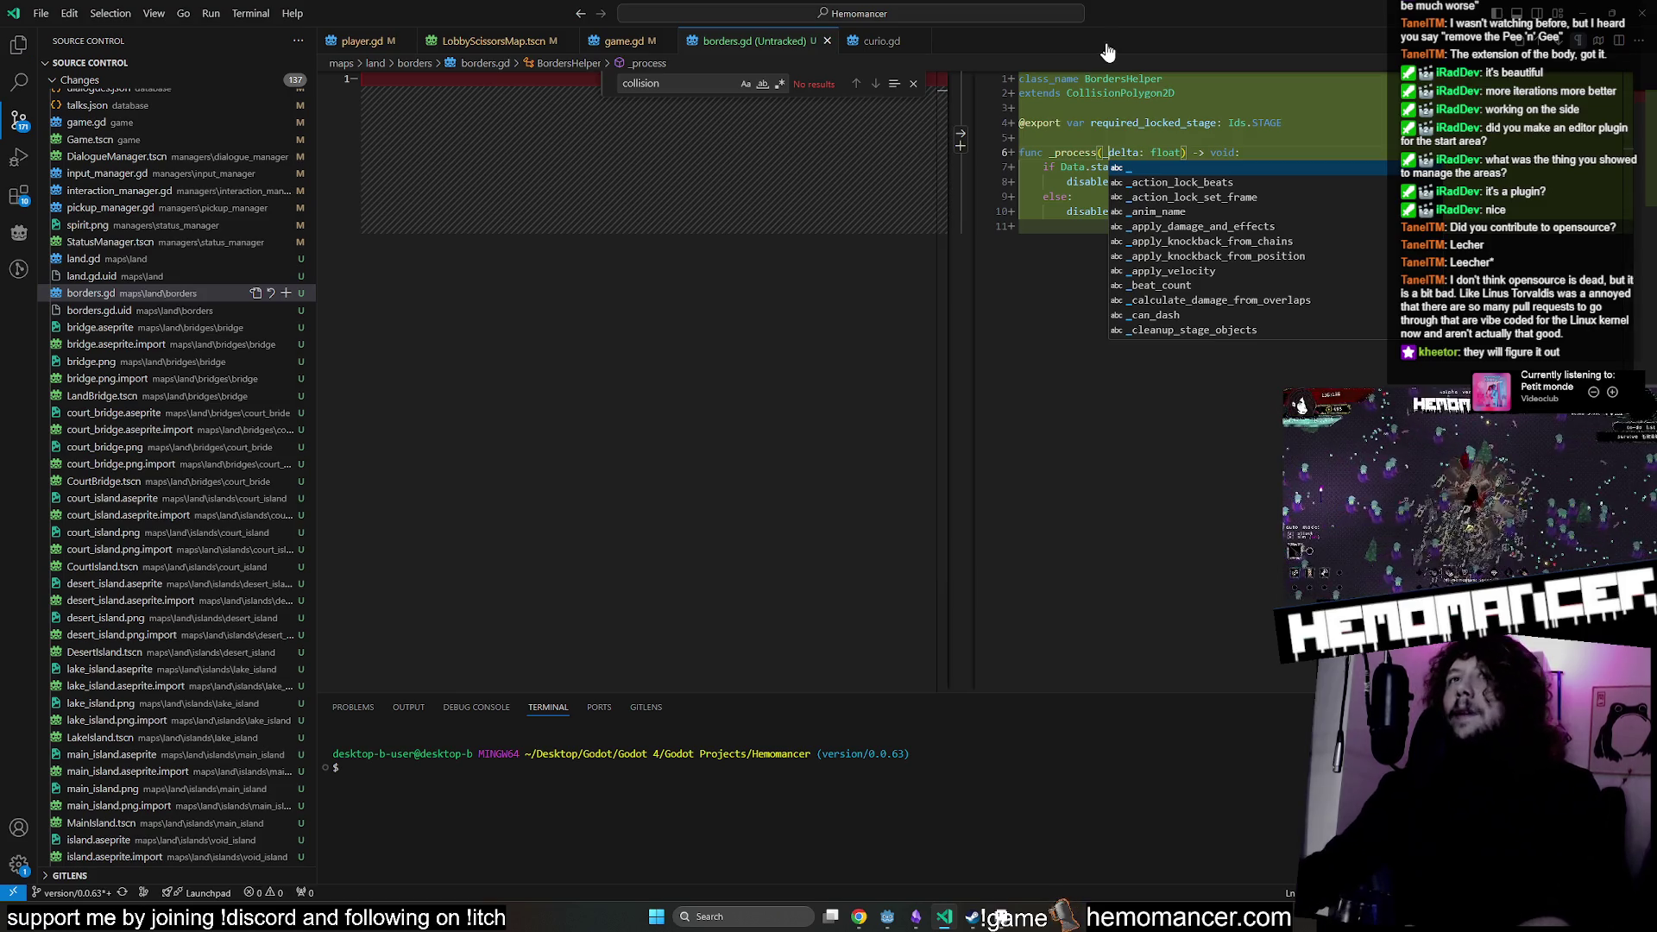
pyautogui.click(93, 259)
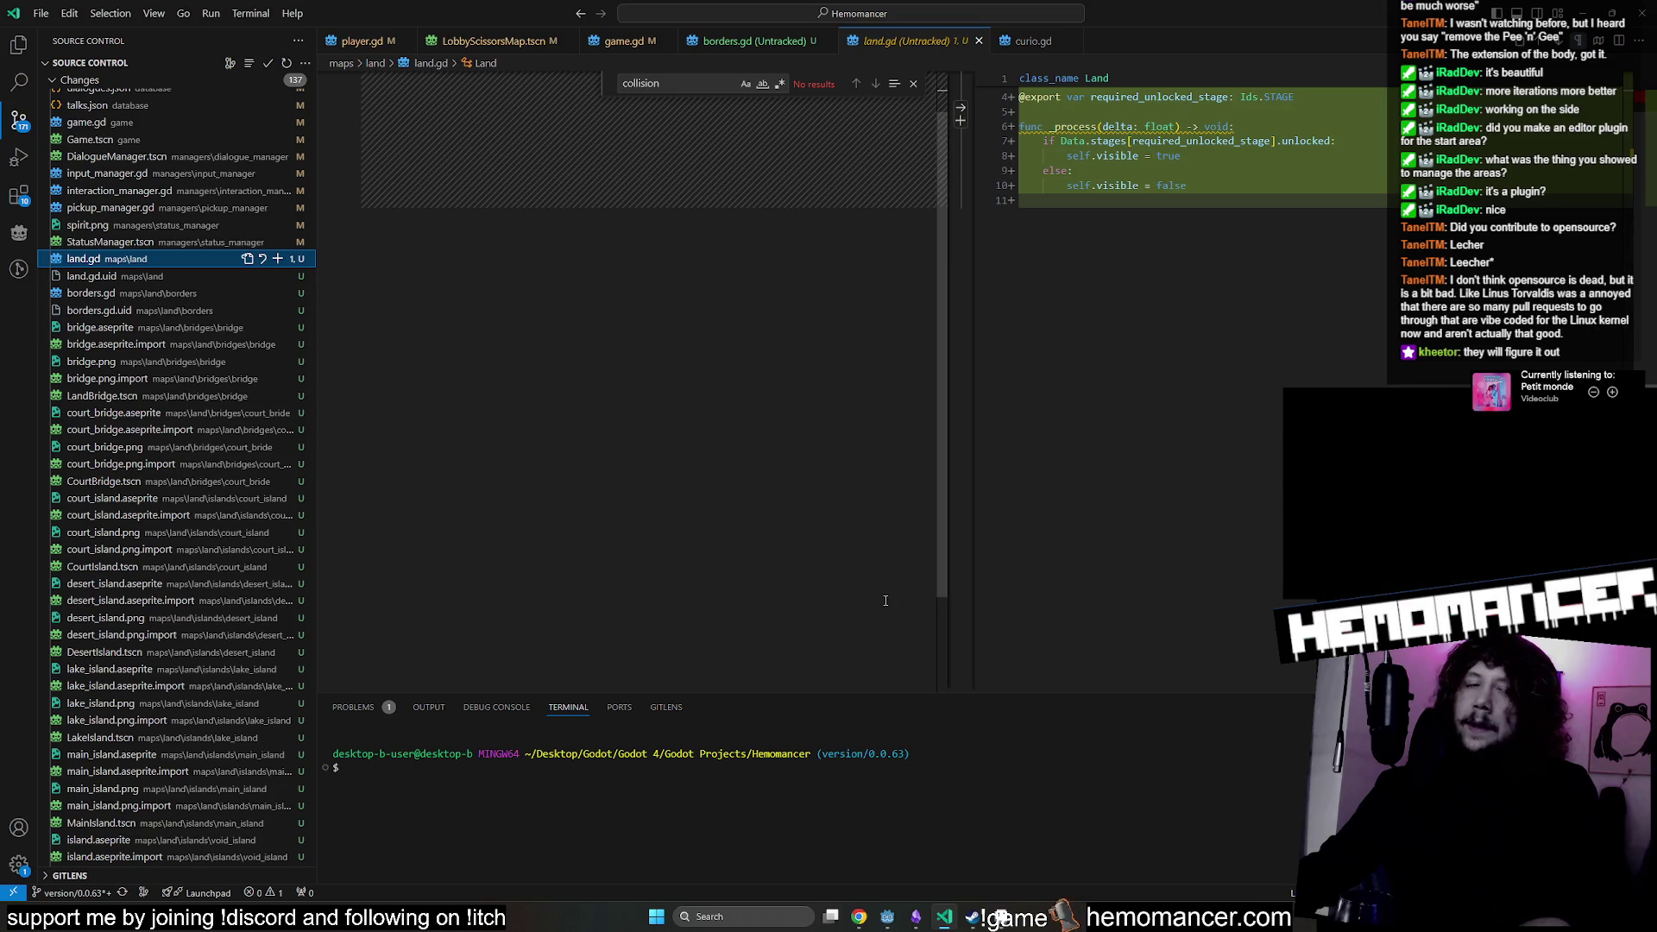
pyautogui.click(1114, 126)
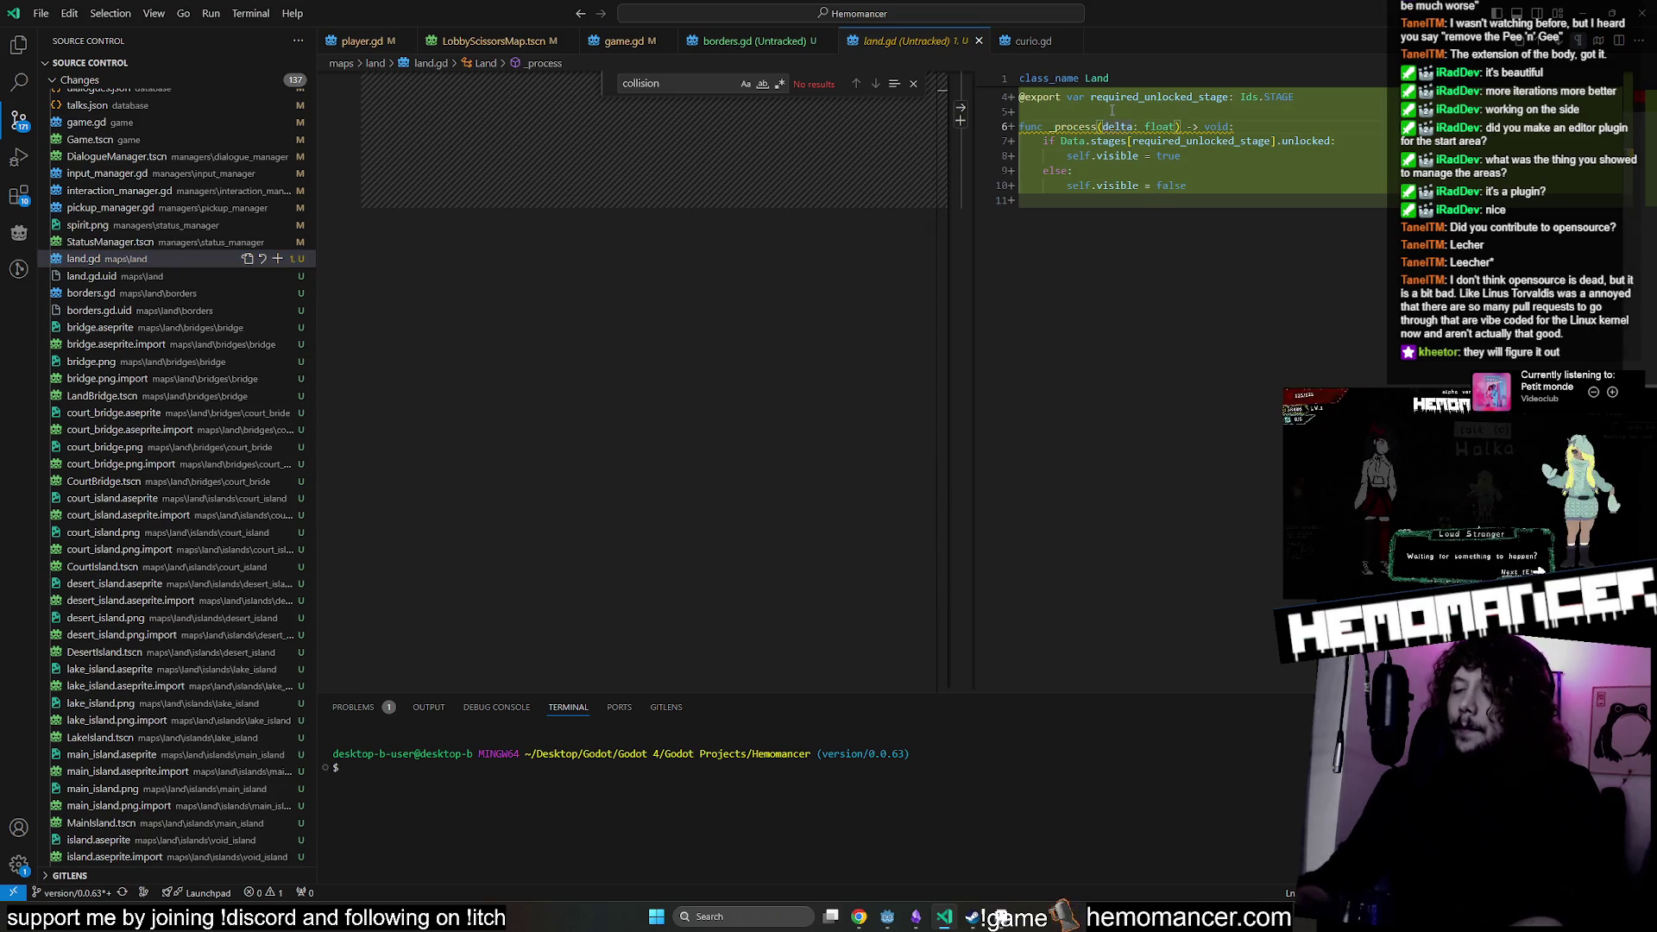
pyautogui.write('_')
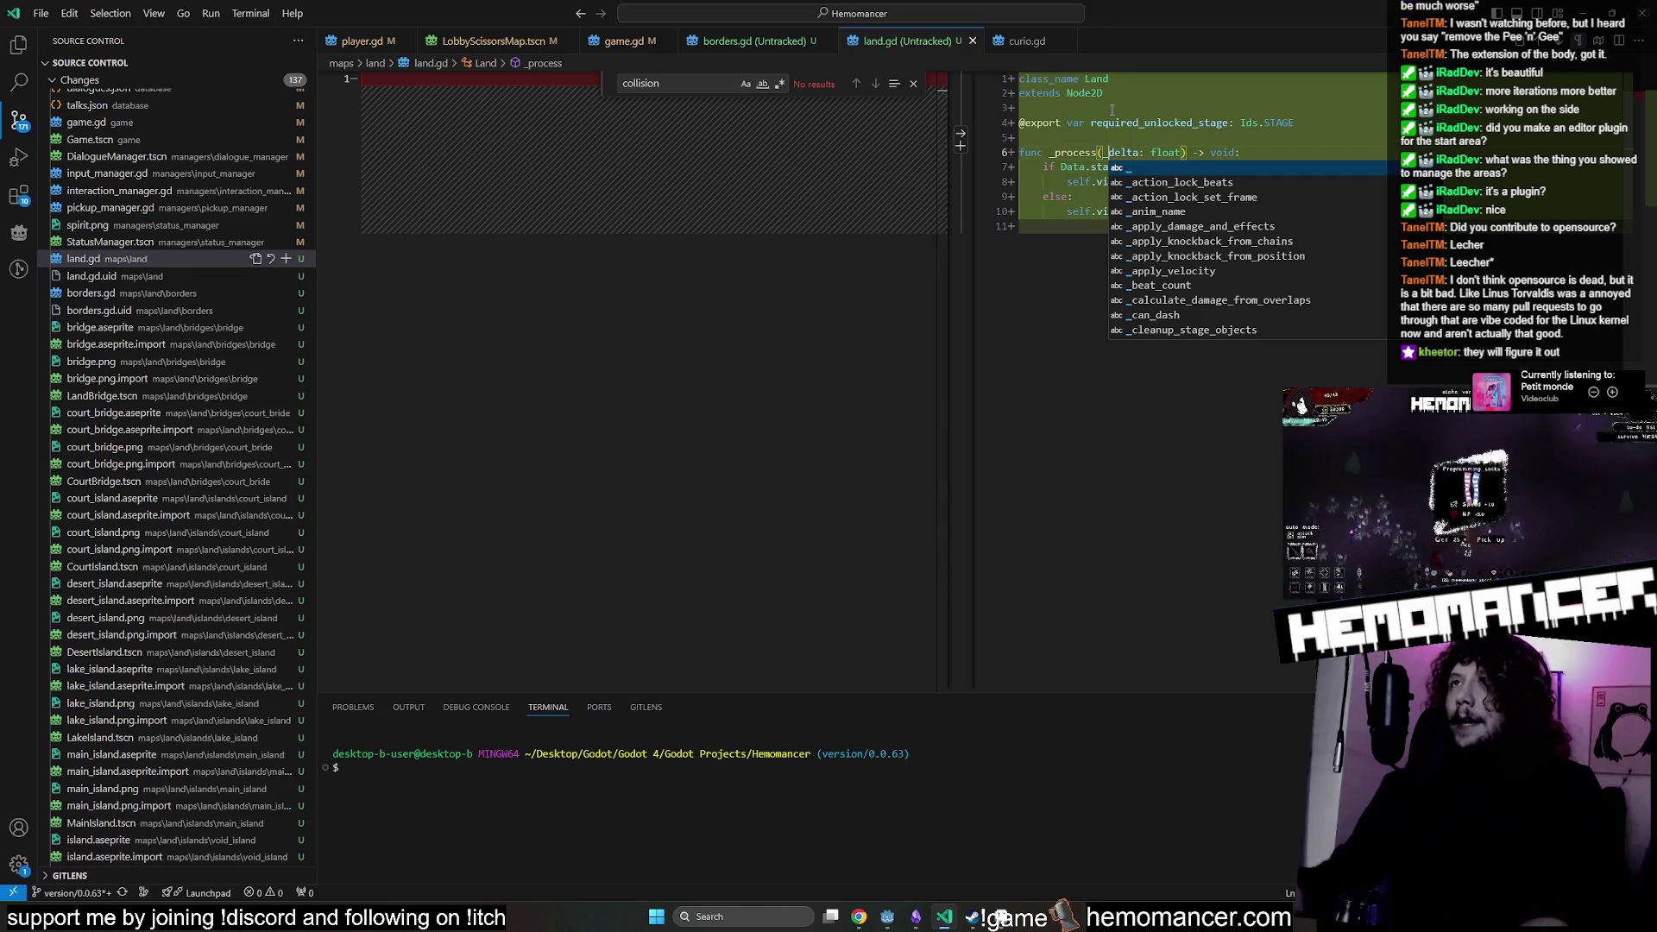
pyautogui.press('Escape')
# Glance at the LobbyScissorsMap scene in Godot, then return to land.gd in VS Code
pyautogui.moveTo(895, 926)
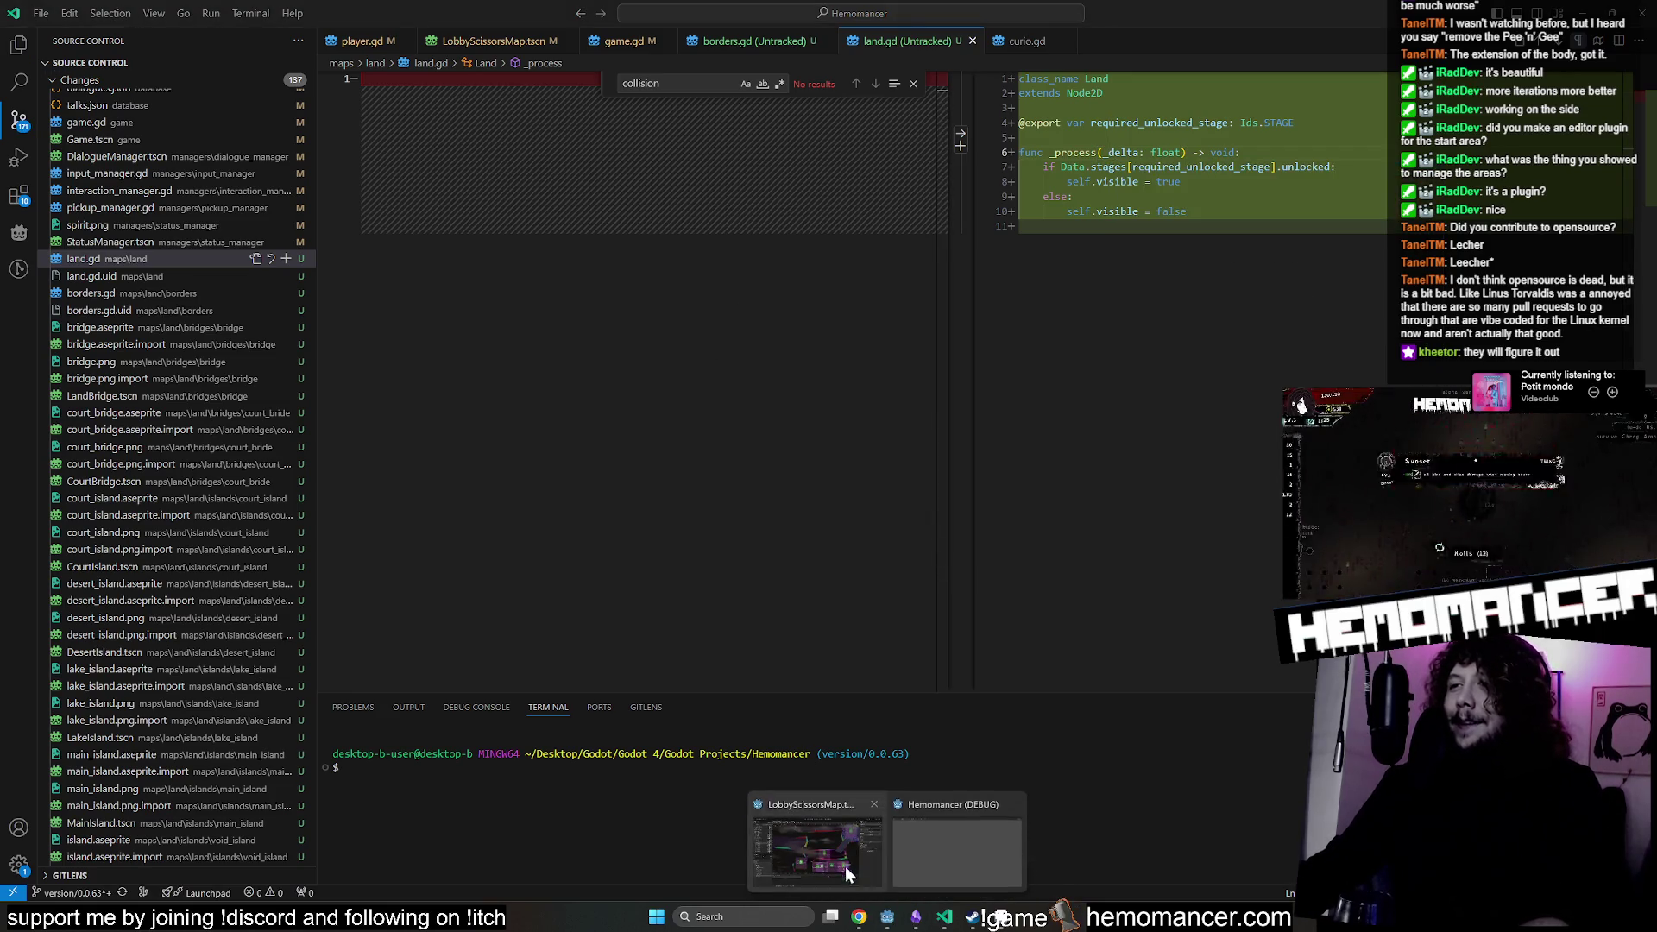
pyautogui.click(841, 863)
pyautogui.scroll(-4, 878, 338)
pyautogui.scroll(-1, 718, 442)
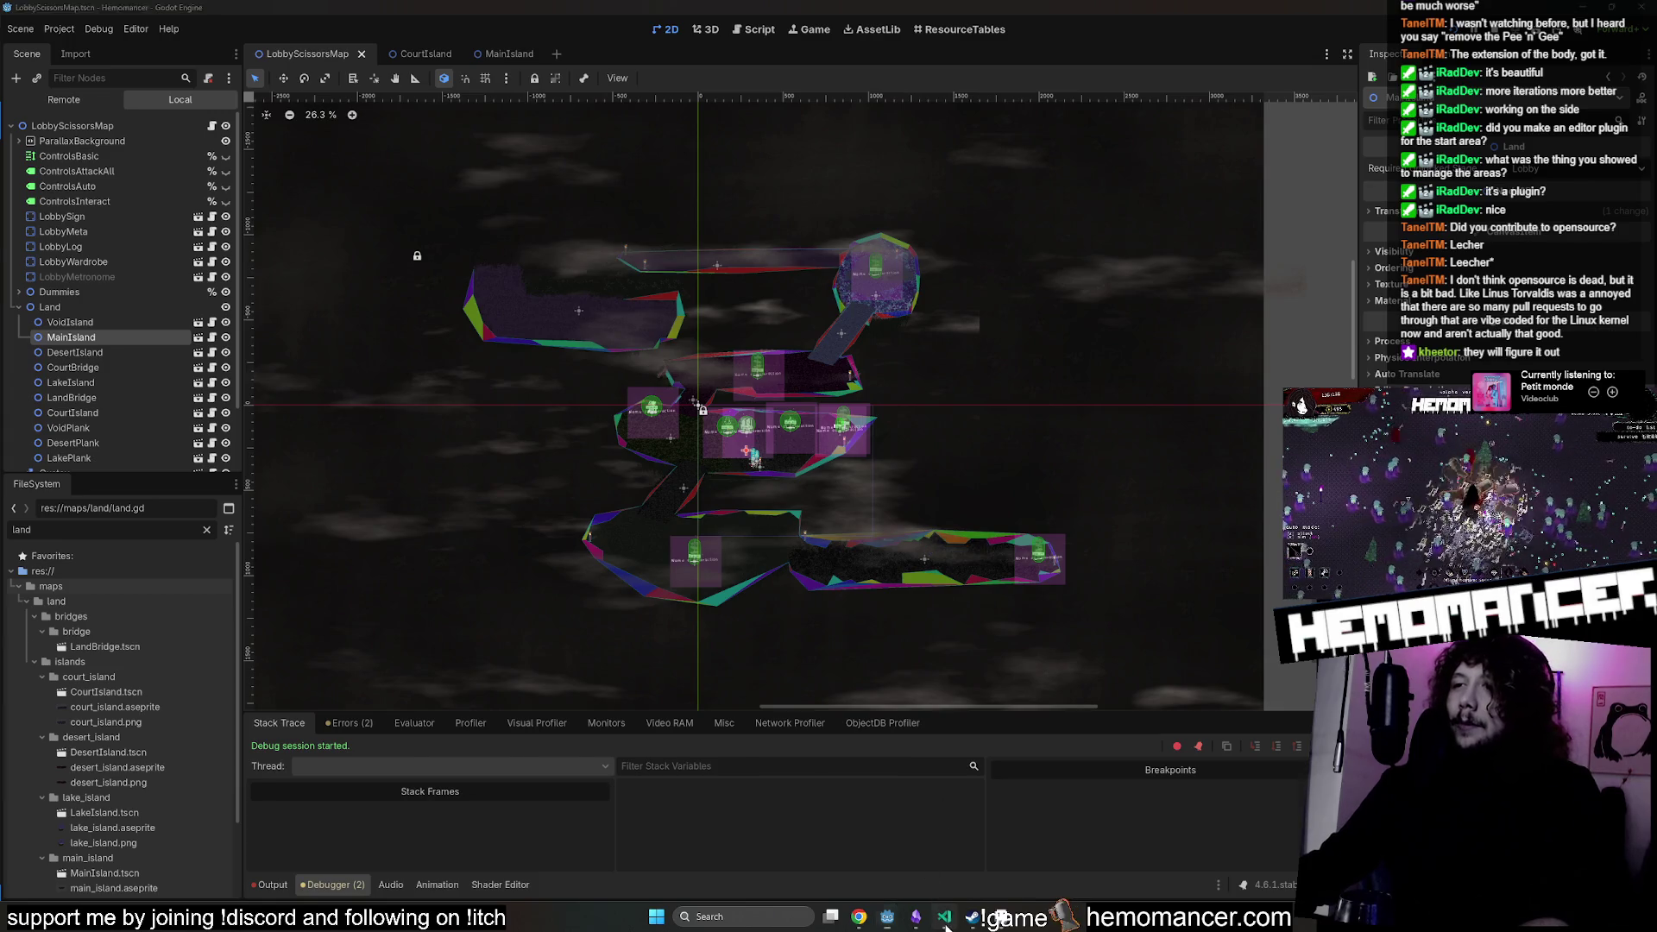
pyautogui.hotkey('alt', 'Tab')
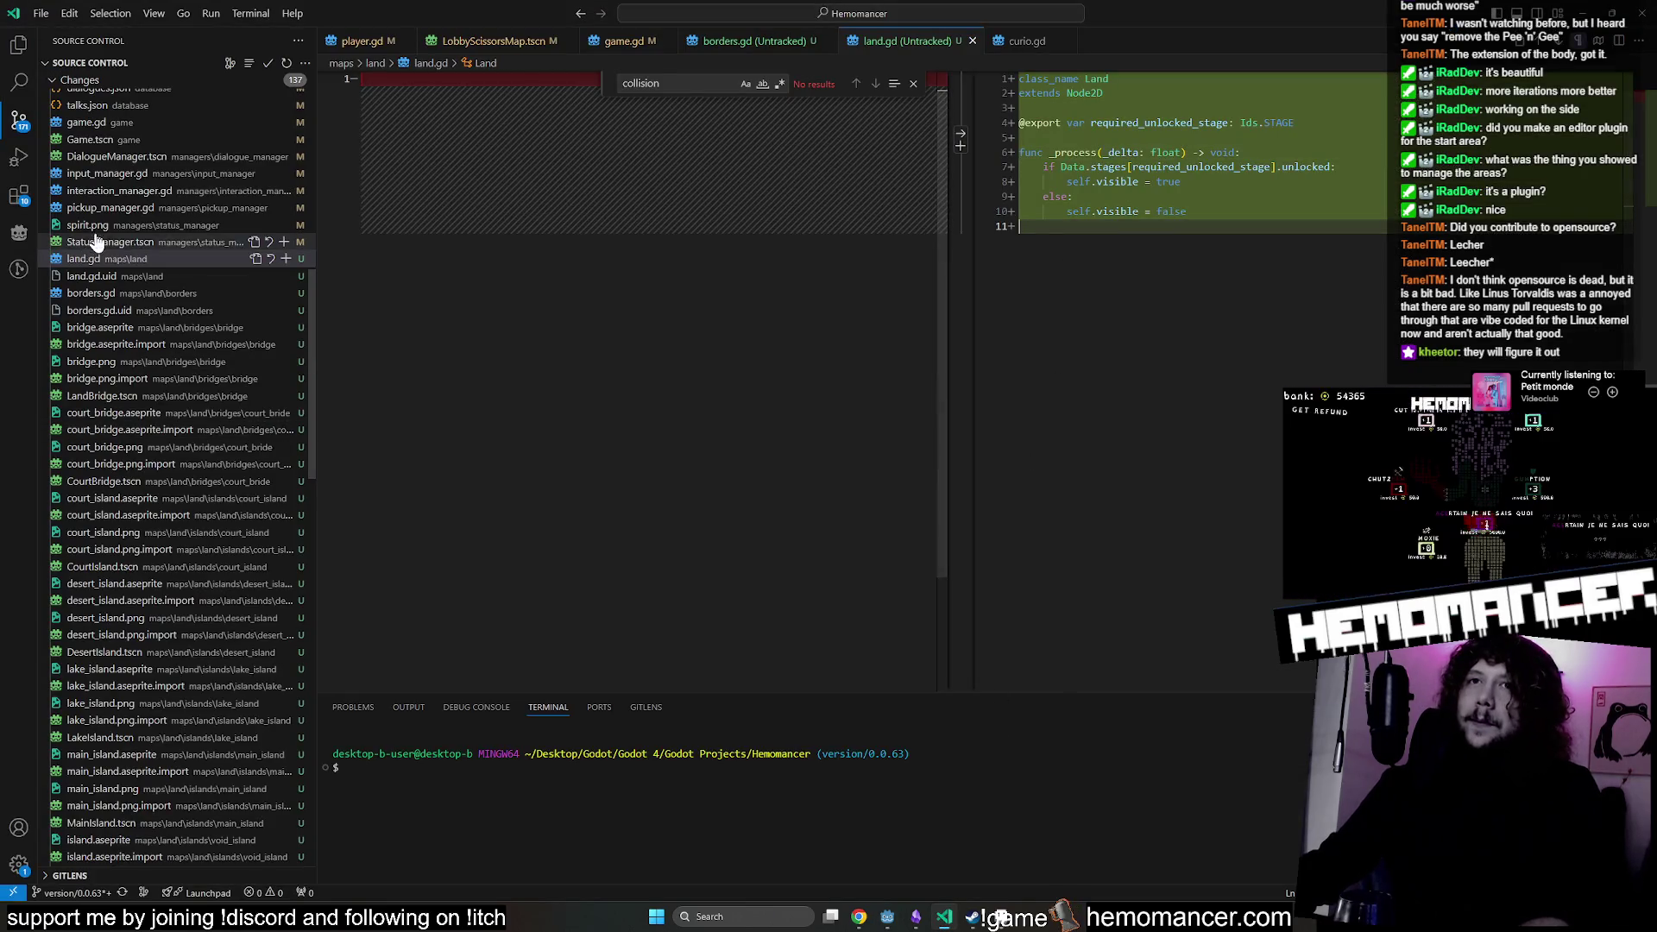
# Review the pickup_manager, interaction_manager, input_manager, ids and global script diffs
pyautogui.click(112, 208)
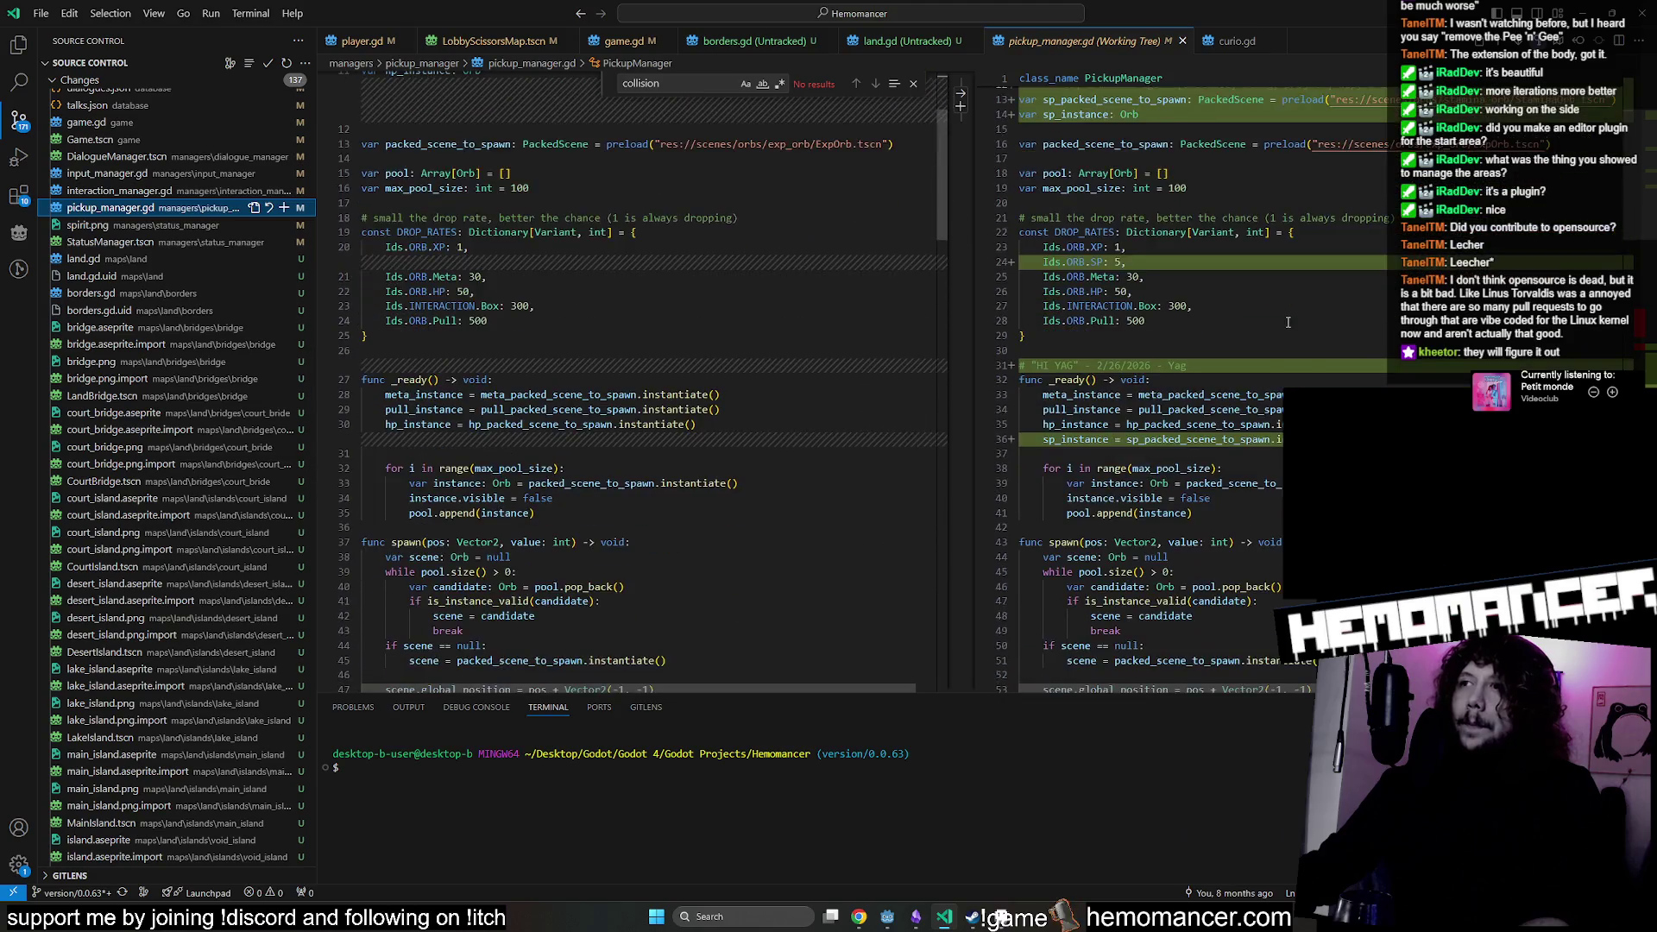
pyautogui.click(127, 192)
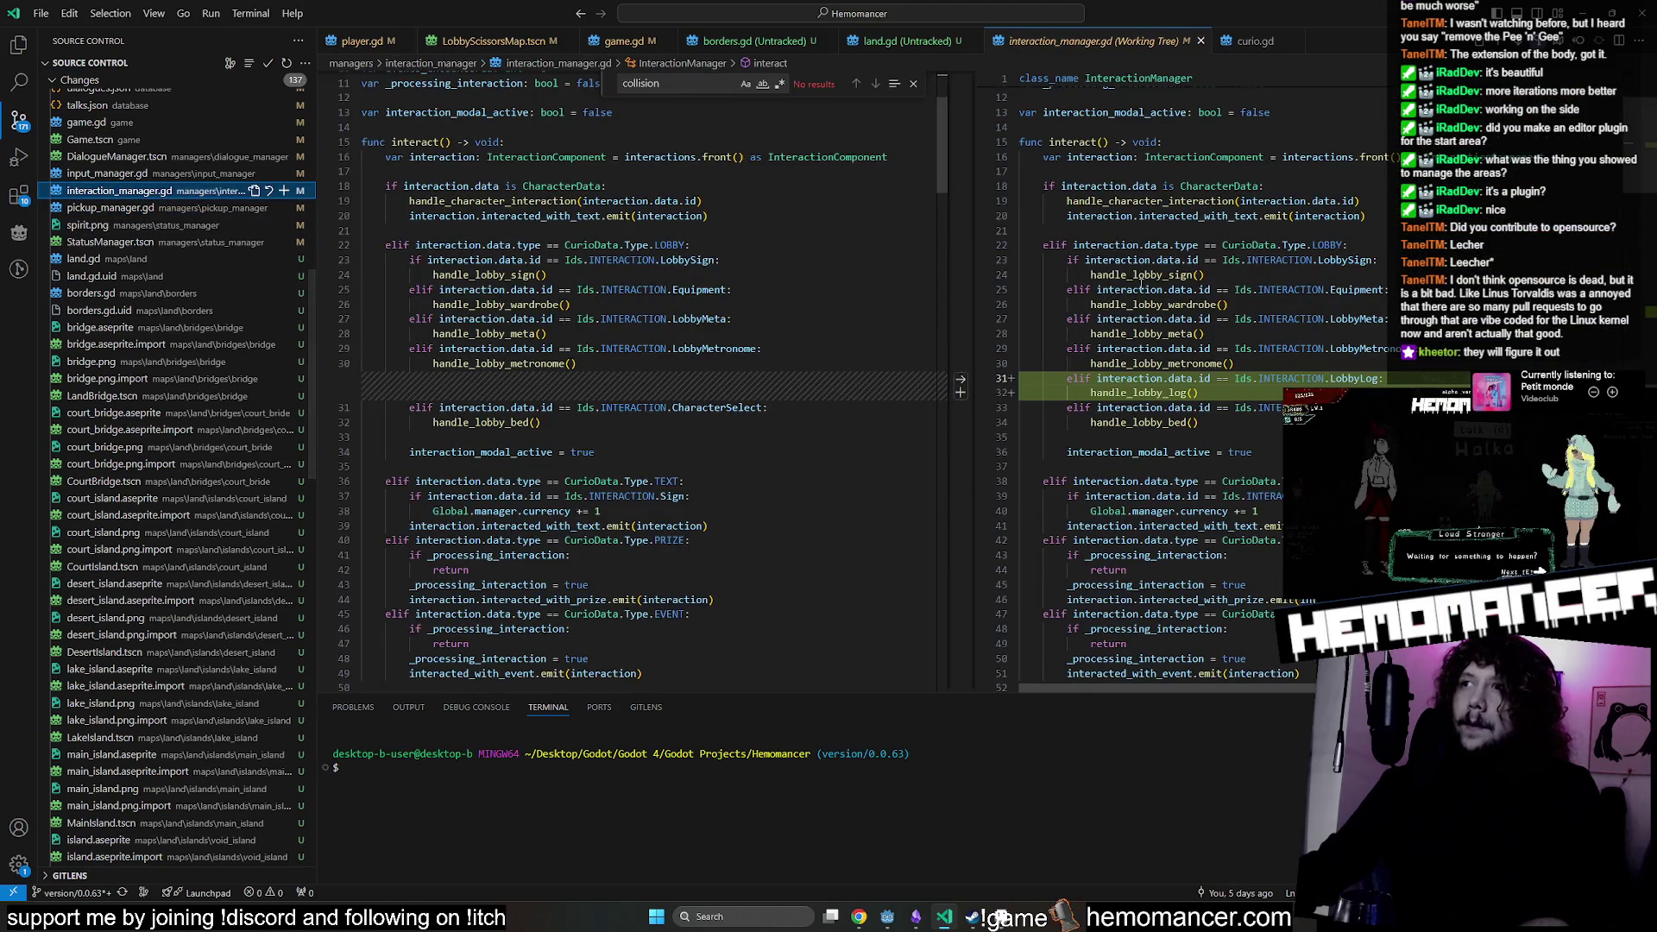
pyautogui.click(173, 173)
pyautogui.scroll(-15, 890, 238)
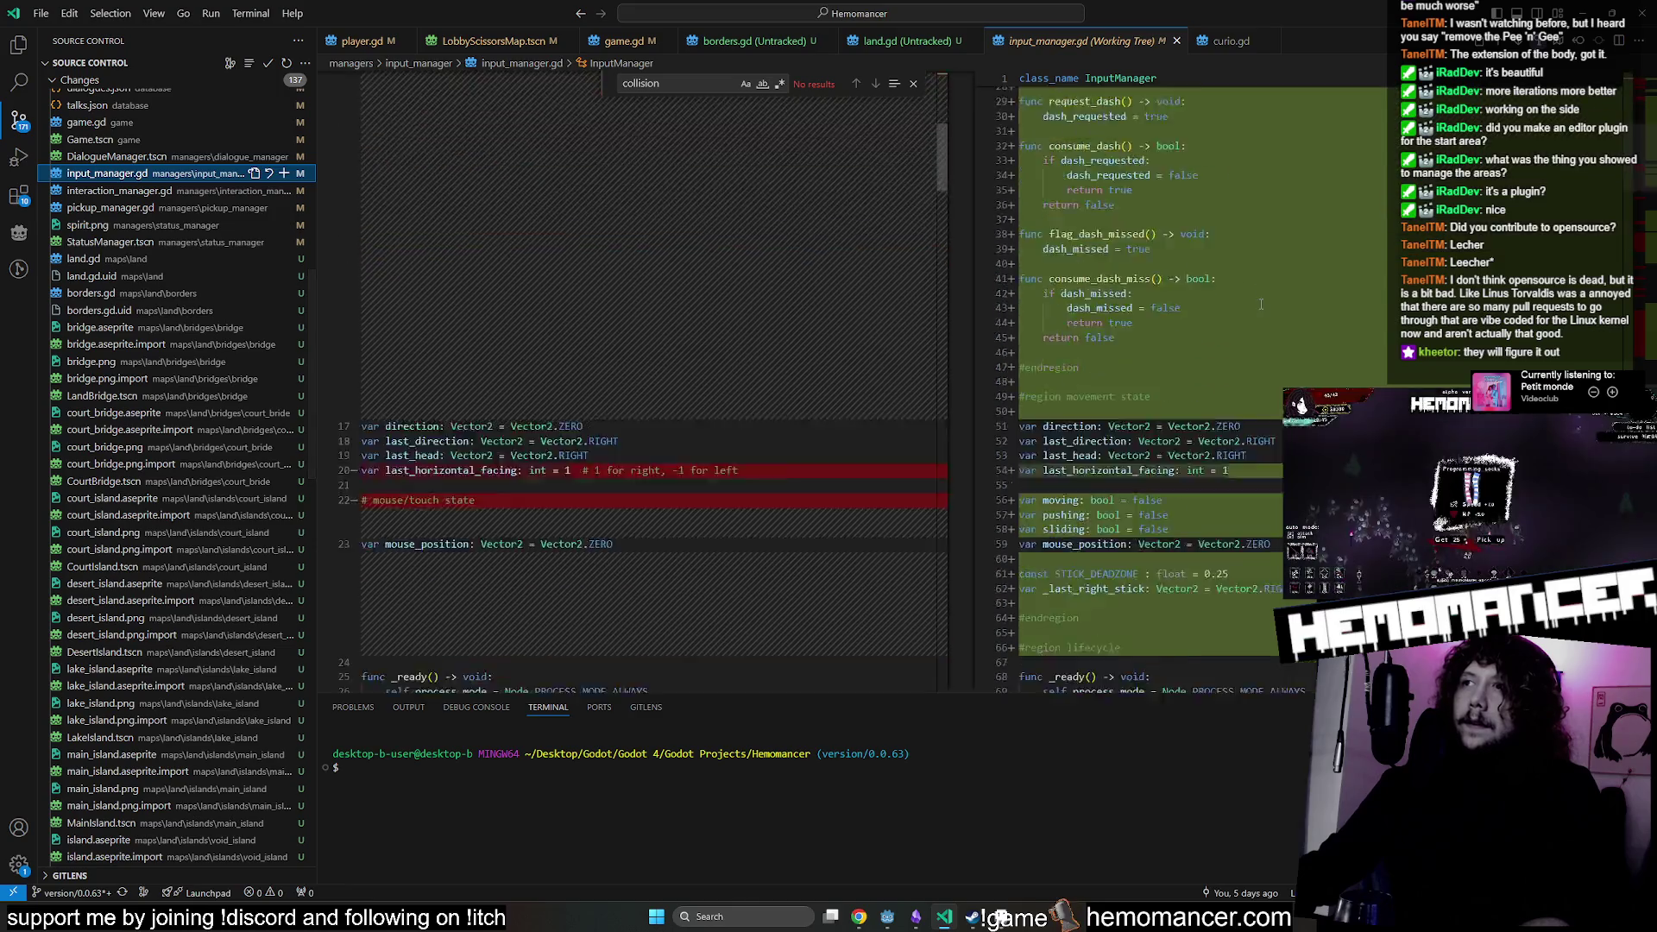
pyautogui.scroll(15, 1122, 277)
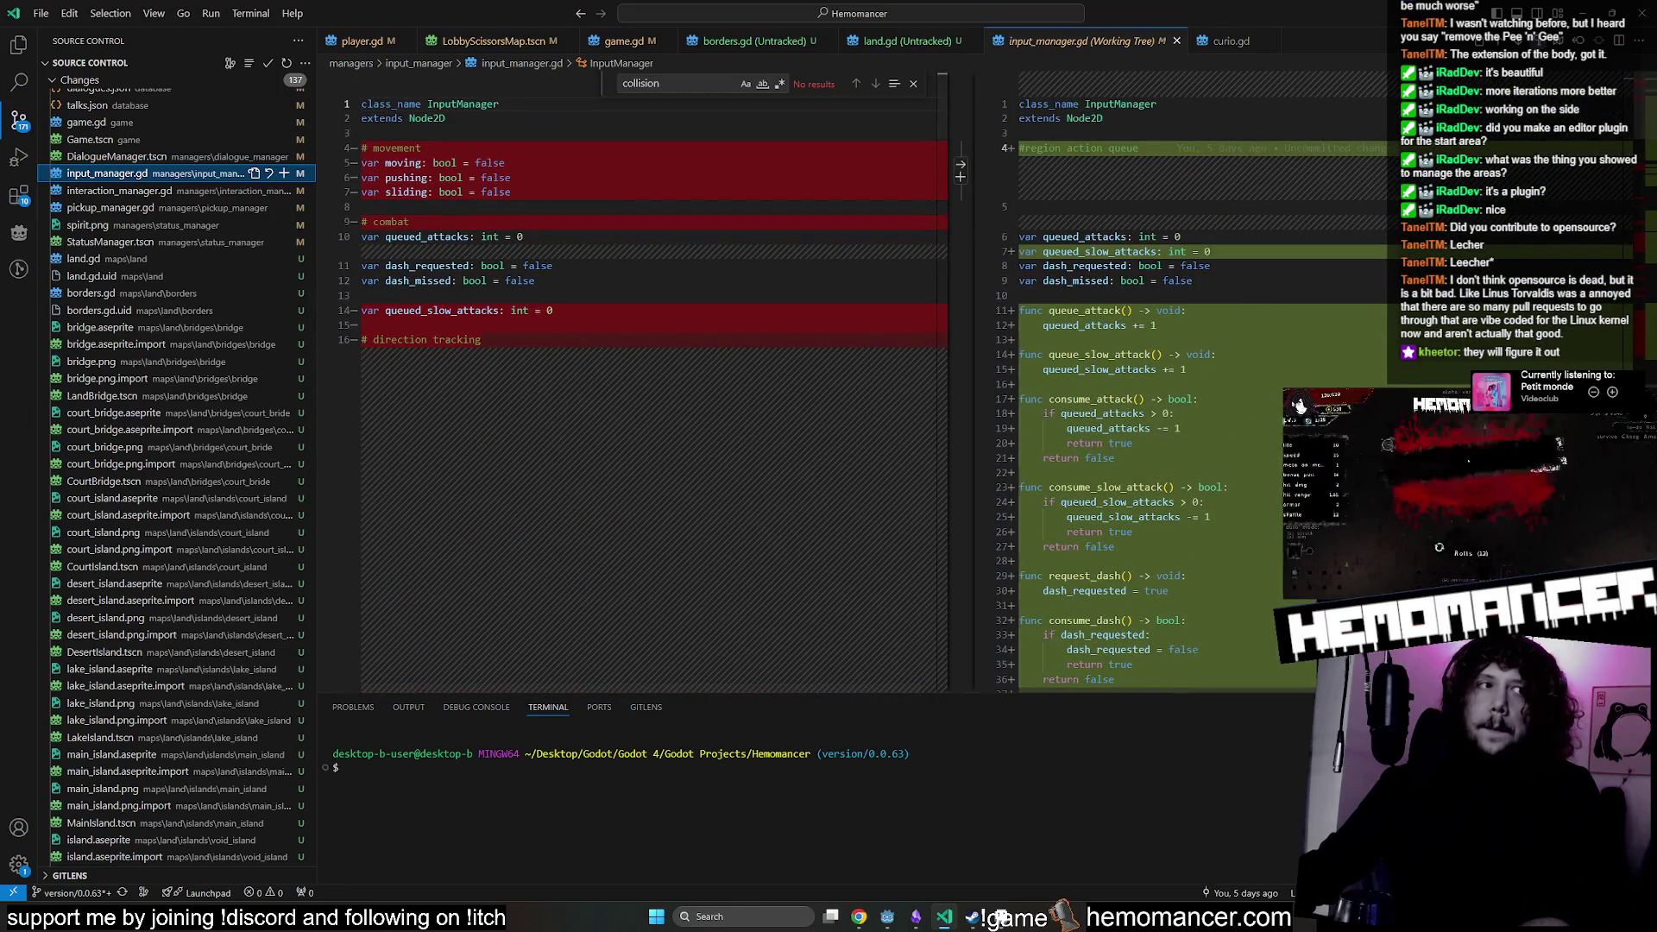
pyautogui.click(113, 173)
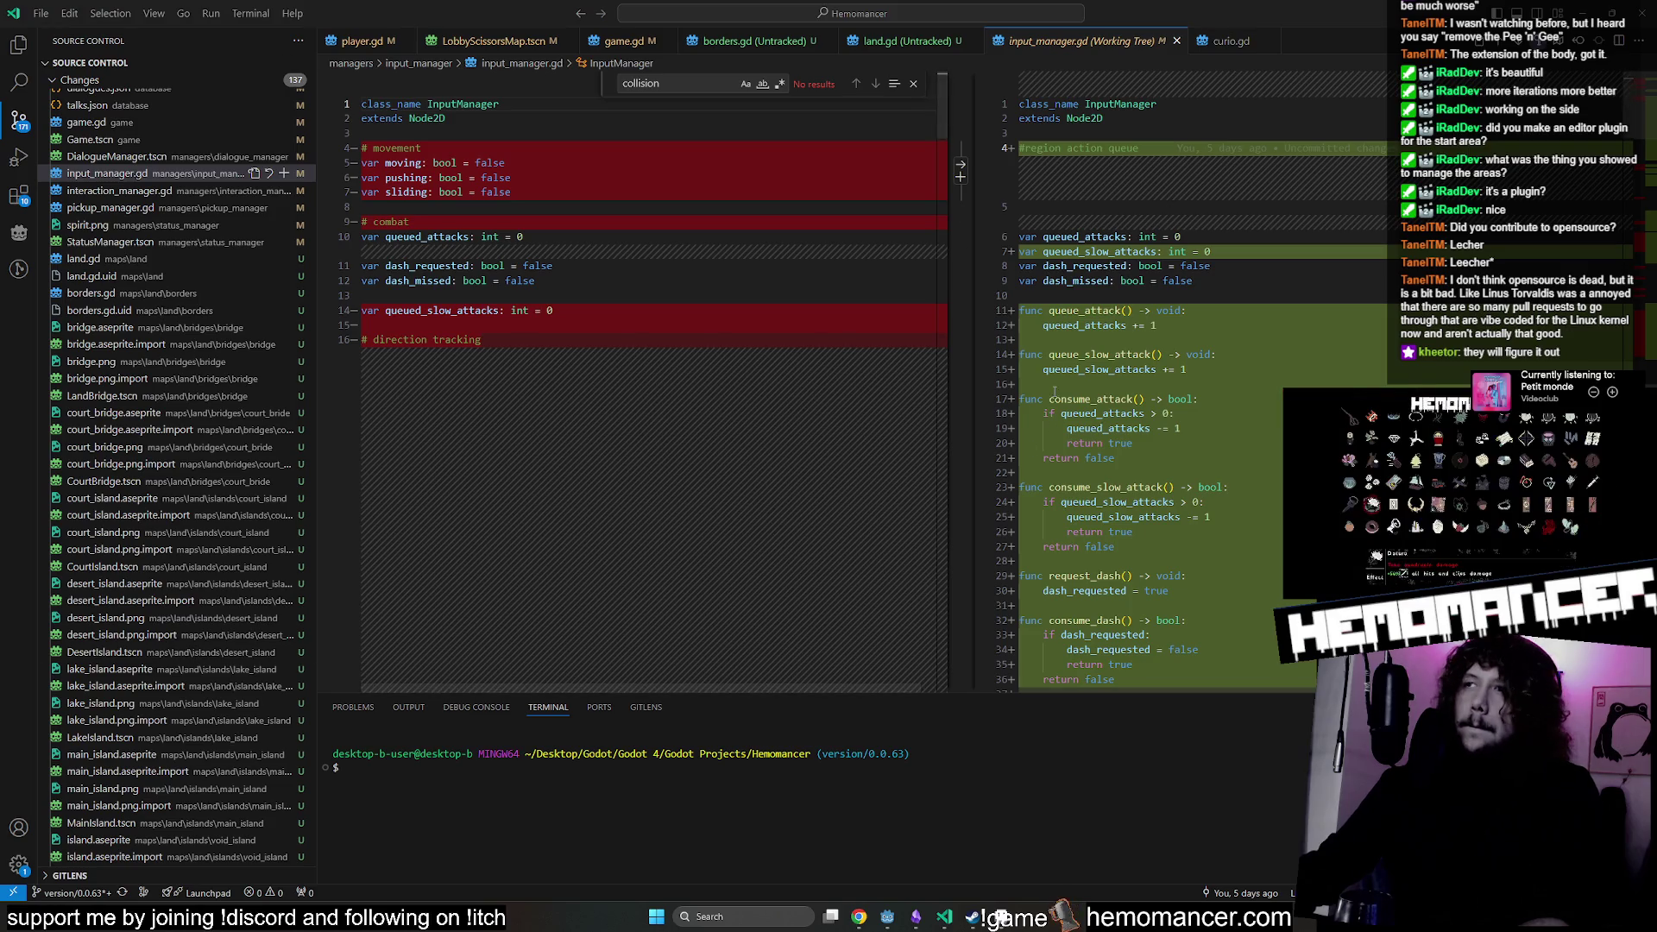
pyautogui.scroll(5, 160, 207)
pyautogui.click(161, 166)
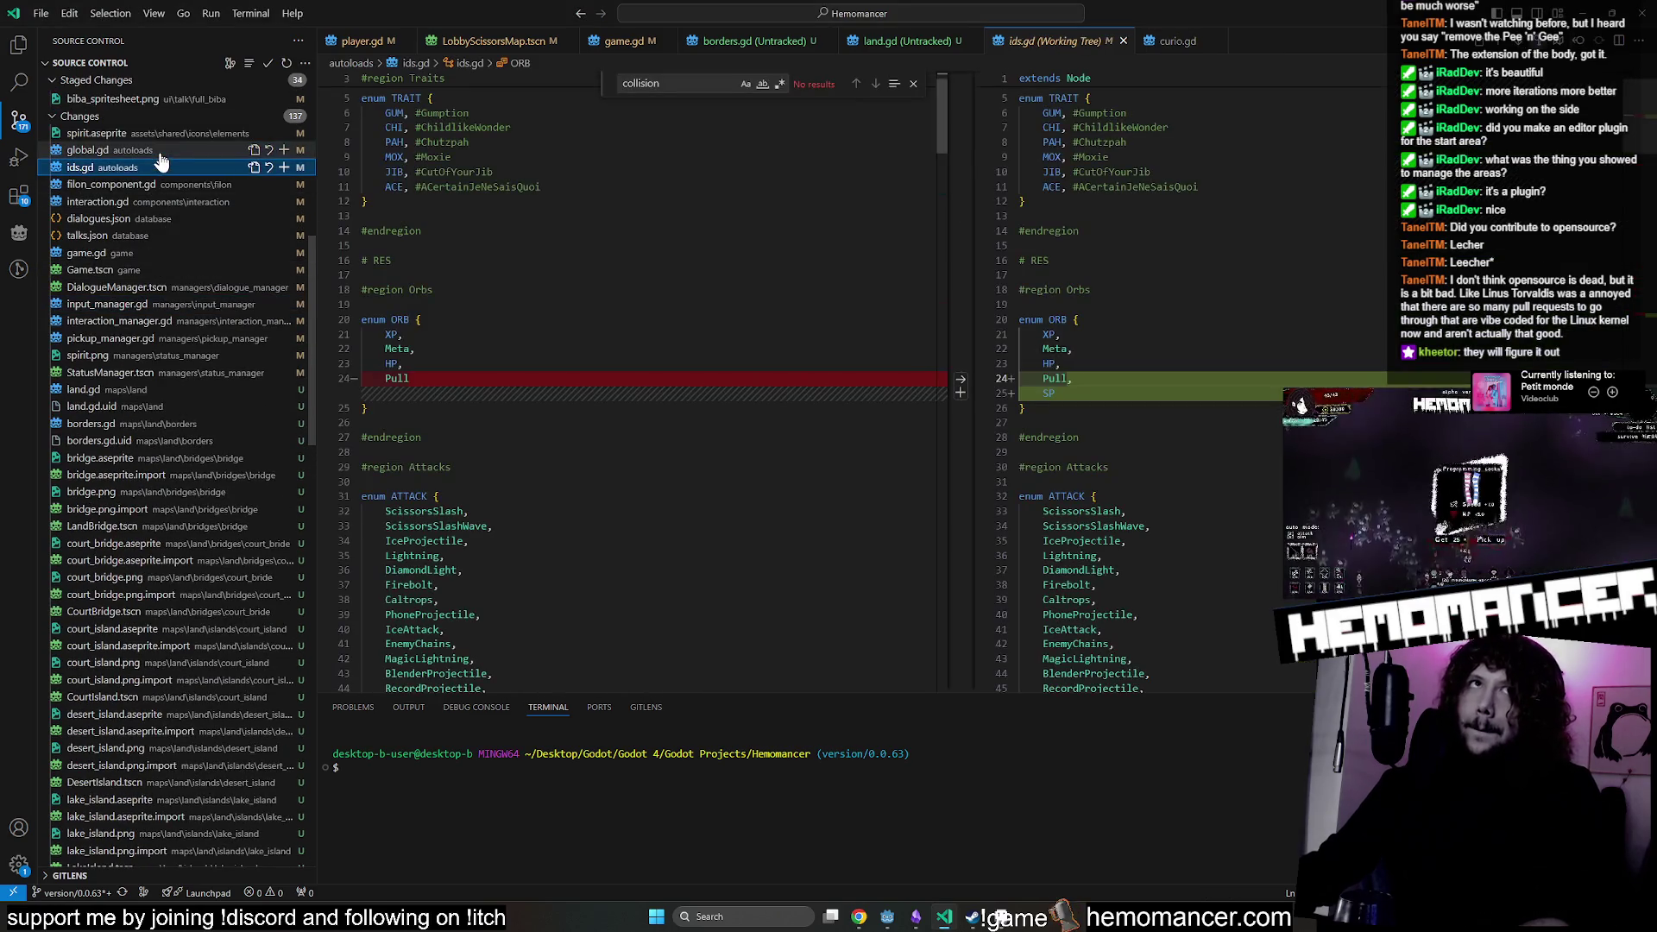
pyautogui.click(161, 156)
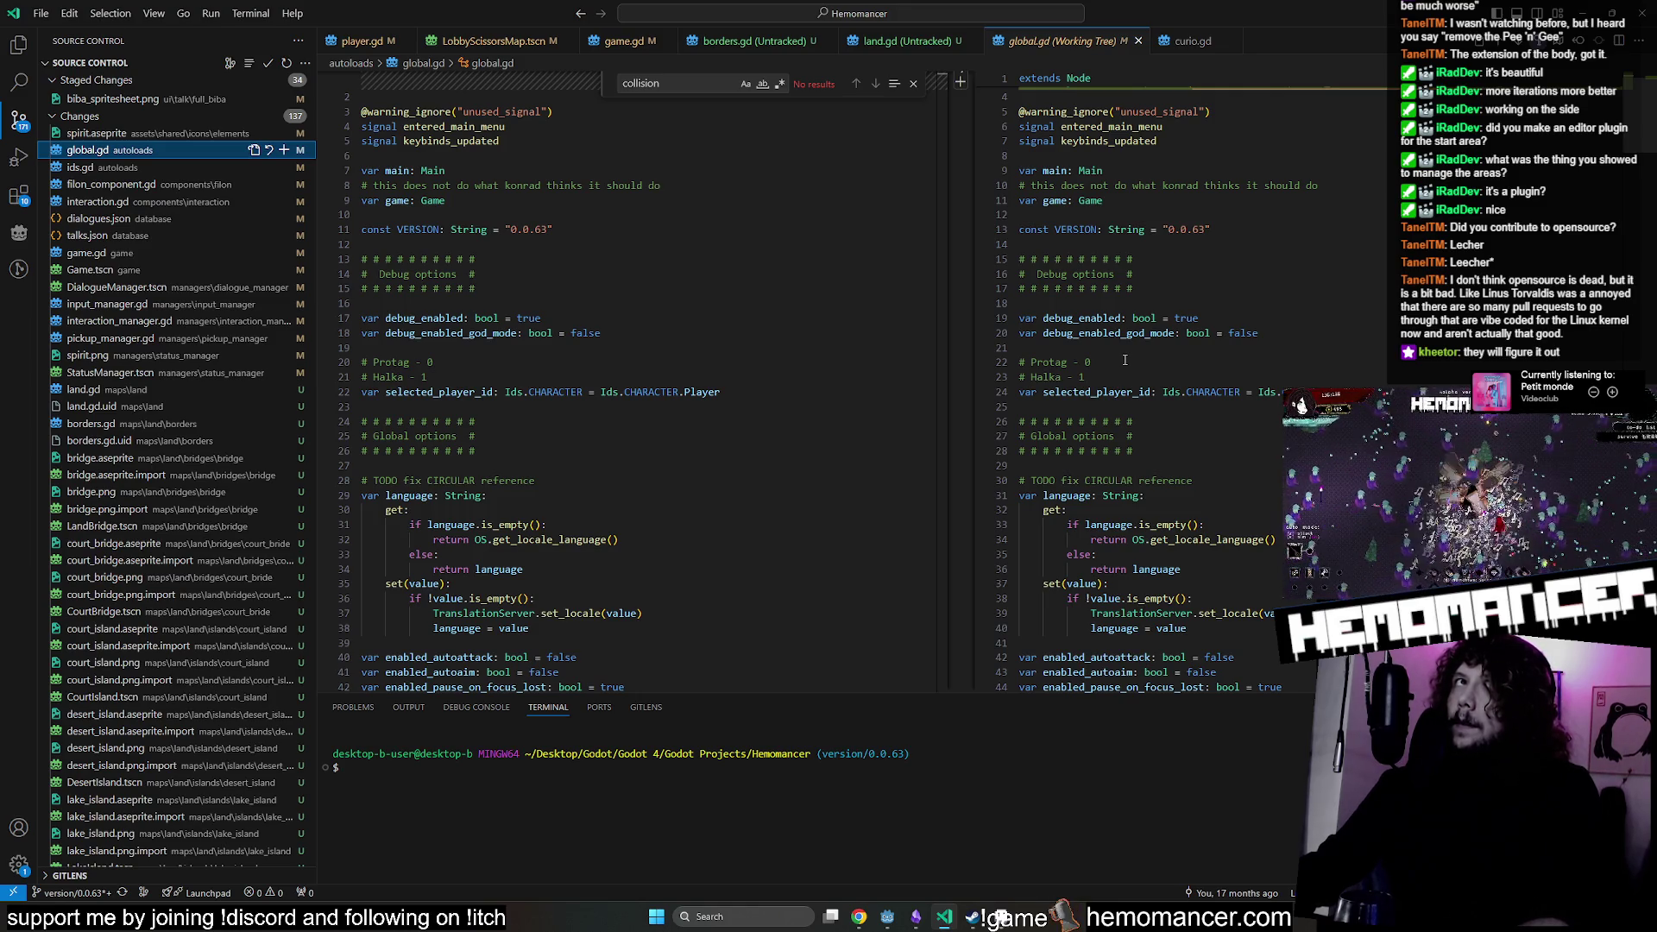
pyautogui.click(86, 167)
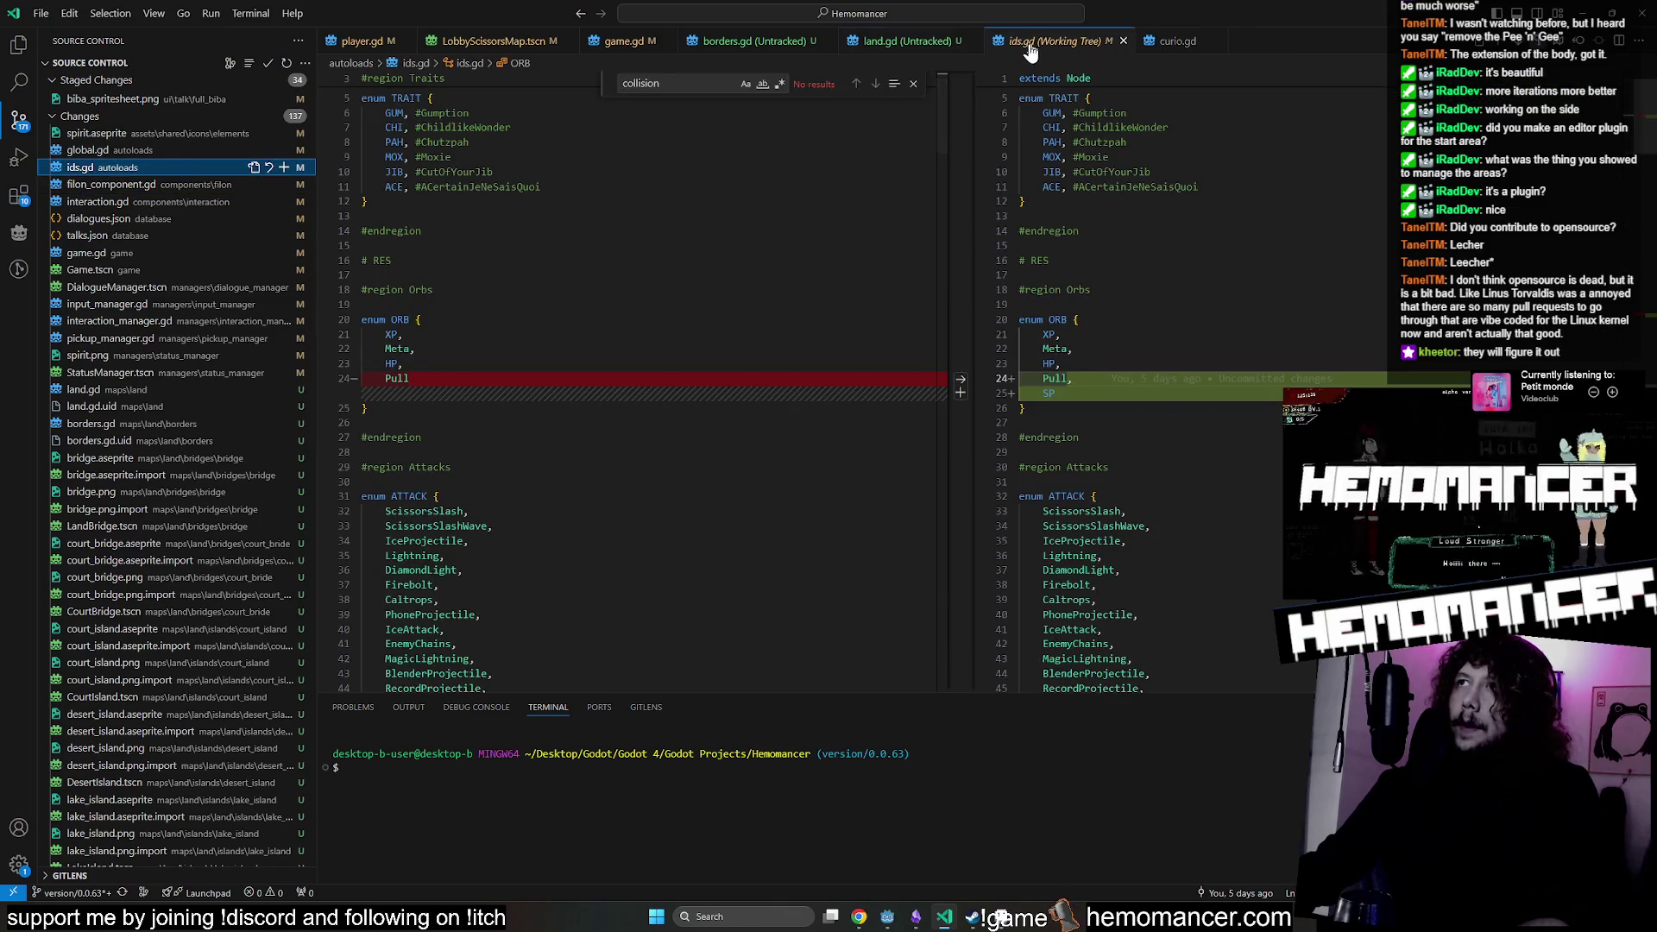
# Close the open script tabs, leaving LobbyScissorsMap.tscn at line 7, and return to Godot
pyautogui.middleClick(925, 43)
pyautogui.middleClick(766, 43)
pyautogui.middleClick(647, 47)
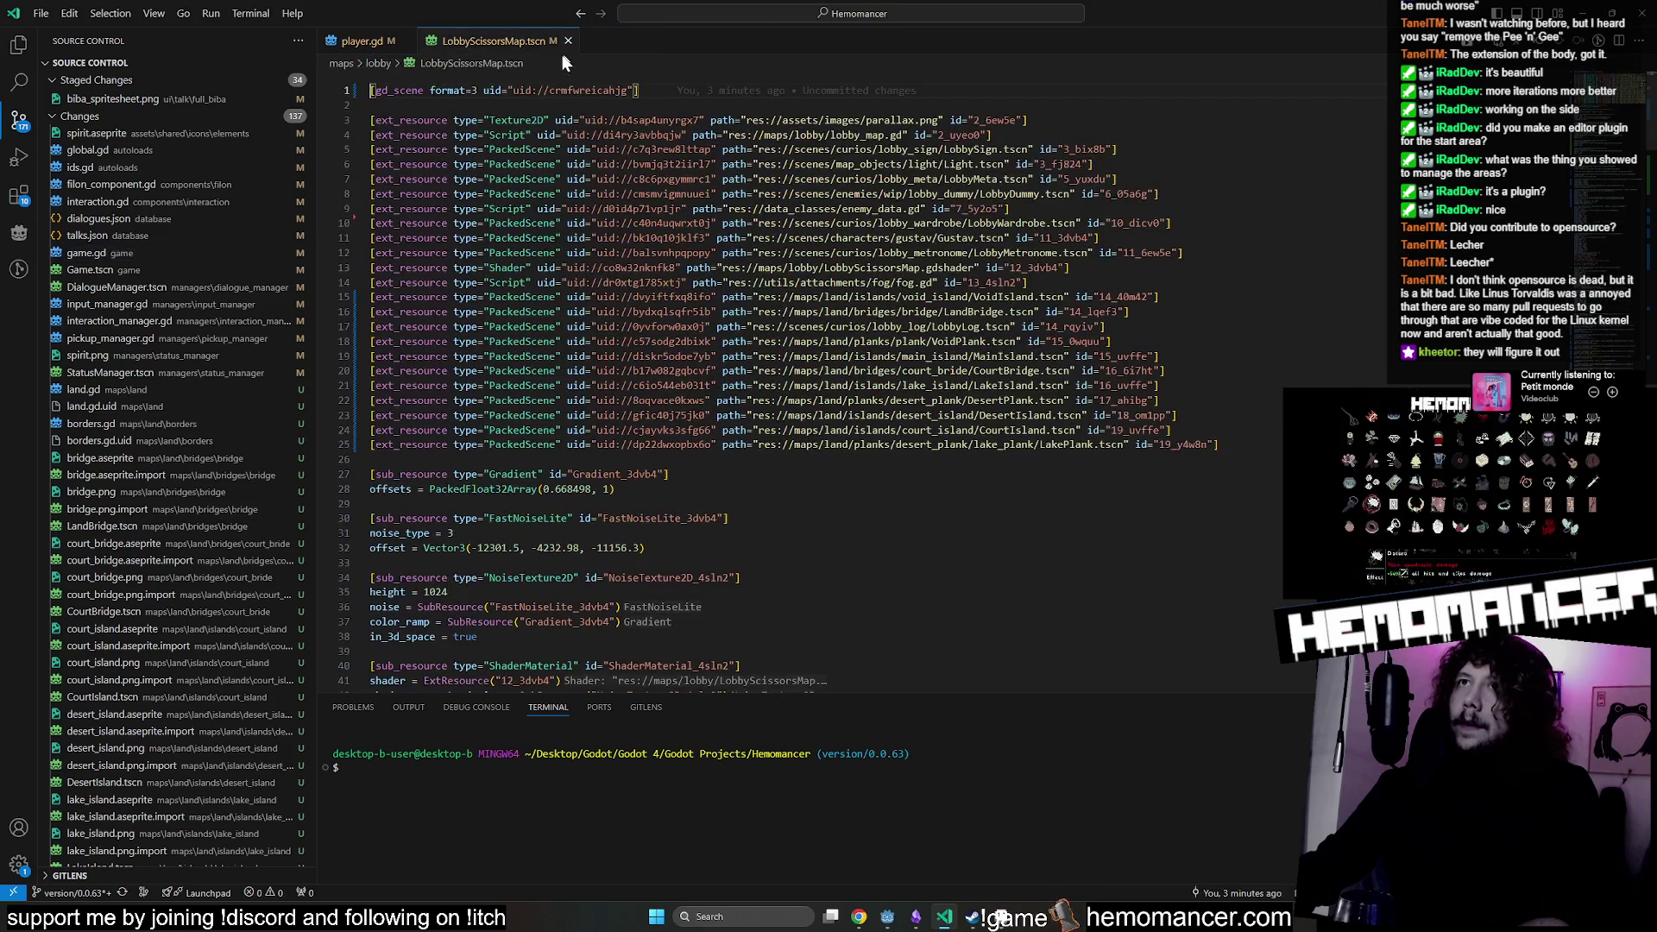
pyautogui.click(371, 179)
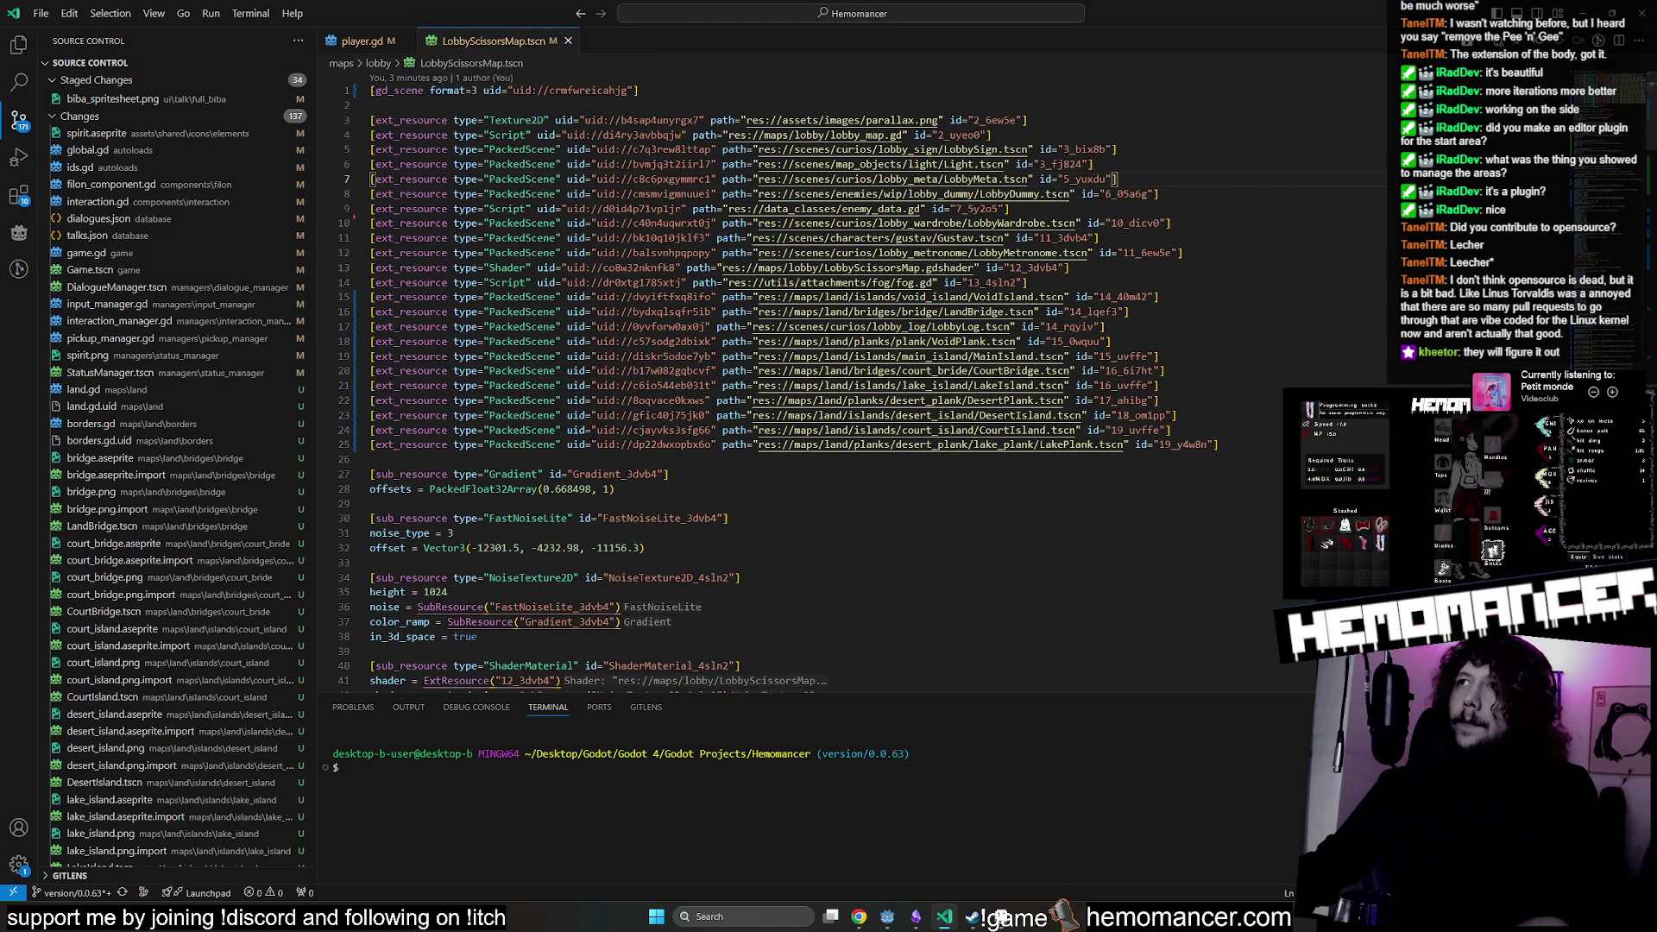
pyautogui.hotkey('alt', 'Tab')
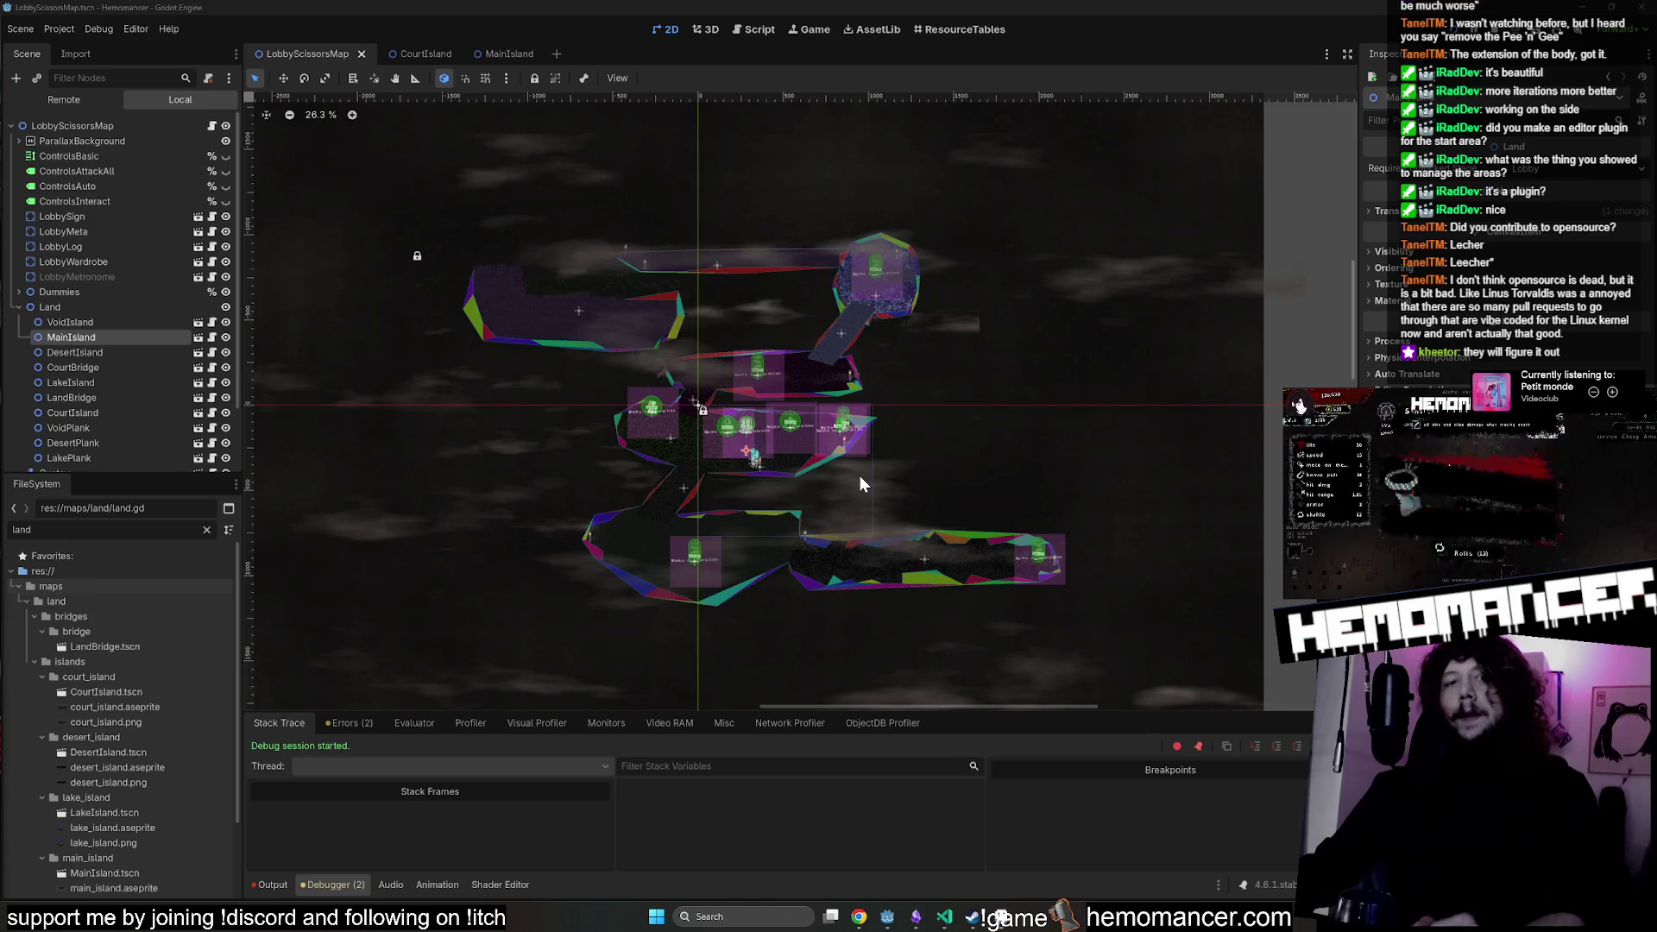
# Select CourtIsland.tscn and reload the externally modified LobbyScissorsMap scene from disk
pyautogui.scroll(-3, 794, 484)
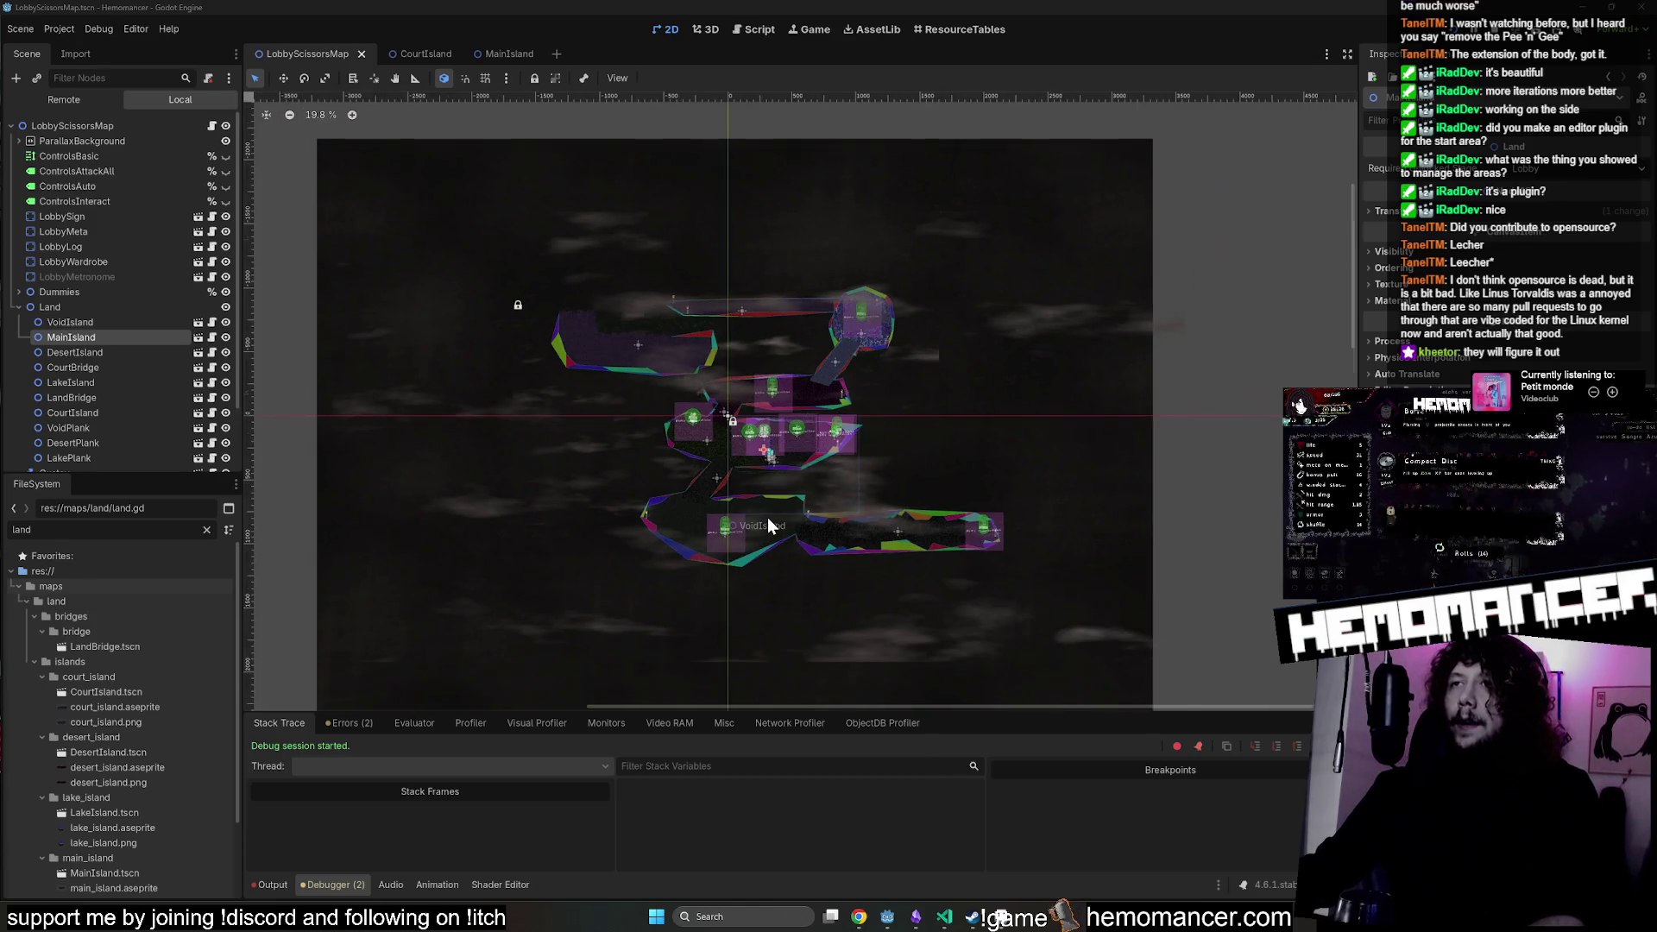
pyautogui.scroll(5, 768, 516)
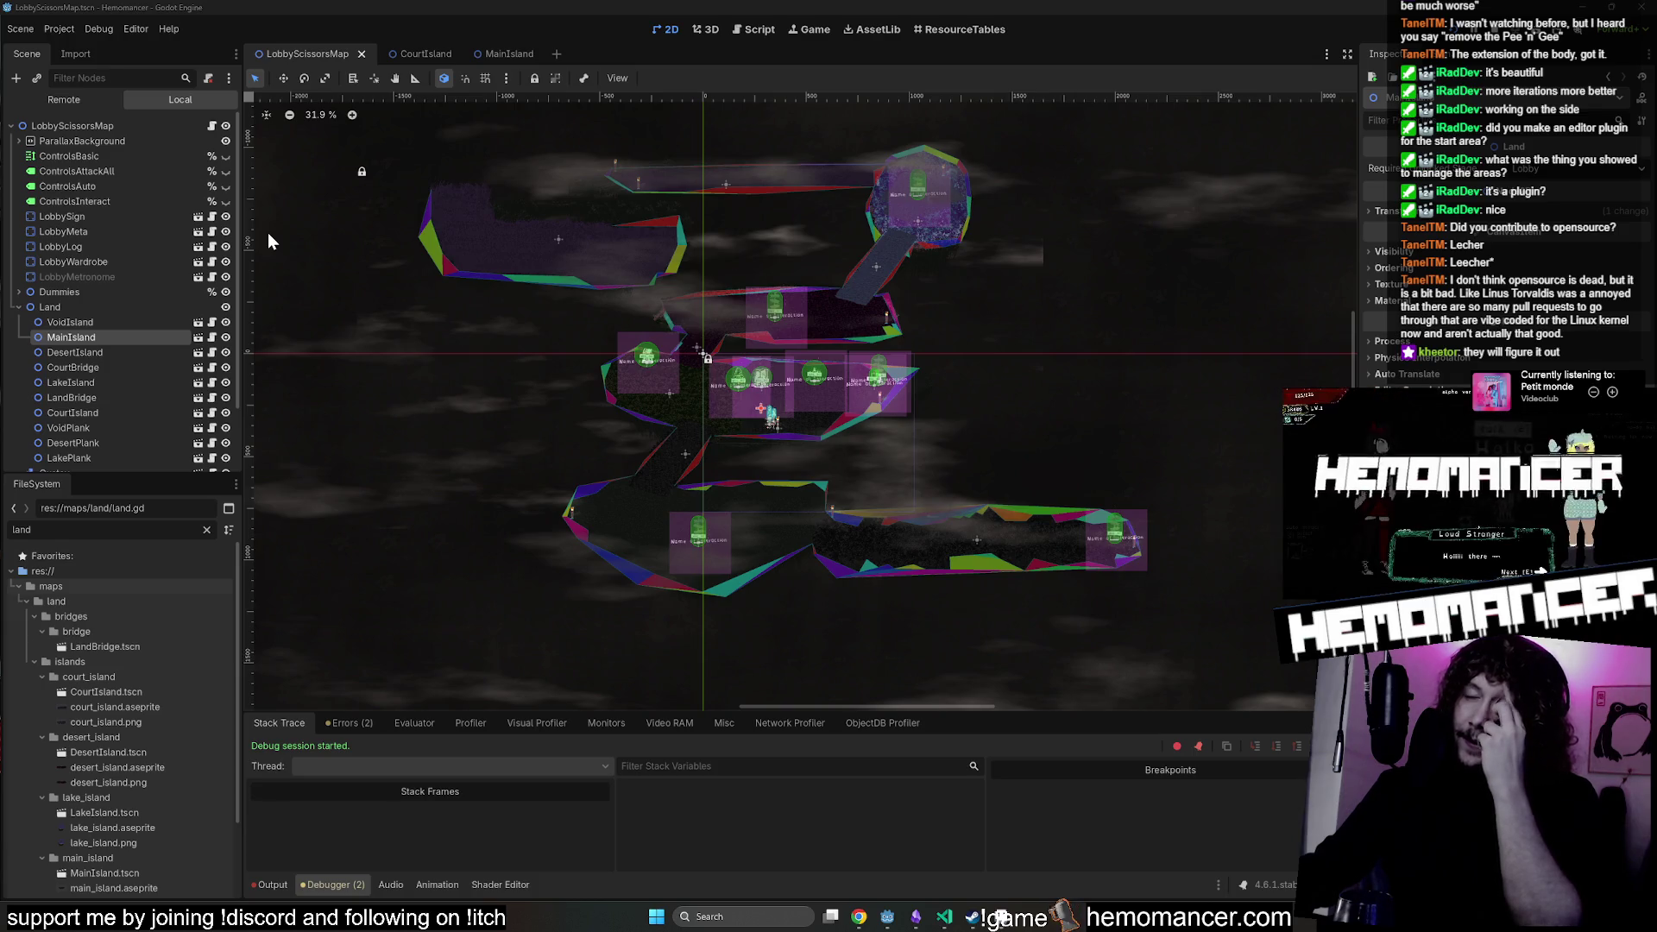
pyautogui.click(108, 690)
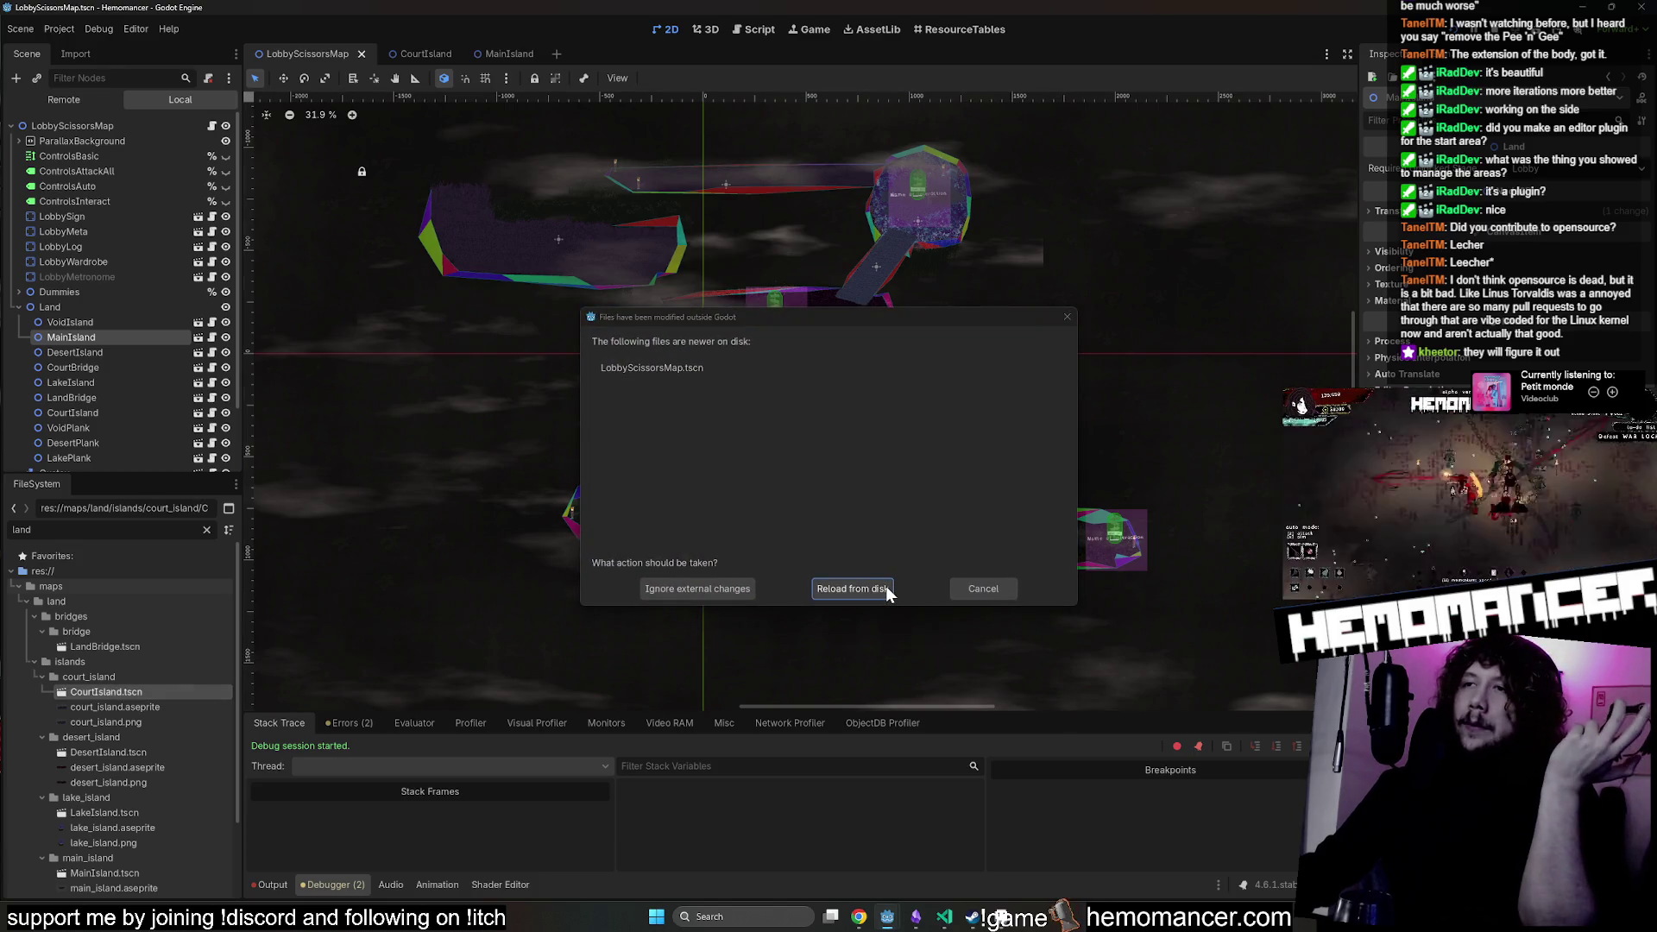
pyautogui.click(885, 587)
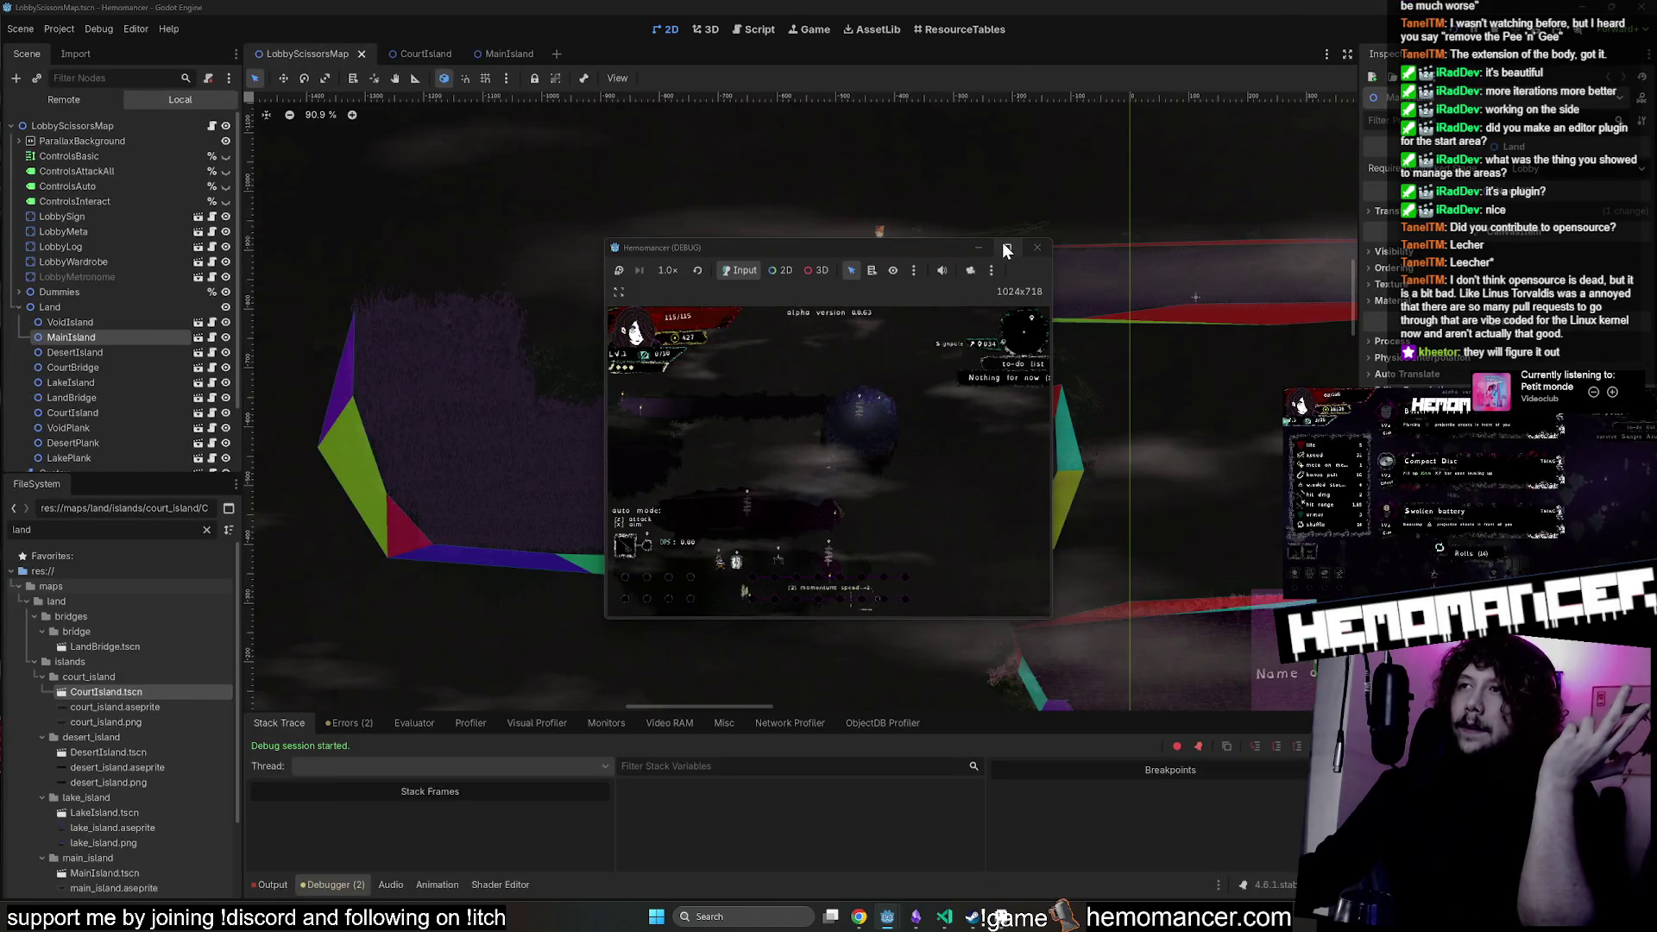
# Maximize the Hemomancer debug window, play in the lobby, then close the game
pyautogui.click(1008, 248)
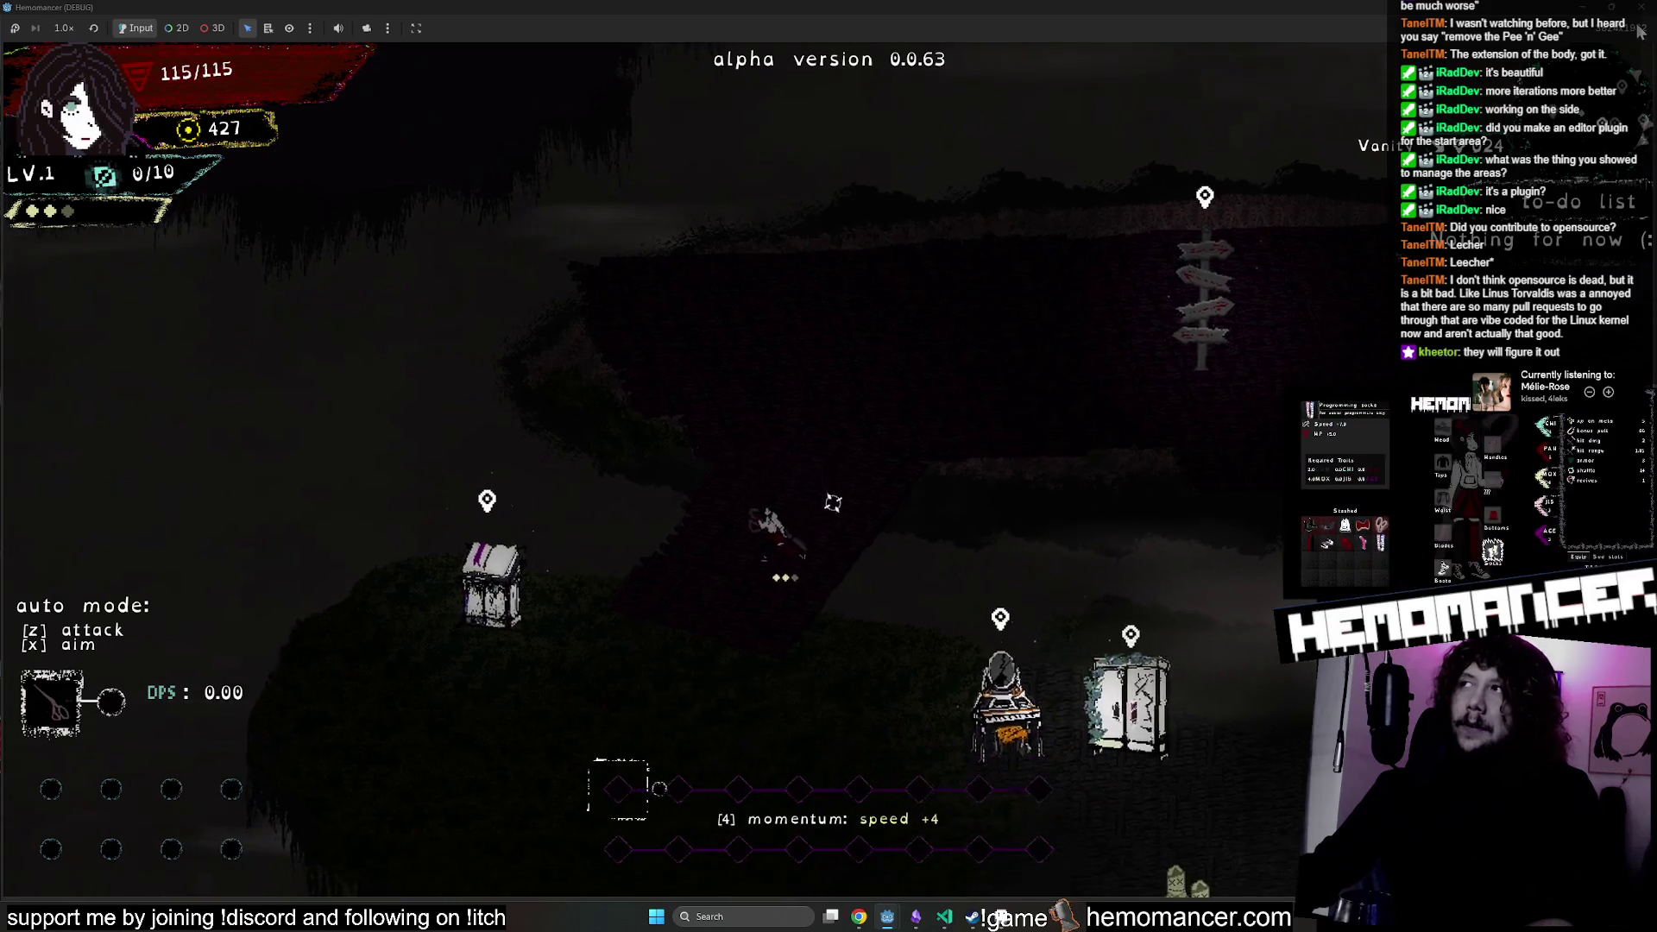
pyautogui.click(1641, 11)
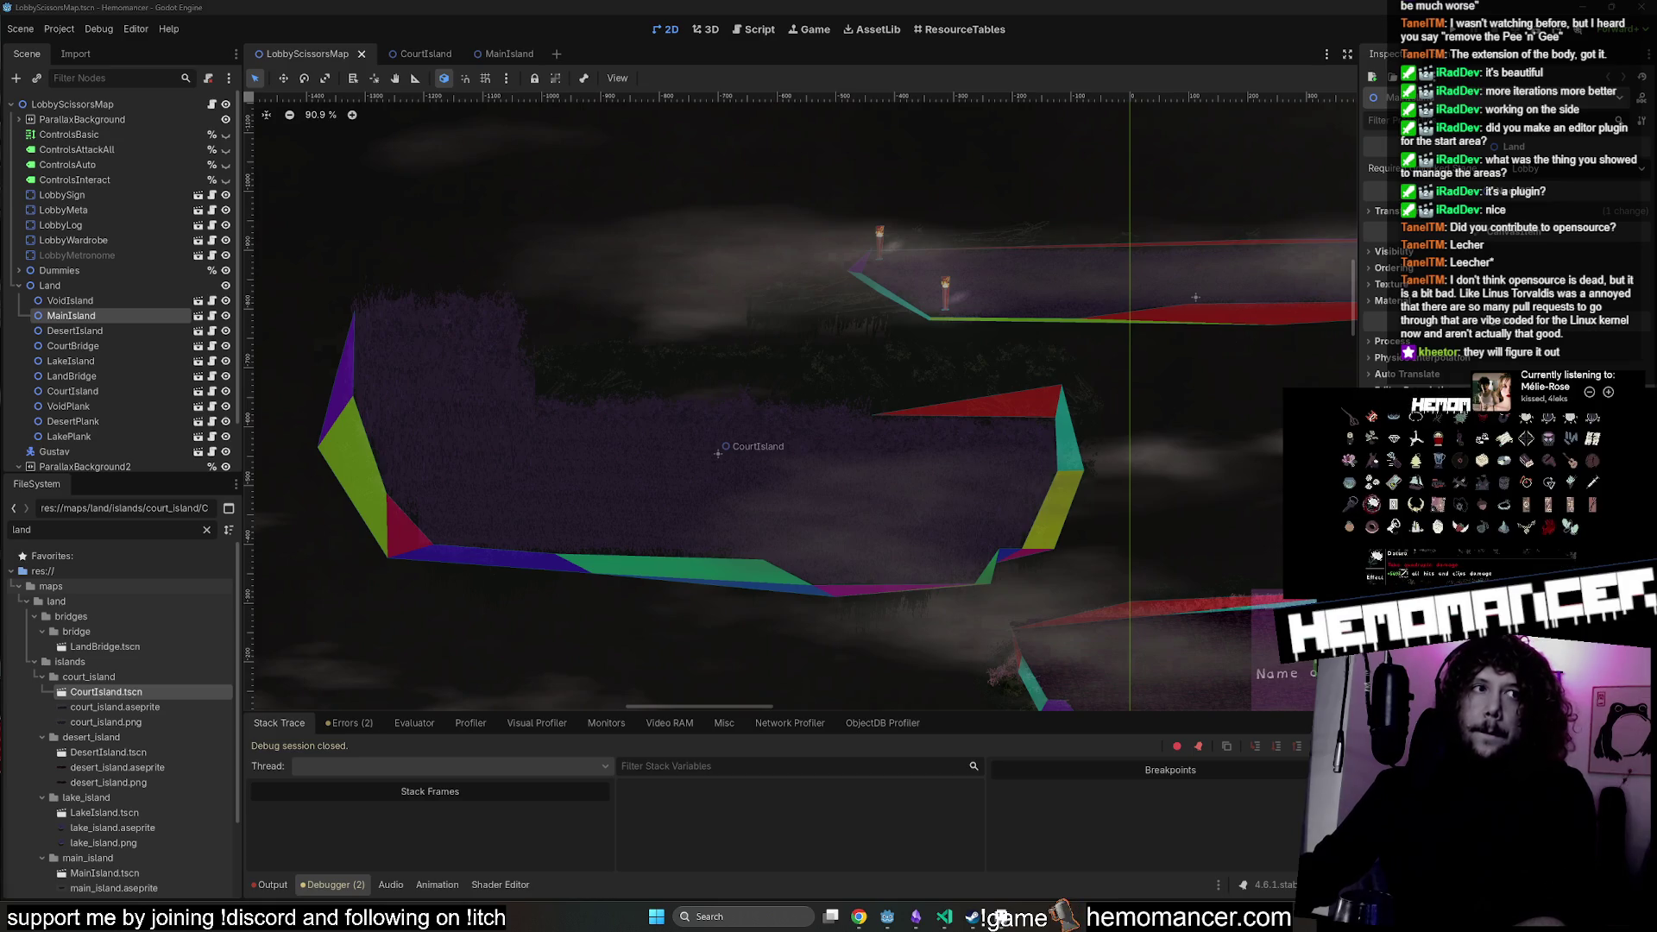
# Frame the lobby map and collapse the Land node's island children in the Scene tree
pyautogui.scroll(-10, 862, 422)
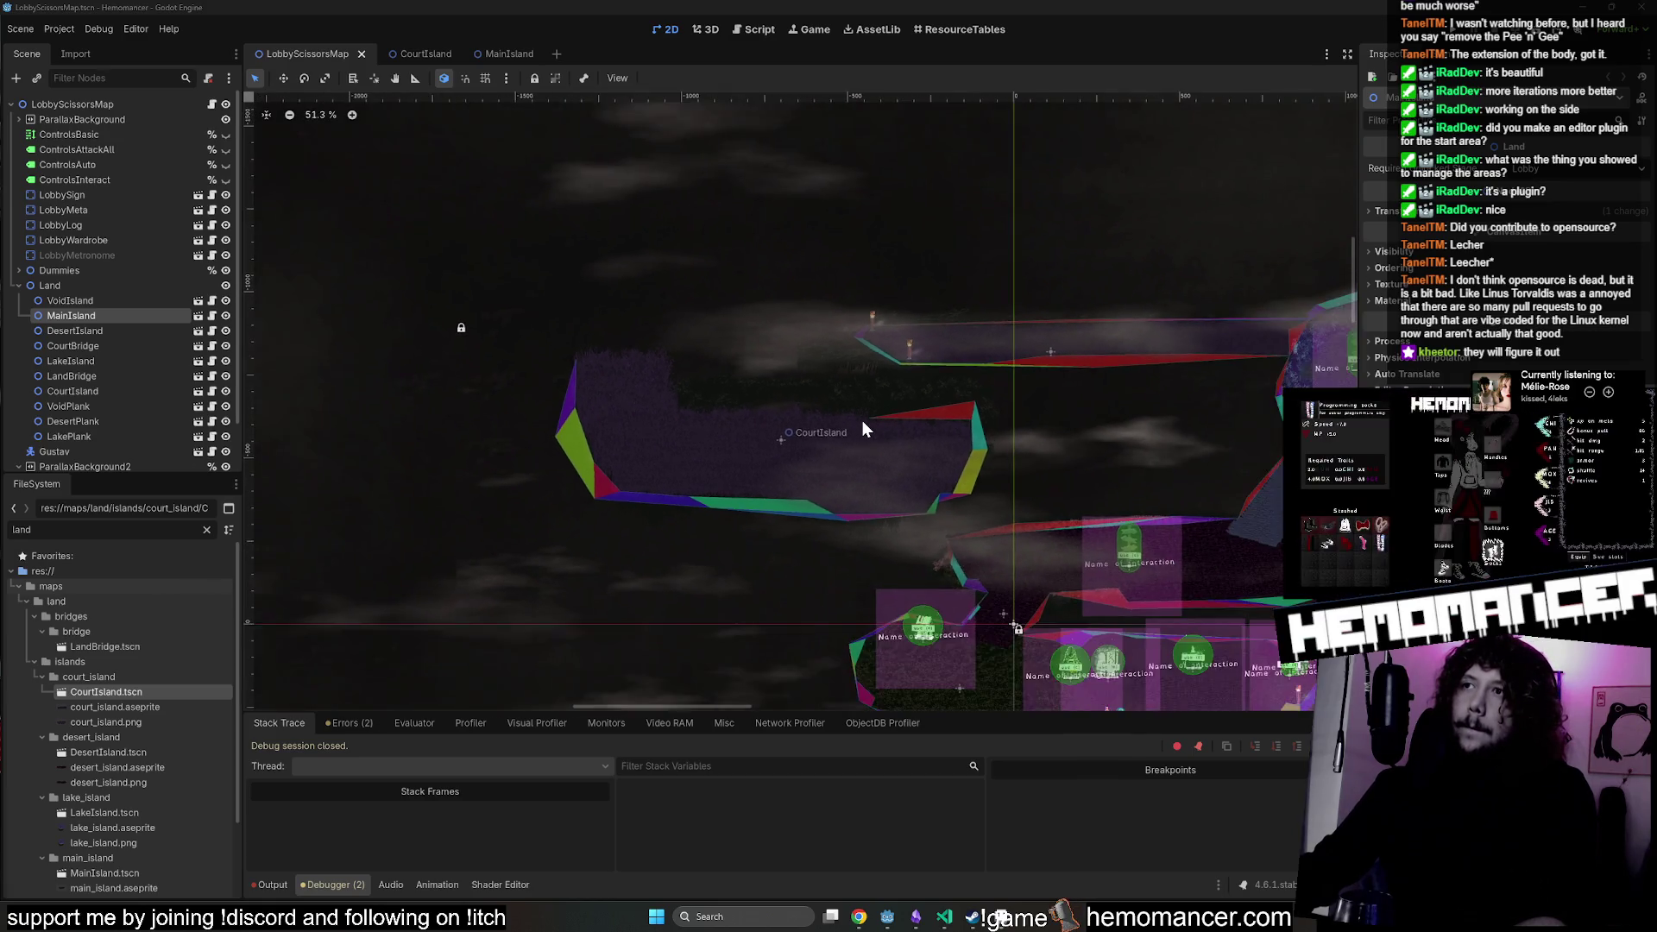
pyautogui.scroll(-2, 867, 440)
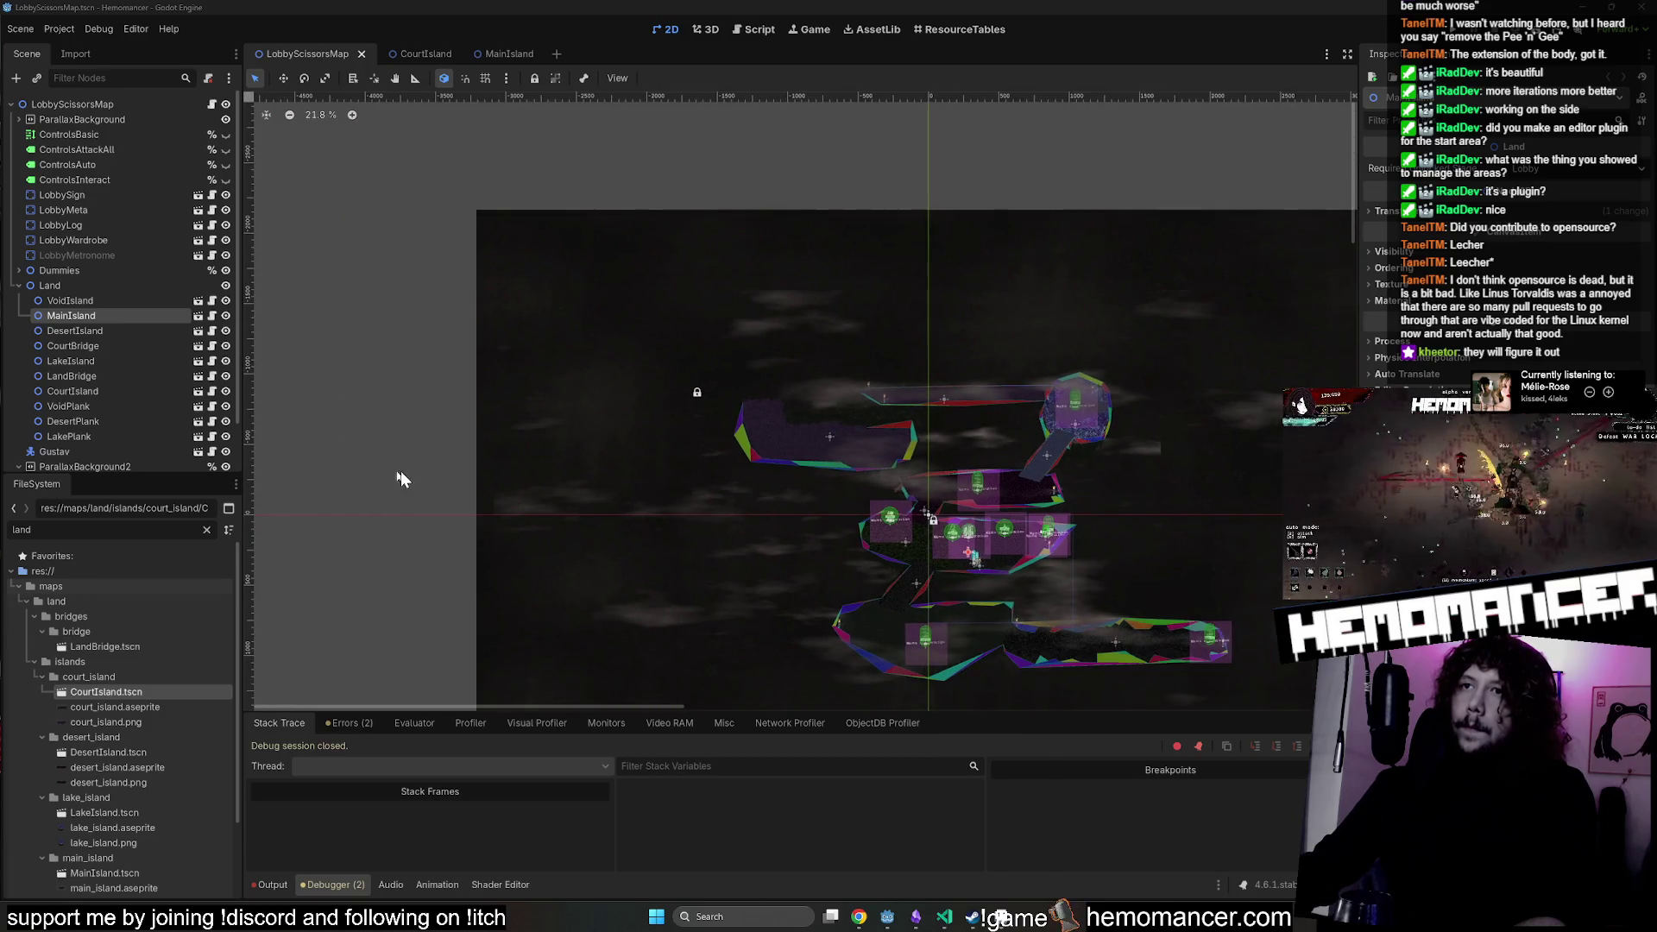
pyautogui.moveTo(414, 462); pyautogui.dragTo(333, 366)
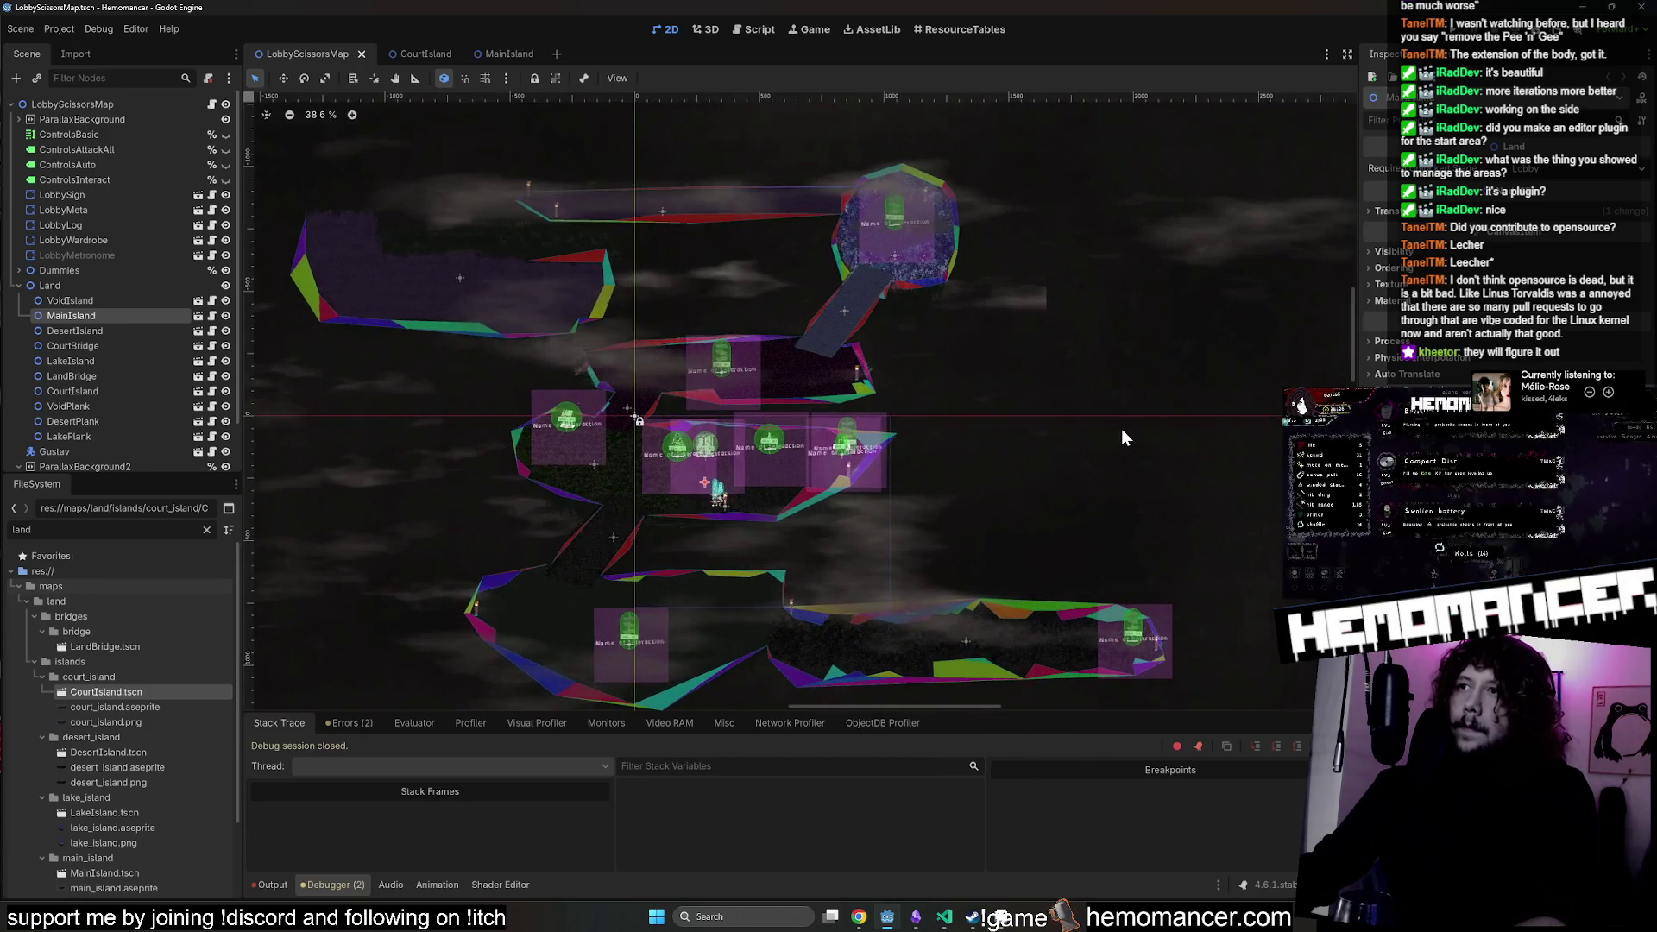
pyautogui.scroll(2, 1207, 381)
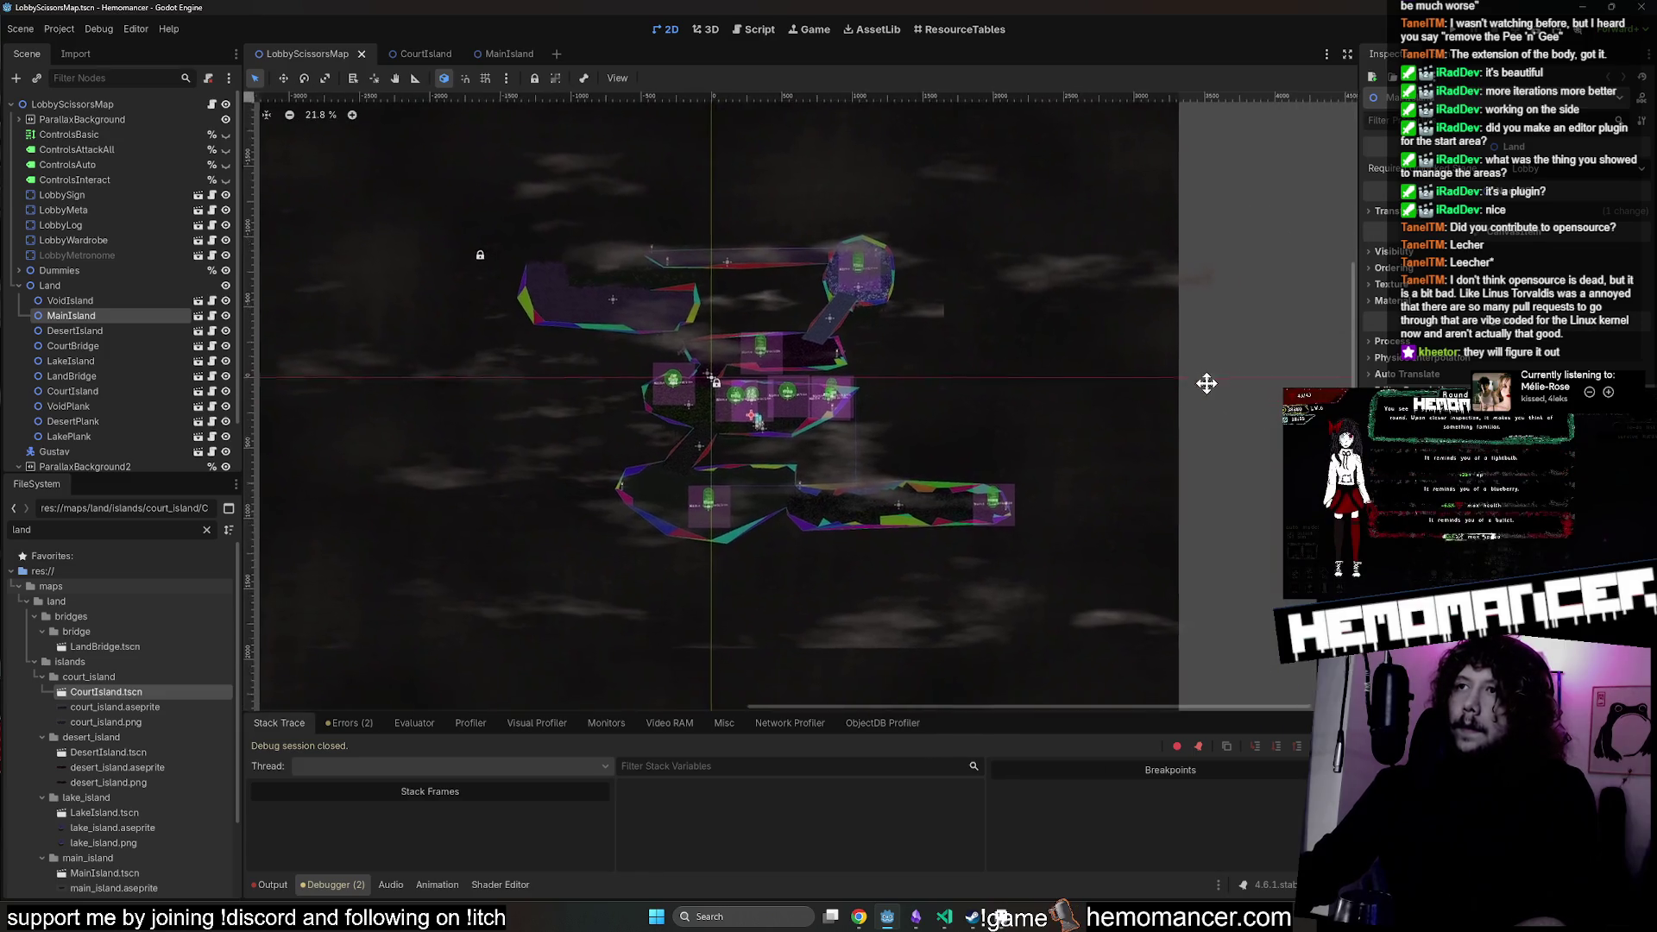
pyautogui.moveTo(1239, 393); pyautogui.dragTo(1259, 403)
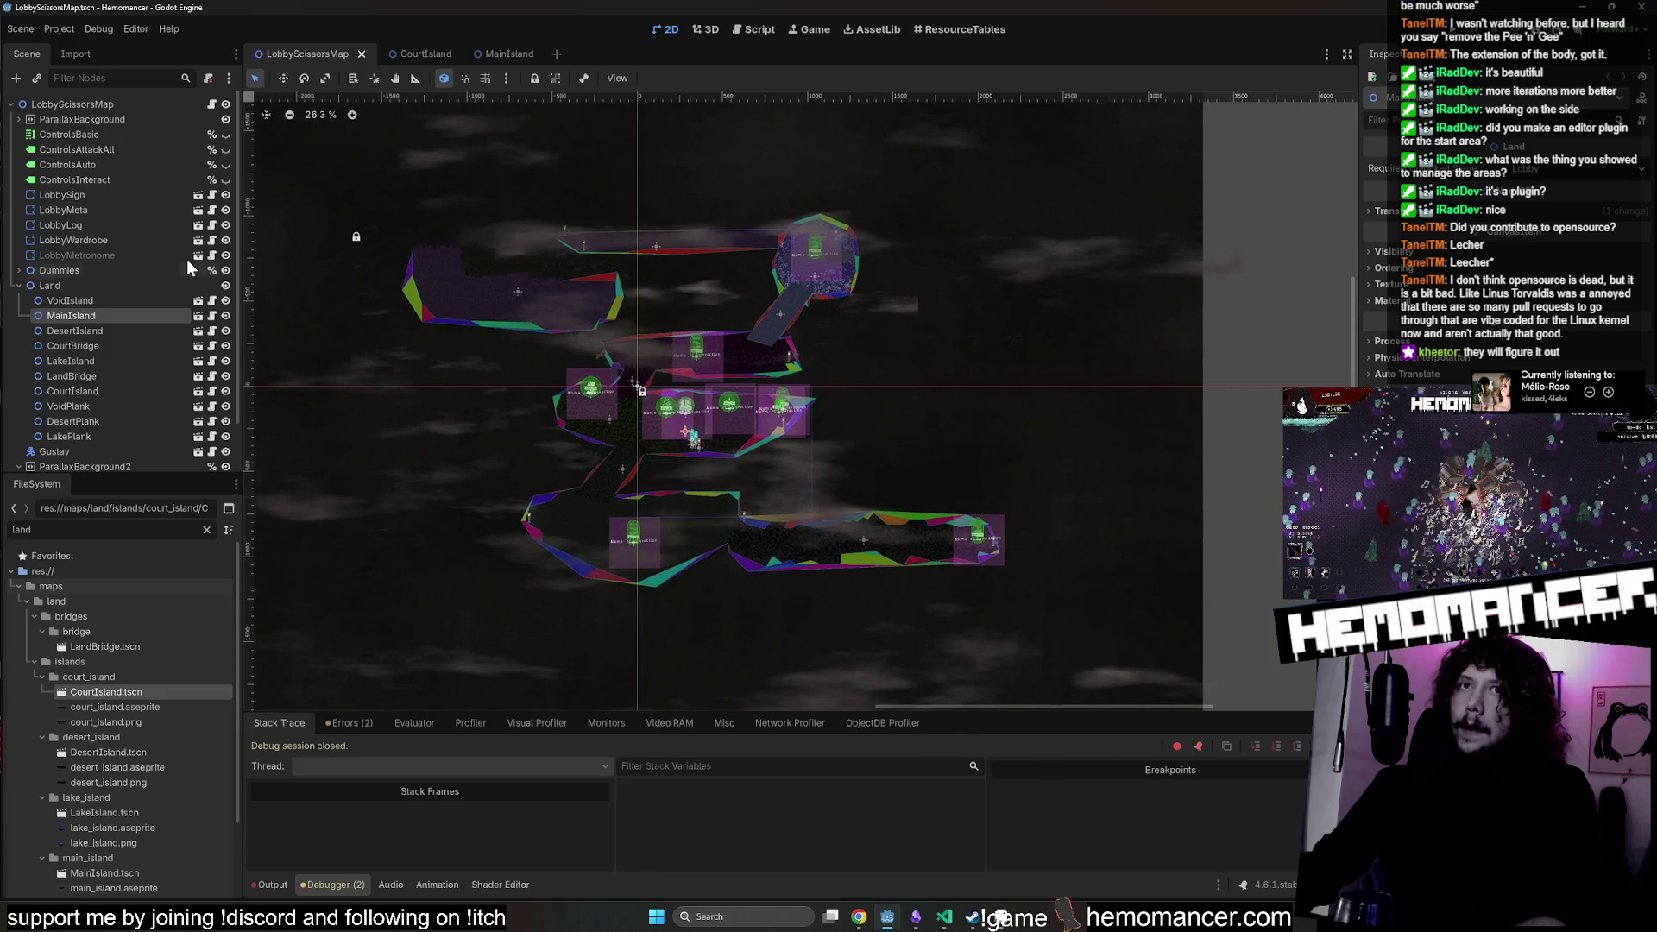
pyautogui.click(49, 286)
pyautogui.click(19, 285)
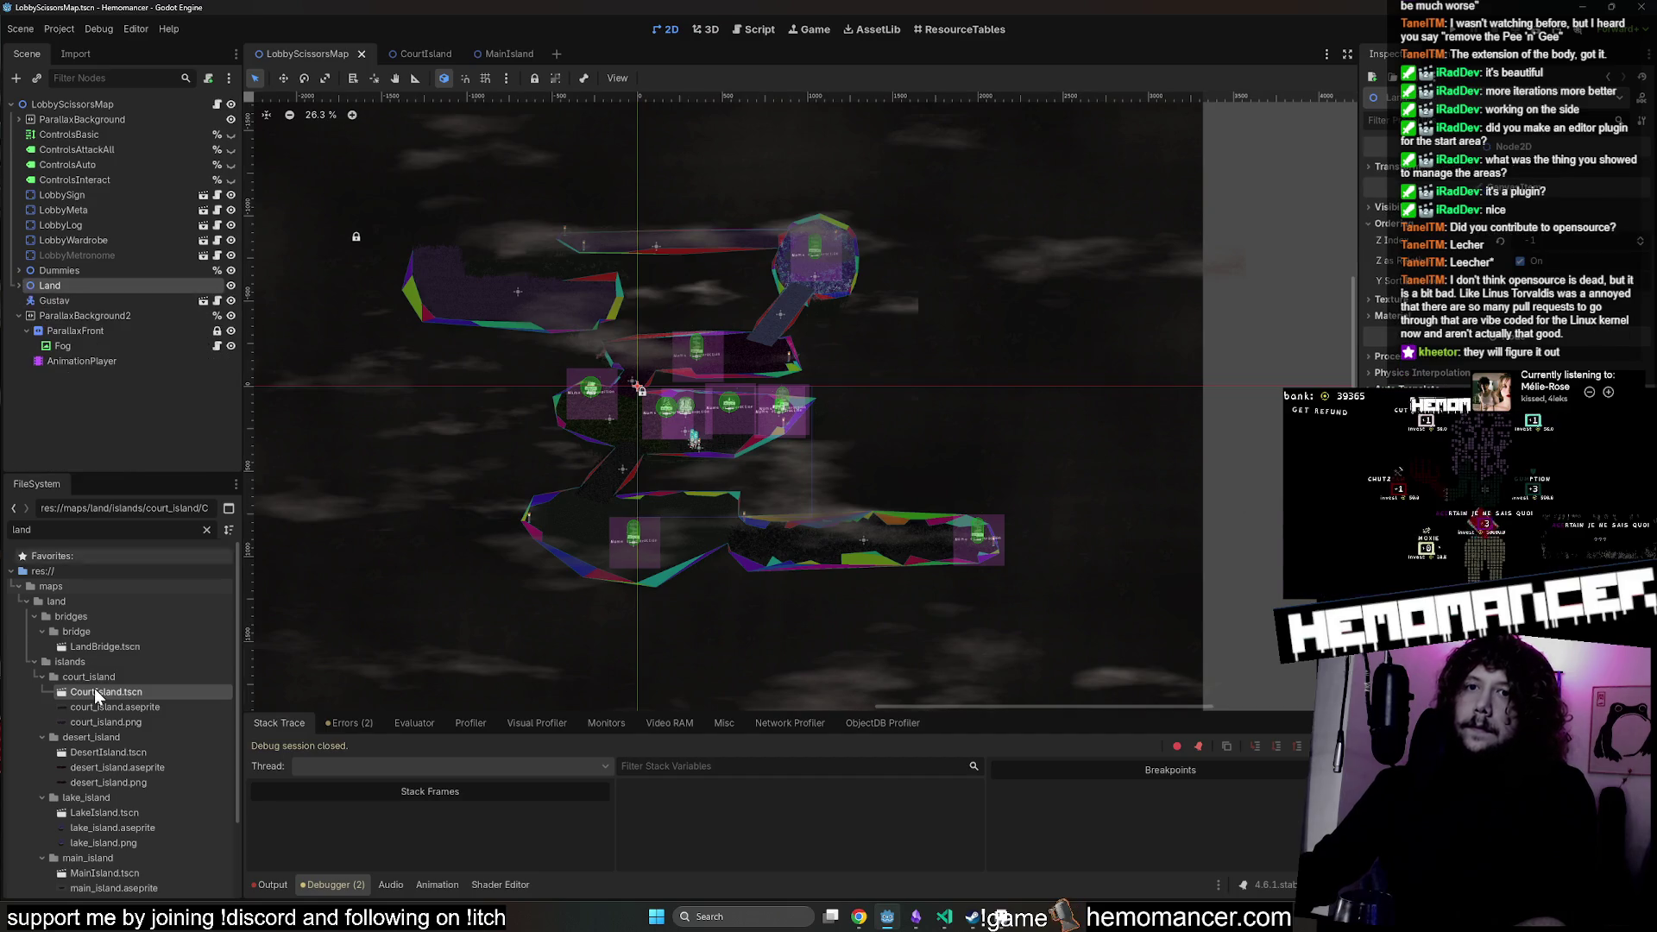
# Clear the land filter and collapse the court_island, bridges, islands, land and maps folders
pyautogui.click(207, 530)
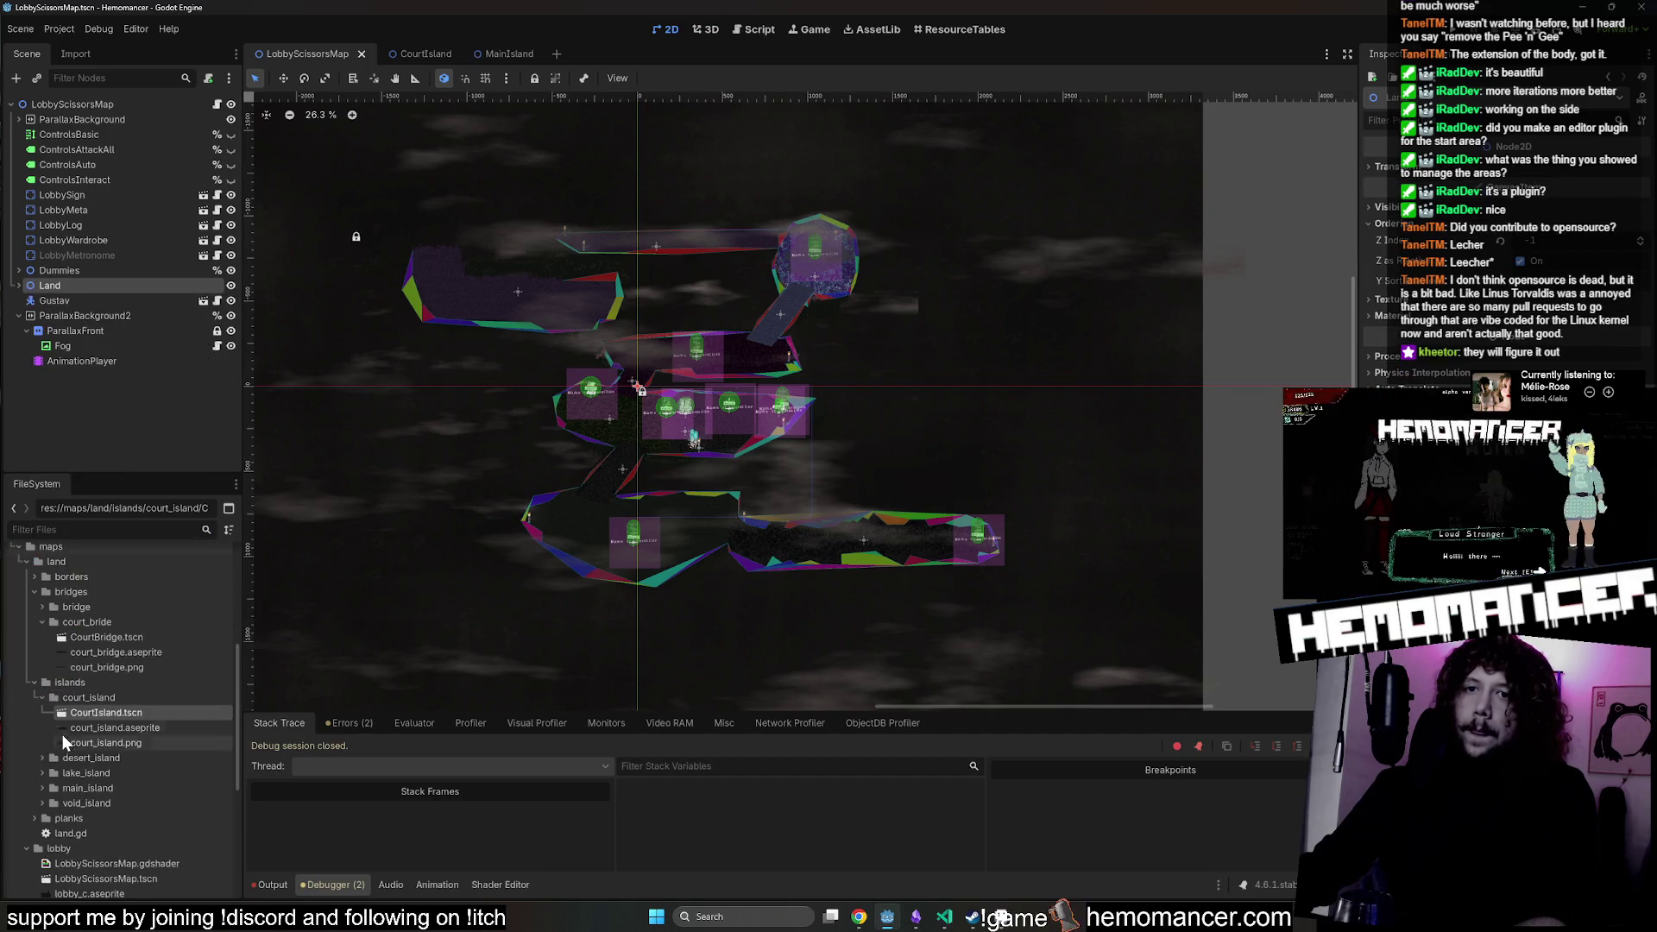
pyautogui.click(43, 699)
pyautogui.click(44, 620)
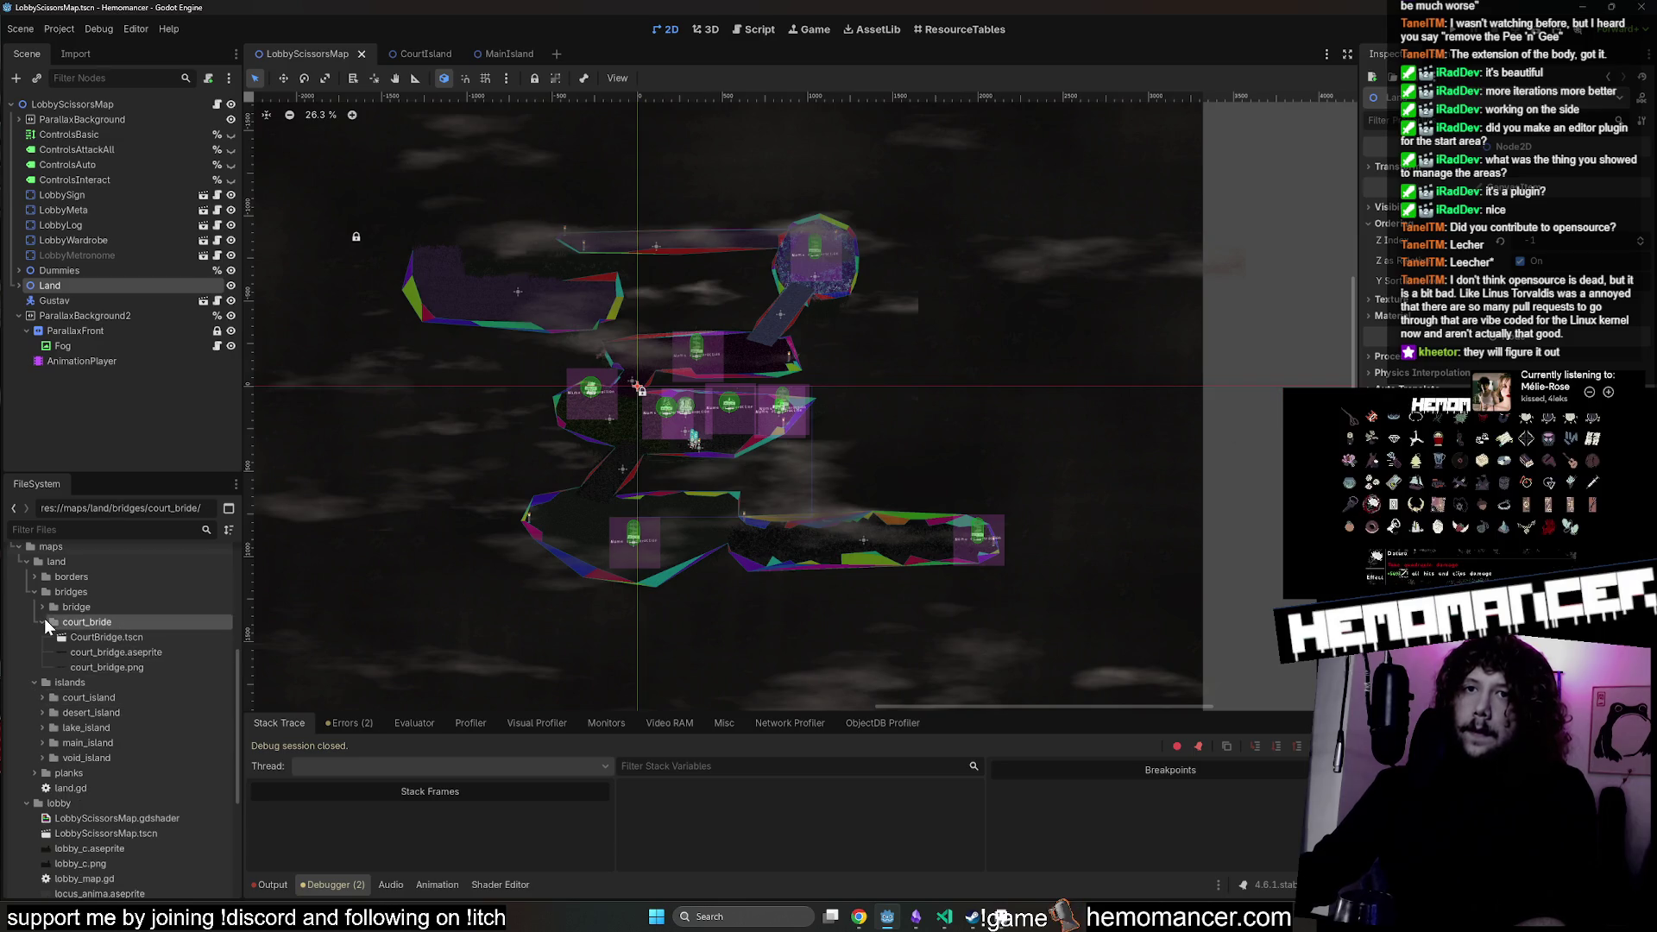
pyautogui.click(33, 591)
pyautogui.click(33, 604)
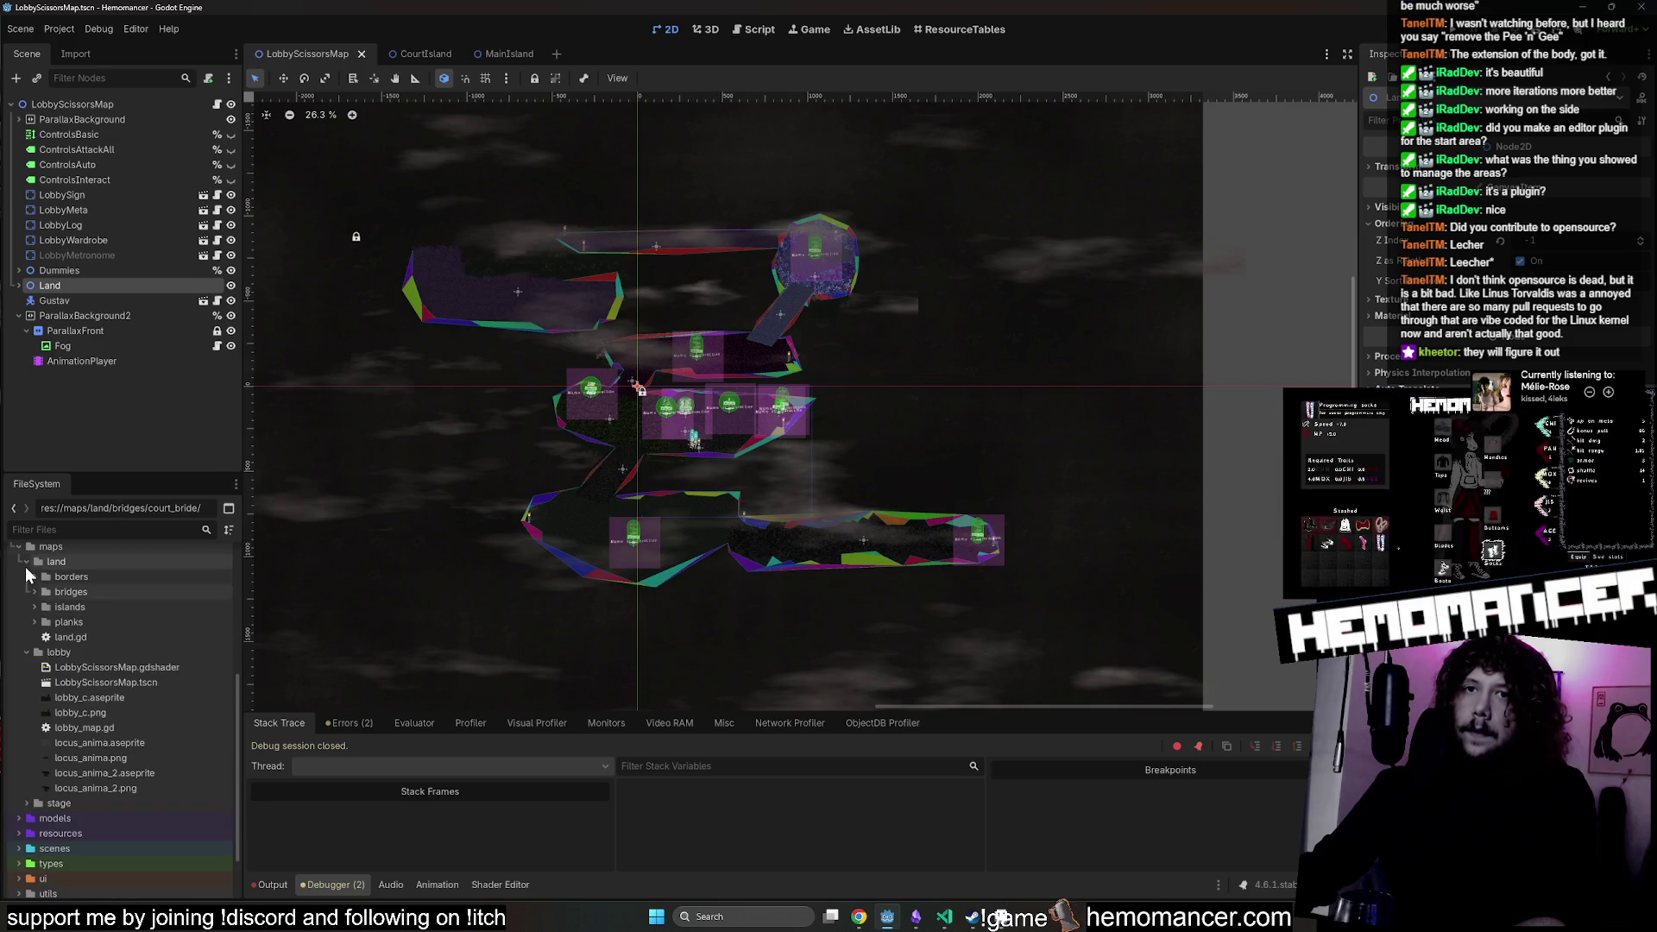
pyautogui.click(26, 562)
pyautogui.click(19, 552)
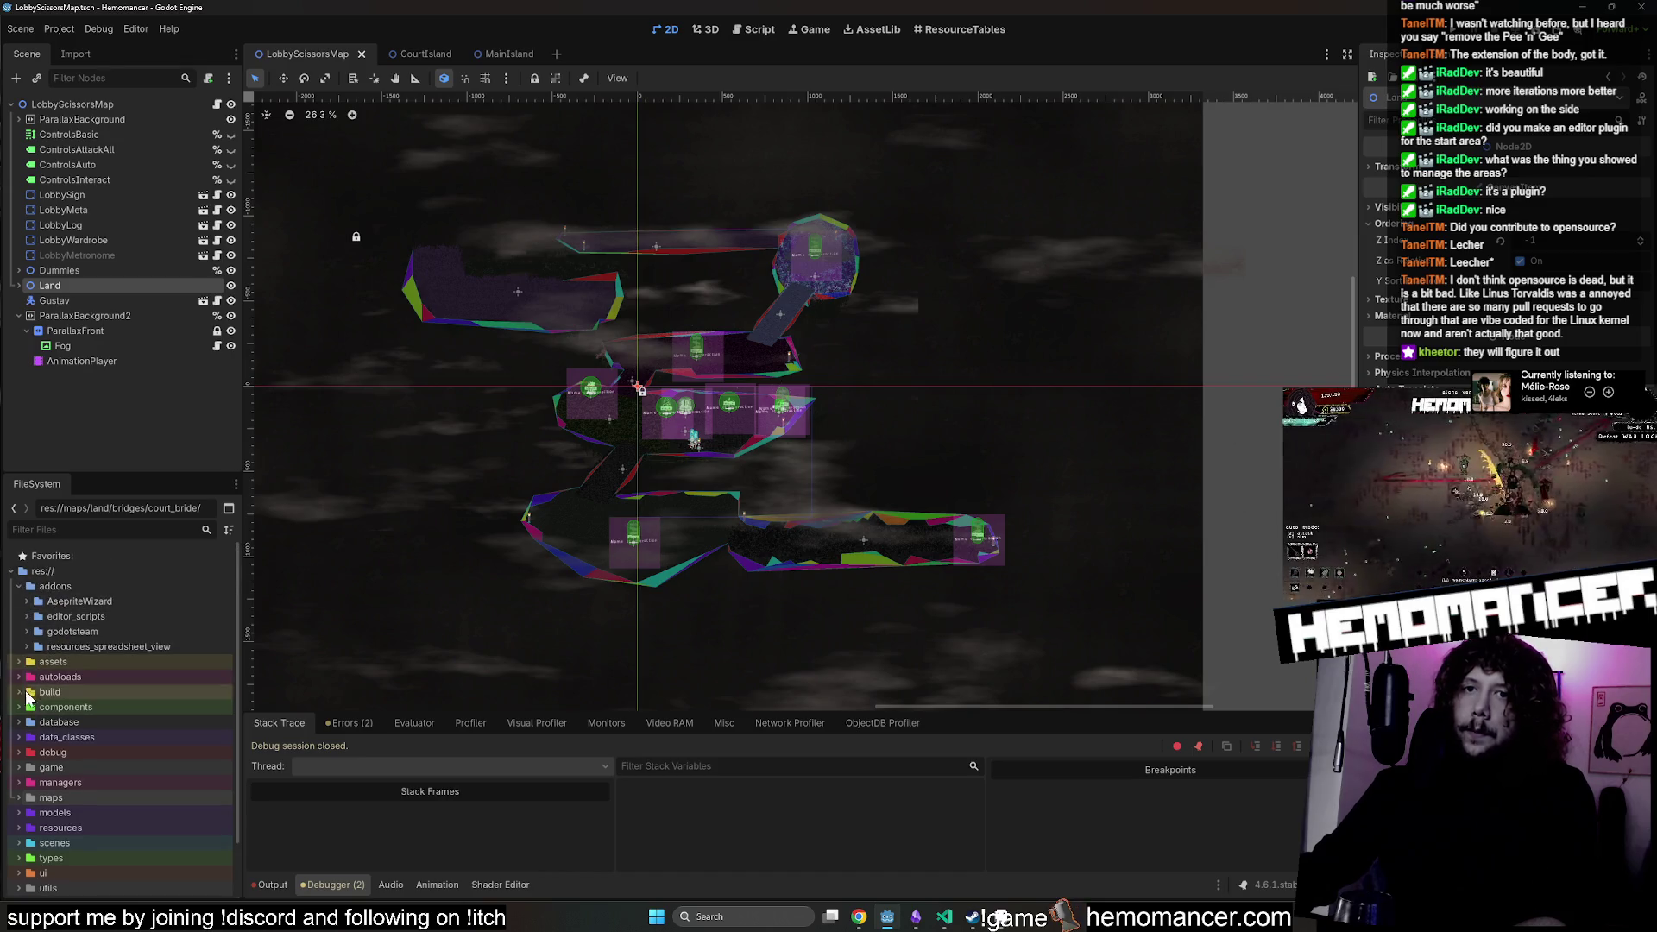
# Expand res://components and browse its subfolders such as filon and interfaces
pyautogui.doubleClick(49, 706)
pyautogui.scroll(-3, 86, 695)
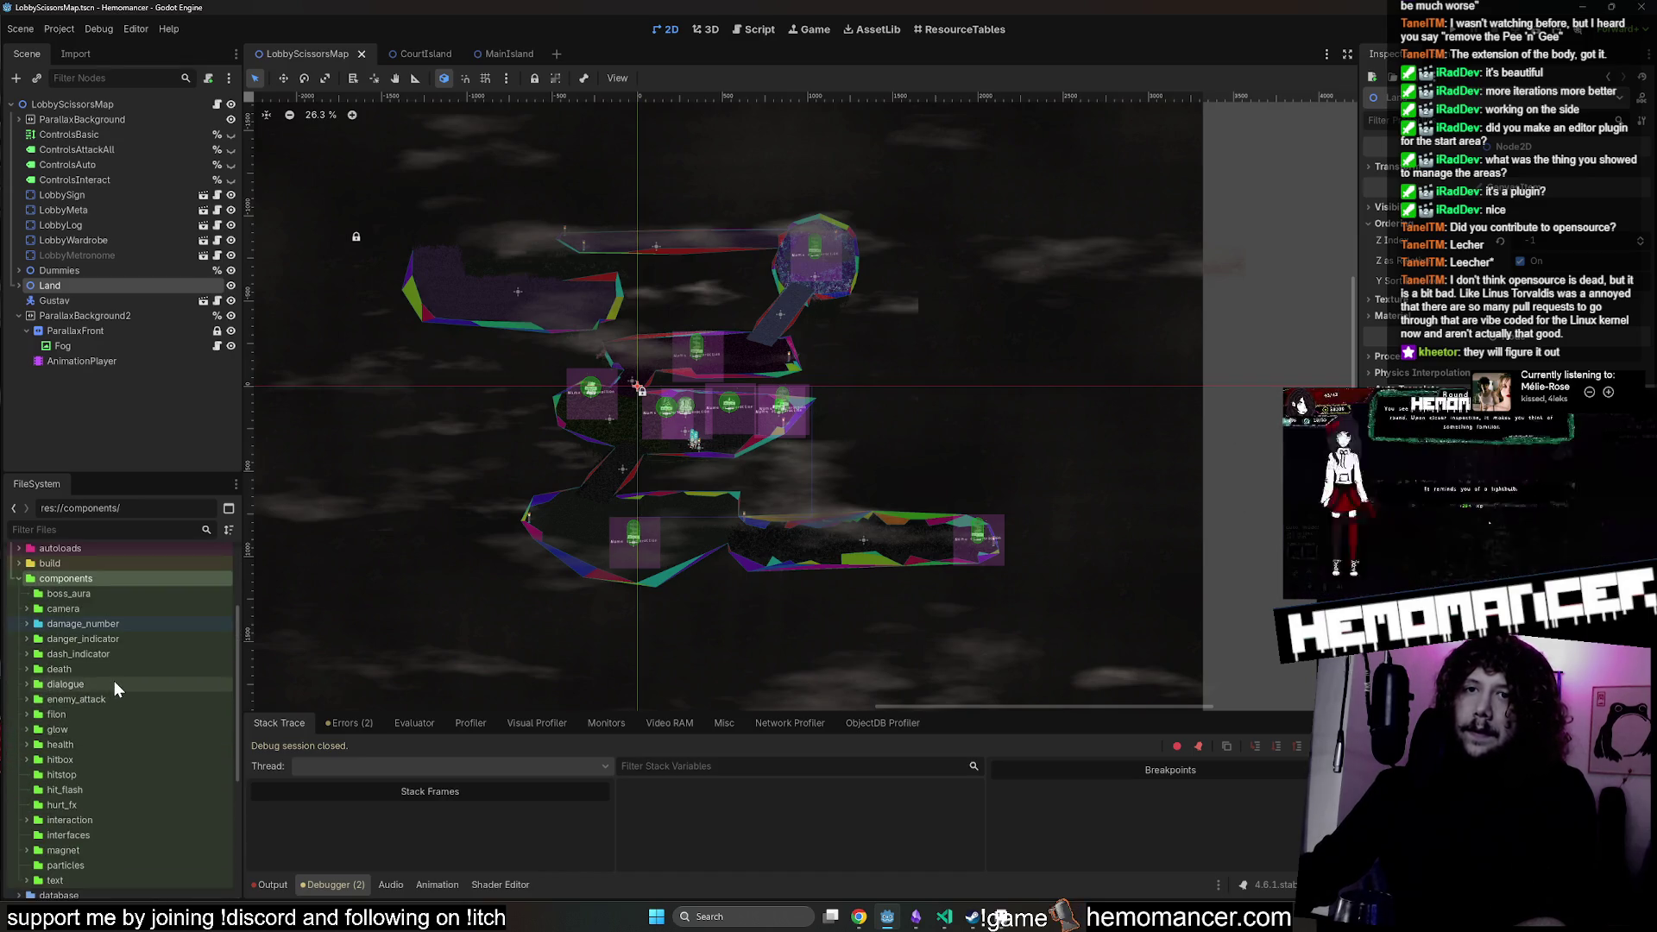
pyautogui.scroll(-1, 114, 681)
pyautogui.doubleClick(99, 673)
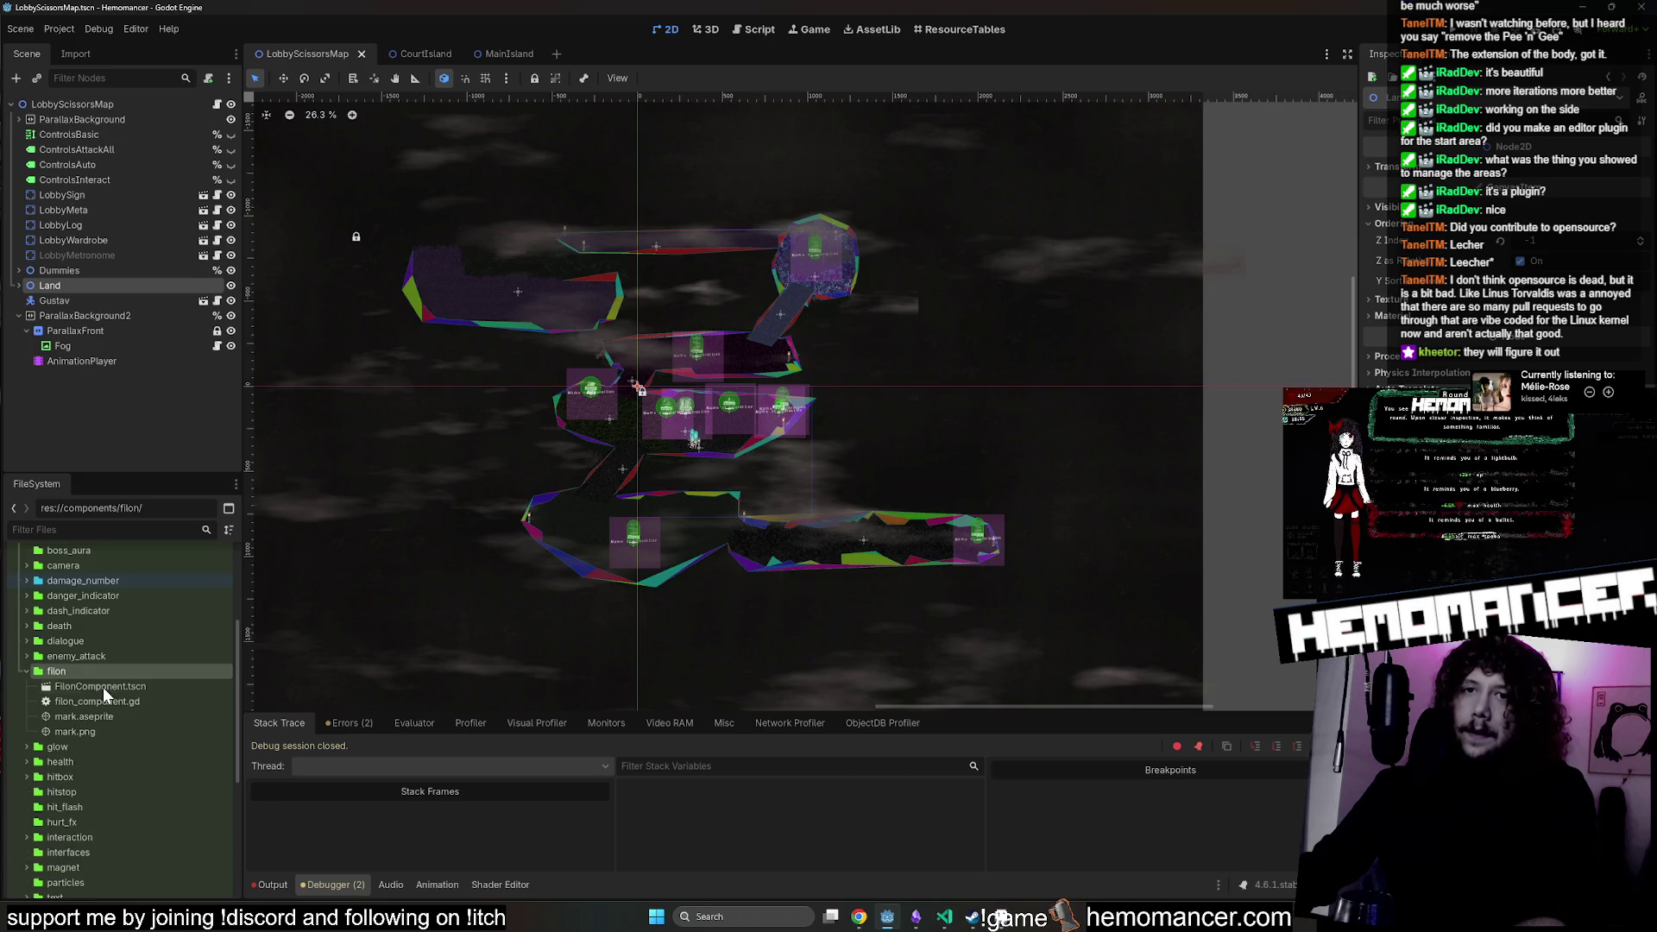
pyautogui.doubleClick(100, 669)
pyautogui.scroll(3, 100, 669)
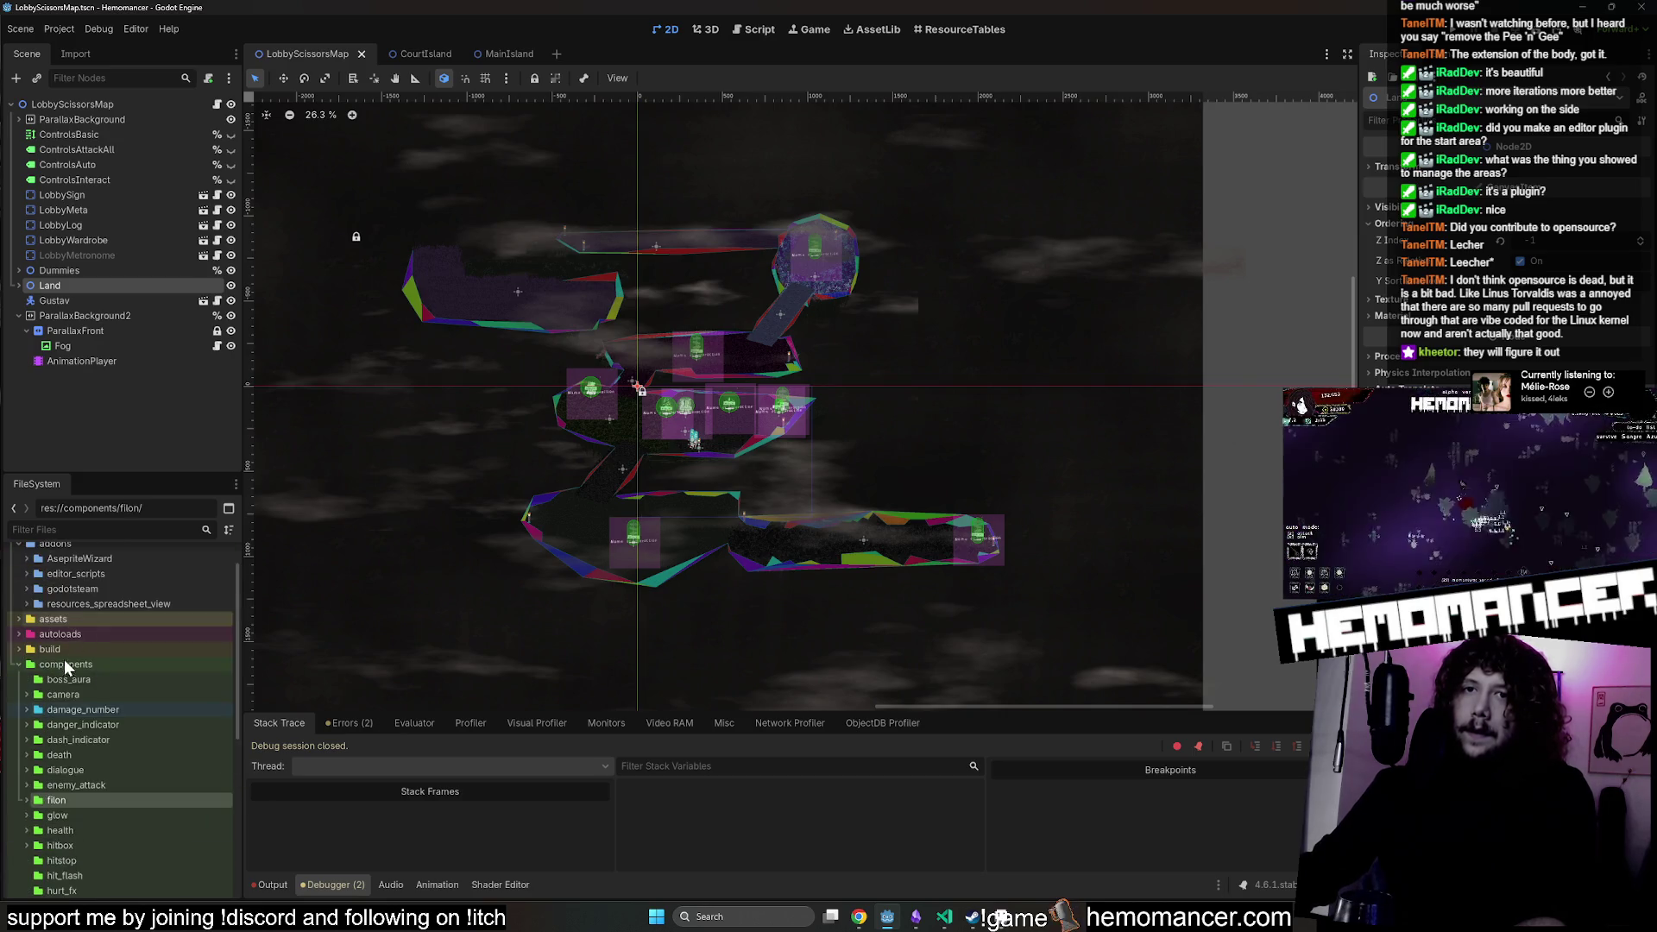
pyautogui.click(64, 661)
pyautogui.scroll(-3, 67, 667)
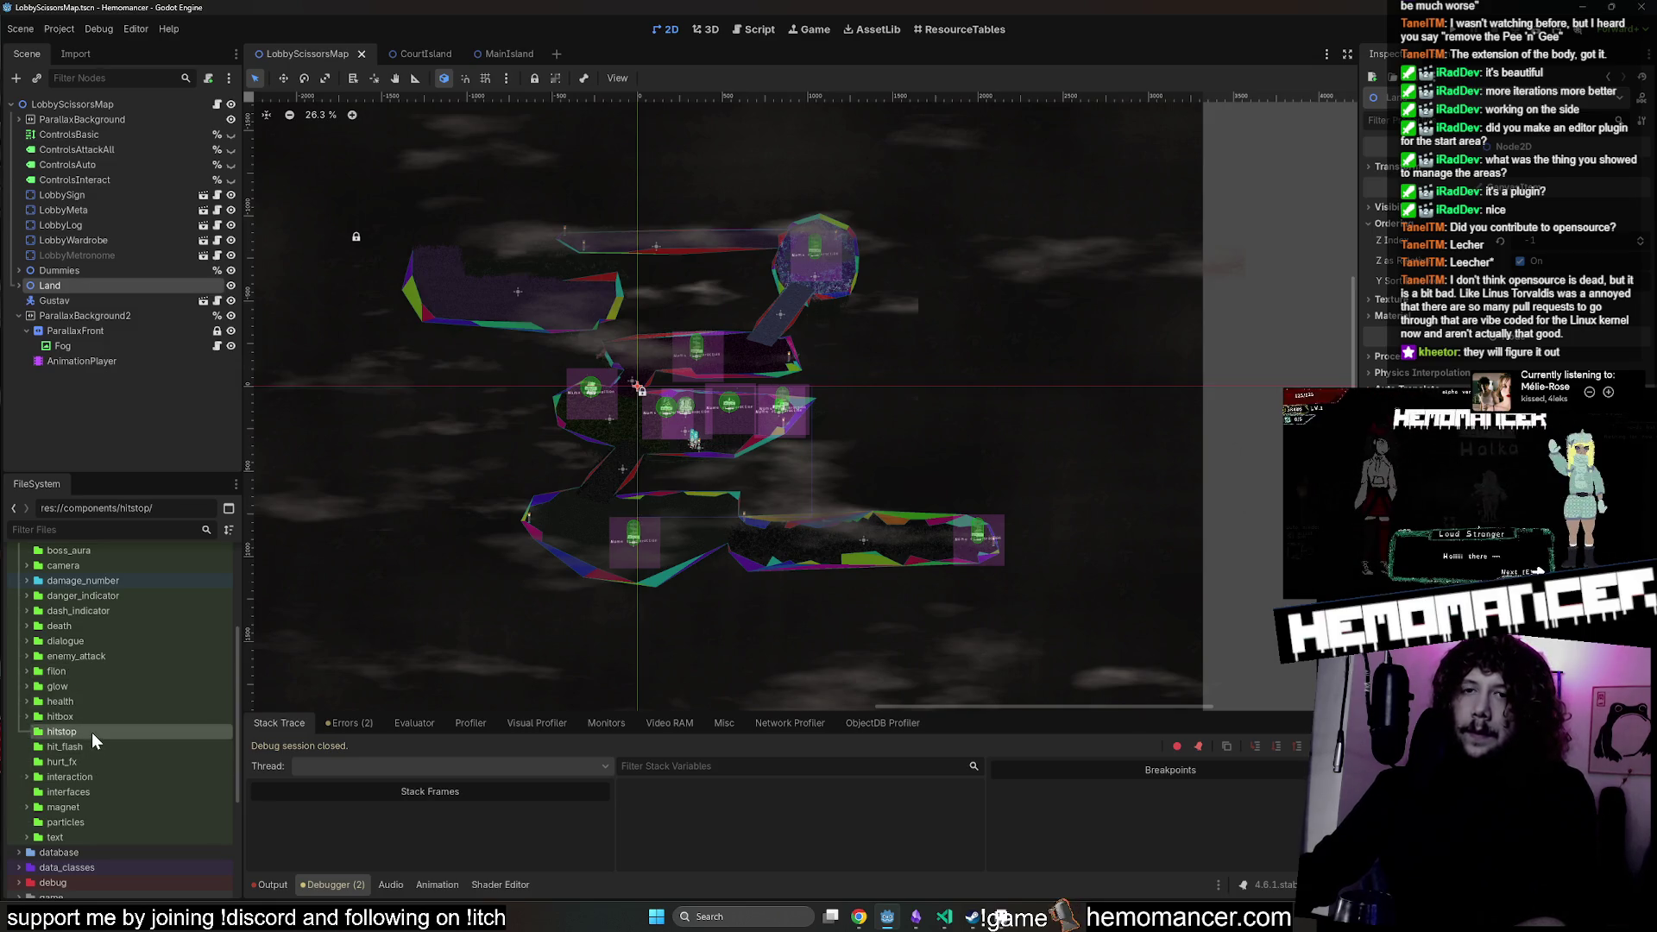
pyautogui.click(94, 794)
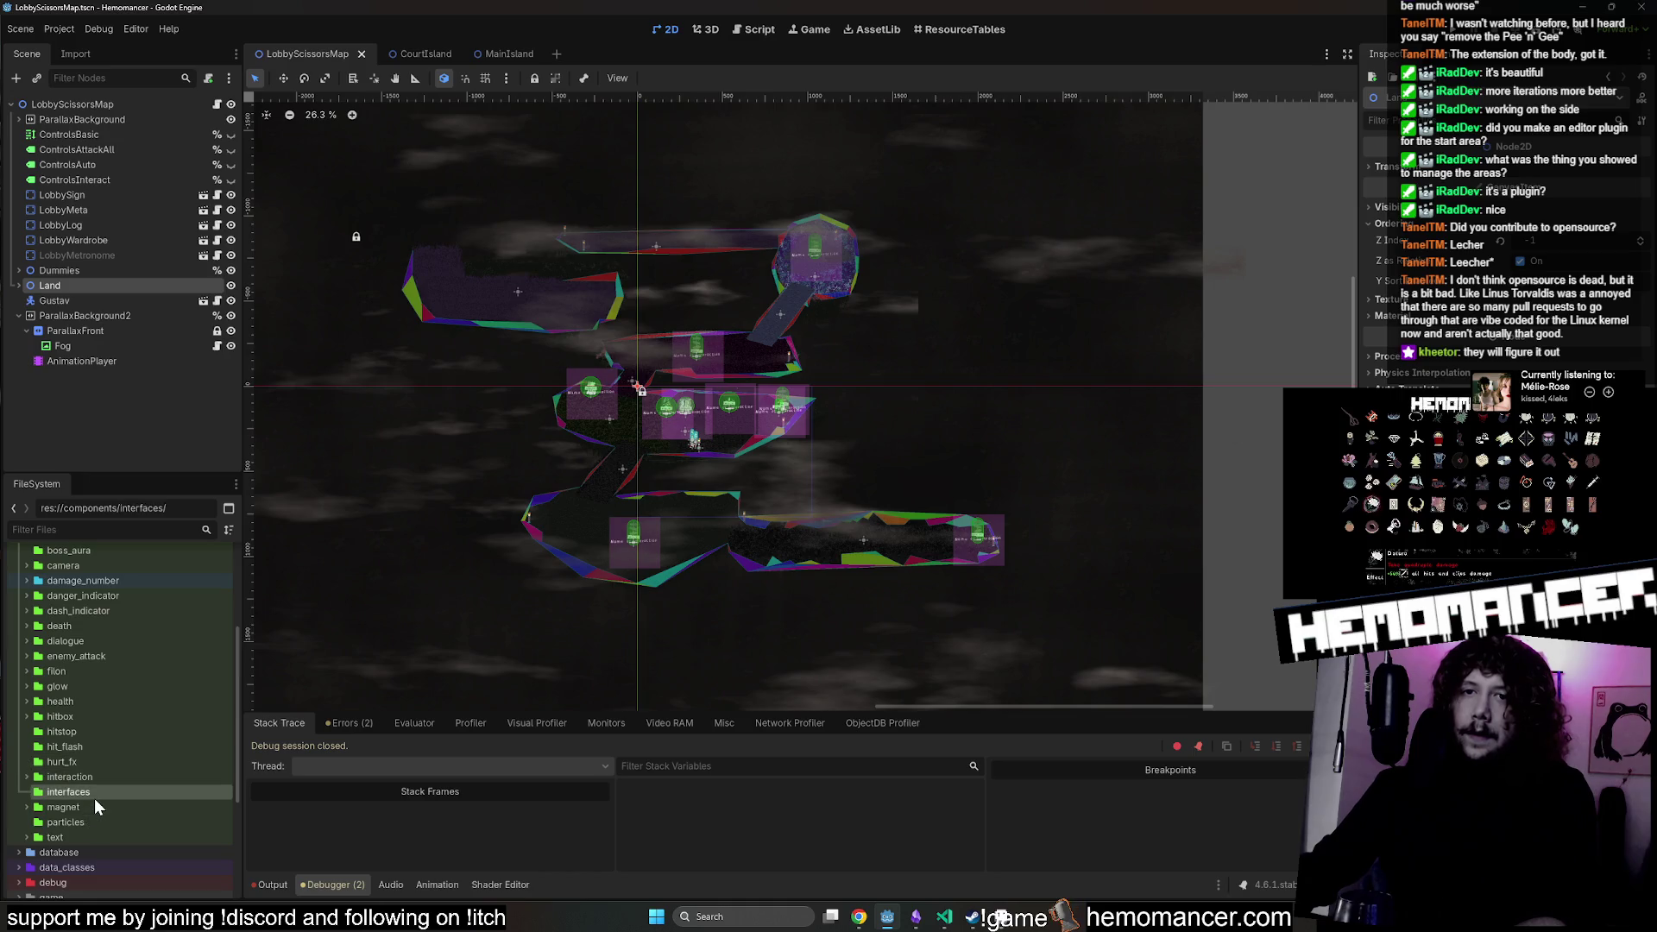
pyautogui.click(92, 821)
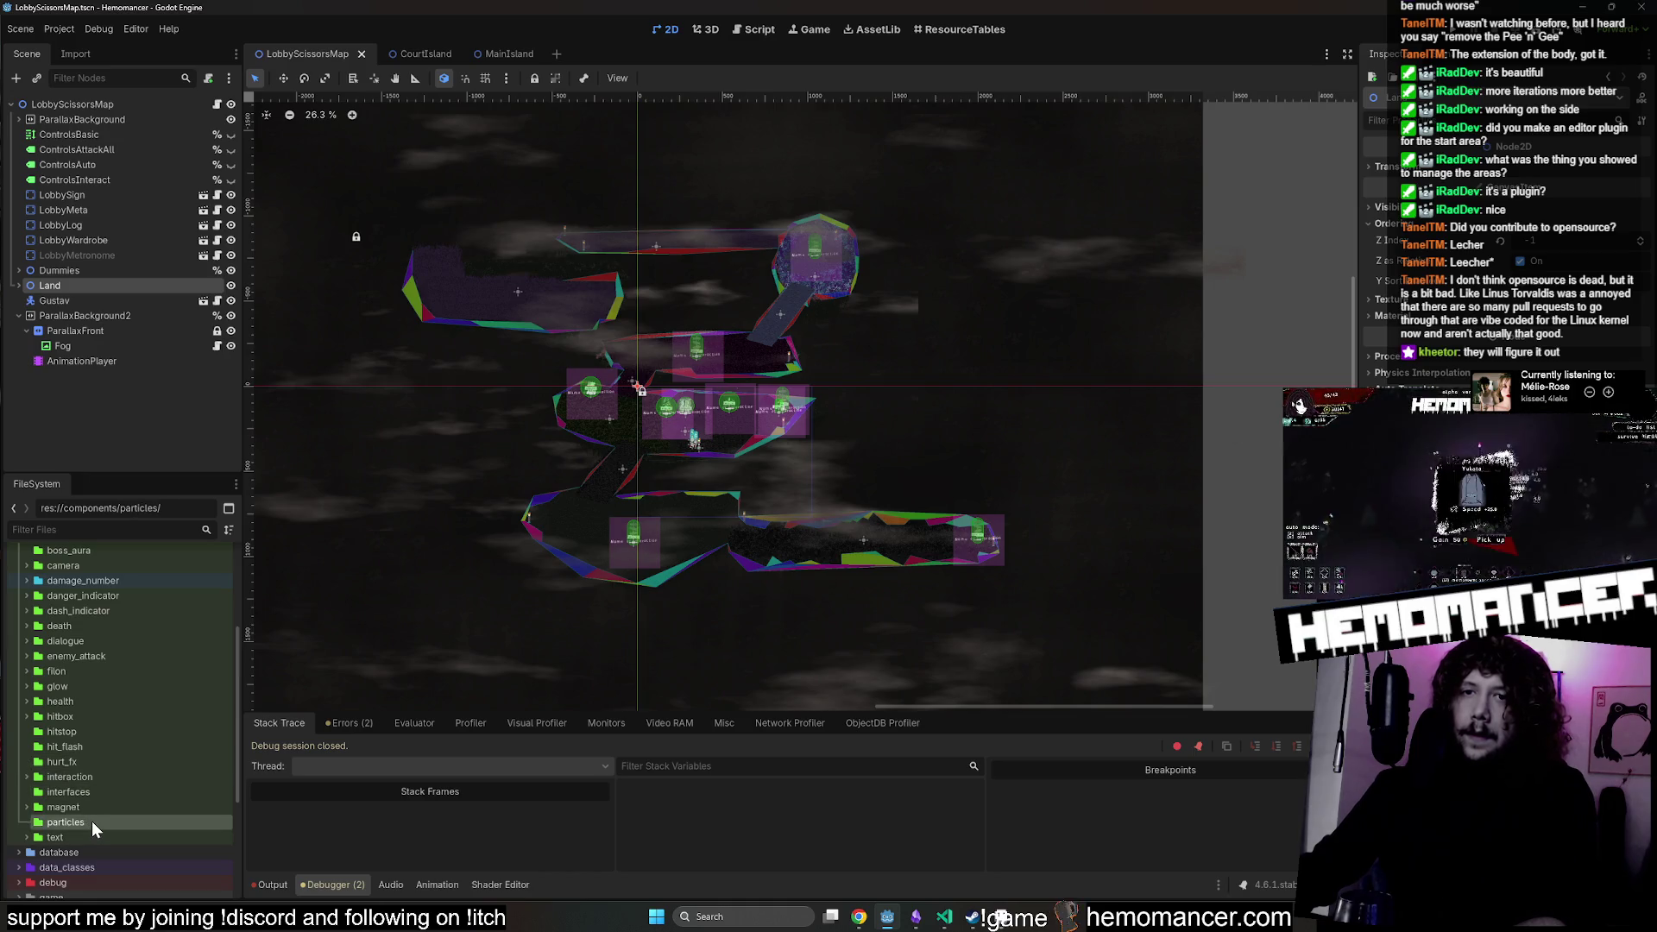
# Show the hurt_fx folder in the system file manager
pyautogui.rightClick(98, 762)
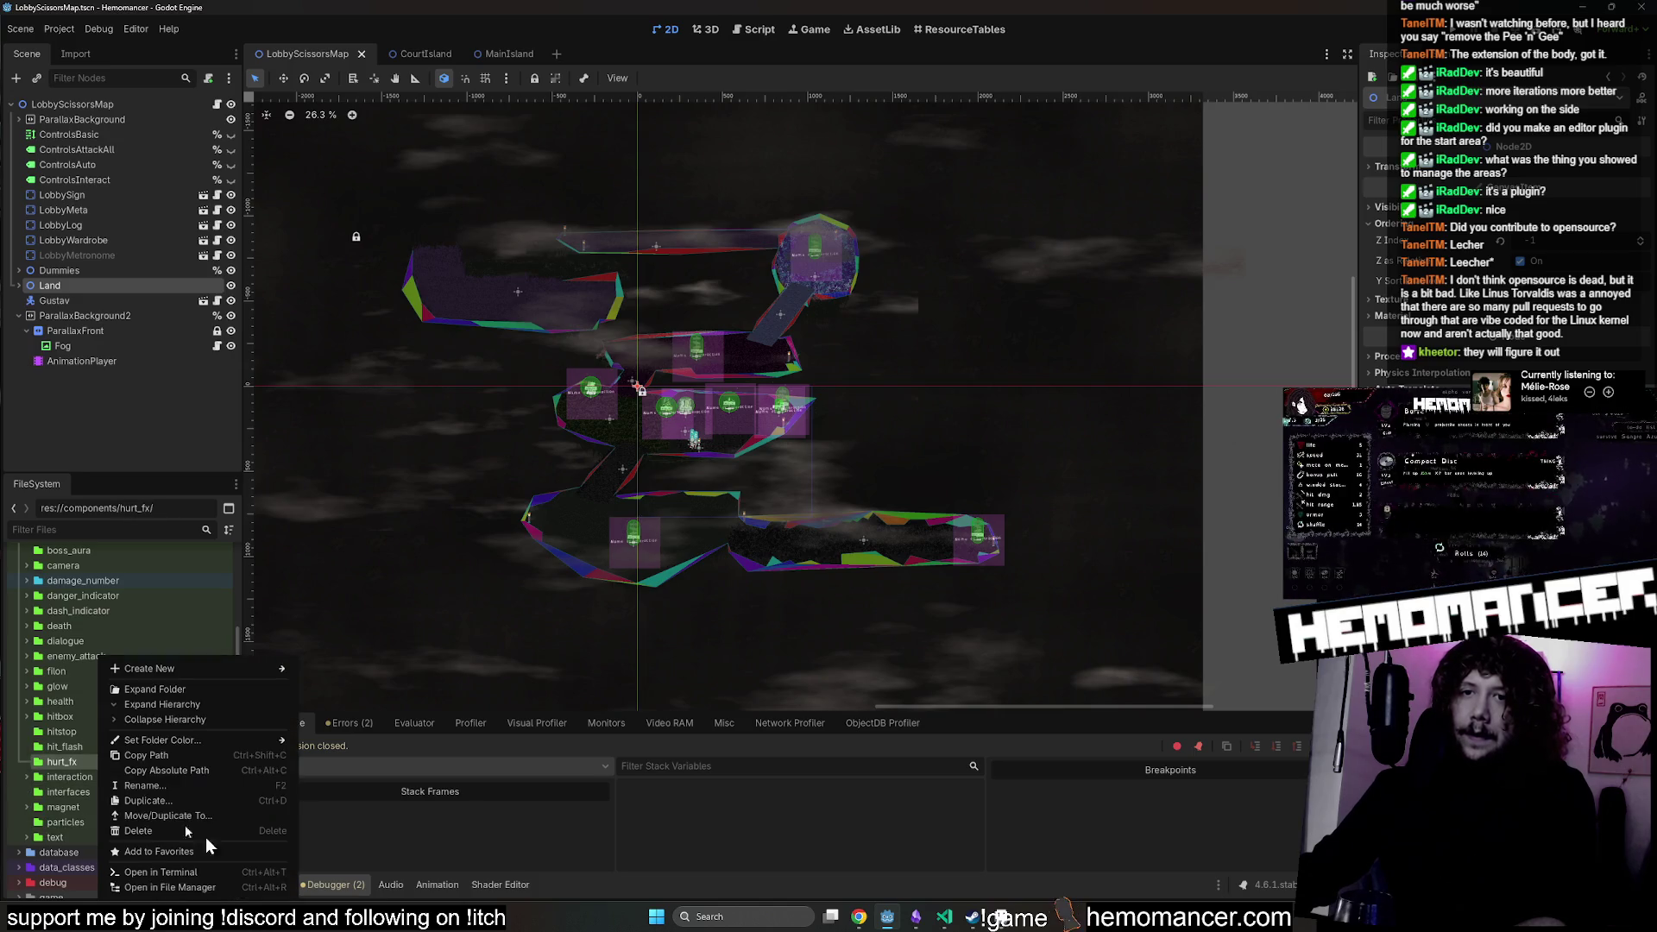
pyautogui.click(251, 889)
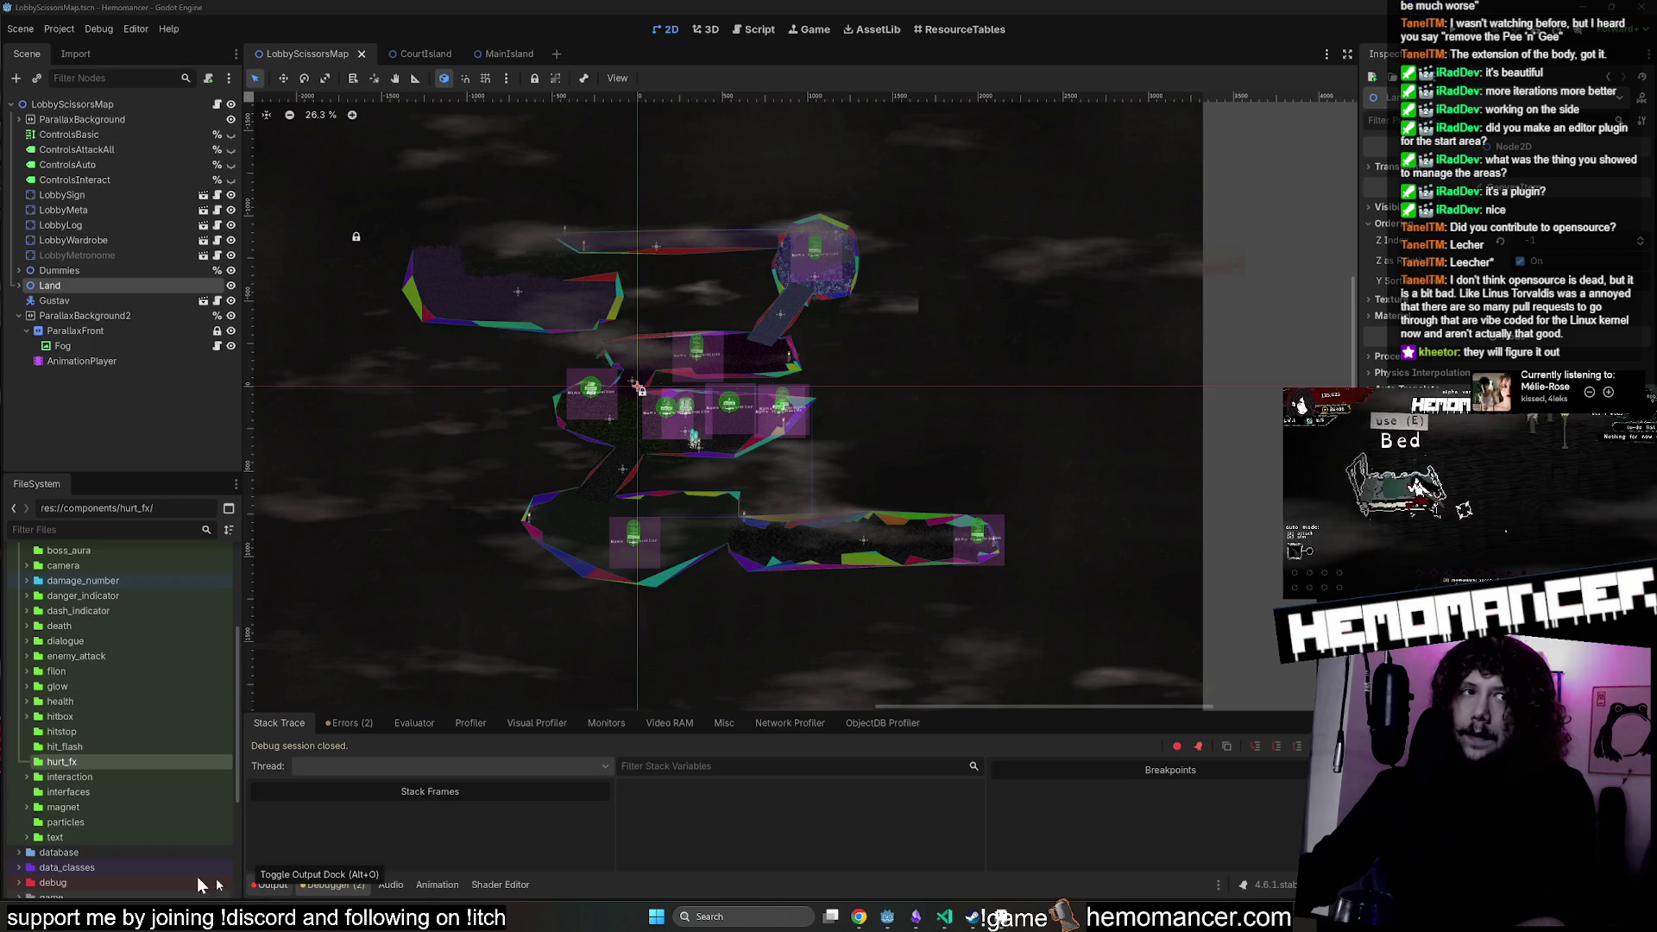
pyautogui.moveTo(908, 286)
pyautogui.mouseDown()
pyautogui.moveTo(897, 221)
pyautogui.moveTo(859, 159)
pyautogui.mouseUp()
pyautogui.click(856, 340)
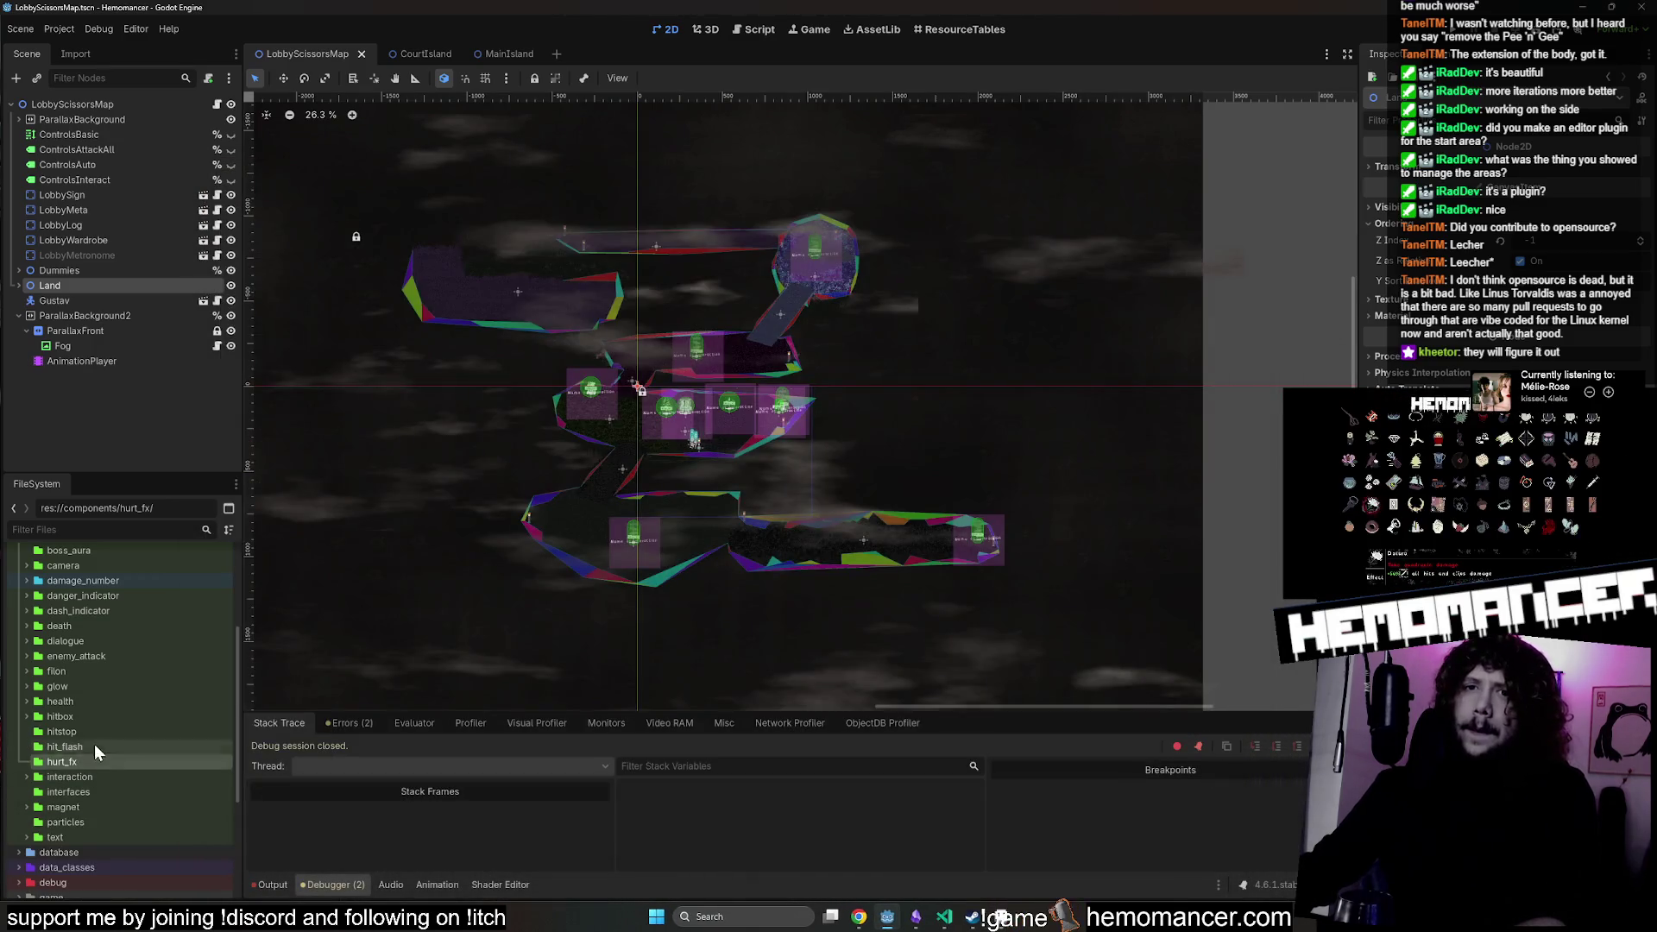
# Delete the hurt_fx, hit_flash, hitstop and particles folders from components
pyautogui.press('Delete')
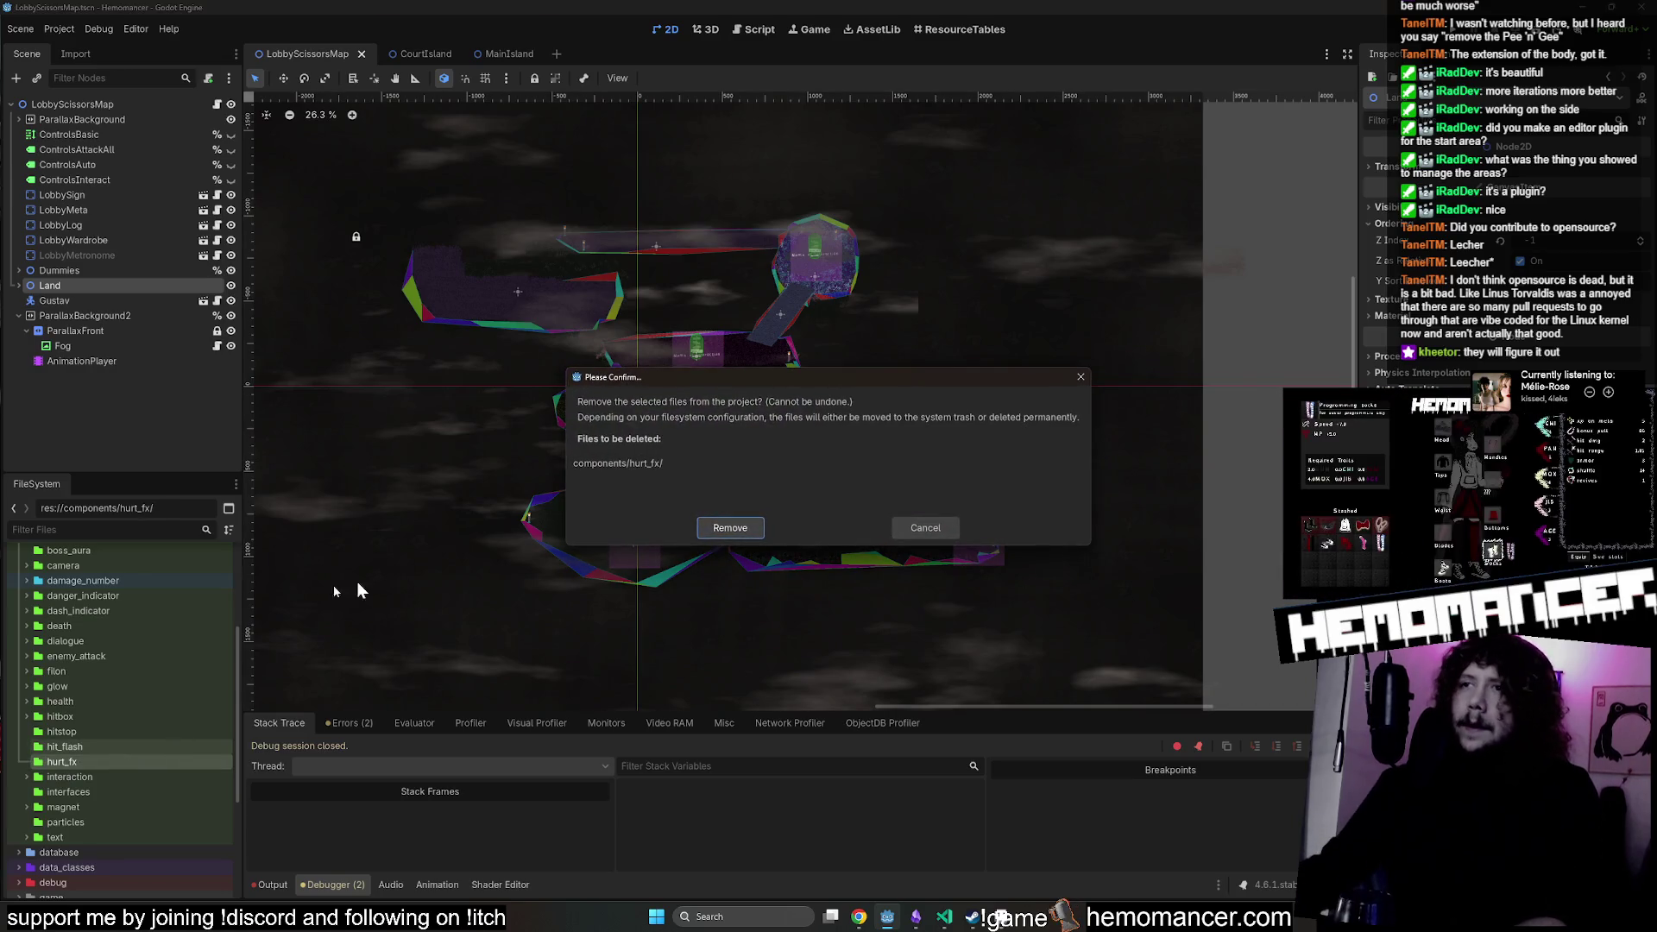
pyautogui.click(738, 530)
pyautogui.click(119, 747)
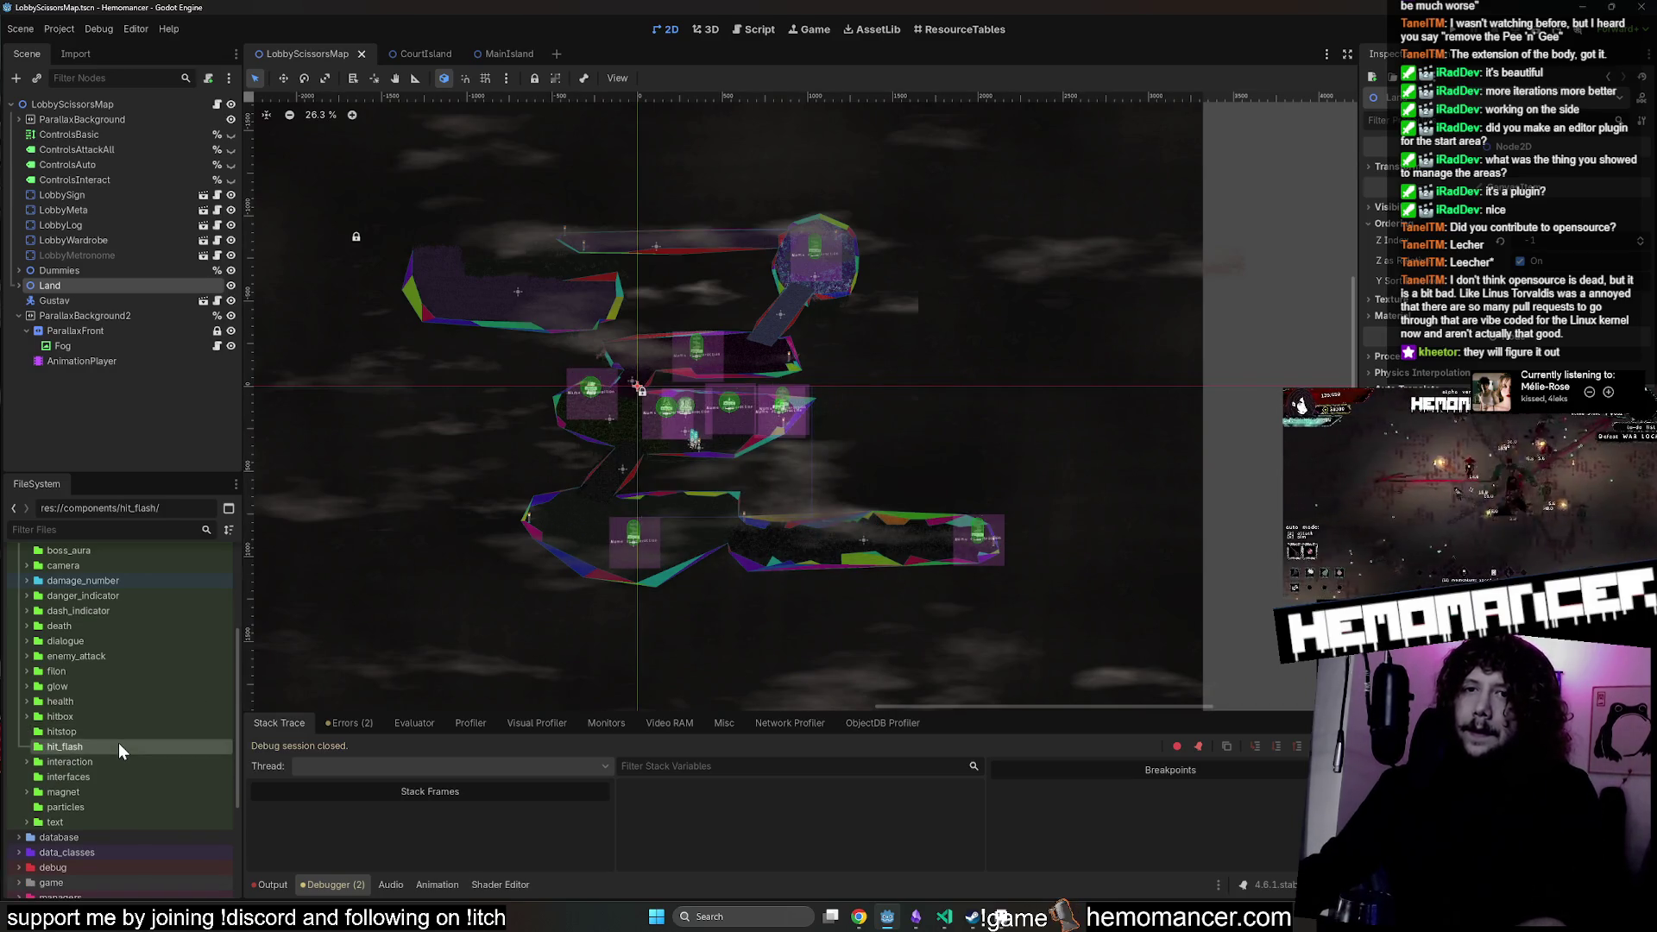
pyautogui.press('Delete')
pyautogui.click(730, 528)
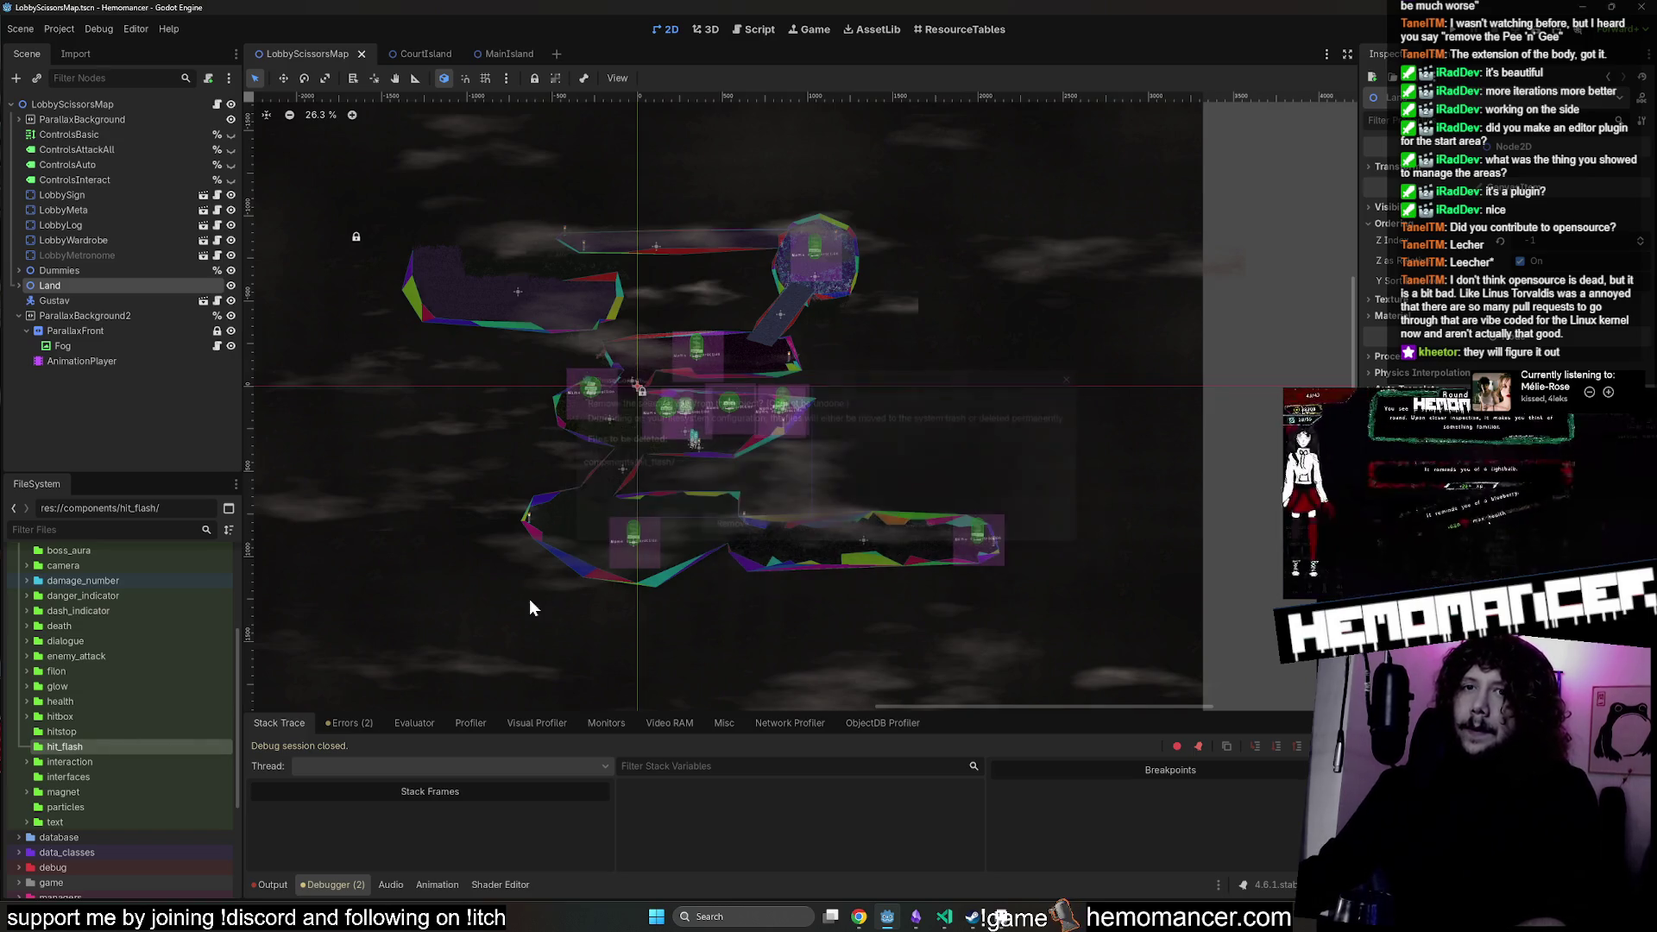
pyautogui.click(100, 730)
pyautogui.press('Delete')
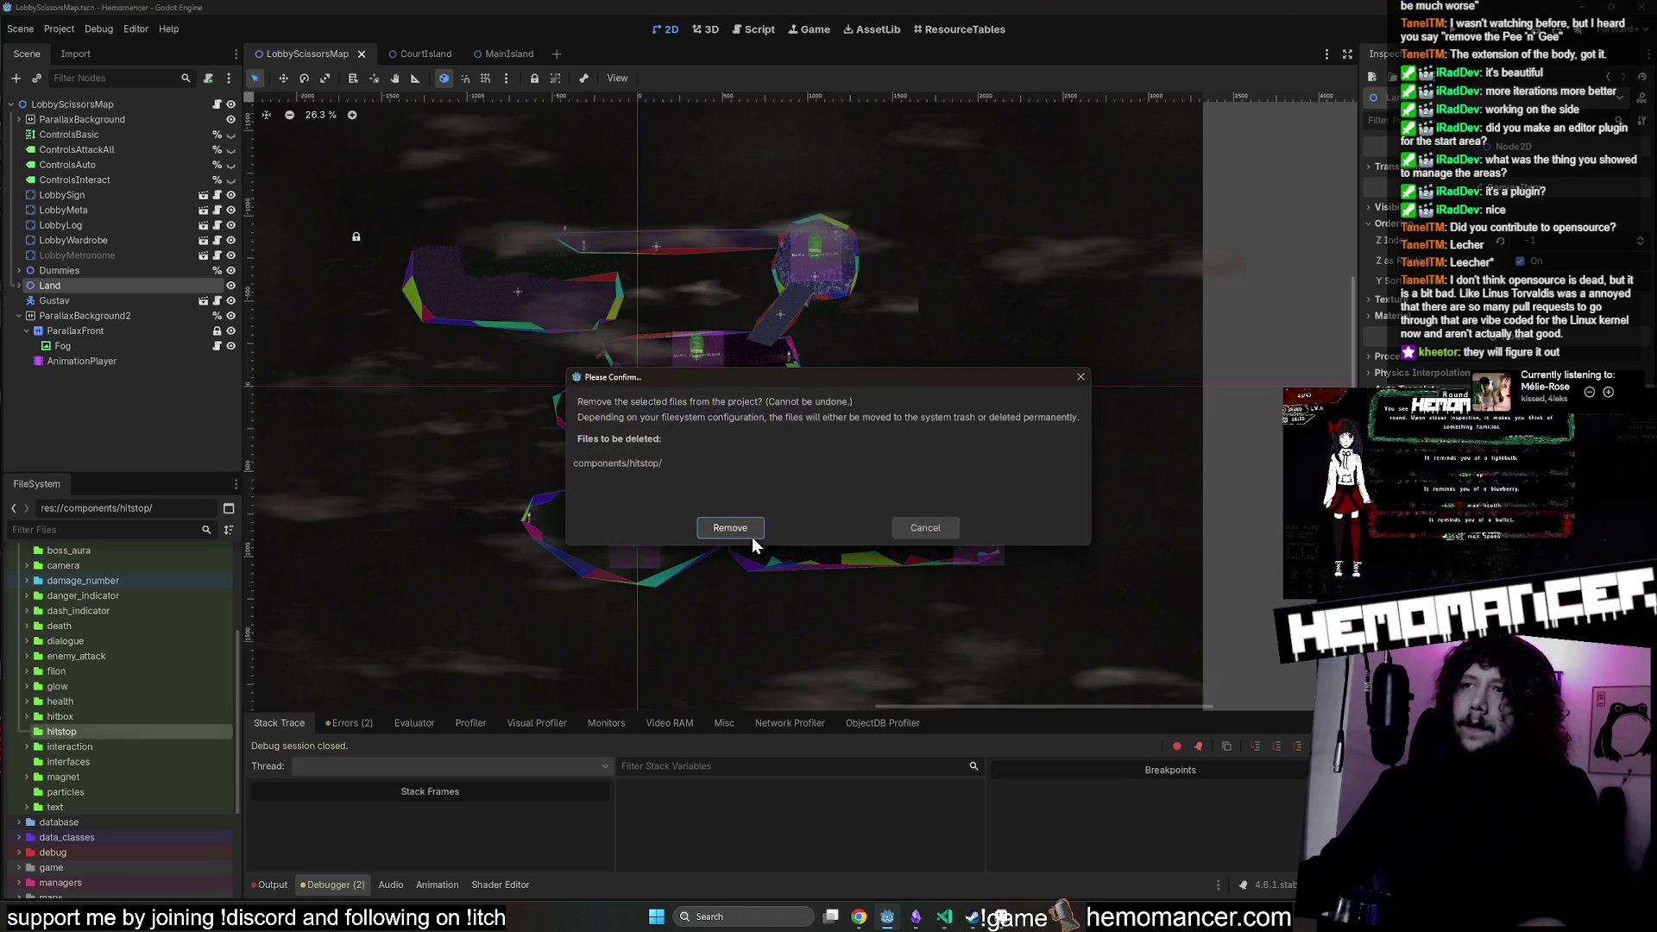
pyautogui.click(748, 526)
pyautogui.click(91, 775)
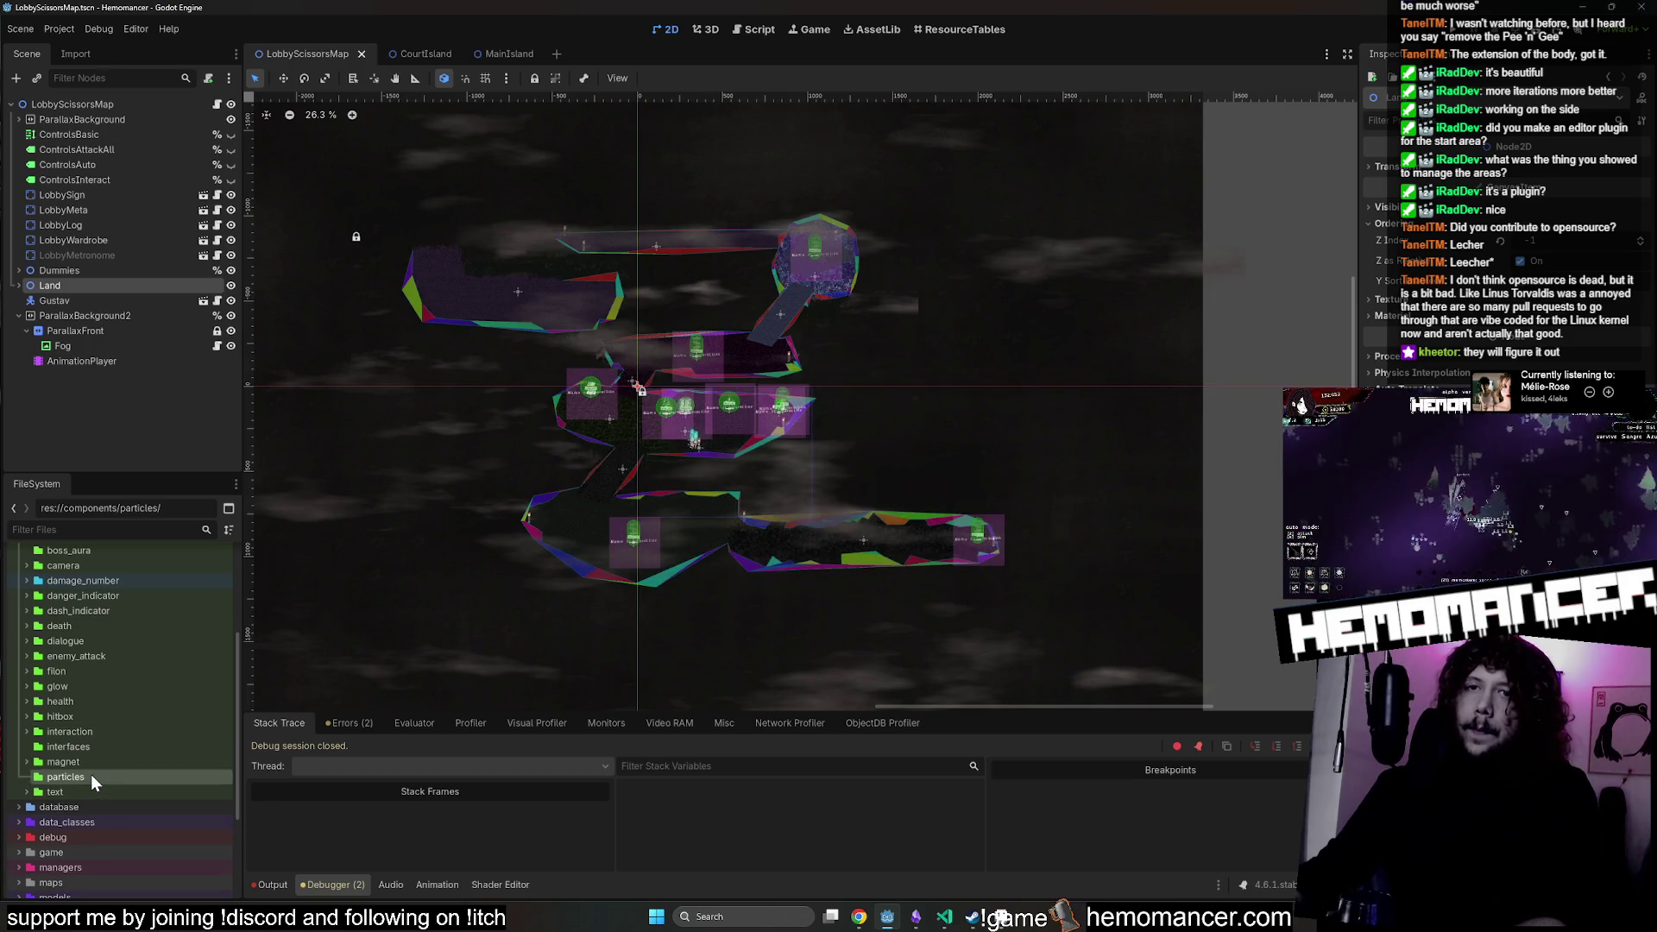
pyautogui.press('Delete')
pyautogui.click(730, 527)
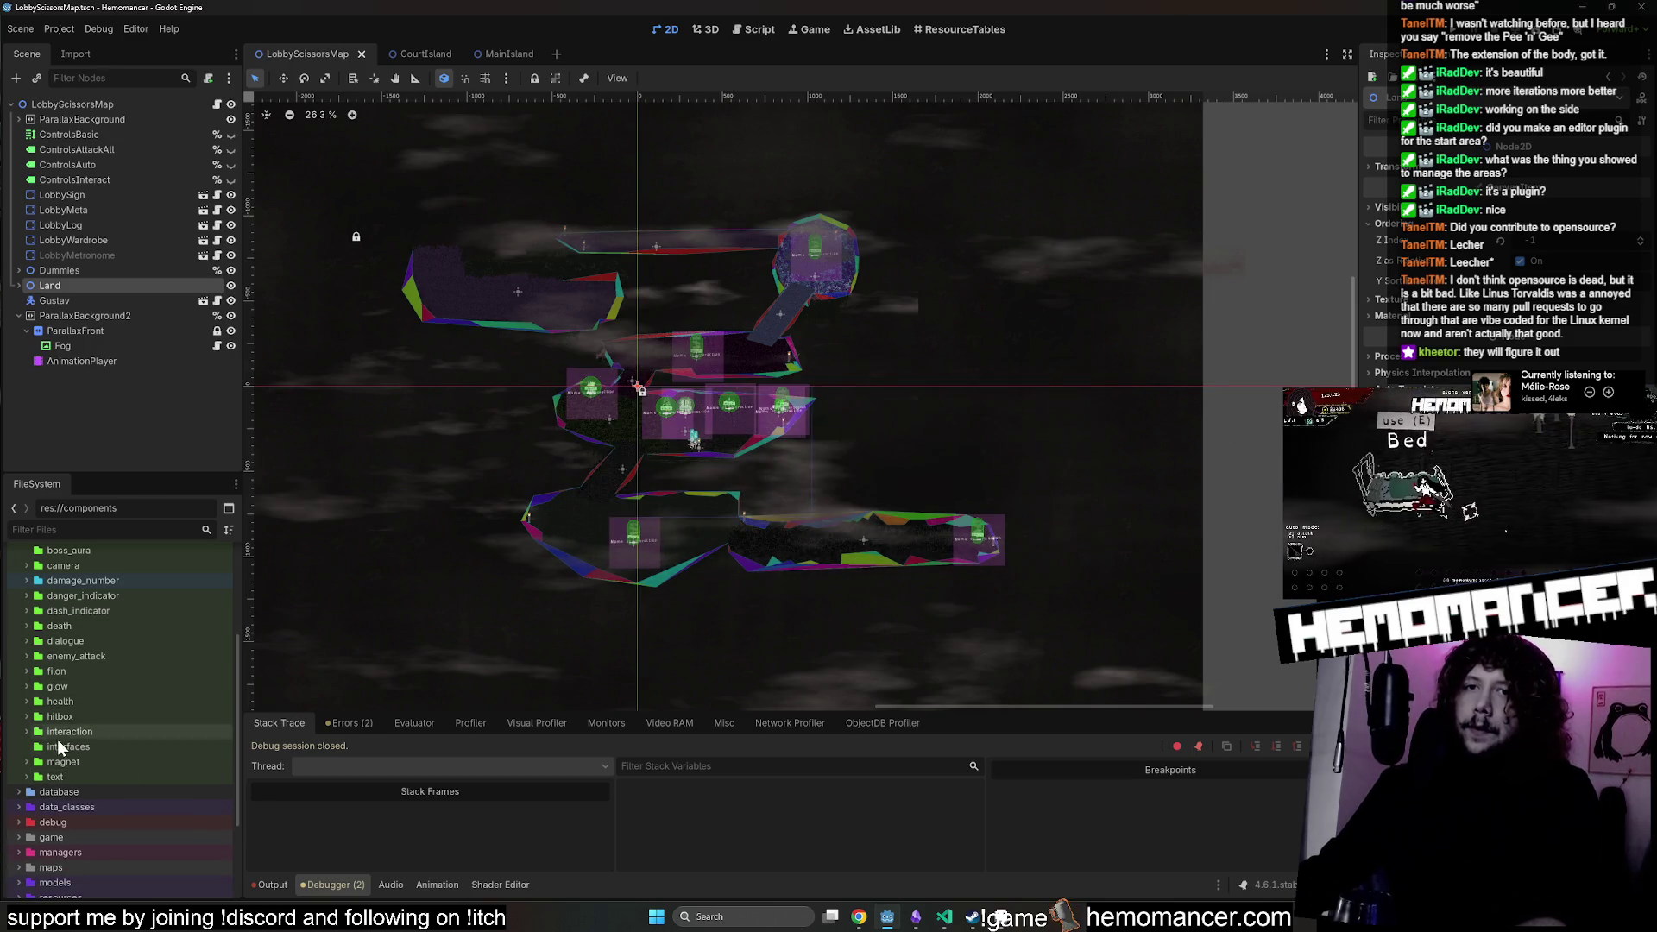
# Delete the interfaces and boss_aura folders from components
pyautogui.click(91, 748)
pyautogui.press('Delete')
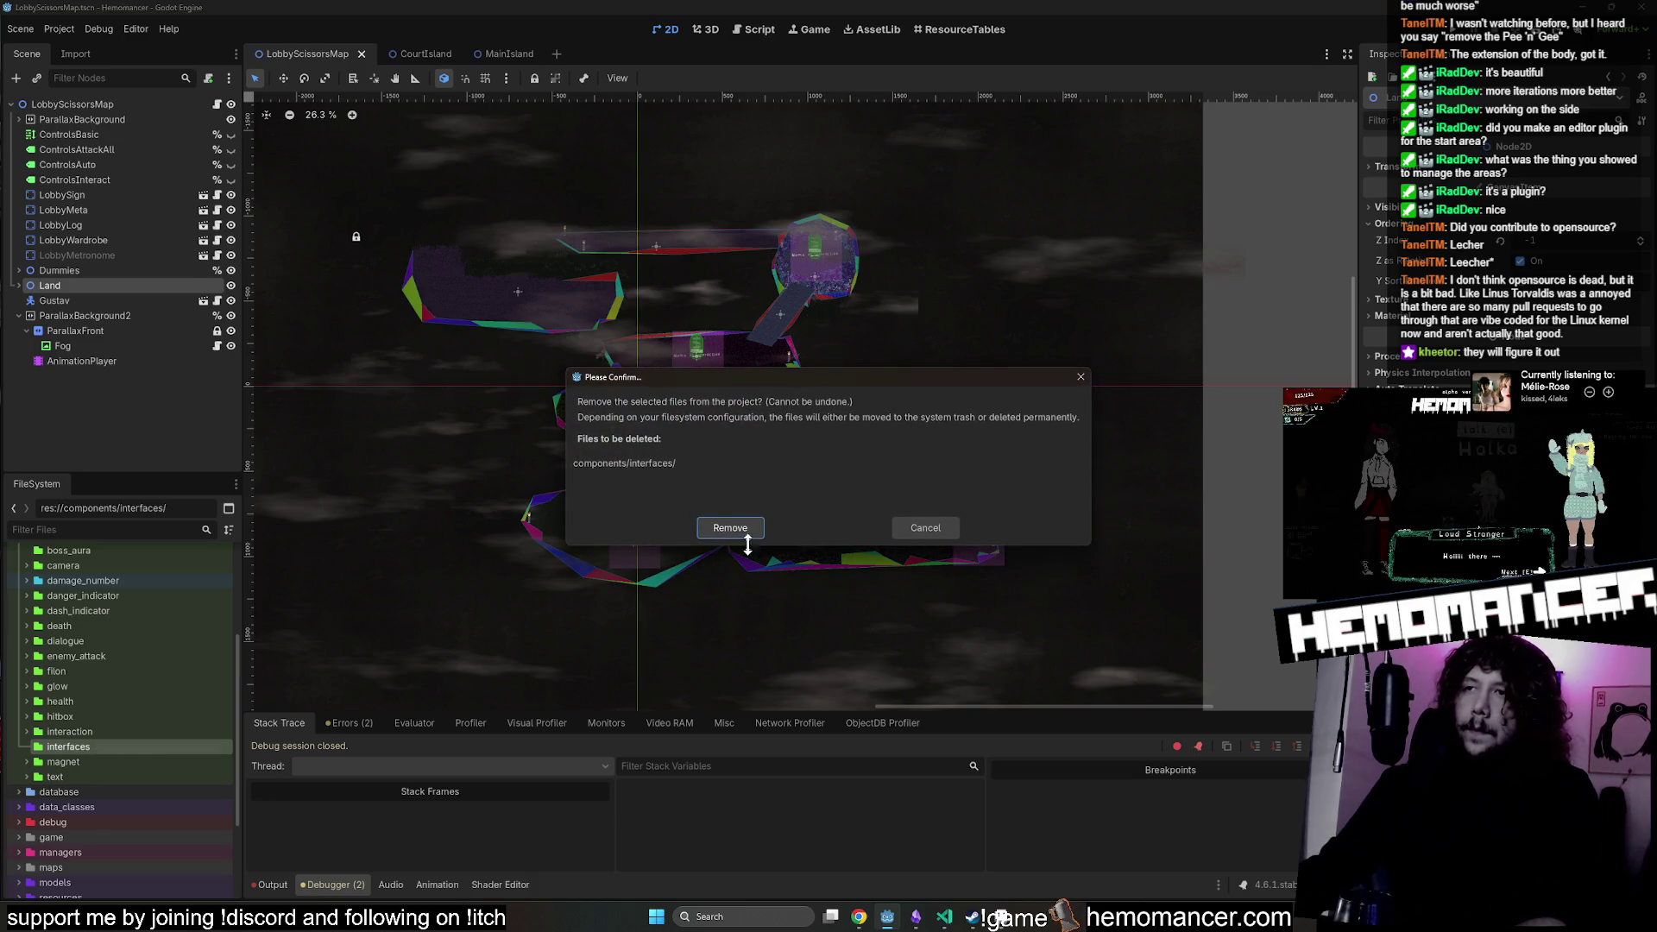
pyautogui.click(742, 530)
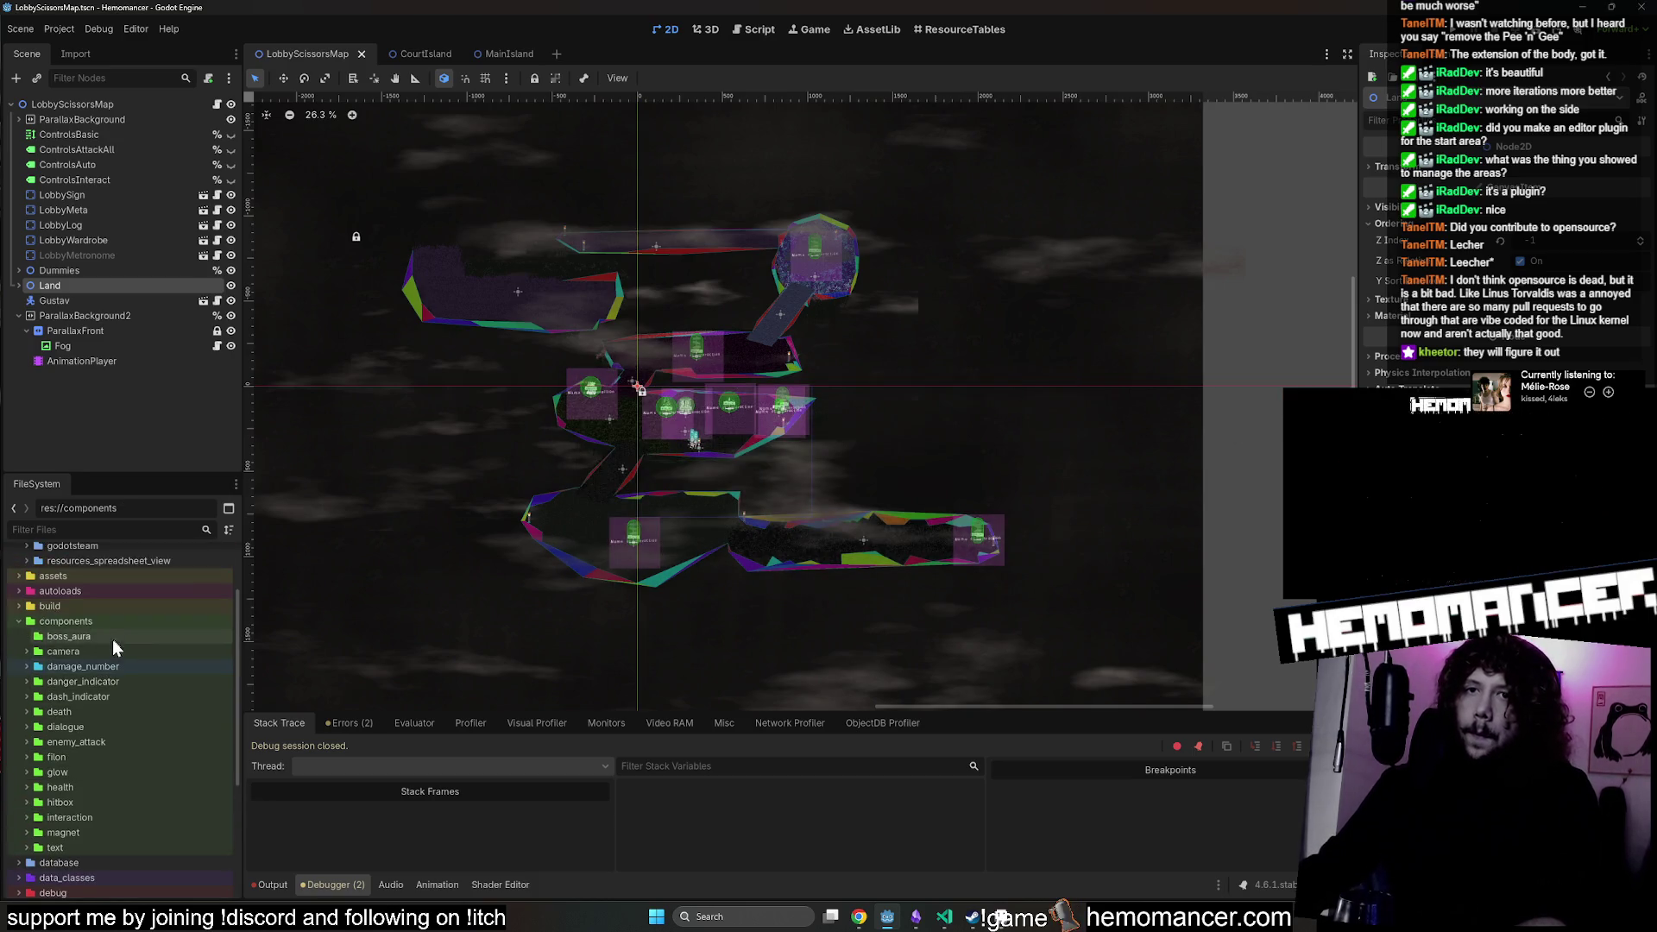
pyautogui.click(116, 630)
pyautogui.press('Delete')
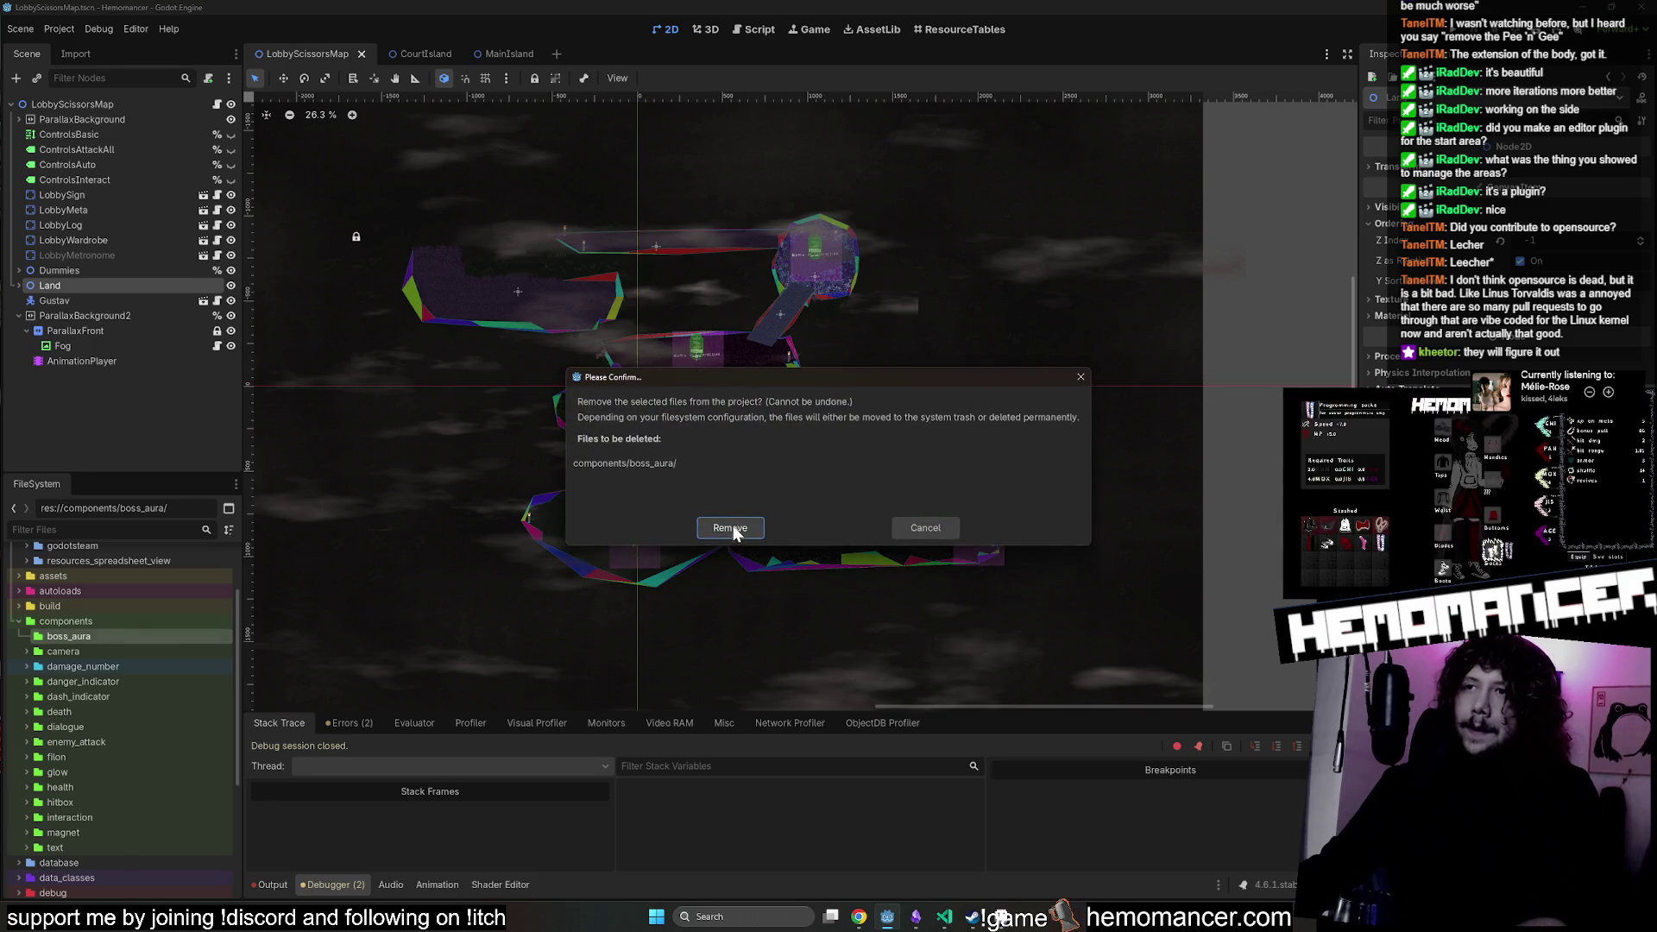
pyautogui.click(733, 530)
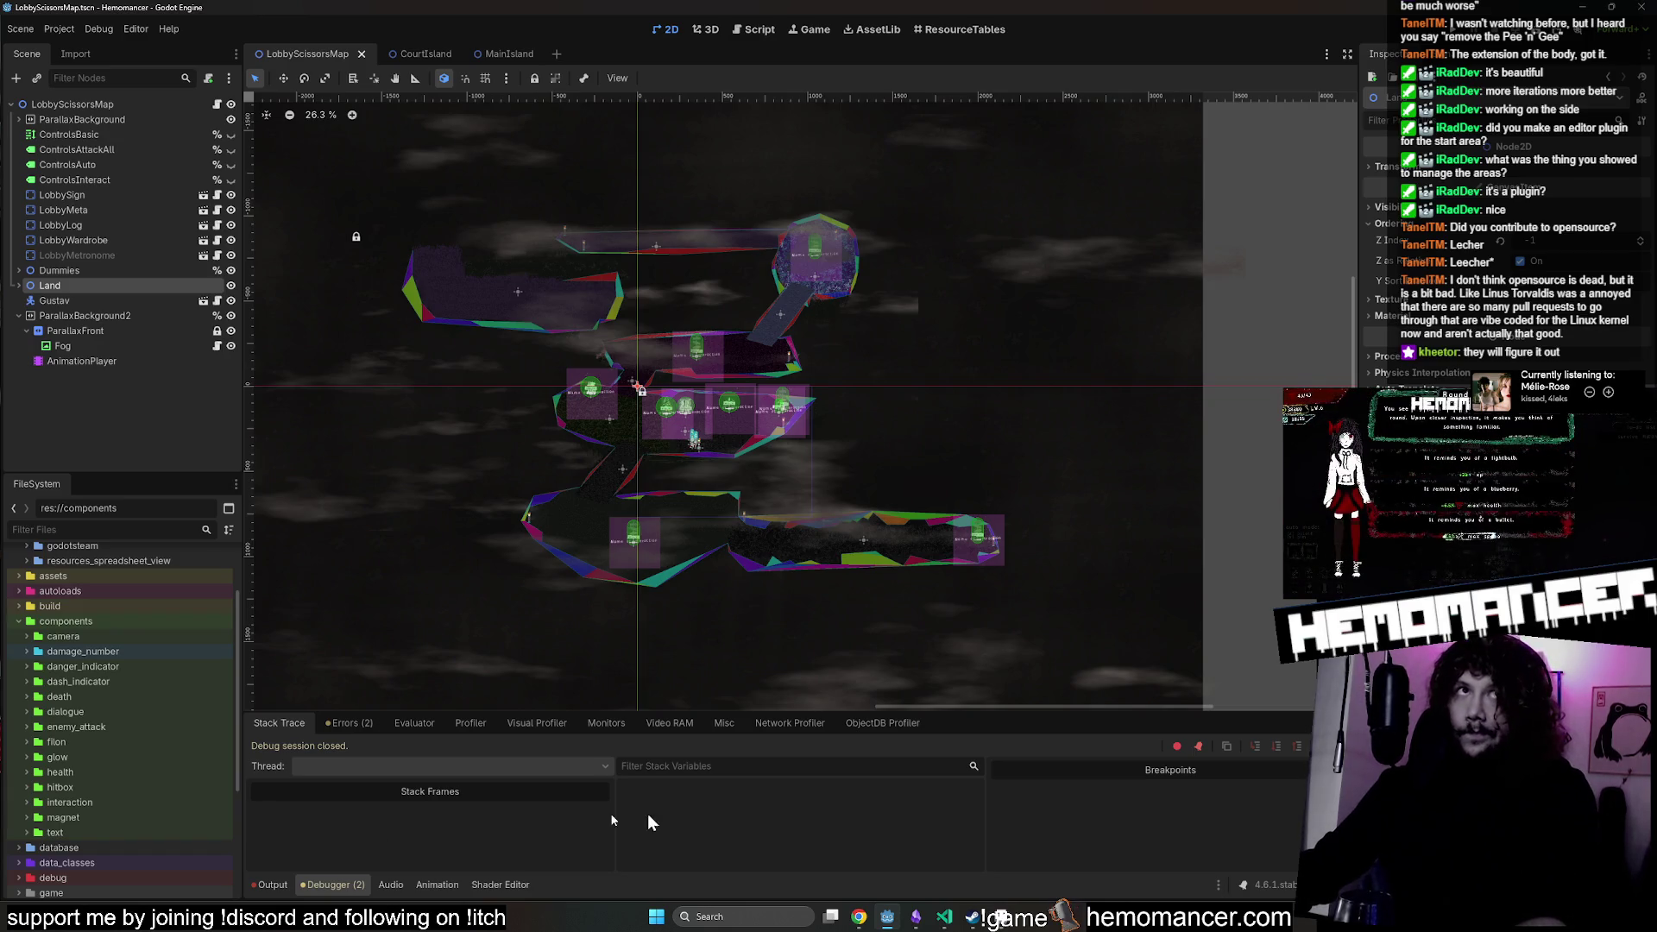
pyautogui.rightClick(96, 622)
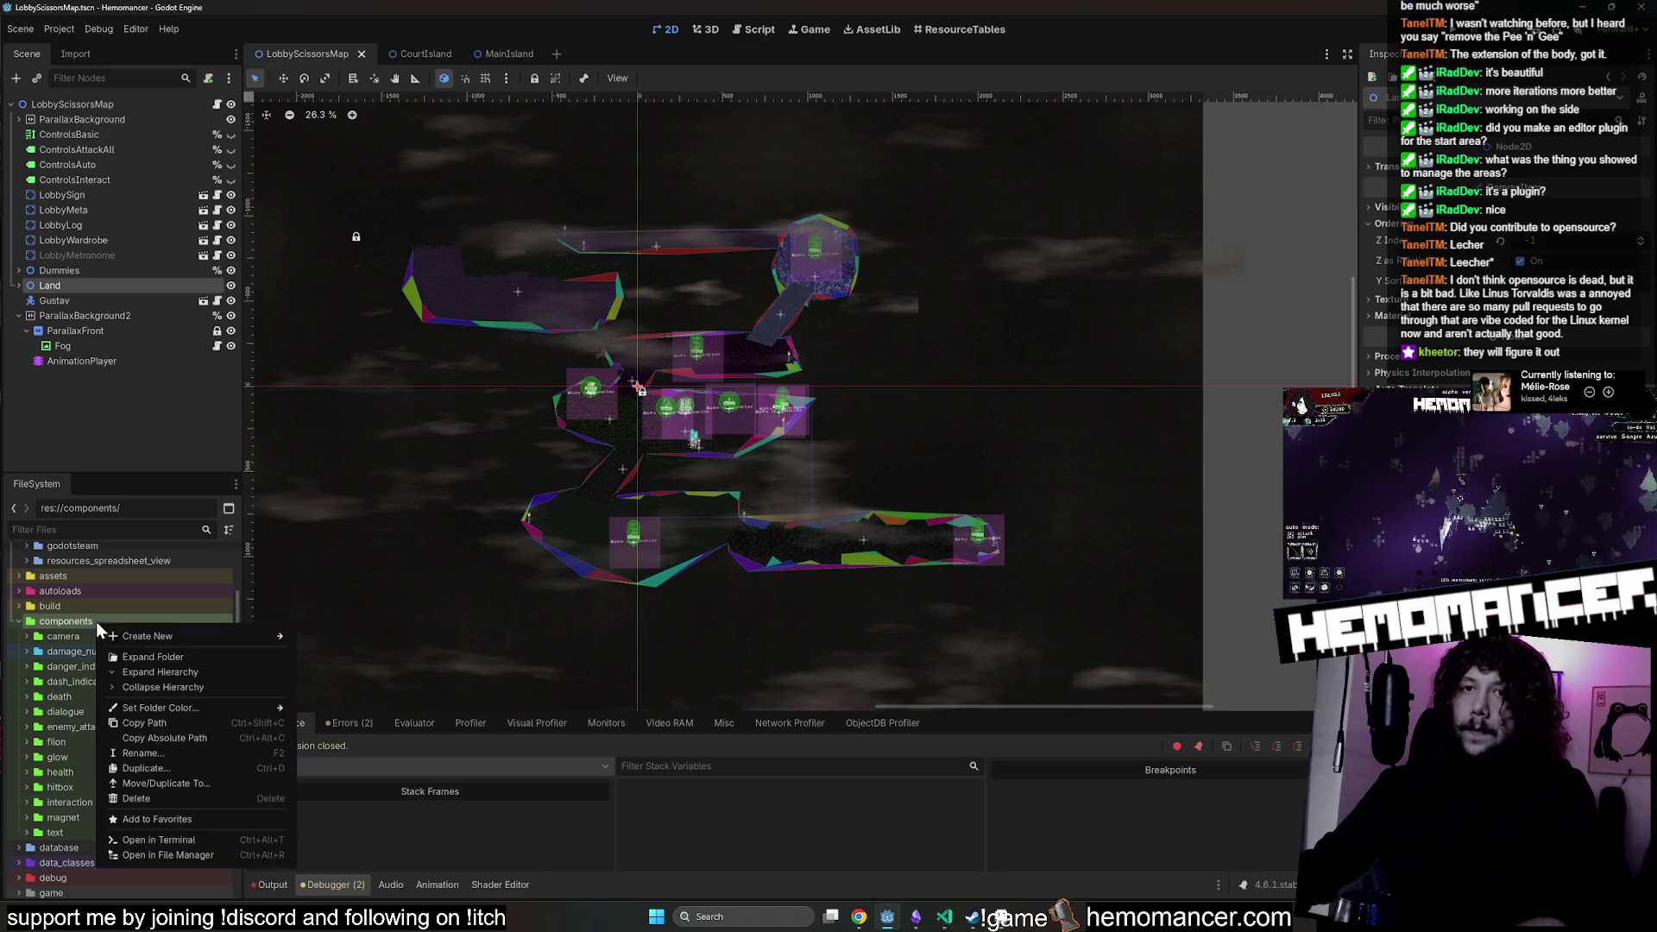
# Choose Create New > Folder inside components, then switch to Aseprite
pyautogui.moveTo(136, 630)
pyautogui.click(364, 639)
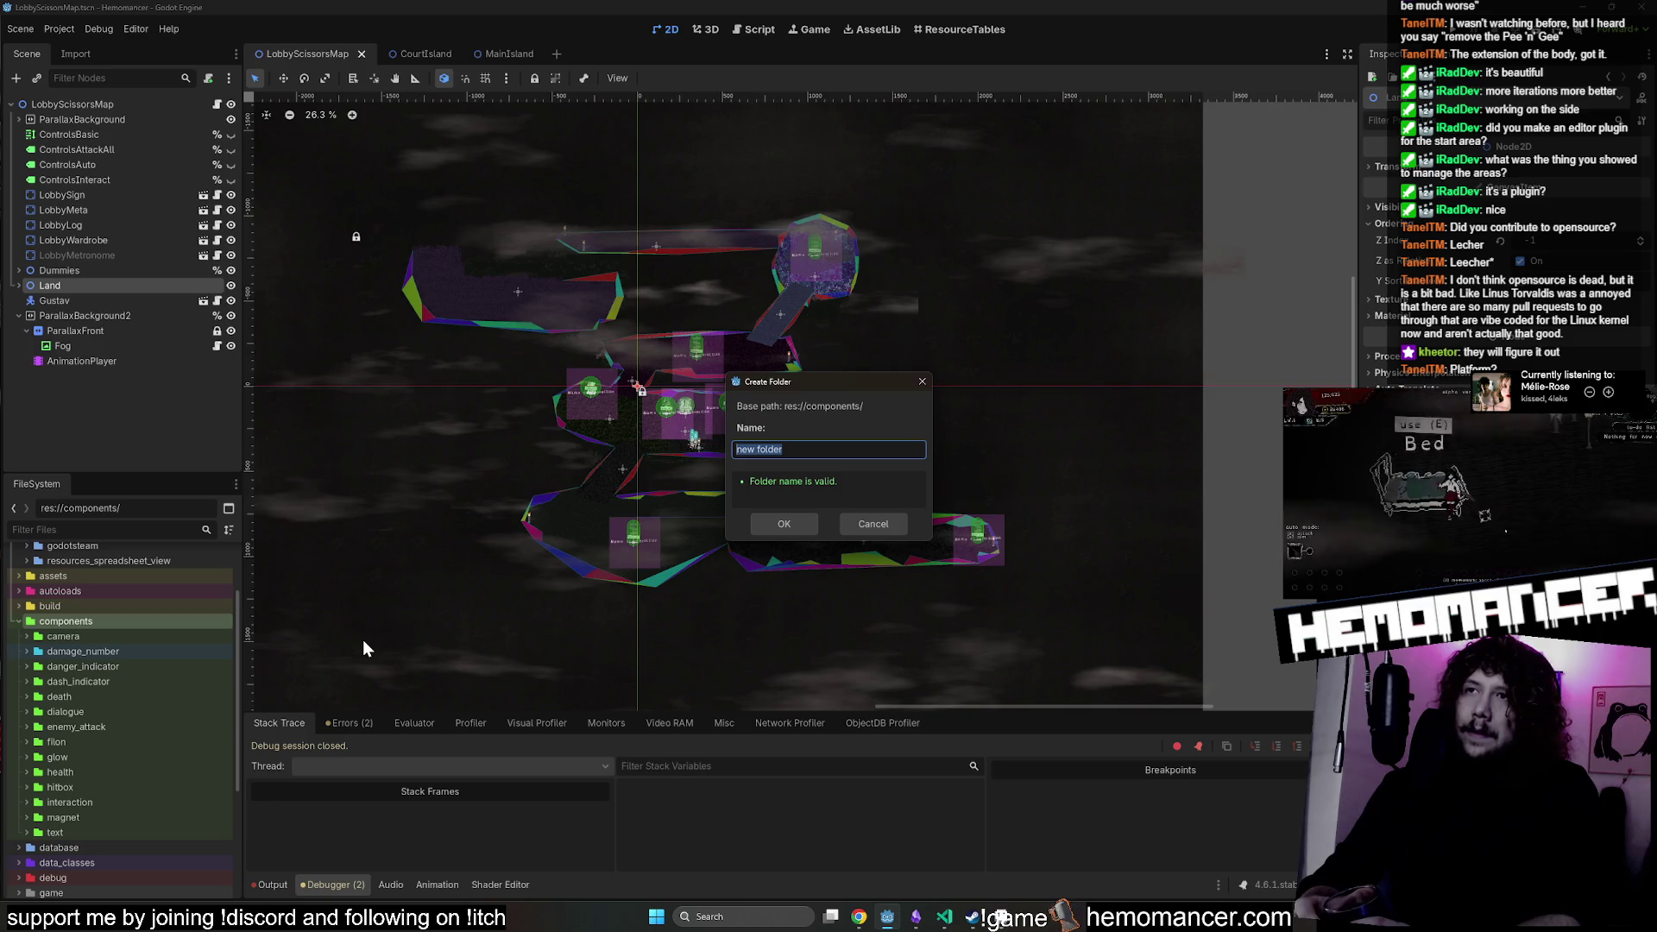
pyautogui.hotkey('alt', 'Tab')
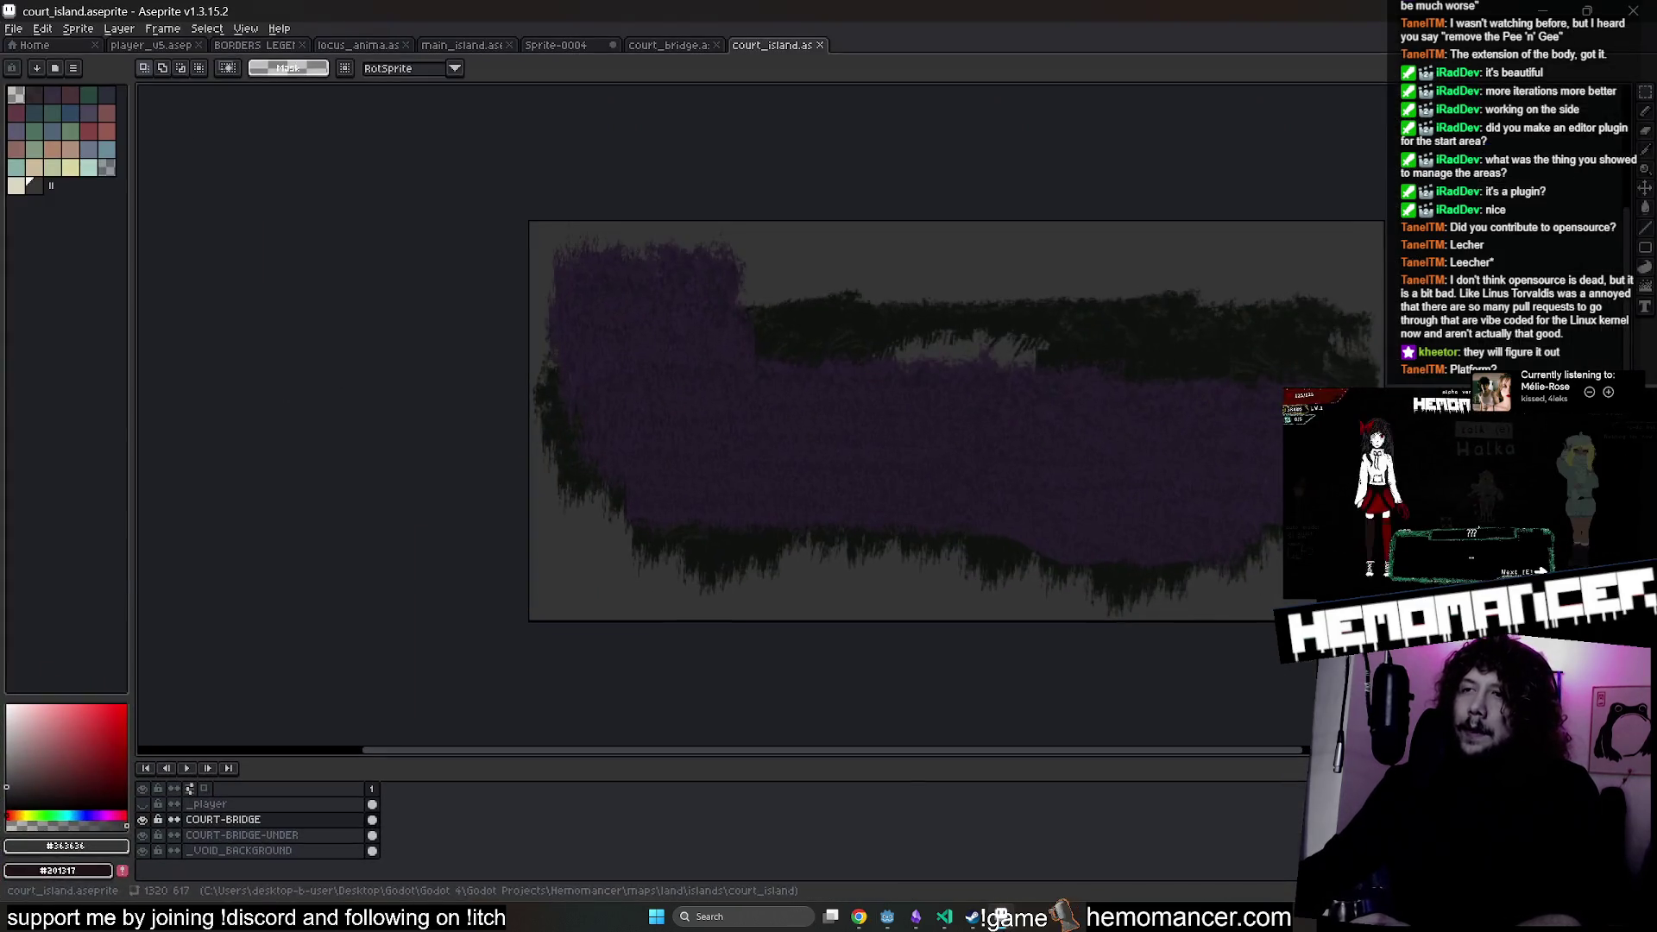
# Create a new sprite and fill its canvas with black
pyautogui.hotkey('ctrl', 'n')
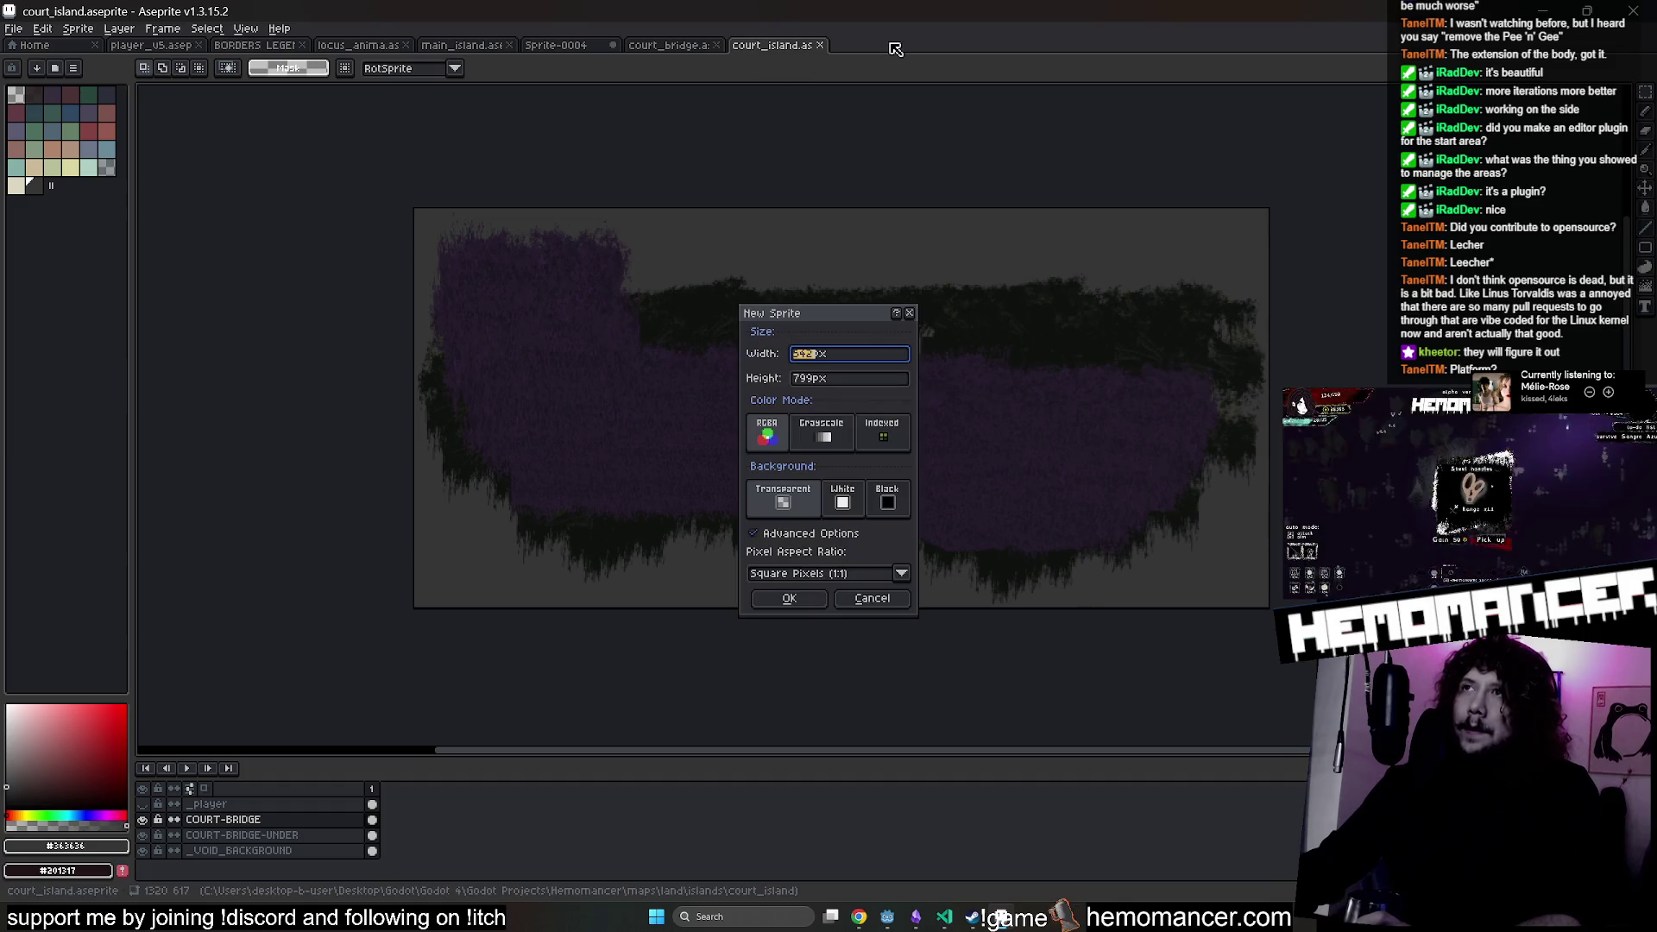
pyautogui.press('Return')
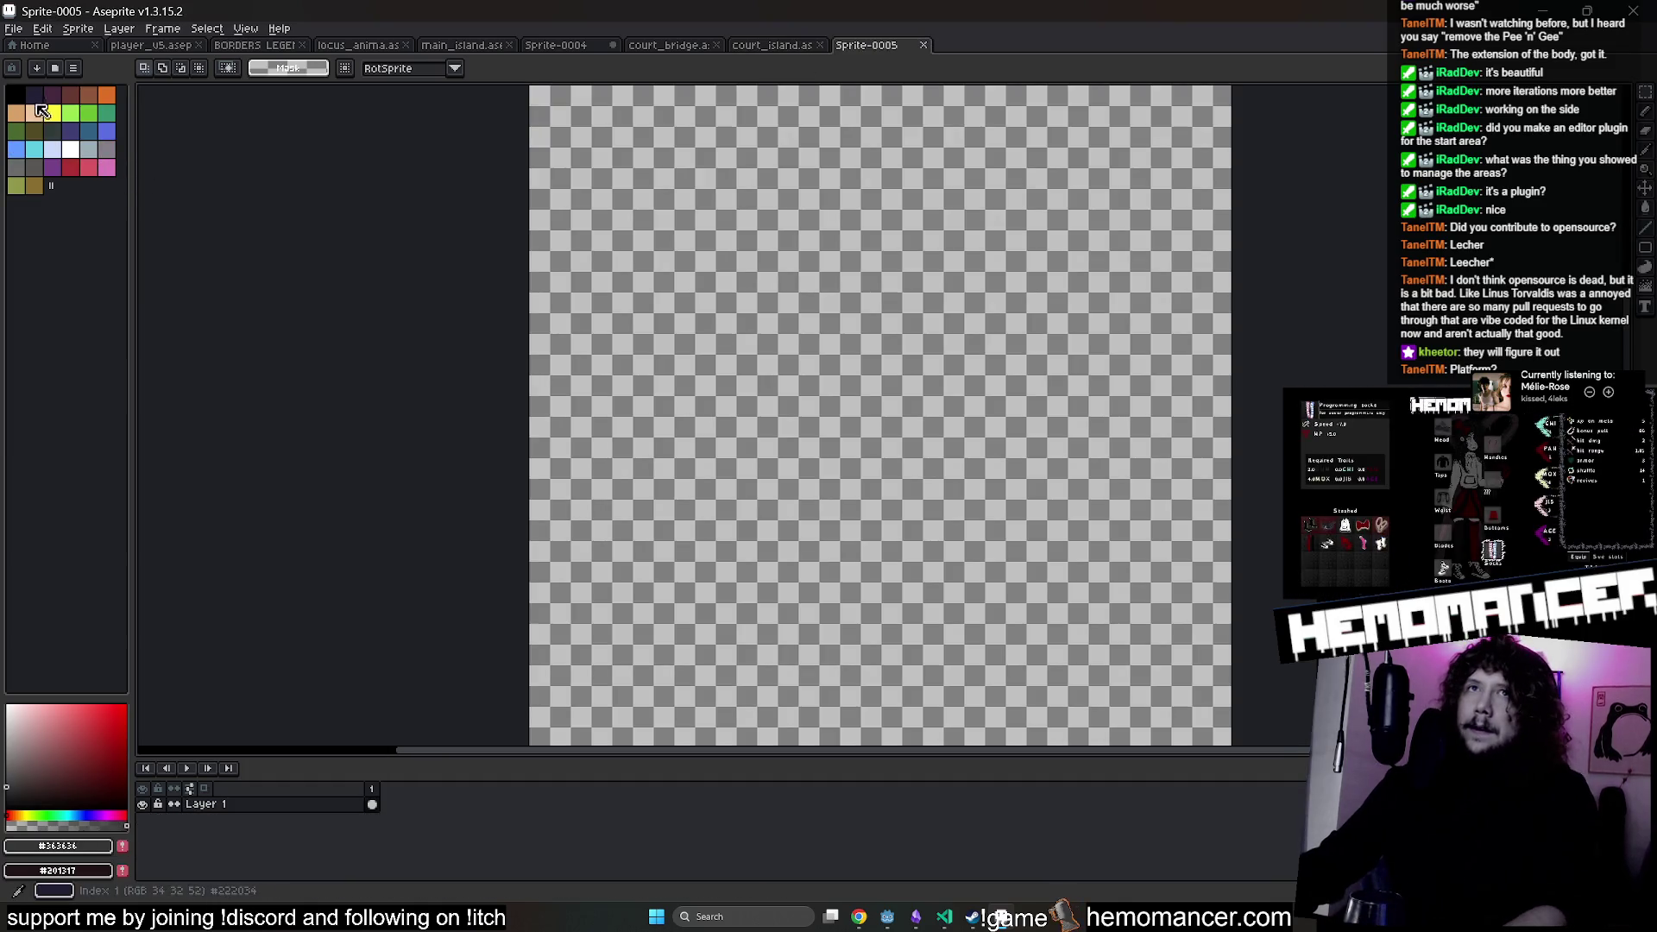
pyautogui.click(25, 102)
pyautogui.press('g')
pyautogui.click(691, 251)
# Draw a slanted white quadrilateral outline with a 22px brush and fill it white
pyautogui.click(71, 149)
pyautogui.press('b')
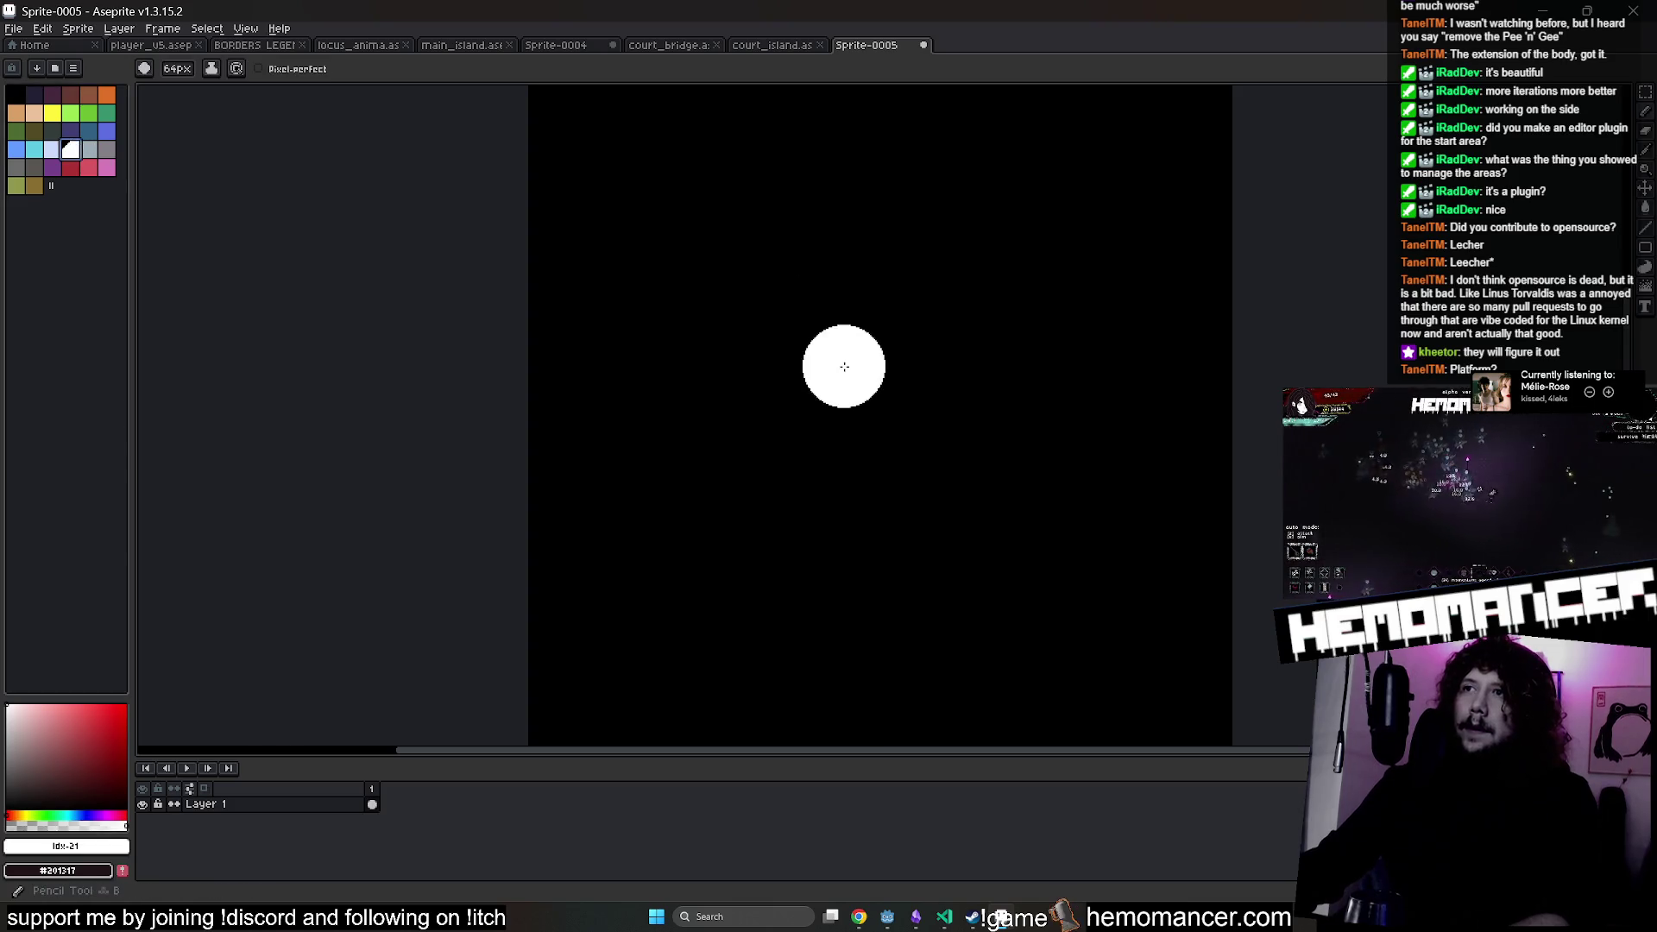
pyautogui.press('-')
pyautogui.press('-')
pyautogui.press('-')
pyautogui.scroll(1, 759, 397)
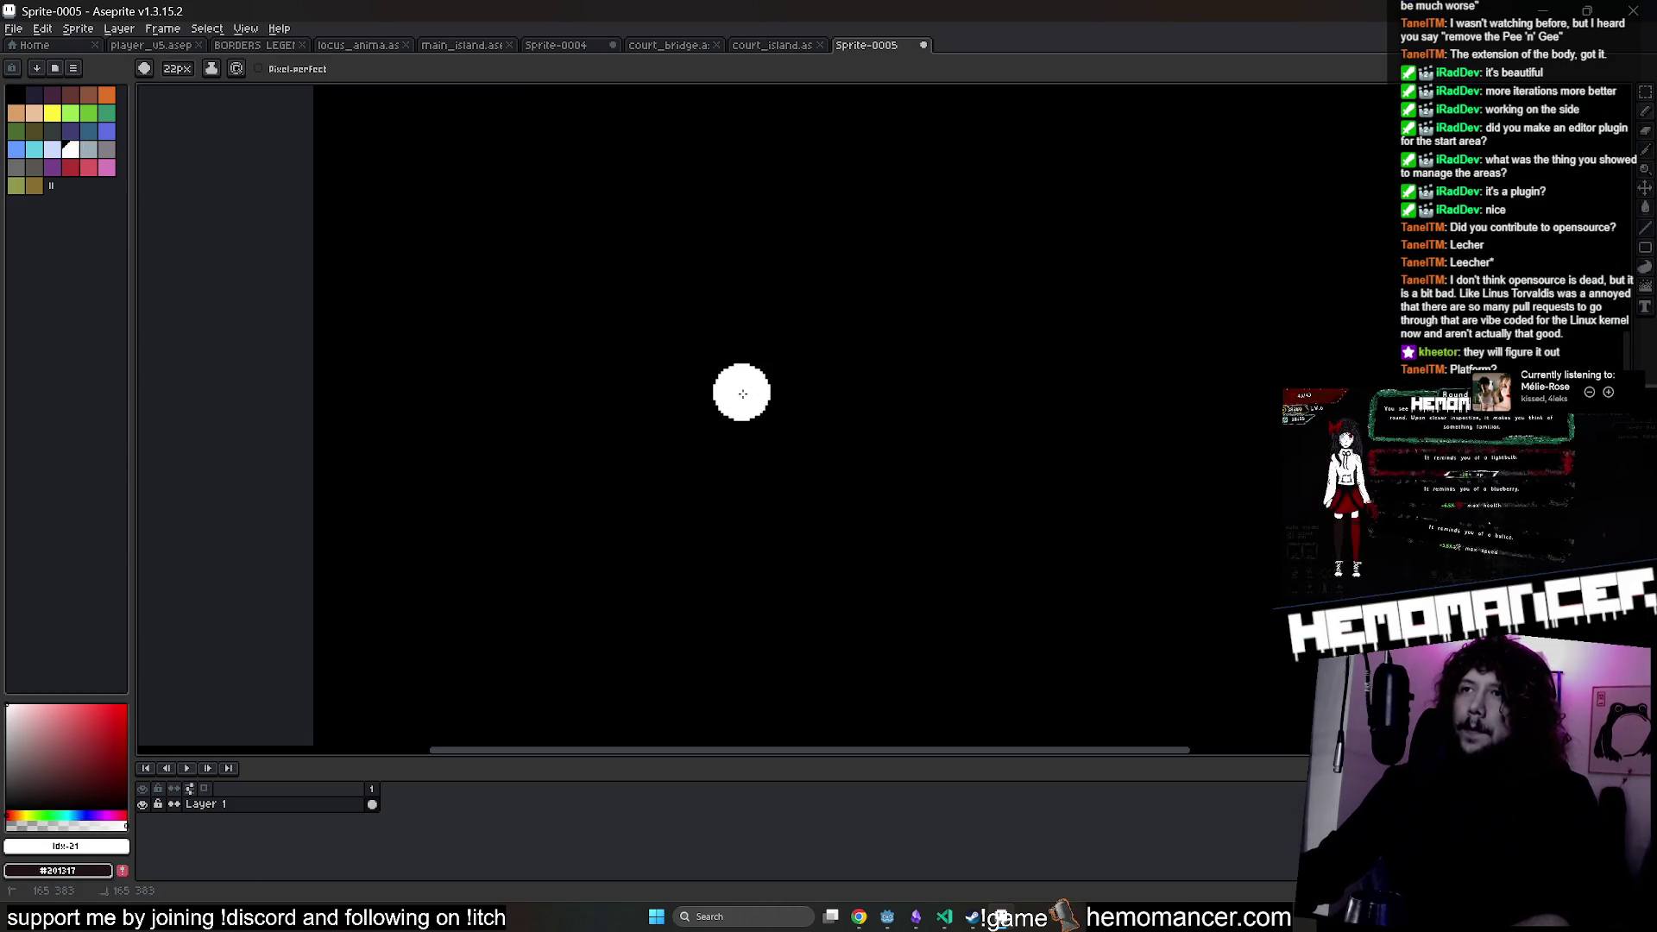
pyautogui.scroll(-3, 743, 392)
pyautogui.moveTo(740, 383)
pyautogui.mouseDown()
pyautogui.moveTo(727, 445)
pyautogui.moveTo(860, 423)
pyautogui.moveTo(738, 381)
pyautogui.moveTo(790, 413)
pyautogui.mouseUp()
pyautogui.press('g')
pyautogui.click(790, 414)
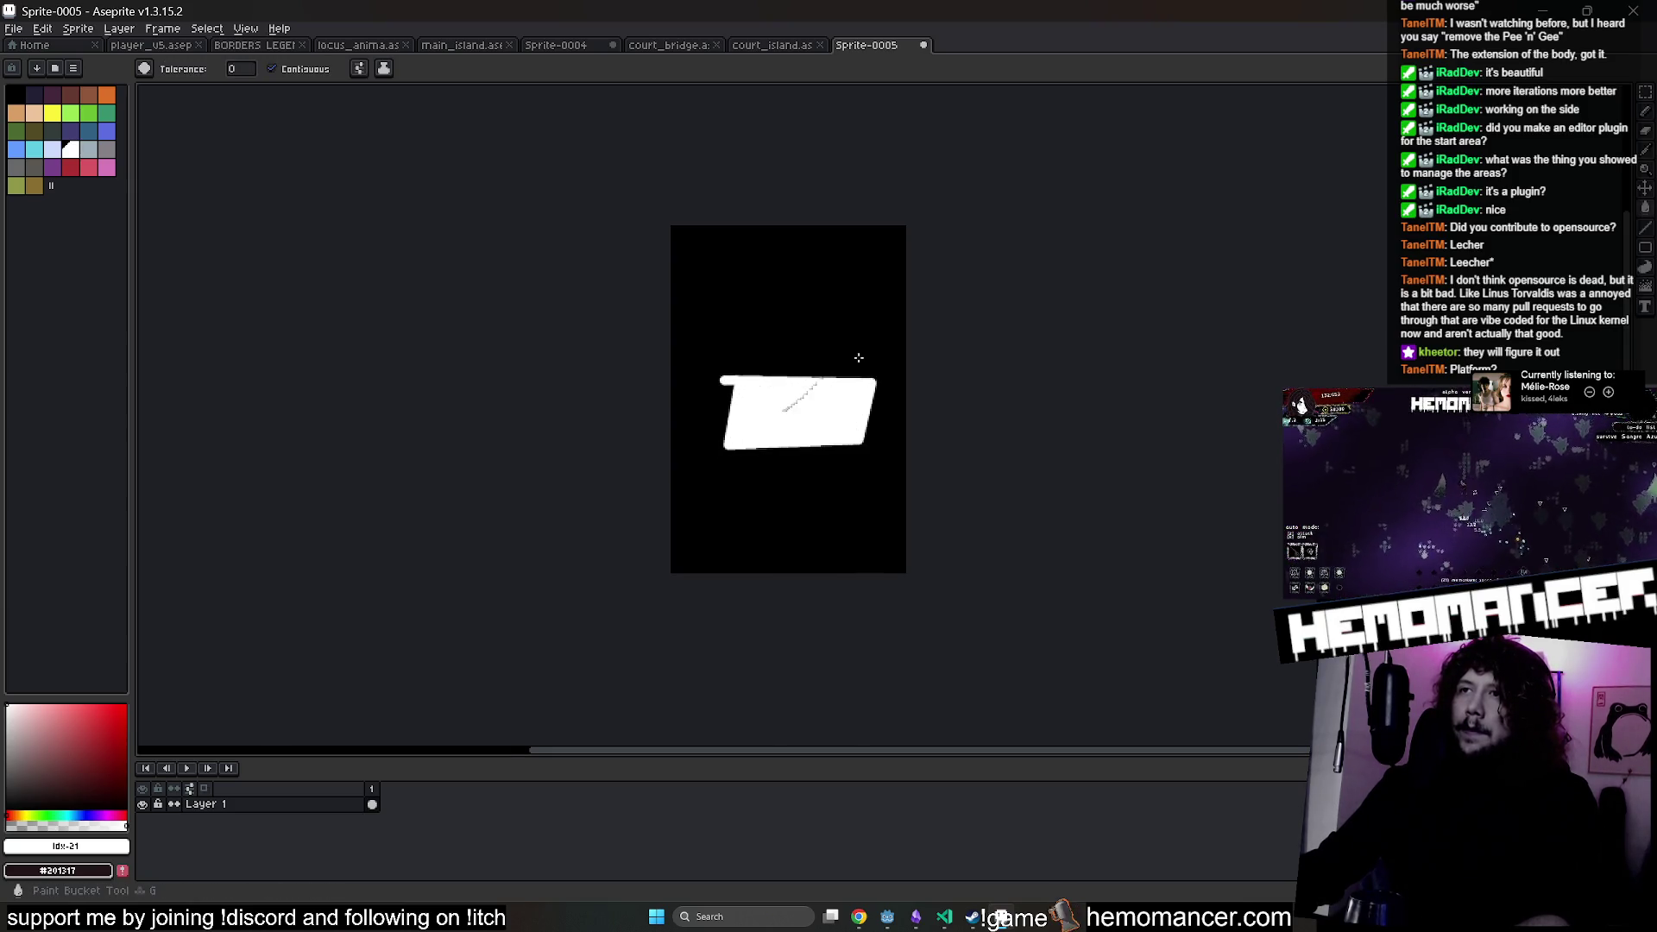
# Switch to a red brush for the panel's edge marks
pyautogui.scroll(1, 859, 358)
pyautogui.click(70, 166)
pyautogui.press('b')
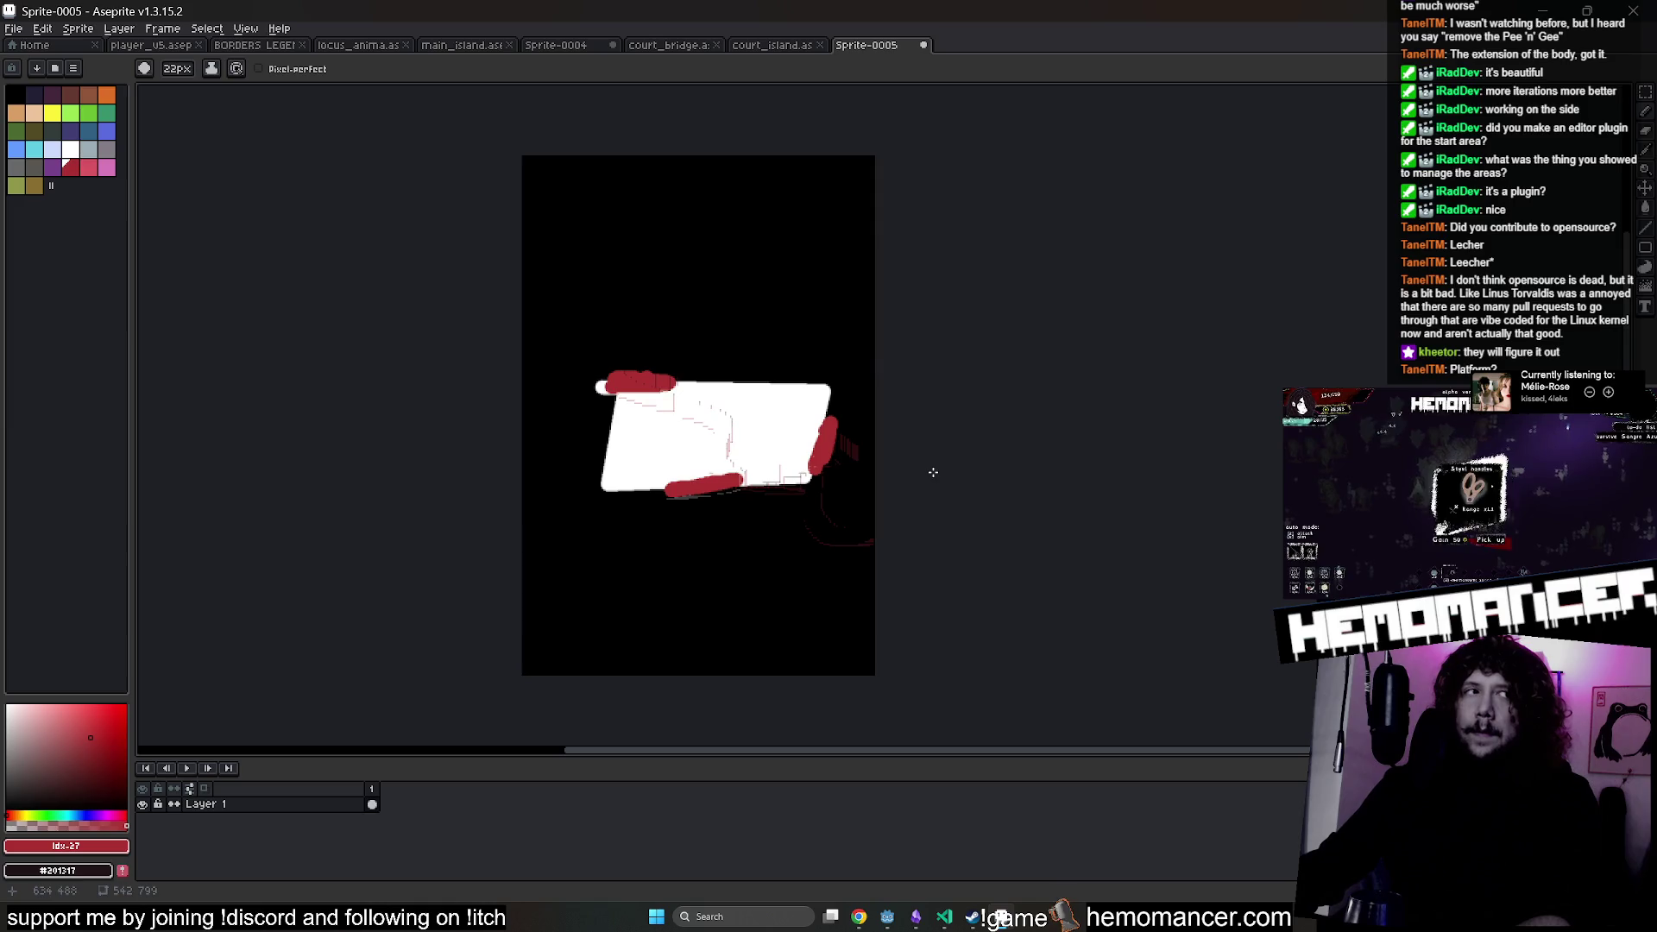
pyautogui.scroll(2, 644, 296)
pyautogui.moveTo(793, 312); pyautogui.dragTo(746, 267)
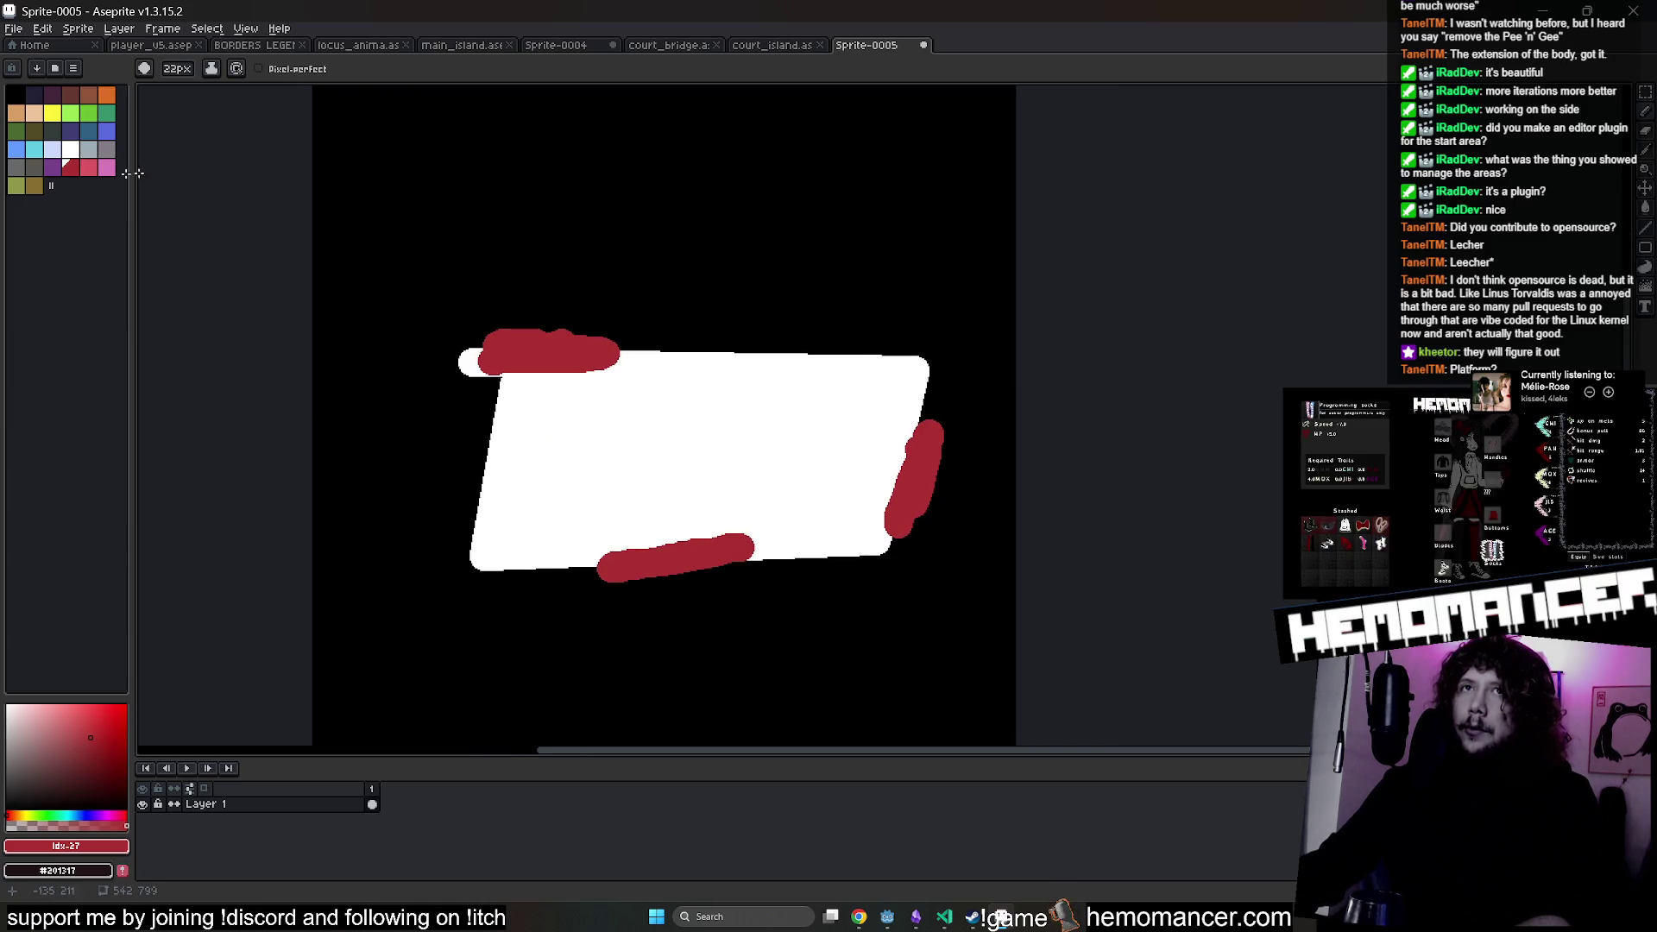
# Trim the white panel's corners and red edge strokes in black, then close Sprite-0005
pyautogui.click(14, 93)
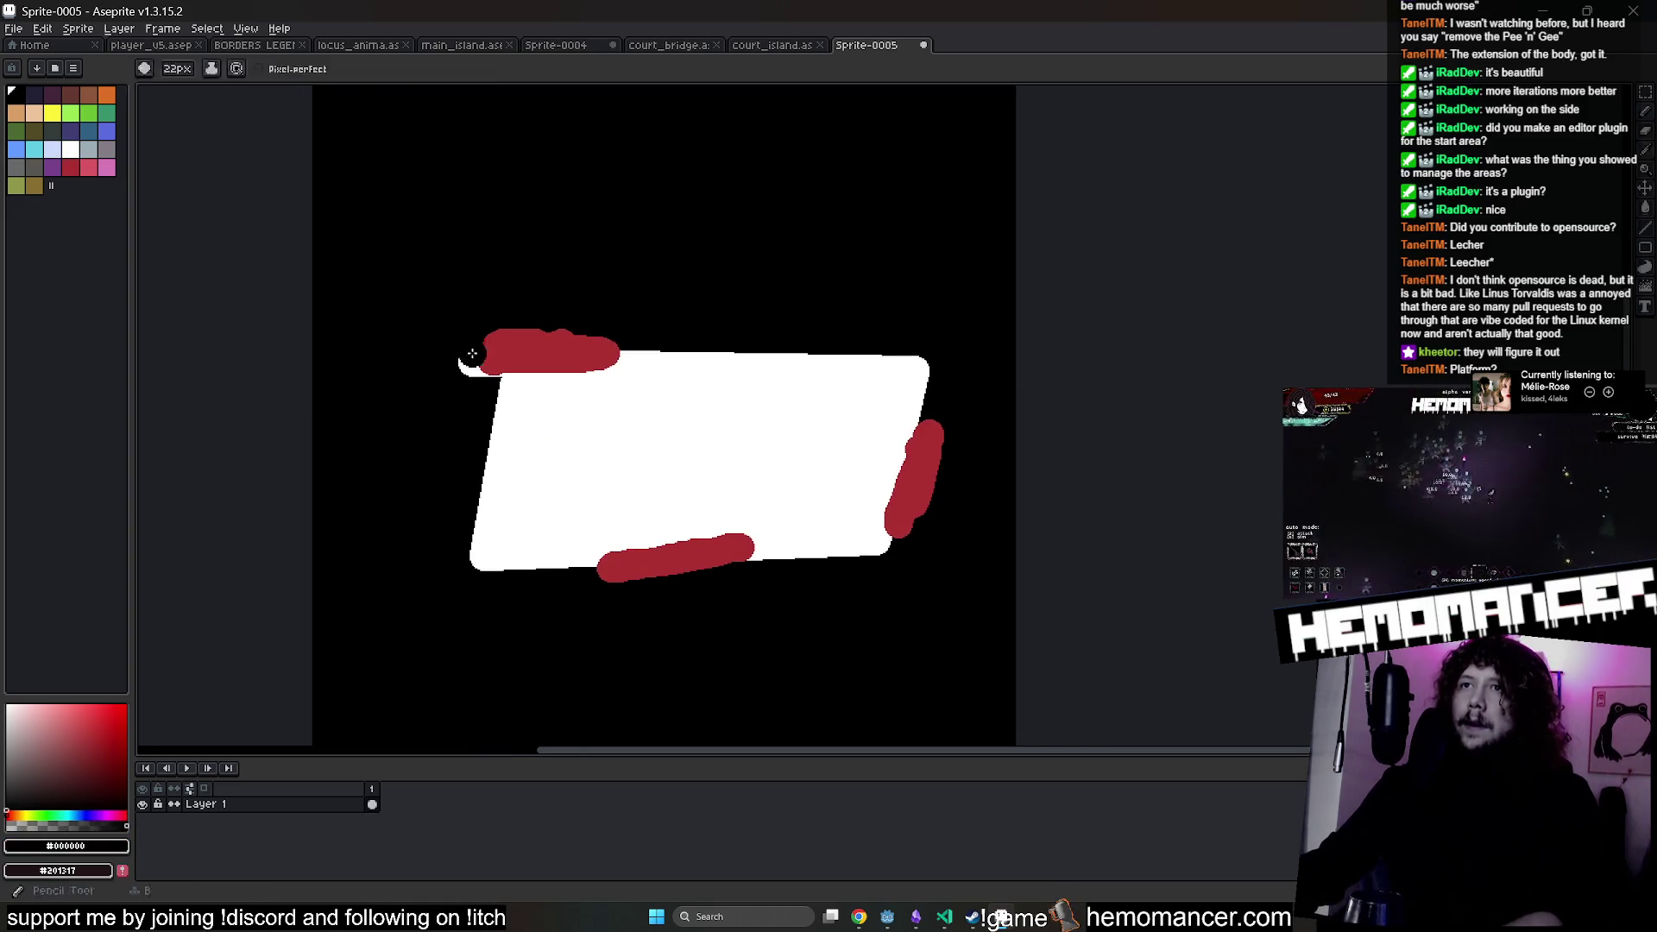
pyautogui.moveTo(472, 354); pyautogui.dragTo(487, 324)
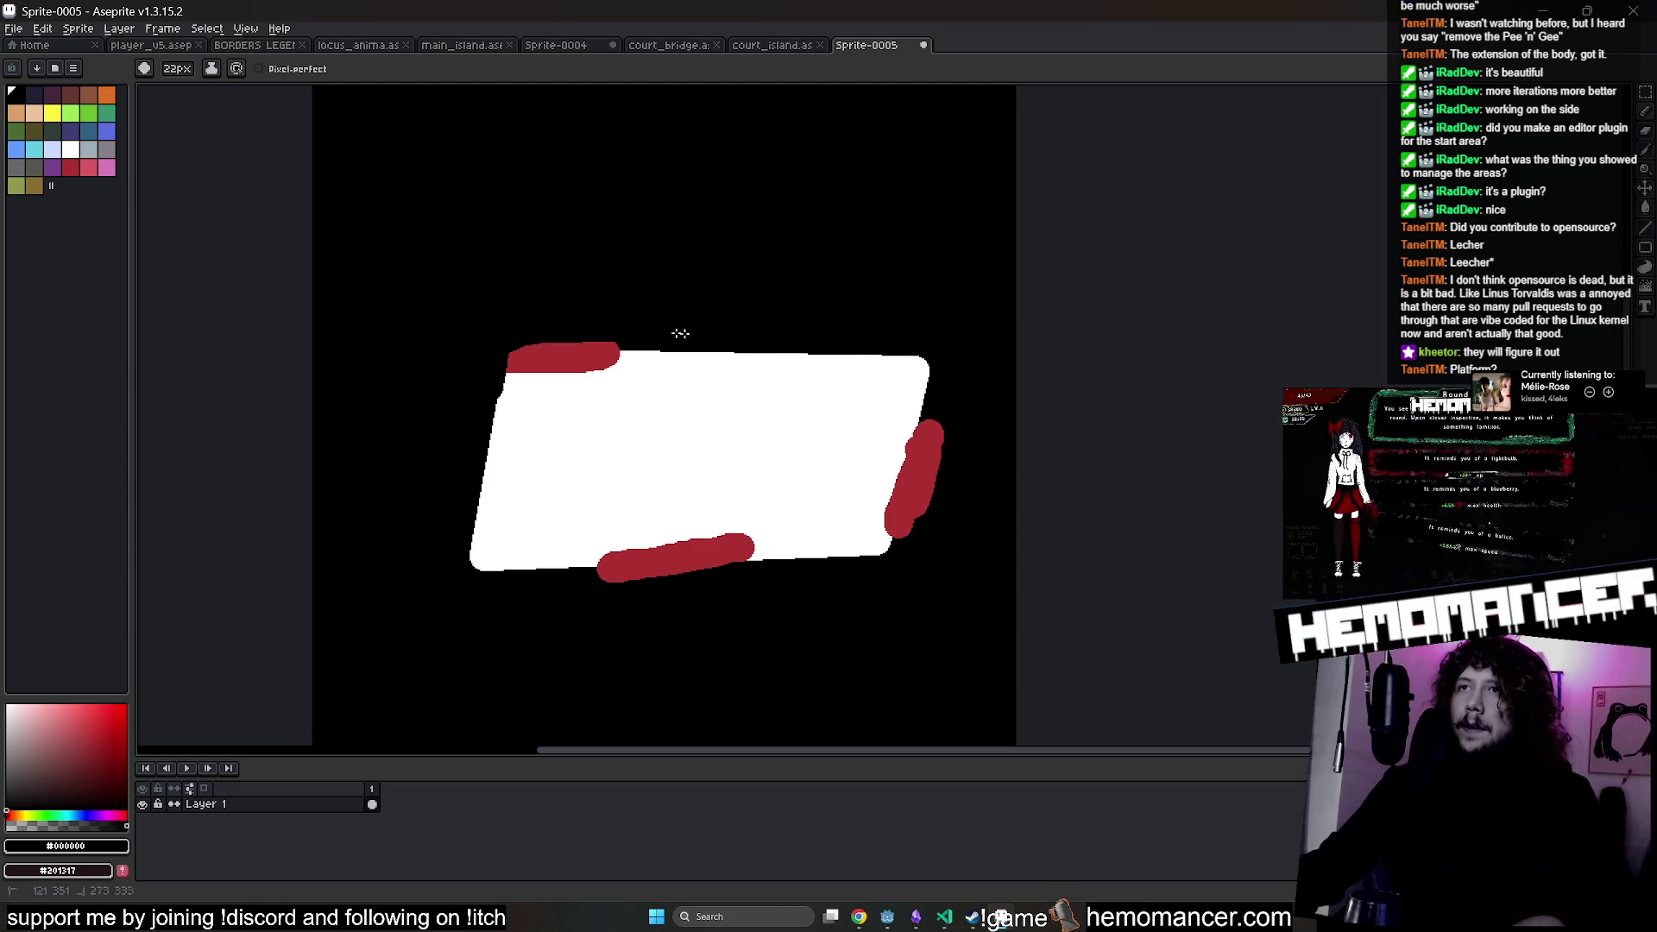
pyautogui.moveTo(943, 420); pyautogui.dragTo(911, 541)
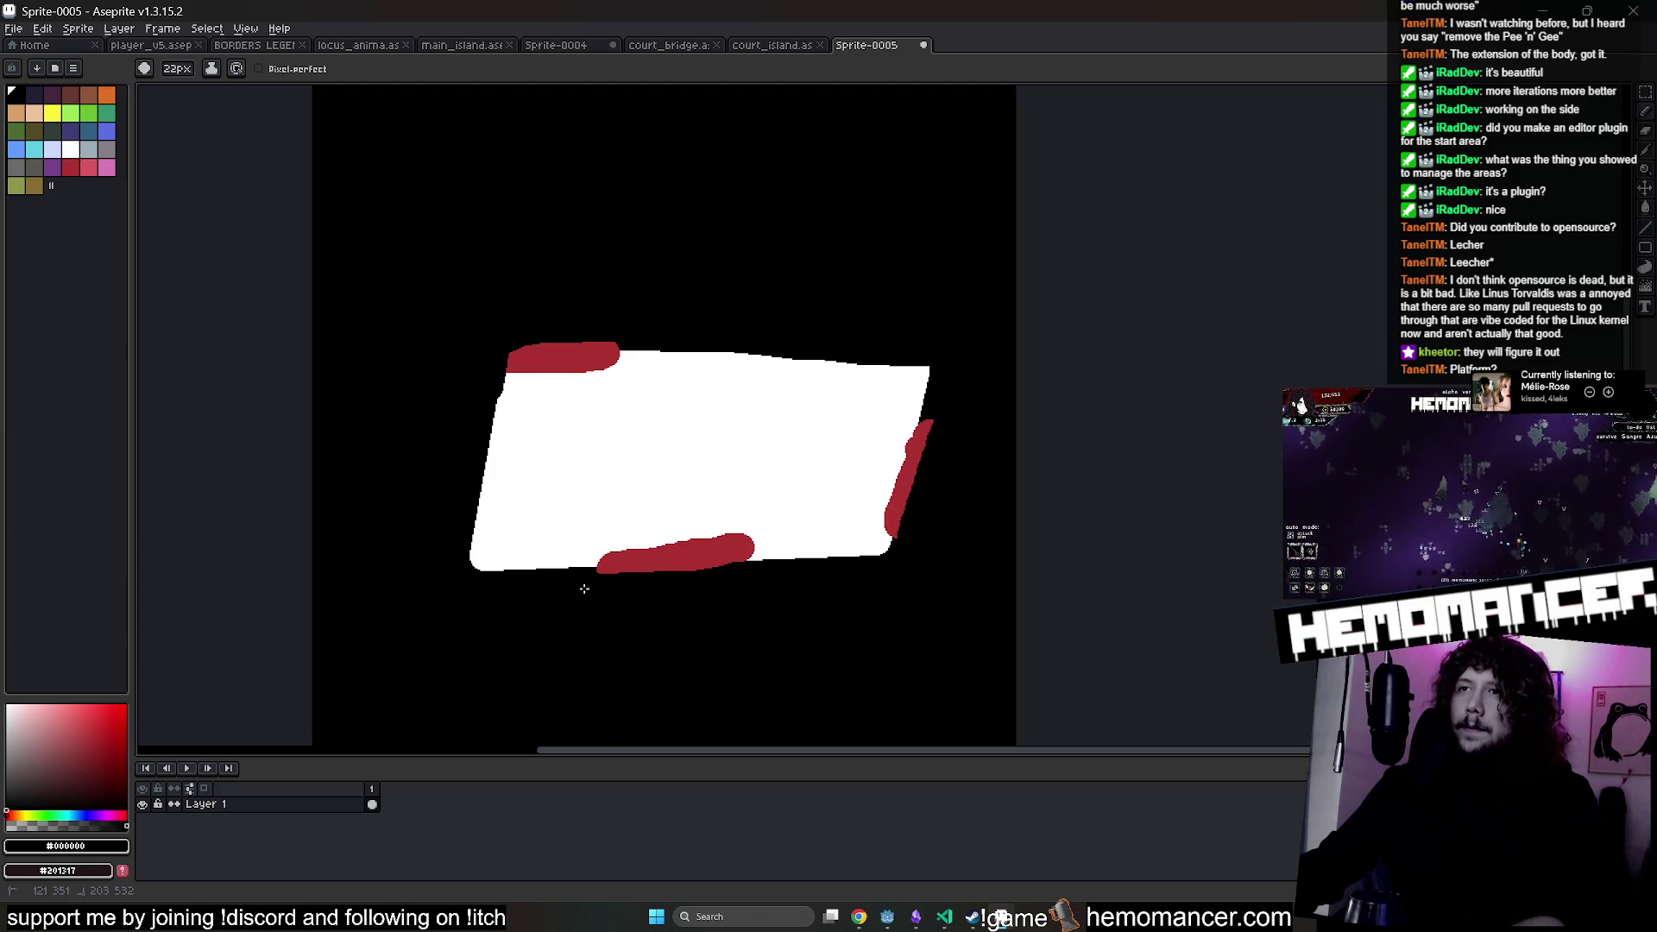
pyautogui.moveTo(505, 607)
pyautogui.mouseDown()
pyautogui.moveTo(481, 416)
pyautogui.moveTo(552, 307)
pyautogui.moveTo(484, 646)
pyautogui.mouseUp()
pyautogui.moveTo(565, 355)
pyautogui.mouseDown()
pyautogui.moveTo(914, 354)
pyautogui.moveTo(540, 363)
pyautogui.moveTo(647, 385)
pyautogui.mouseUp()
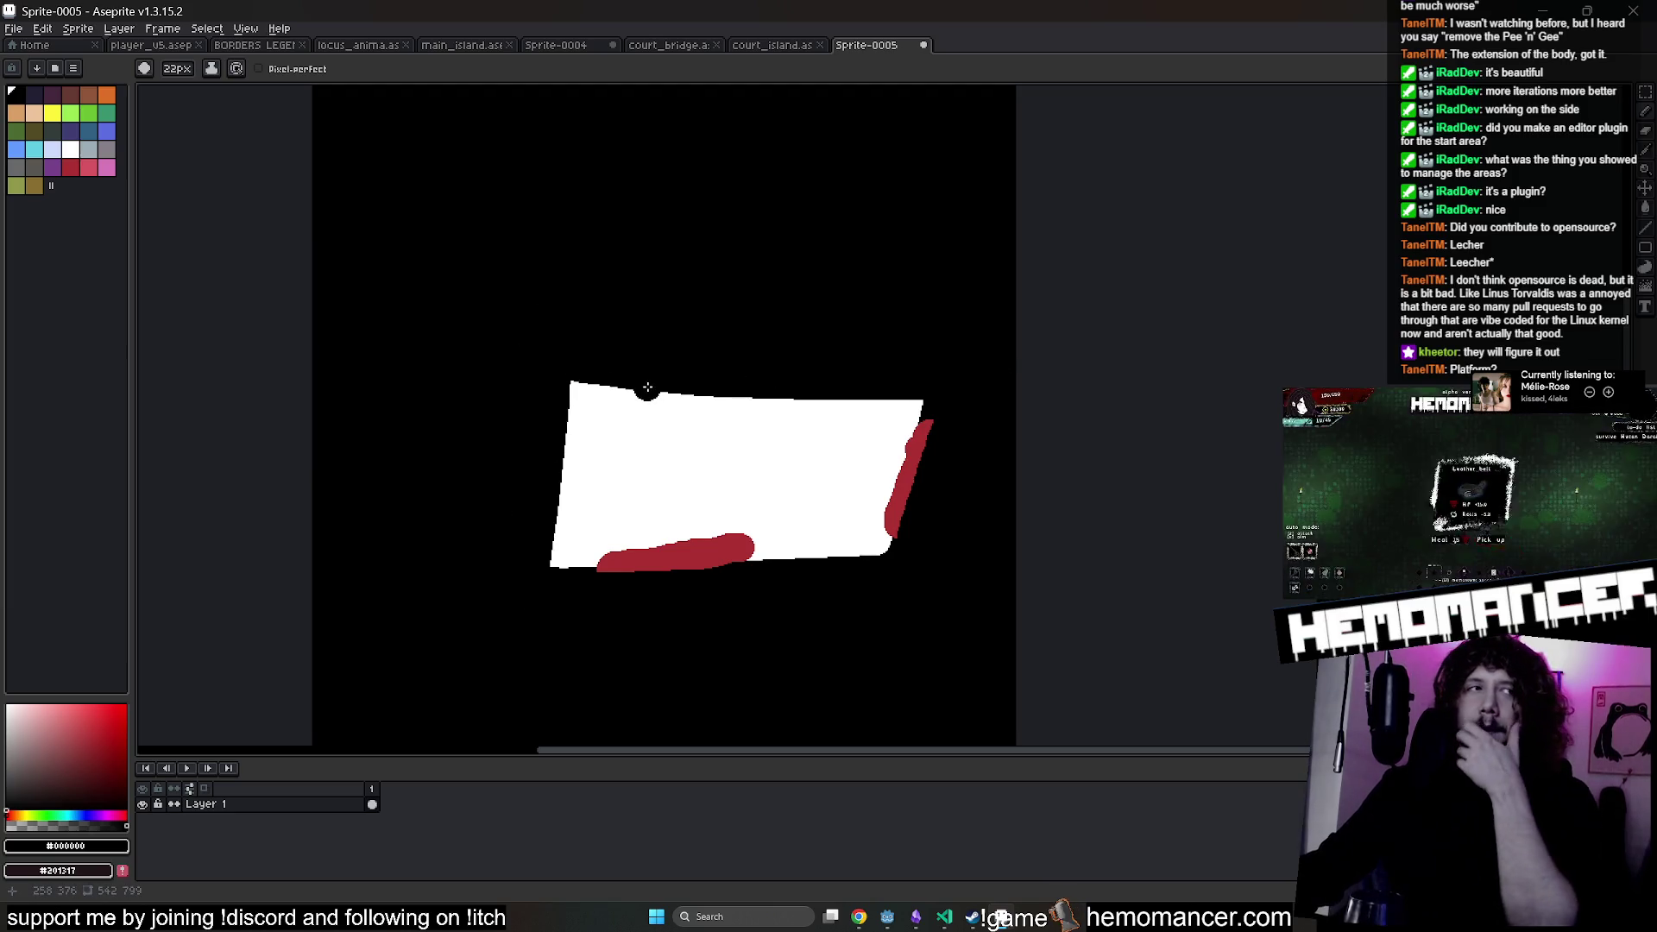
pyautogui.click(923, 45)
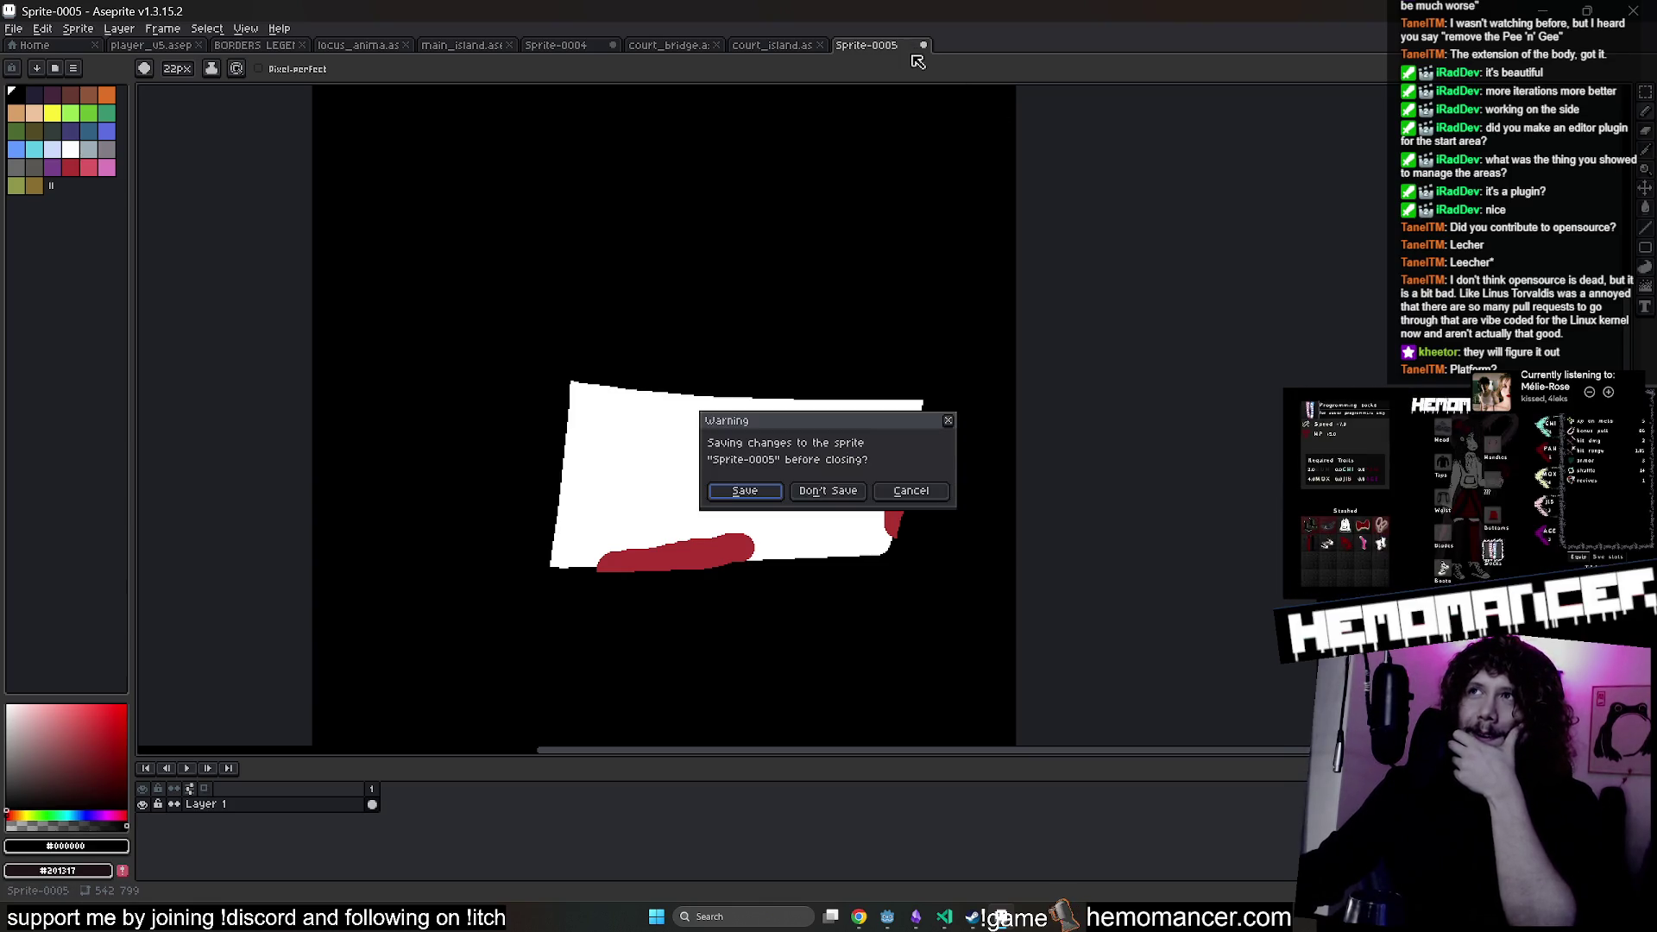
# Discard the unsaved sketch and return to the Godot editor
pyautogui.click(811, 490)
pyautogui.scroll(2, 743, 451)
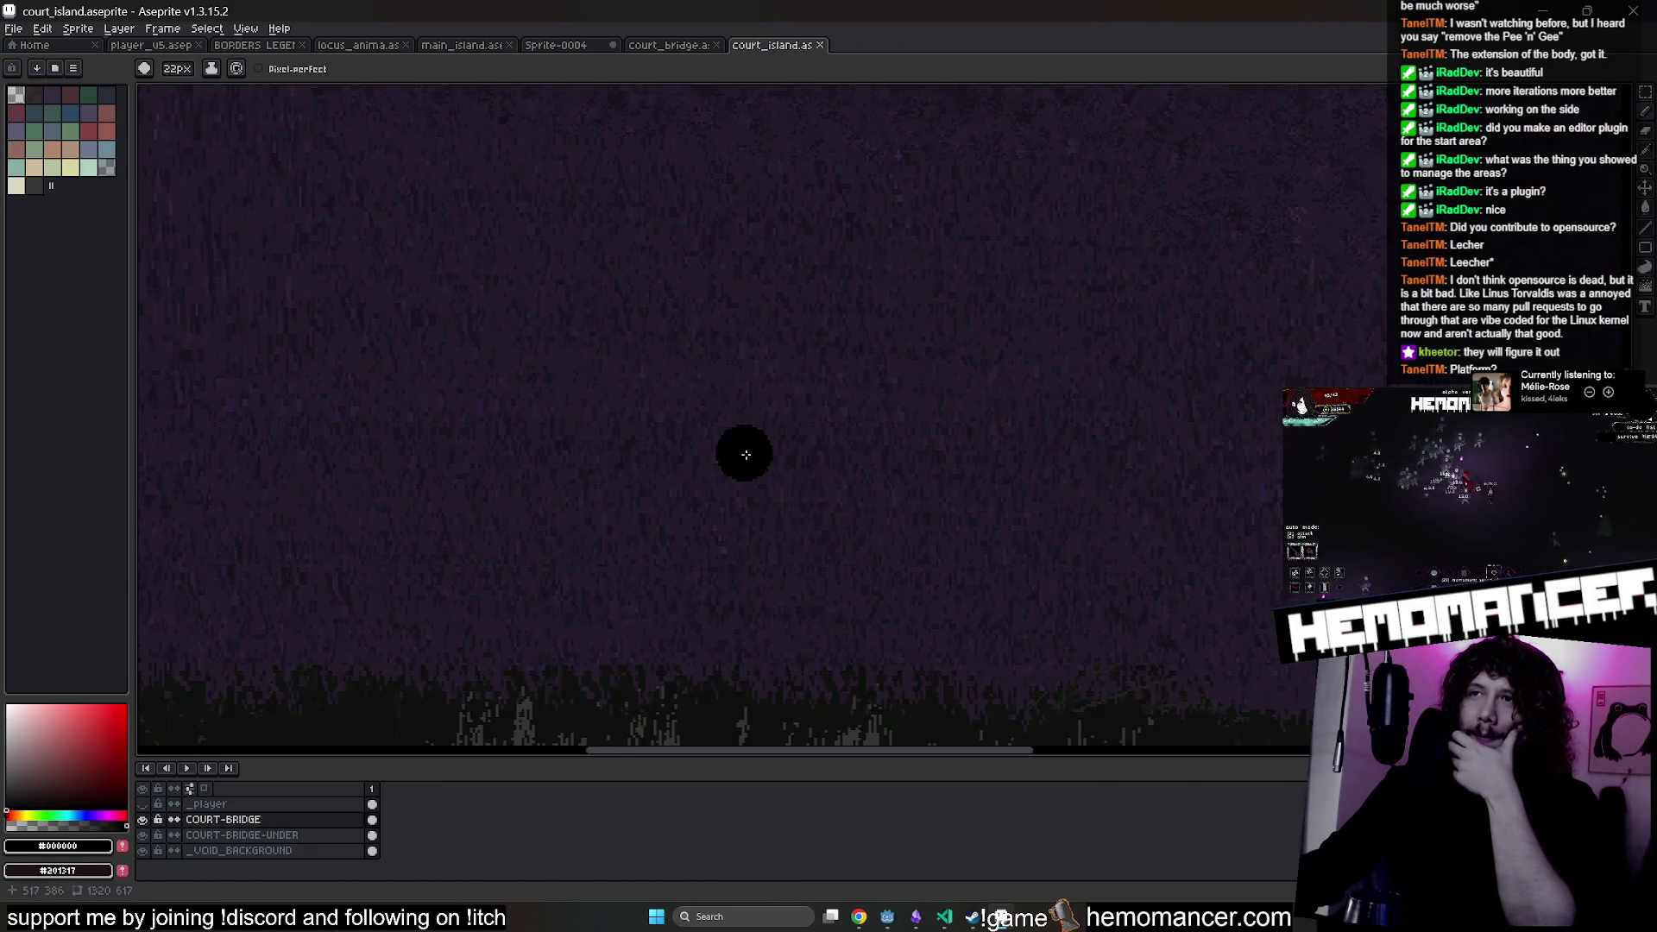
pyautogui.scroll(-1, 737, 459)
pyautogui.click(1602, 12)
pyautogui.click(1554, 10)
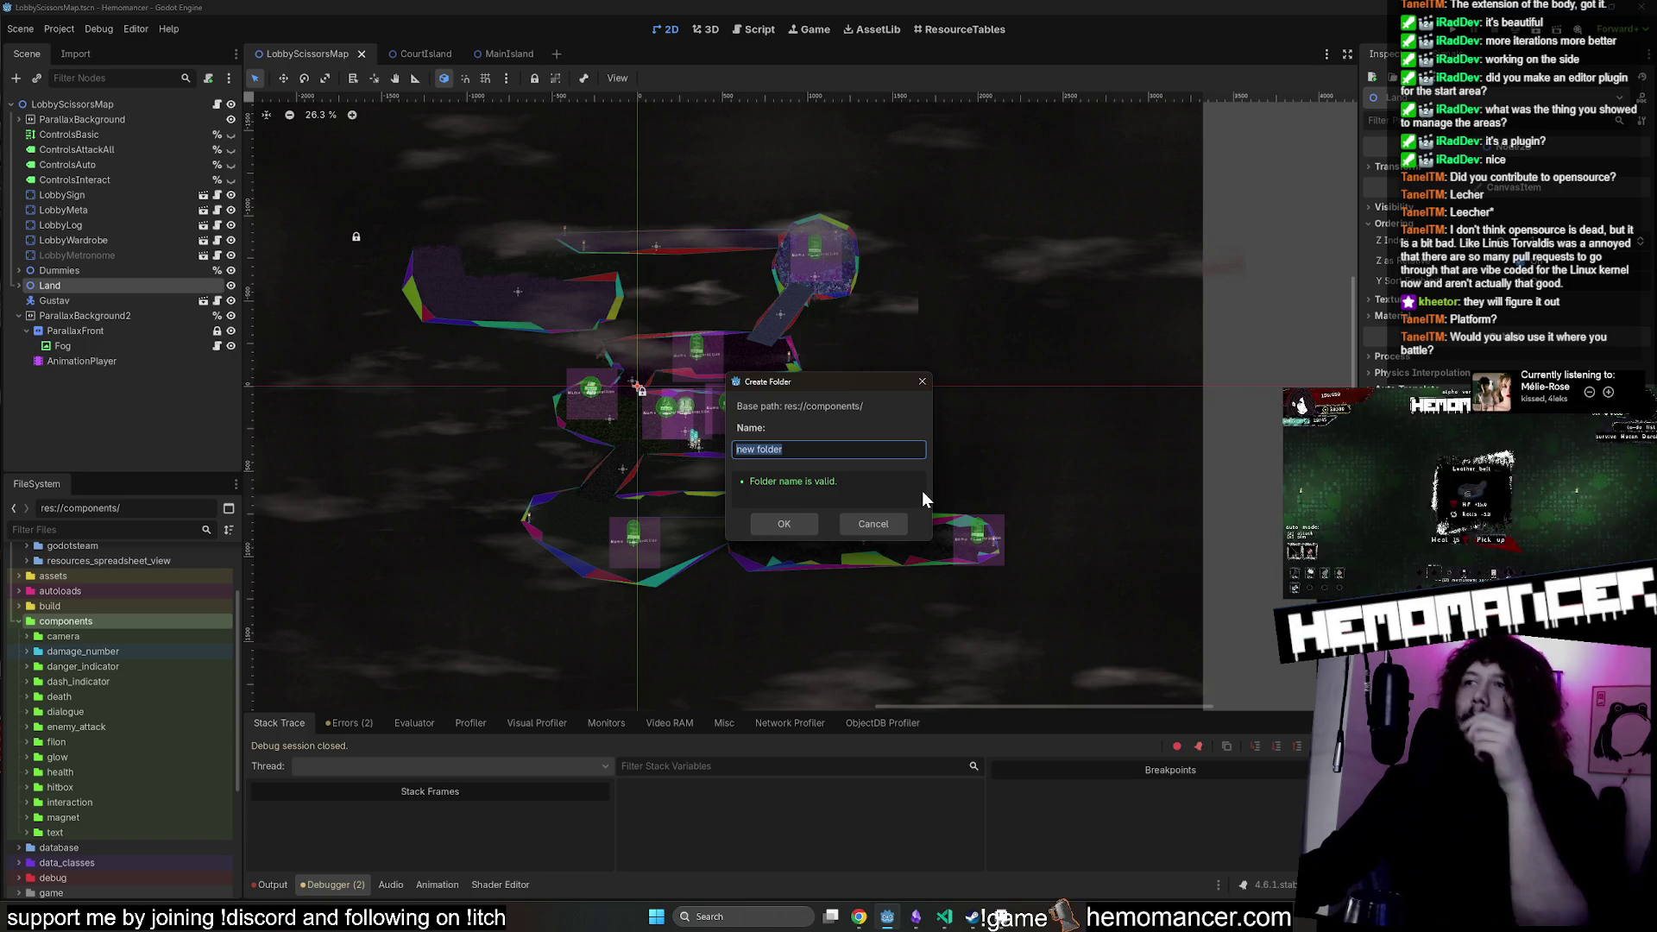
pyautogui.click(874, 524)
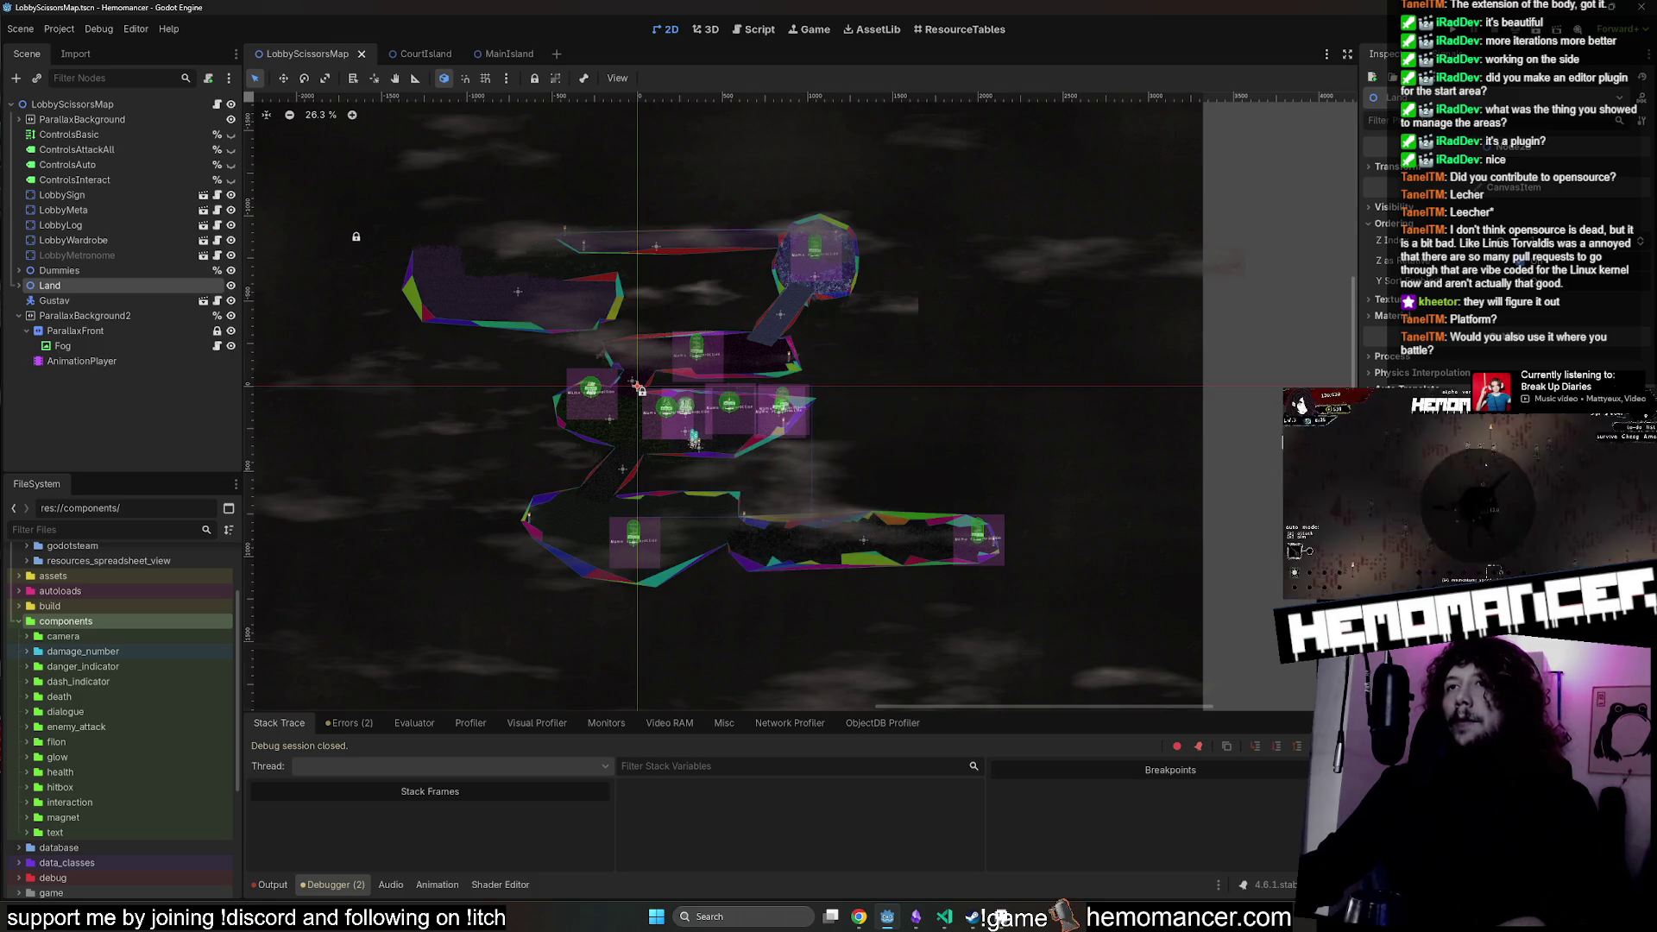
# Launch the game with F5, start from the main menu and travel to the new area
pyautogui.press('F5')
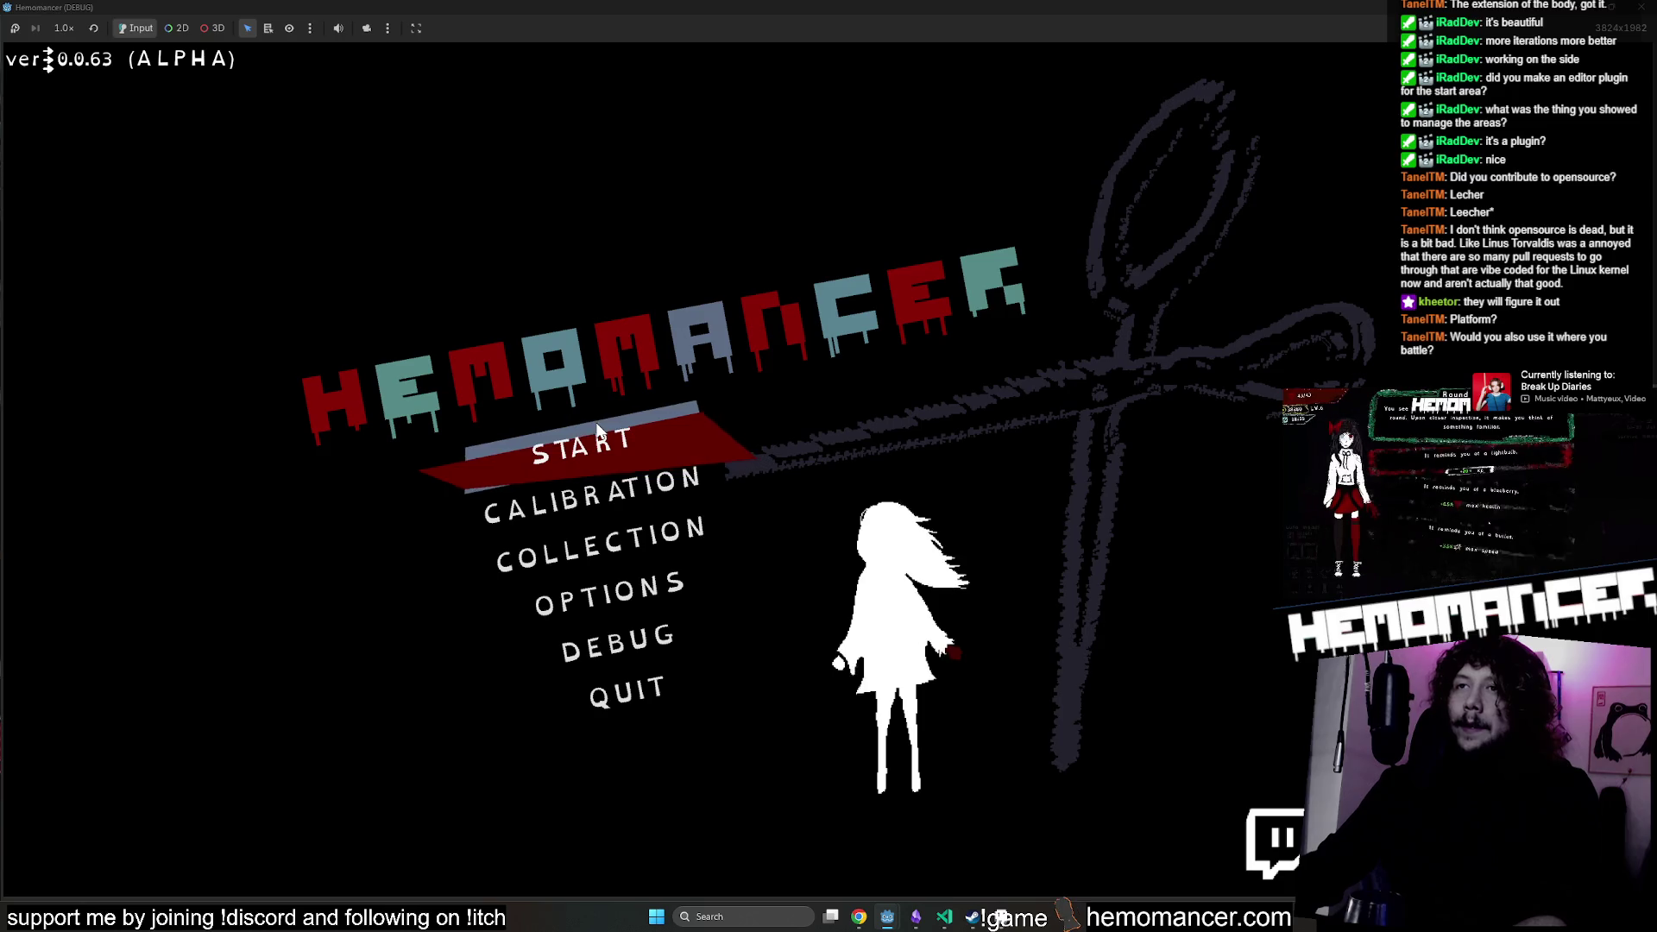
pyautogui.click(599, 445)
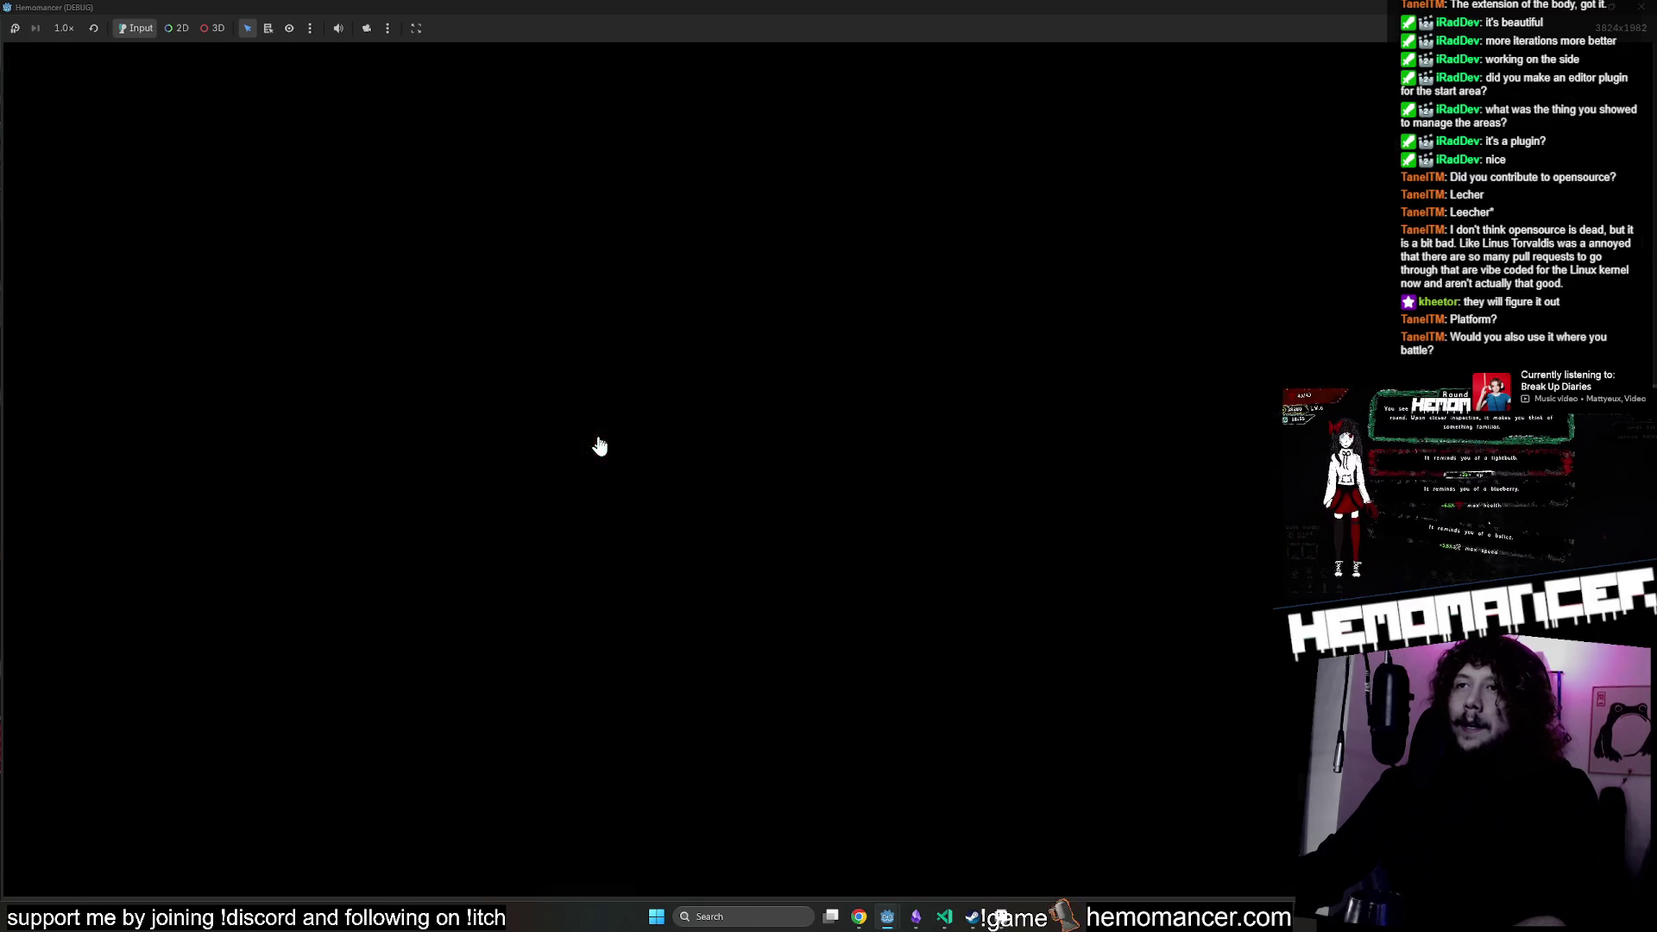
pyautogui.press('Right')
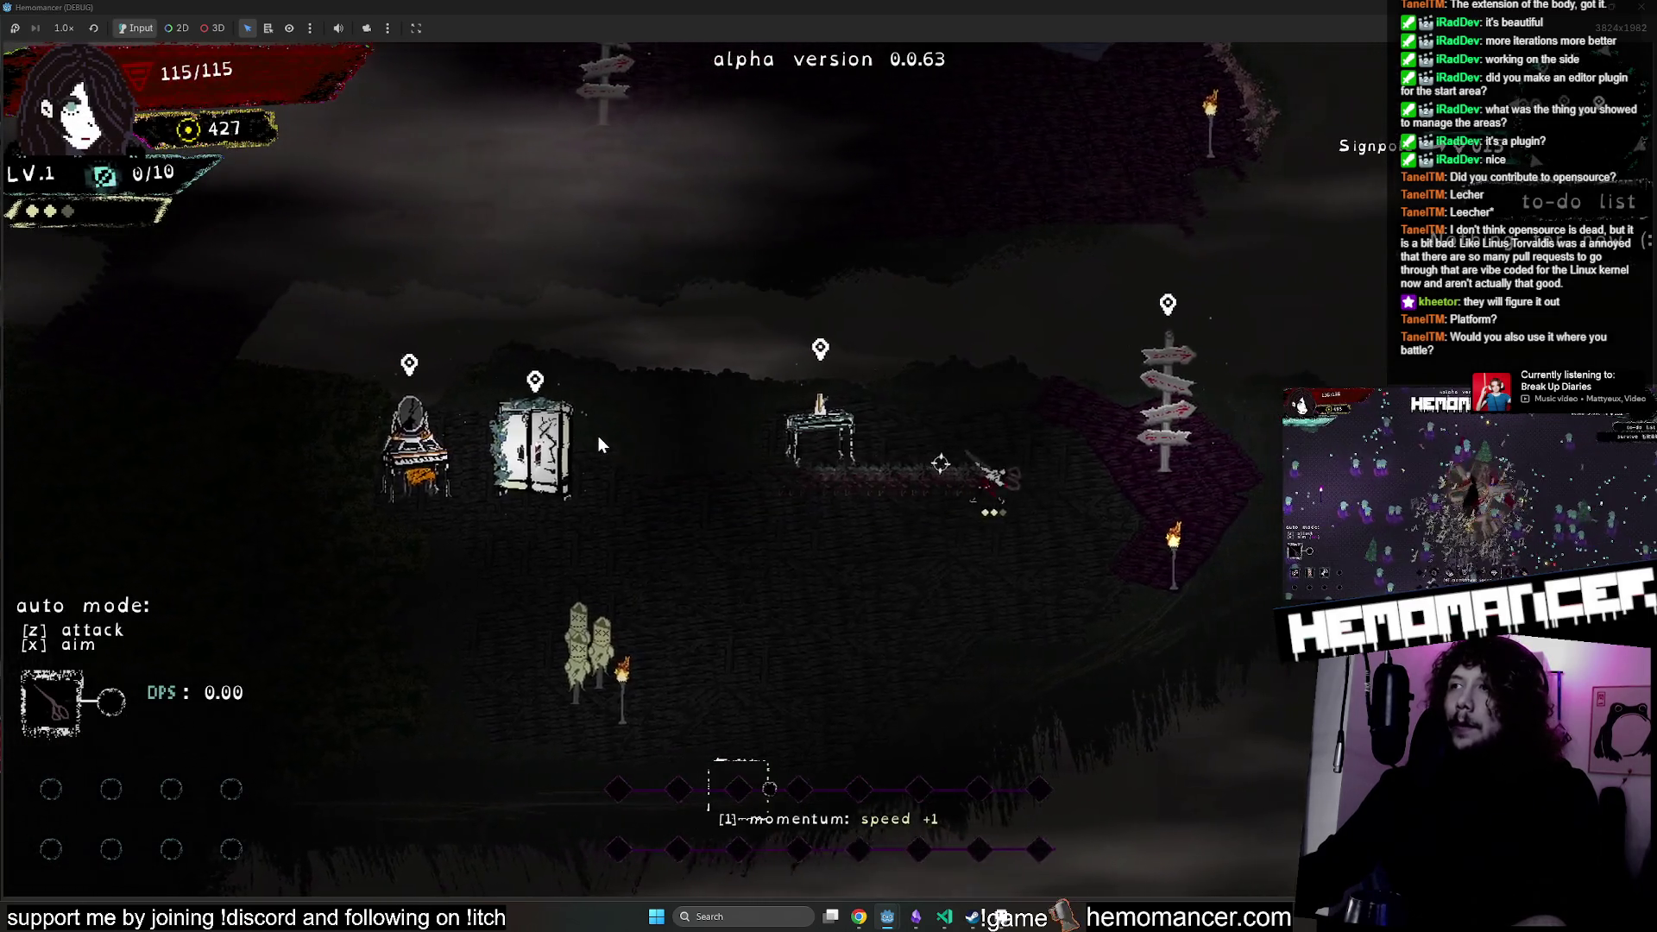
pyautogui.press('e')
pyautogui.click(821, 573)
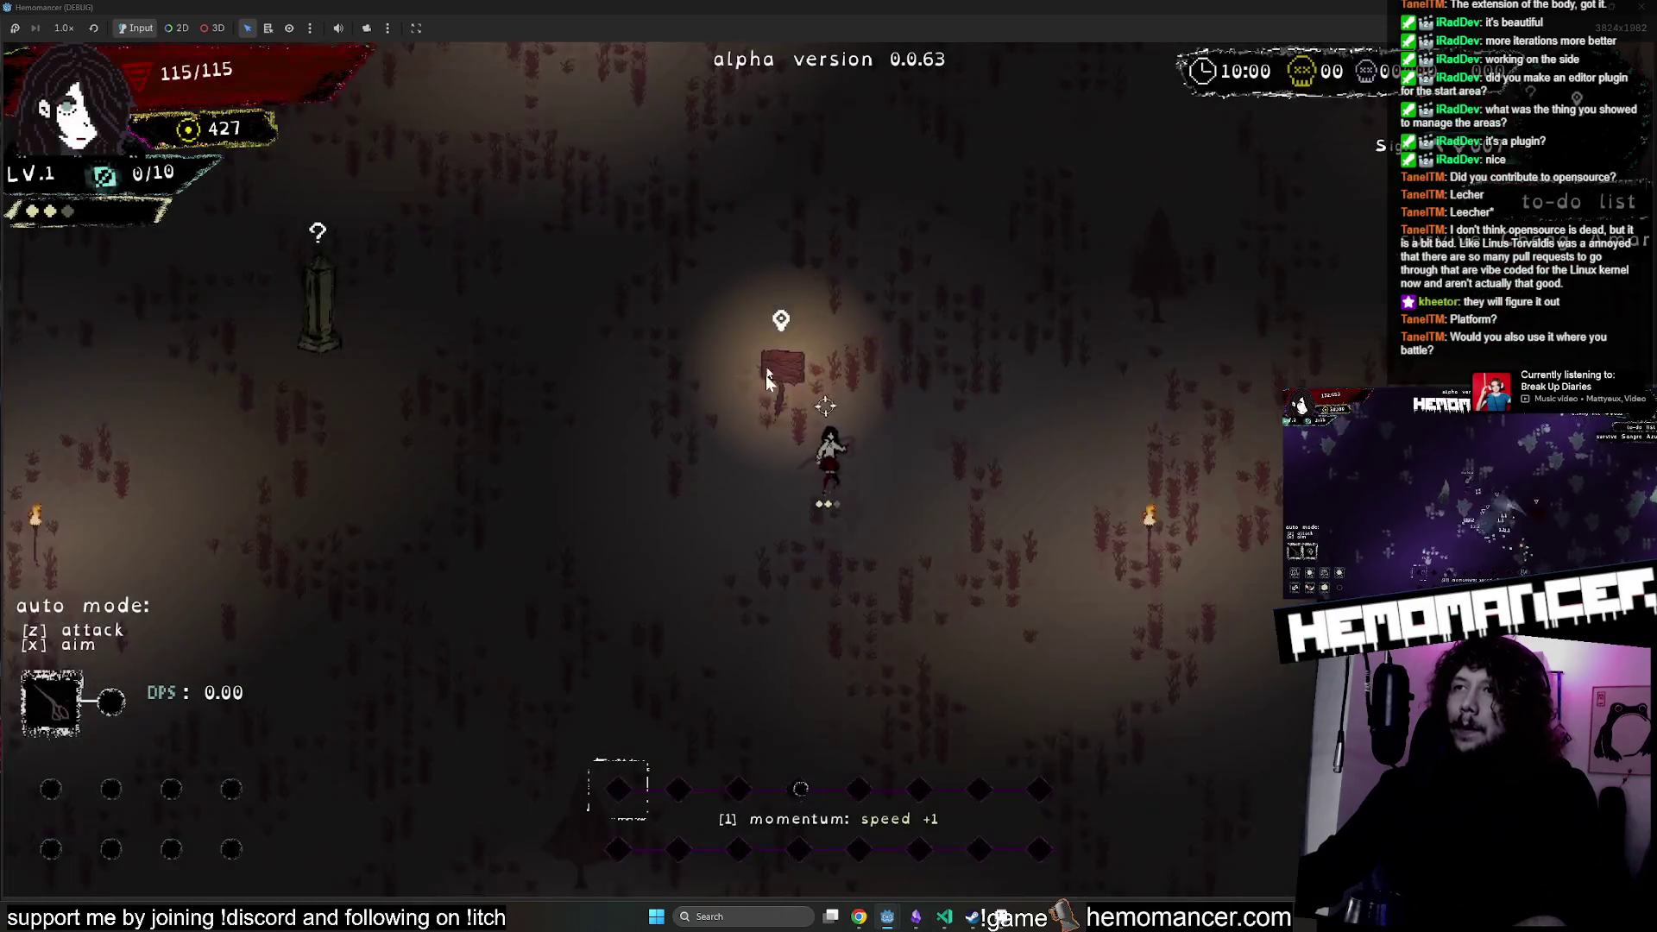
# Fight through the field until level 2 and choose the Hypotenuse upgrade
pyautogui.press('Up')
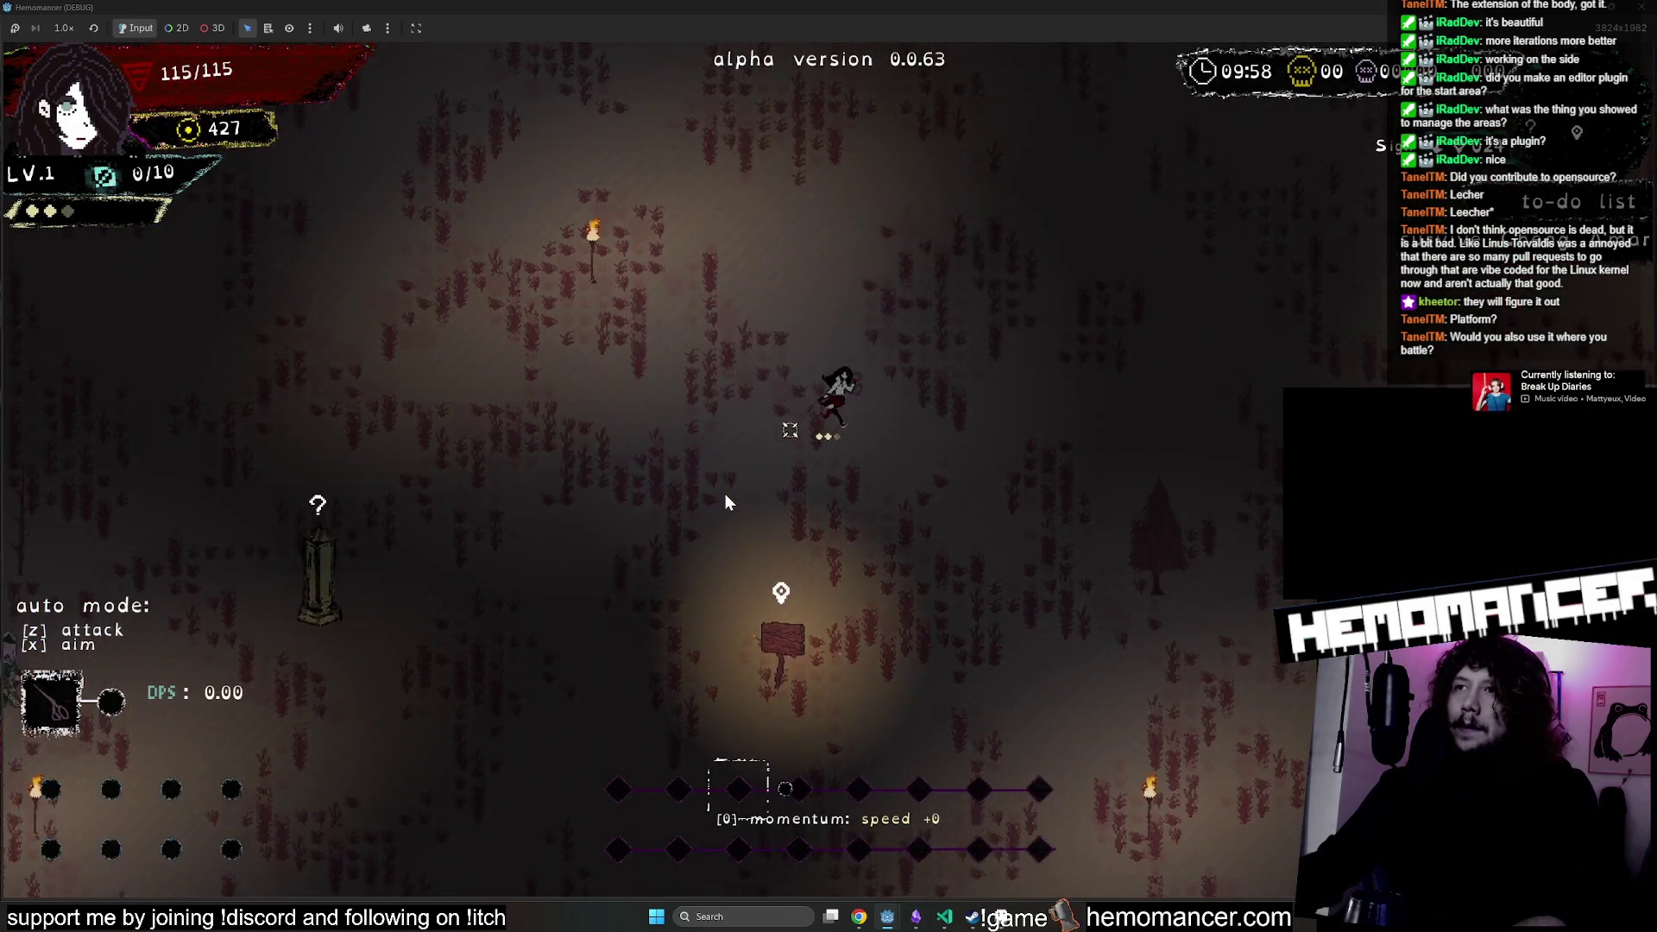
pyautogui.press('Left')
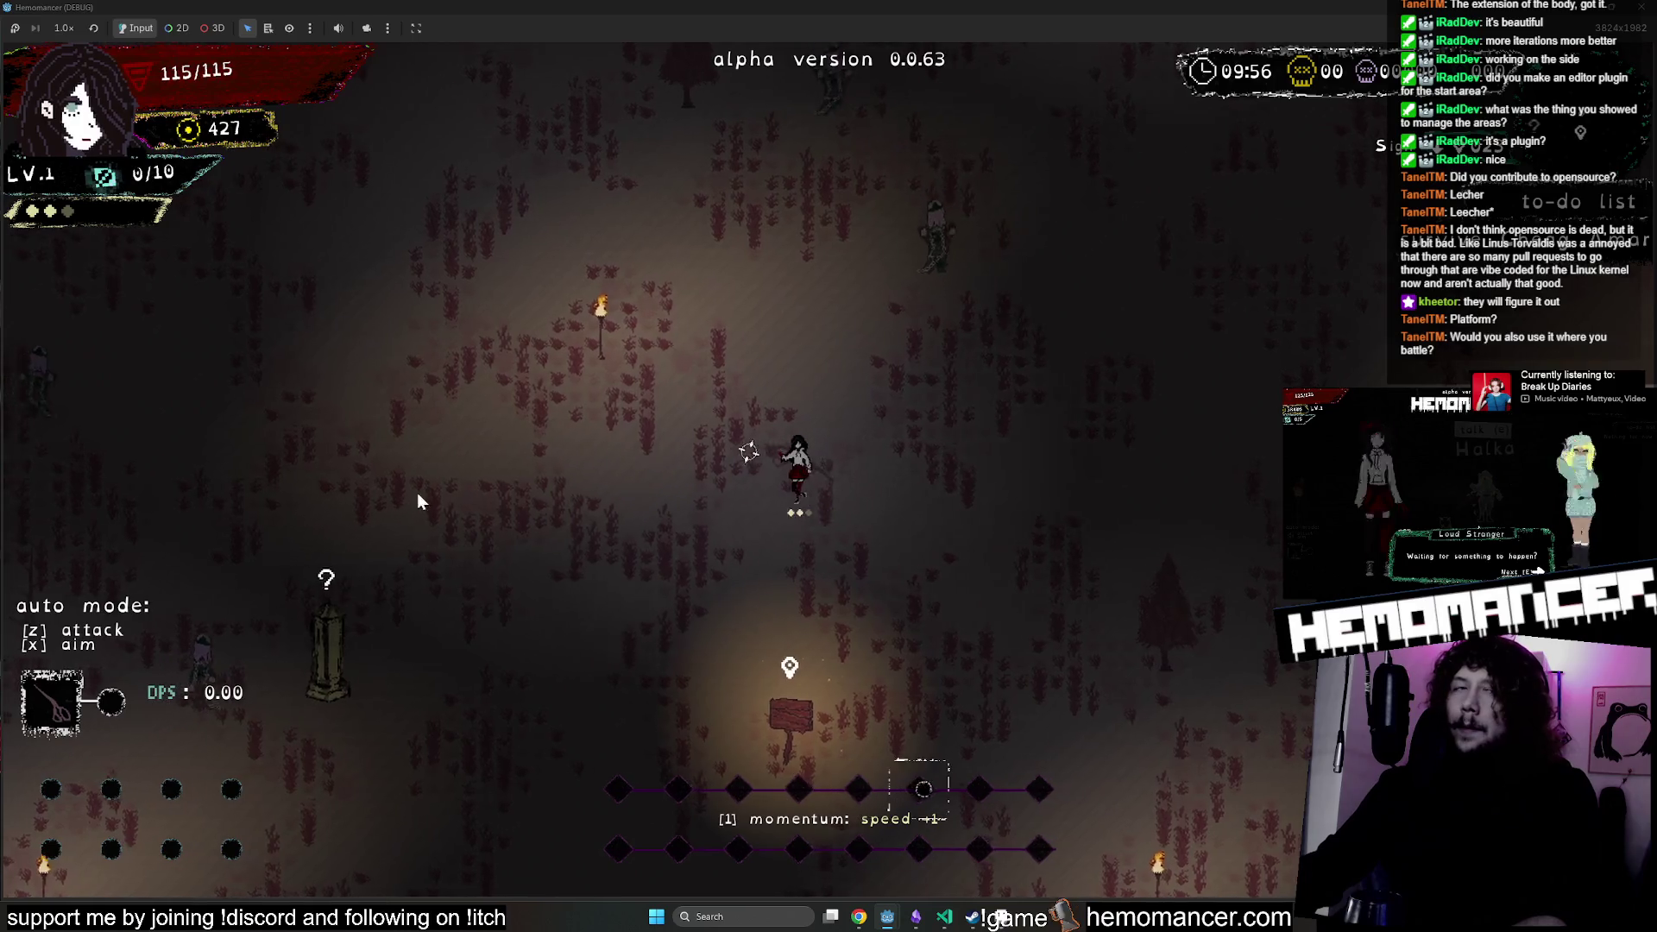
pyautogui.press('Up')
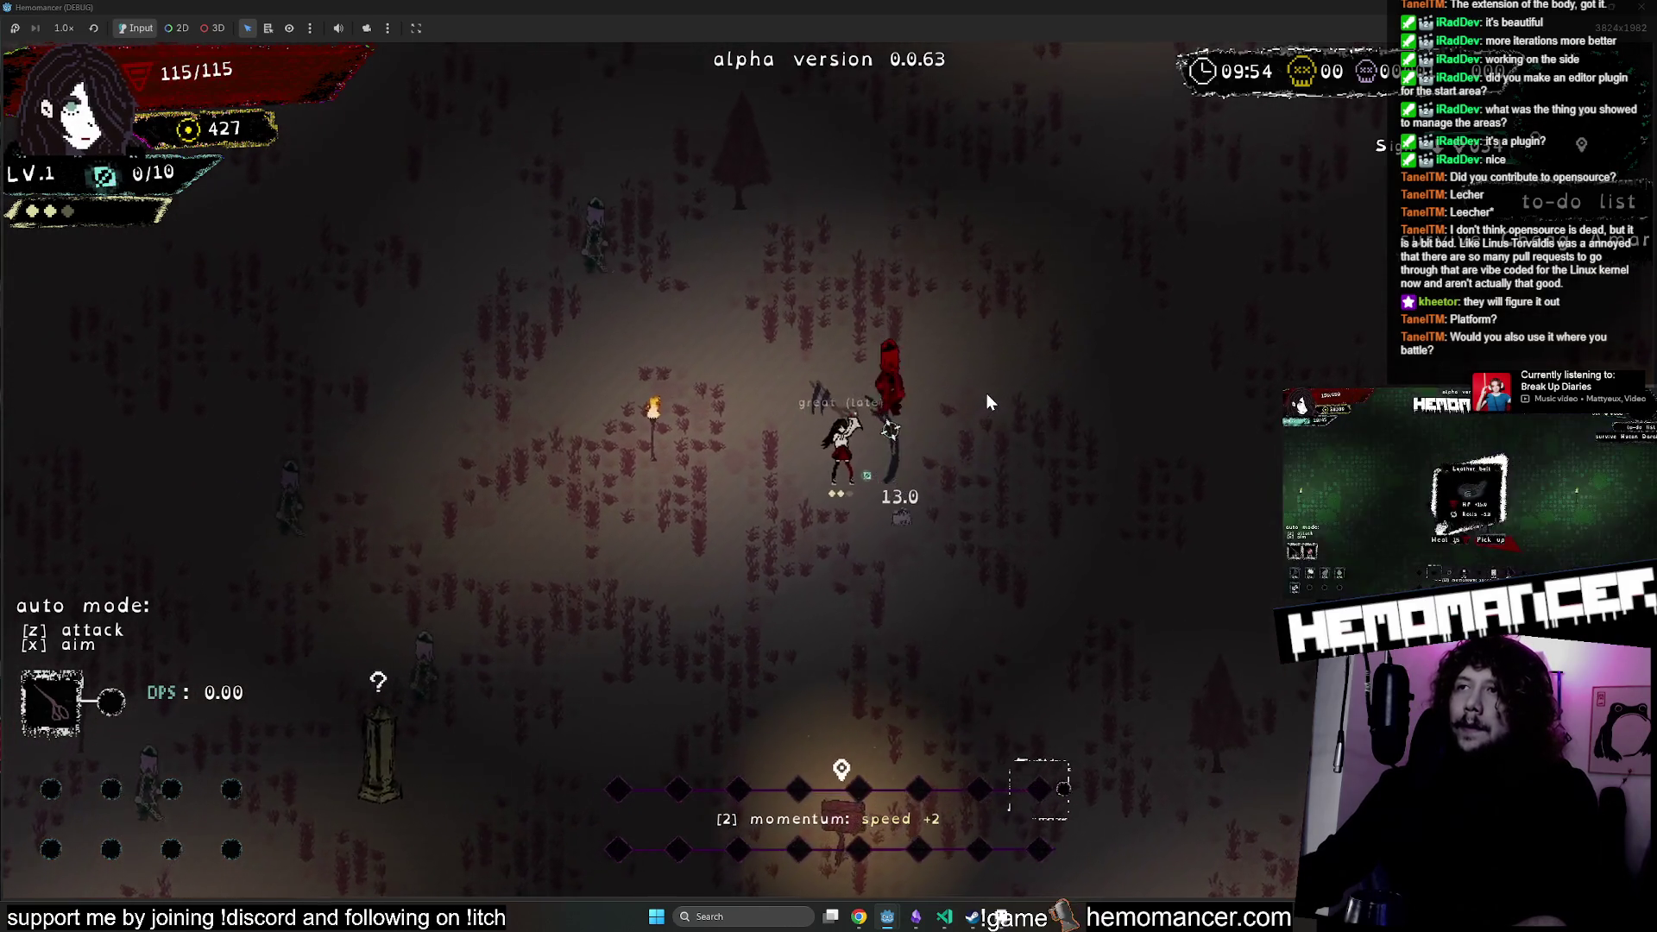
pyautogui.press('Left')
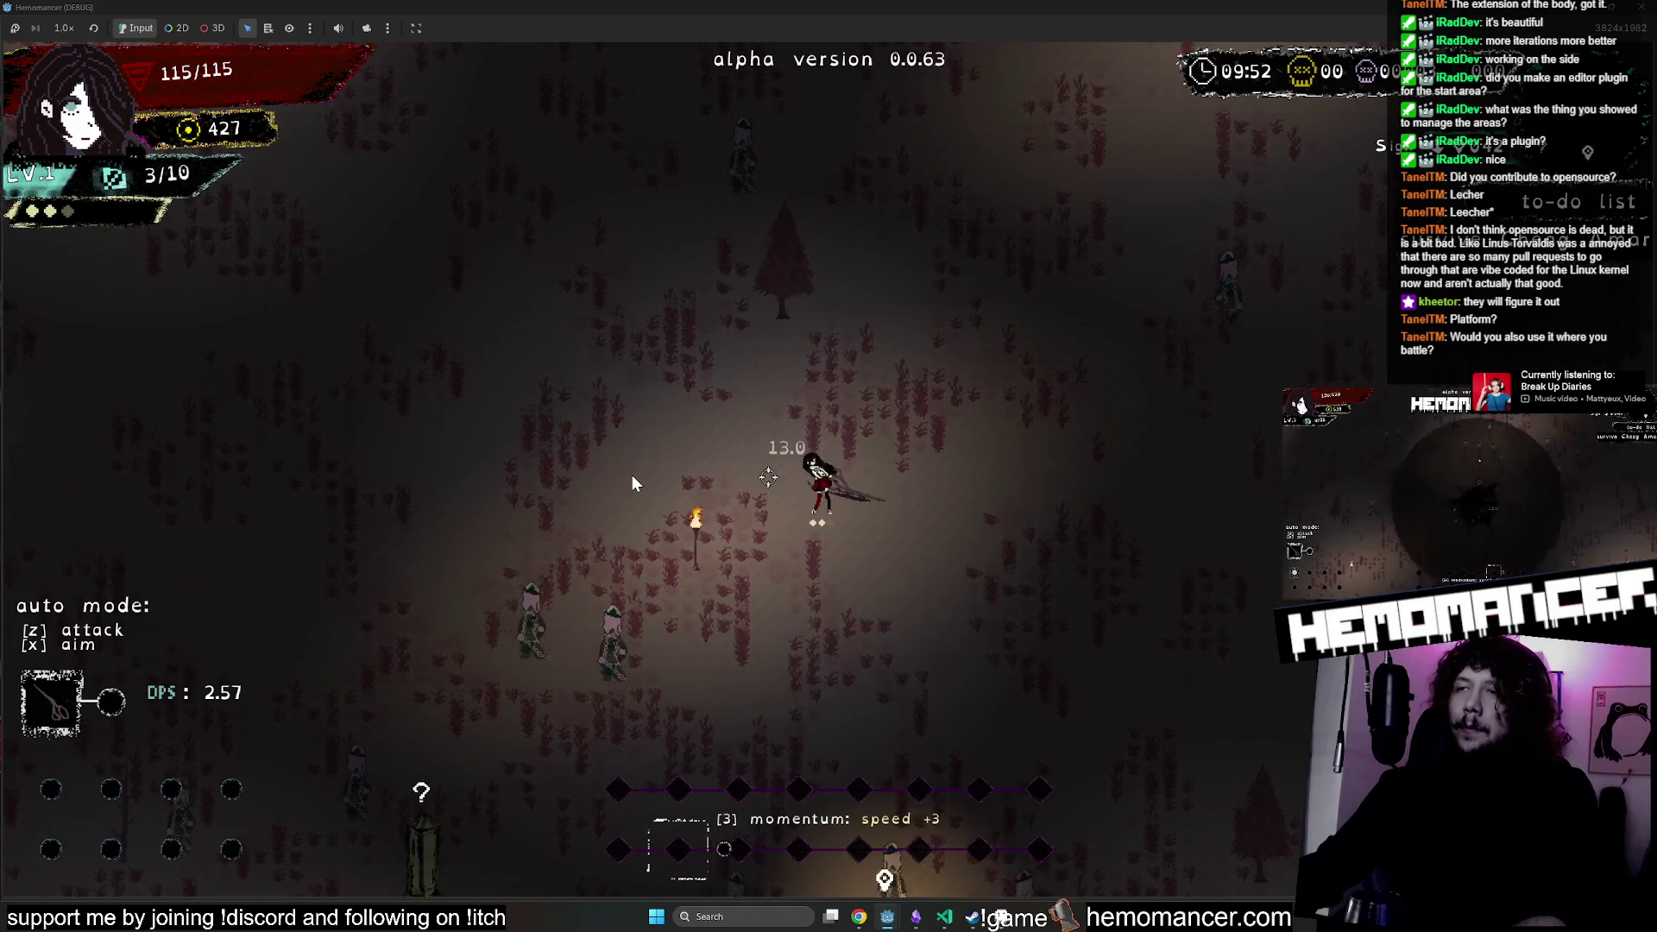
pyautogui.press('Down')
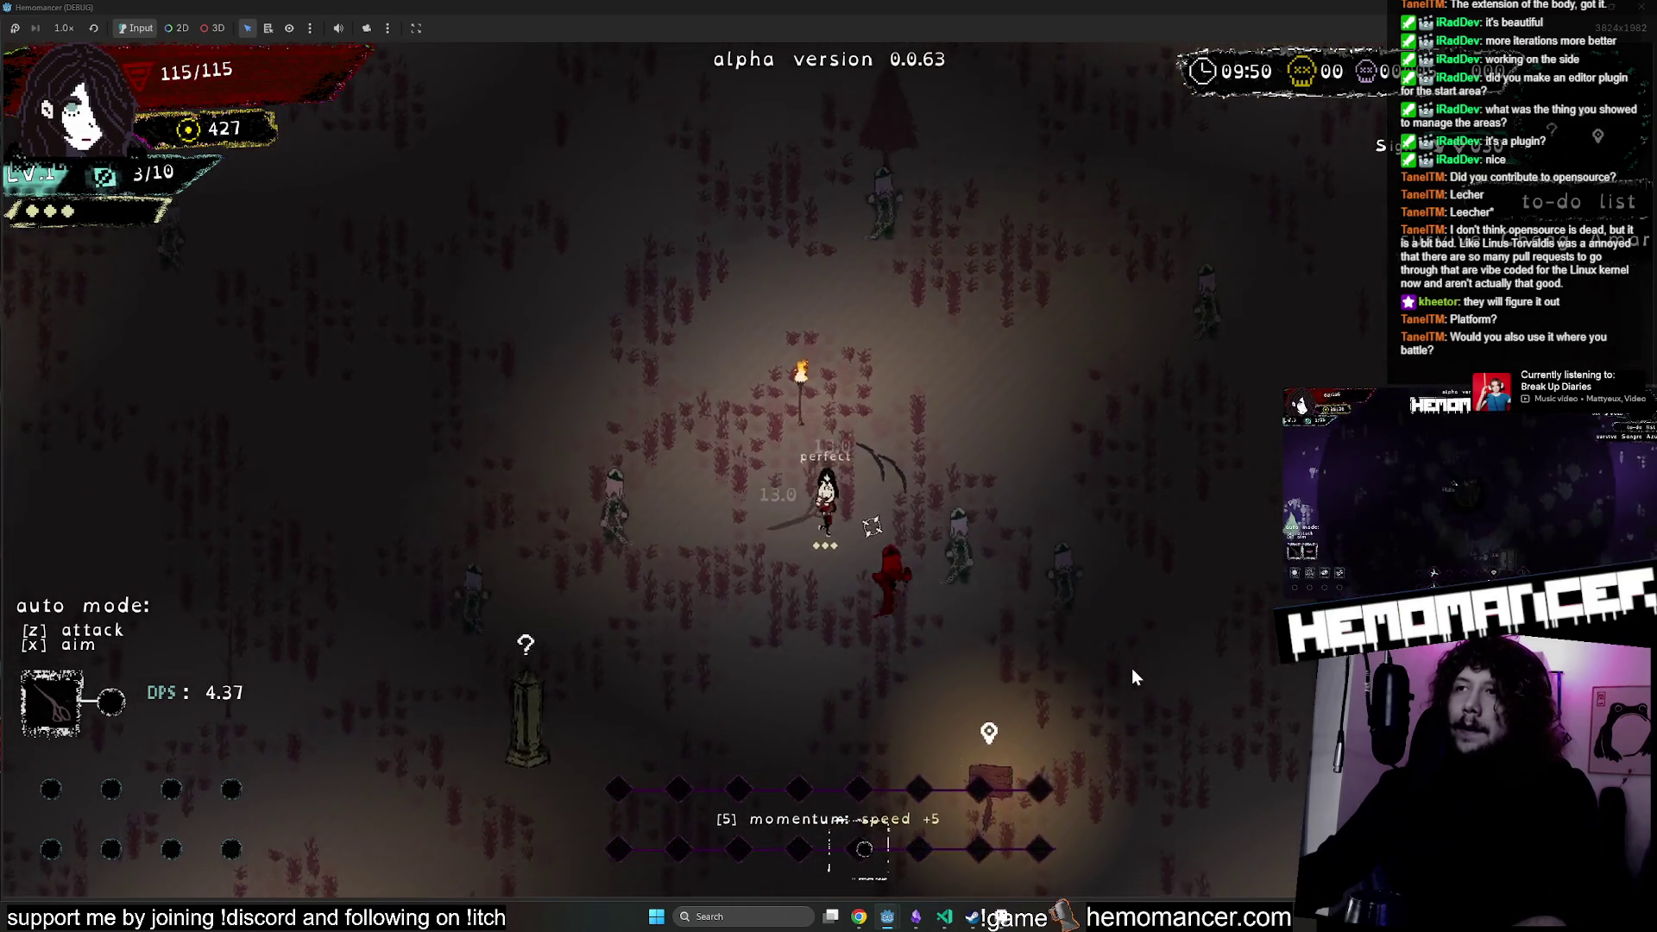
pyautogui.press('Down')
pyautogui.press('Right')
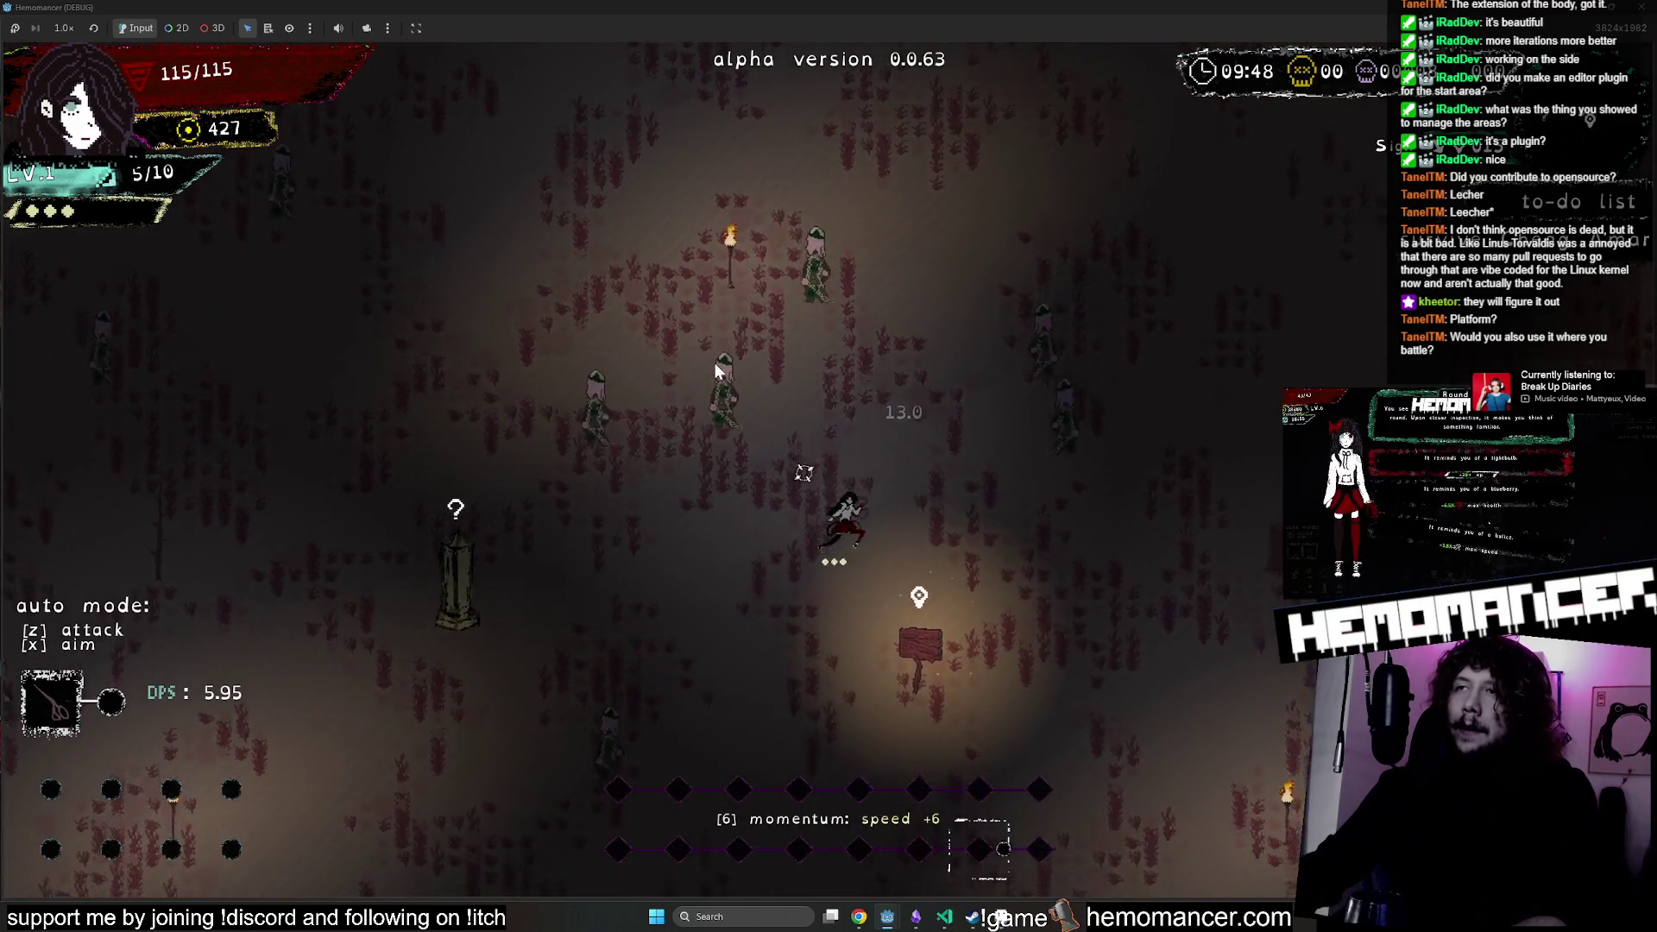
pyautogui.press('Up')
pyautogui.press('Left')
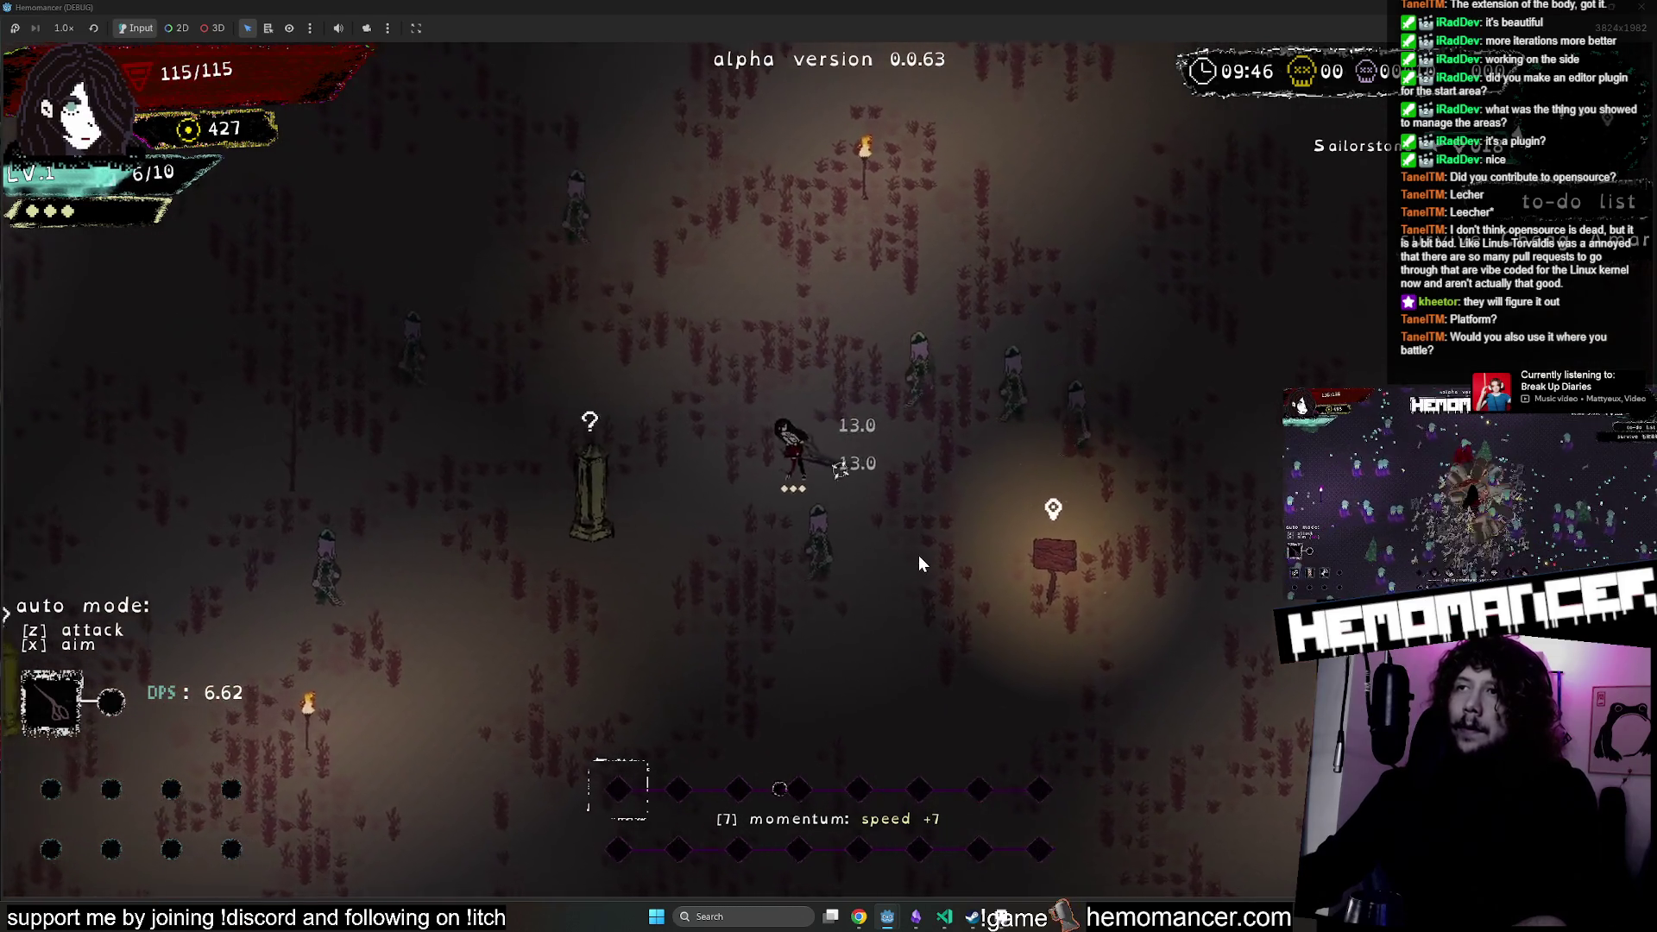
pyautogui.press('Up')
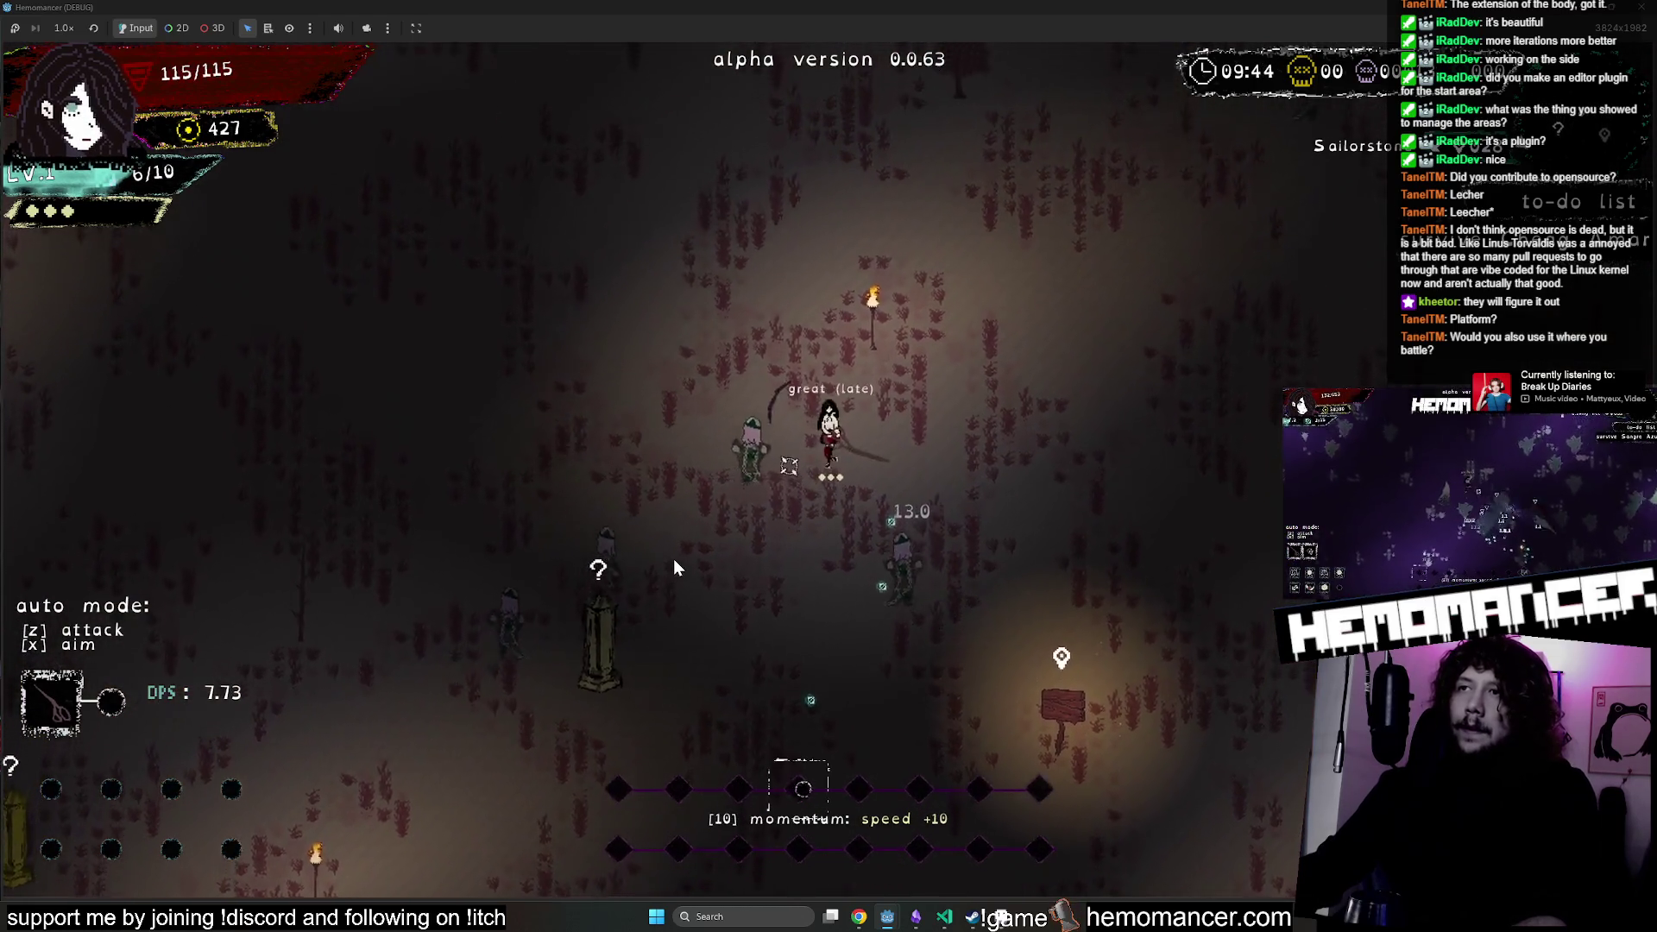
pyautogui.press('Left')
pyautogui.press('Up')
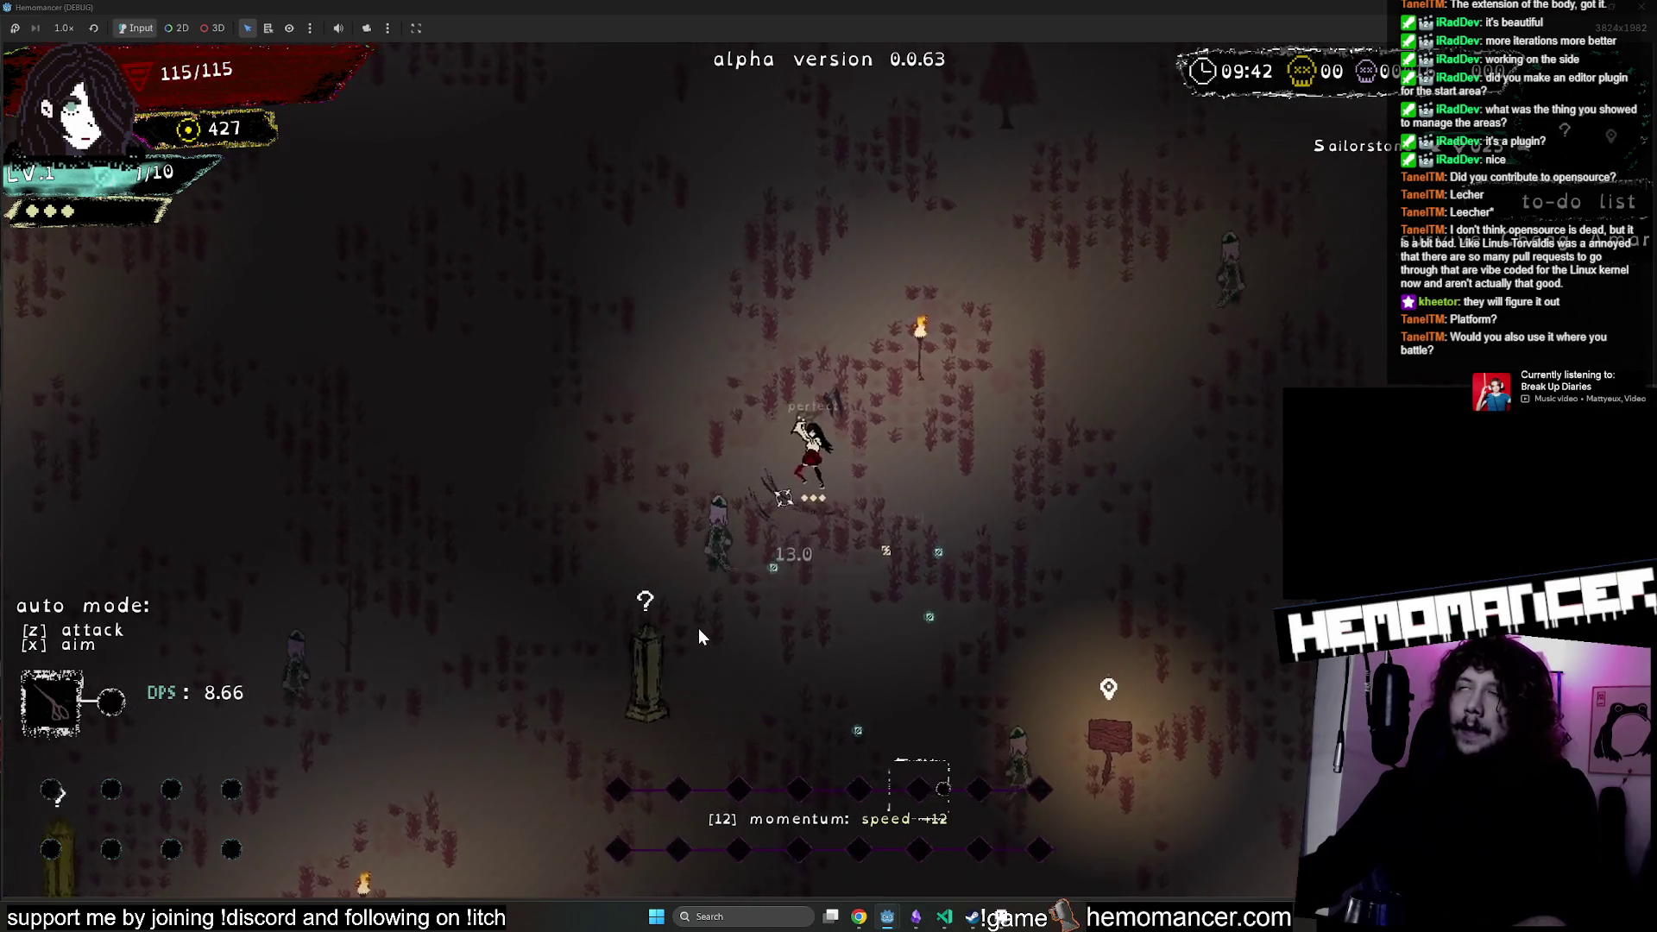
pyautogui.press('Left')
pyautogui.press('Up')
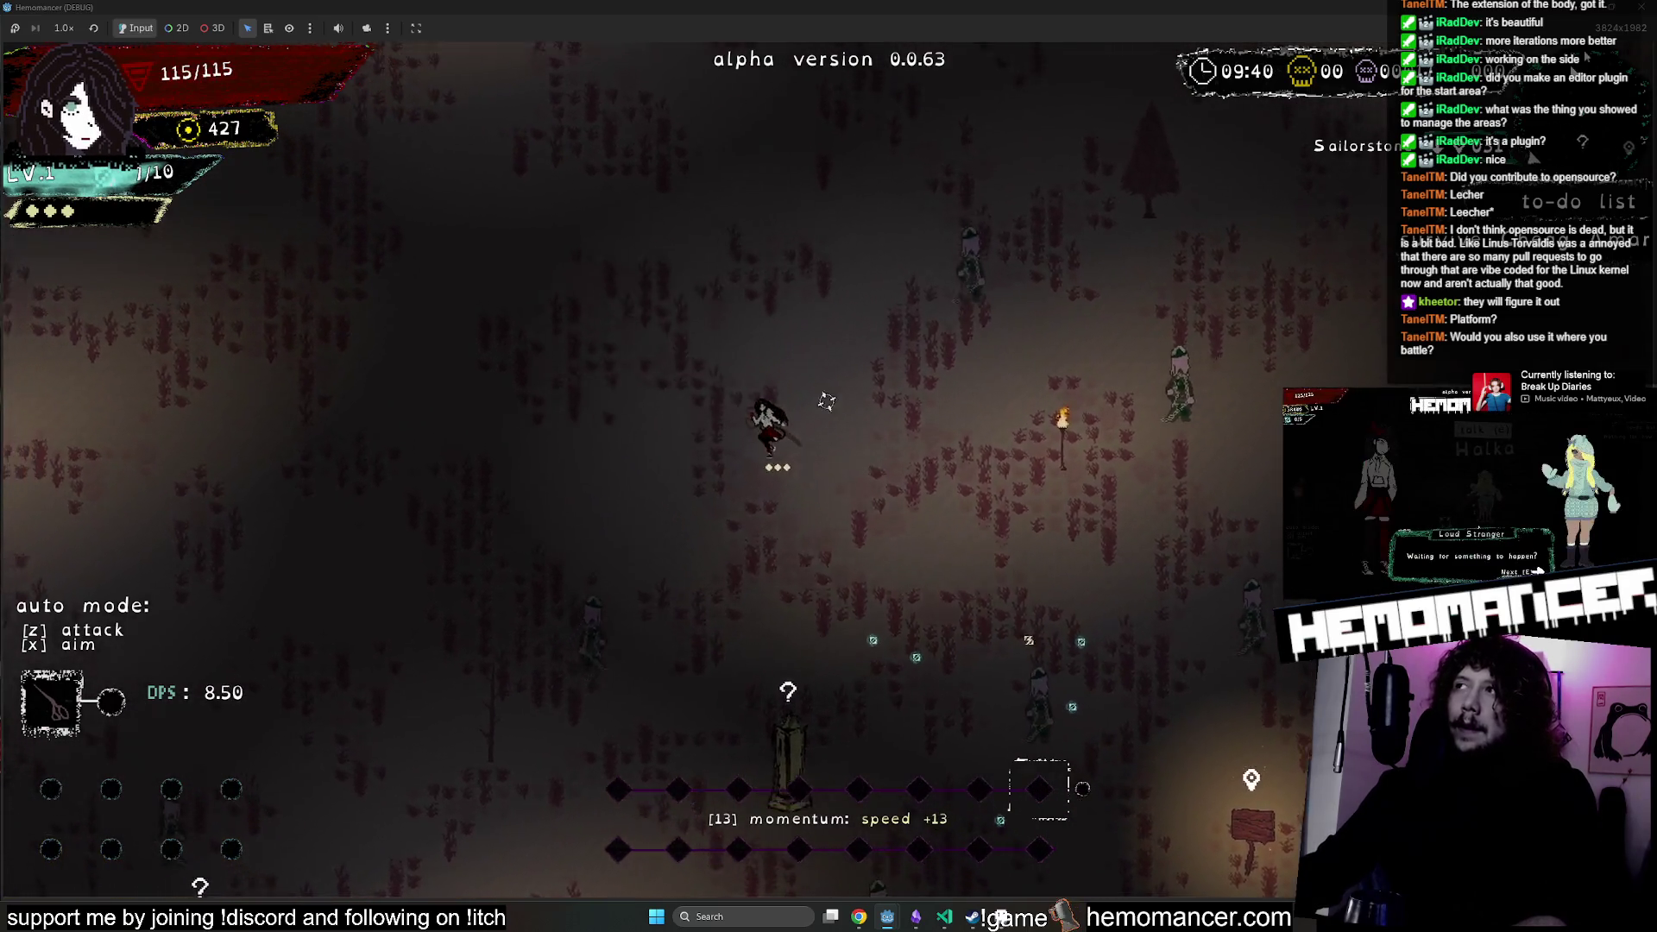
pyautogui.press('Left')
pyautogui.press('Up')
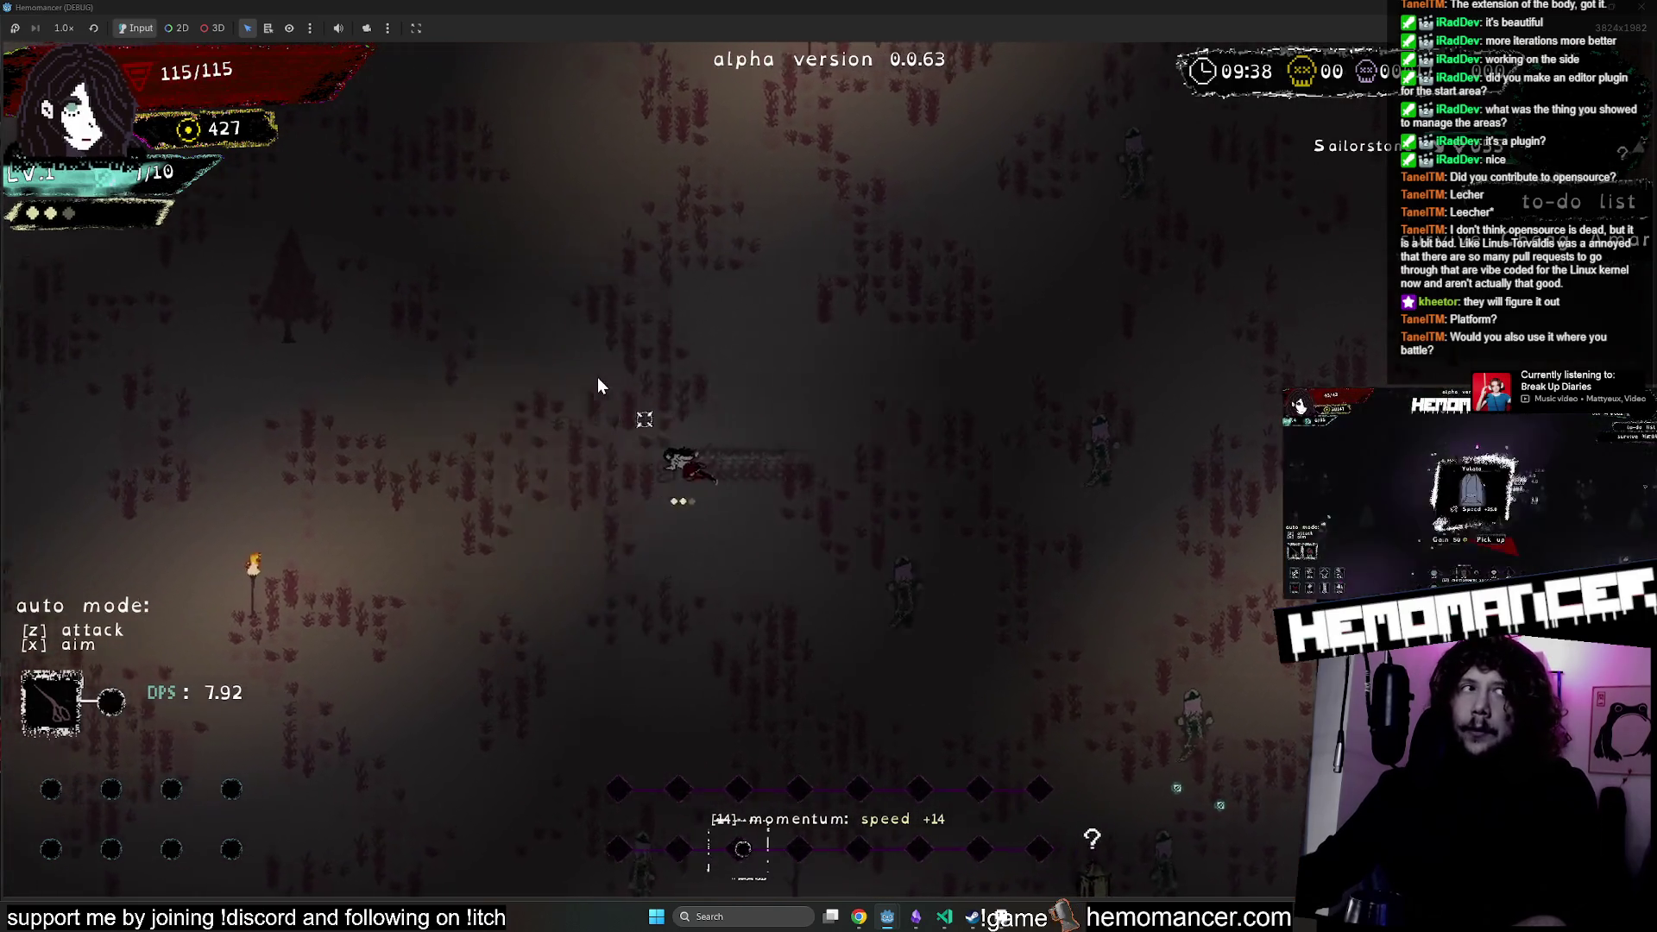
pyautogui.press('Left')
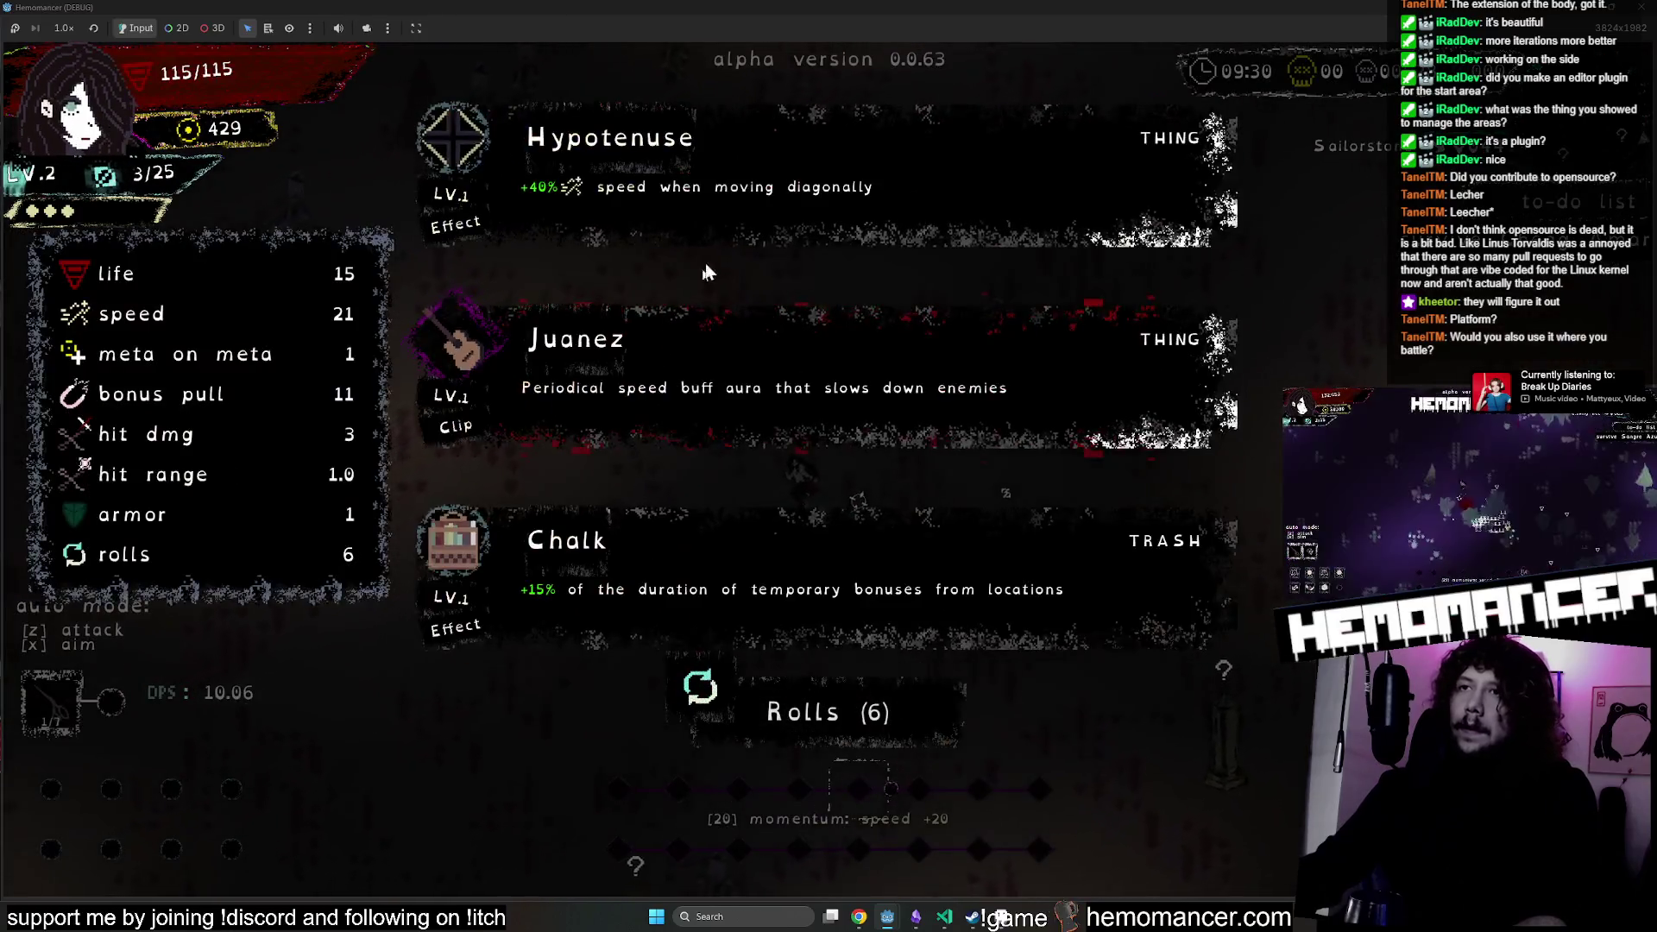
pyautogui.click(949, 173)
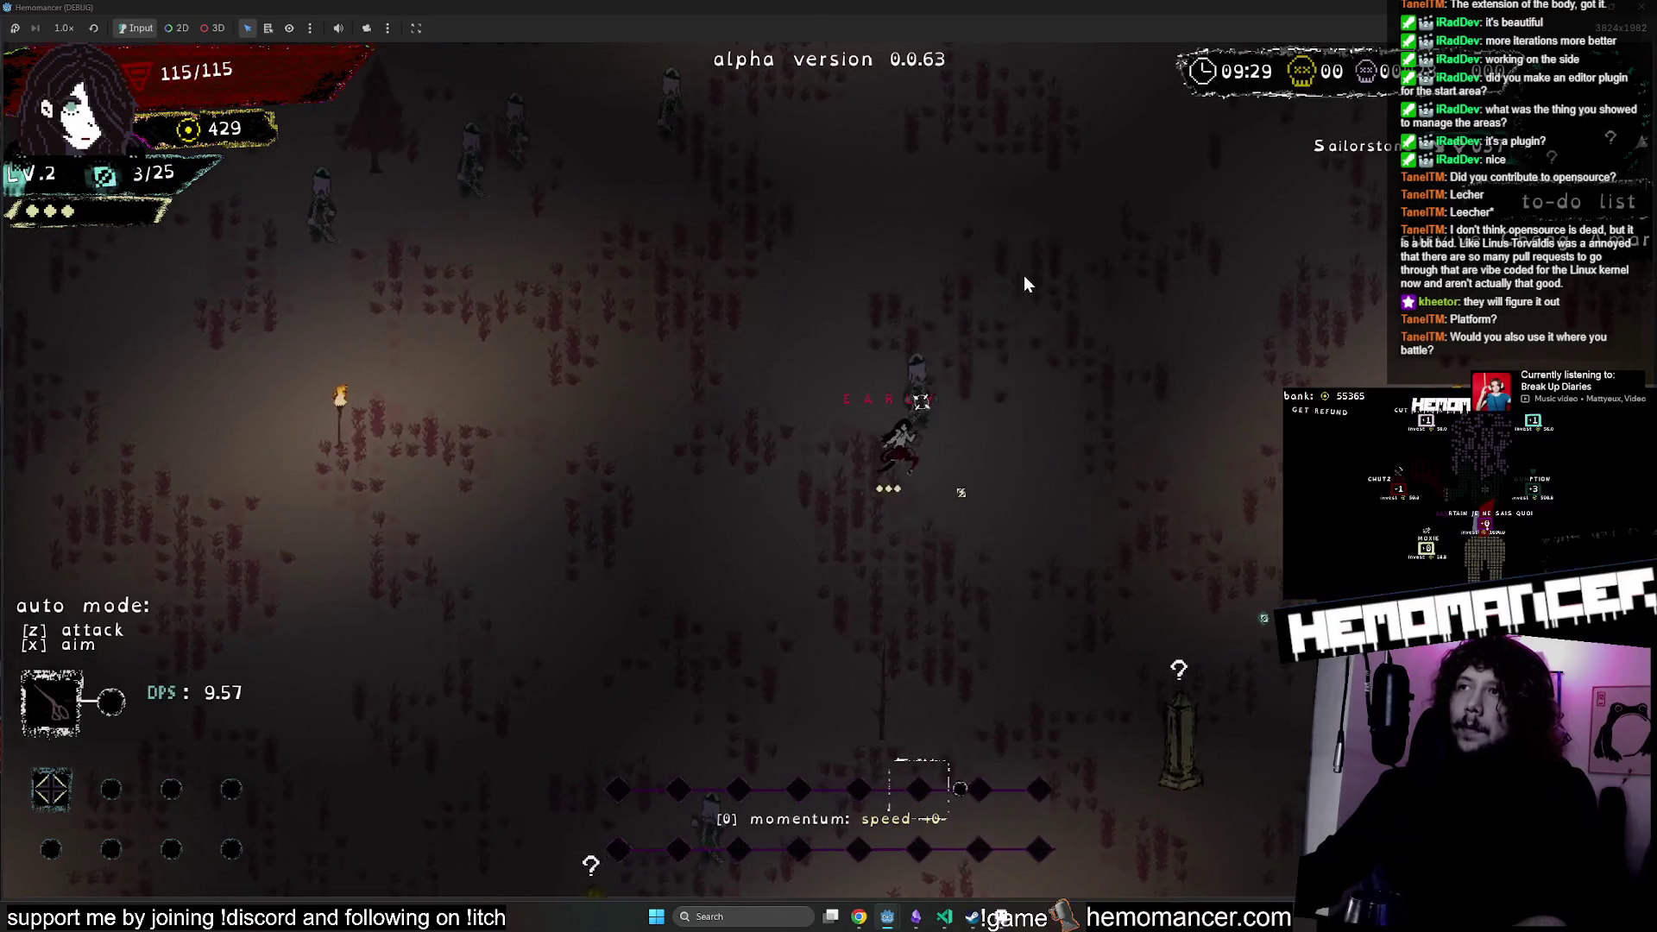
# Keep running through the enemies, then stop the game with F8
pyautogui.press('Right')
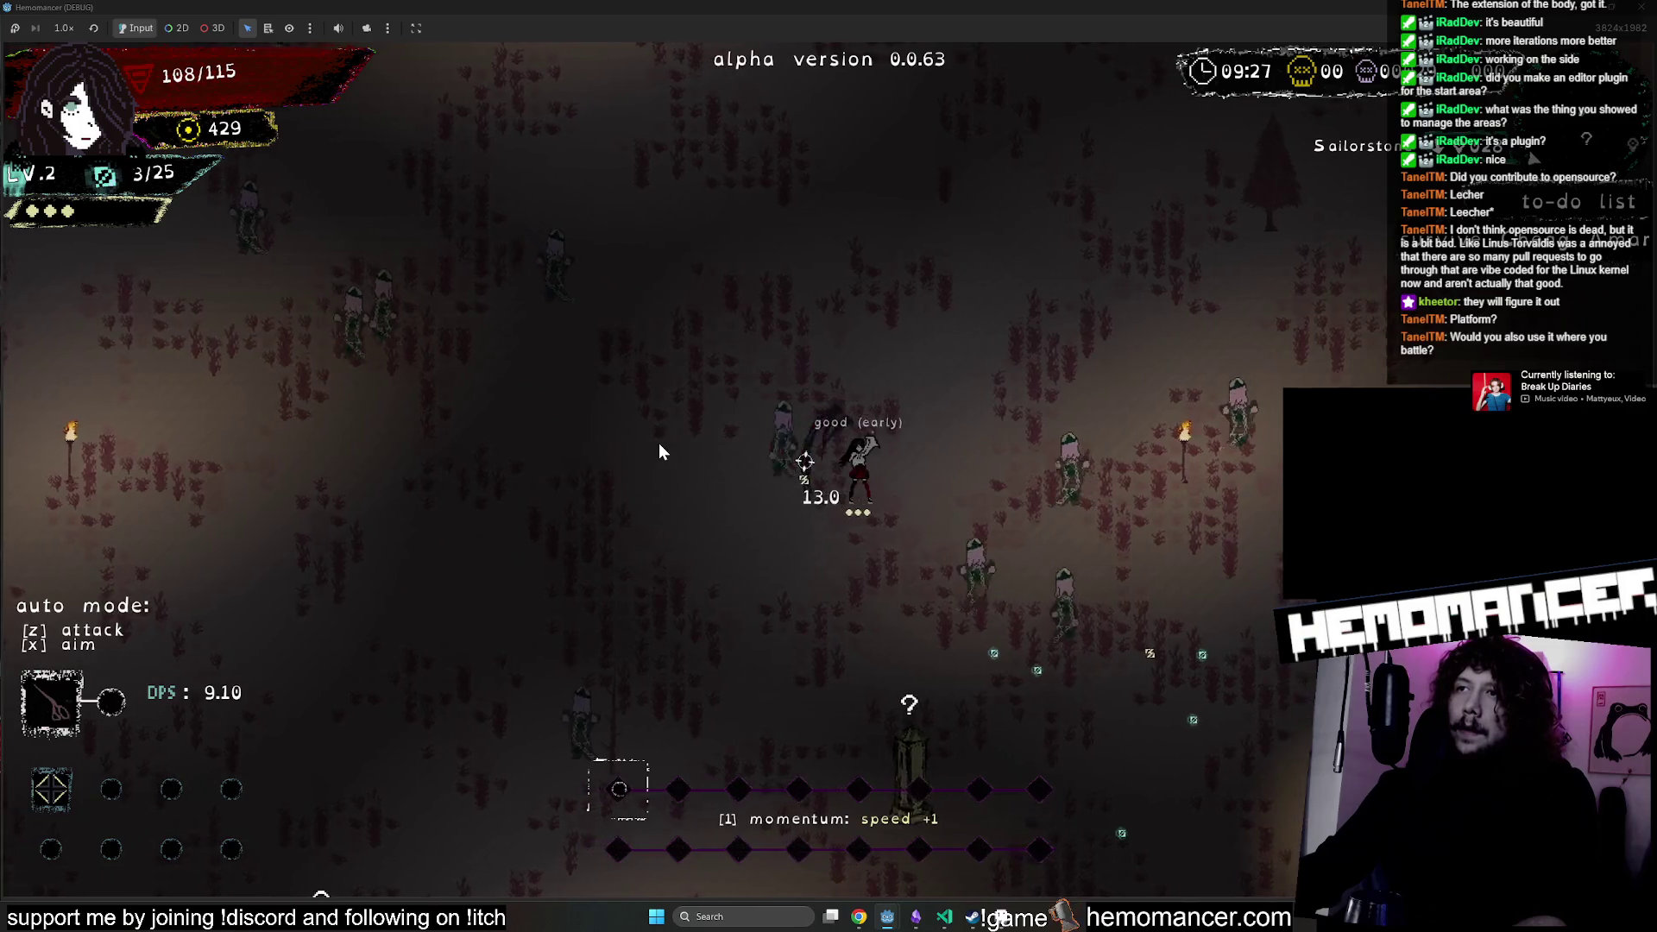
pyautogui.press('Right')
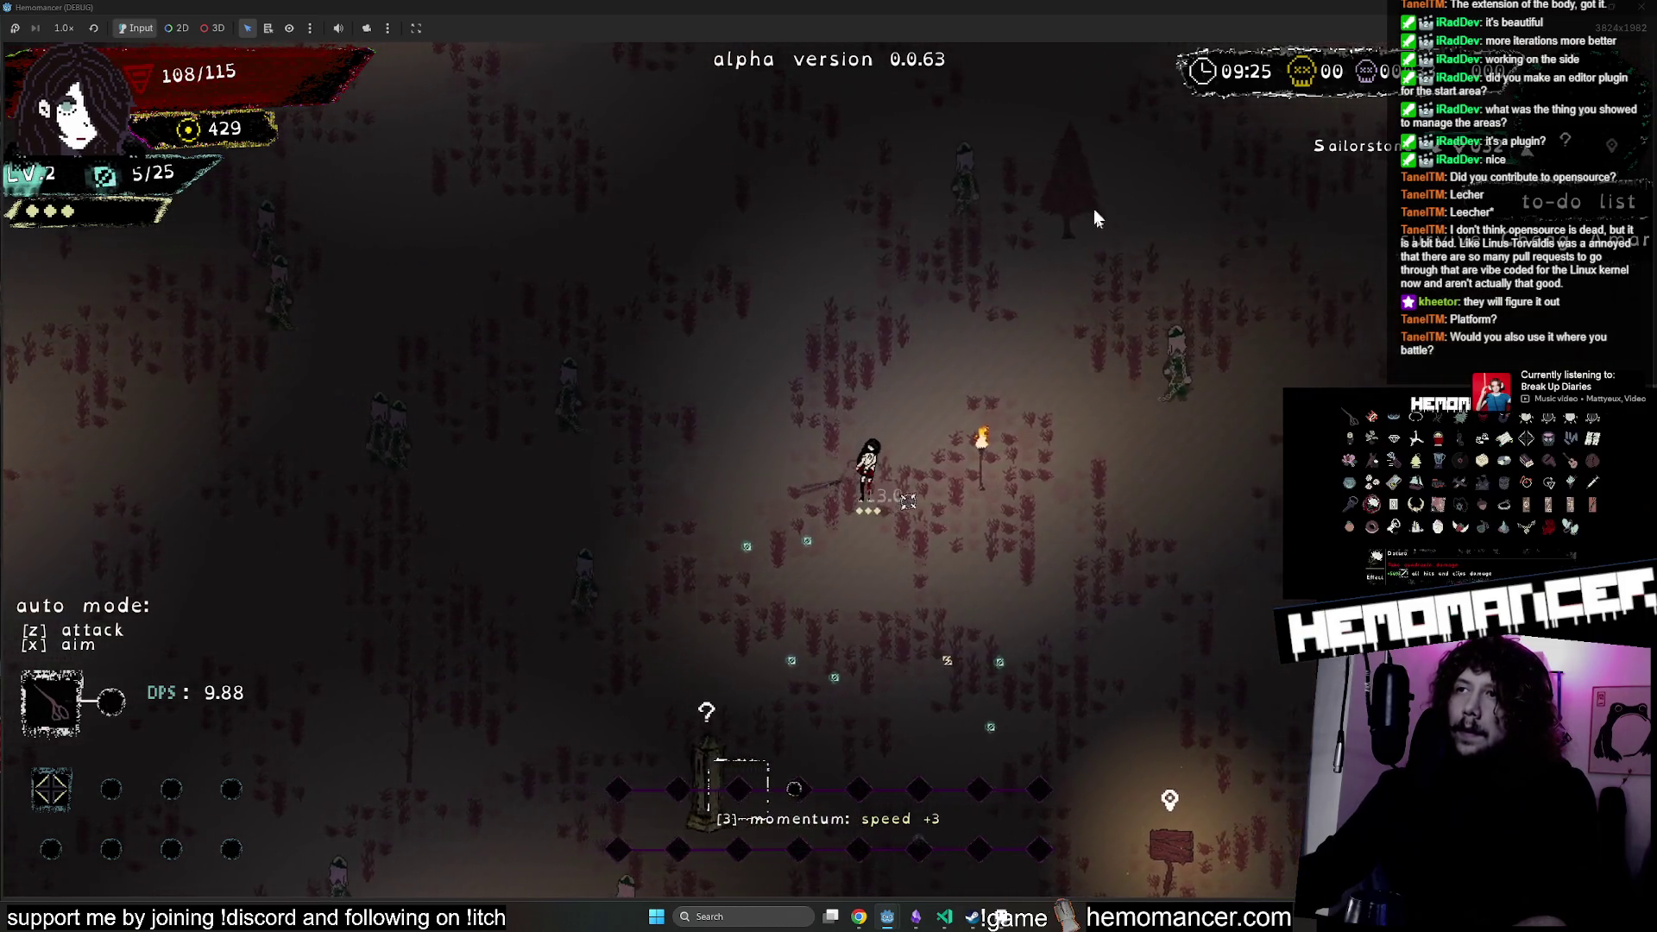
pyautogui.press('Up')
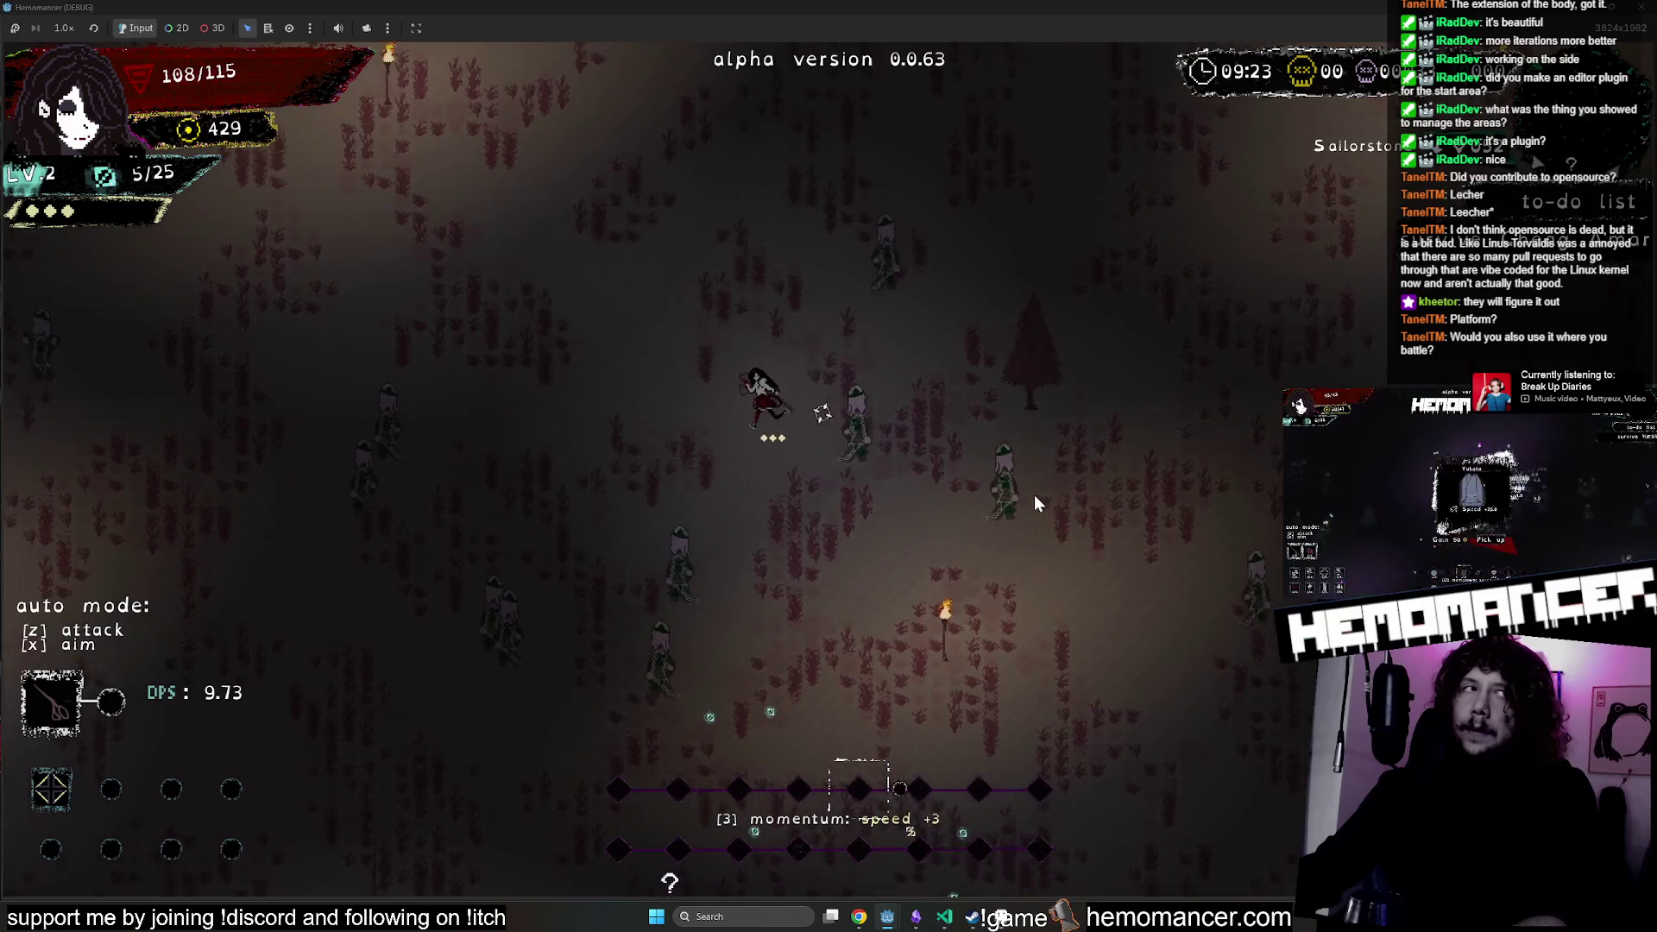
pyautogui.press('Left')
pyautogui.press('Up')
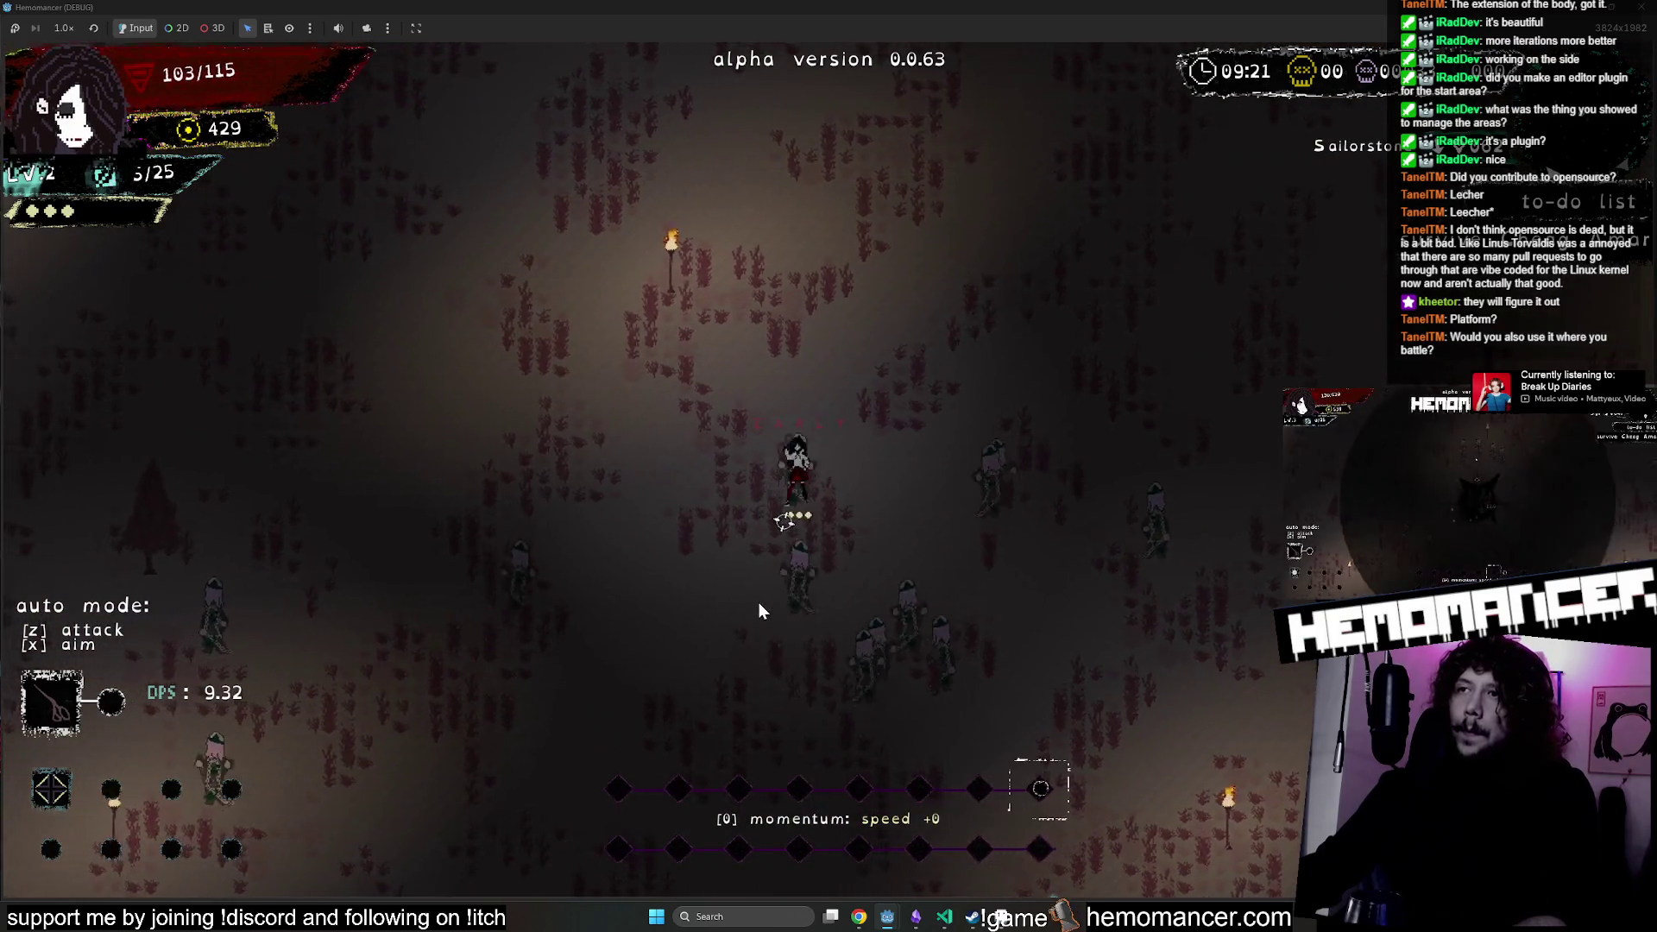
pyautogui.press('Down')
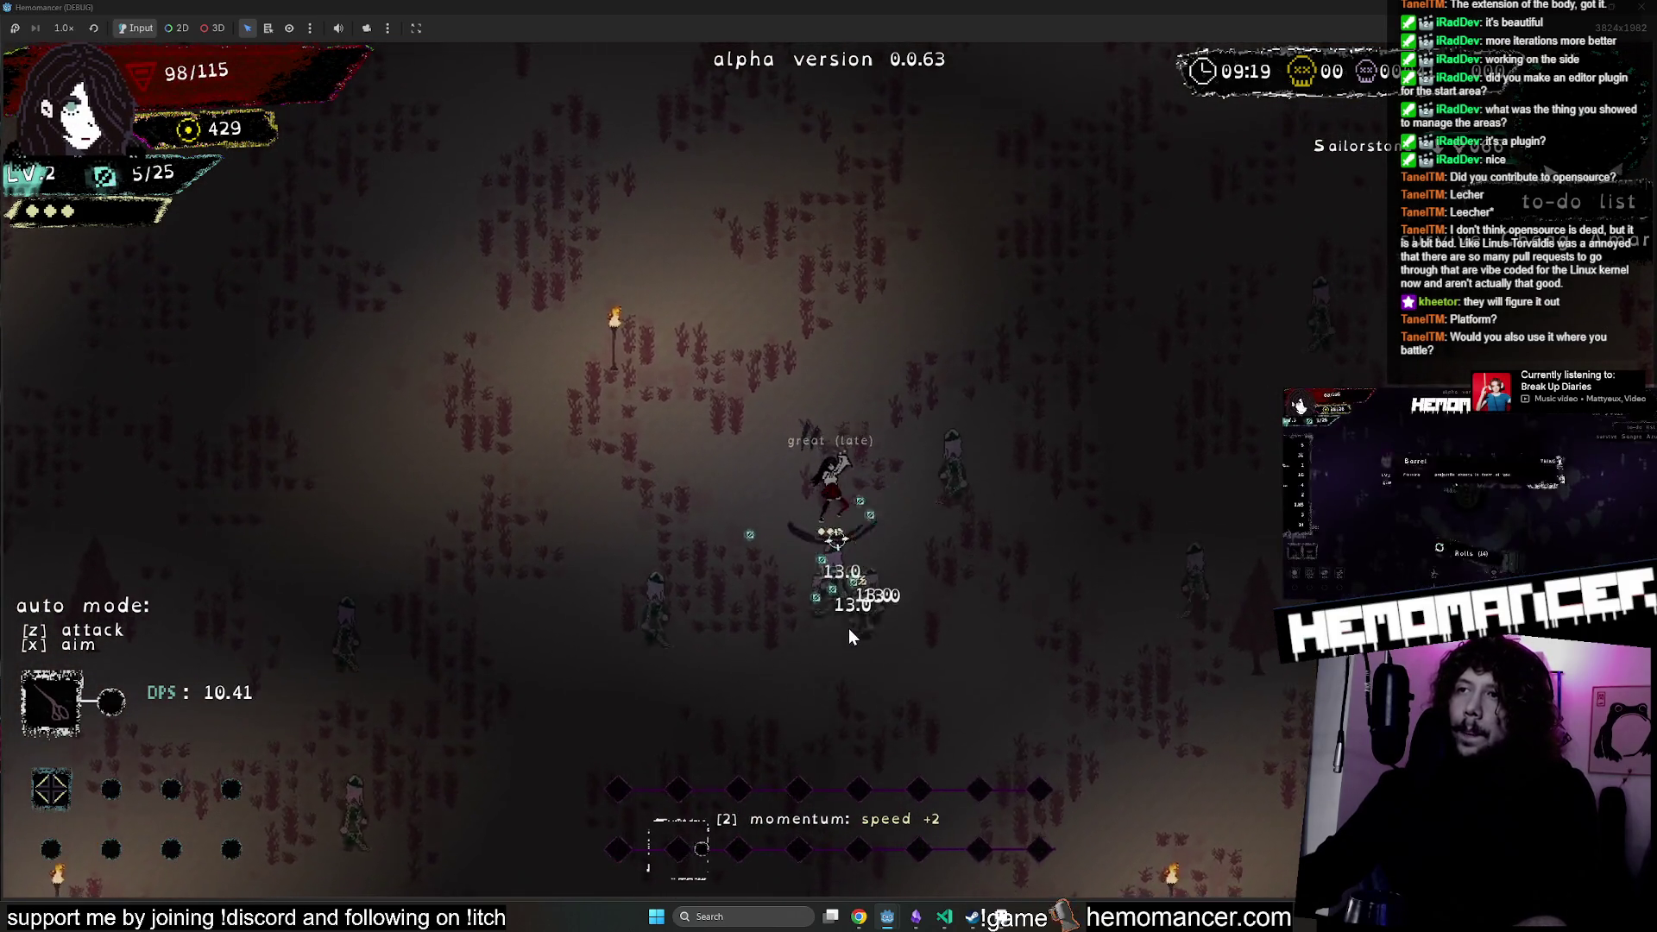
pyautogui.press('Left')
pyautogui.press('Up')
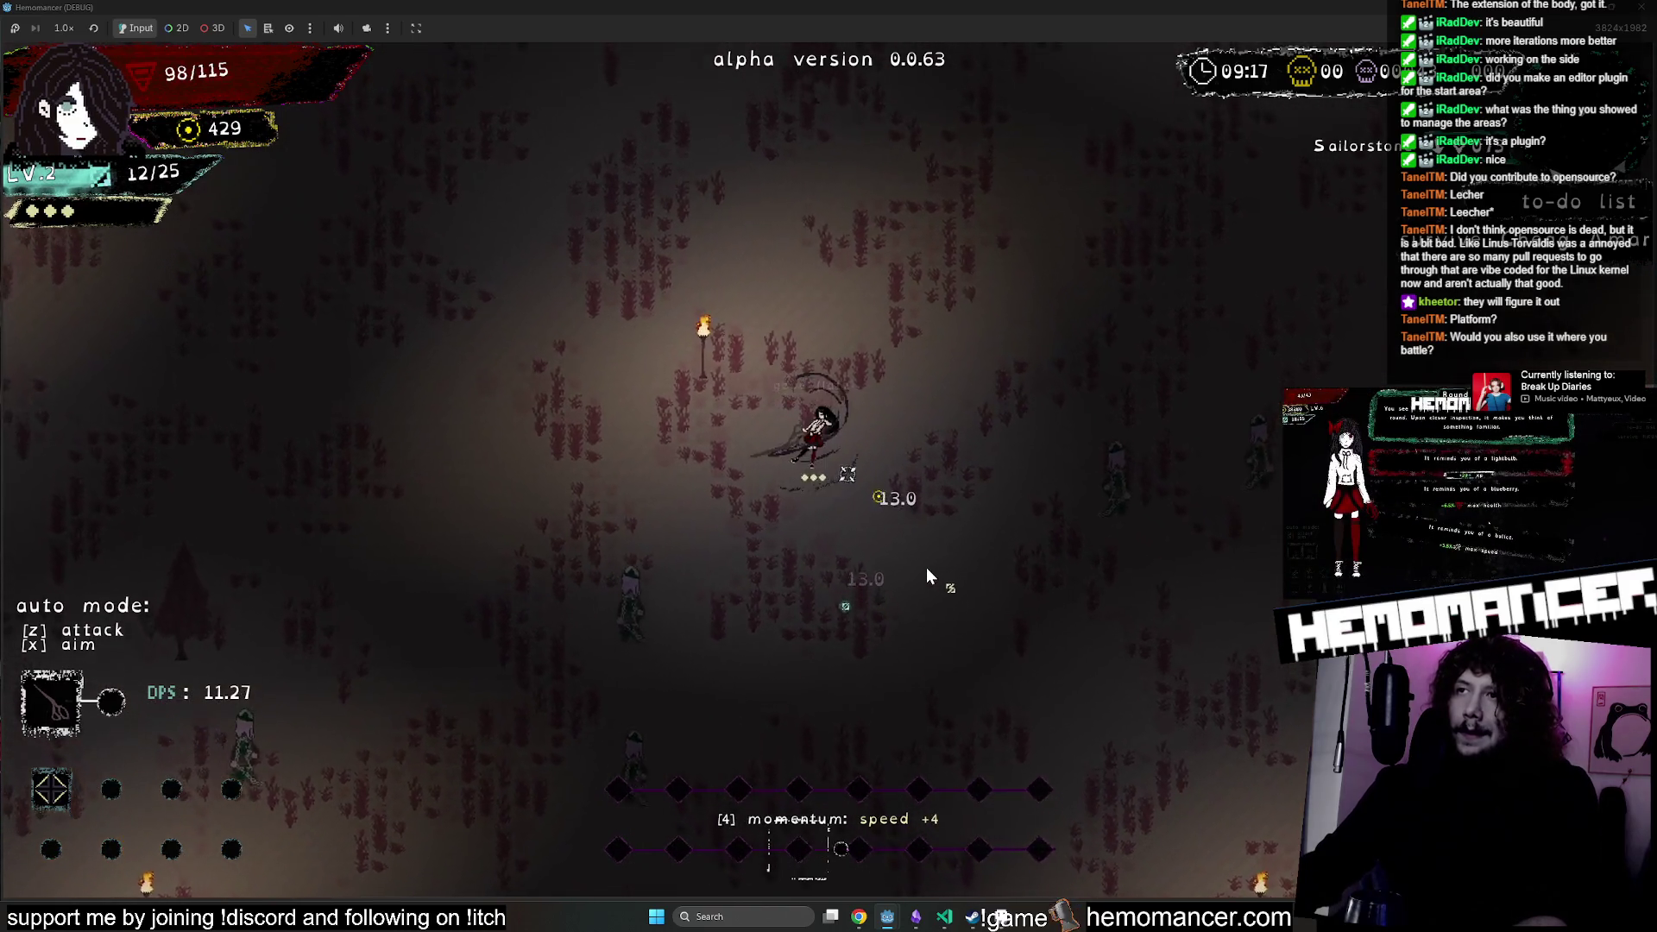
pyautogui.press('Right')
pyautogui.press('Down')
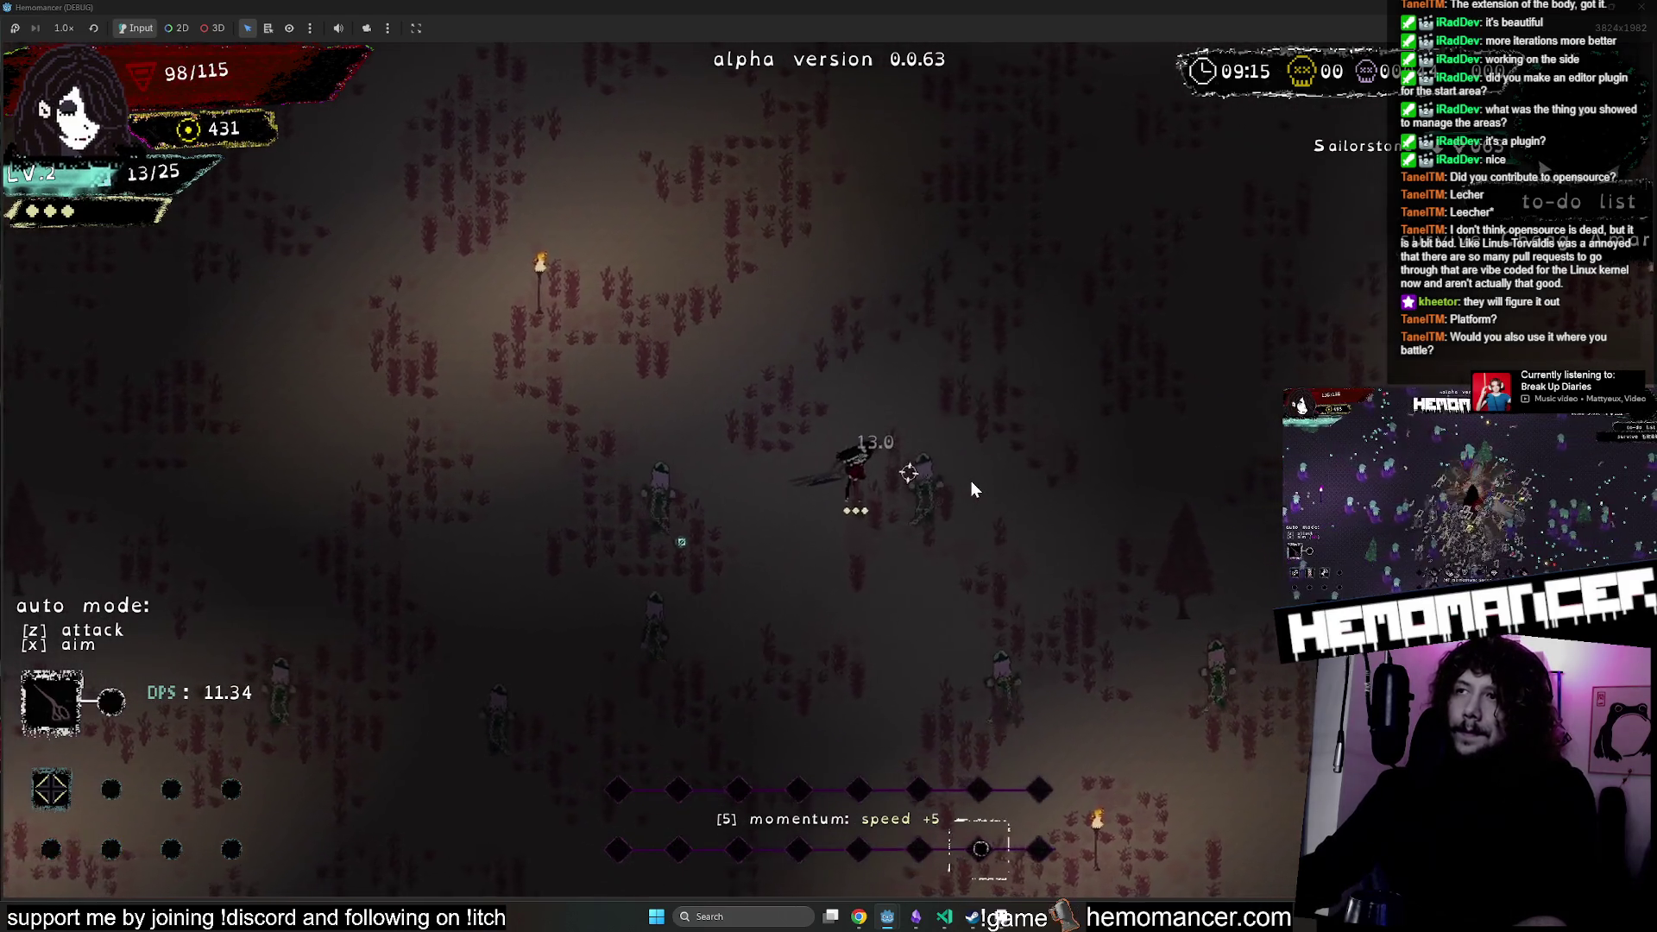
pyautogui.press('Up')
pyautogui.press('Left')
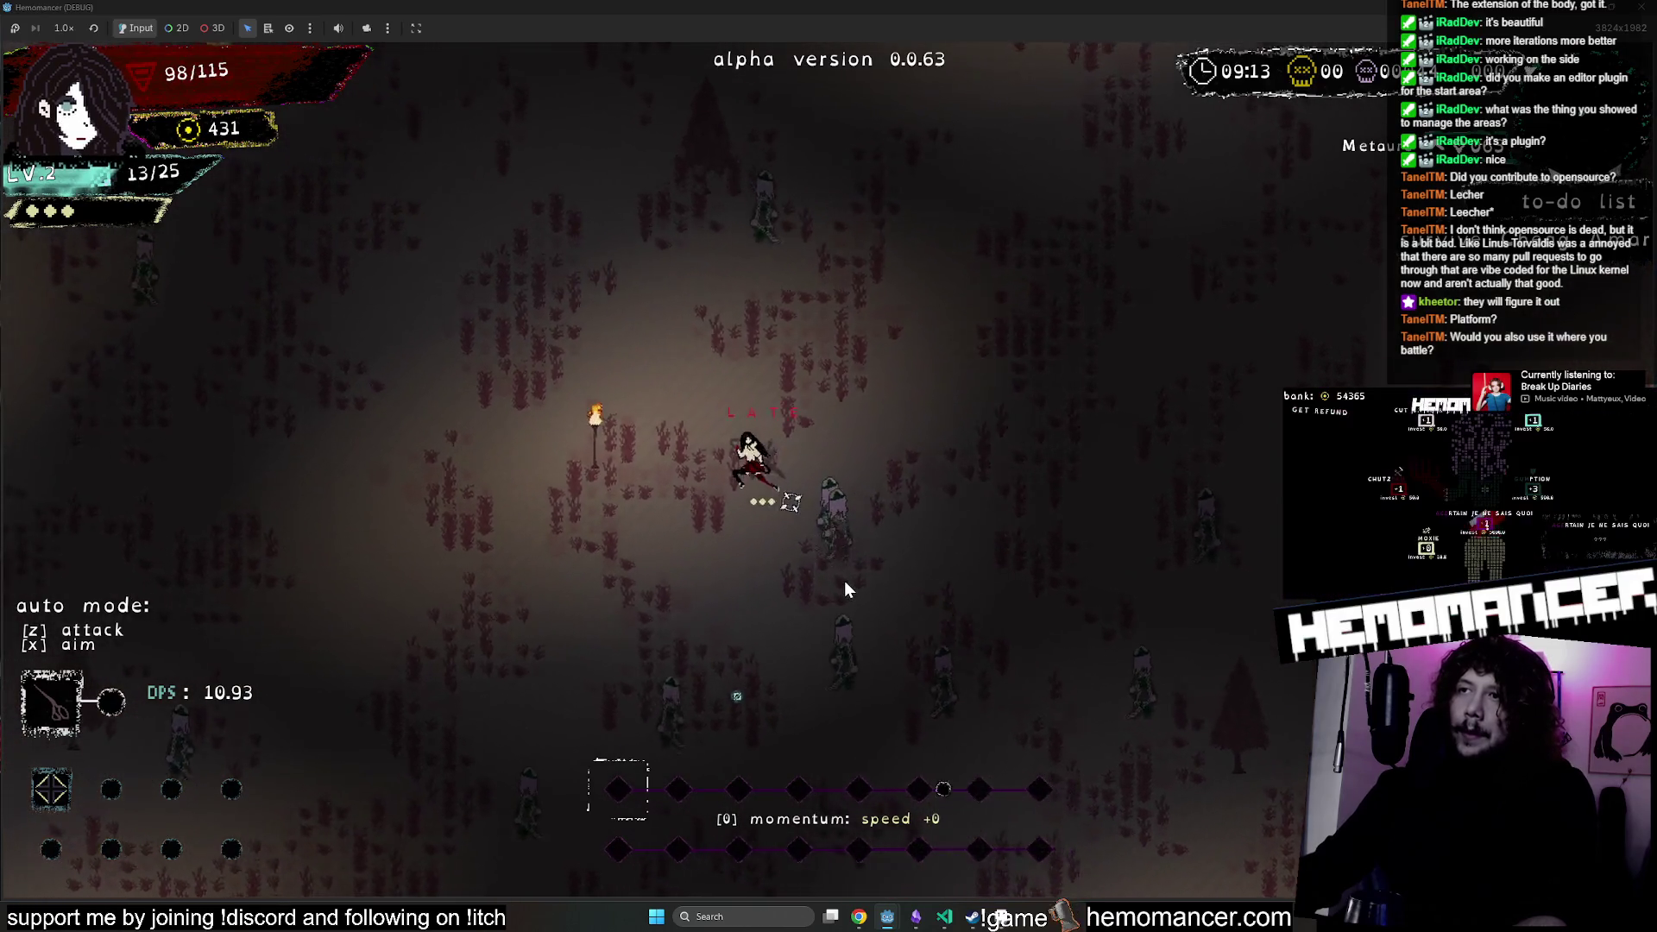
pyautogui.press('Left')
pyautogui.press('w')
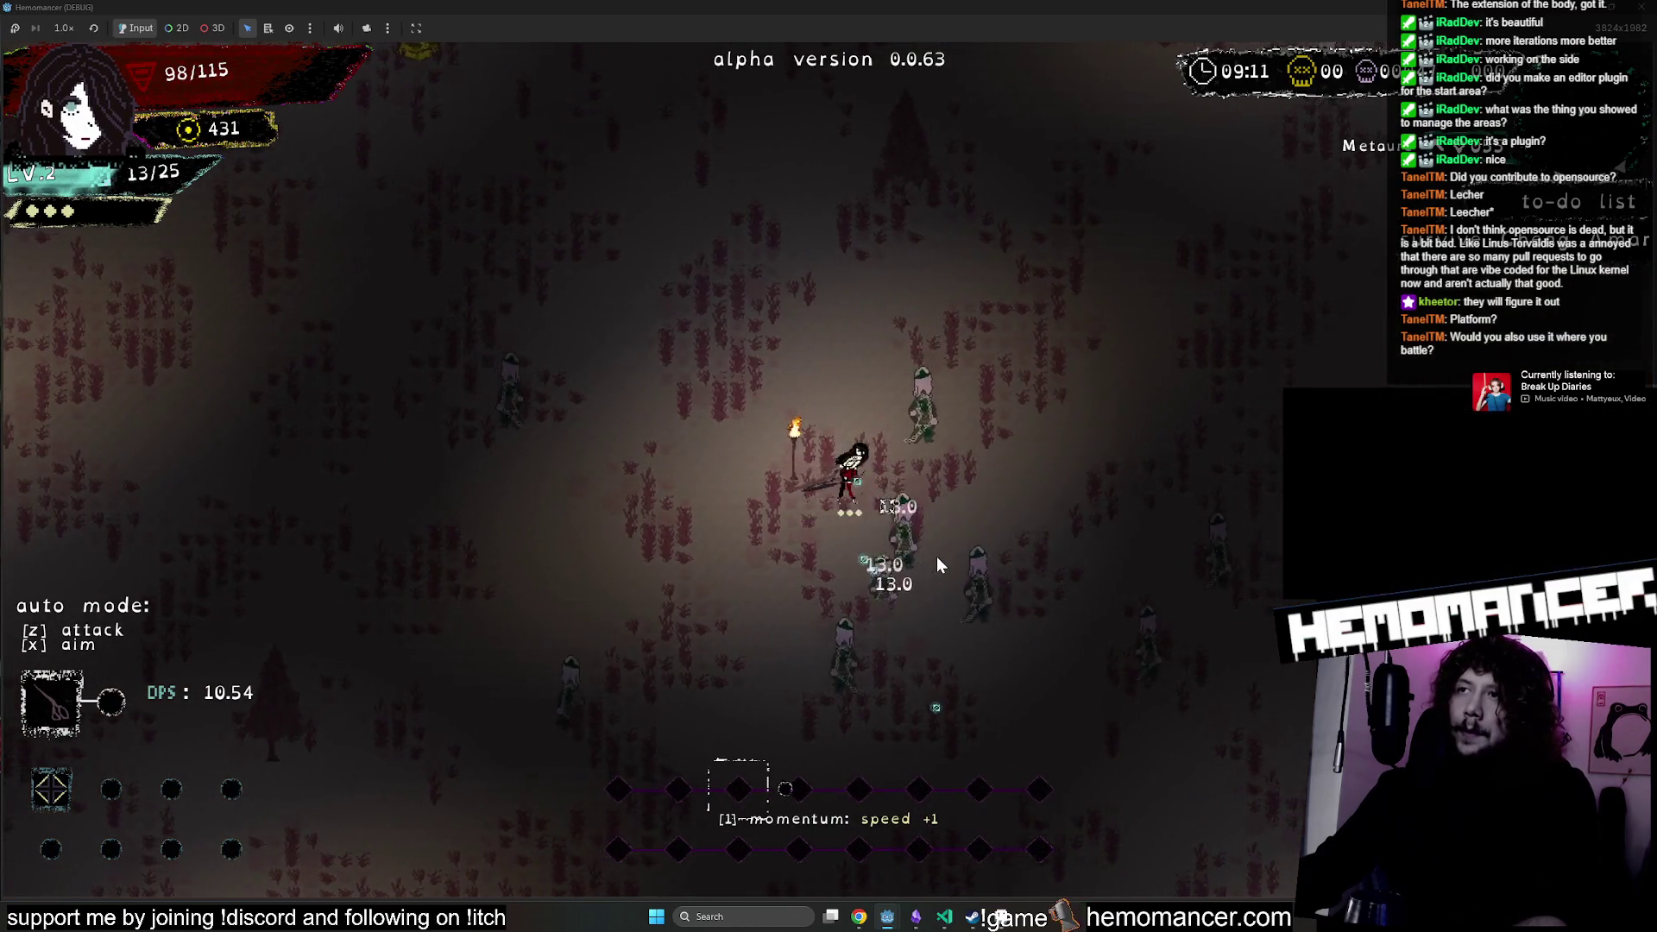
pyautogui.press('F8')
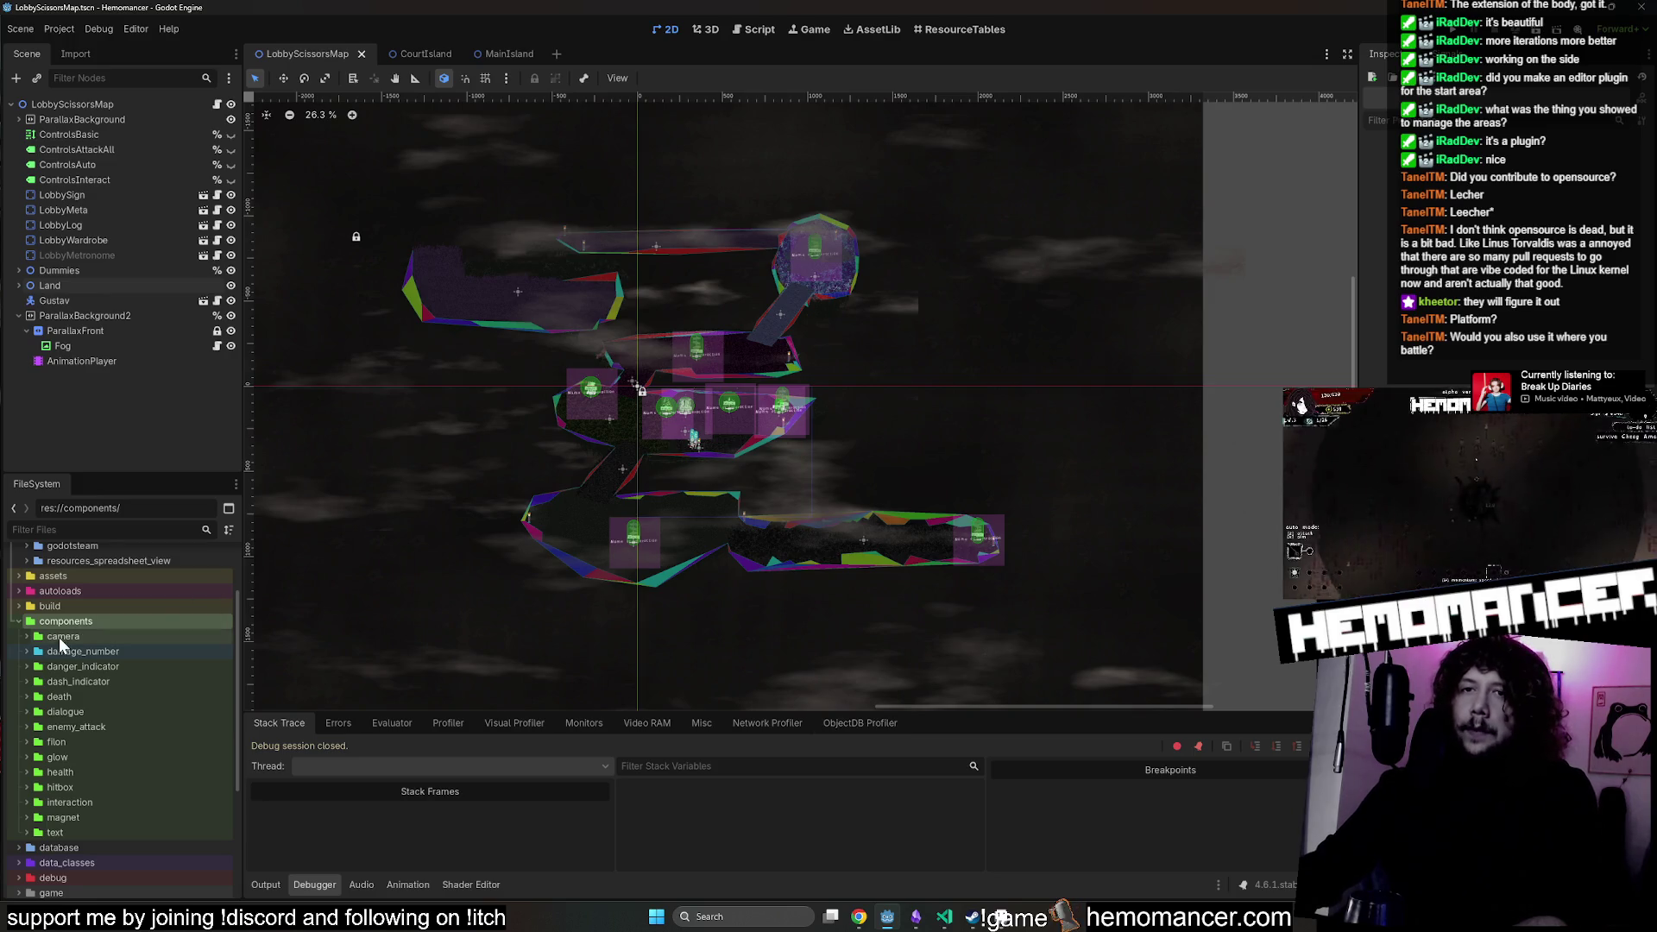
# Create a folder named platform inside components and select it
pyautogui.rightClick(67, 618)
pyautogui.moveTo(185, 628)
pyautogui.click(302, 632)
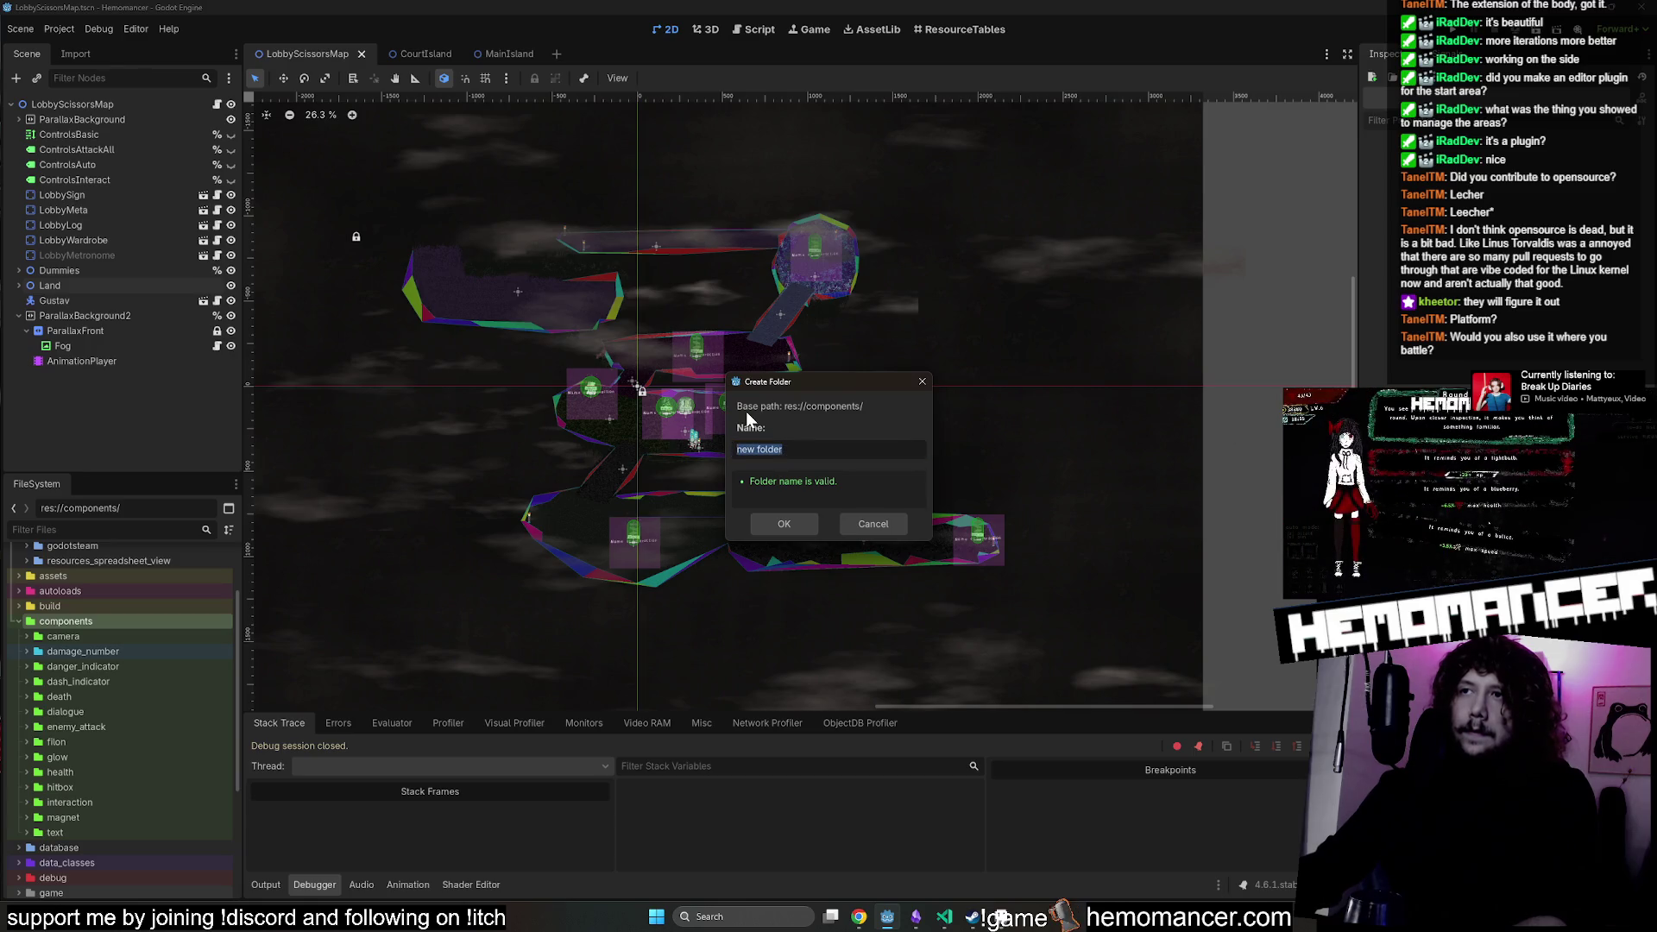
pyautogui.write('plat')
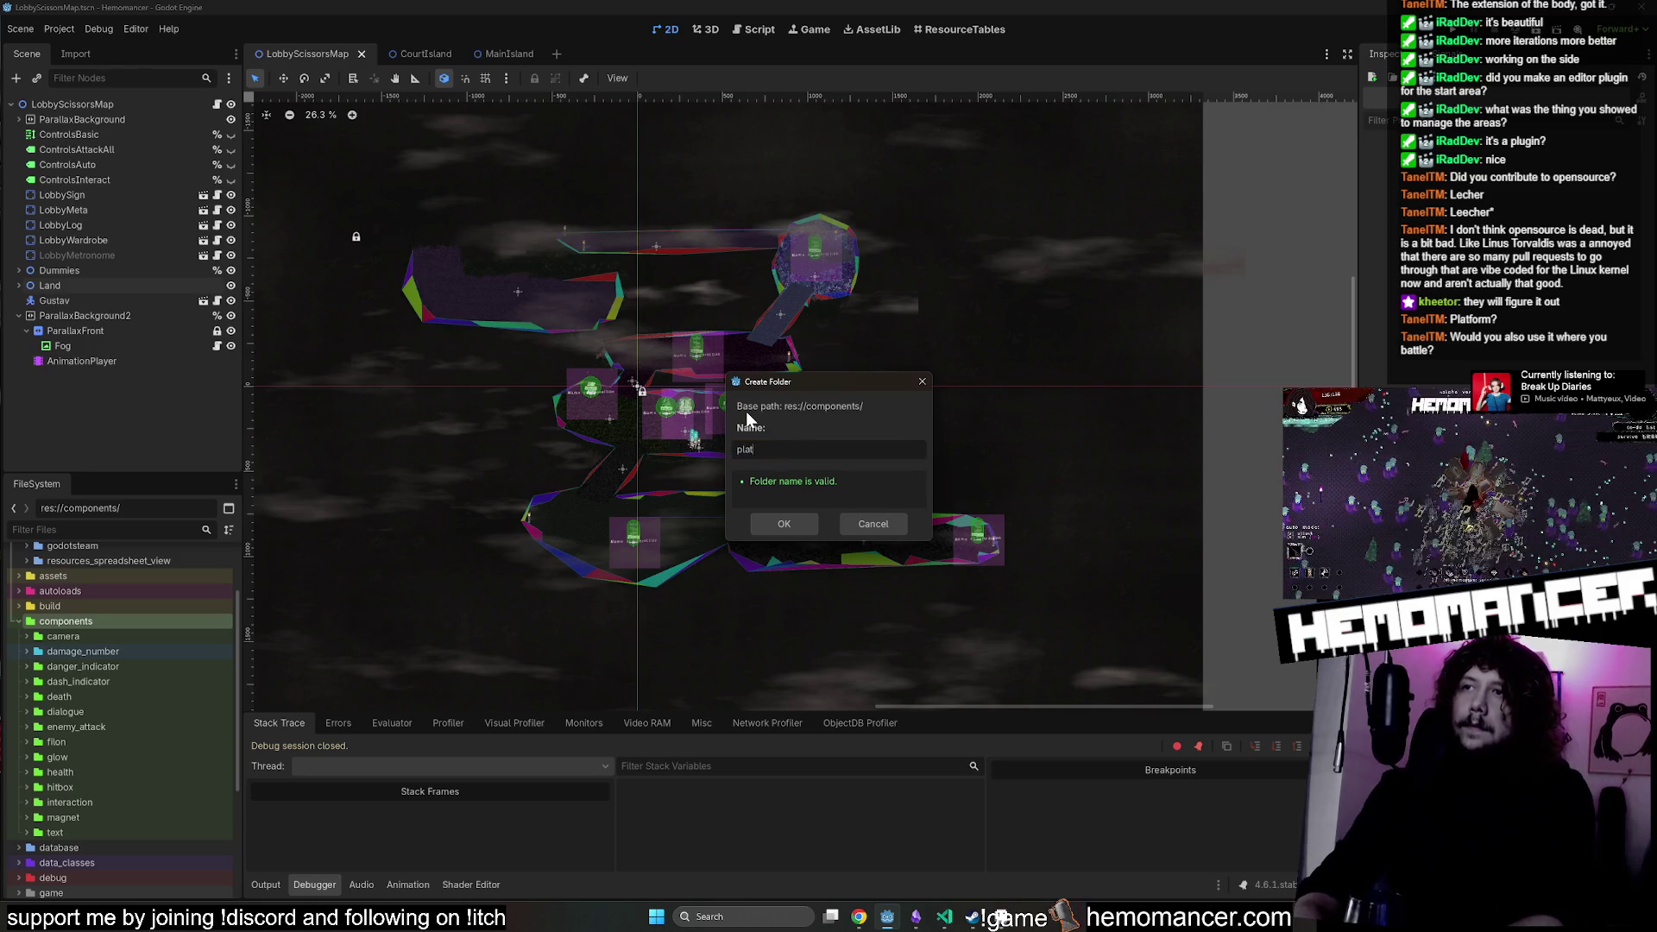
pyautogui.write('form')
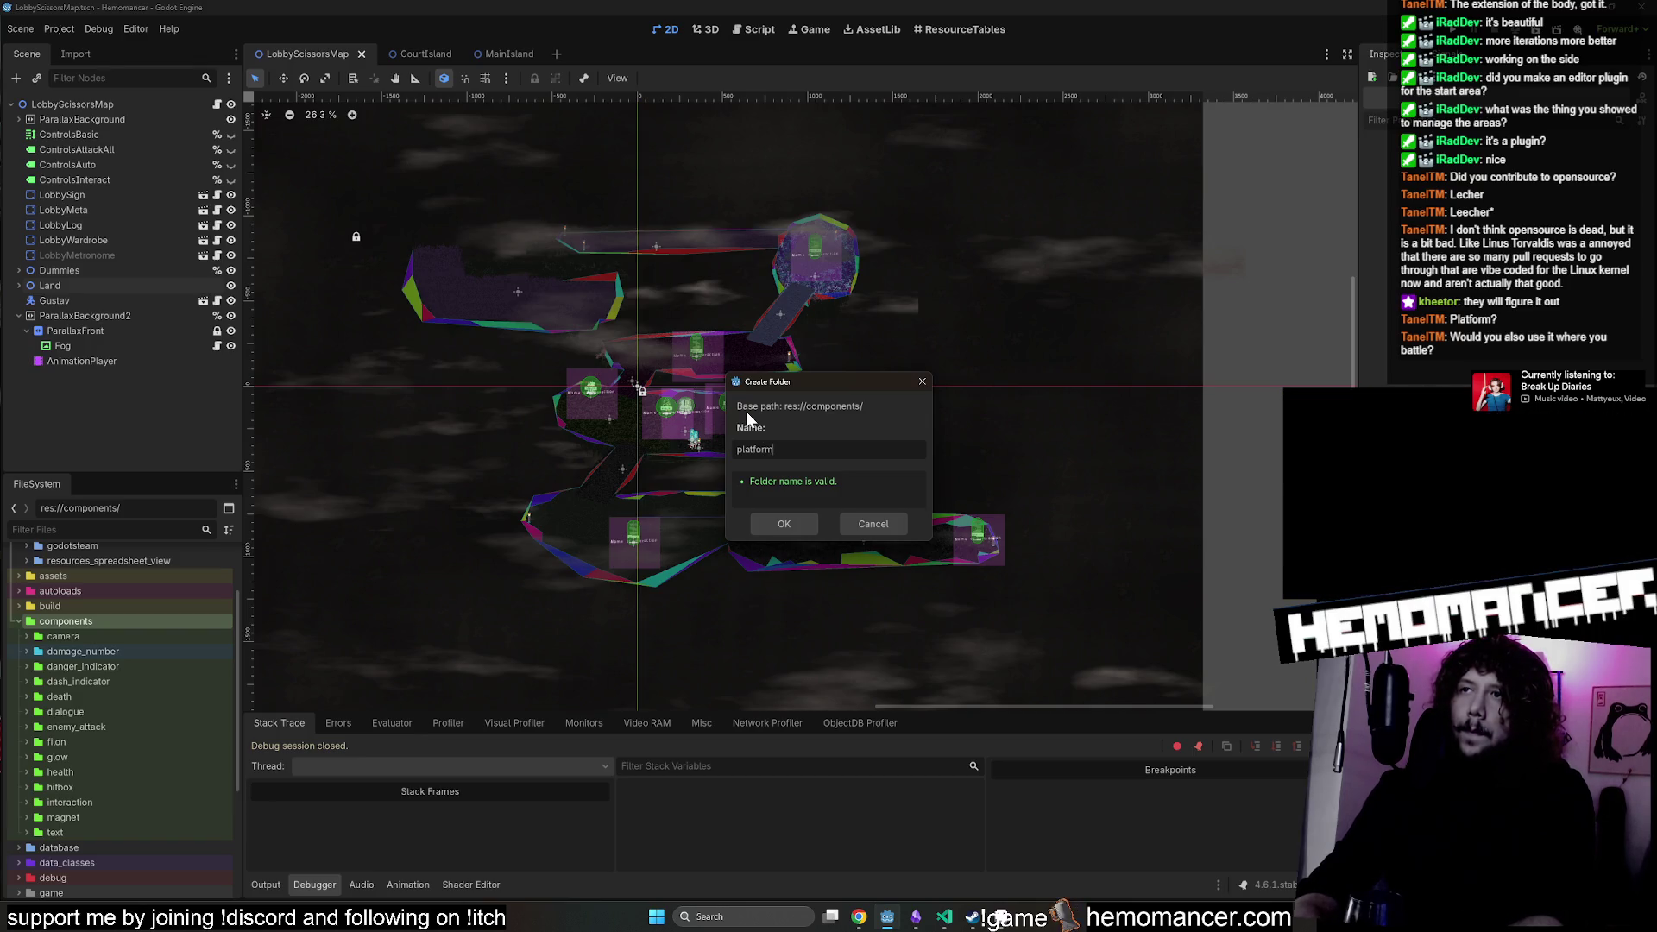
pyautogui.press('Return')
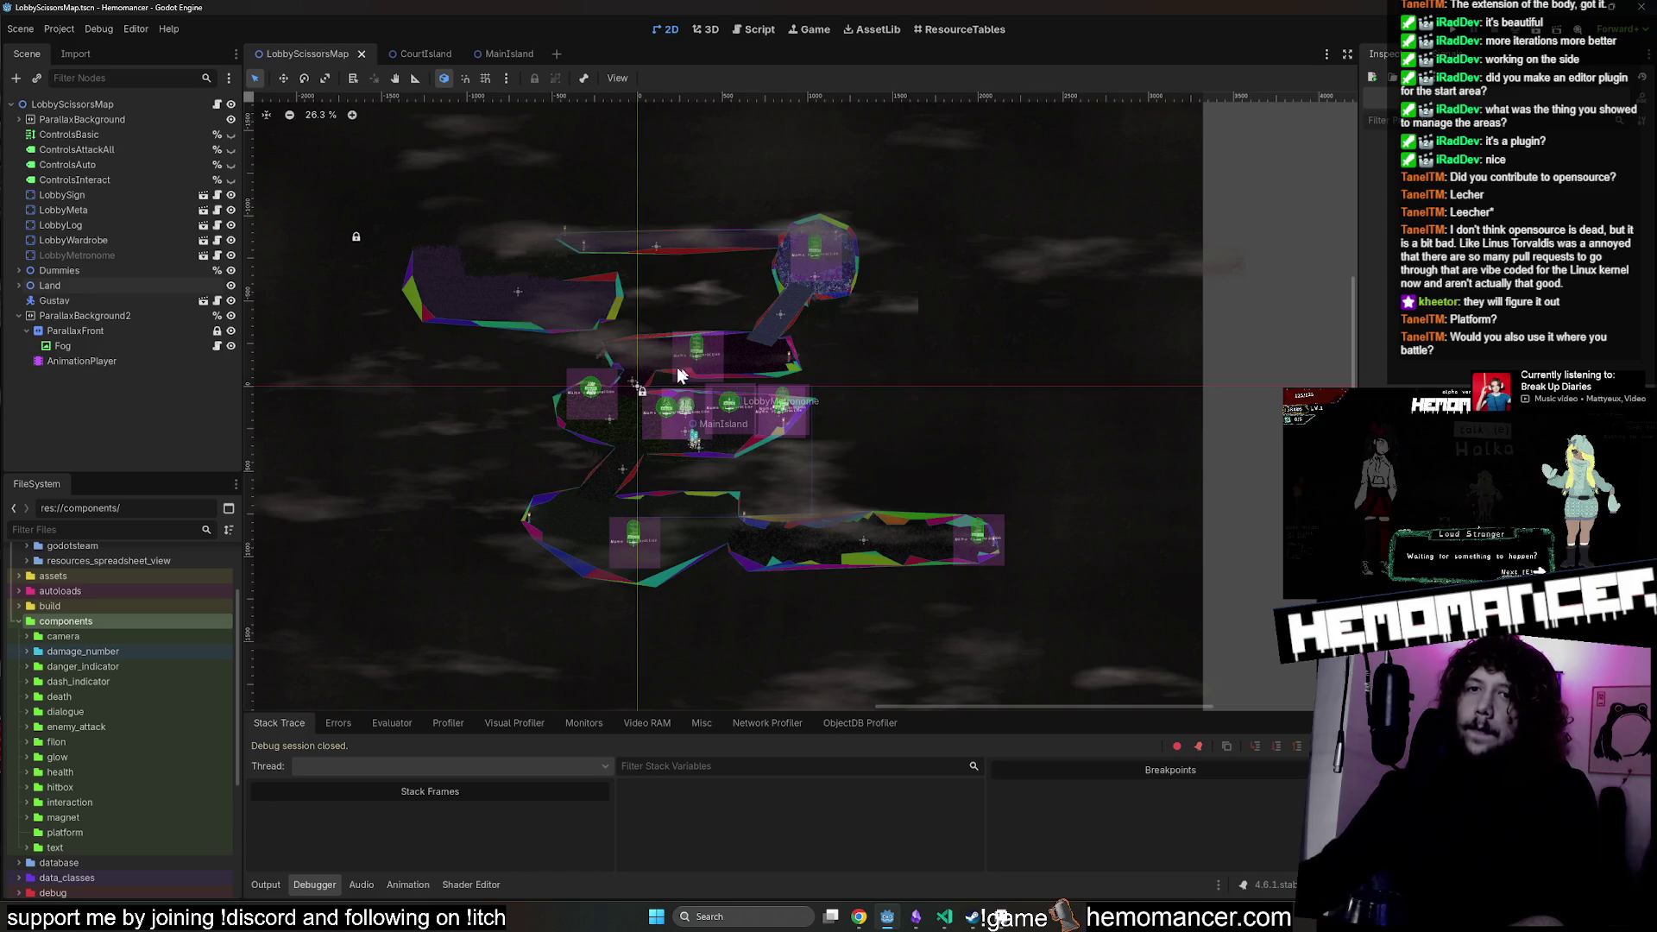
pyautogui.click(145, 826)
pyautogui.rightClick(145, 826)
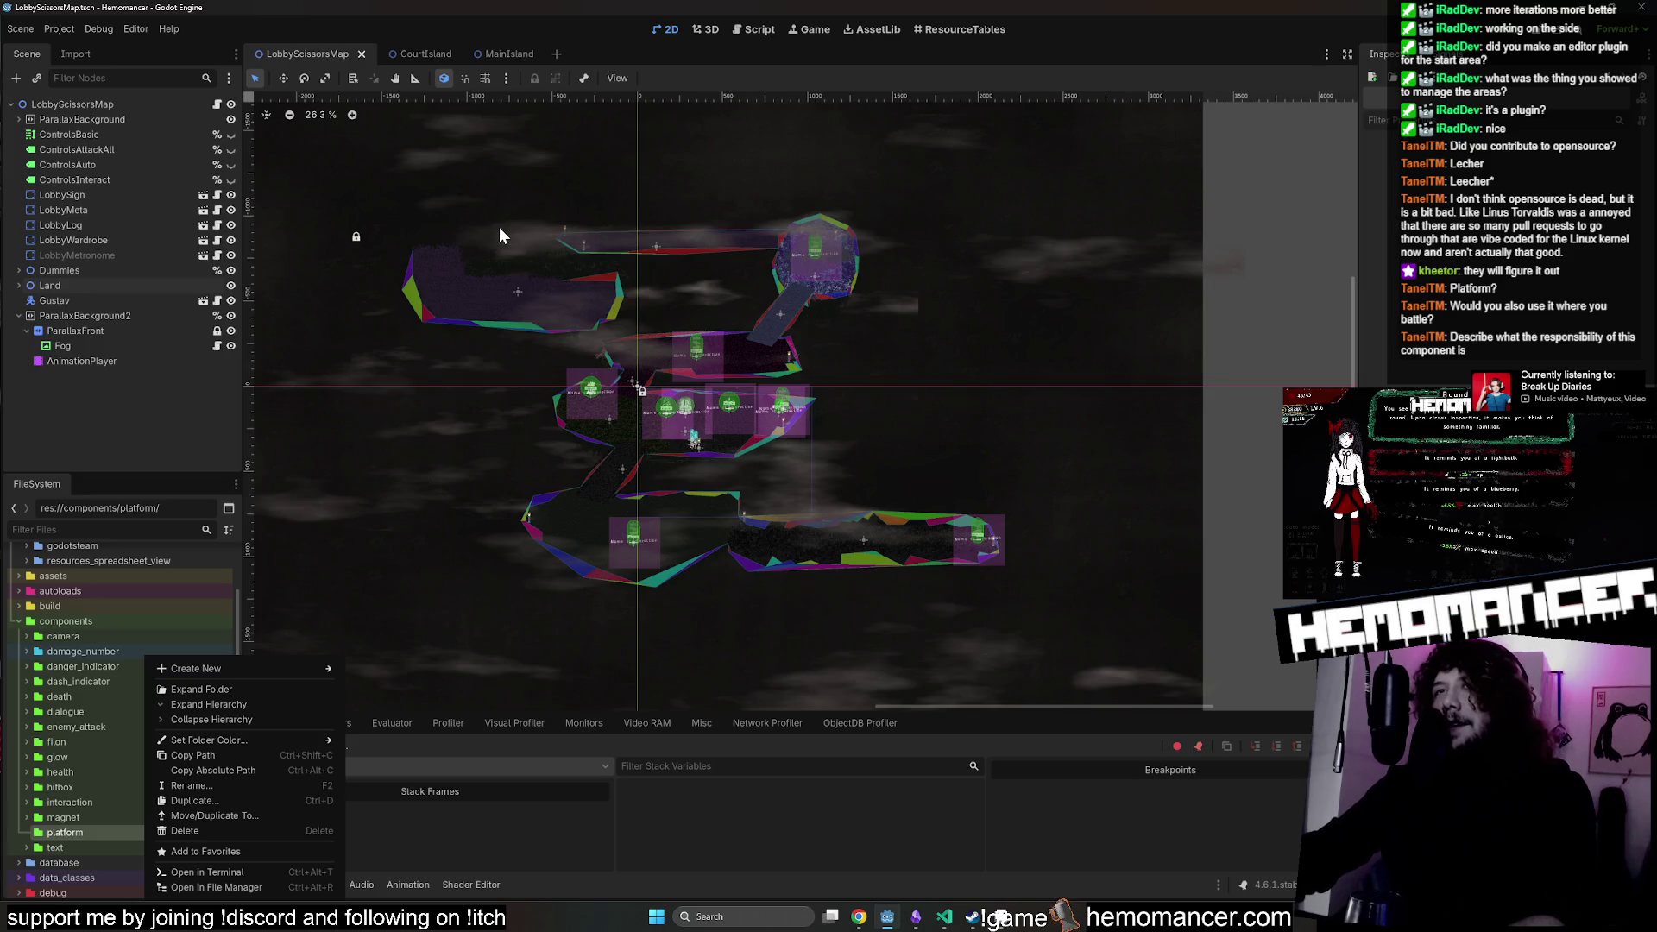
pyautogui.click(1261, 260)
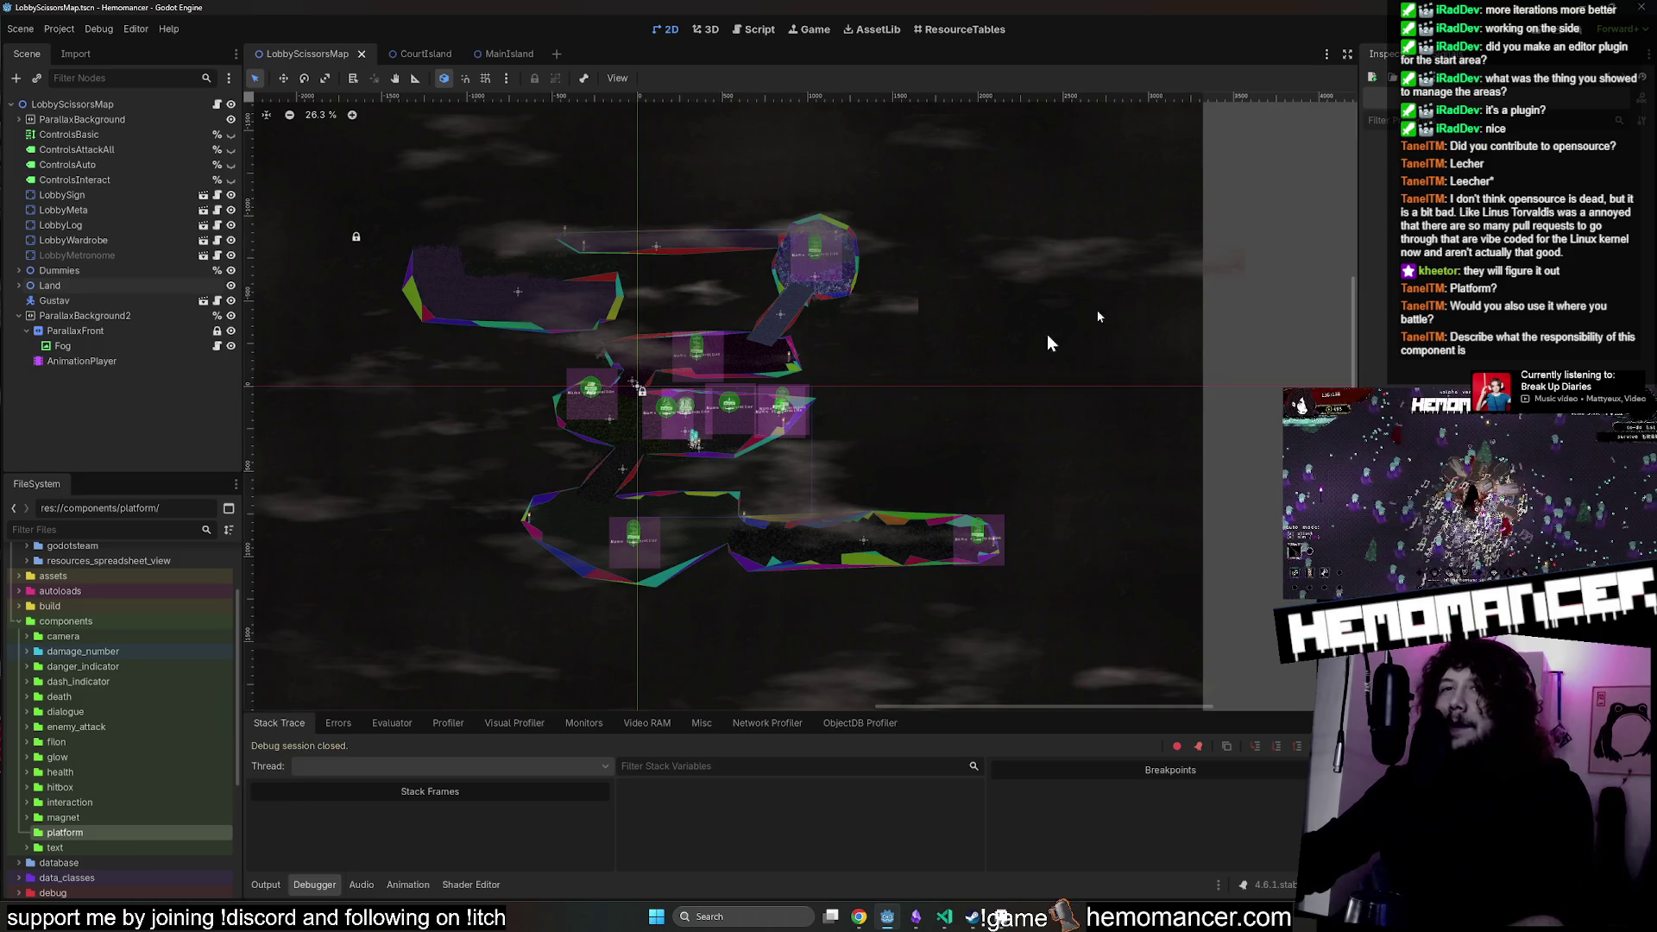
pyautogui.scroll(-10, 363, 604)
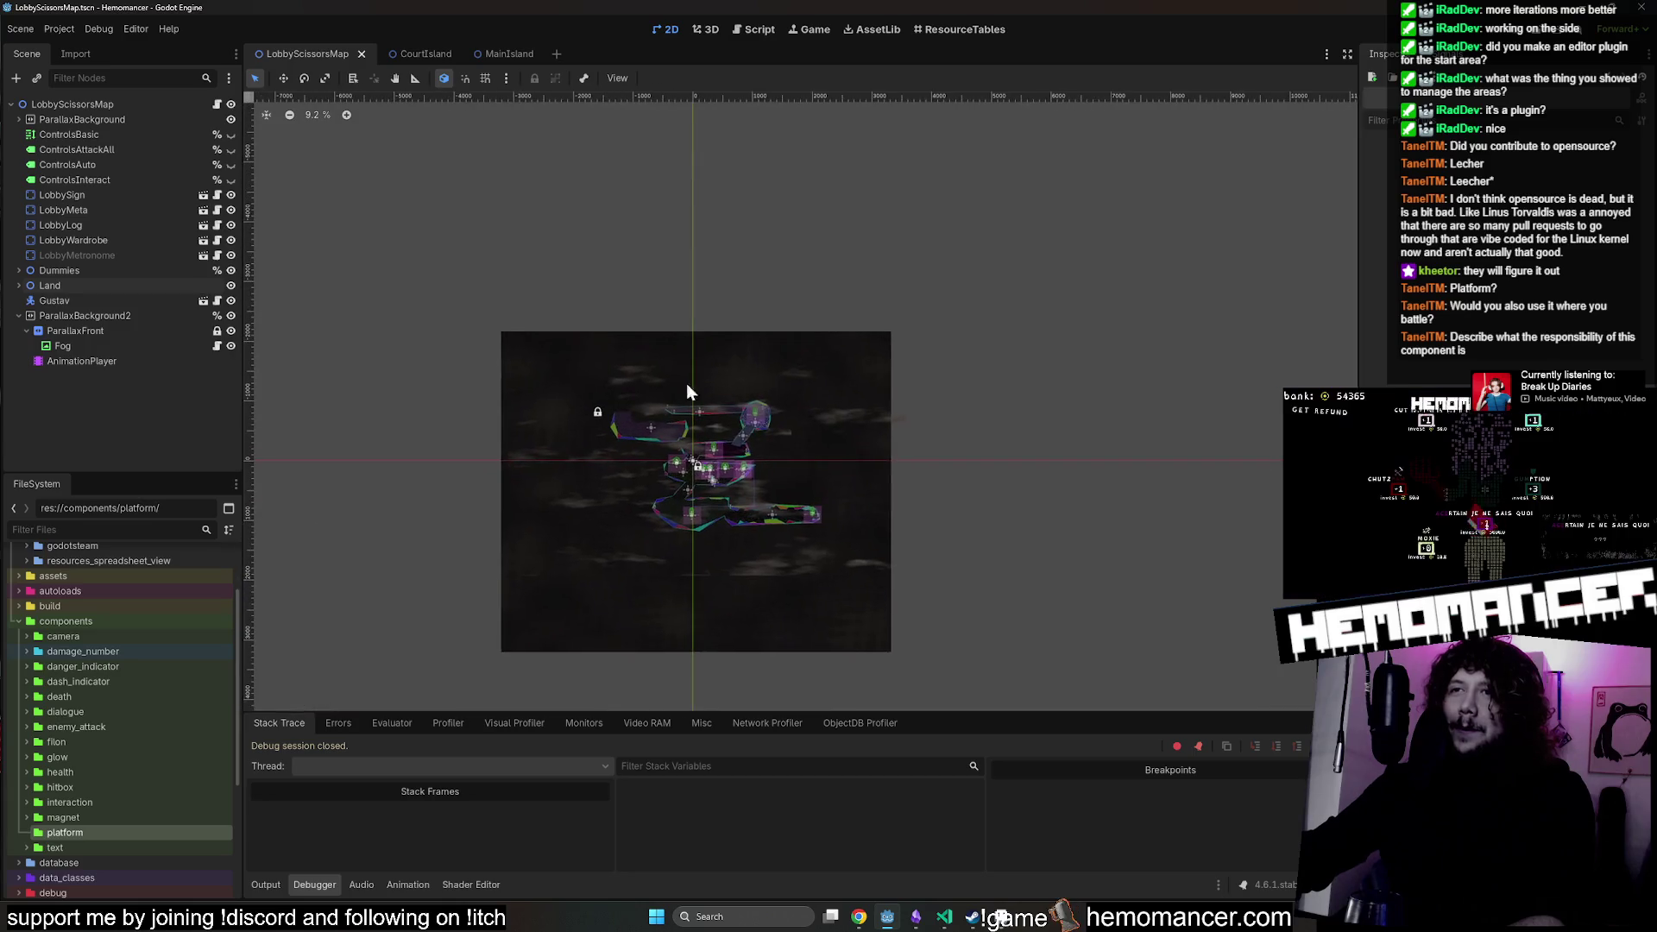
pyautogui.scroll(1, 686, 384)
pyautogui.scroll(1, 699, 453)
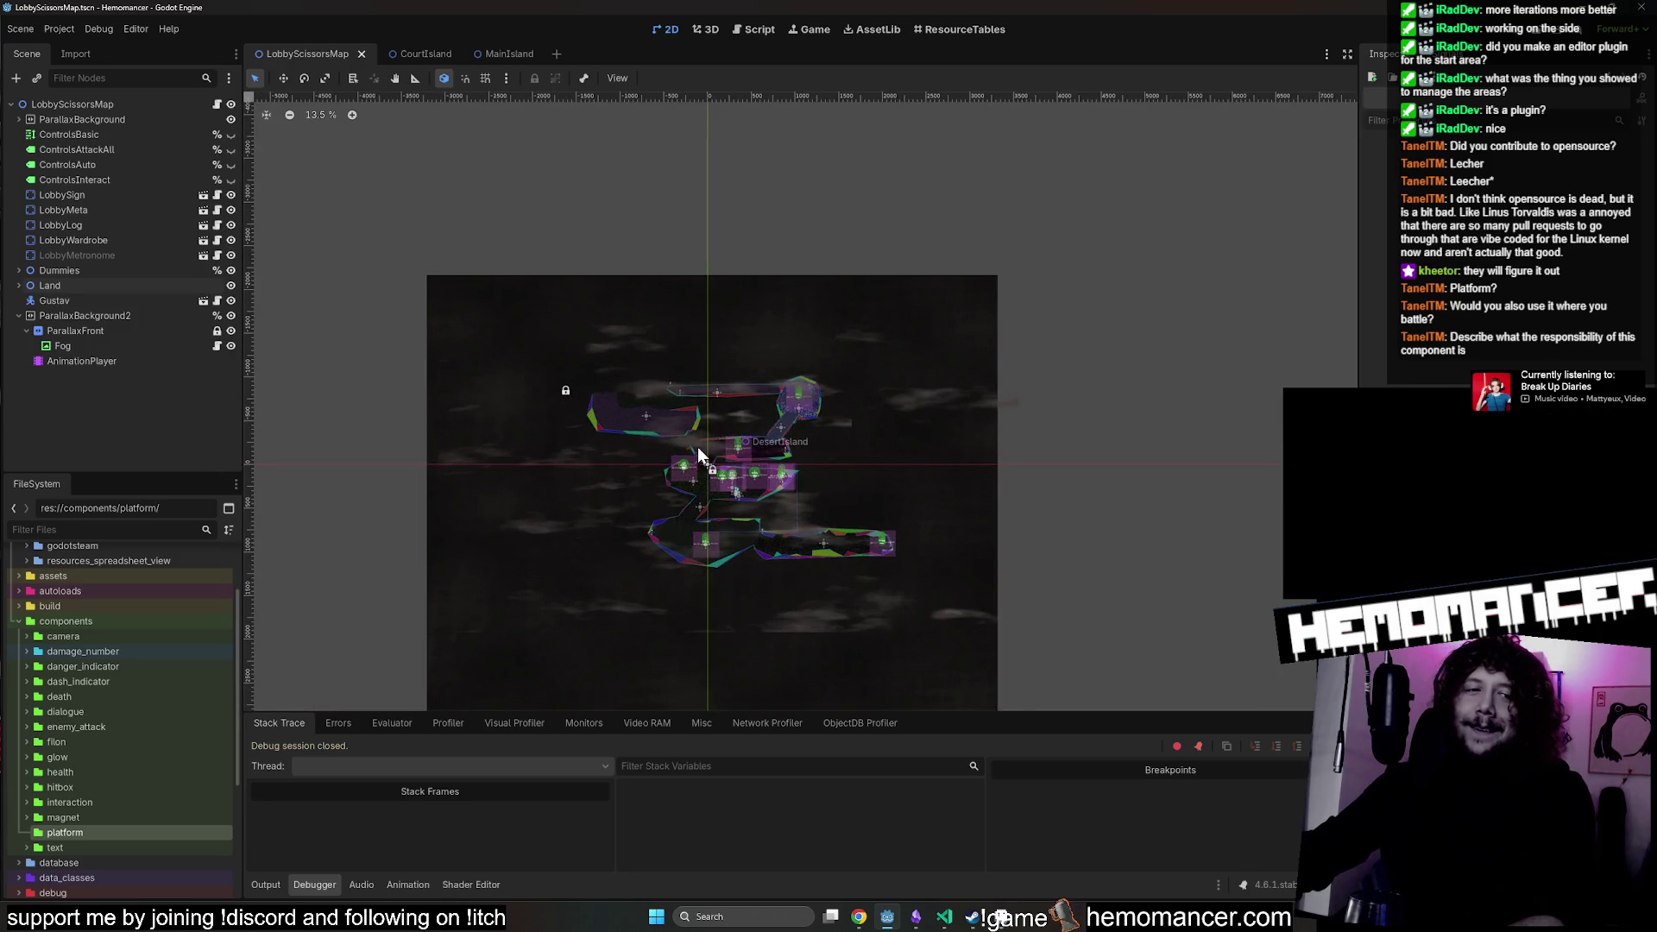
pyautogui.scroll(-1, 620, 480)
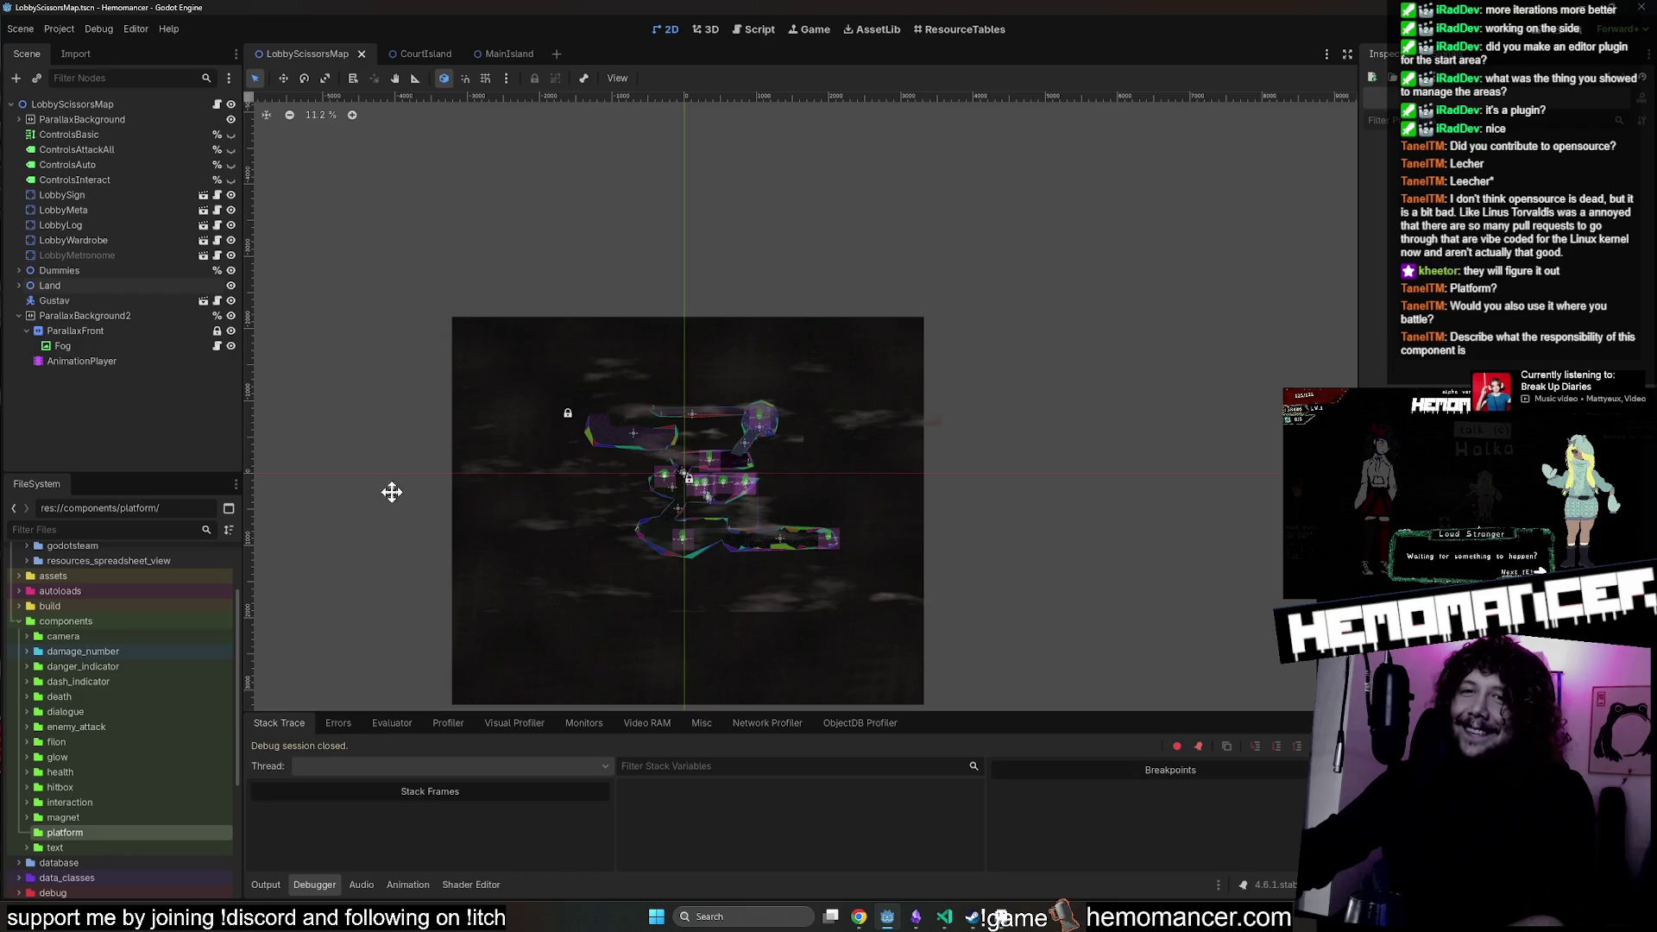
pyautogui.scroll(2, 400, 382)
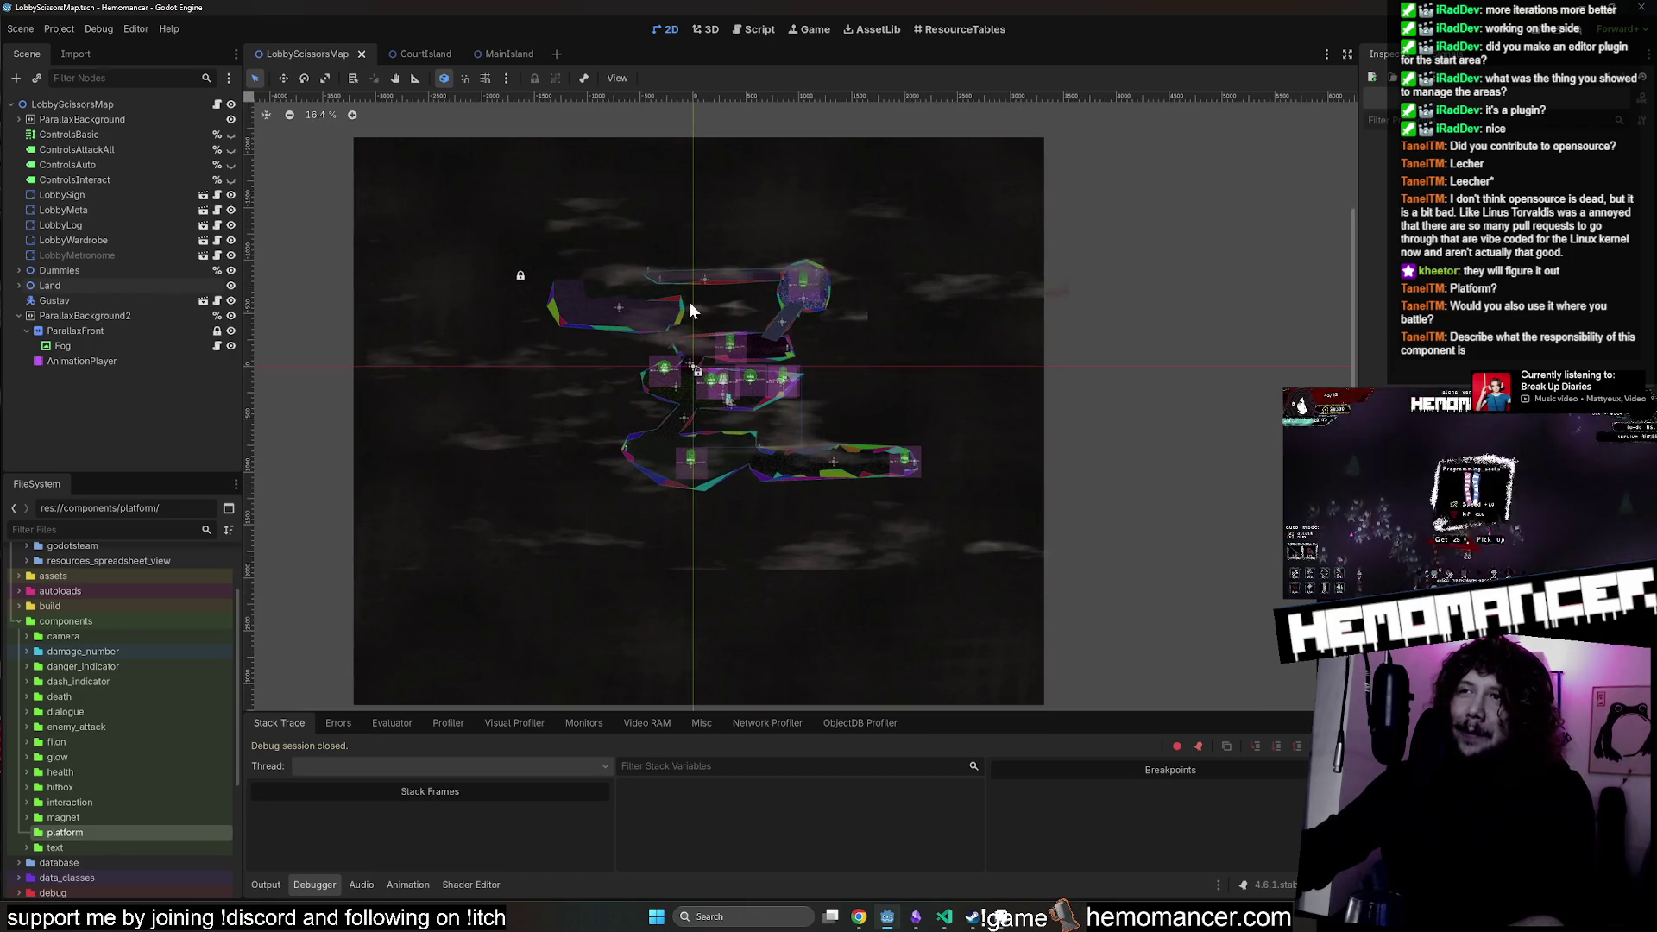
pyautogui.scroll(7, 691, 308)
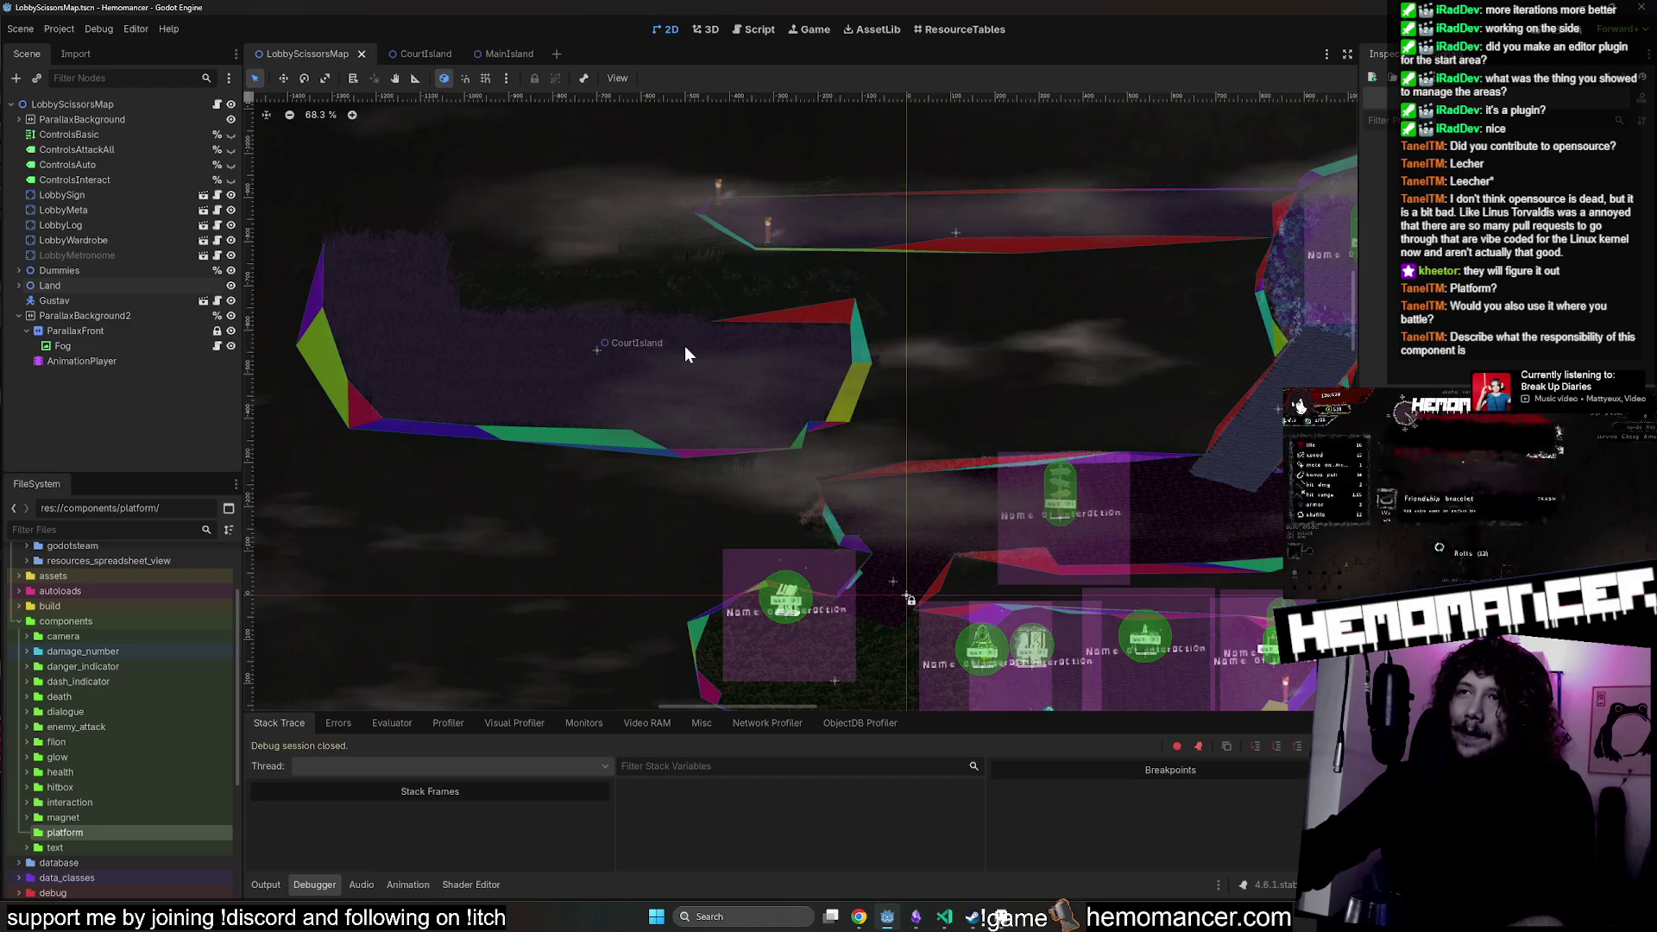
pyautogui.scroll(-1, 685, 354)
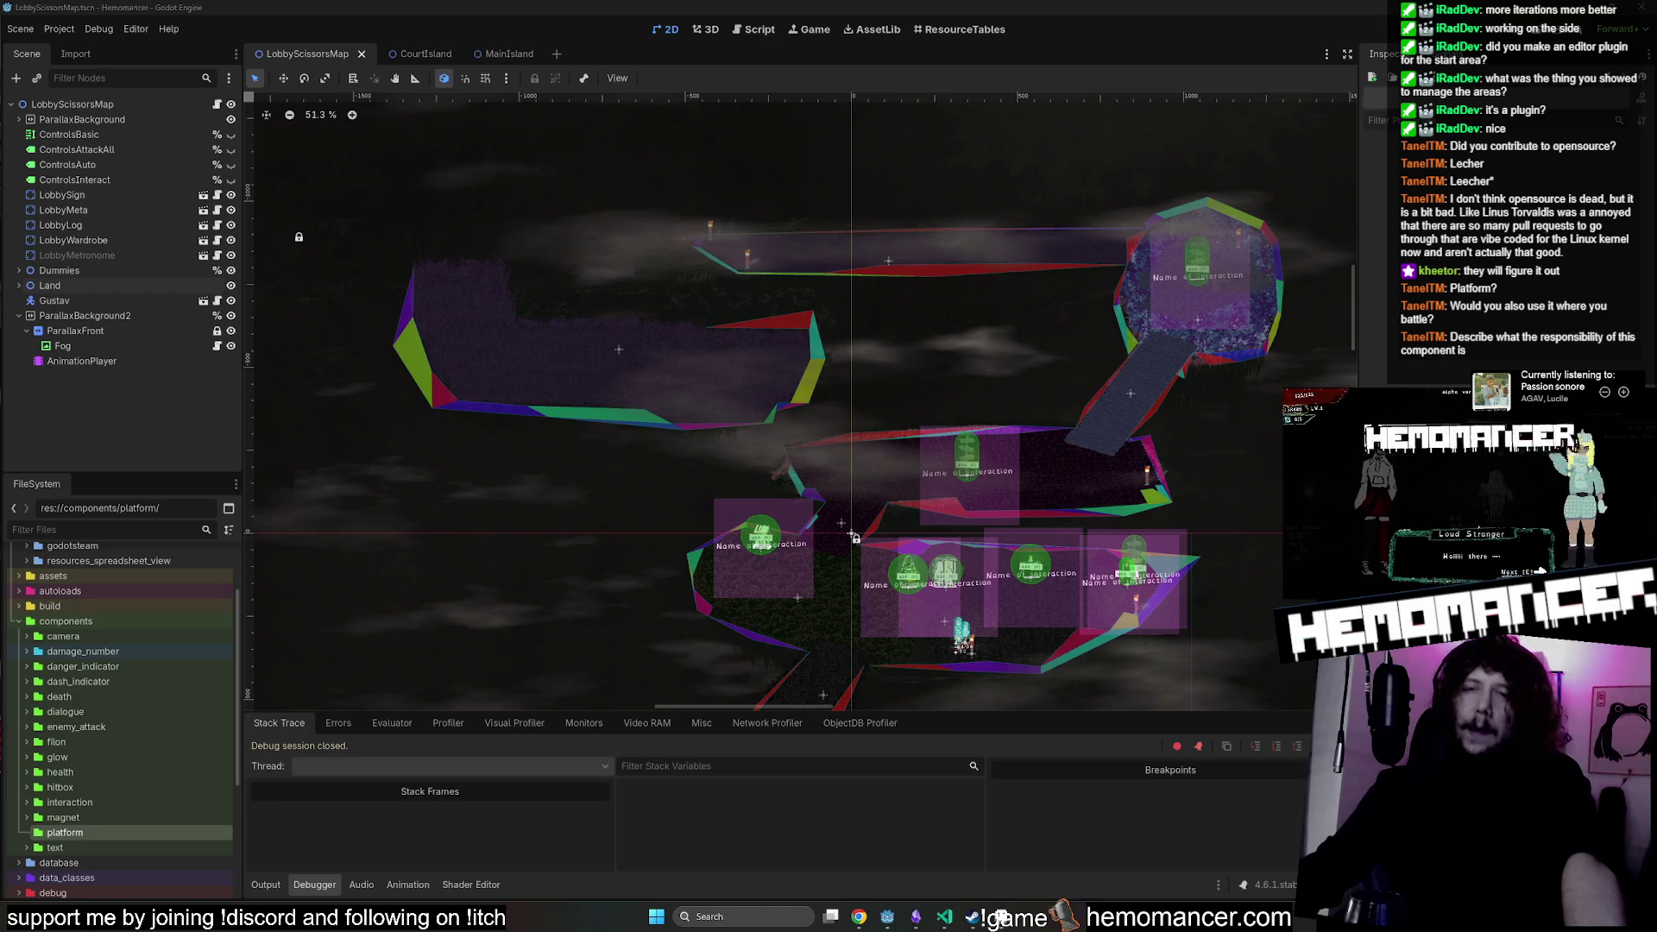
# Create a new scene named PlatformComponent in components/platform and open it
pyautogui.rightClick(112, 836)
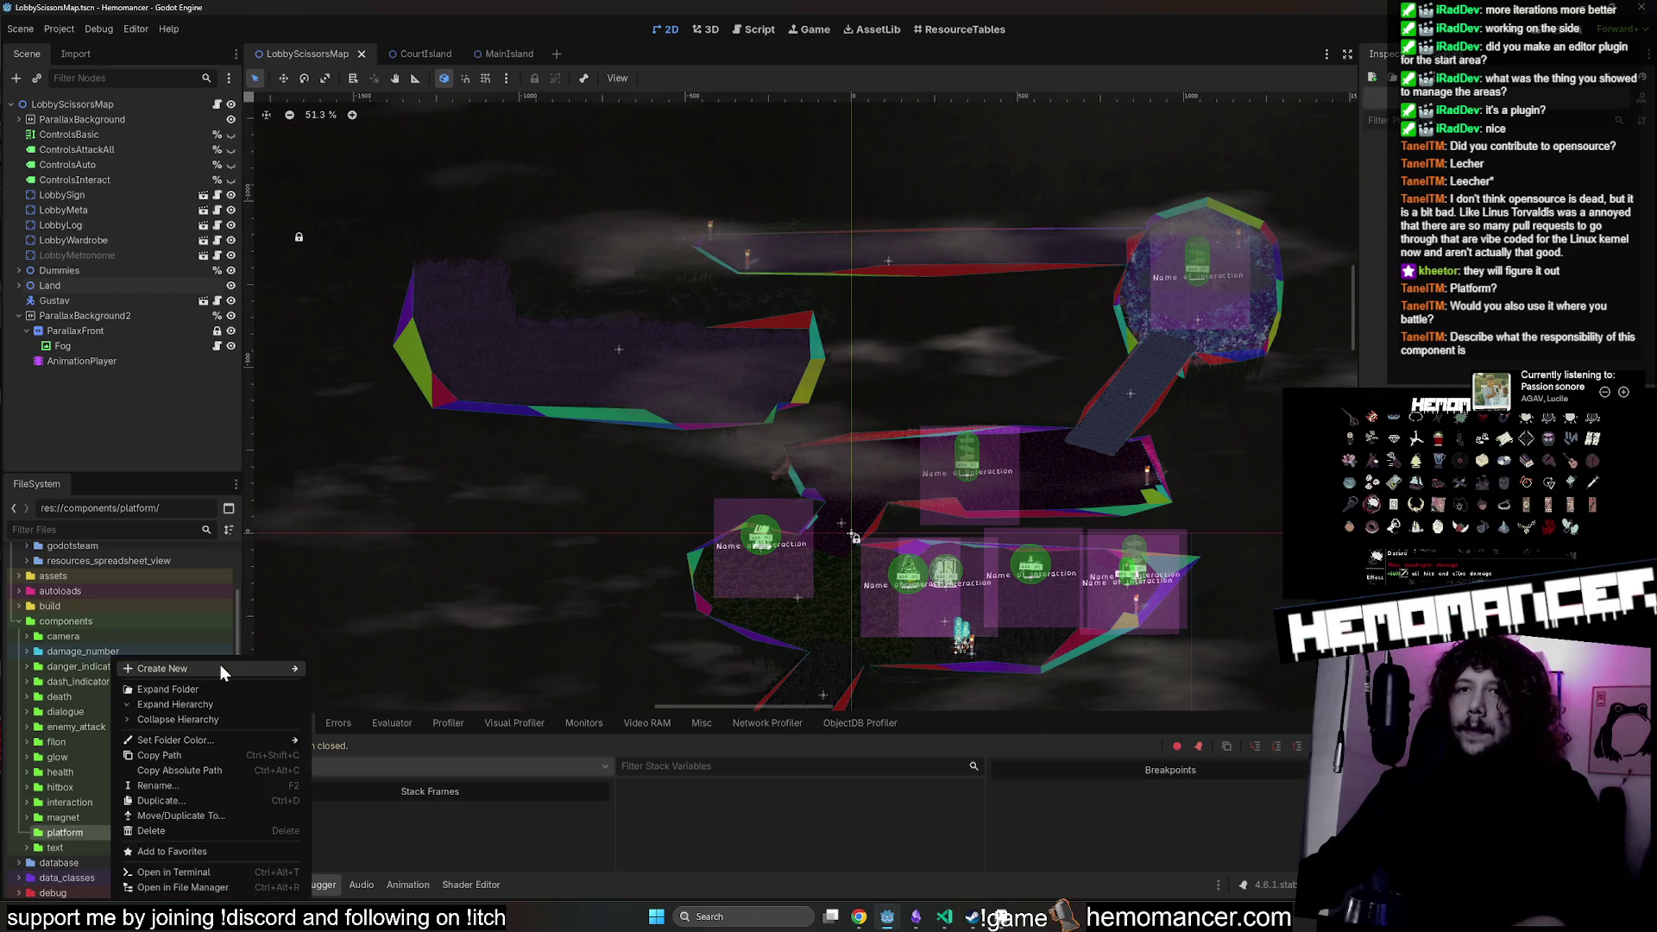
pyautogui.moveTo(220, 664)
pyautogui.click(339, 682)
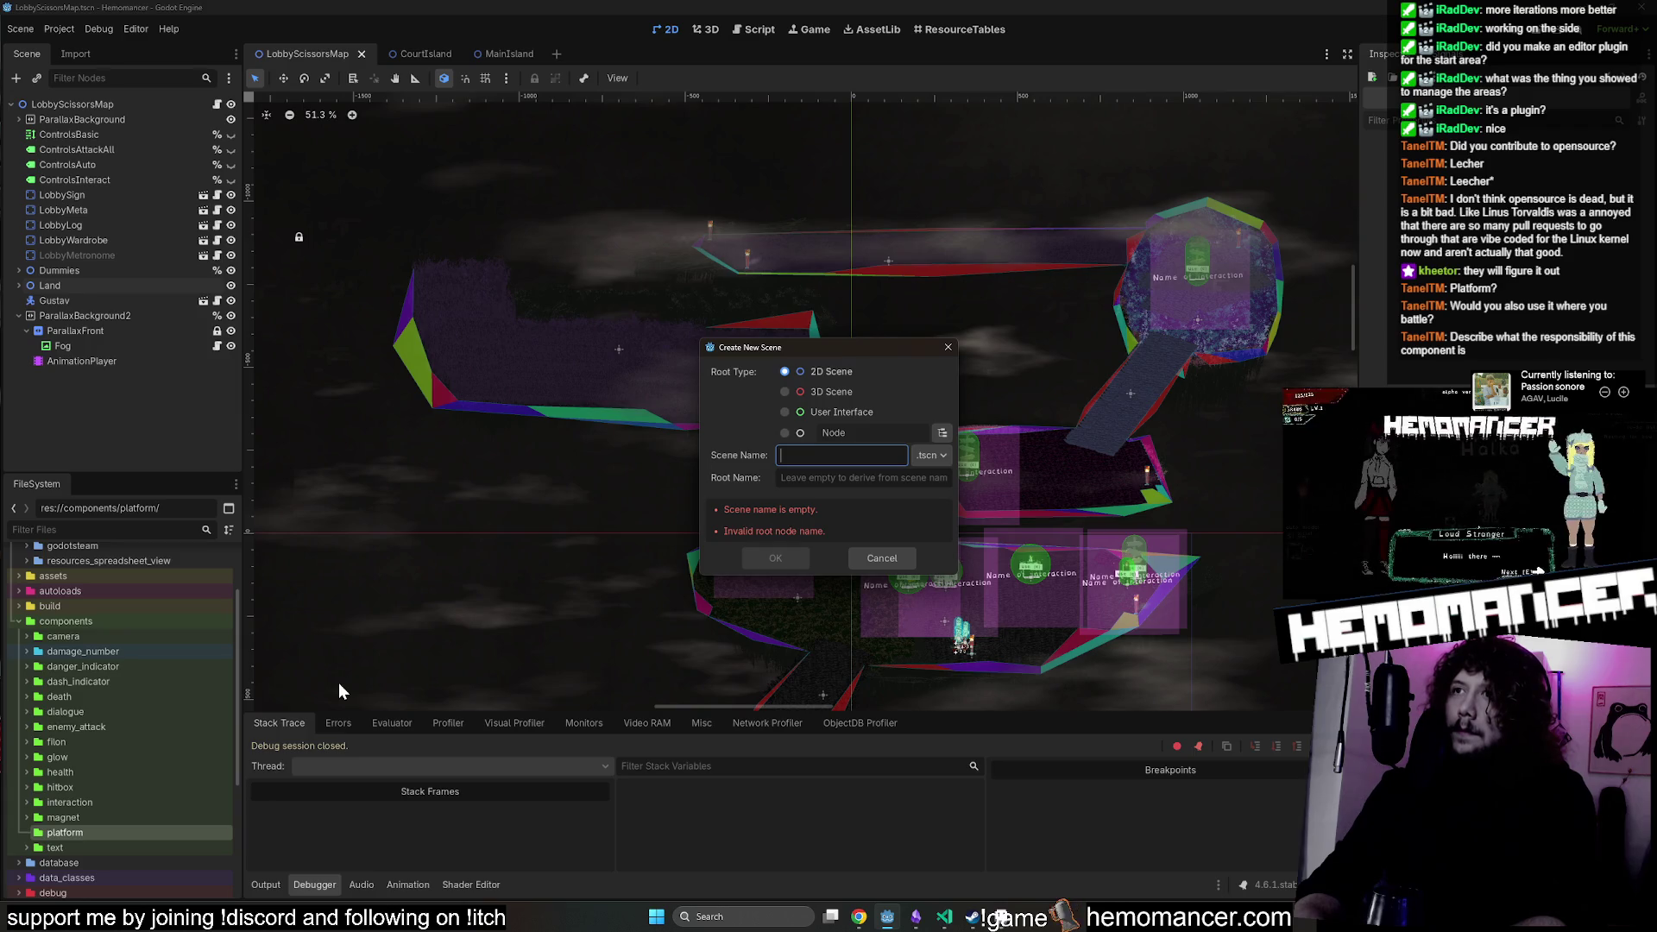
pyautogui.write('PlatformCompo')
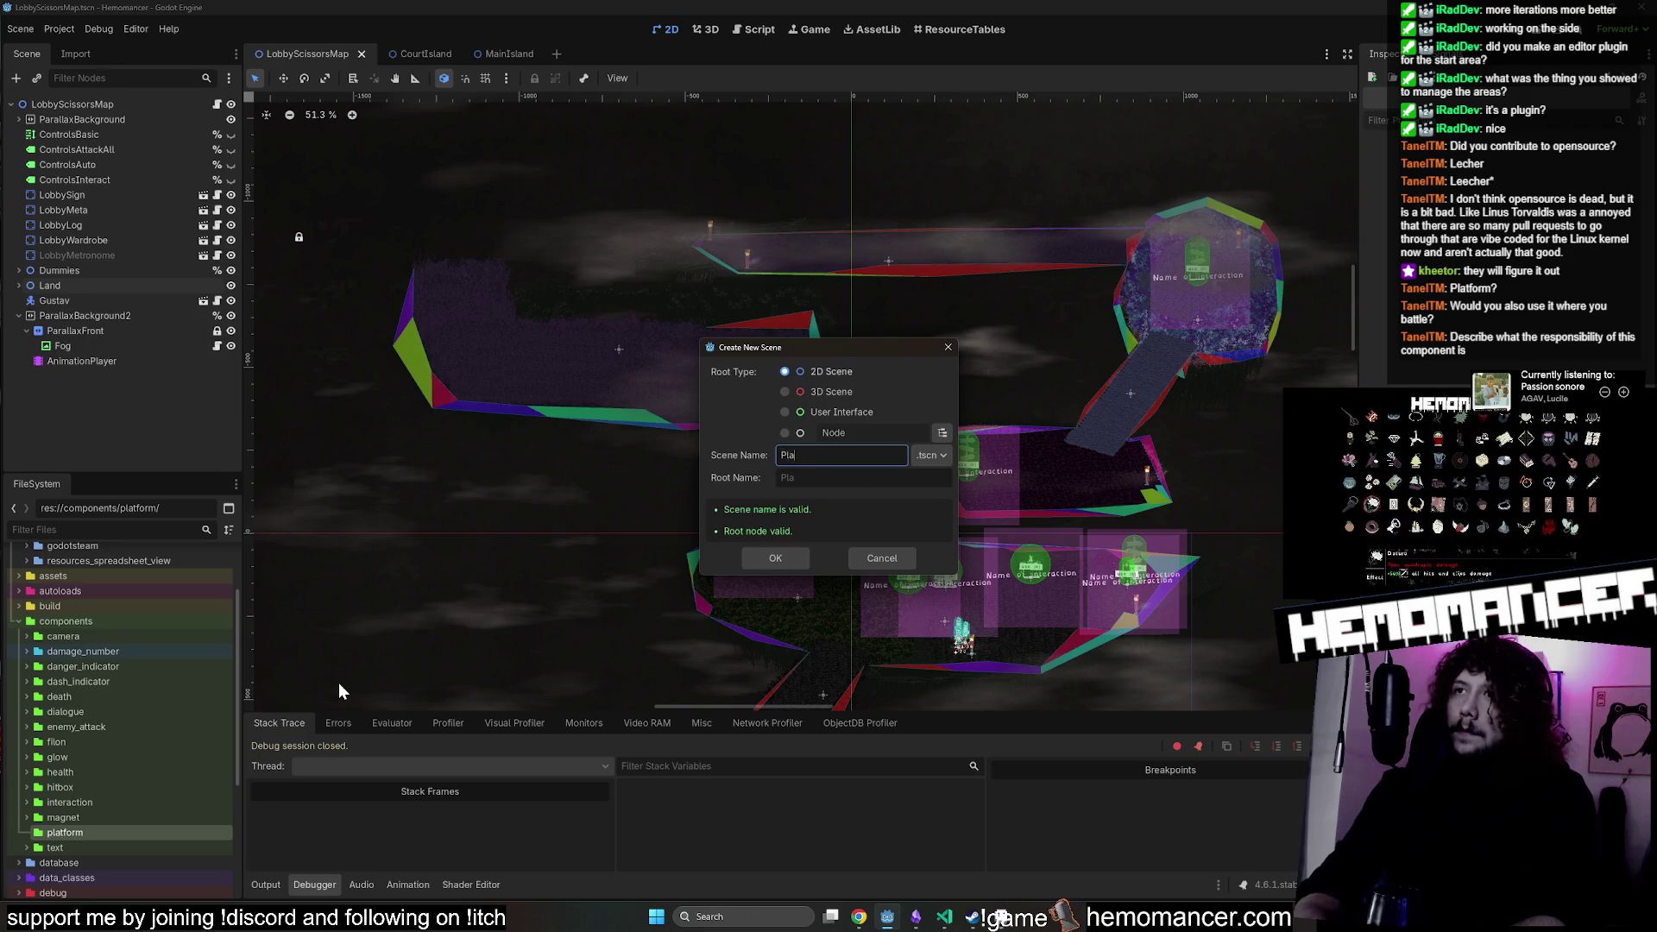
pyautogui.write('nent')
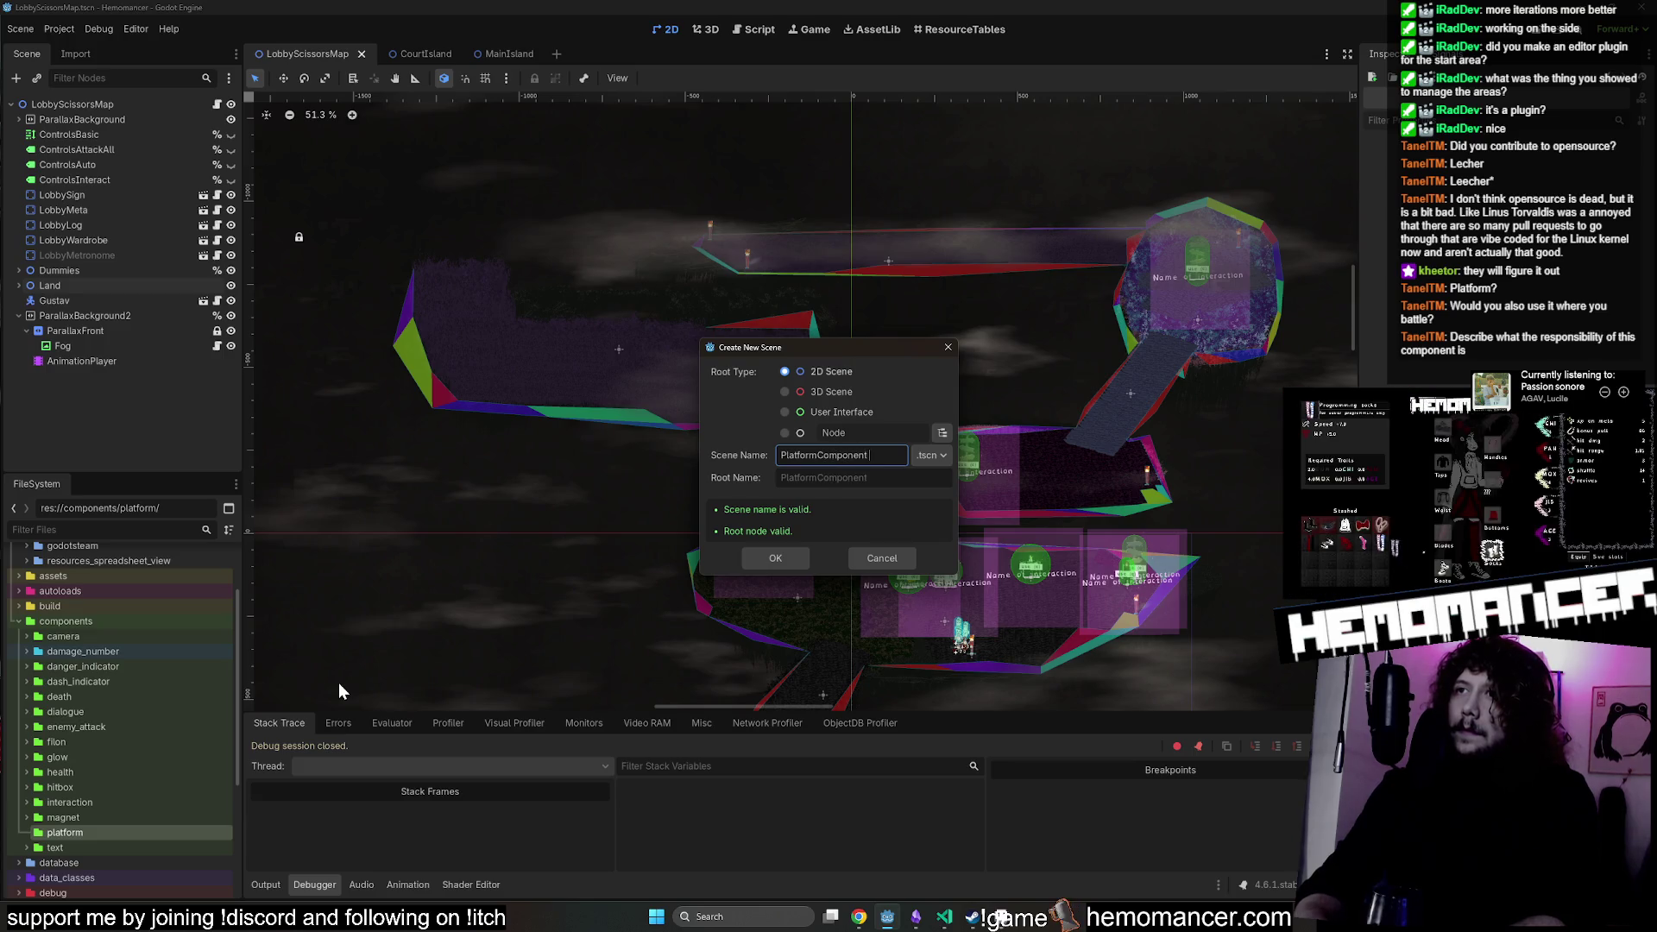
pyautogui.press('Return')
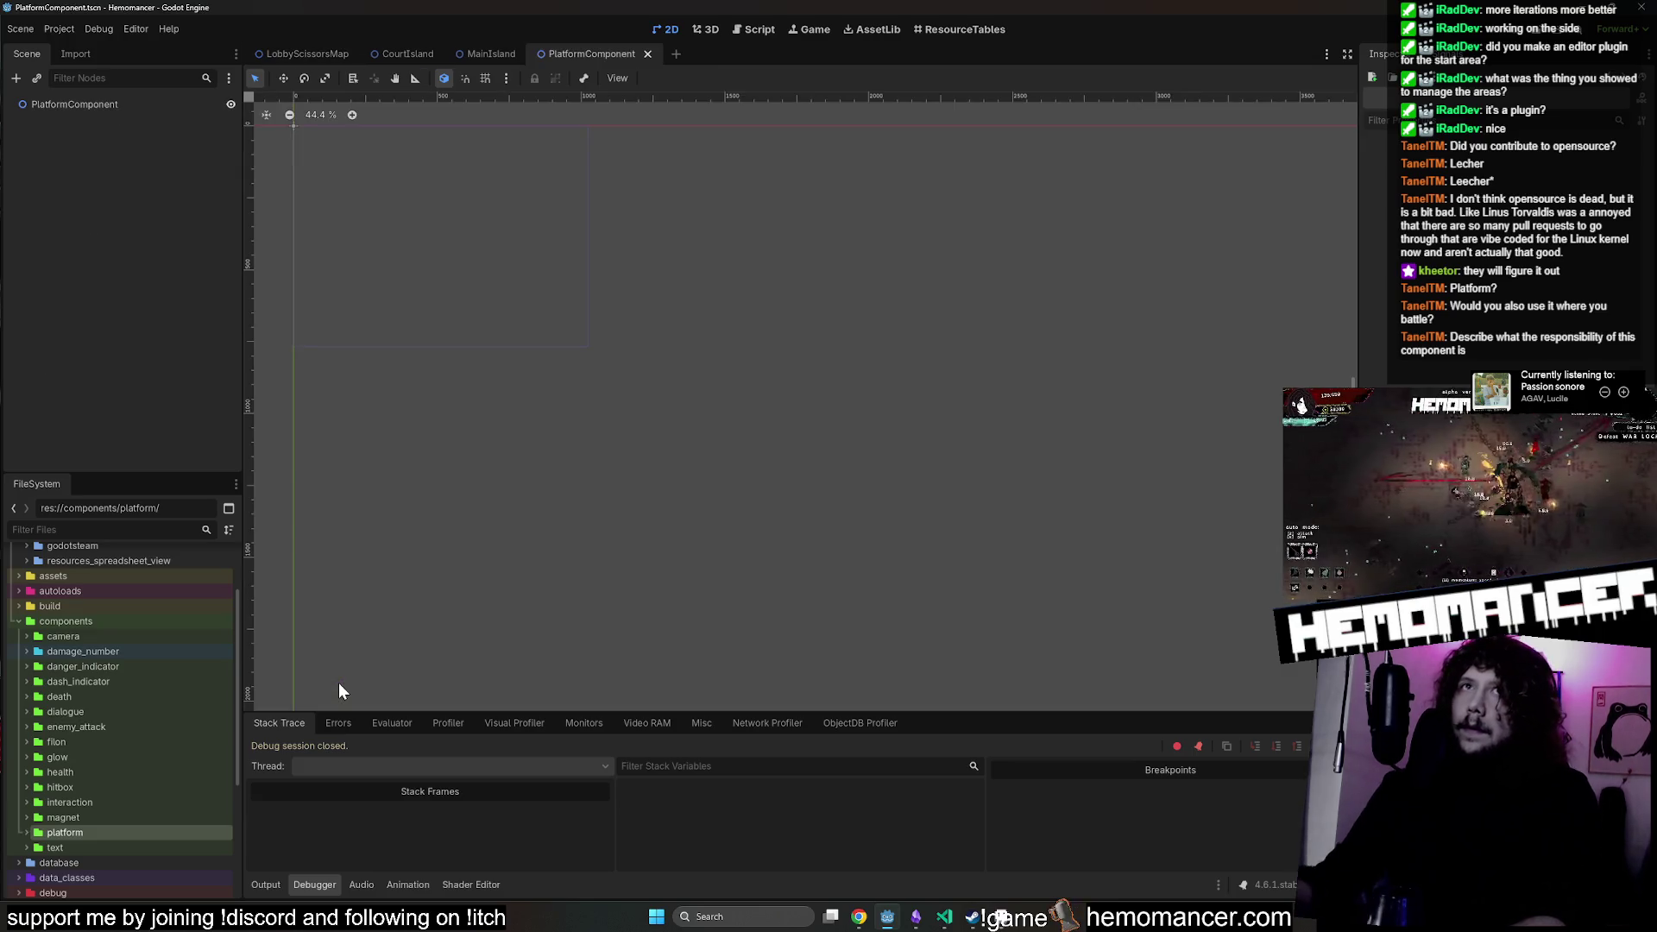
pyautogui.moveTo(469, 545); pyautogui.dragTo(588, 634)
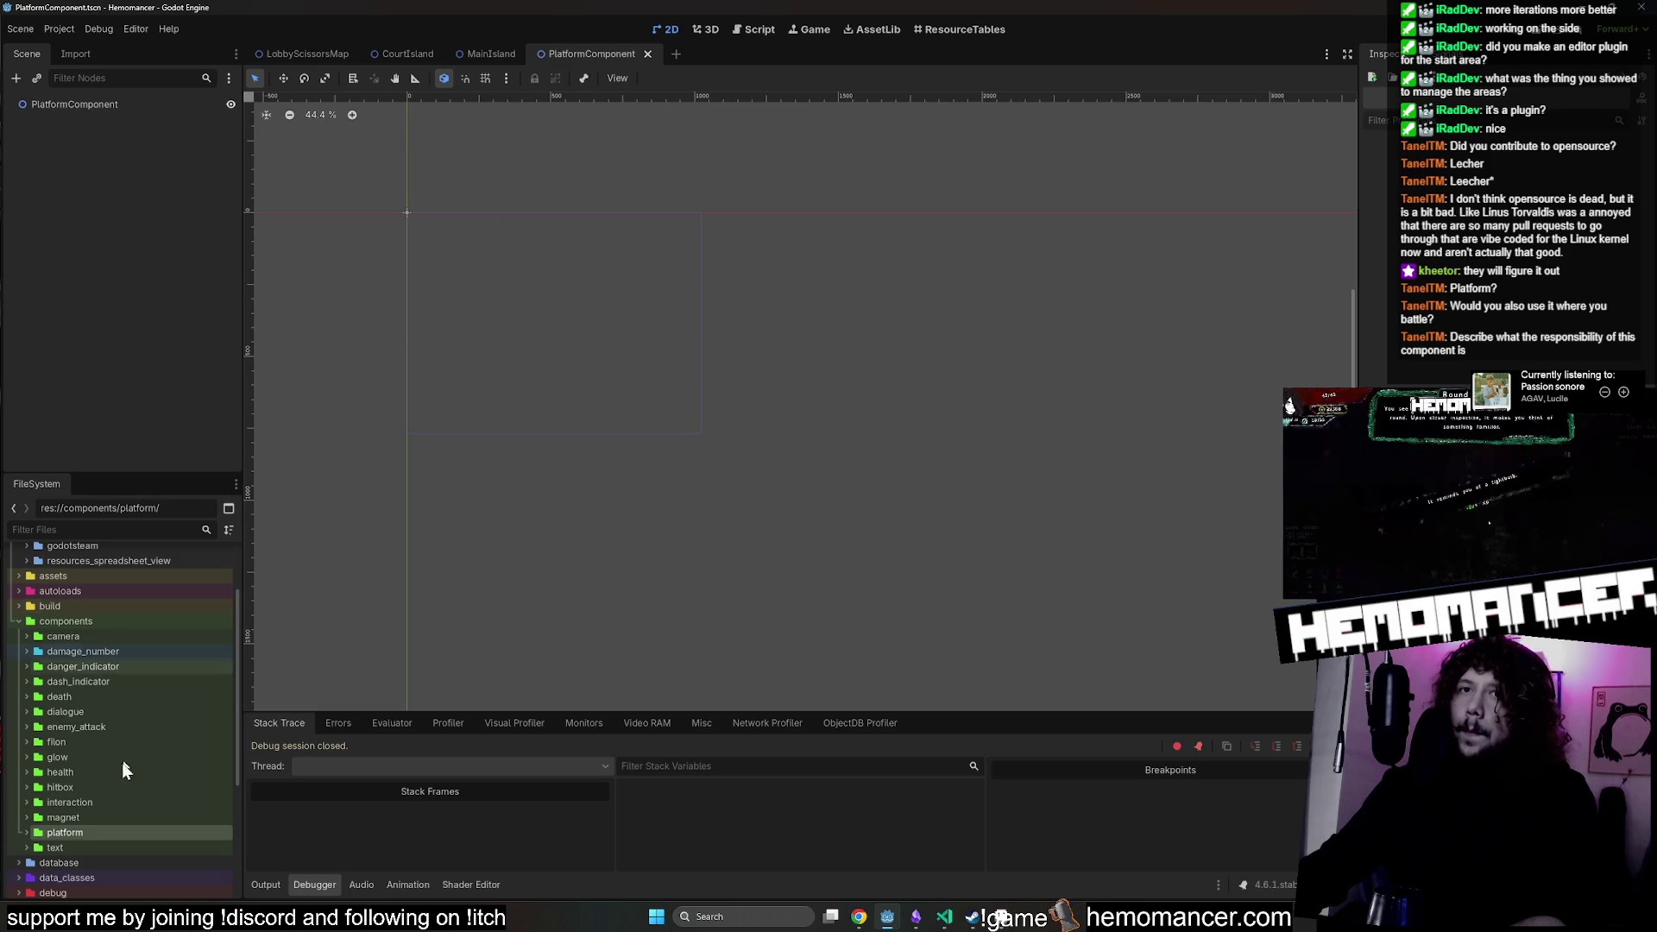
pyautogui.doubleClick(92, 830)
pyautogui.moveTo(601, 506)
pyautogui.mouseDown()
pyautogui.moveTo(628, 533)
pyautogui.moveTo(761, 570)
pyautogui.mouseUp()
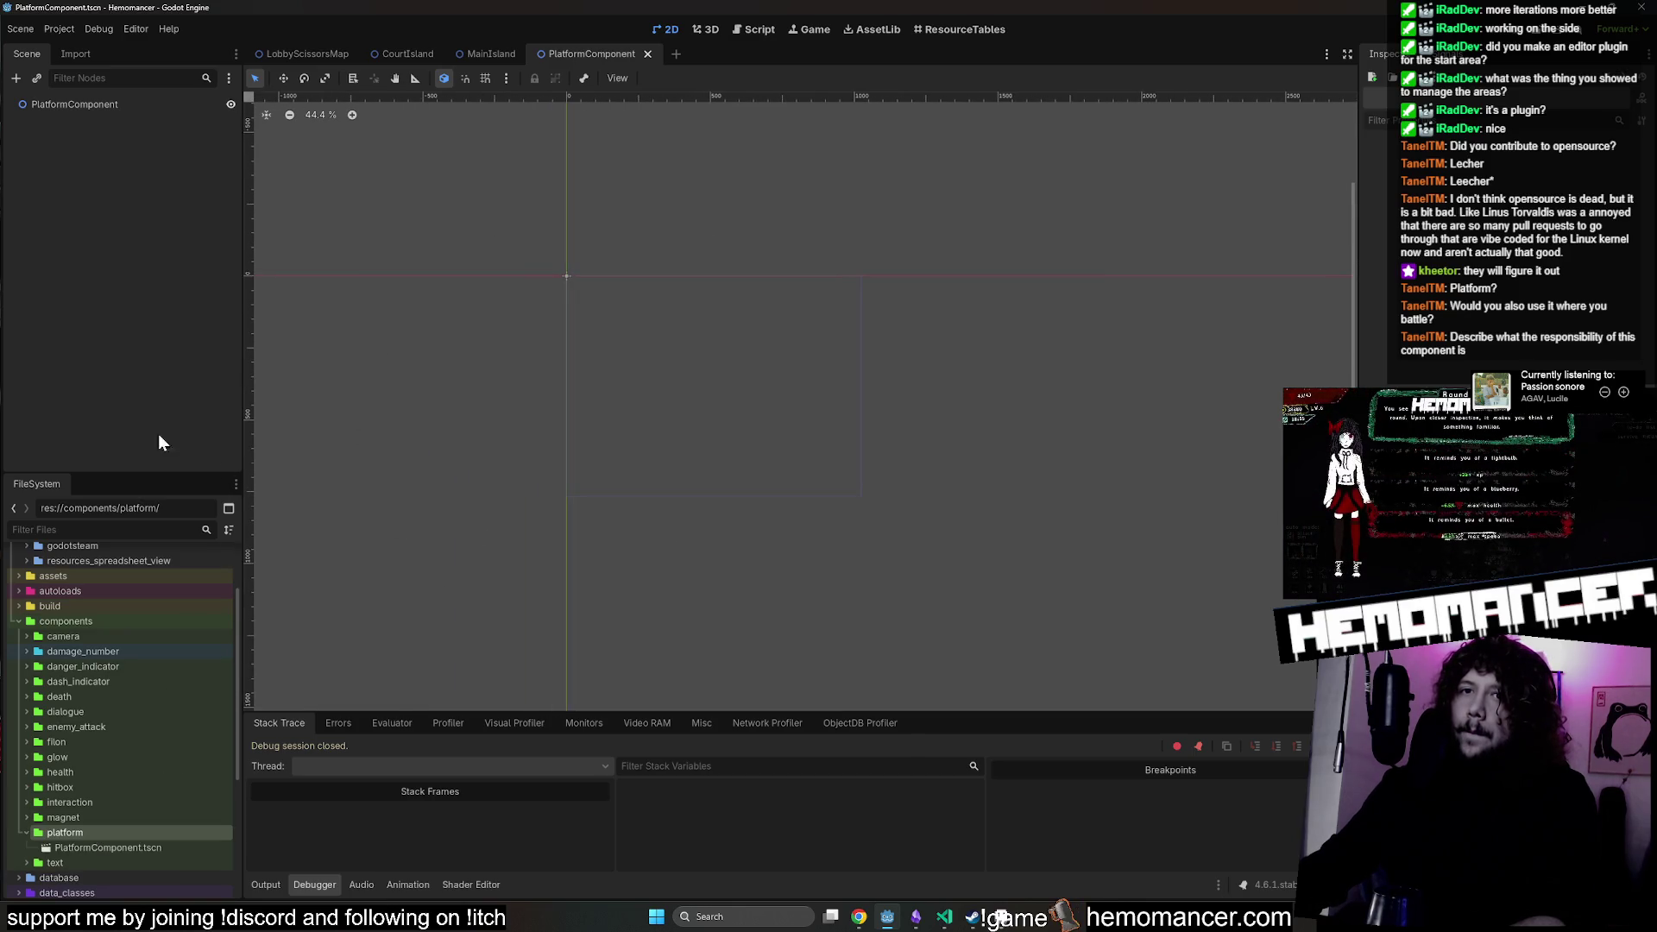
pyautogui.click(126, 844)
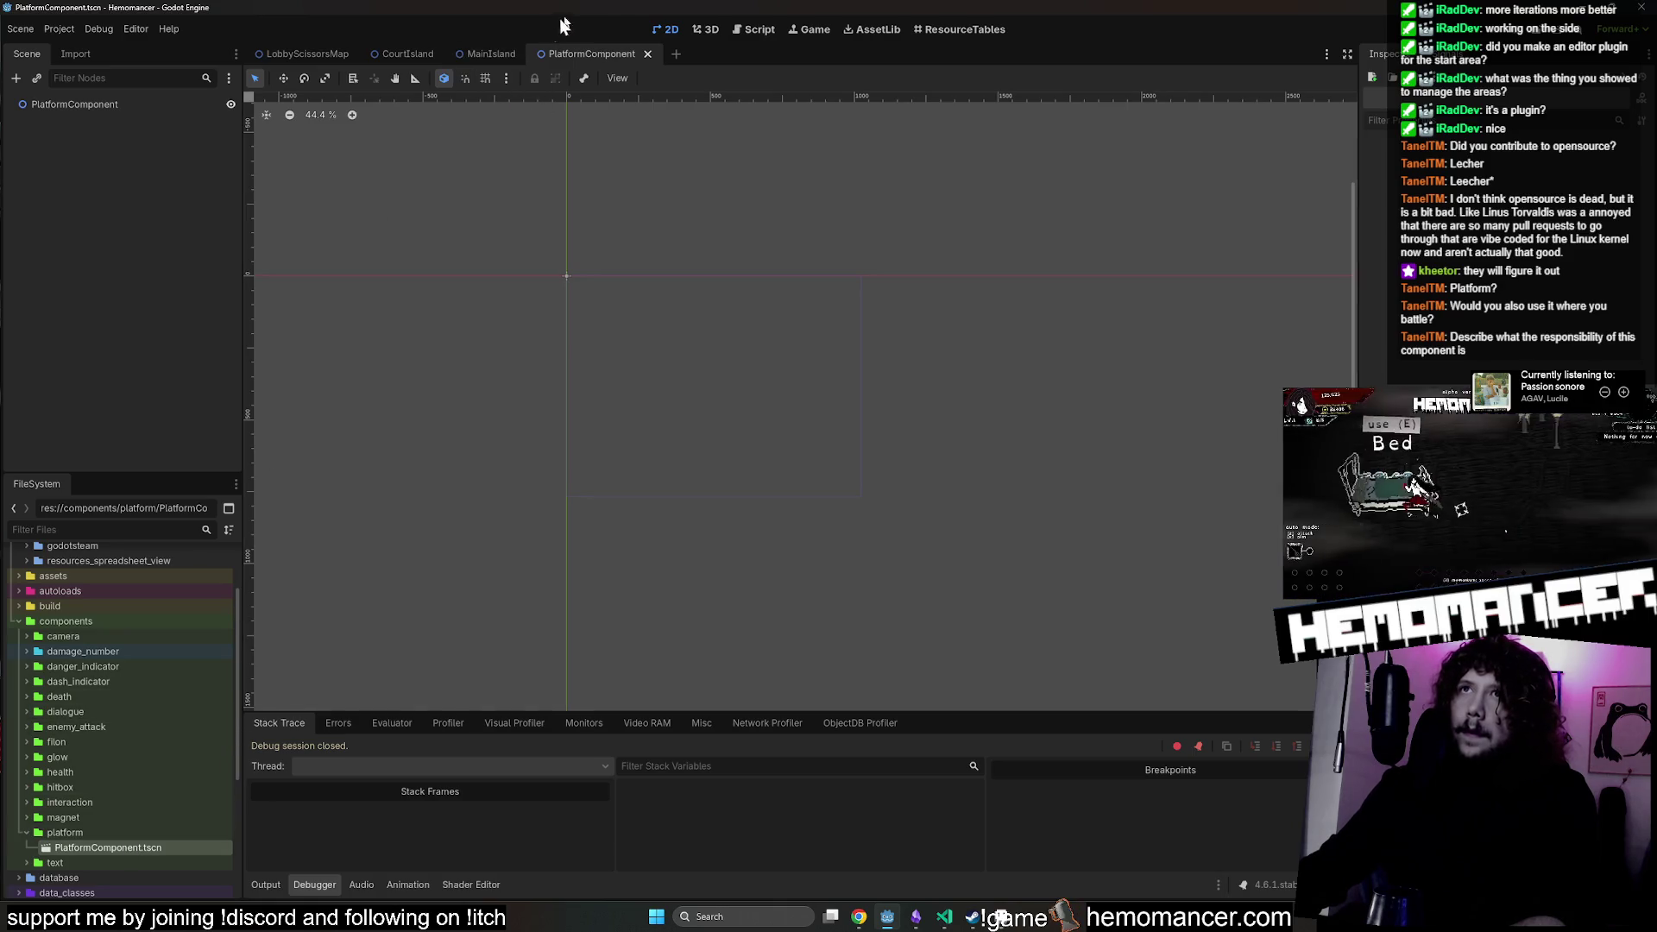
pyautogui.click(466, 52)
pyautogui.click(413, 56)
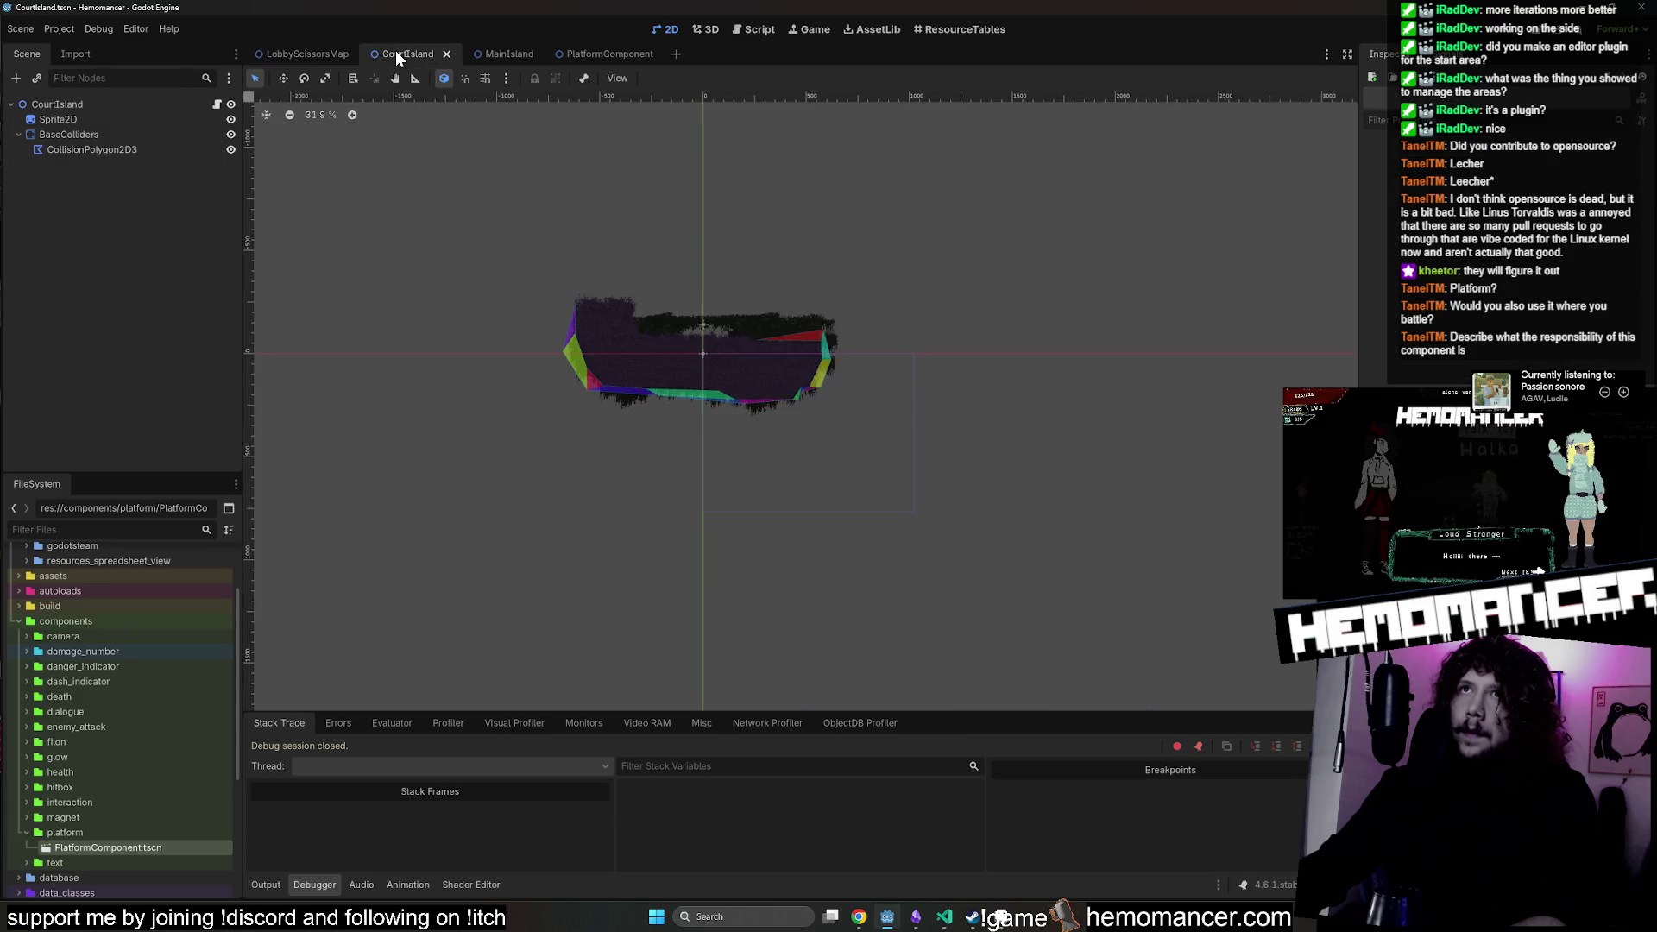
pyautogui.click(485, 54)
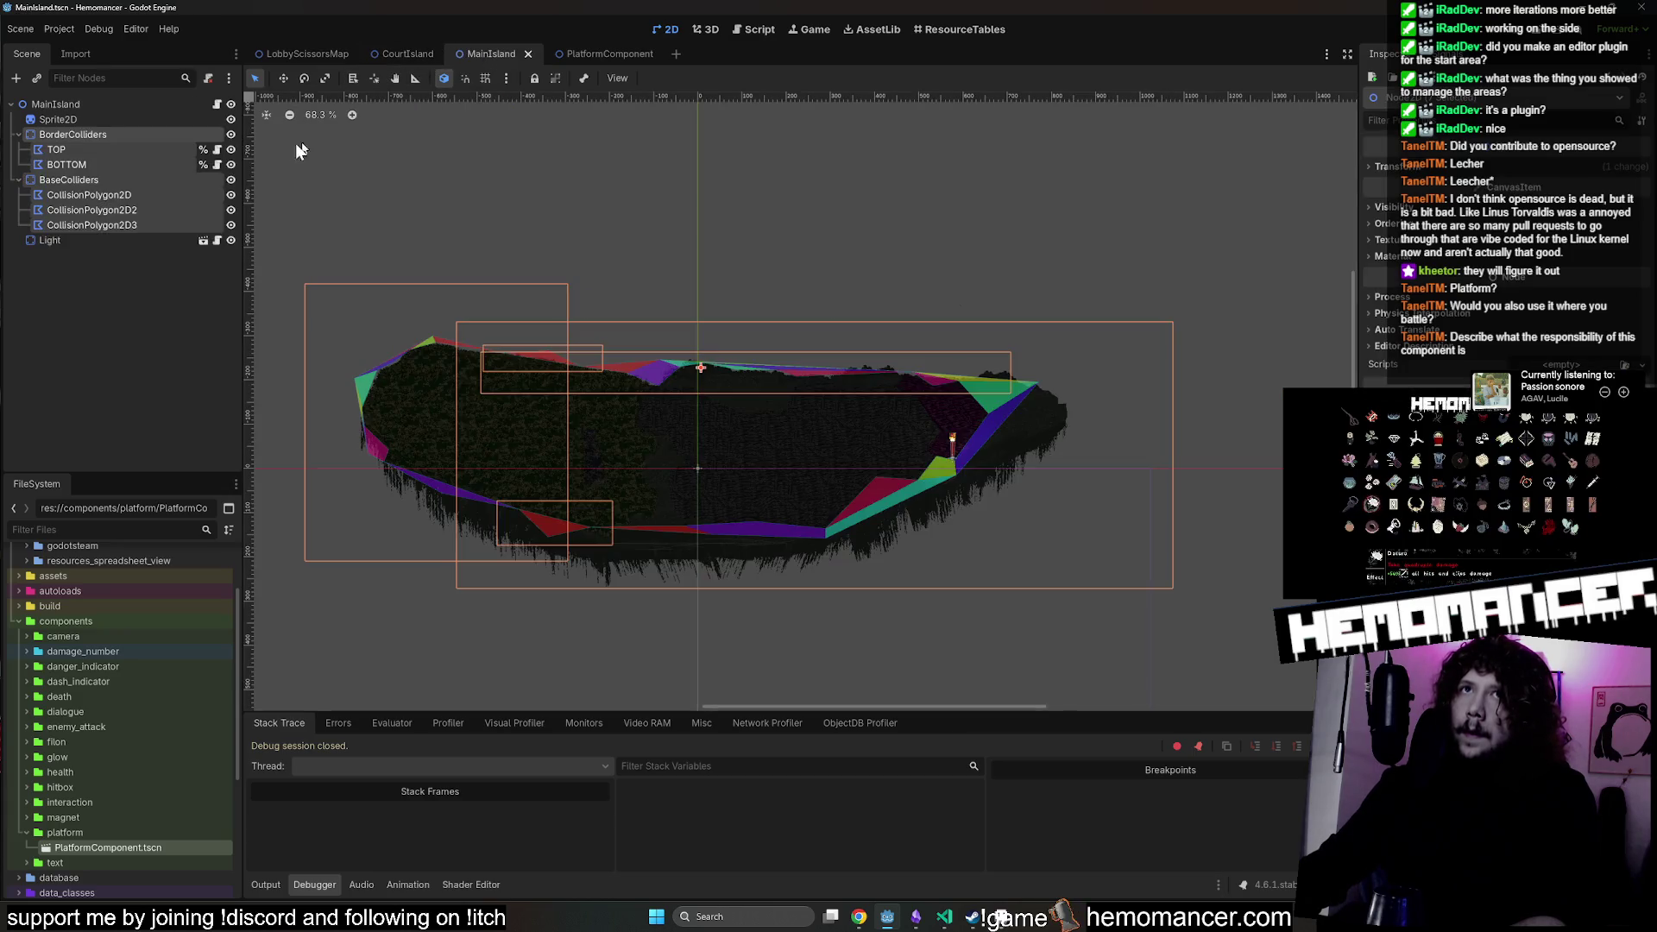
pyautogui.click(413, 53)
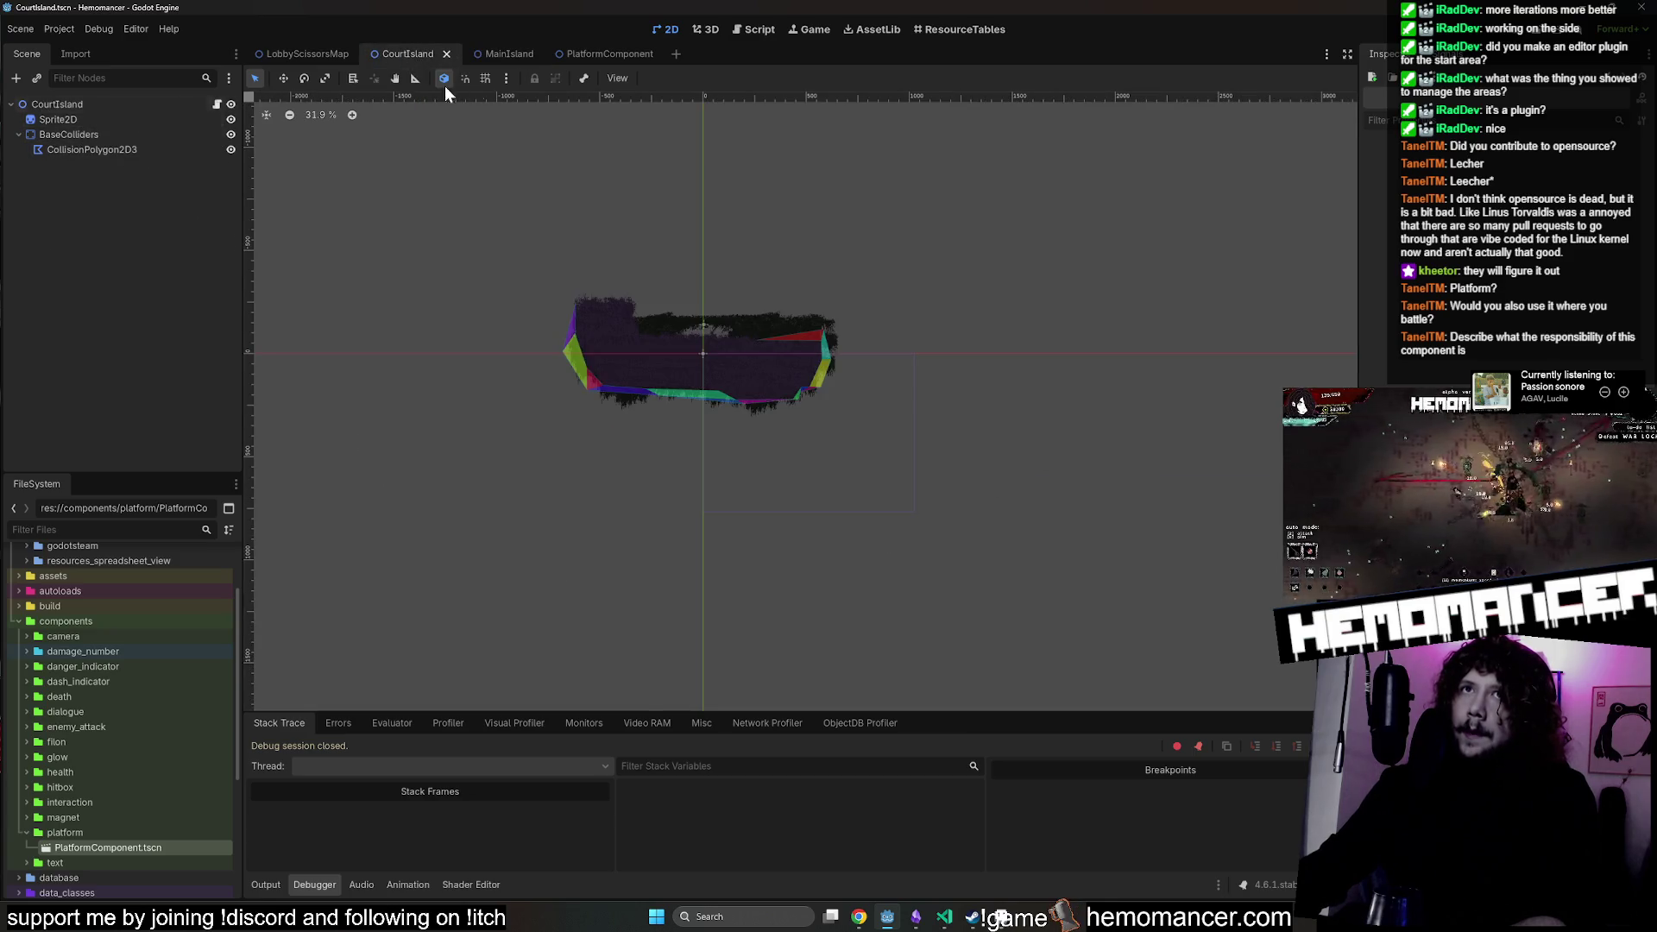
pyautogui.click(509, 53)
pyautogui.click(133, 133)
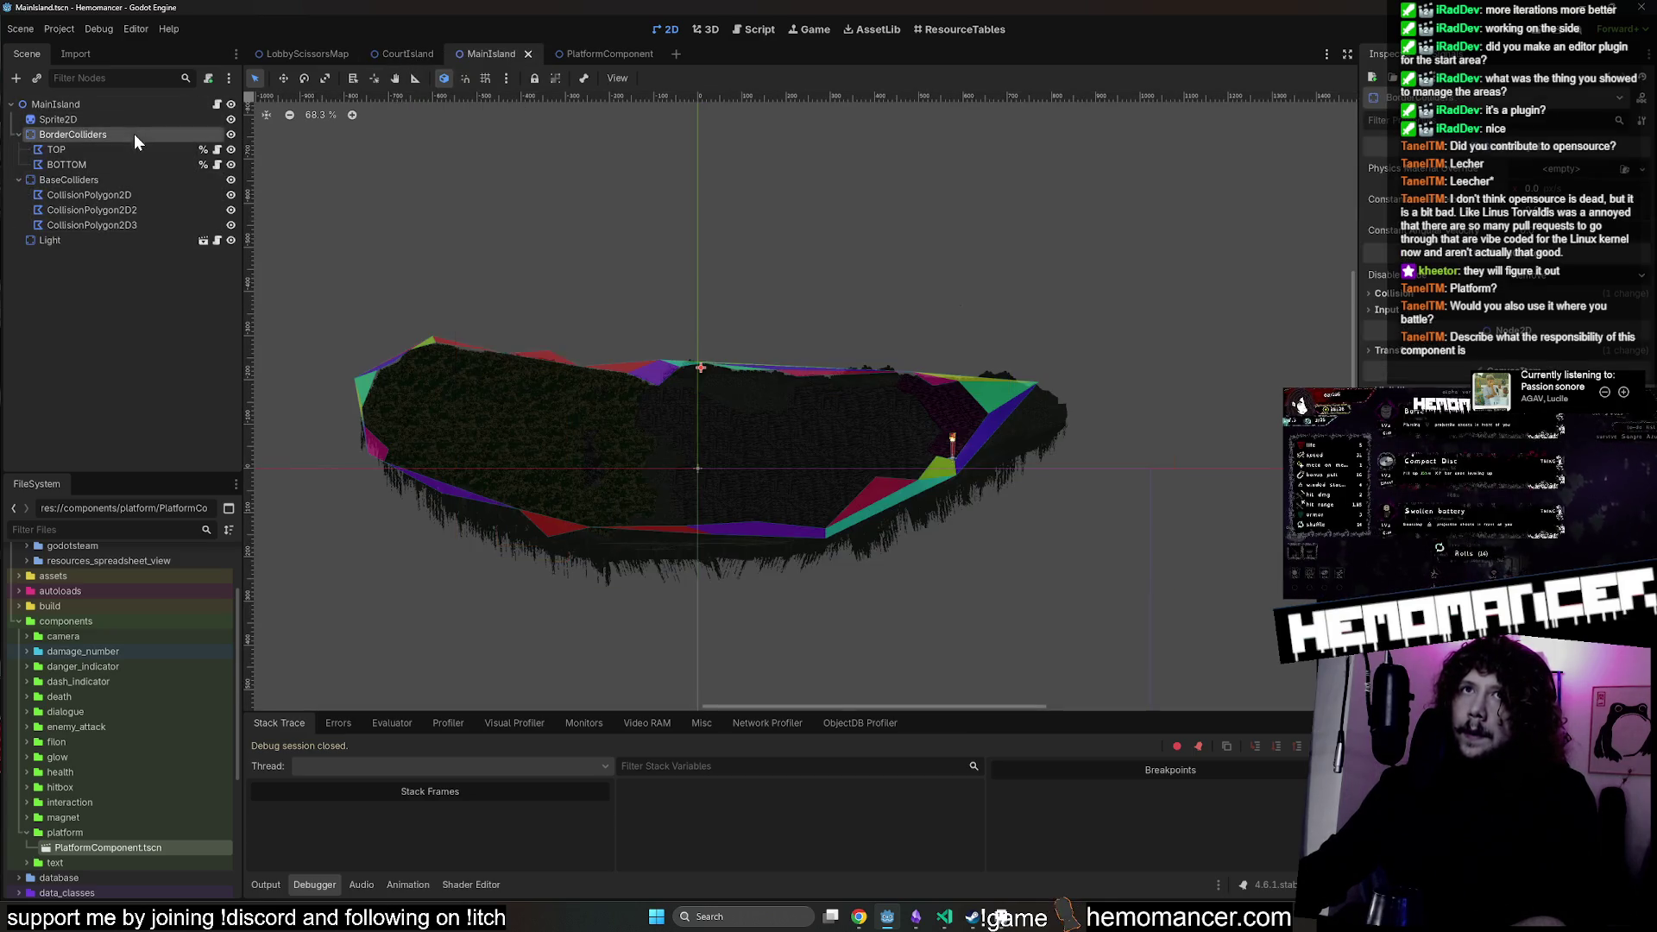
pyautogui.click(18, 134)
pyautogui.click(18, 149)
pyautogui.click(406, 54)
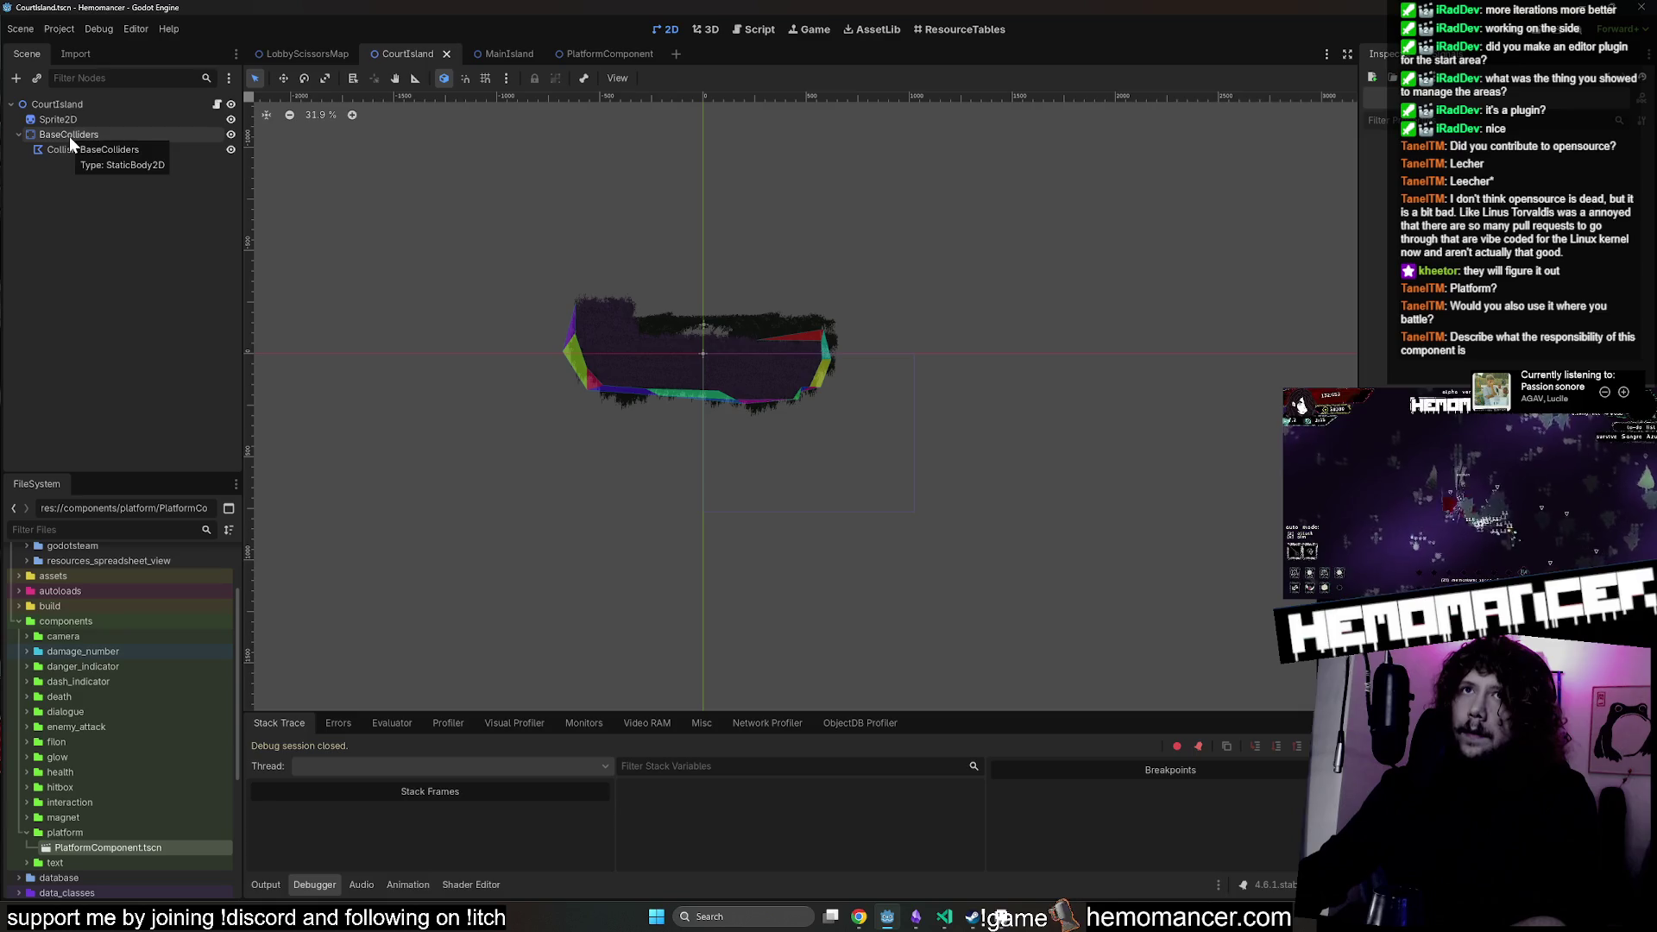
pyautogui.click(505, 53)
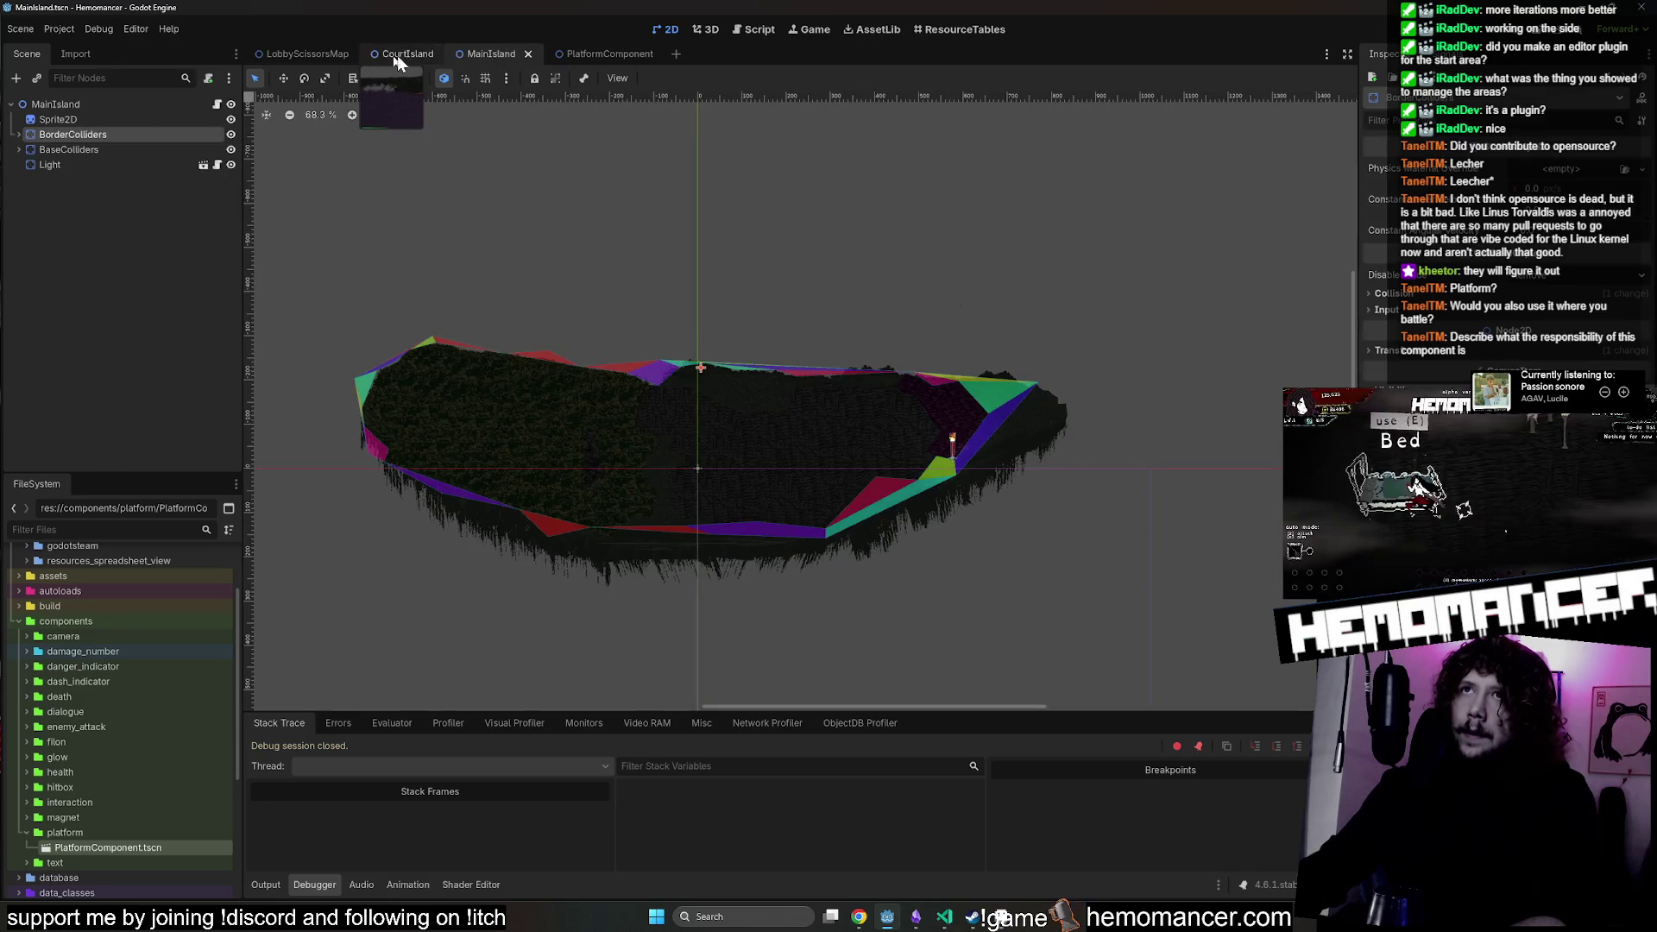
pyautogui.click(623, 53)
pyautogui.rightClick(96, 110)
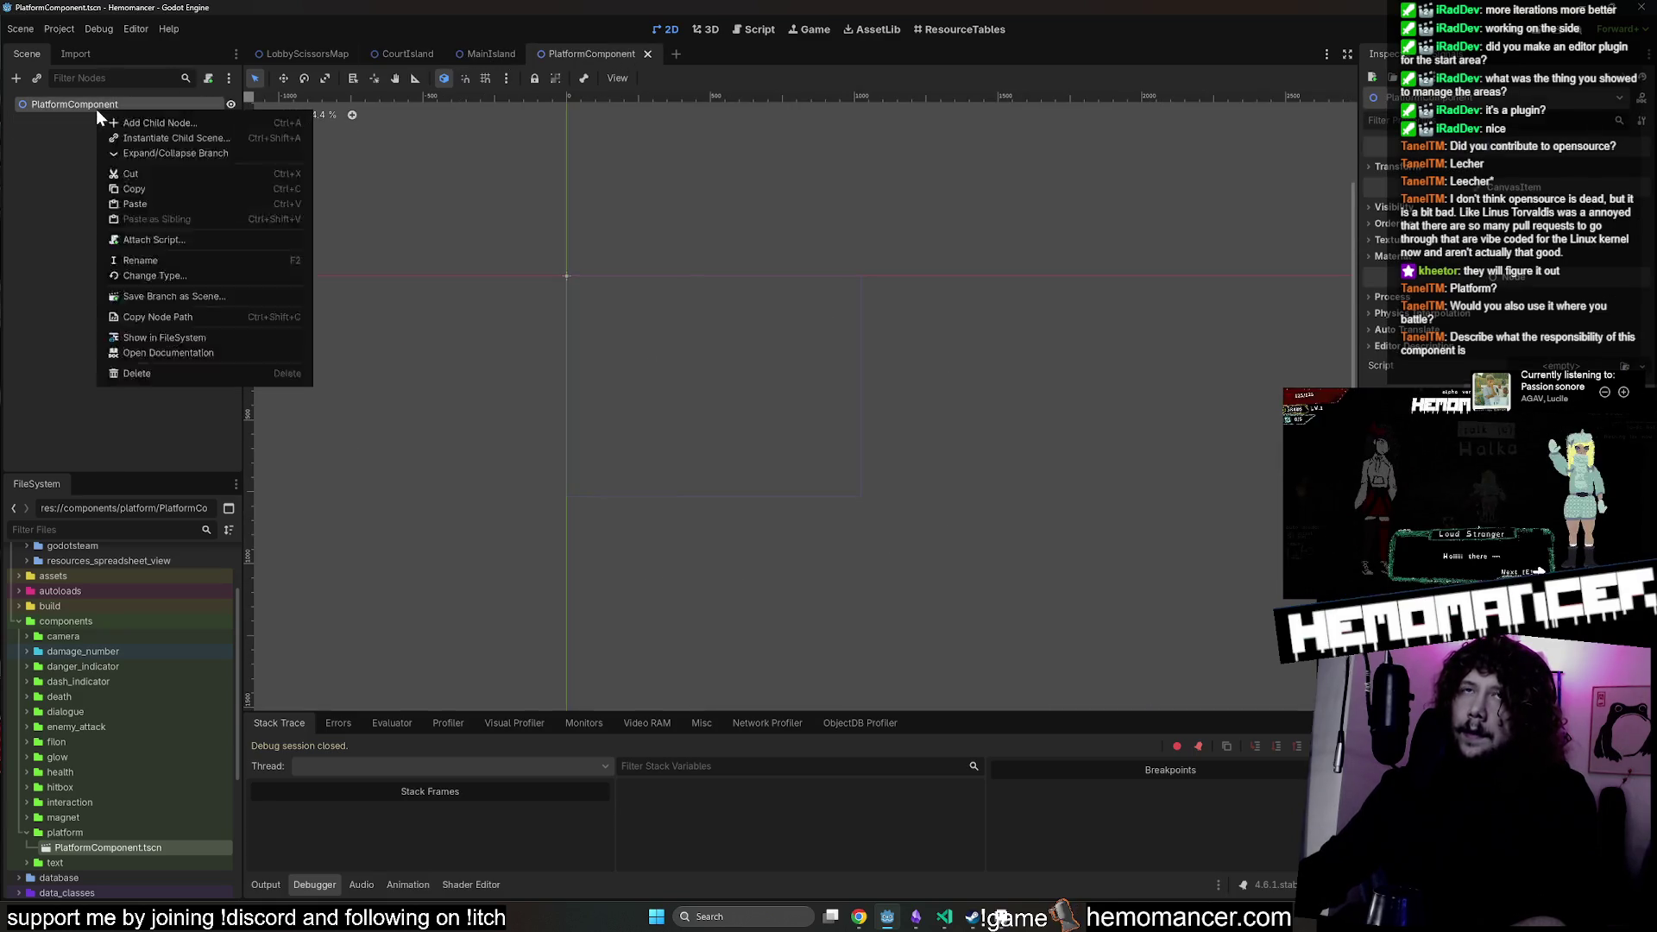
pyautogui.click(169, 127)
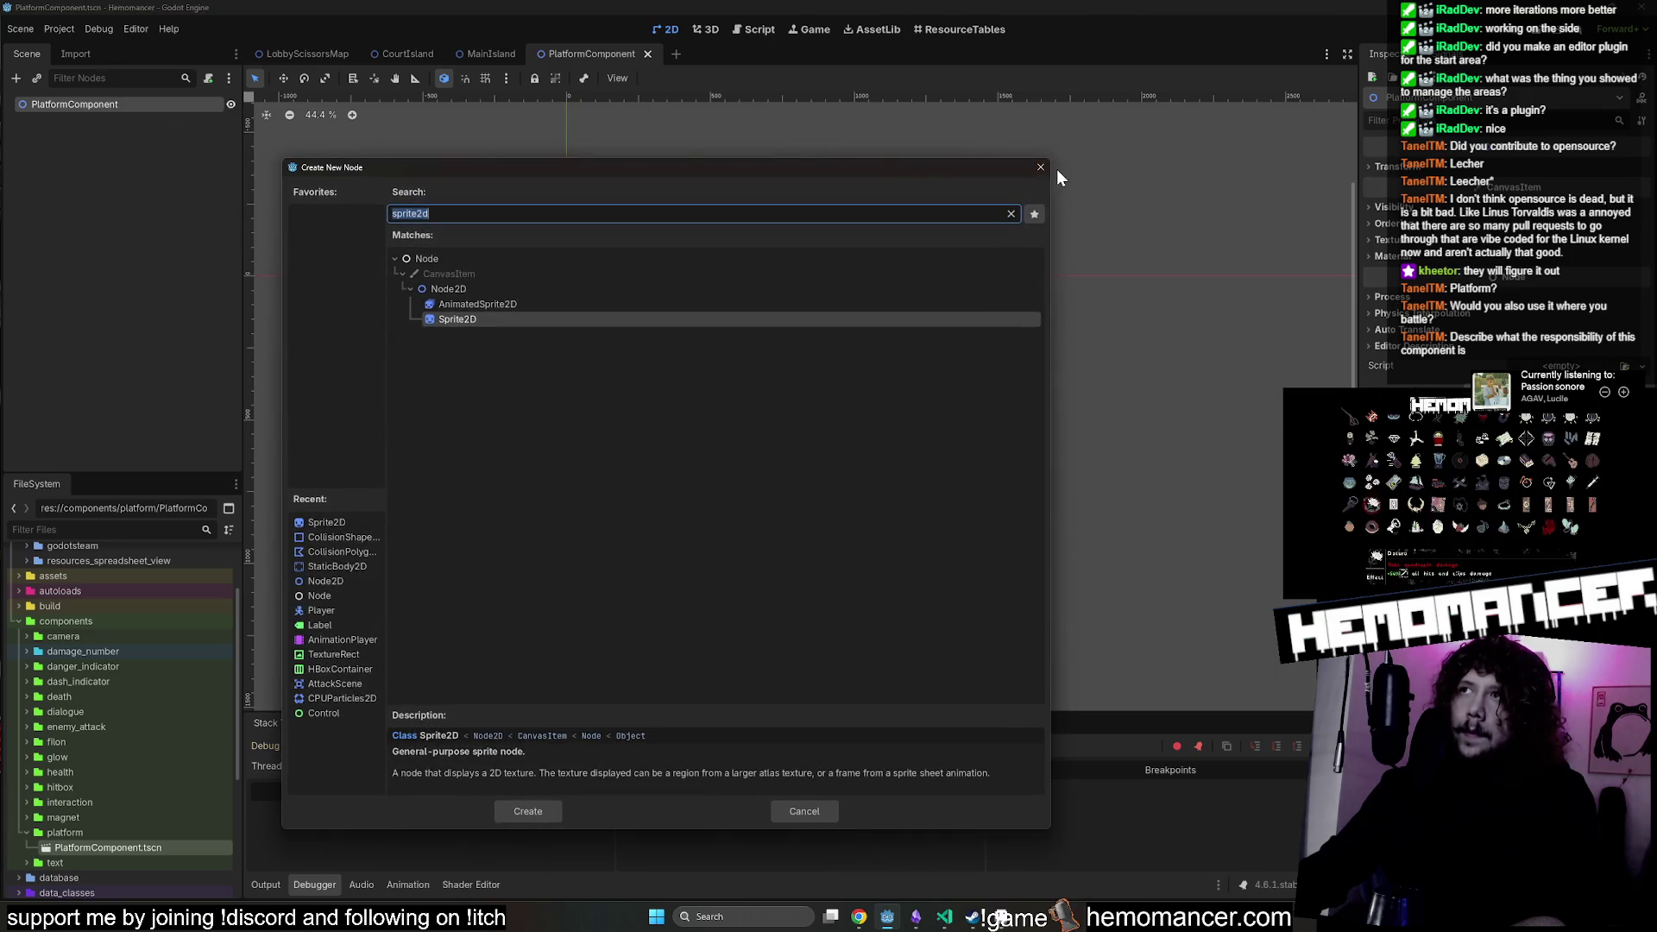
pyautogui.write('staticbo')
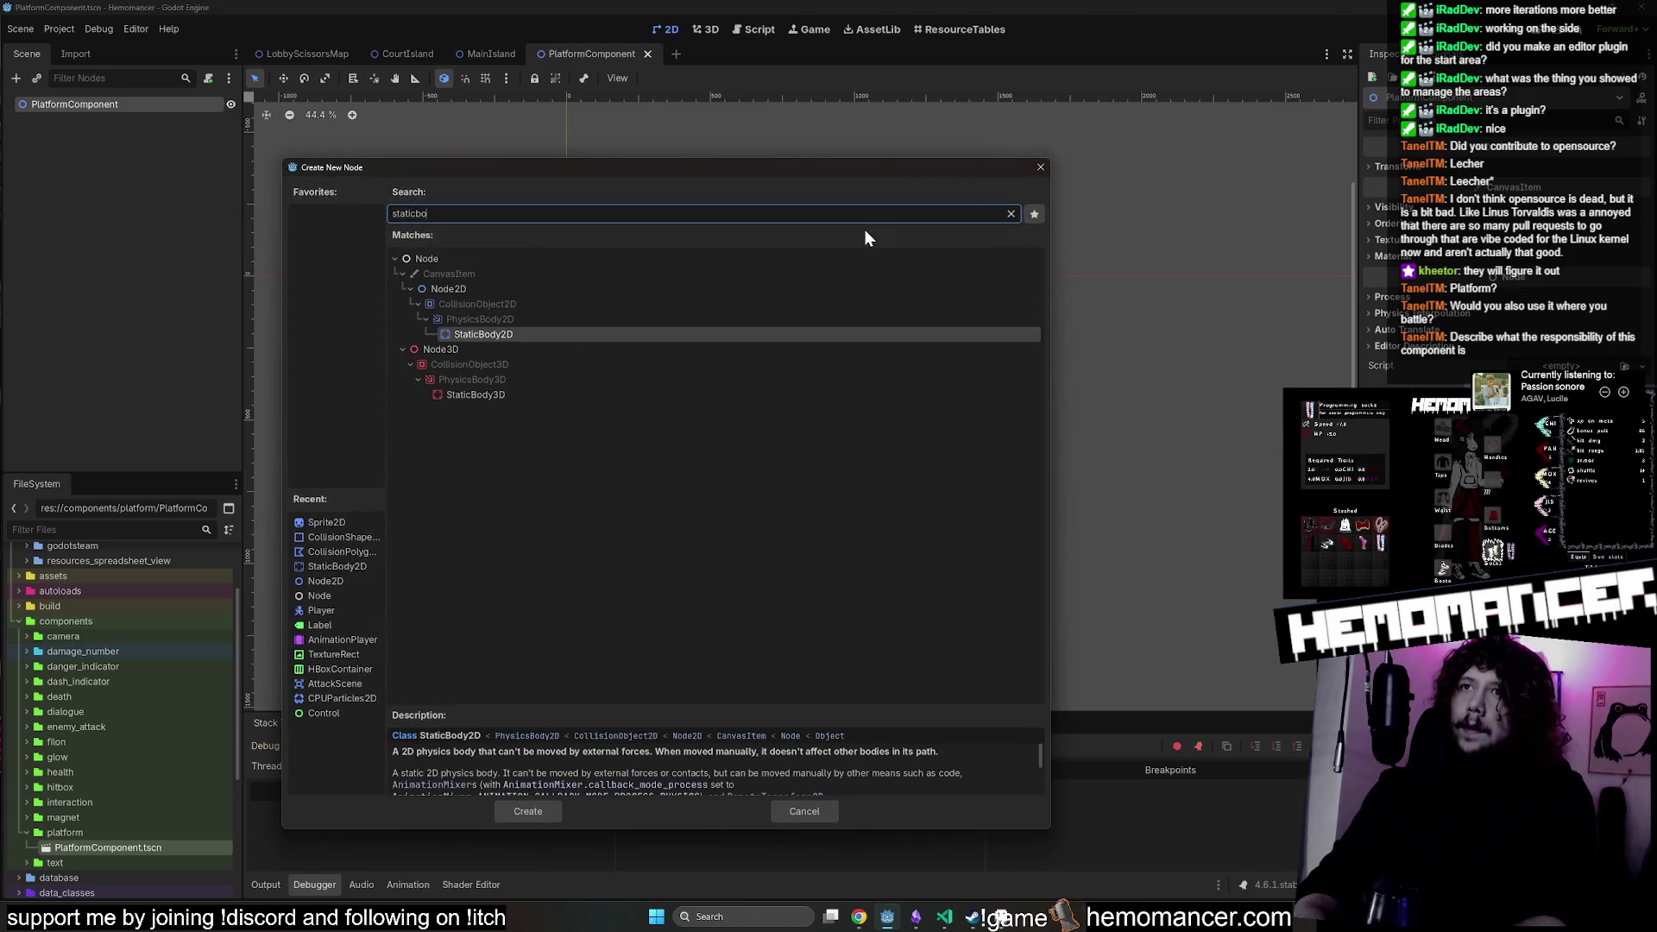
pyautogui.press('Return')
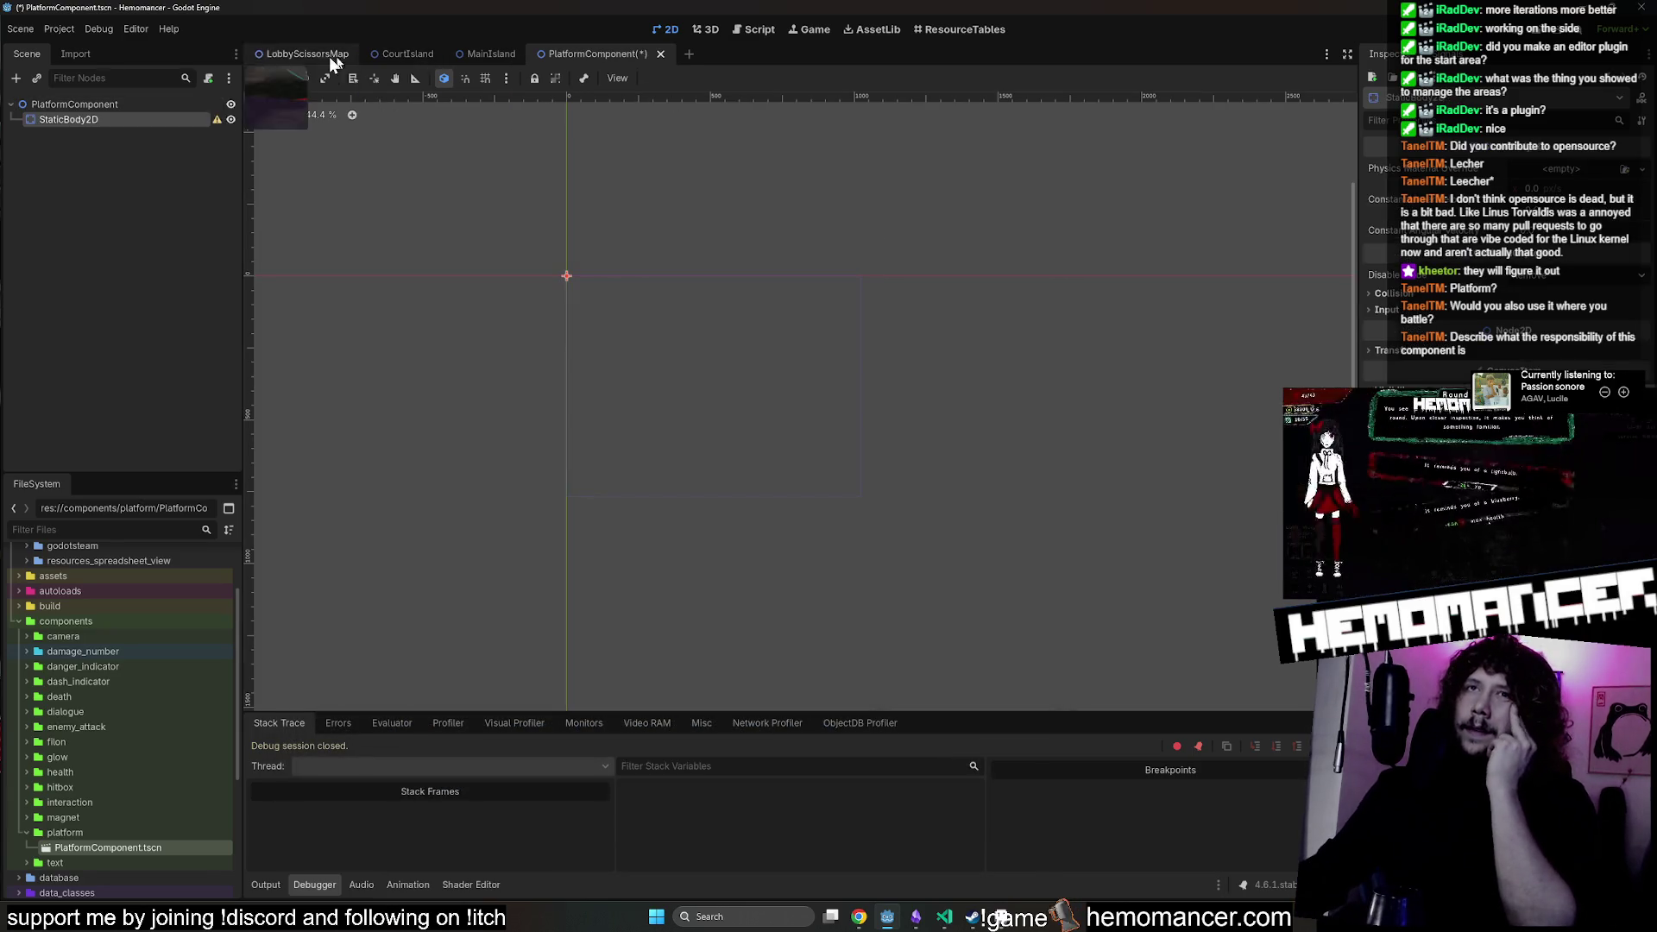
pyautogui.press('Delete')
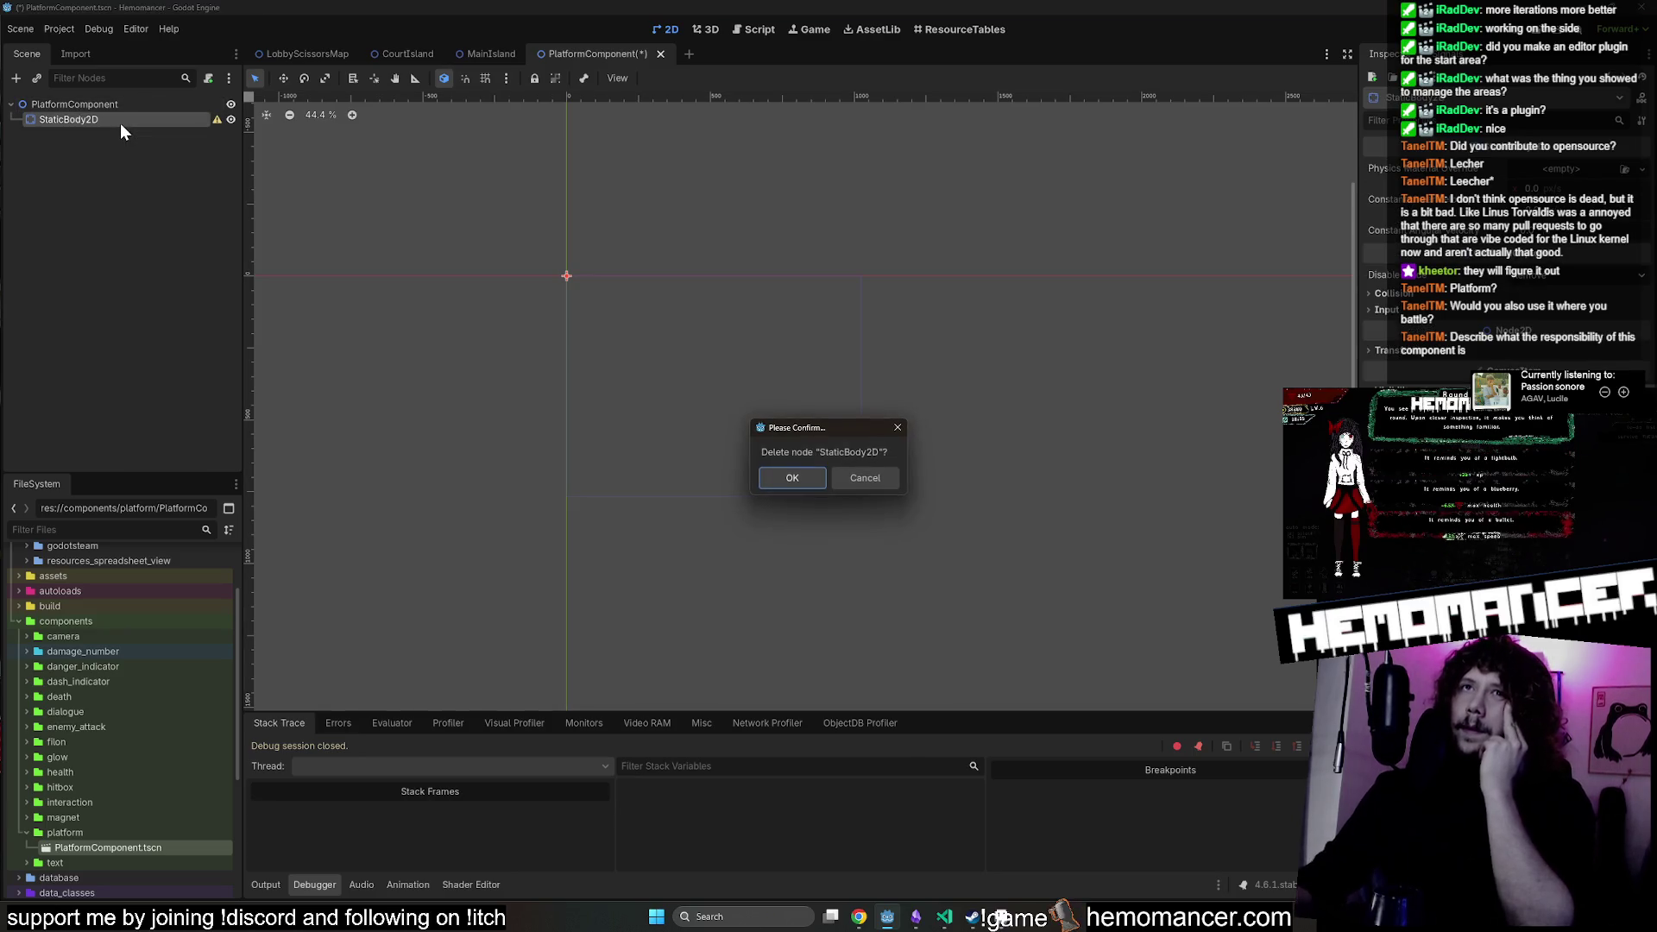
pyautogui.click(768, 483)
pyautogui.rightClick(118, 110)
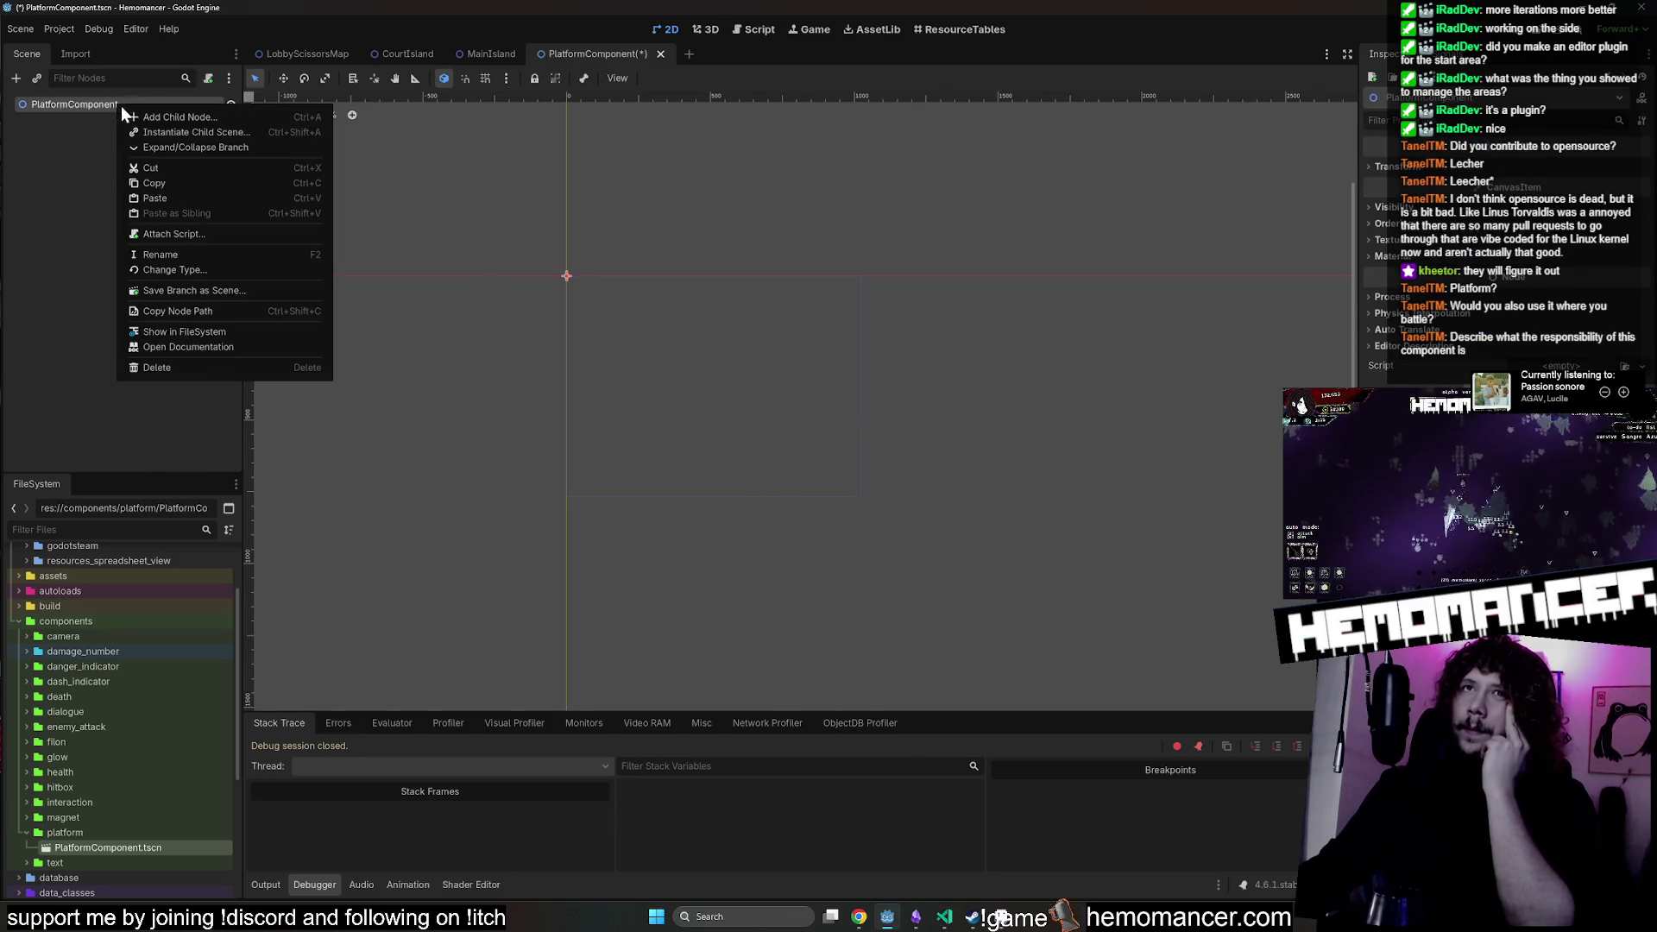
pyautogui.click(476, 60)
pyautogui.click(482, 55)
pyautogui.click(614, 60)
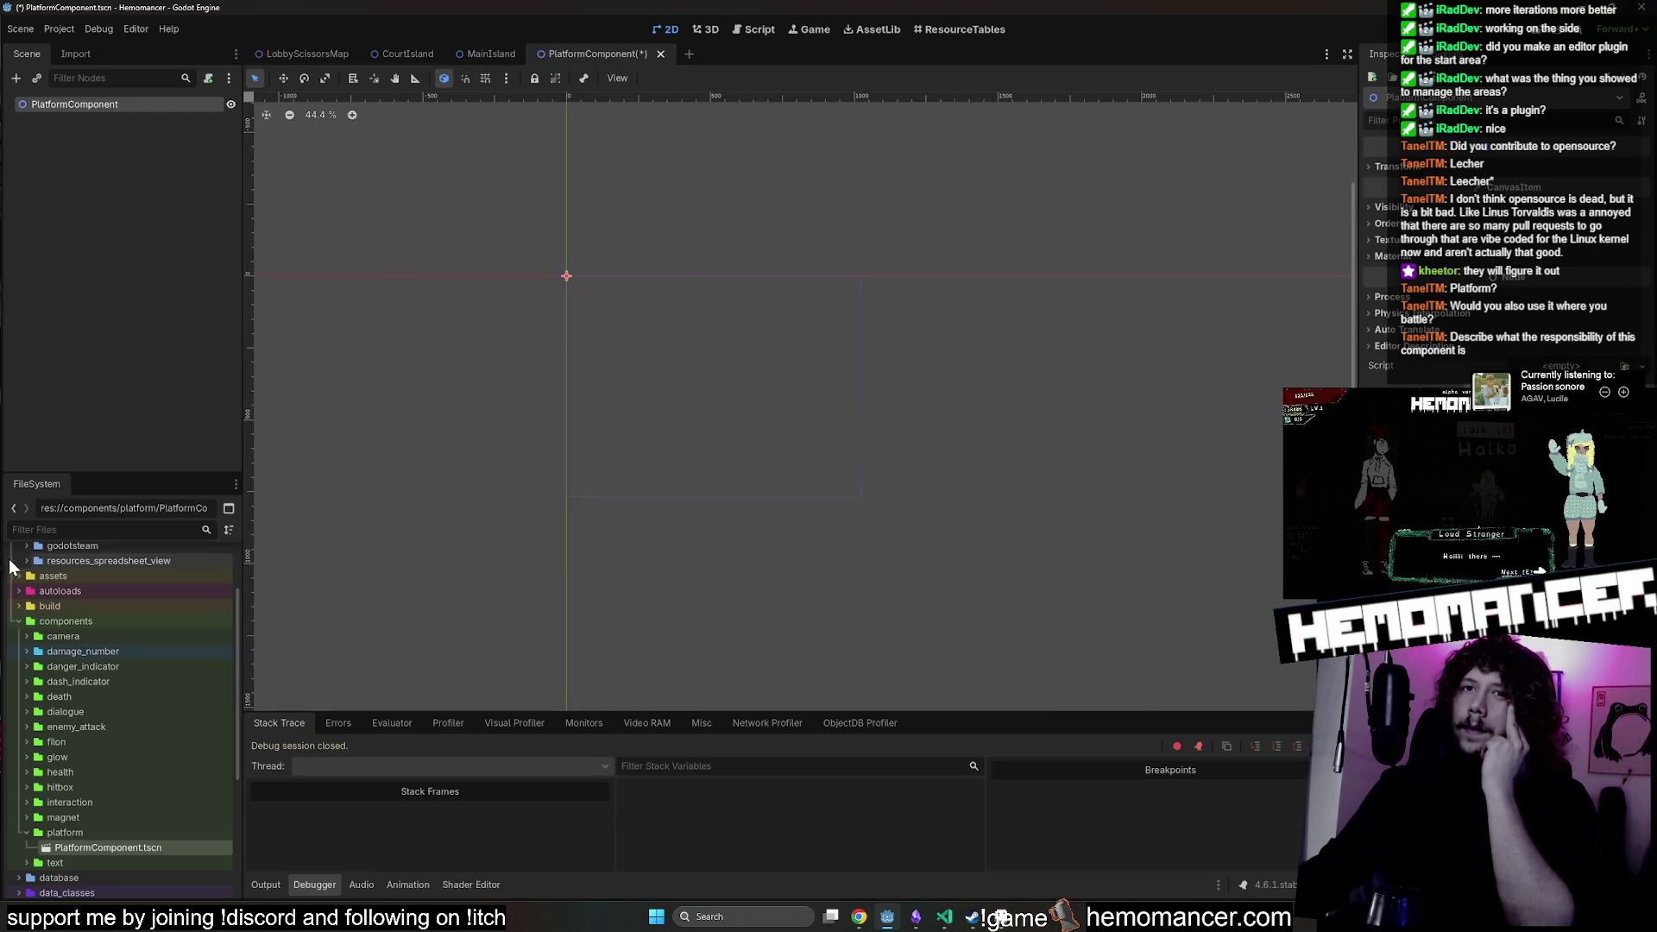
# Attach land.gd to the PlatformComponent root node and open the script
pyautogui.click(65, 532)
pyautogui.write('land')
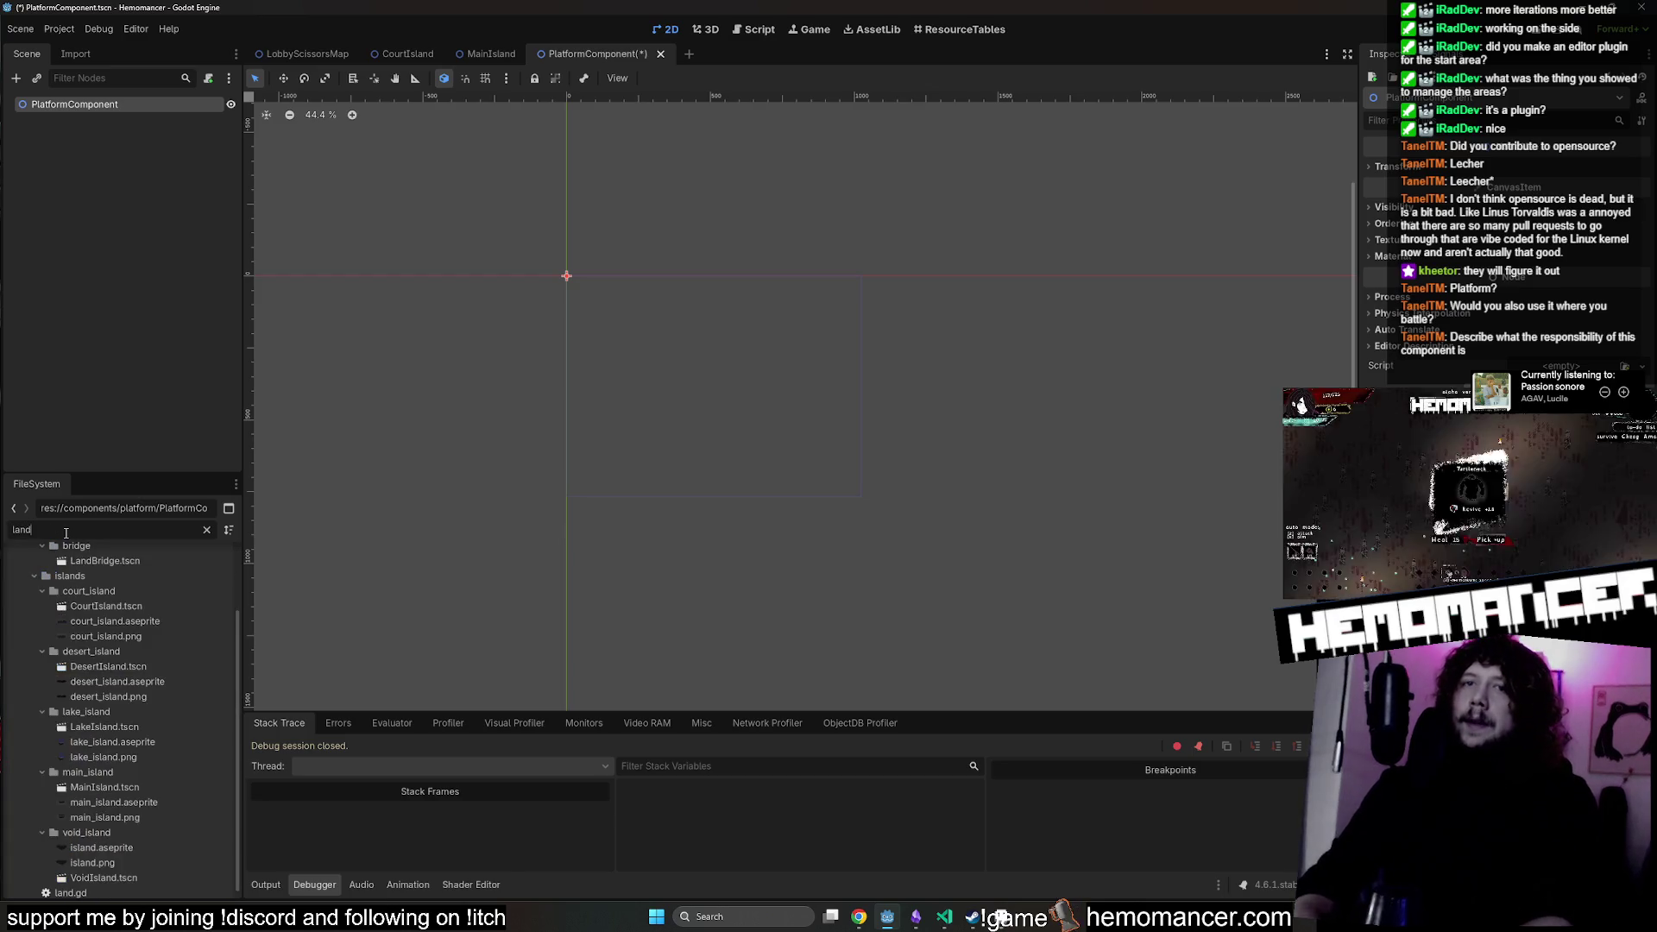
pyautogui.moveTo(62, 887)
pyautogui.mouseDown()
pyautogui.moveTo(259, 371)
pyautogui.moveTo(174, 107)
pyautogui.mouseUp()
pyautogui.click(217, 104)
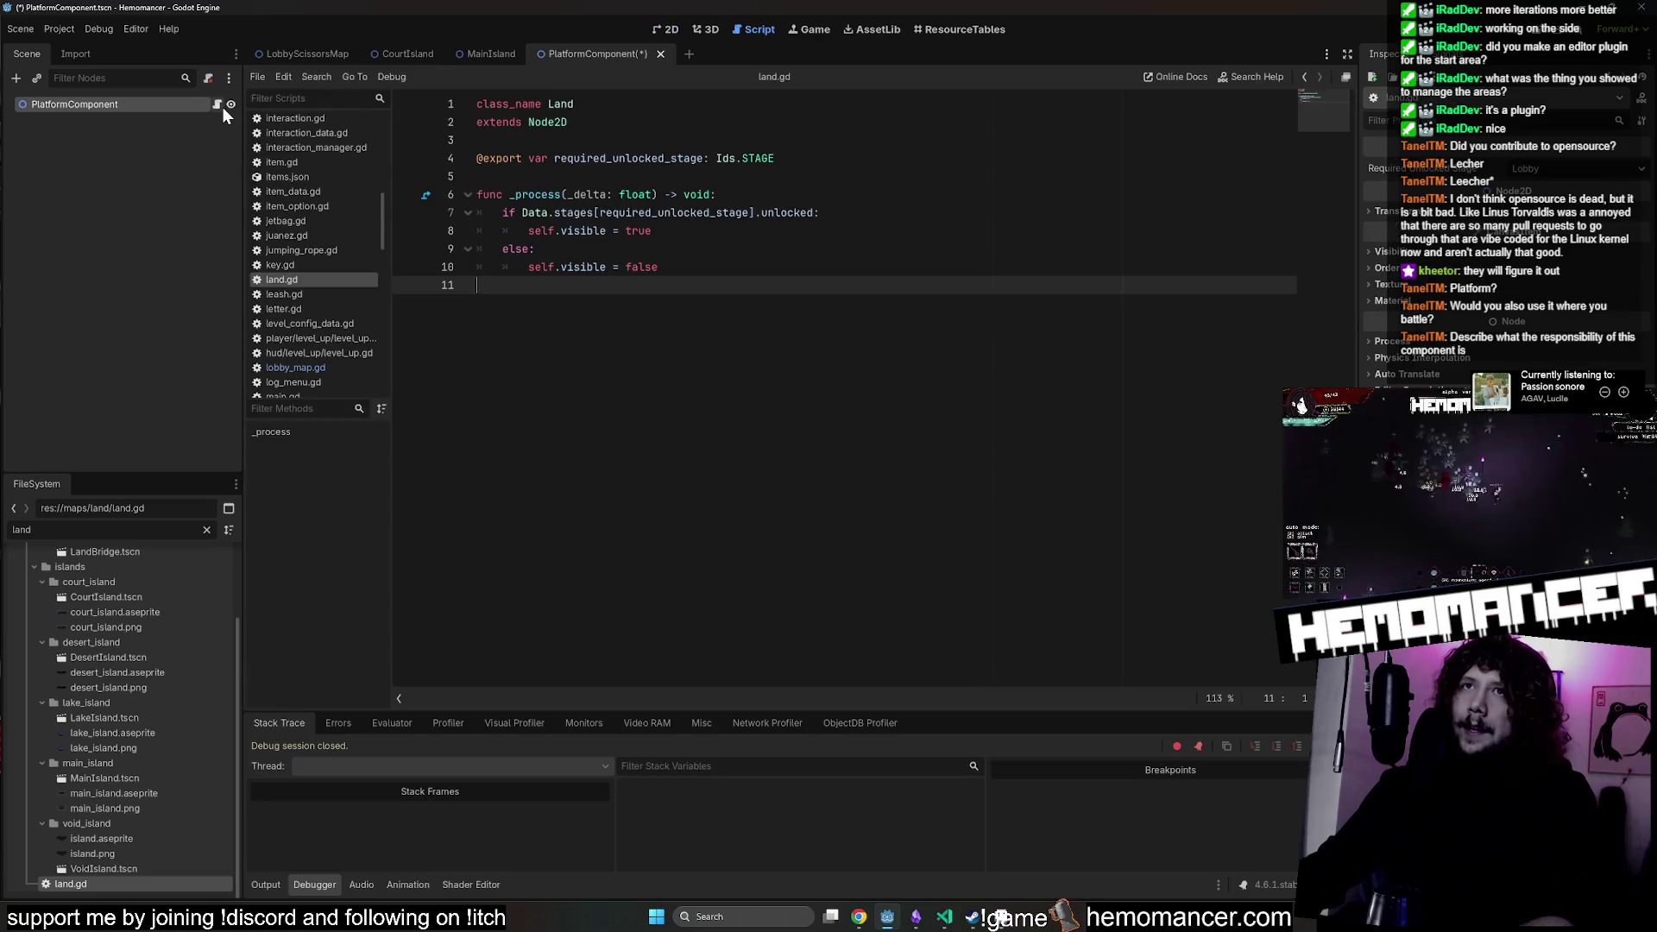
pyautogui.click(629, 114)
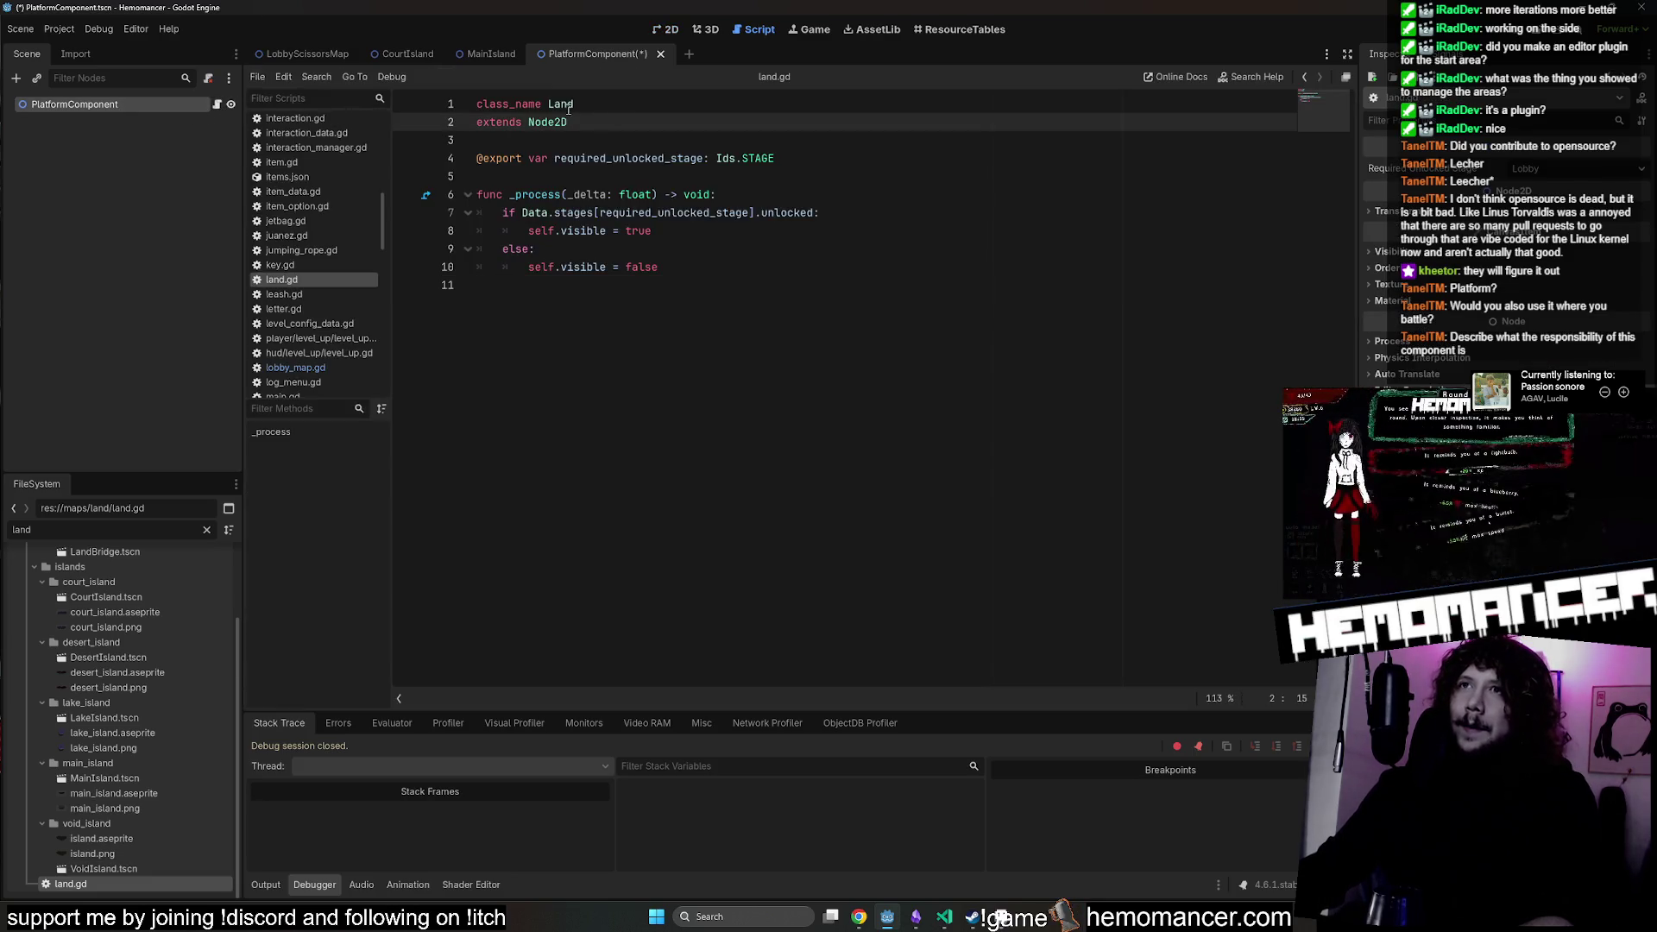
pyautogui.scroll(3, 111, 685)
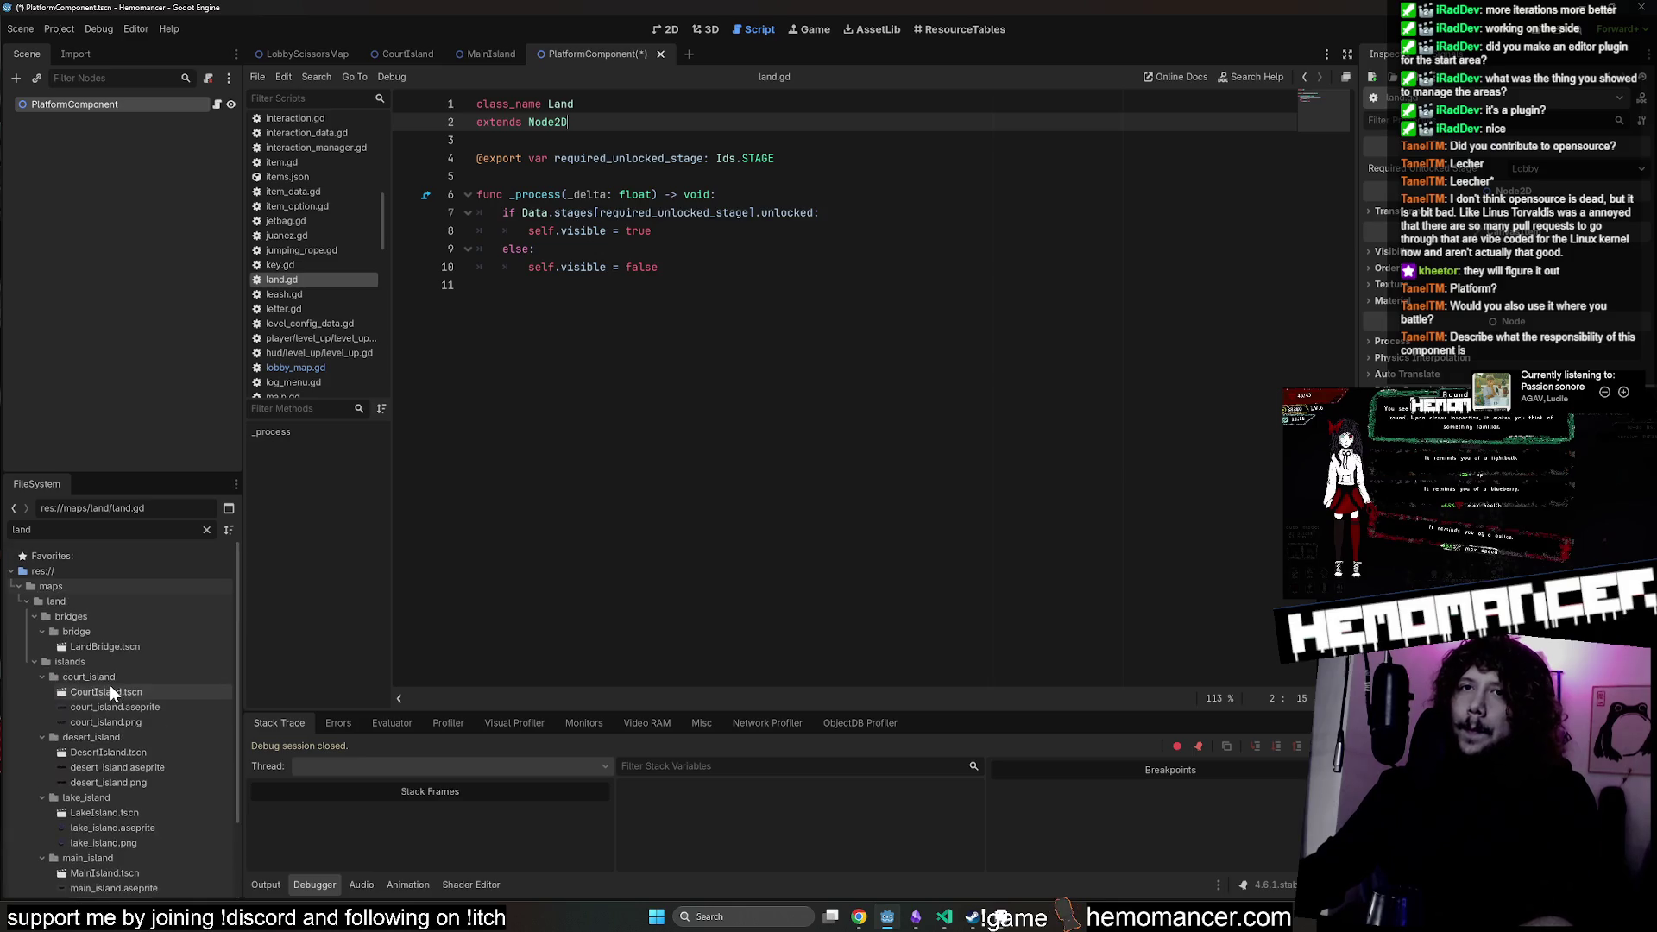
# Rename the root node to LandComponent and save the scene
pyautogui.click(120, 118)
pyautogui.click(123, 107)
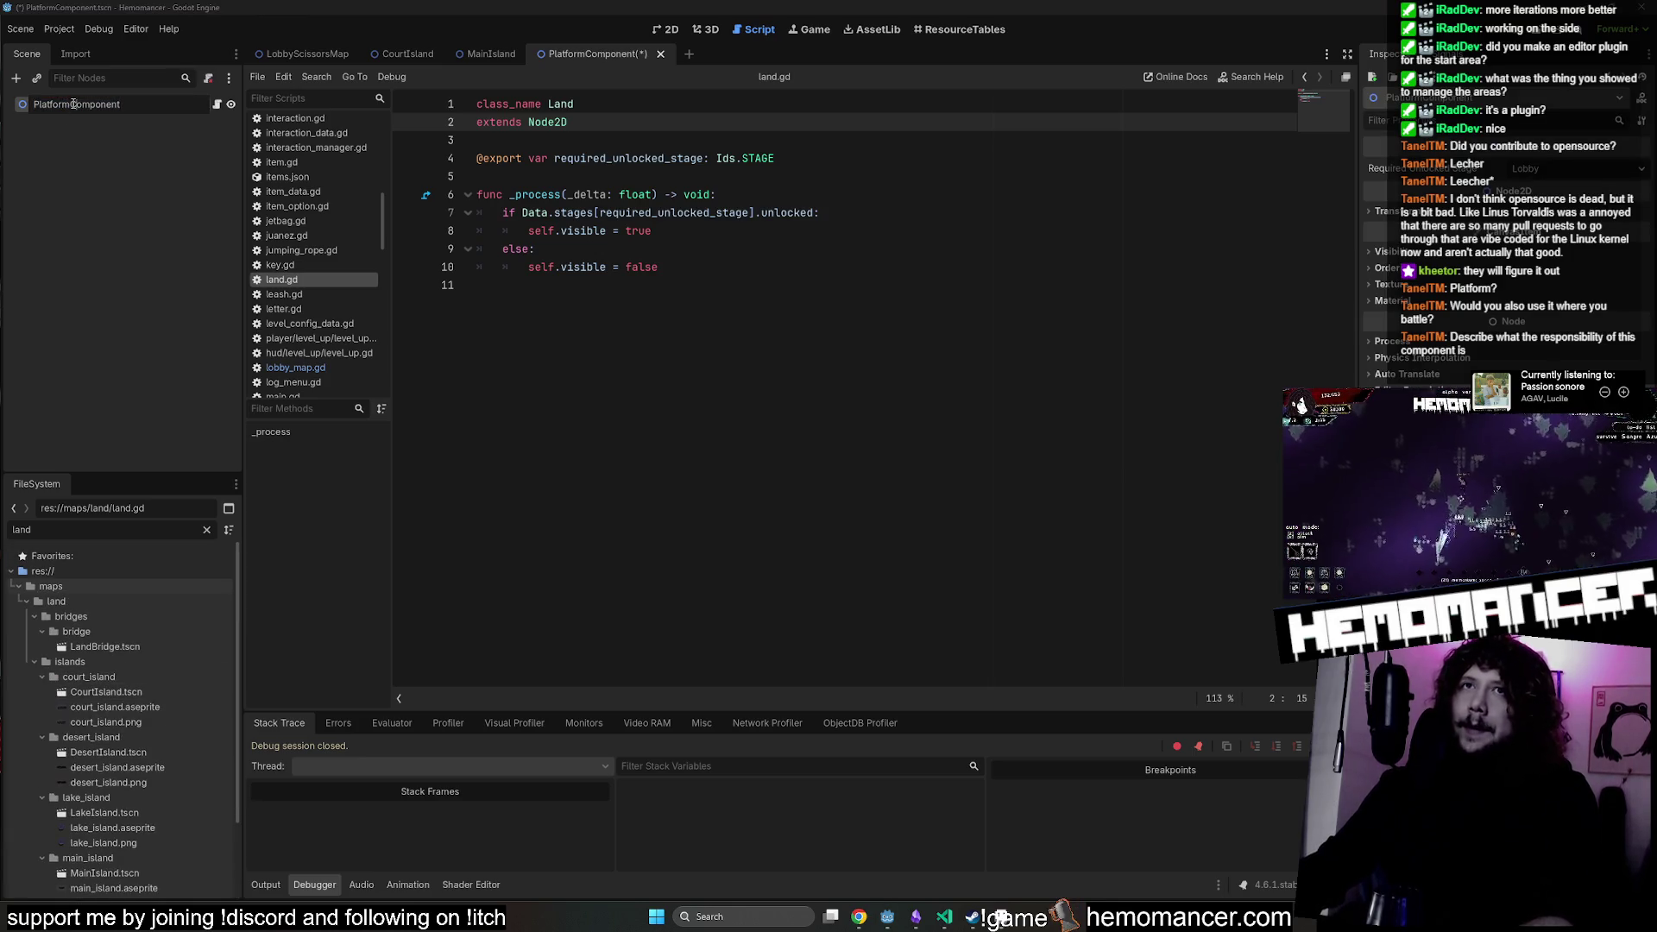
pyautogui.write('Land')
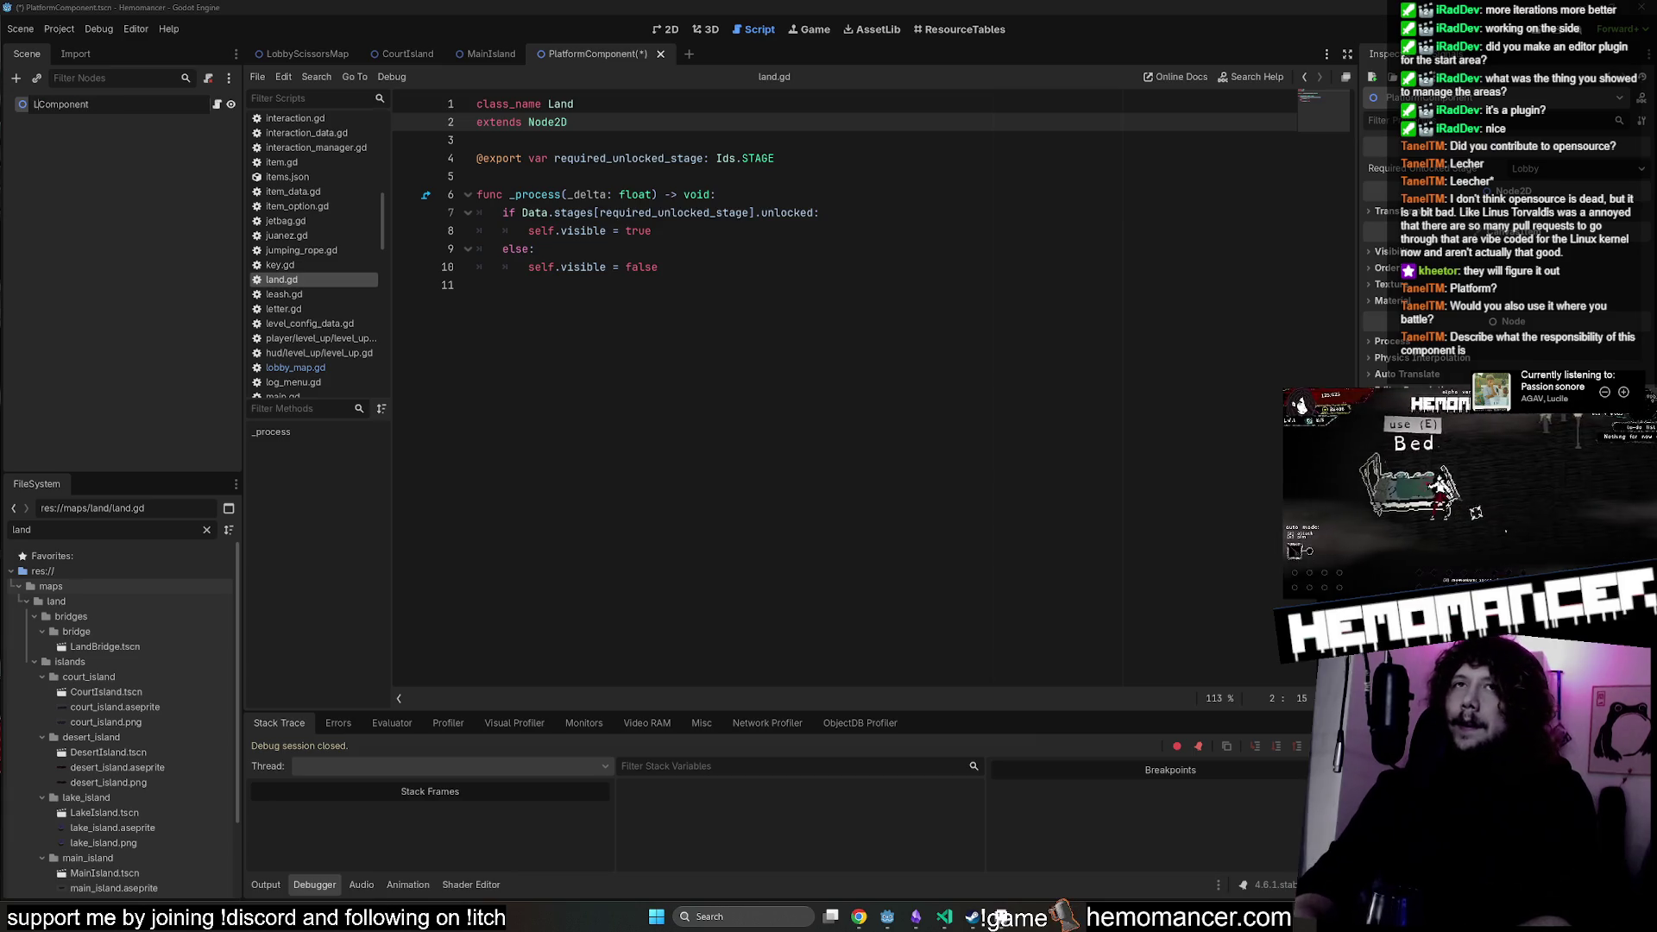
pyautogui.press('Return')
pyautogui.click(484, 432)
pyautogui.hotkey('ctrl', 's')
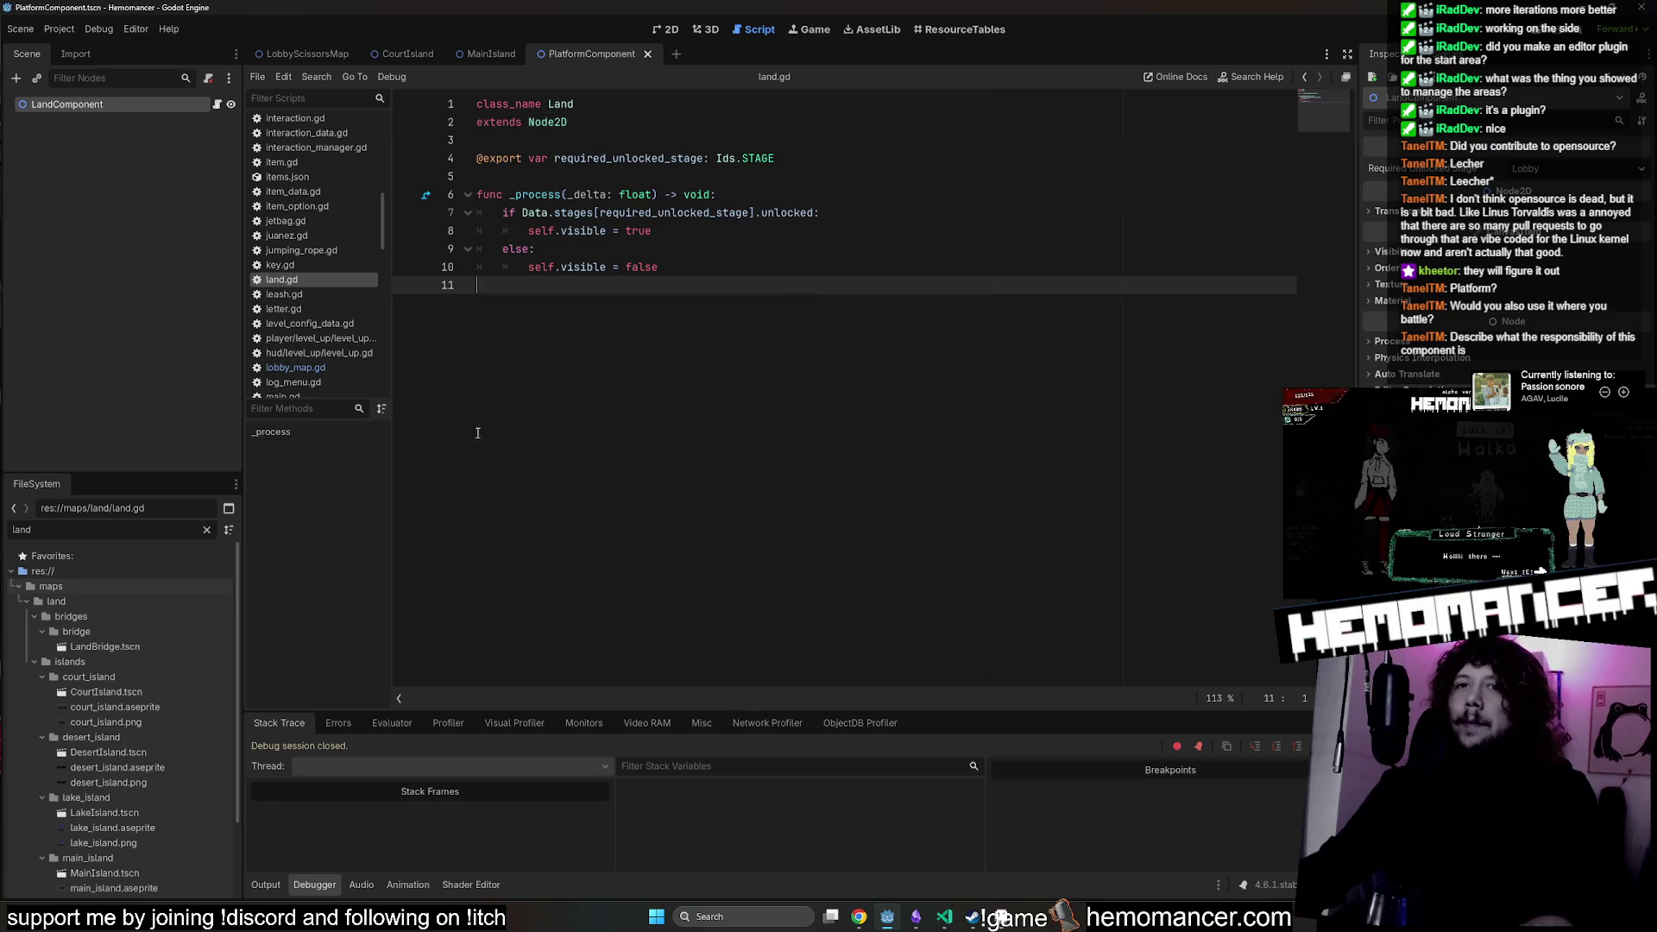
# Clear the file filter and rename the components/platform folder to land
pyautogui.click(206, 529)
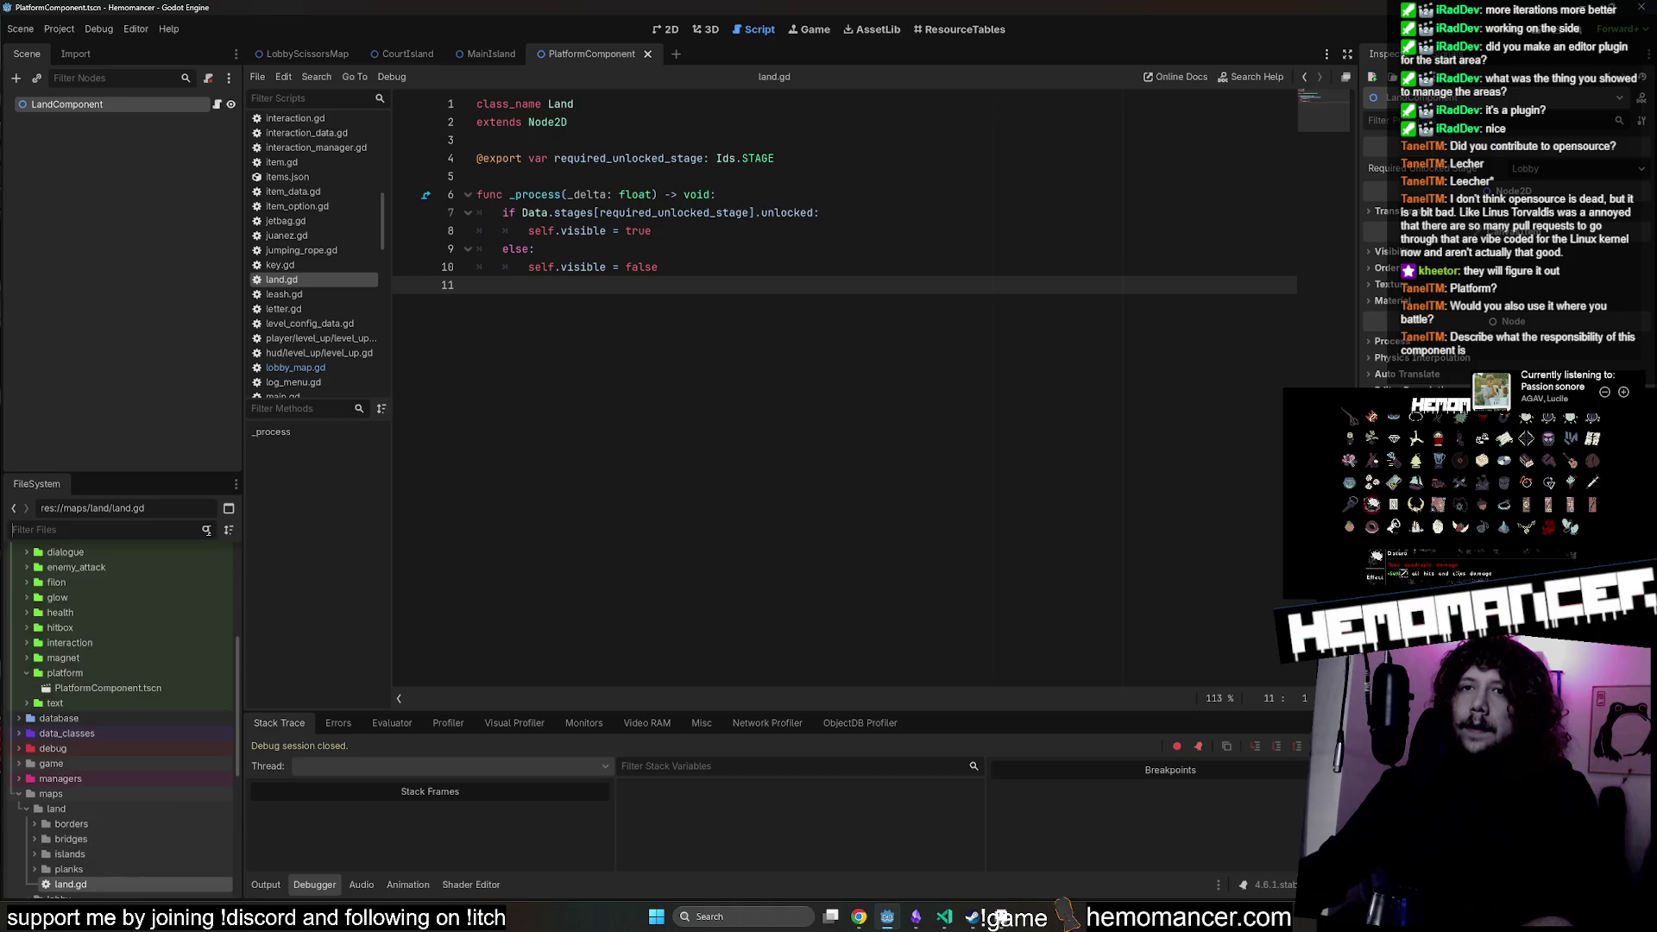
pyautogui.click(101, 671)
pyautogui.press('F2')
pyautogui.write('land')
pyautogui.press('Return')
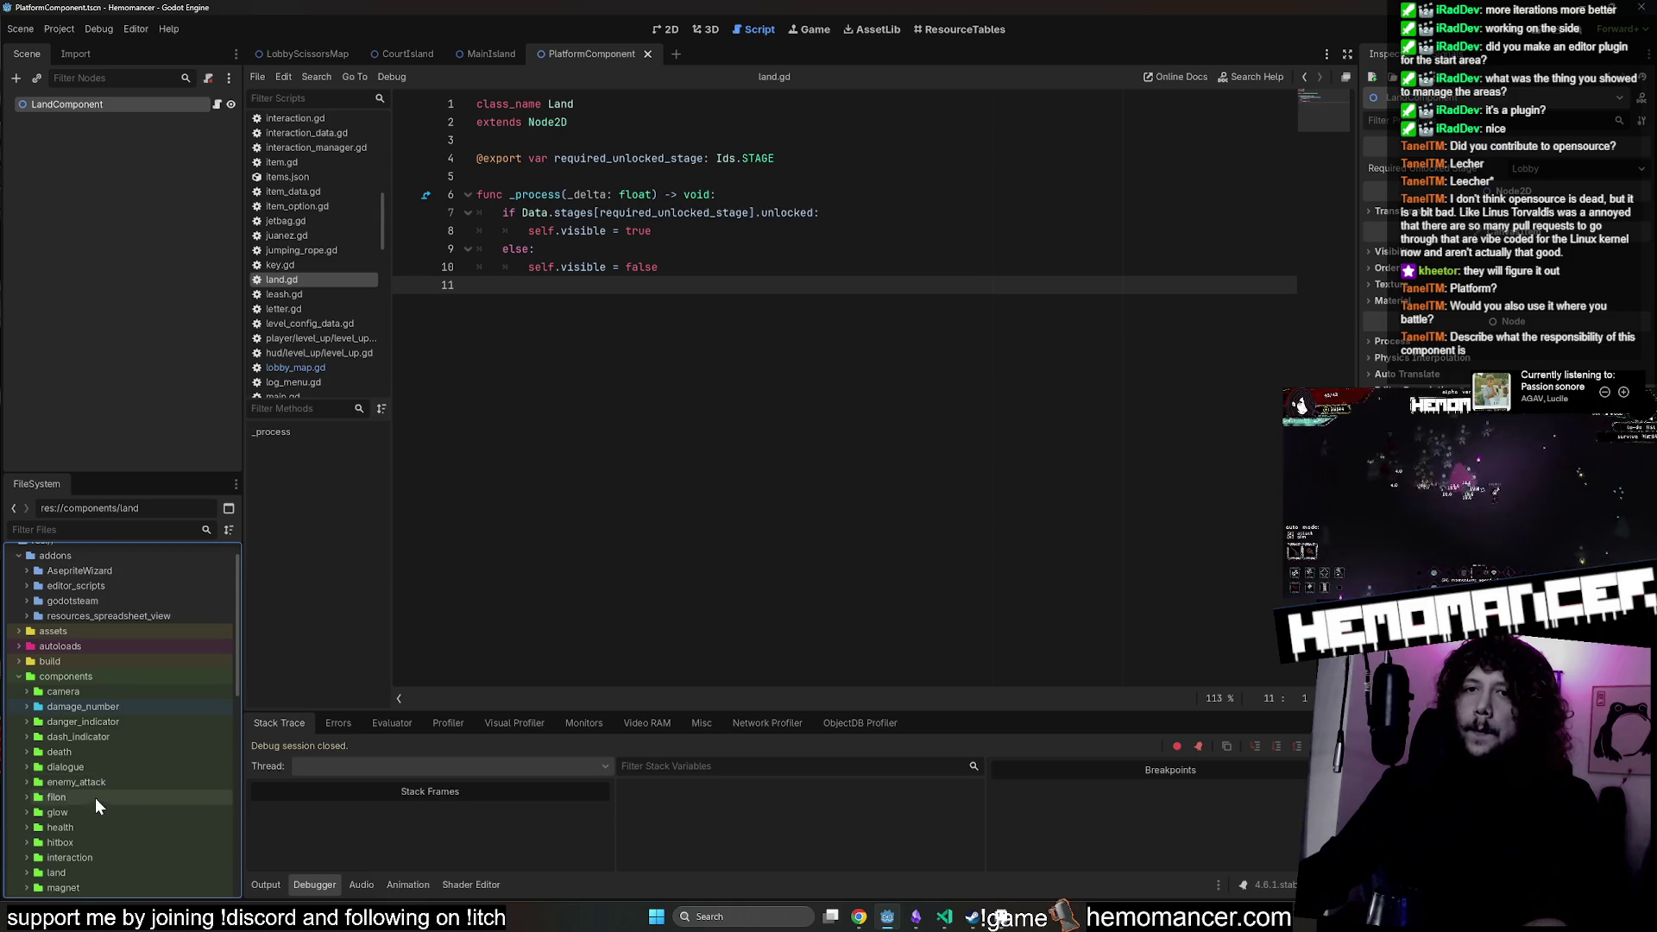
# Rename PlatformComponent.tscn in the land folder to LandComponent.tscn and view it in 2D
pyautogui.scroll(-2, 95, 798)
pyautogui.doubleClick(102, 787)
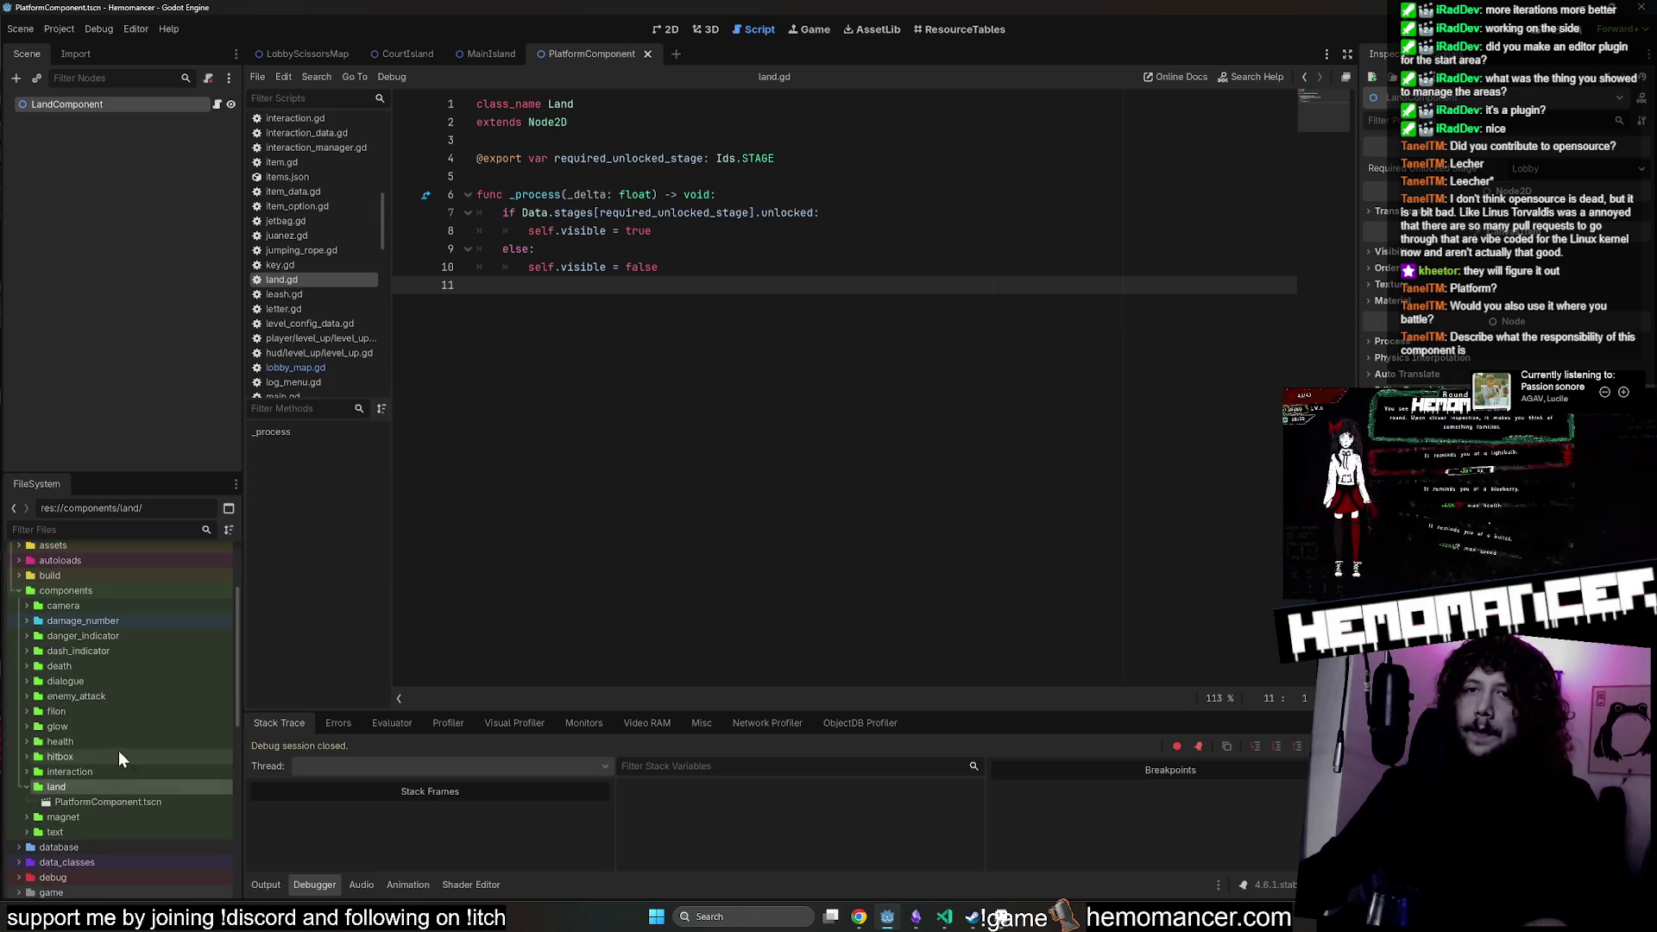
pyautogui.scroll(-2, 117, 751)
pyautogui.click(126, 717)
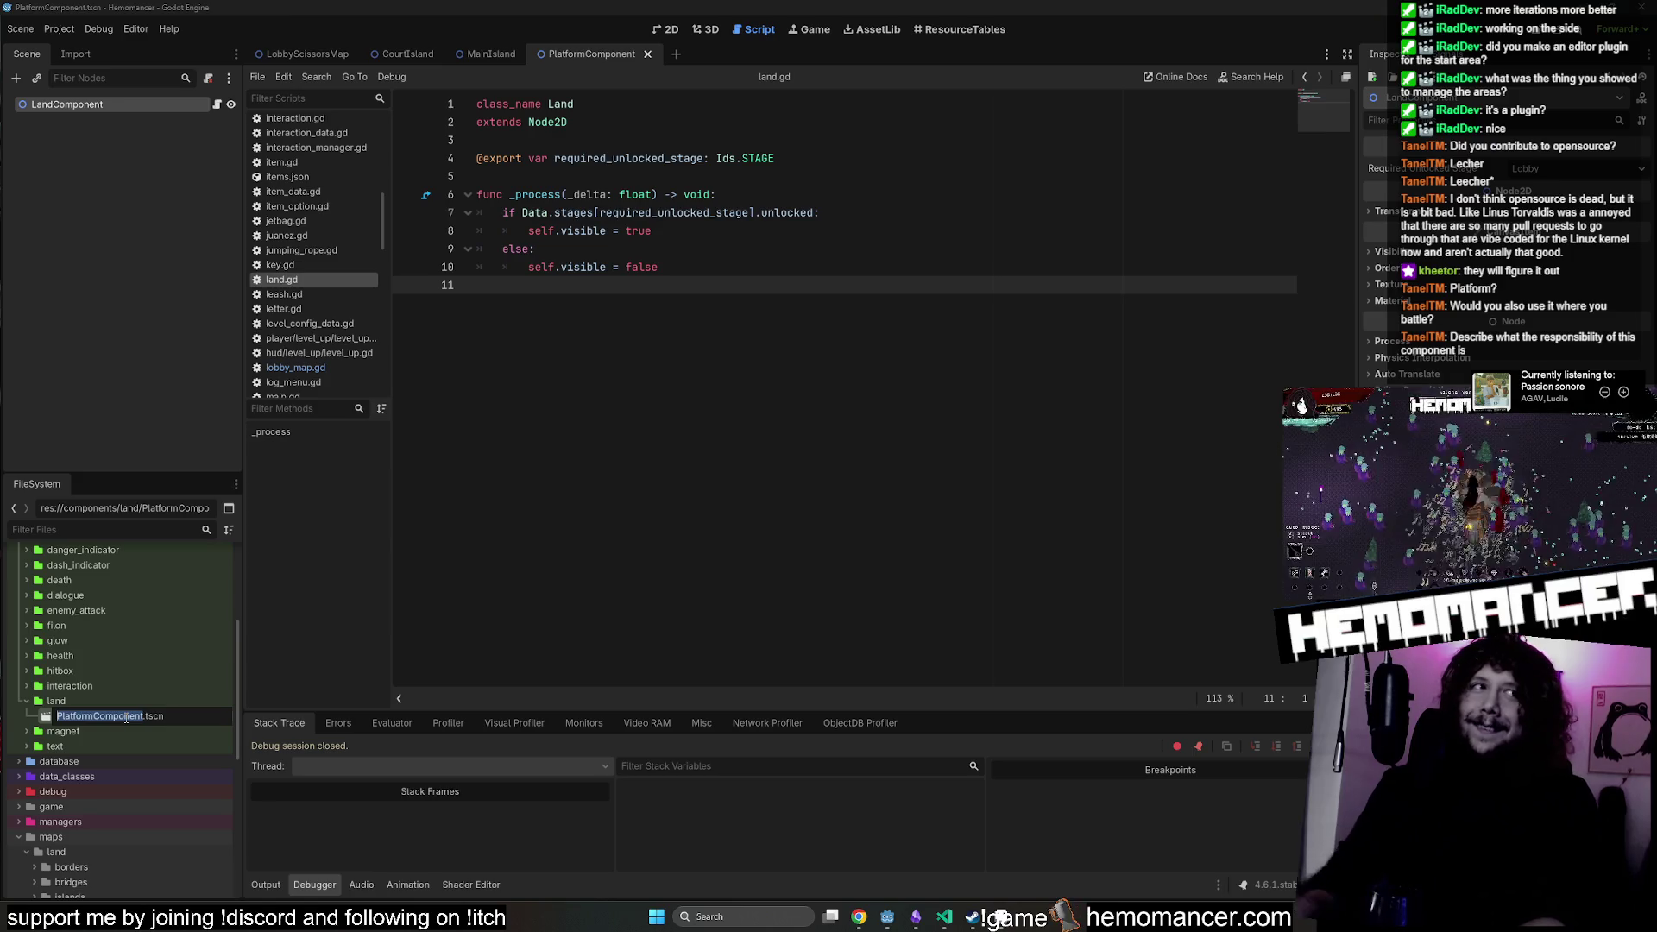
pyautogui.press('F2')
pyautogui.press('Delete')
pyautogui.press('Delete')
pyautogui.press('Delete')
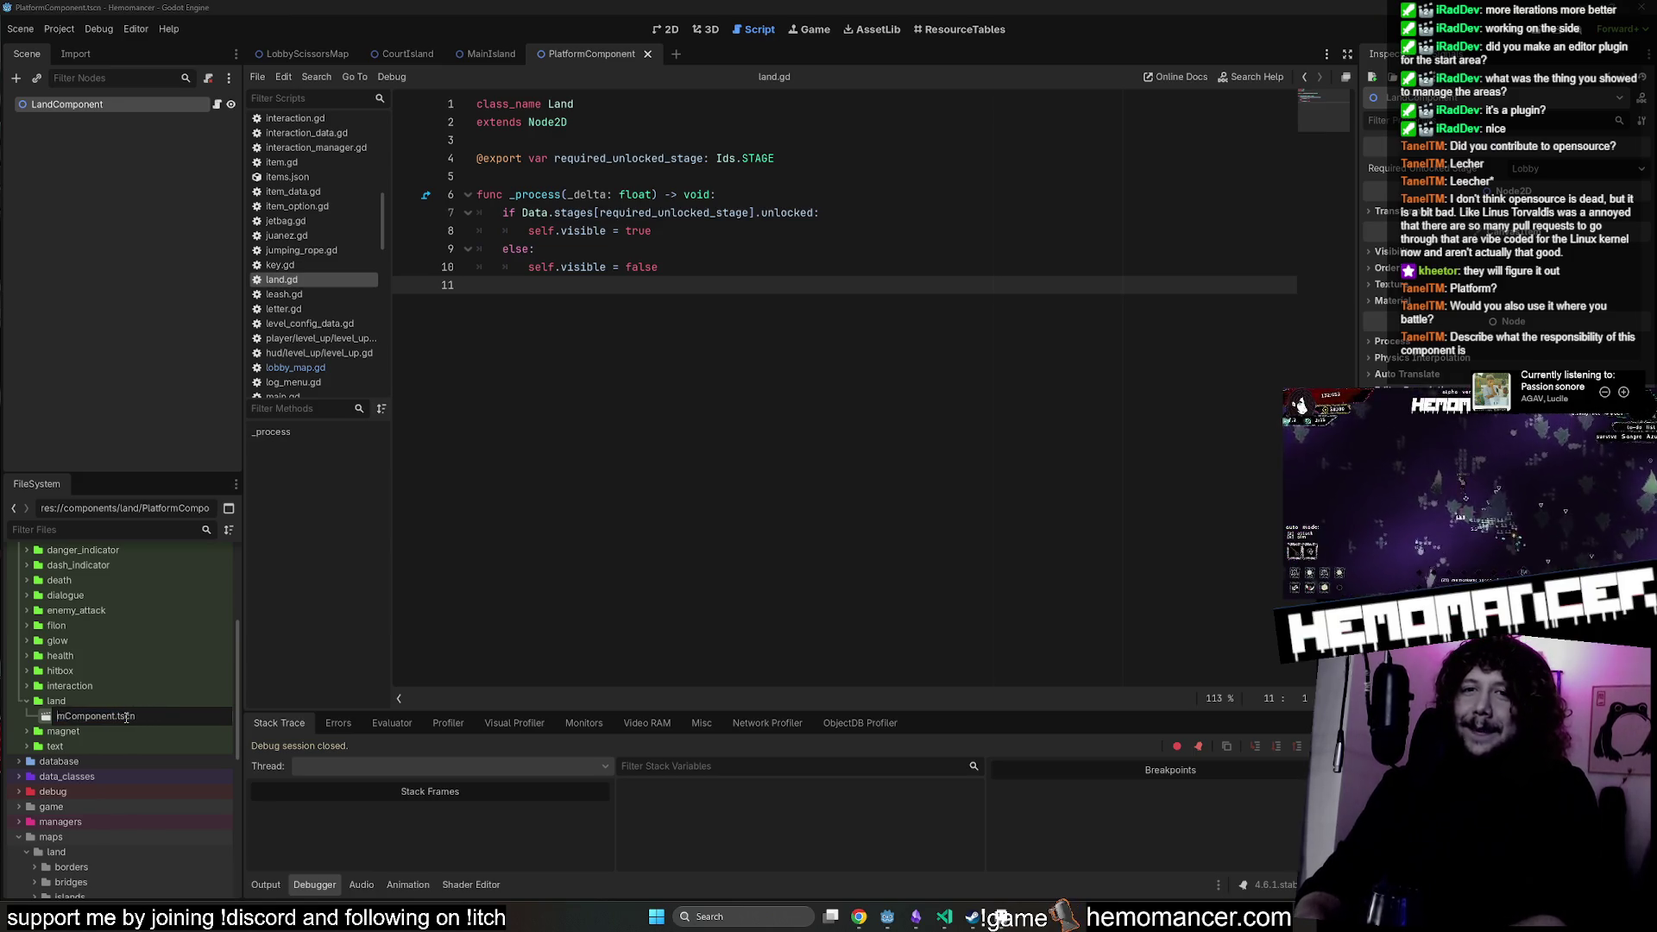
pyautogui.write('d')
pyautogui.press('Return')
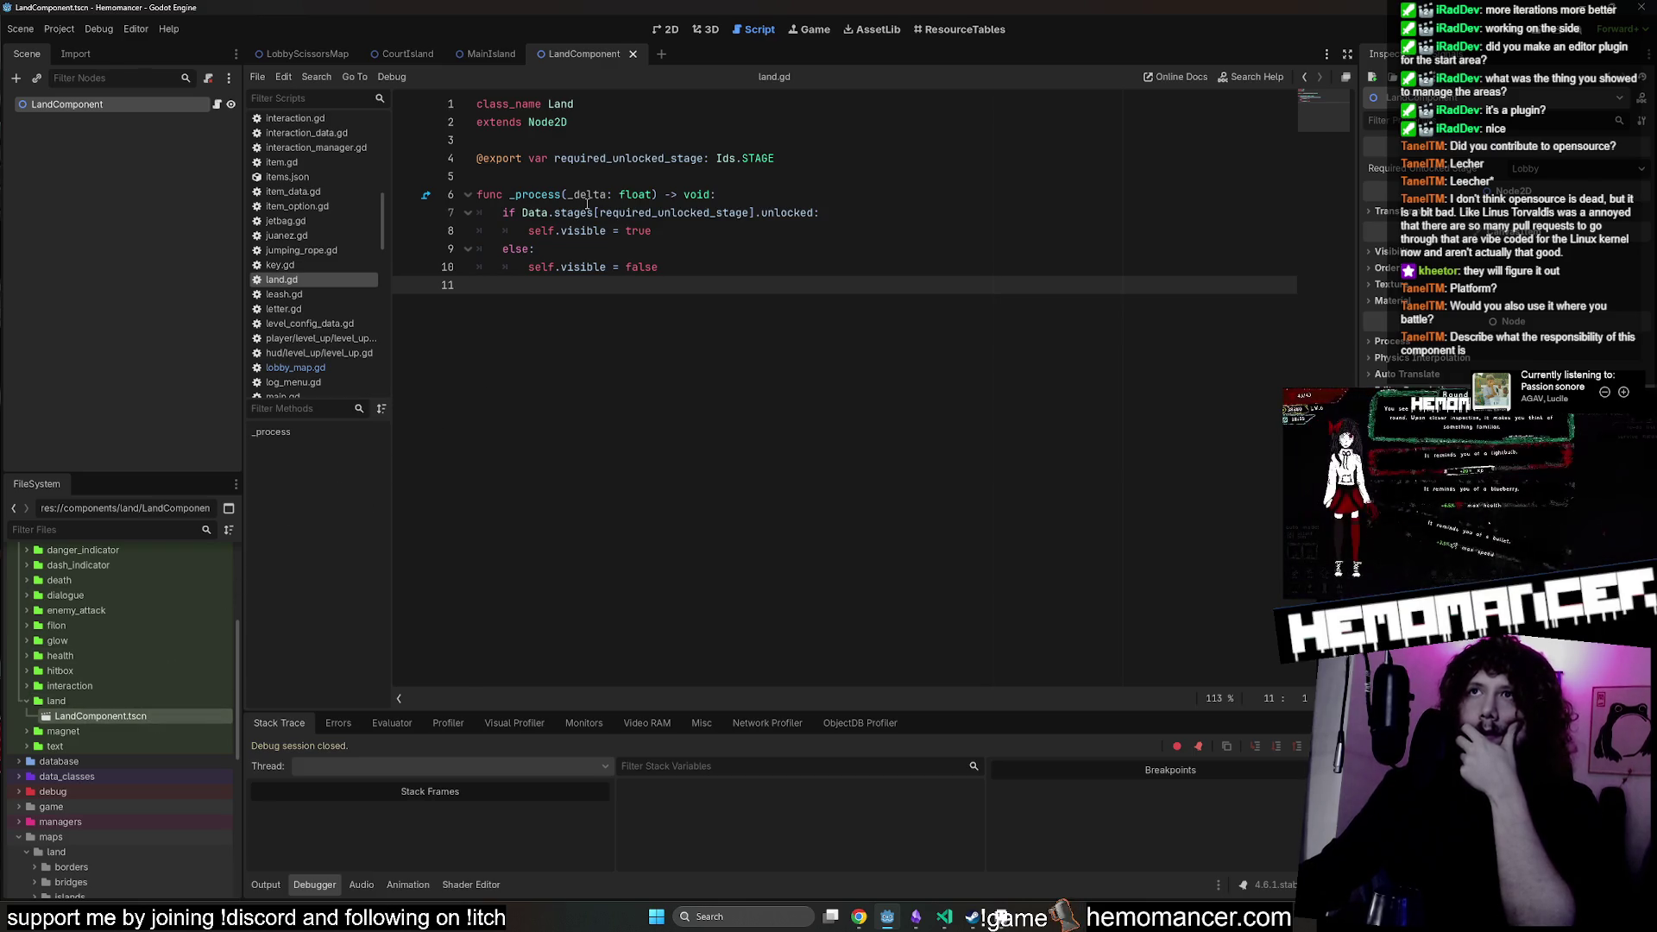
pyautogui.click(671, 31)
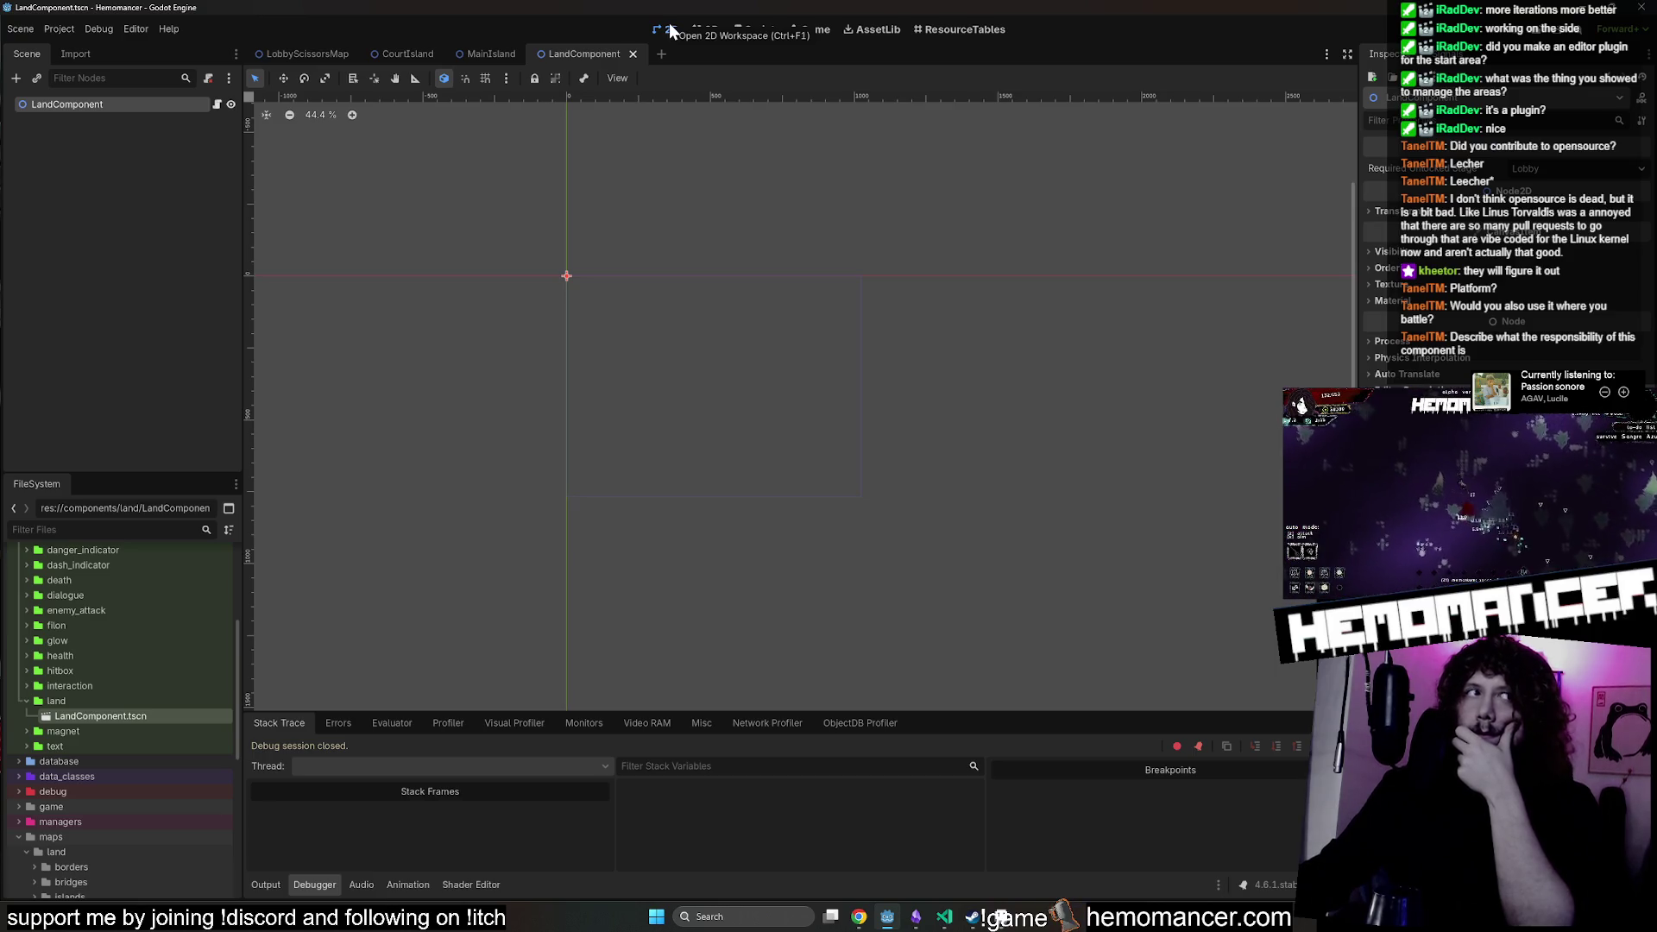
# Close the MainIsland, LandComponent and CourtIsland scene tabs
pyautogui.click(489, 54)
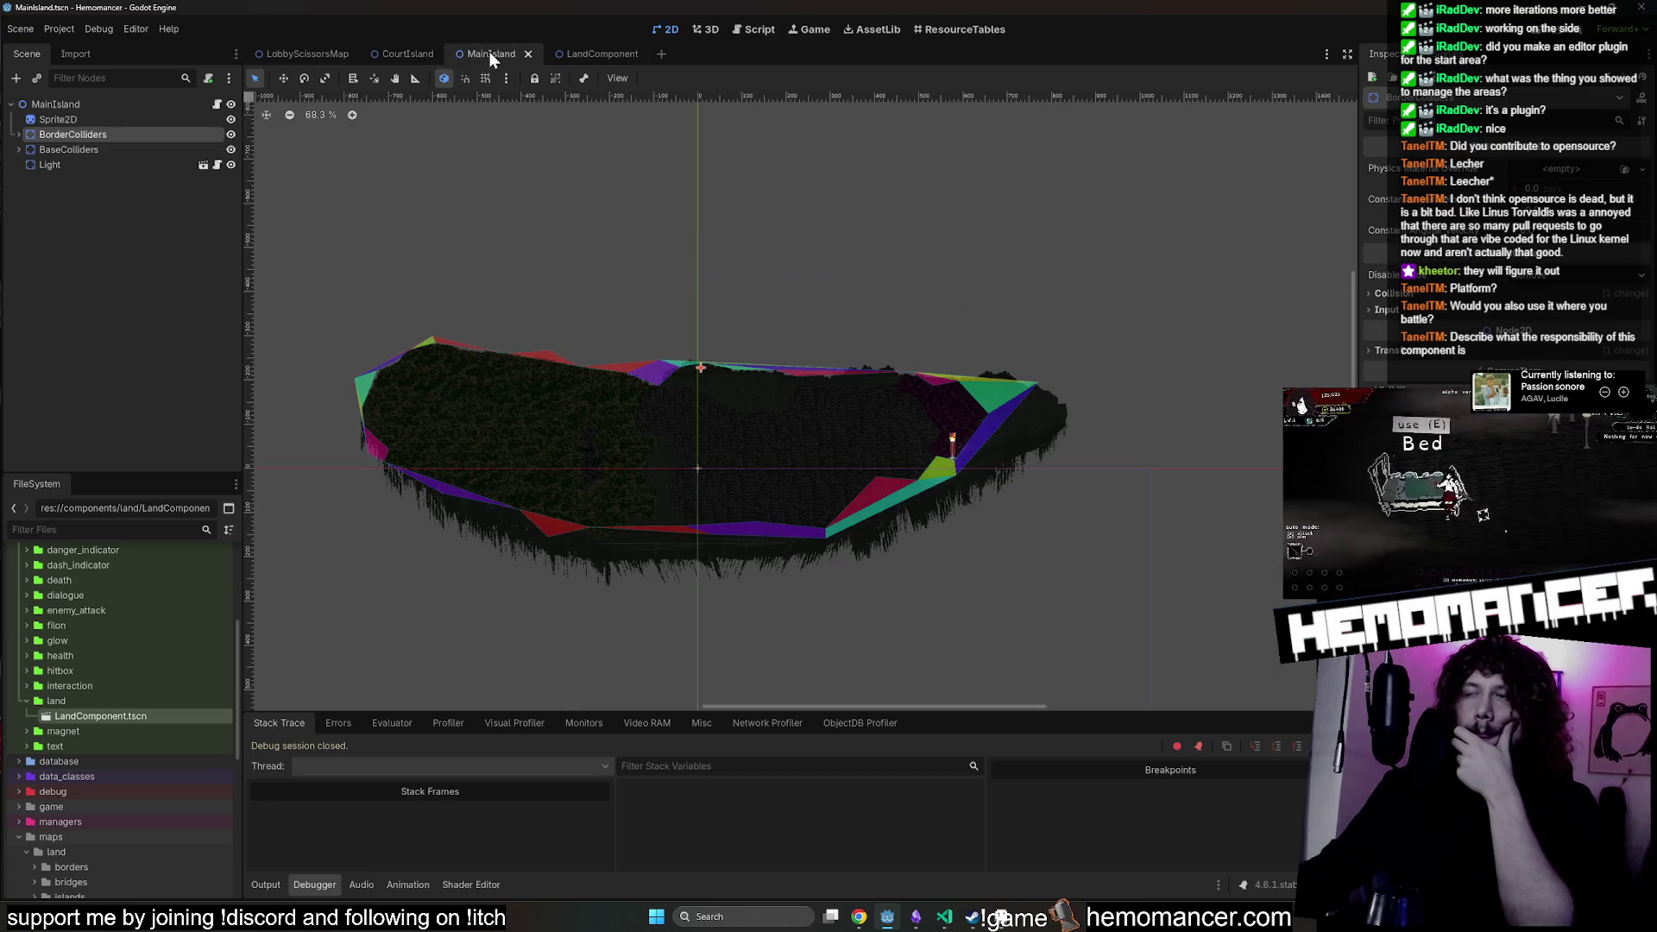
pyautogui.middleClick(489, 52)
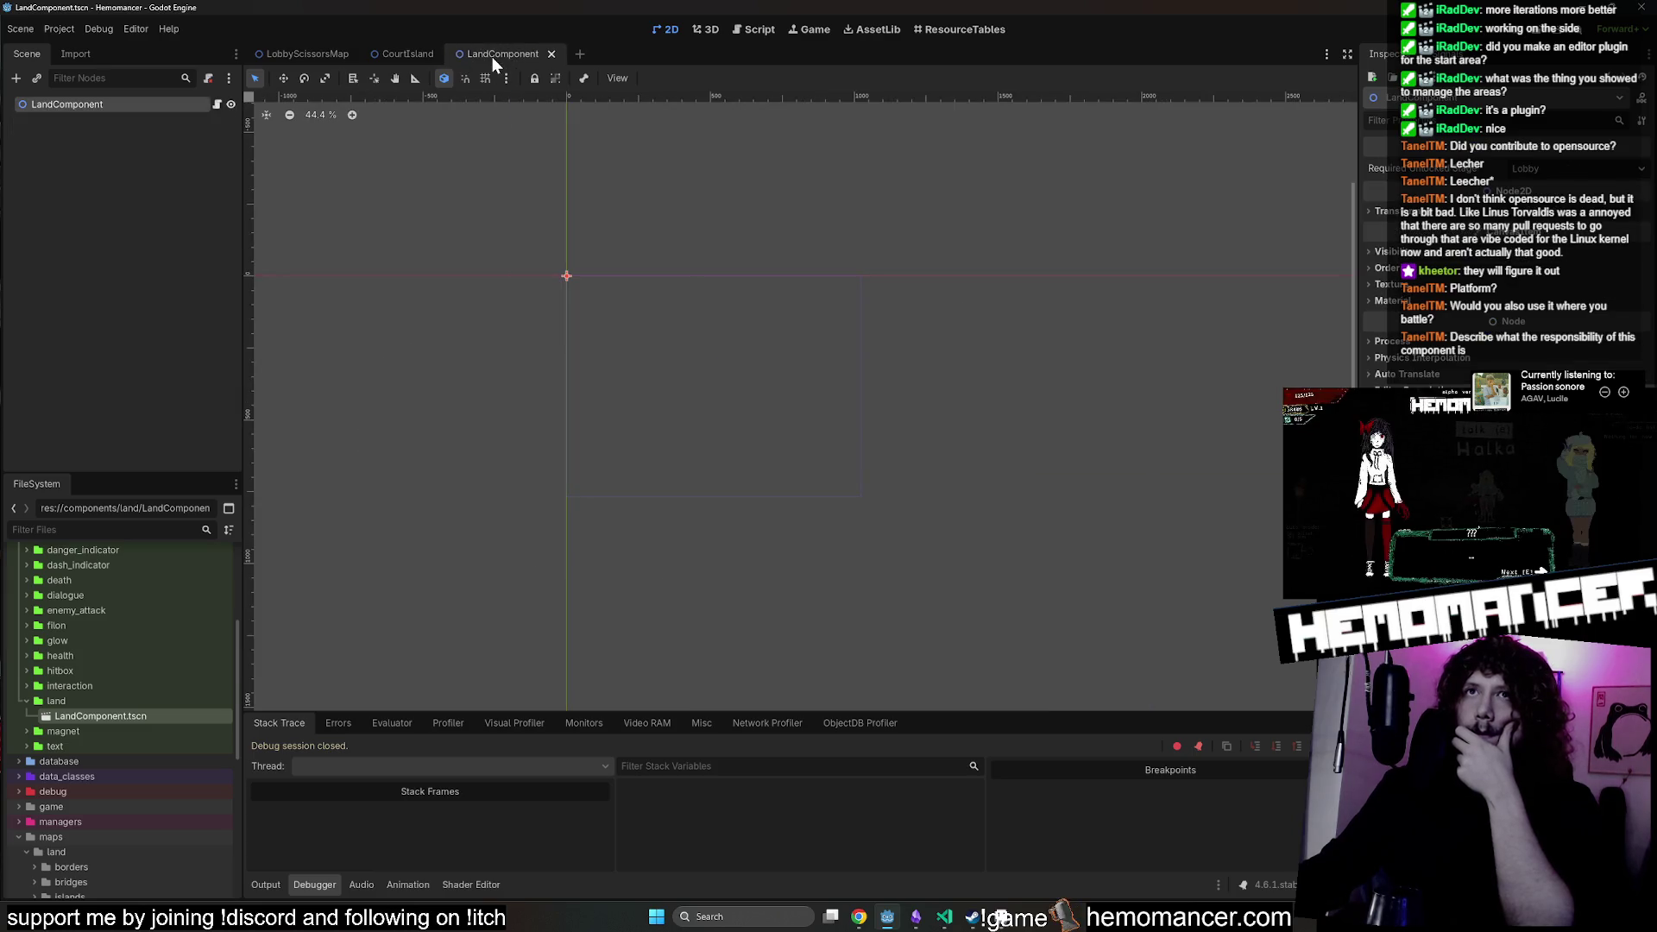
pyautogui.middleClick(492, 57)
pyautogui.middleClick(390, 49)
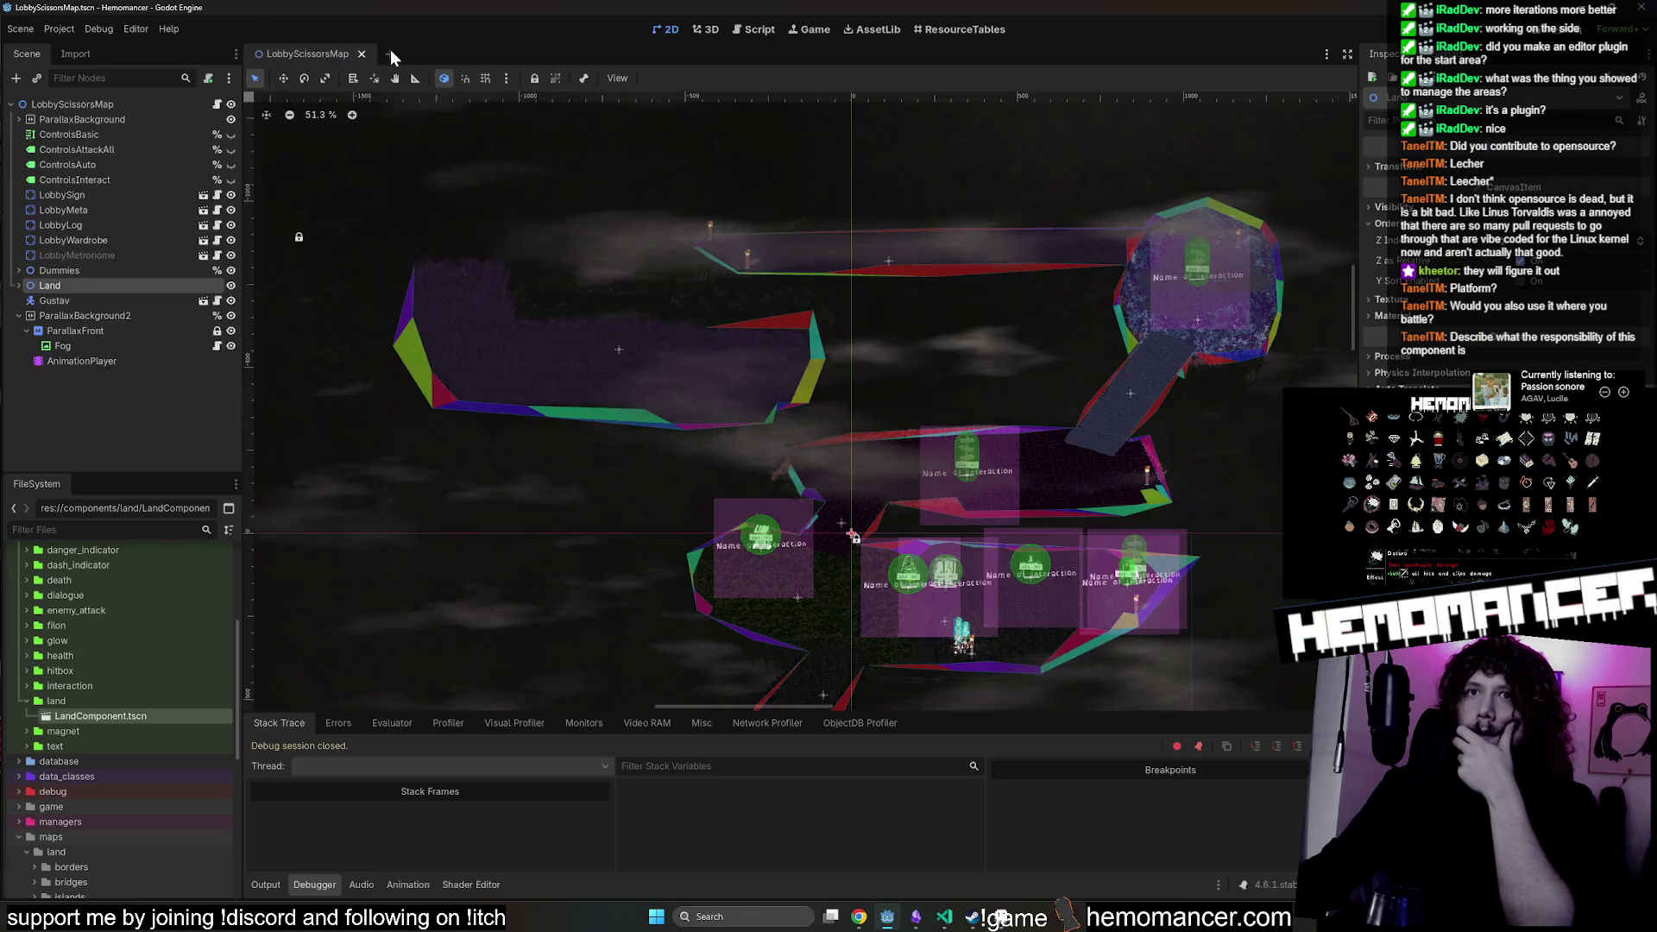
# Reopen LandComponent.tscn, check its land.gd script and show the scene in 2D
pyautogui.doubleClick(122, 711)
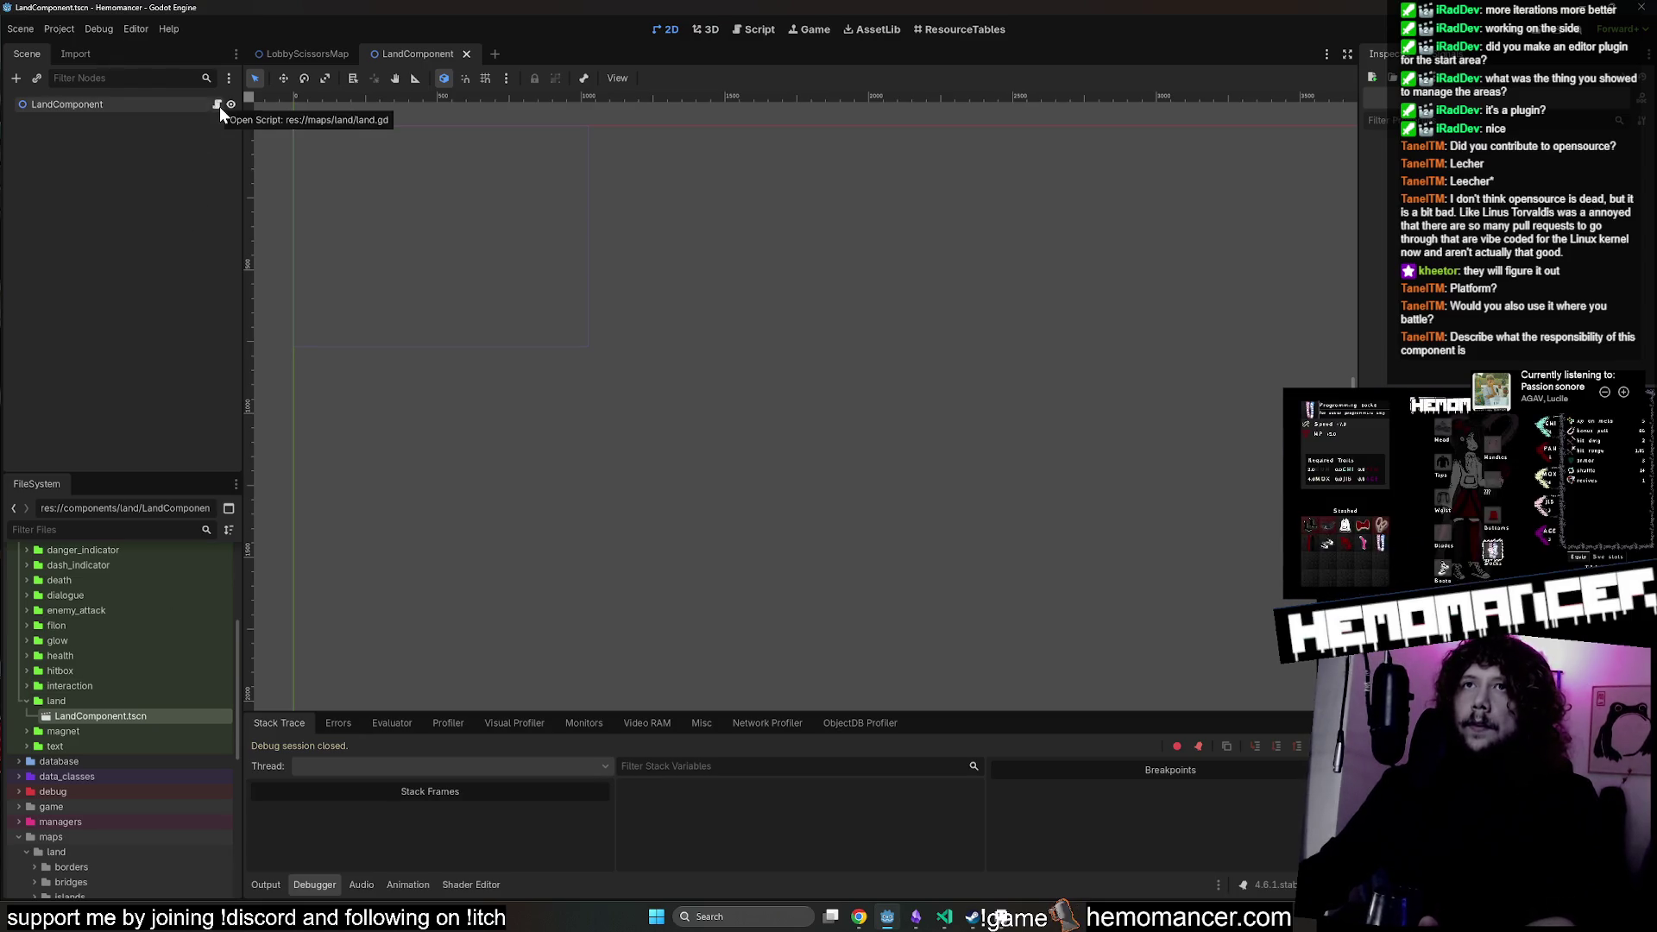
pyautogui.click(219, 106)
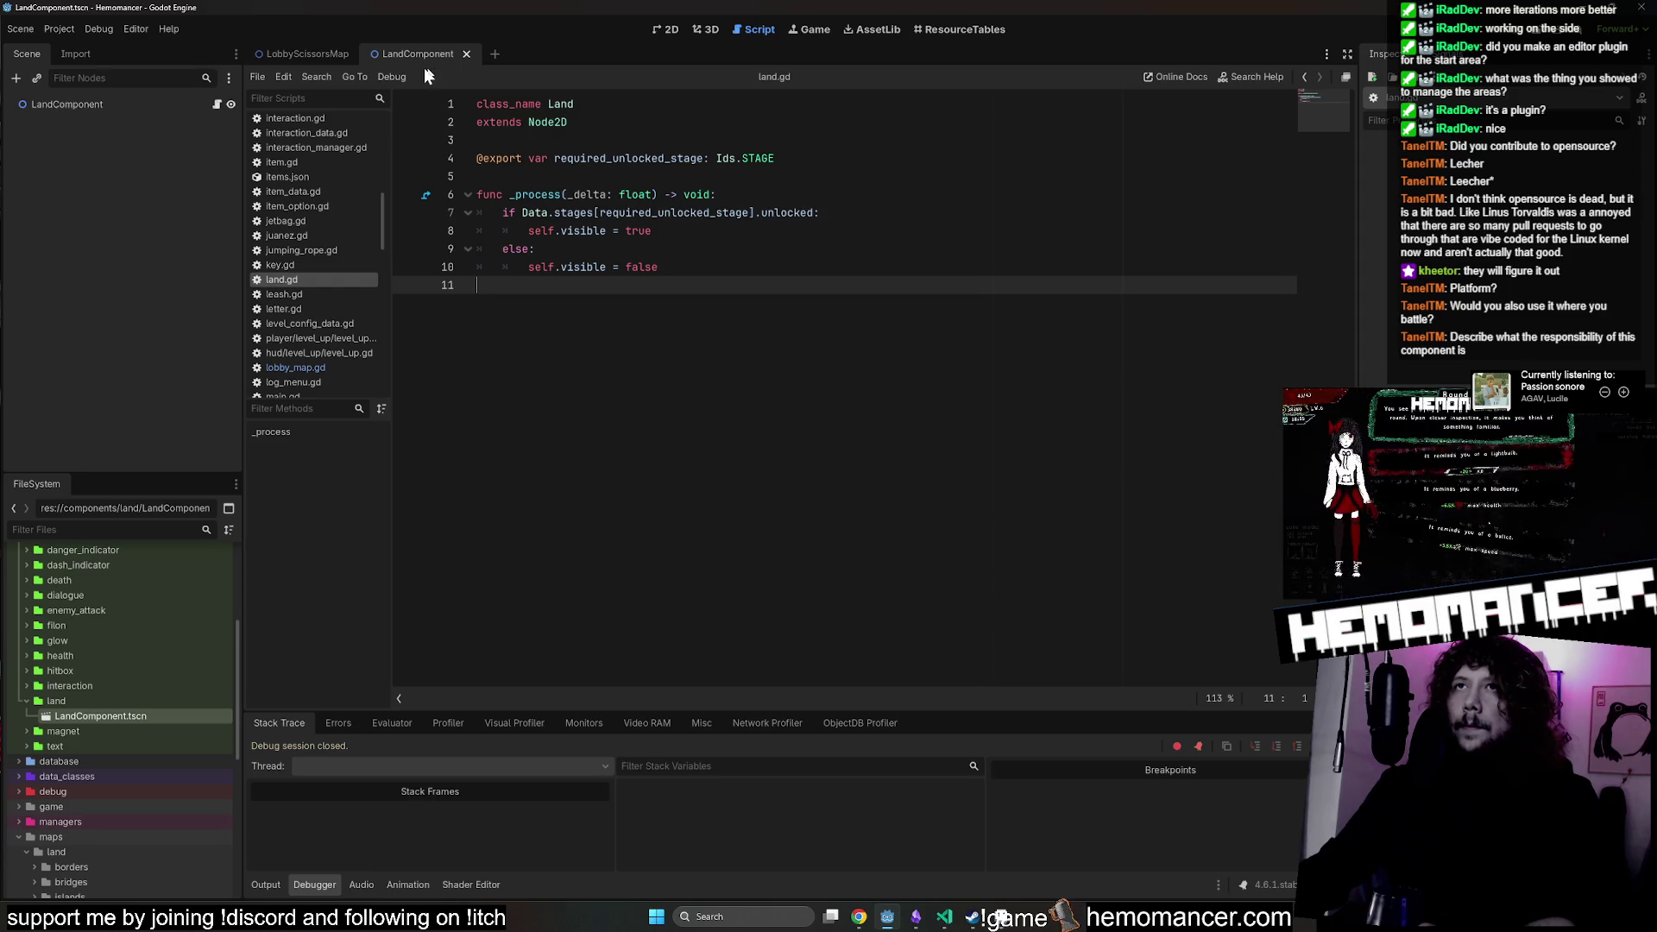
pyautogui.click(303, 55)
pyautogui.click(385, 56)
pyautogui.click(78, 105)
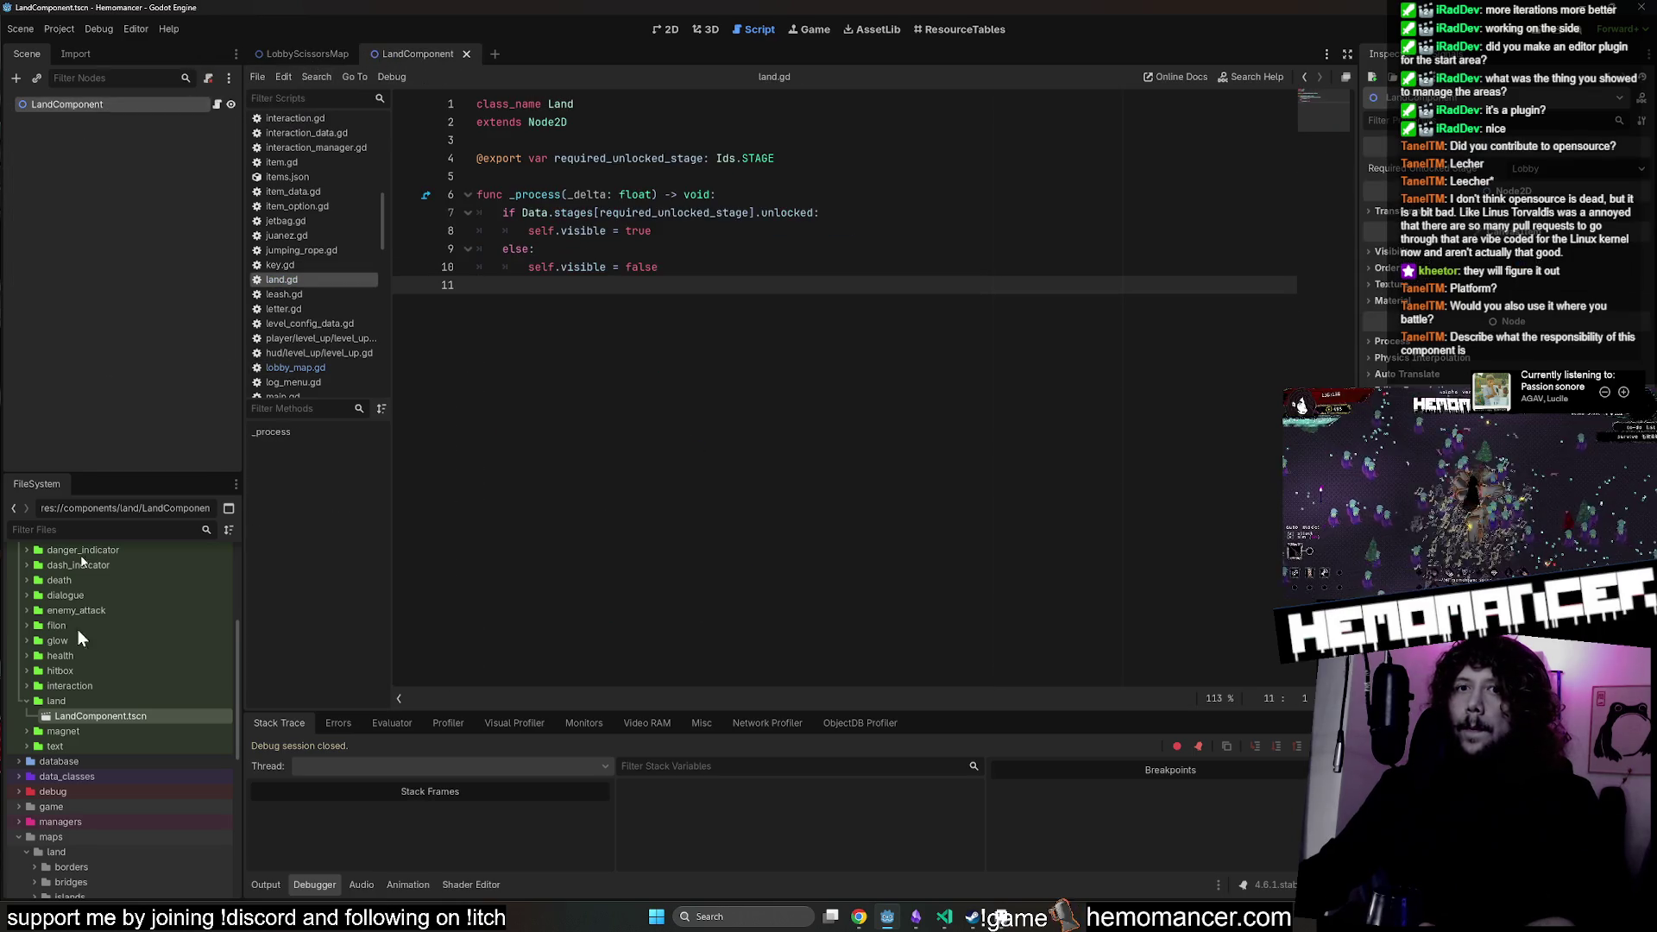
pyautogui.click(666, 31)
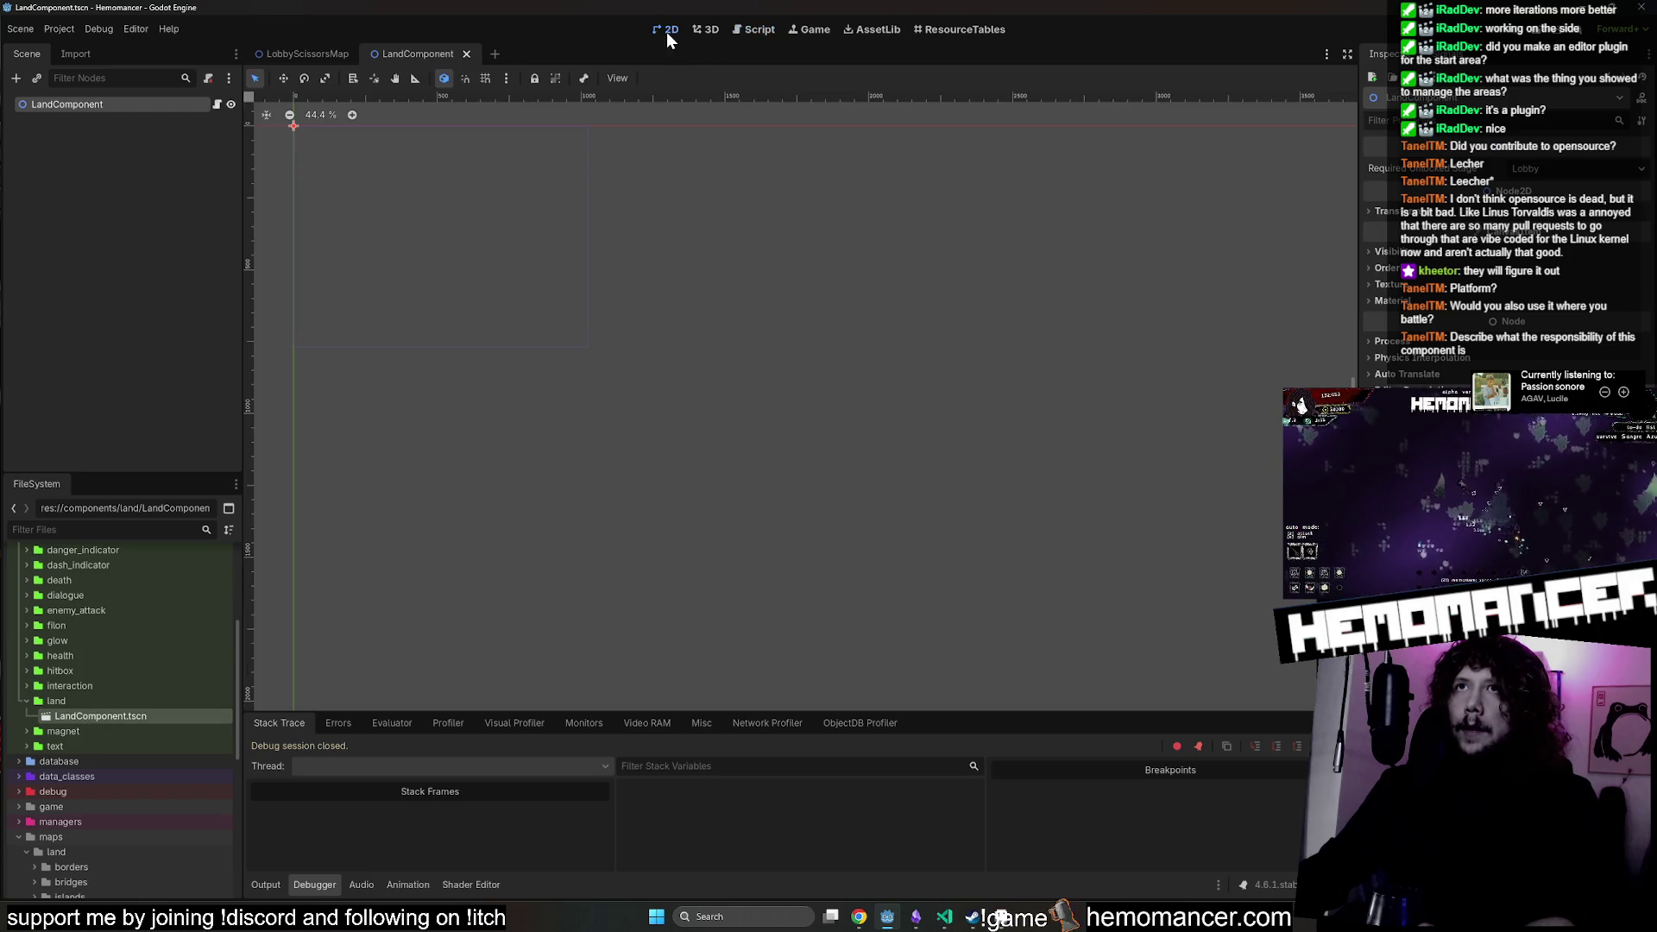
# Add a Sprite2D child under LandComponent and save with Ctrl+S
pyautogui.rightClick(123, 105)
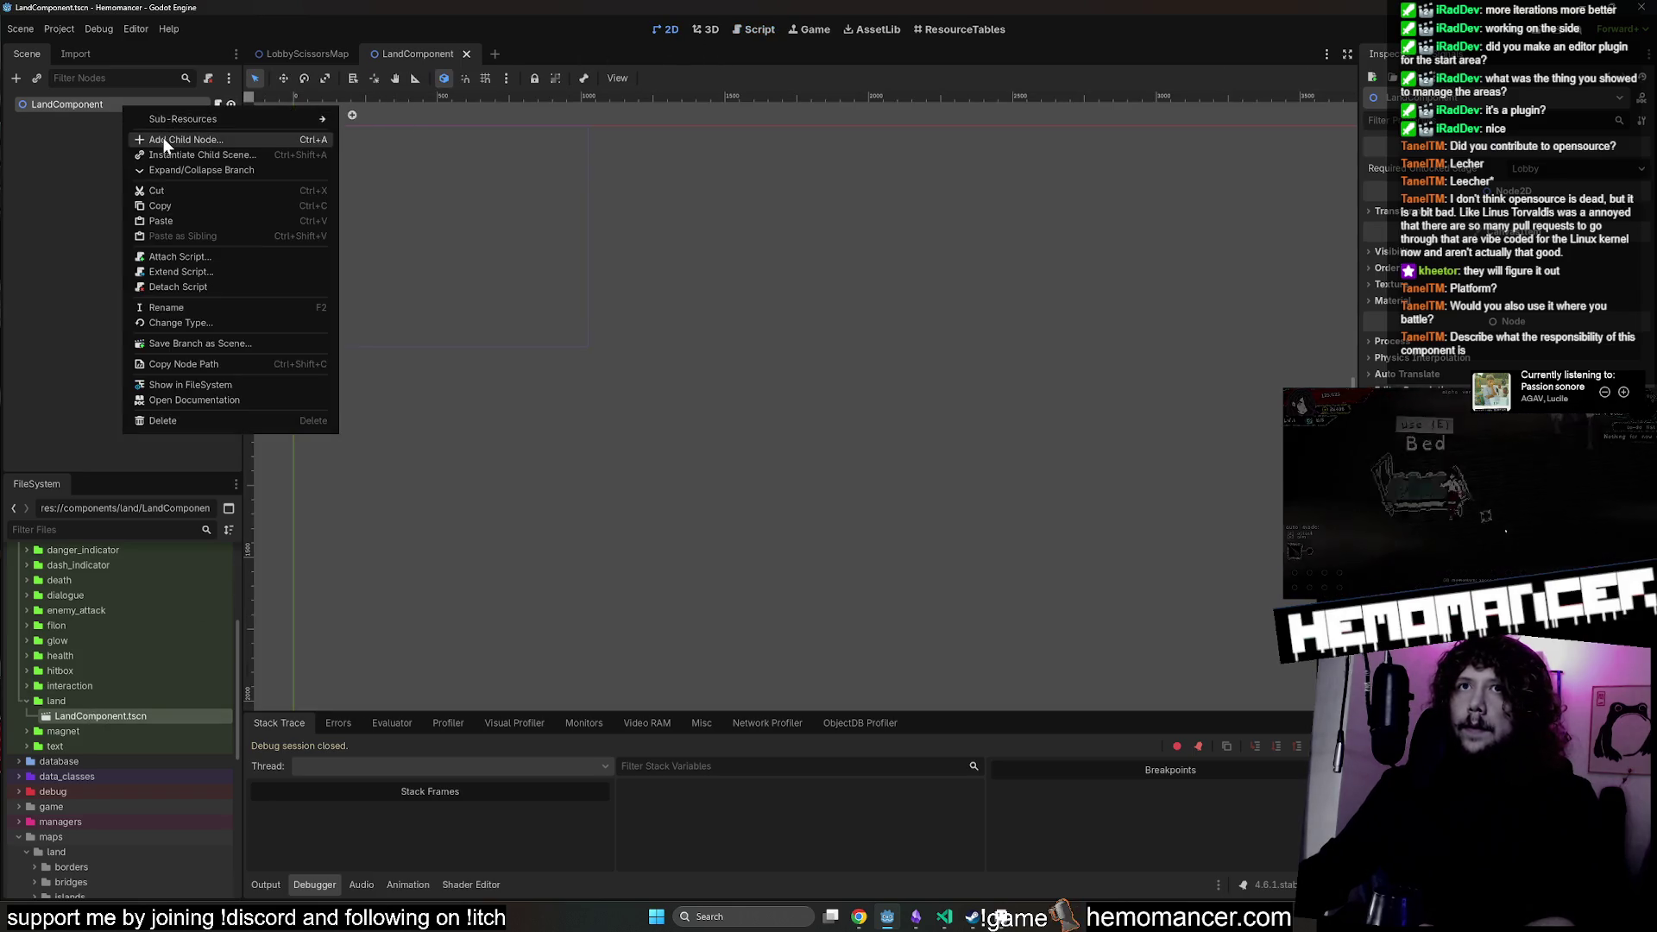
pyautogui.click(160, 118)
pyautogui.write('sprite')
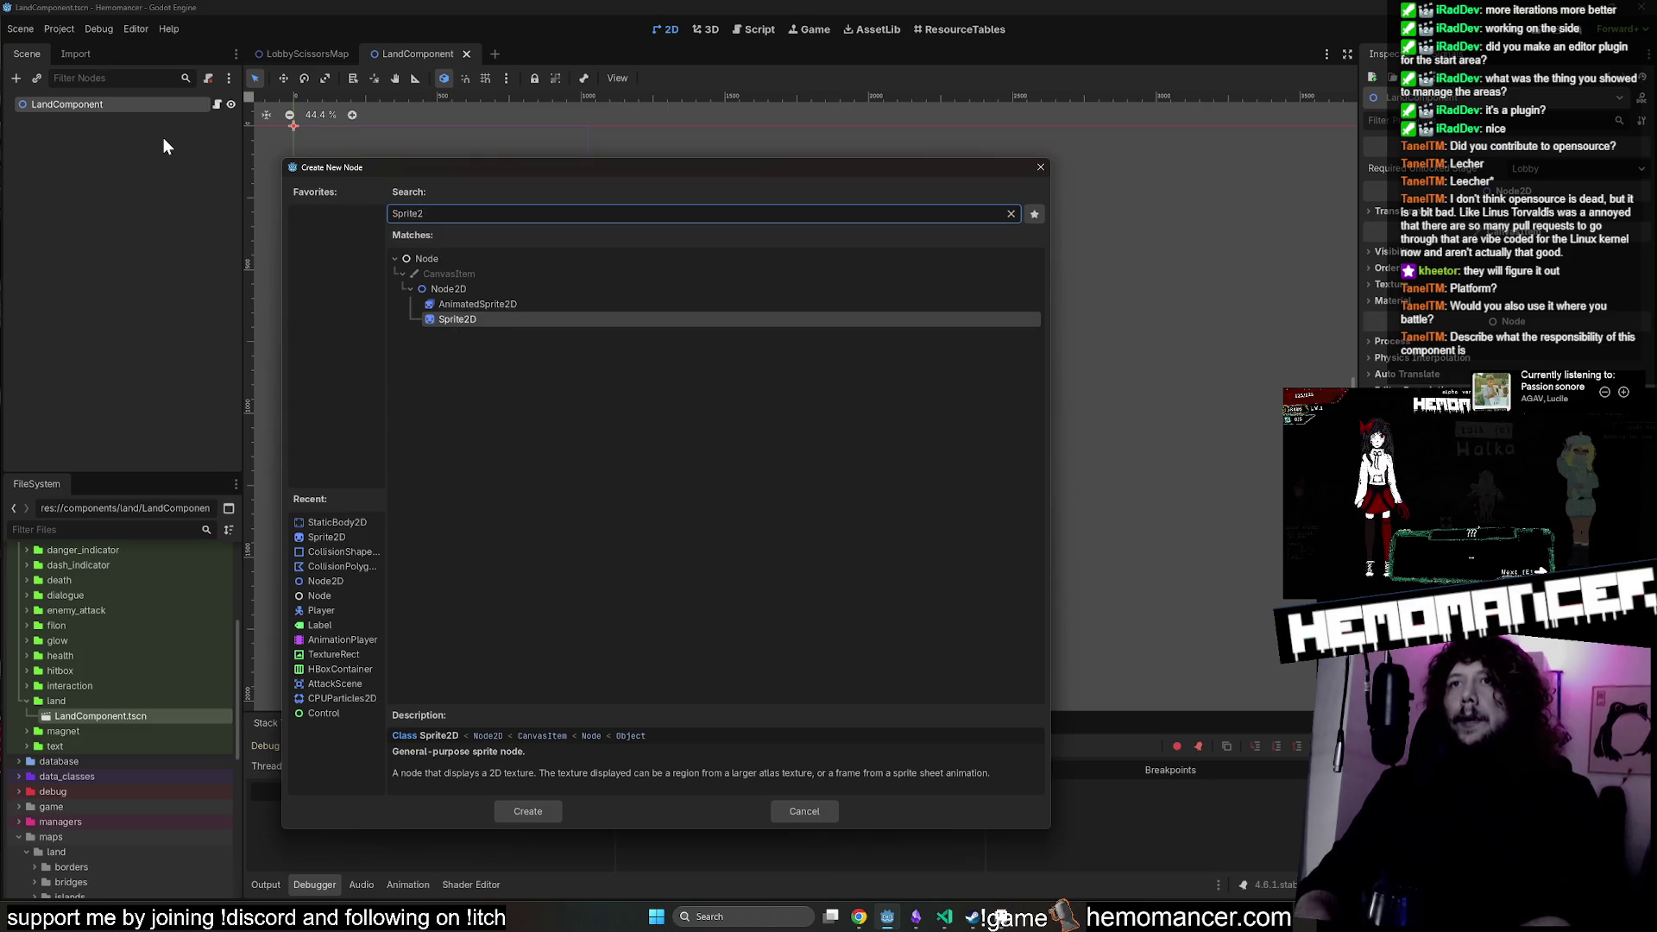
pyautogui.press('Return')
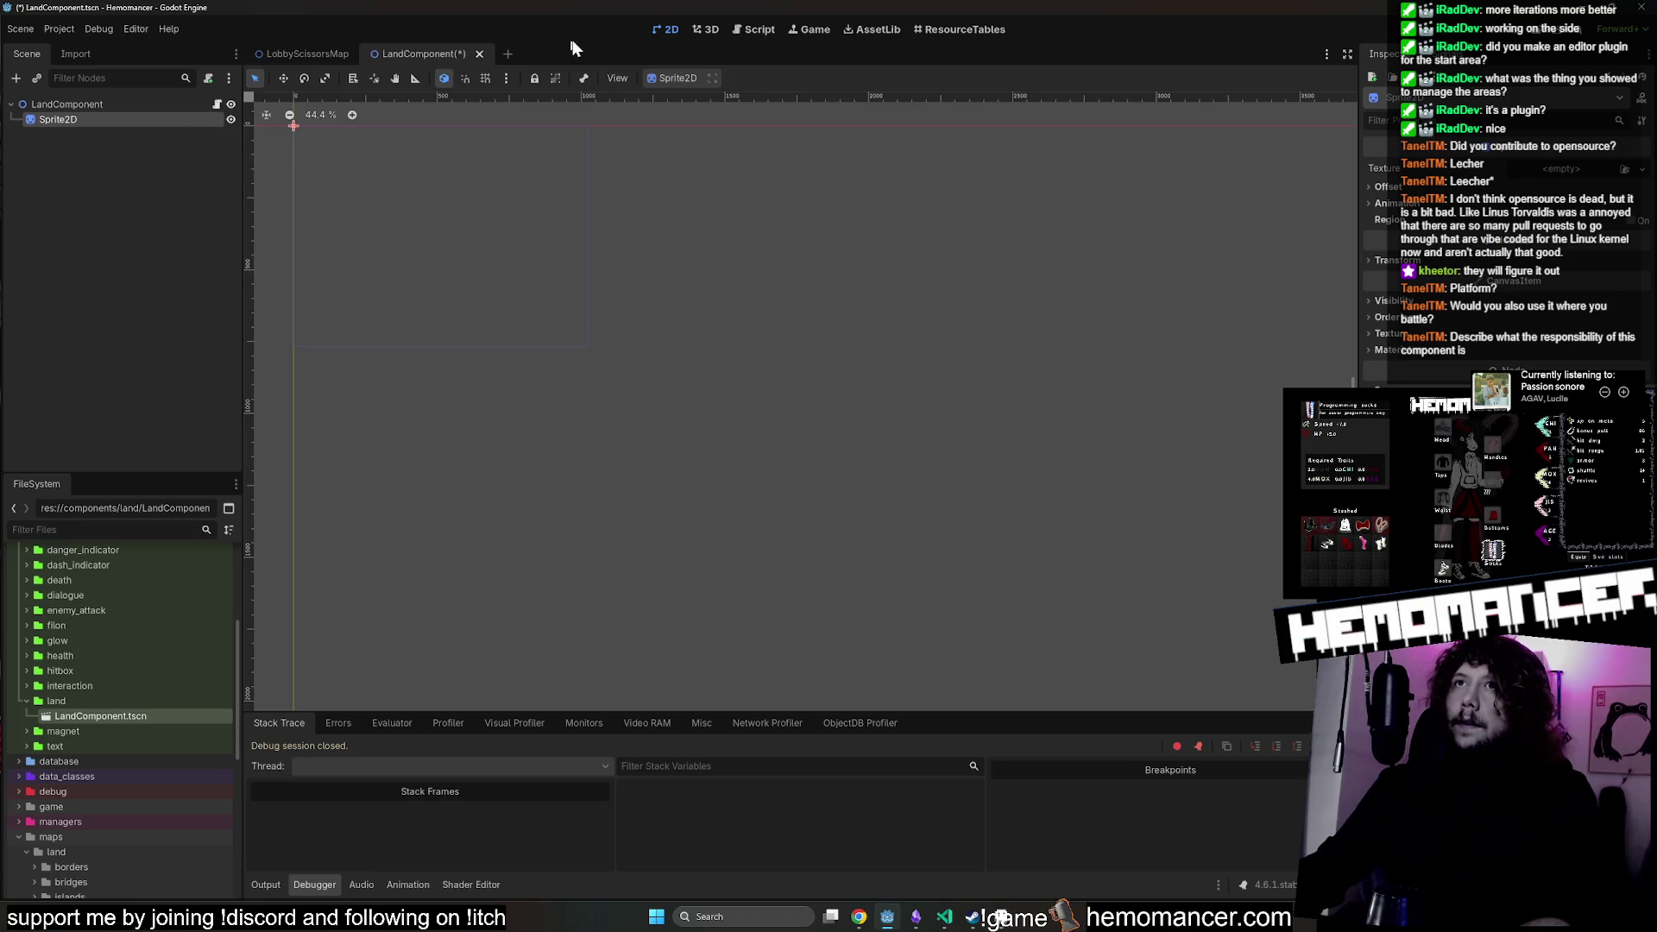
pyautogui.scroll(3, 766, 340)
pyautogui.moveTo(454, 277); pyautogui.dragTo(589, 285)
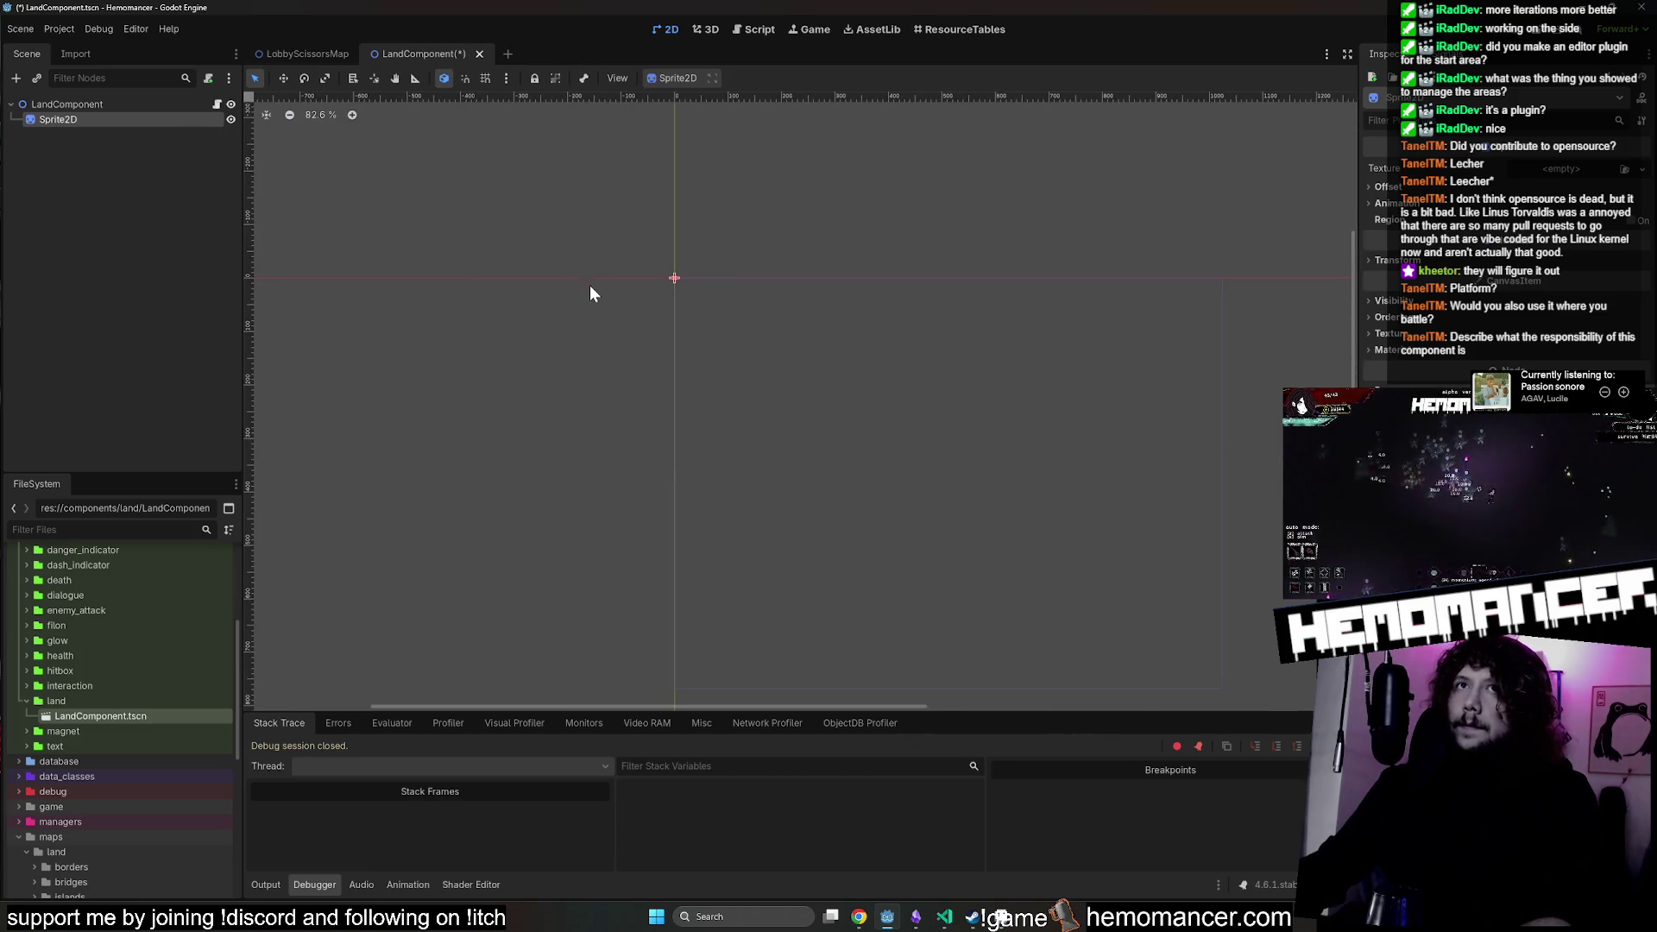
pyautogui.hotkey('ctrl', 's')
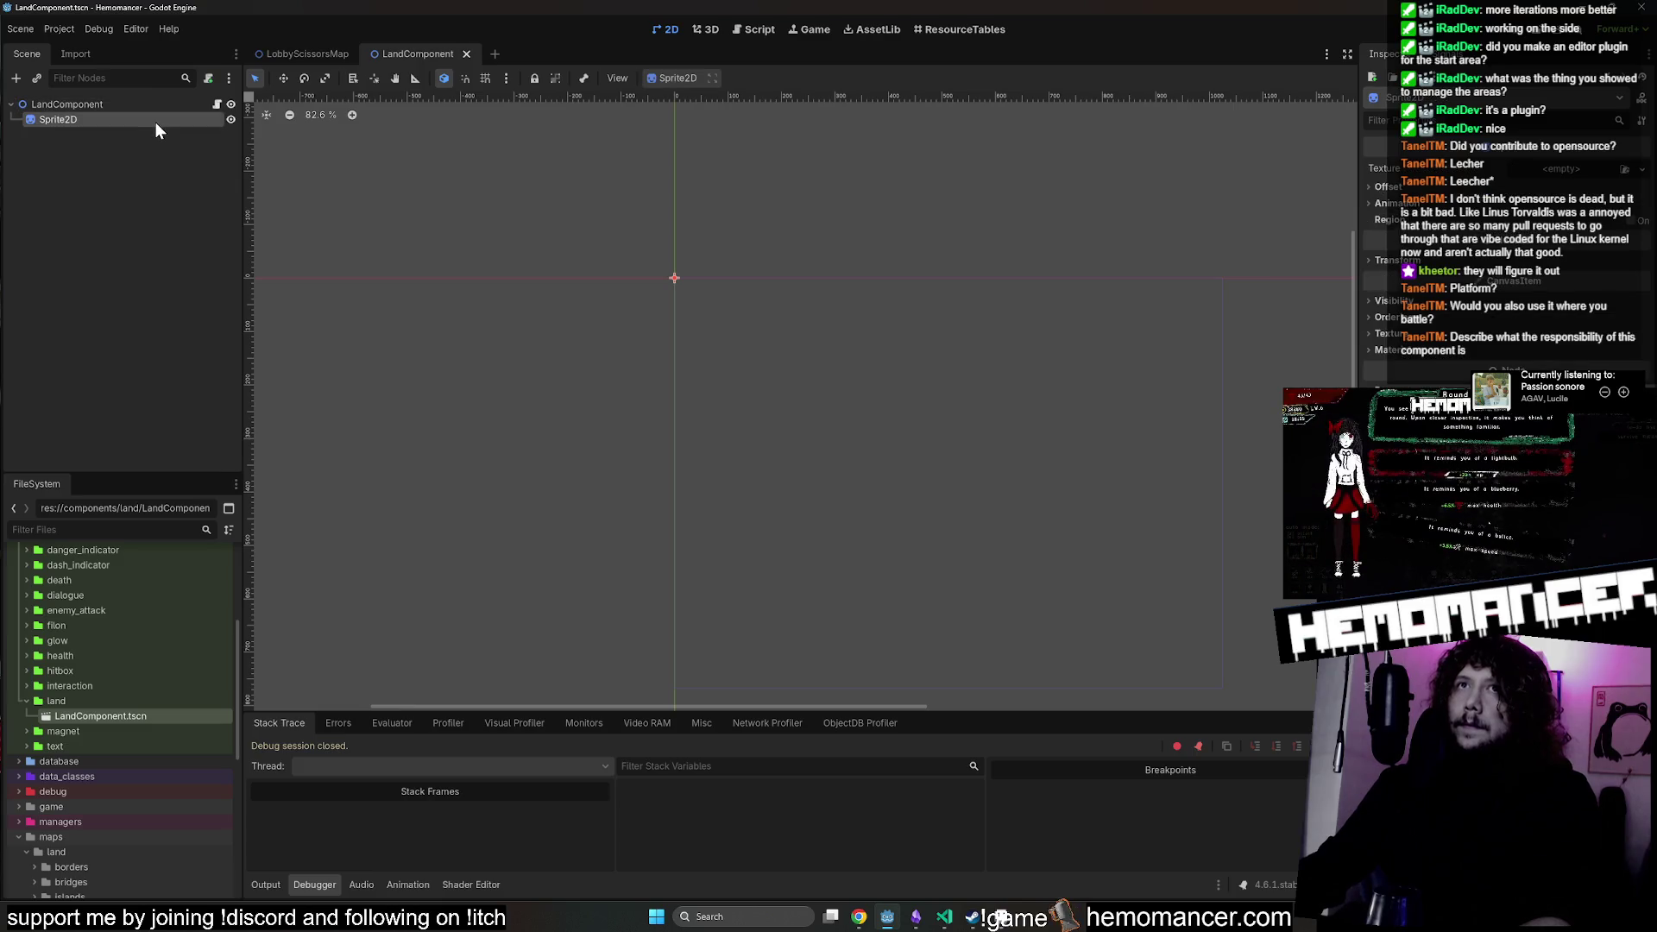
# Select LandComponent.tscn in the FileSystem dock
pyautogui.scroll(-1, 90, 729)
pyautogui.doubleClick(91, 718)
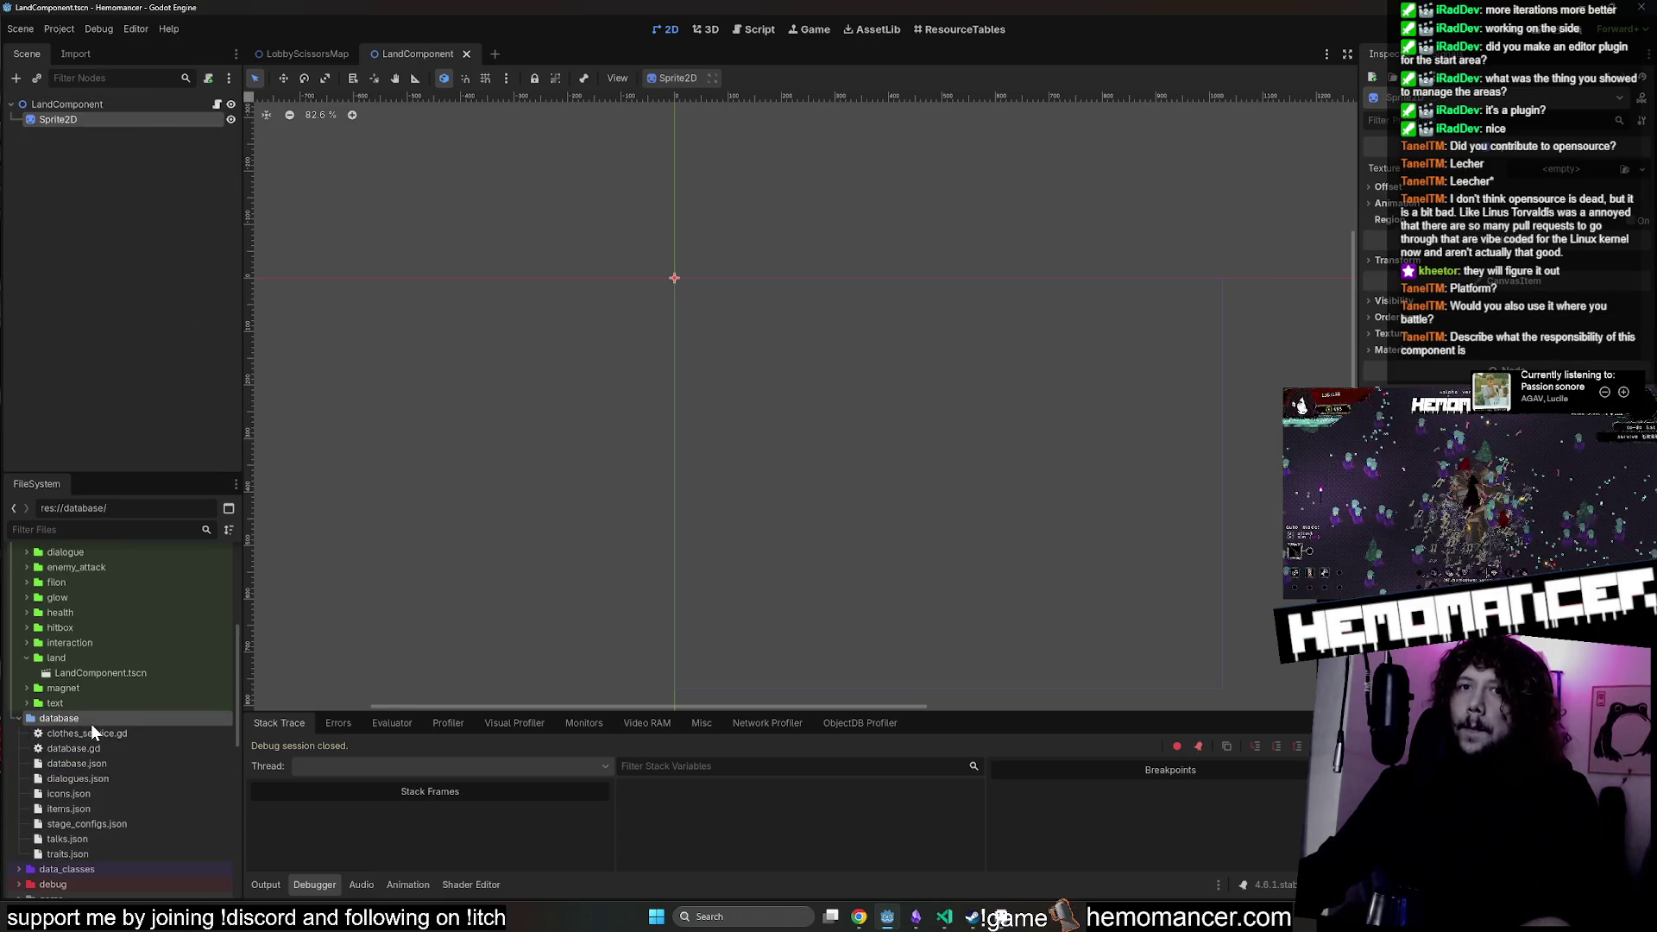
pyautogui.doubleClick(91, 724)
pyautogui.click(106, 672)
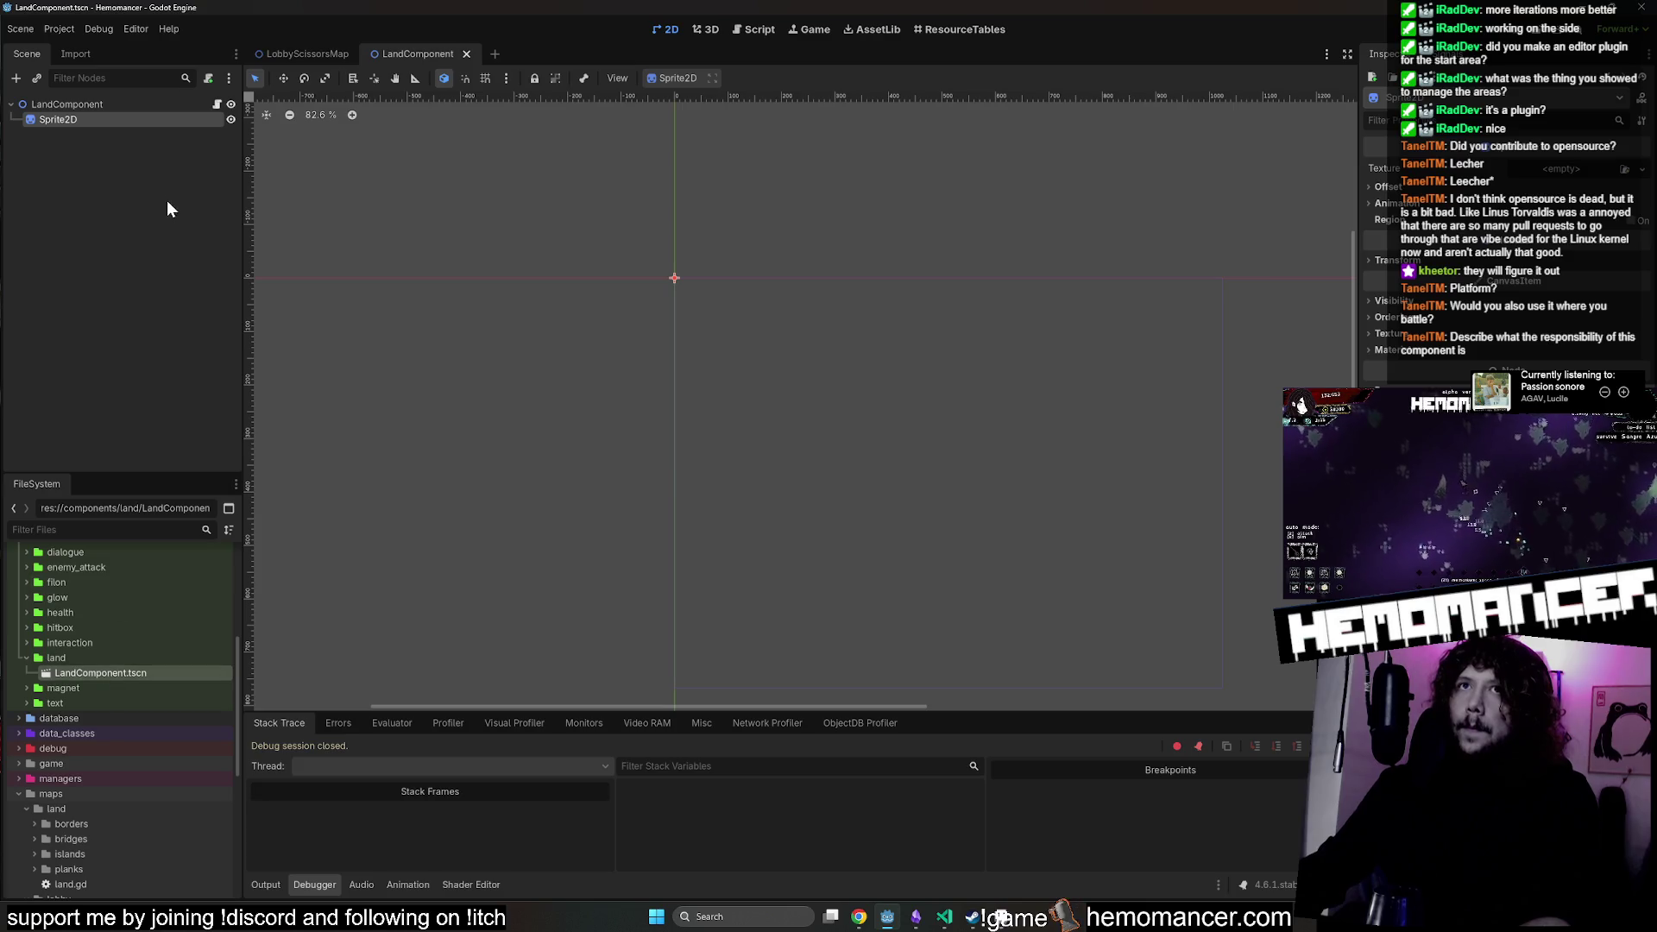
# Close the LandComponent scene and instance it as a child of LobbyScissorsMap
pyautogui.click(168, 104)
pyautogui.middleClick(425, 48)
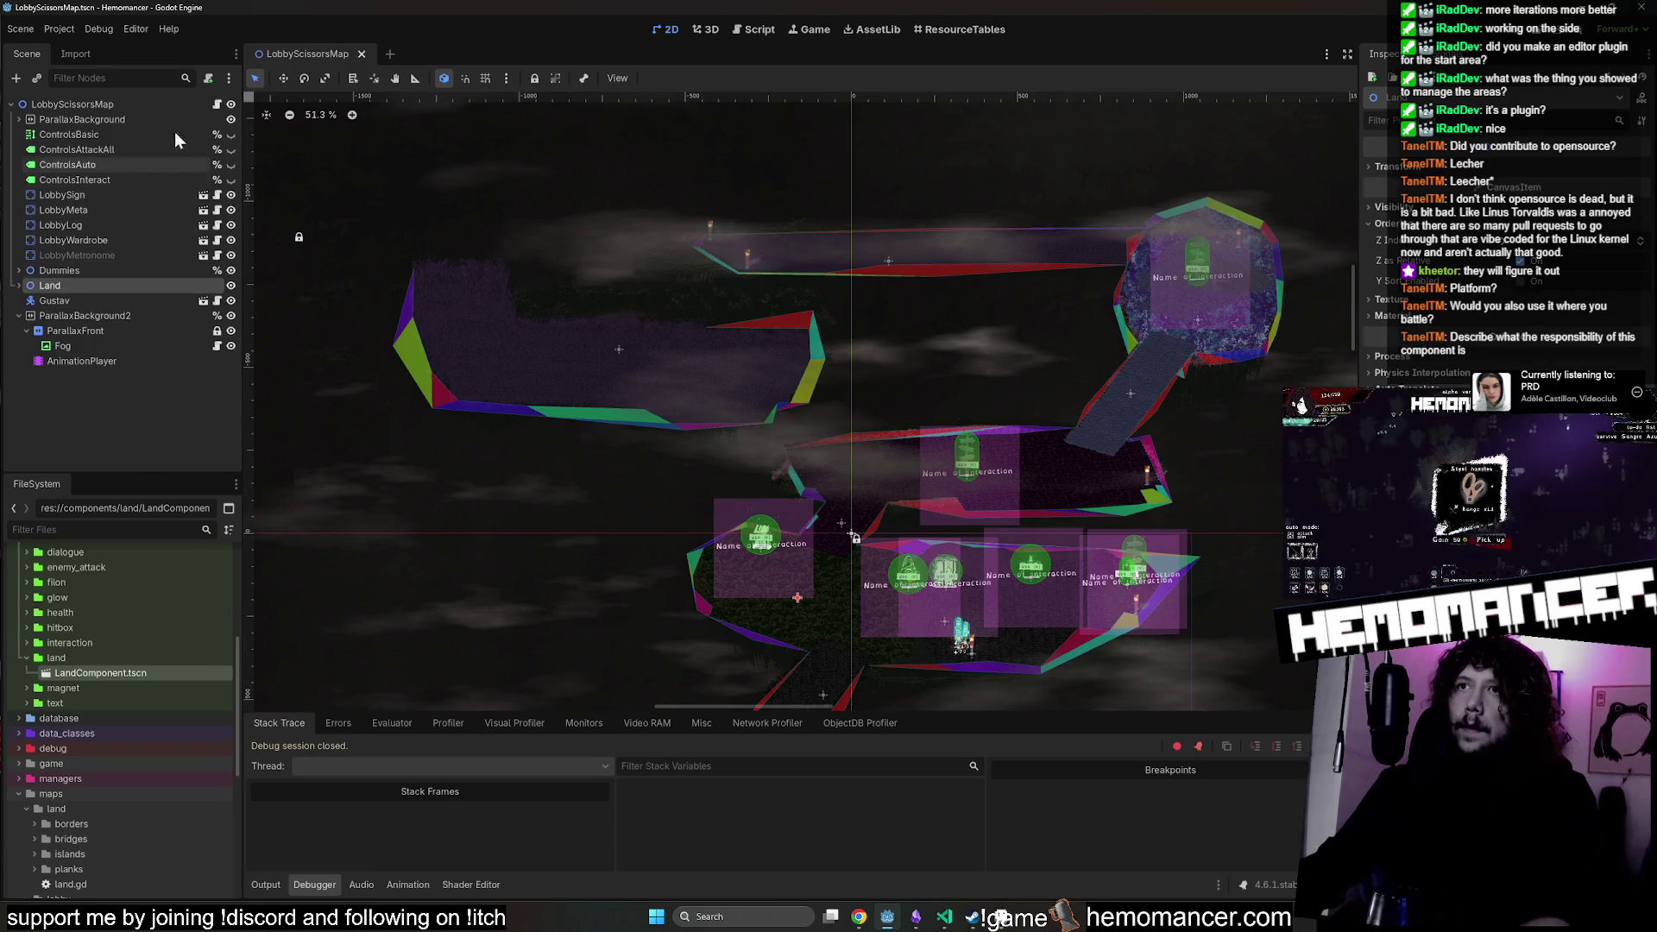
pyautogui.rightClick(149, 102)
pyautogui.click(193, 148)
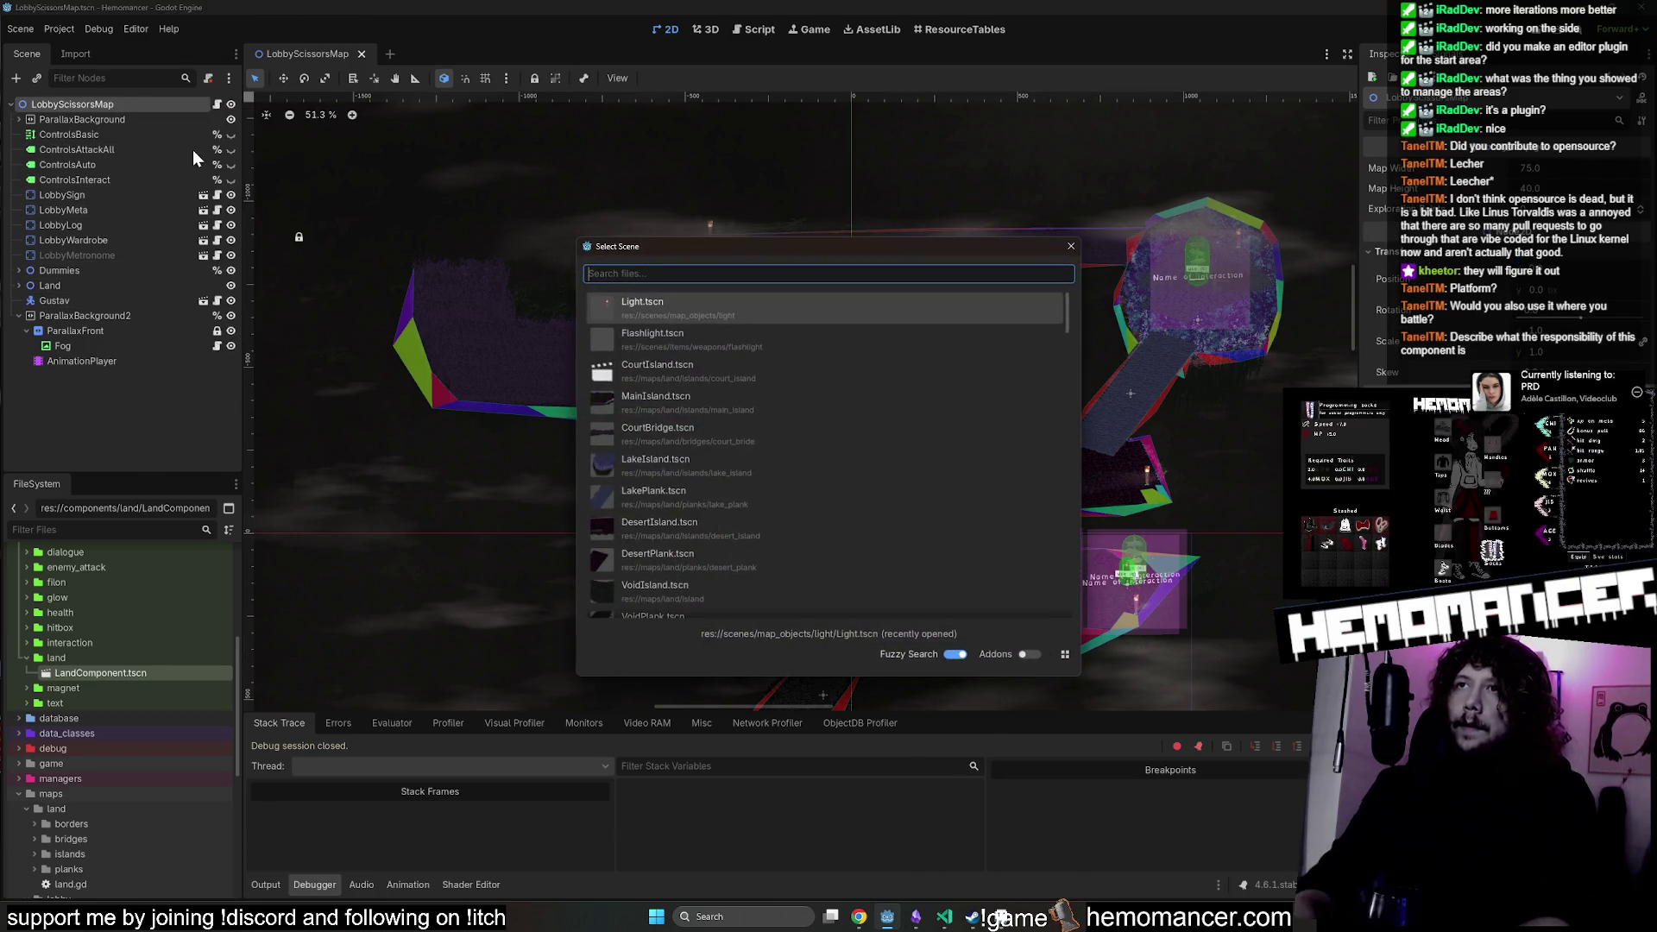
pyautogui.write('Land')
pyautogui.press('Return')
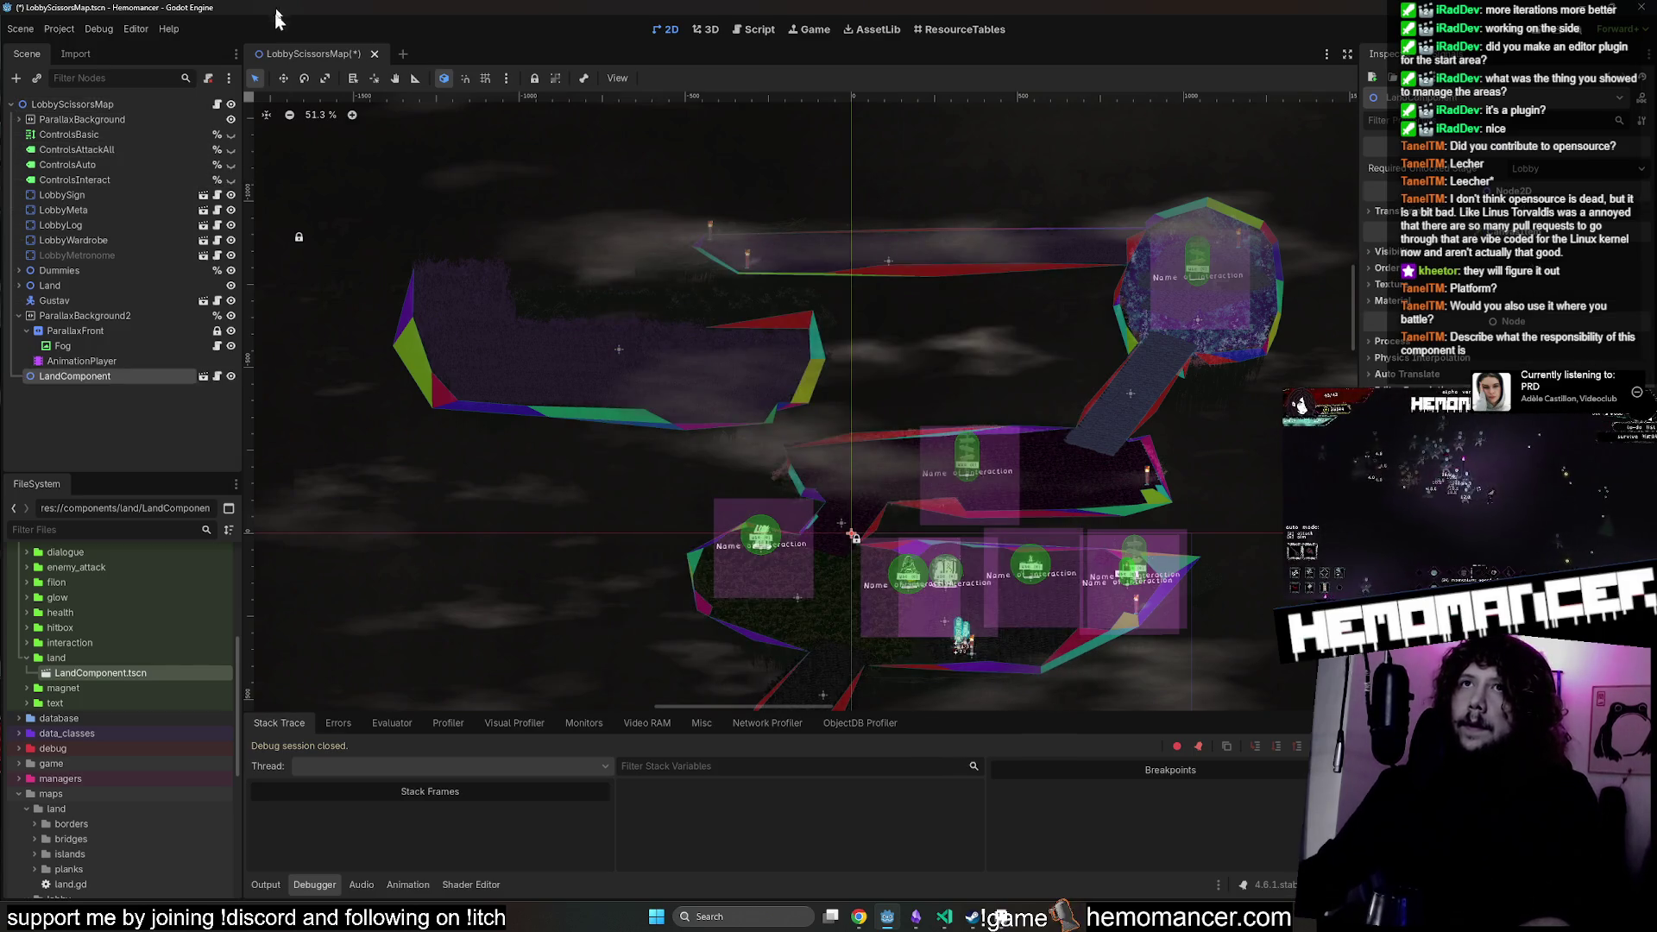
# Undo the LandComponent instance and save the lobby map
pyautogui.hotkey('ctrl', 'z')
pyautogui.hotkey('ctrl', 's')
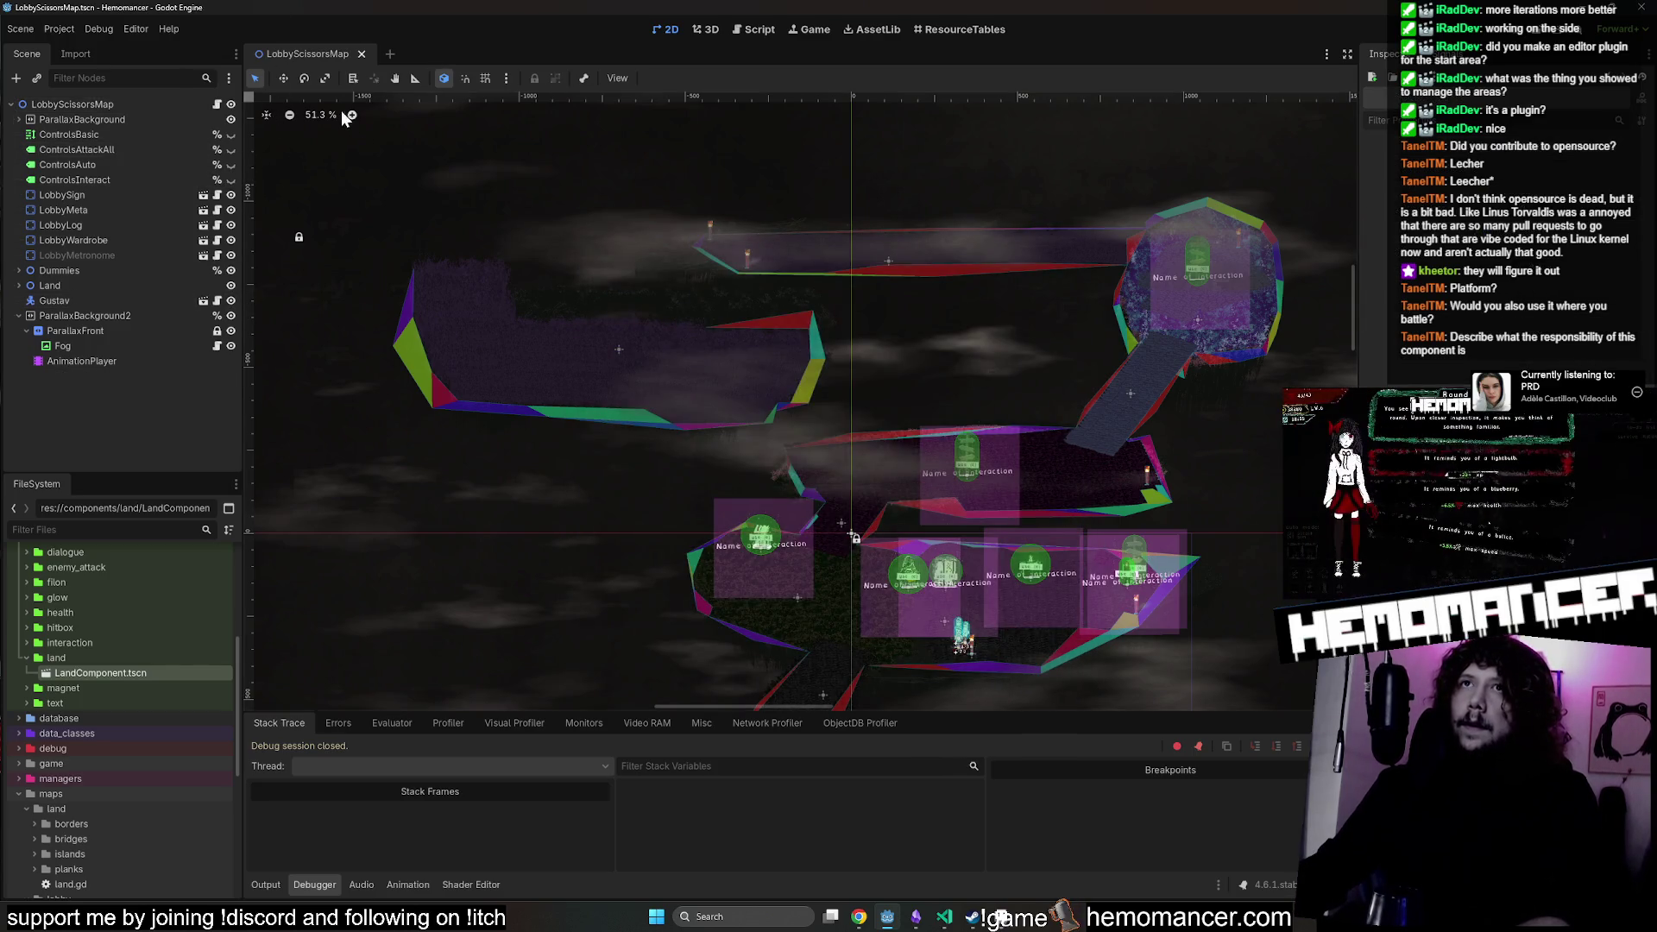
pyautogui.hscroll(3, 604, 475)
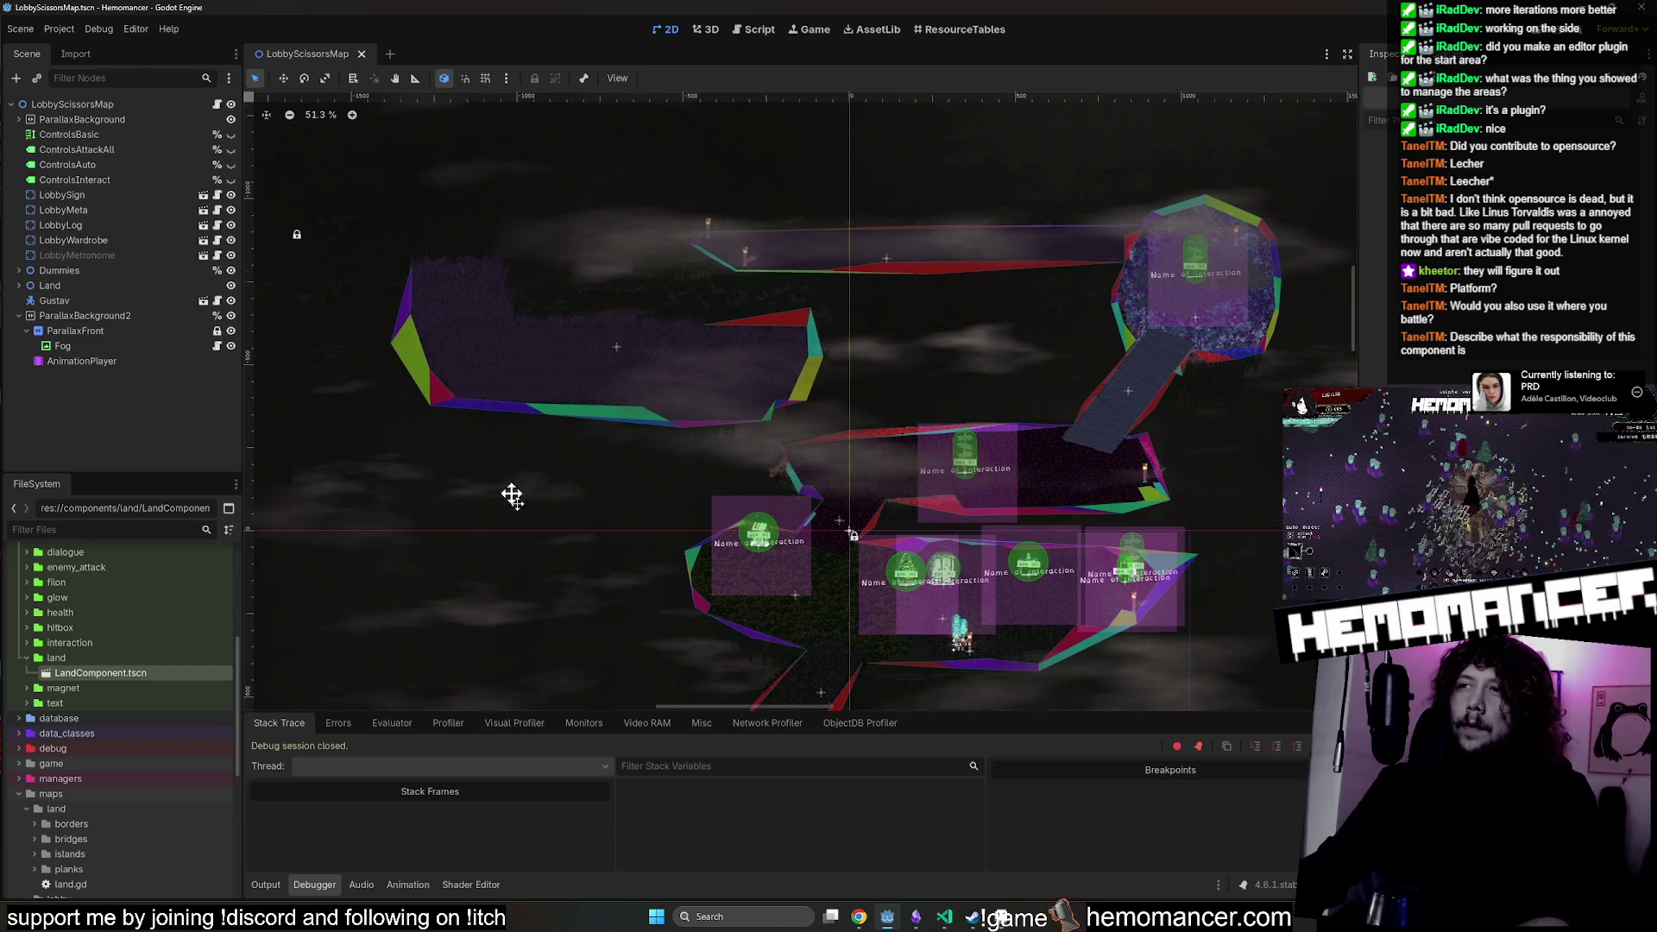
pyautogui.scroll(-5, 483, 414)
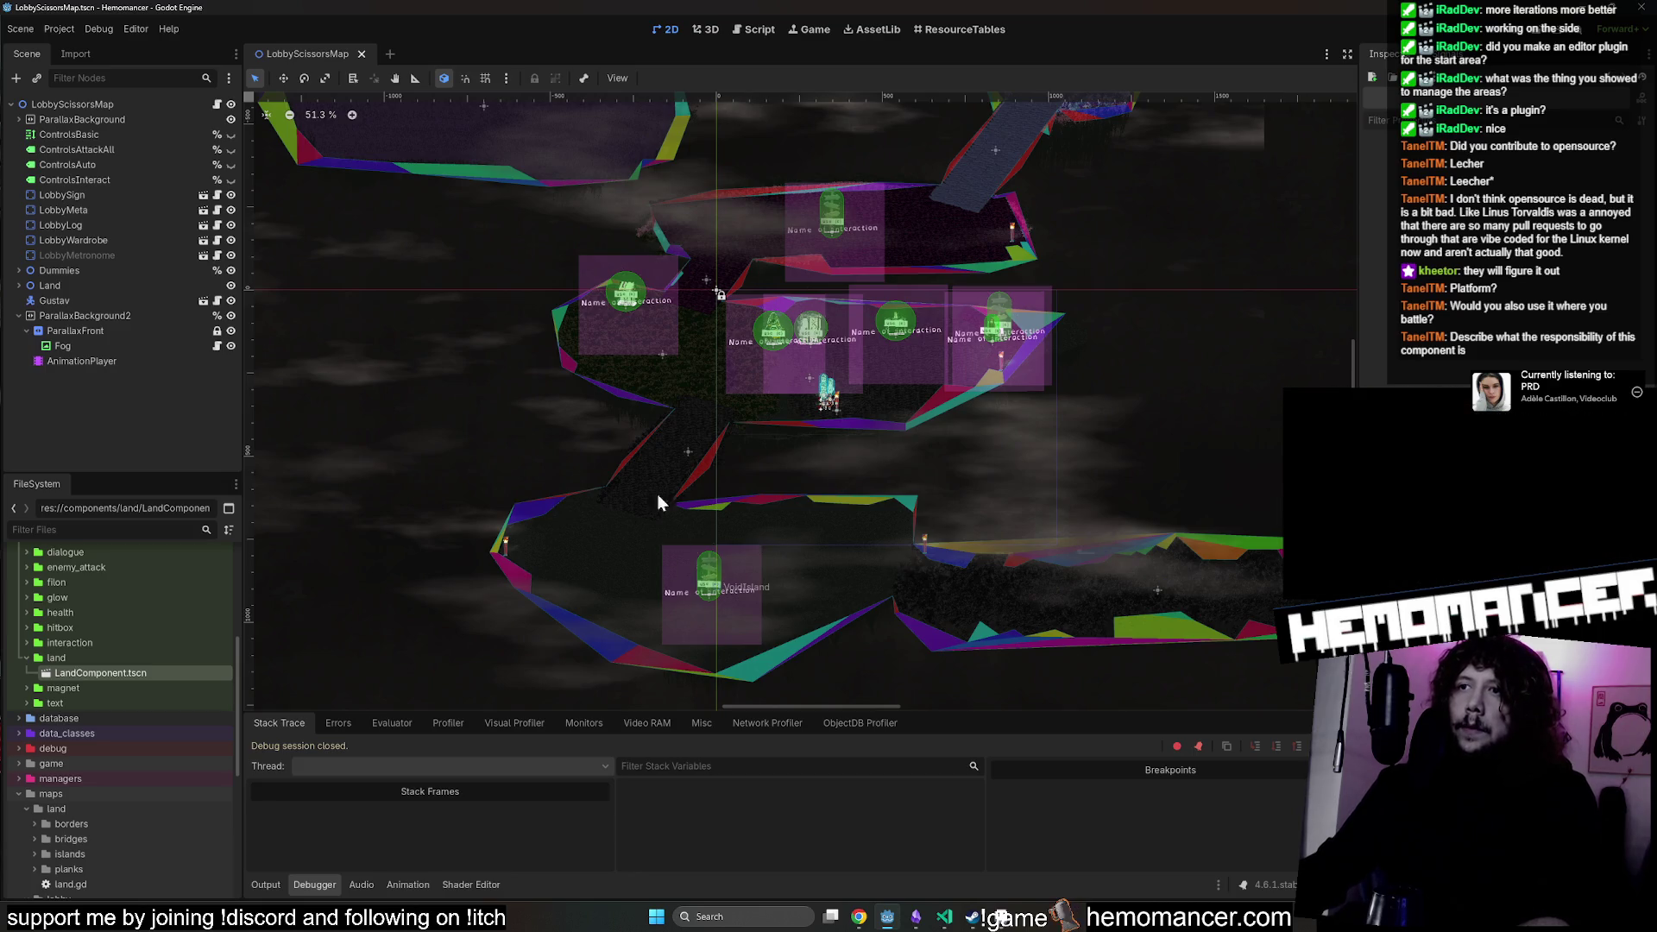
# Expand the Land node's islands and open the VoidIsland scene for editing
pyautogui.click(19, 284)
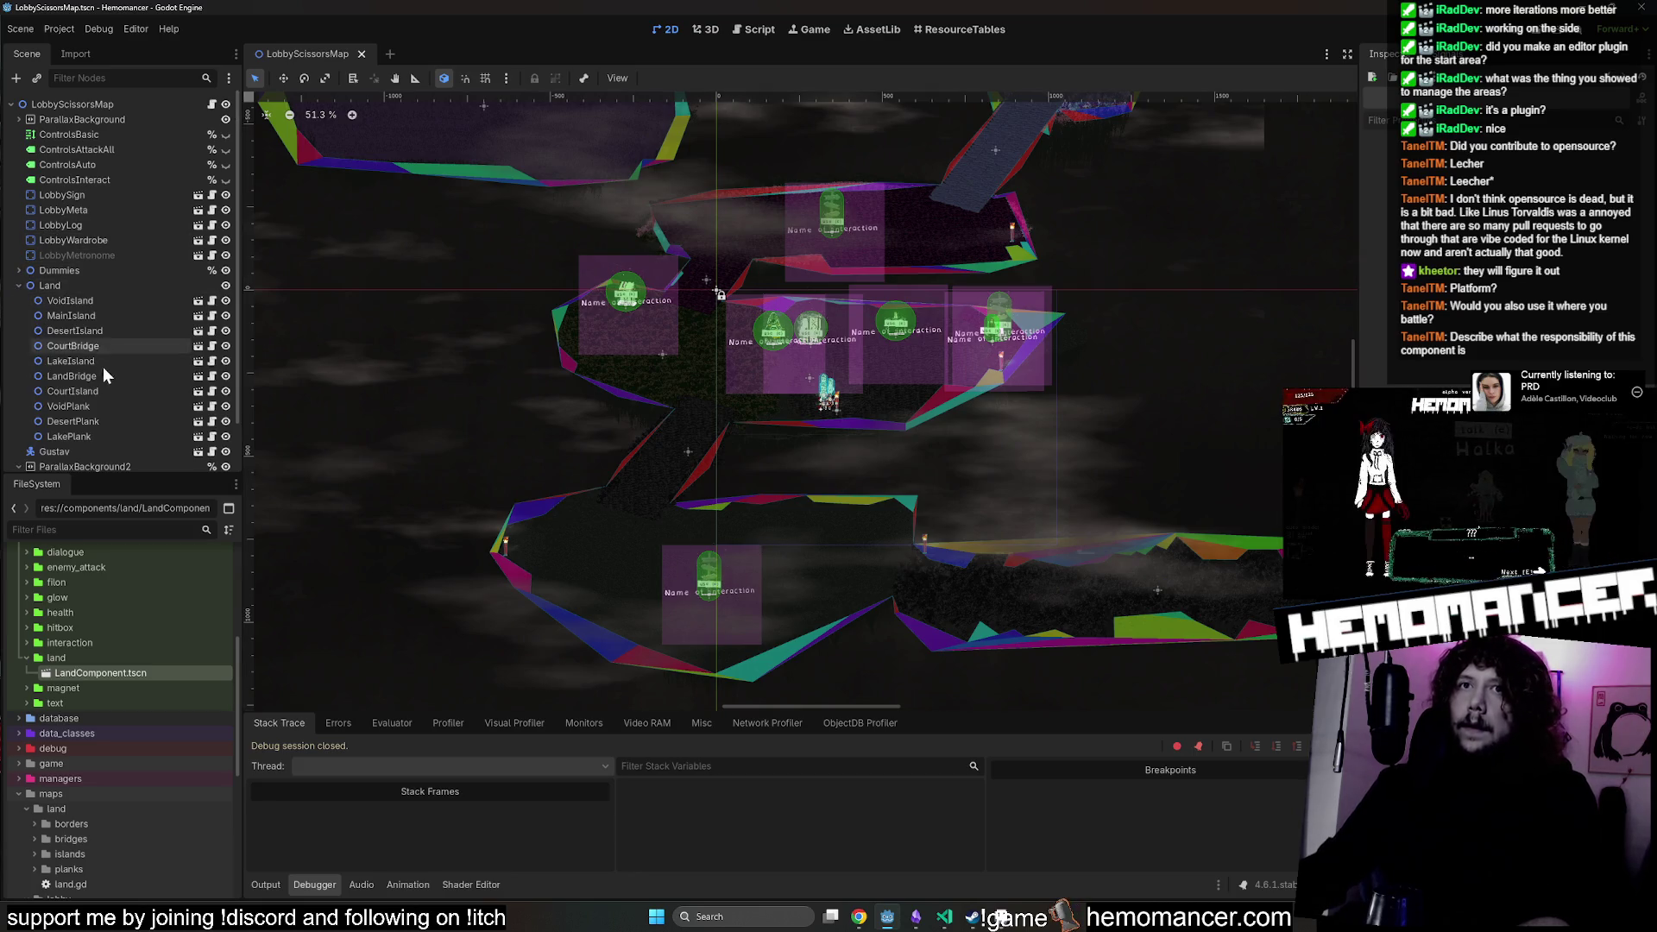
pyautogui.click(176, 404)
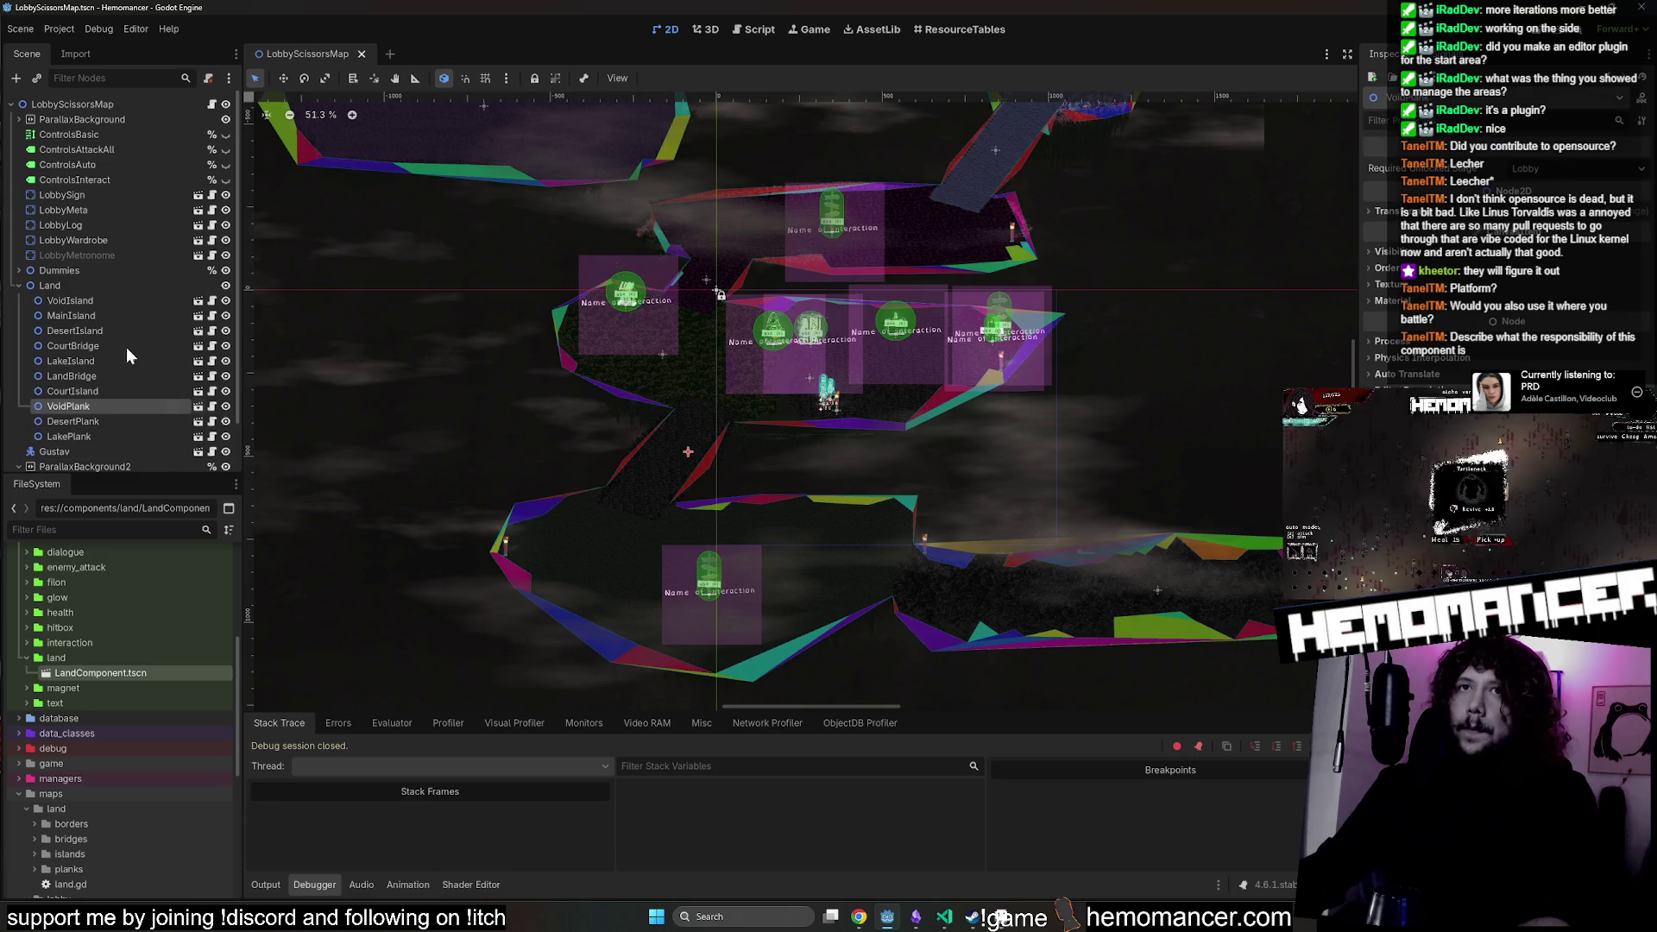
pyautogui.click(128, 302)
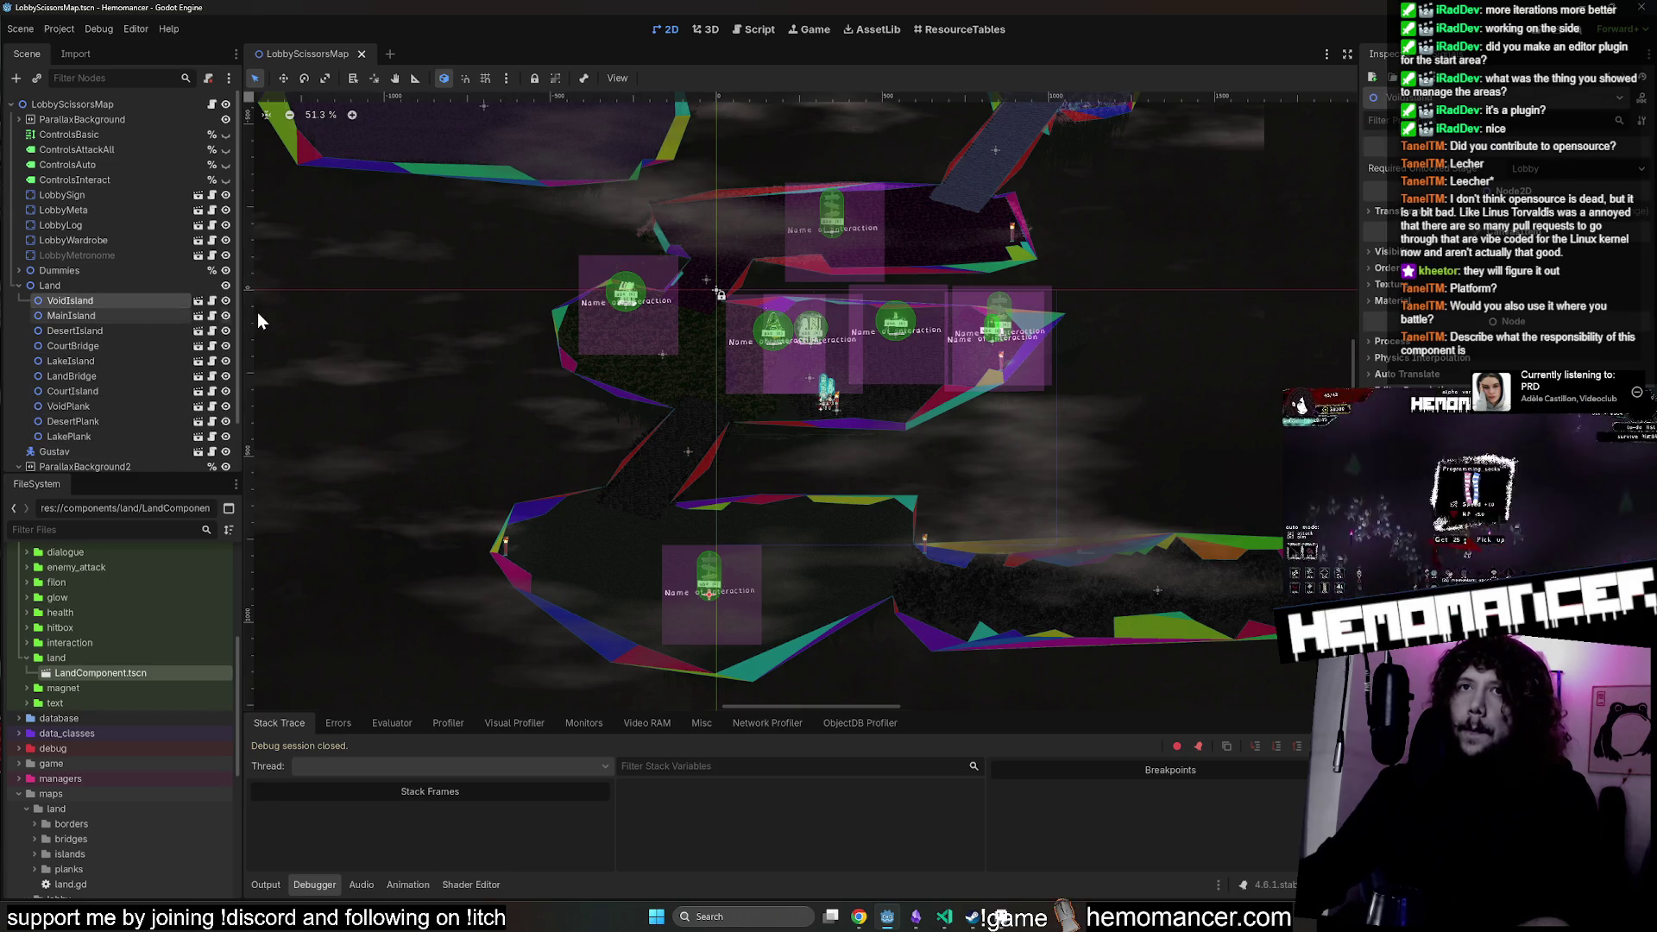
pyautogui.click(197, 301)
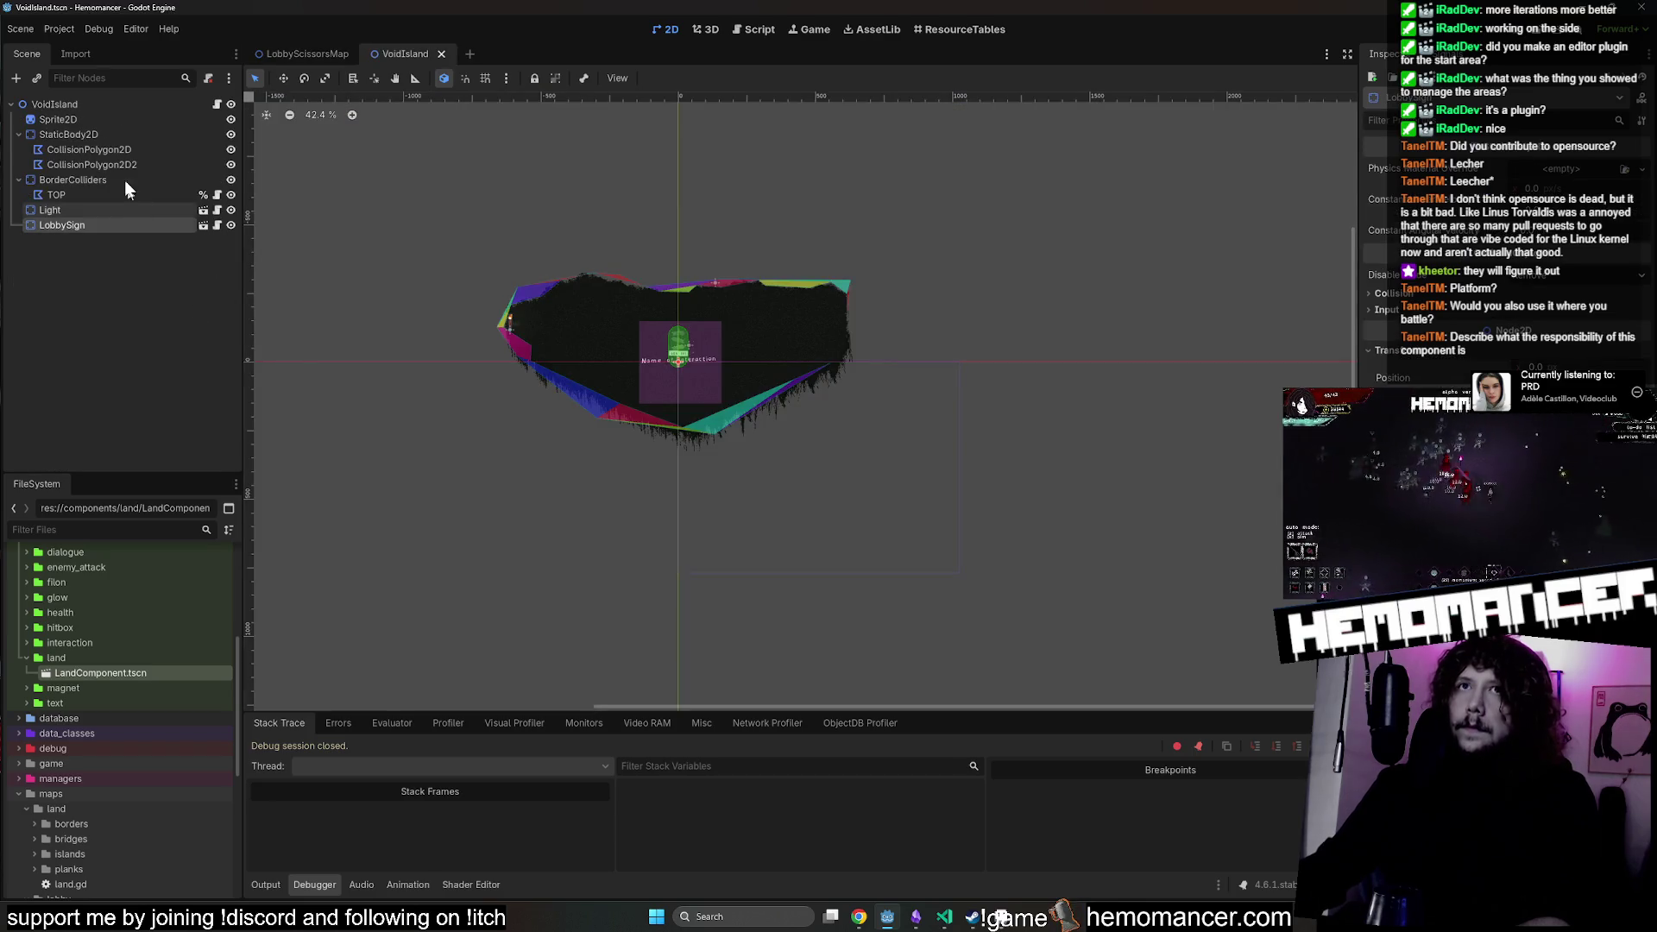
# Instantiate LandComponent under the VoidIsland root node and view its land.gd script
pyautogui.click(88, 105)
pyautogui.scroll(3, 630, 226)
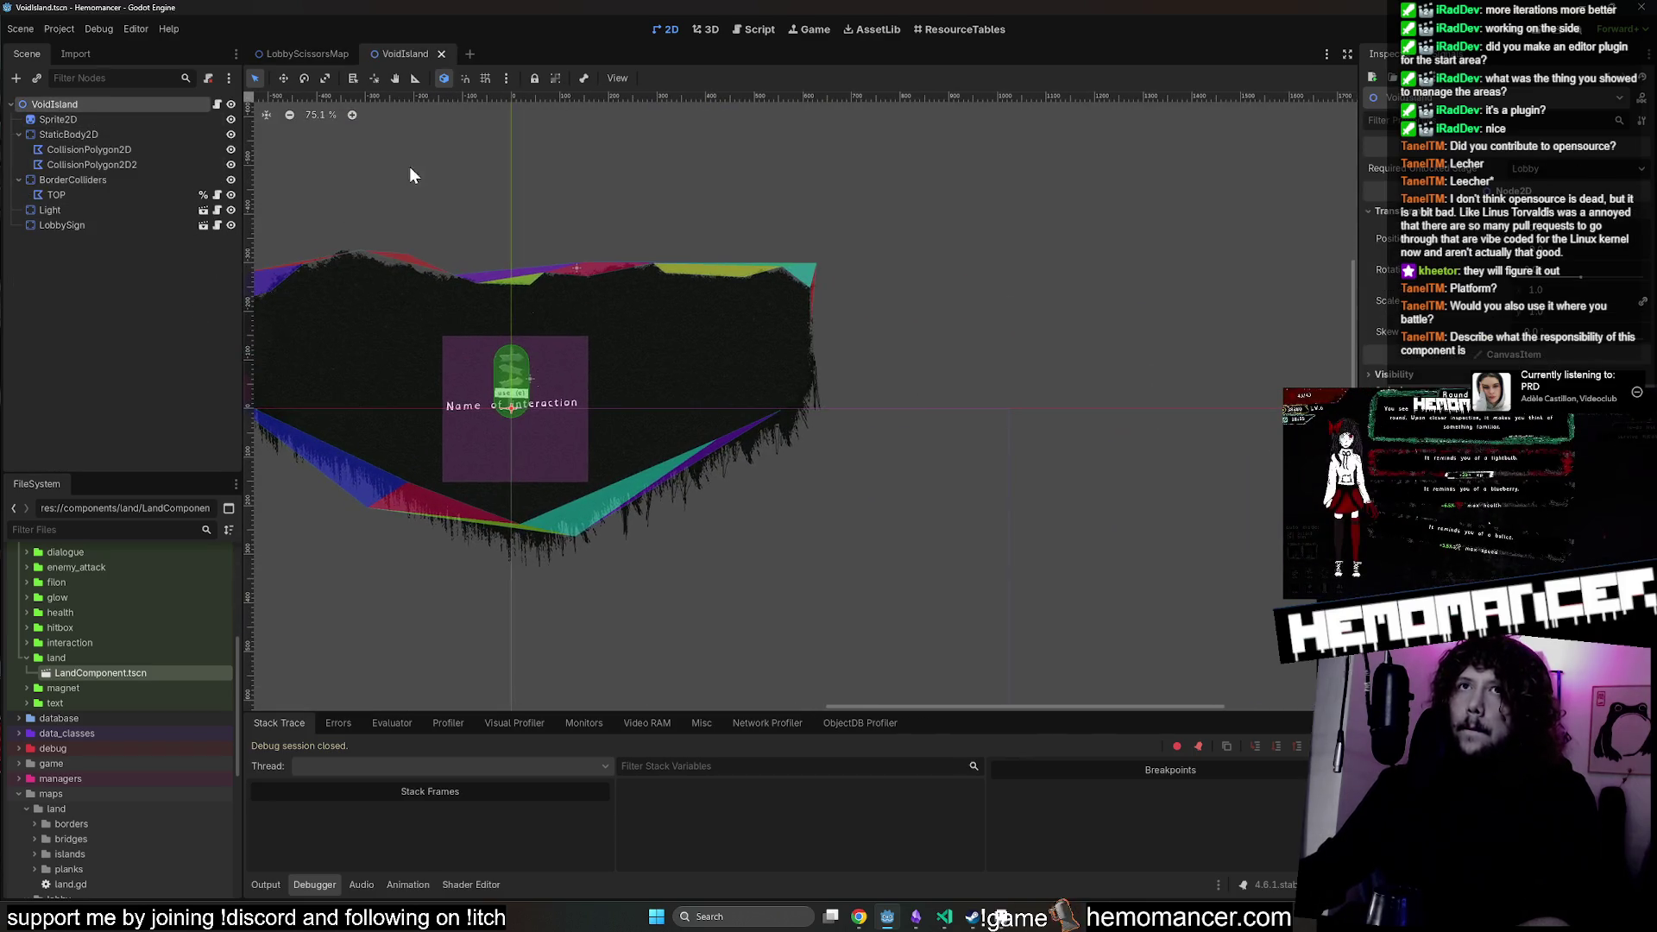
pyautogui.rightClick(139, 109)
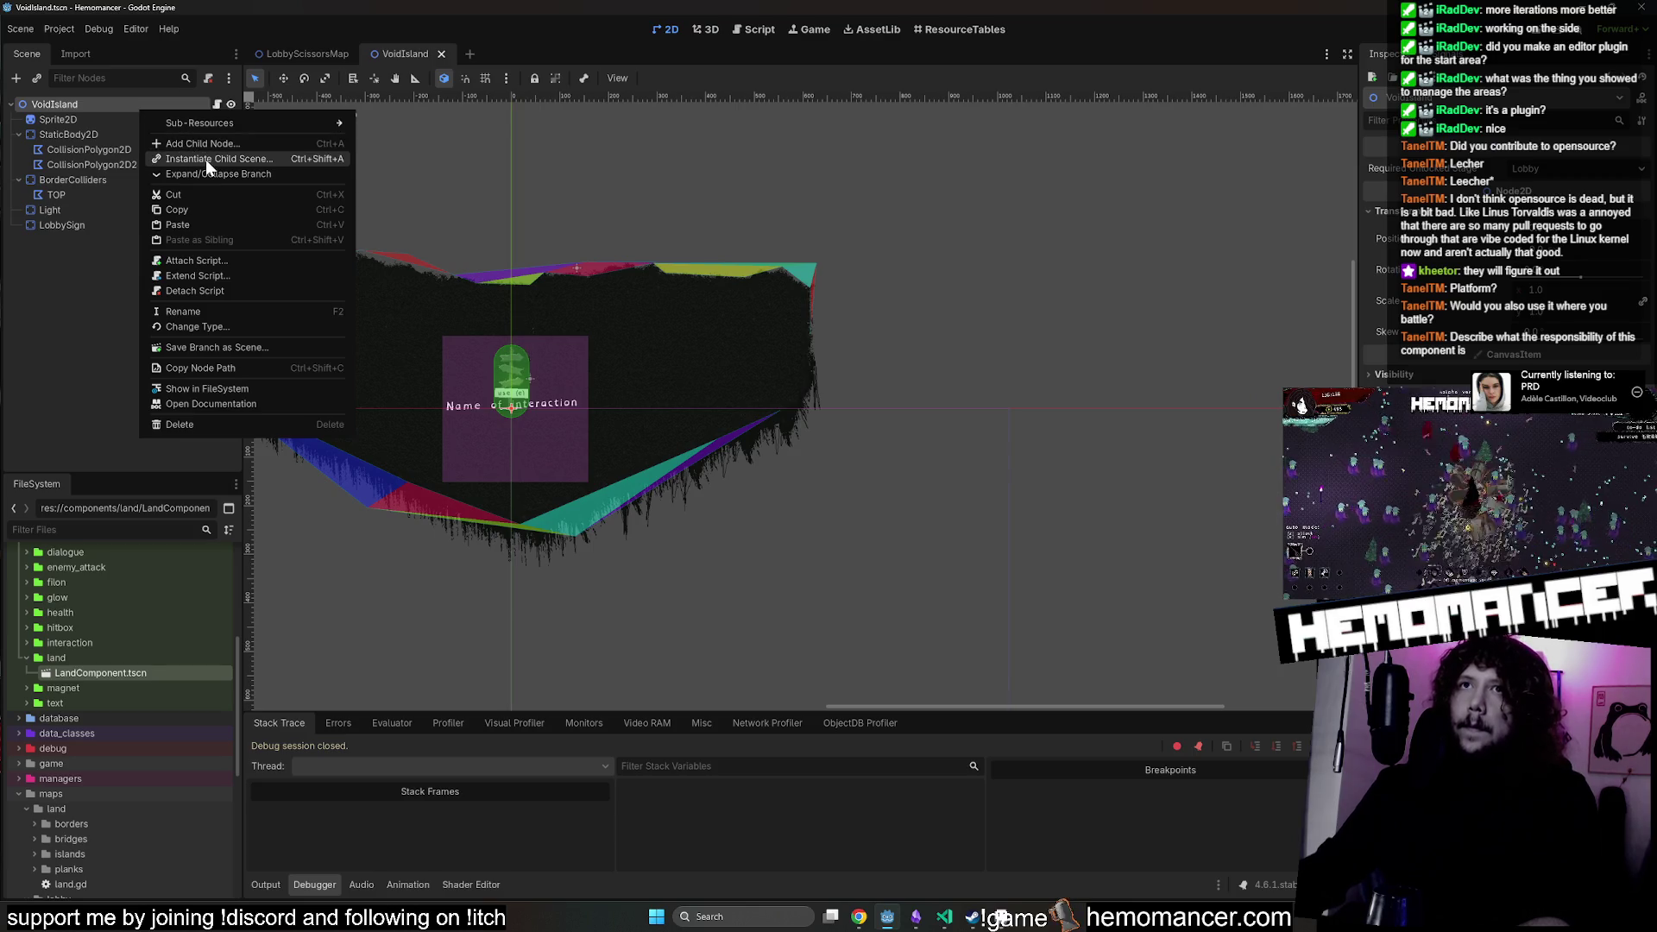
pyautogui.click(206, 159)
pyautogui.write('landco')
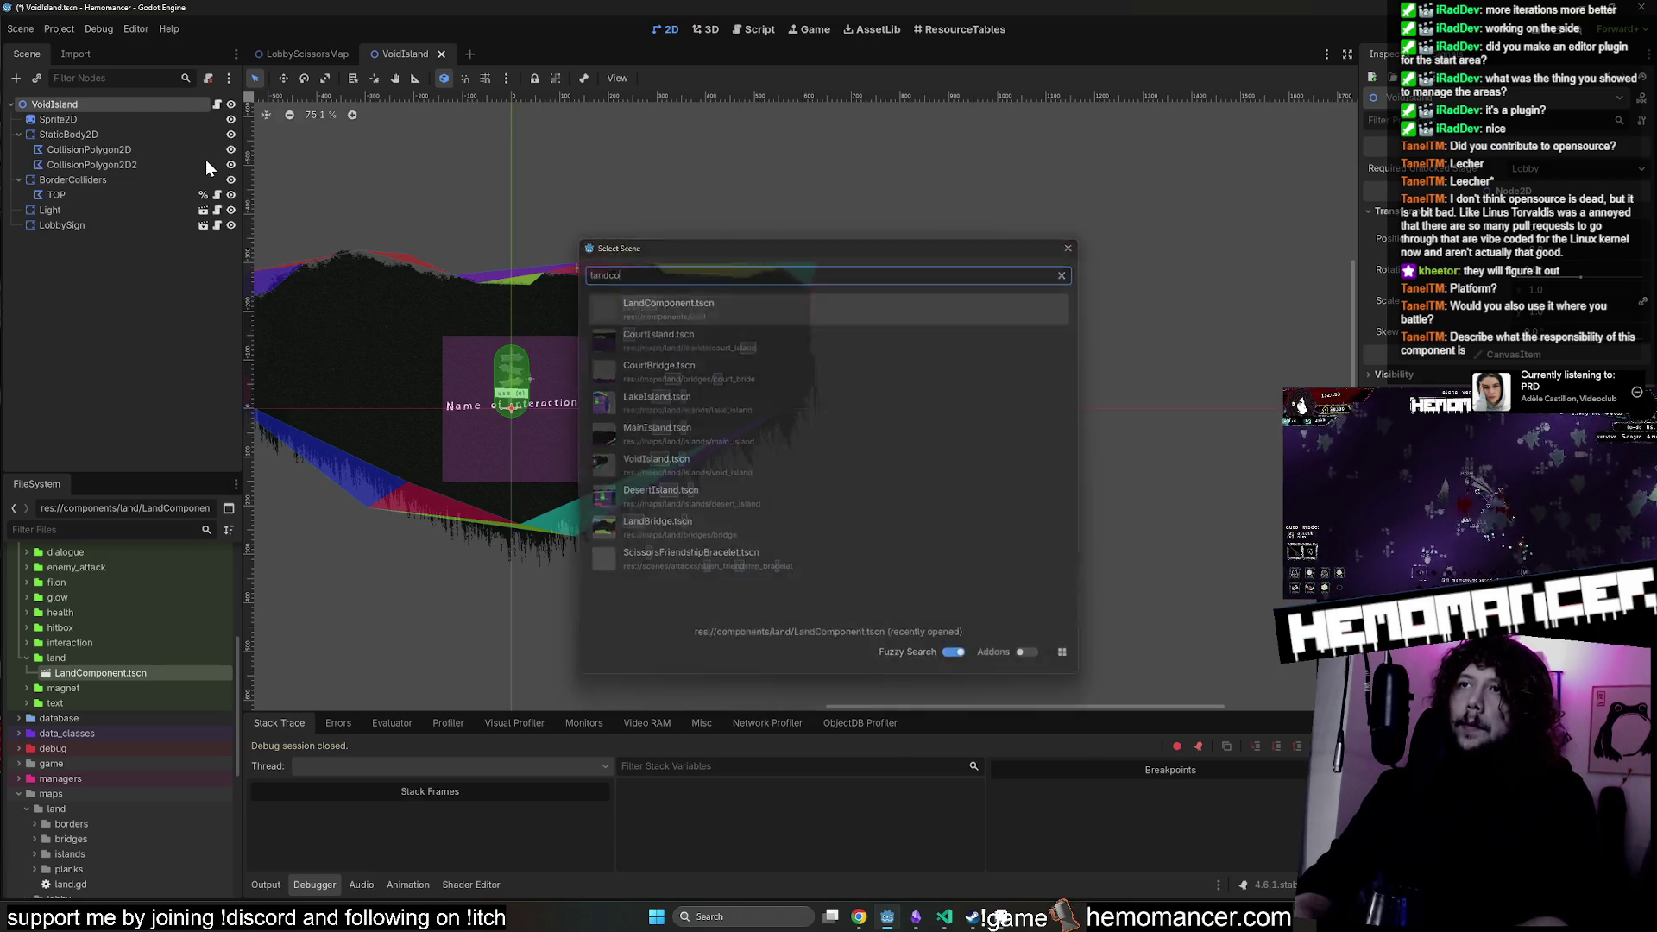
pyautogui.press('Return')
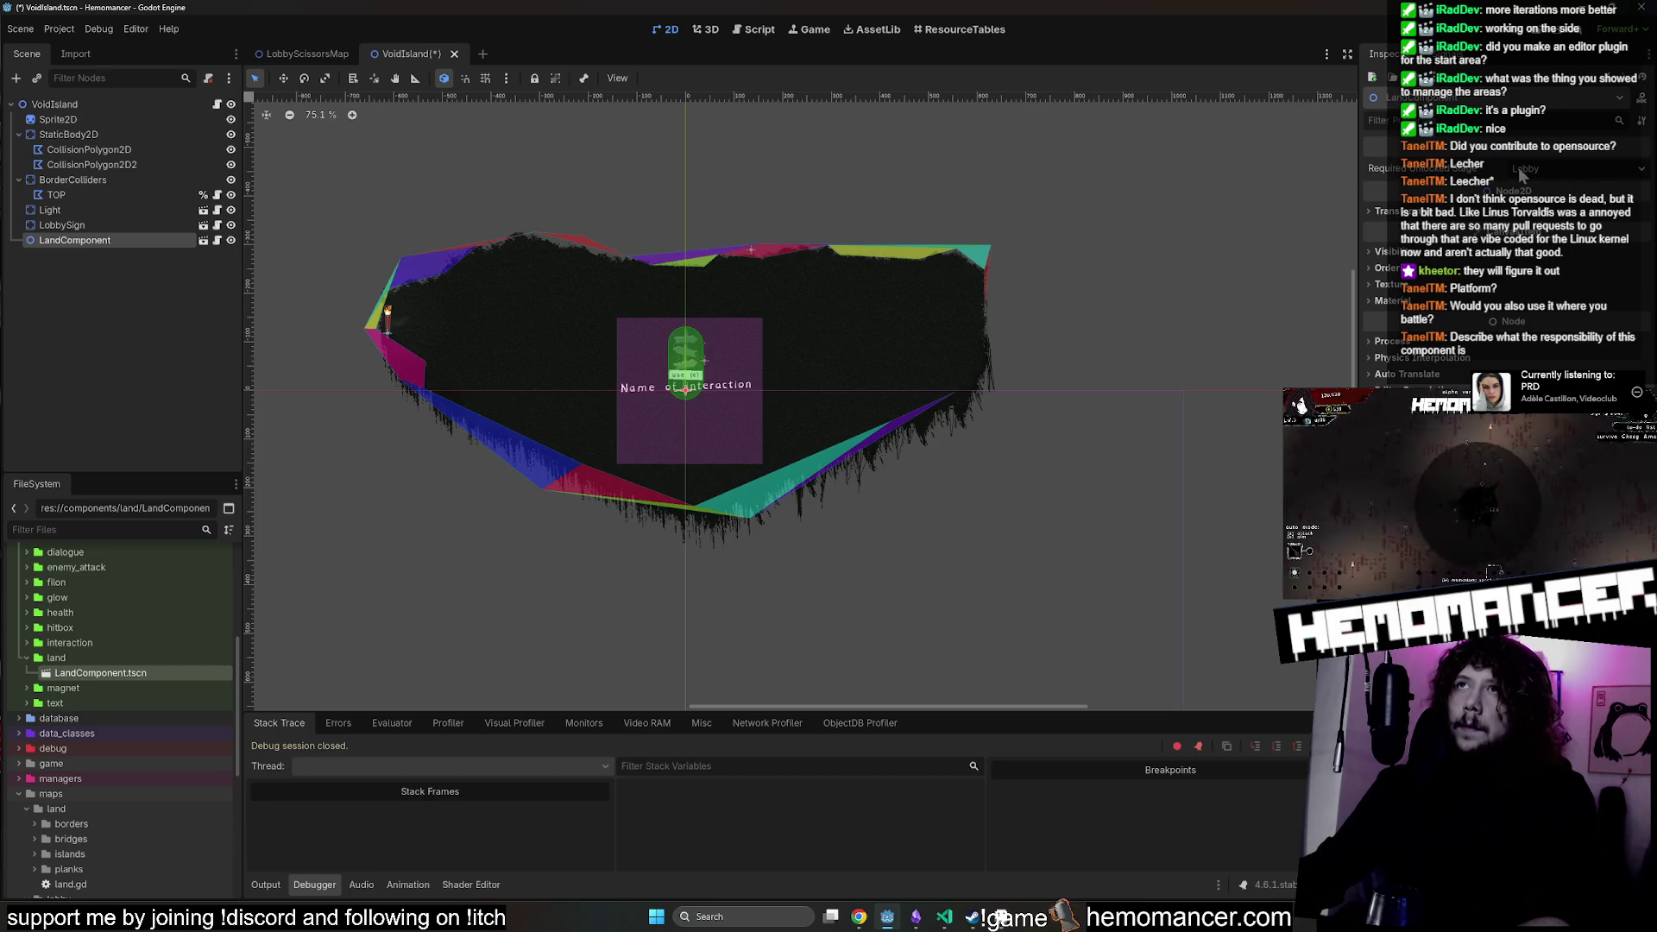
pyautogui.click(218, 240)
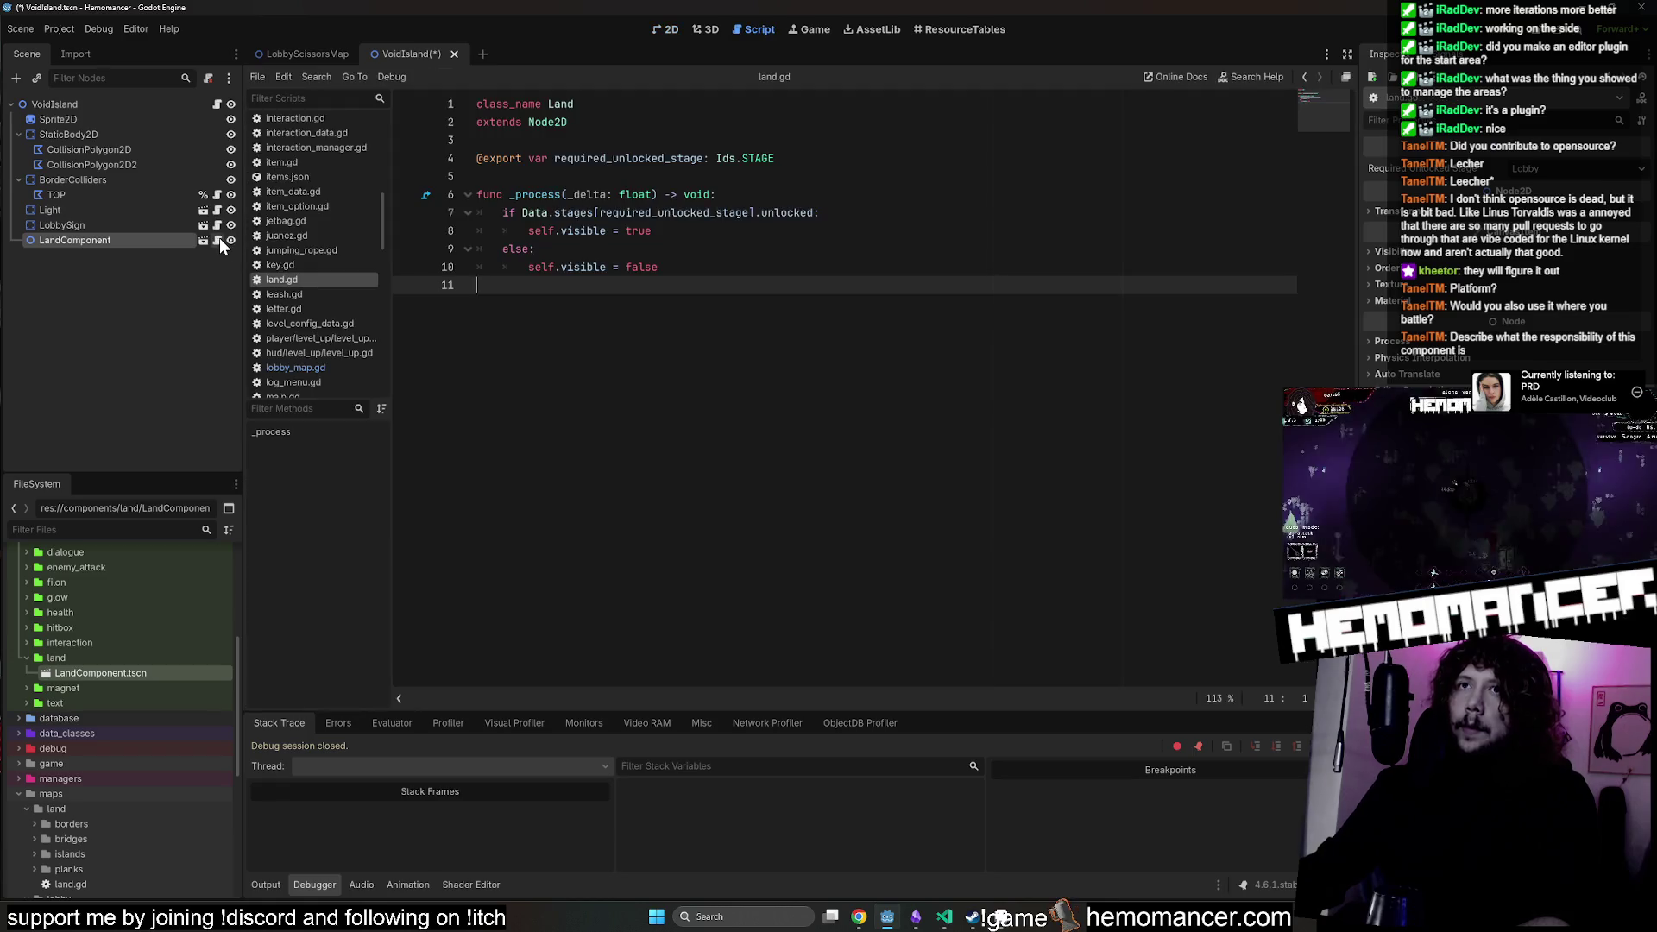
# Add an exported ground_sprite variable after line 4 of land.gd and save
pyautogui.click(204, 240)
pyautogui.click(856, 164)
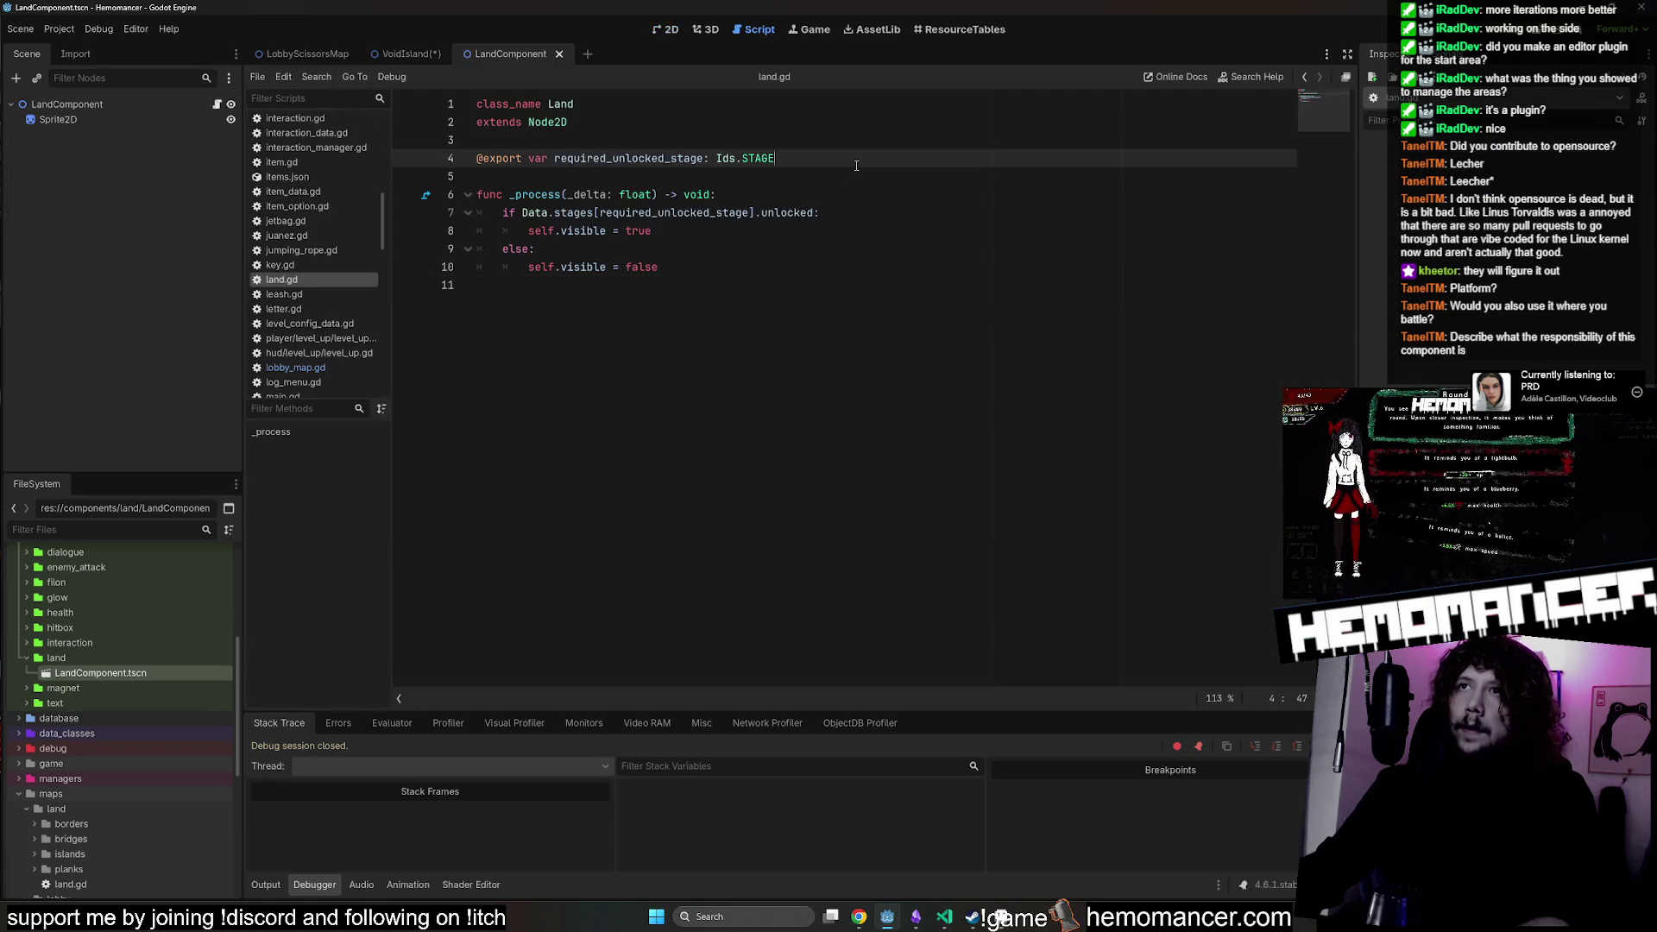
pyautogui.hotkey('ctrl', 's')
pyautogui.press('Return')
pyautogui.write('@export')
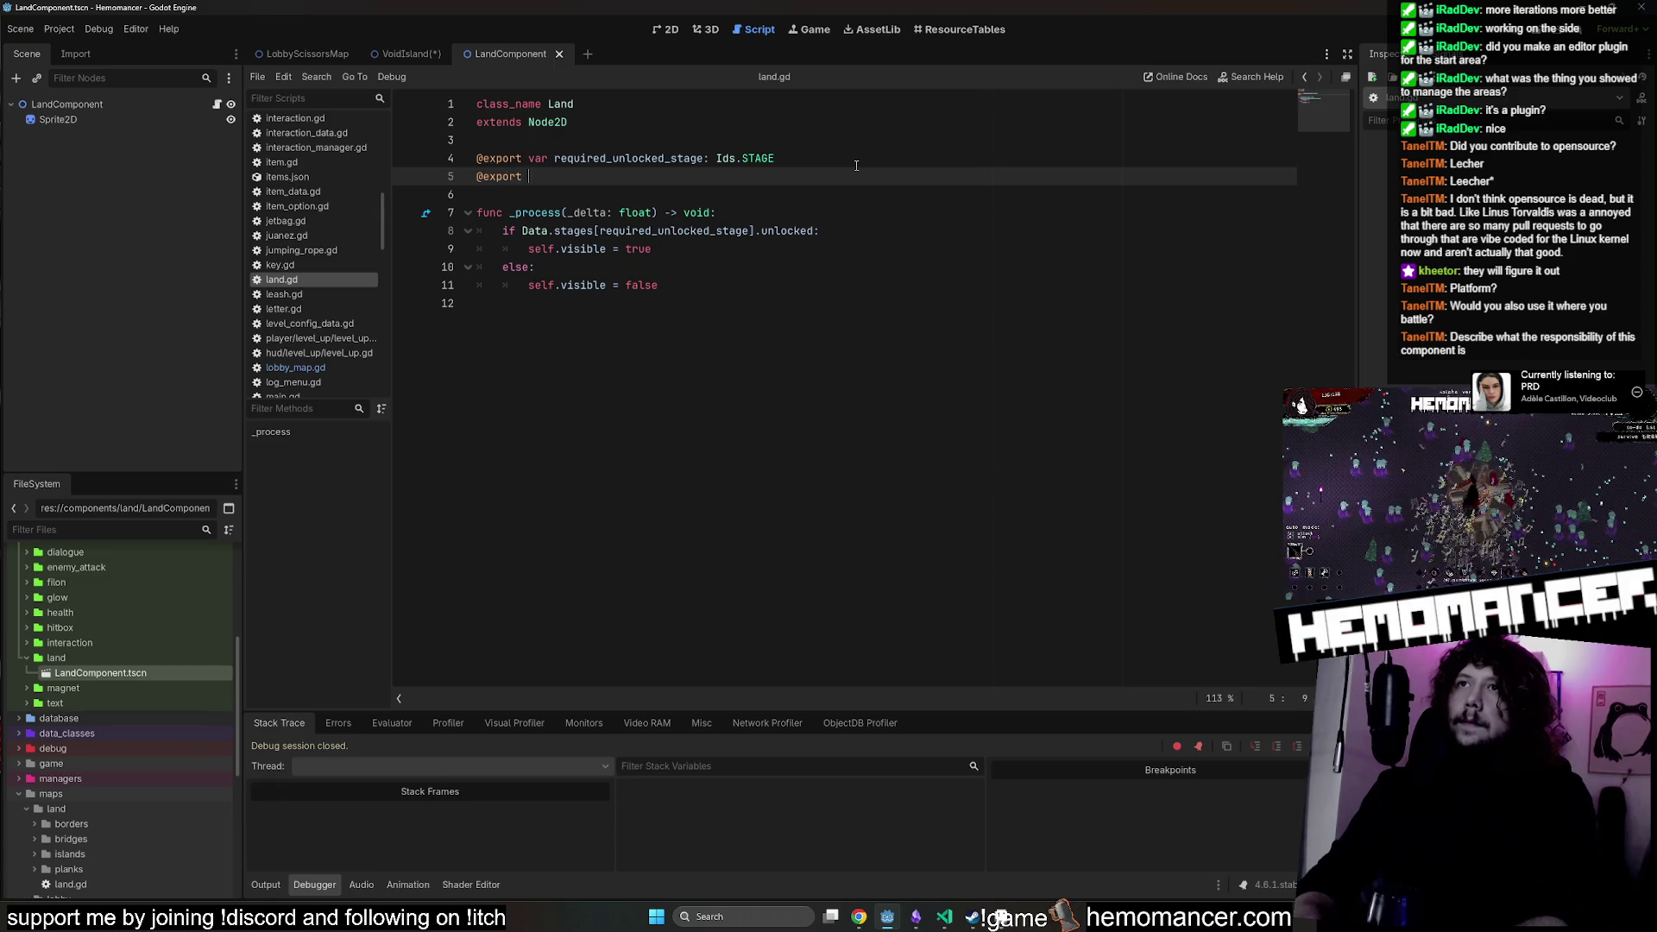
pyautogui.write('pri')
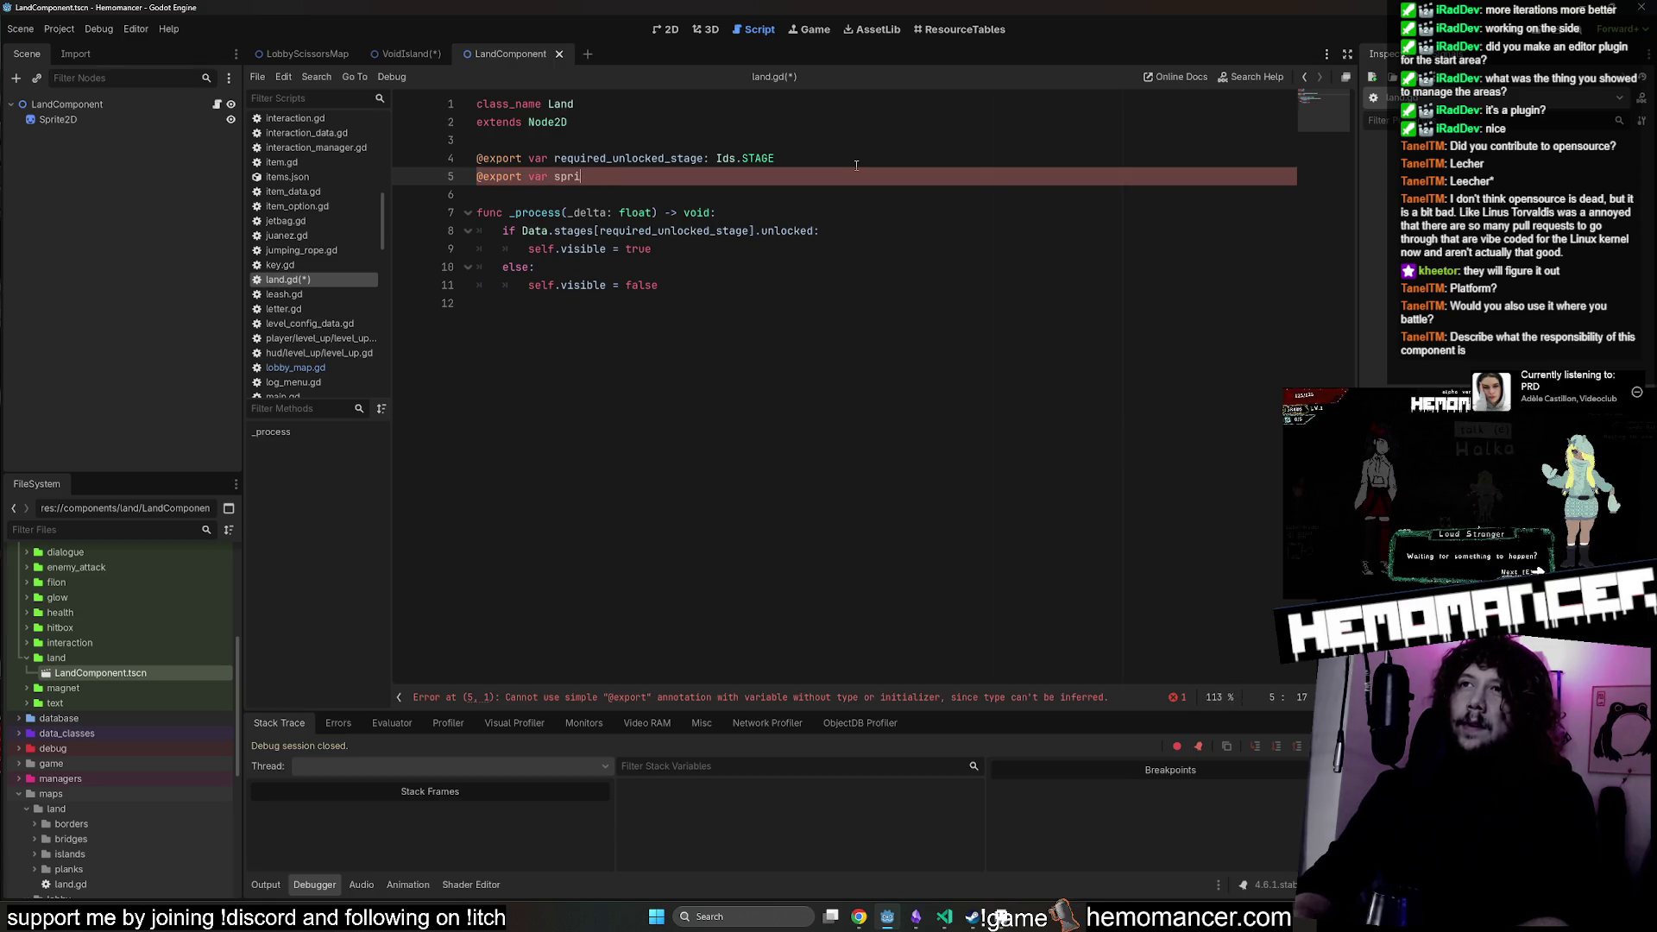
pyautogui.write('te')
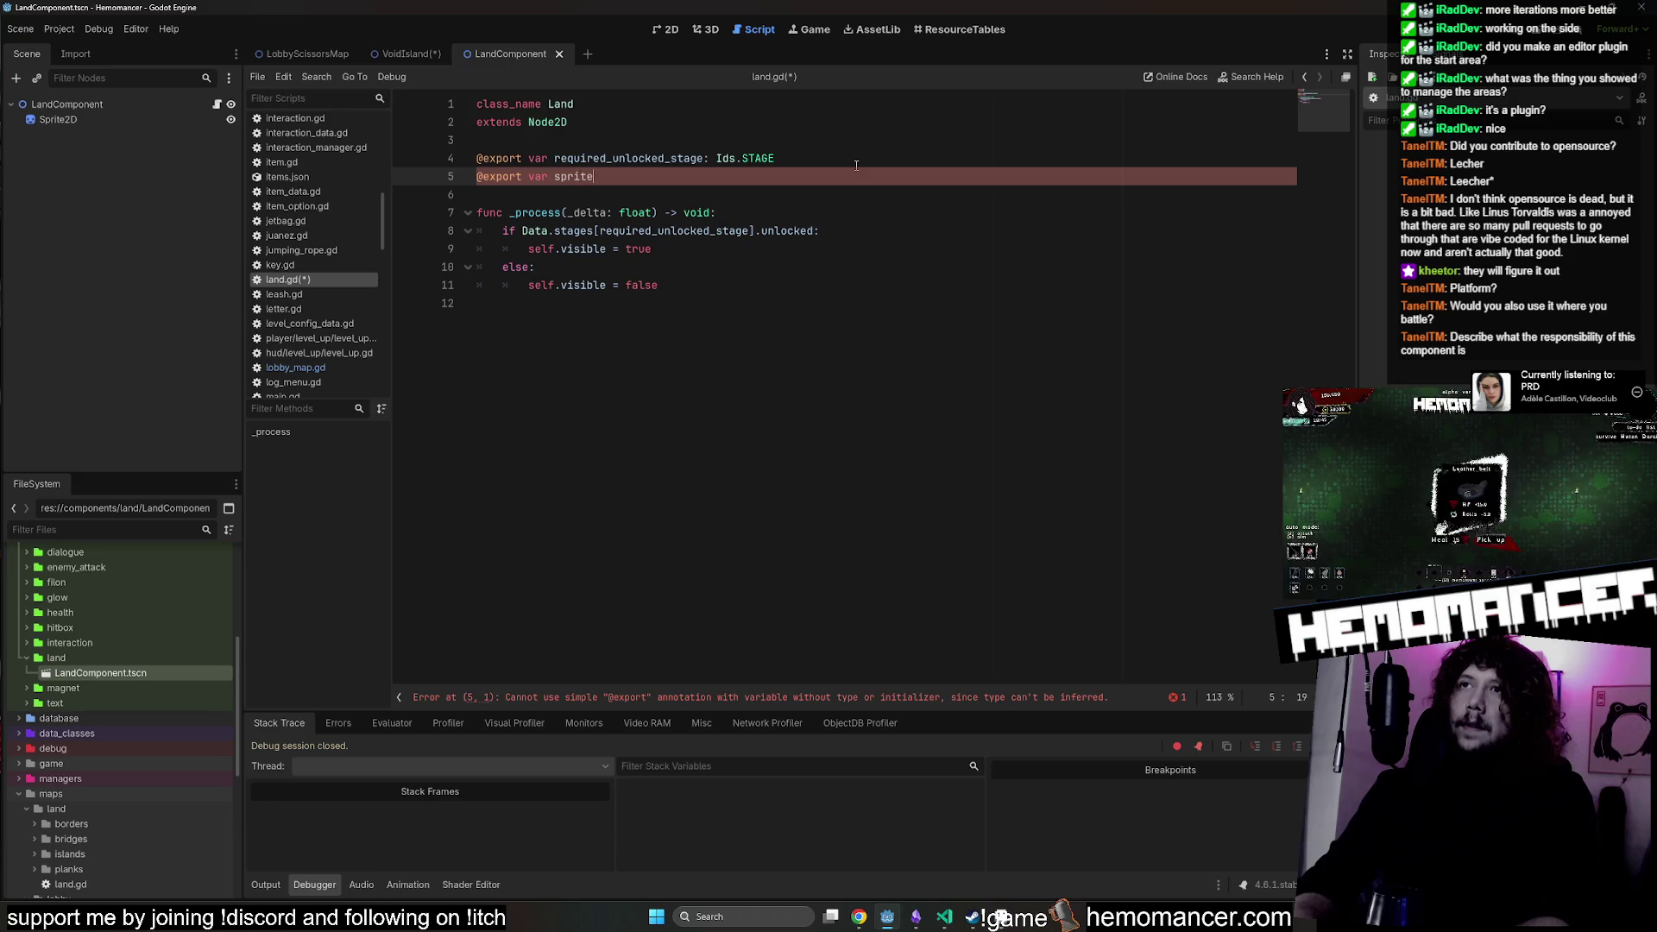
pyautogui.write('round_s')
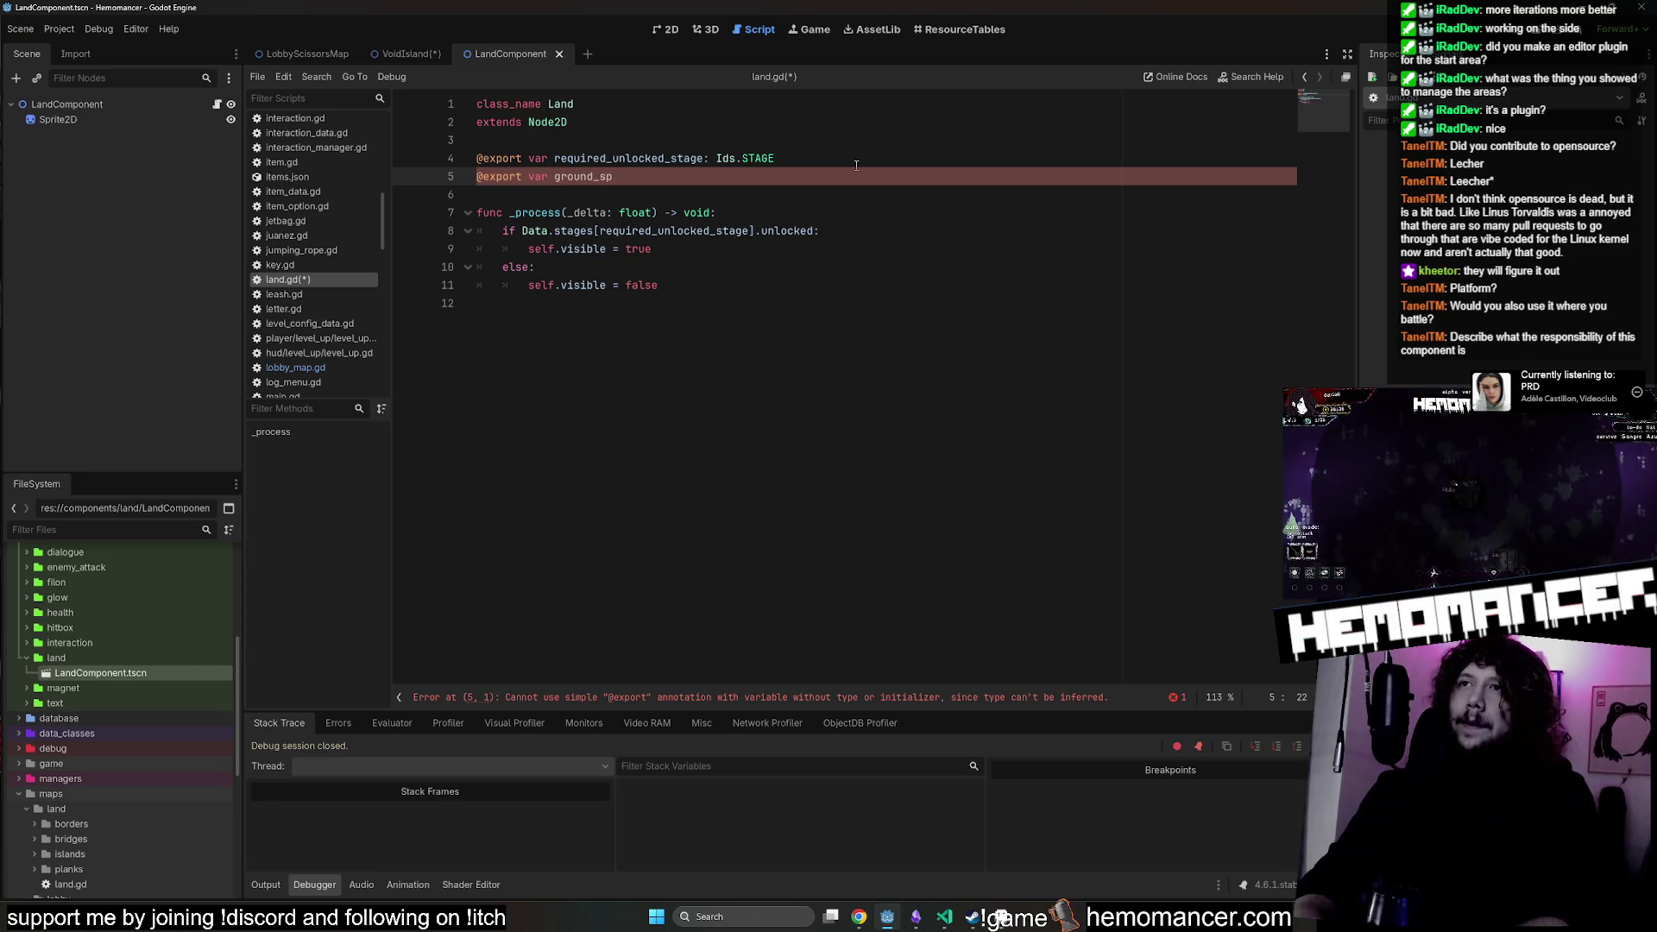
pyautogui.write(' S')
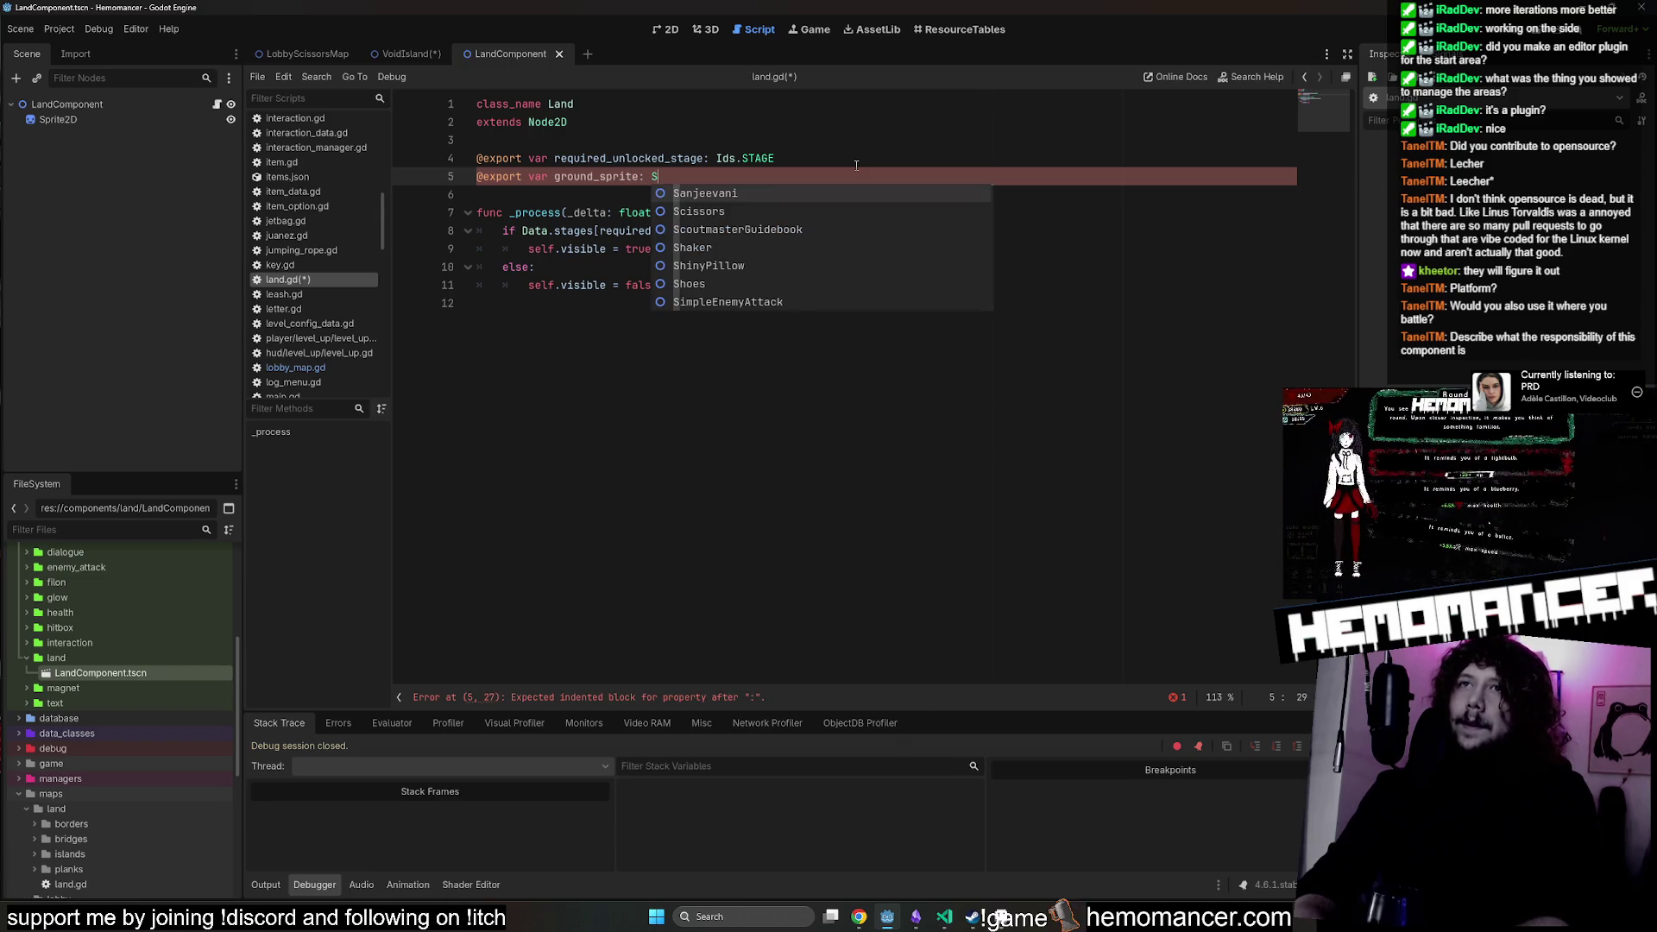
pyautogui.write('p')
pyautogui.press('BackSpace')
pyautogui.press('BackSpace')
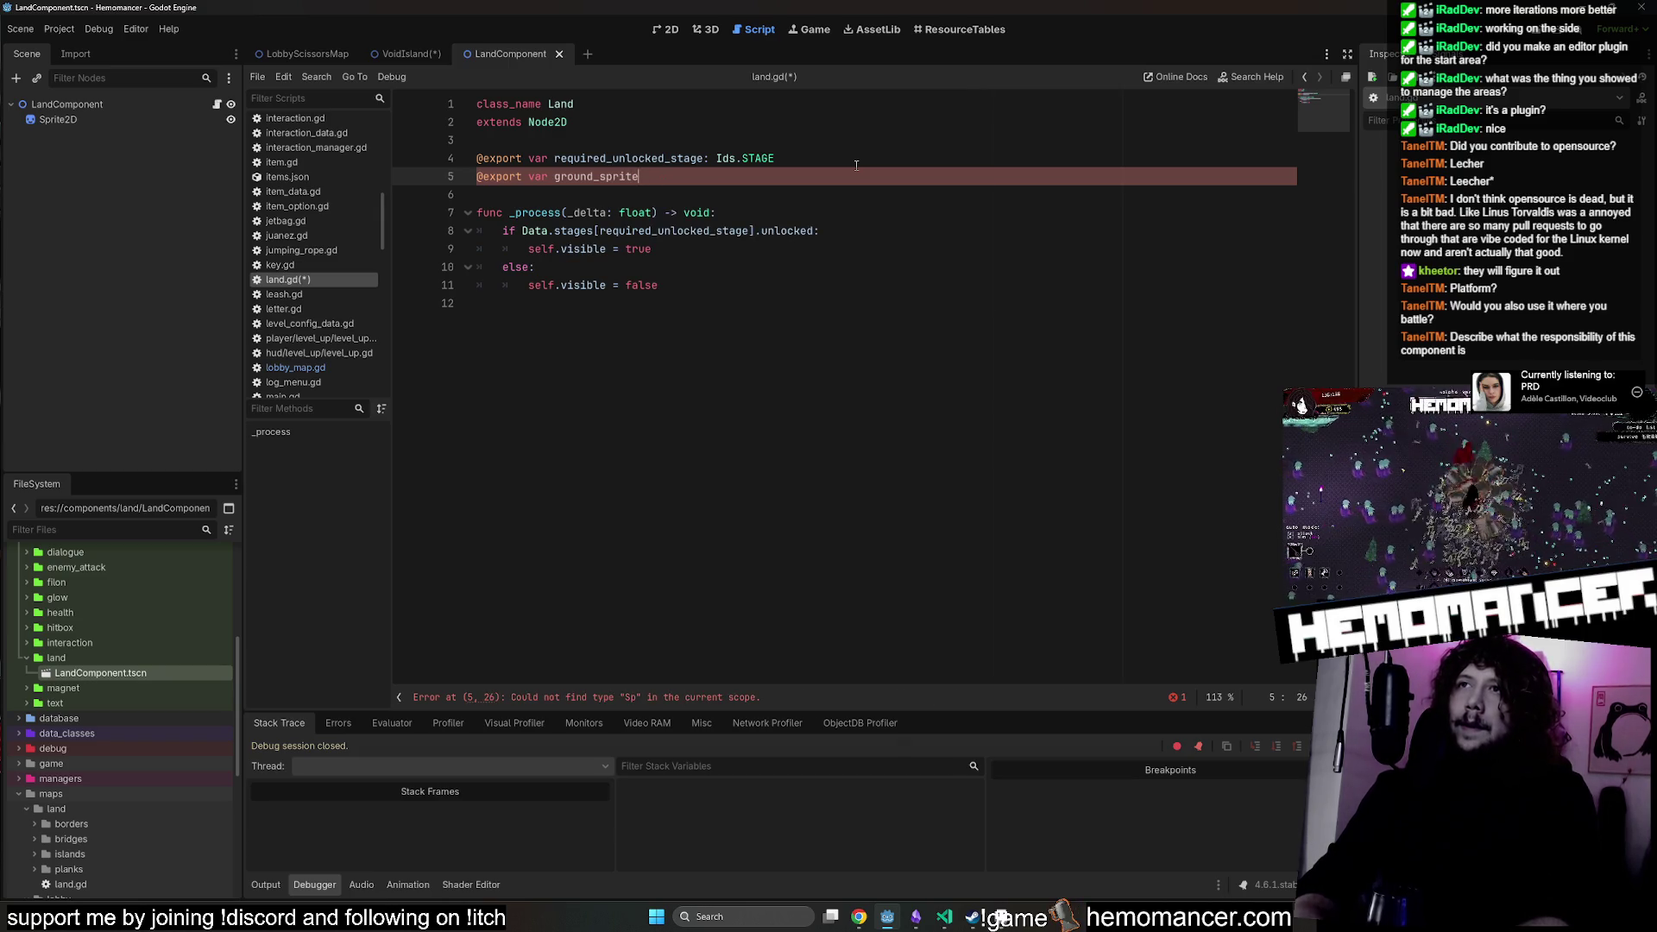
pyautogui.write('xture')
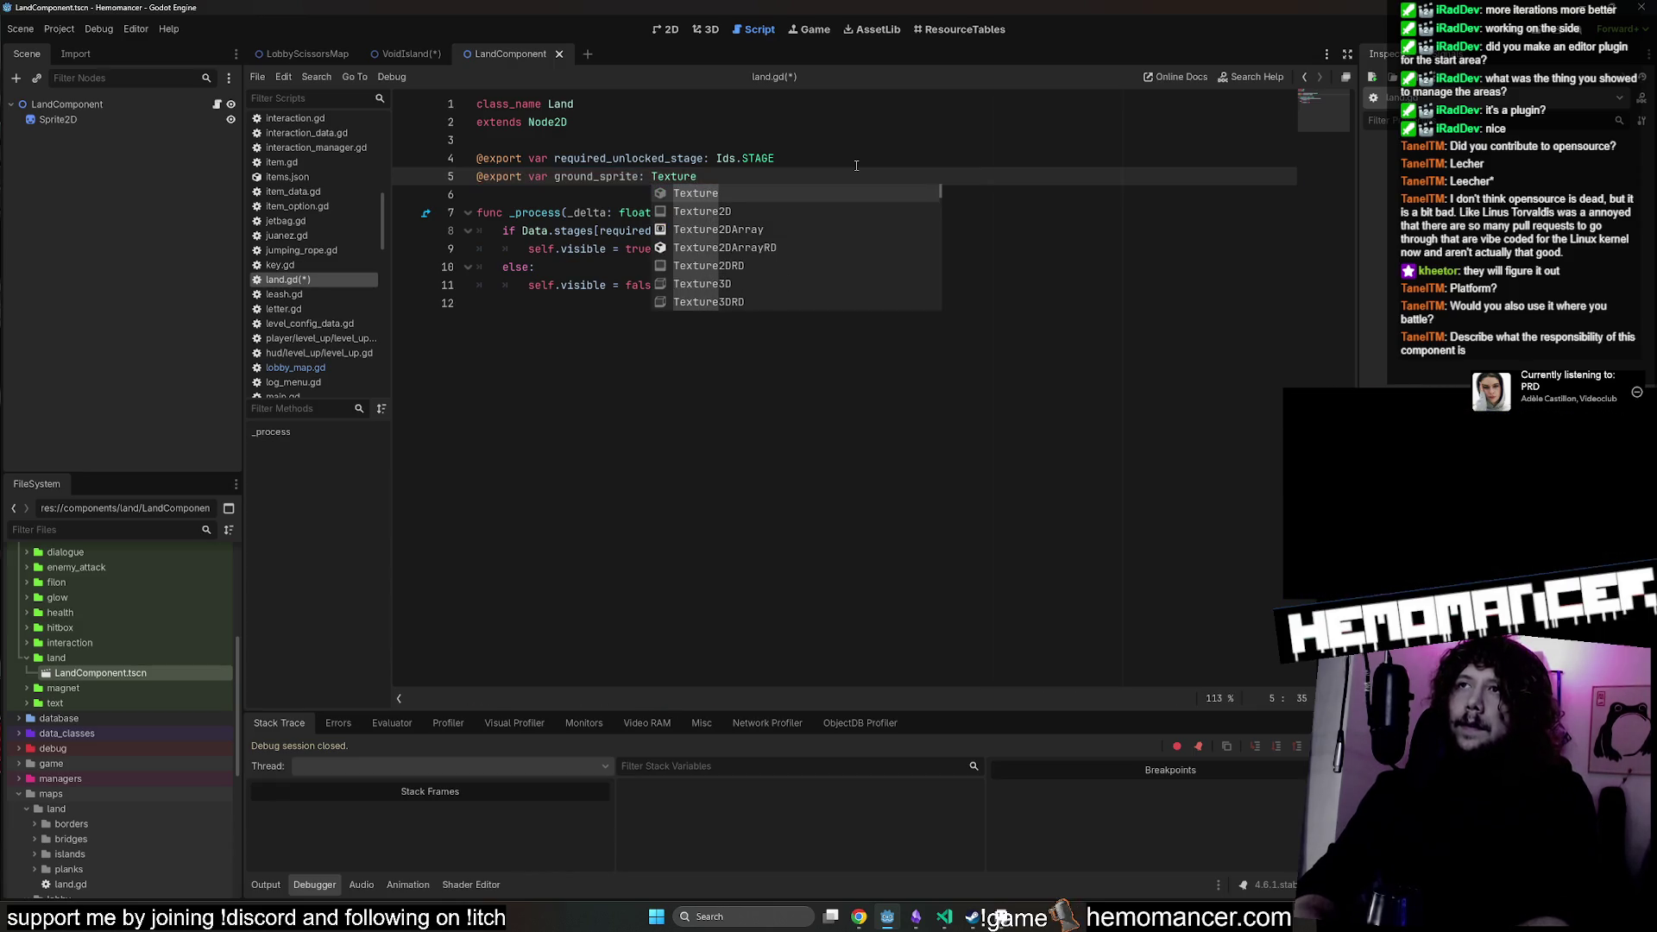
pyautogui.press('Down')
pyautogui.press('Return')
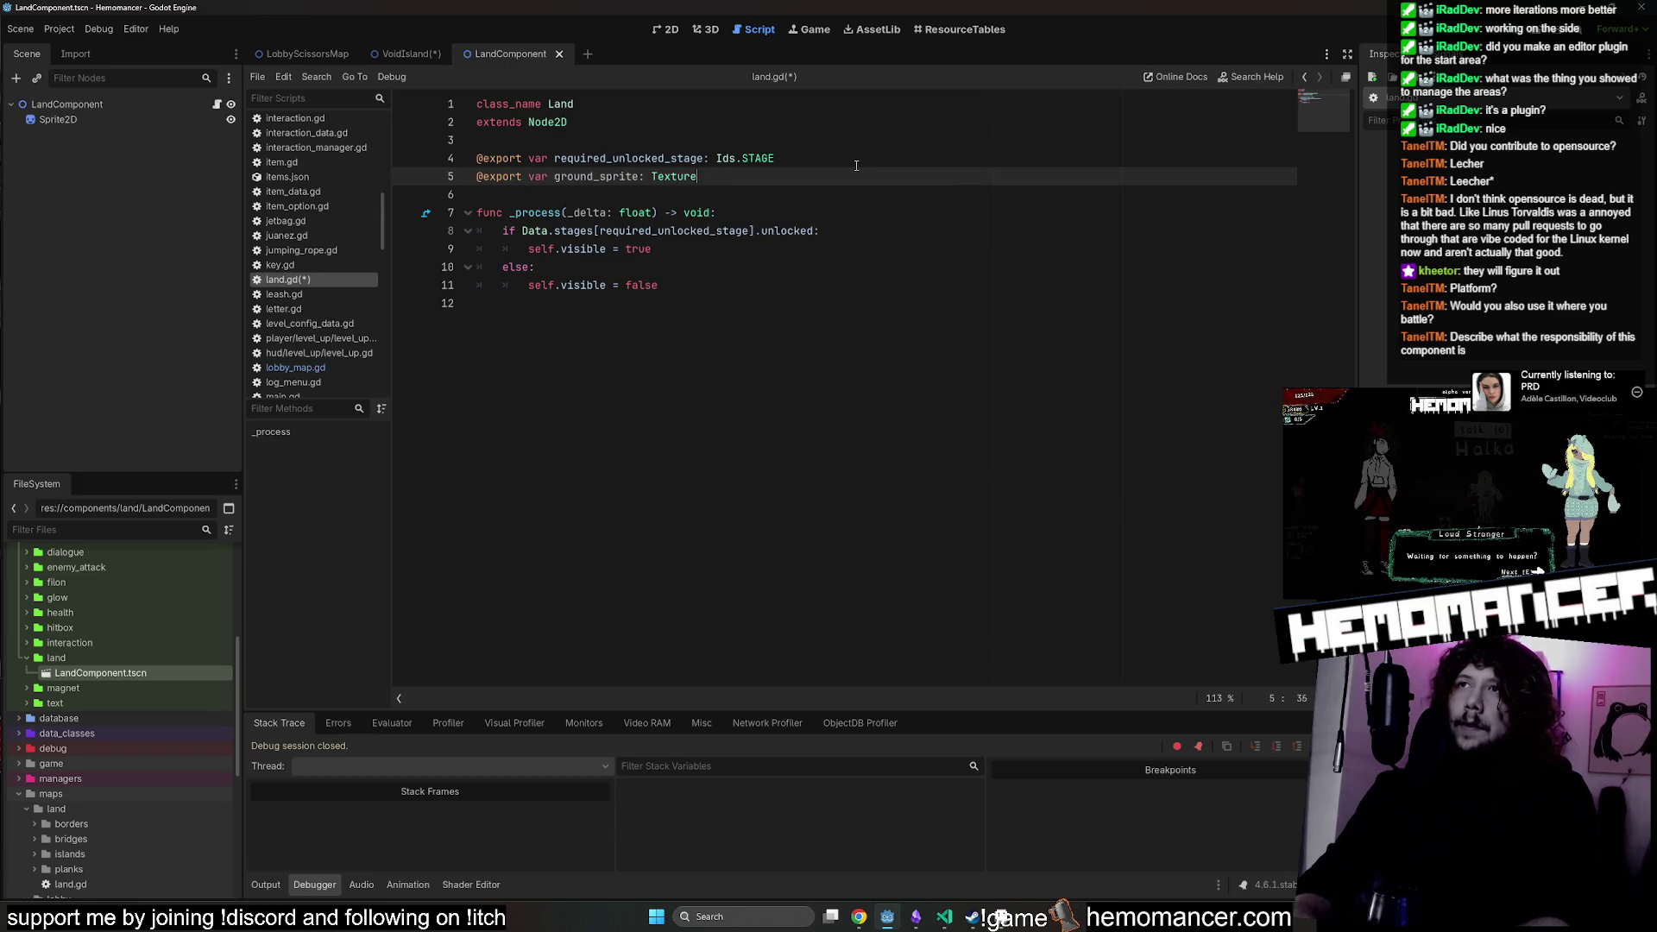
pyautogui.press('BackSpace')
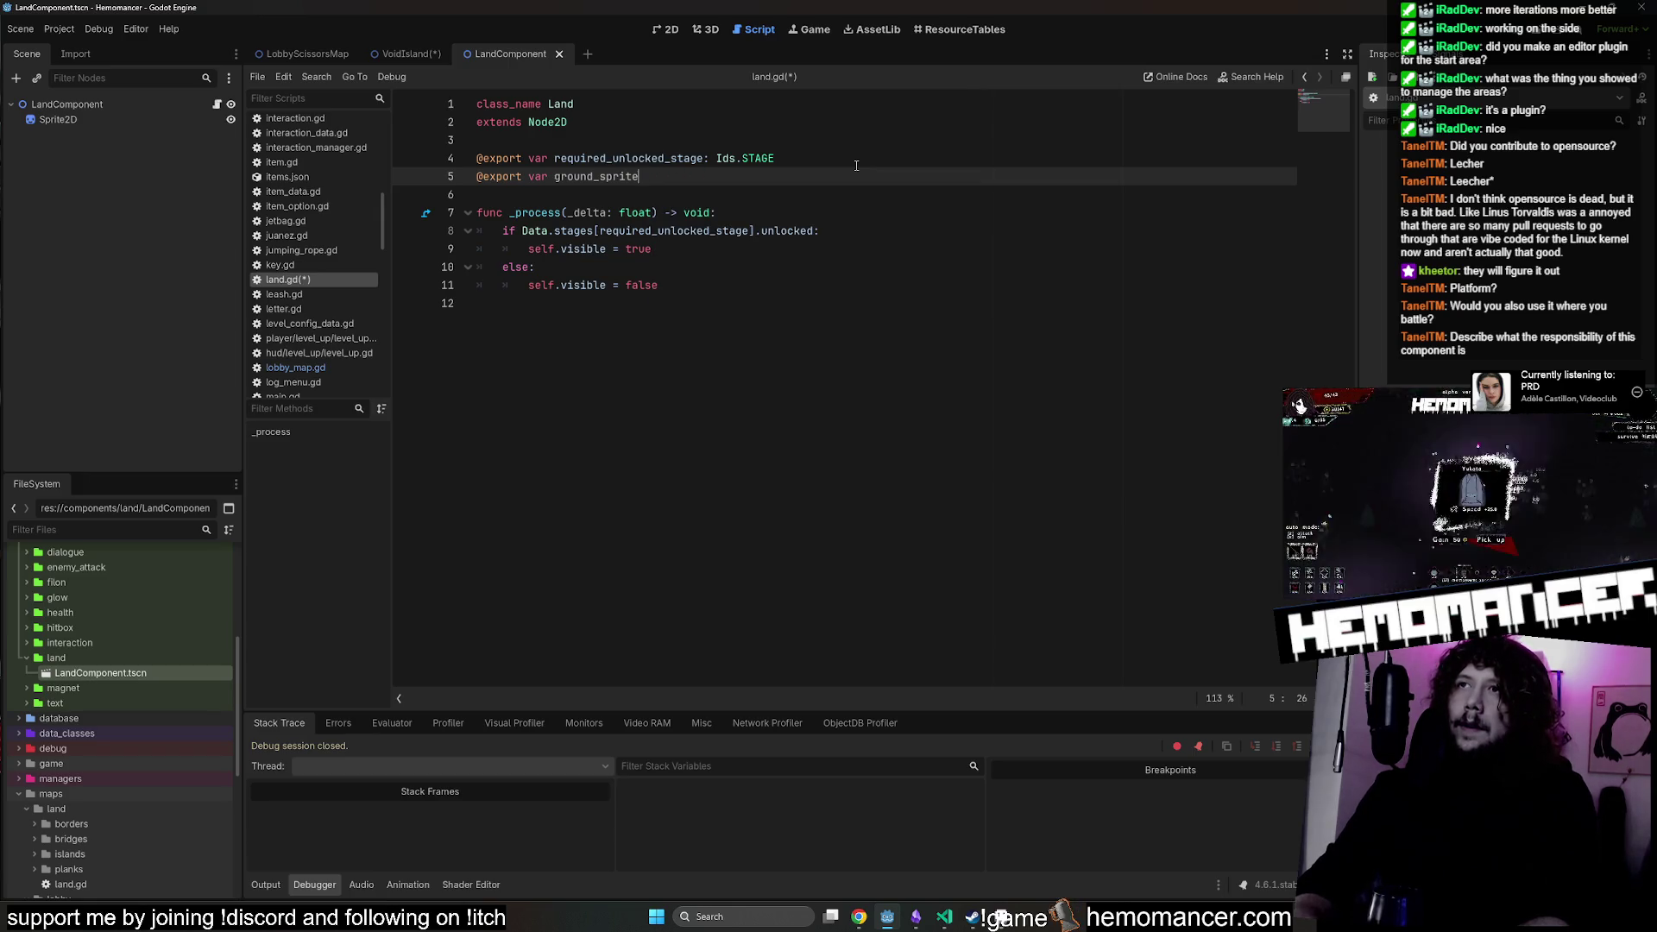
pyautogui.hotkey('ctrl', 's')
# Check the Sprite2D texture type, type ground_sprite as CompressedTexture2D, save, and move it above required_unlocked_stage
pyautogui.click(392, 61)
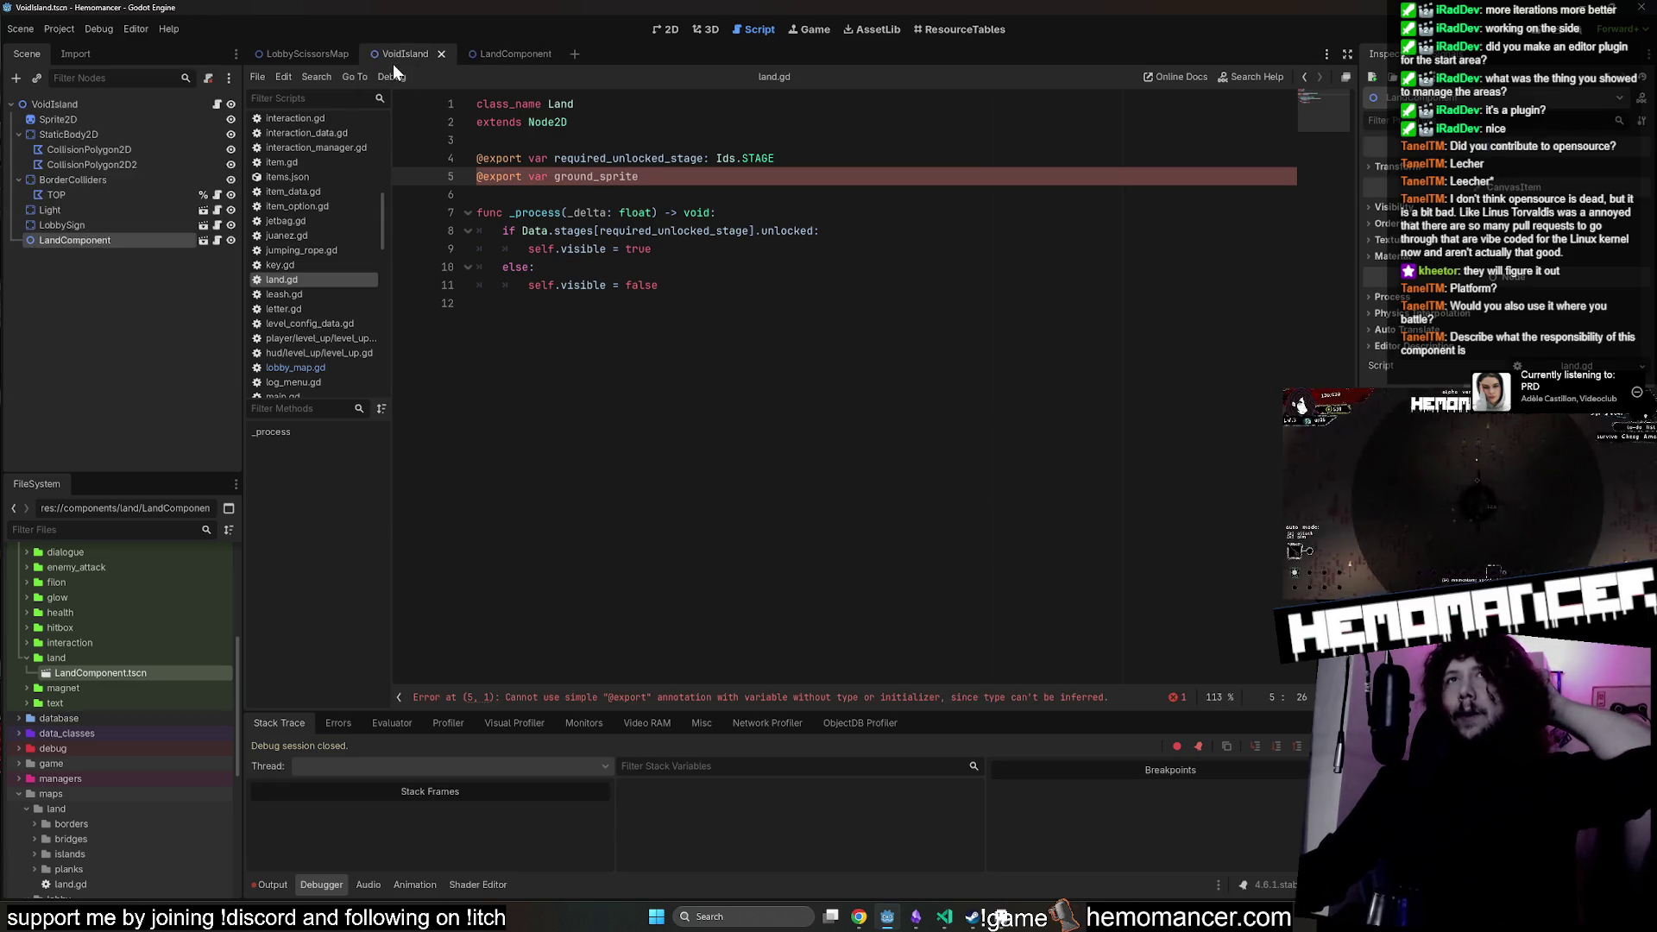
pyautogui.click(87, 119)
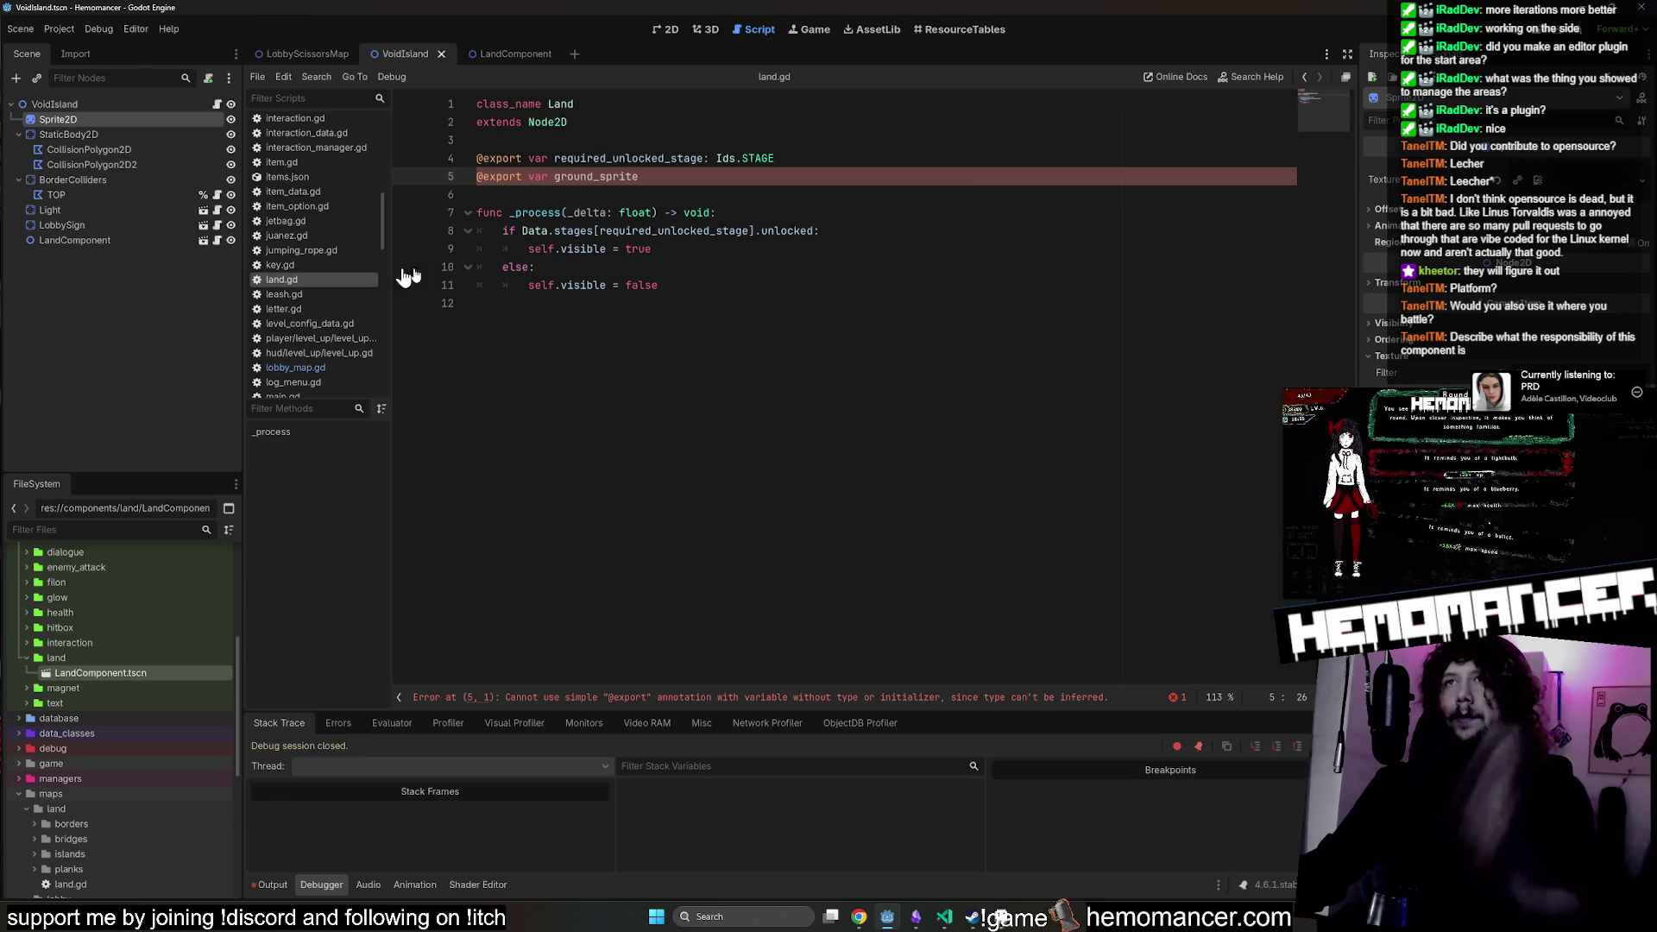
pyautogui.click(531, 55)
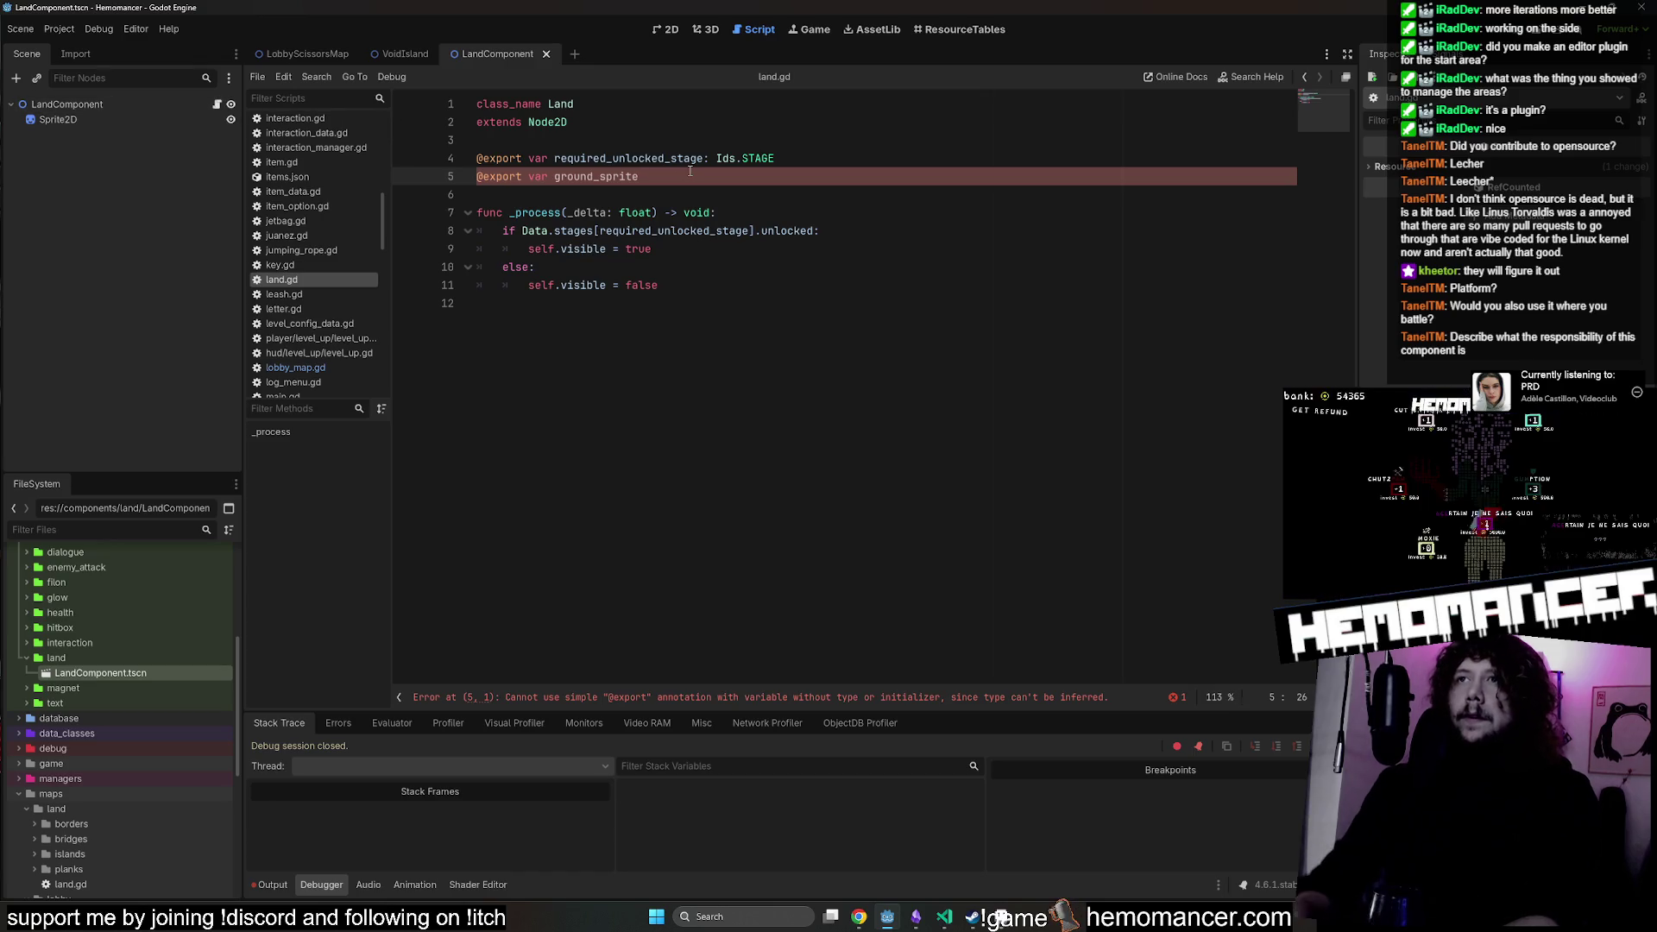
pyautogui.write(': CompressedTex')
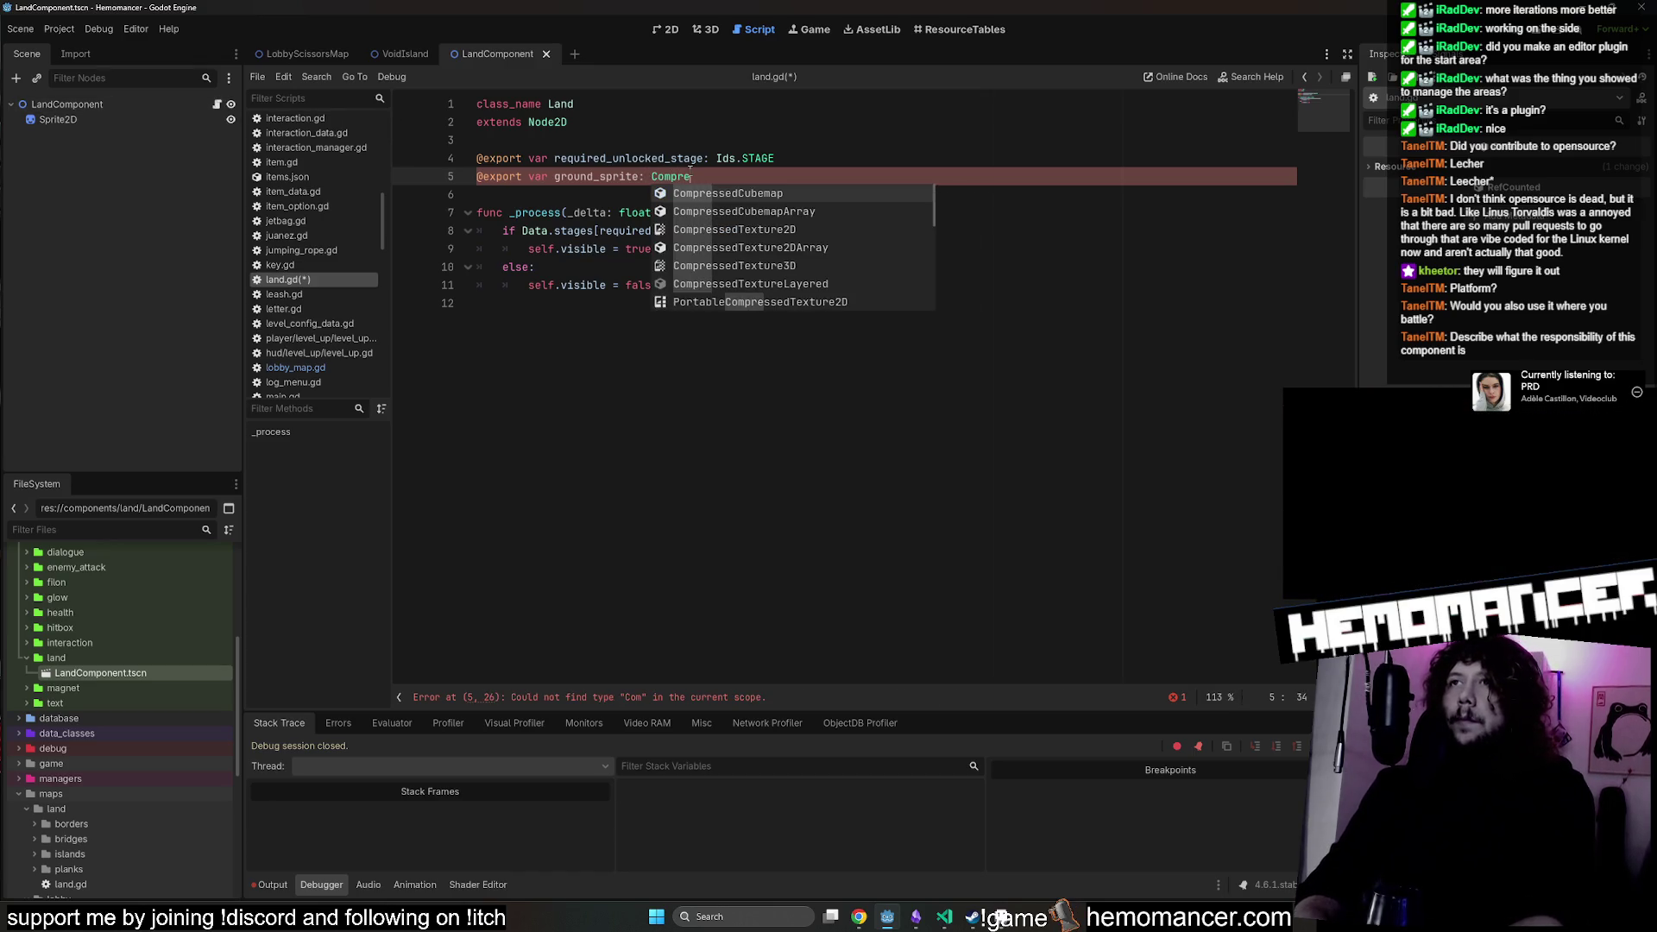
pyautogui.press('Return')
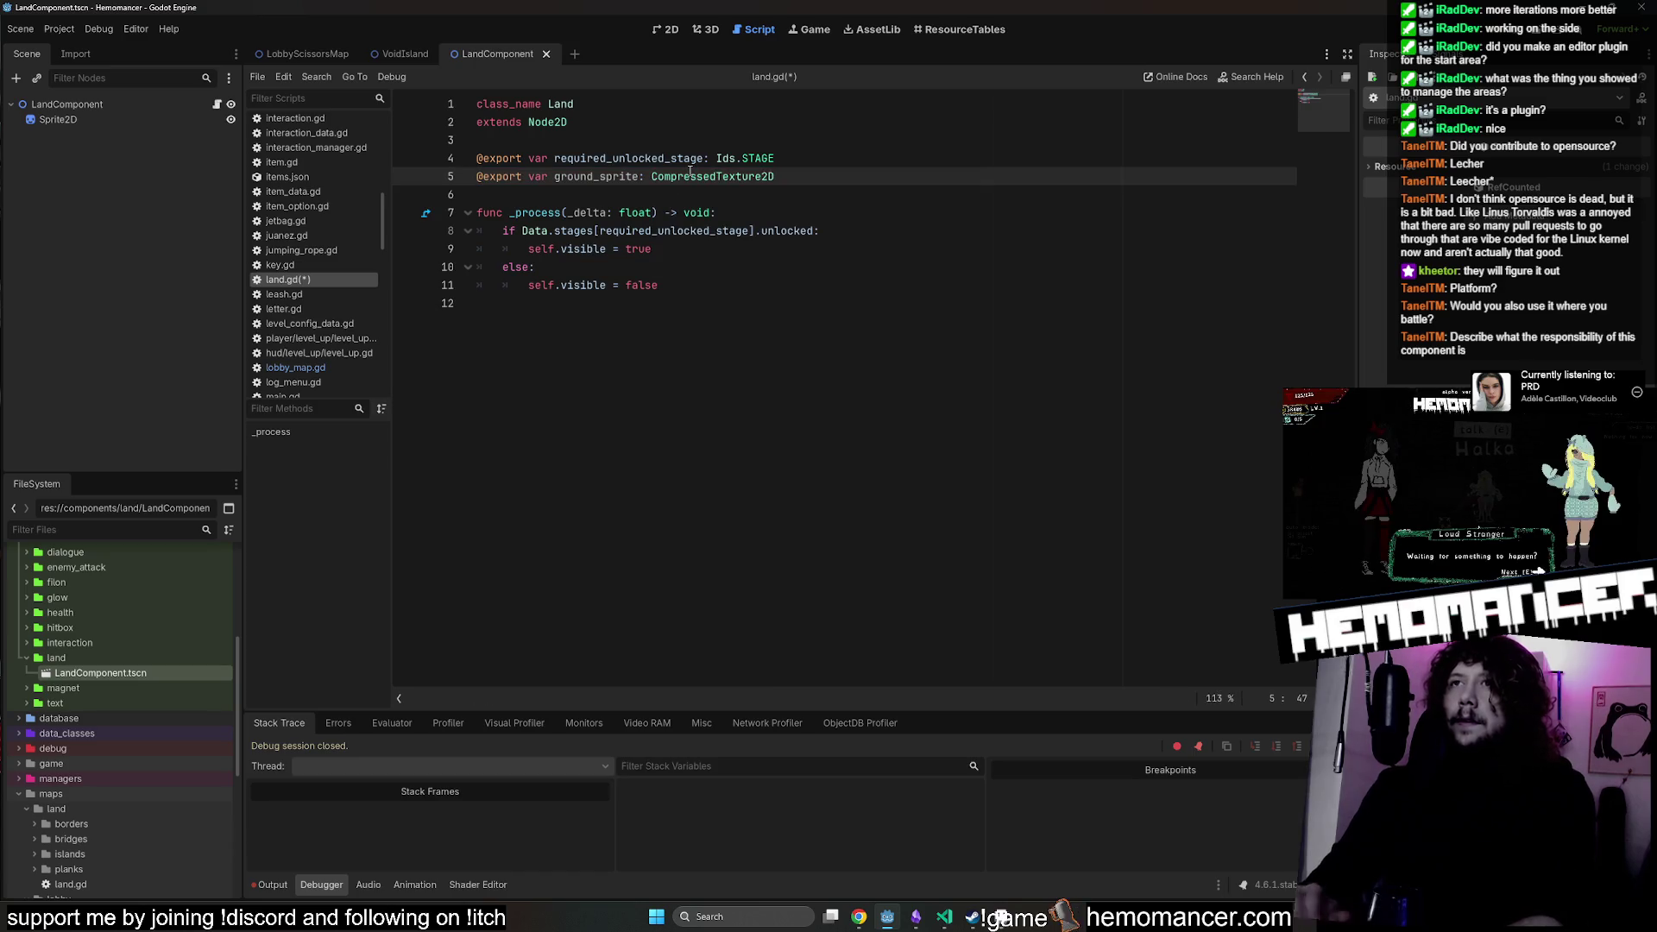
pyautogui.hotkey('ctrl', 's')
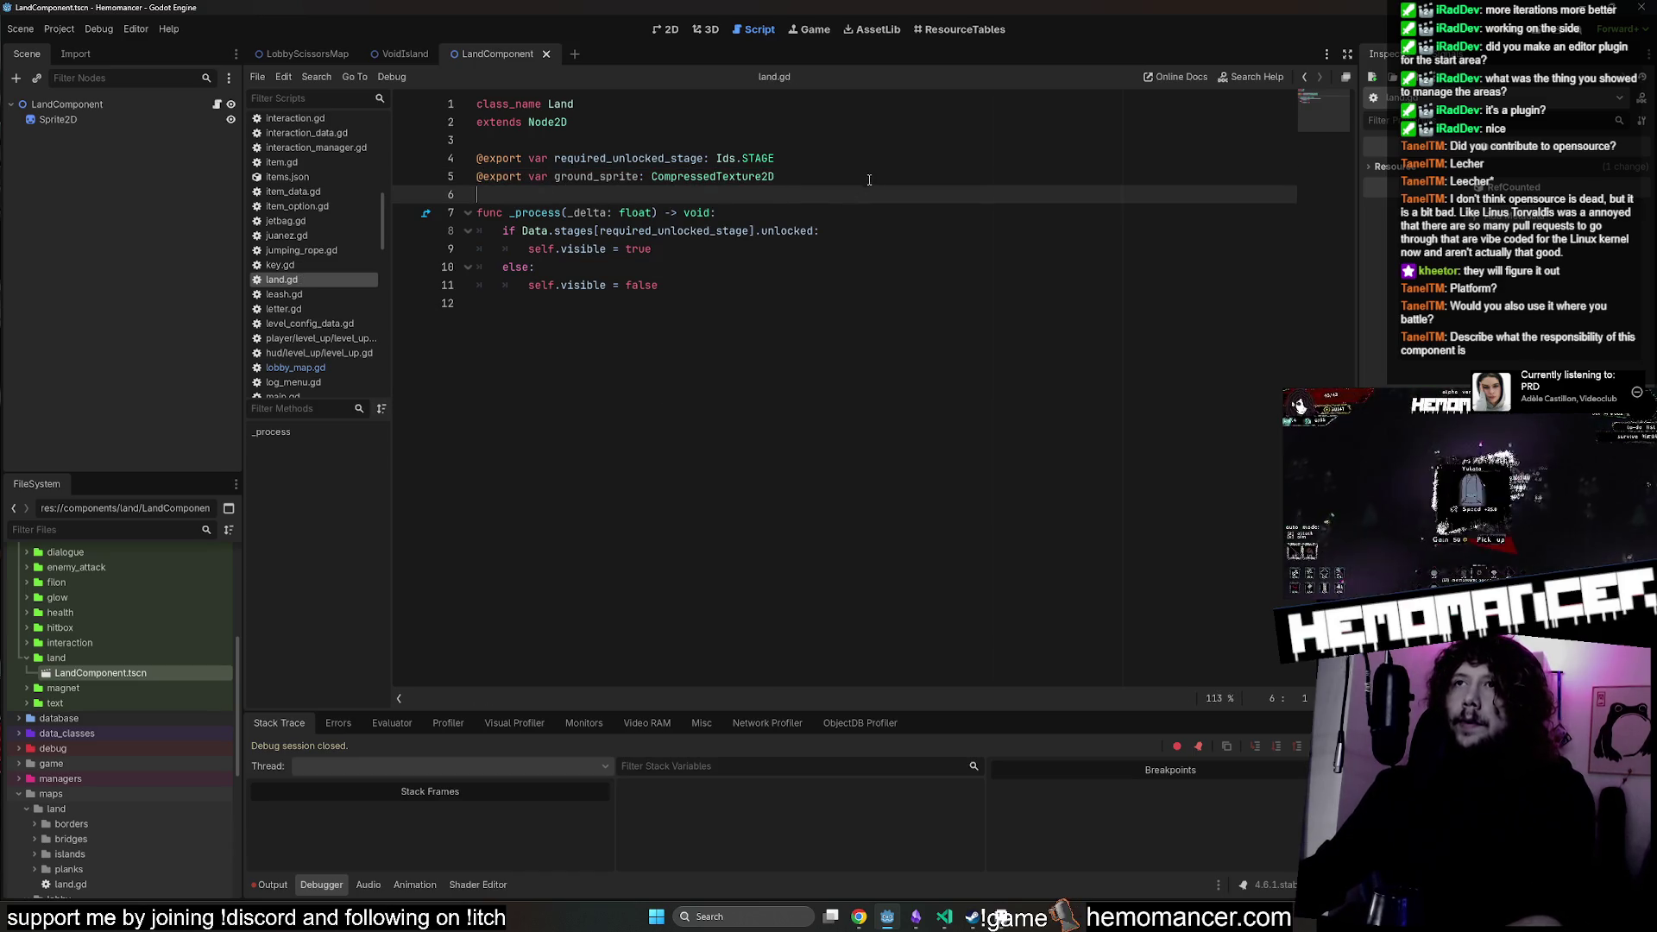
pyautogui.hotkey('alt', 'Up')
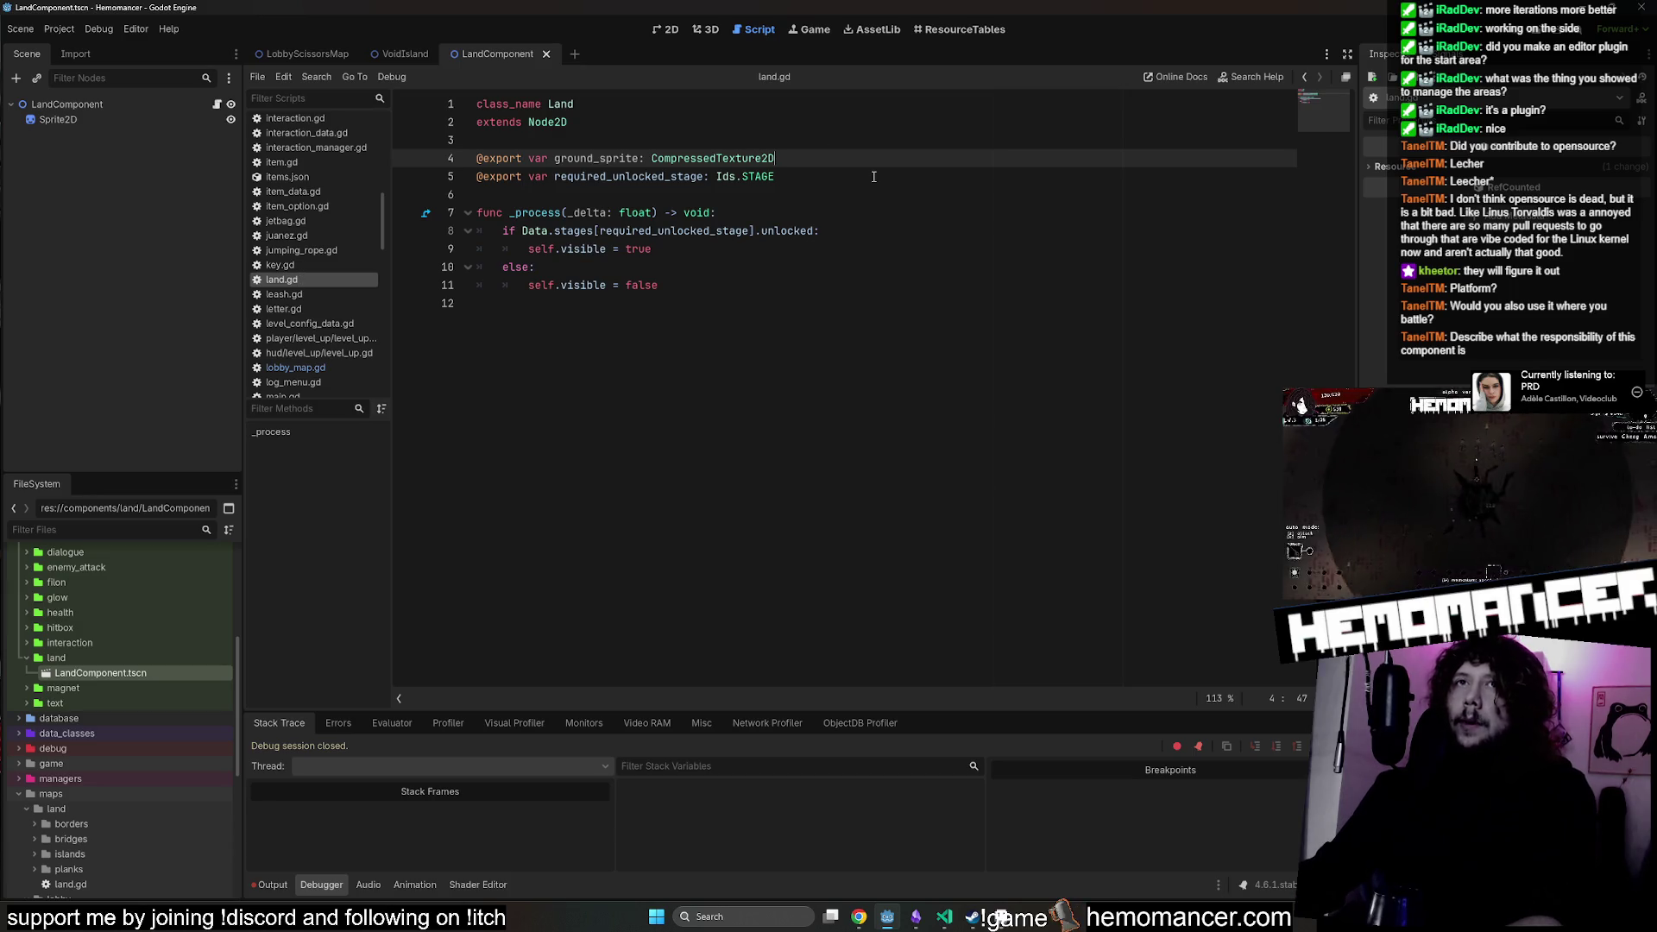
pyautogui.click(660, 29)
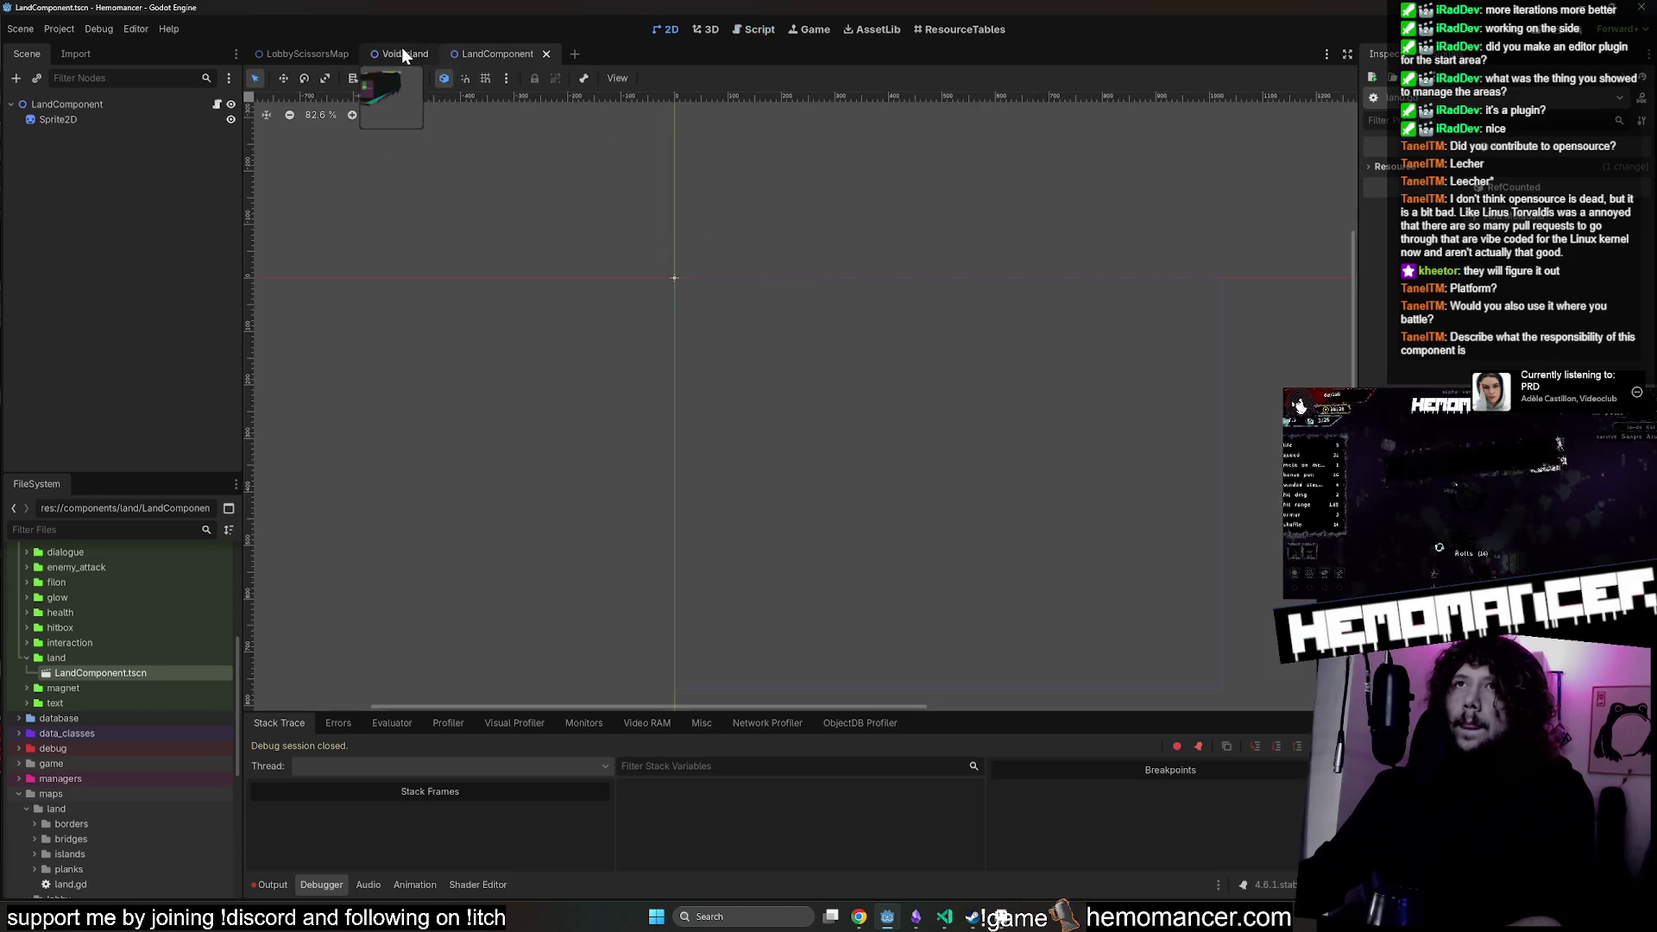
# Move LandComponent to the top of VoidIsland's children and try assigning island.aseprite and island.png as its Ground texture
pyautogui.click(402, 52)
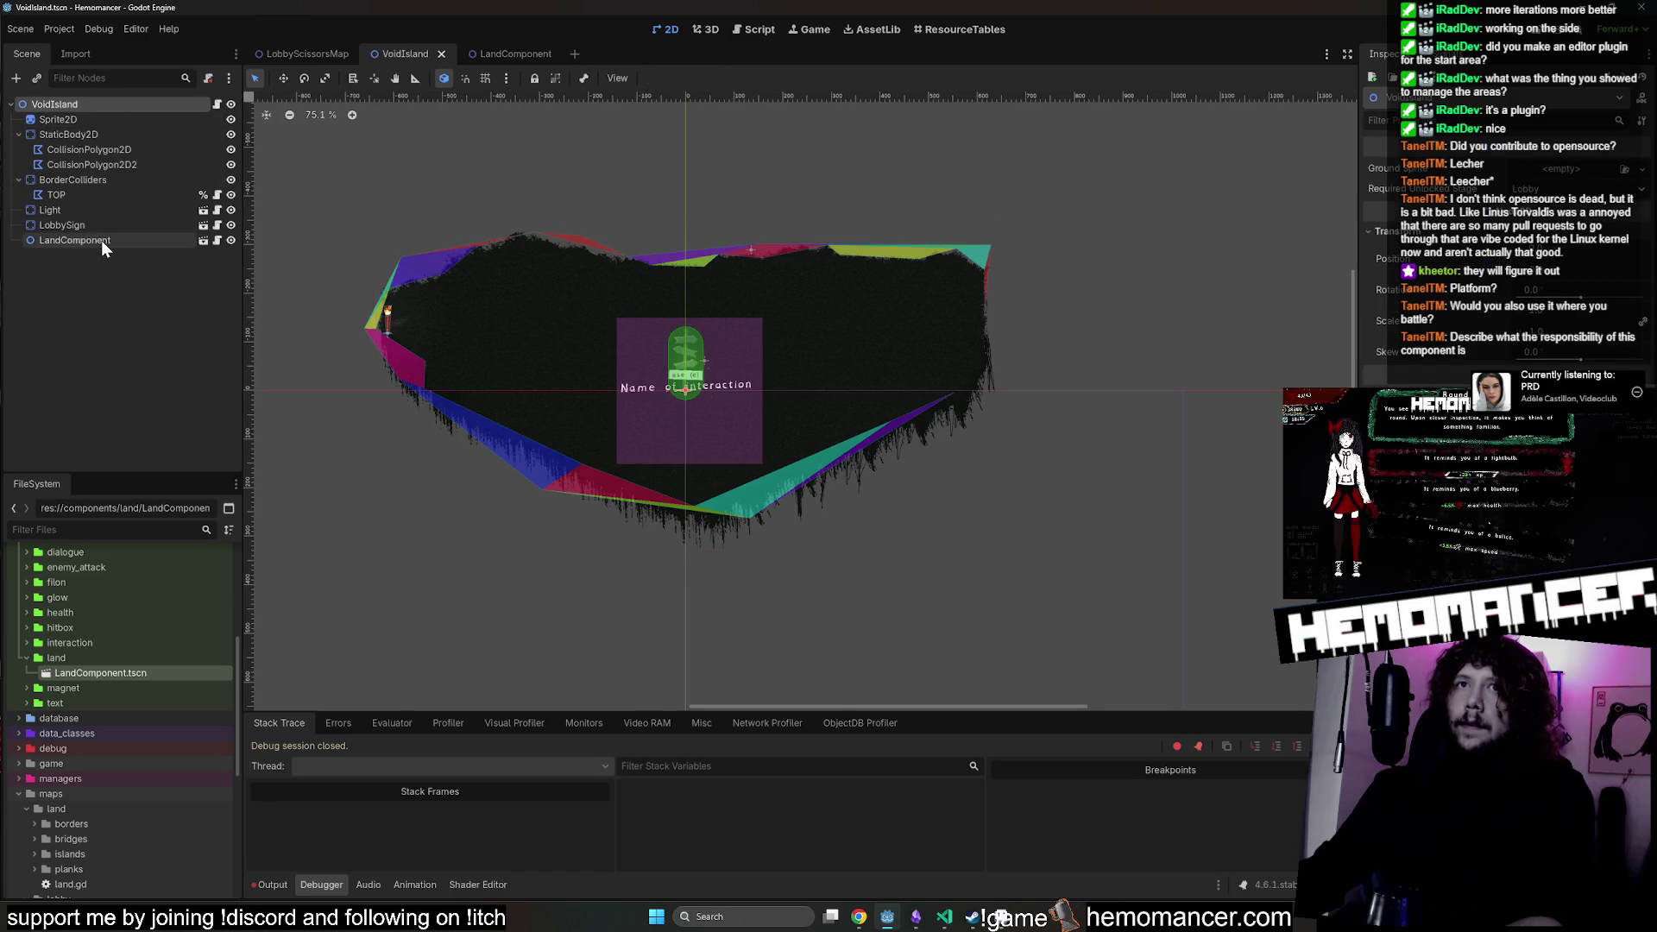
pyautogui.moveTo(101, 240); pyautogui.dragTo(105, 120)
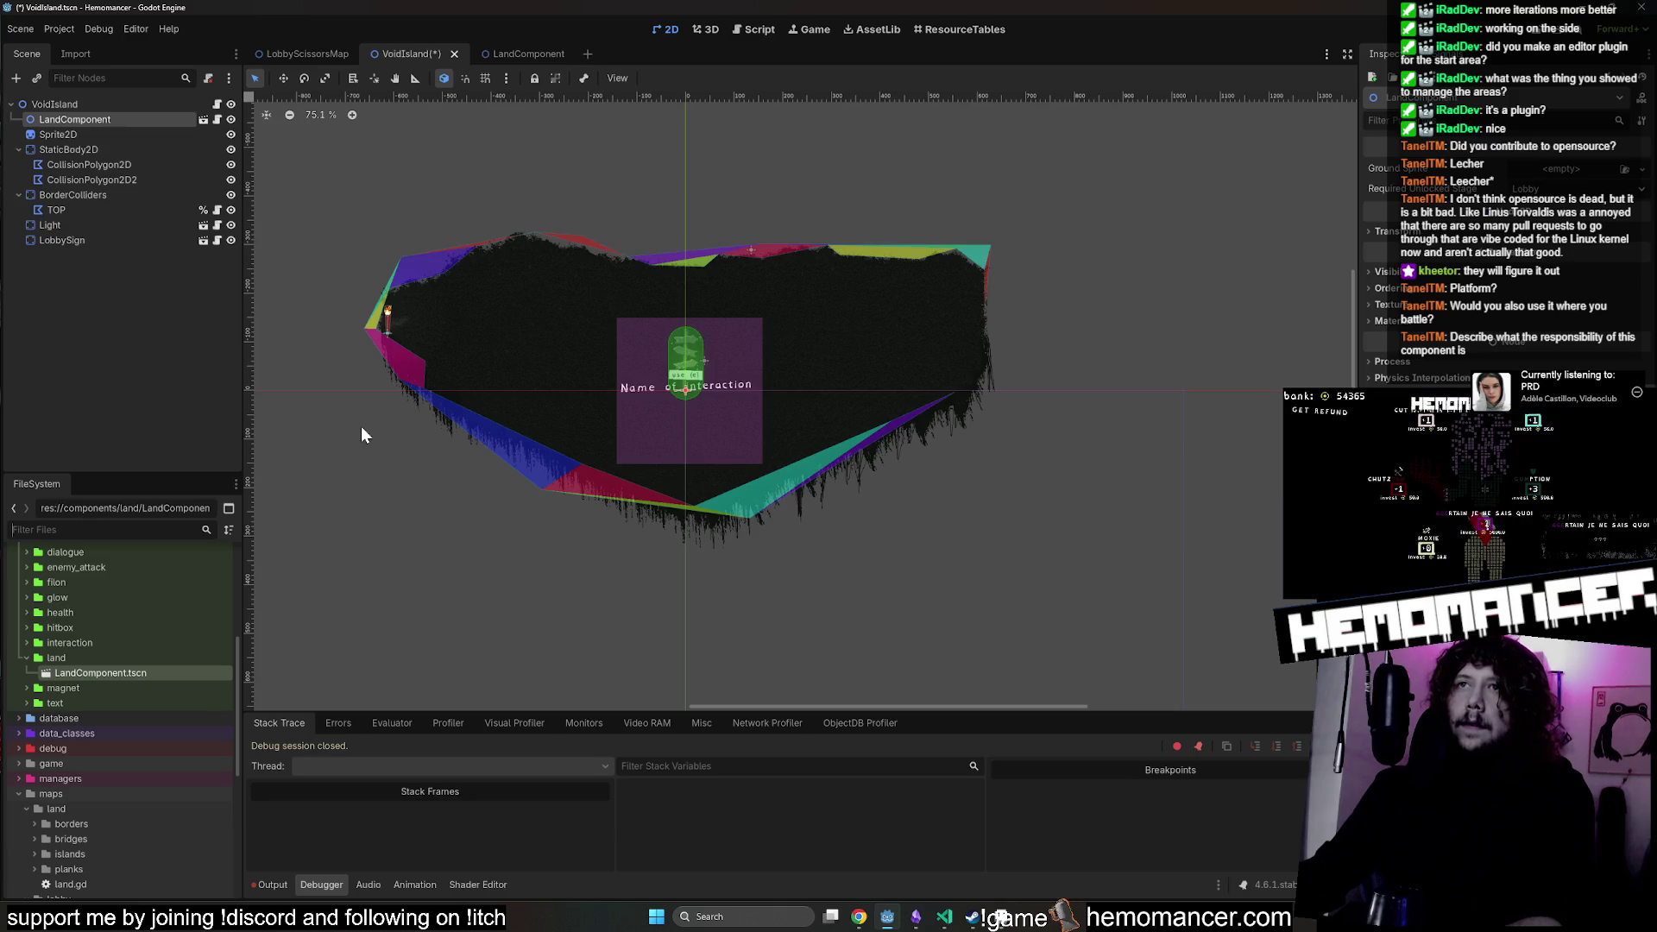
pyautogui.write('void')
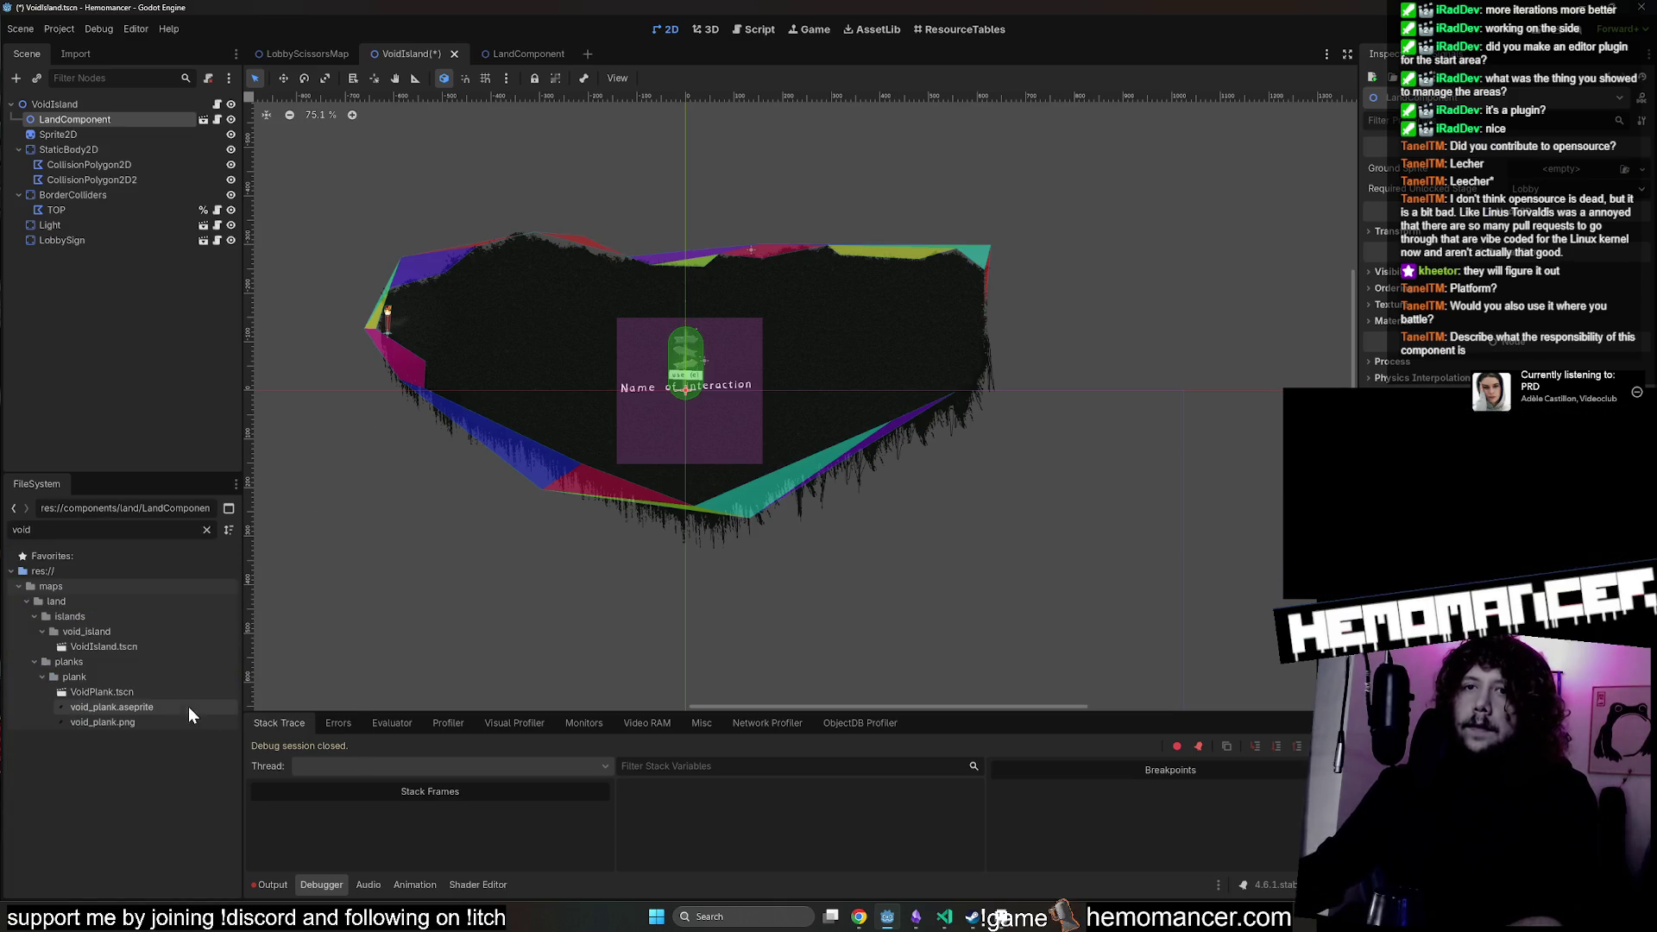
pyautogui.click(148, 650)
pyautogui.click(206, 529)
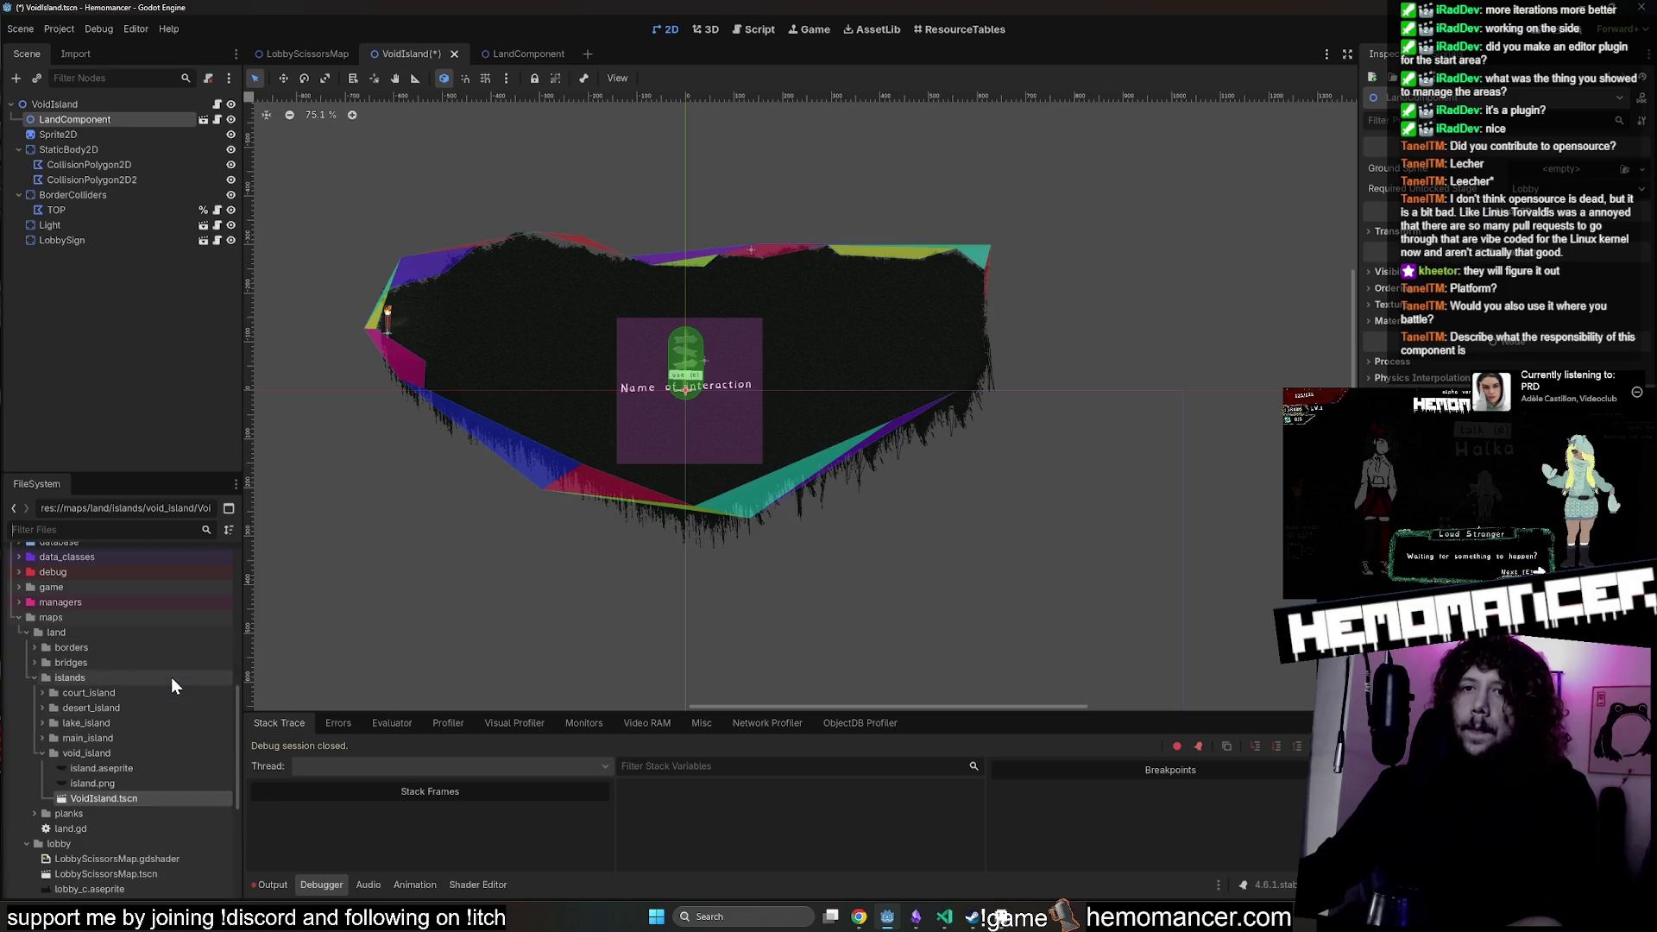
pyautogui.moveTo(131, 766)
pyautogui.mouseDown()
pyautogui.moveTo(863, 388)
pyautogui.moveTo(1566, 175)
pyautogui.mouseUp()
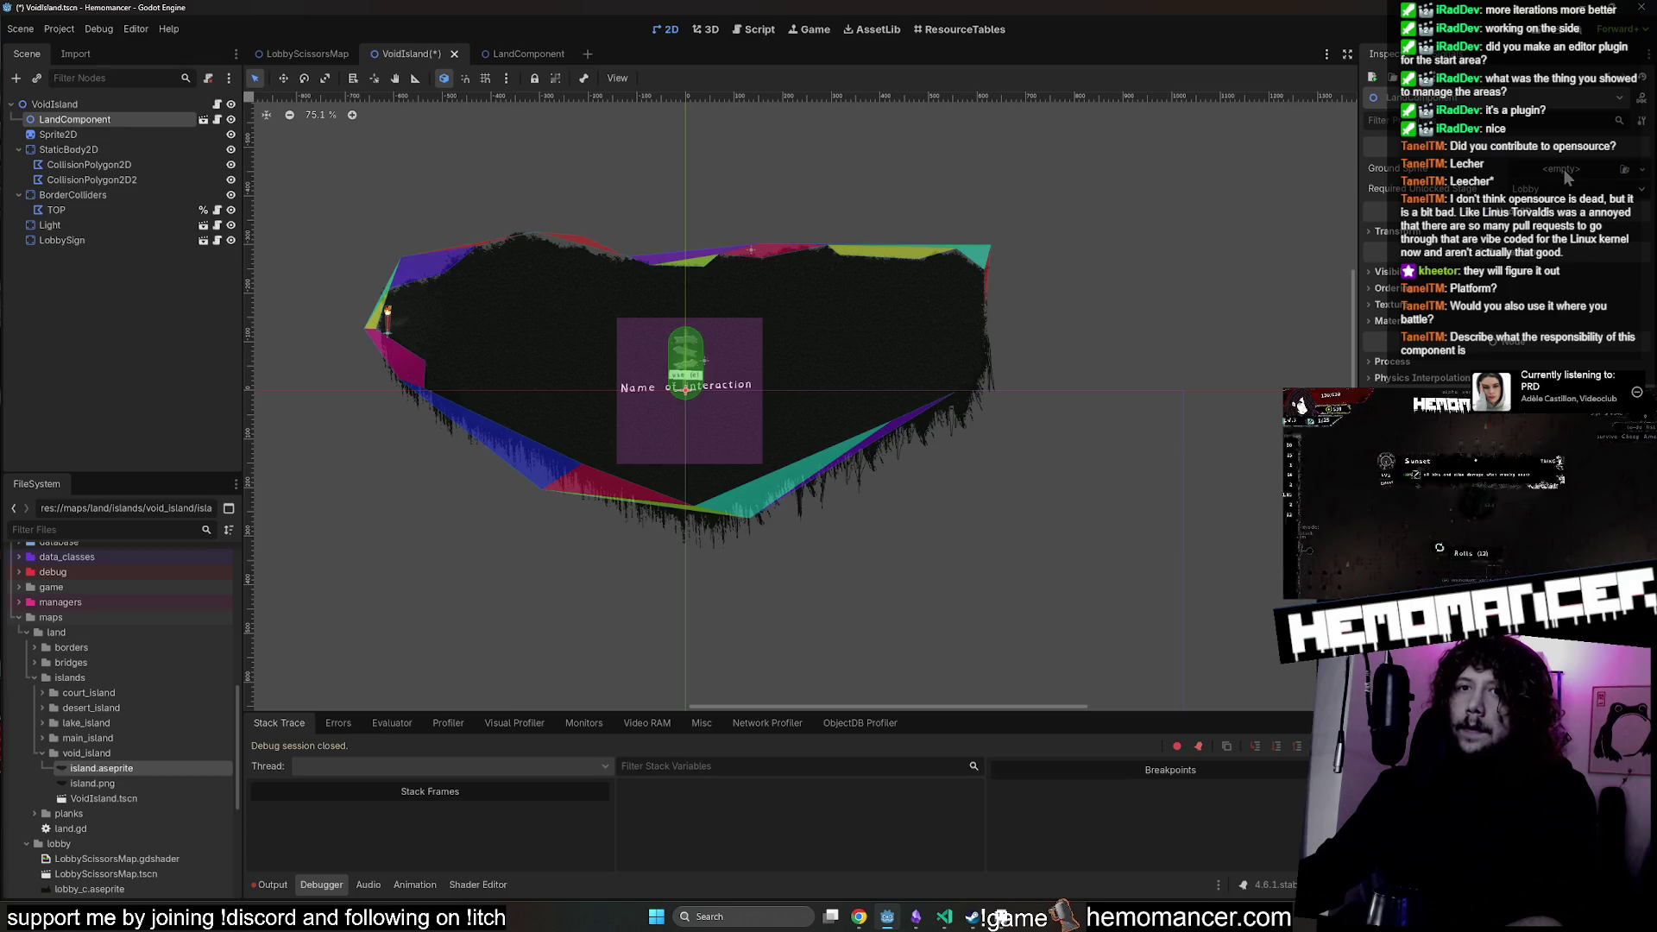
pyautogui.click(80, 784)
pyautogui.moveTo(80, 784); pyautogui.dragTo(1593, 173)
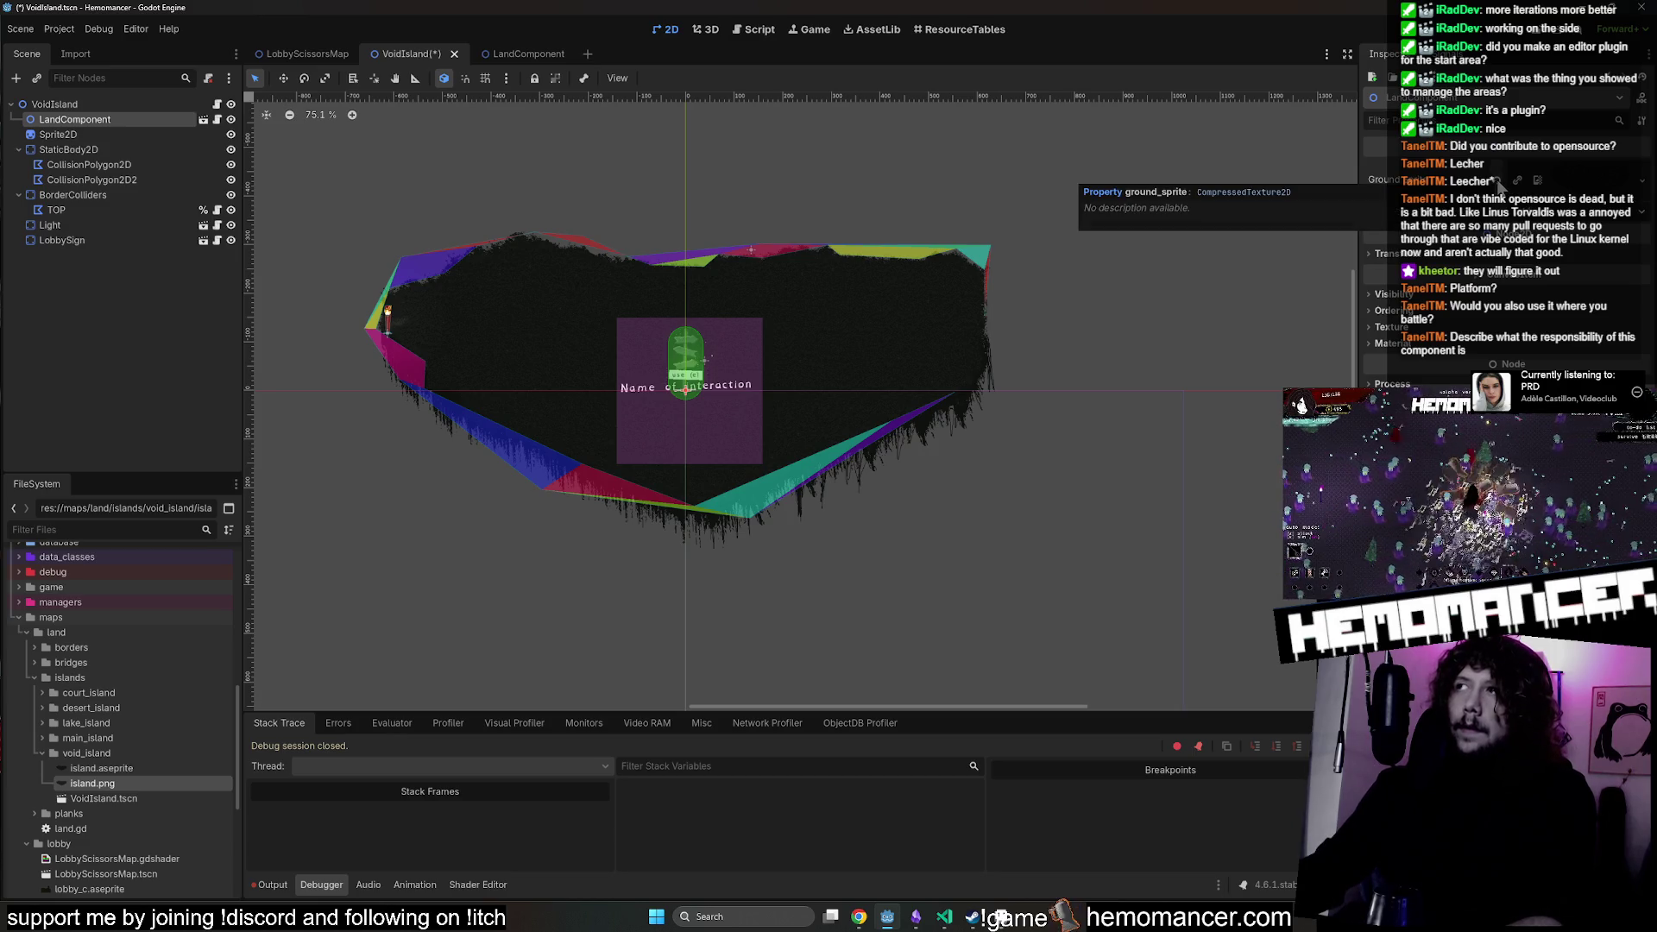
# Open LandComponent.tscn in its own tab from the LandComponent node's icon
pyautogui.click(283, 79)
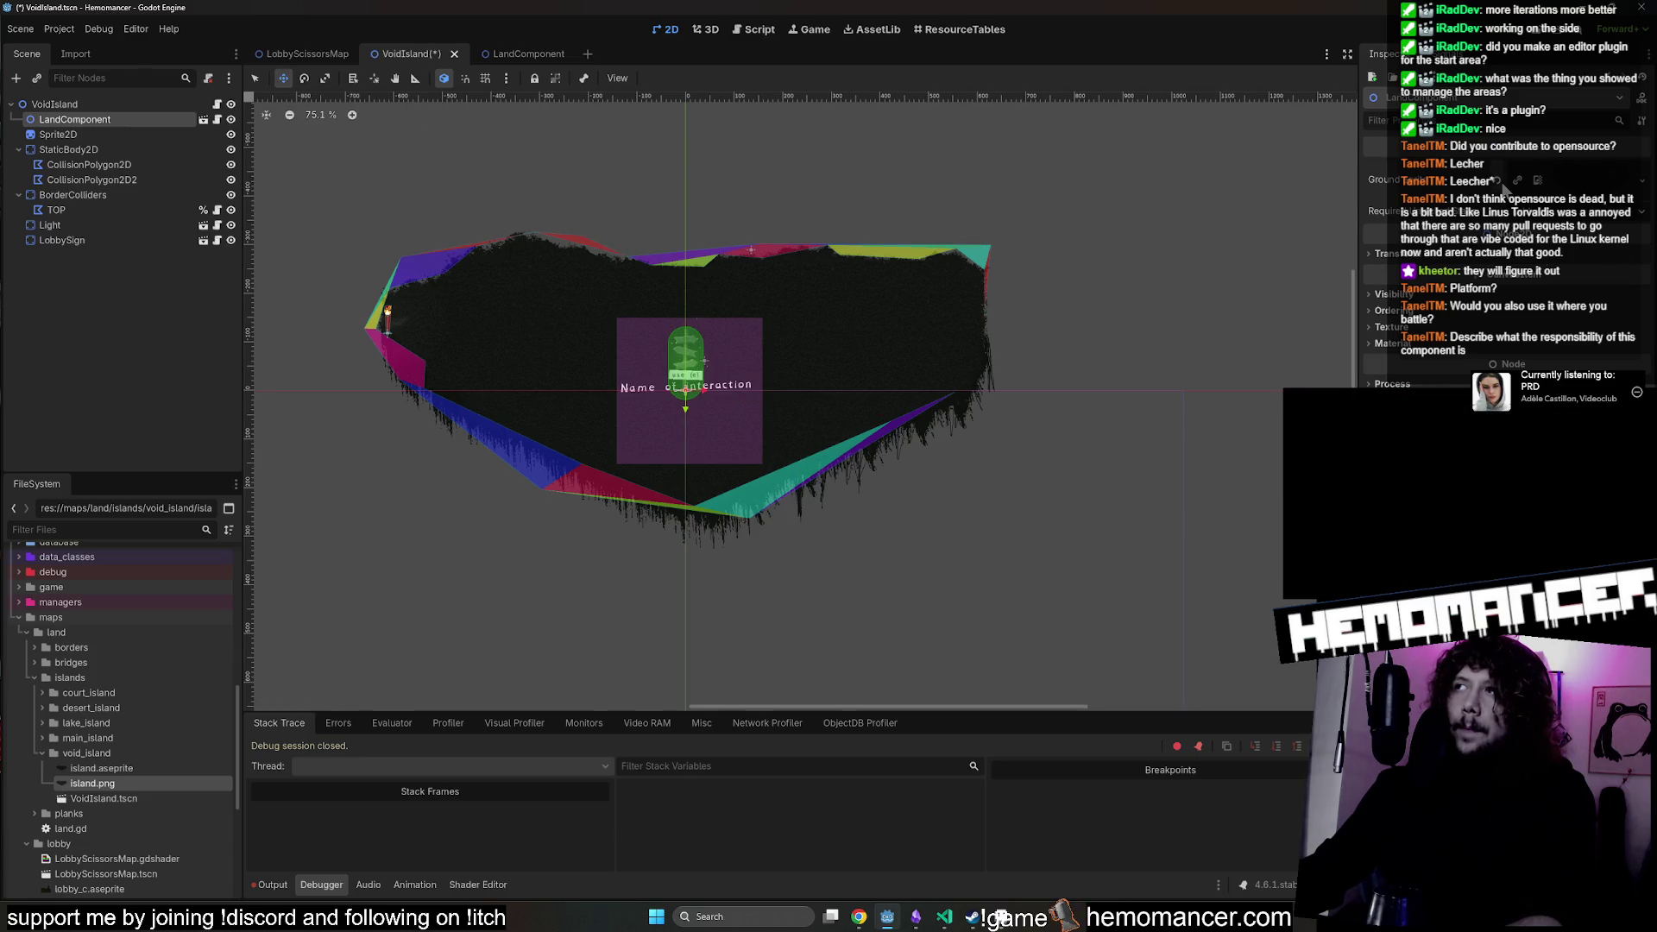
pyautogui.scroll(-1, 1501, 189)
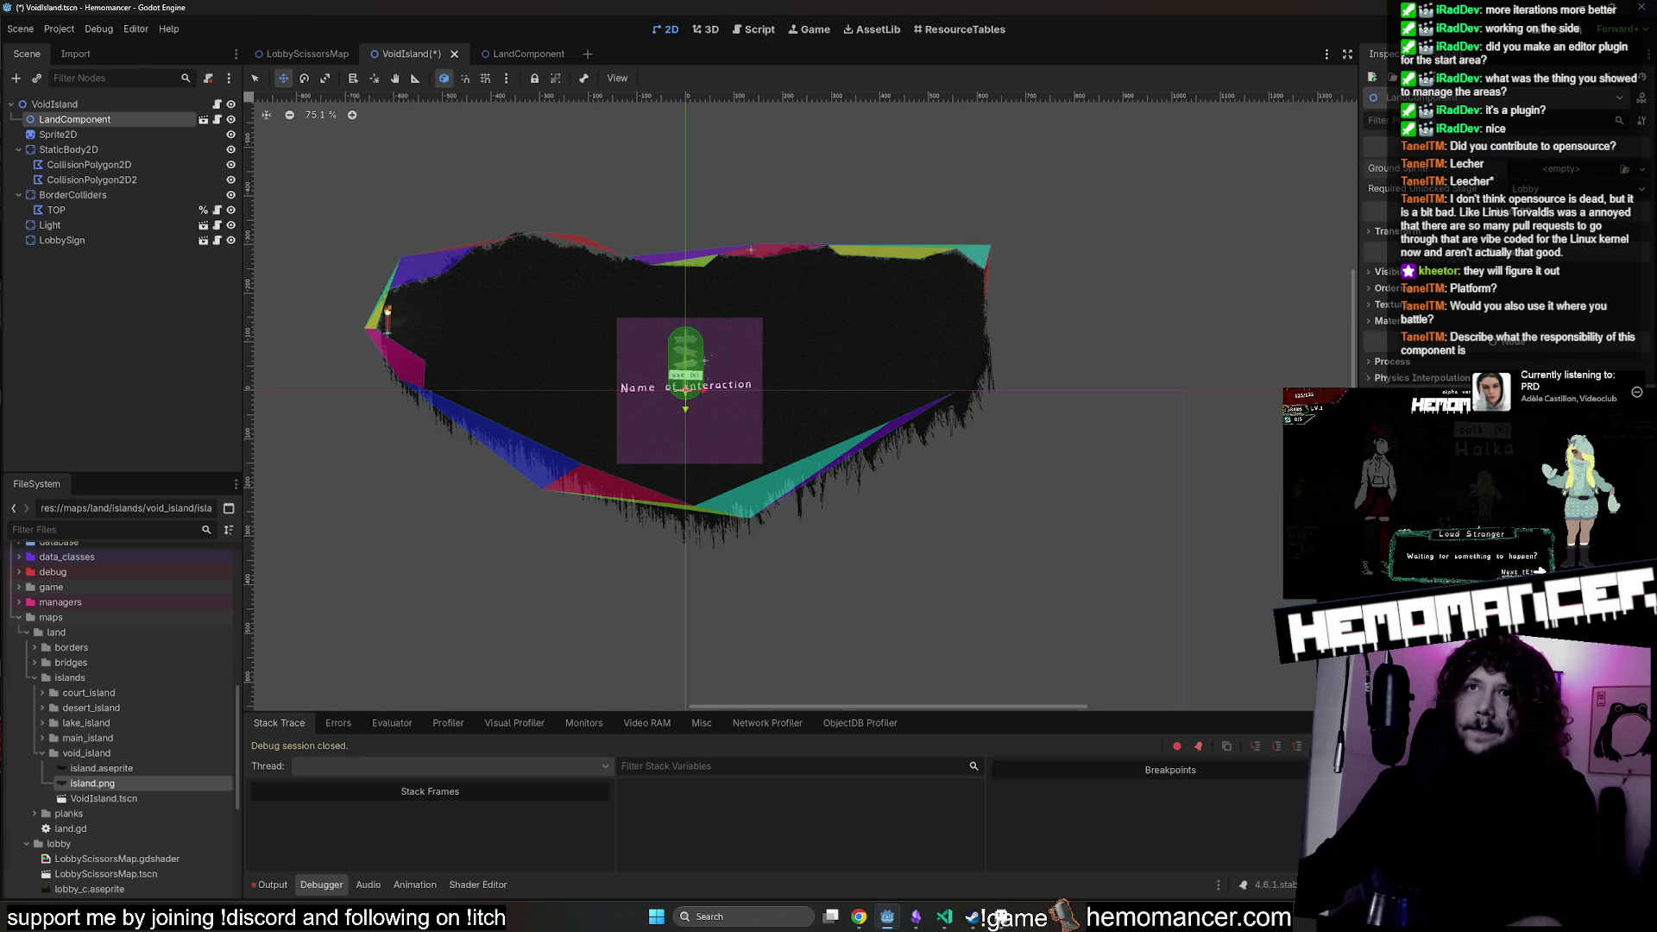
pyautogui.click(215, 119)
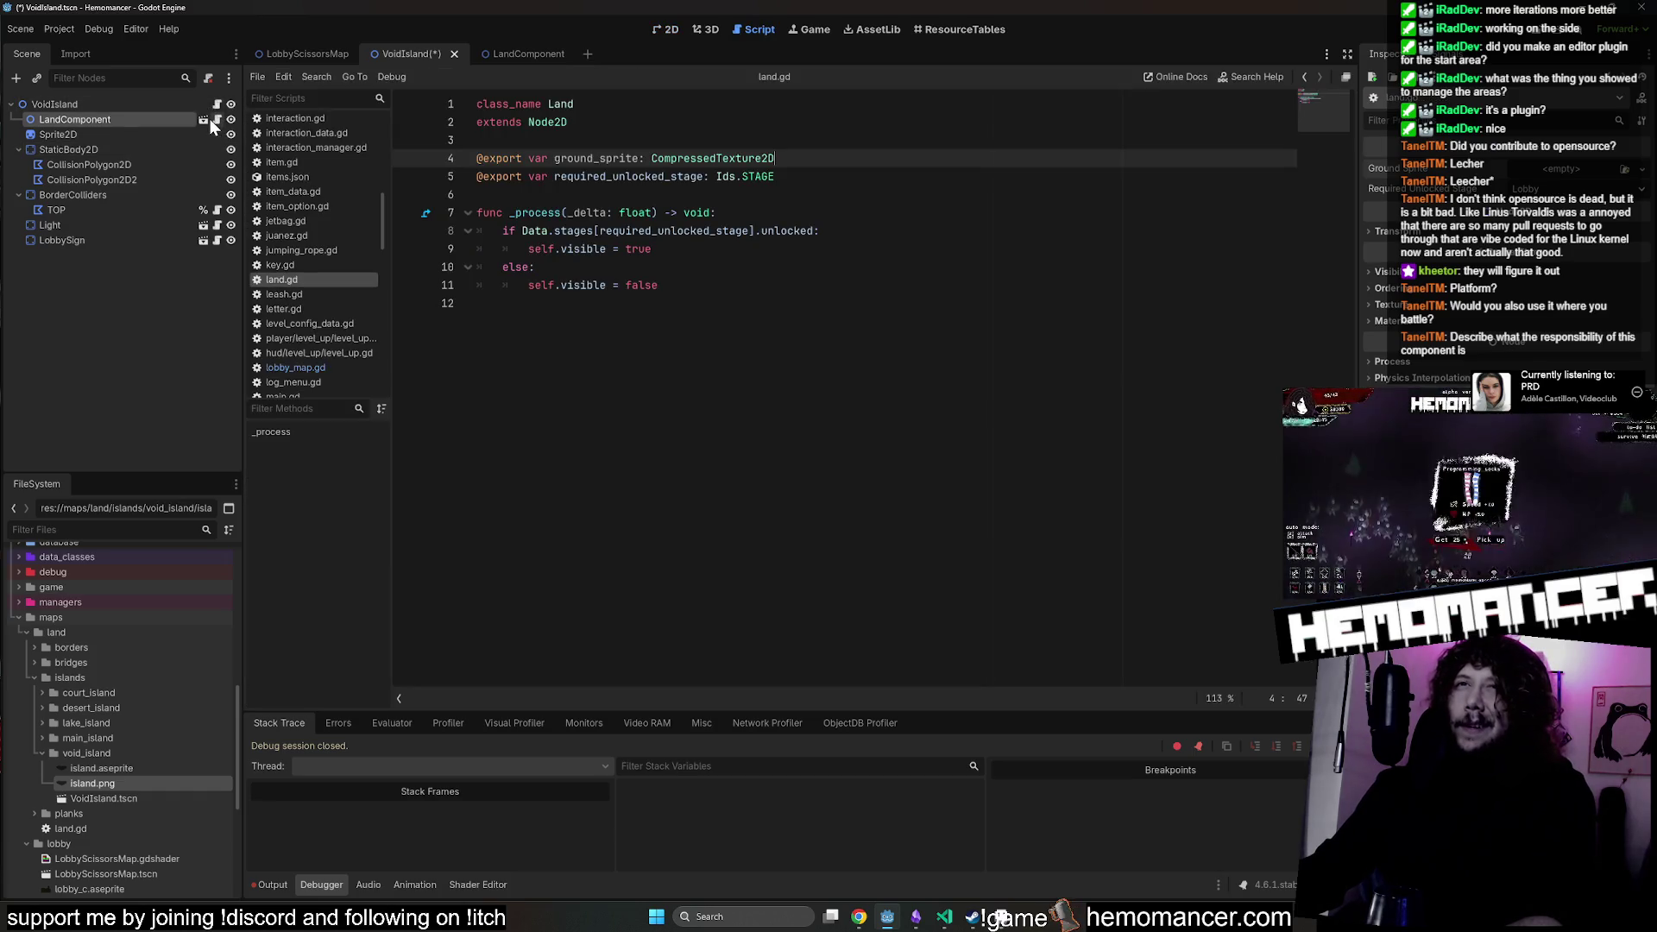
pyautogui.click(207, 119)
pyautogui.click(669, 30)
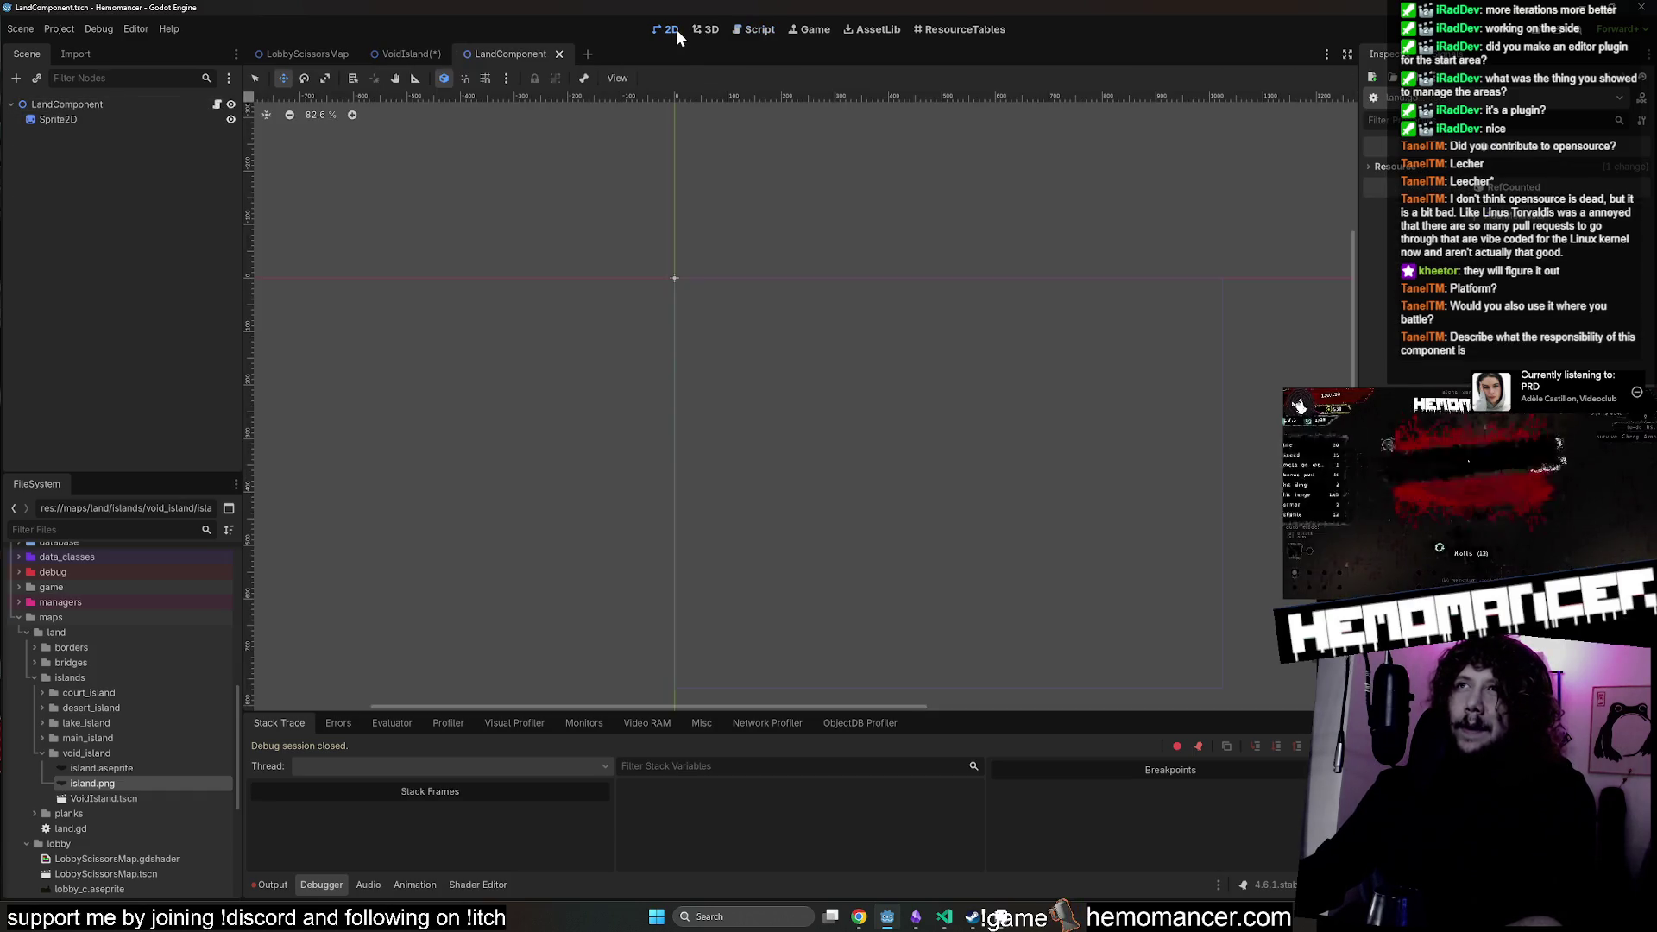
pyautogui.click(137, 107)
pyautogui.click(136, 117)
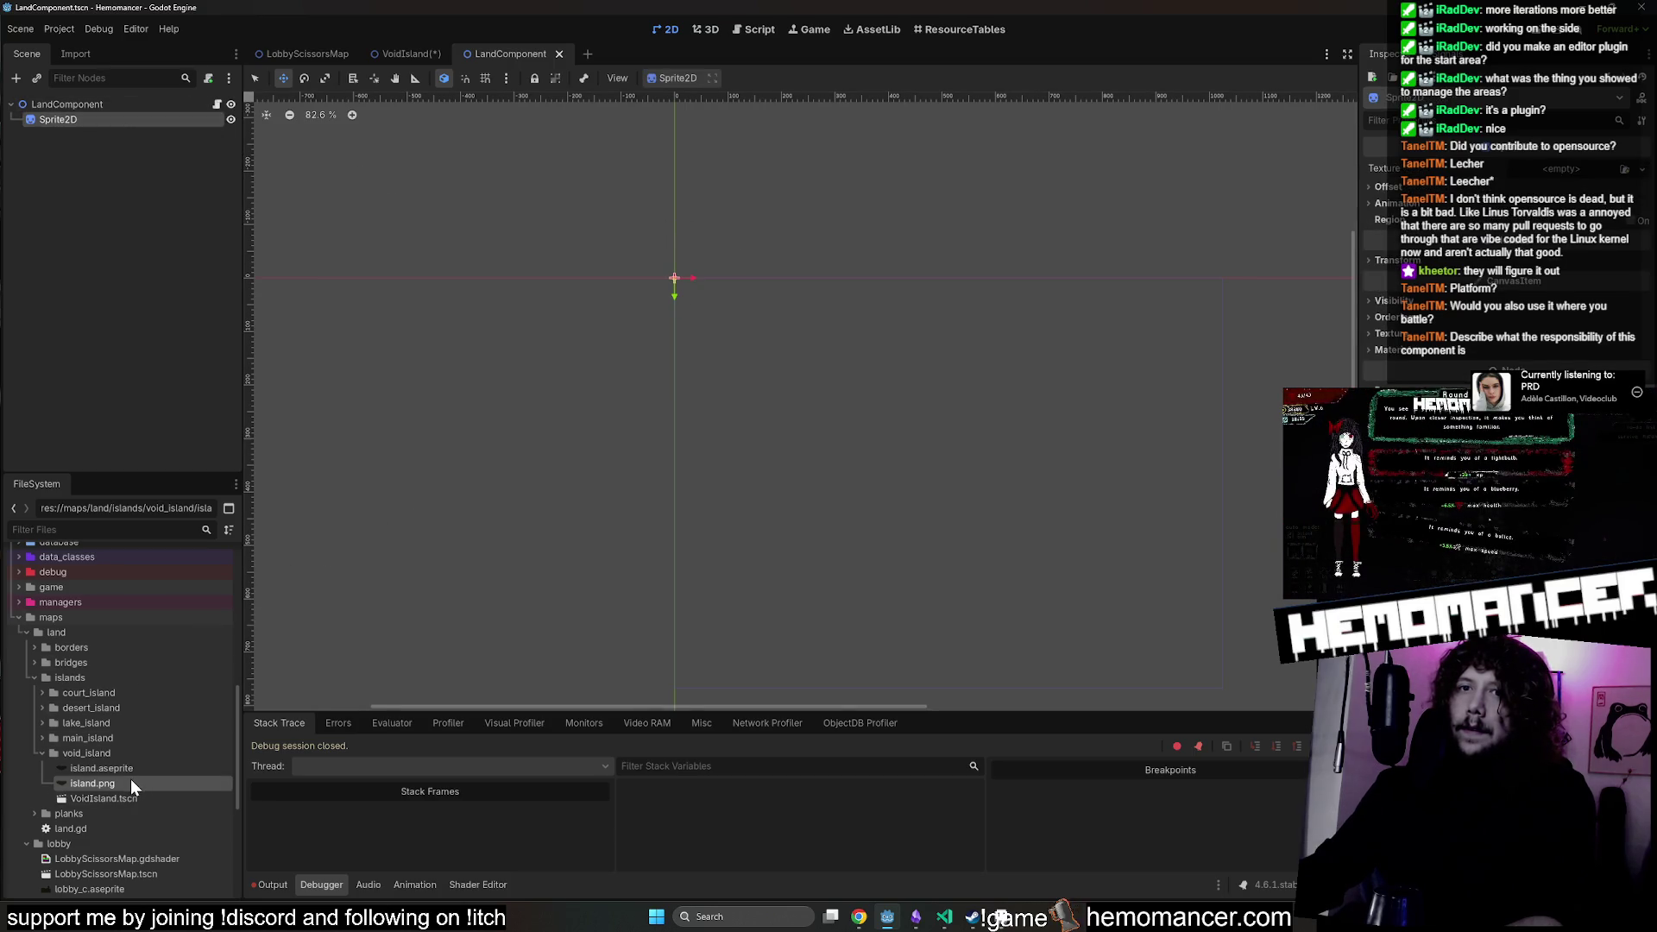
pyautogui.moveTo(131, 779); pyautogui.dragTo(1569, 172)
pyautogui.moveTo(1089, 237); pyautogui.dragTo(1077, 293)
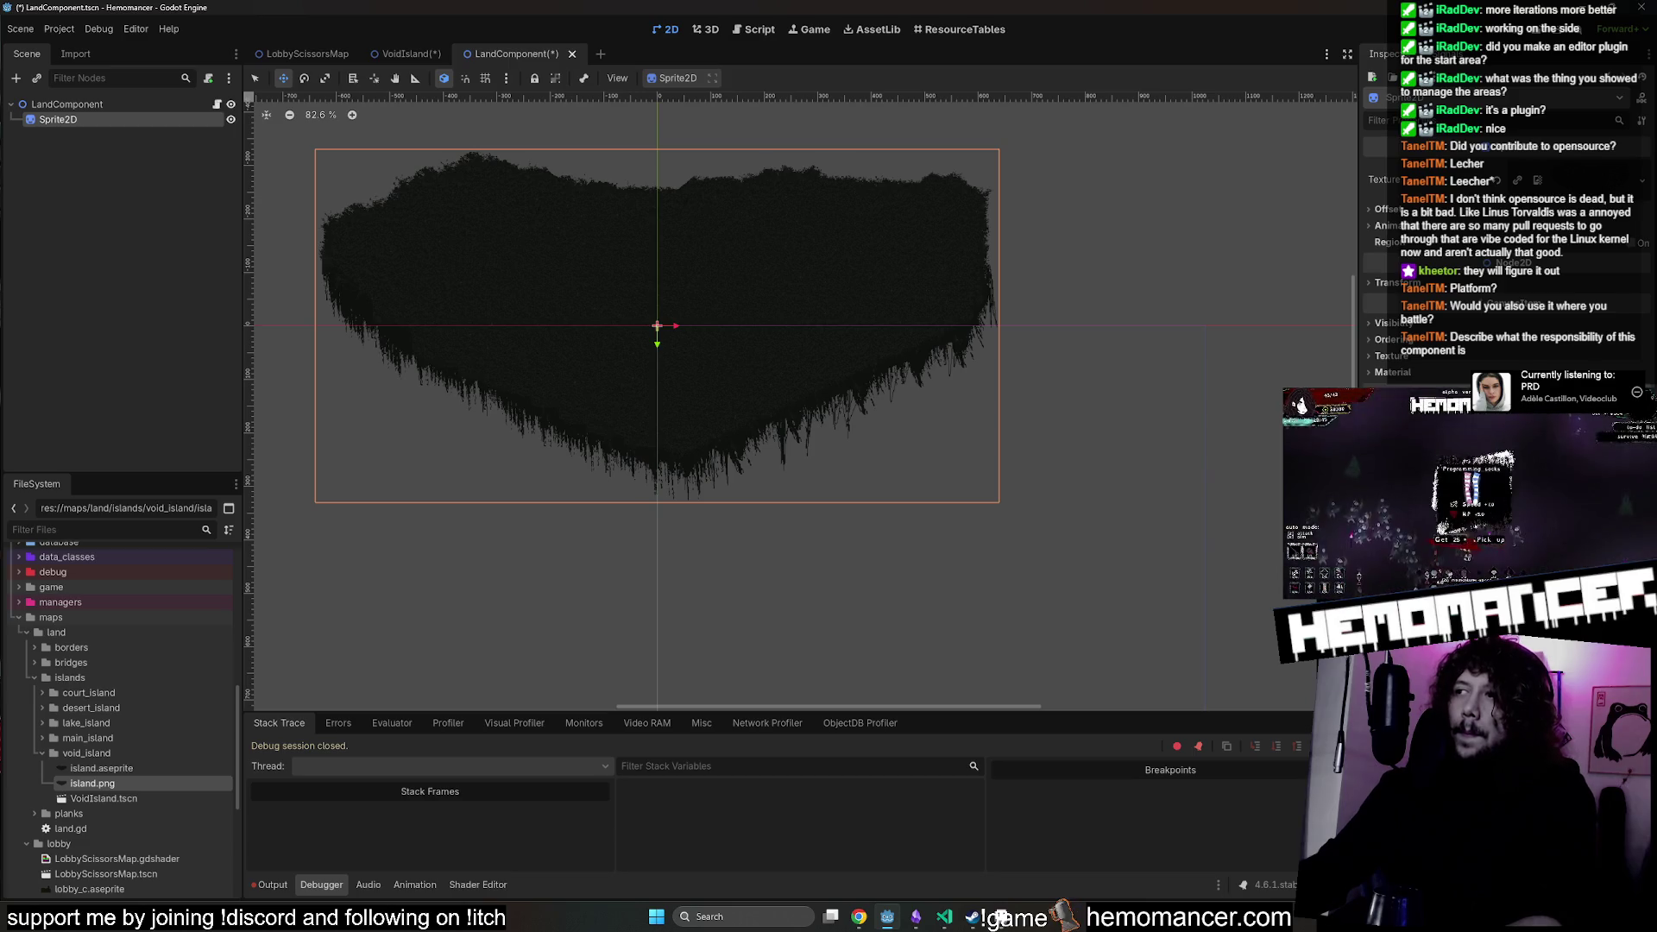
pyautogui.hotkey('ctrl', 'z')
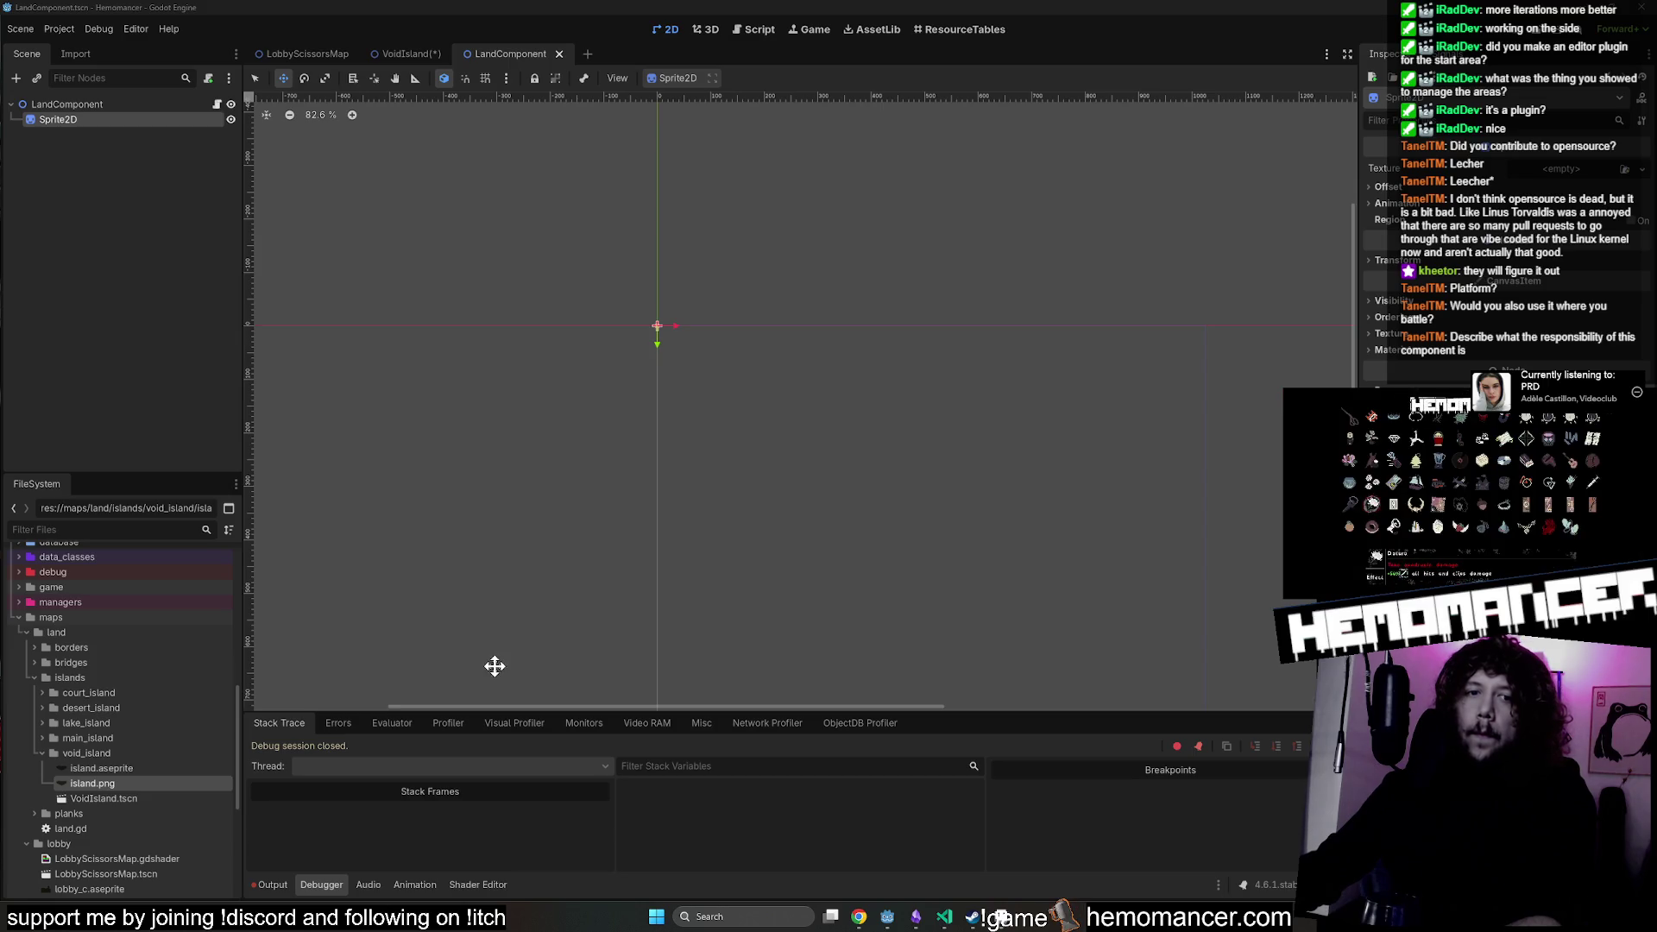
pyautogui.click(86, 105)
pyautogui.click(118, 121)
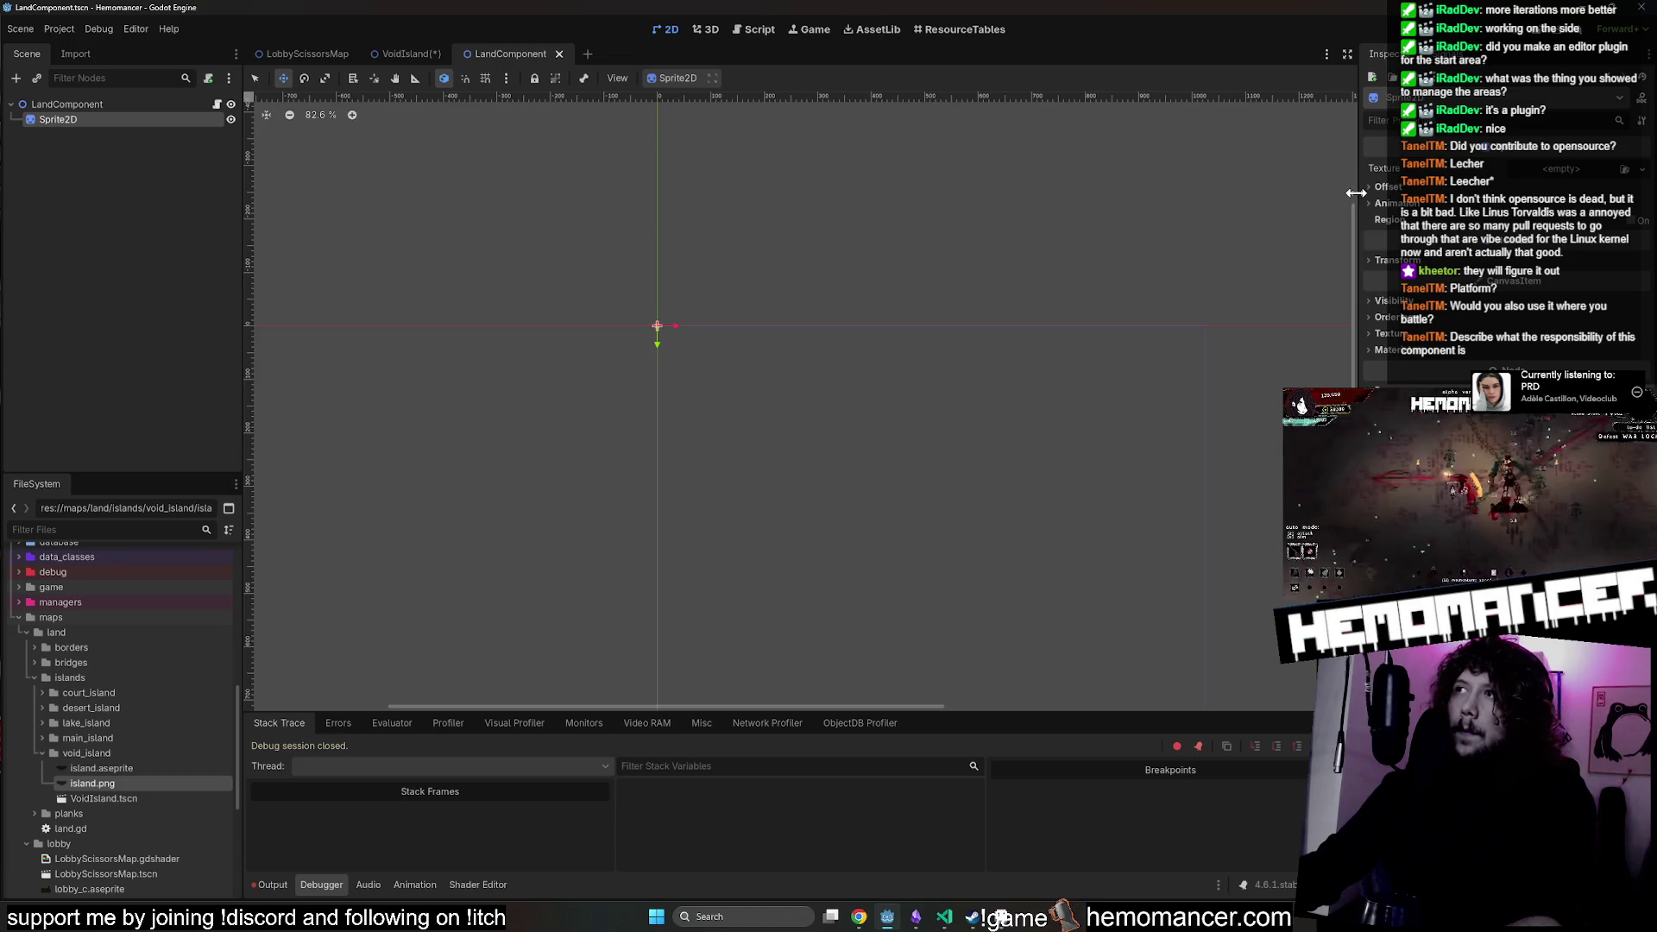
# Inspect the LandComponent and Sprite2D nodes in the VoidIsland scene
pyautogui.click(417, 51)
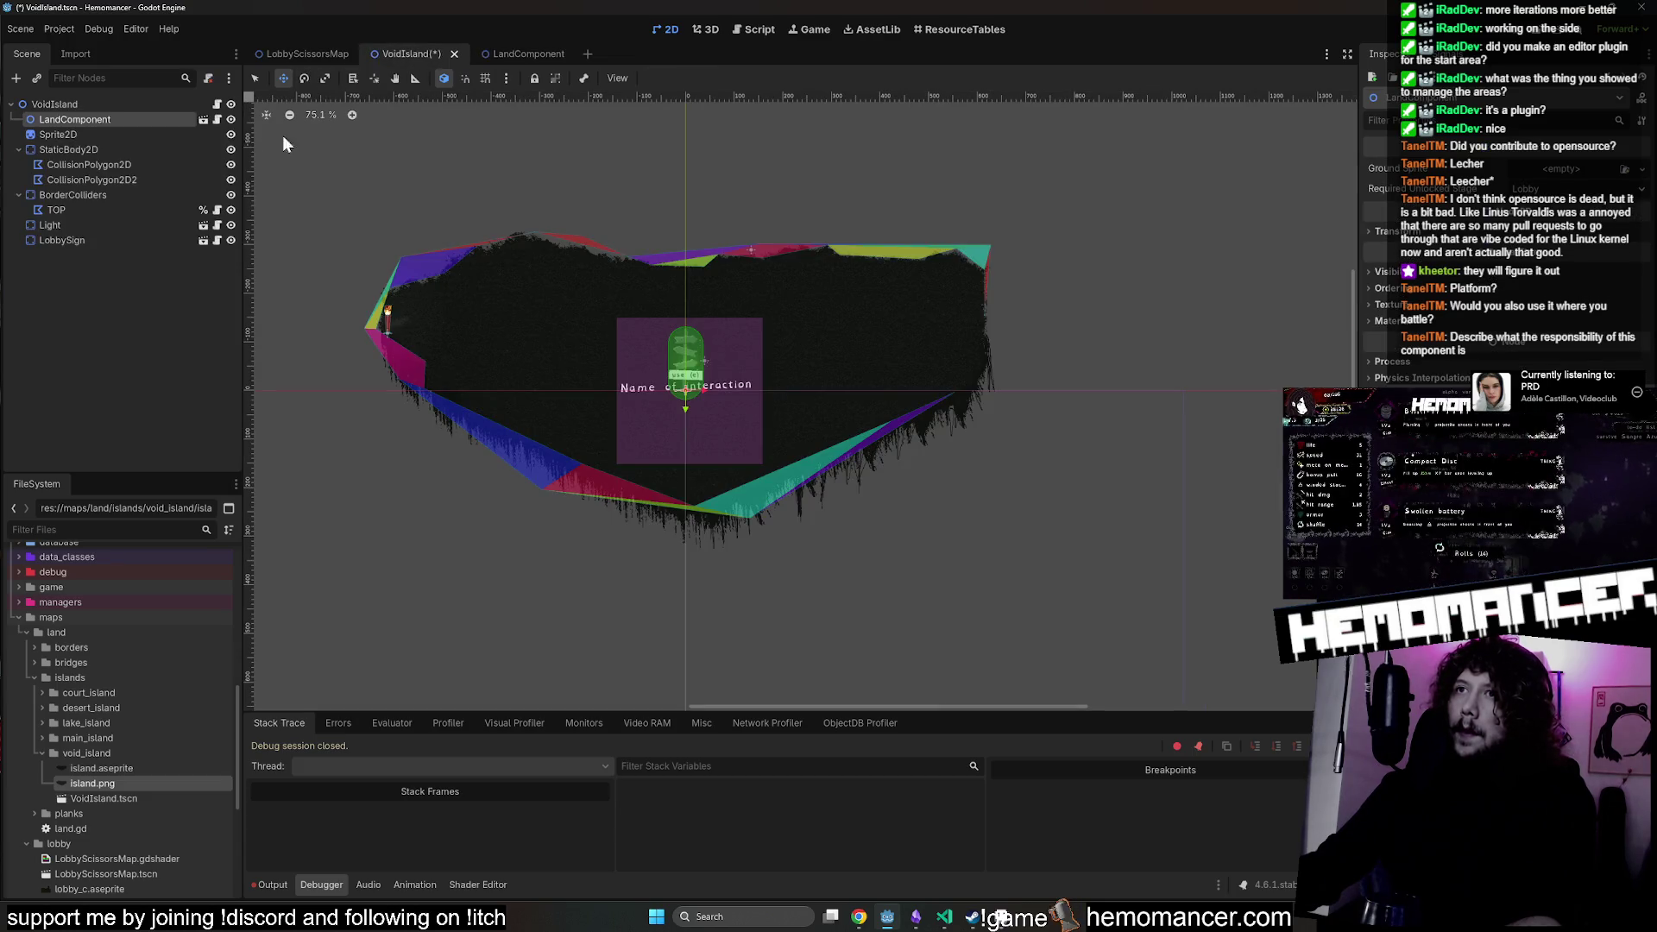
pyautogui.click(80, 136)
pyautogui.click(91, 119)
pyautogui.moveTo(811, 186); pyautogui.dragTo(939, 186)
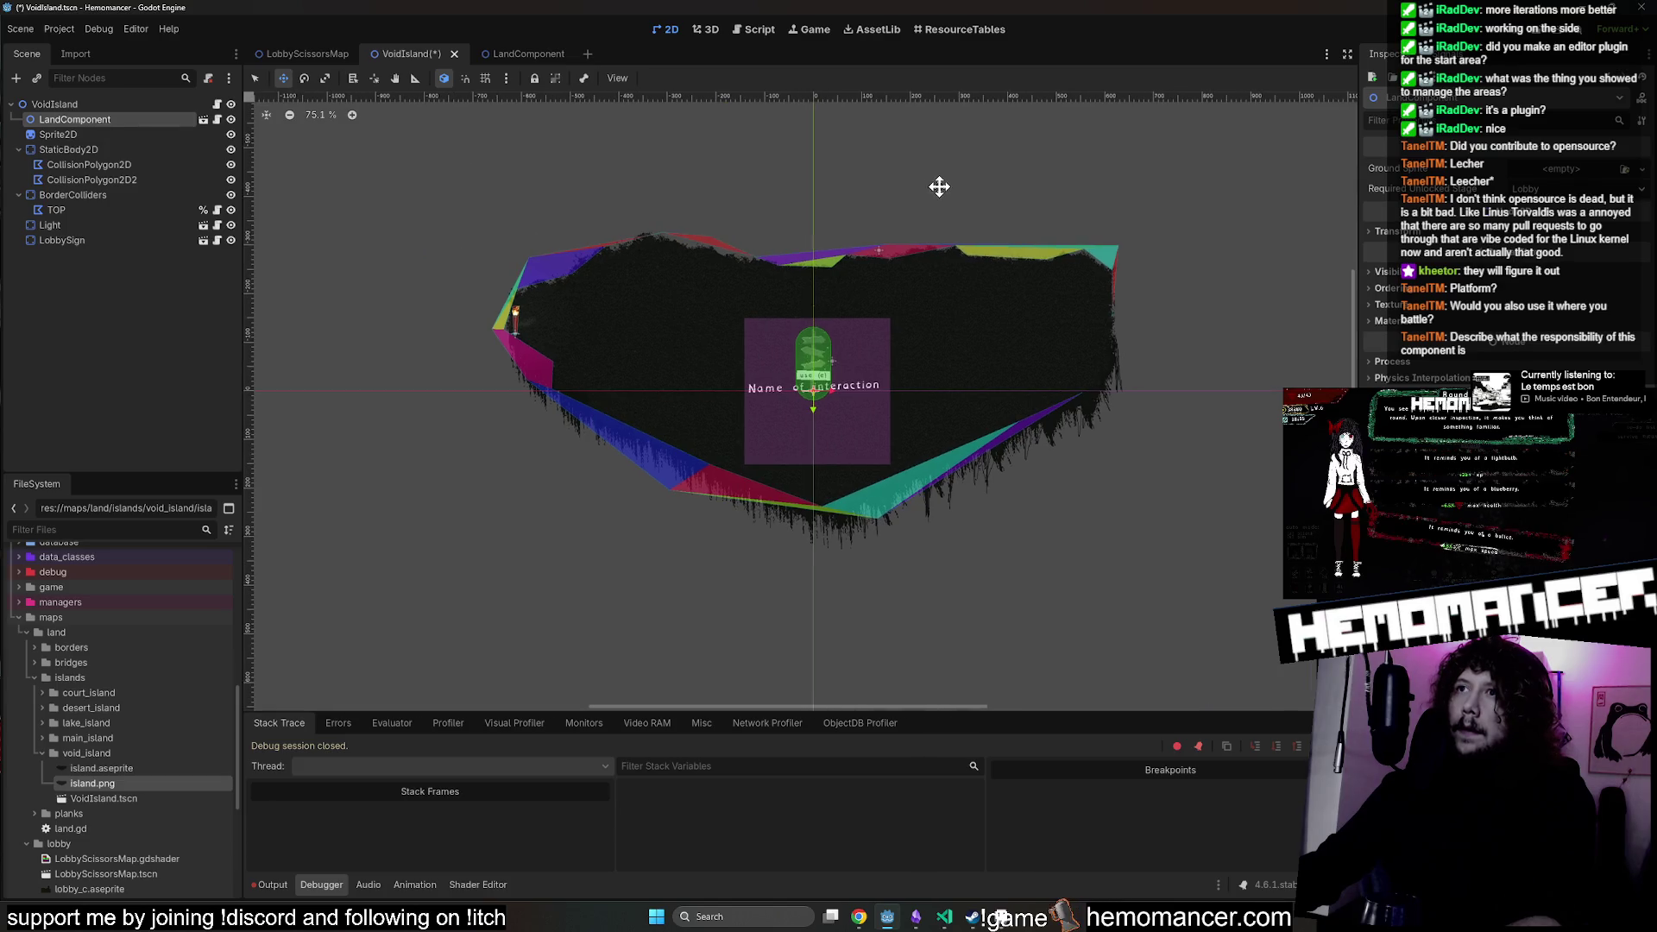
pyautogui.click(145, 131)
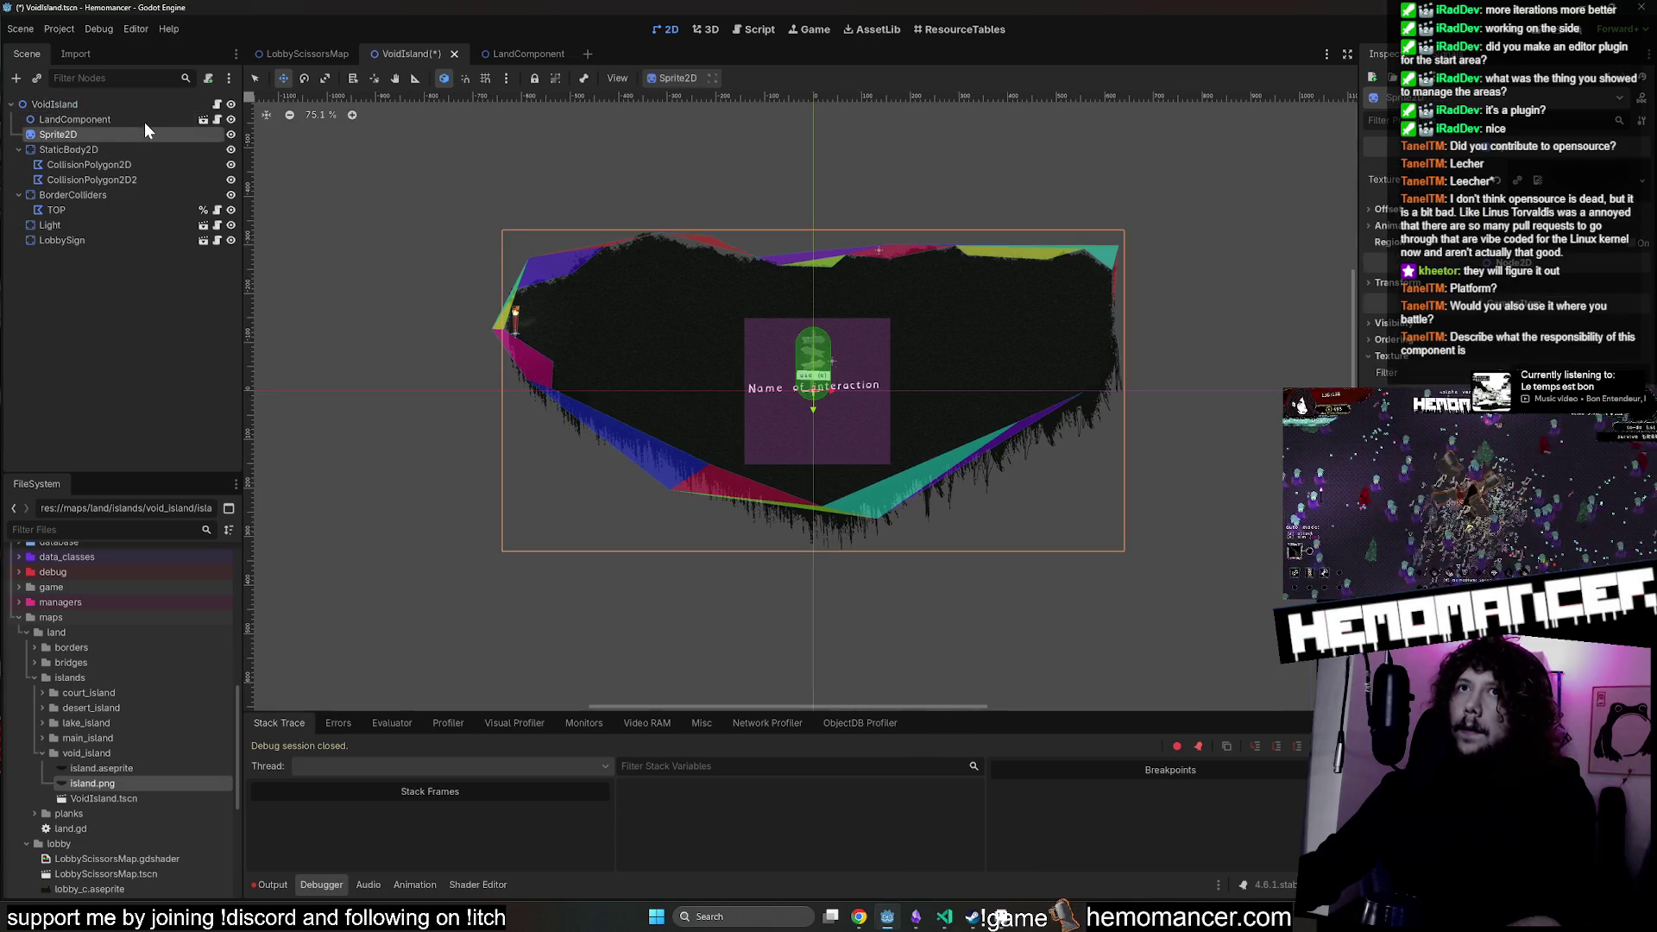
pyautogui.click(143, 120)
pyautogui.hscroll(2, 844, 163)
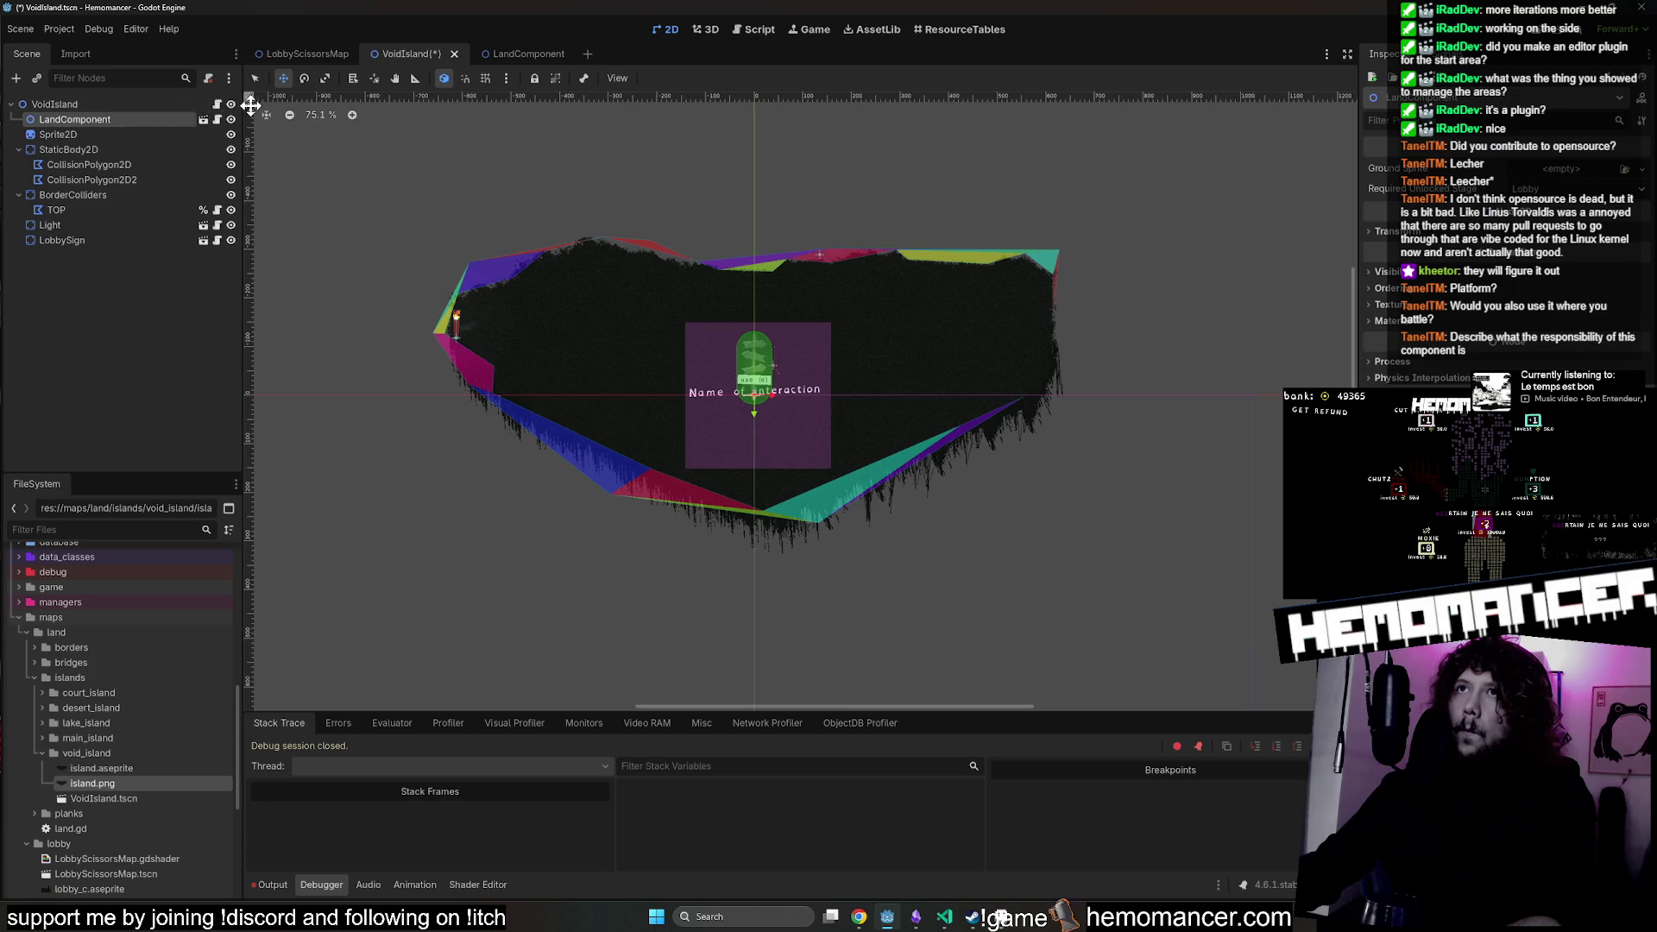
# Assign island.png to the LandComponent sprite, undo it, and close the LandComponent tab
pyautogui.click(518, 53)
pyautogui.hscroll(-1, 610, 318)
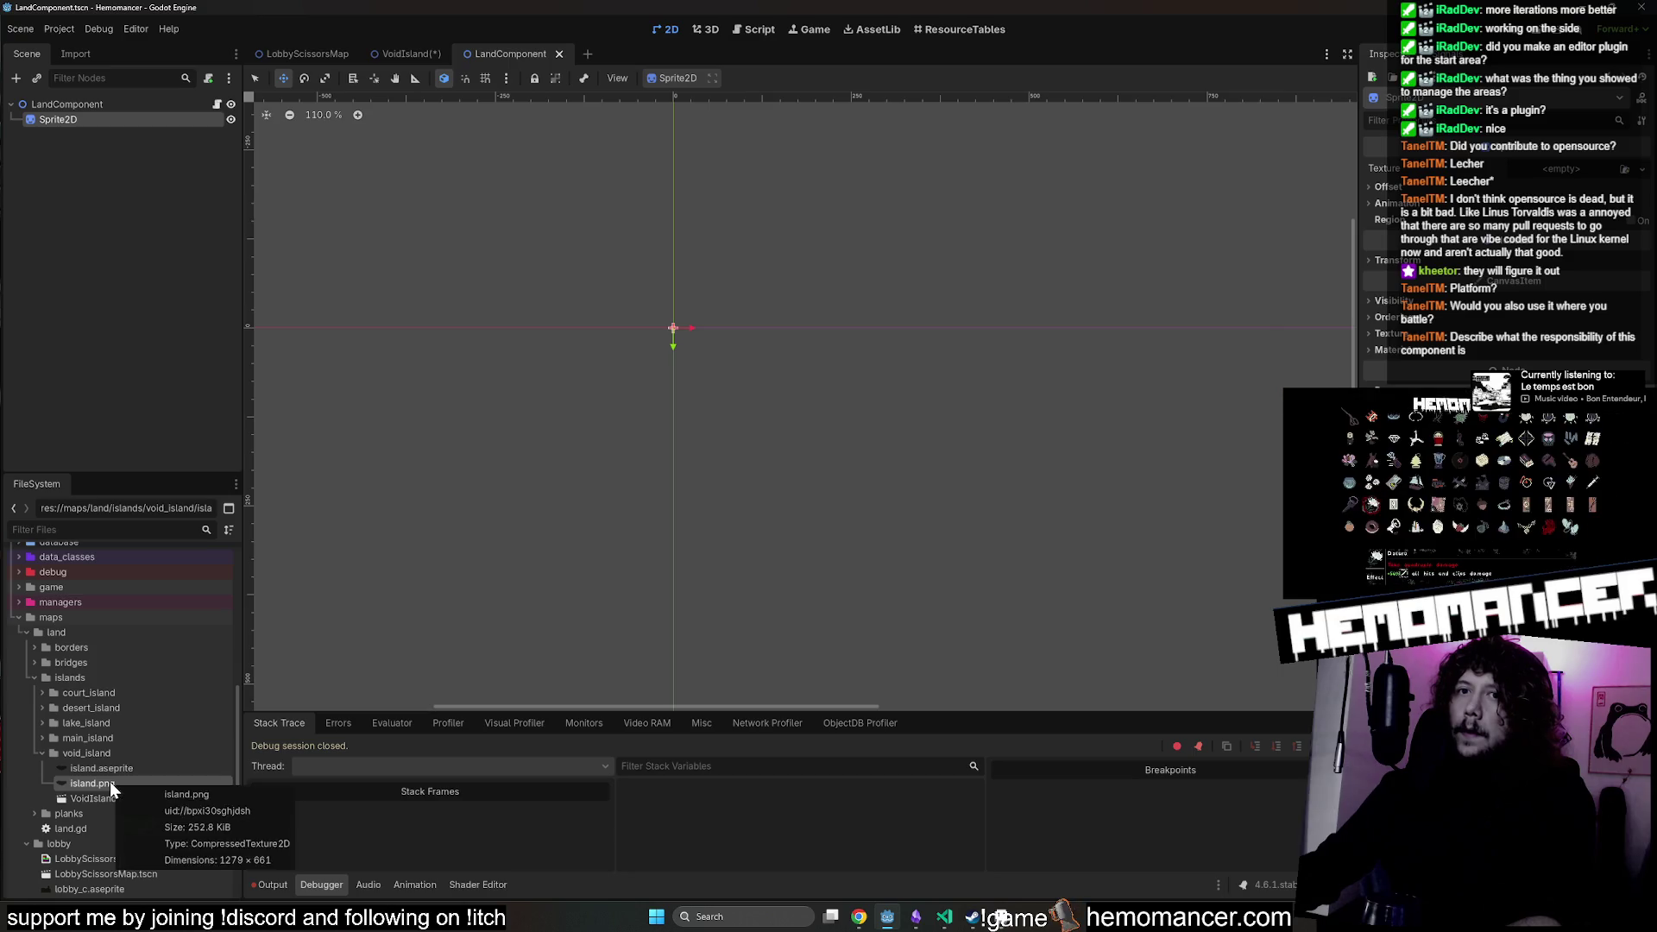
pyautogui.moveTo(110, 780)
pyautogui.mouseDown()
pyautogui.moveTo(1113, 596)
pyautogui.moveTo(1556, 169)
pyautogui.mouseUp()
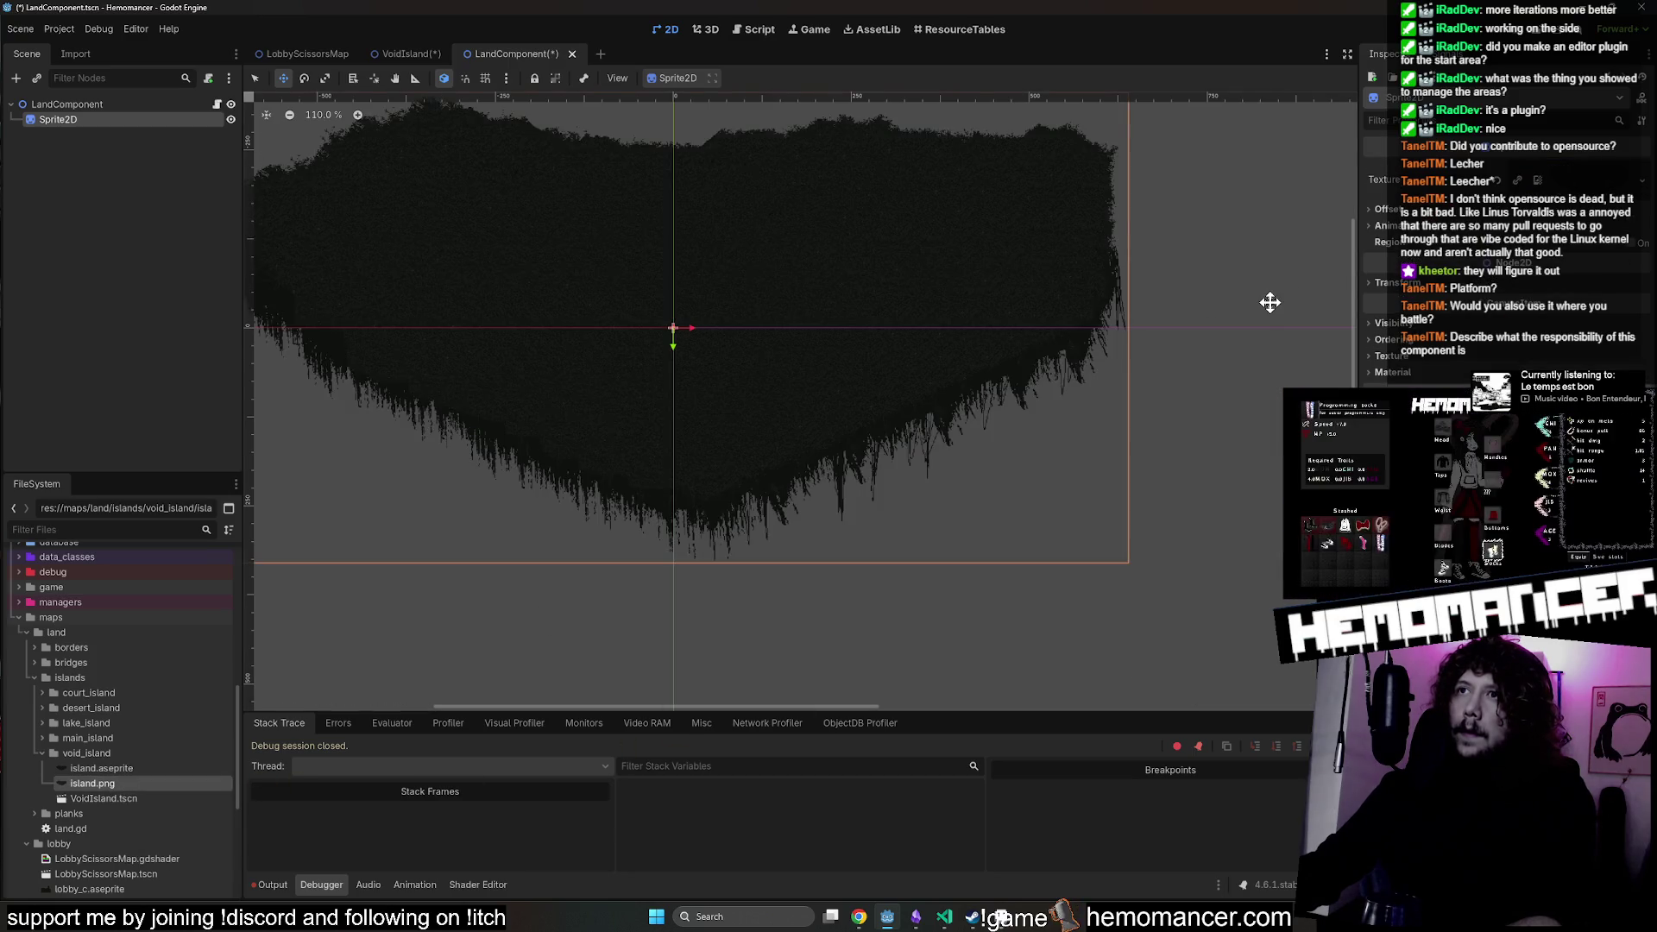
pyautogui.scroll(-1, 1269, 302)
pyautogui.hotkey('ctrl', 'z')
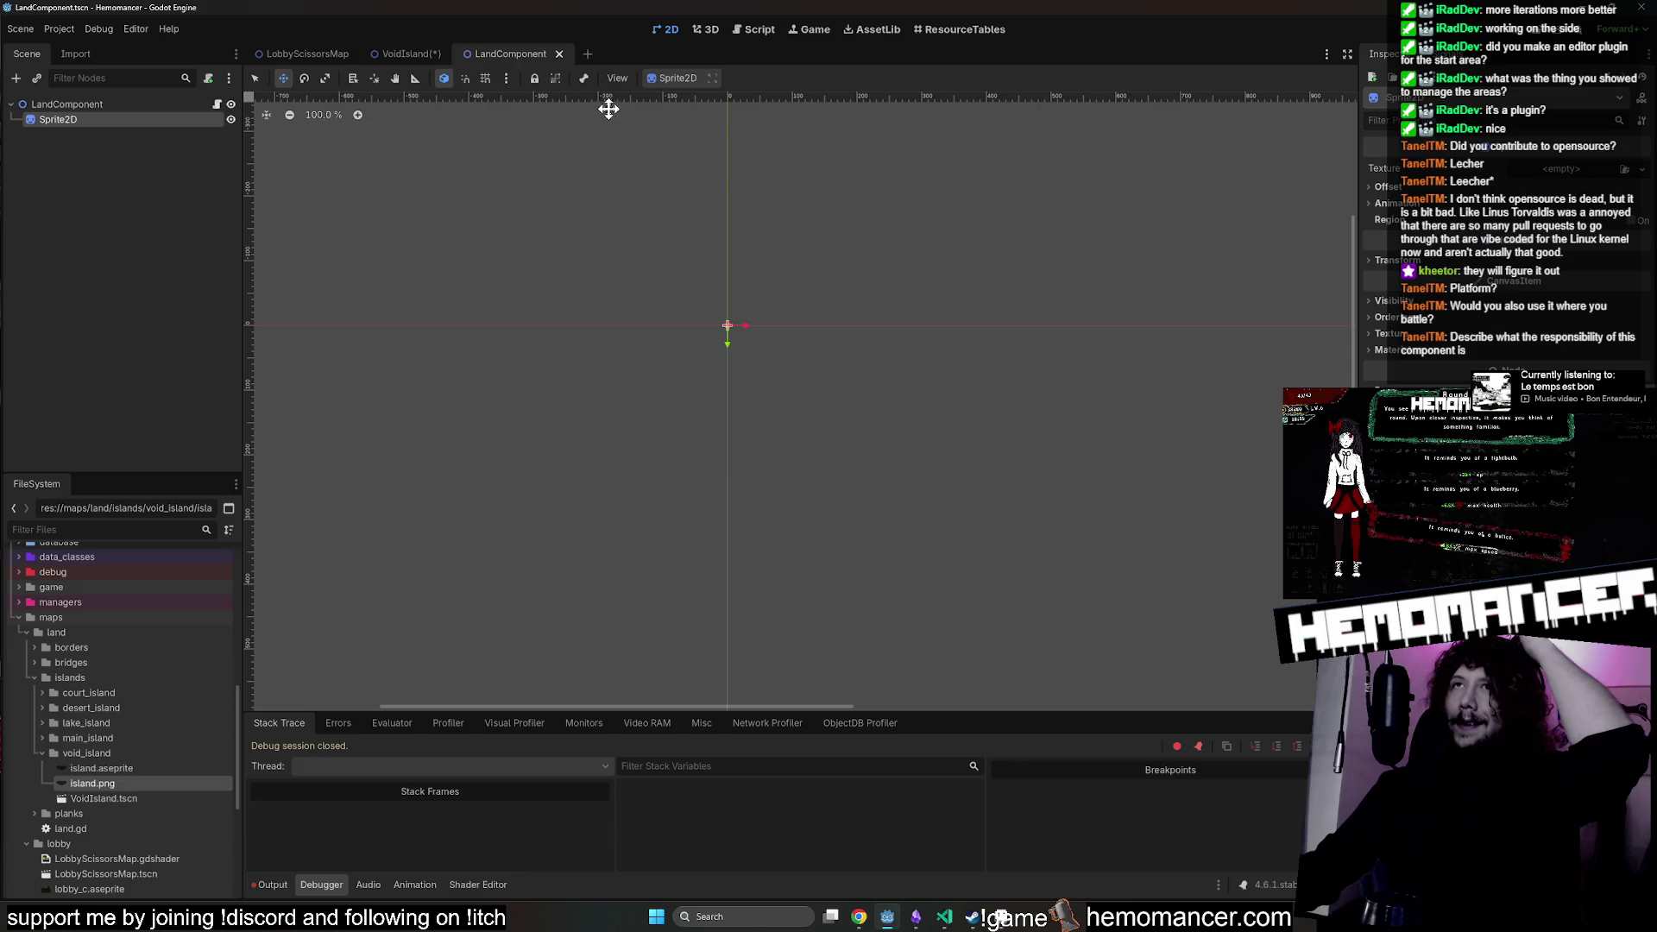
pyautogui.middleClick(511, 51)
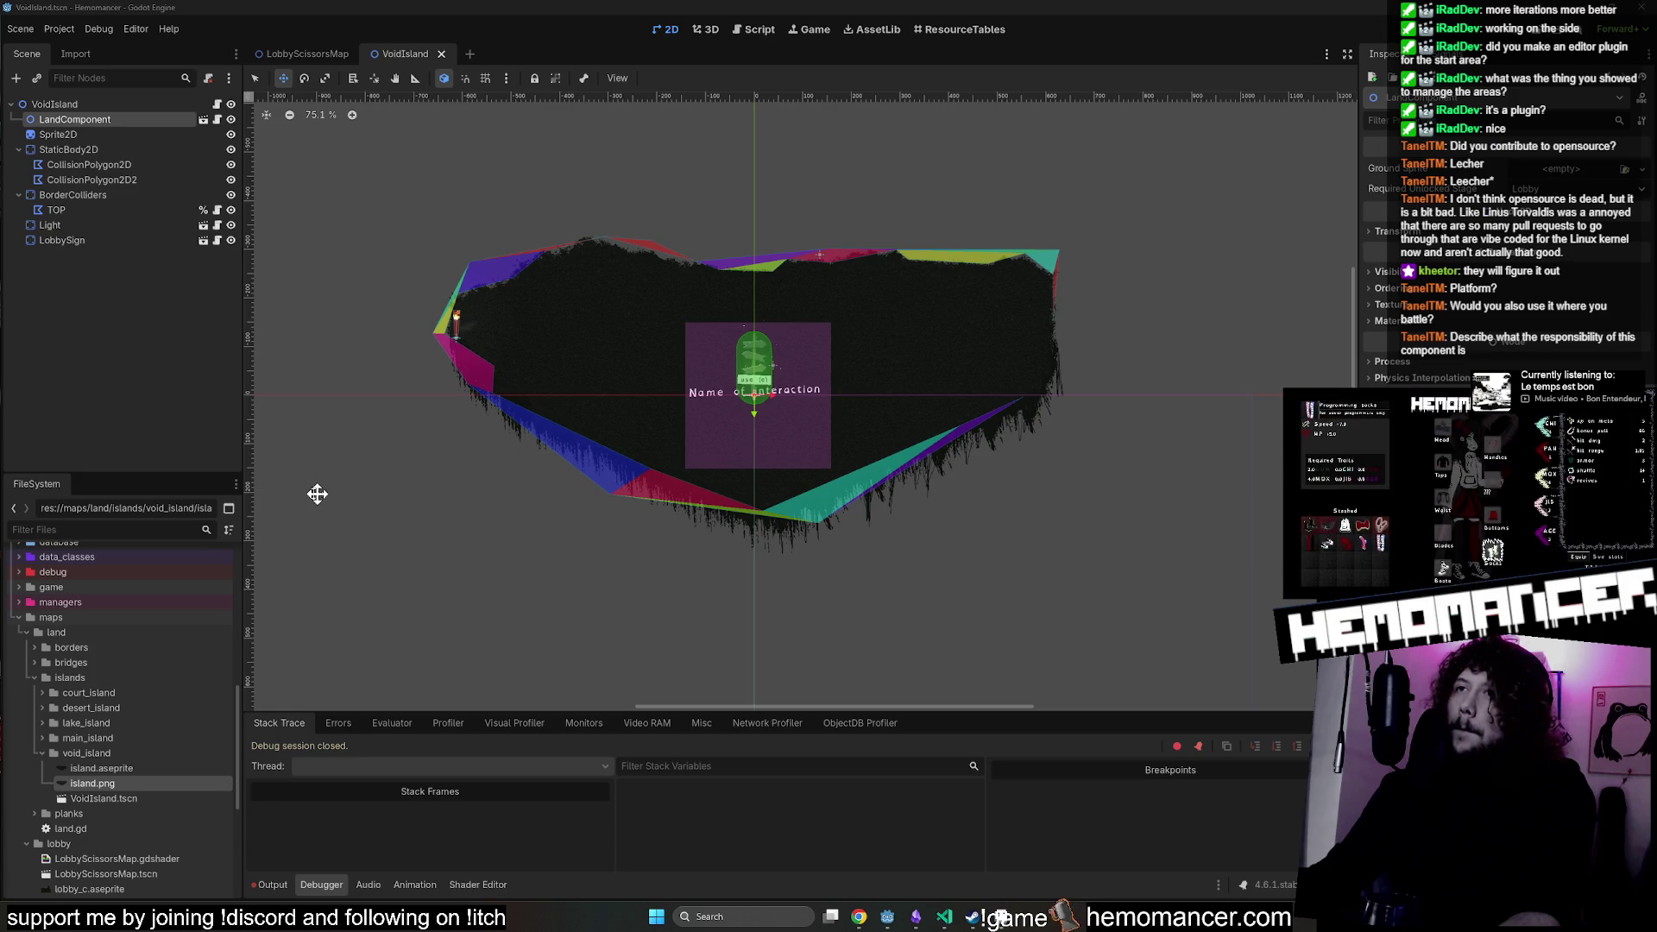
# Delete the LandComponent node from VoidIsland and save the scene
pyautogui.click(100, 116)
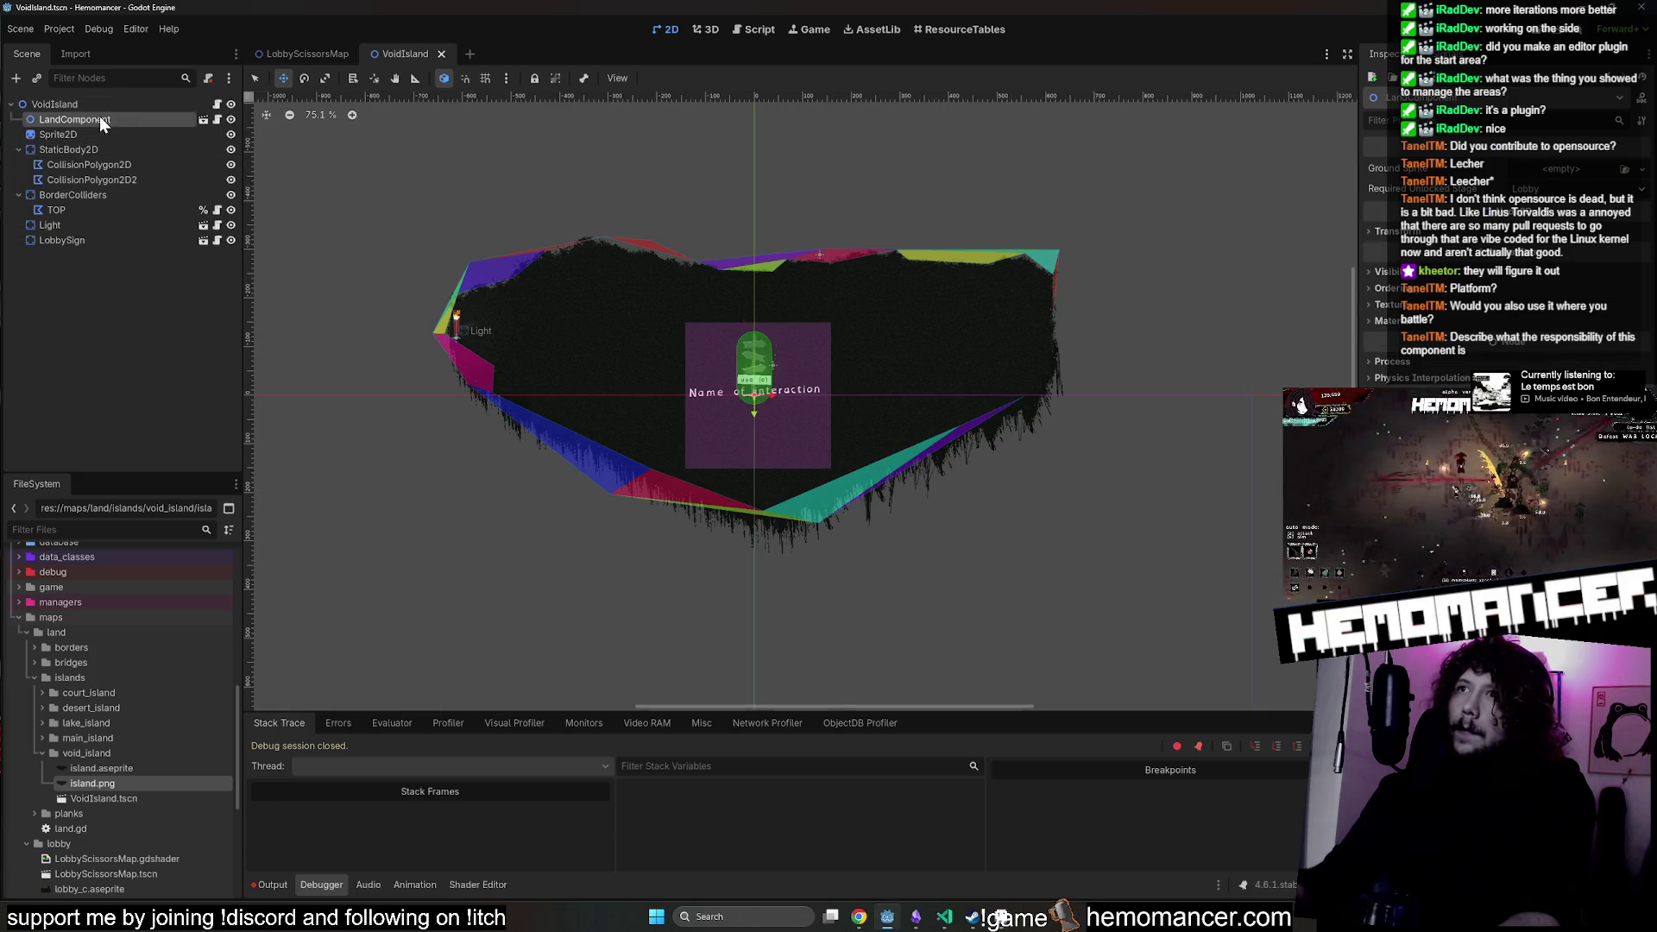
pyautogui.press('Delete')
pyautogui.click(792, 477)
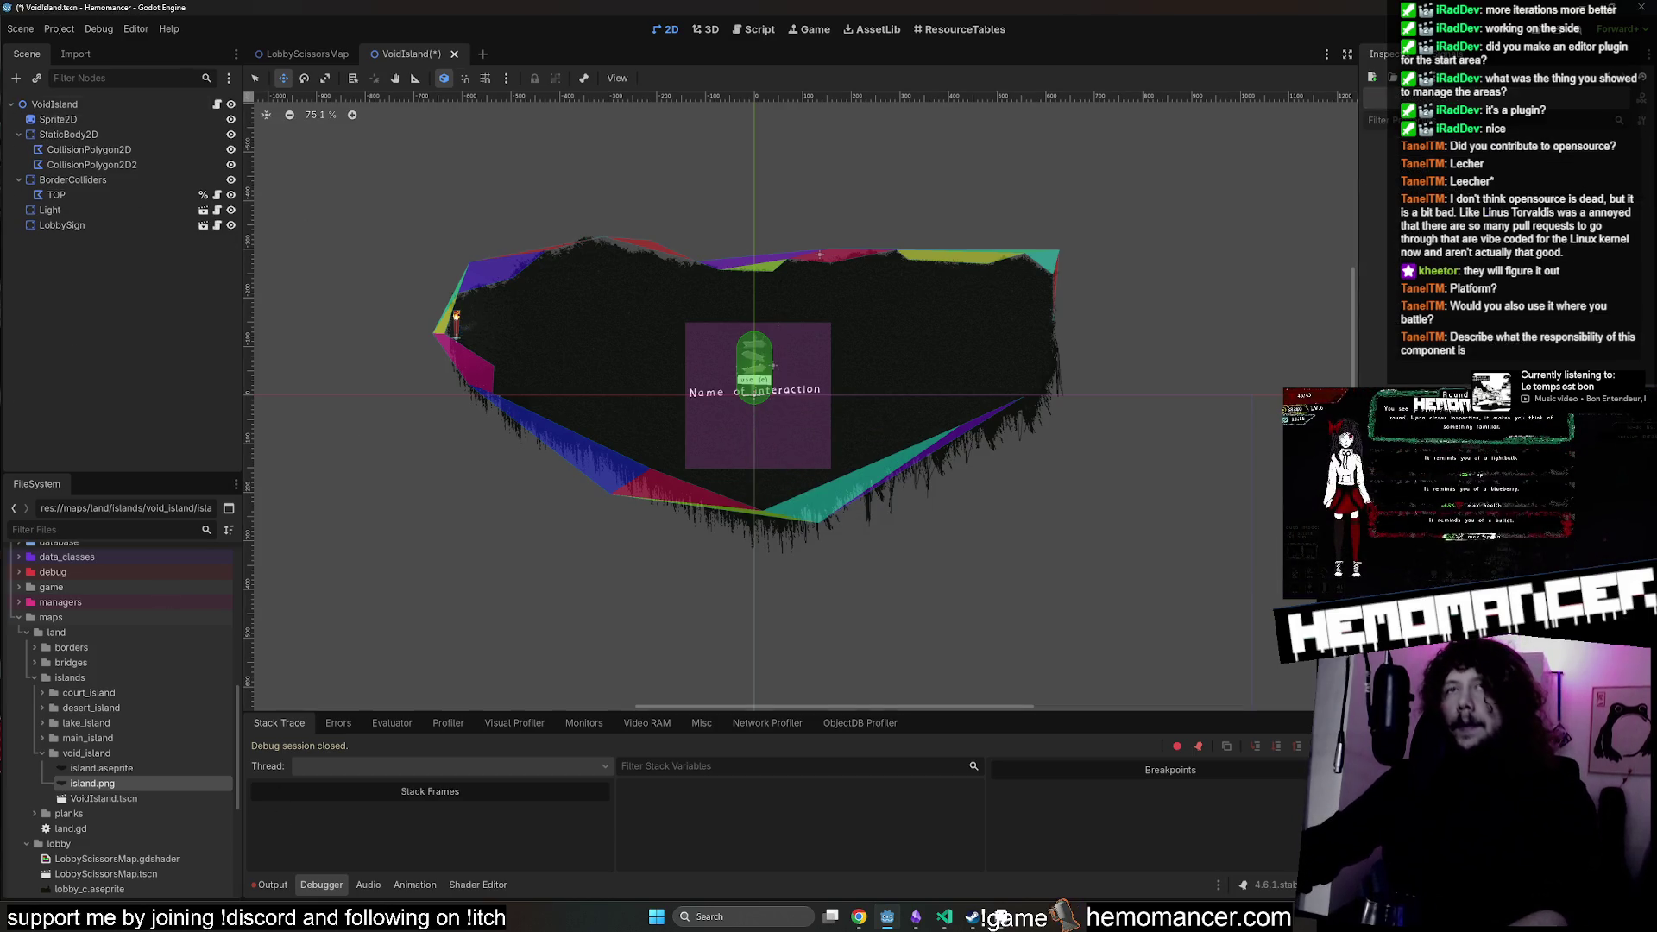
pyautogui.click(135, 98)
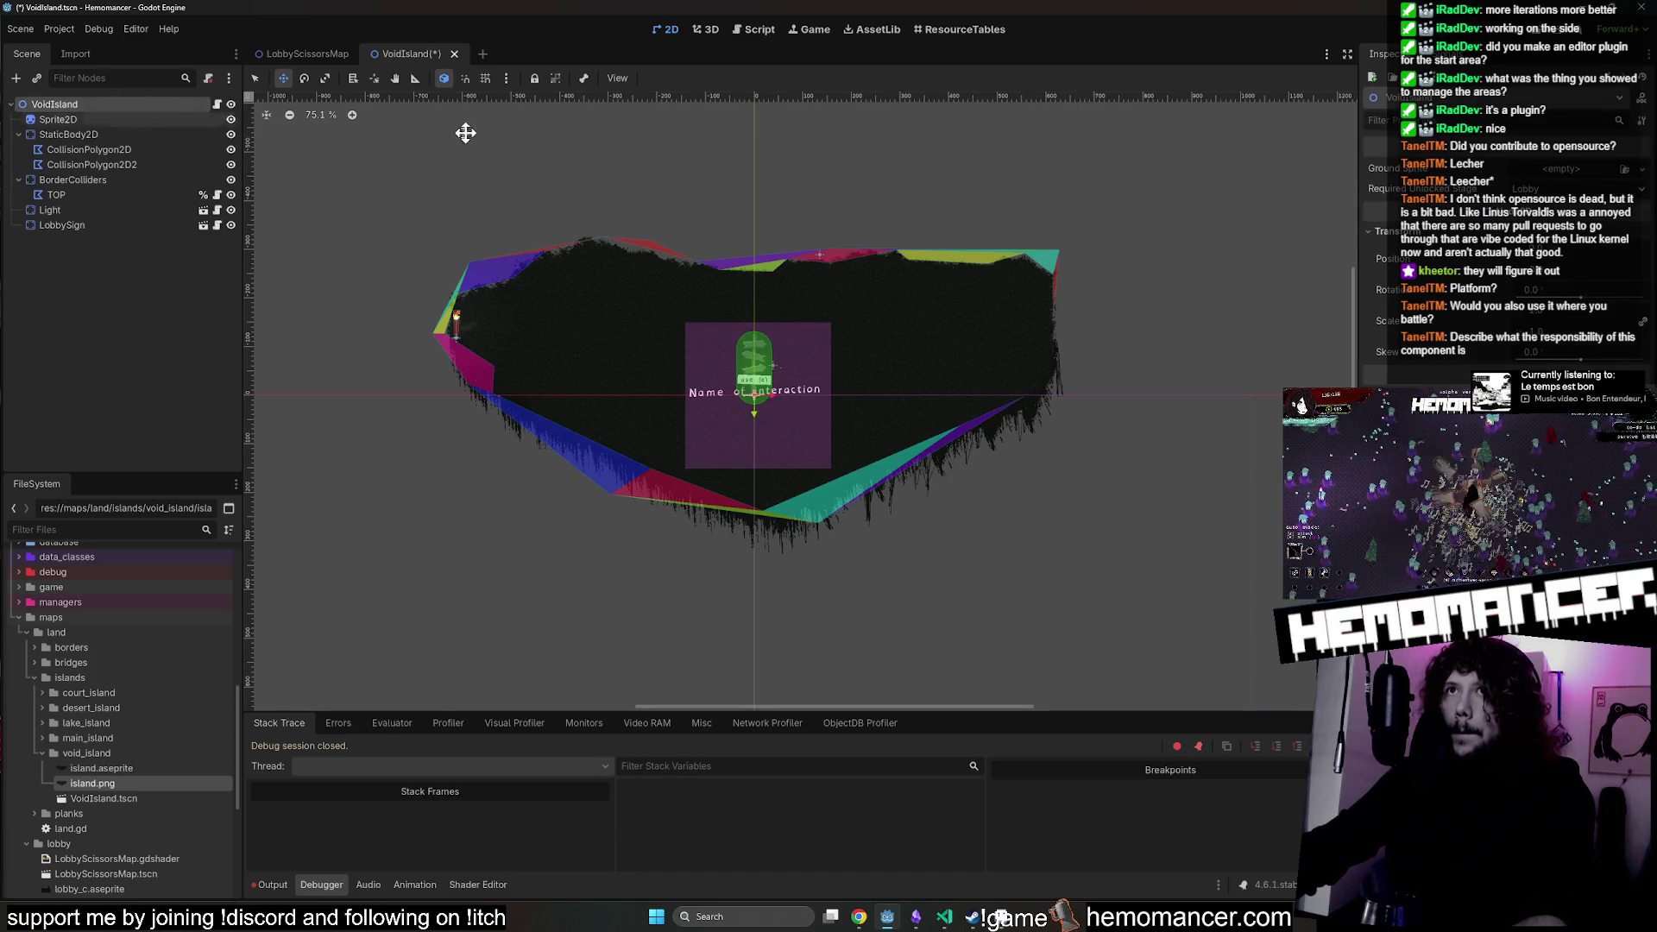
pyautogui.hotkey('ctrl', 's')
# From LobbyScissorsMap, open LandComponent.tscn in the file browser and view its land.gd script
pyautogui.click(306, 59)
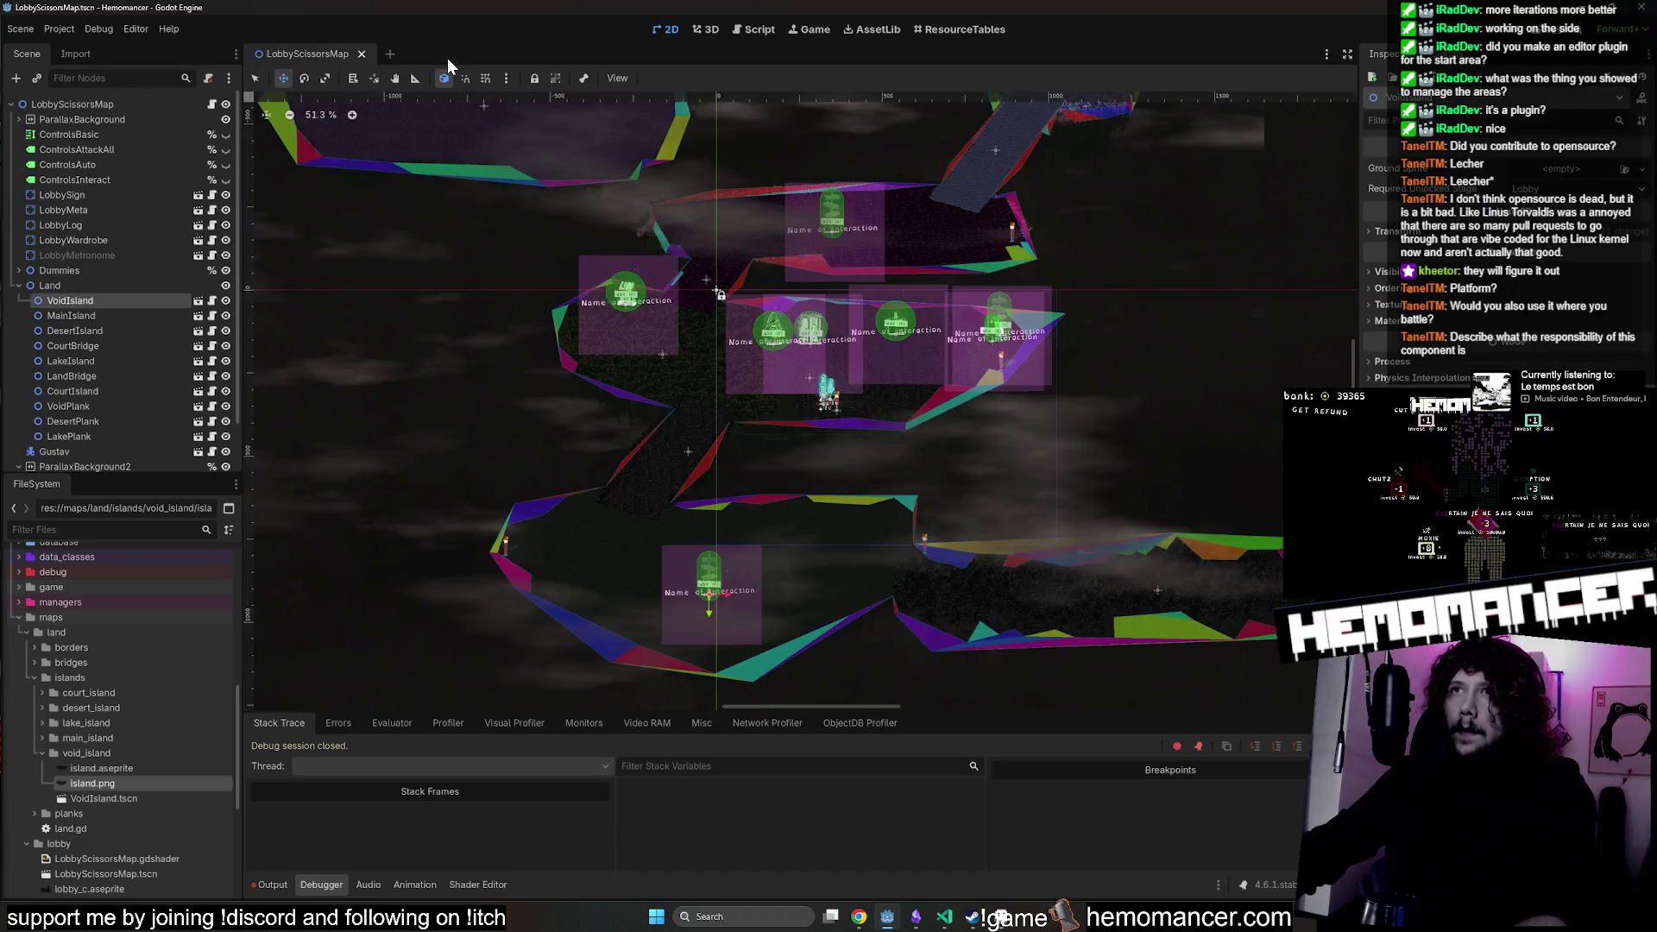
pyautogui.click(24, 291)
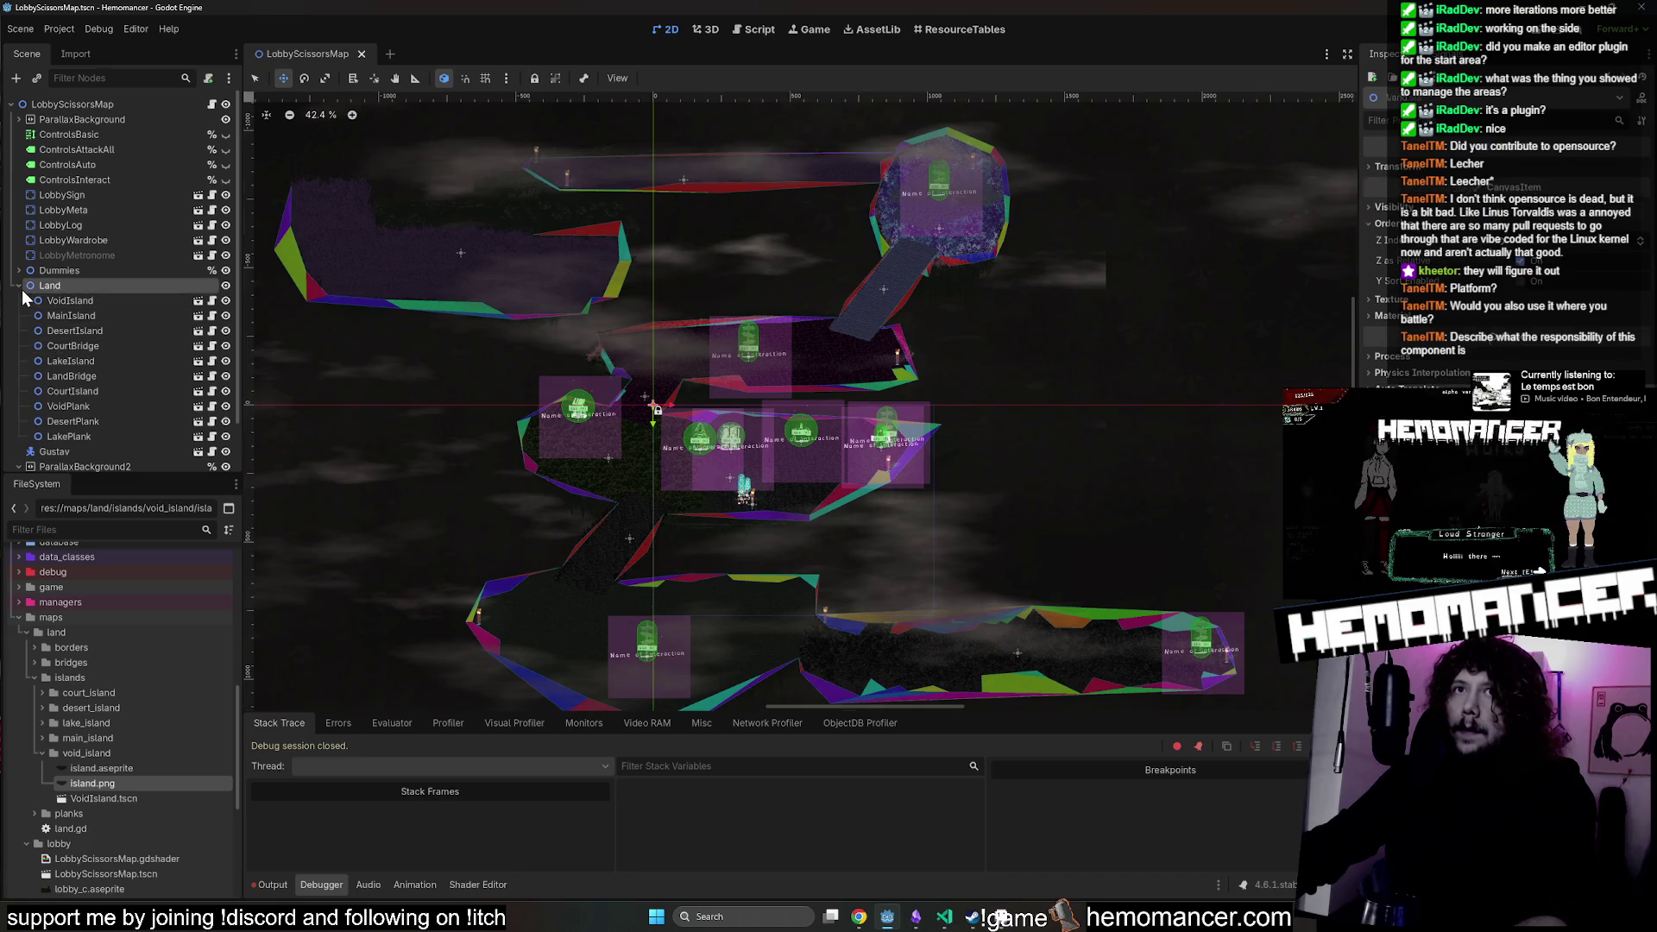
pyautogui.press('f')
pyautogui.click(19, 286)
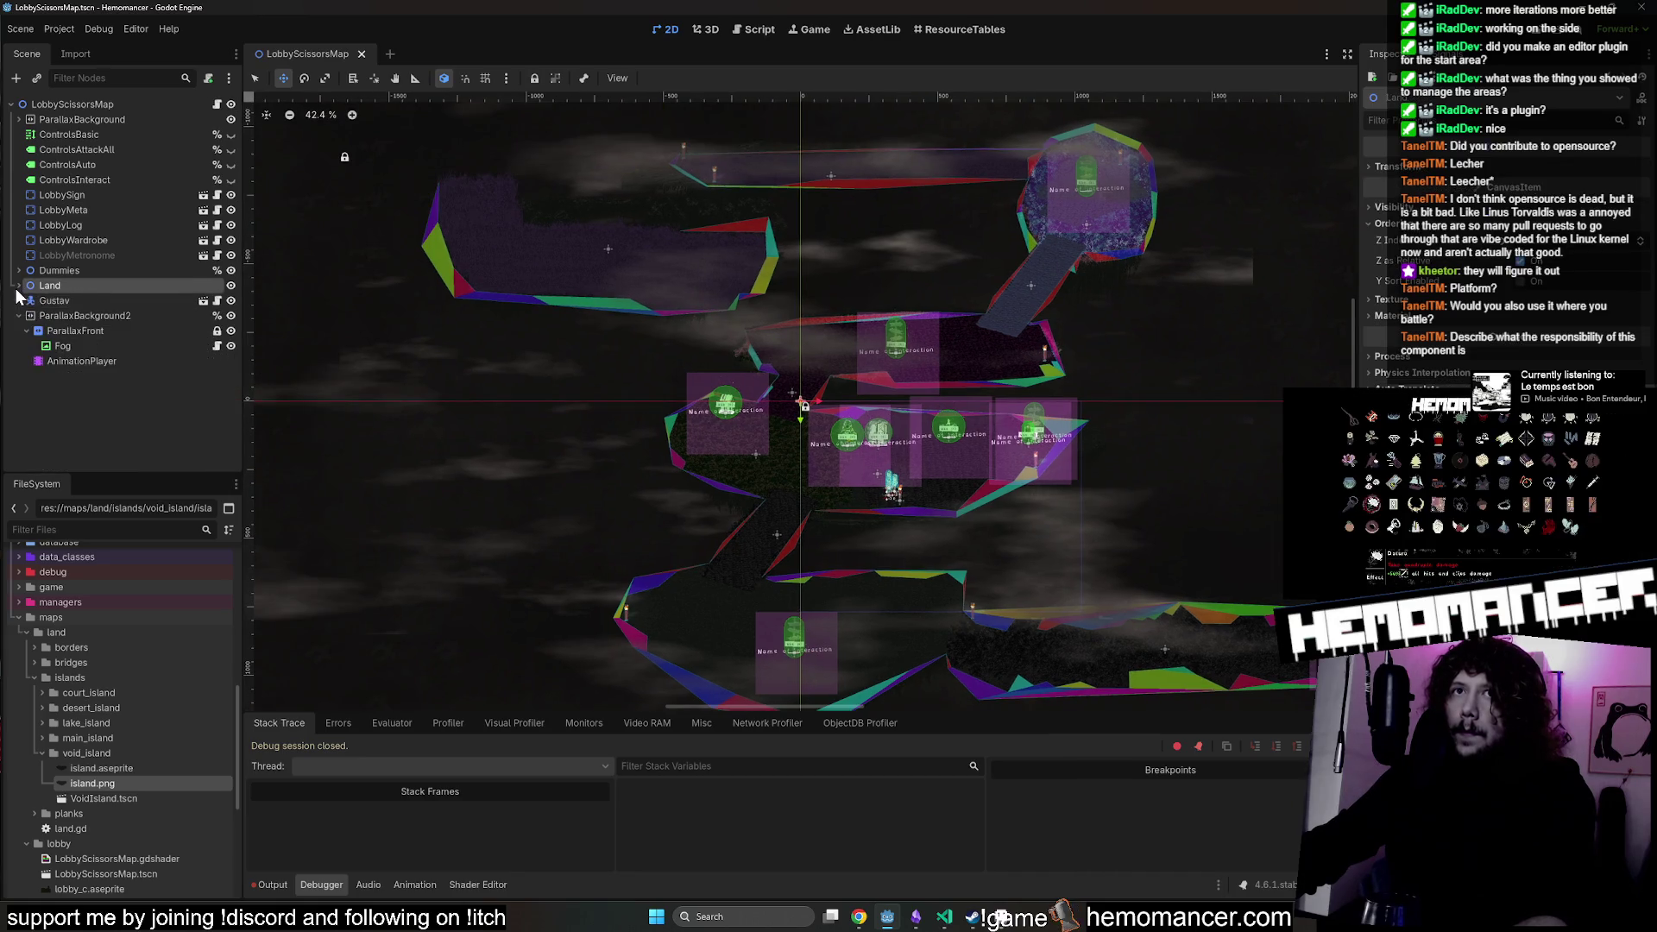
pyautogui.scroll(2, 126, 613)
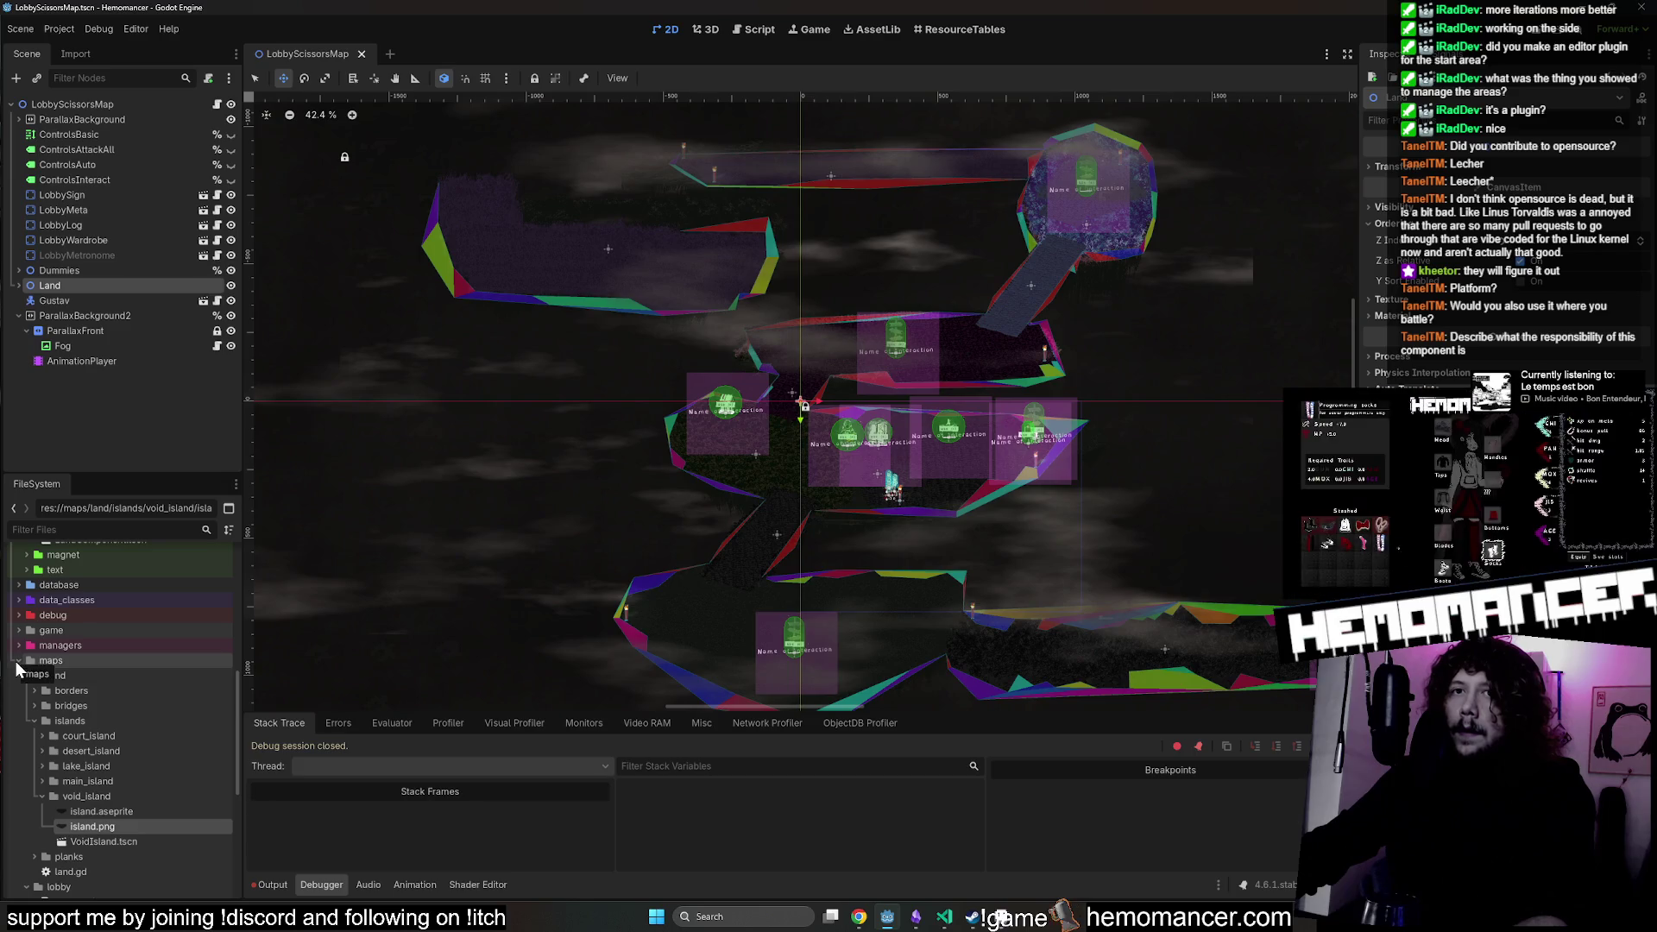
pyautogui.click(19, 661)
pyautogui.click(62, 696)
pyautogui.doubleClick(62, 697)
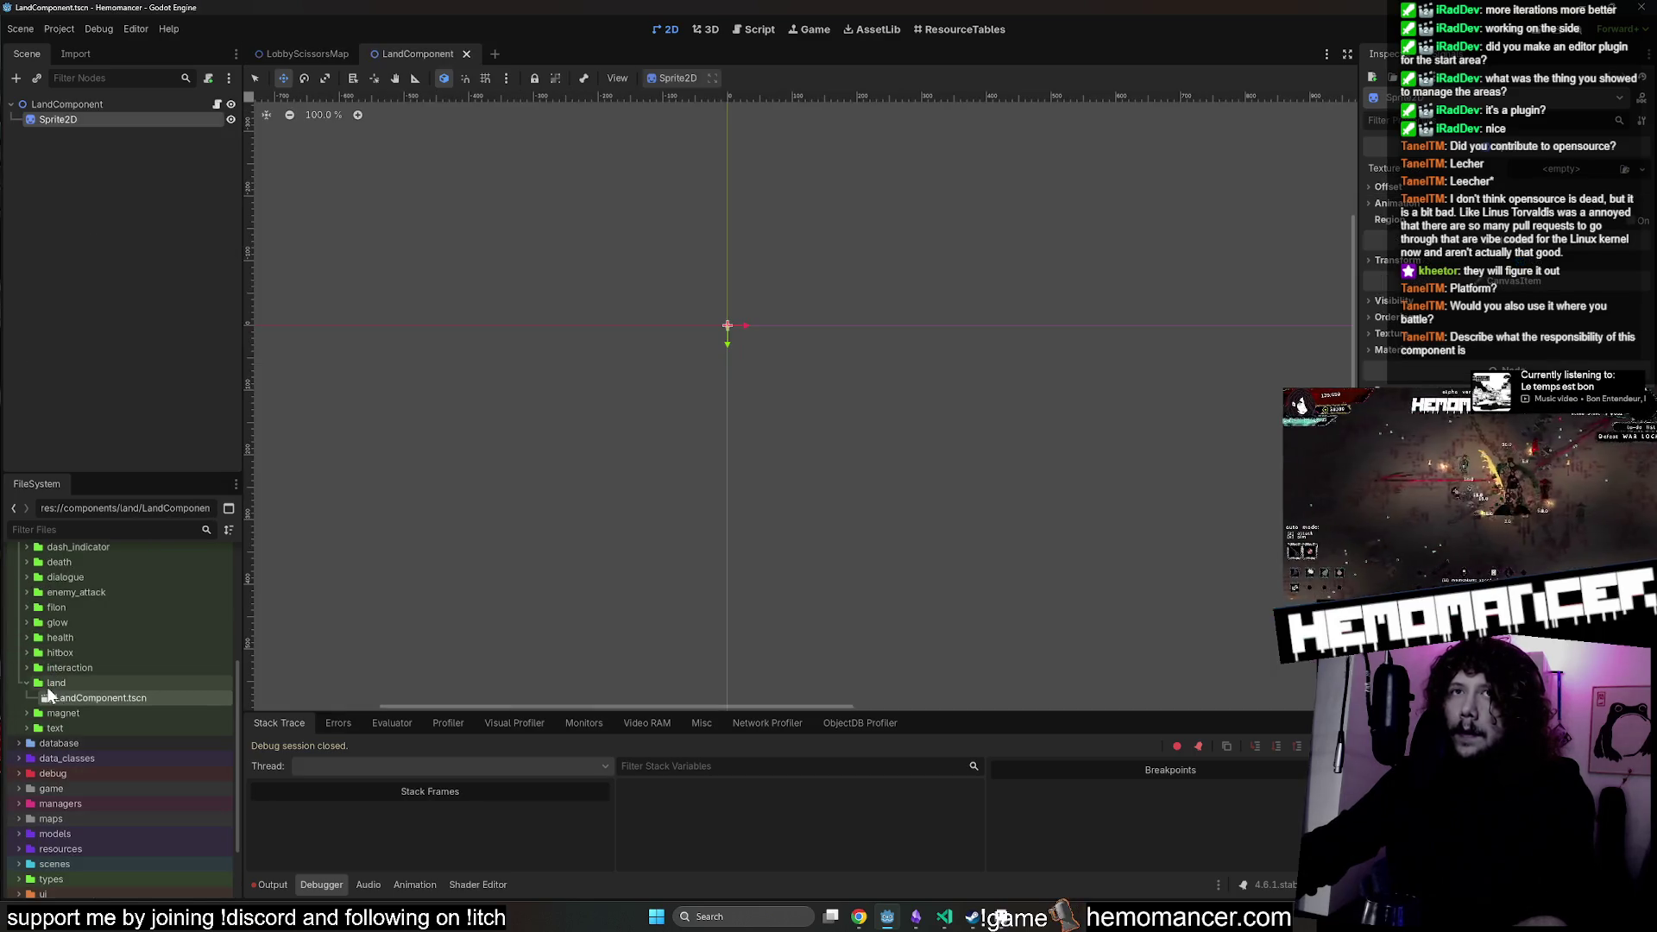
pyautogui.doubleClick(42, 685)
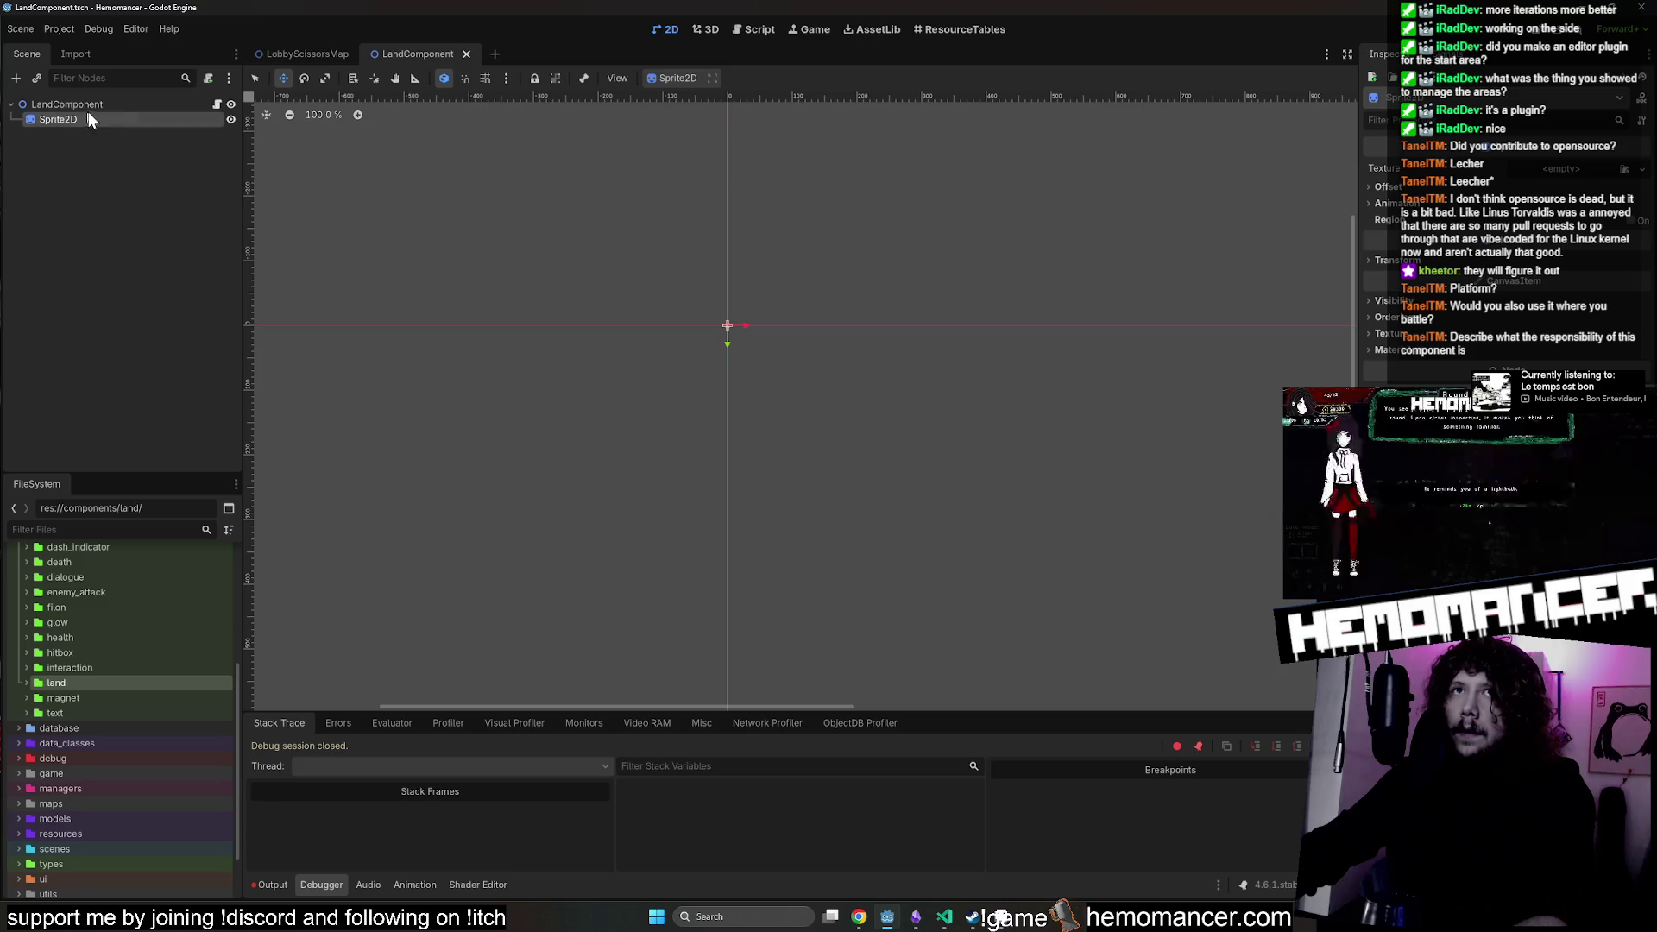
pyautogui.click(215, 103)
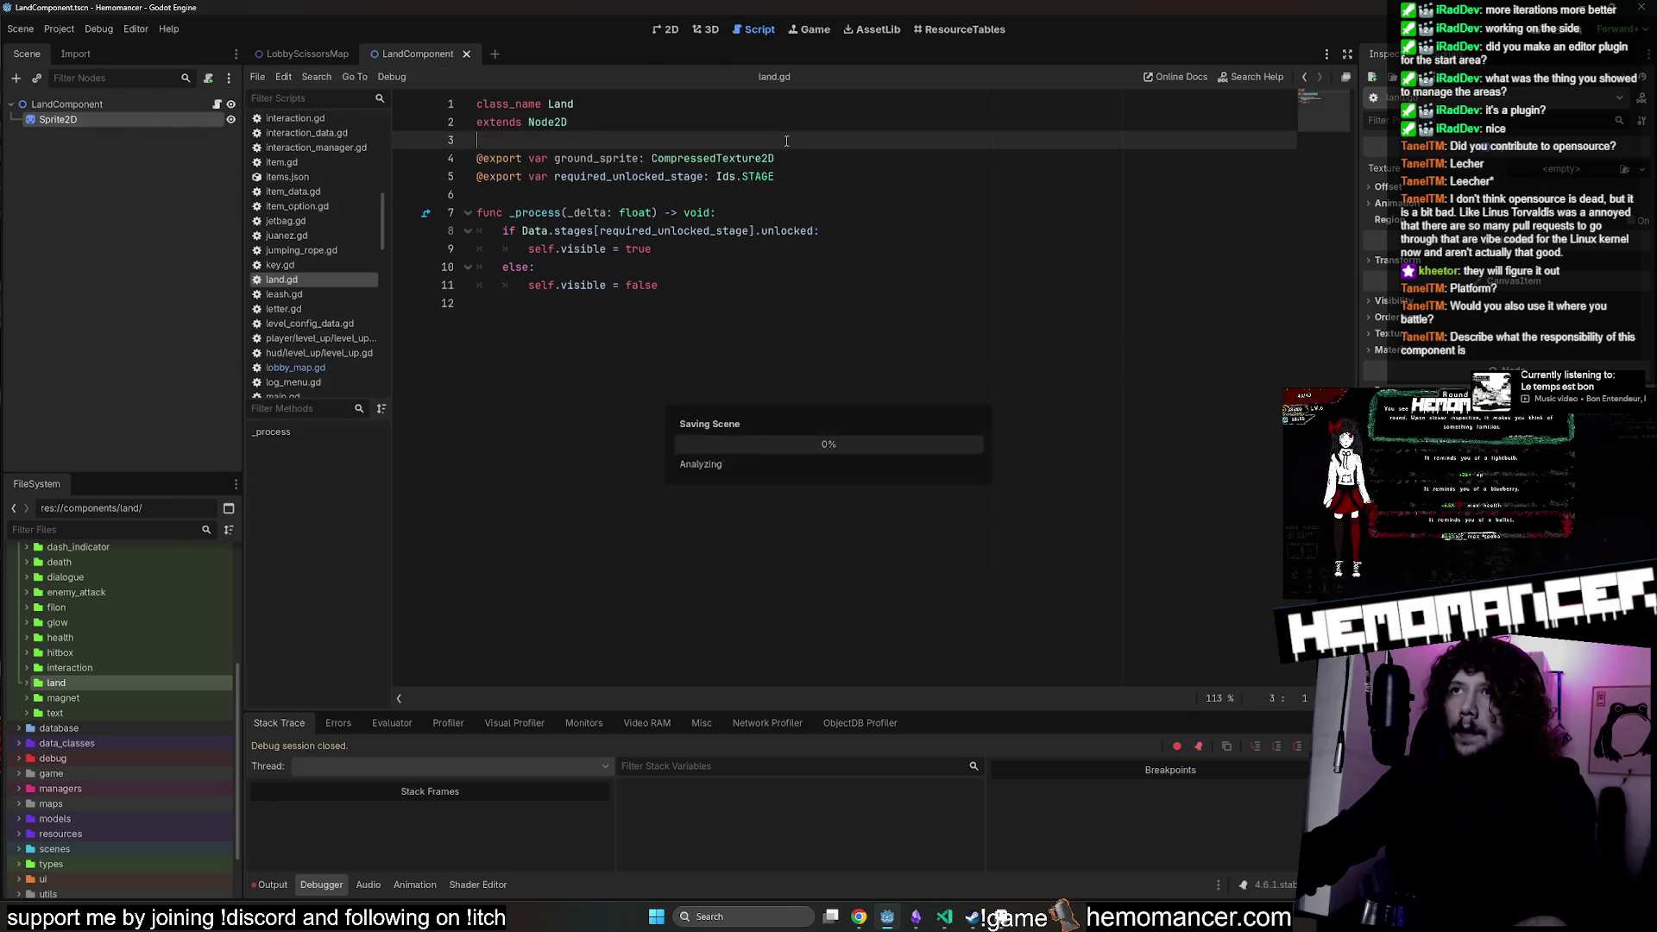
# Rename LandComponent's Sprite2D node to GroundSprite and save the scene
pyautogui.moveTo(640, 158); pyautogui.dragTo(546, 158)
pyautogui.doubleClick(121, 120)
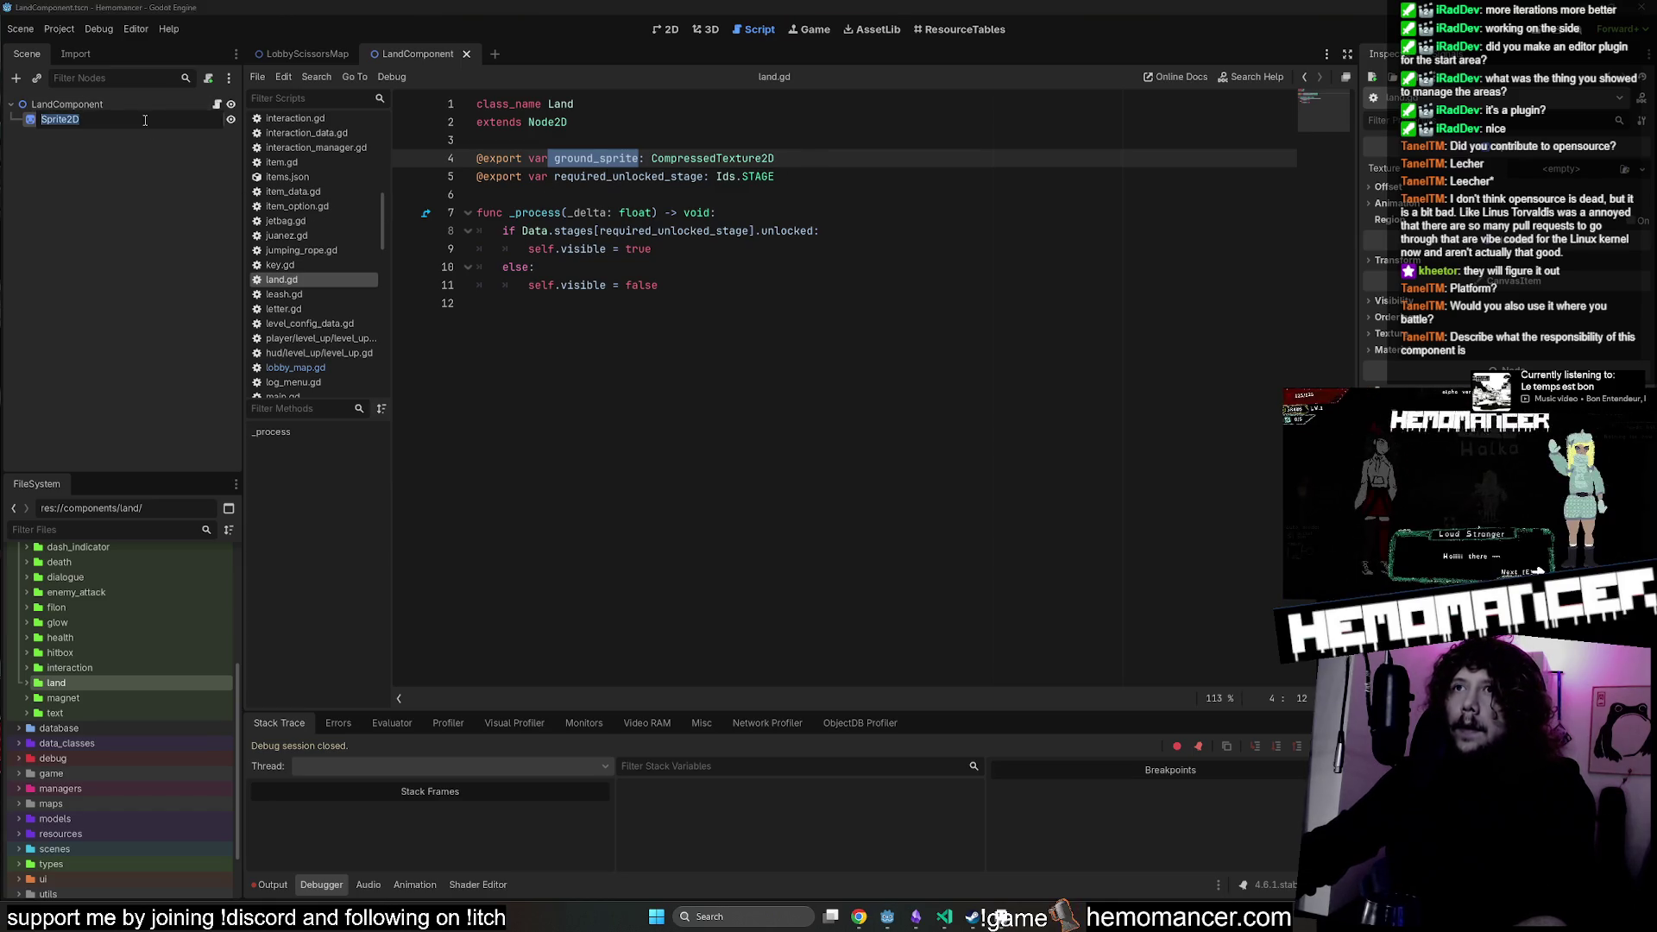
pyautogui.write('Ground')
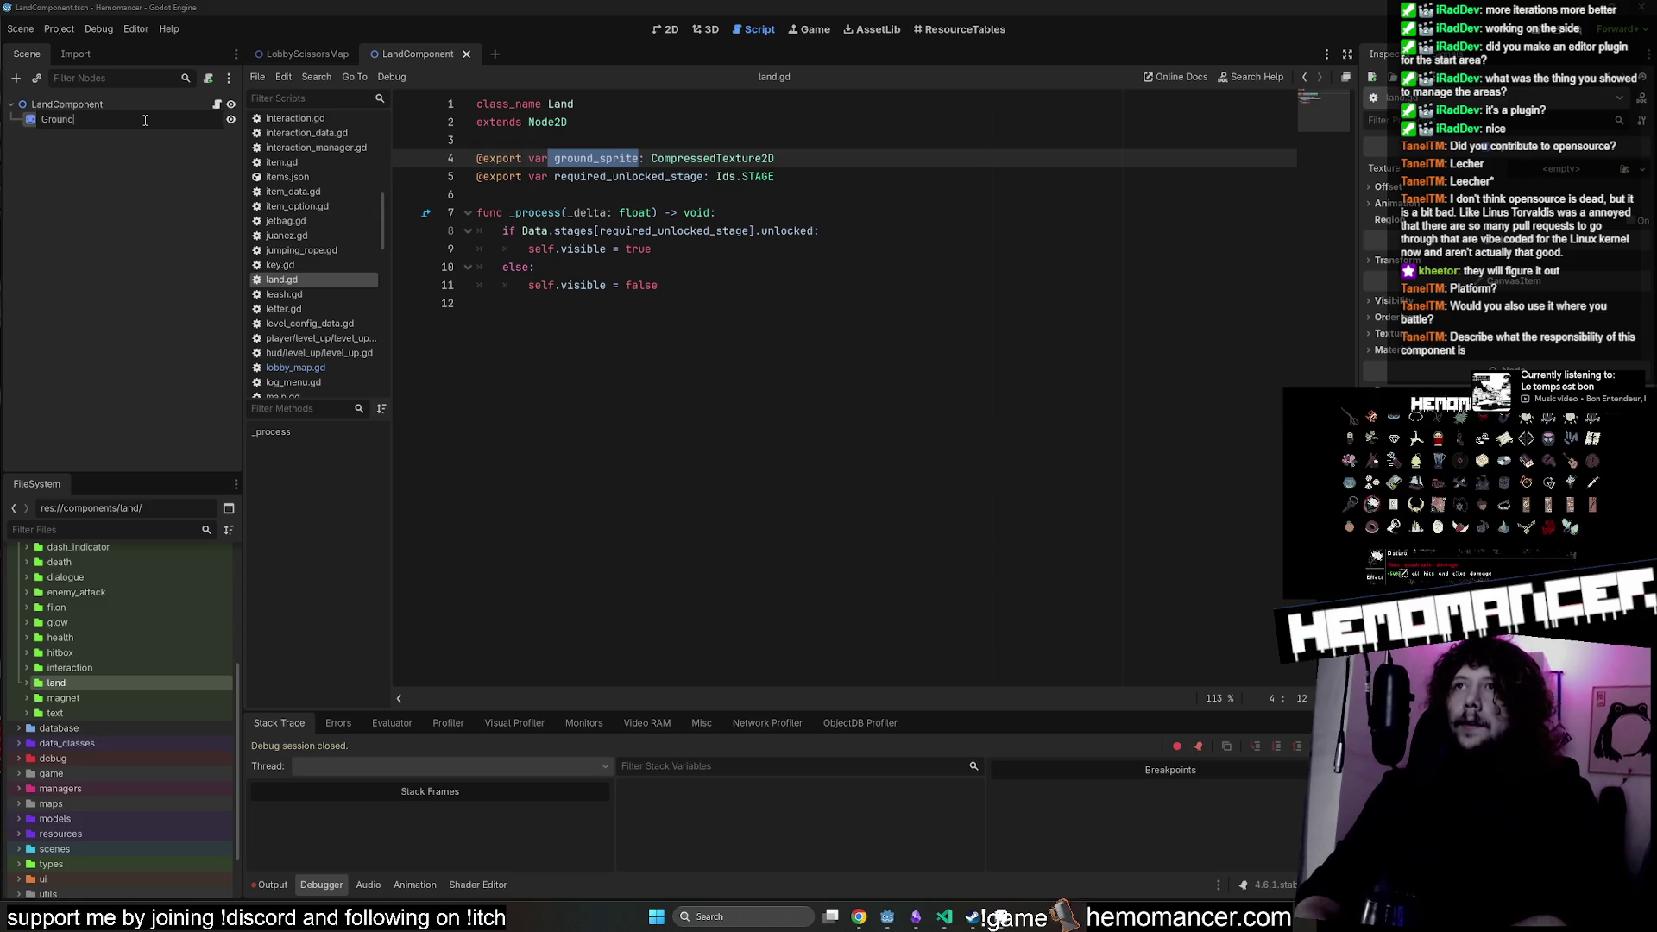
pyautogui.write('Sprite')
pyautogui.press('Return')
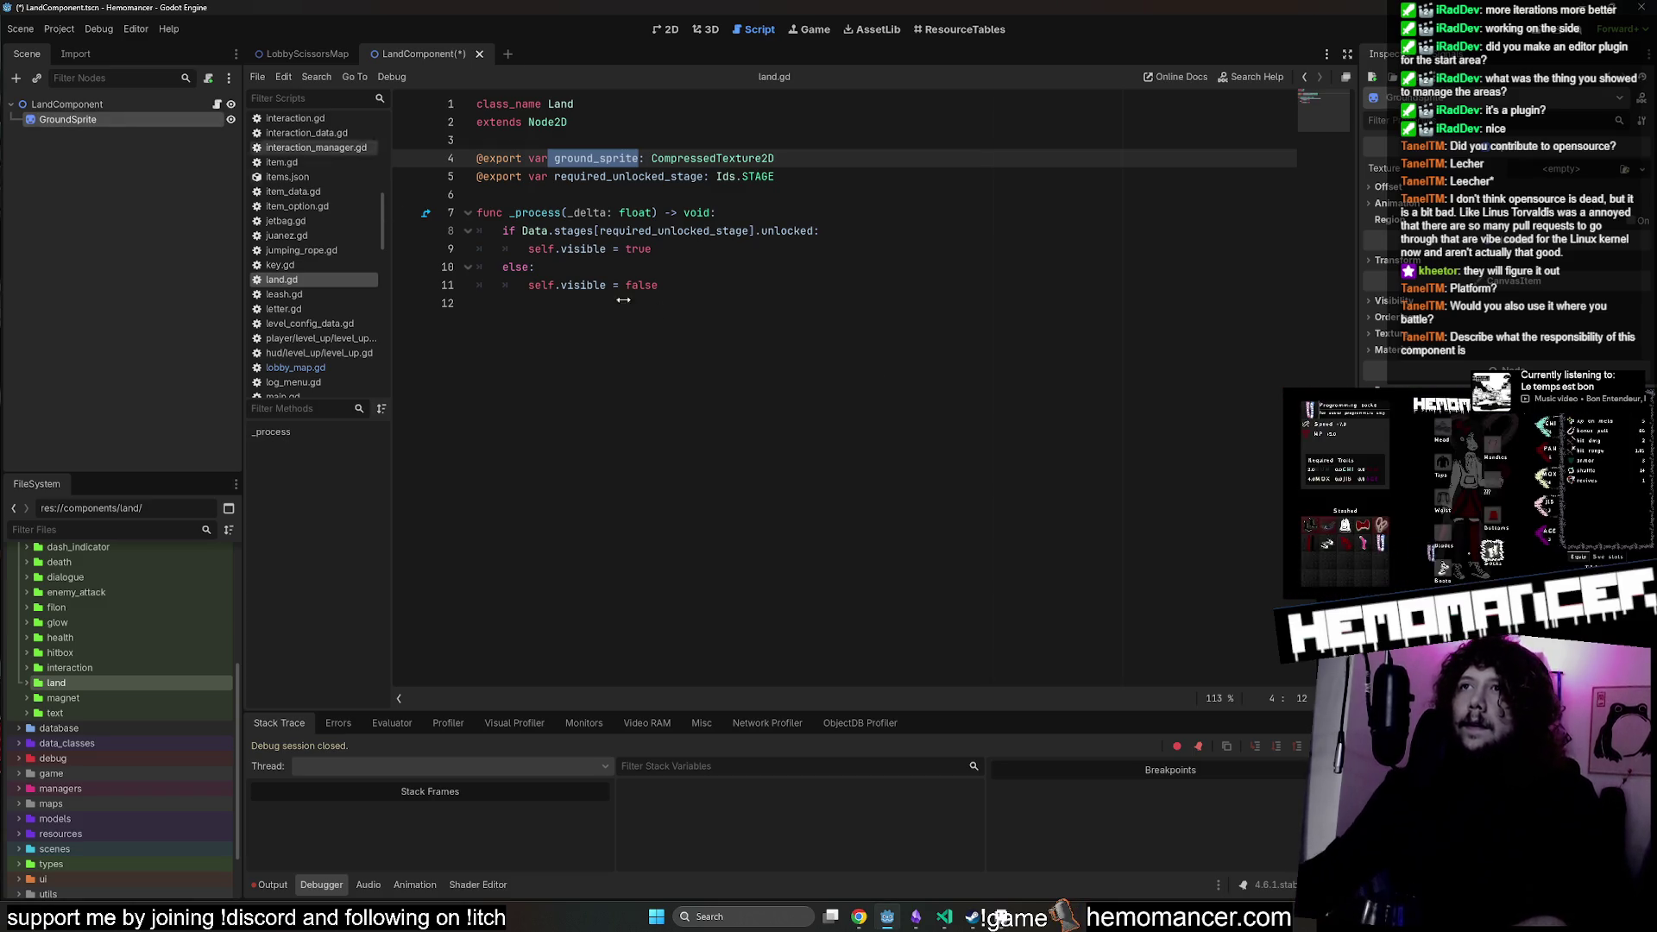
pyautogui.click(623, 299)
pyautogui.hotkey('ctrl', 's')
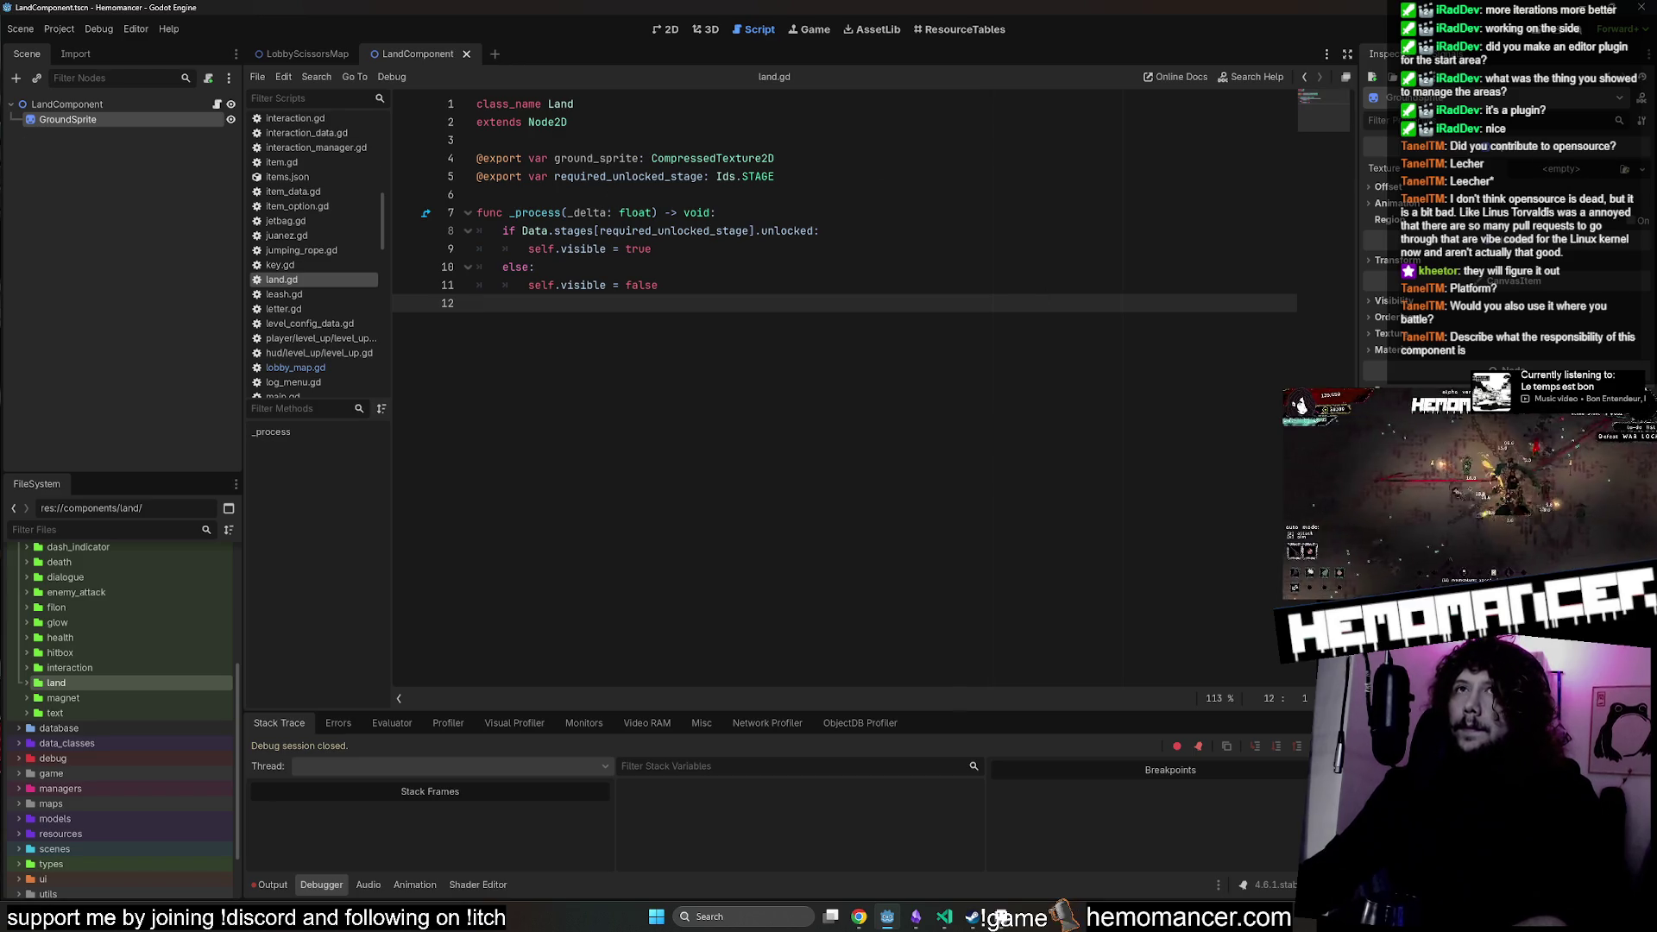
pyautogui.click(104, 102)
# Type ground_sprite as Sprite2D with #CompressedTexture2D commented after it, save, and close LandComponent
pyautogui.click(794, 193)
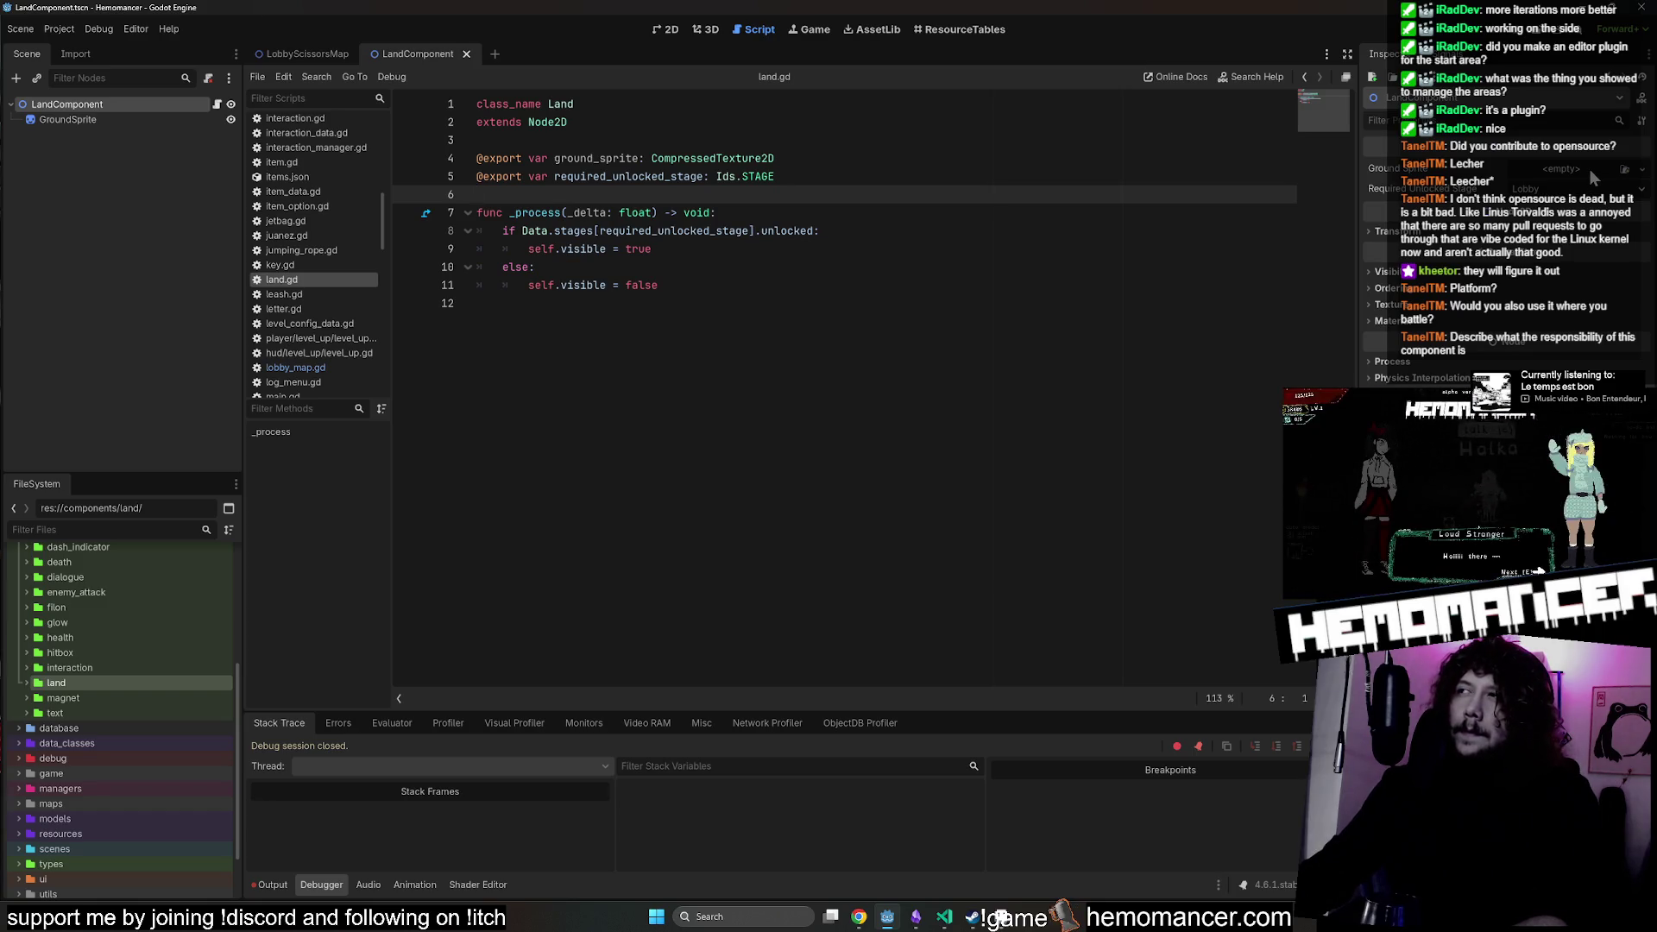
pyautogui.click(624, 158)
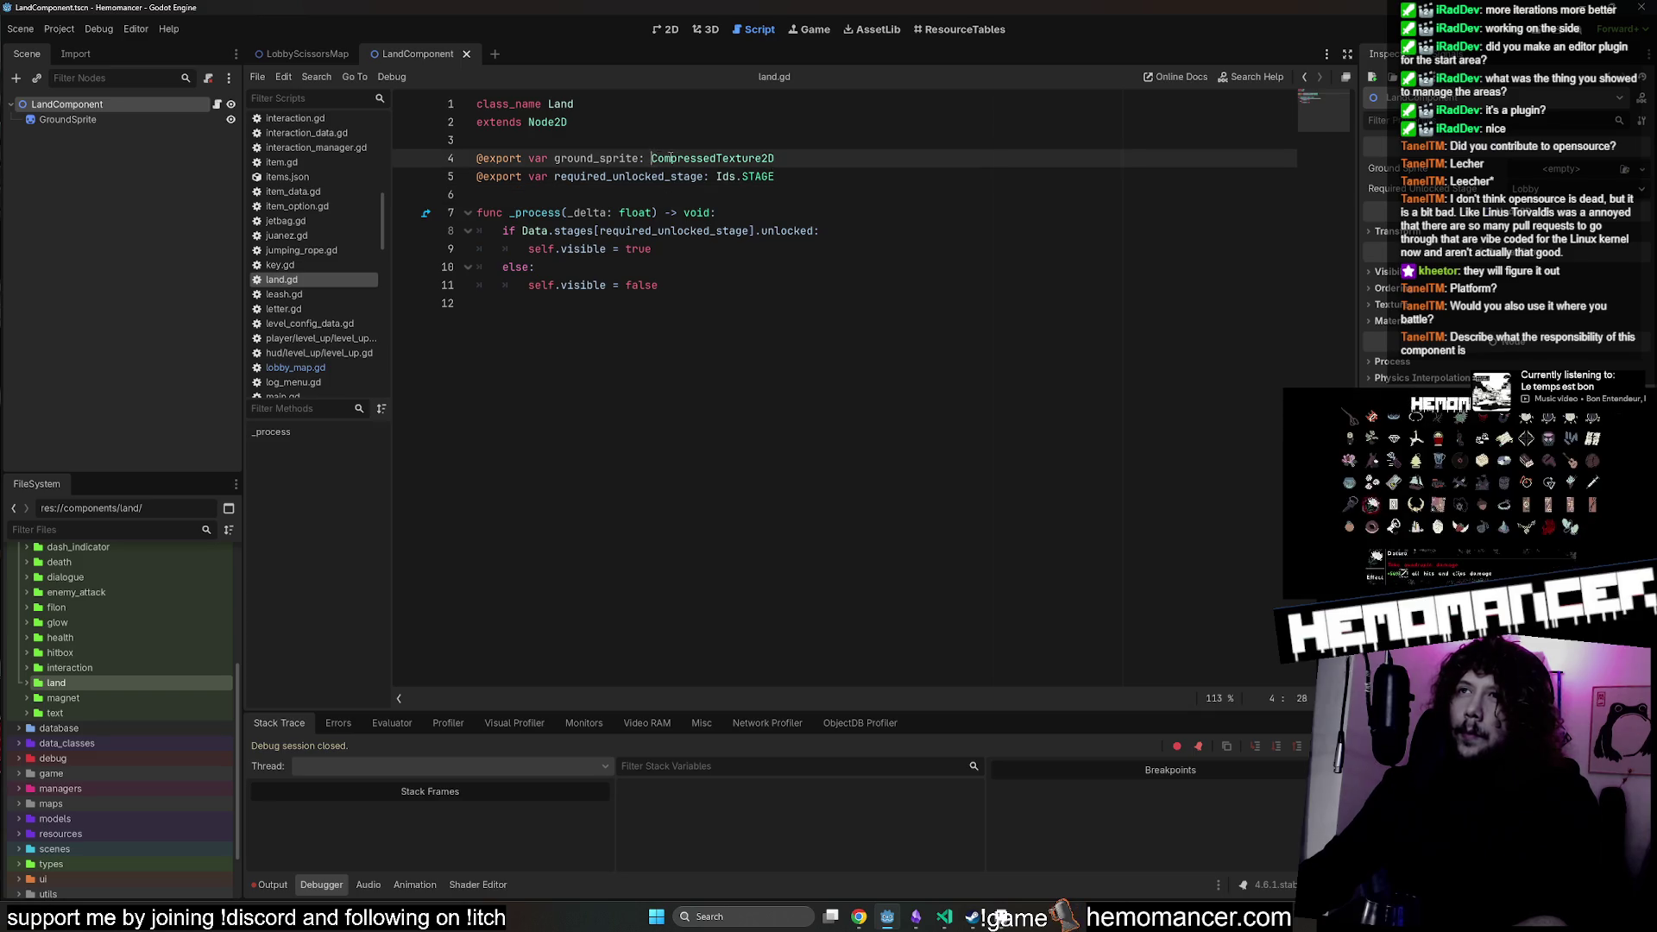
pyautogui.write('#')
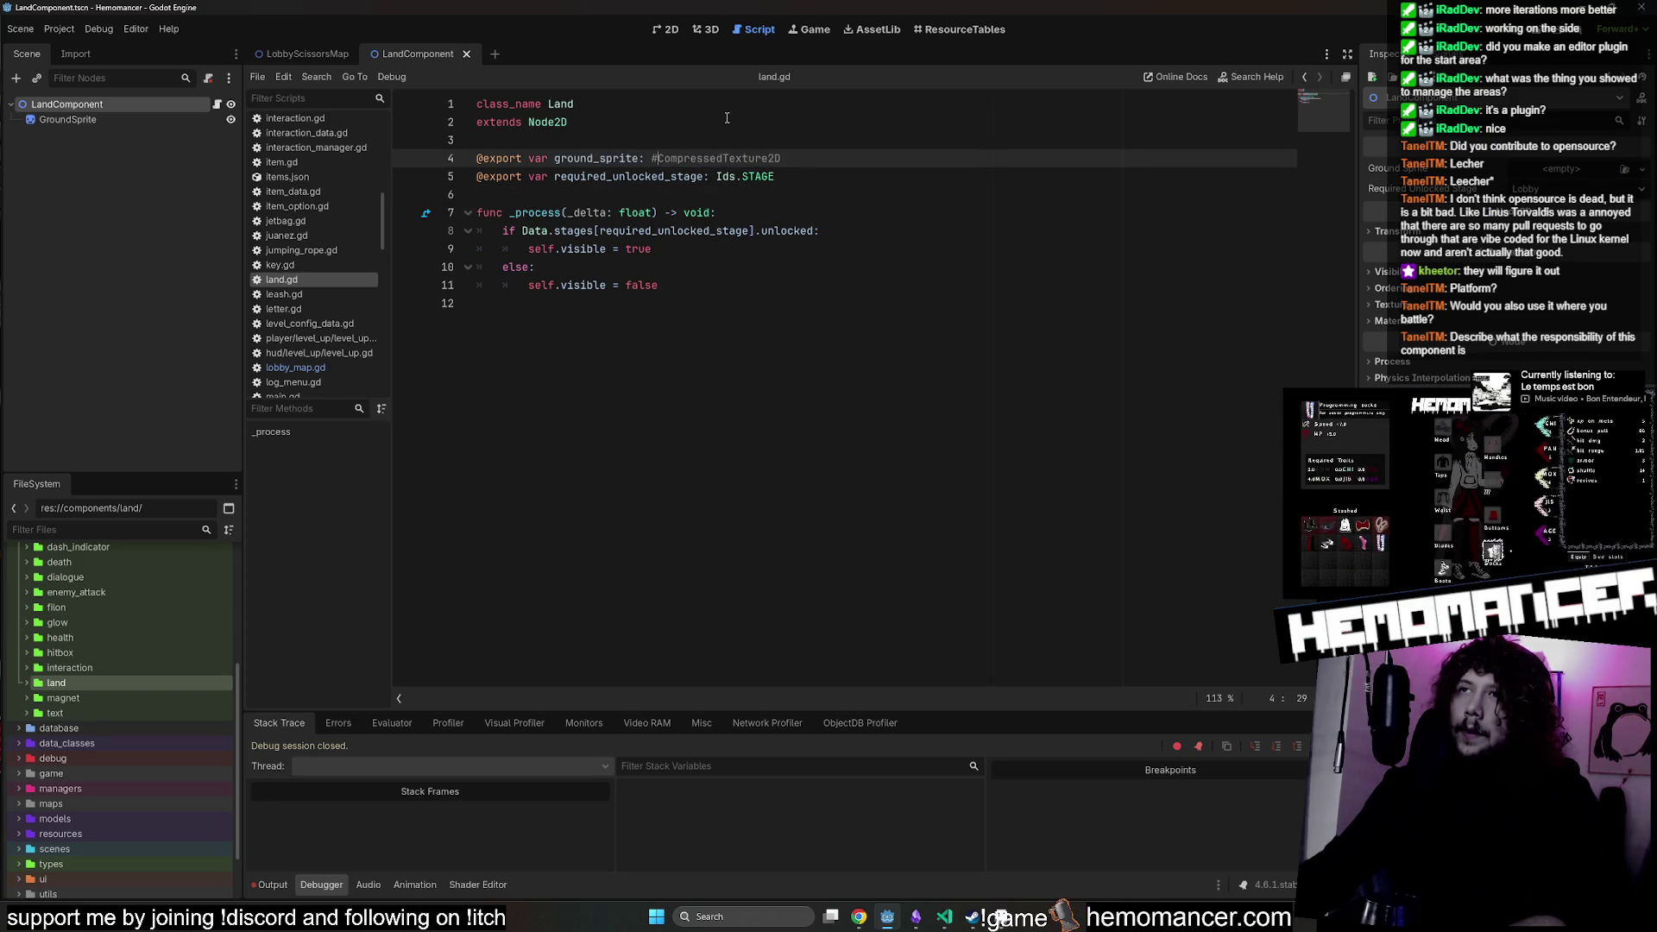
pyautogui.press('Left')
pyautogui.write('Sprite')
pyautogui.press('Return')
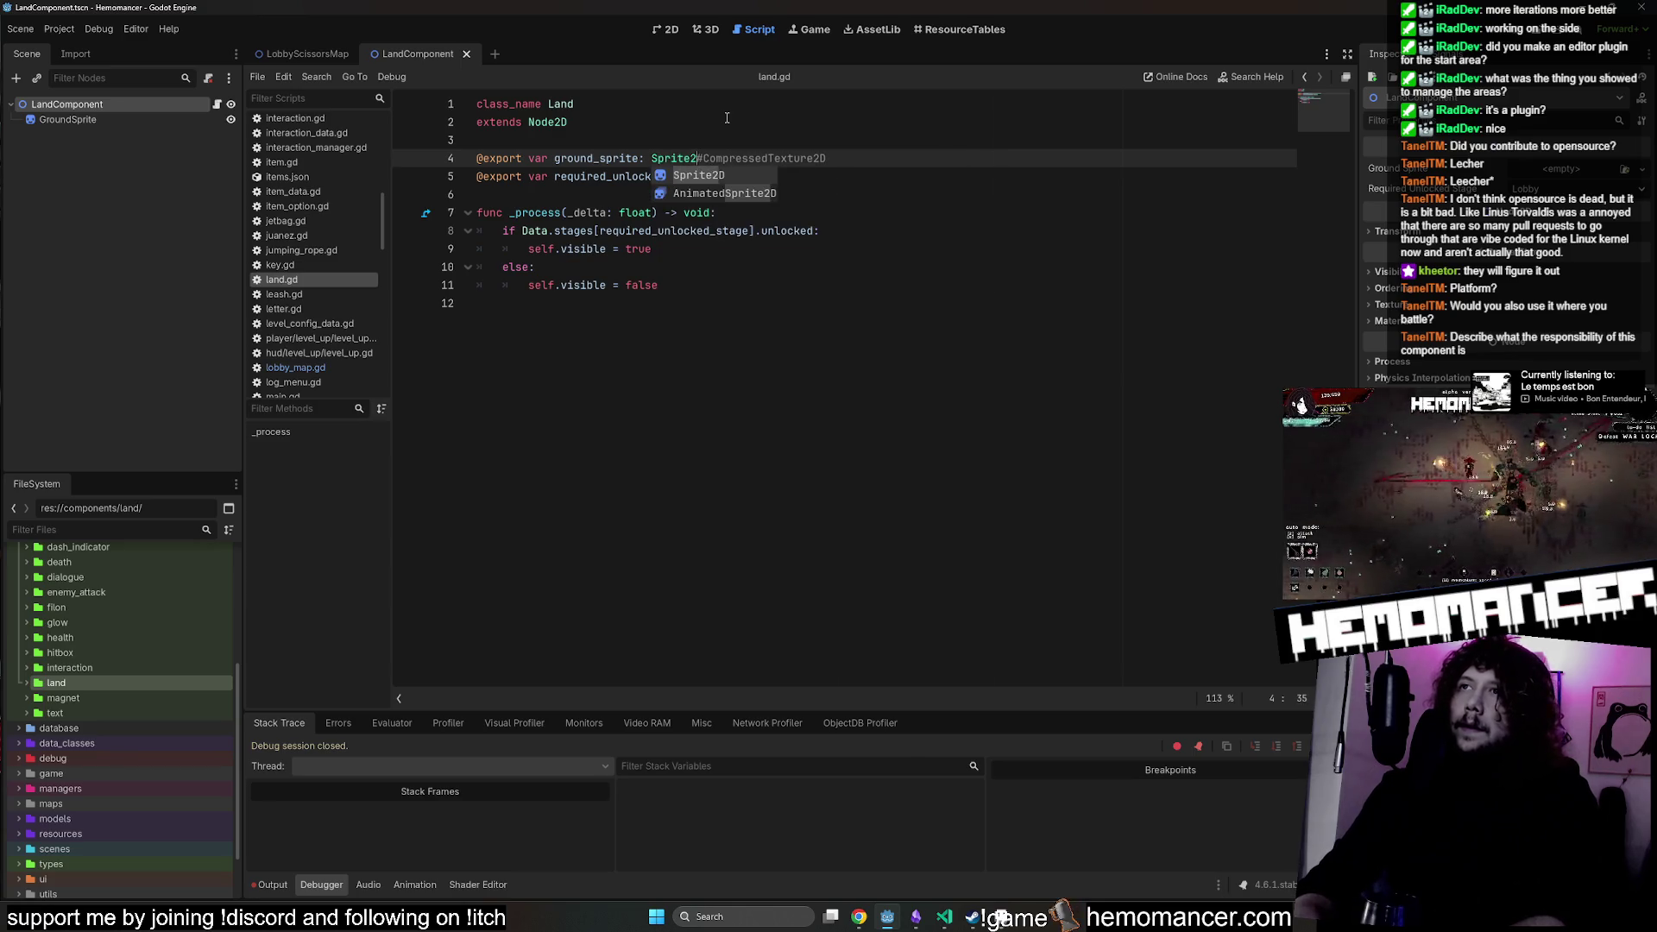
pyautogui.click(789, 371)
pyautogui.hotkey('ctrl', 's')
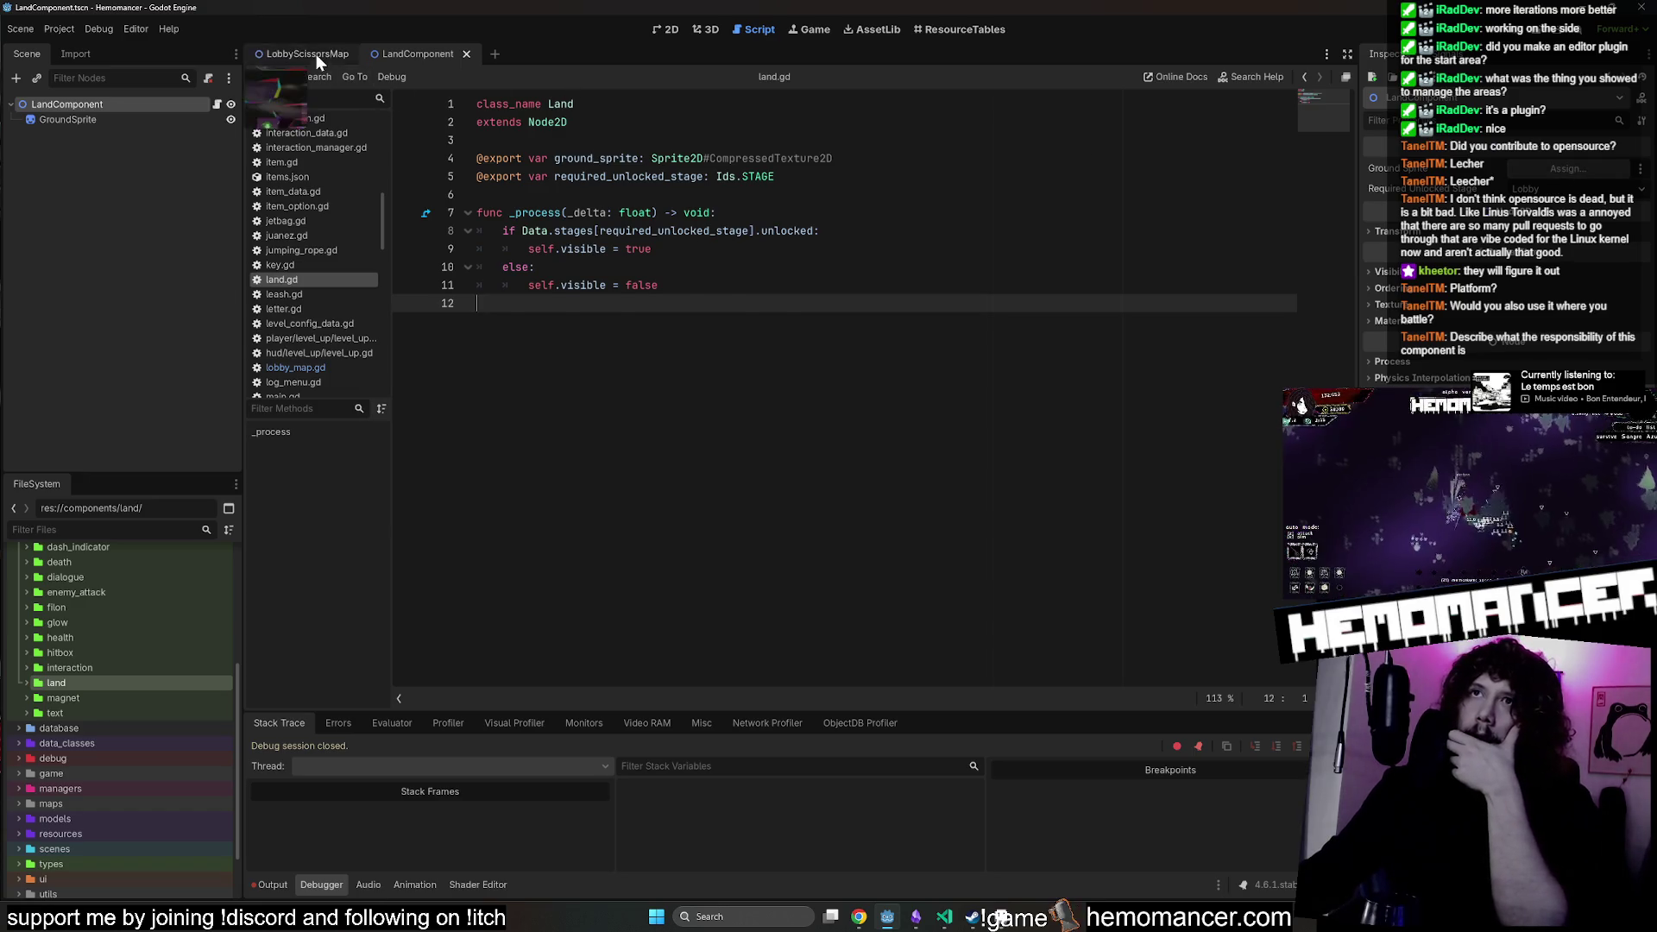
pyautogui.middleClick(421, 55)
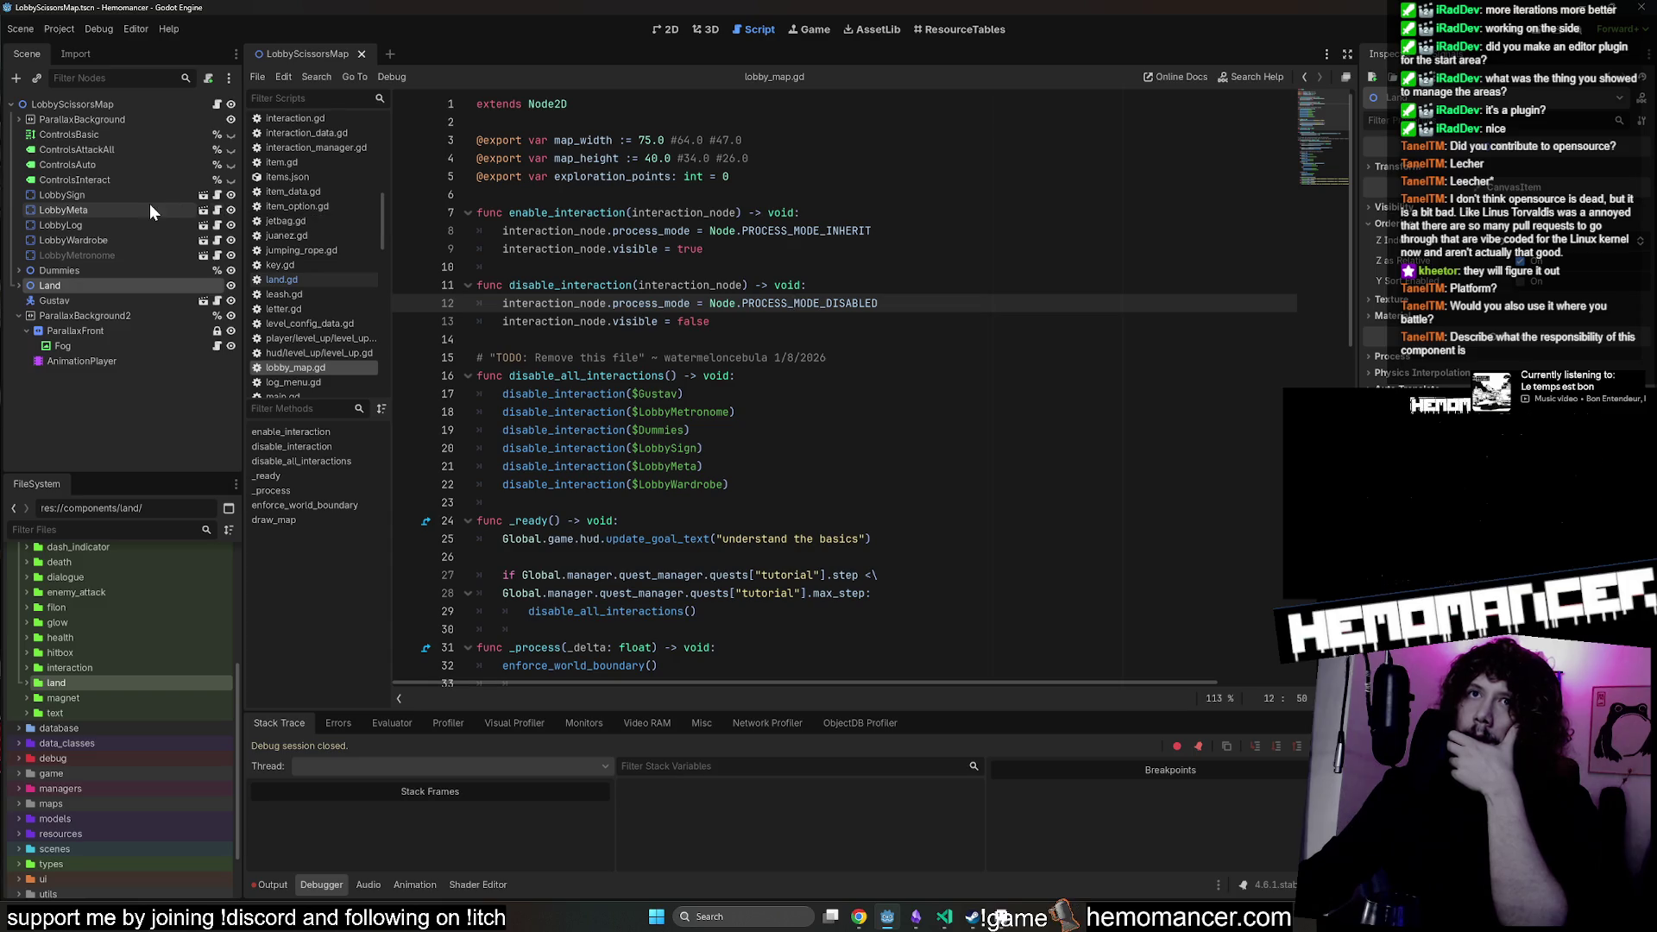
pyautogui.click(19, 285)
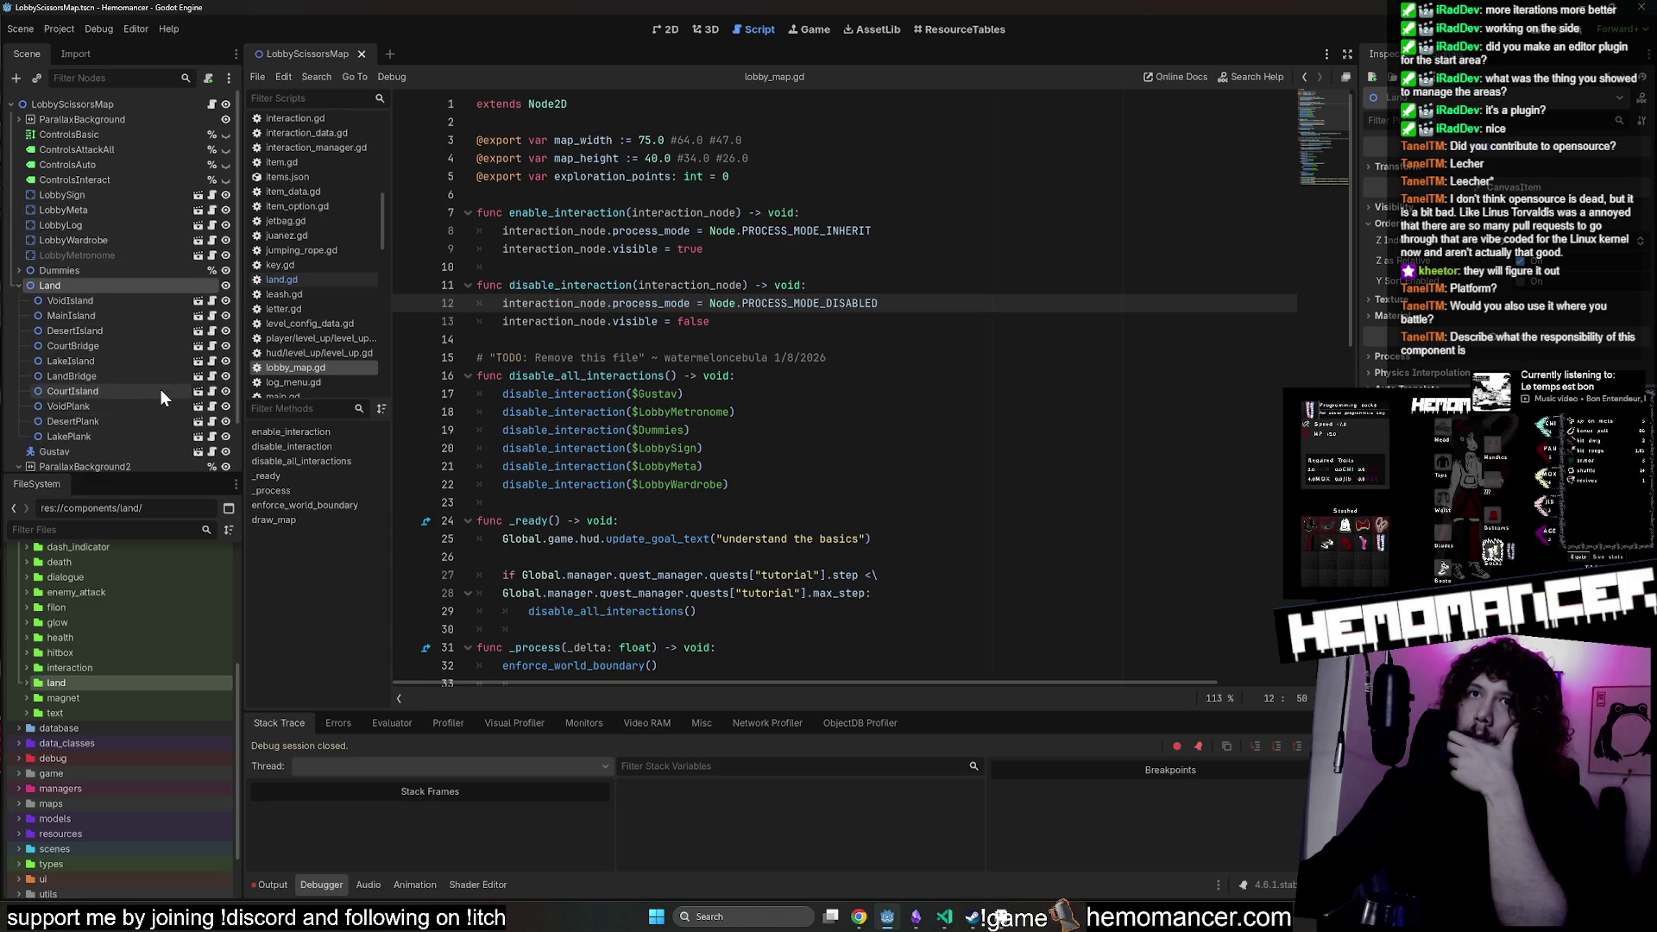
# Re-add LandComponent under VoidIsland, move it to the top of the children, and open land.gd
pyautogui.click(199, 301)
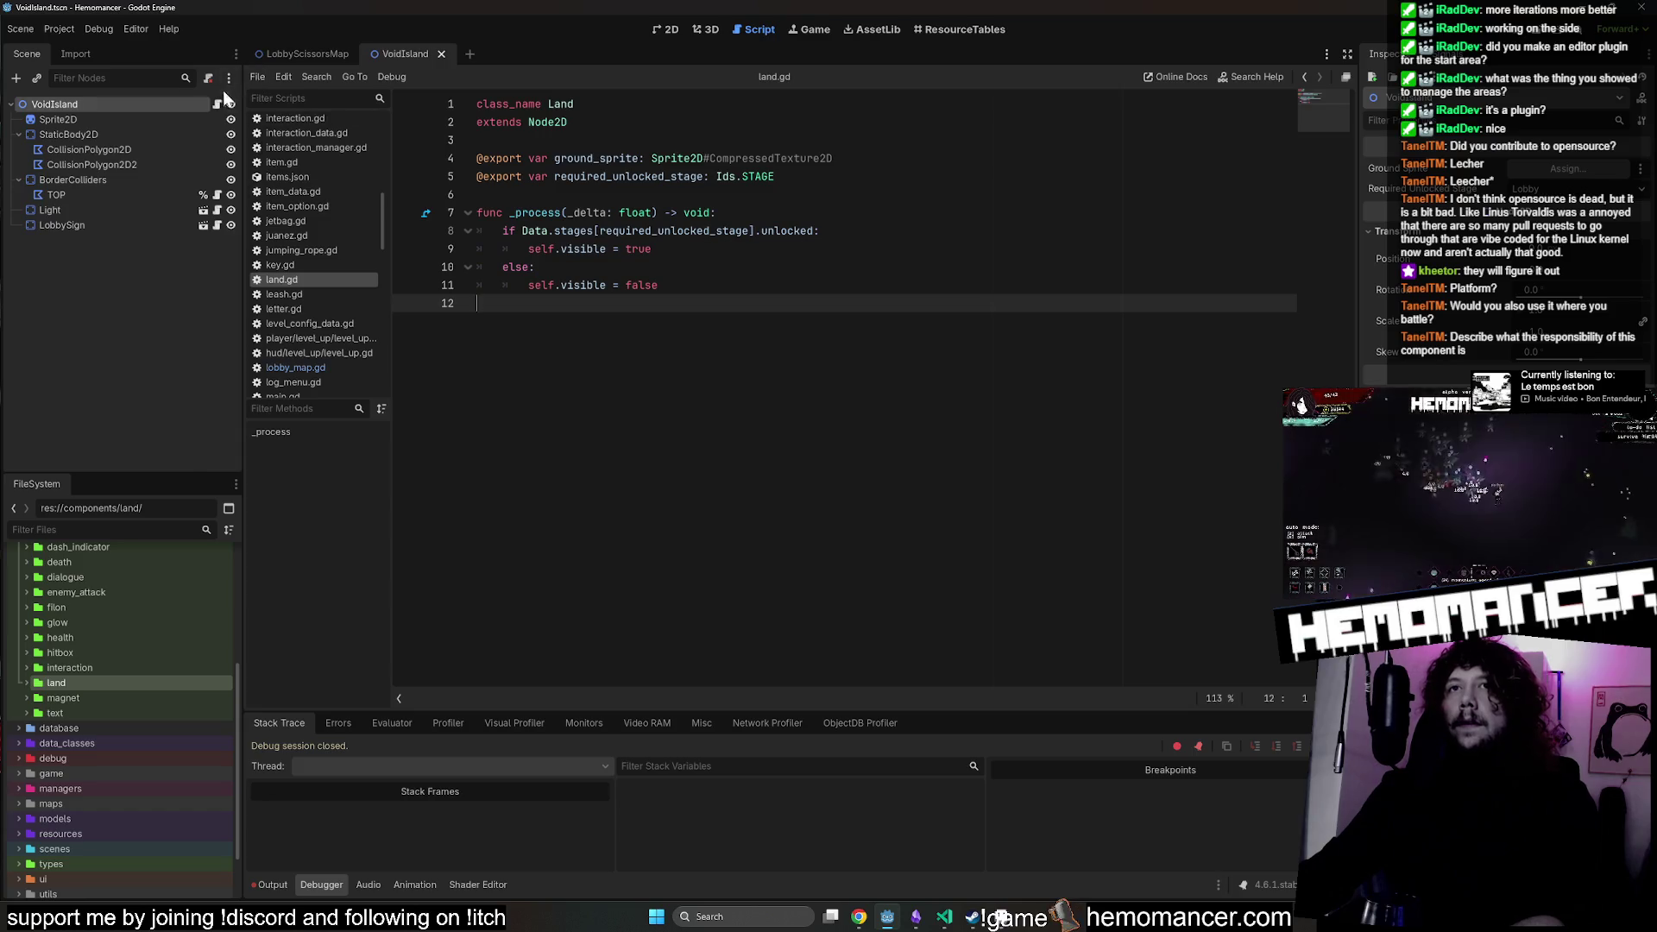
pyautogui.click(668, 31)
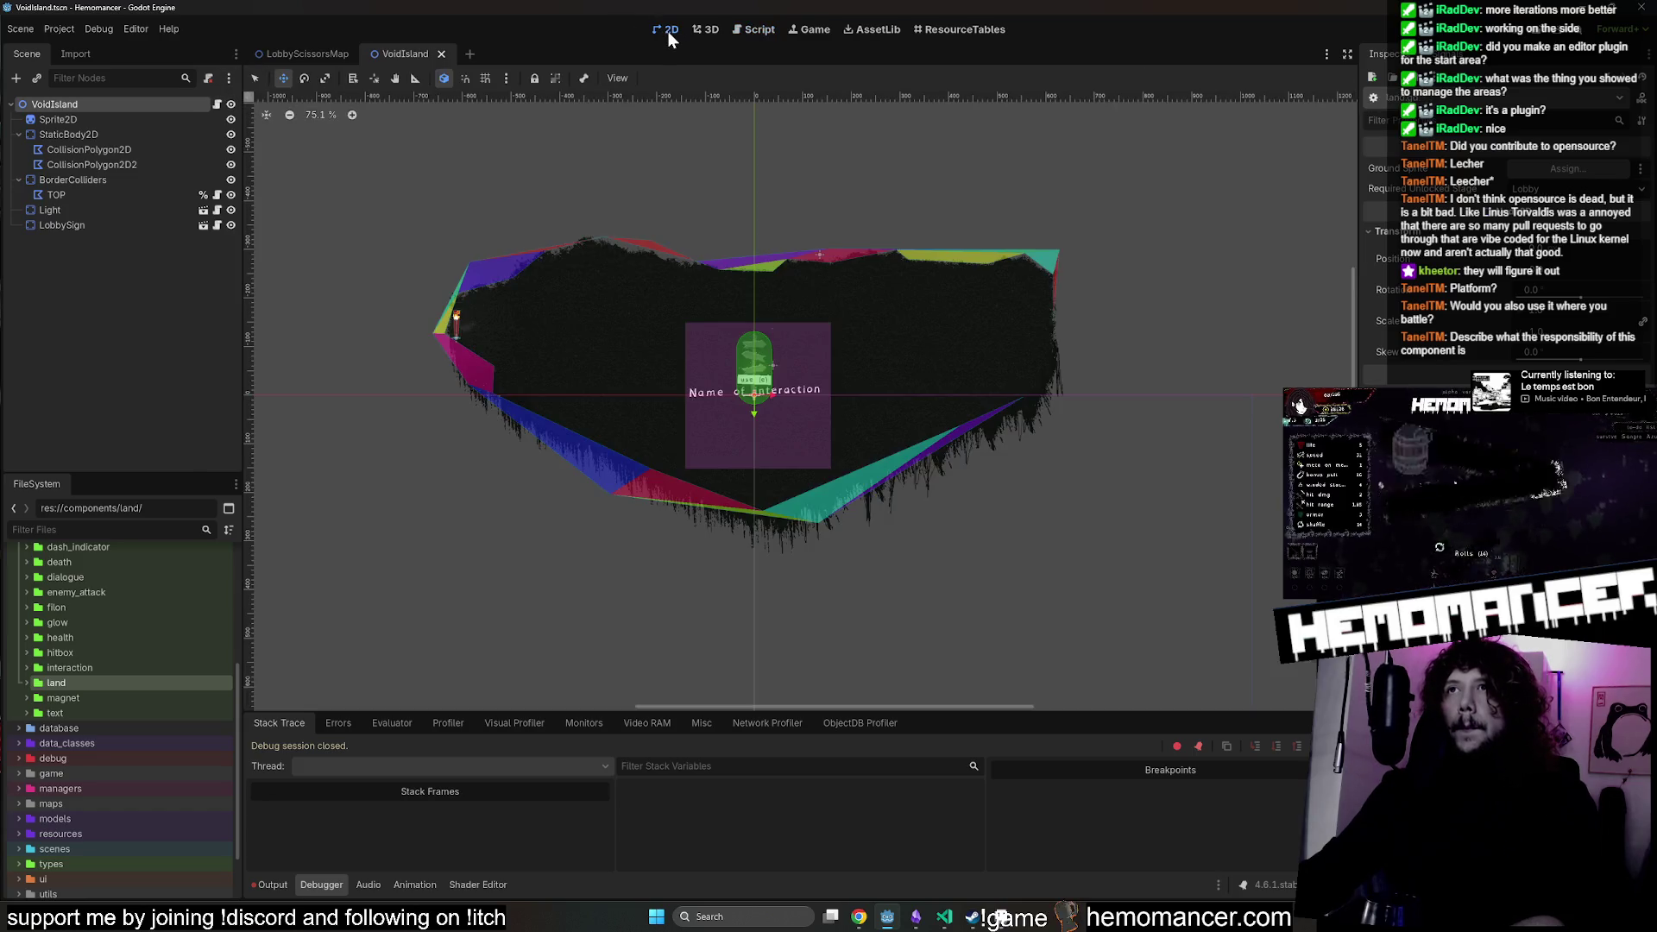
pyautogui.rightClick(70, 103)
pyautogui.click(153, 147)
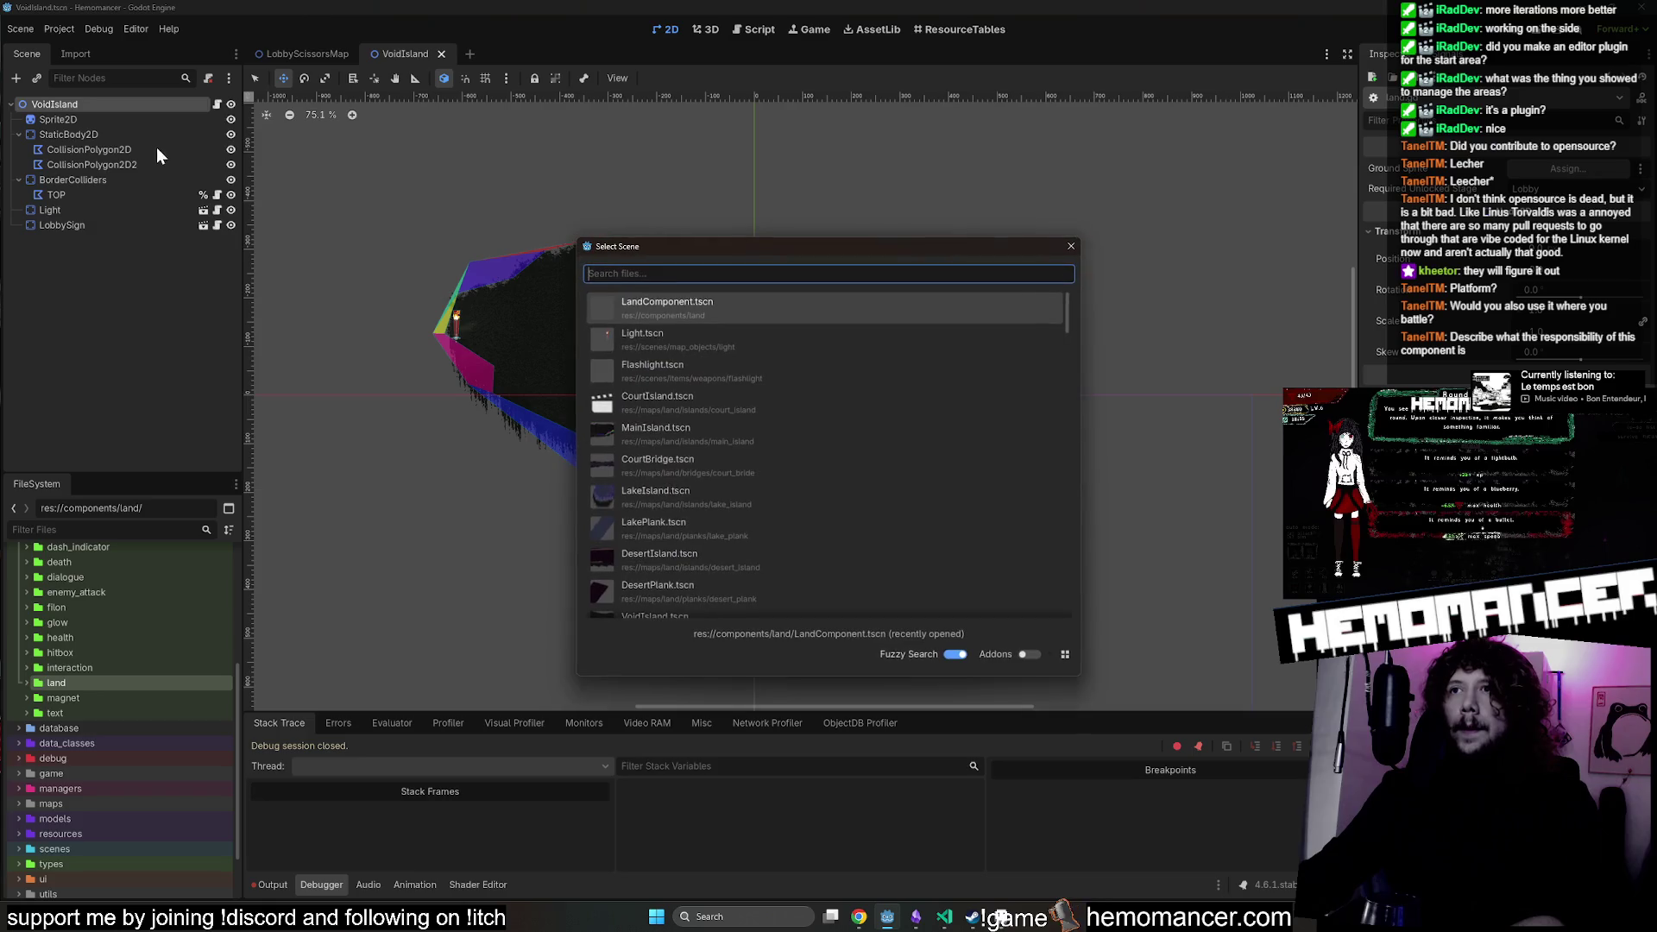
pyautogui.press('Return')
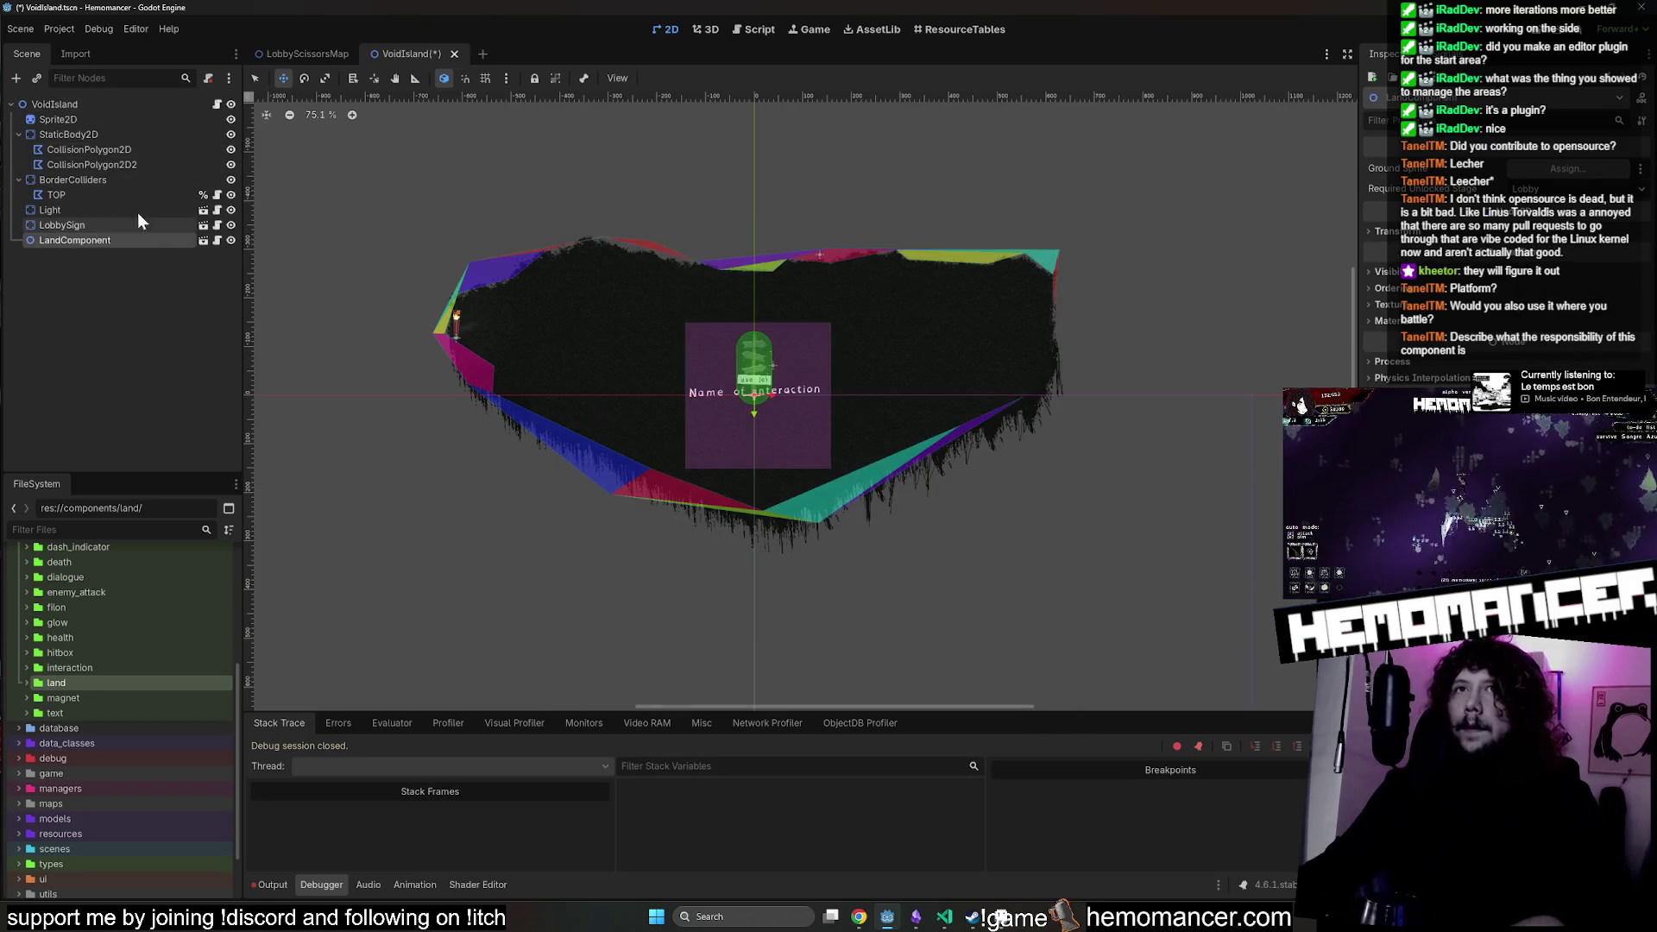
pyautogui.moveTo(70, 120)
pyautogui.mouseDown()
pyautogui.moveTo(194, 195)
pyautogui.moveTo(85, 184)
pyautogui.moveTo(77, 119)
pyautogui.moveTo(1553, 186)
pyautogui.moveTo(1545, 171)
pyautogui.mouseUp()
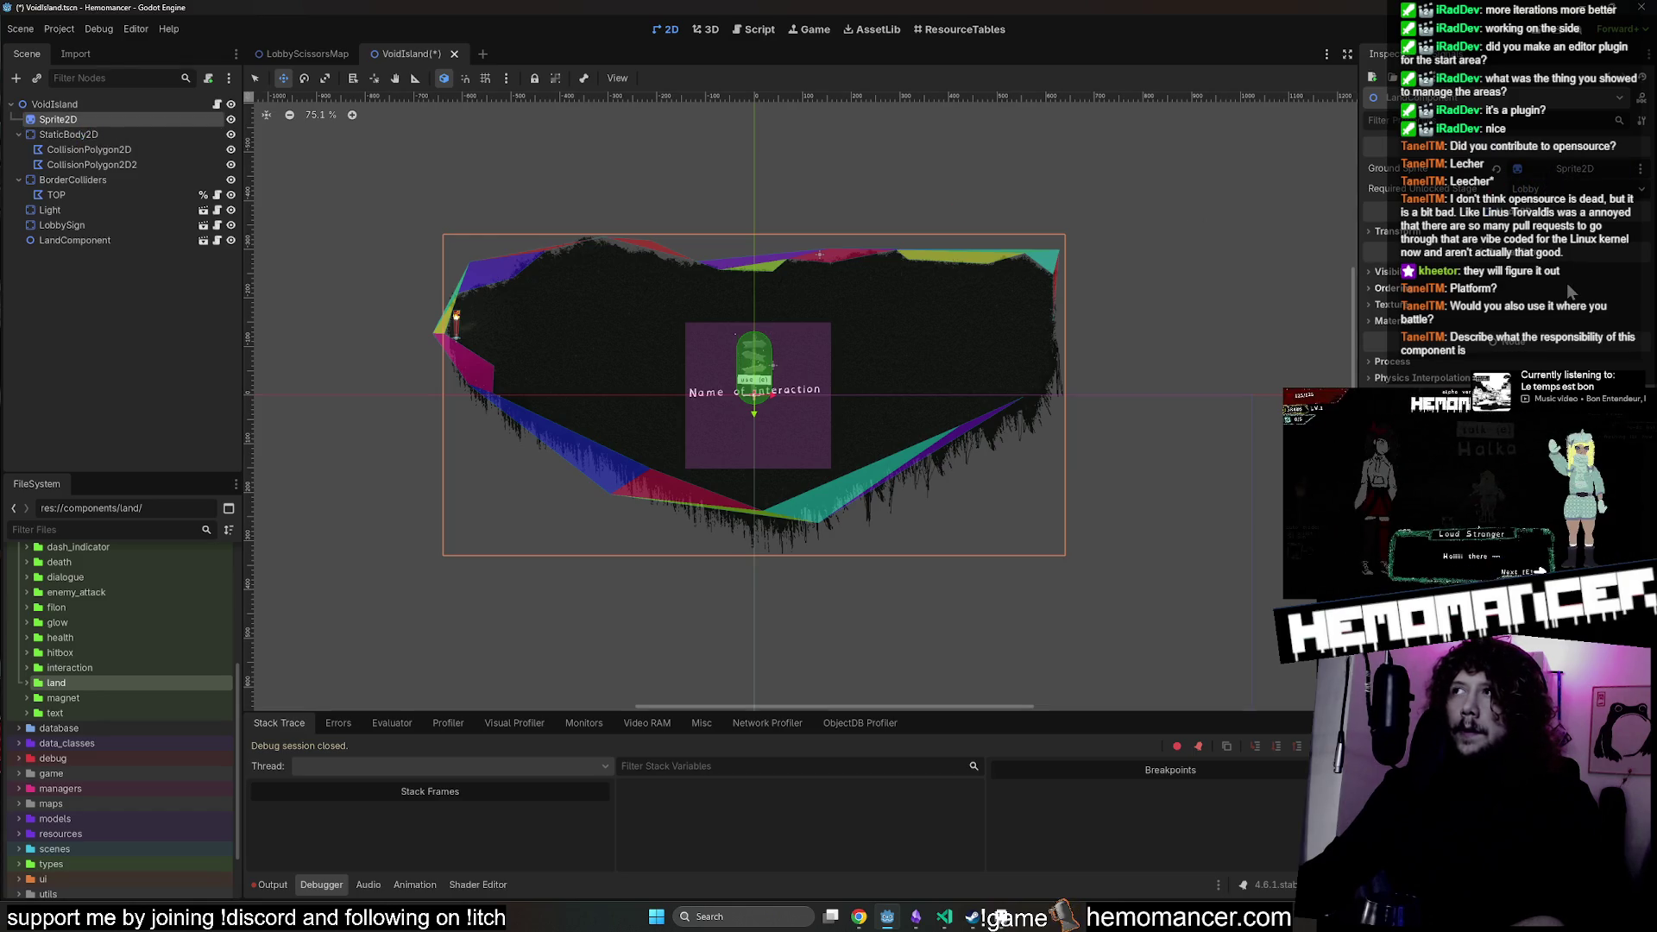
pyautogui.hotkey('ctrl', 'z')
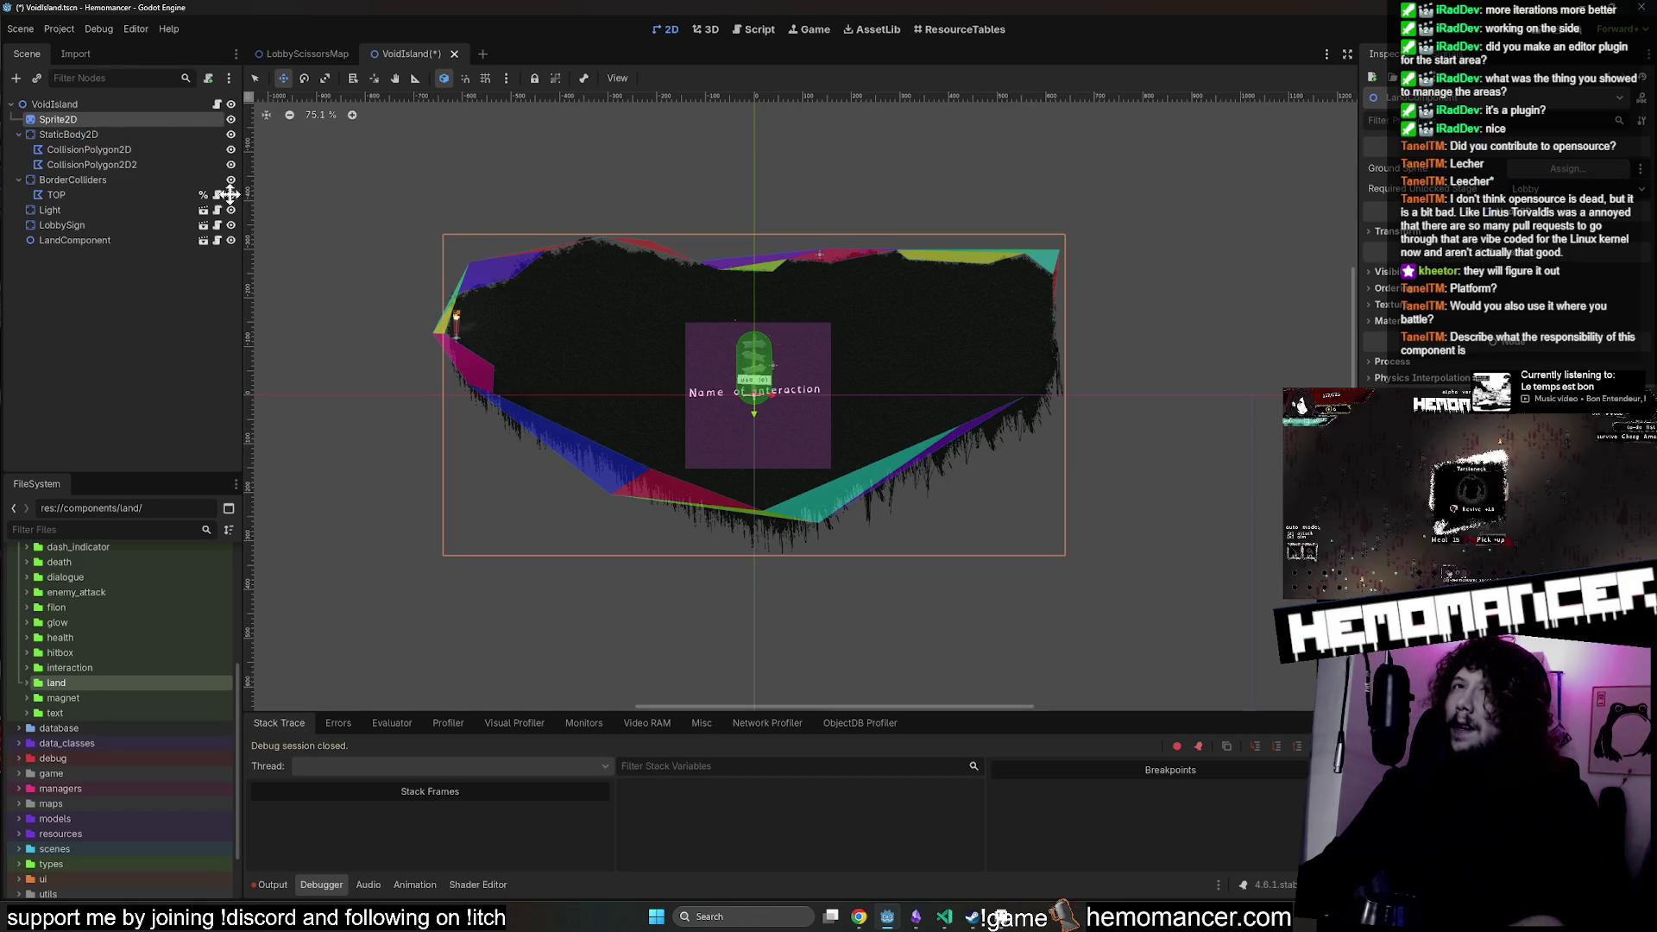
pyautogui.click(83, 249)
pyautogui.moveTo(88, 246)
pyautogui.mouseDown()
pyautogui.moveTo(137, 151)
pyautogui.moveTo(118, 112)
pyautogui.mouseUp()
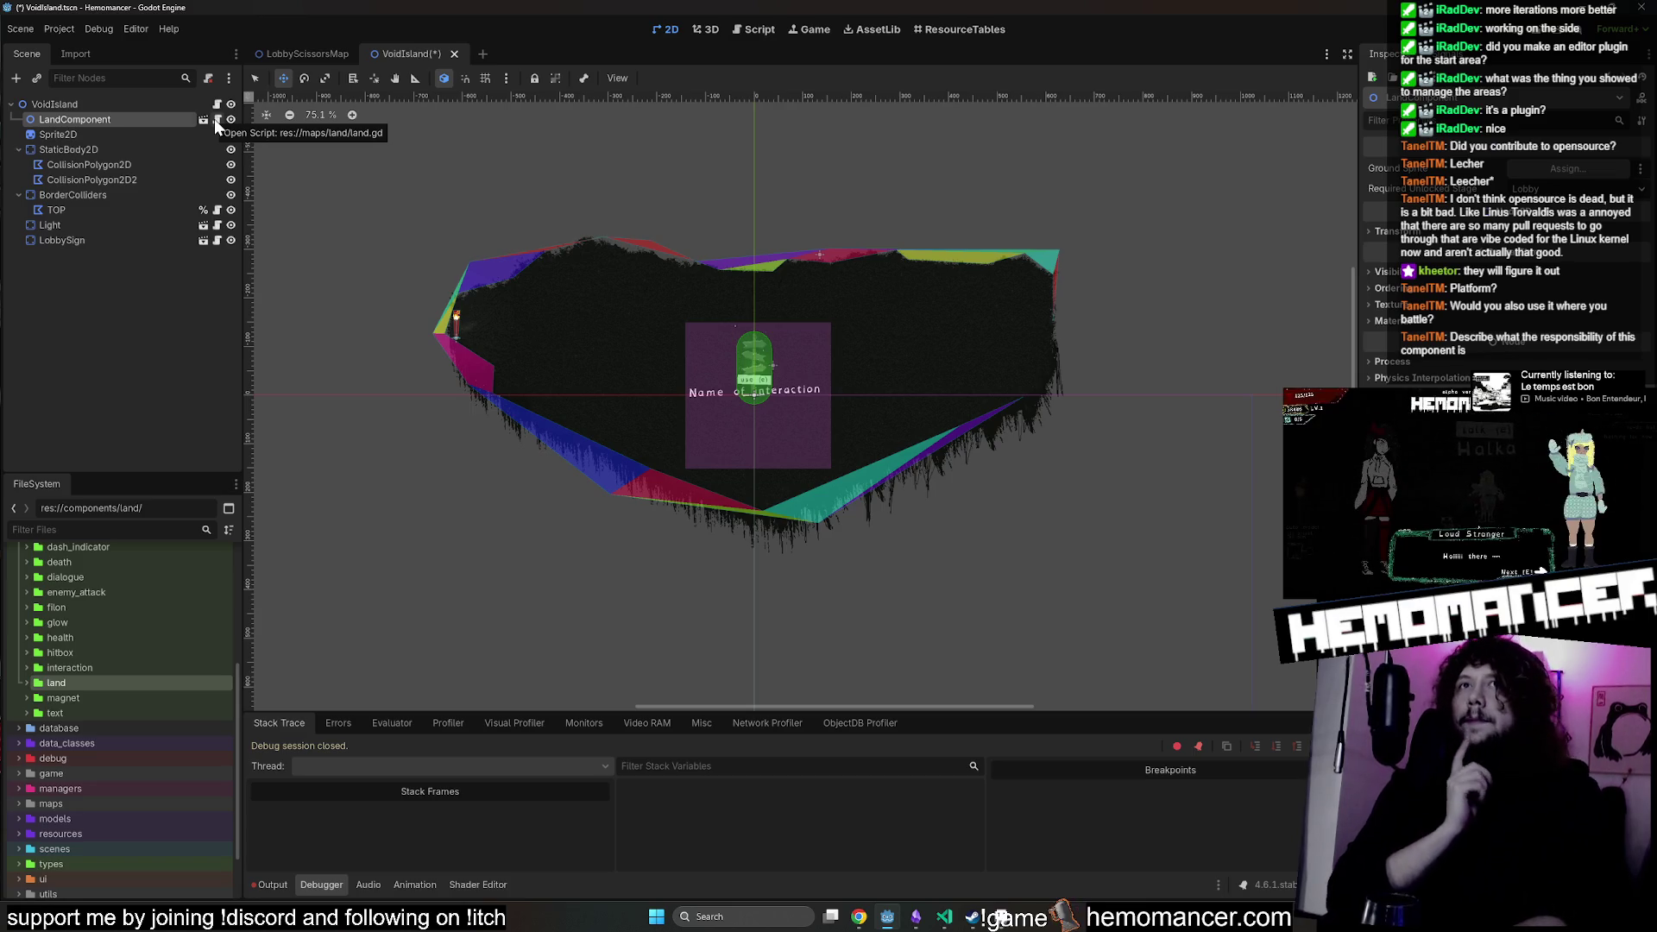
pyautogui.click(214, 118)
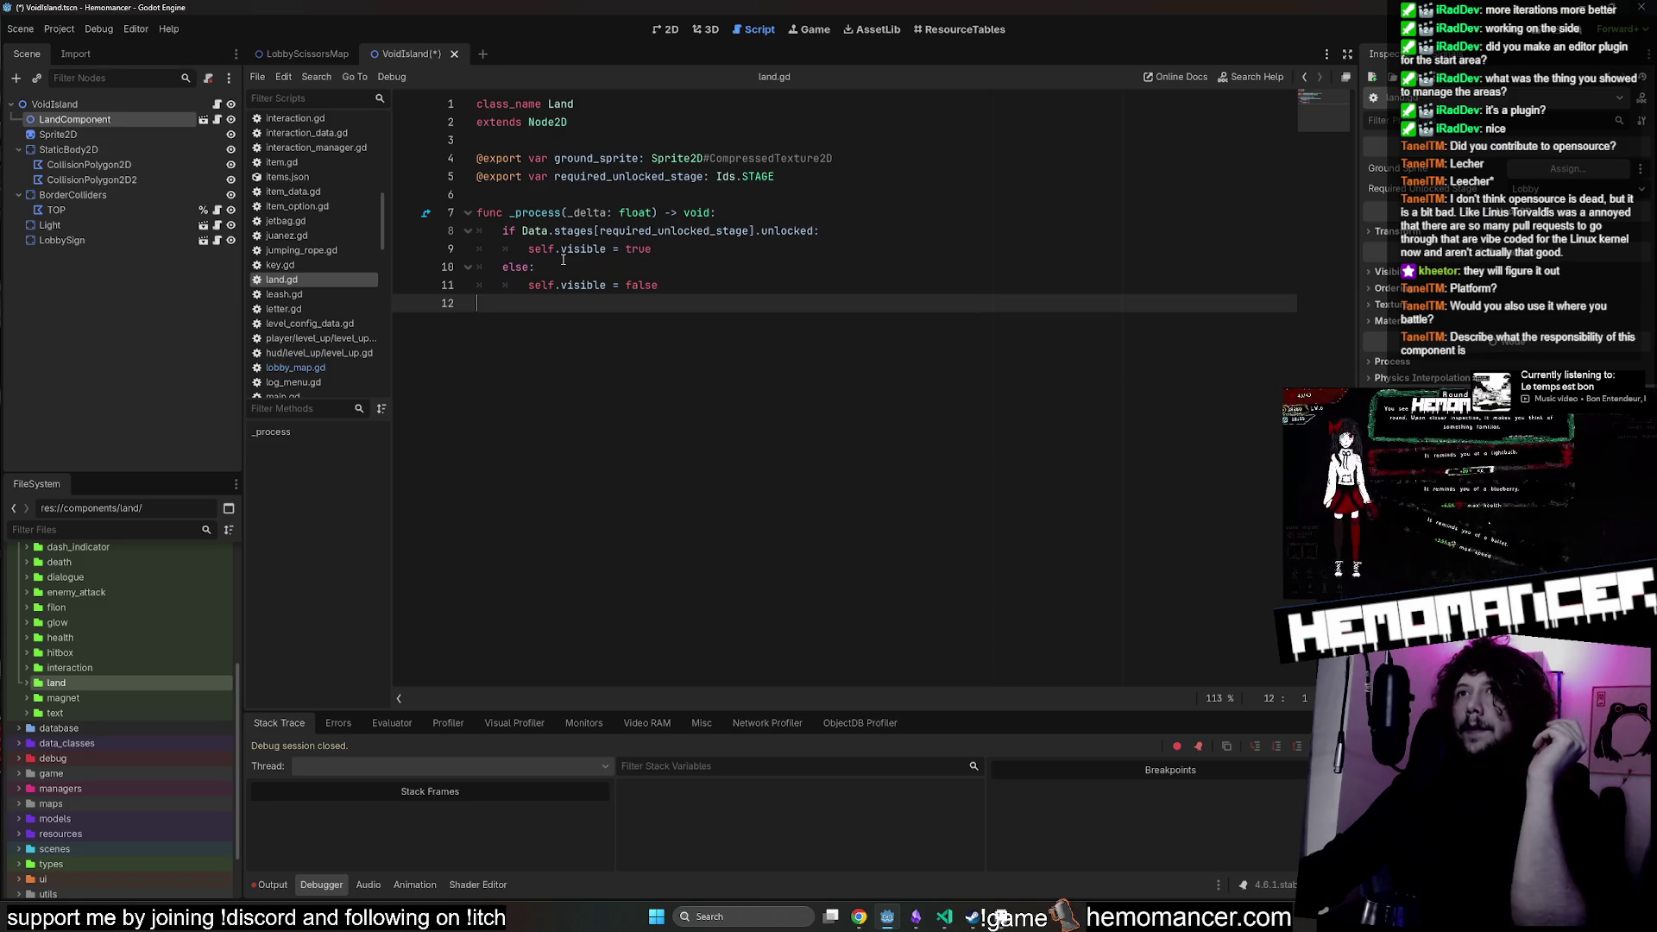
# Replace self with get_parent() on line 9 of land.gd
pyautogui.doubleClick(542, 250)
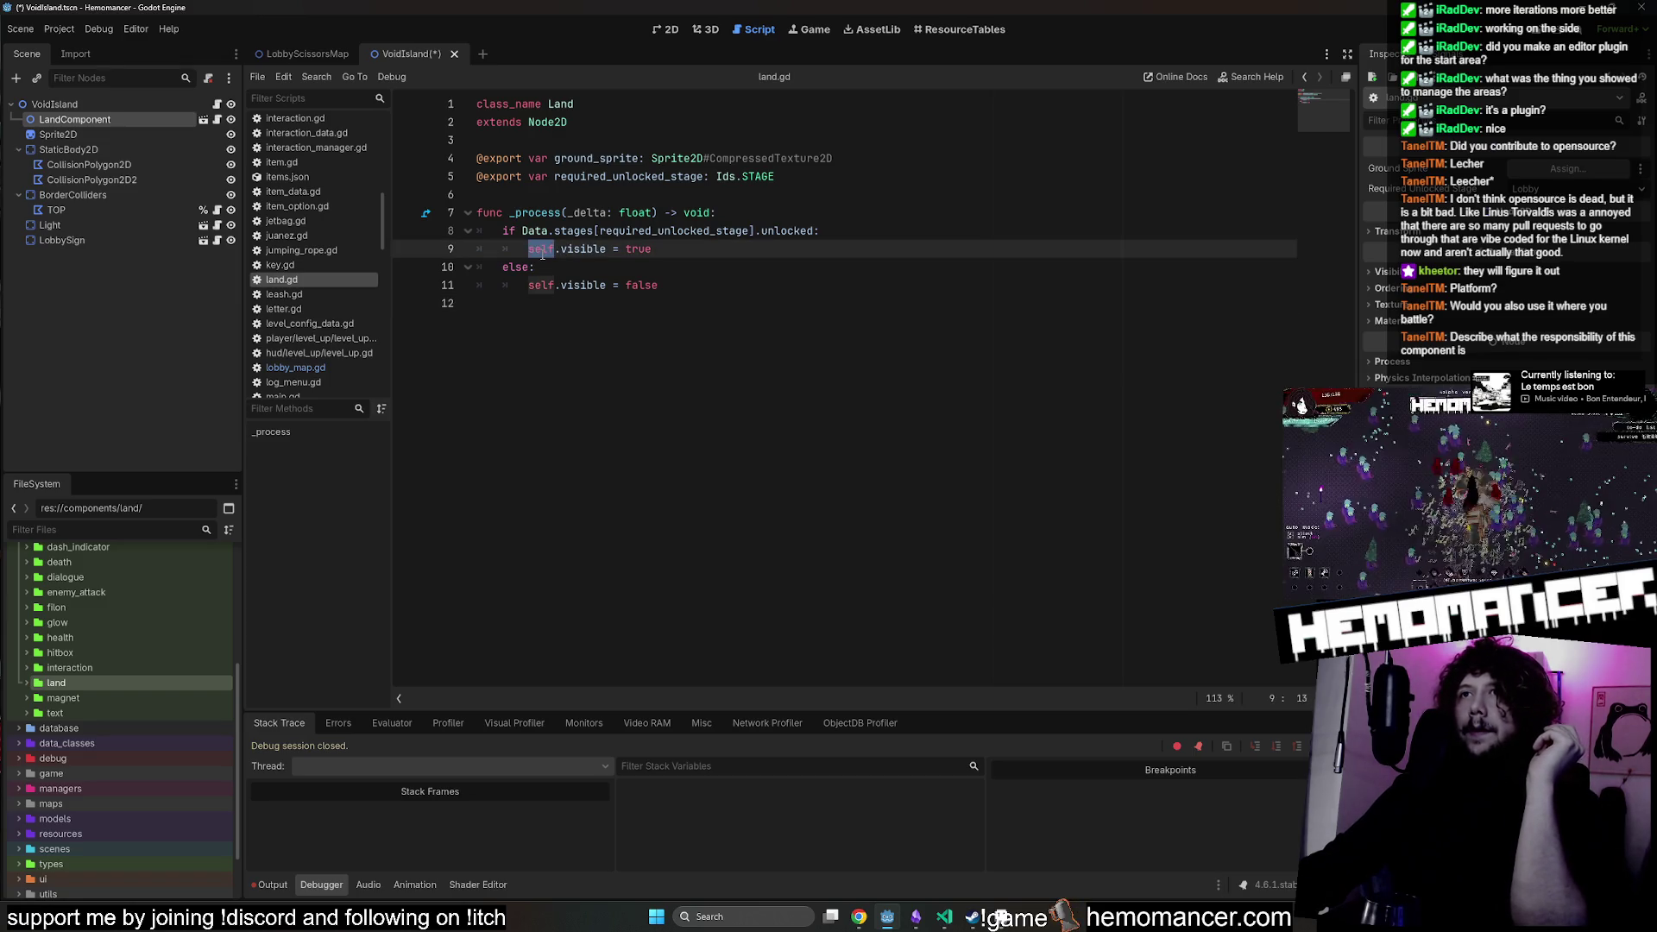
pyautogui.write('parent')
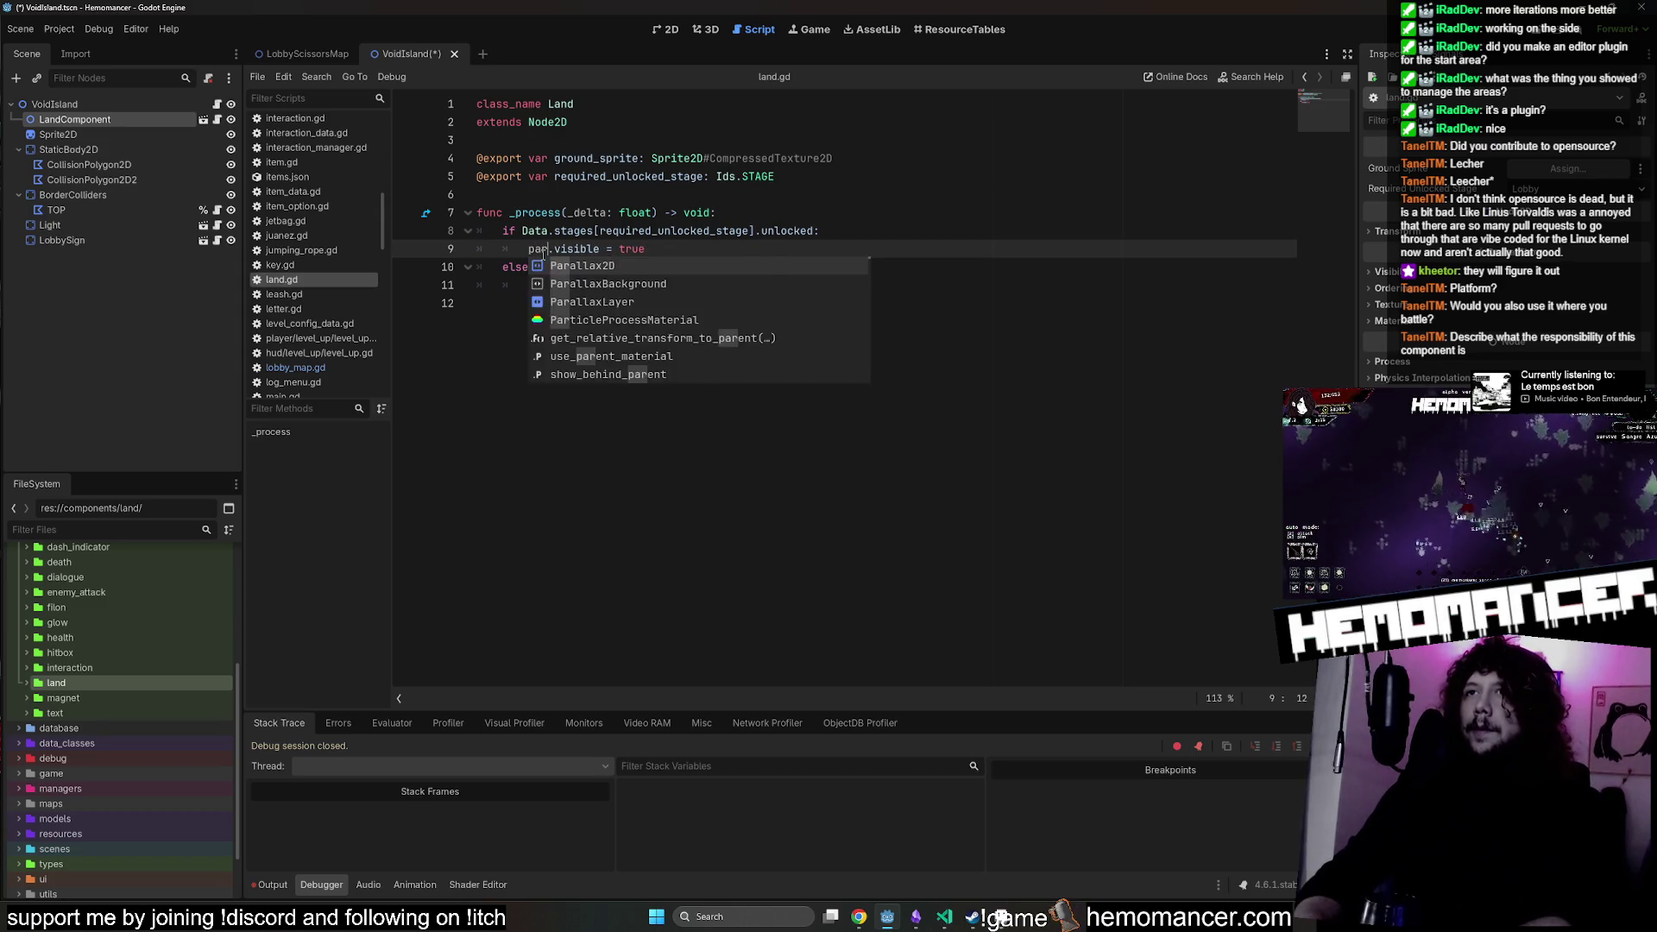
pyautogui.press('Escape')
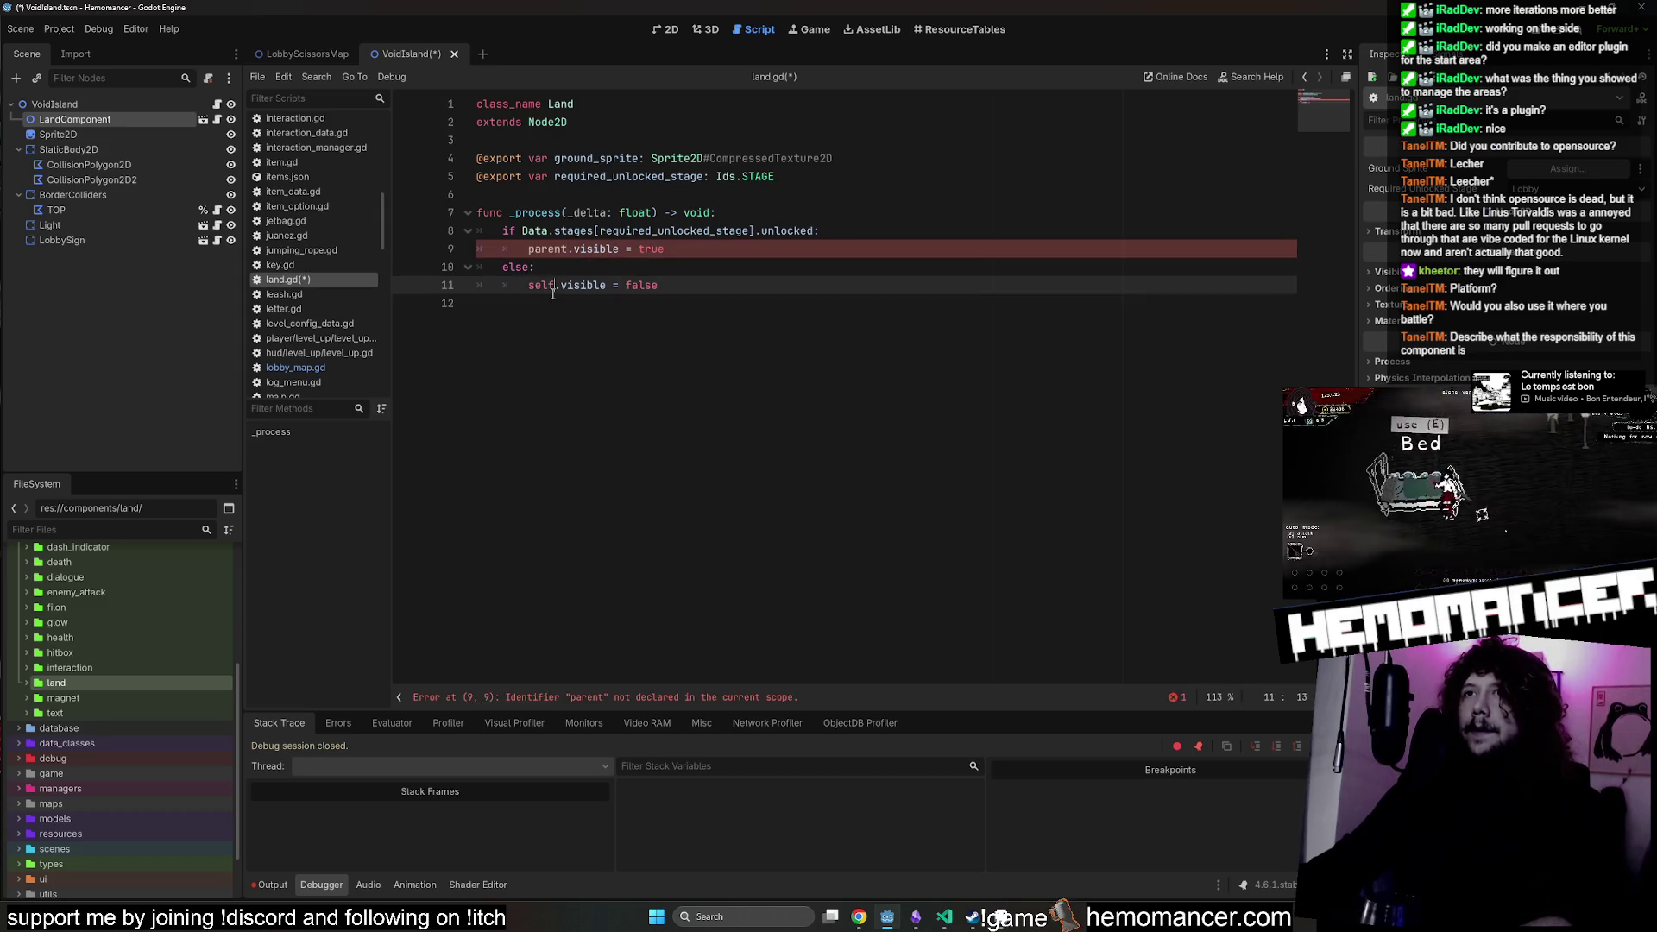
pyautogui.doubleClick(542, 286)
pyautogui.write('parent')
pyautogui.click(553, 347)
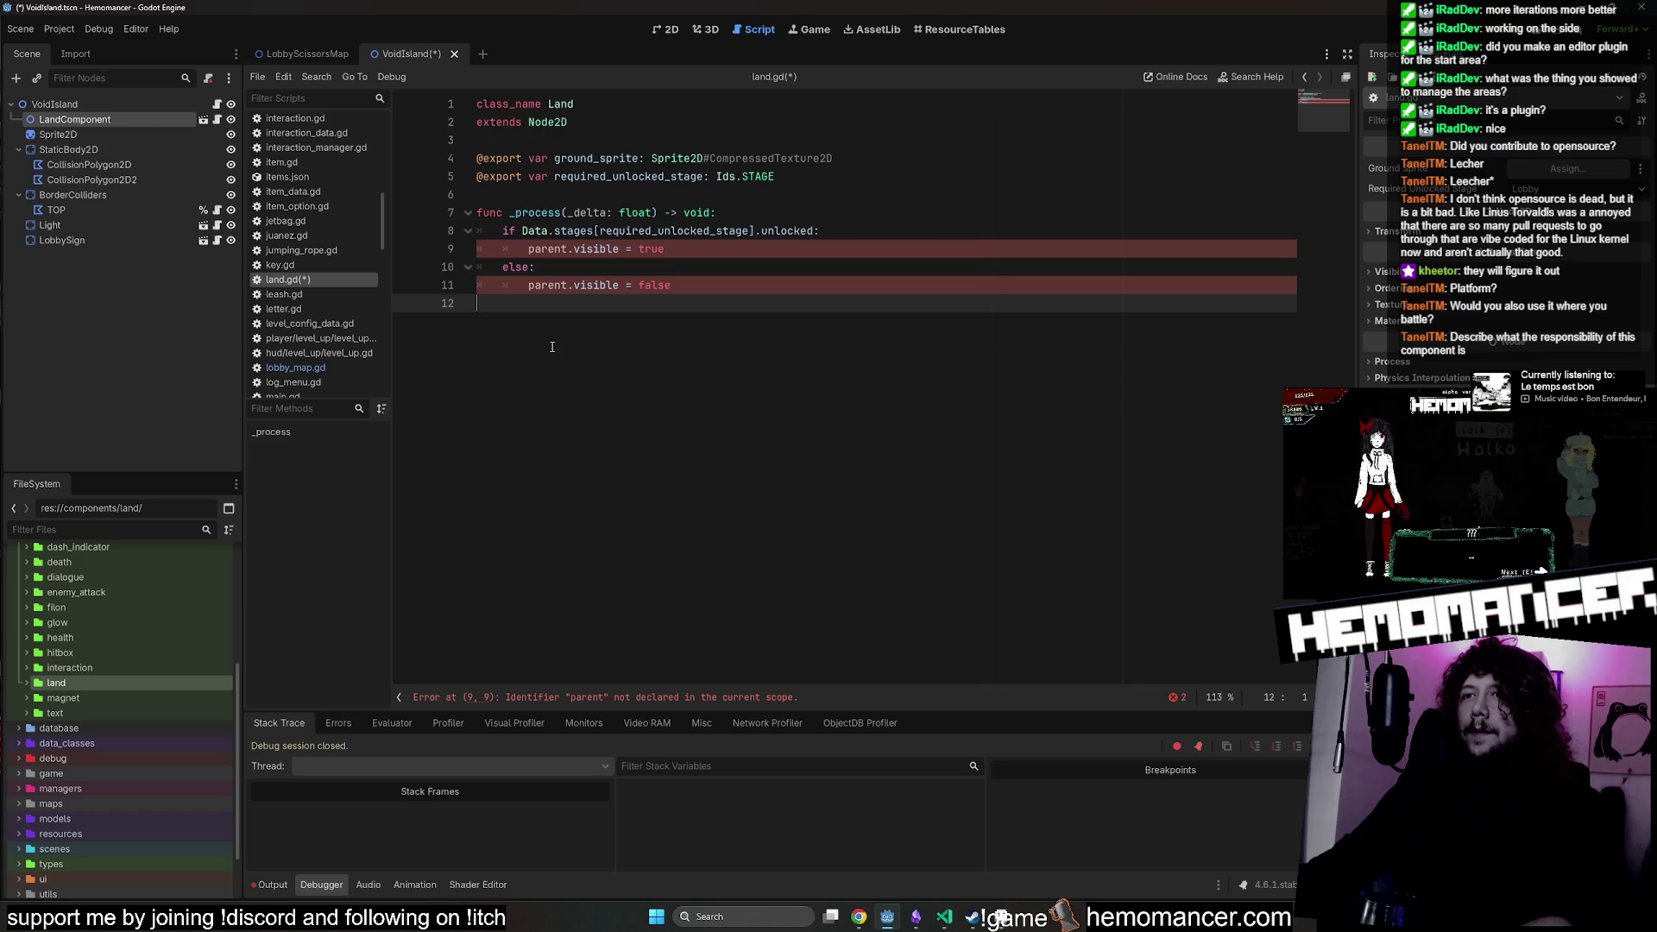
pyautogui.click(541, 252)
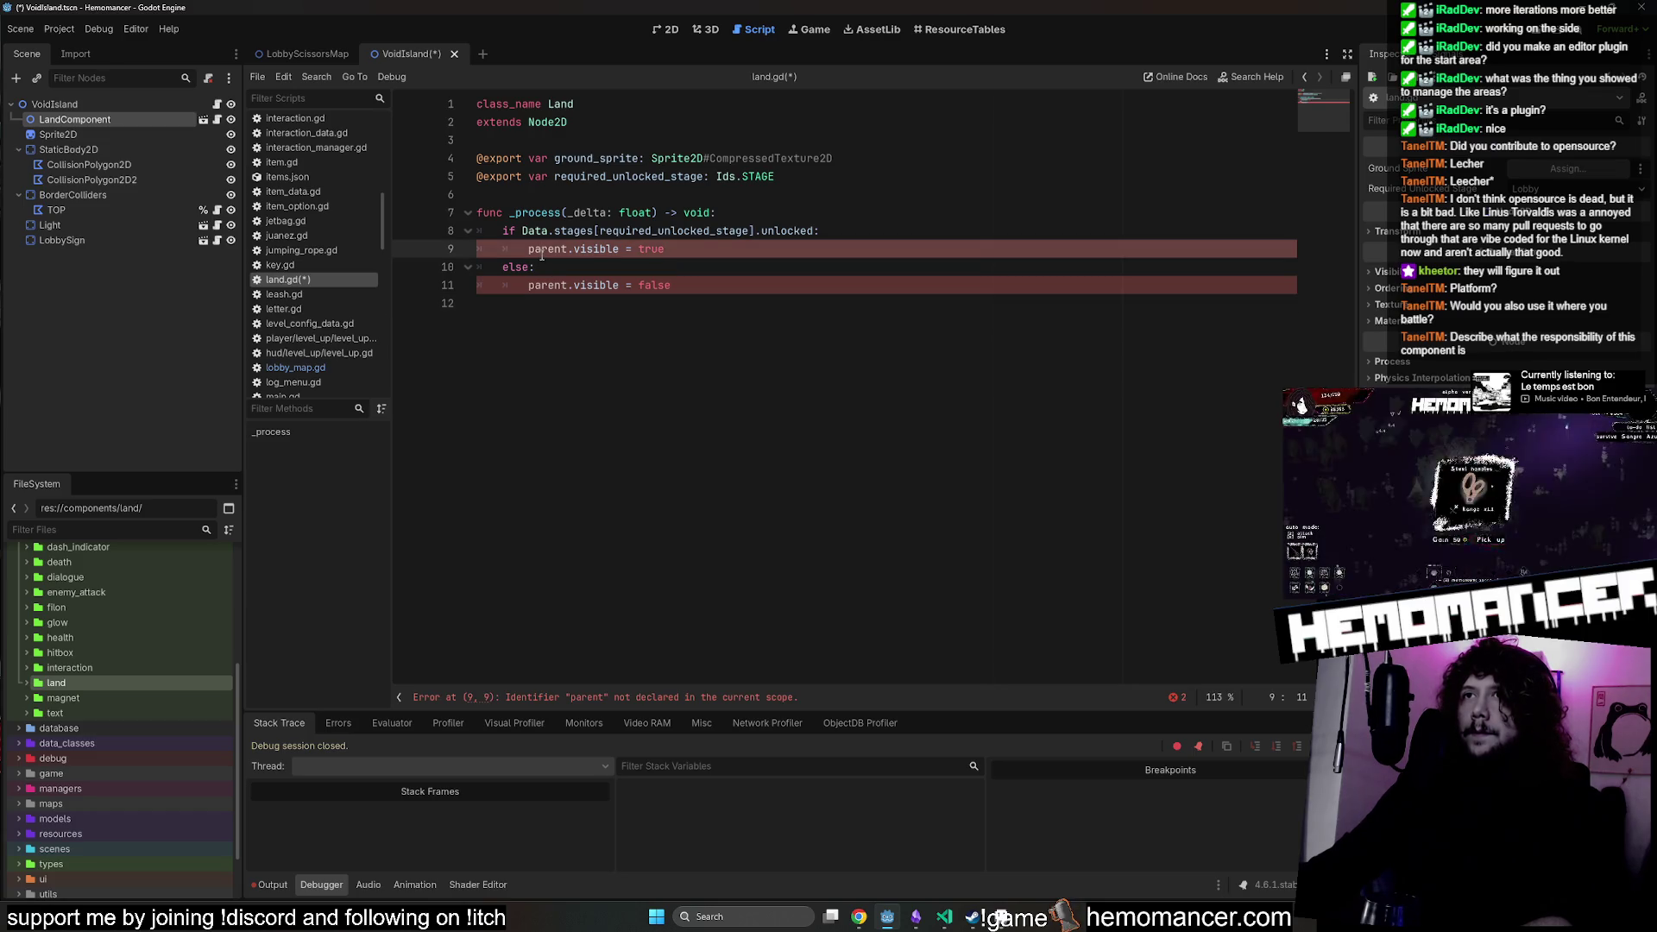
pyautogui.doubleClick(541, 250)
pyautogui.press('Left')
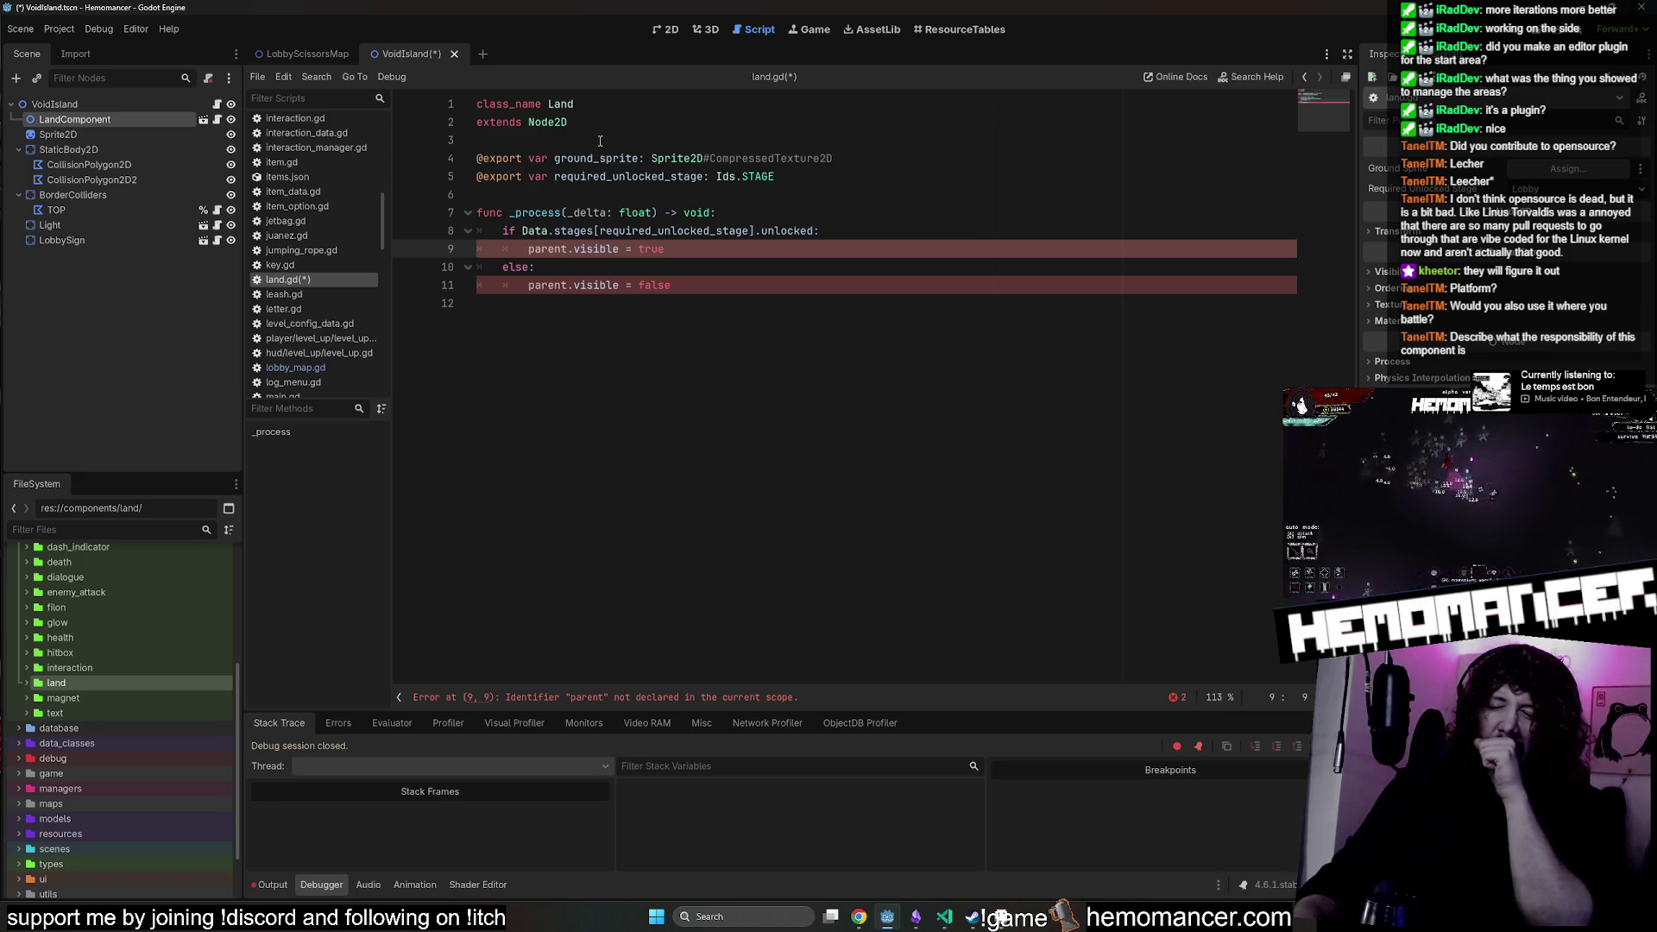
pyautogui.press('Right')
pyautogui.press('Right')
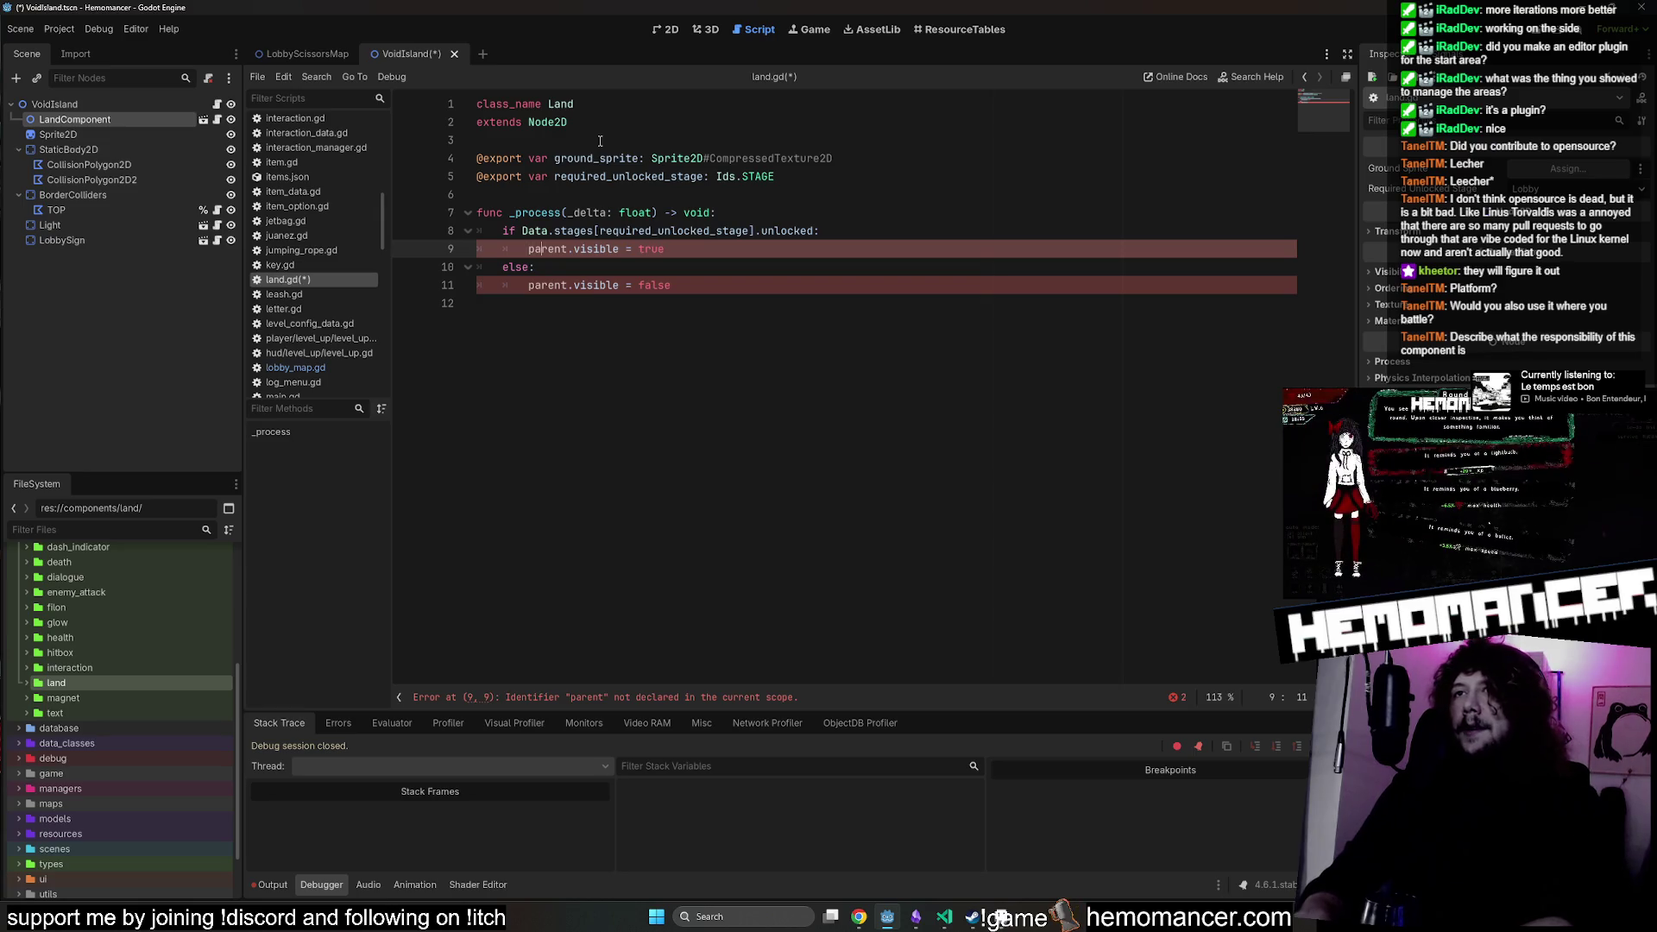
pyautogui.press('Home')
pyautogui.write('get_')
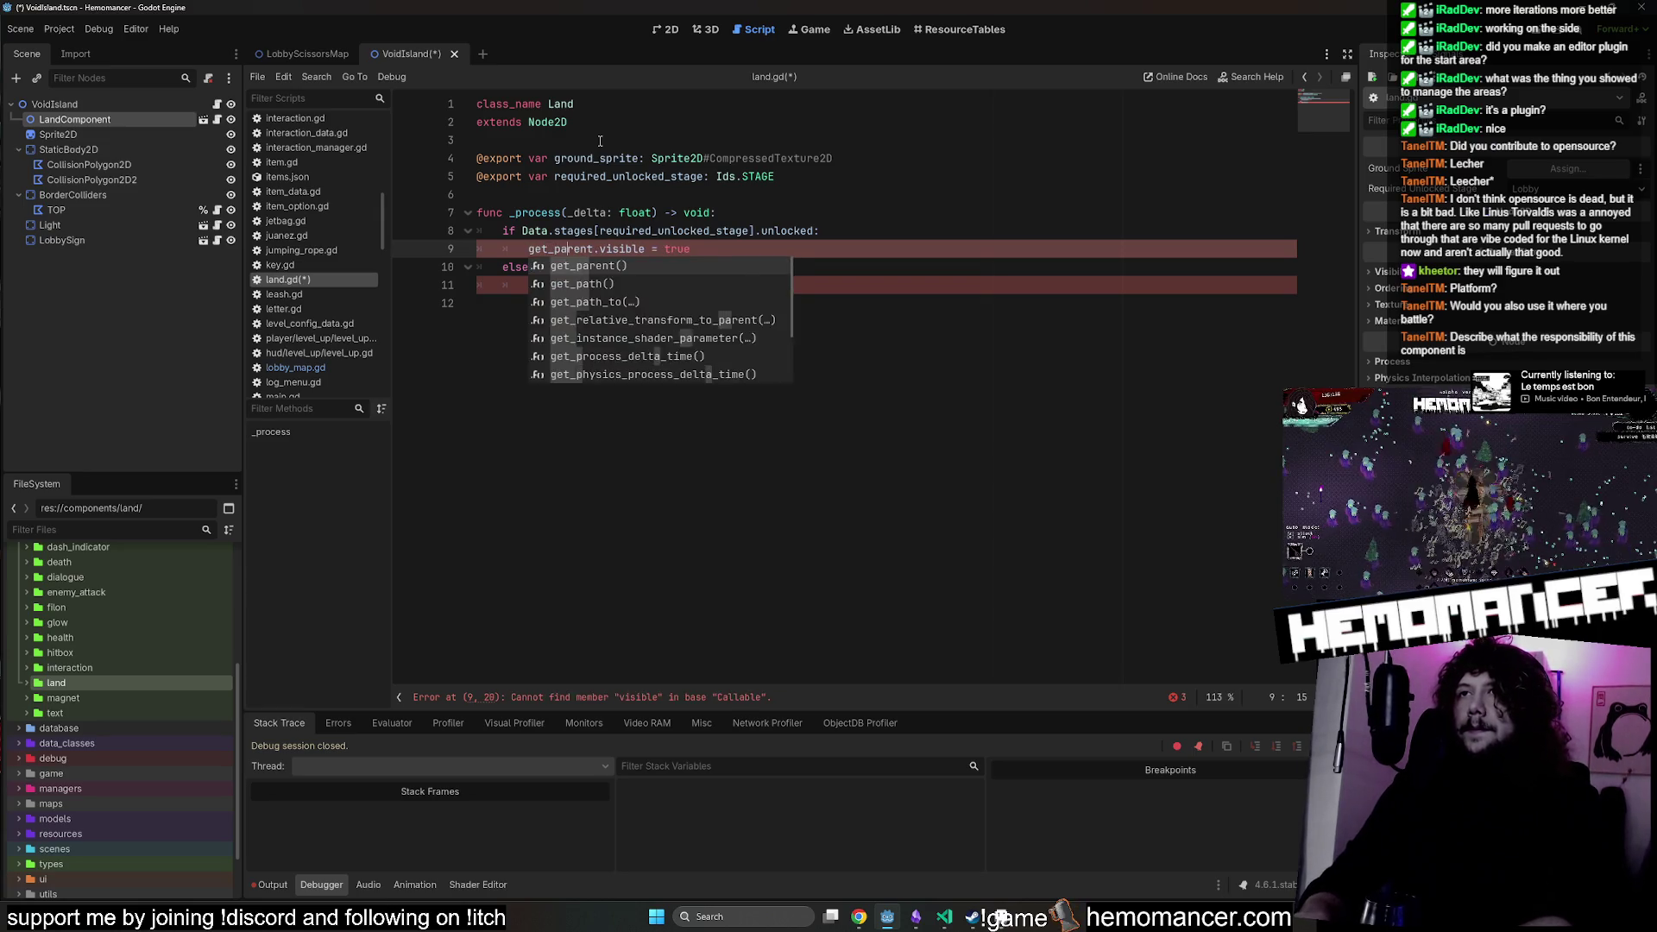
pyautogui.press('Return')
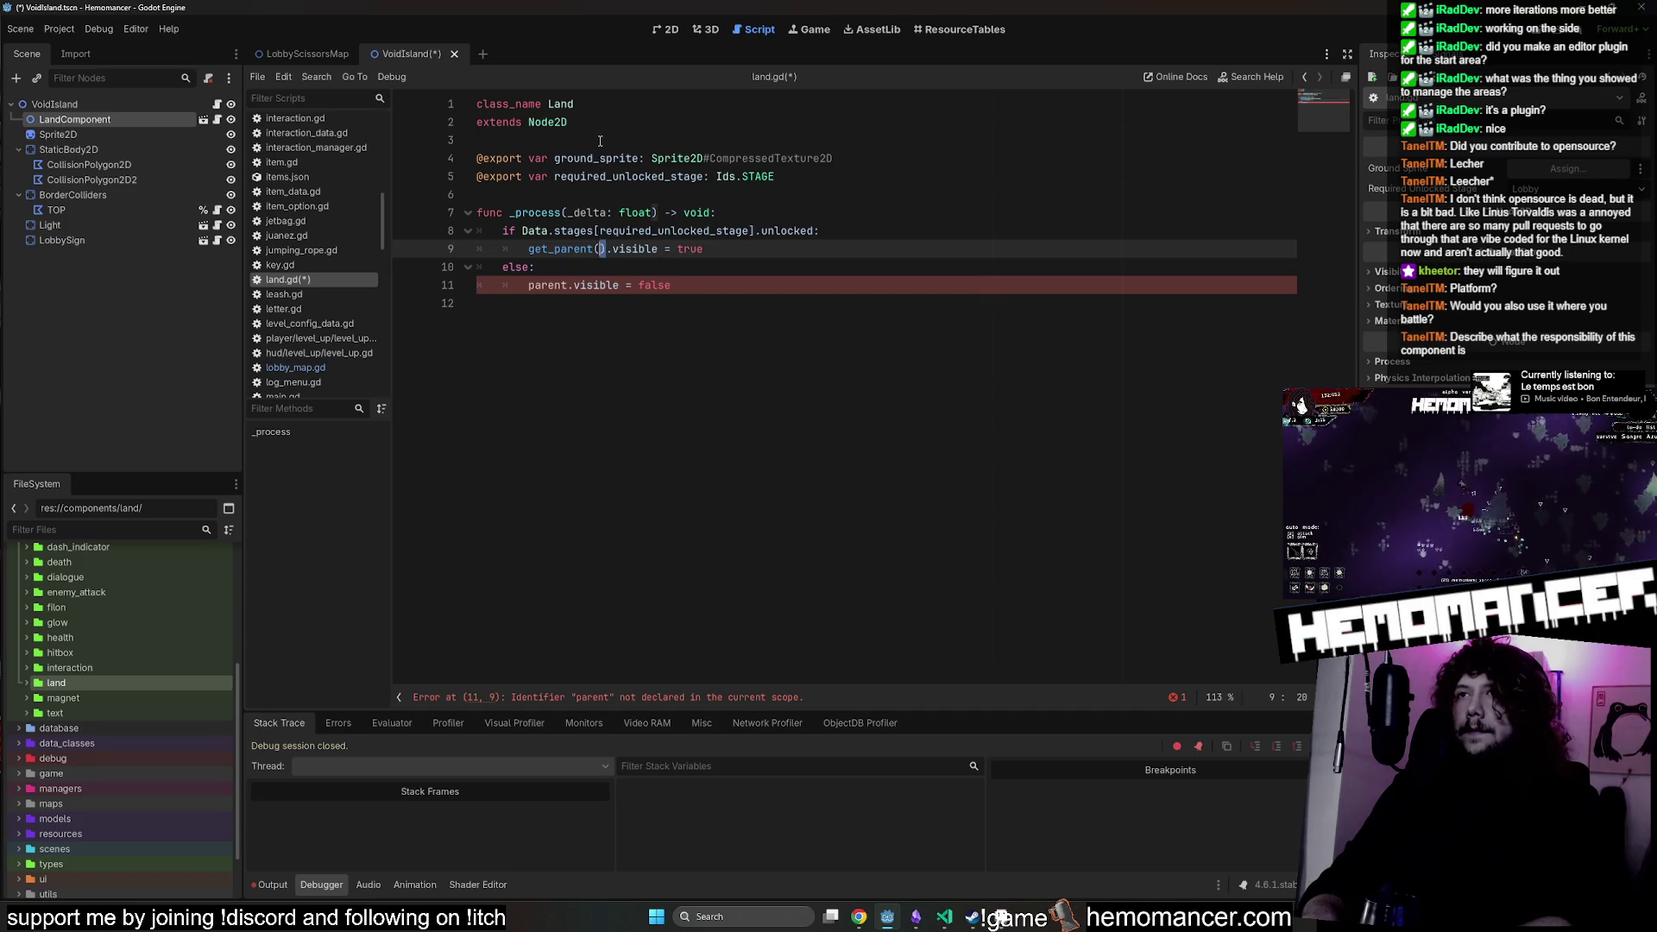
# Replace self with get_parent() on line 11, then undo both edits back to self
pyautogui.press('Left')
pyautogui.press('Left')
pyautogui.press('Left')
pyautogui.press('Down')
pyautogui.press('Down')
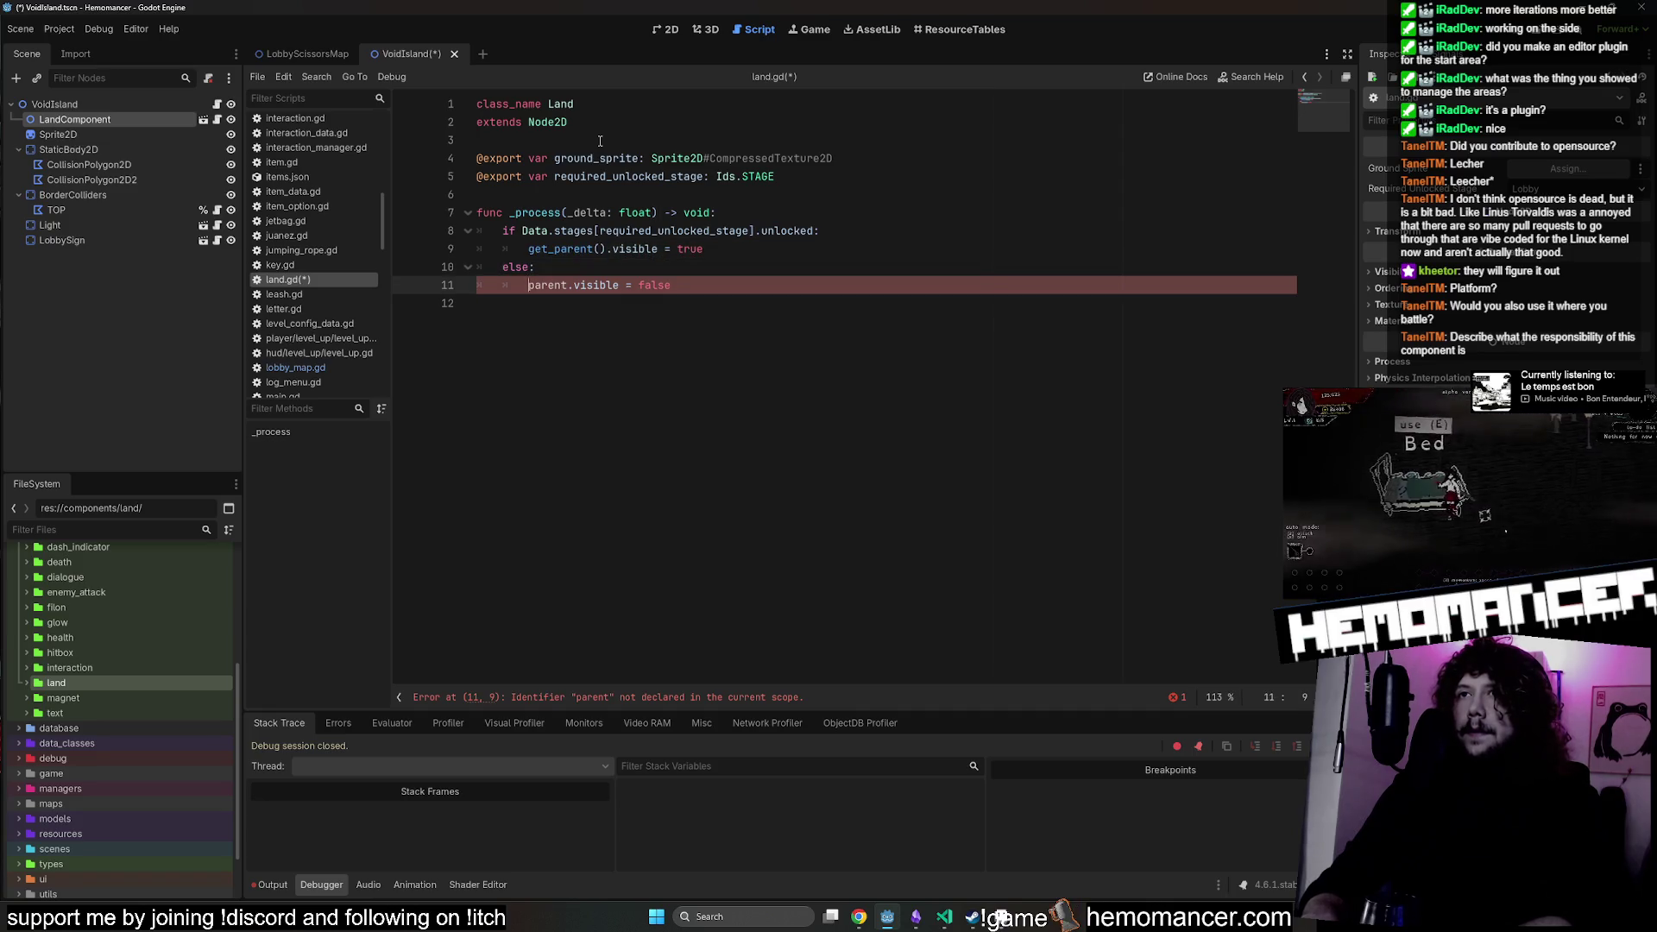
pyautogui.write('get_')
pyautogui.press('Return')
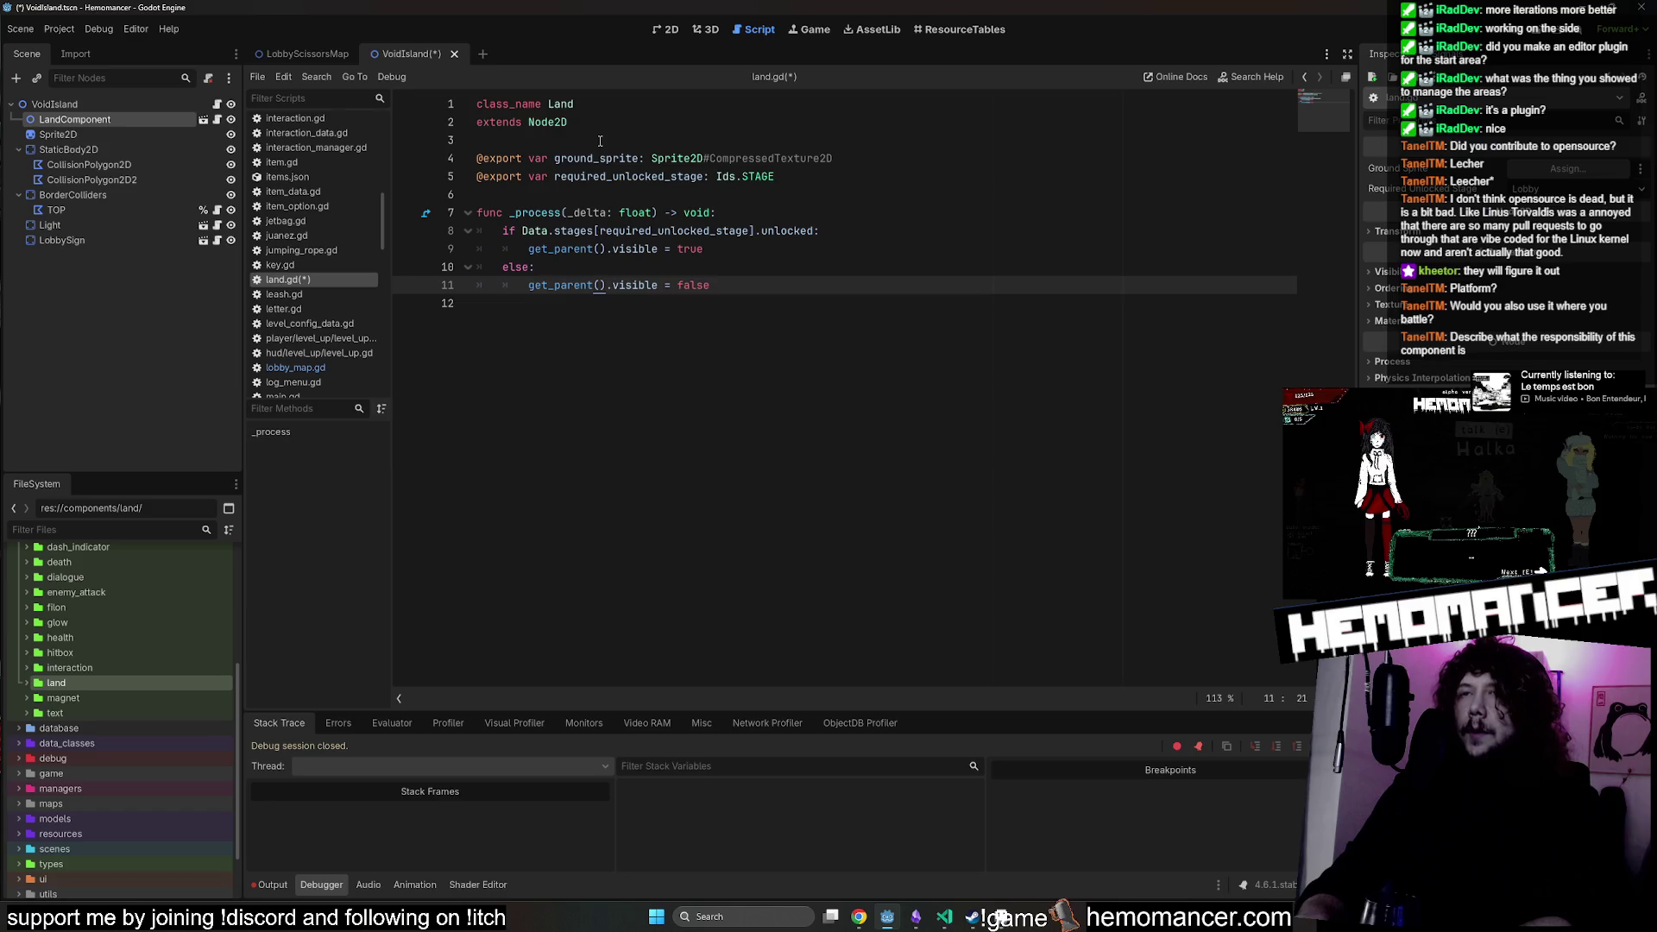
pyautogui.click(739, 249)
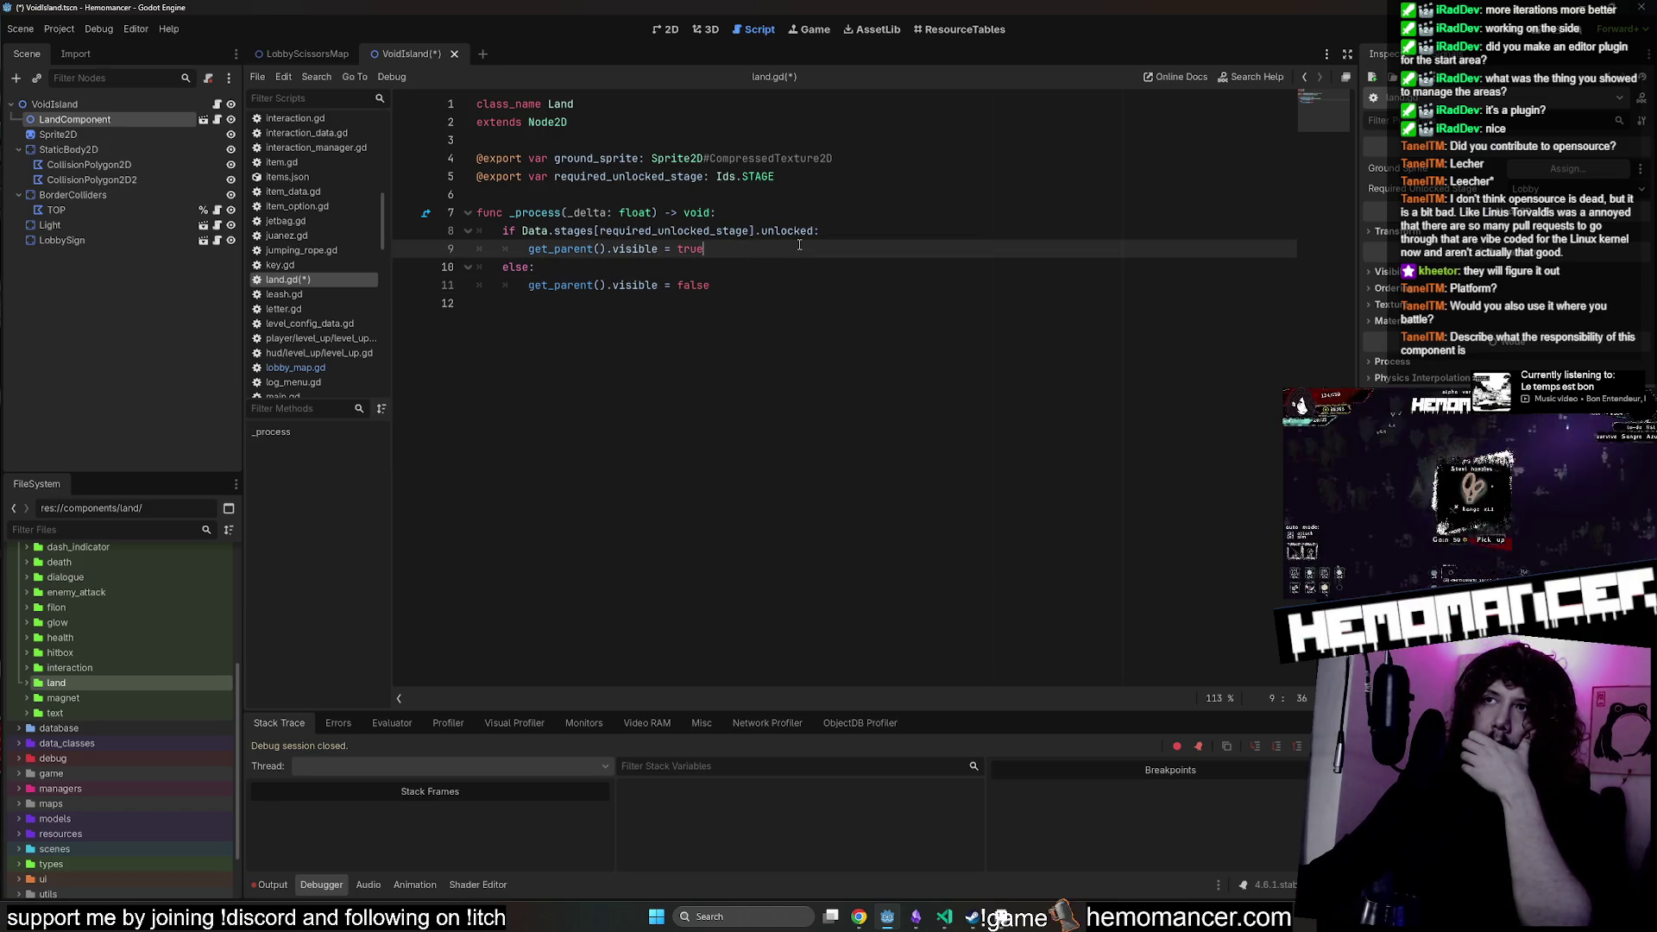
pyautogui.hotkey('ctrl', 'z')
pyautogui.hotkey('ctrl', 'z')
pyautogui.hotkey('ctrl', 'z')
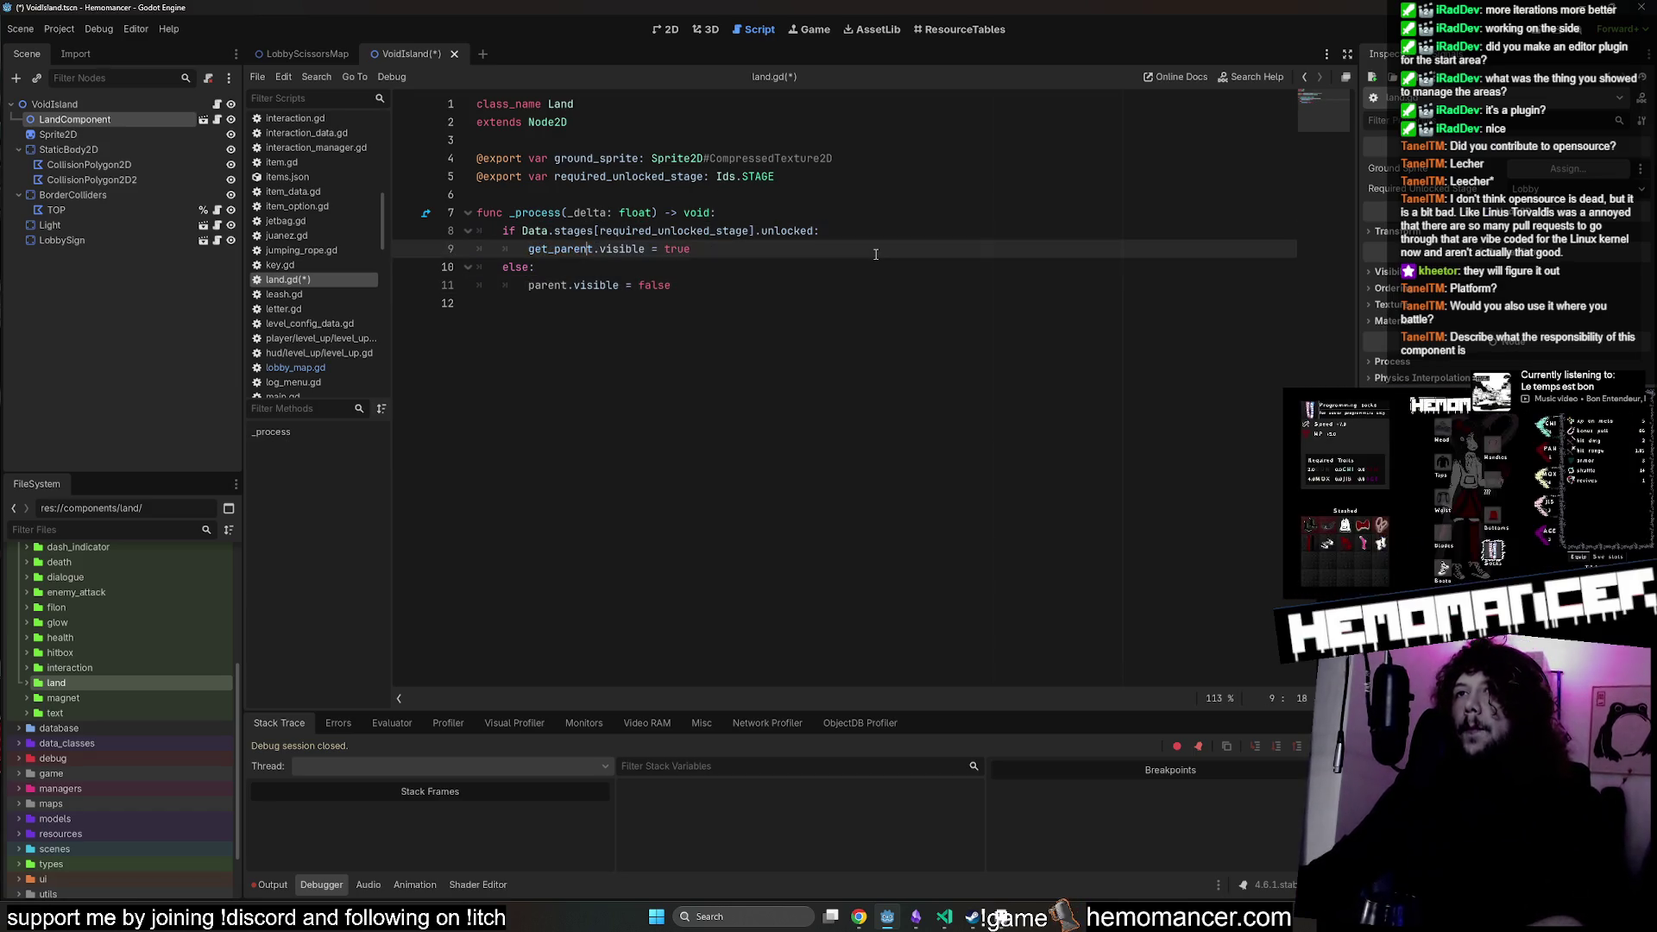
pyautogui.hotkey('ctrl', 'z')
pyautogui.hotkey('ctrl', 'z')
pyautogui.hotkey('ctrl', 'z')
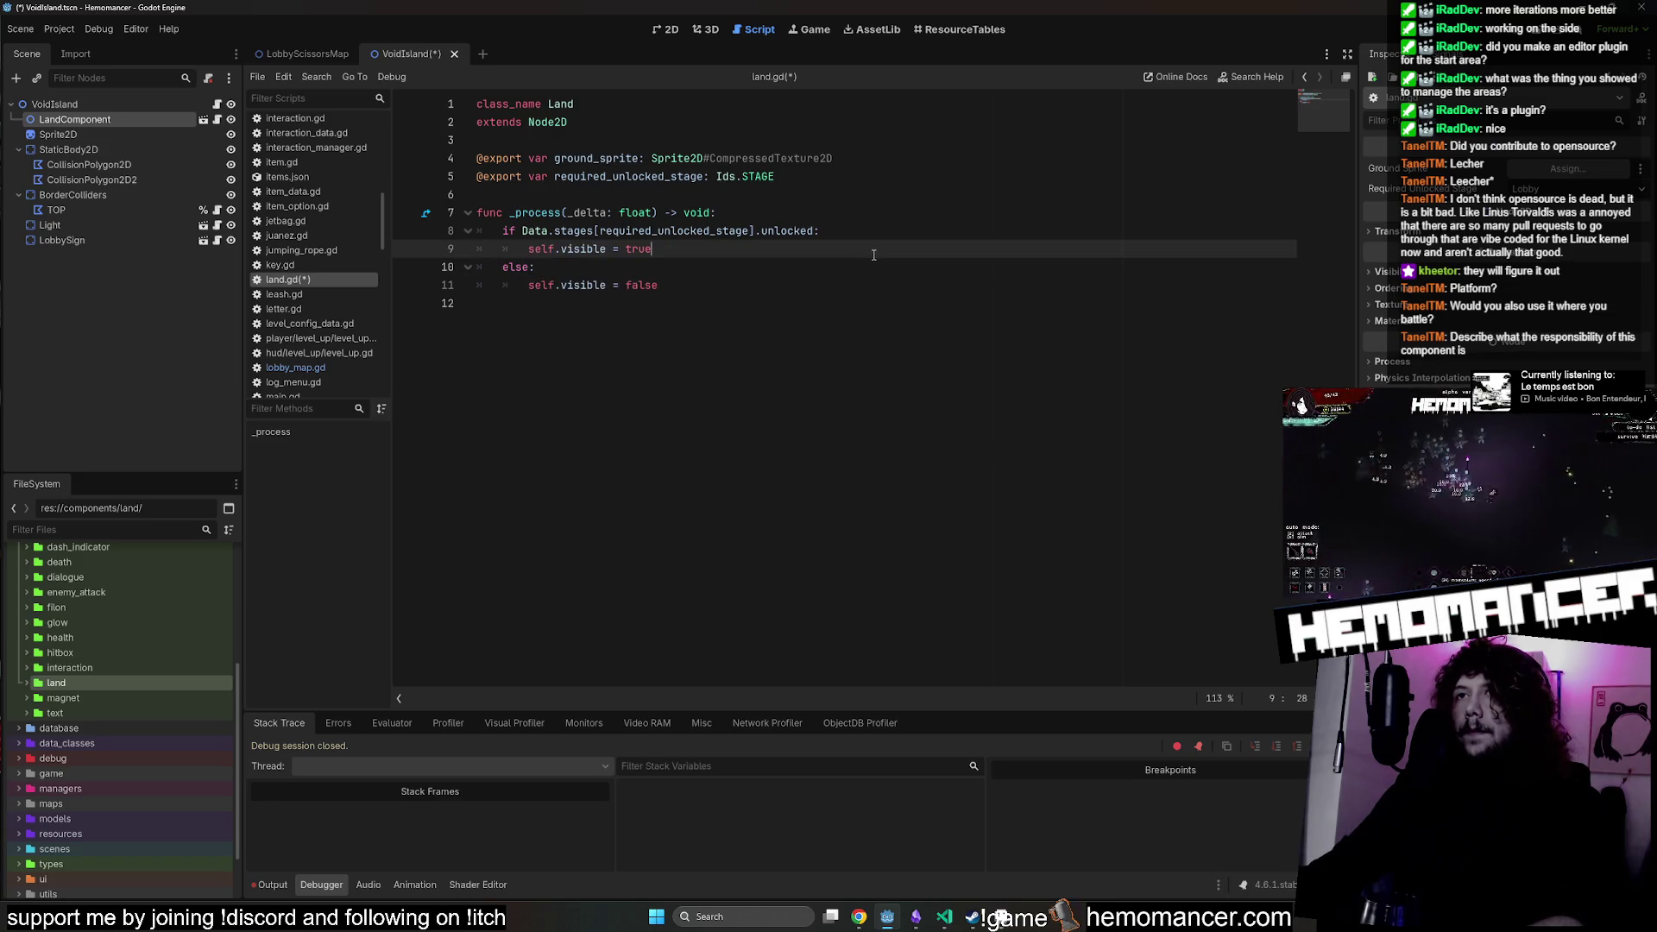
# Add a get_parent().visible = true line and comment out self.visible = true
pyautogui.press('Return')
pyautogui.write('get_parent().visible = true')
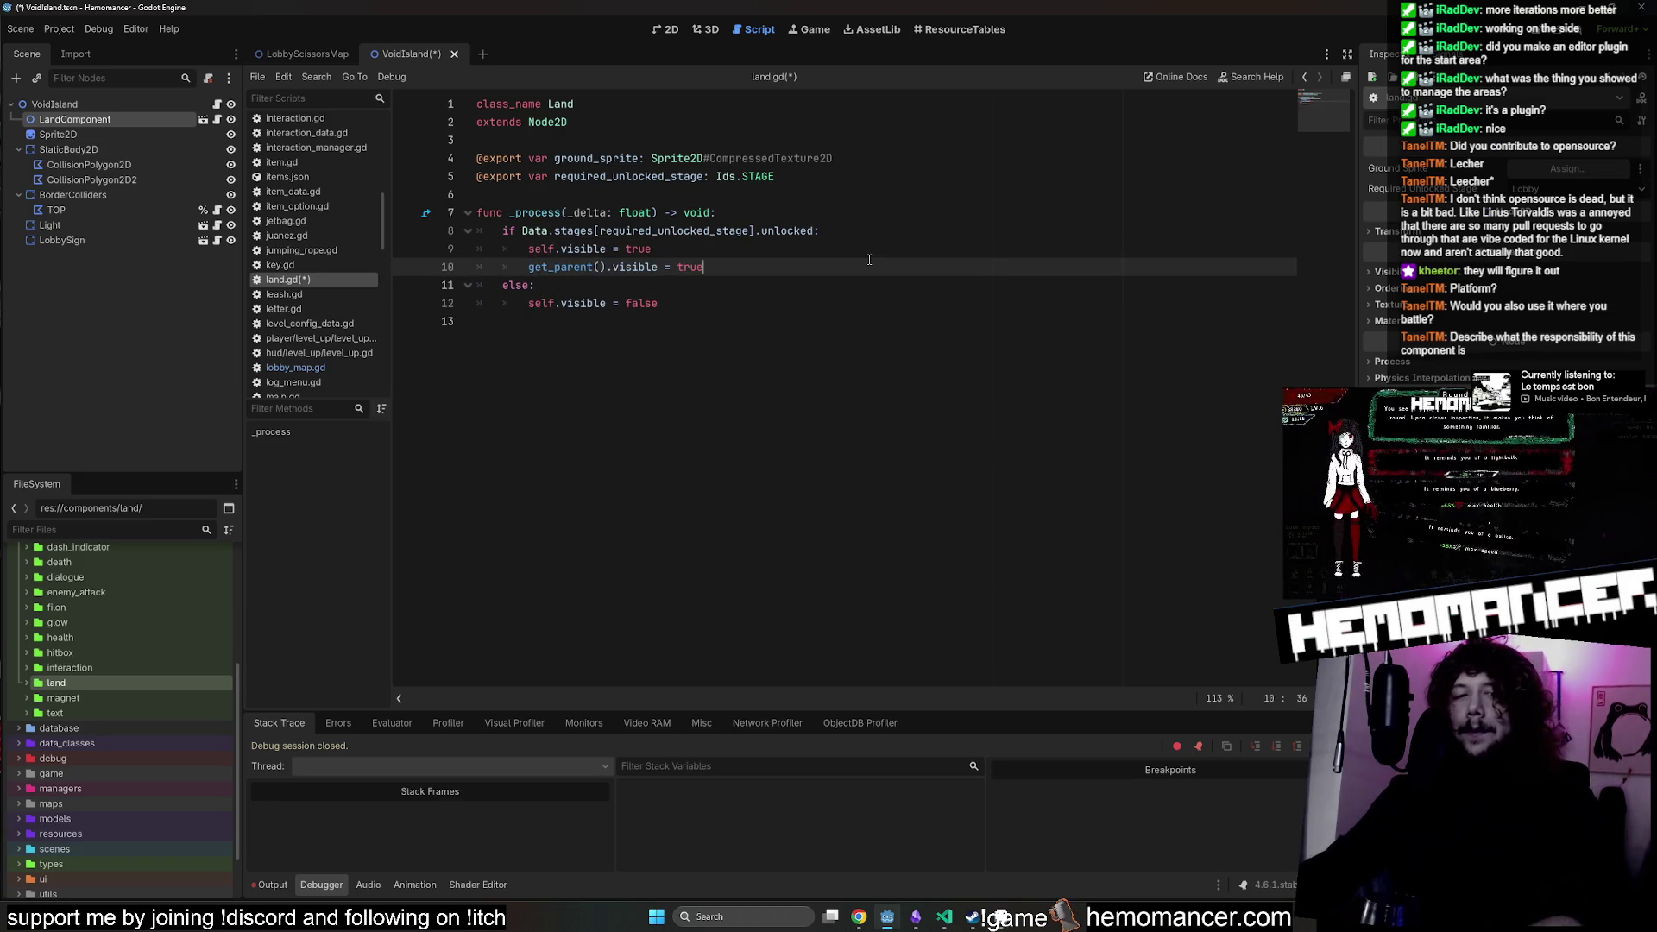
pyautogui.click(504, 253)
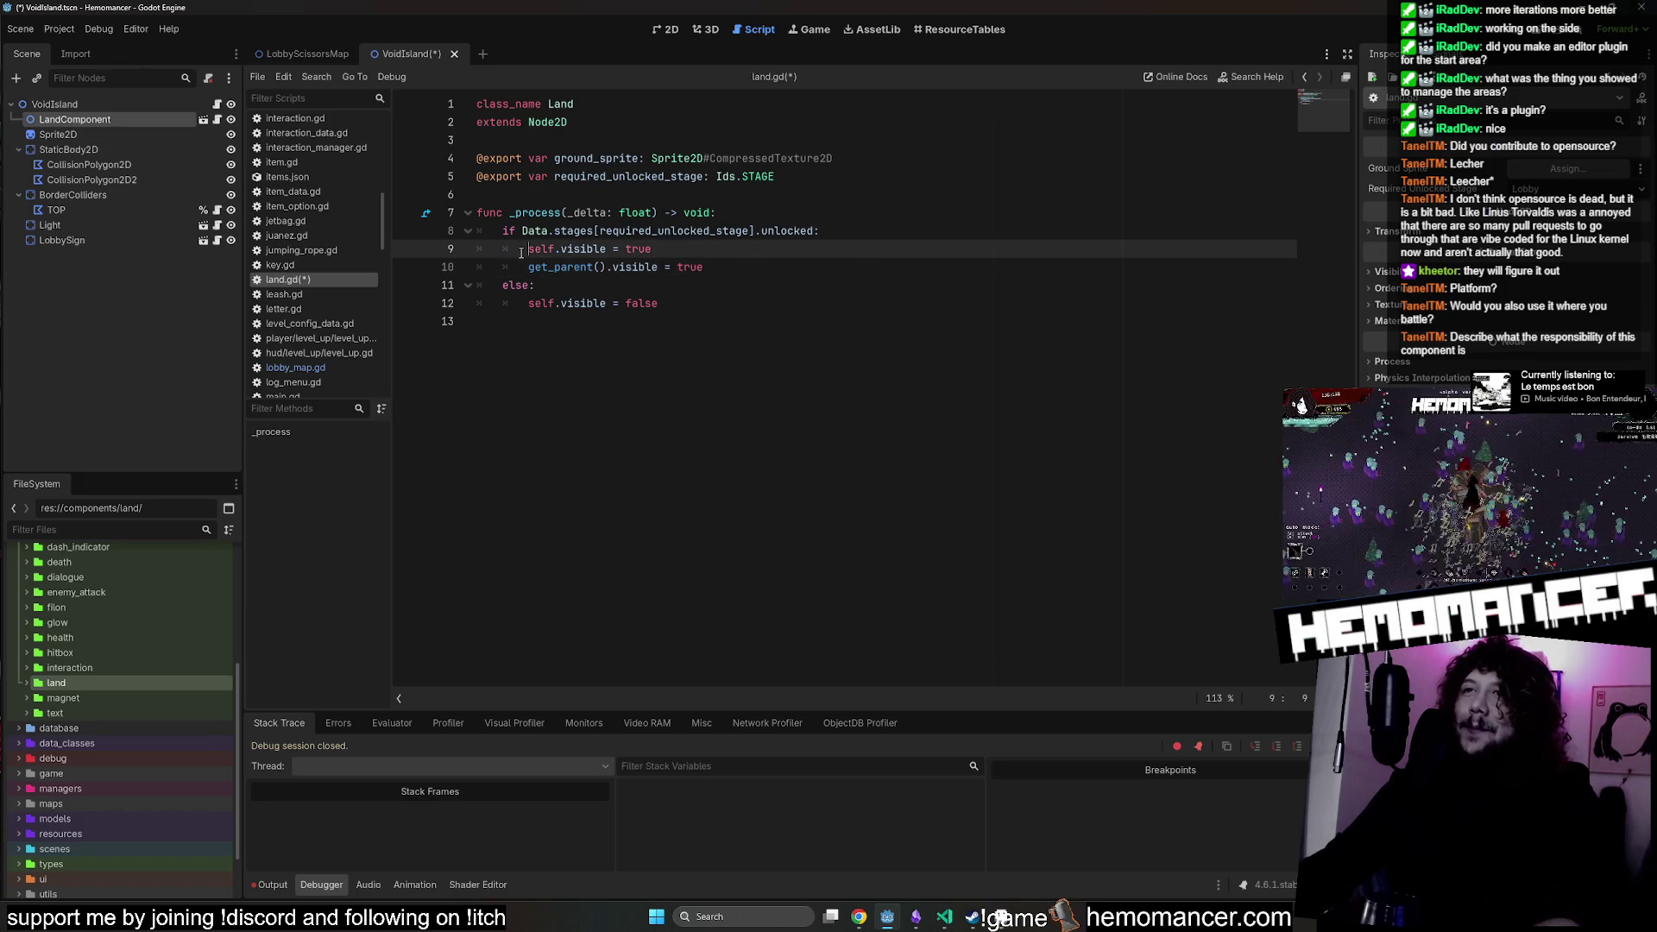
pyautogui.hotkey('ctrl', 'k')
# Add get_parent().visible = false to the else branch, comment out self.visible = false, and run with F5
pyautogui.click(717, 307)
pyautogui.press('Return')
pyautogui.write('get_parent().visible = true')
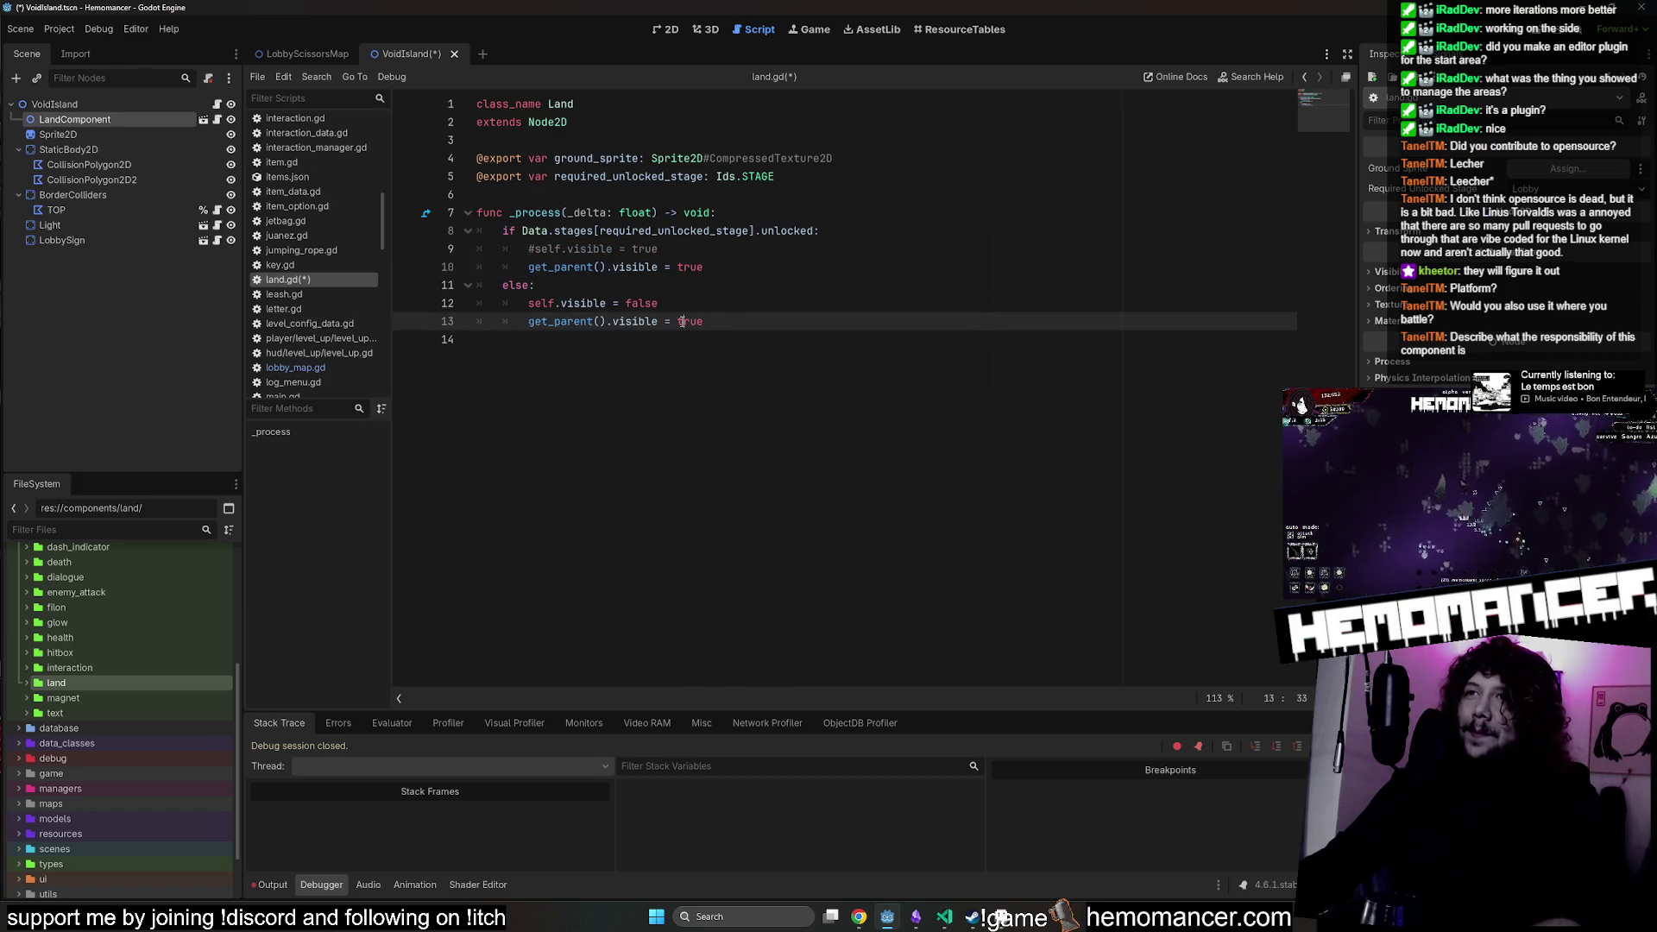
pyautogui.doubleClick(682, 321)
pyautogui.write('false')
pyautogui.click(530, 304)
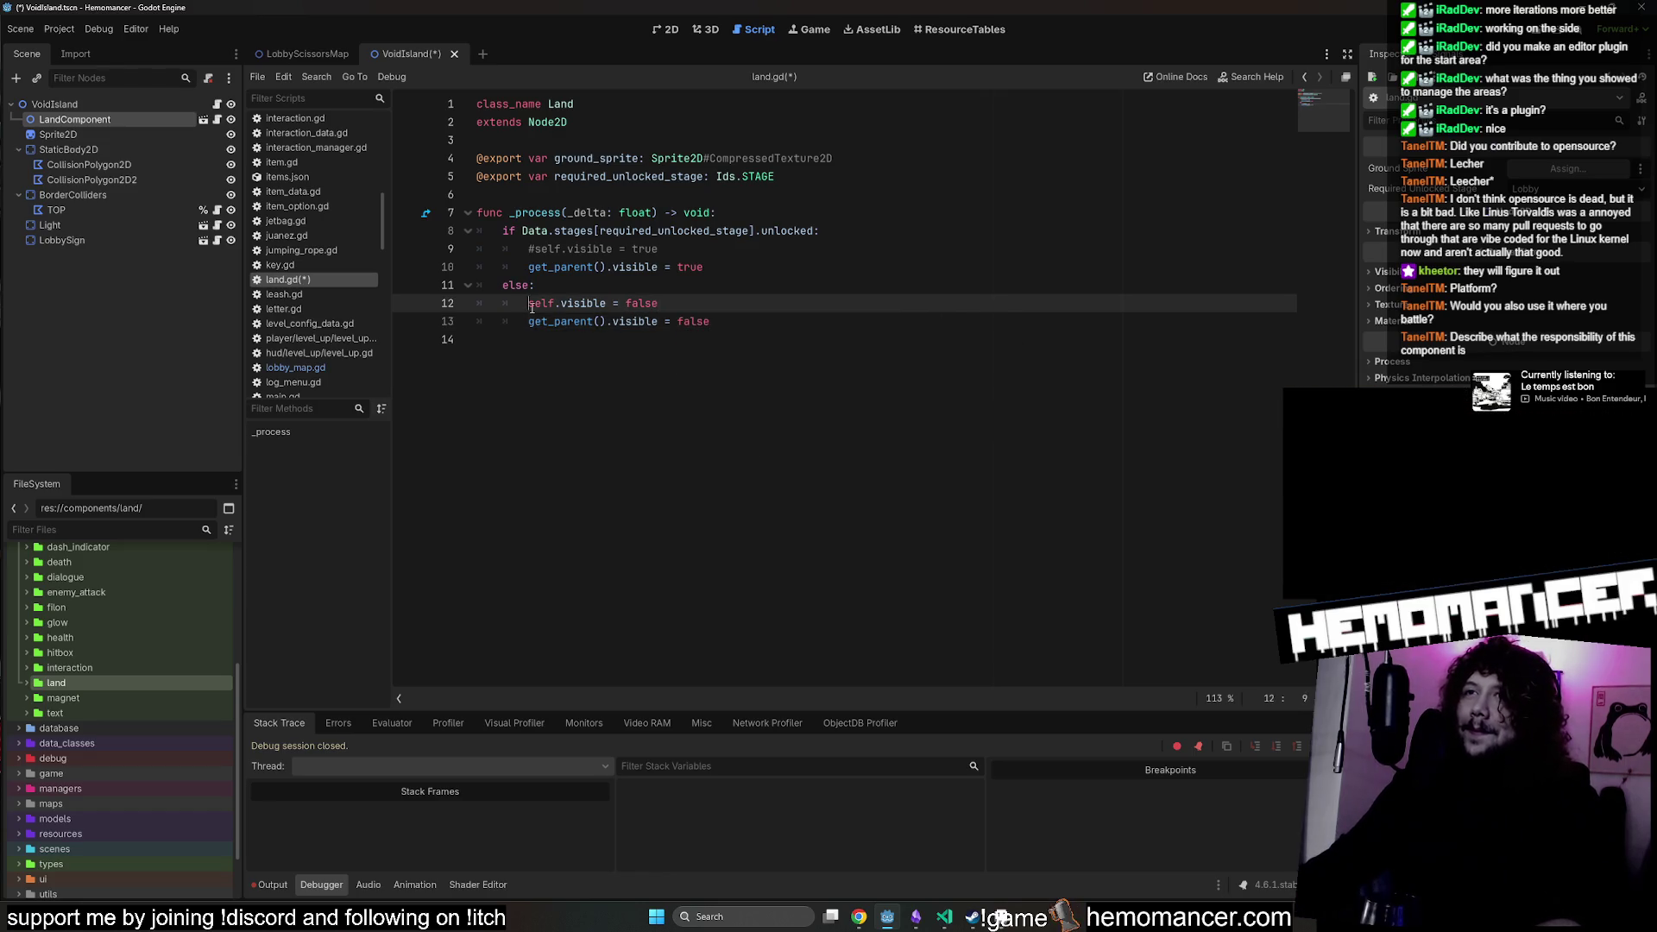
pyautogui.hotkey('ctrl', 'k')
pyautogui.press('Up')
pyautogui.press('F5')
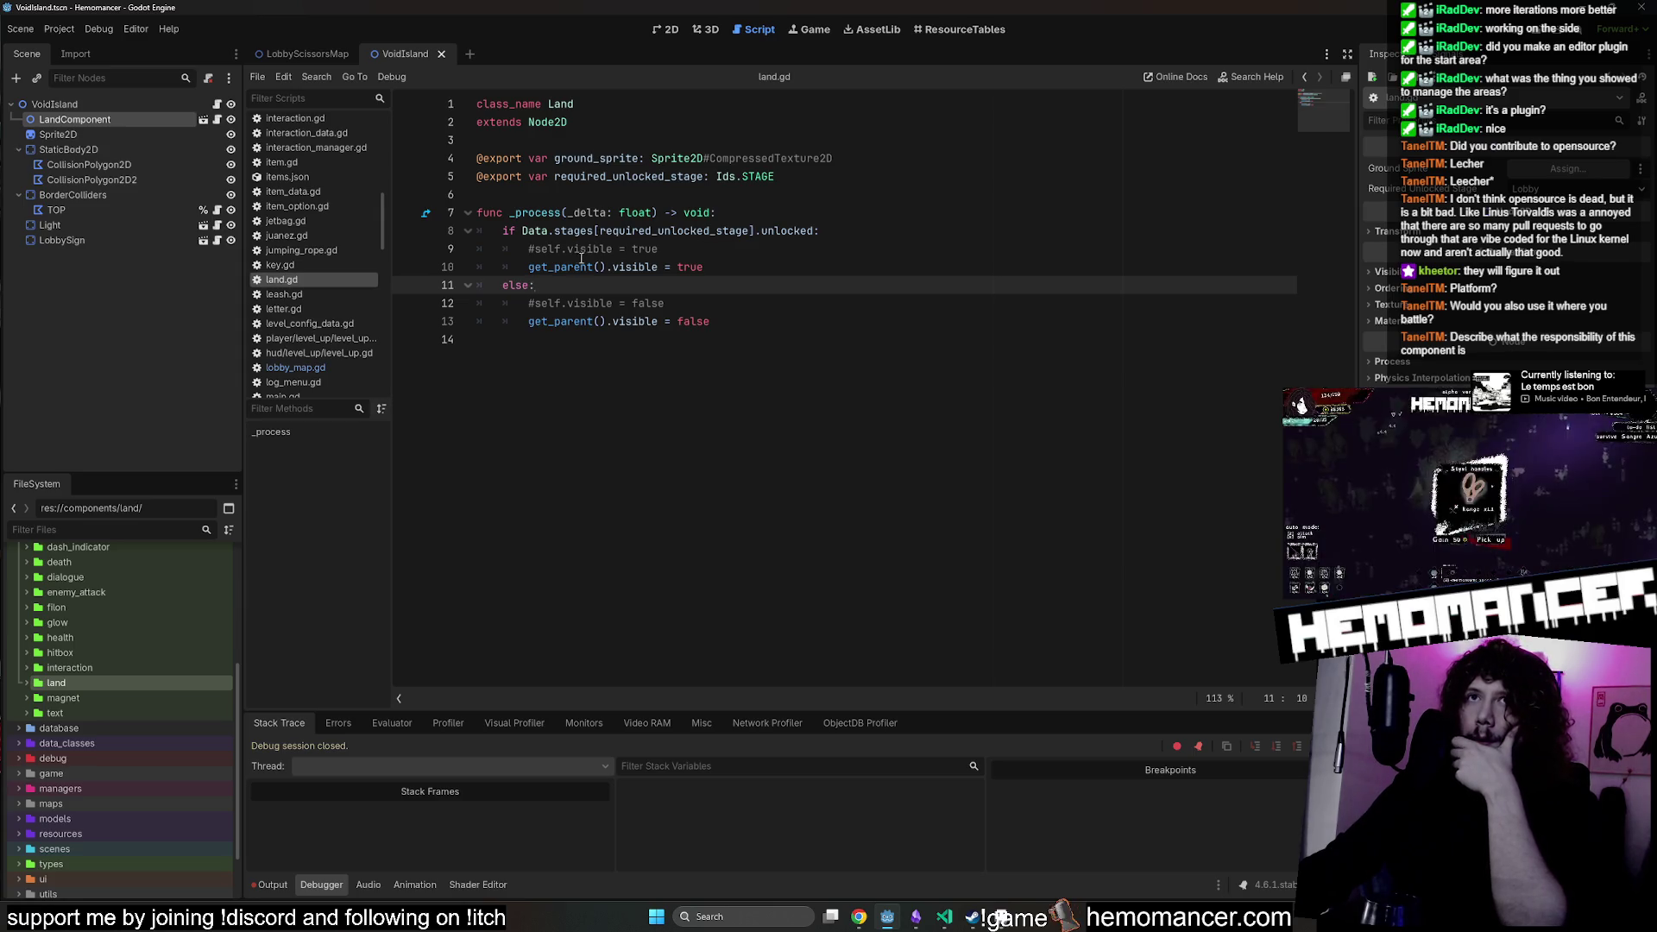
pyautogui.press('Down')
pyautogui.press('Down')
pyautogui.press('Down')
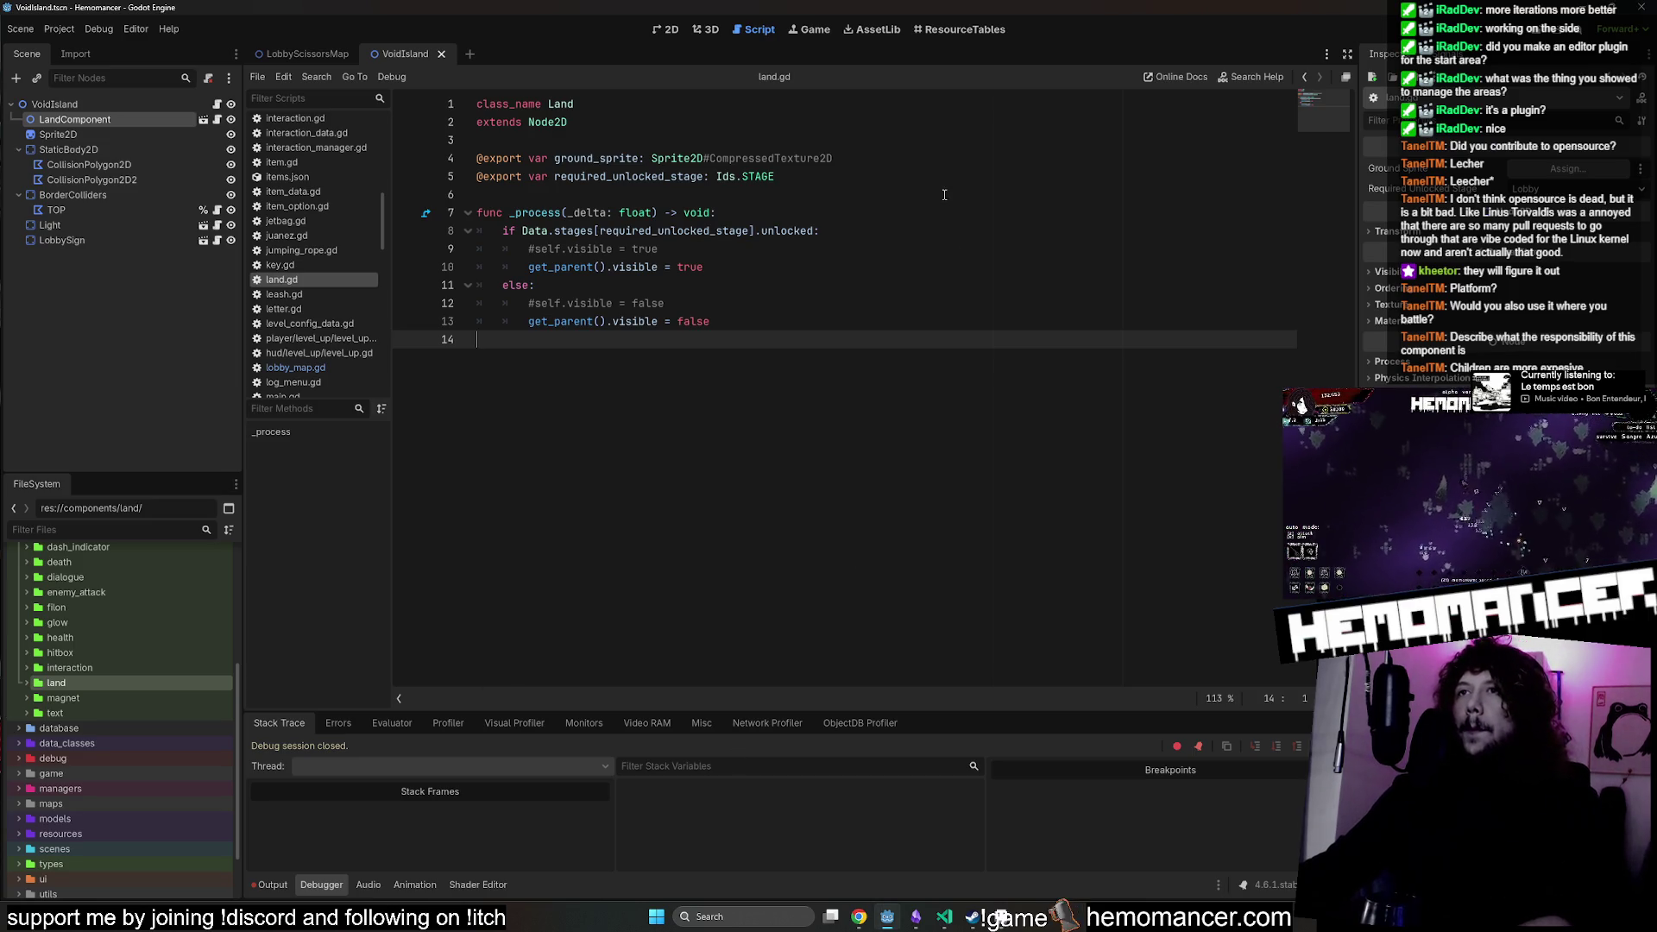
# Review the parent-visibility lines in land.gd's if and else branches and save the script
pyautogui.click(776, 195)
pyautogui.click(888, 286)
pyautogui.click(898, 320)
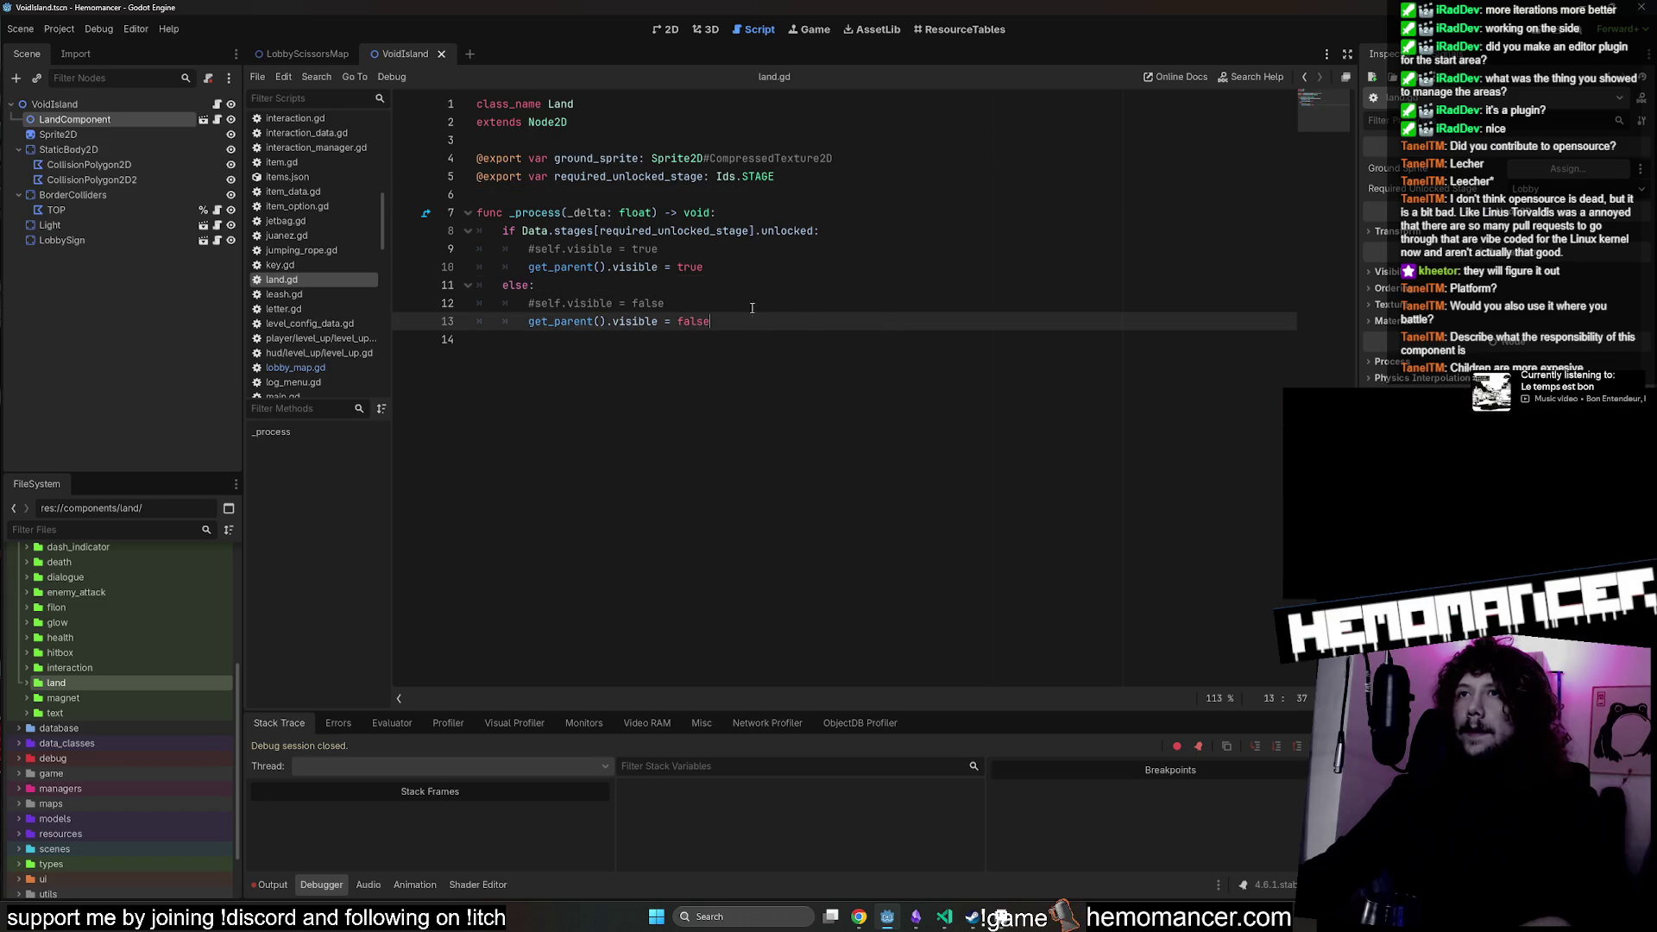
pyautogui.click(591, 269)
pyautogui.hotkey('ctrl', 's')
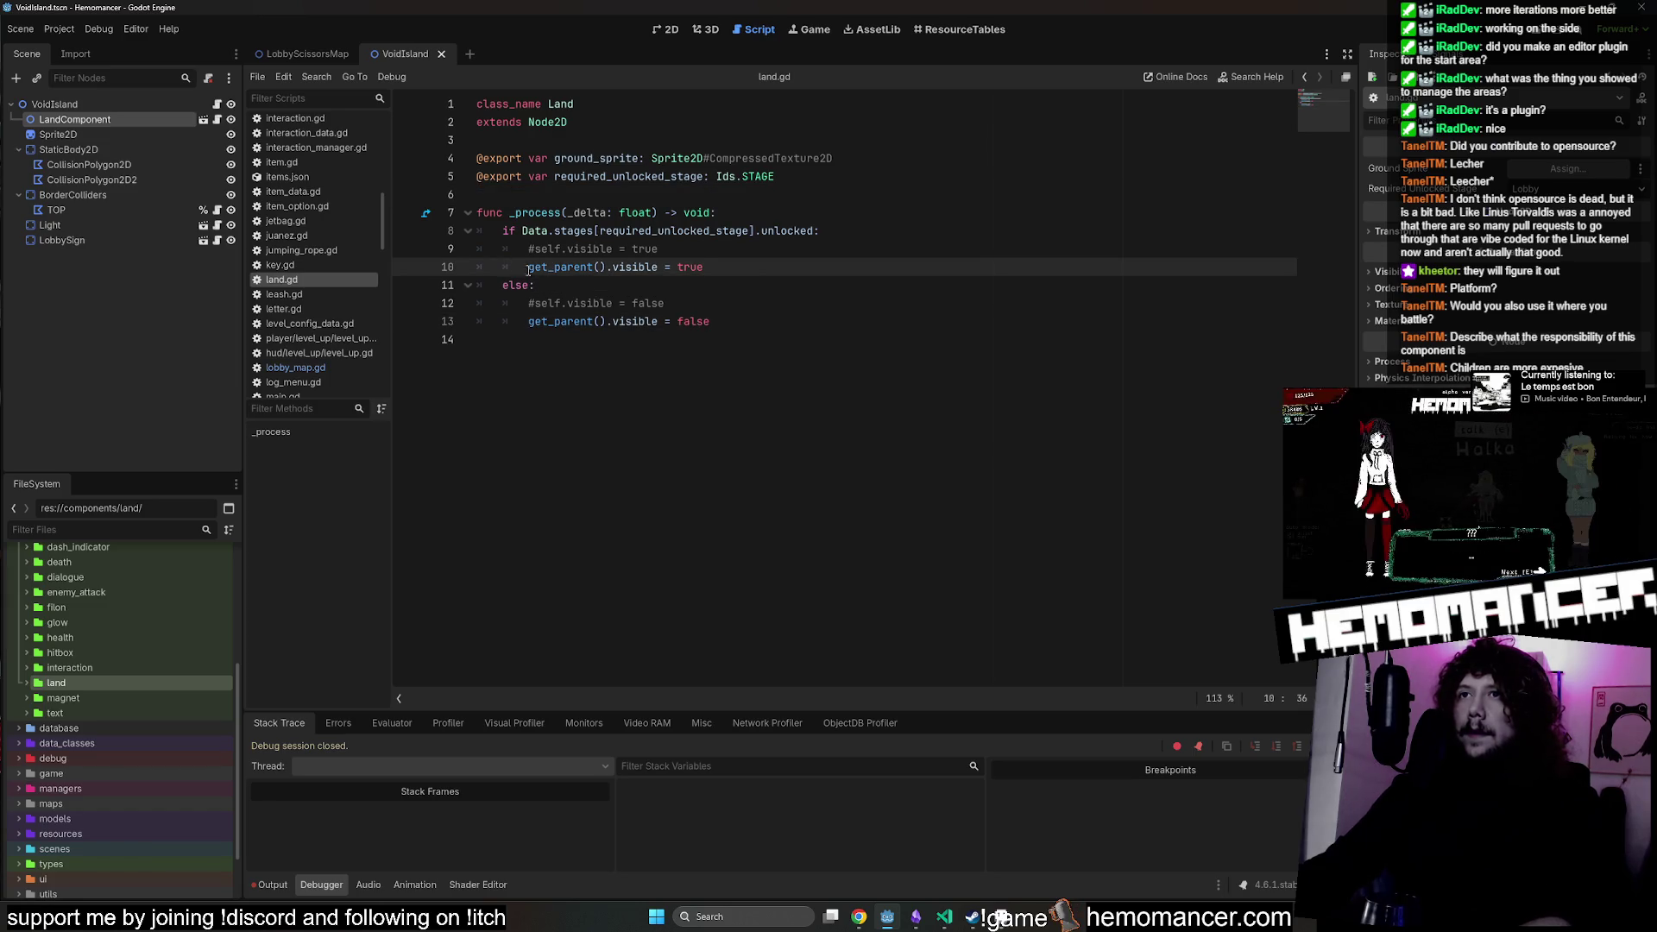
pyautogui.keyDown('shift'); pyautogui.click(529, 271); pyautogui.keyUp('shift')
pyautogui.click(529, 270)
pyautogui.moveTo(709, 321); pyautogui.dragTo(501, 321)
pyautogui.click(490, 313)
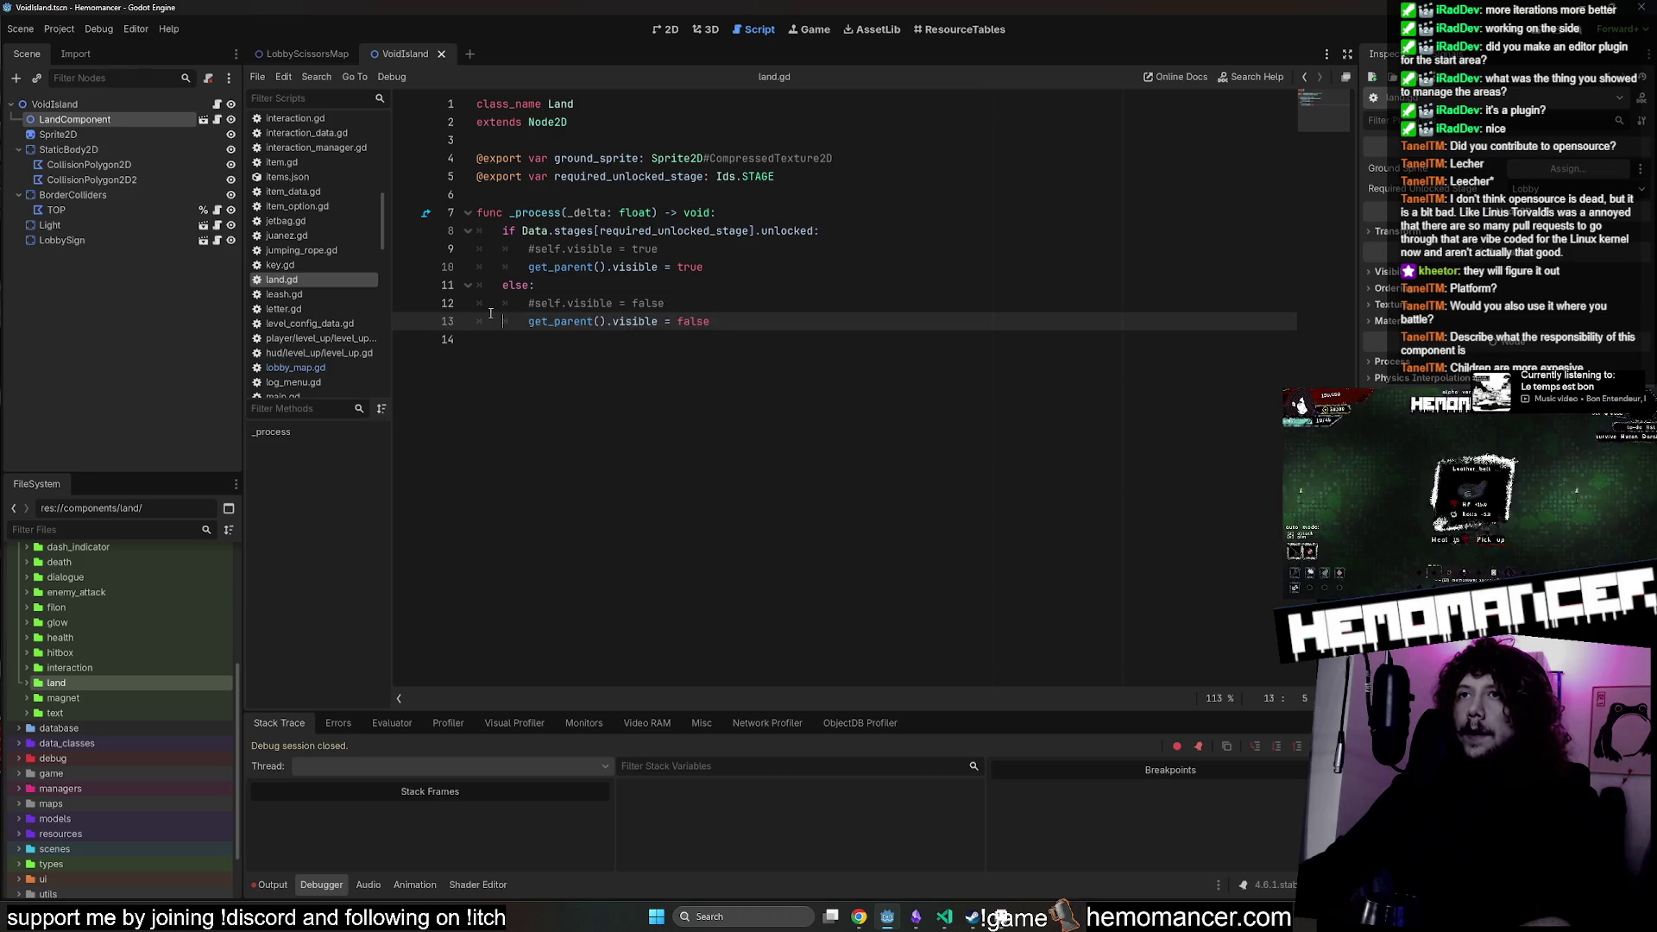
pyautogui.moveTo(709, 322); pyautogui.dragTo(529, 321)
pyautogui.press('Up')
pyautogui.press('Up')
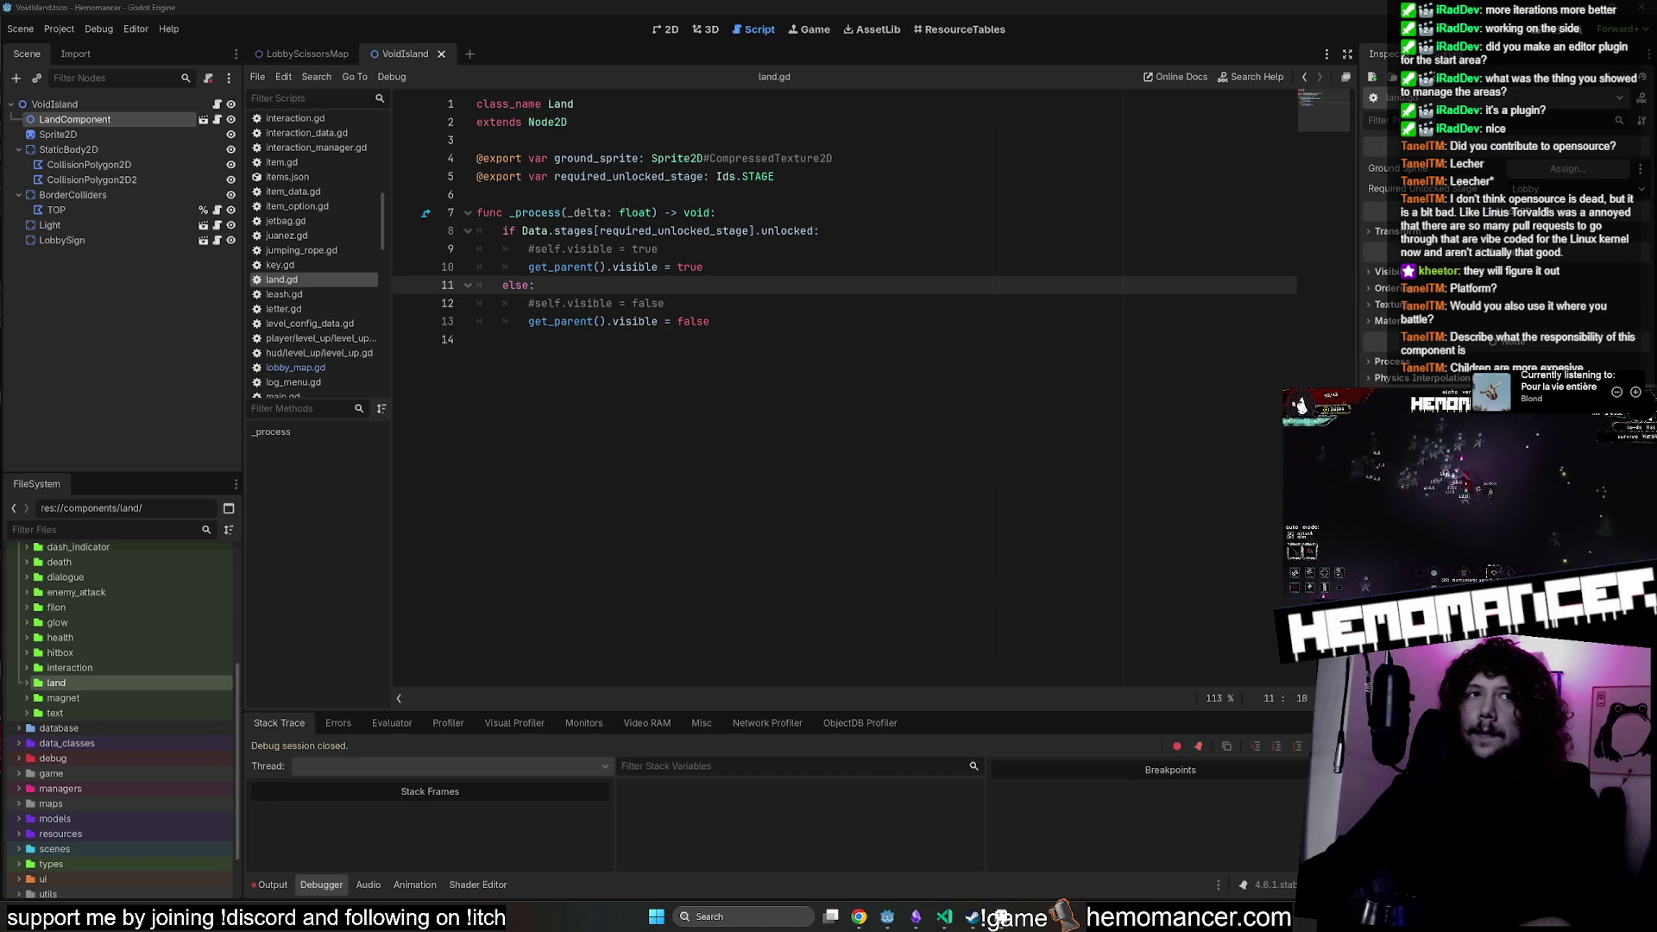
# Add a space before the CompressedTexture2D comment on line 4 and save land.gd
pyautogui.click(766, 246)
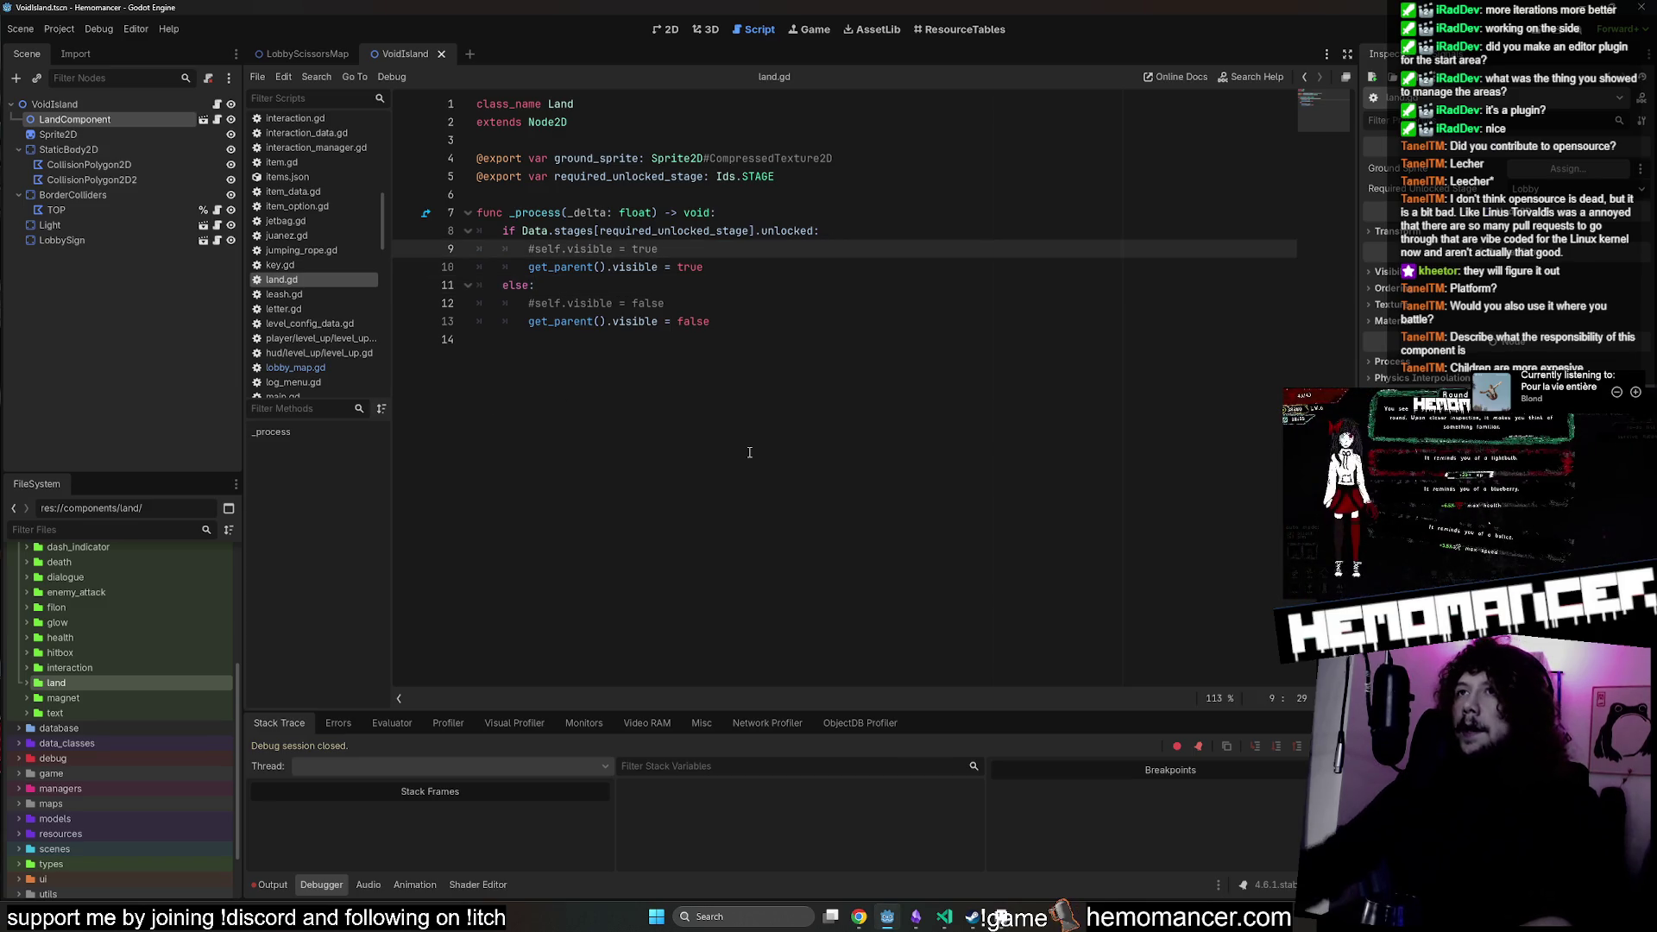
pyautogui.hotkey('ctrl', 'z')
pyautogui.hotkey('ctrl', 's')
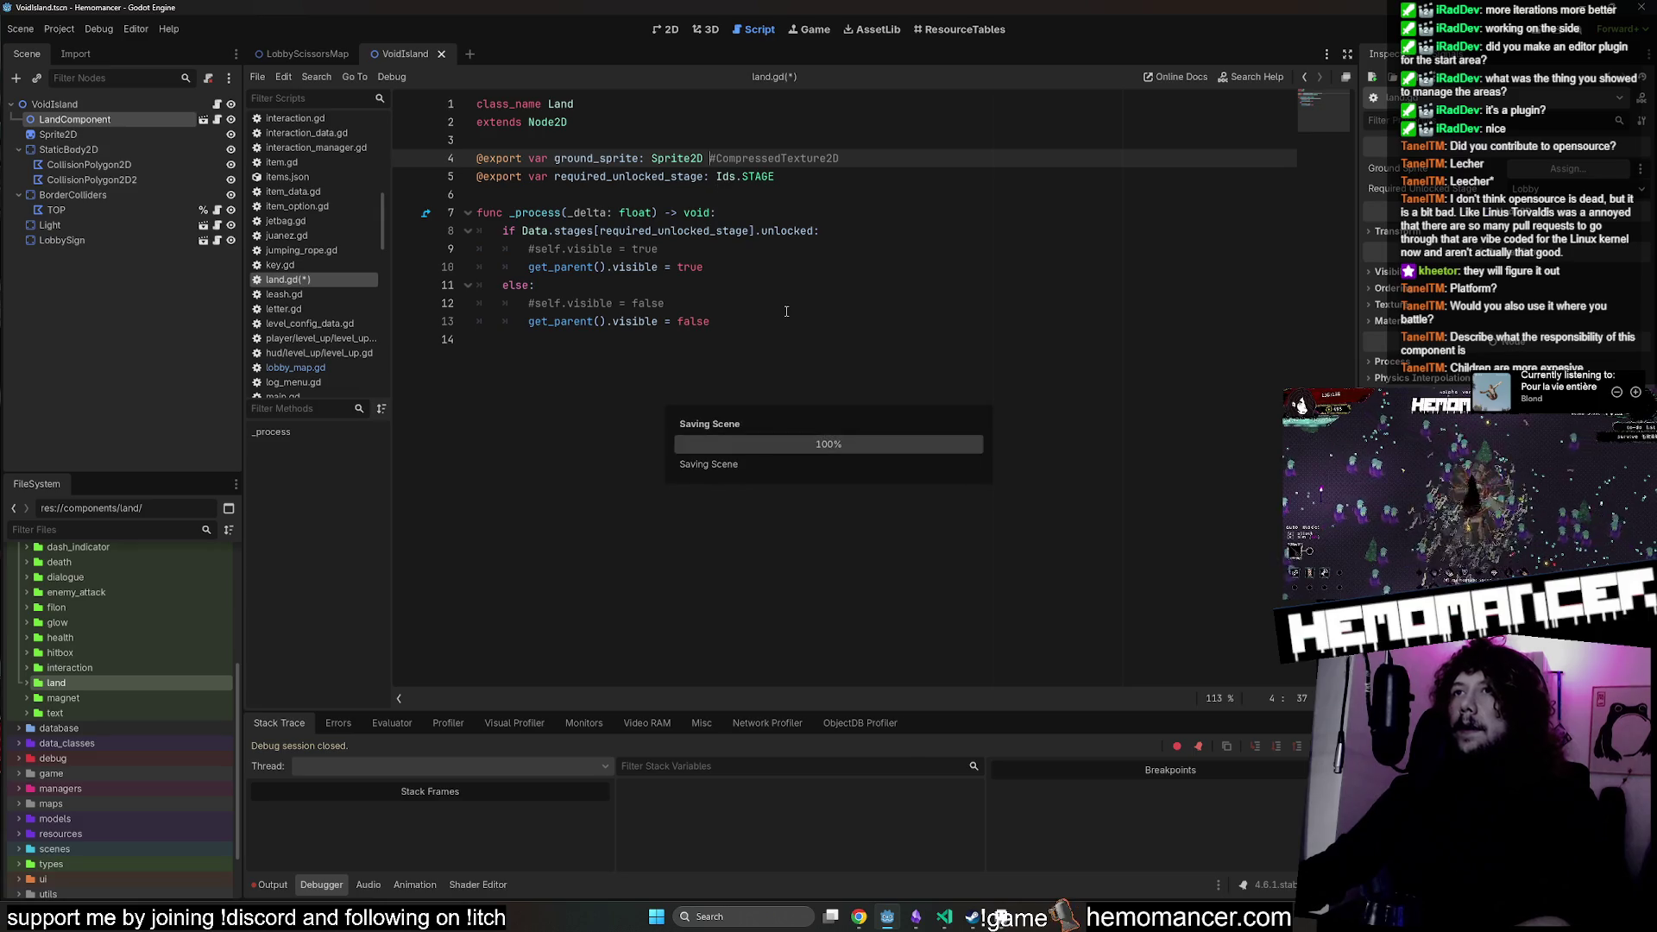
pyautogui.click(765, 337)
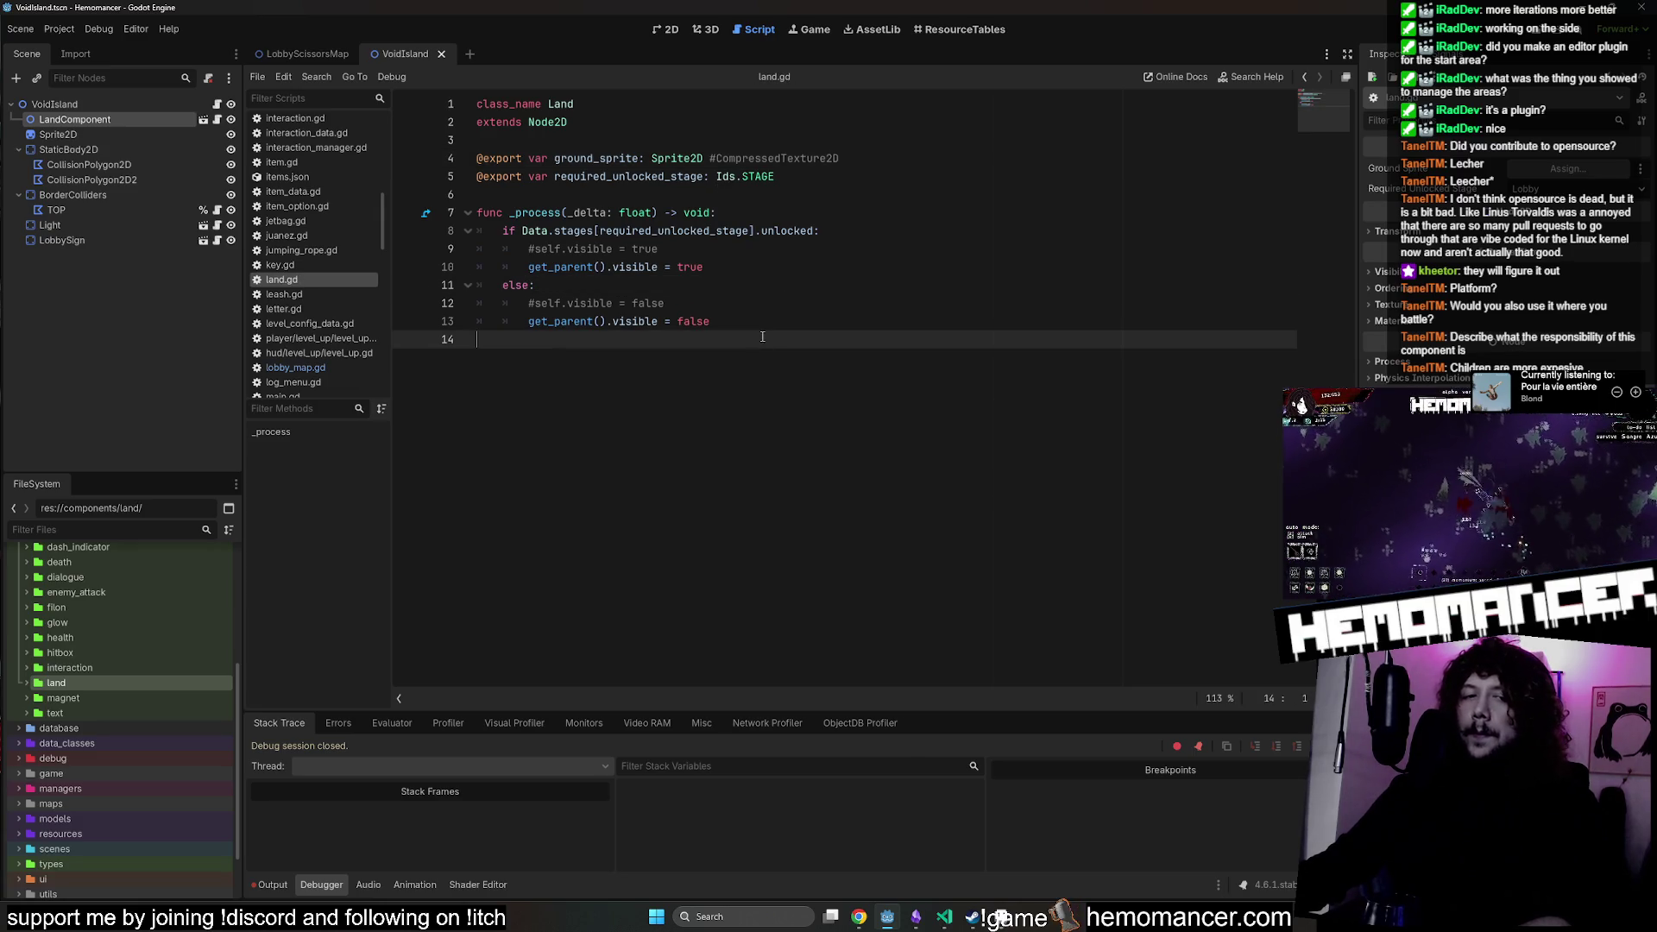
pyautogui.click(763, 324)
pyautogui.hotkey('ctrl', 's')
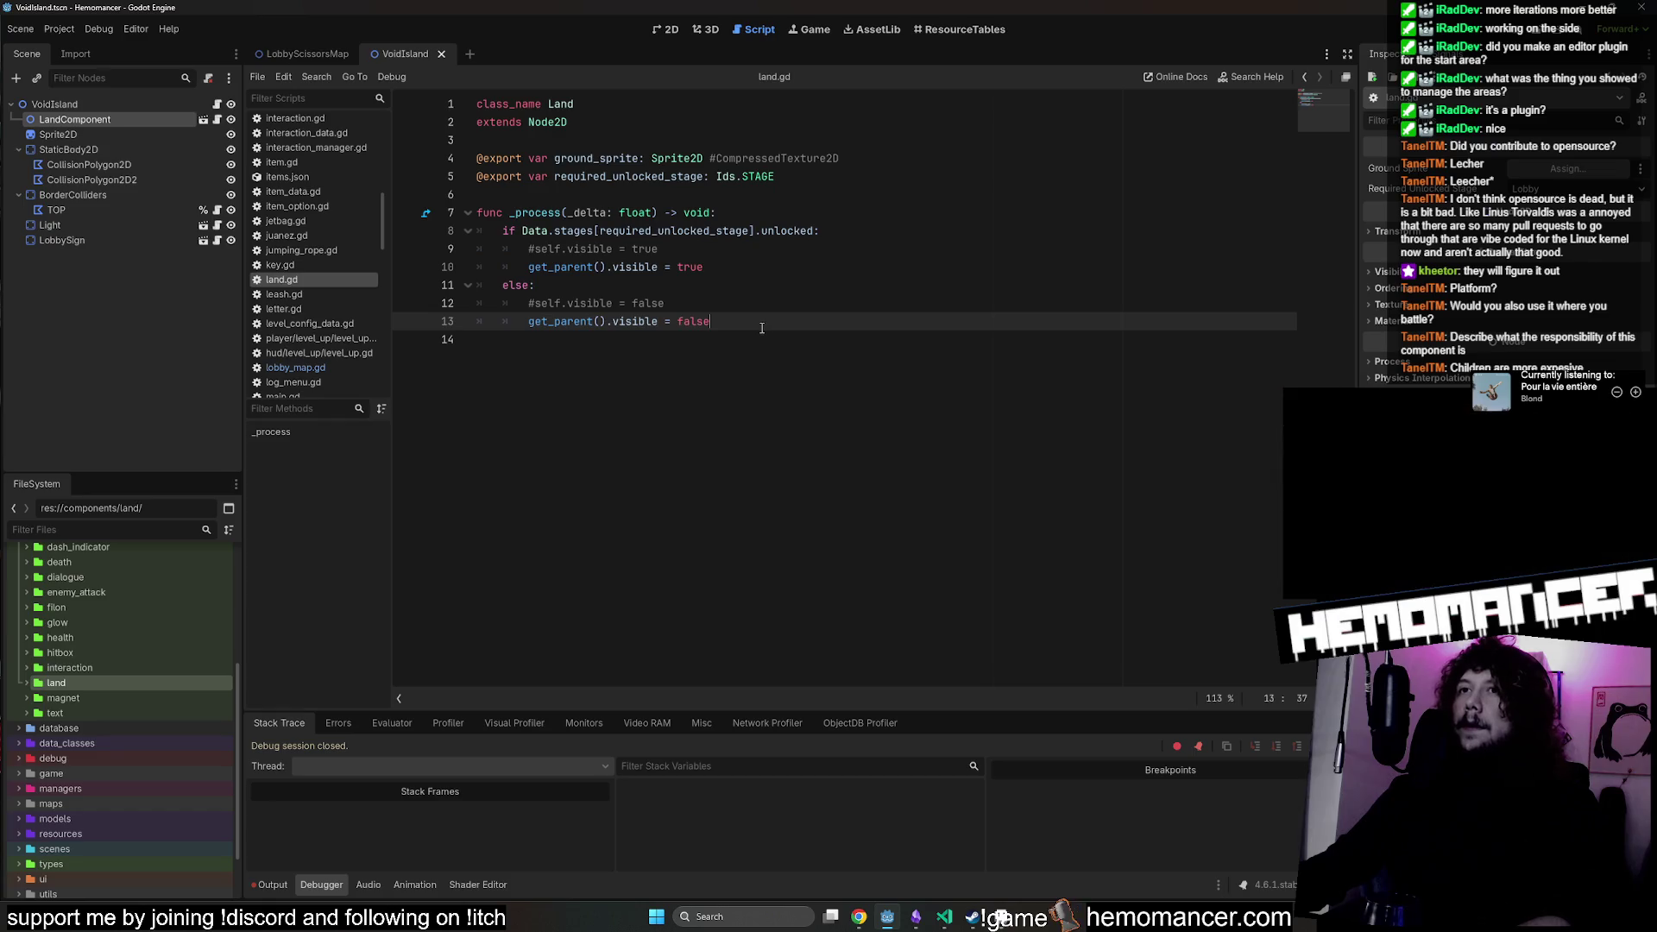
pyautogui.hotkey('ctrl', 's')
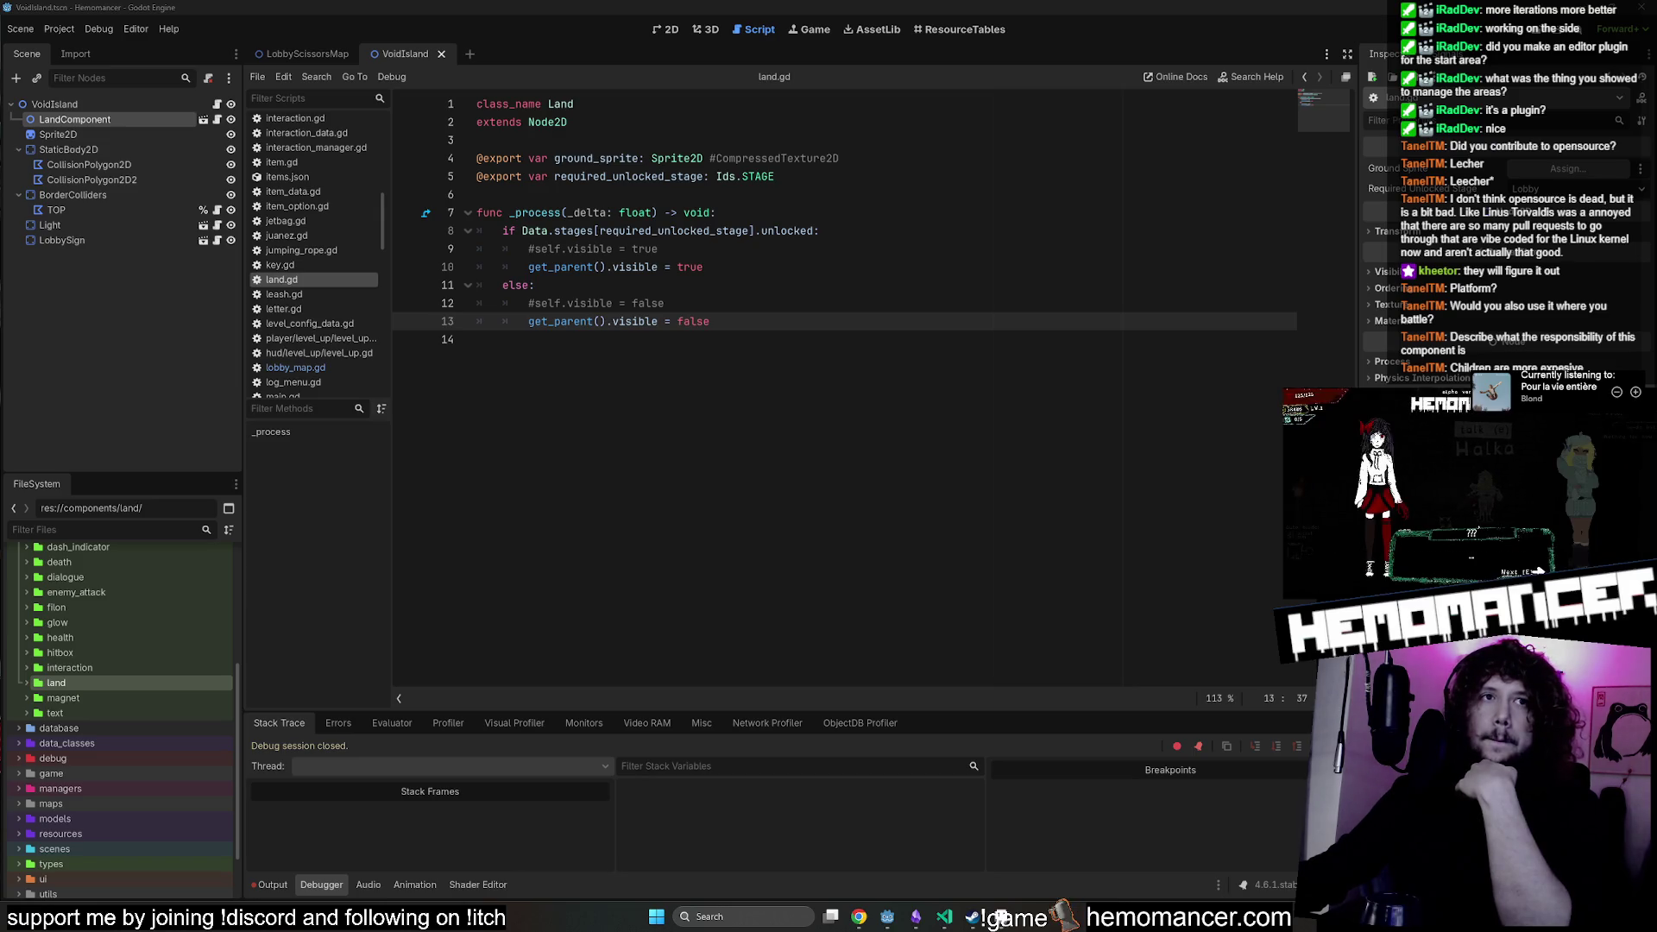
# Recheck the if condition and else line, then select LandComponent and Sprite2D in the Scene dock
pyautogui.click(842, 230)
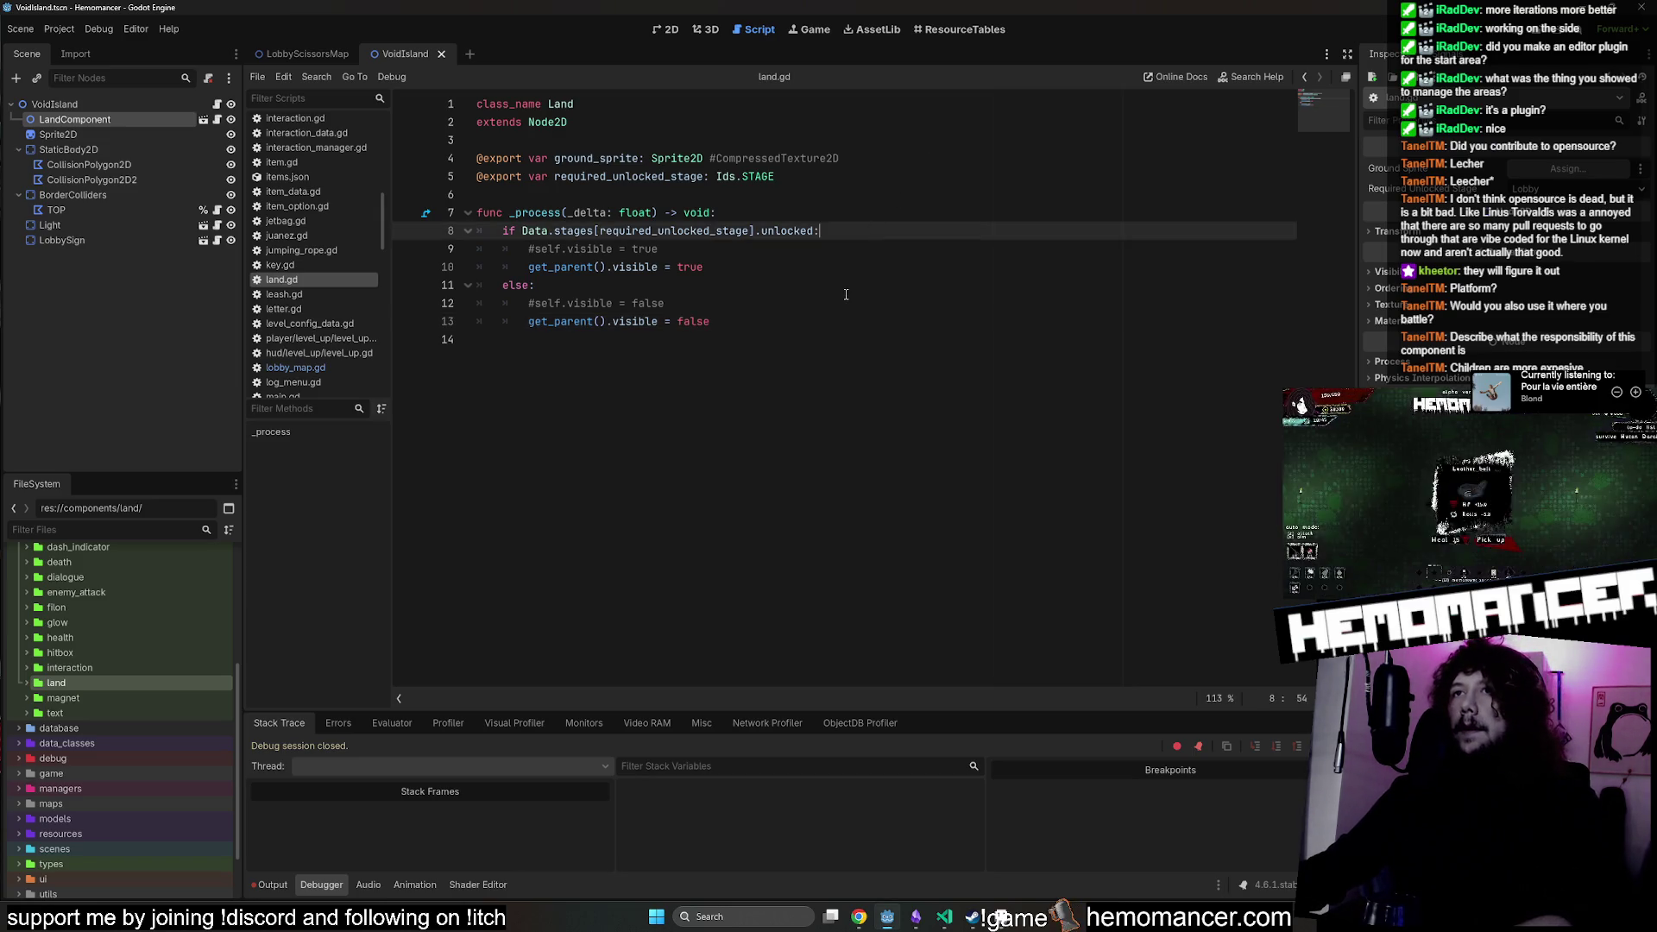
pyautogui.click(845, 299)
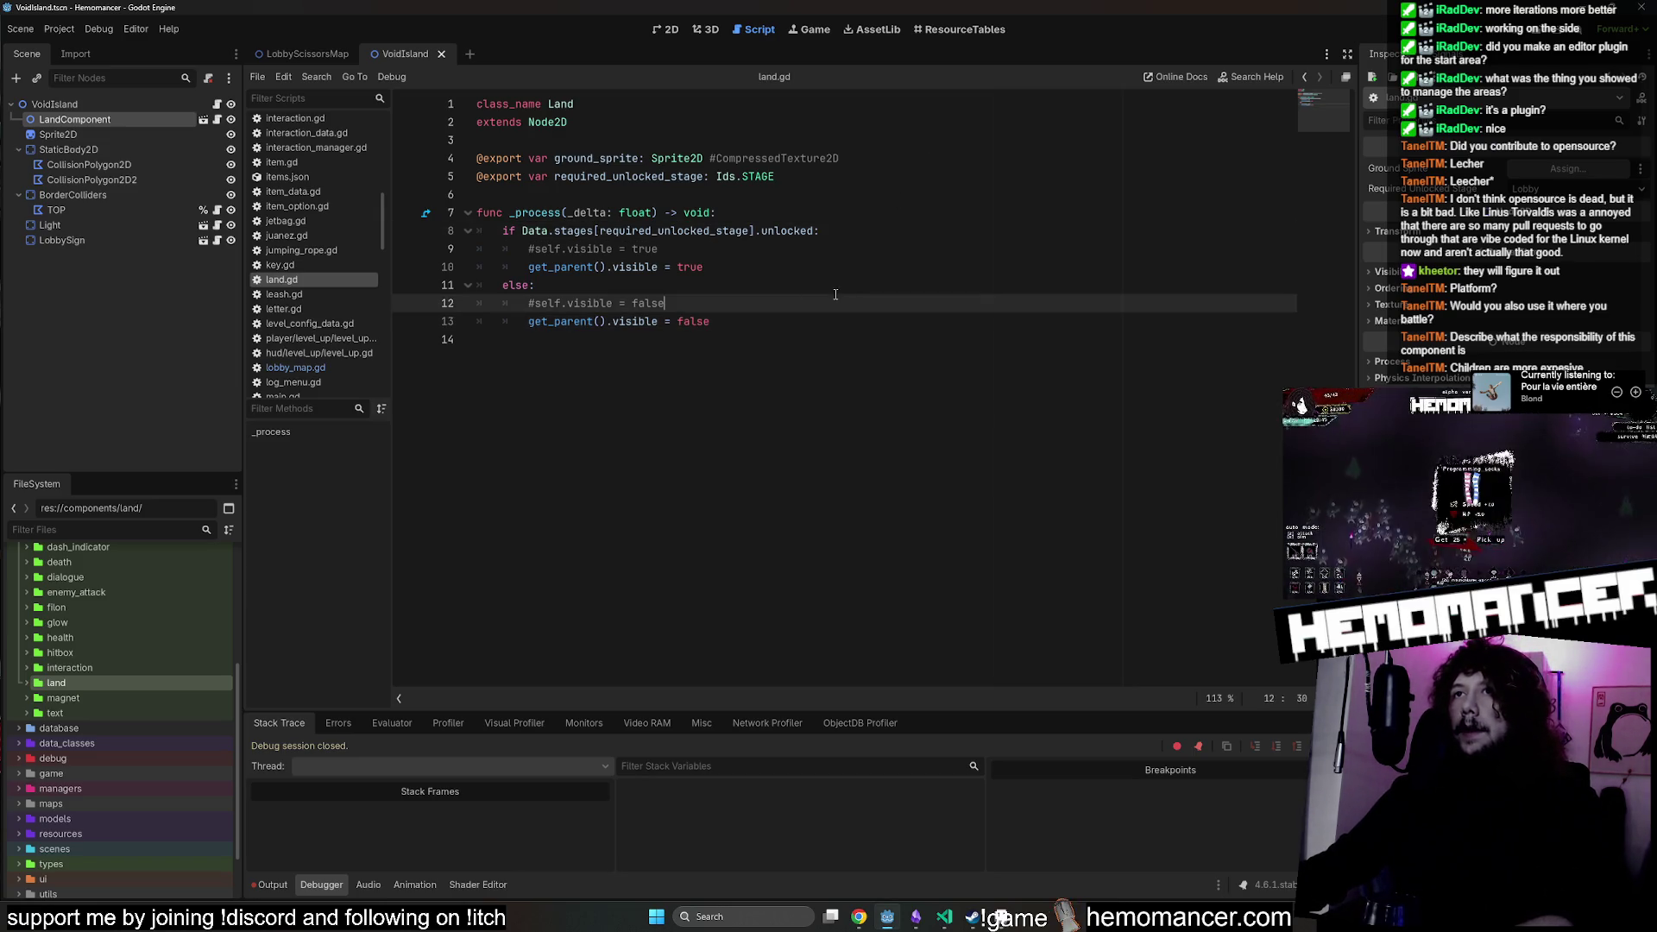
pyautogui.click(105, 119)
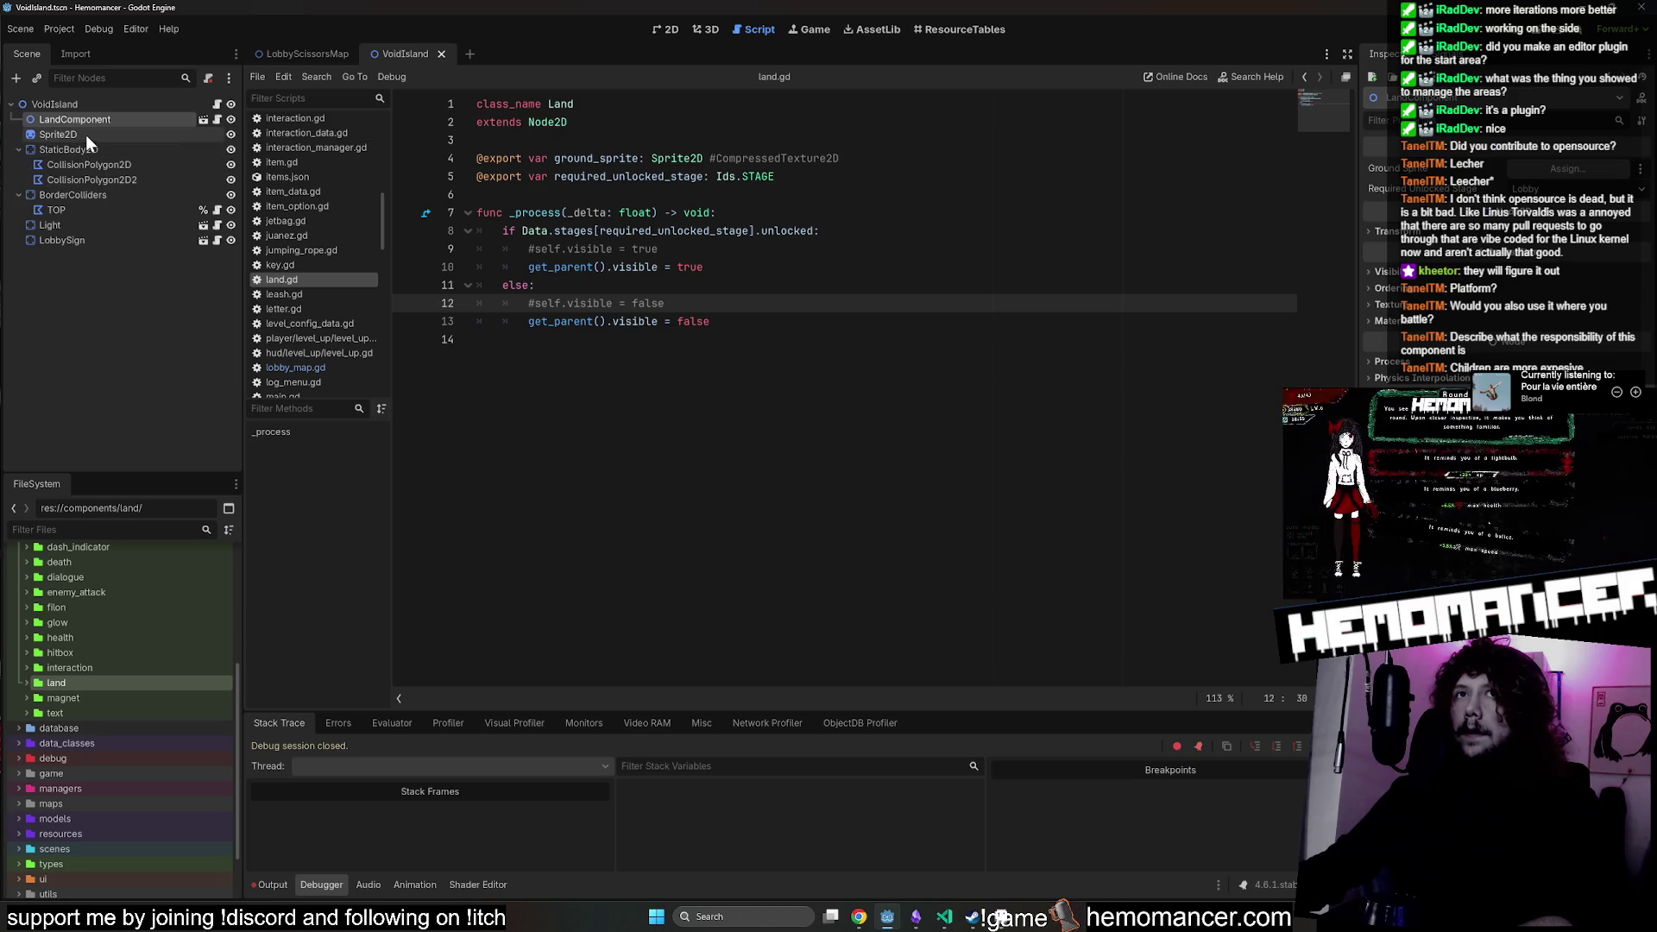
pyautogui.click(85, 135)
# Switch to the 2D view and inspect the Sprite2D and LandComponent nodes of VoidIsland
pyautogui.click(664, 32)
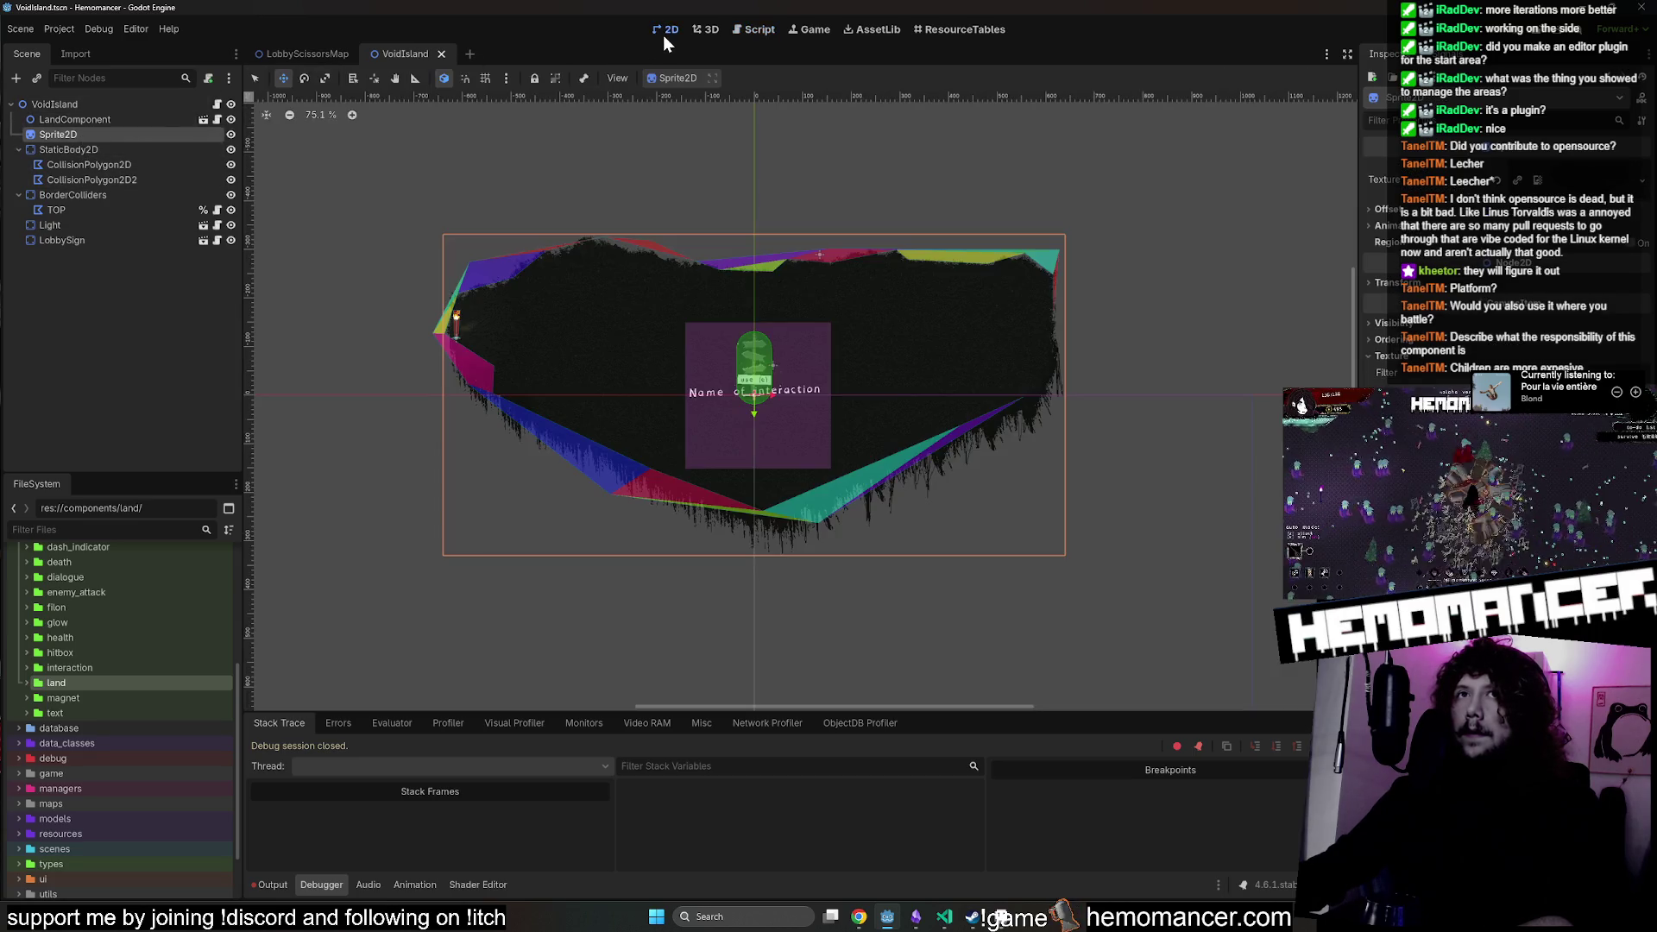
pyautogui.click(67, 134)
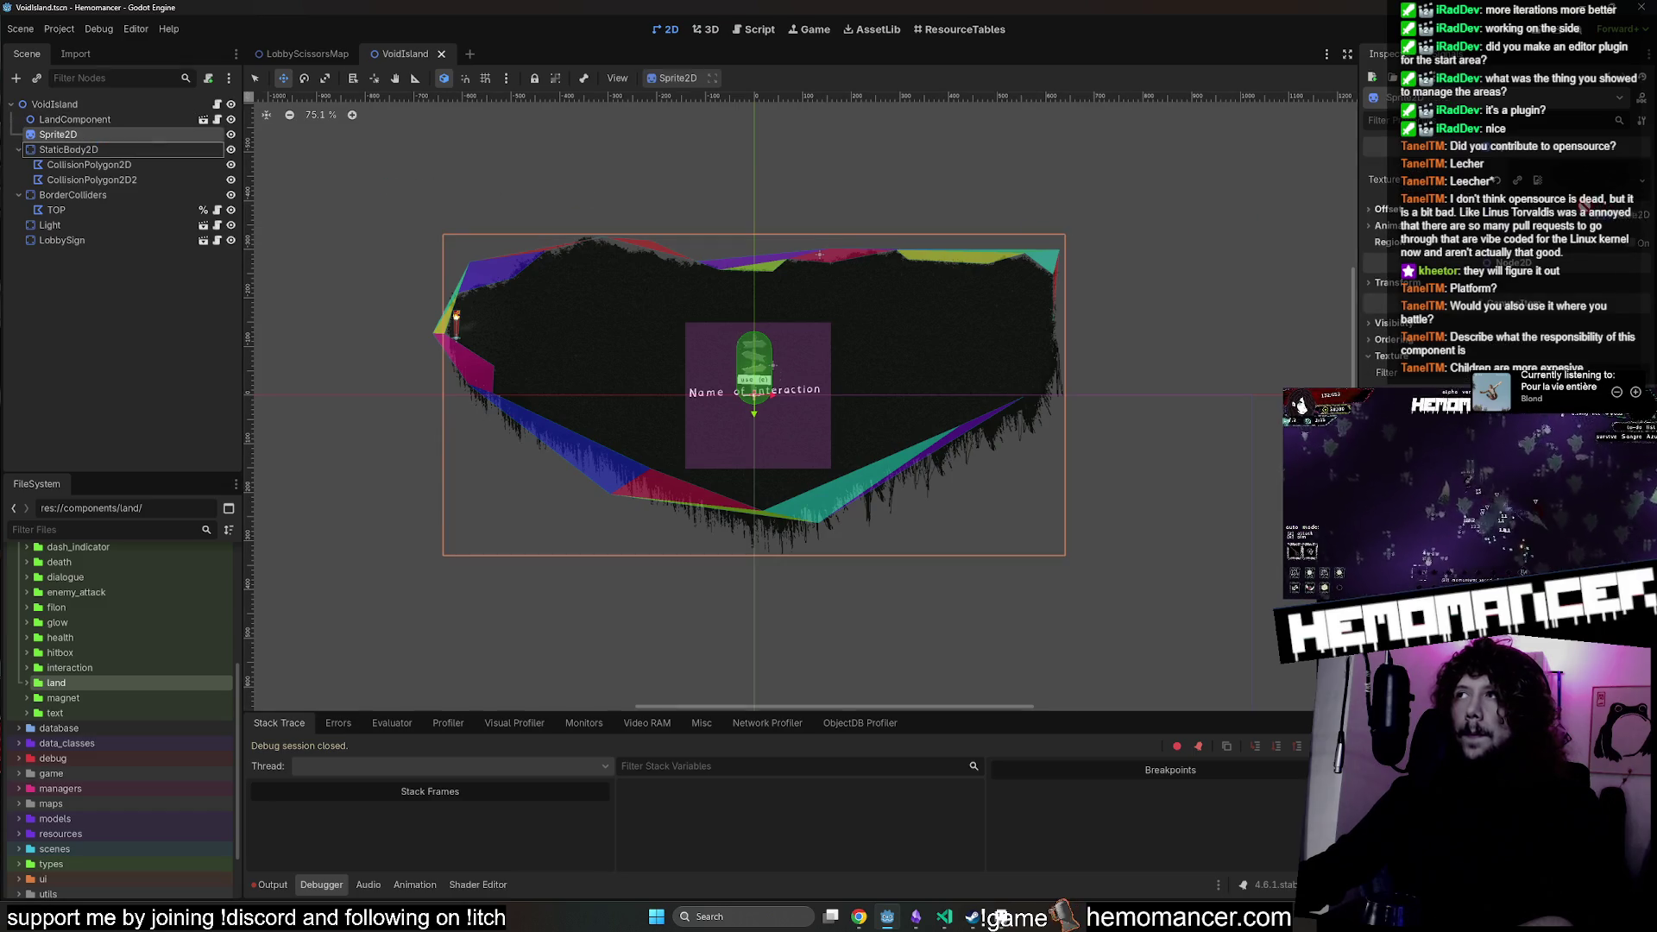
pyautogui.click(93, 121)
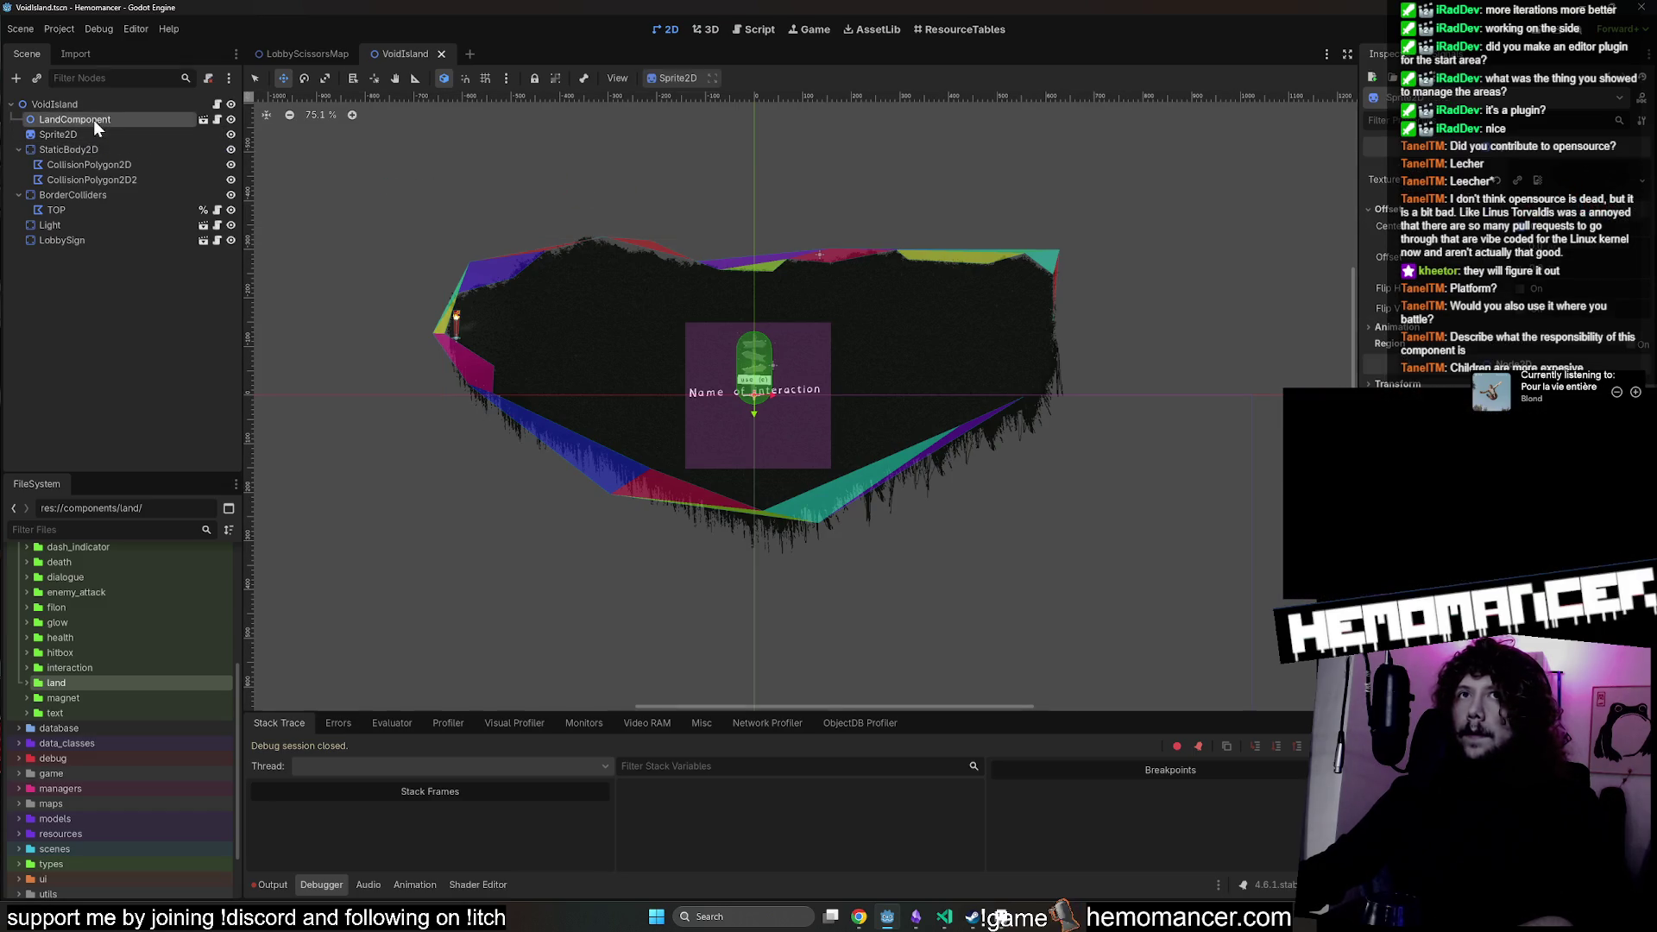
pyautogui.click(136, 131)
pyautogui.click(138, 124)
pyautogui.click(132, 137)
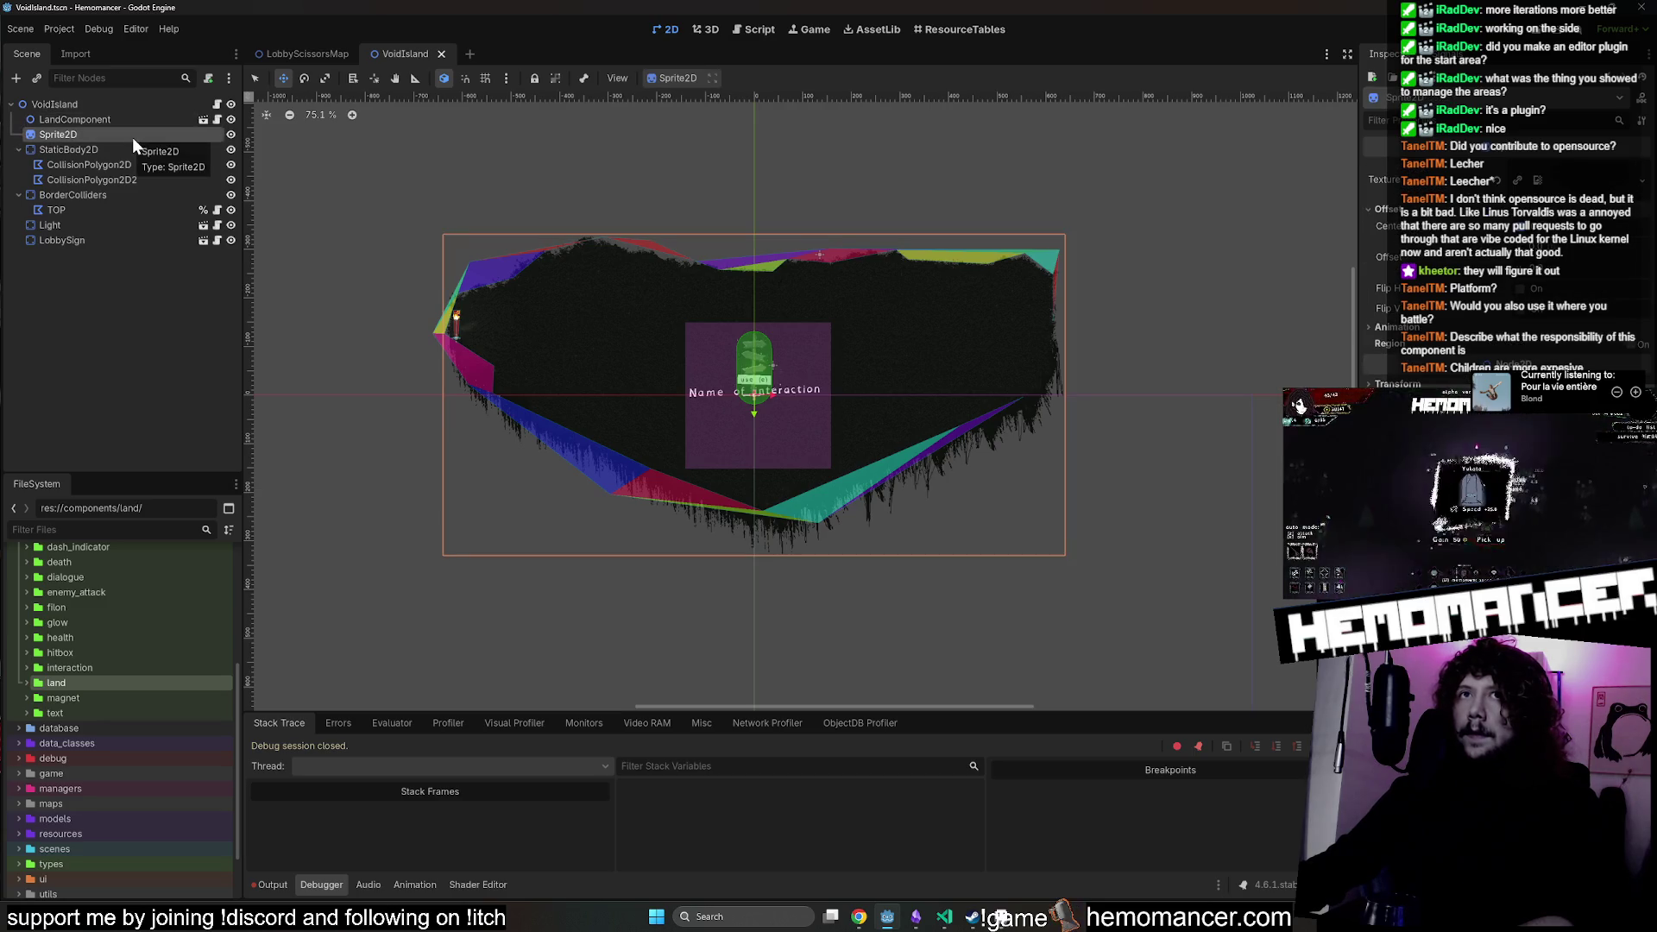
# Open LandComponent's land.gd script and Land properties, then return to the 2D view
pyautogui.click(214, 119)
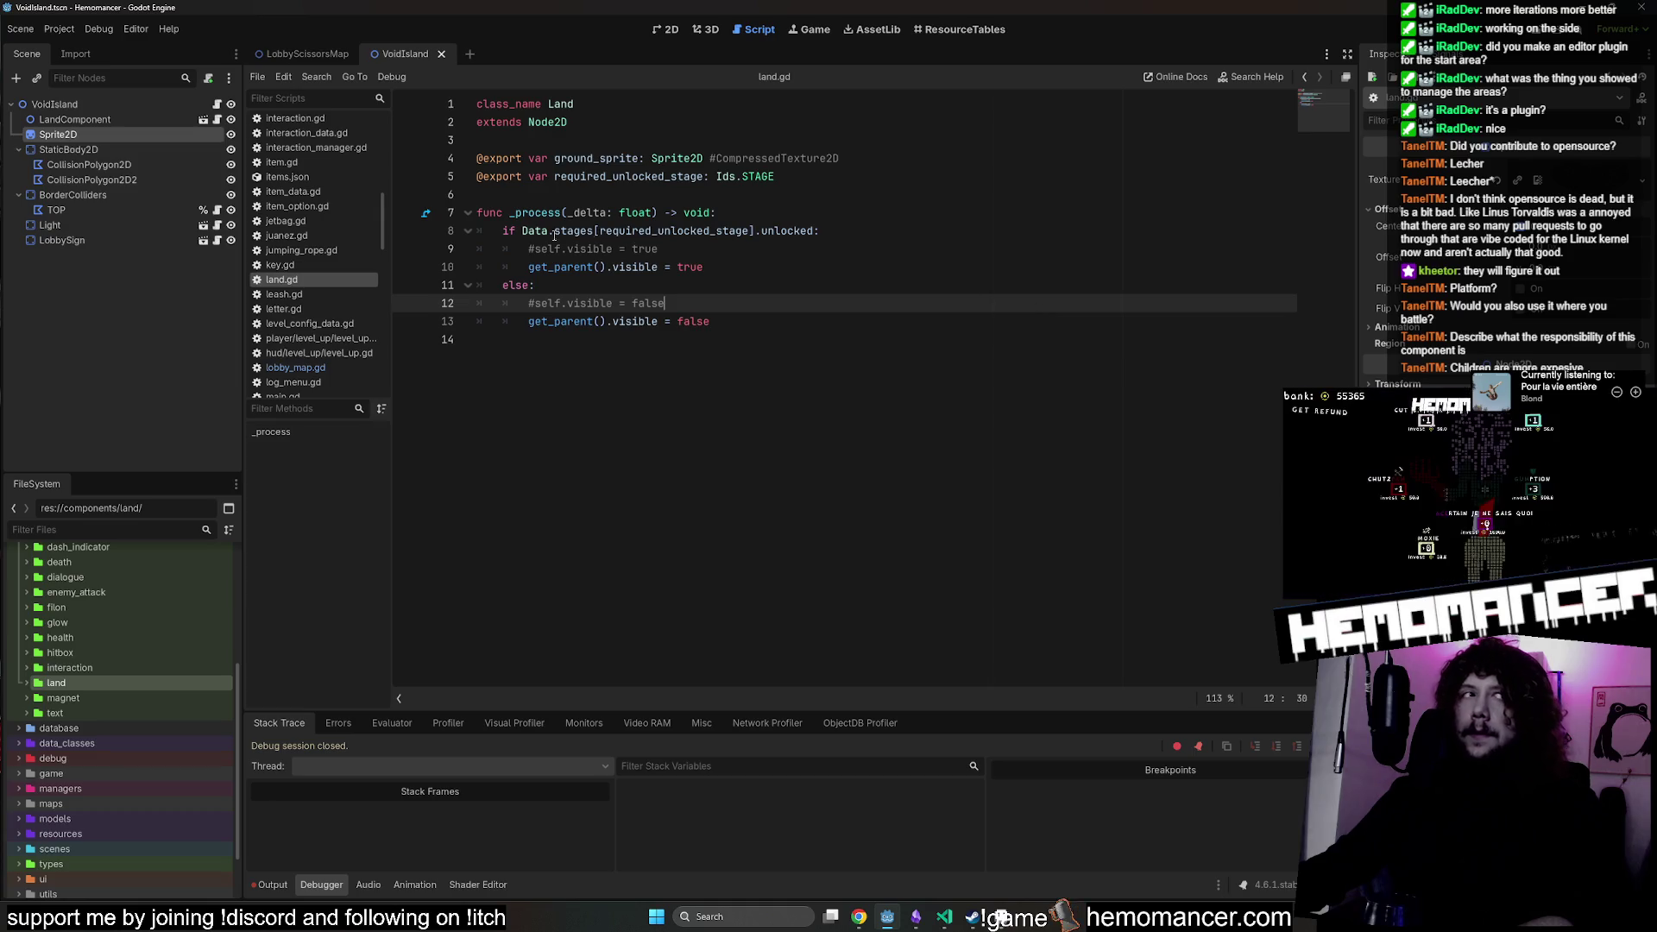
pyautogui.click(127, 115)
pyautogui.click(673, 34)
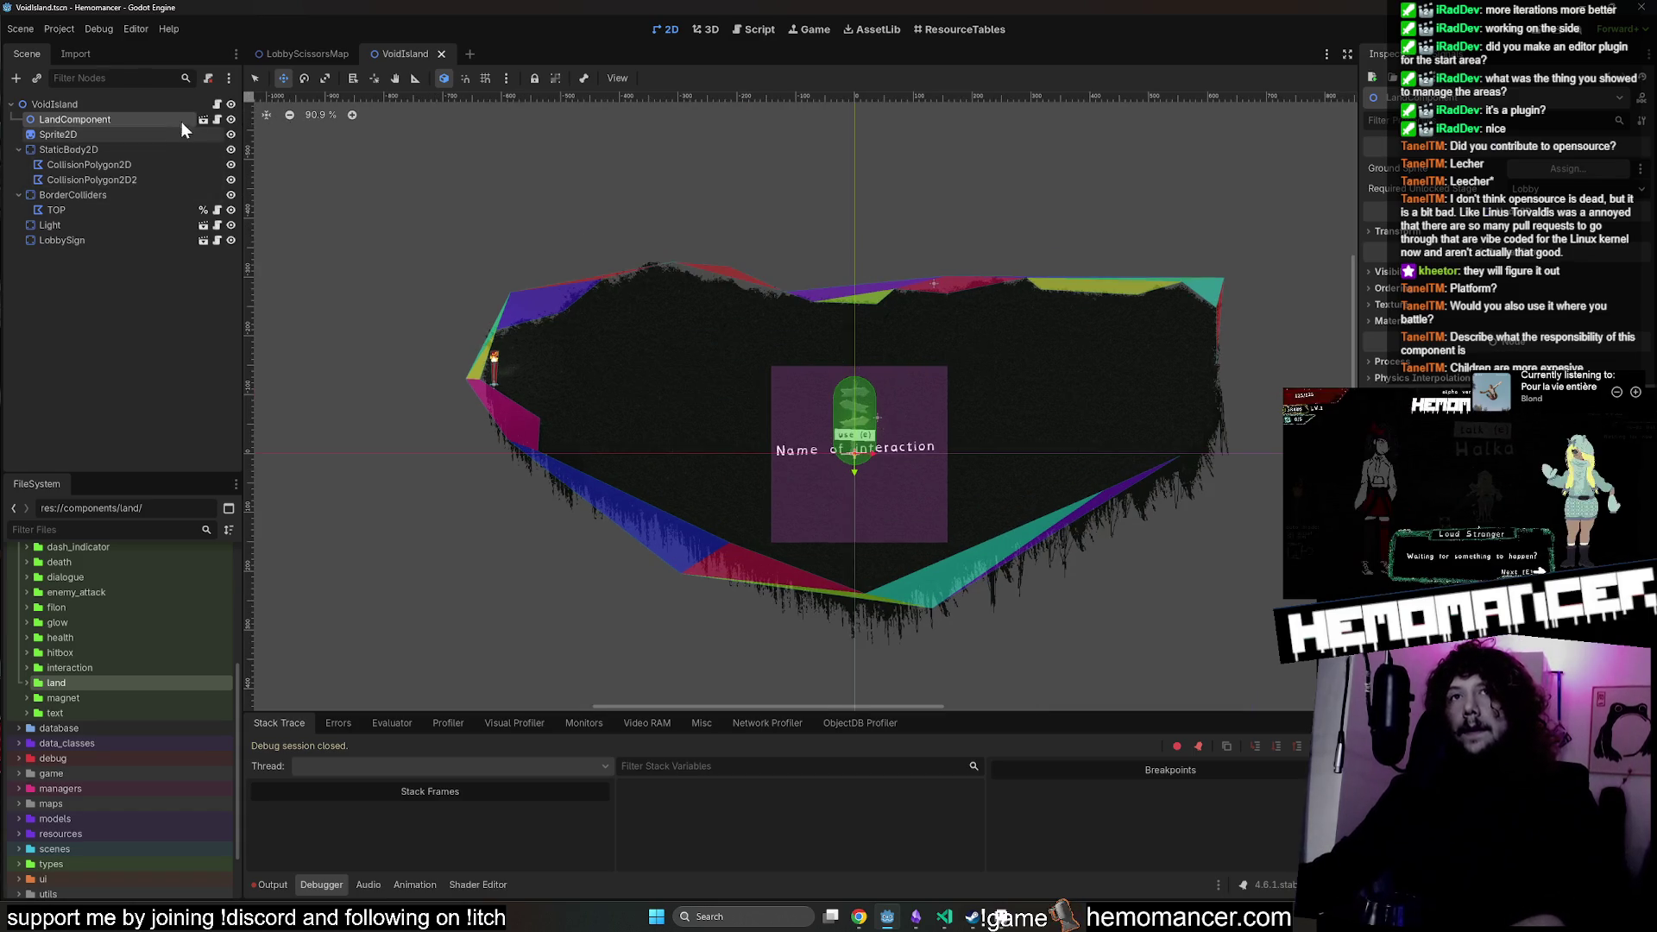
# Delete the LandComponent node from VoidIsland, confirm, and save the scene
pyautogui.click(217, 104)
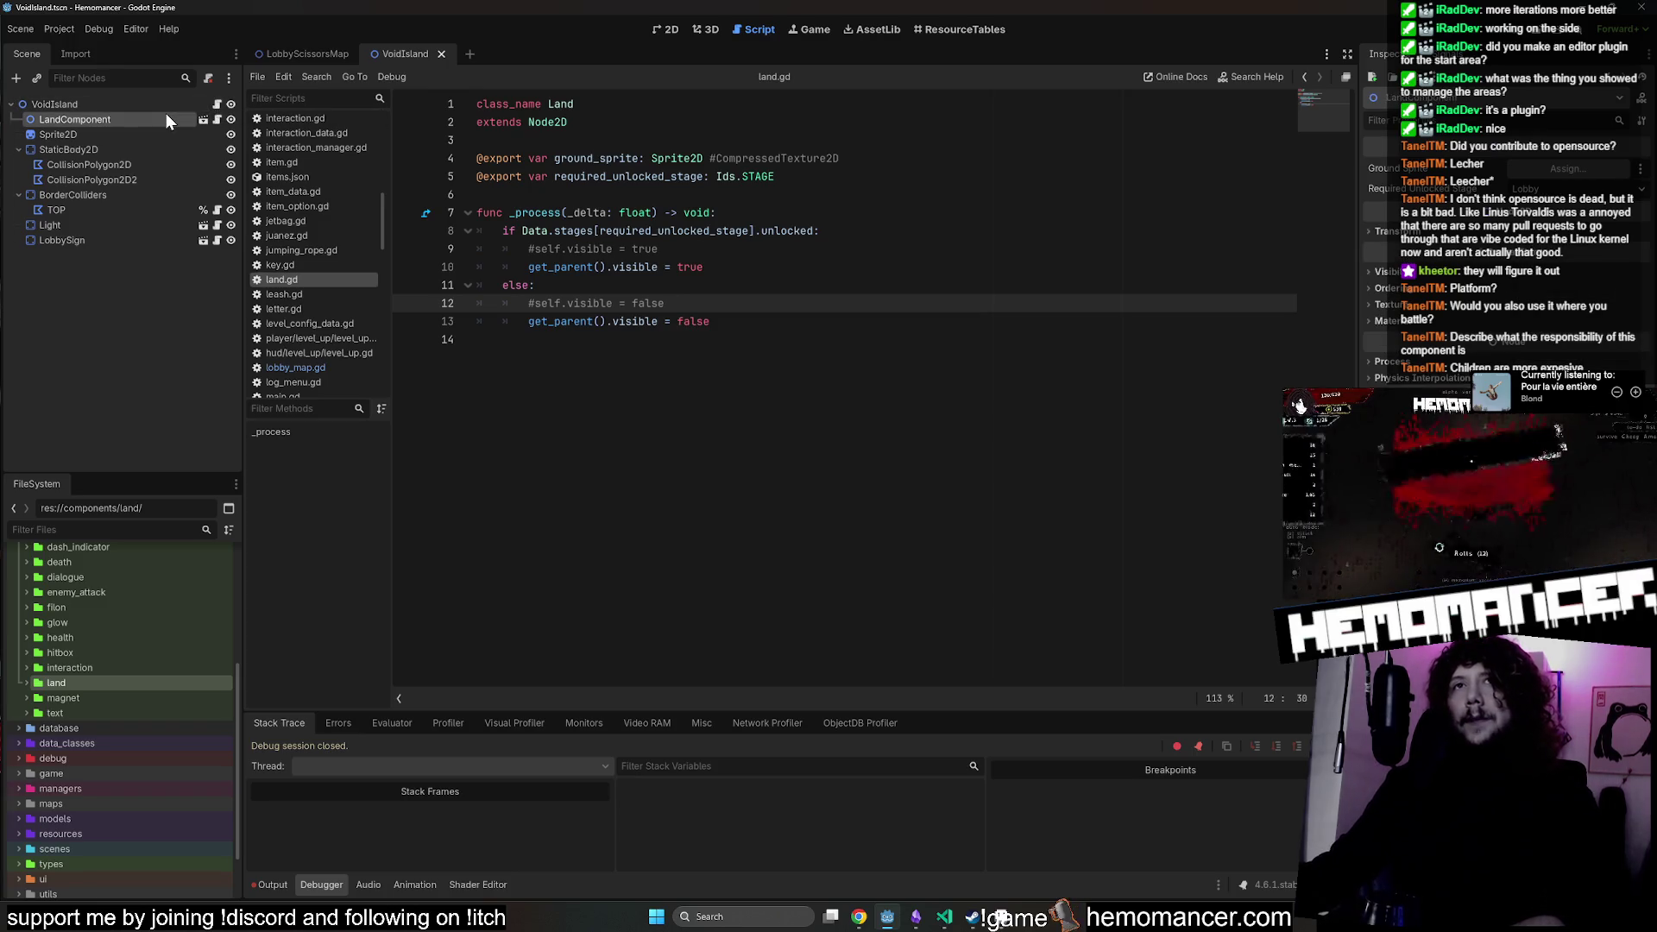
pyautogui.press('Delete')
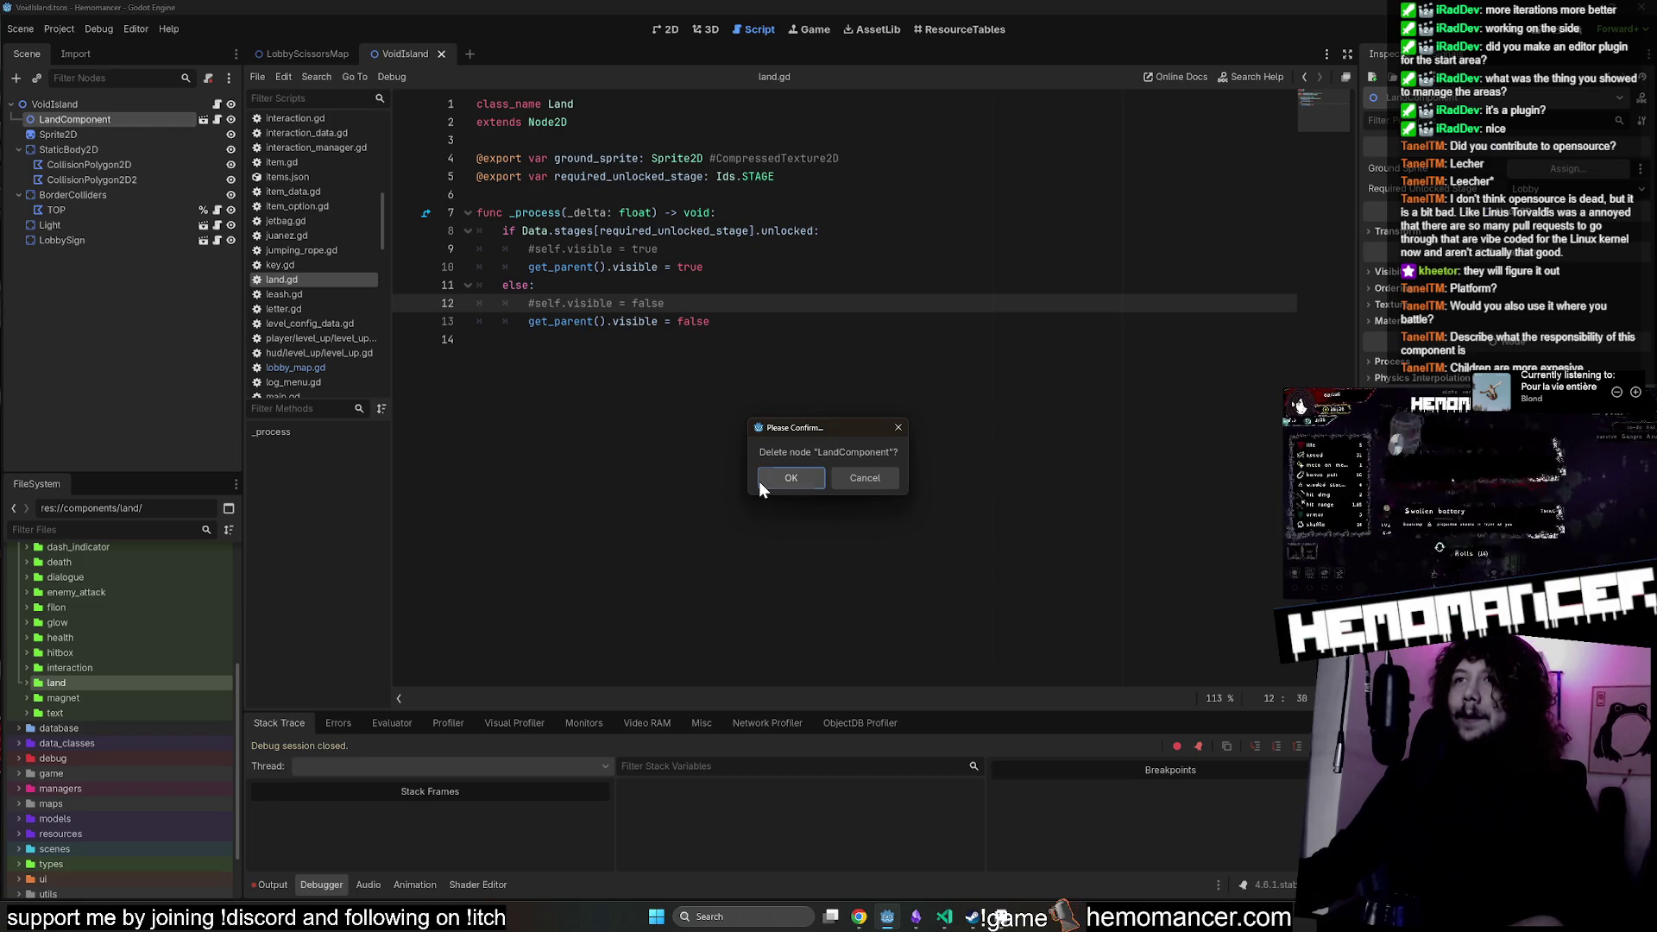
pyautogui.click(761, 478)
pyautogui.click(773, 333)
pyautogui.hotkey('ctrl', 's')
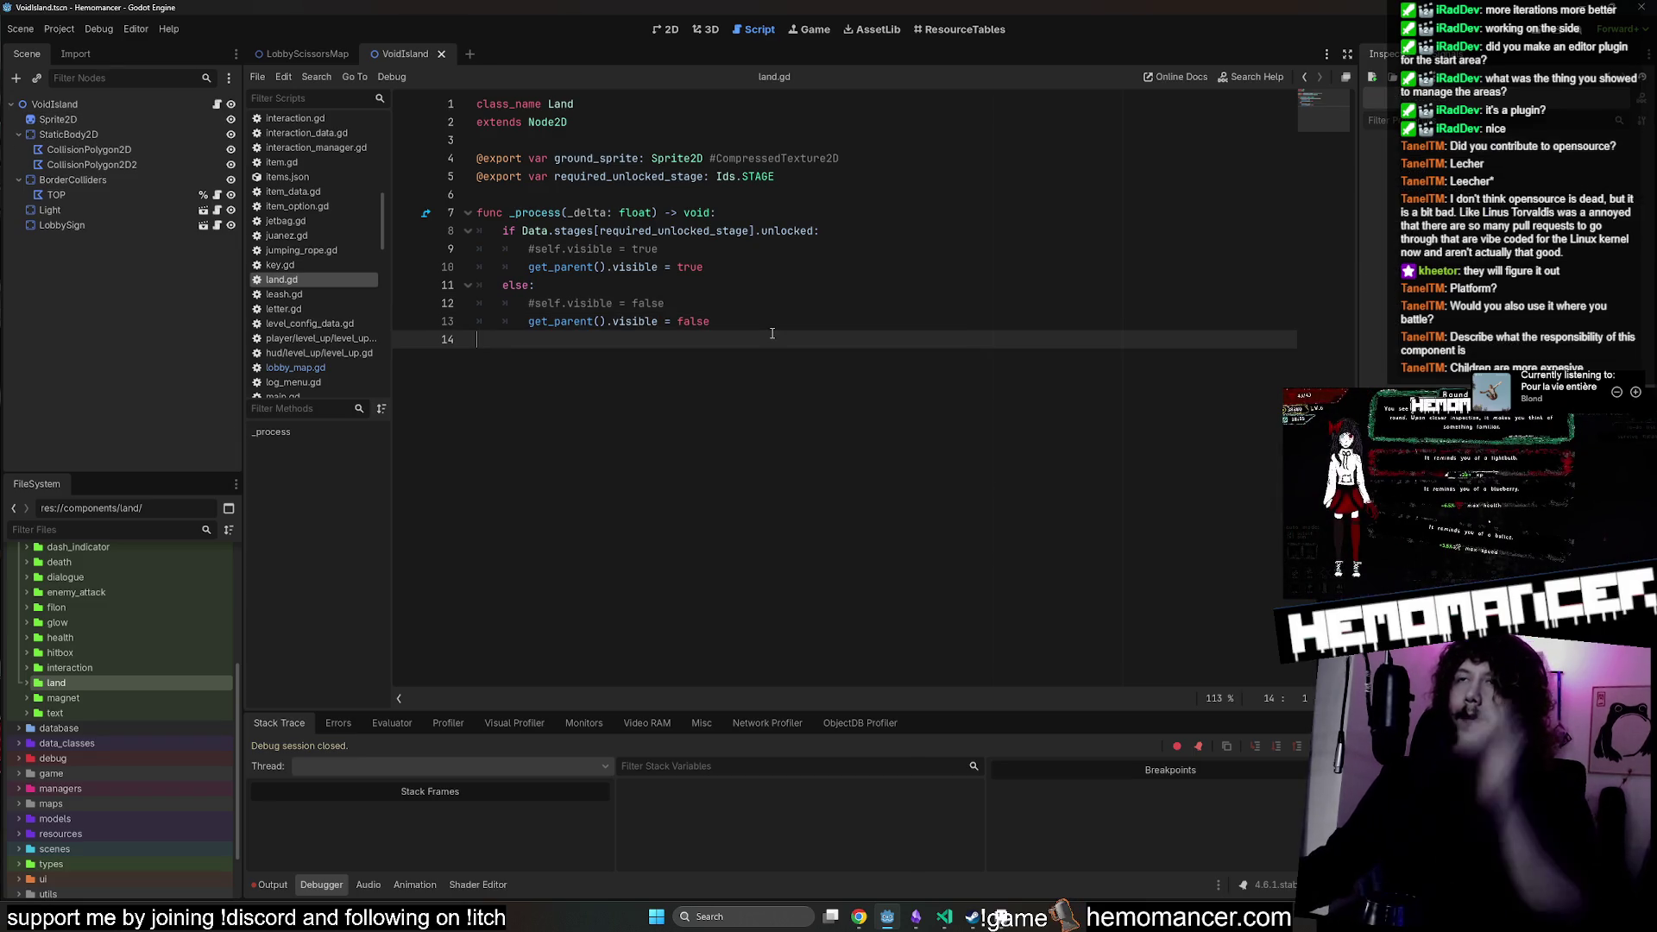
# Close the VoidIsland scene and select the VoidIsland instance in LobbyScissorsMap
pyautogui.click(659, 35)
pyautogui.middleClick(402, 55)
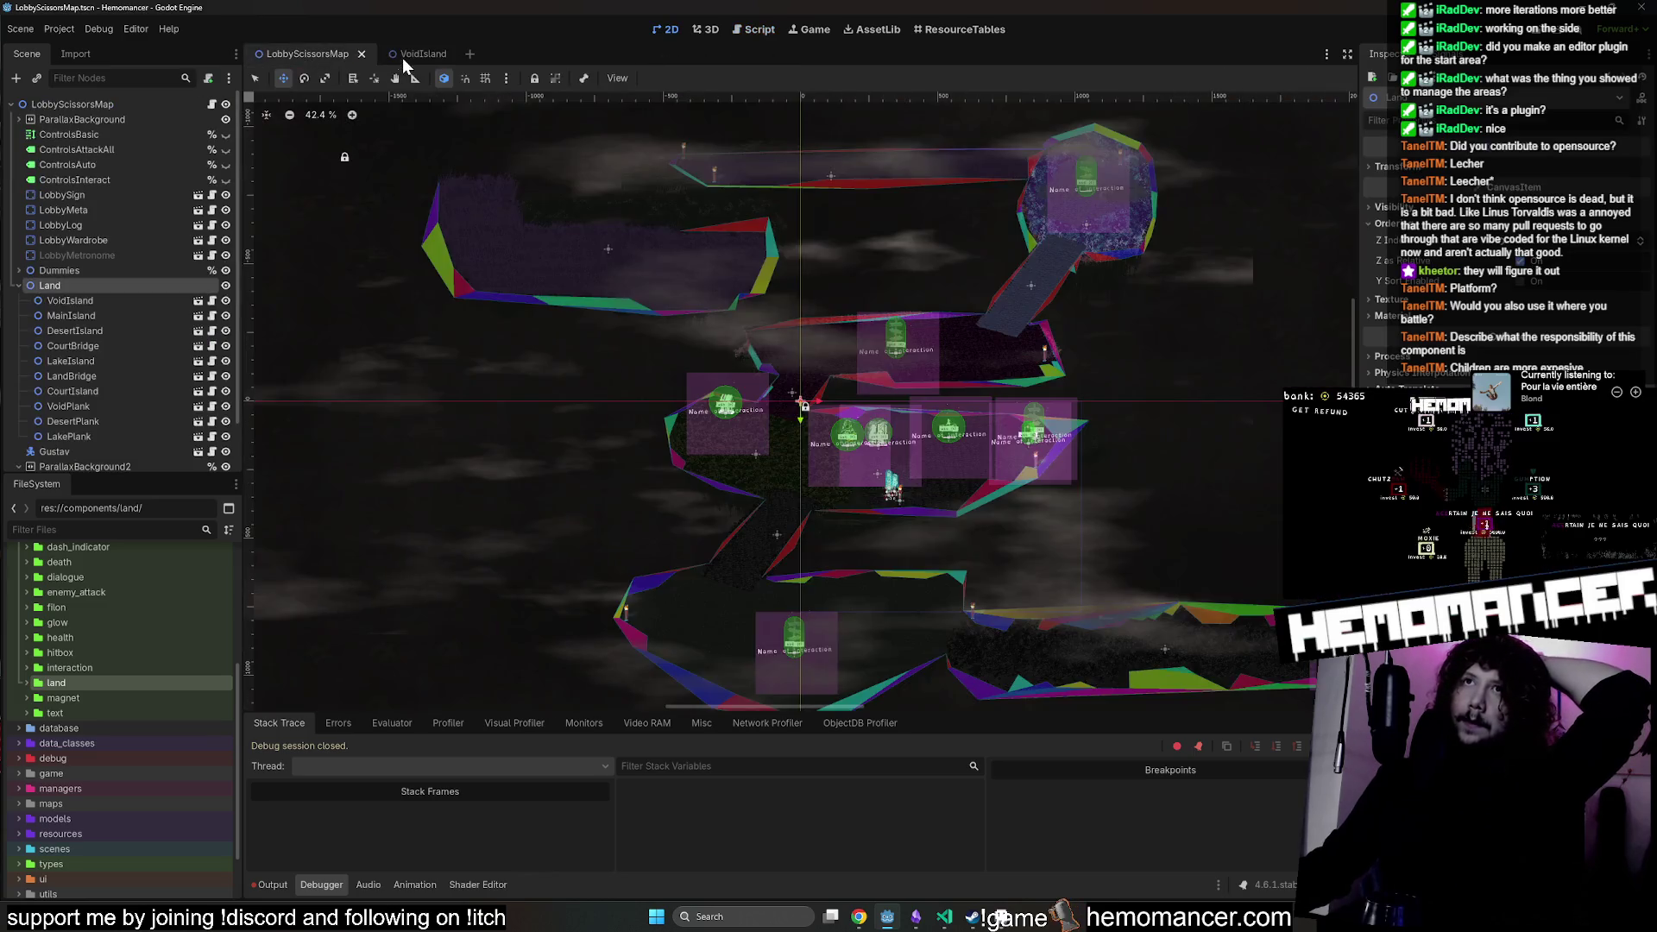
pyautogui.click(88, 299)
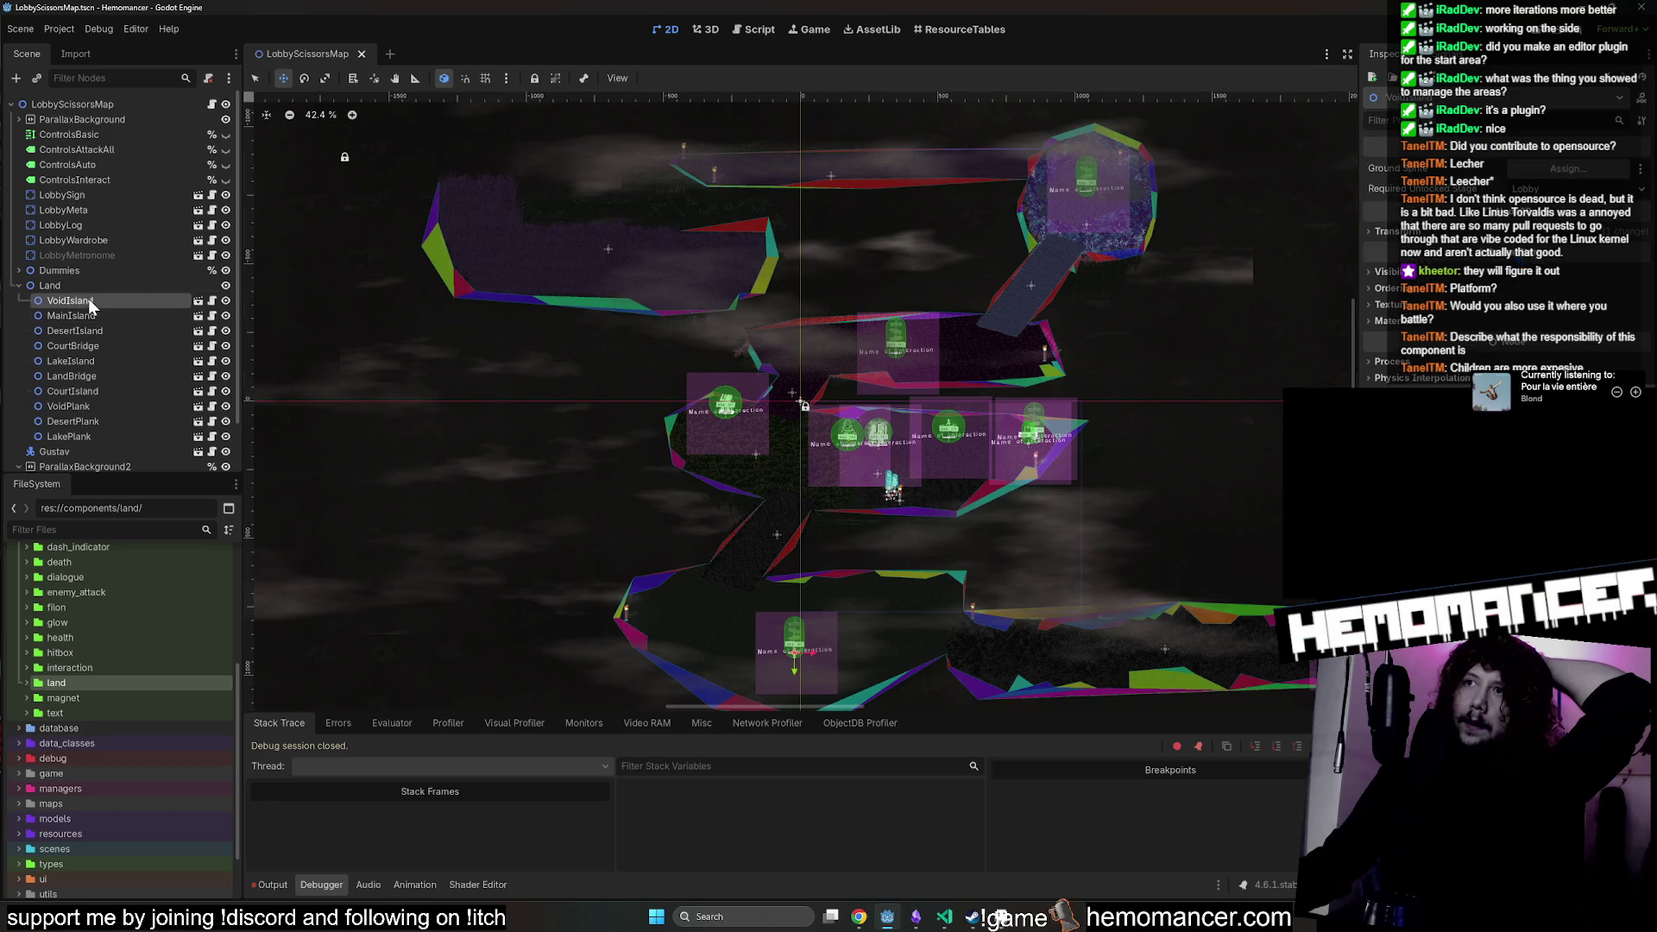
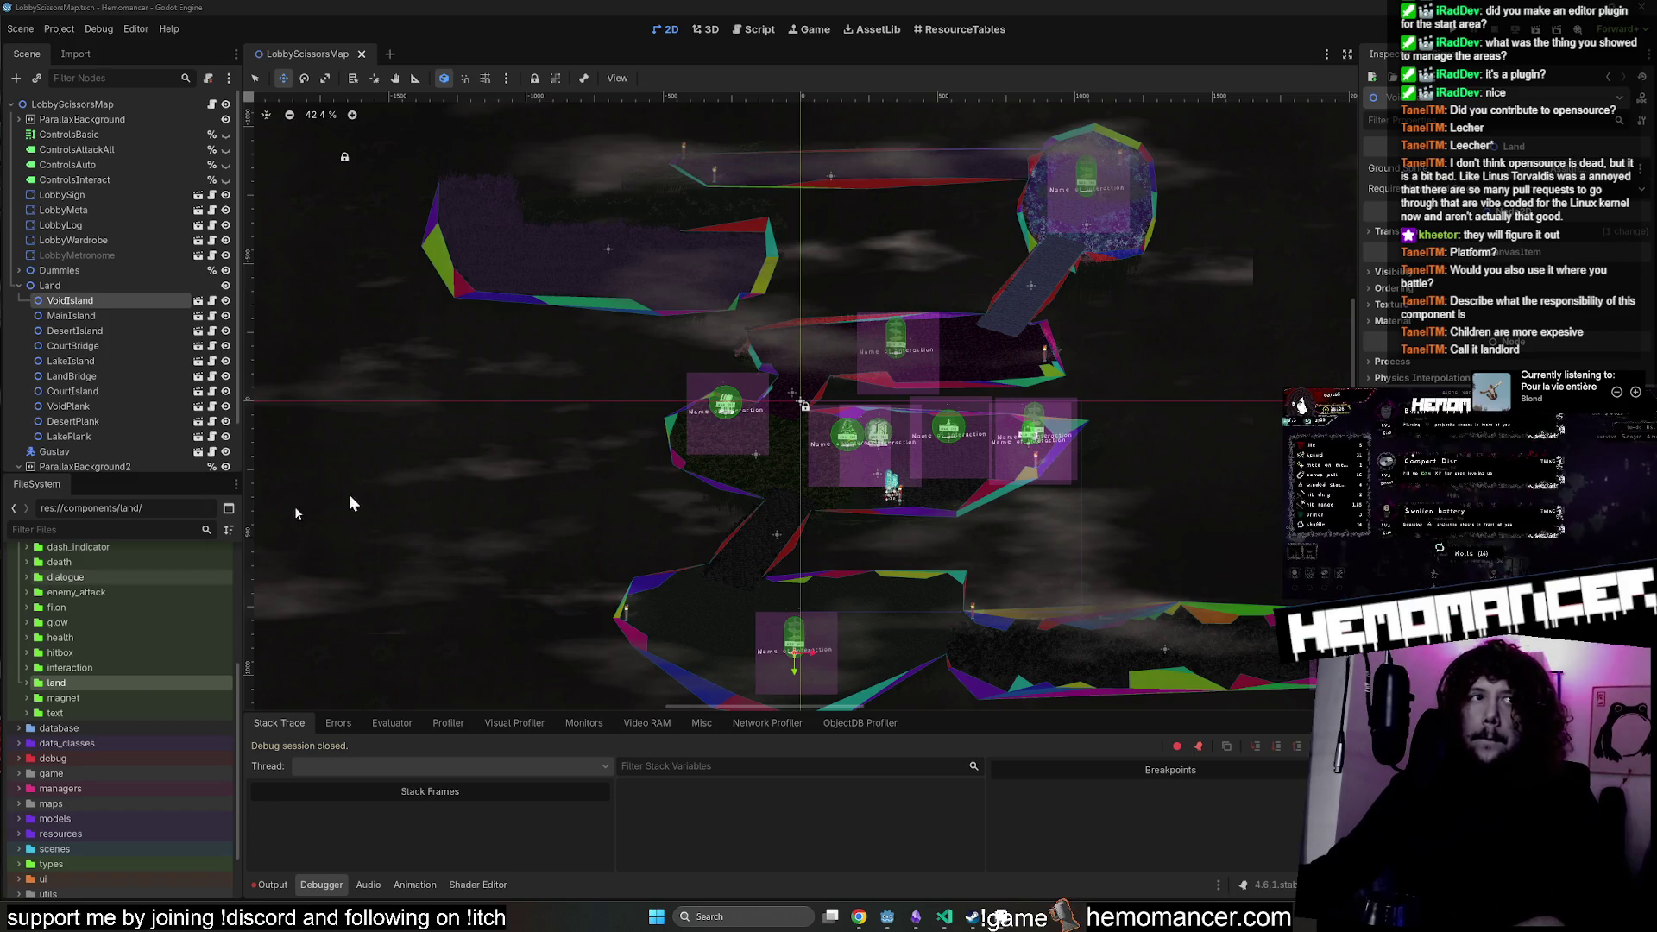
# Pan across the island layout, then open lobby_map.gd from the LobbyScissorsMap root's script icon
pyautogui.moveTo(1202, 396); pyautogui.dragTo(1084, 395)
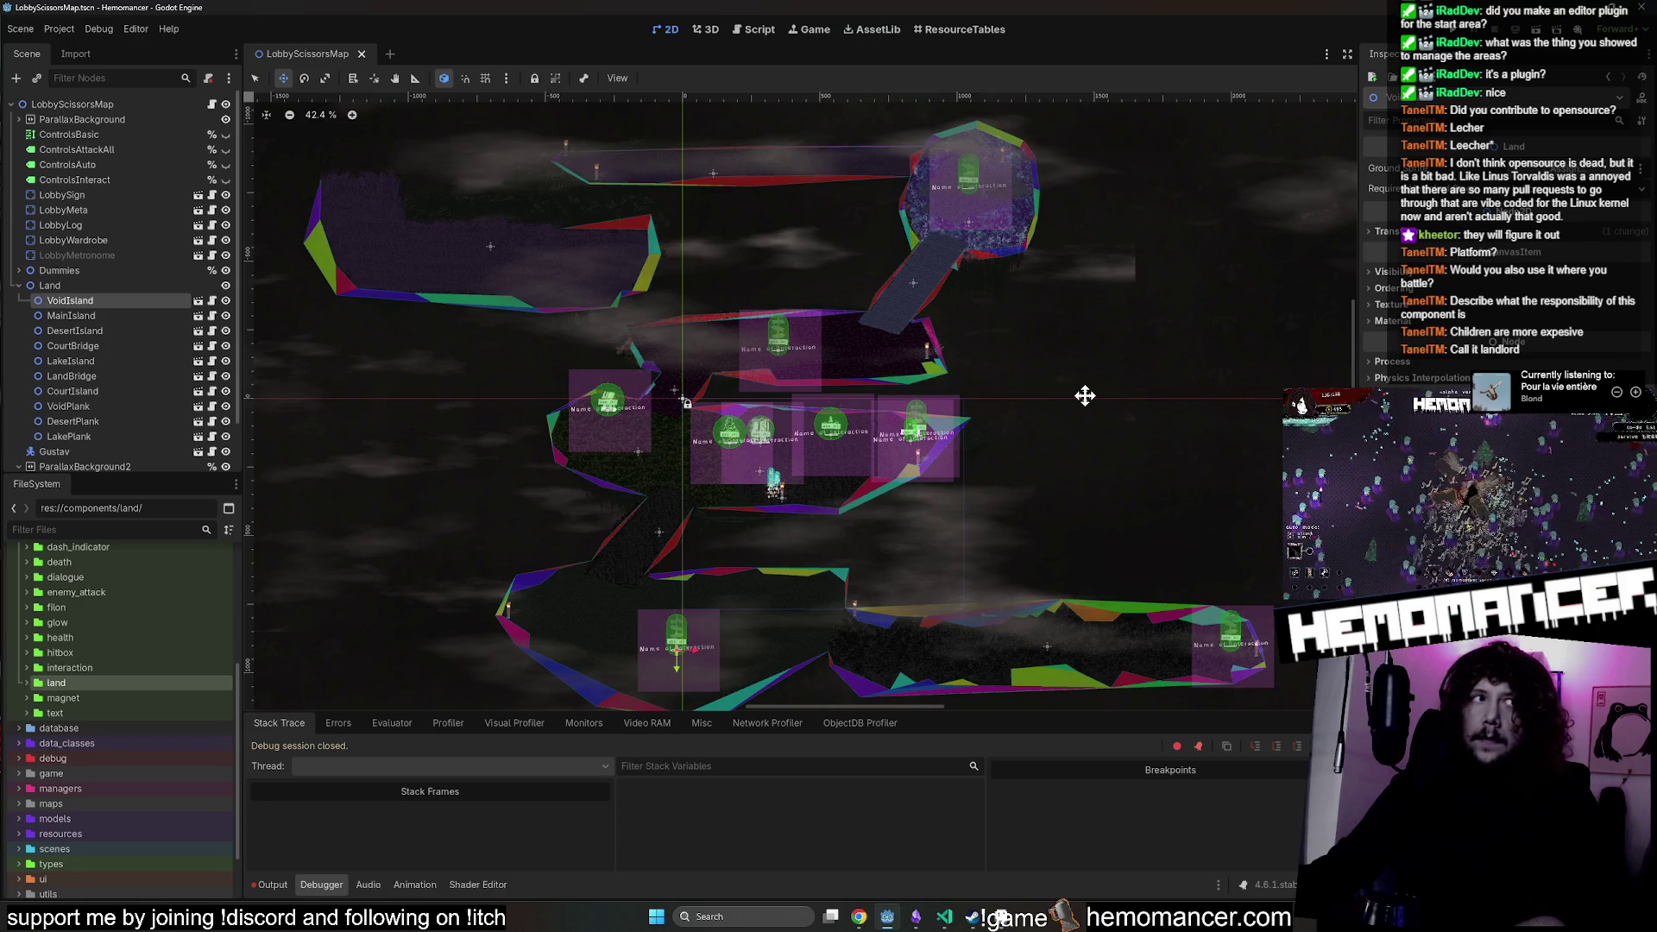
pyautogui.scroll(-1, 1085, 395)
pyautogui.moveTo(1085, 396); pyautogui.dragTo(1006, 400)
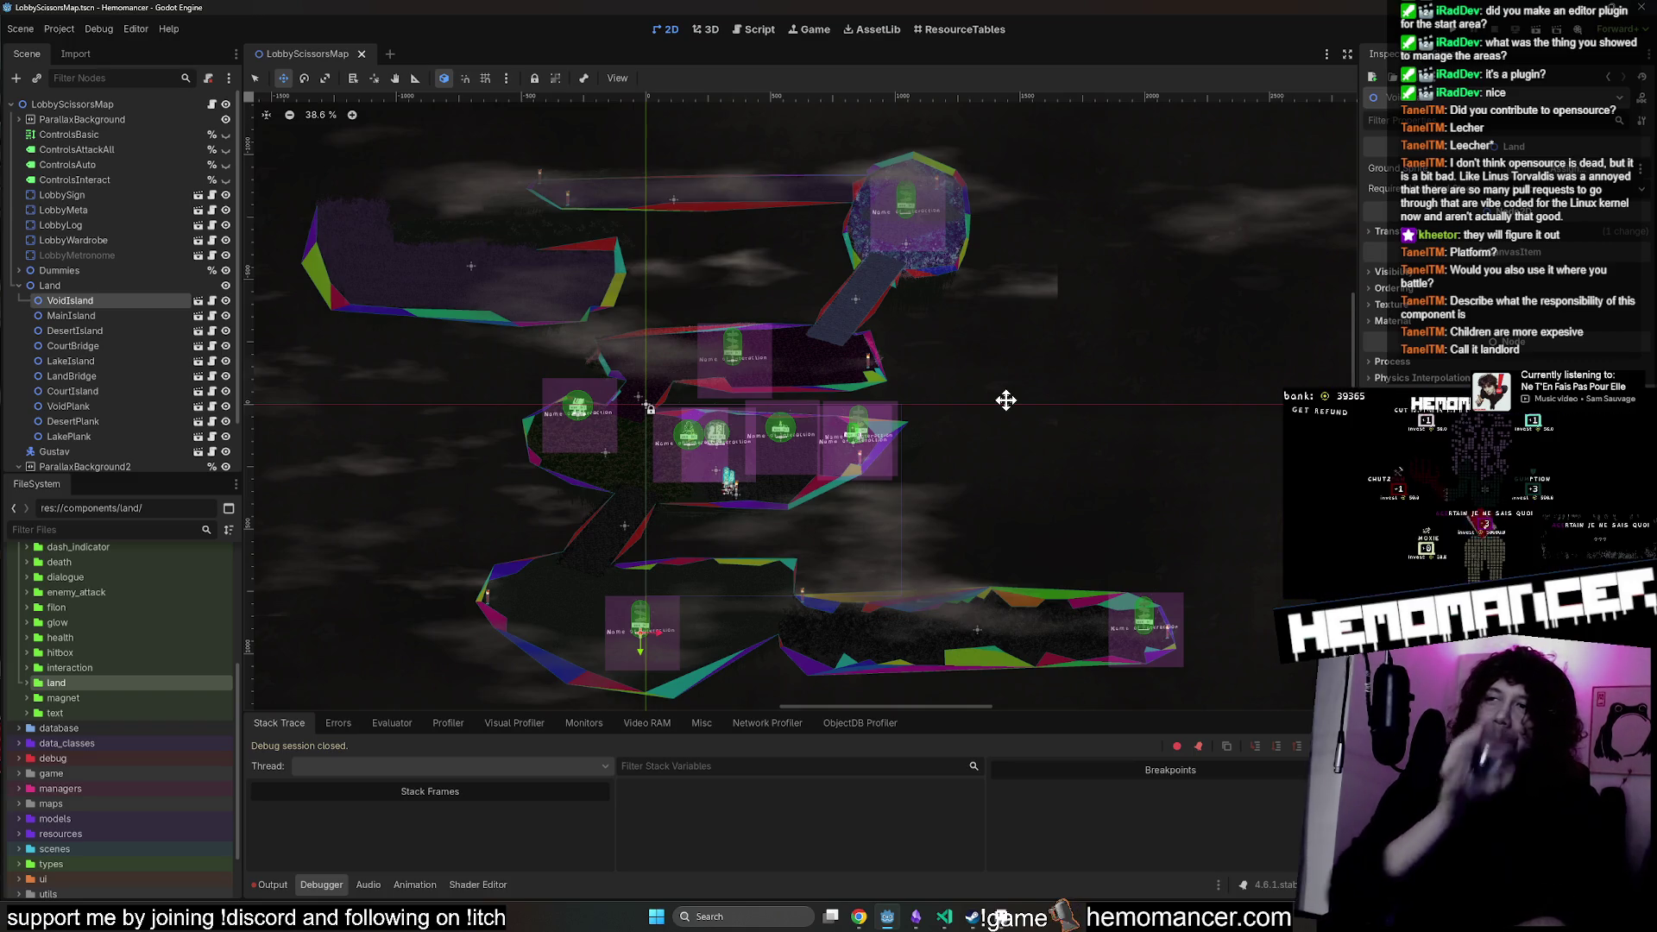
pyautogui.click(250, 77)
pyautogui.click(645, 404)
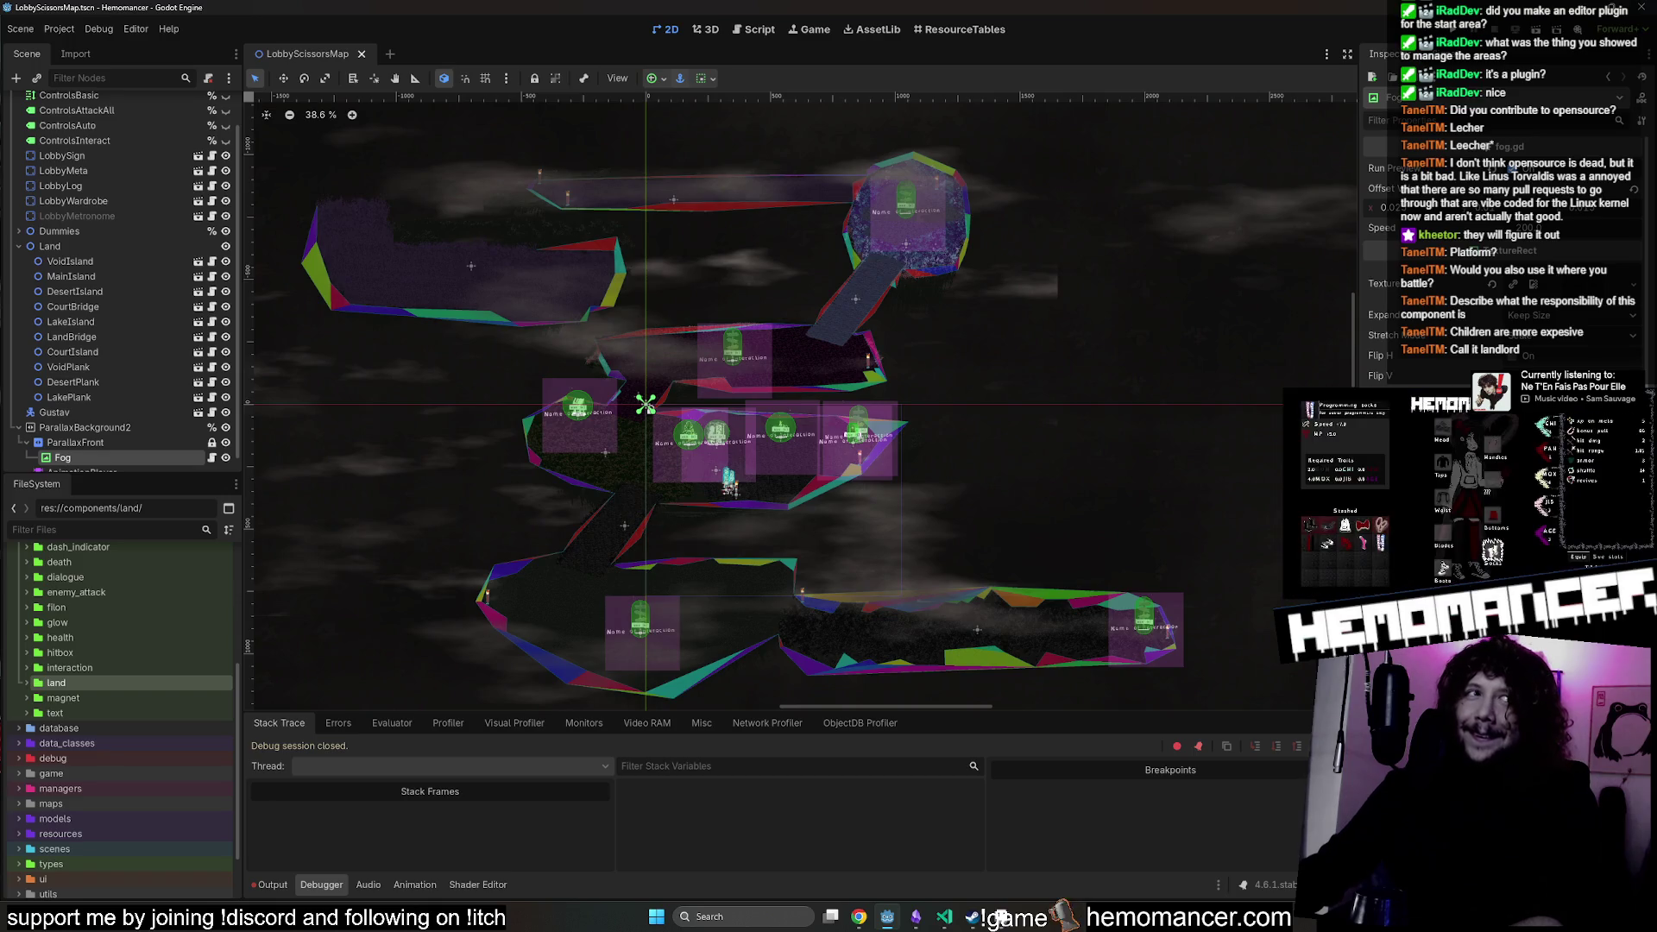
pyautogui.scroll(2, 133, 179)
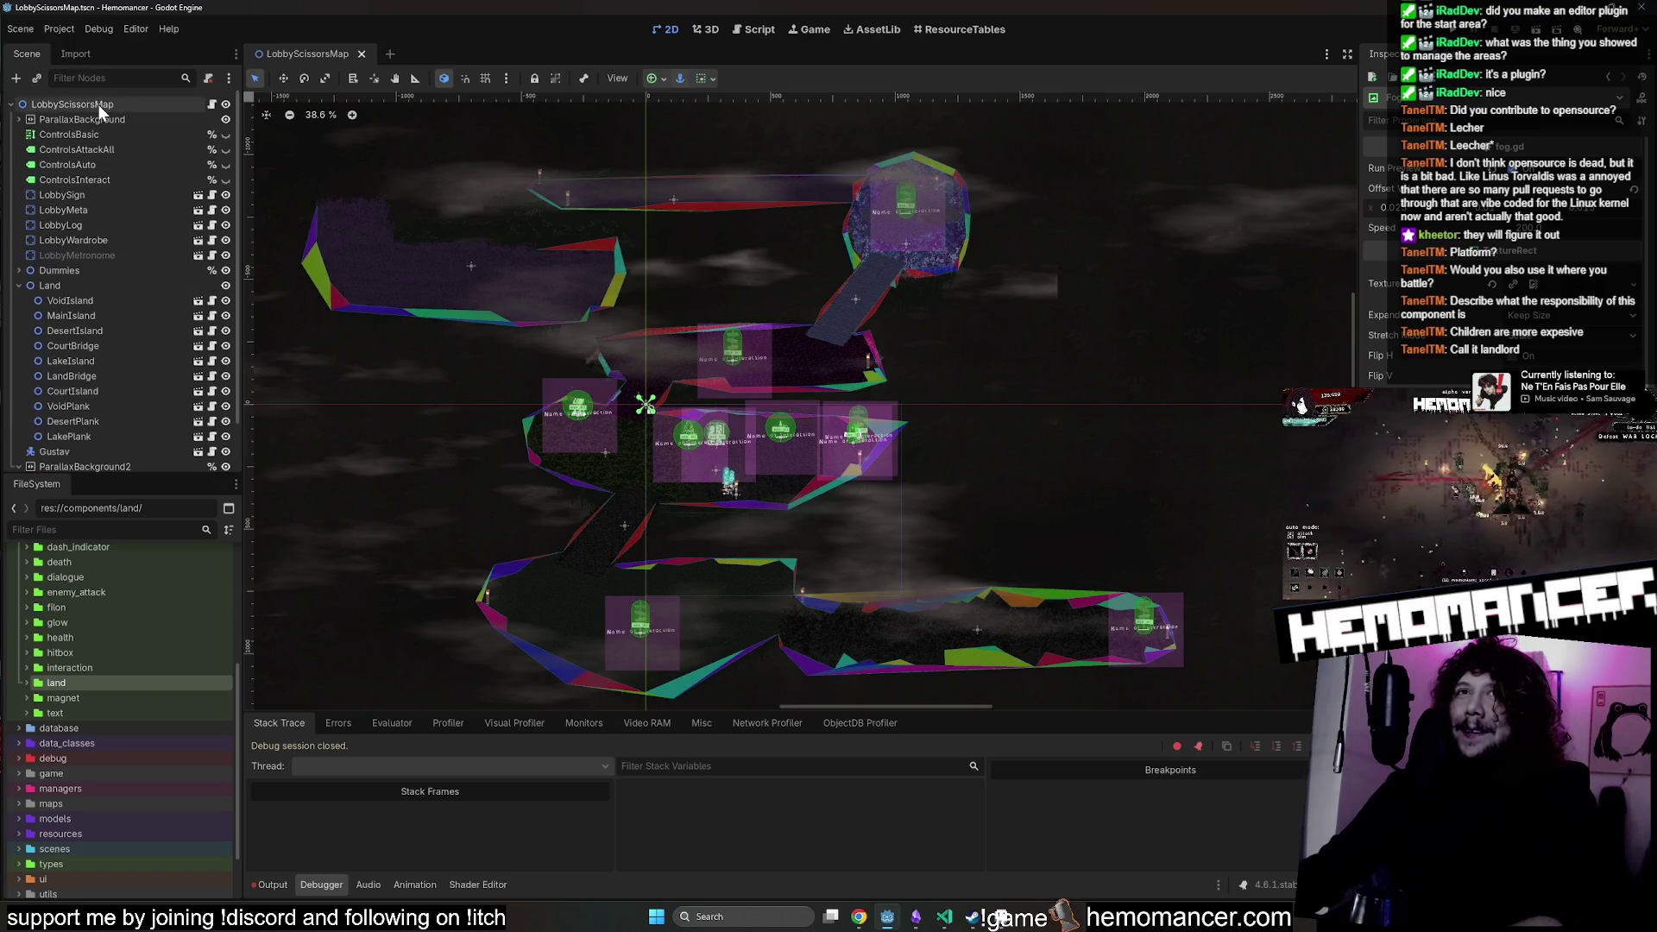
pyautogui.click(194, 101)
pyautogui.click(208, 104)
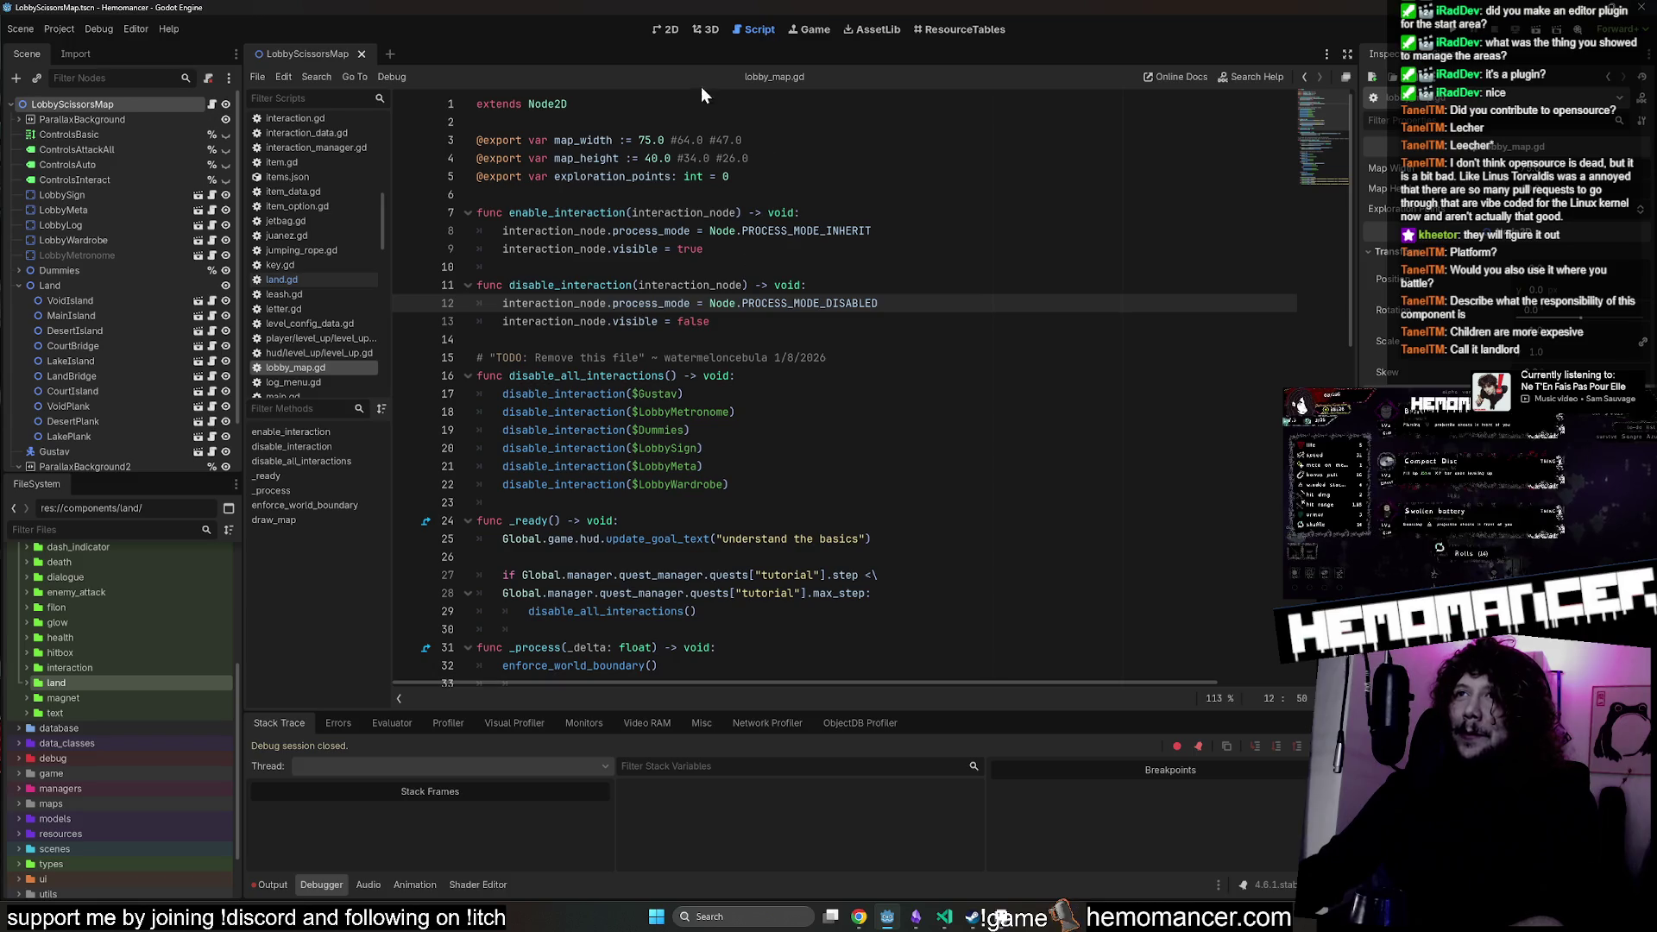
# Switch back to the 2D map view and collapse the Inspector to widen the canvas
pyautogui.click(665, 31)
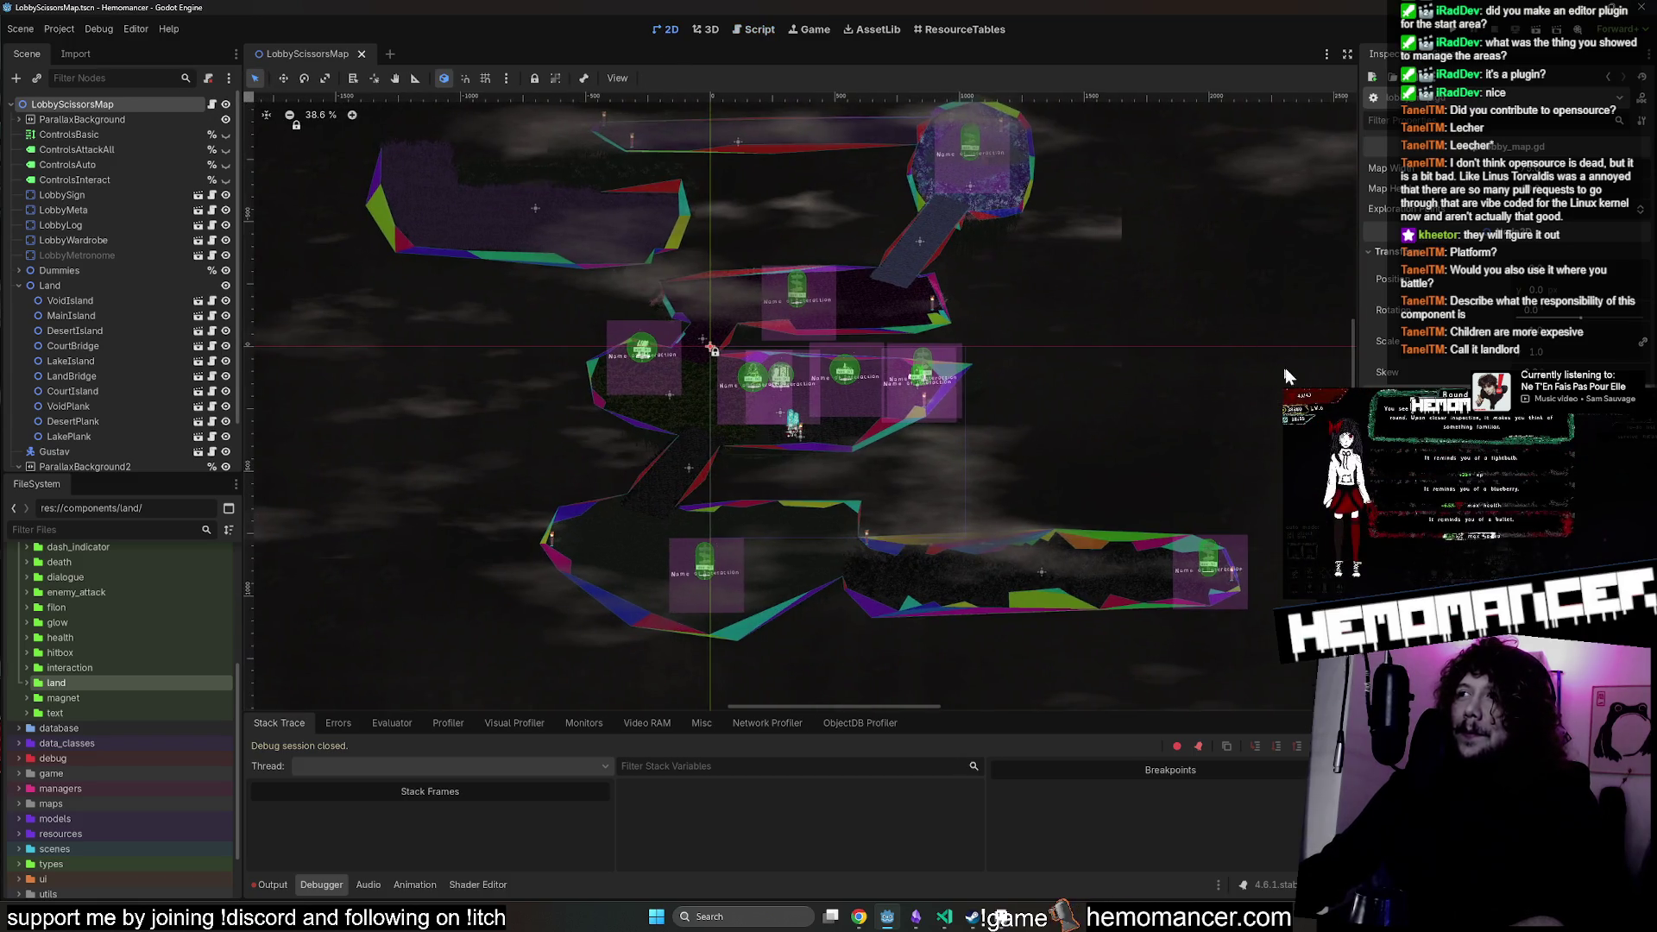
pyautogui.moveTo(1354, 379); pyautogui.dragTo(1394, 362)
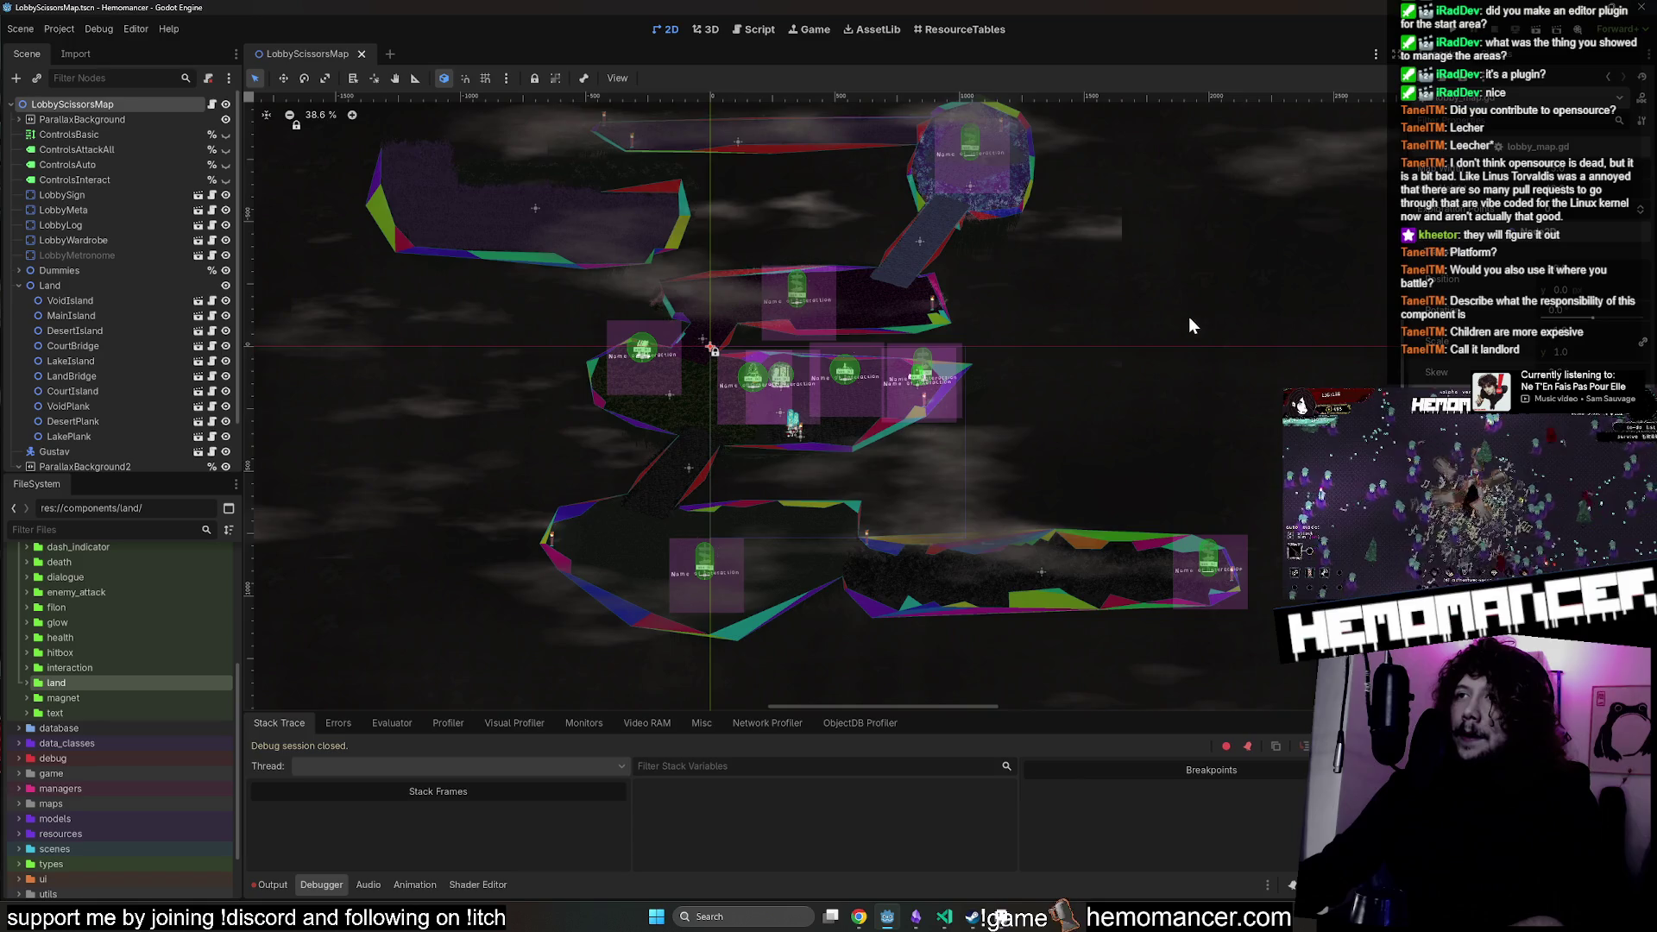
pyautogui.scroll(-1, 1146, 317)
pyautogui.moveTo(1146, 318); pyautogui.dragTo(1132, 371)
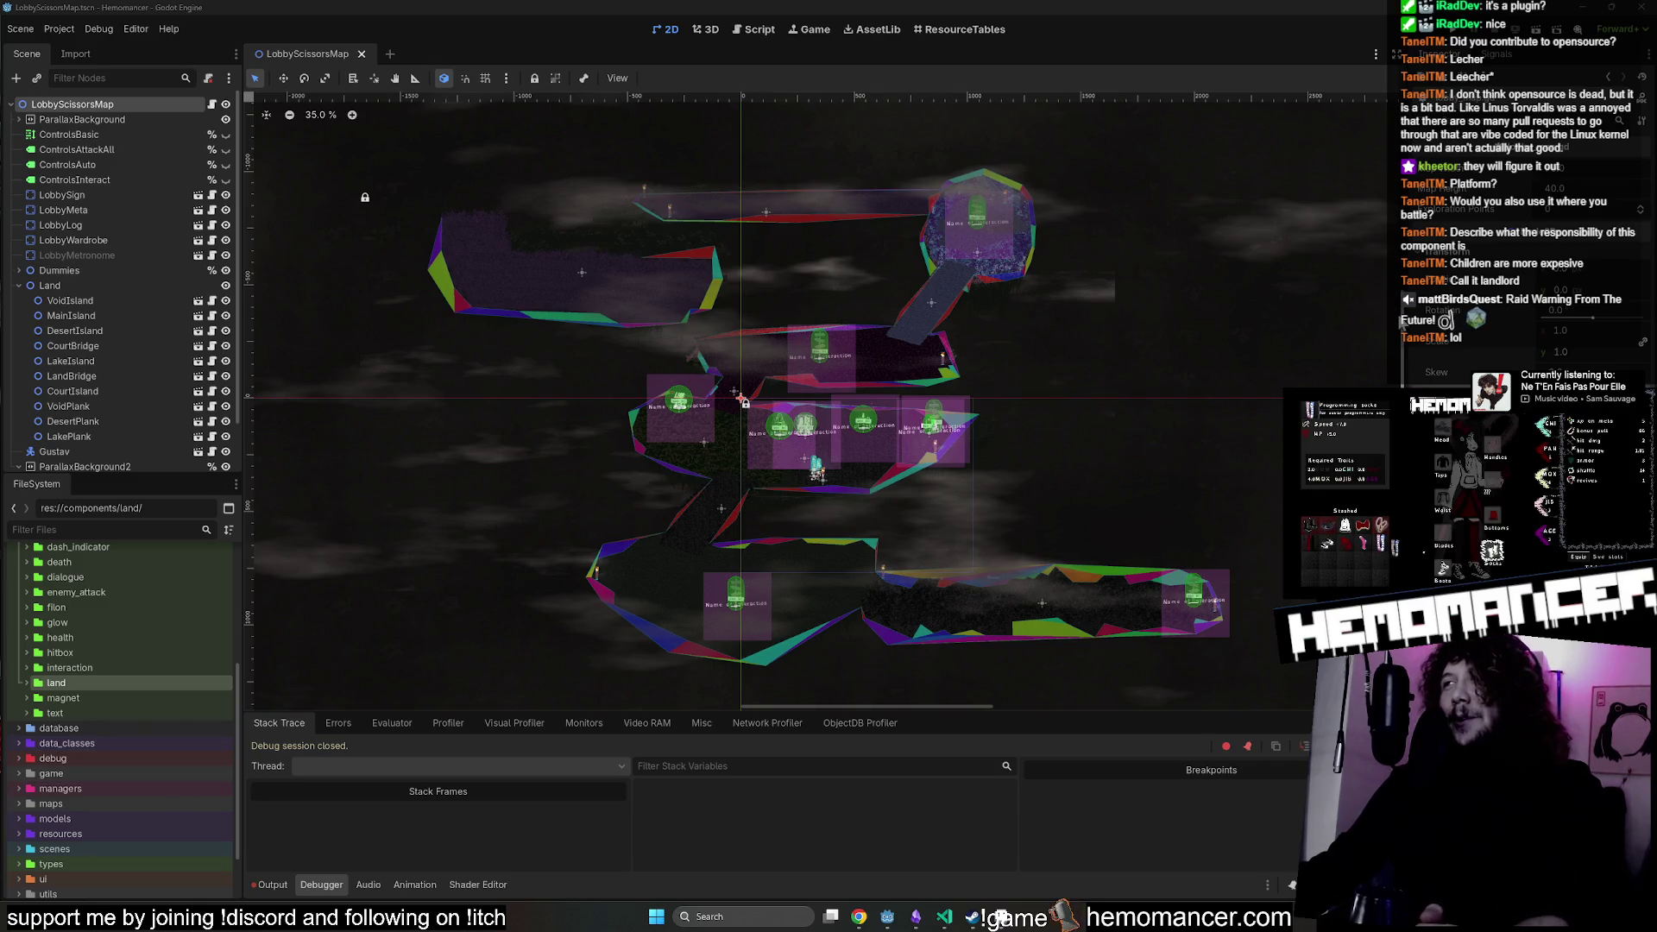
# Zoom out and pan until the whole island layout sits centred in view
pyautogui.scroll(1, 1380, 320)
pyautogui.scroll(-2, 1292, 321)
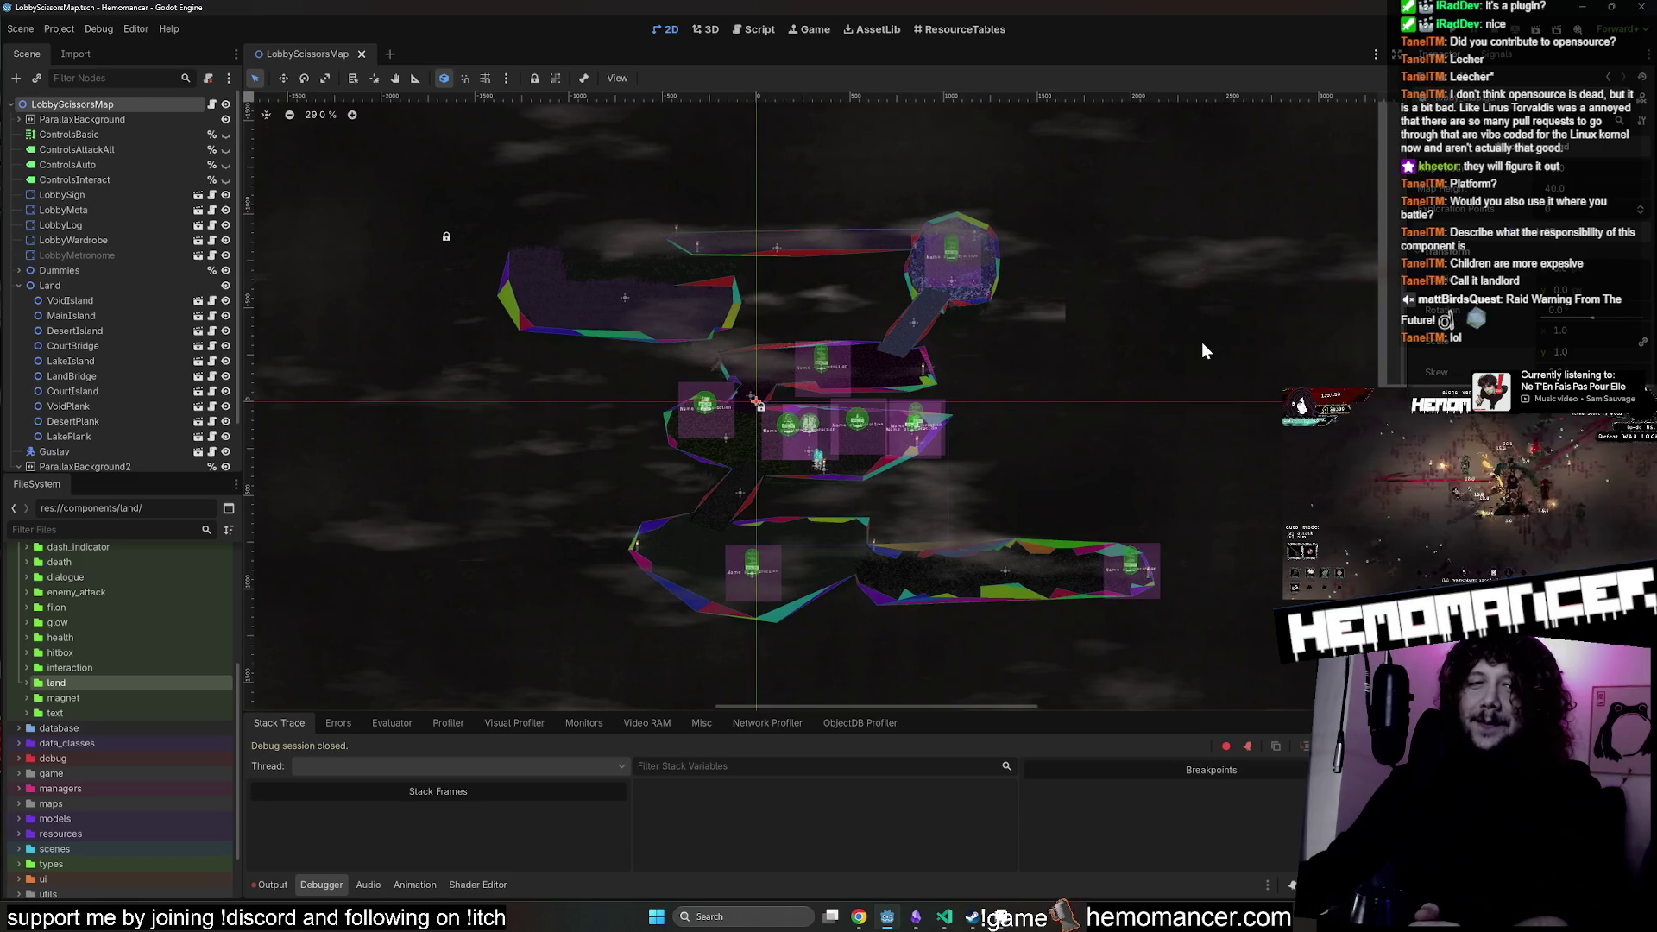
pyautogui.scroll(-1, 1158, 447)
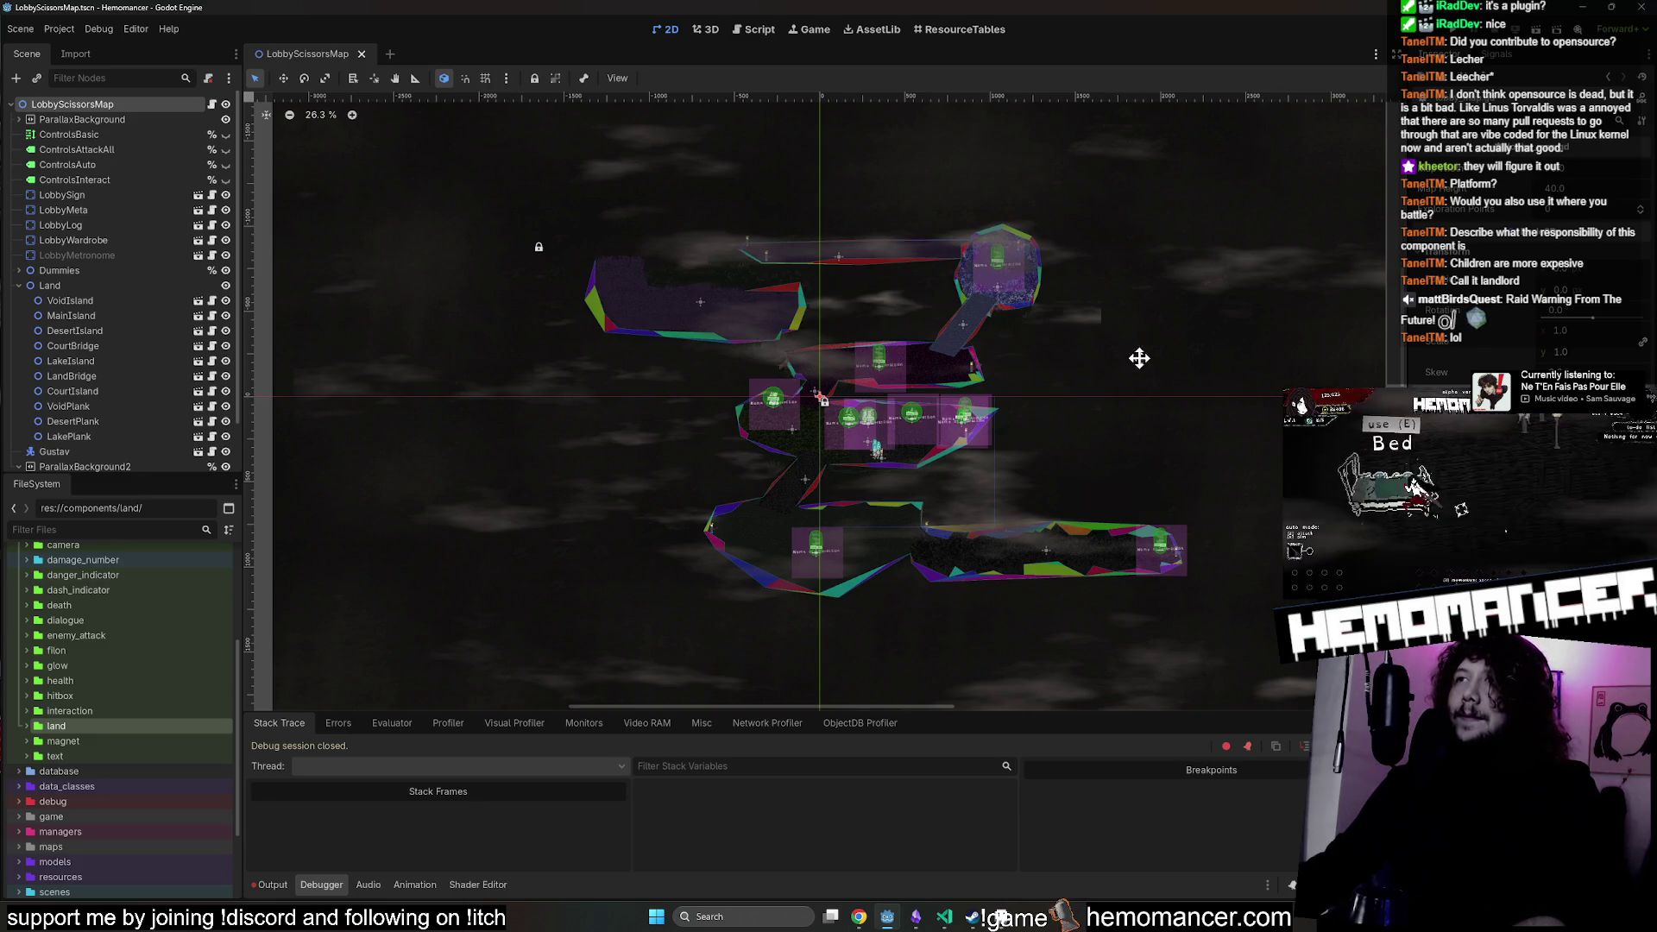
pyautogui.moveTo(1139, 458); pyautogui.dragTo(1093, 450)
pyautogui.scroll(1, 1093, 350)
pyautogui.moveTo(1092, 350); pyautogui.dragTo(1134, 349)
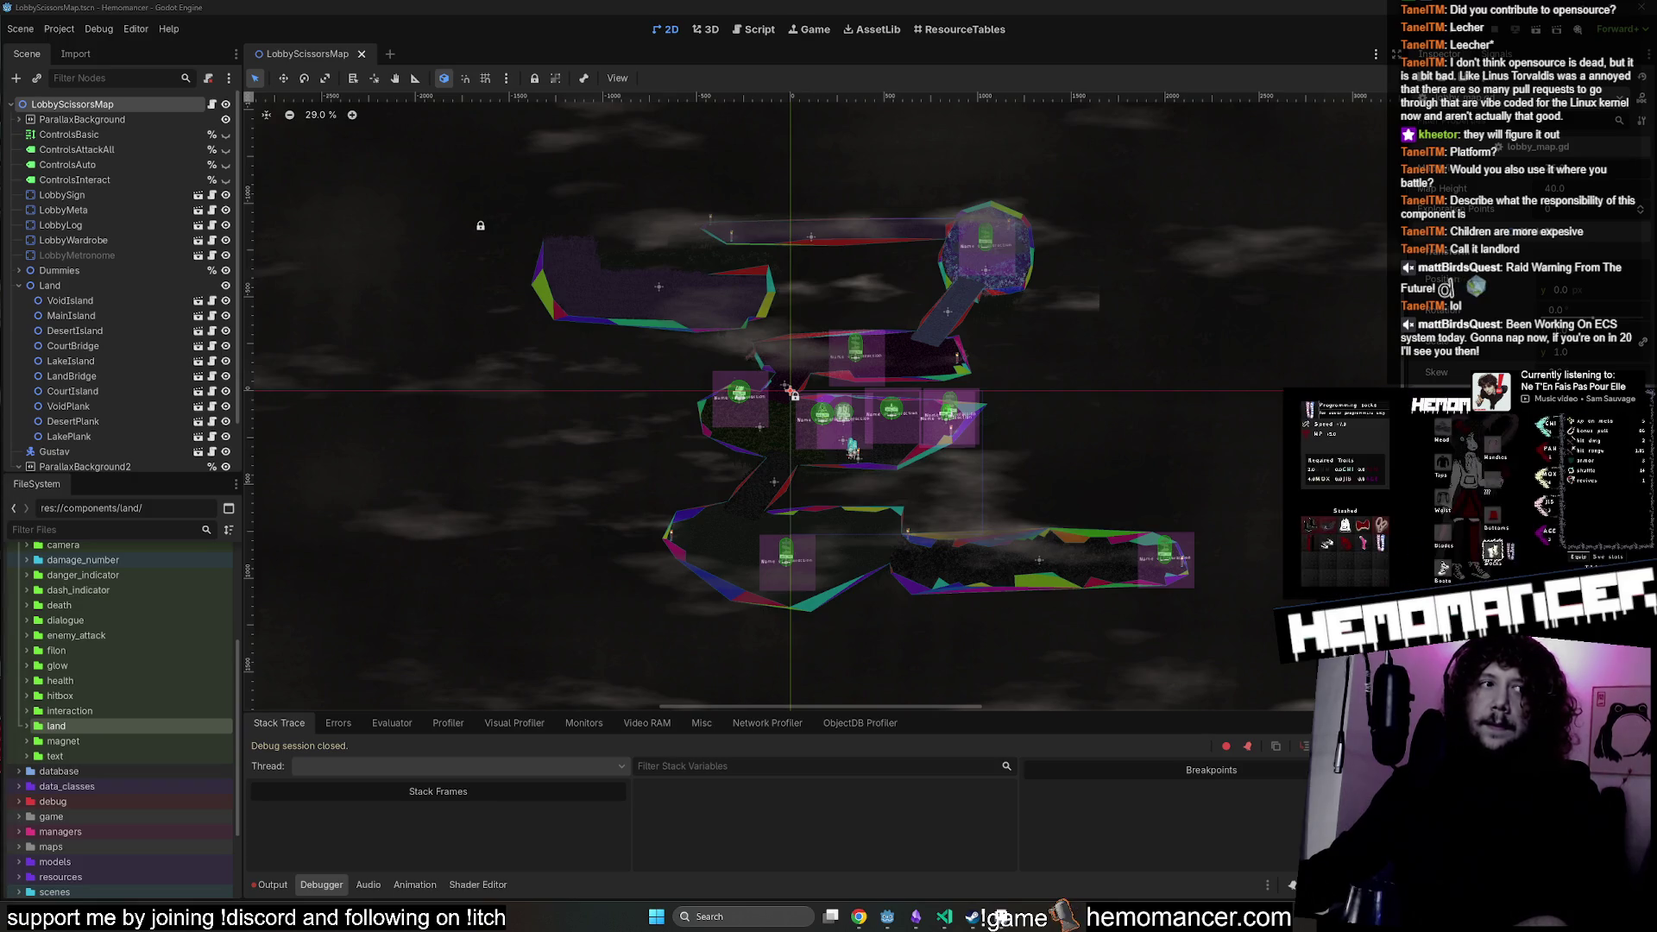
pyautogui.hotkey('alt', 'Tab')
# Reposition the browser window and expand the 'What is the ECS system?' answer
pyautogui.moveTo(894, 86); pyautogui.dragTo(869, 79)
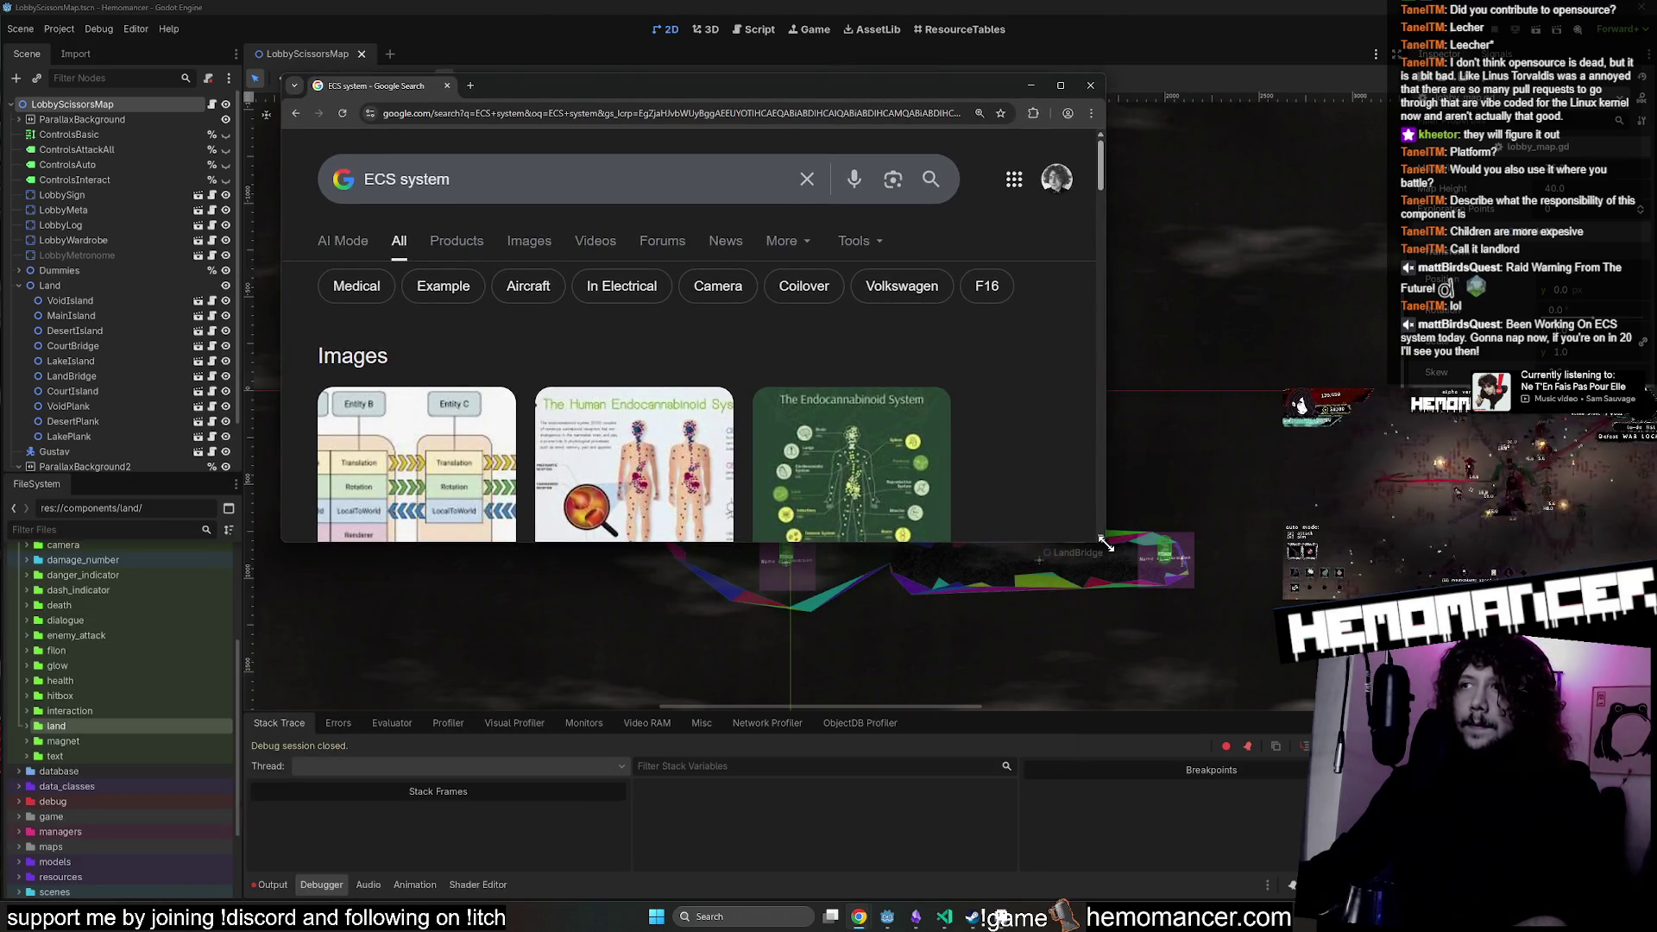
pyautogui.moveTo(1106, 545); pyautogui.dragTo(1303, 827)
pyautogui.scroll(-4, 794, 623)
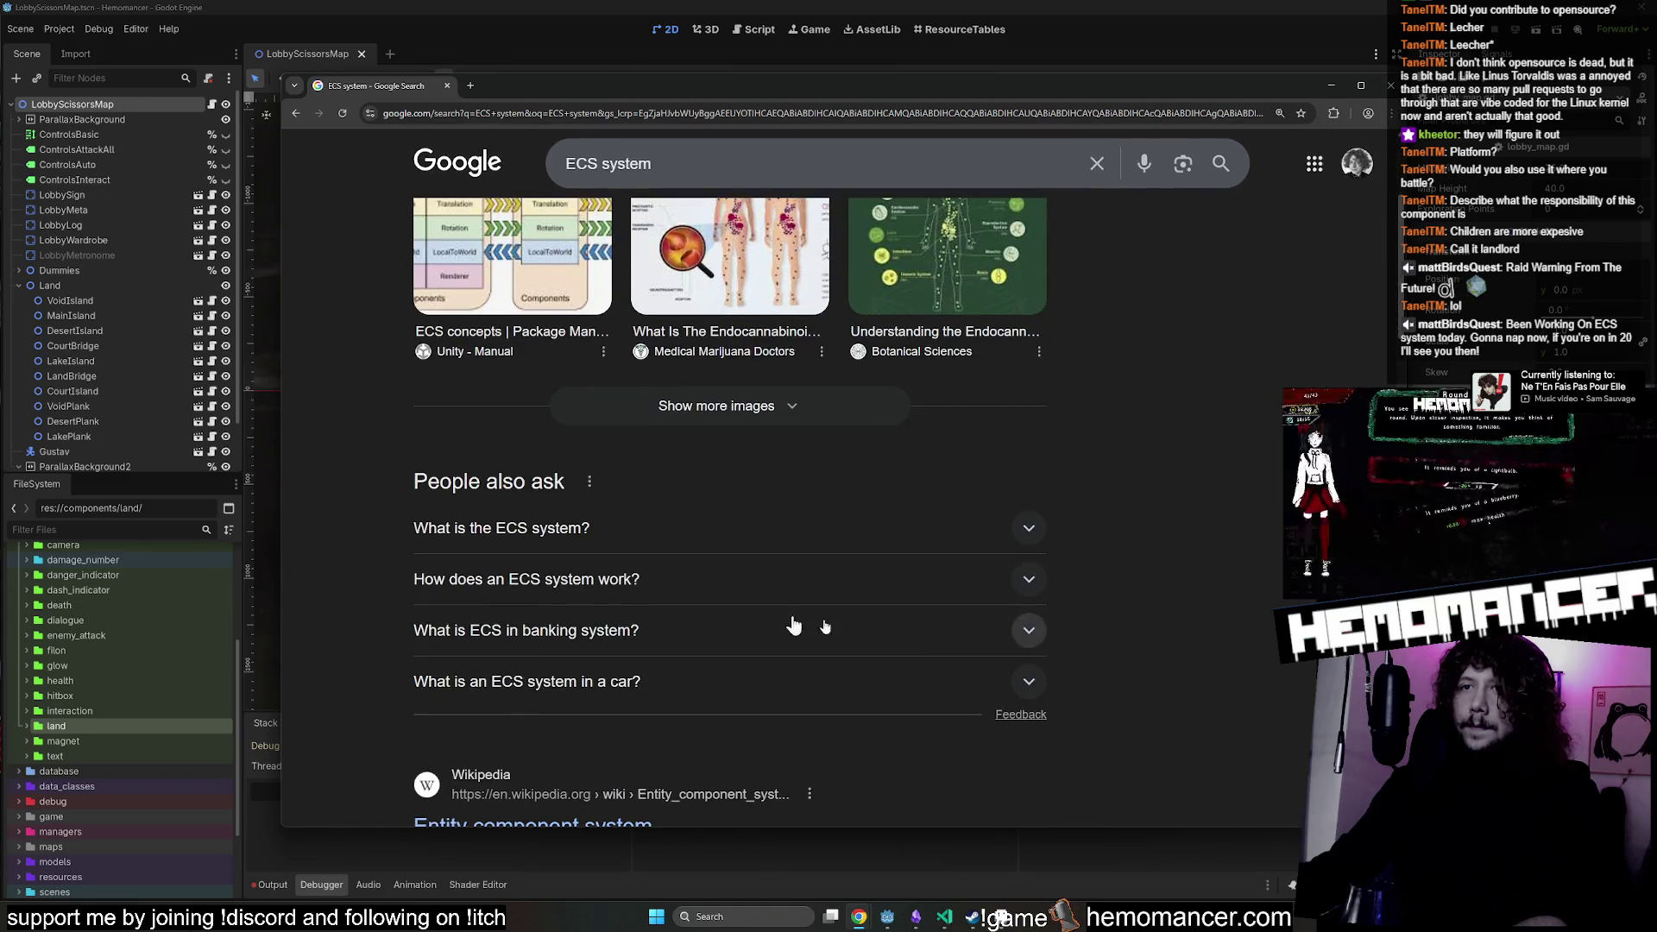
pyautogui.click(535, 529)
pyautogui.scroll(-1, 533, 530)
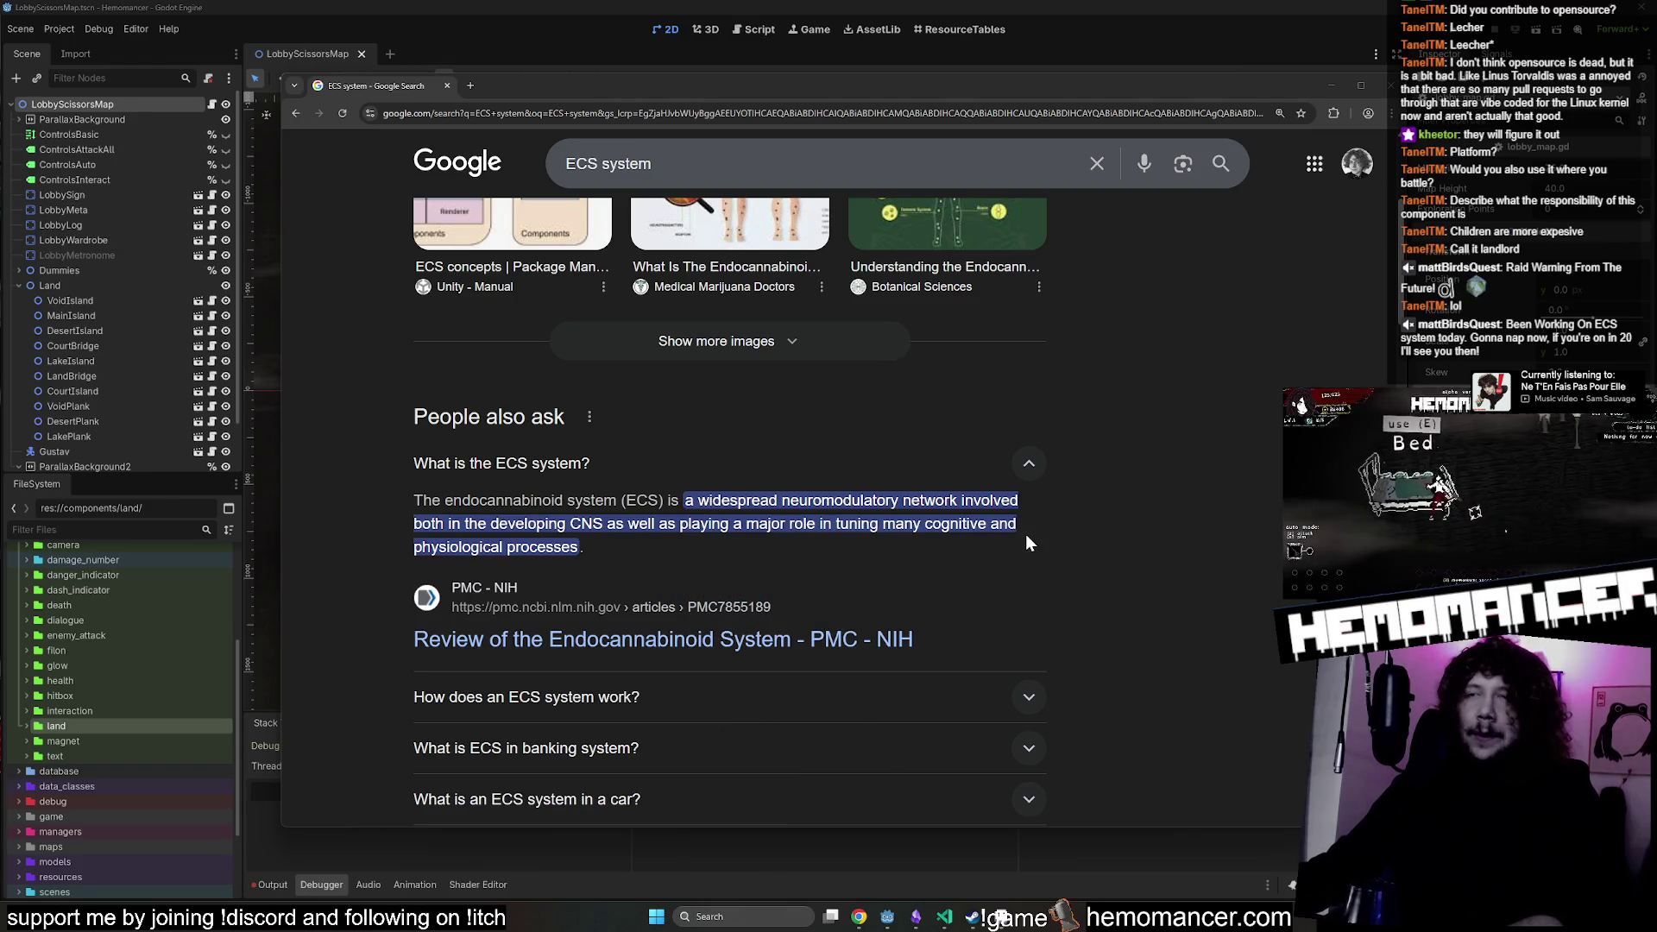
pyautogui.moveTo(1227, 88)
pyautogui.mouseDown()
pyautogui.moveTo(1117, 84)
pyautogui.moveTo(1152, 59)
pyautogui.mouseUp()
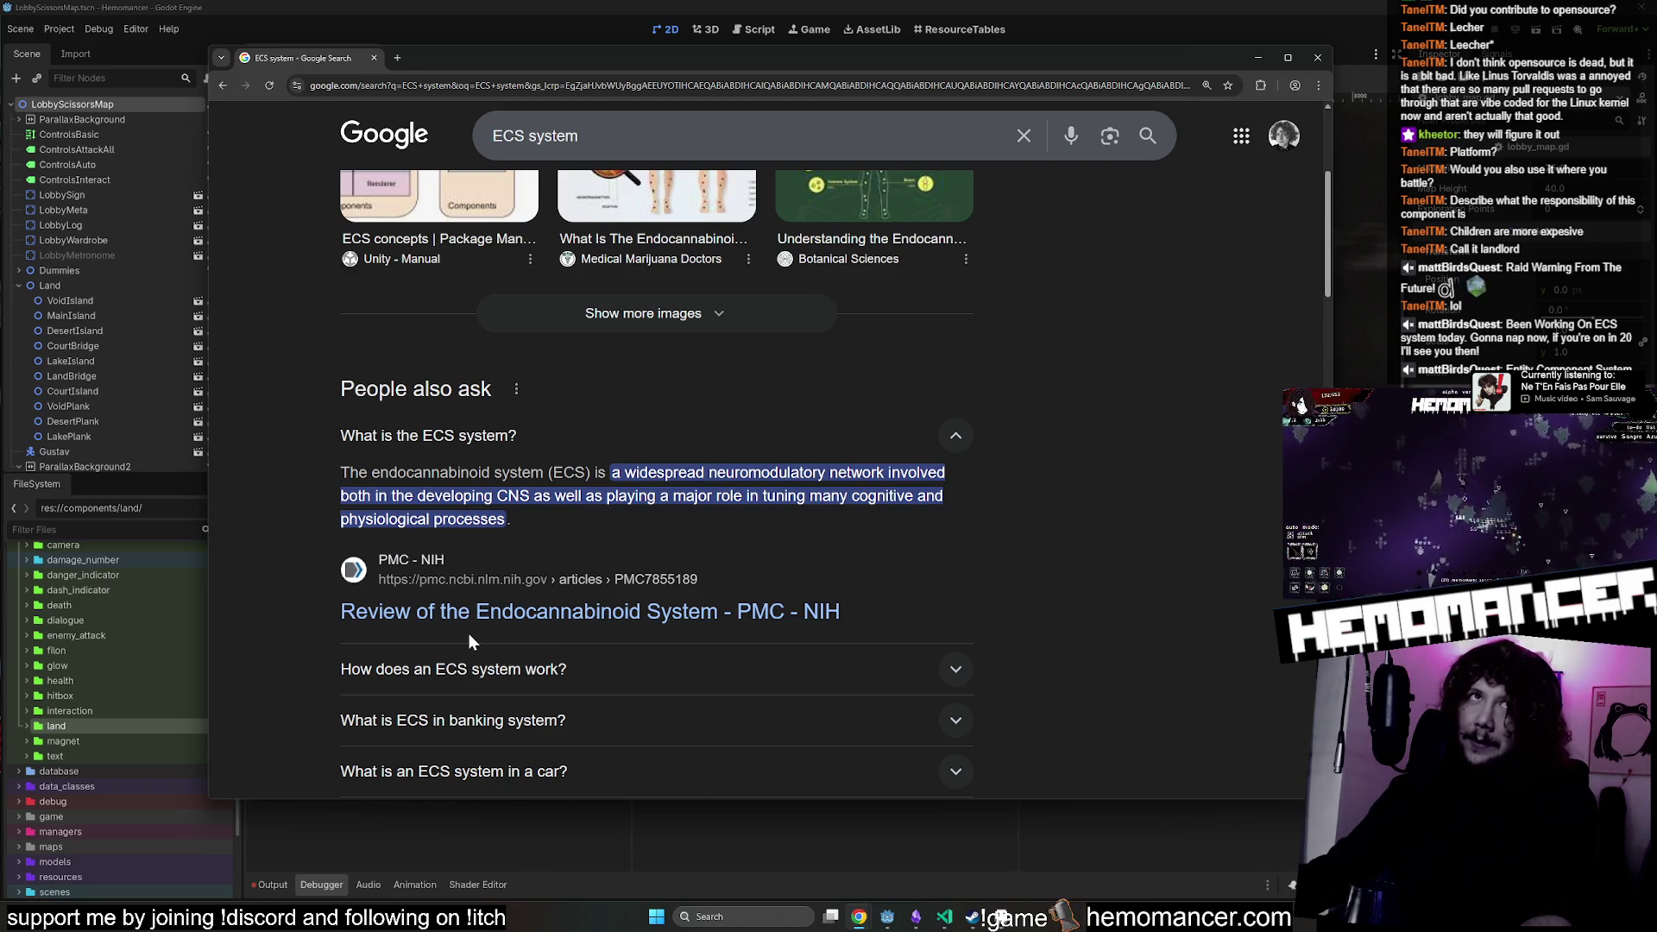
pyautogui.scroll(4, 870, 505)
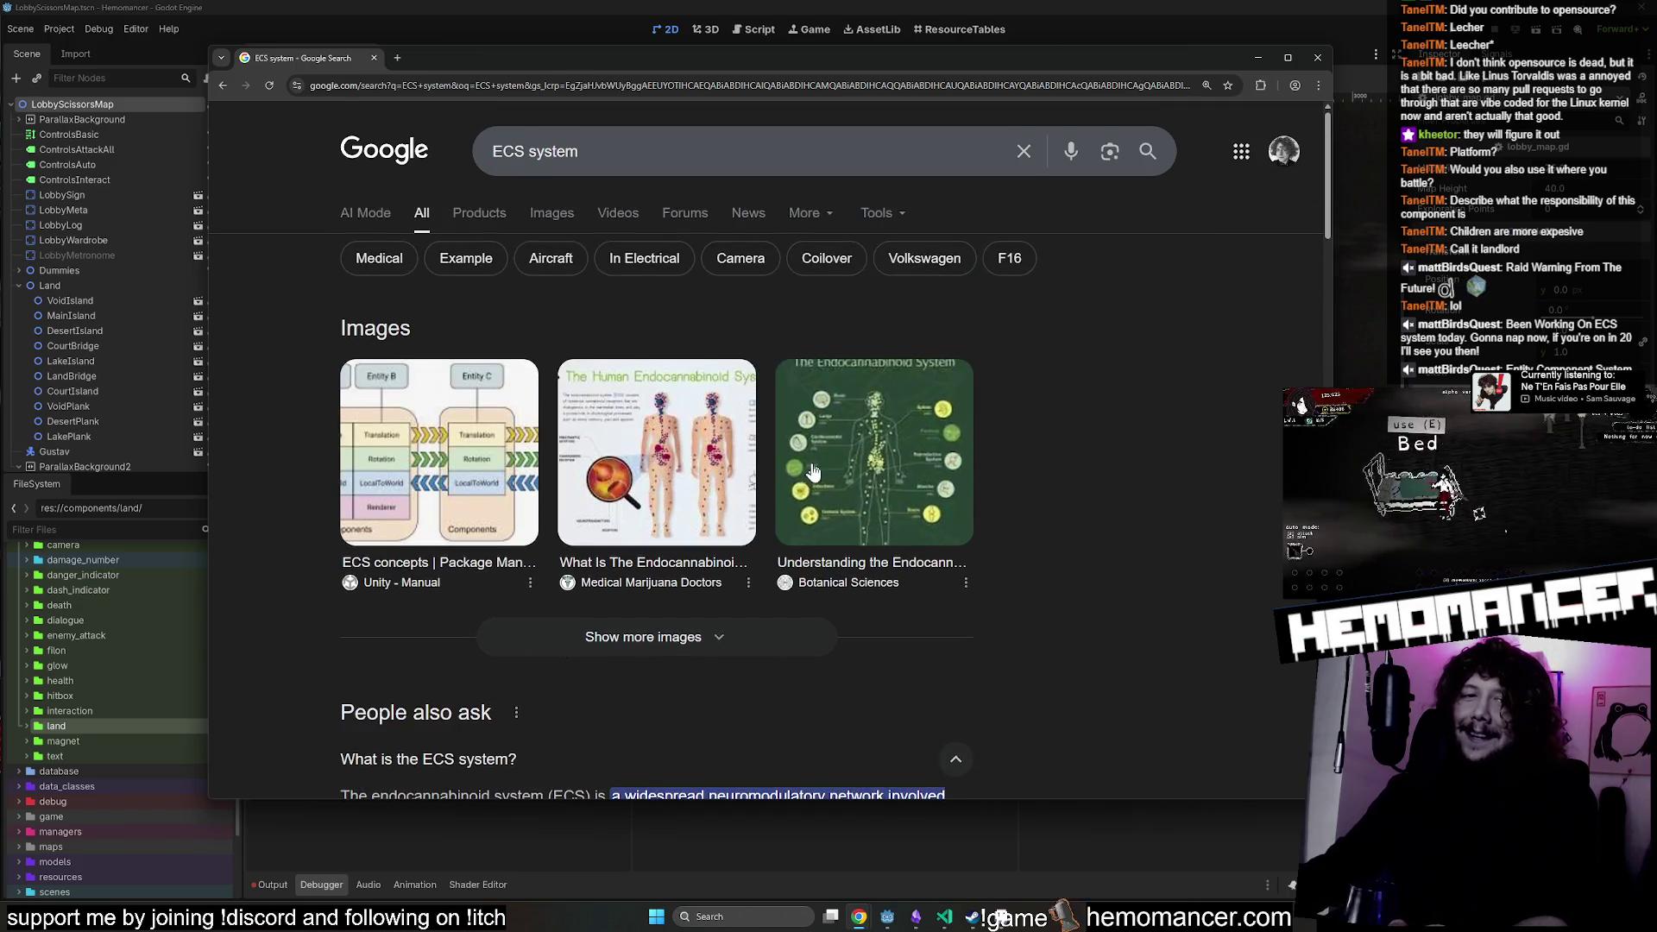
# Search 'entity component system' and open its Wikipedia article
pyautogui.click(531, 145)
pyautogui.hotkey('ctrl', 'a')
pyautogui.write('entity')
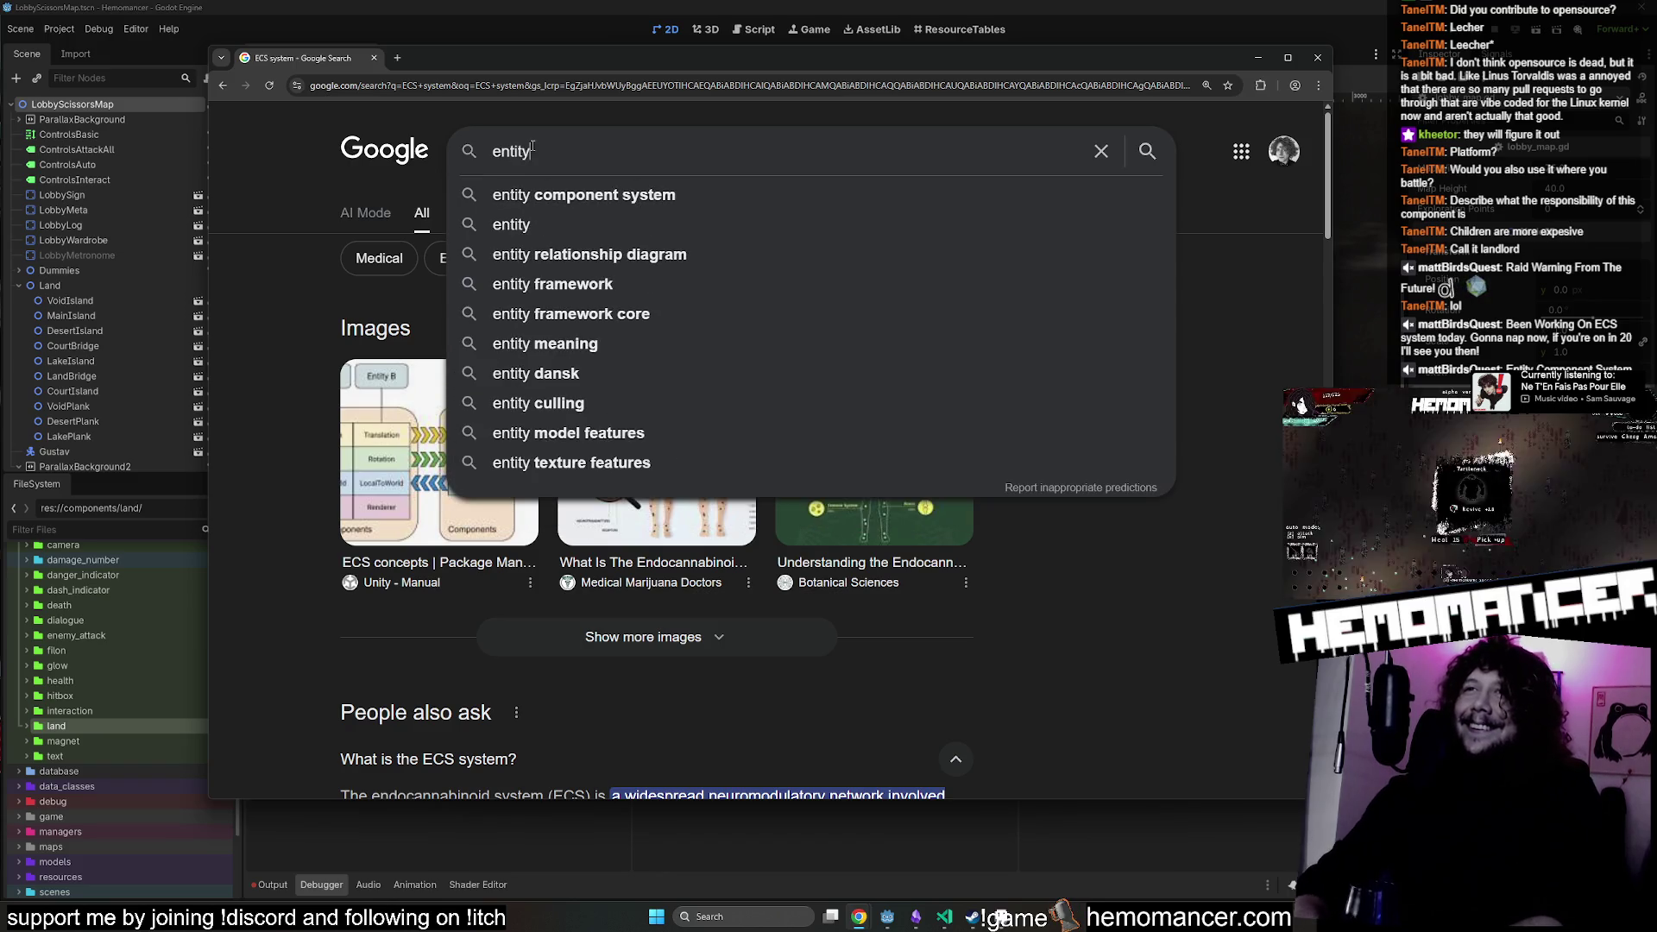
pyautogui.press('Down')
pyautogui.press('Return')
pyautogui.click(587, 328)
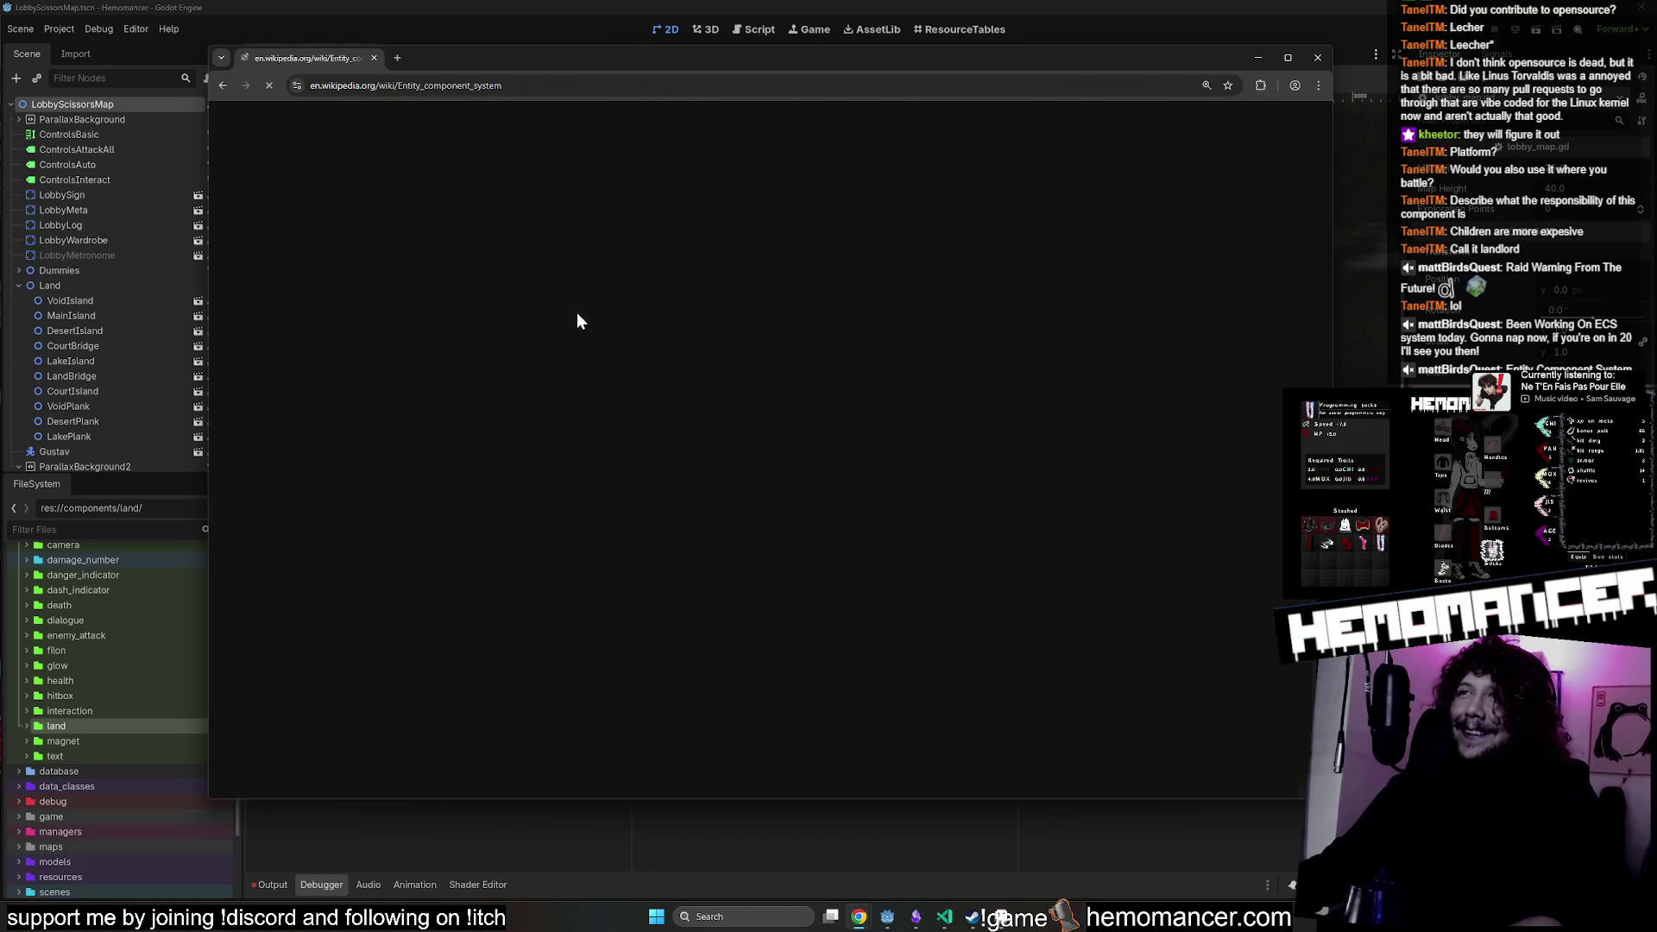
# Read through the Entity component system introduction, then minimize the browser
pyautogui.scroll(-5, 863, 414)
pyautogui.scroll(-1, 886, 428)
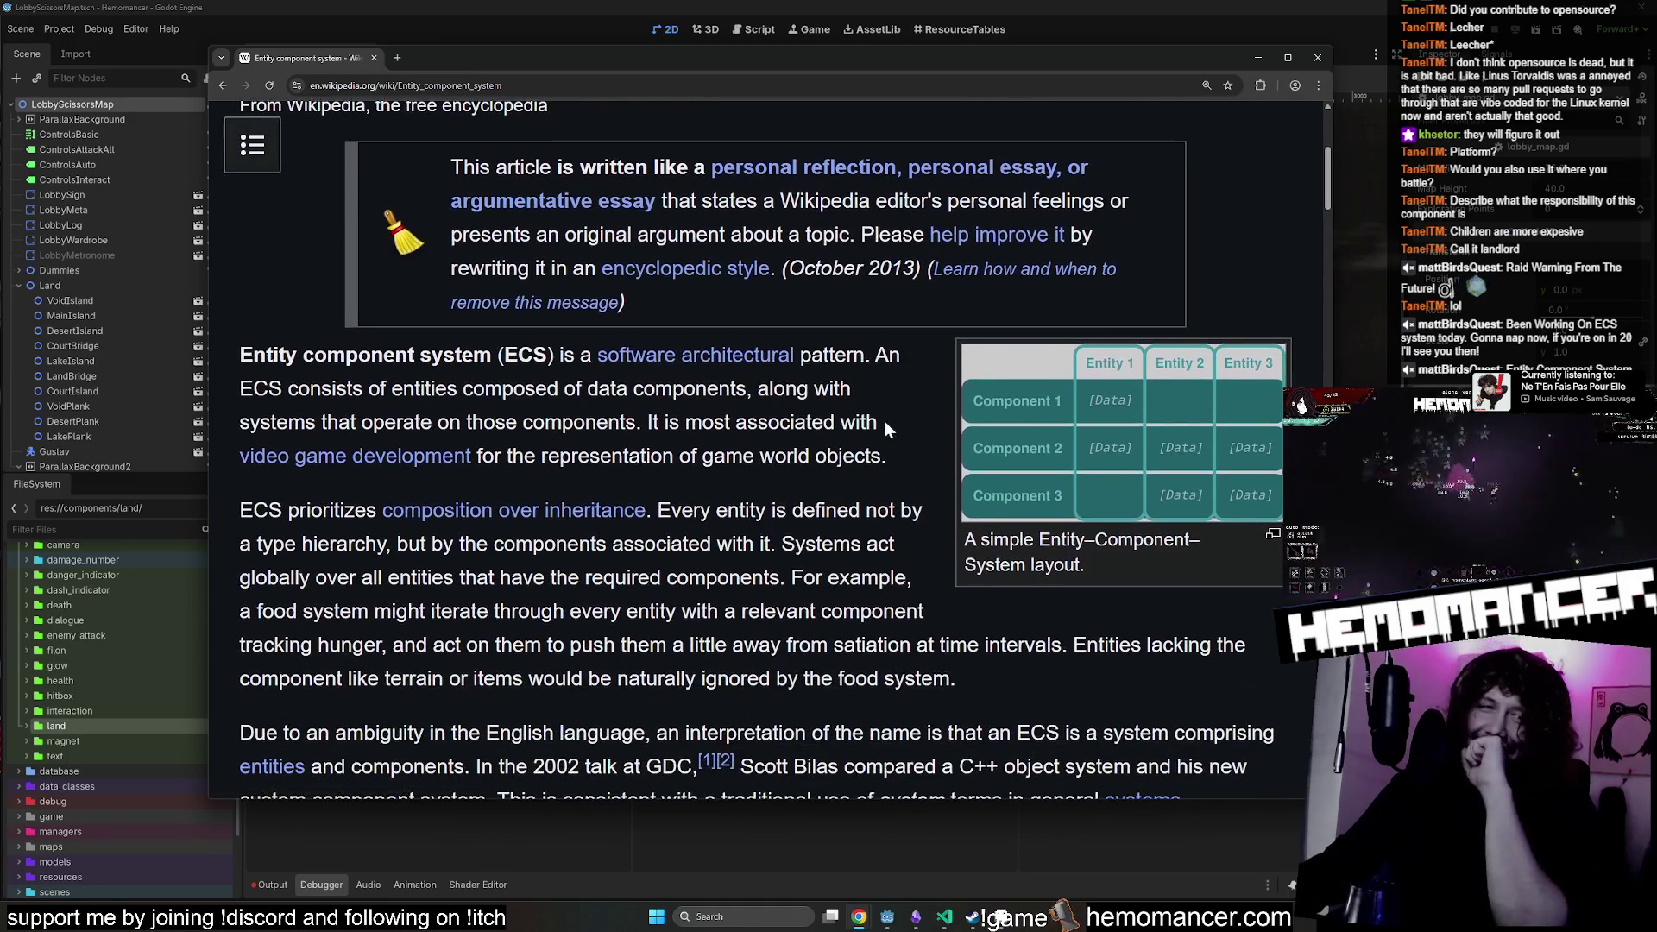
pyautogui.scroll(2, 856, 400)
pyautogui.scroll(-1, 859, 405)
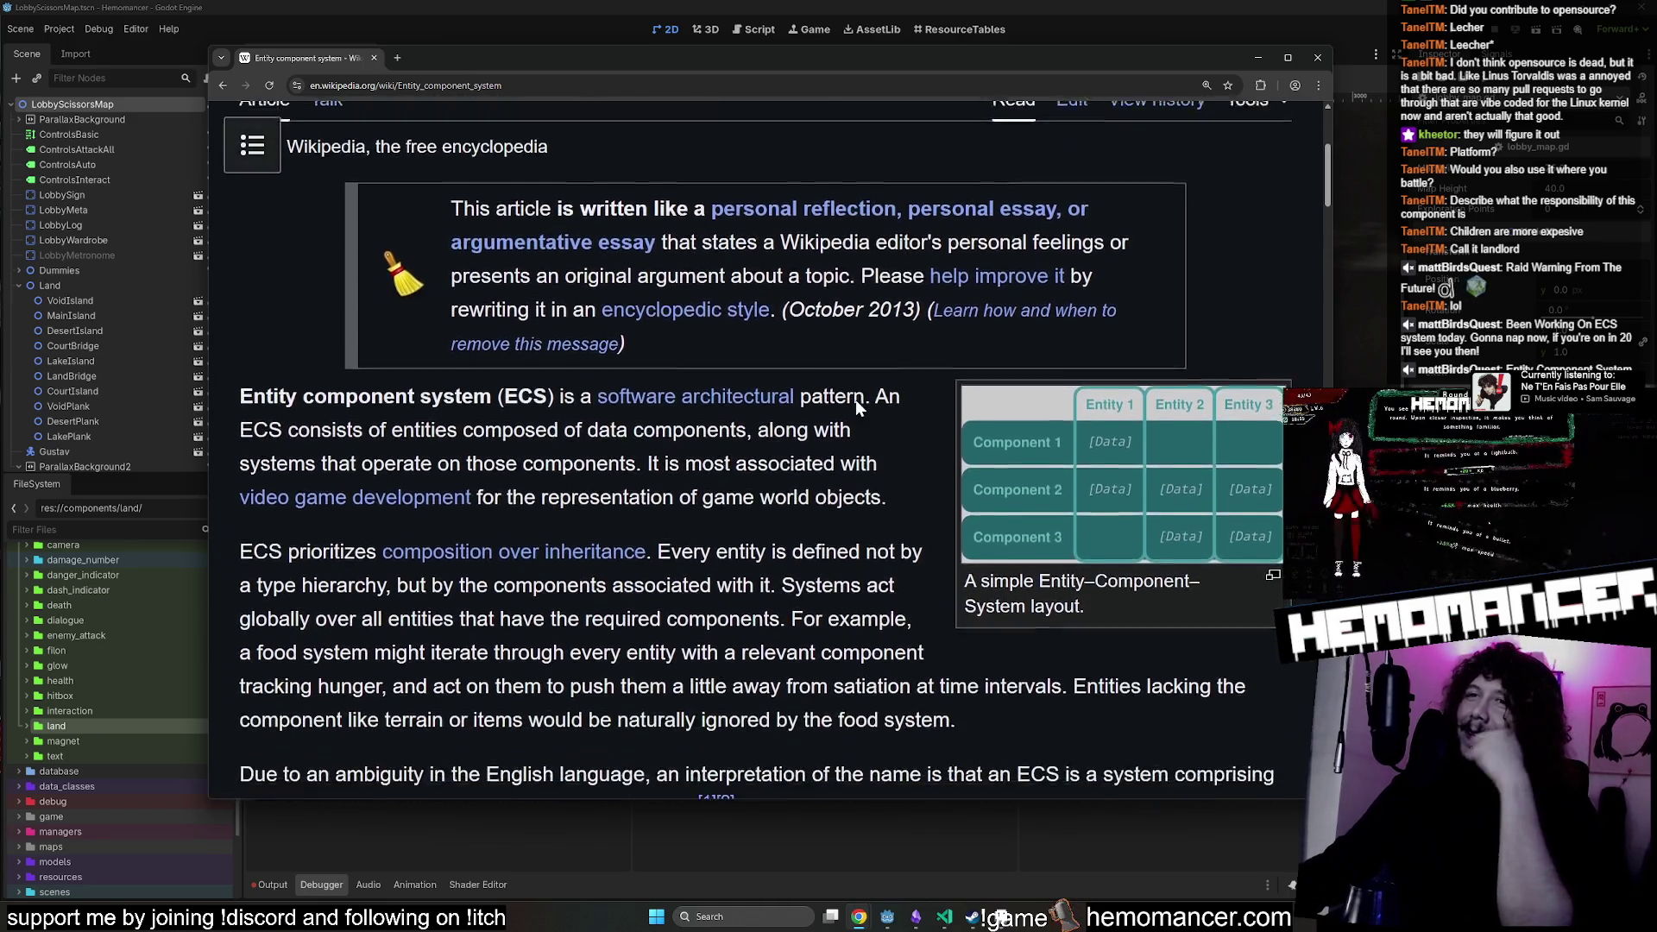
pyautogui.scroll(-1, 859, 406)
pyautogui.scroll(-1, 859, 395)
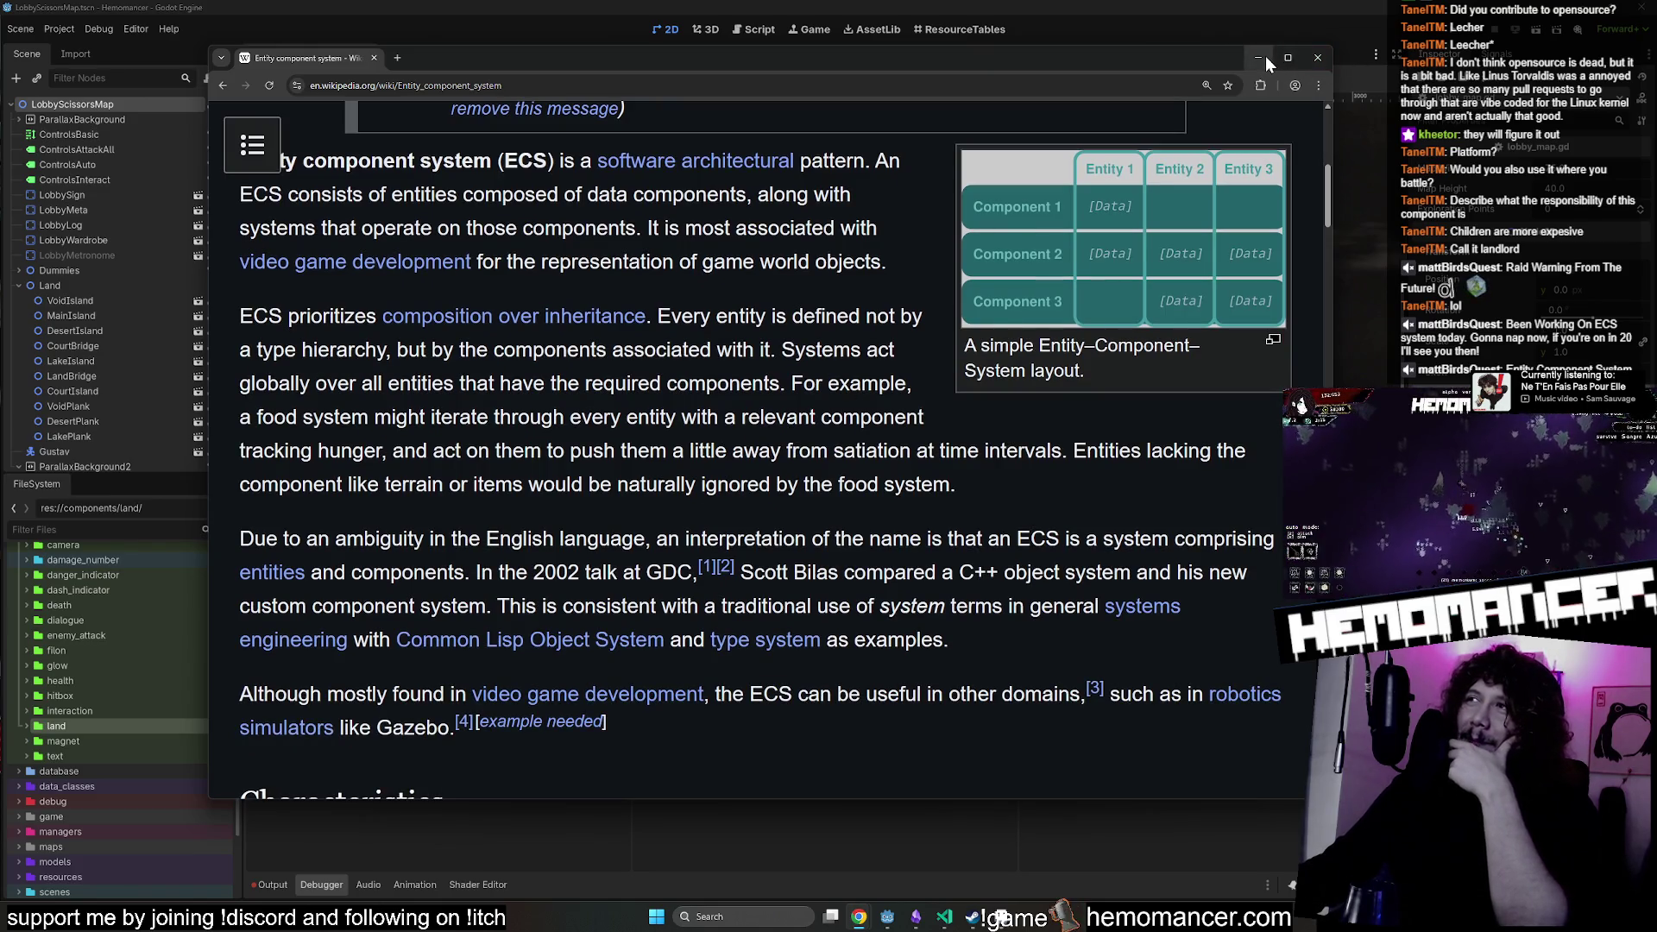
pyautogui.scroll(1, 928, 269)
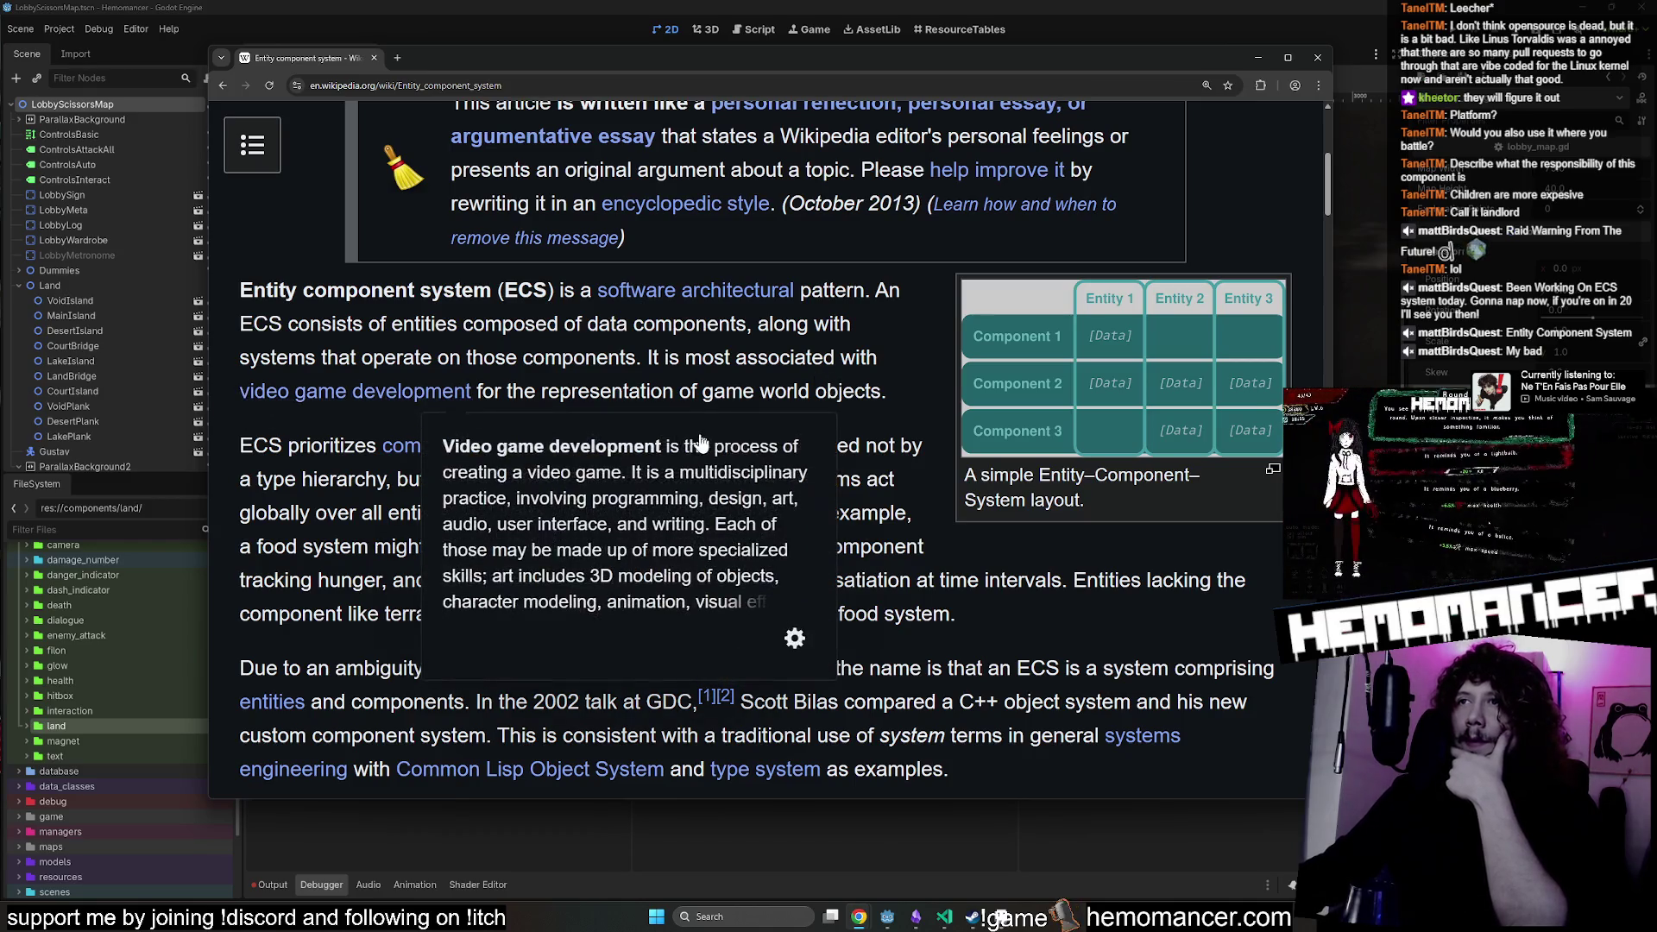
pyautogui.scroll(-1, 828, 360)
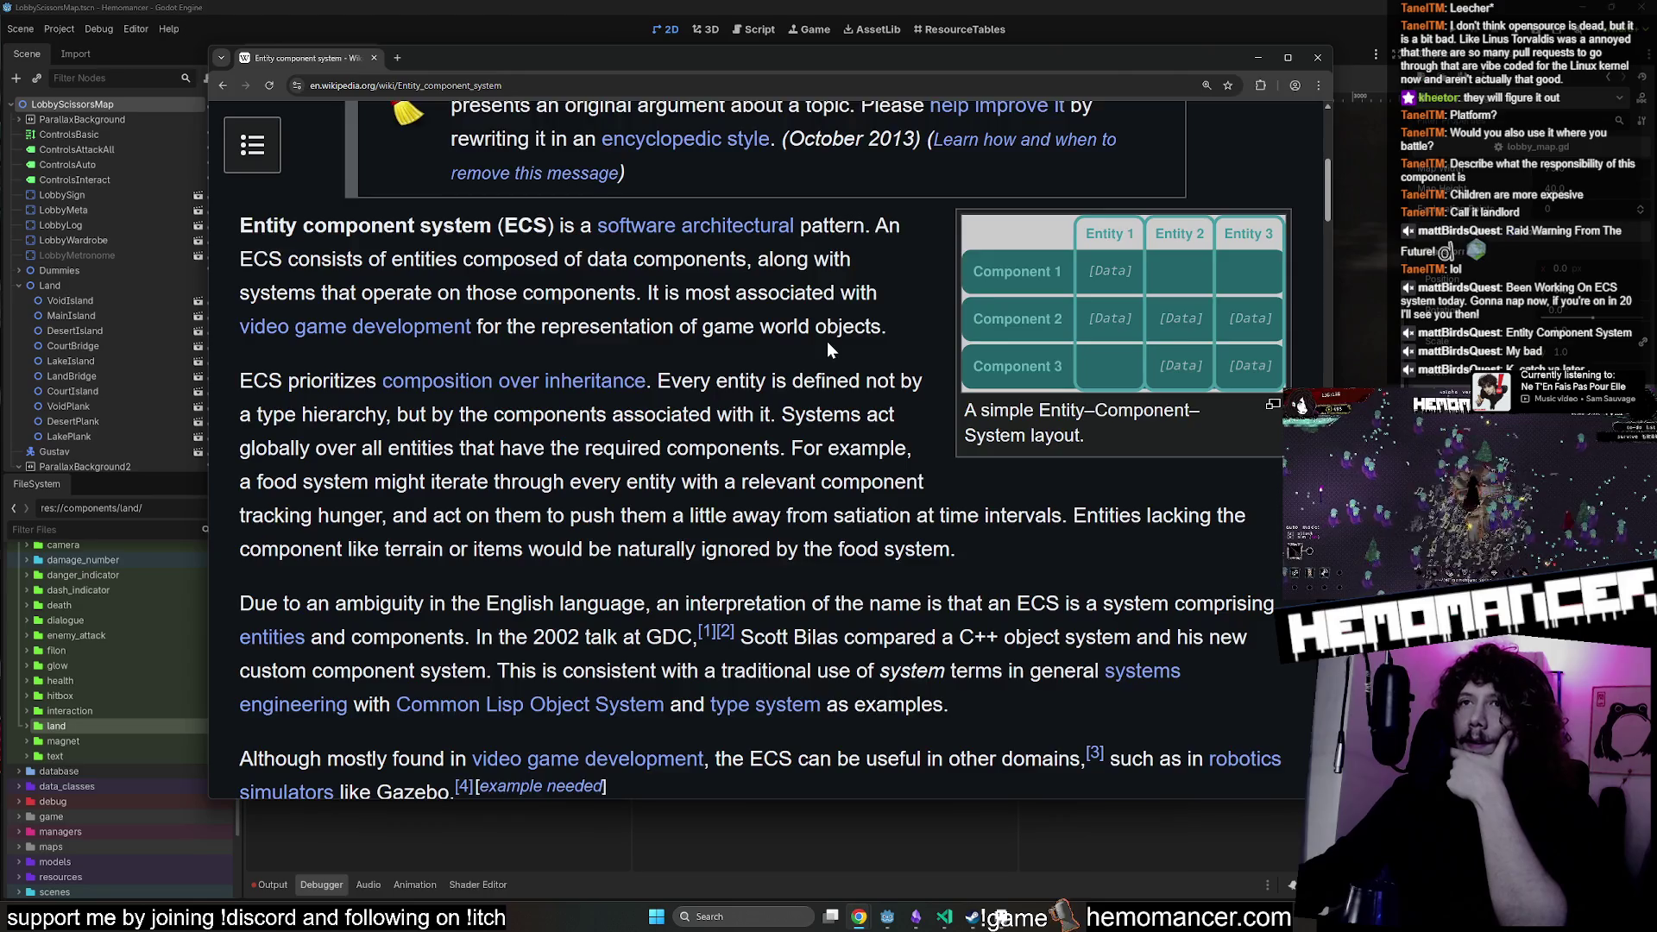
pyautogui.scroll(-1, 828, 341)
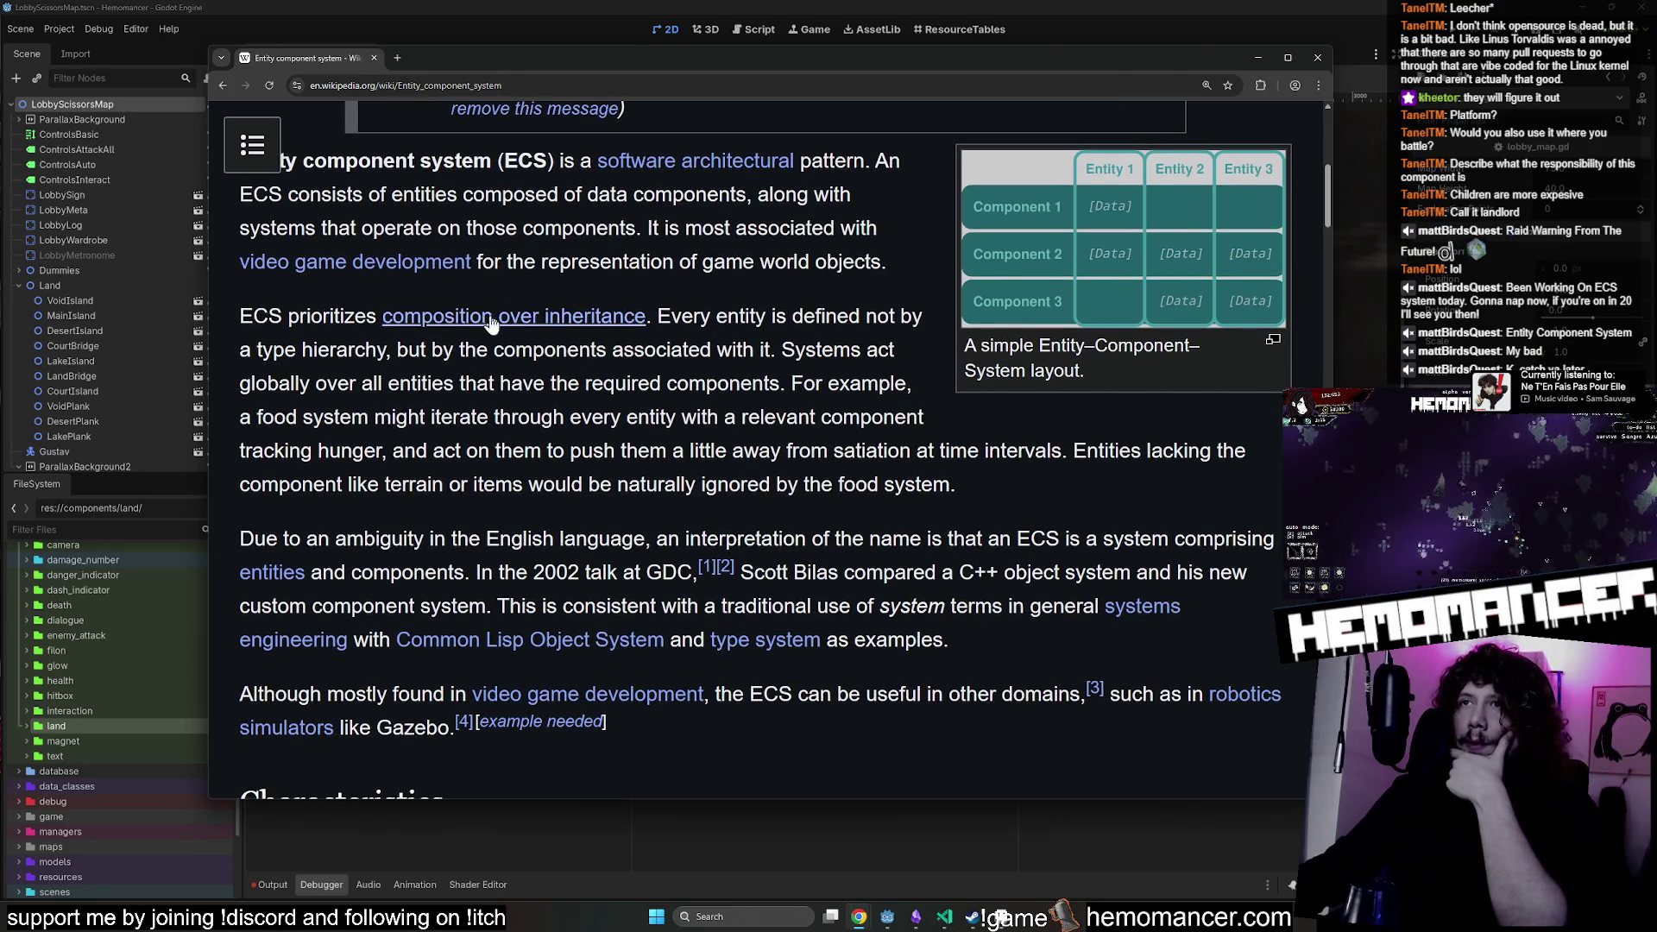
pyautogui.click(1259, 57)
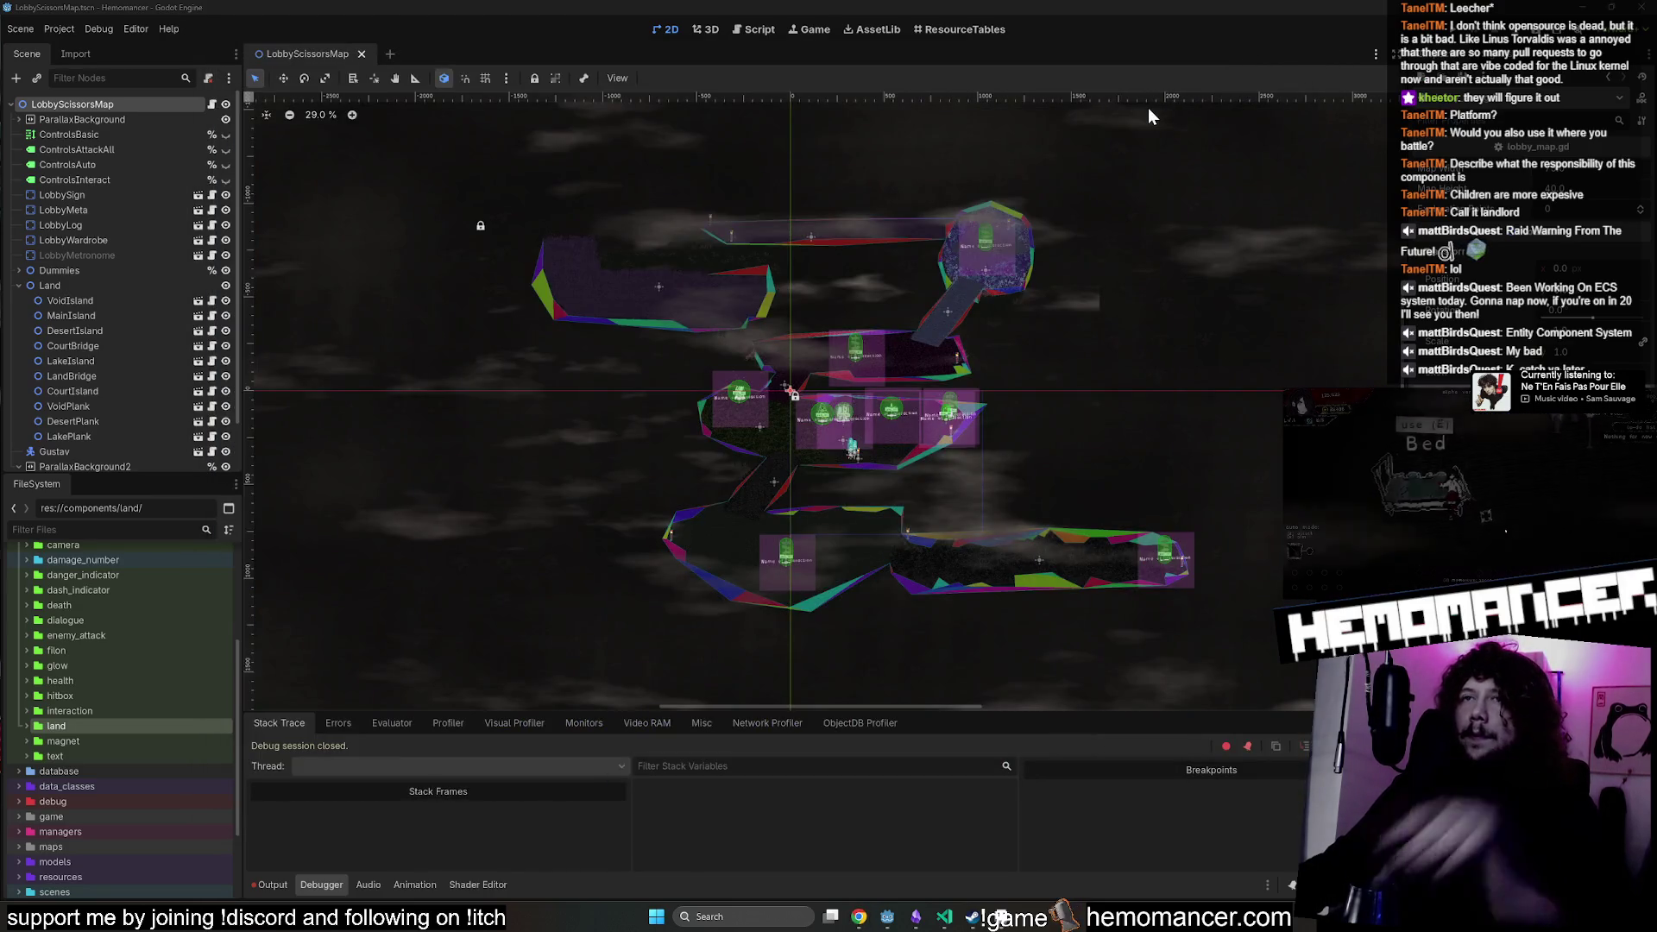
# Collapse the Land group in the Scene dock and open lobby_map.gd
pyautogui.click(1144, 132)
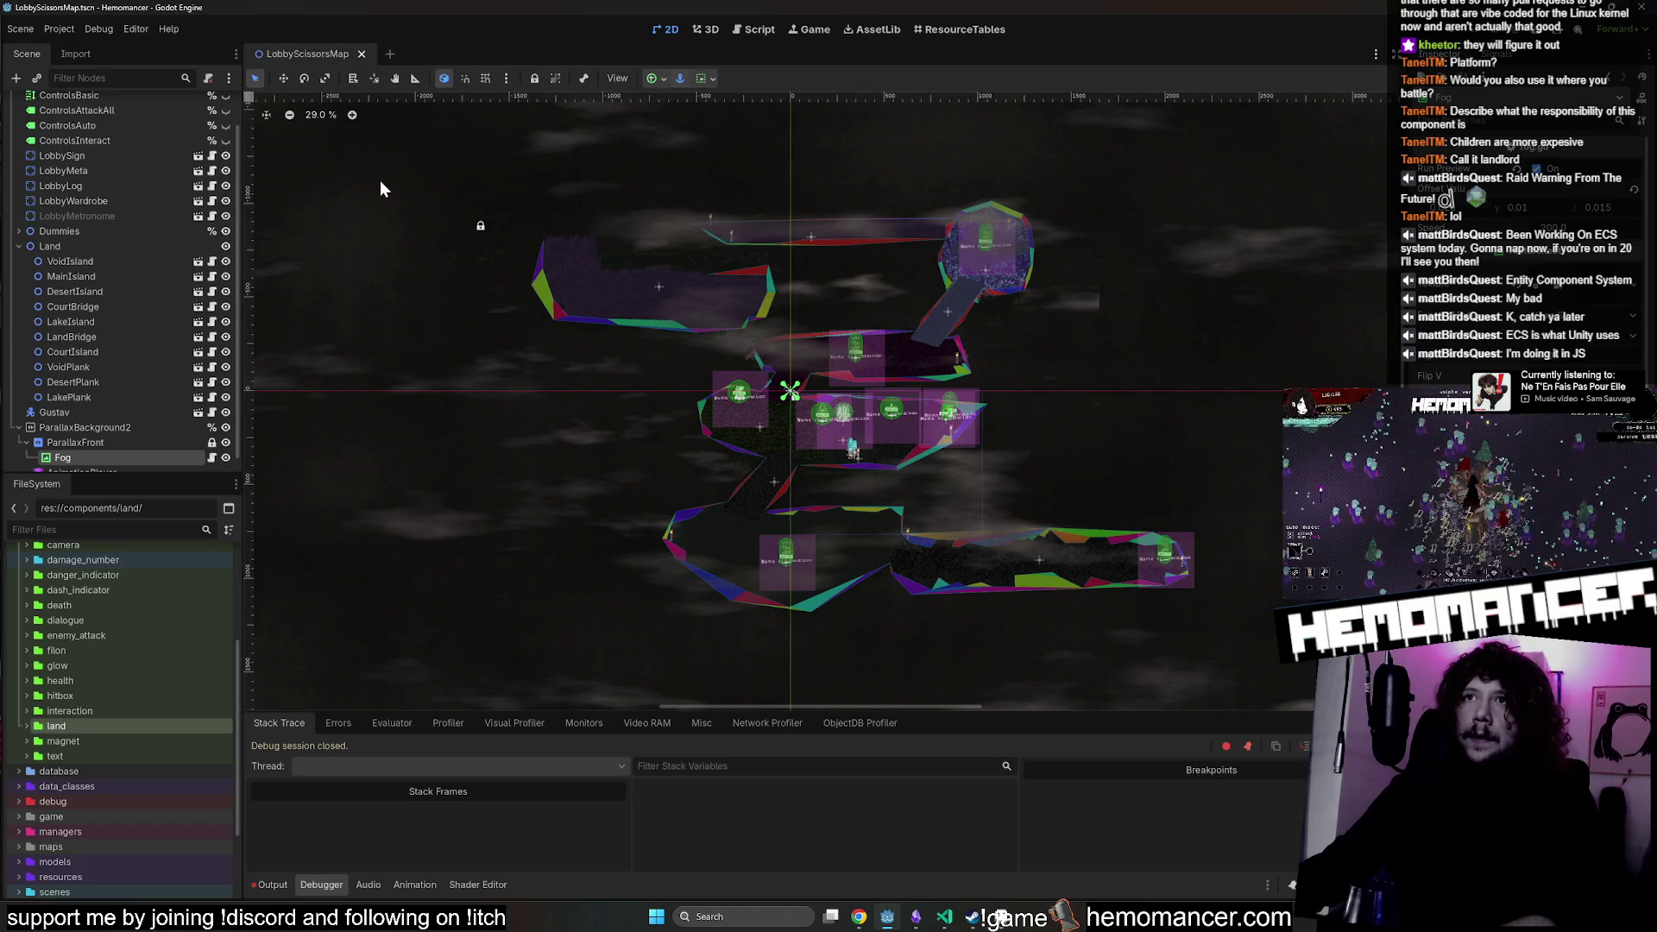
pyautogui.click(20, 246)
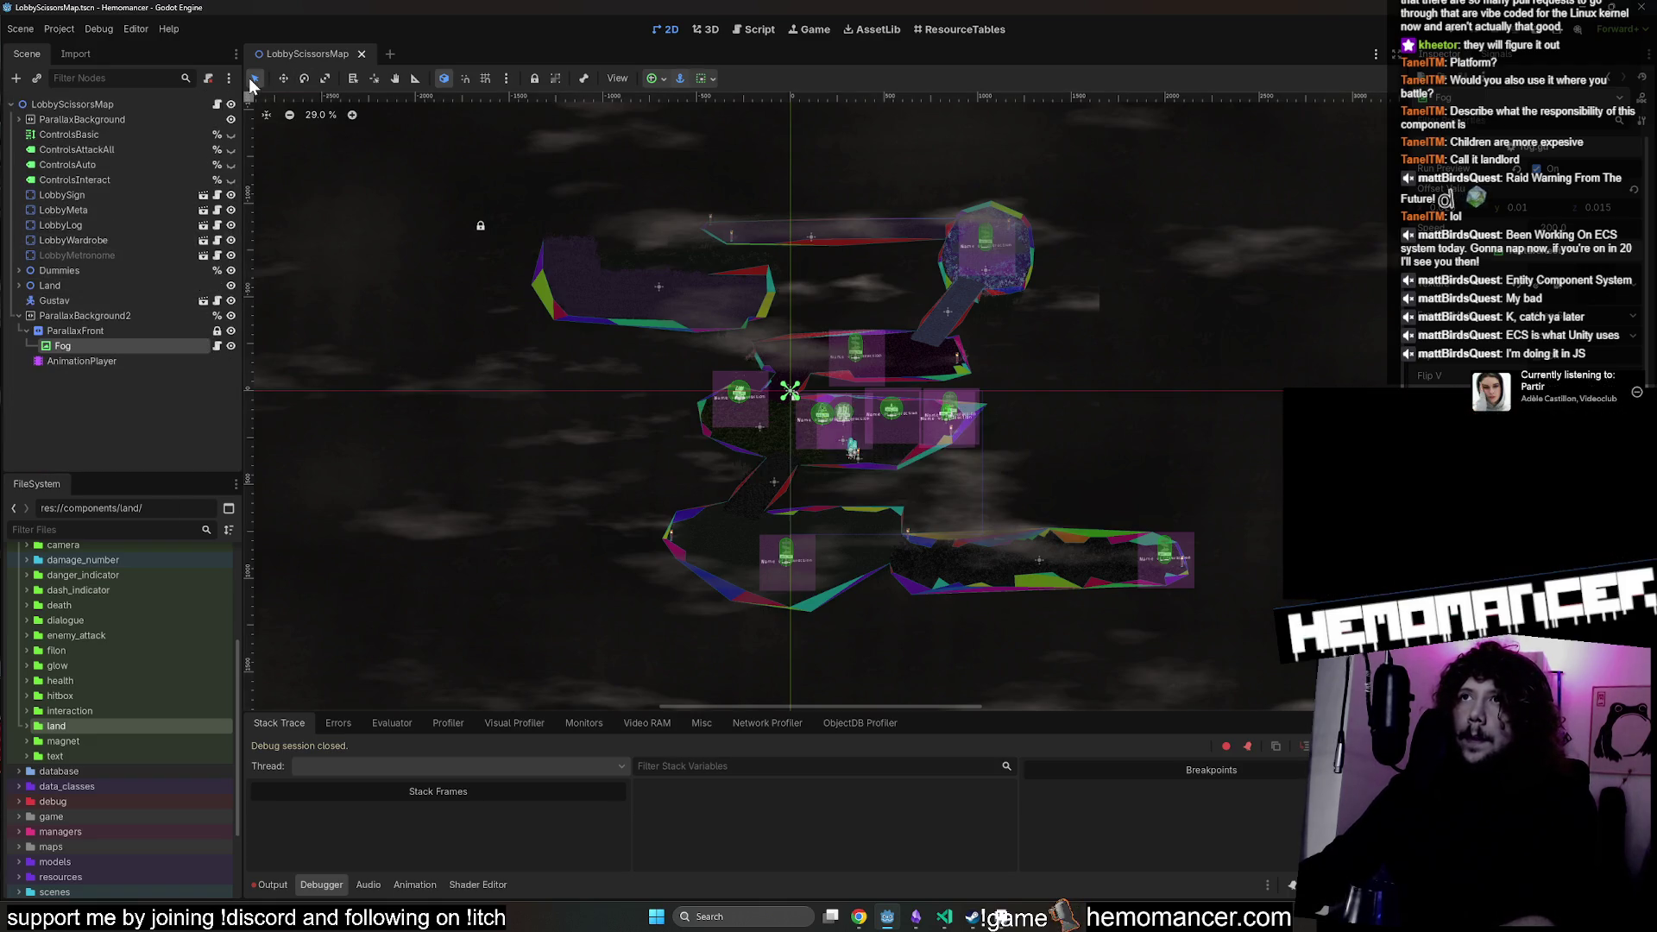
pyautogui.click(215, 104)
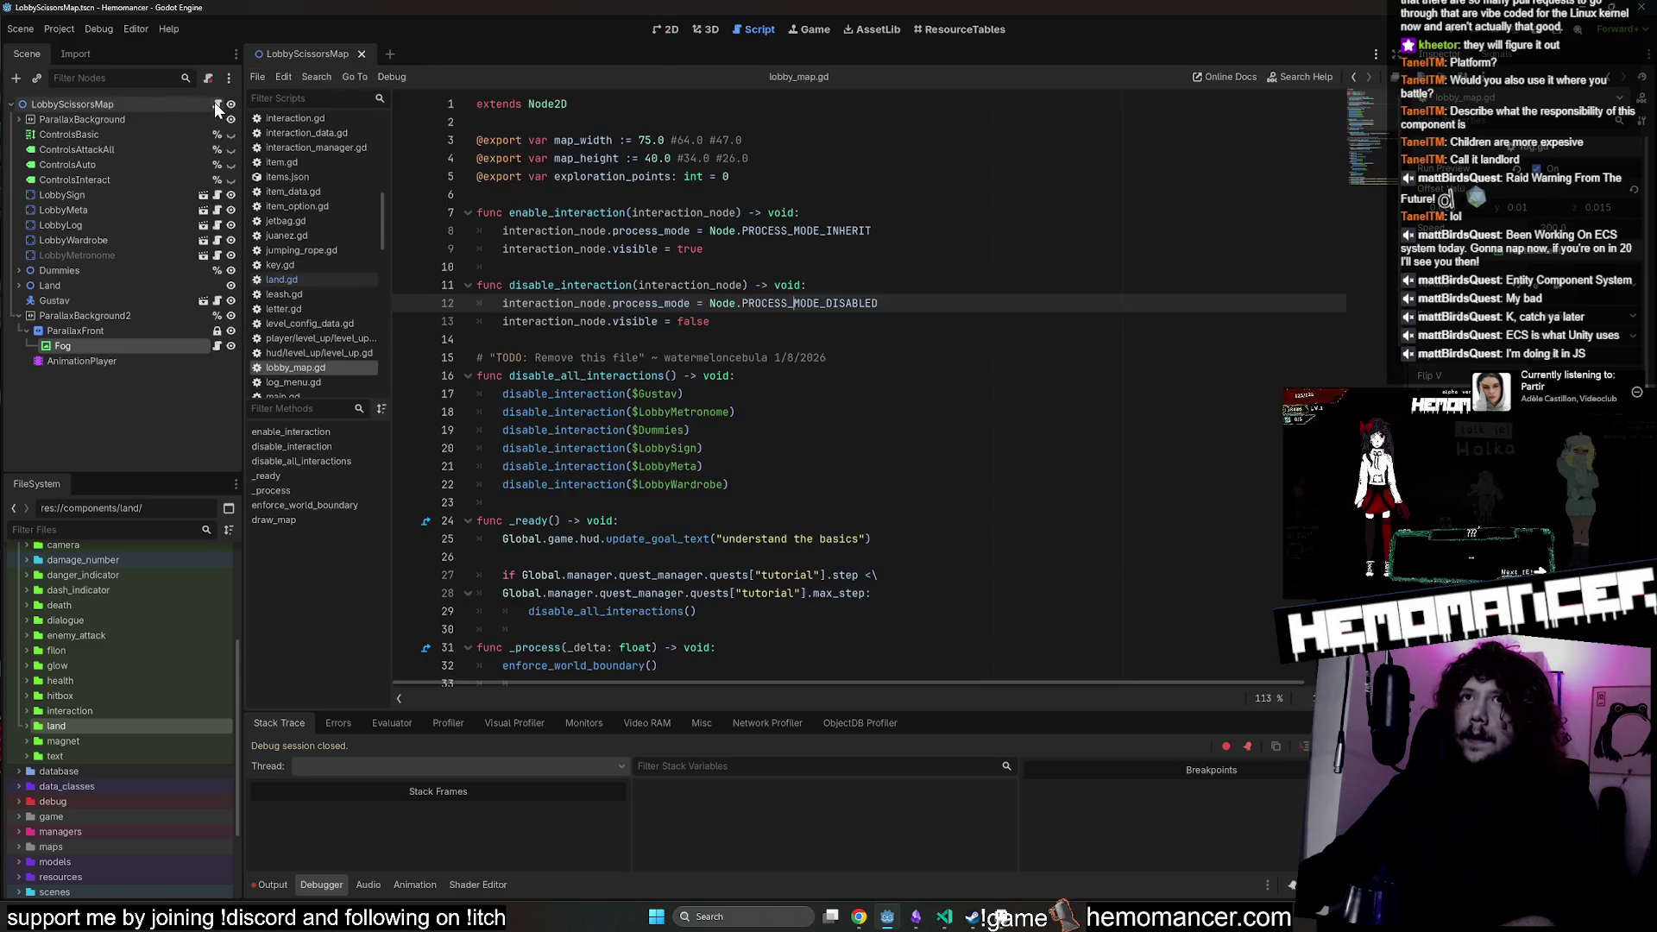
# Return to the map view and launch the game with F5 for a playtest
pyautogui.click(631, 188)
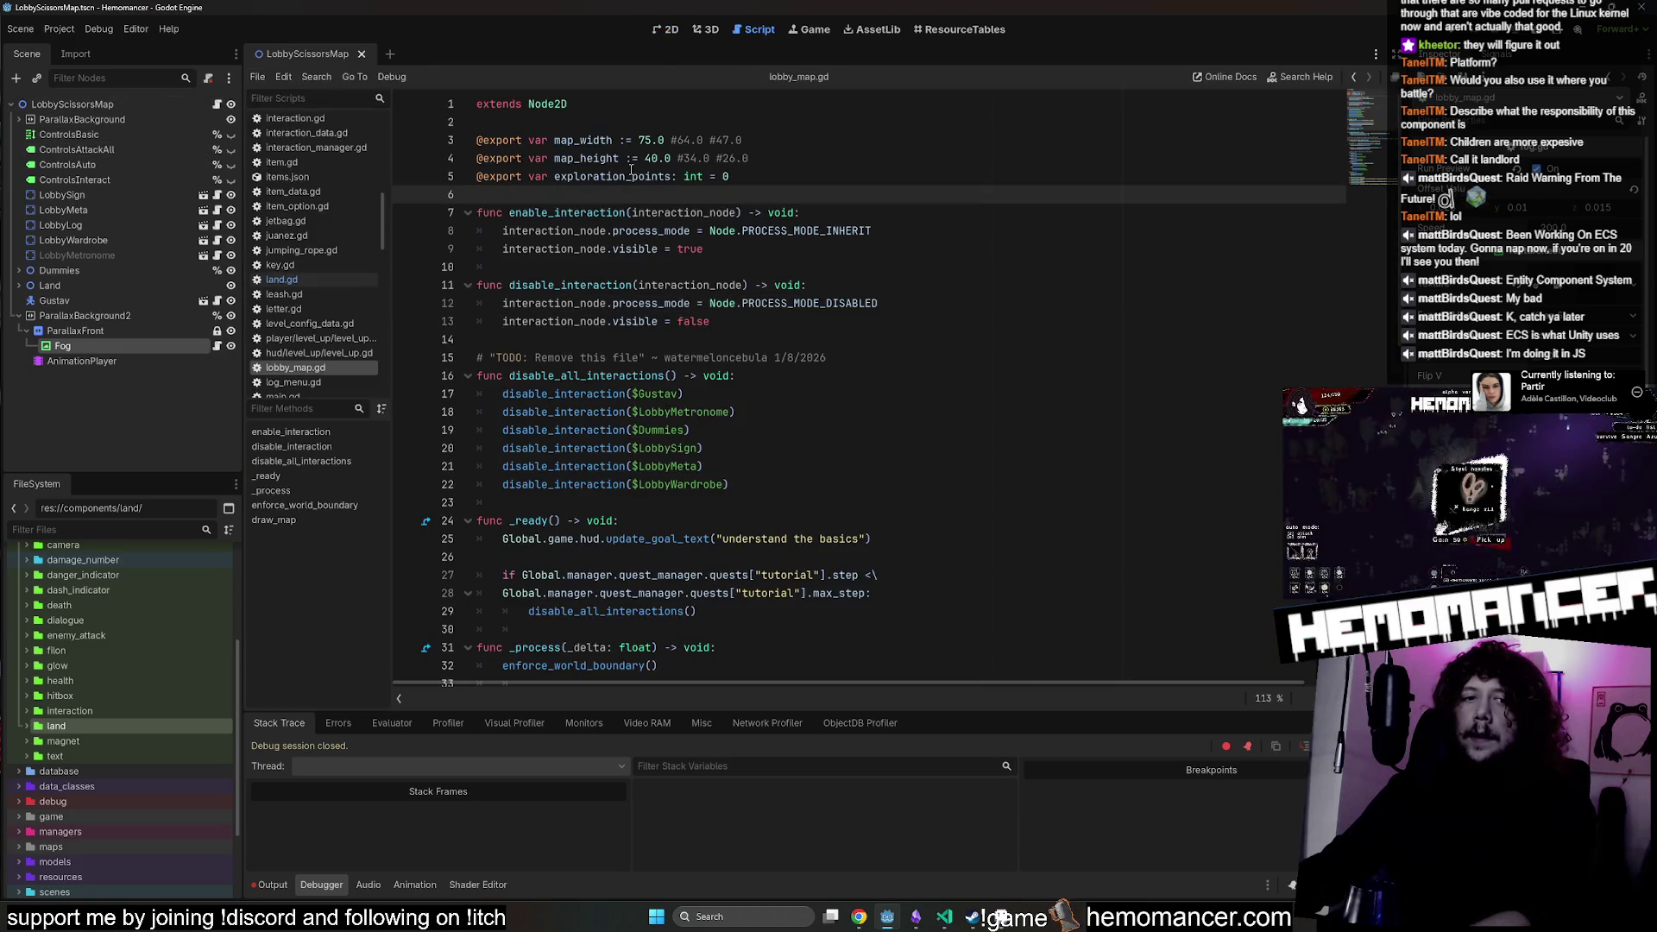
pyautogui.click(657, 33)
pyautogui.press('F5')
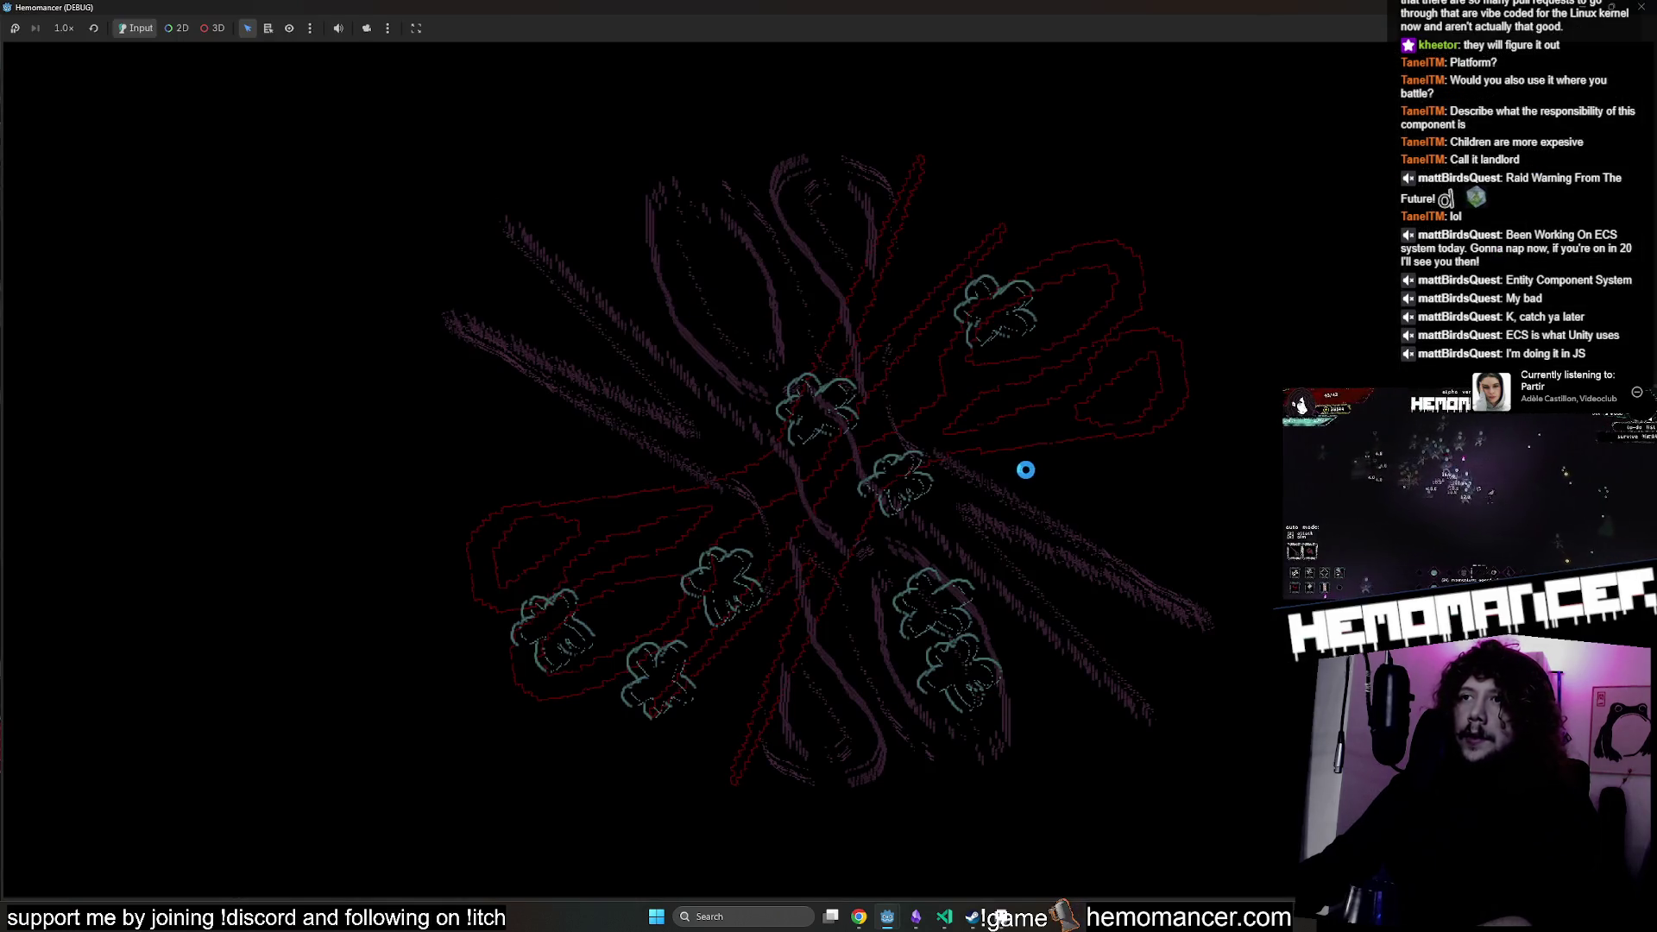
# Start the lobby, walk to the Signpole, and open then close its Travel menu
pyautogui.click(647, 447)
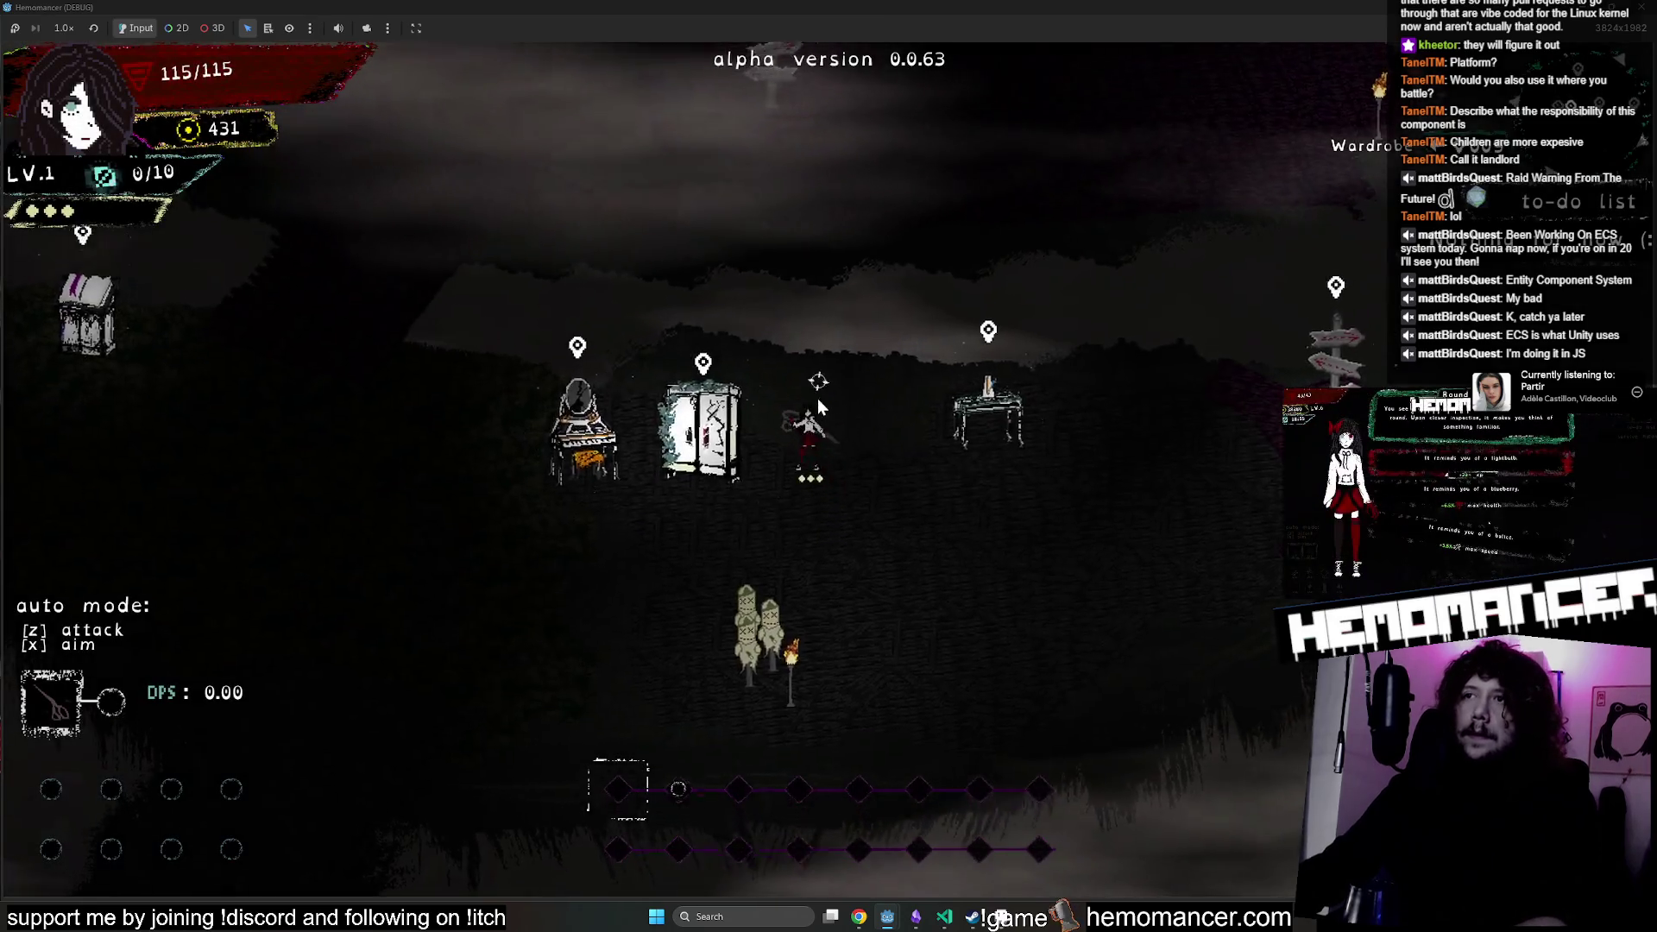
pyautogui.press('a')
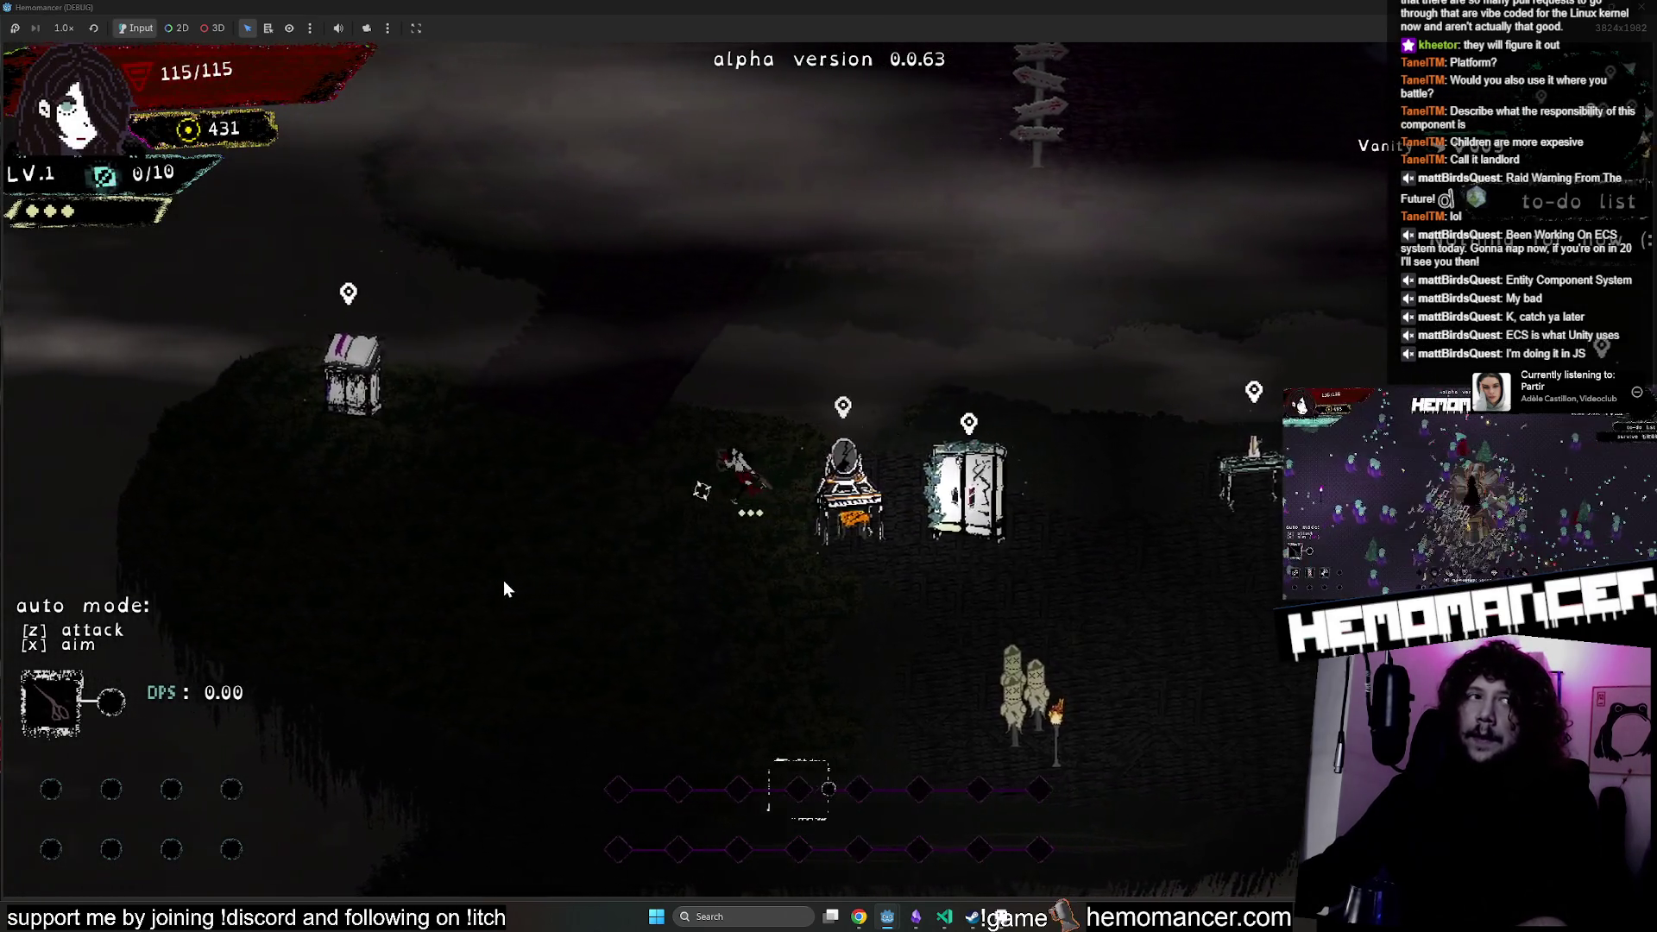
pyautogui.press('w')
pyautogui.press('a')
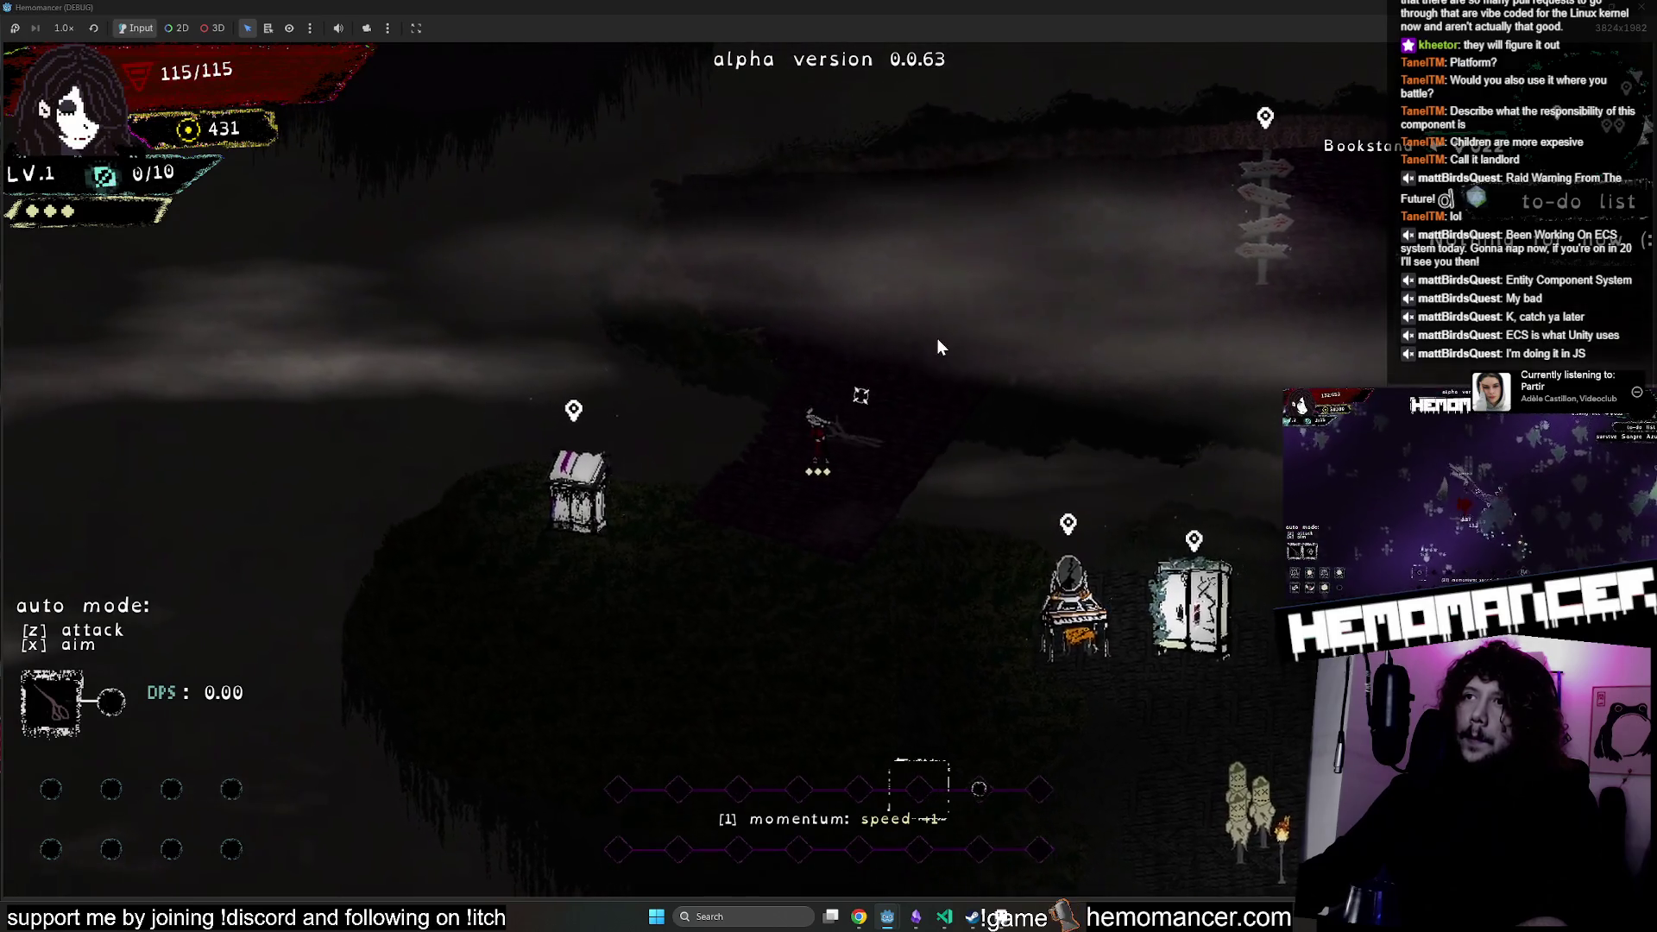
pyautogui.press('w')
pyautogui.press('d')
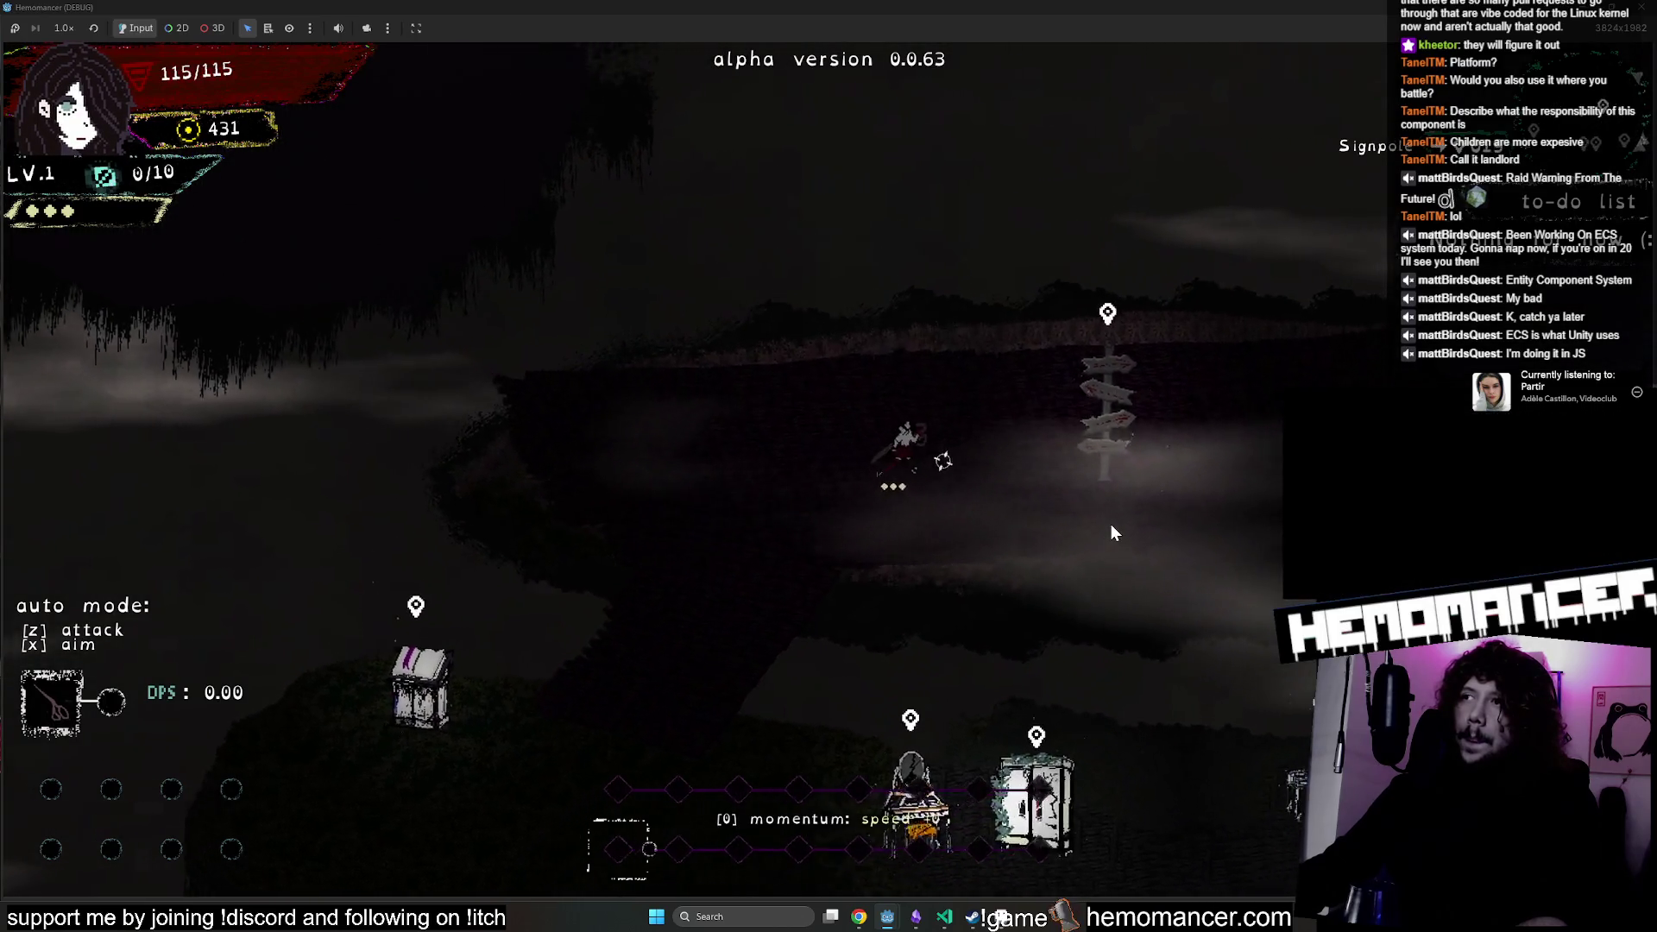
pyautogui.press('d')
pyautogui.press('e')
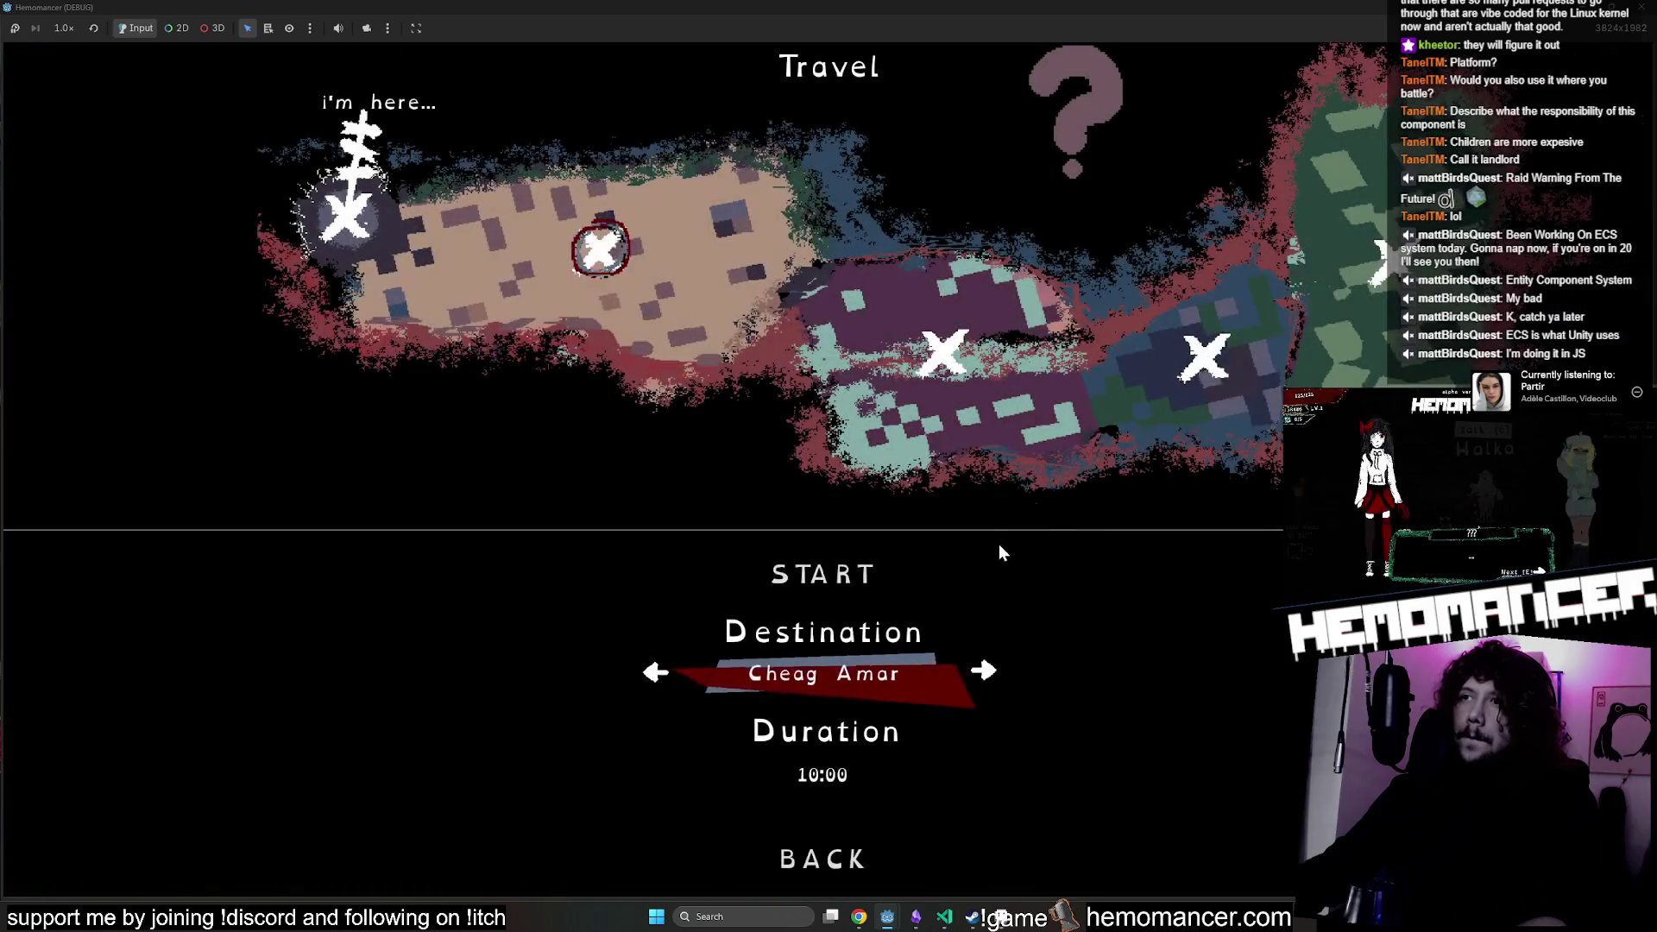
pyautogui.click(850, 859)
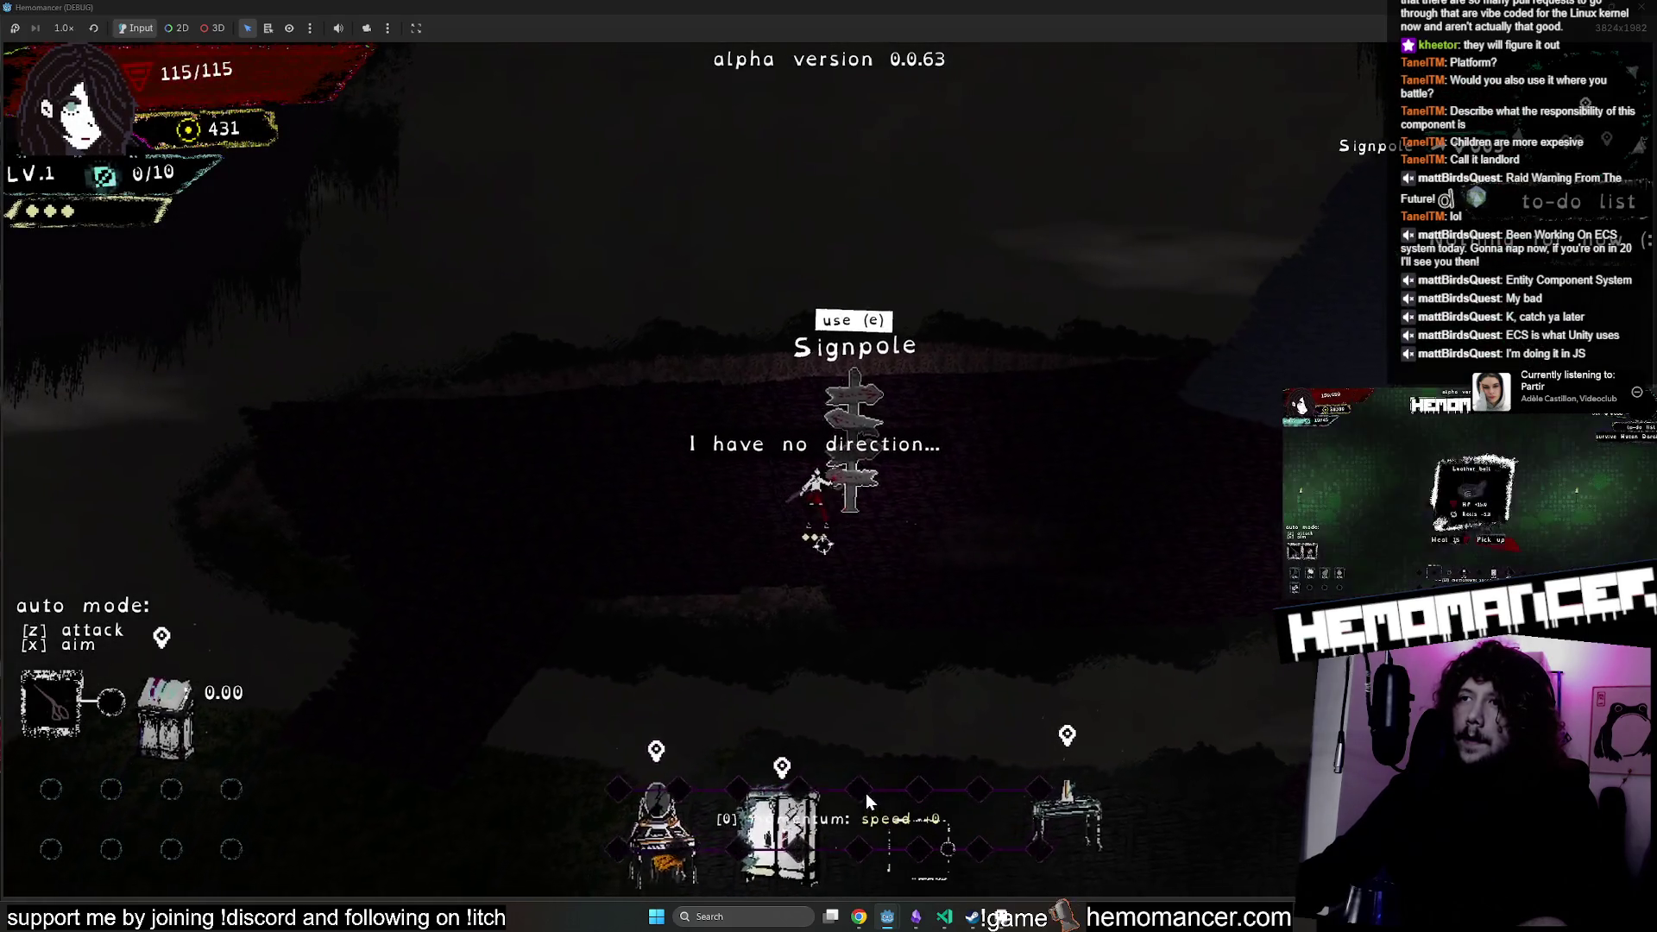
# Walk up and right across to the upper Signpole
pyautogui.press('w')
pyautogui.press('d')
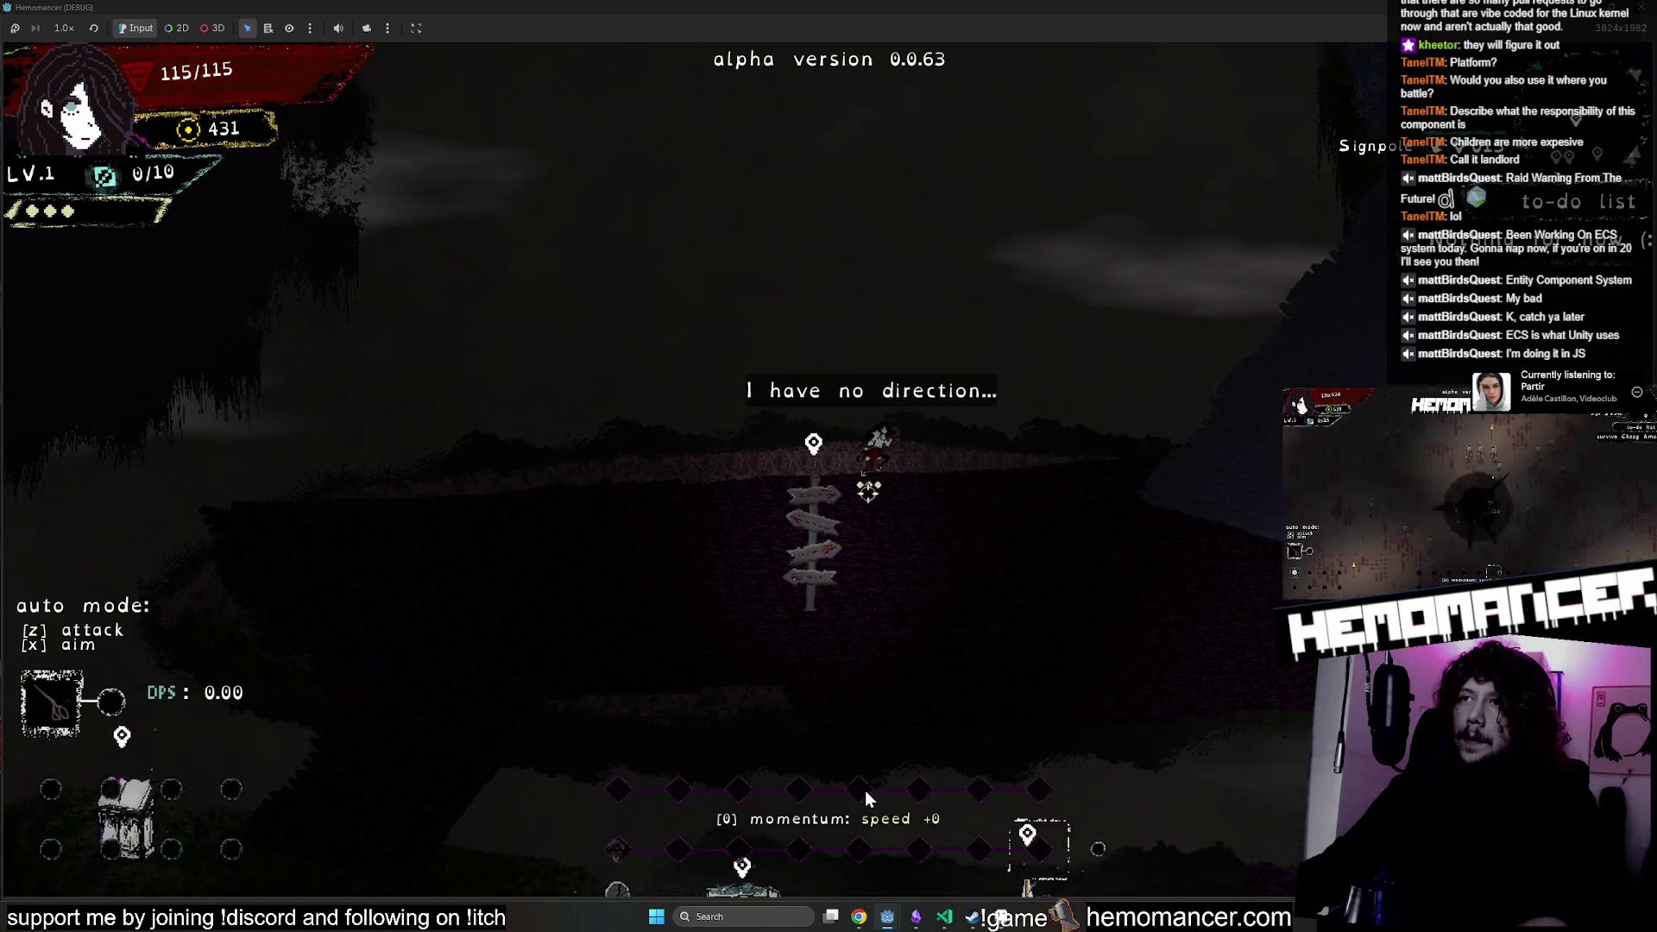
pyautogui.press('d')
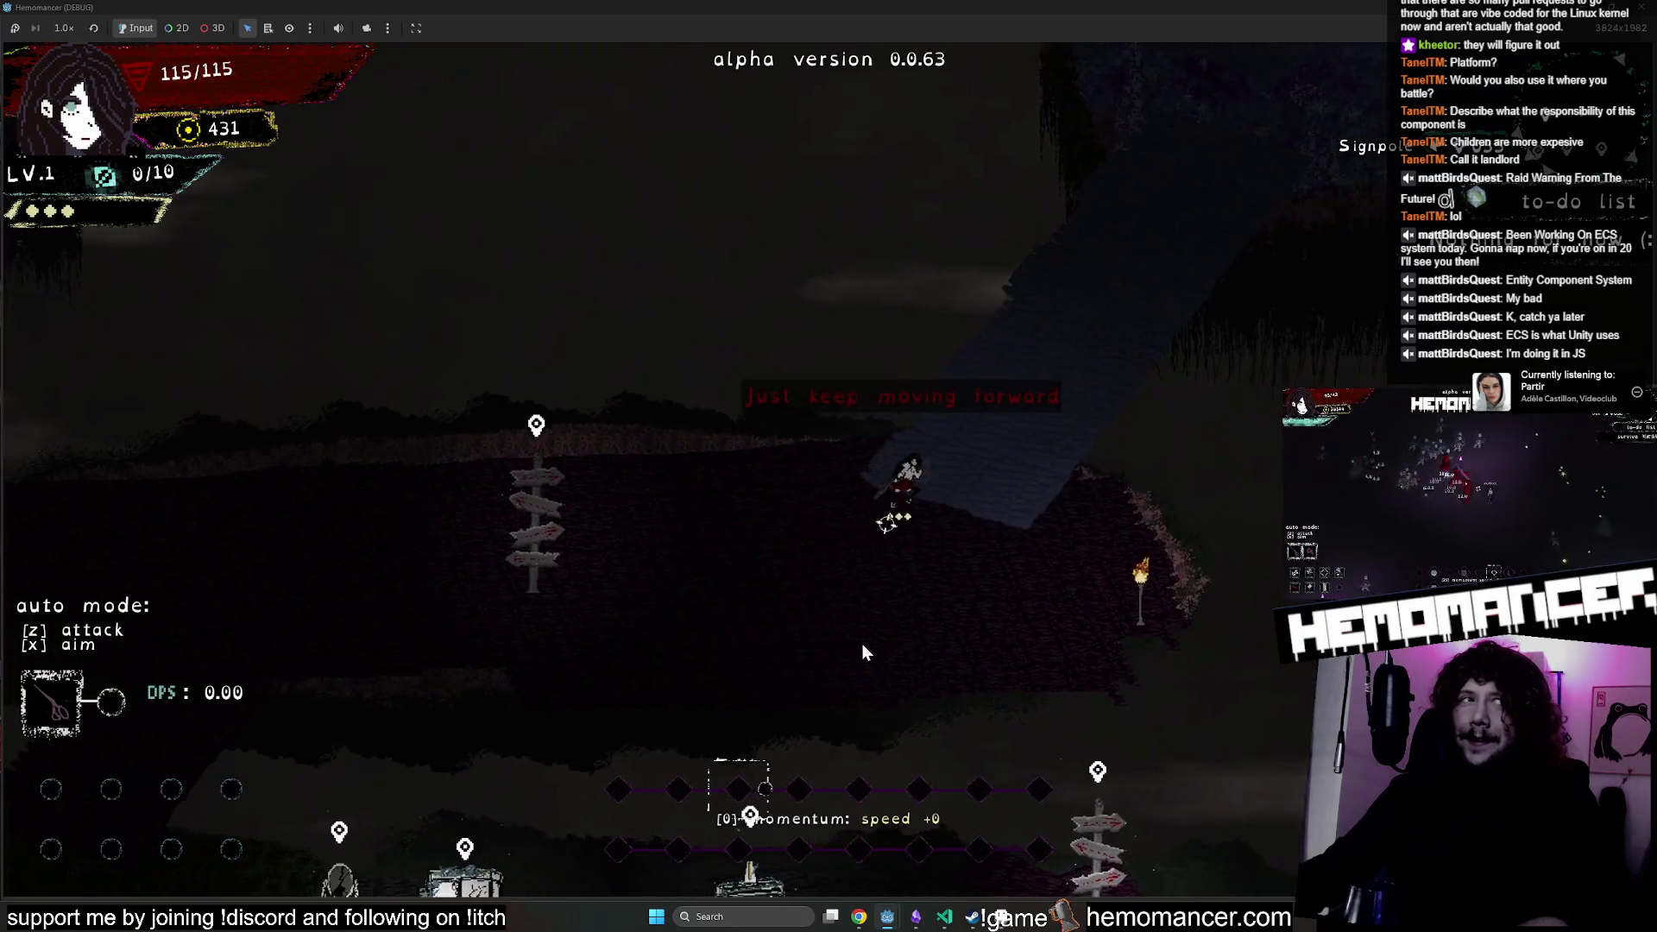
pyautogui.press('w')
pyautogui.press('d')
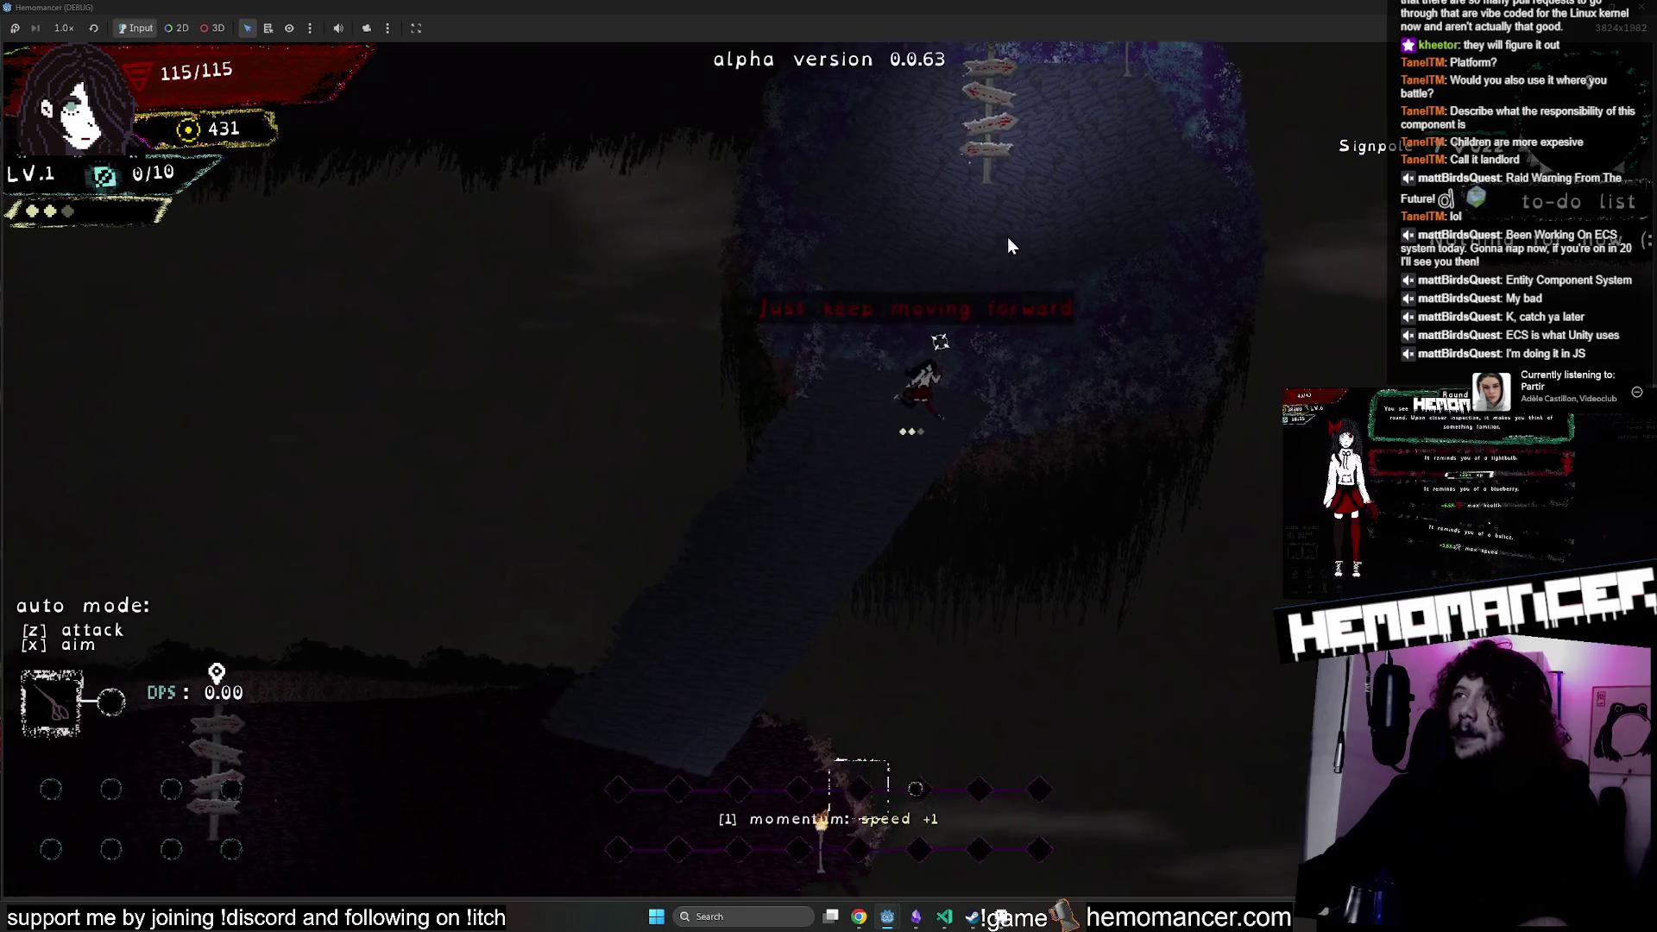
pyautogui.press('w')
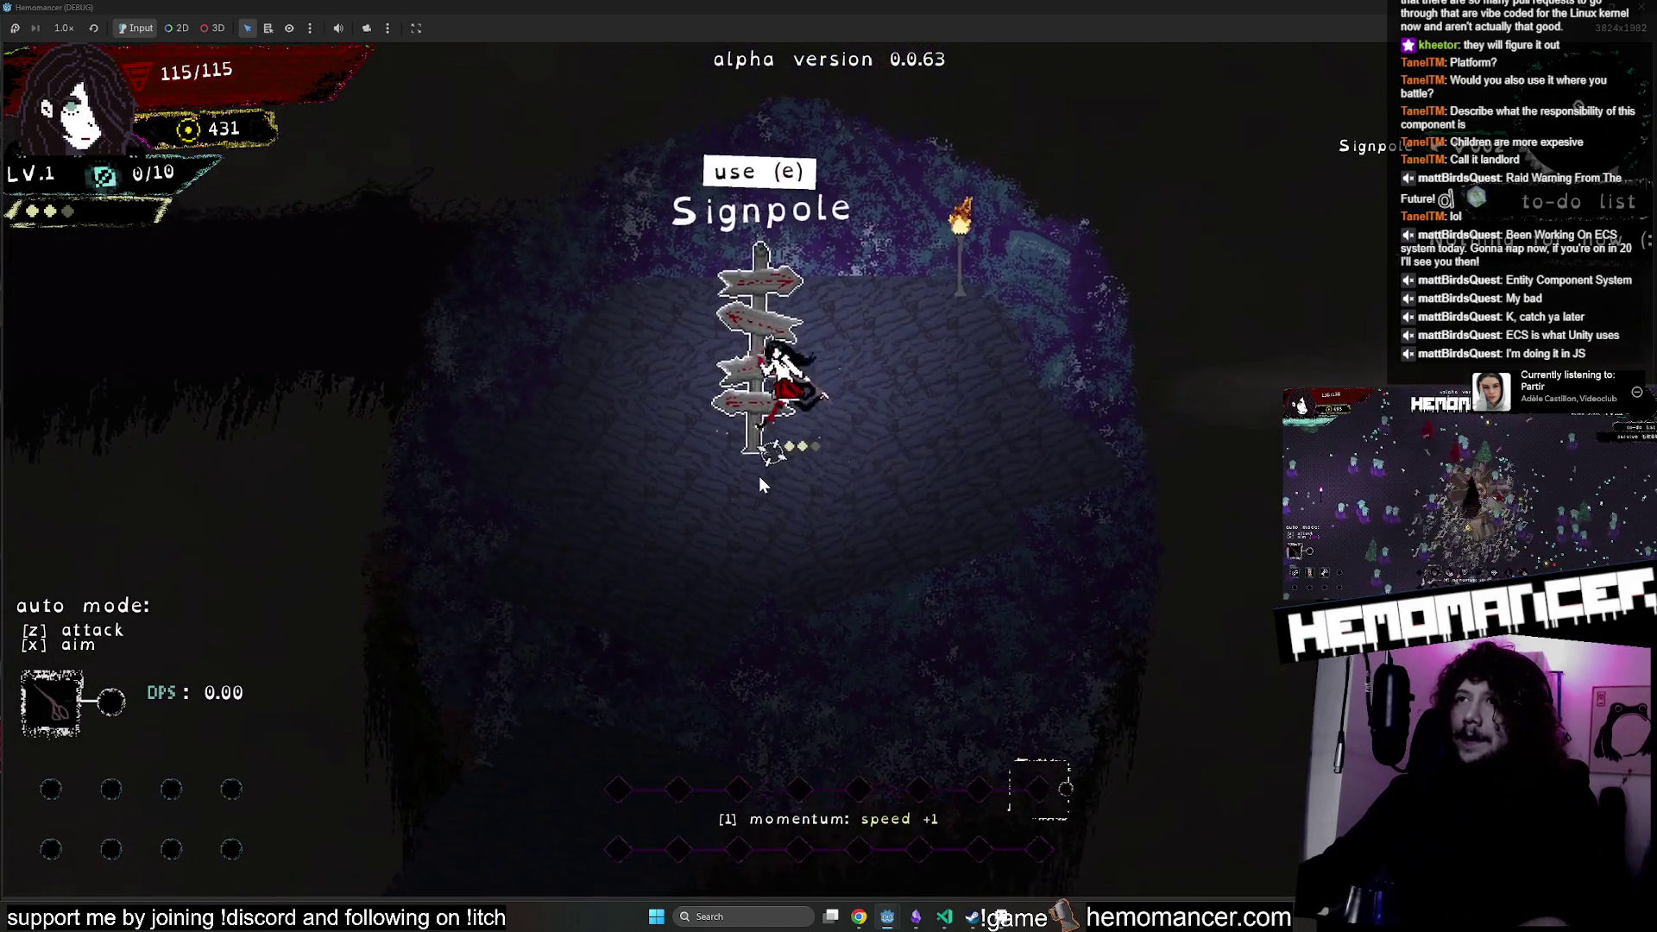
pyautogui.press('w')
pyautogui.press('d')
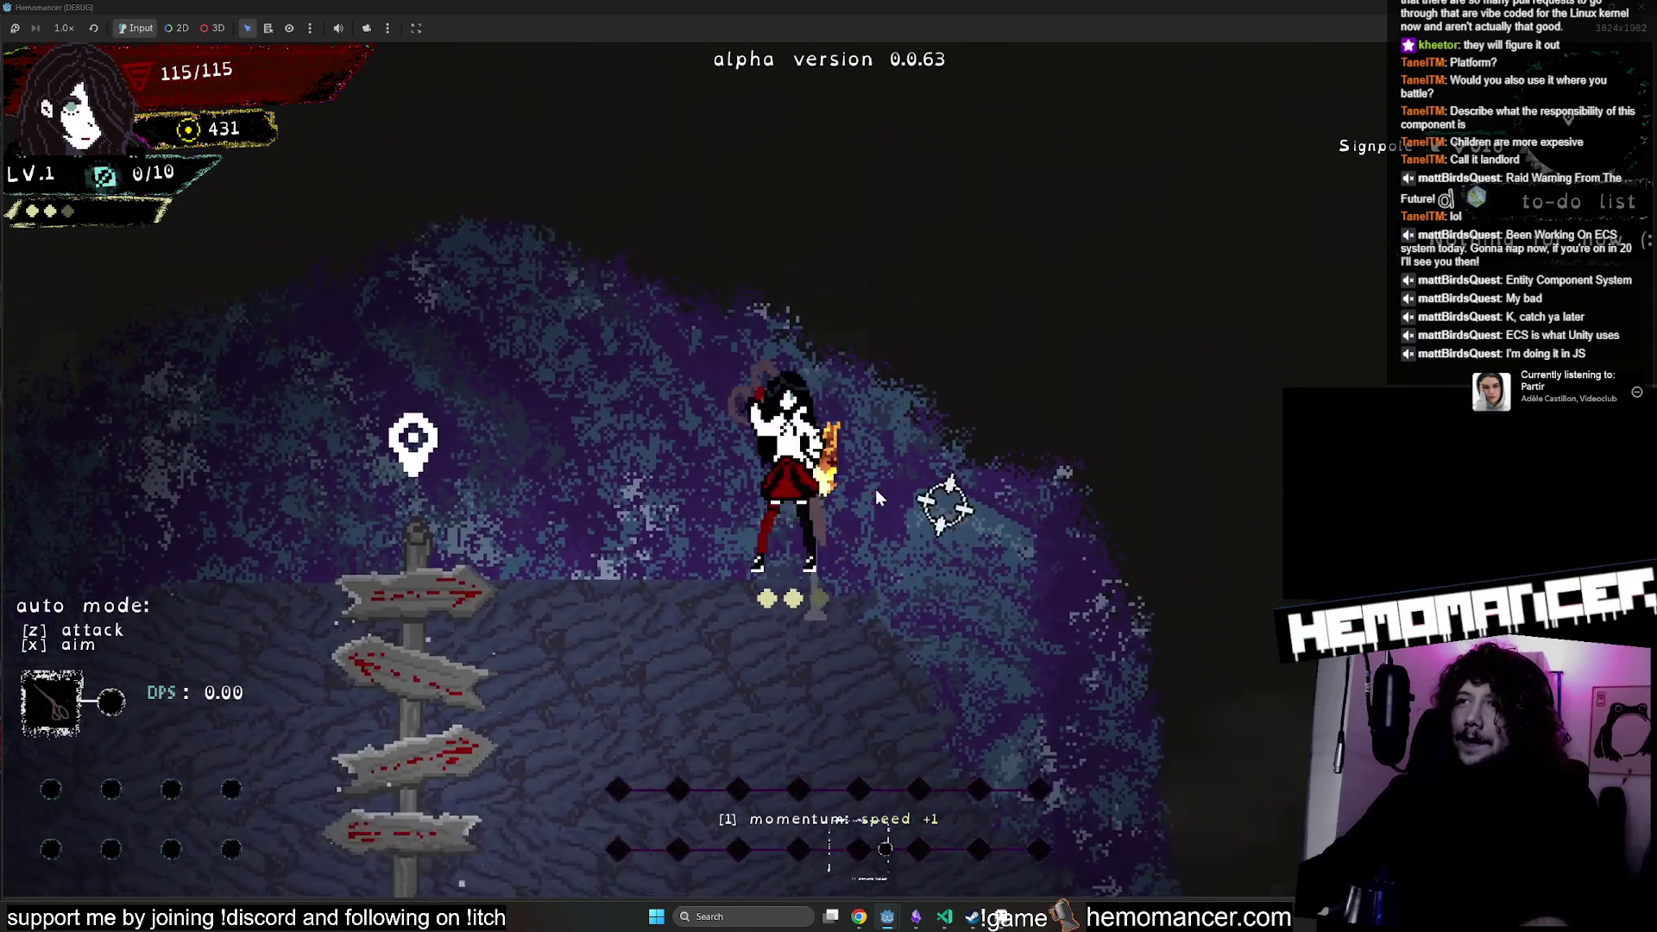
# Walk past the signpost and down-left to the Vanity and Wardrobe, building momentum
pyautogui.press('a')
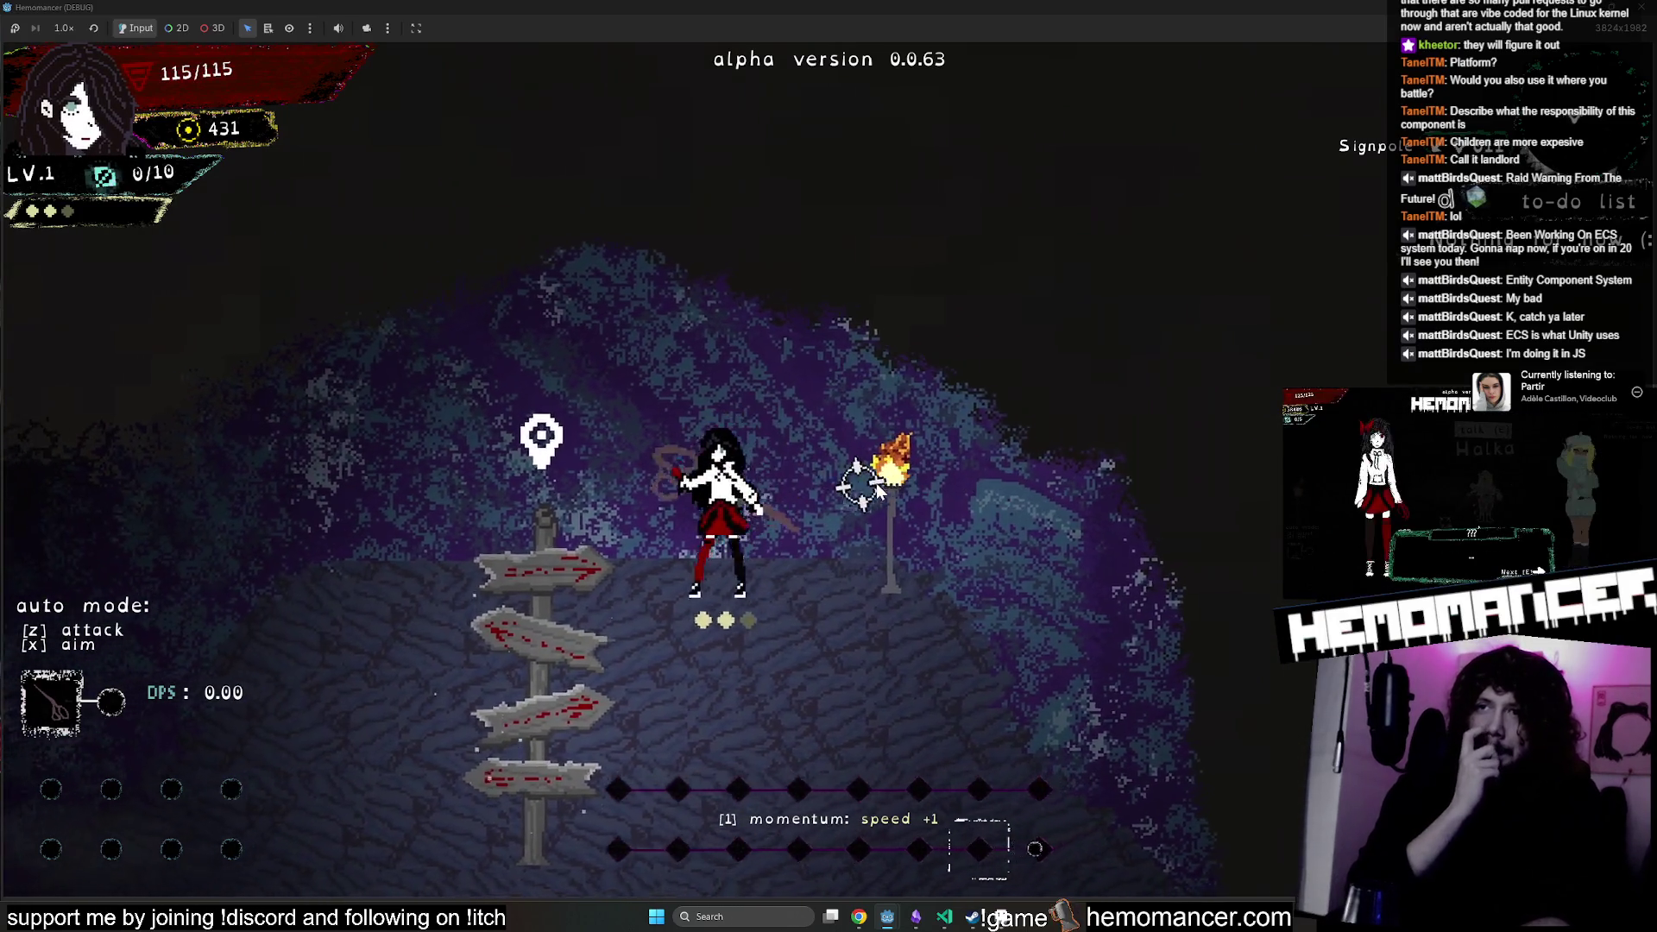
pyautogui.press('a')
pyautogui.press('d')
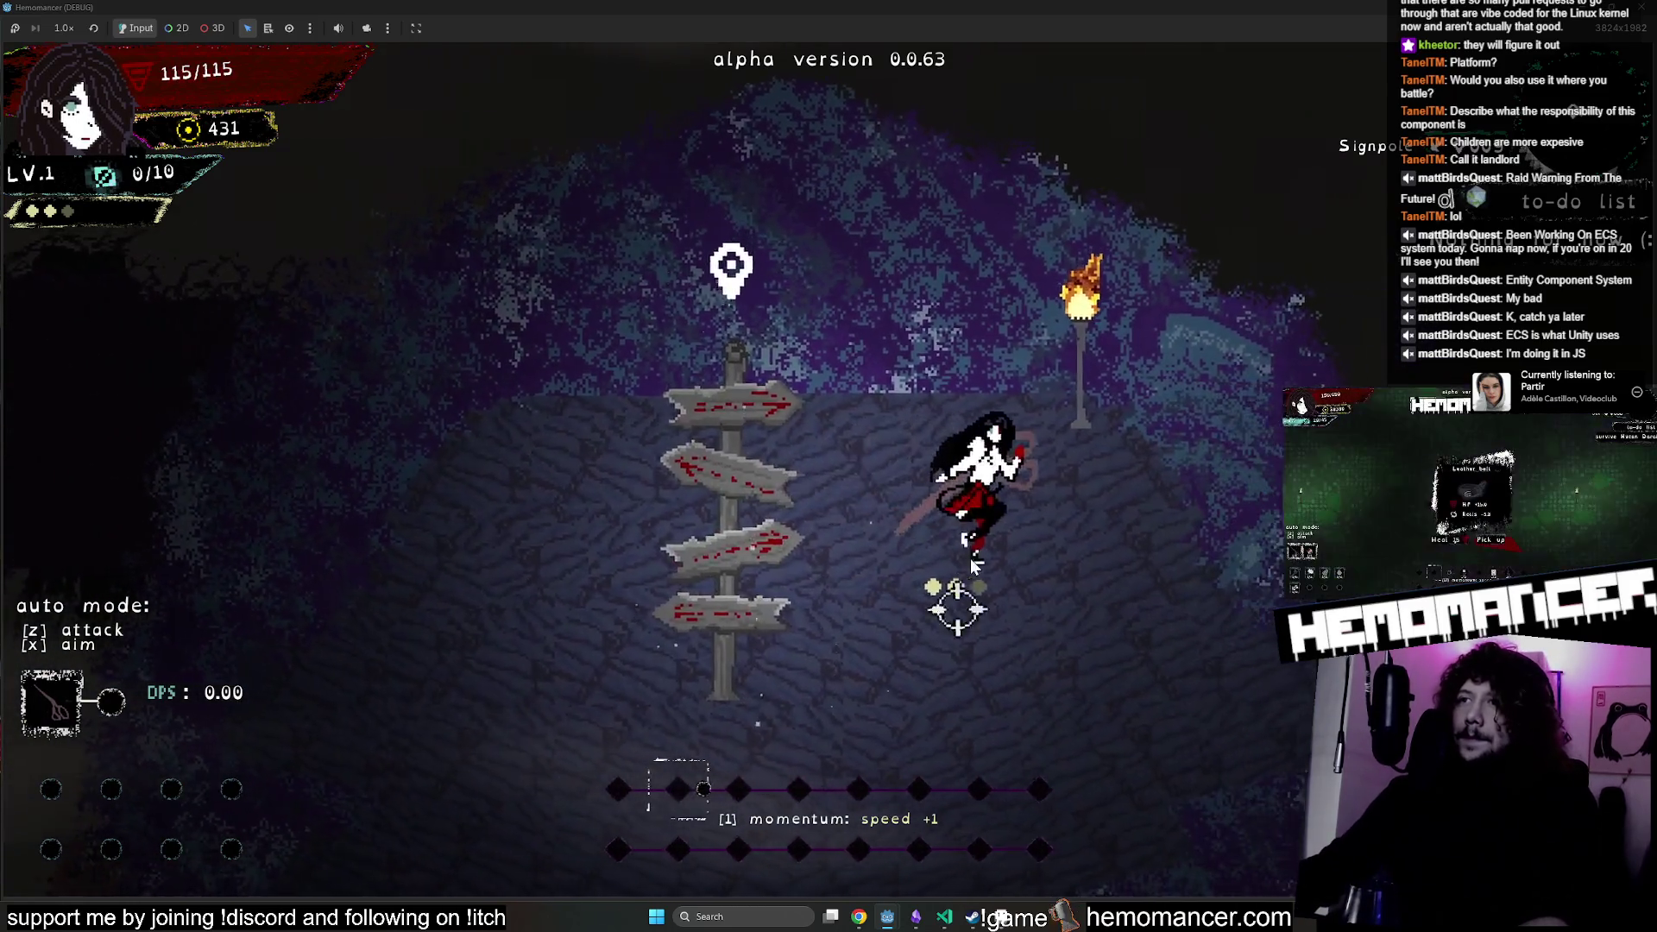
pyautogui.press('a')
pyautogui.press('s')
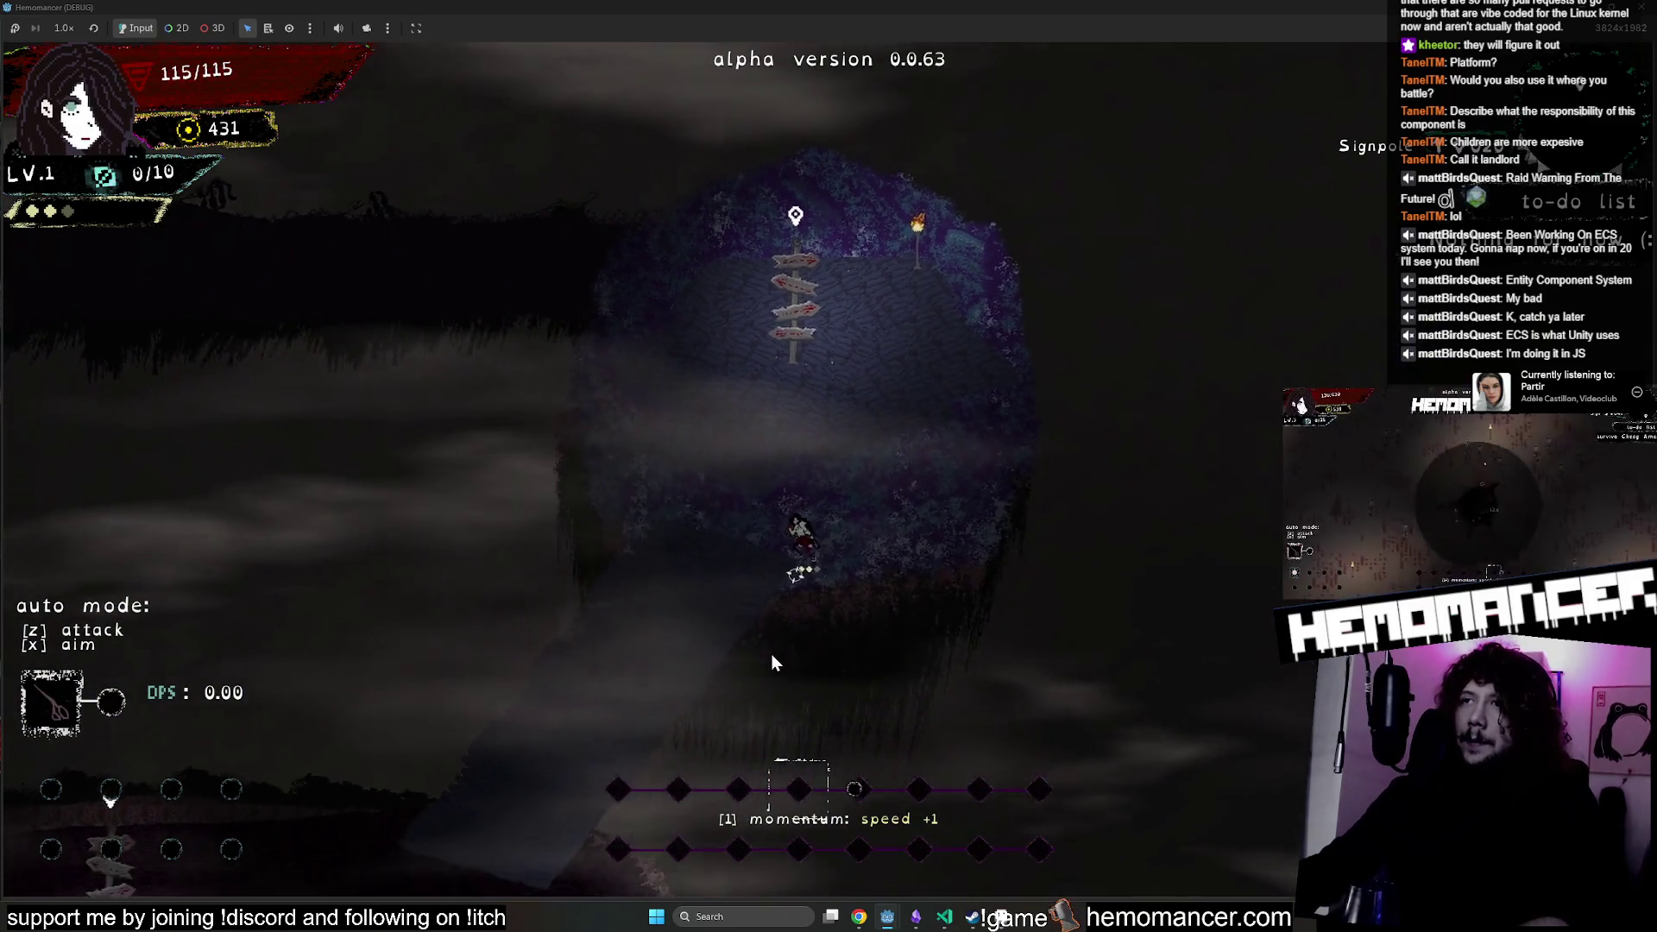
pyautogui.press('s')
pyautogui.press('a')
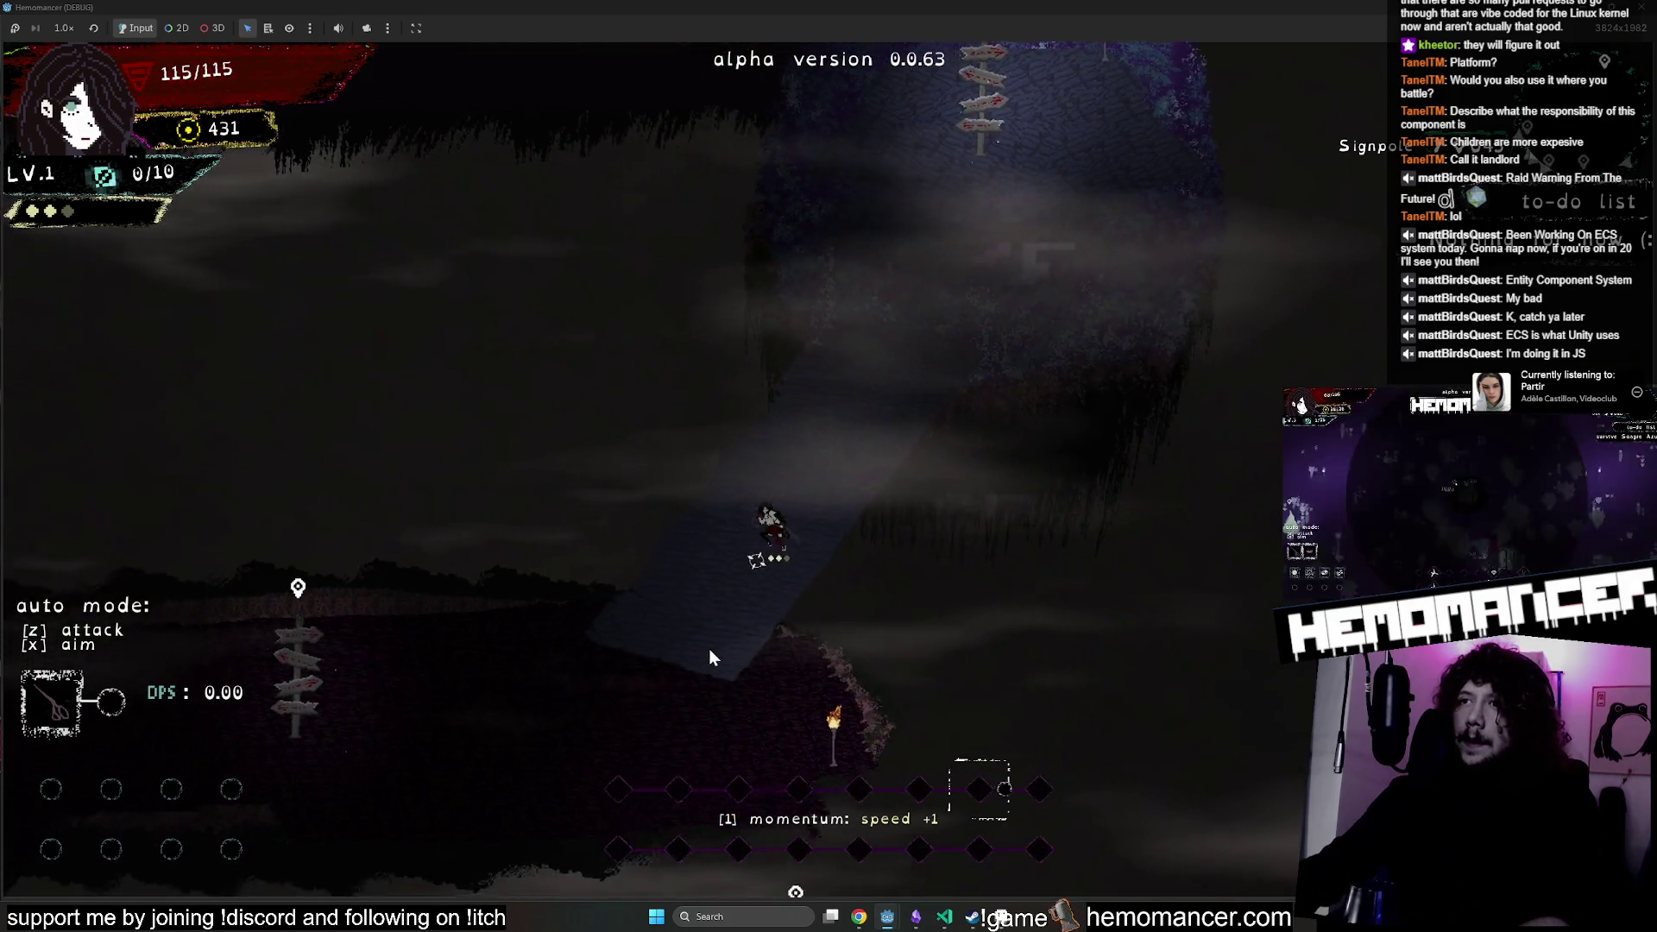
pyautogui.press('s')
pyautogui.press('a')
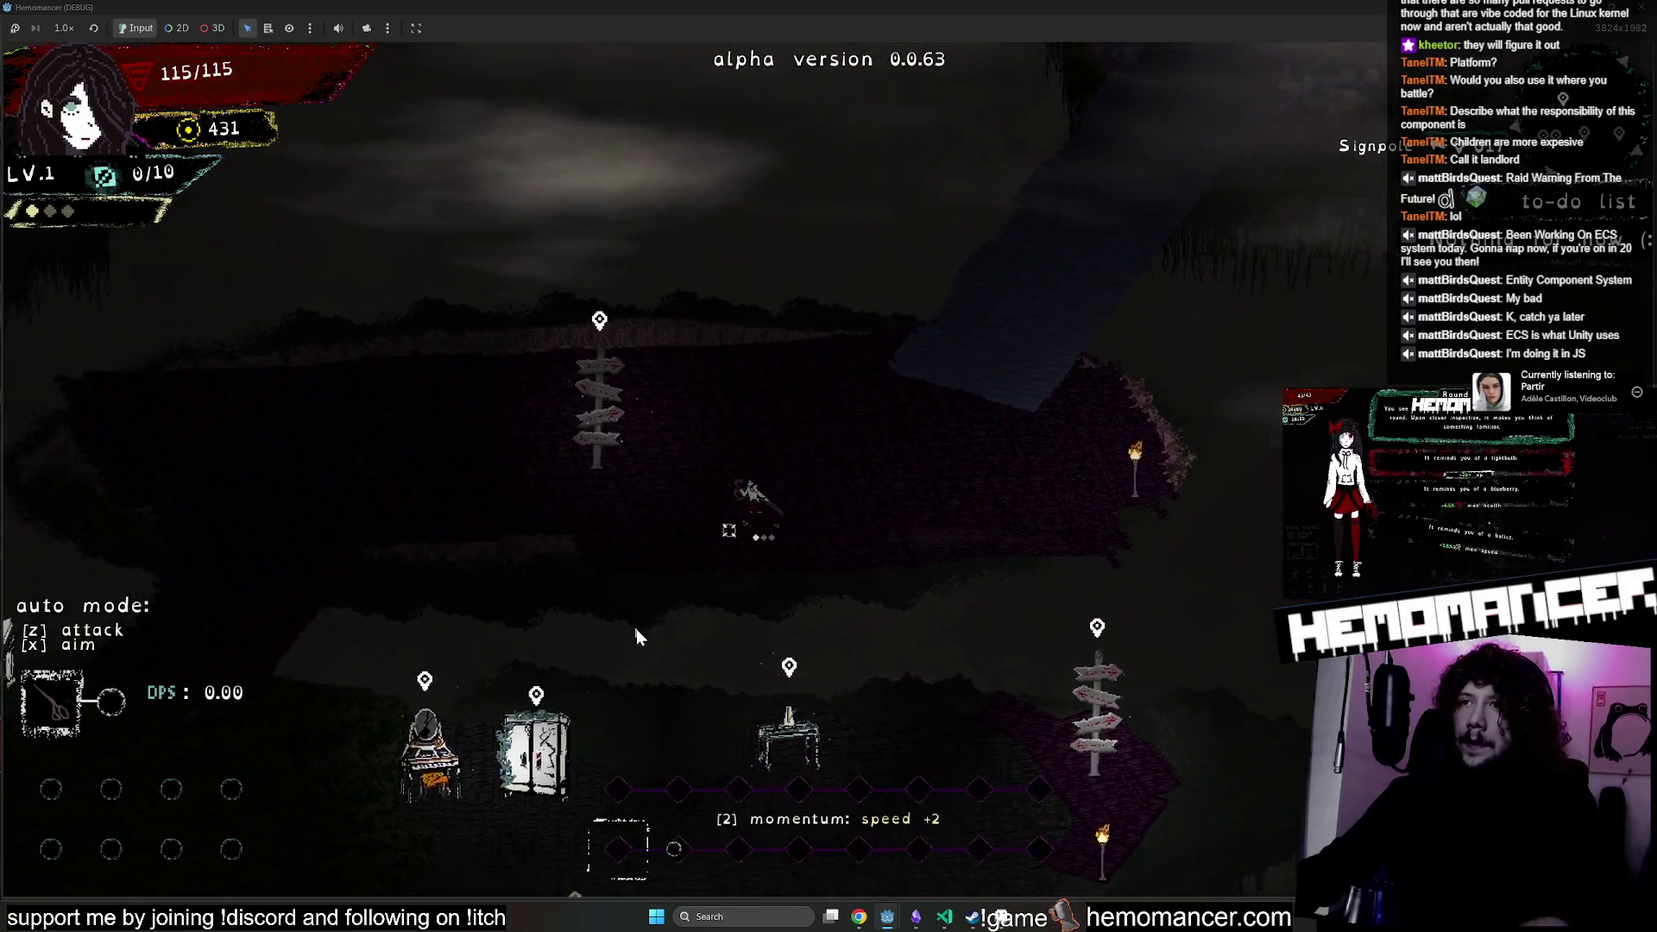
pyautogui.press('a')
pyautogui.press('s')
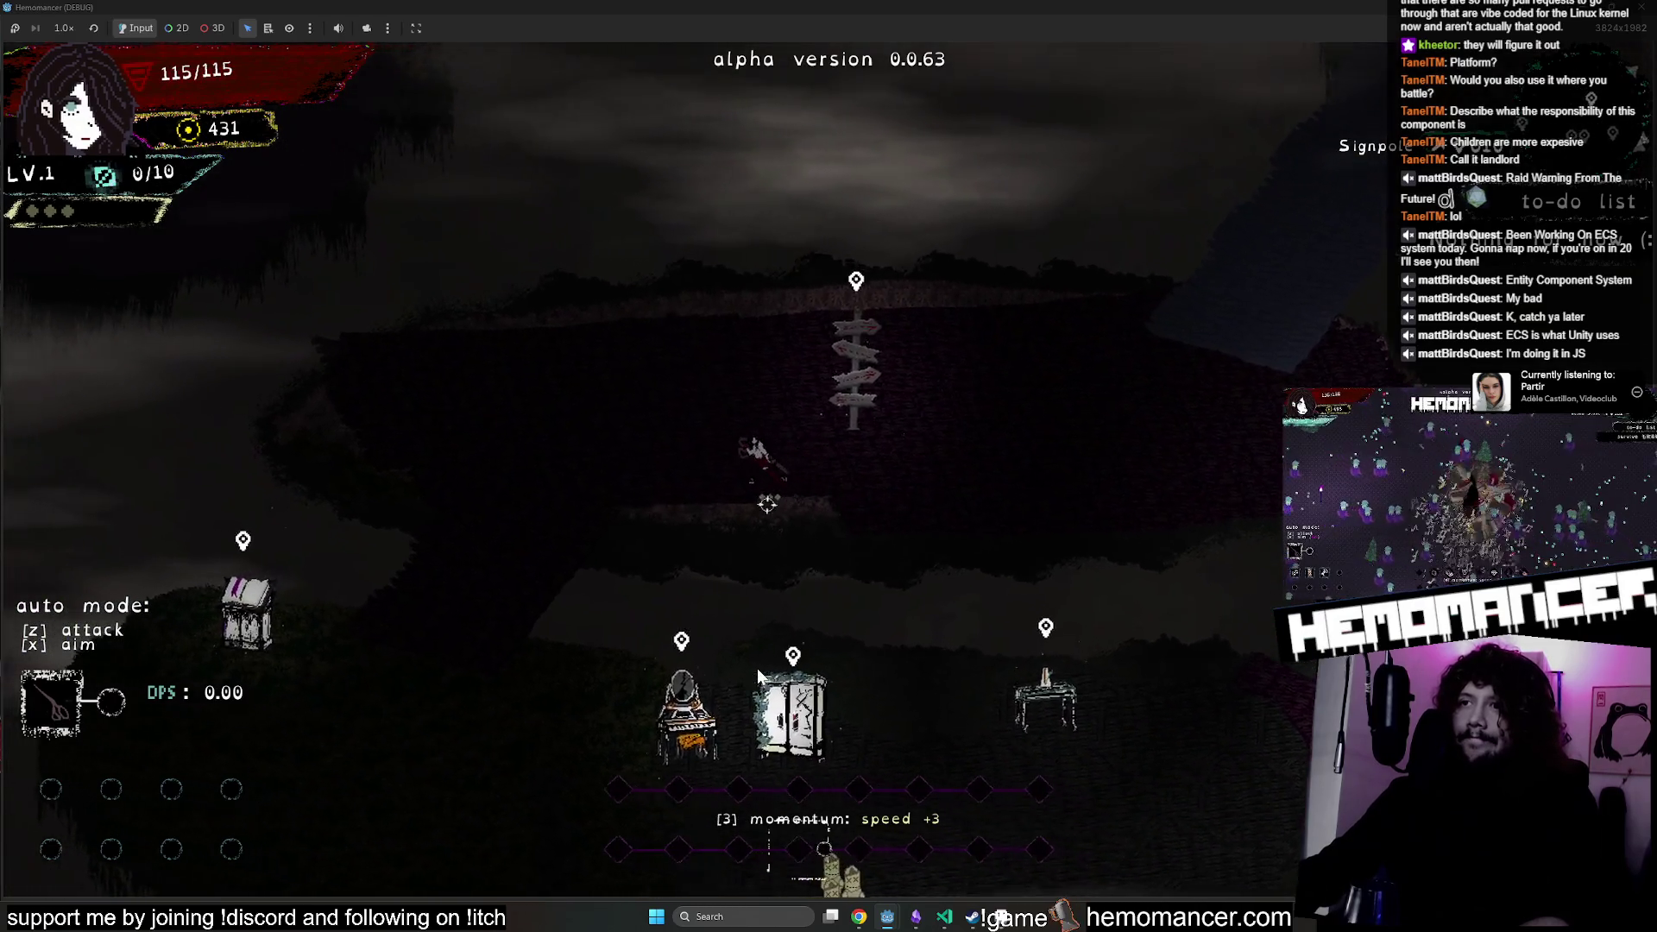
pyautogui.press('a')
pyautogui.press('s')
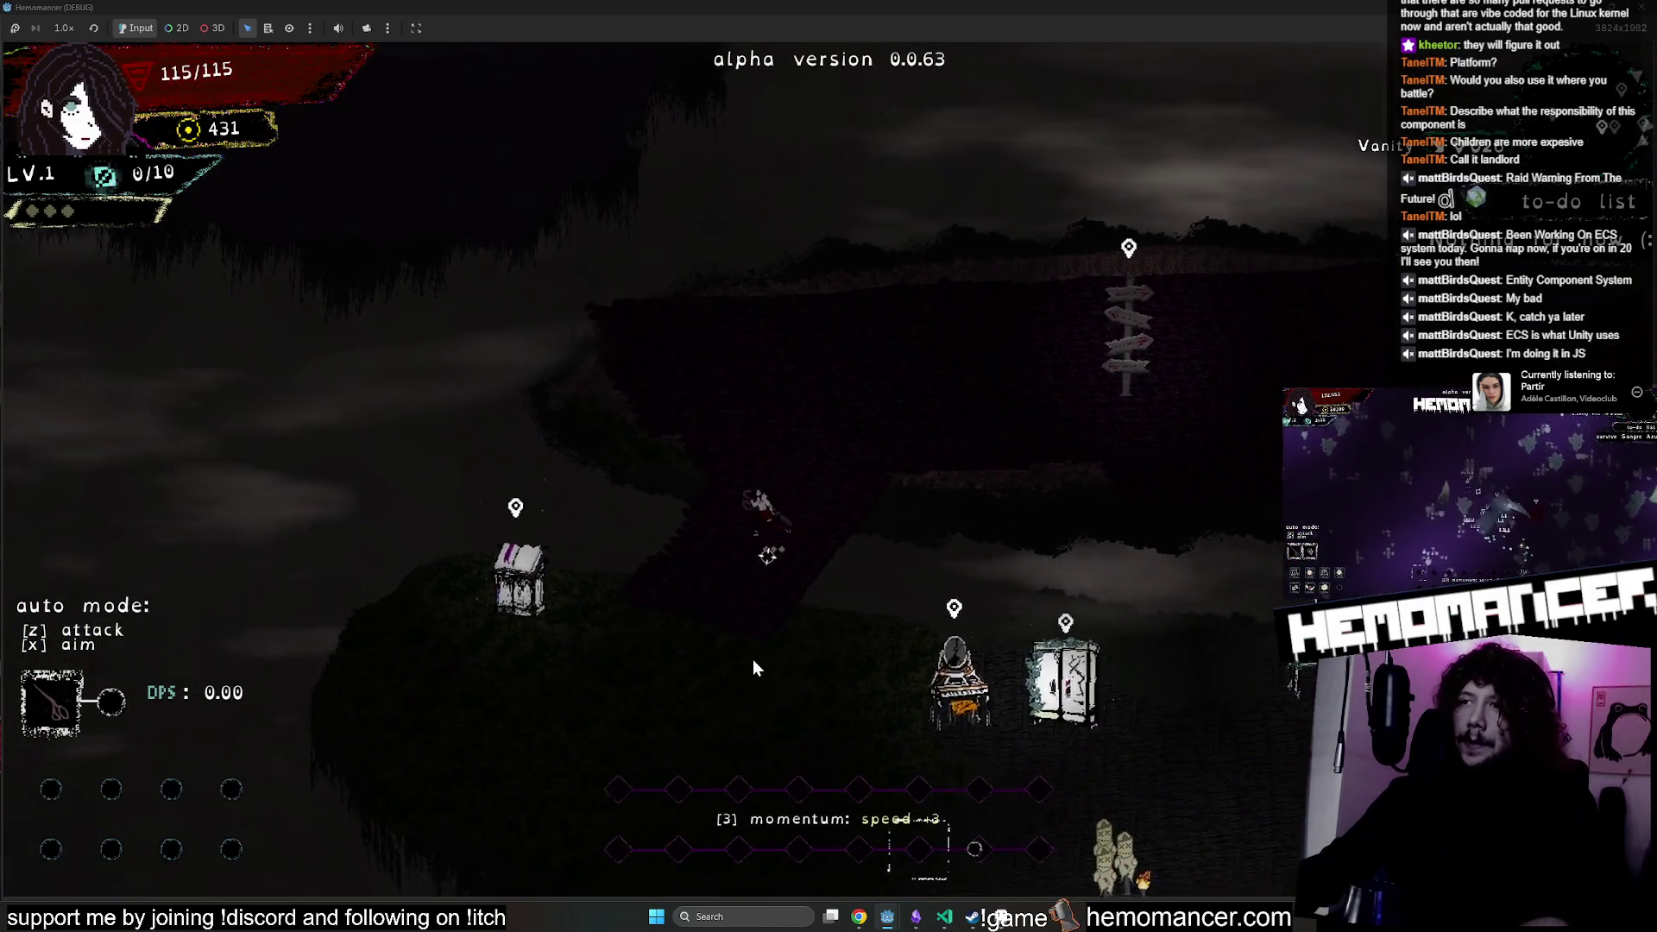
pyautogui.press('d')
pyautogui.press('s')
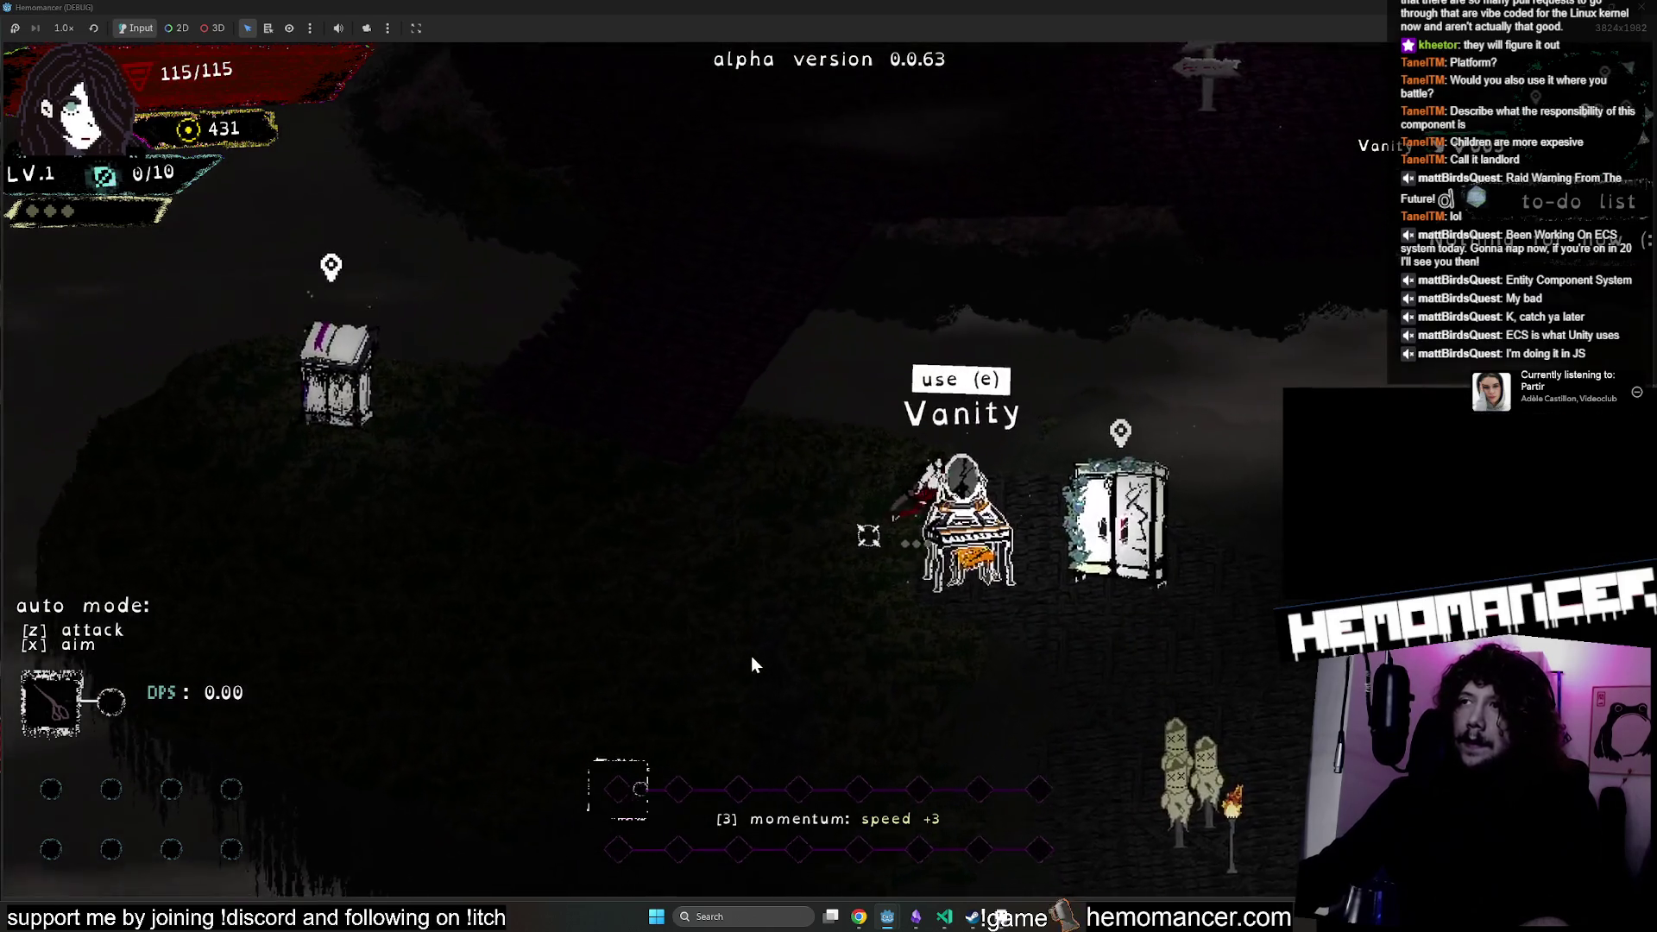
pyautogui.press('d')
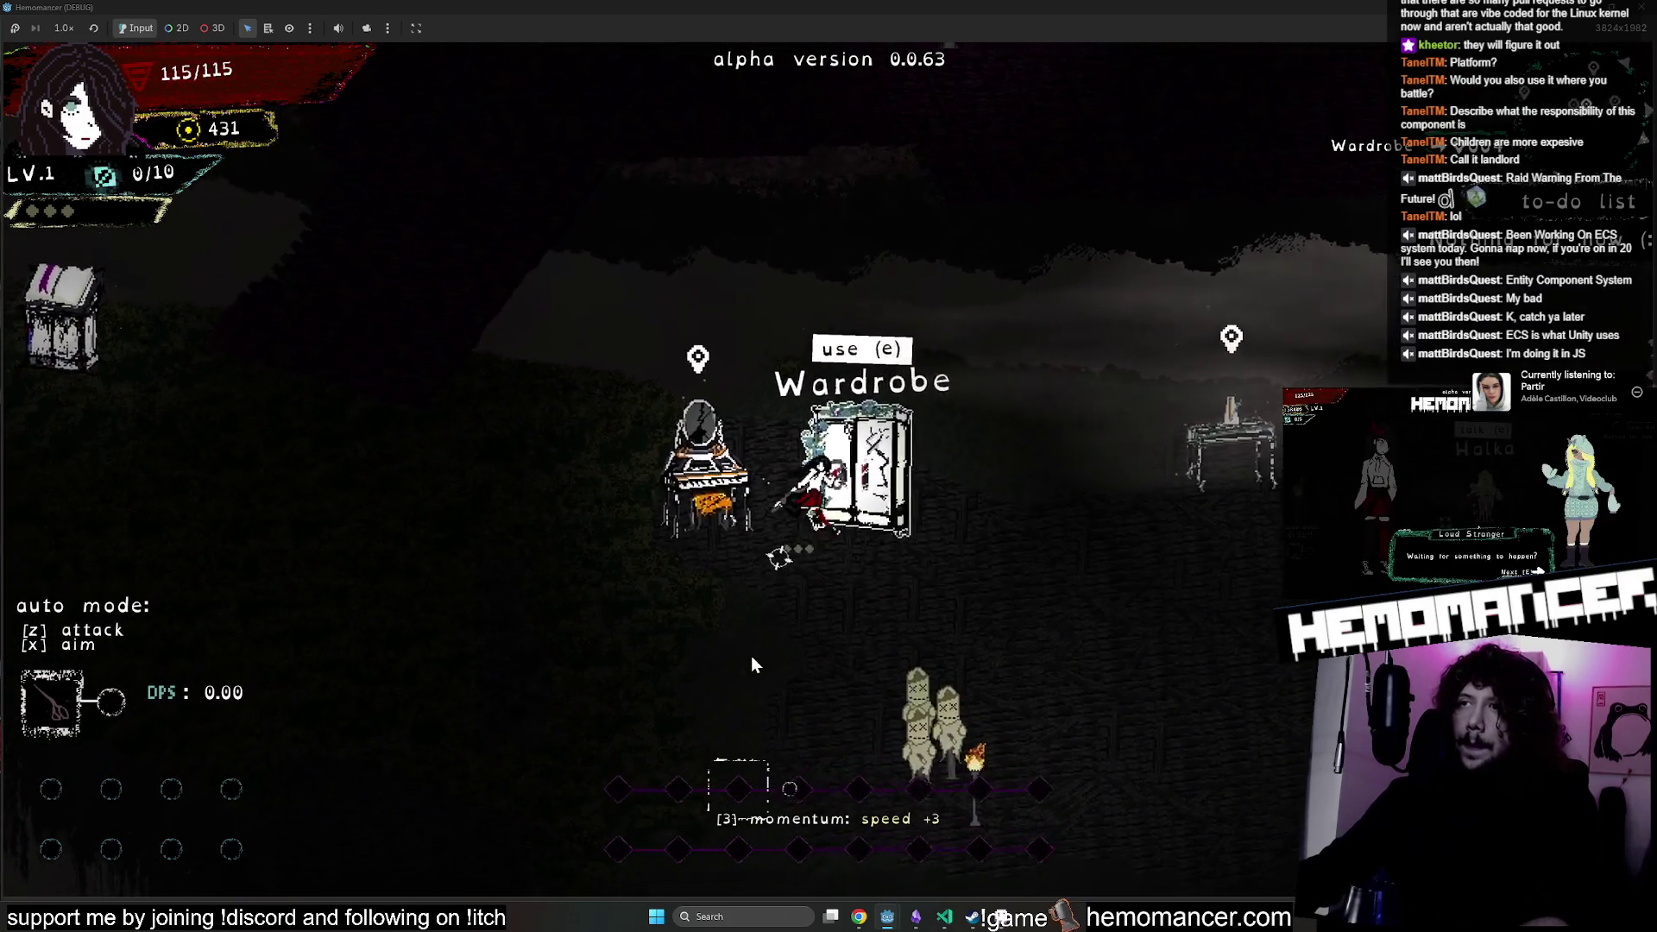
pyautogui.press('s')
# Walk down past the Vanity and back over the Signpole
pyautogui.scroll(-3, 751, 664)
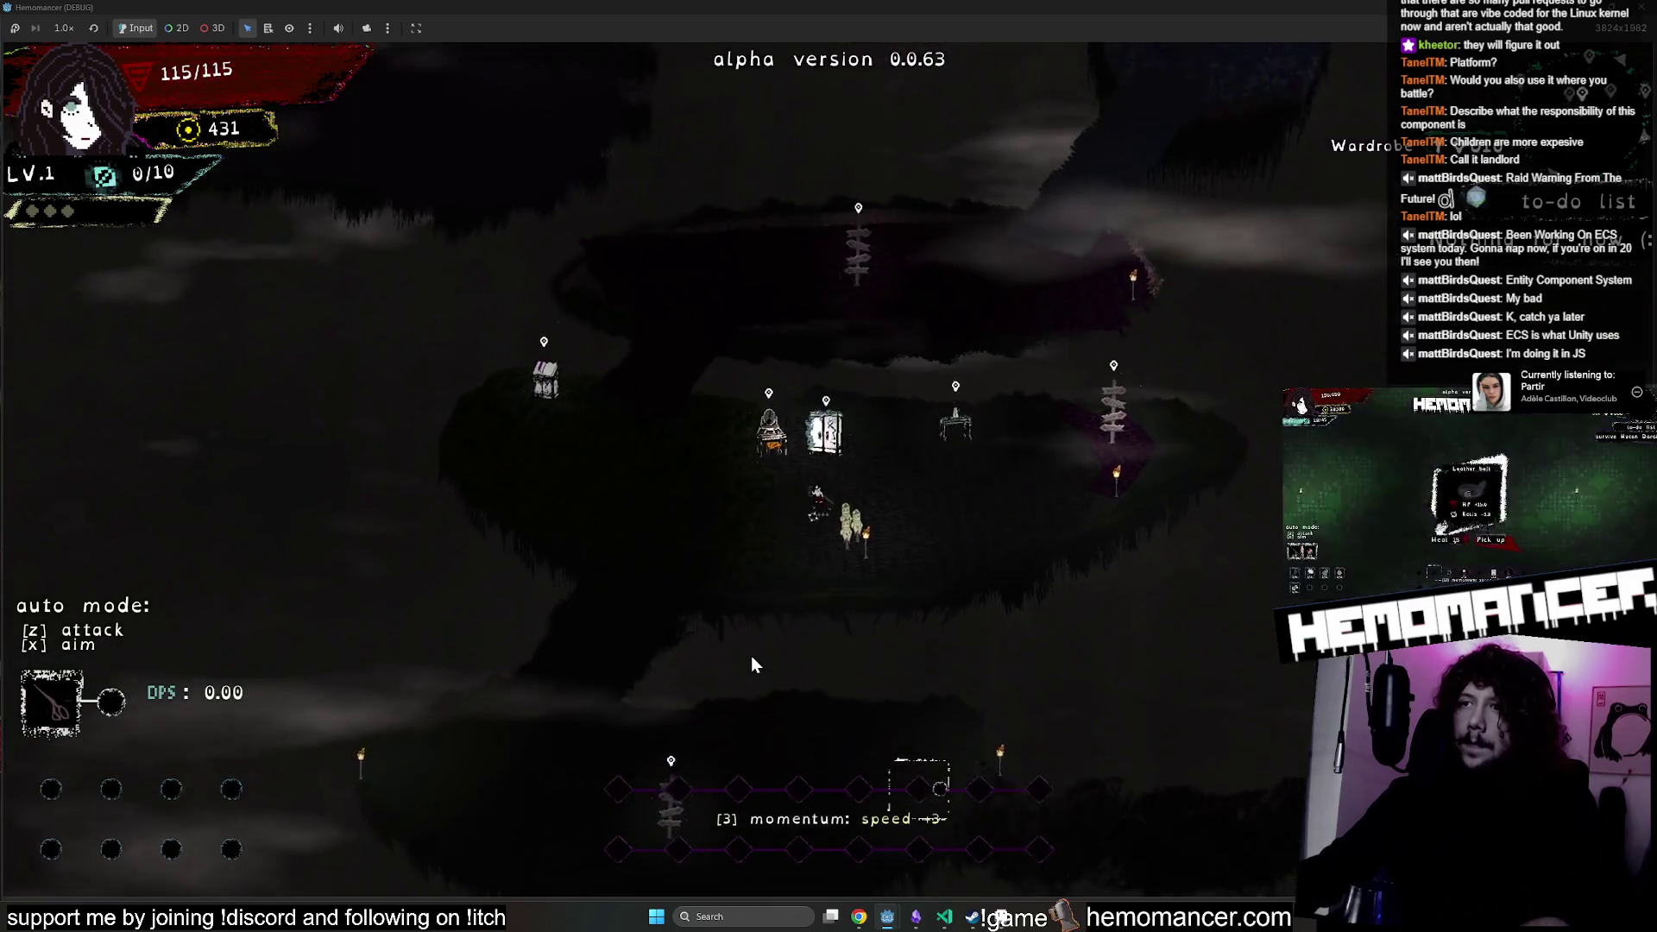
pyautogui.press('a')
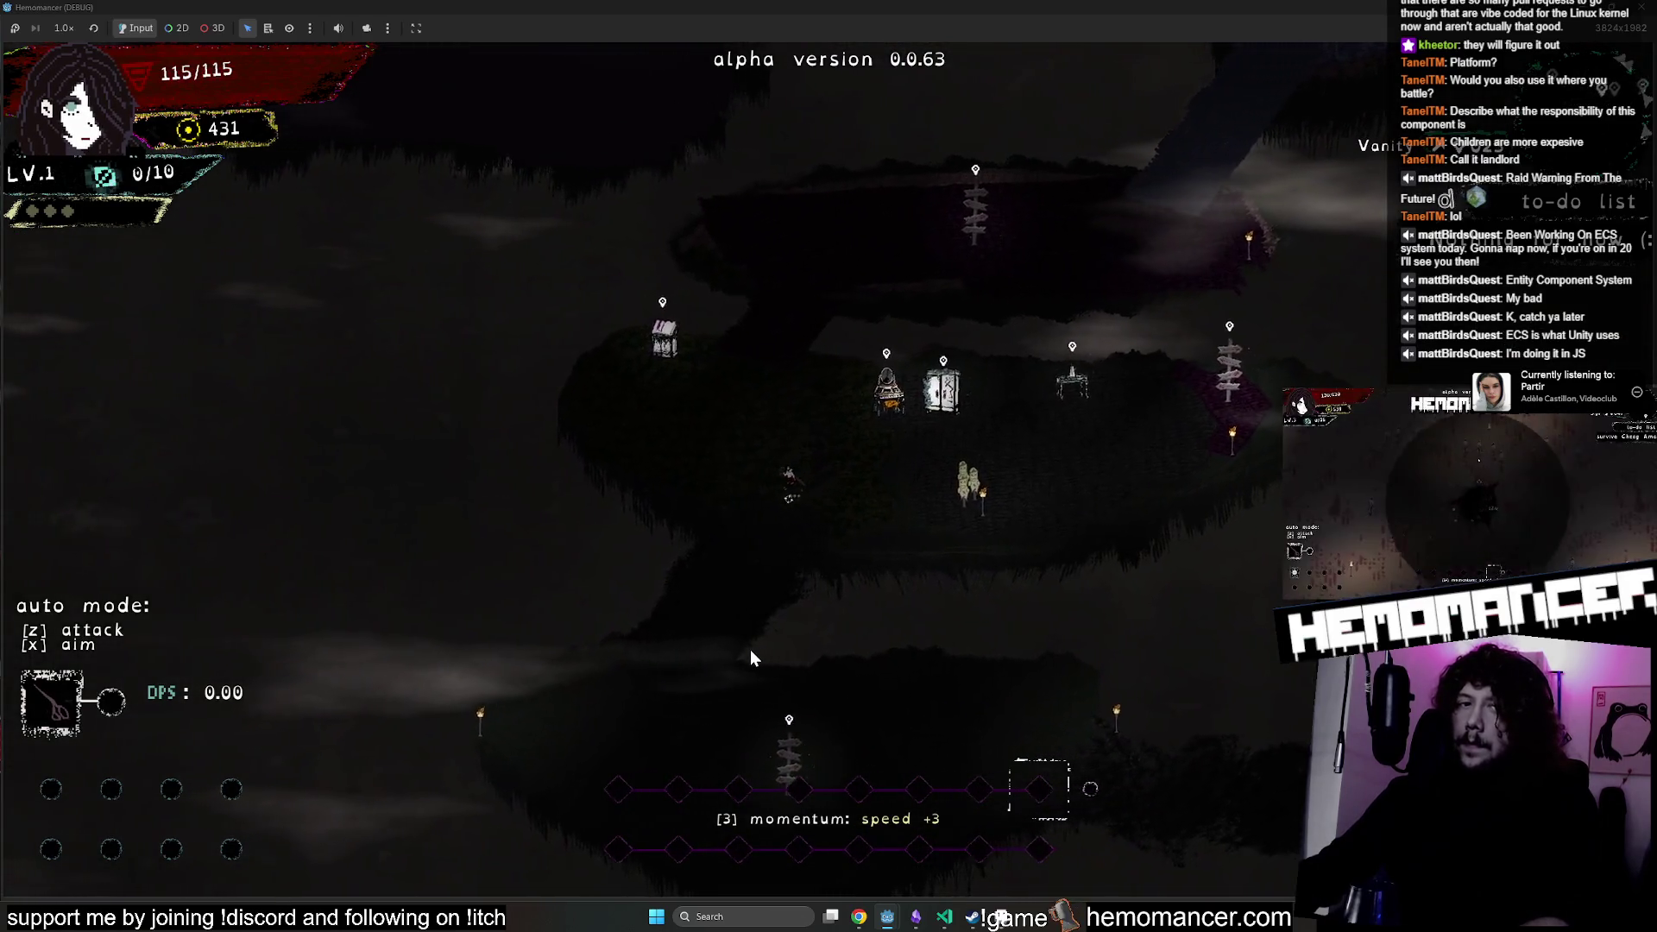
pyautogui.press('s')
pyautogui.press('a')
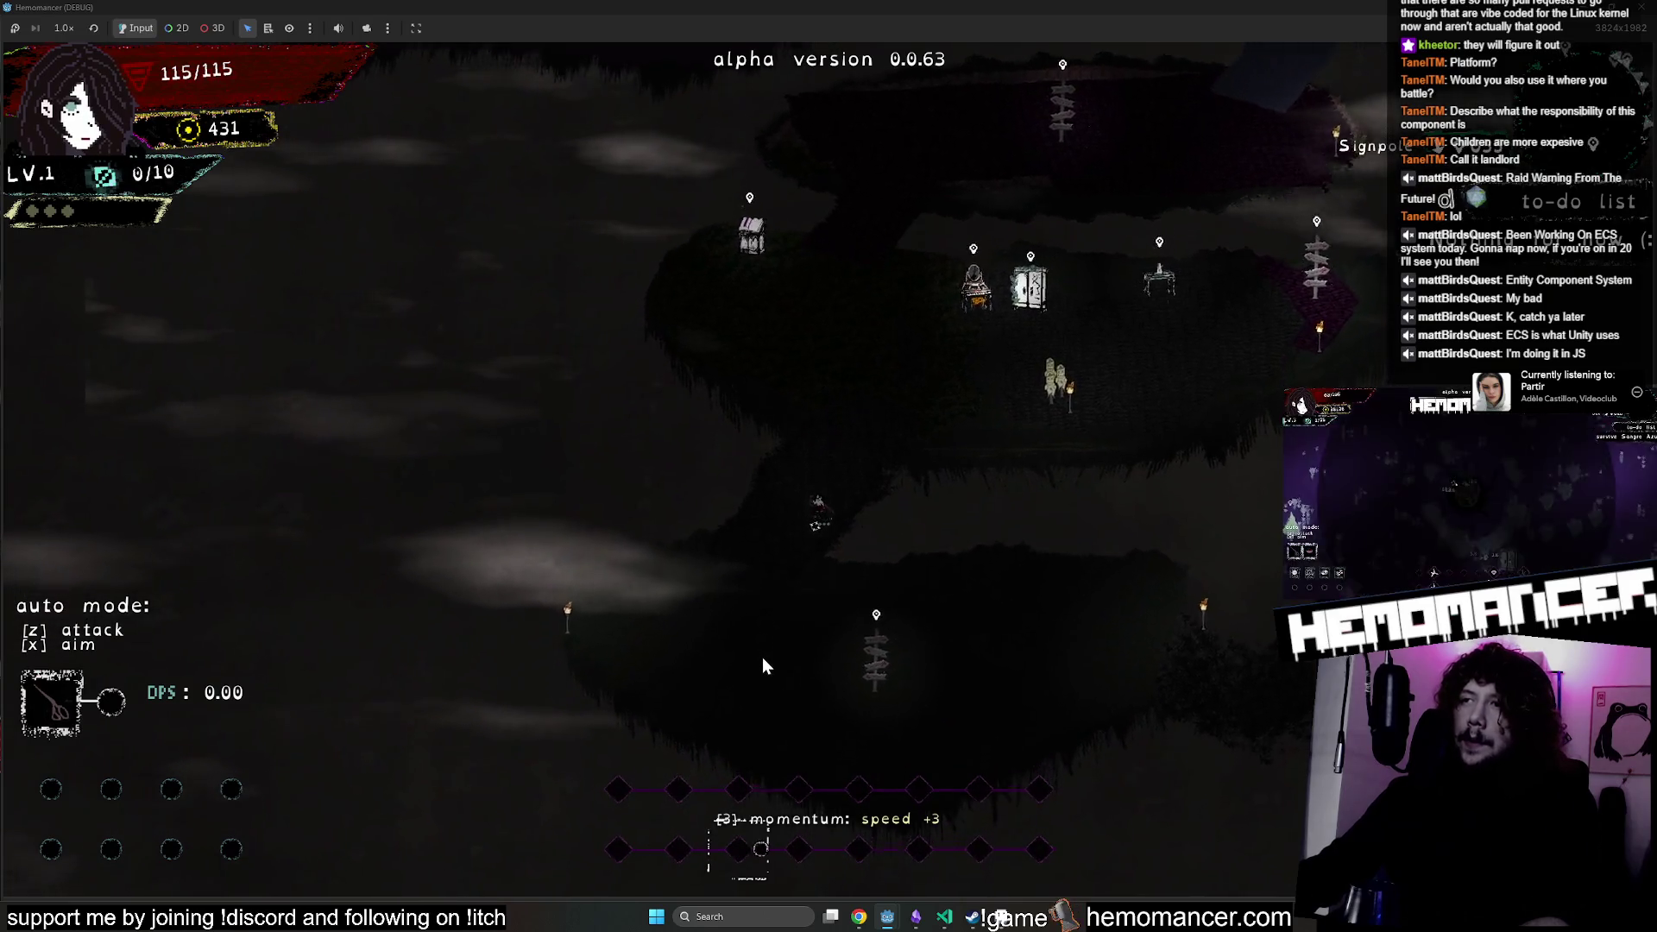
pyautogui.press('s')
pyautogui.press('d')
pyautogui.scroll(3, 918, 608)
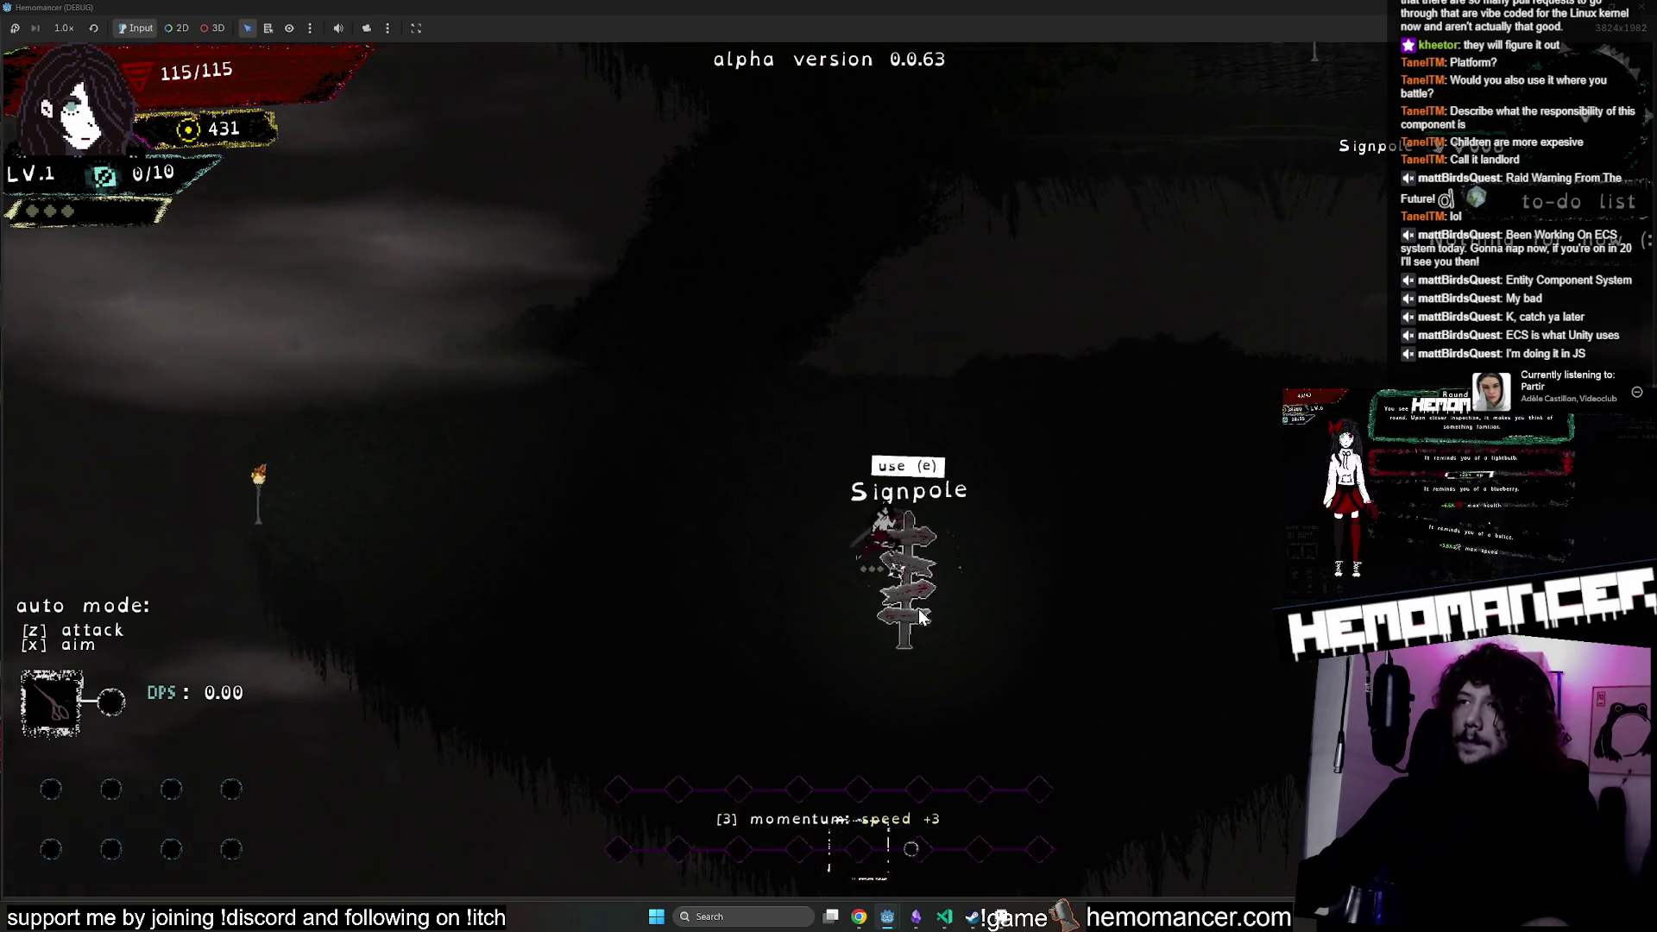
pyautogui.press('s')
pyautogui.press('d')
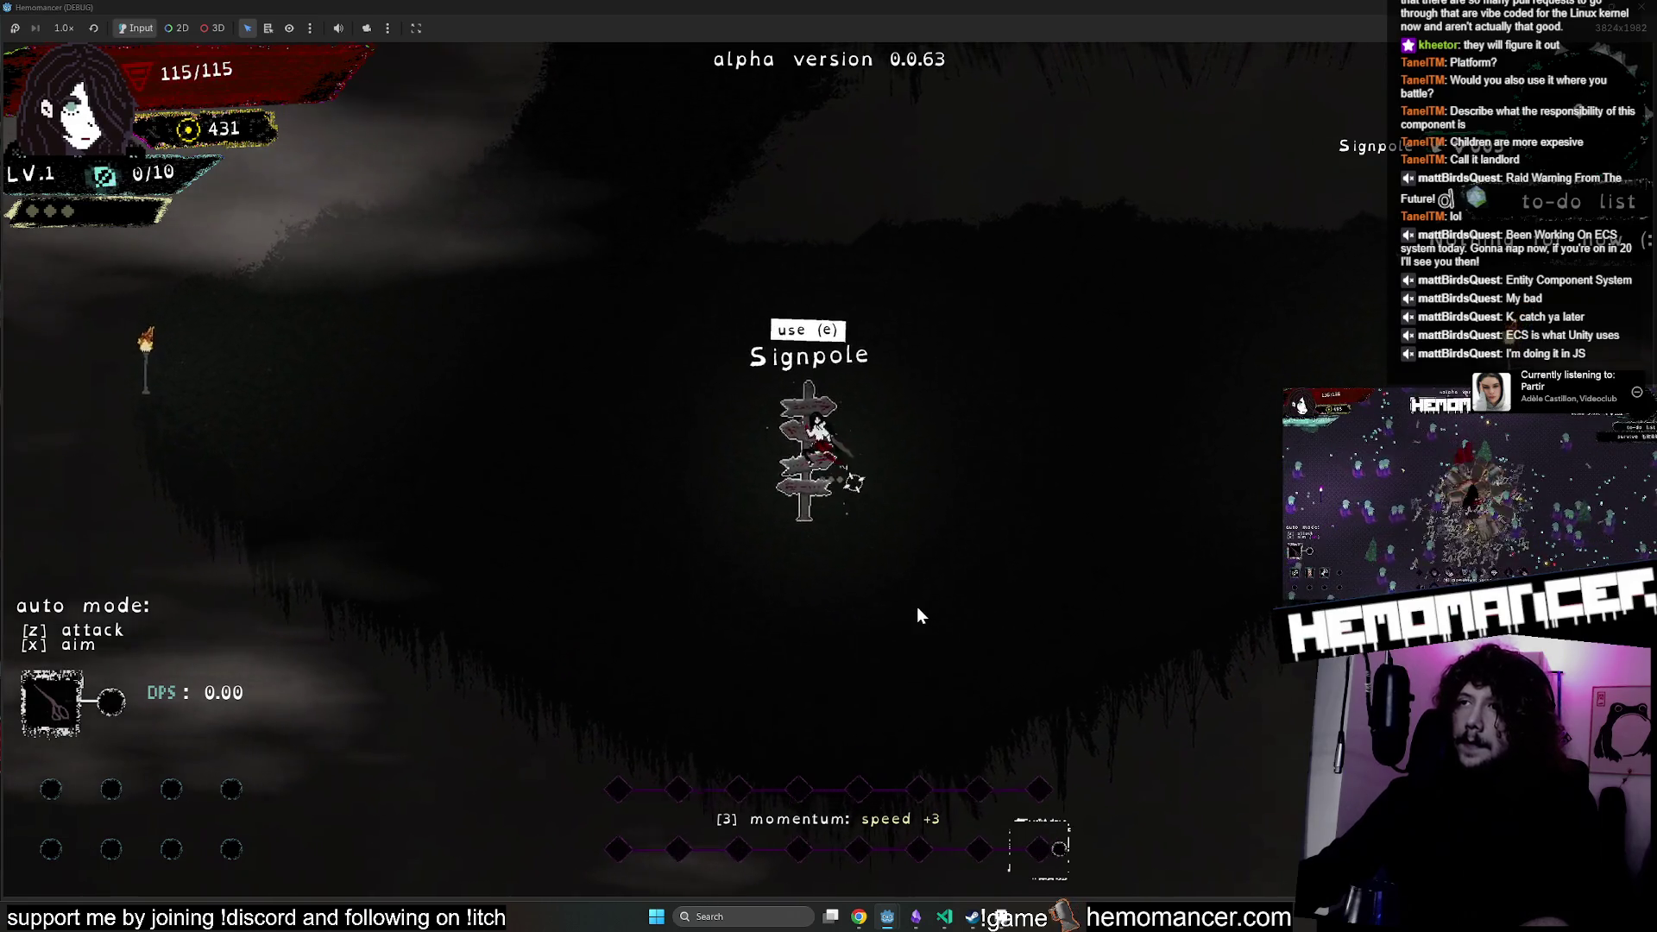
pyautogui.press('d')
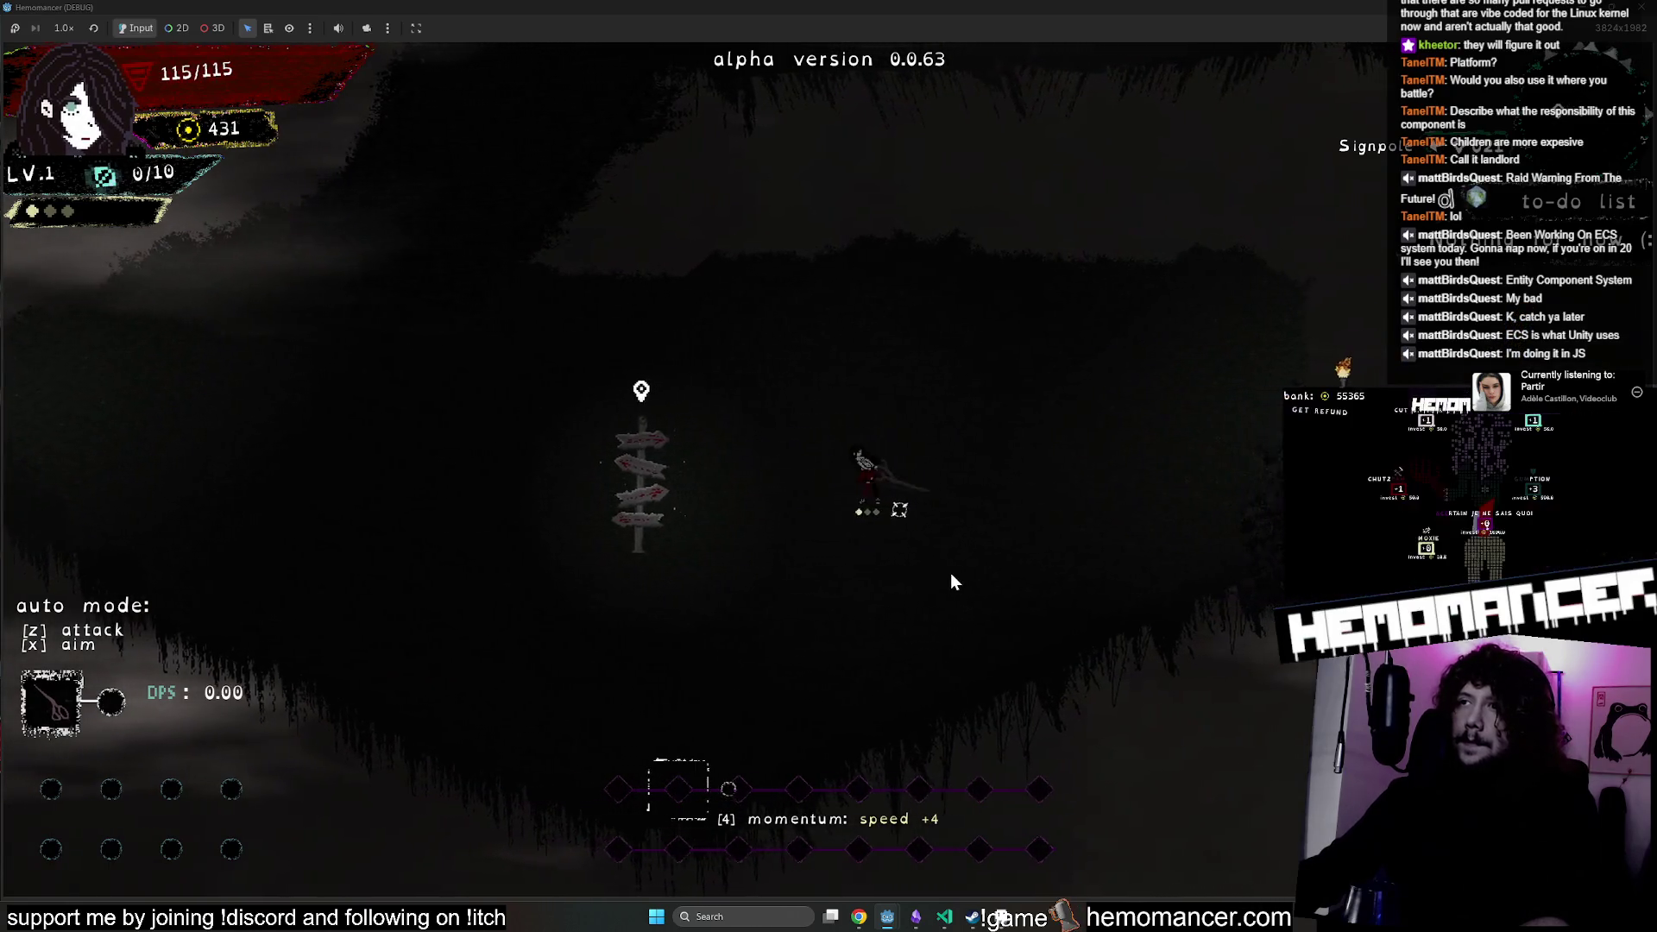
pyautogui.press('a')
pyautogui.press('w')
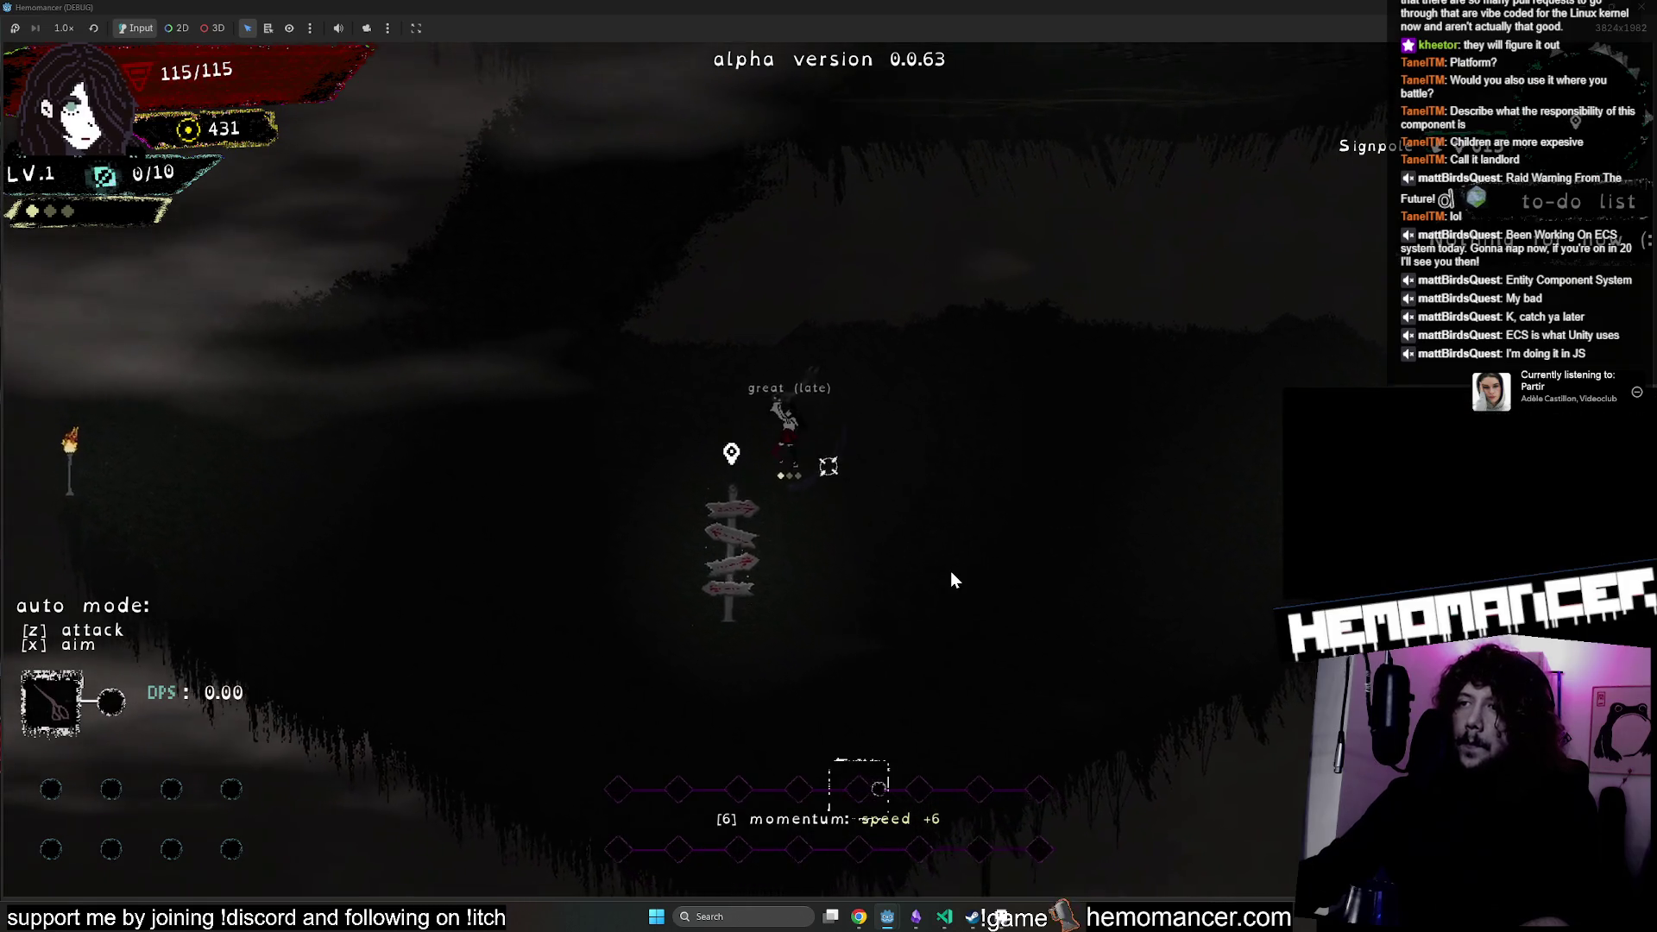
# Head up-left, then up-right past the Vanity and right to the signpost
pyautogui.press('a')
pyautogui.press('w')
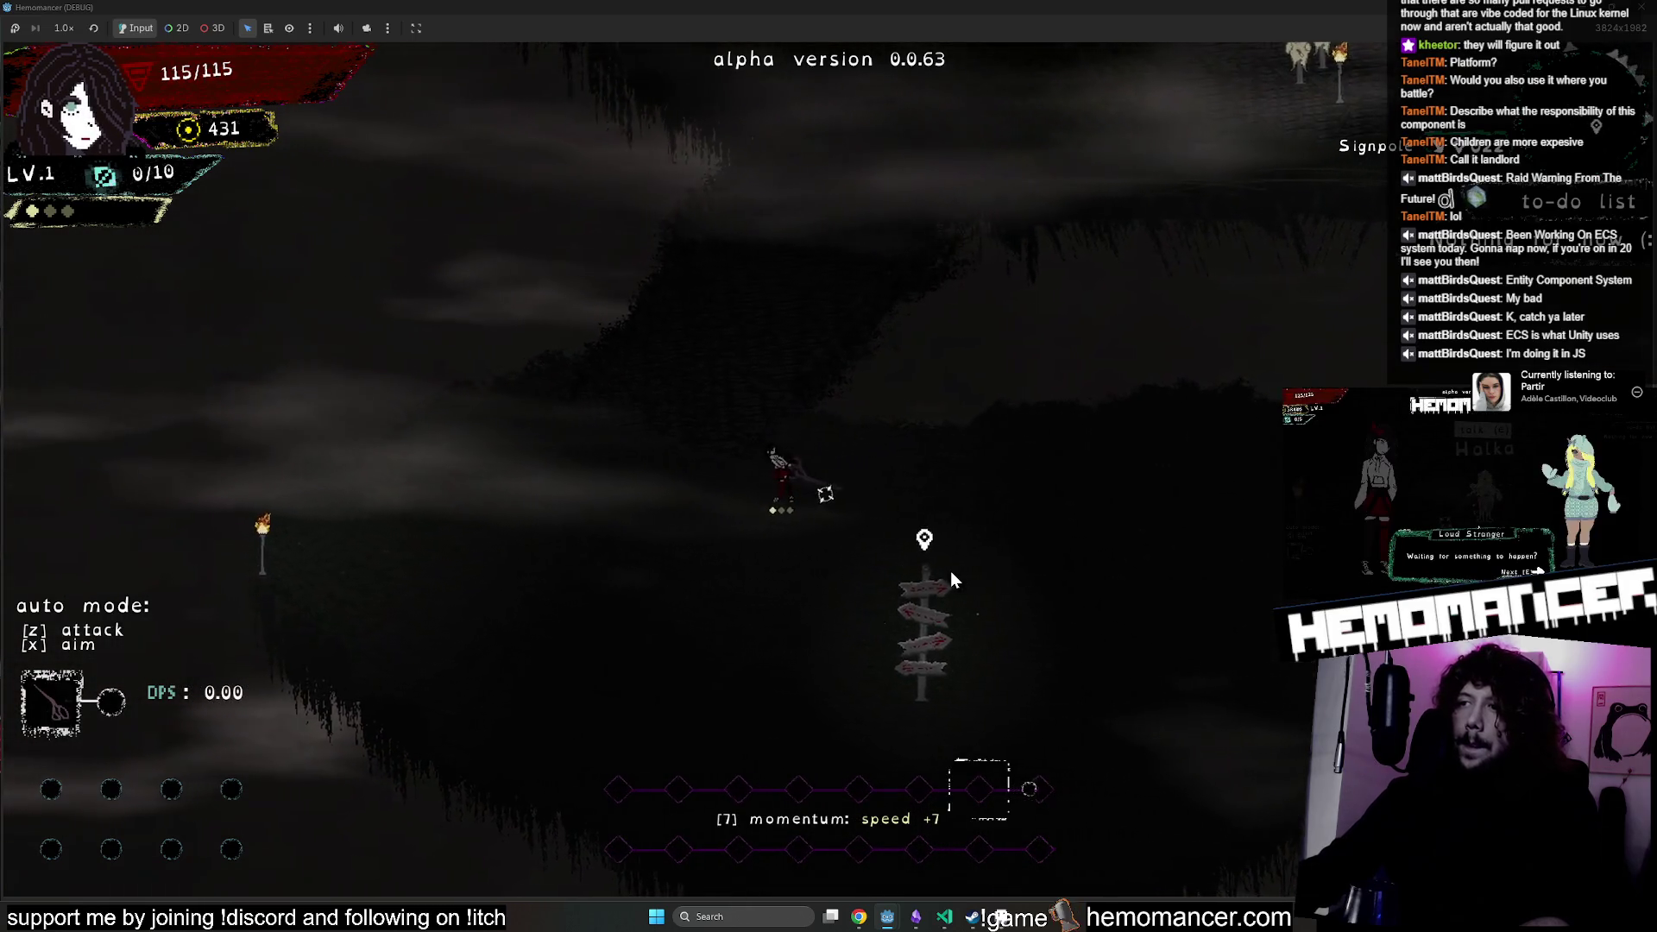
pyautogui.press('a')
pyautogui.press('w')
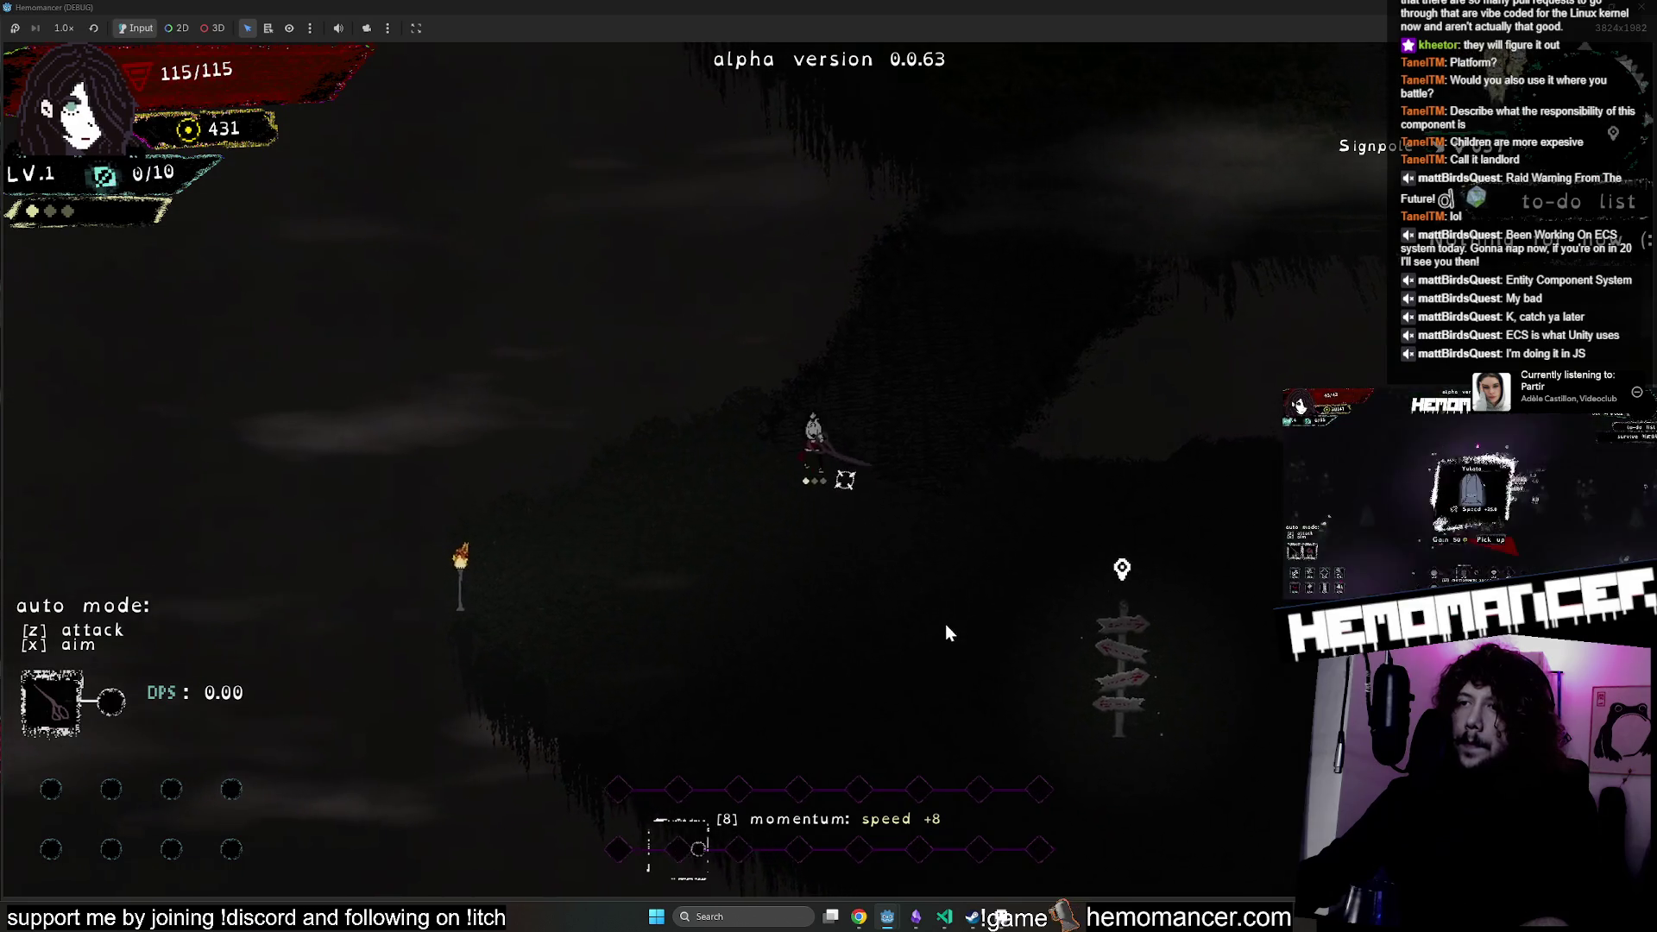
pyautogui.press('d')
pyautogui.press('w')
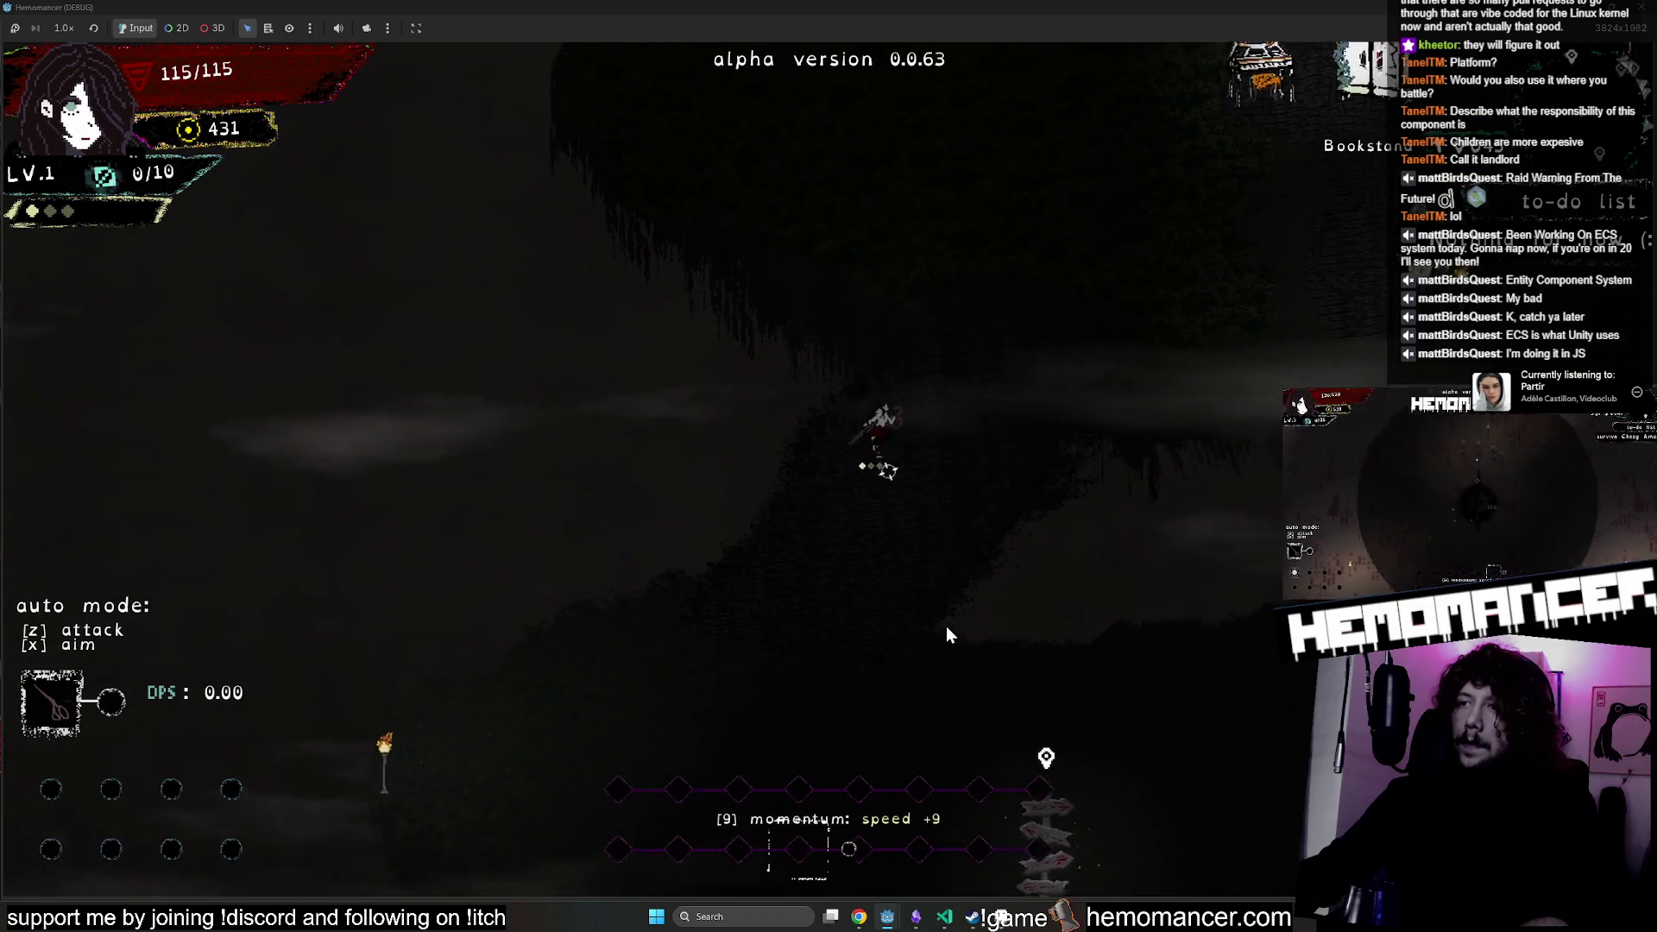
pyautogui.press('d')
pyautogui.press('w')
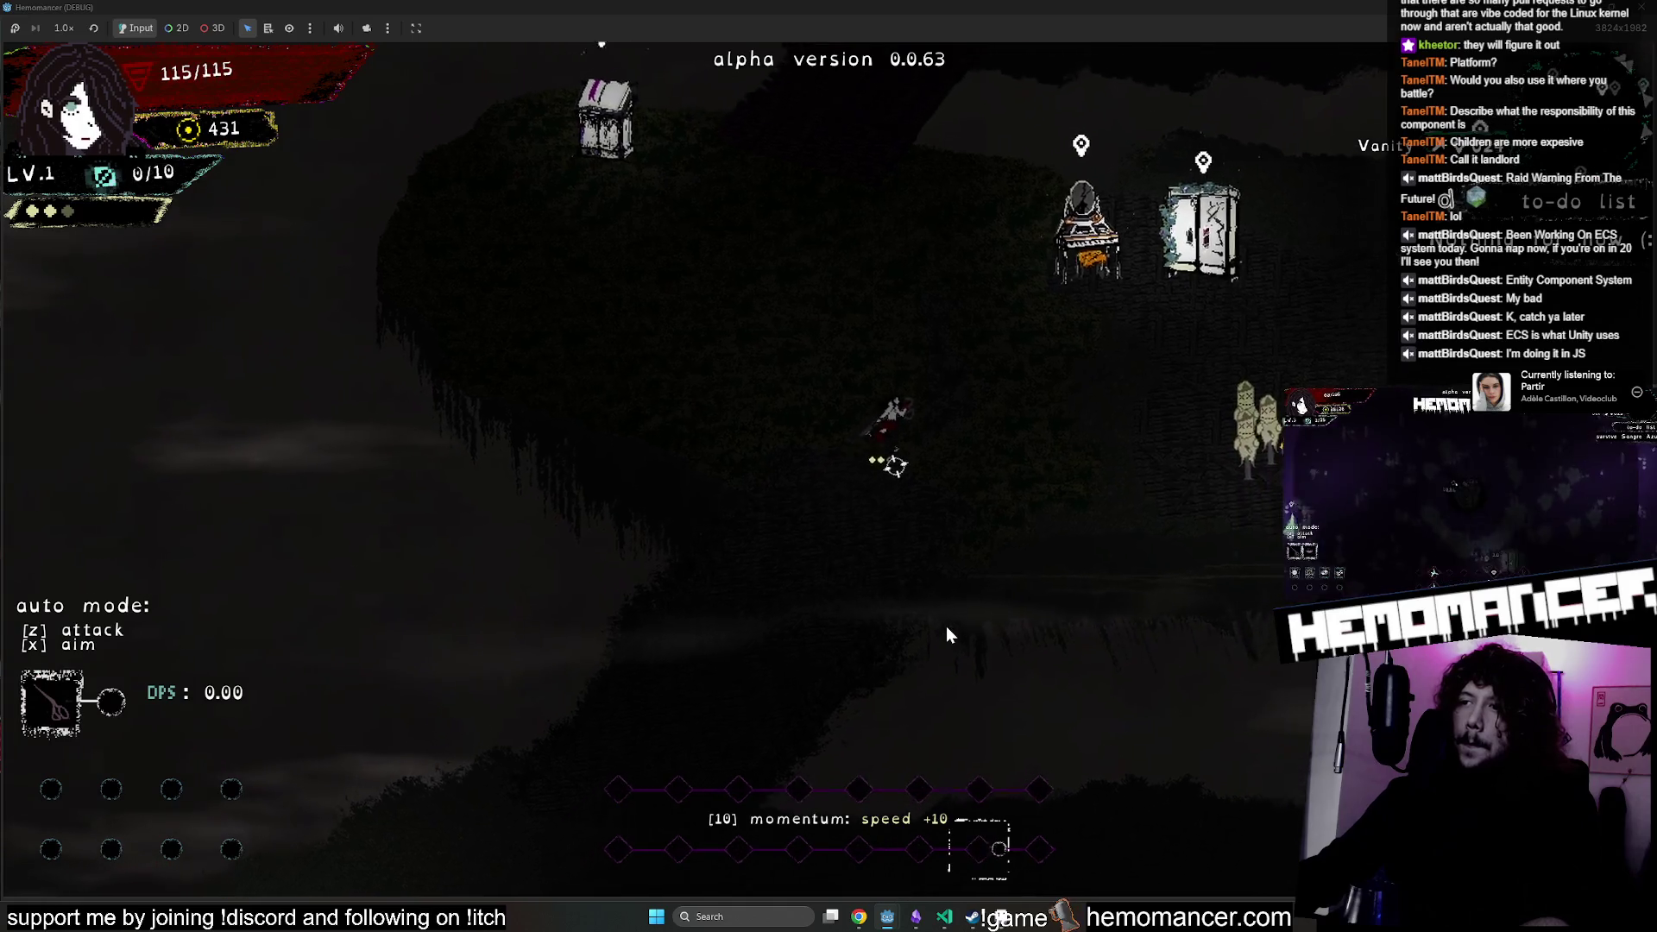
pyautogui.press('d')
pyautogui.press('w')
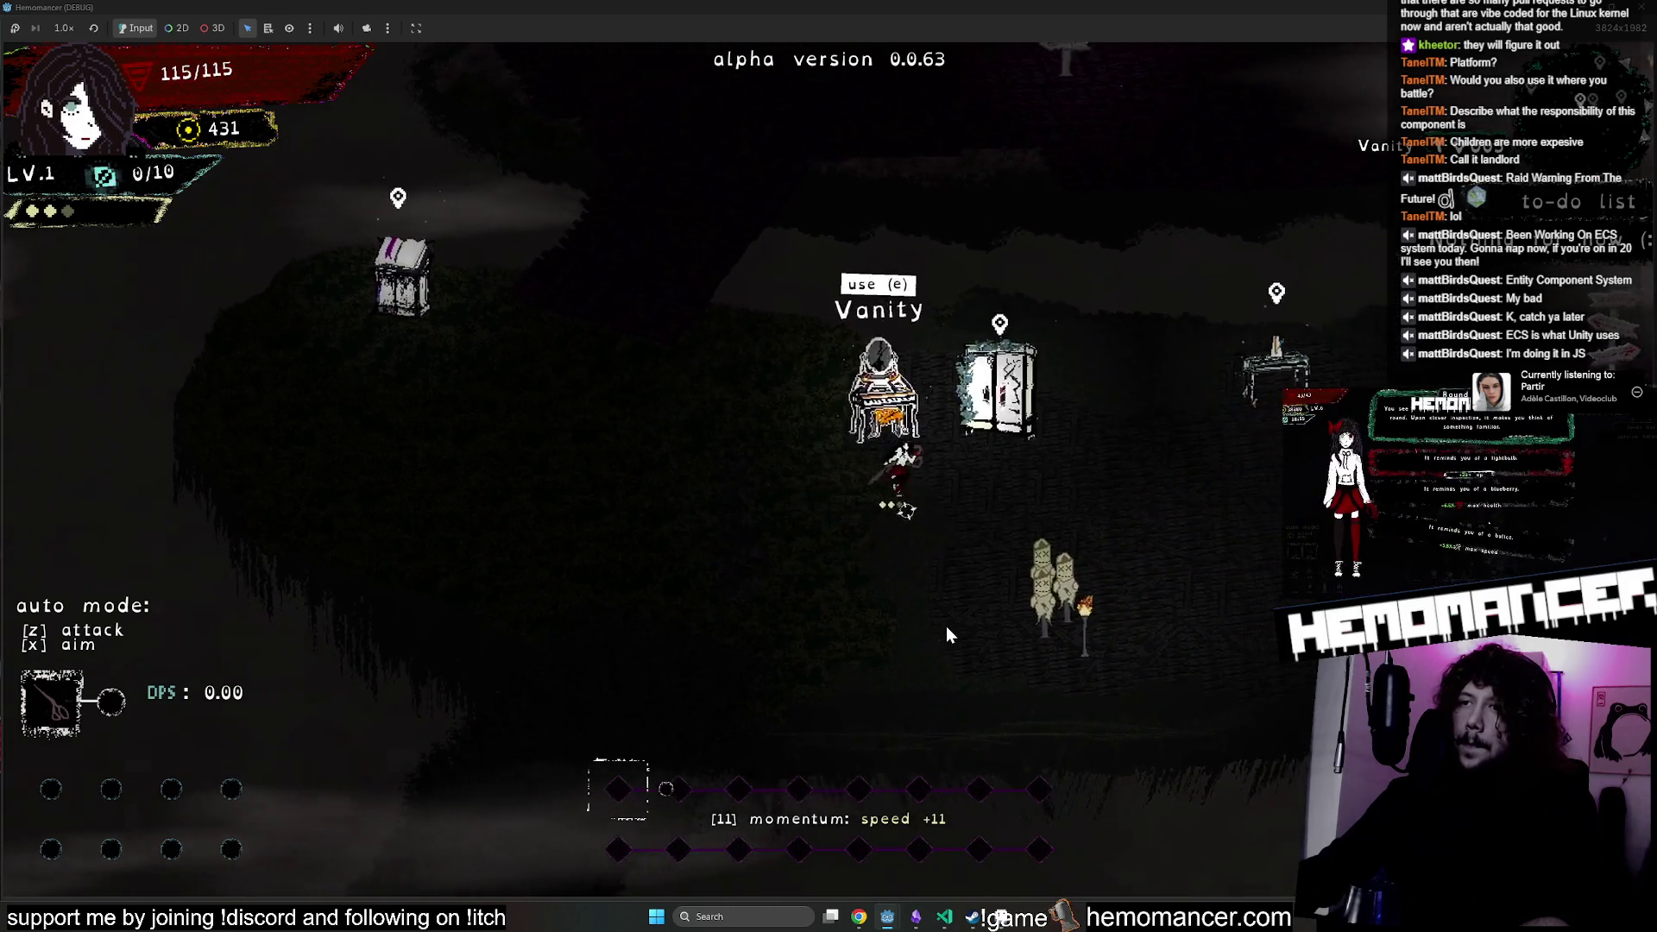
pyautogui.press('d')
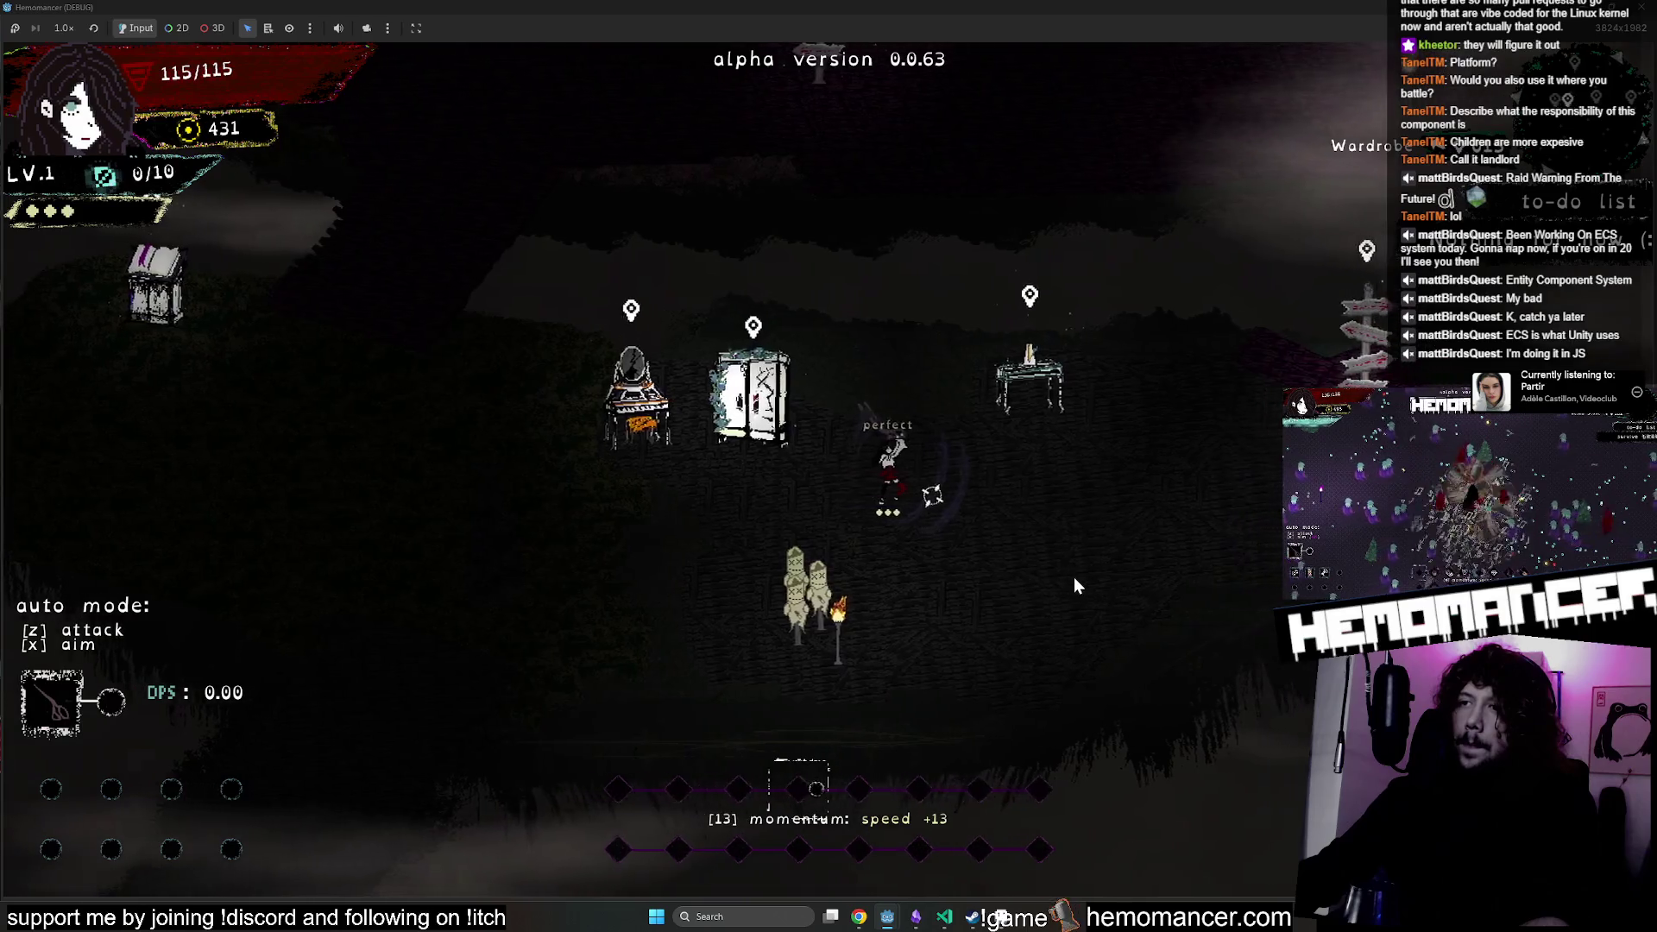
pyautogui.press('d')
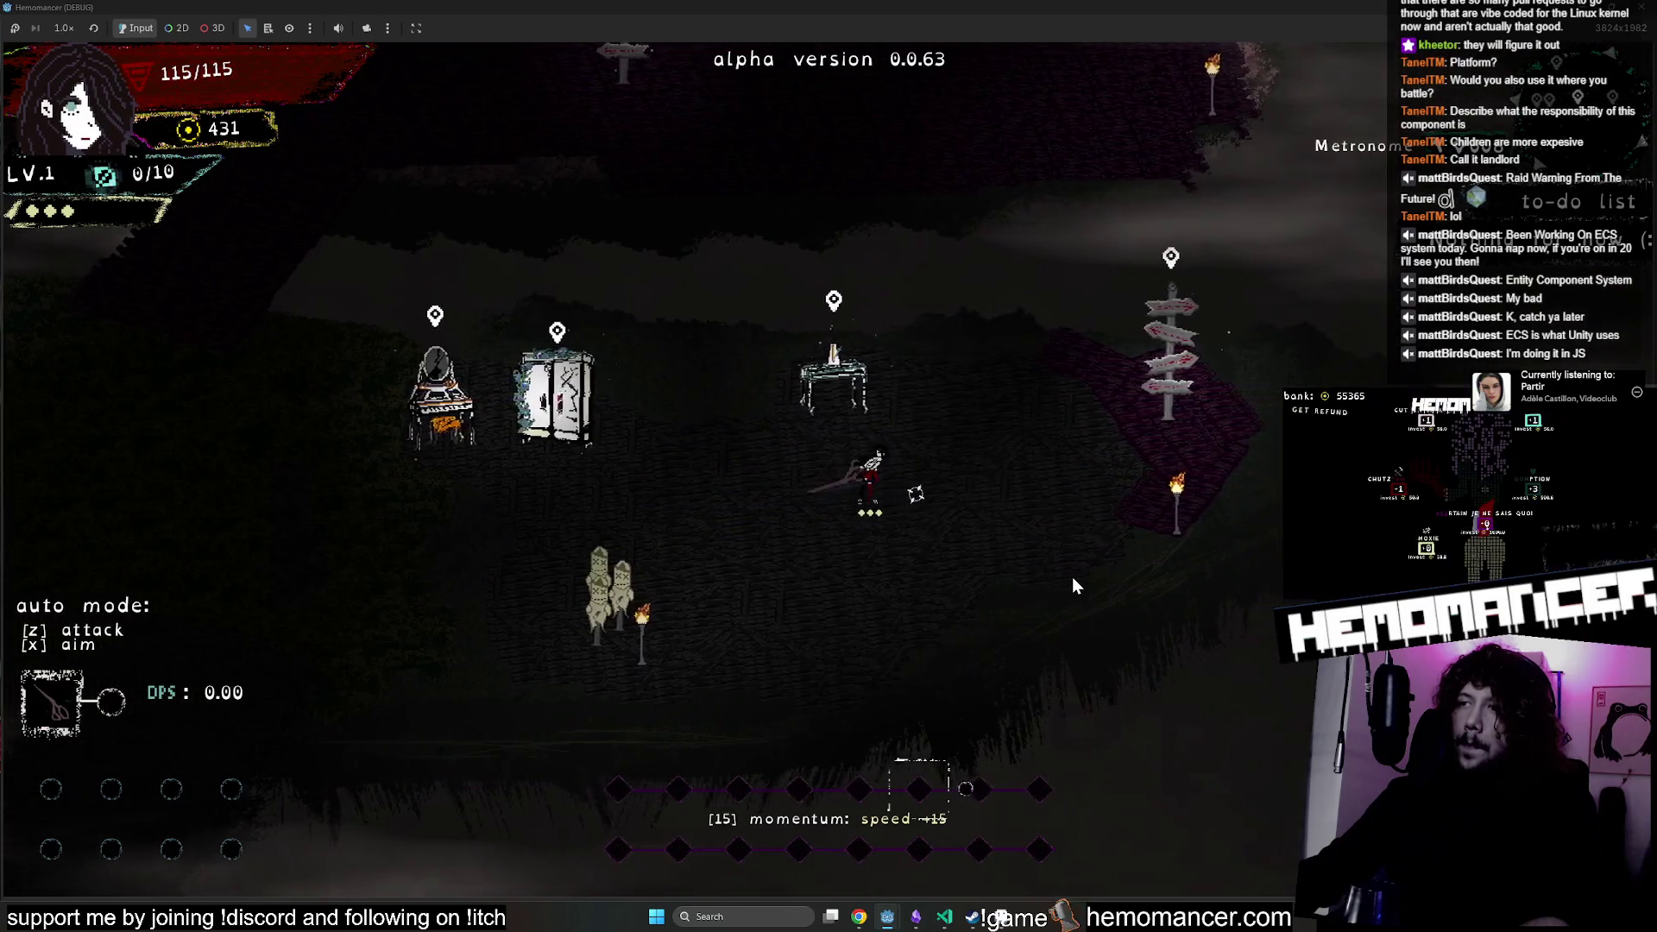
pyautogui.press('d')
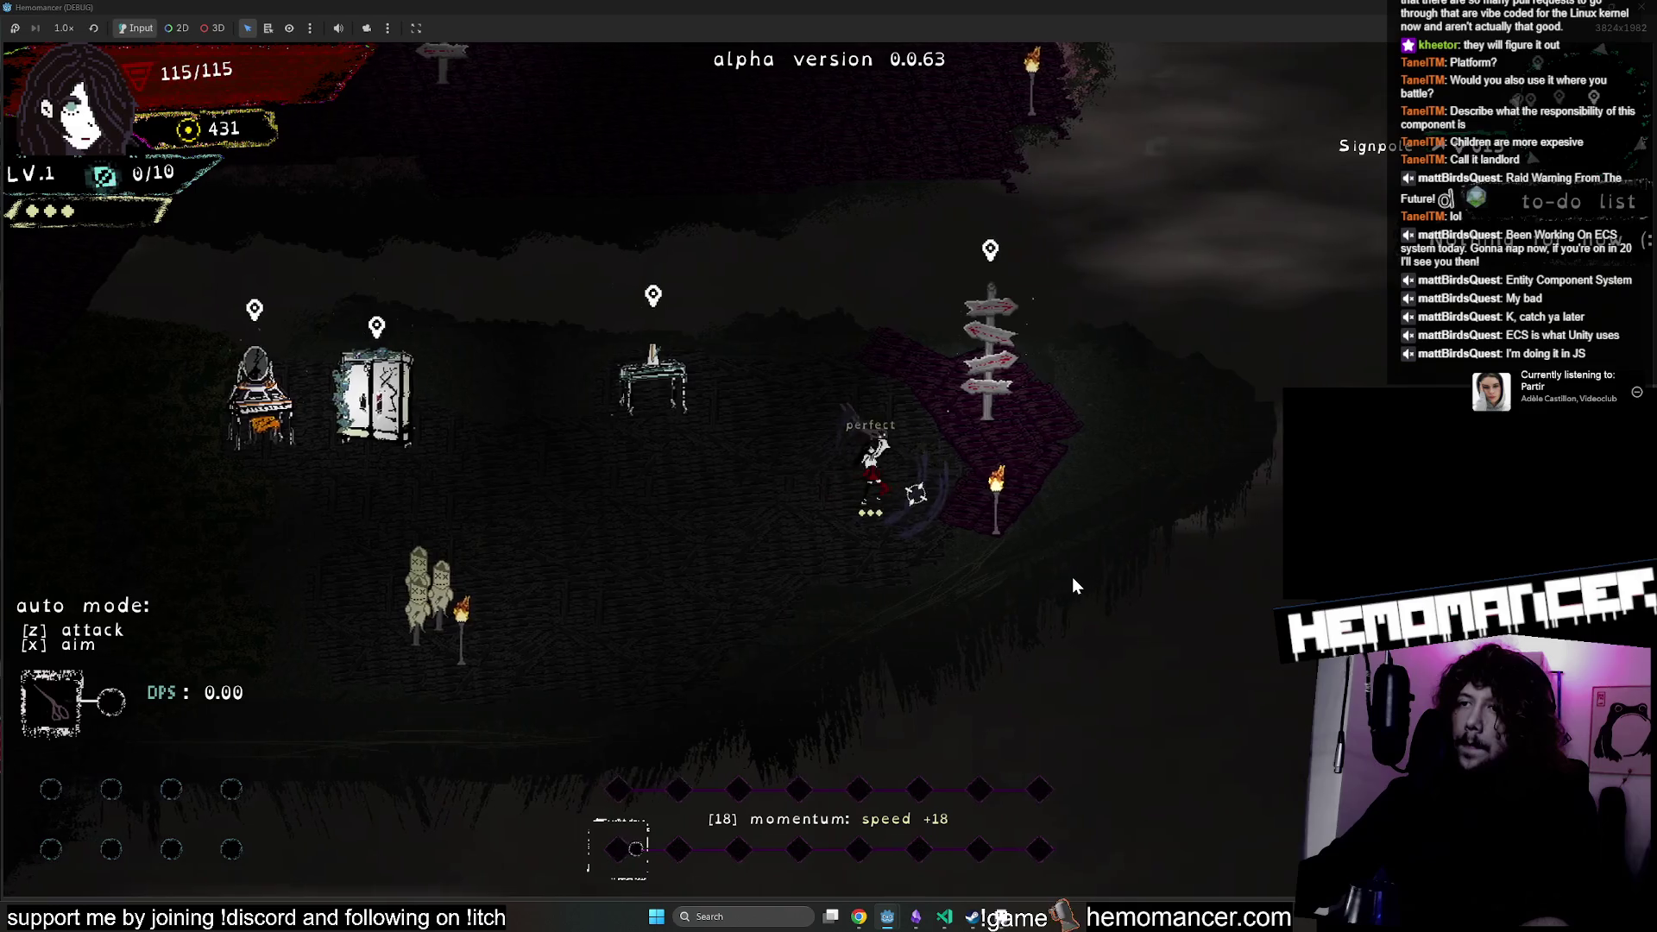
pyautogui.press('d')
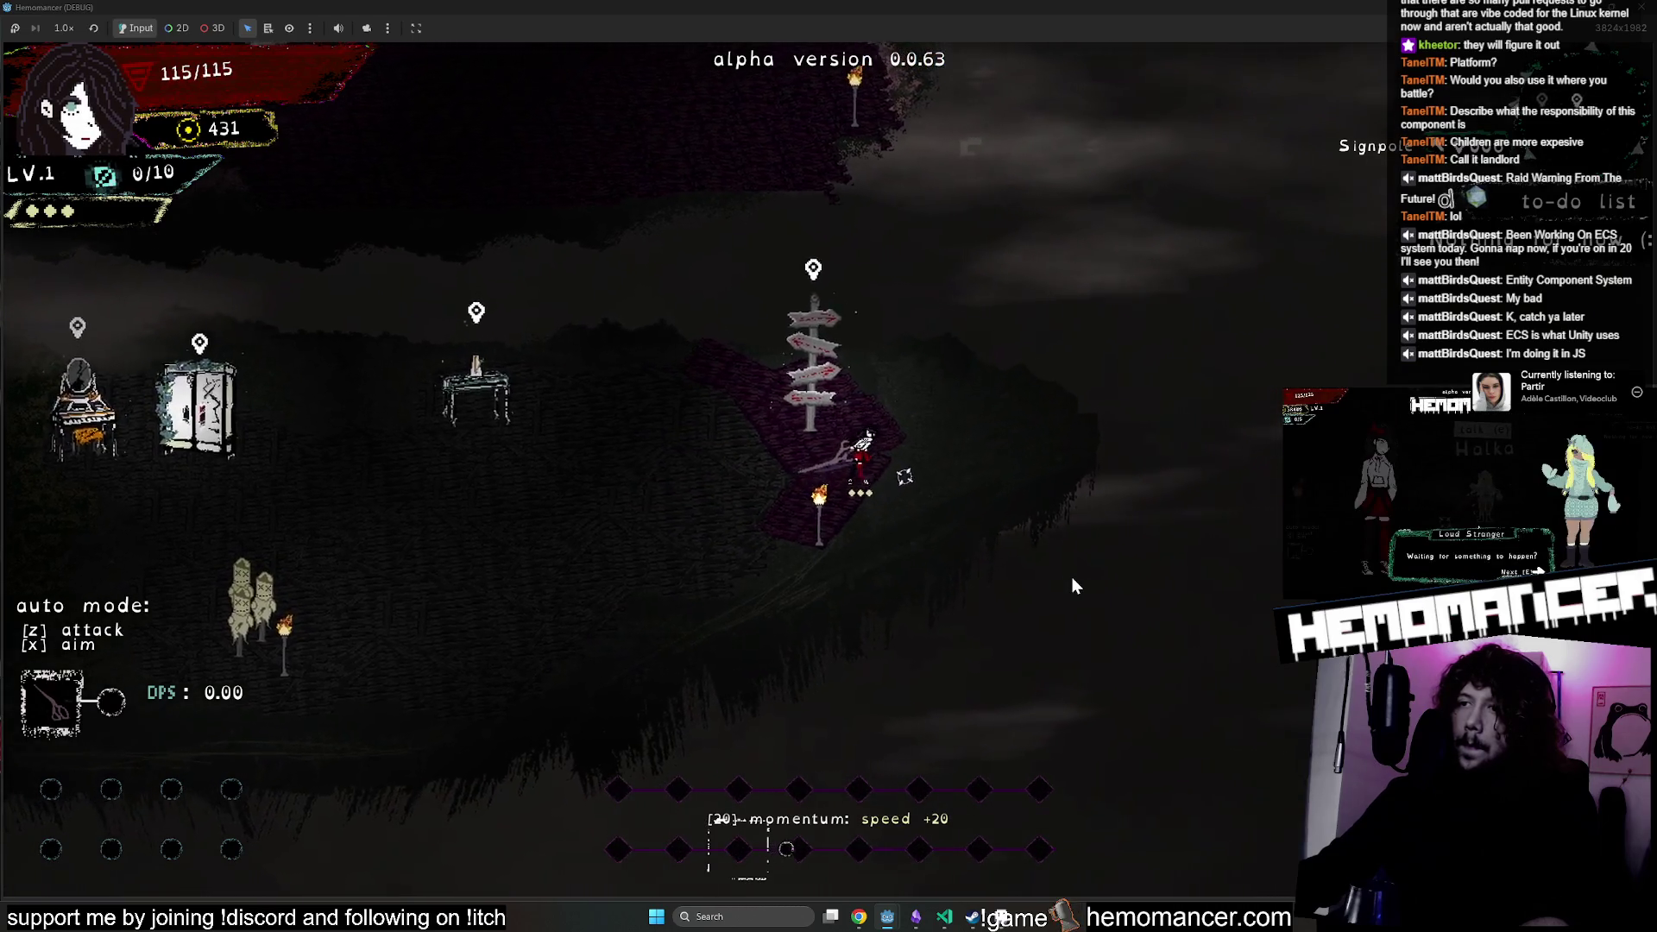
# Walk left back to the Vanity, then up onto the upper signpole at momentum +28
pyautogui.press('a')
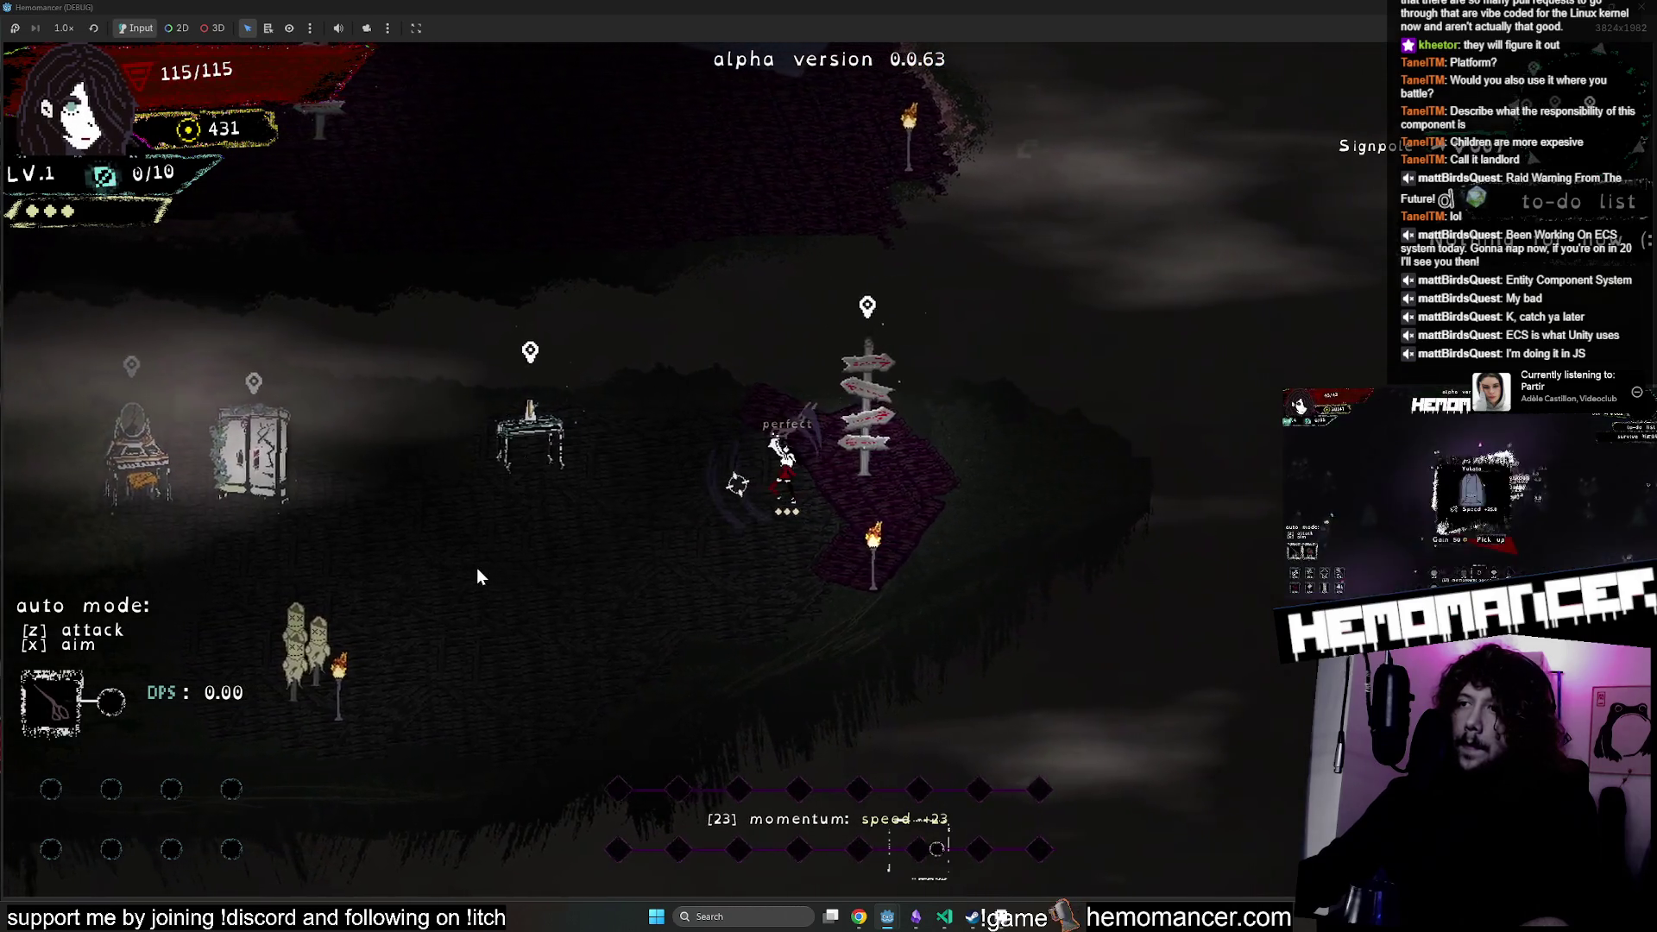
pyautogui.press('a')
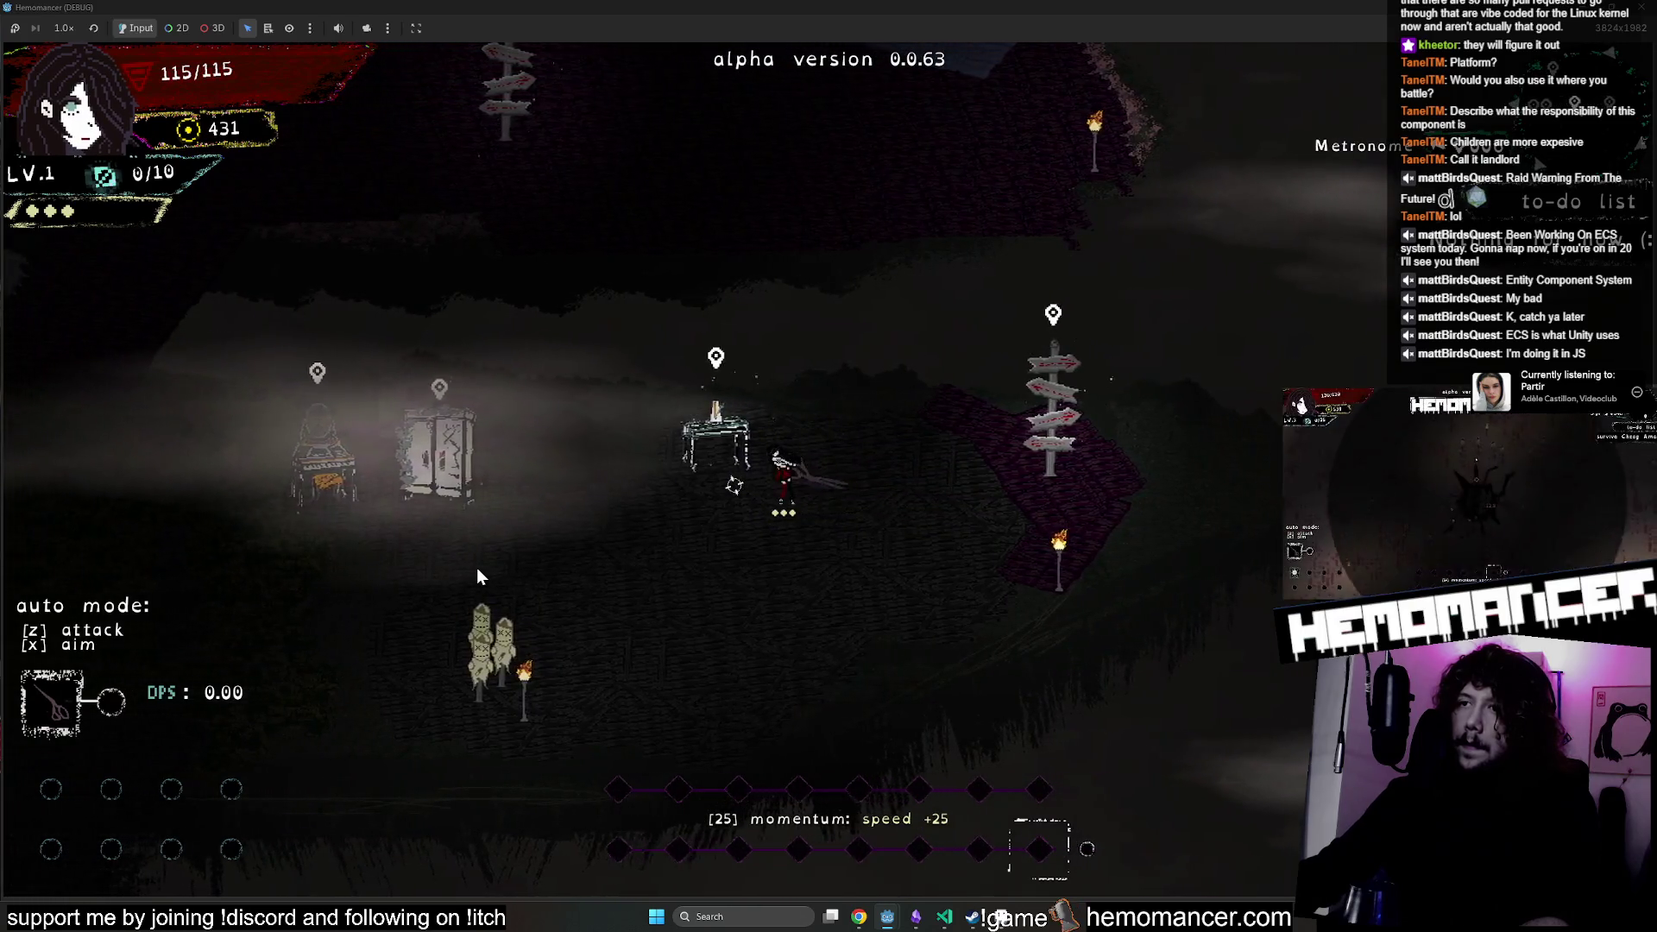
pyautogui.press('a')
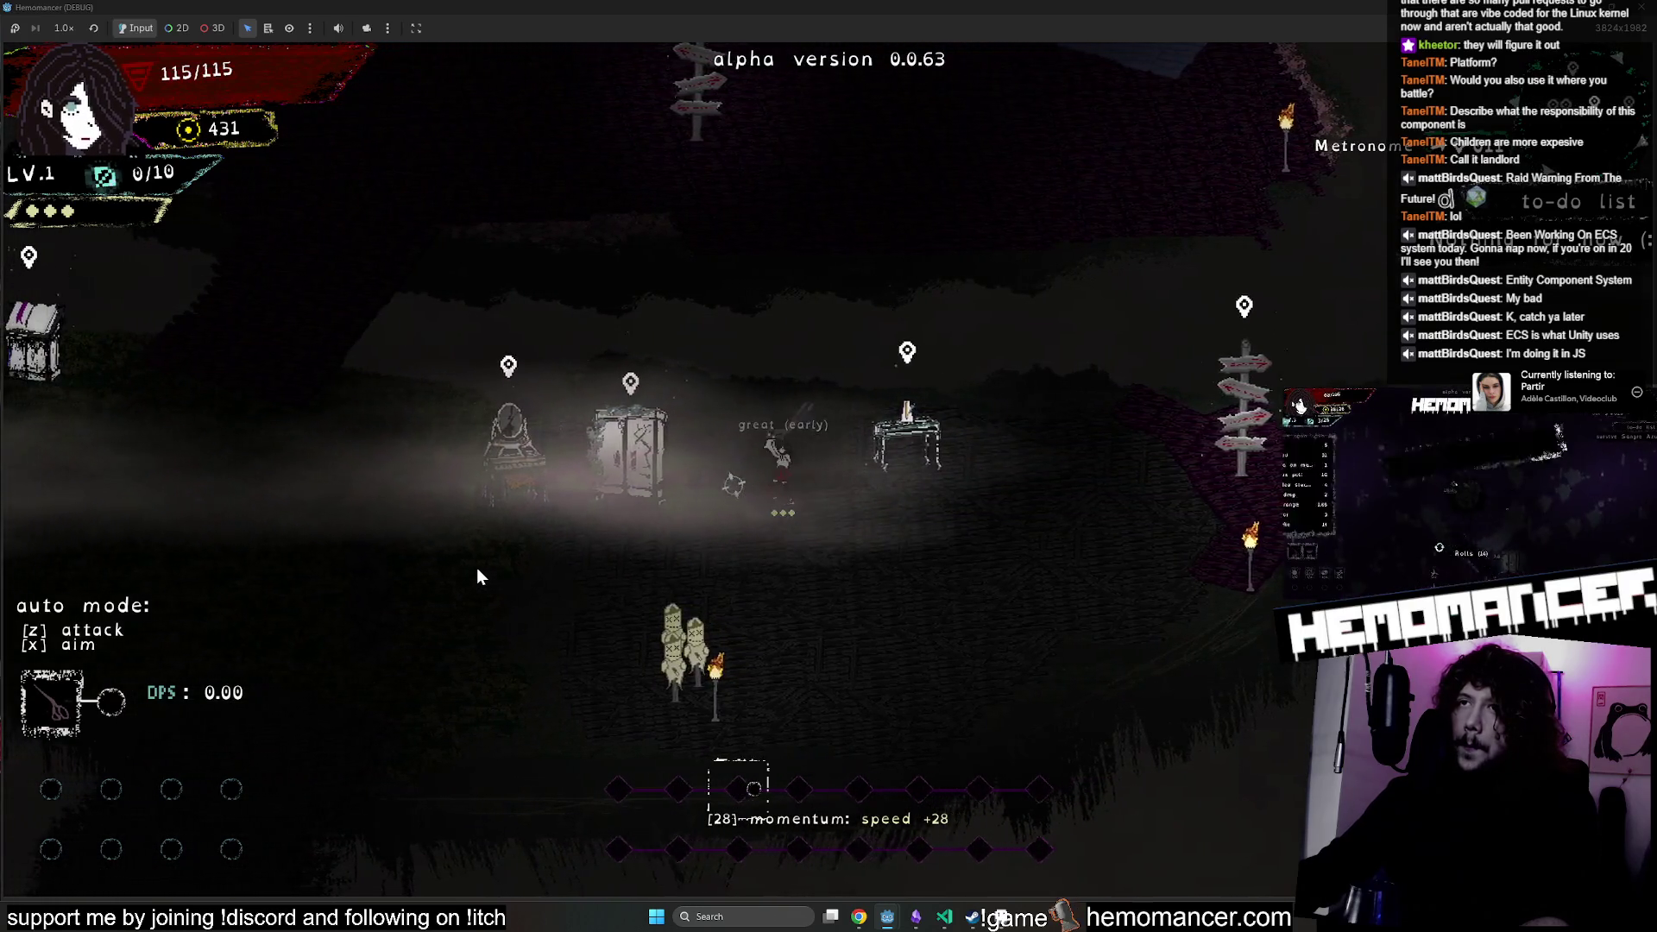
pyautogui.press('a')
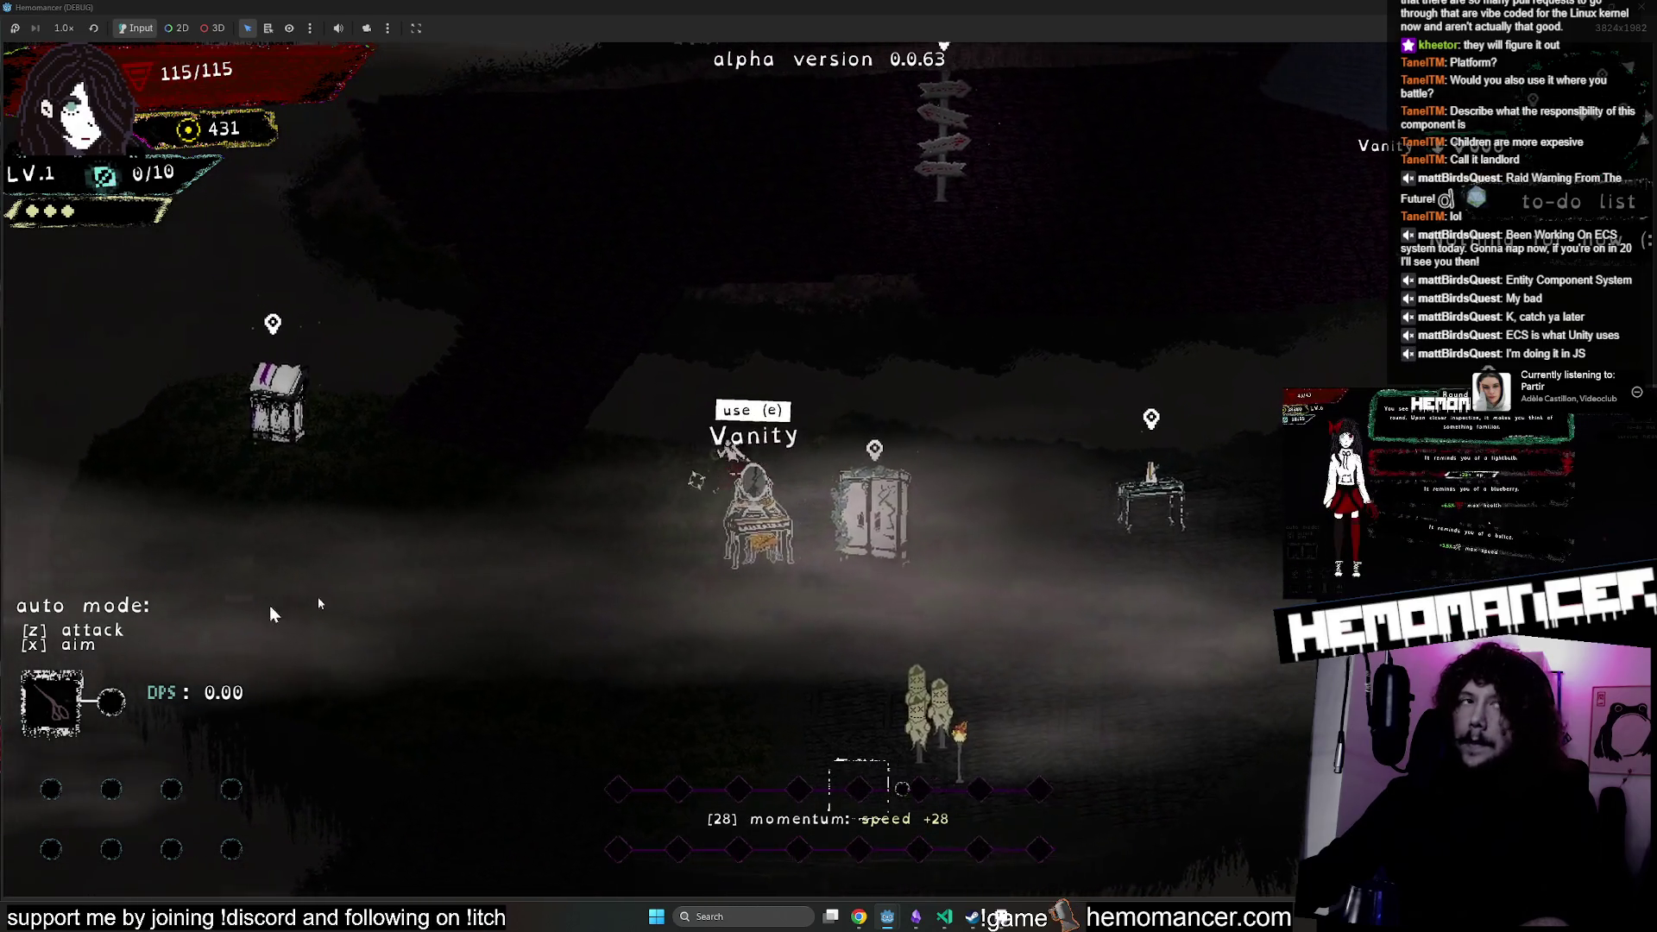
pyautogui.press('a')
pyautogui.press('w')
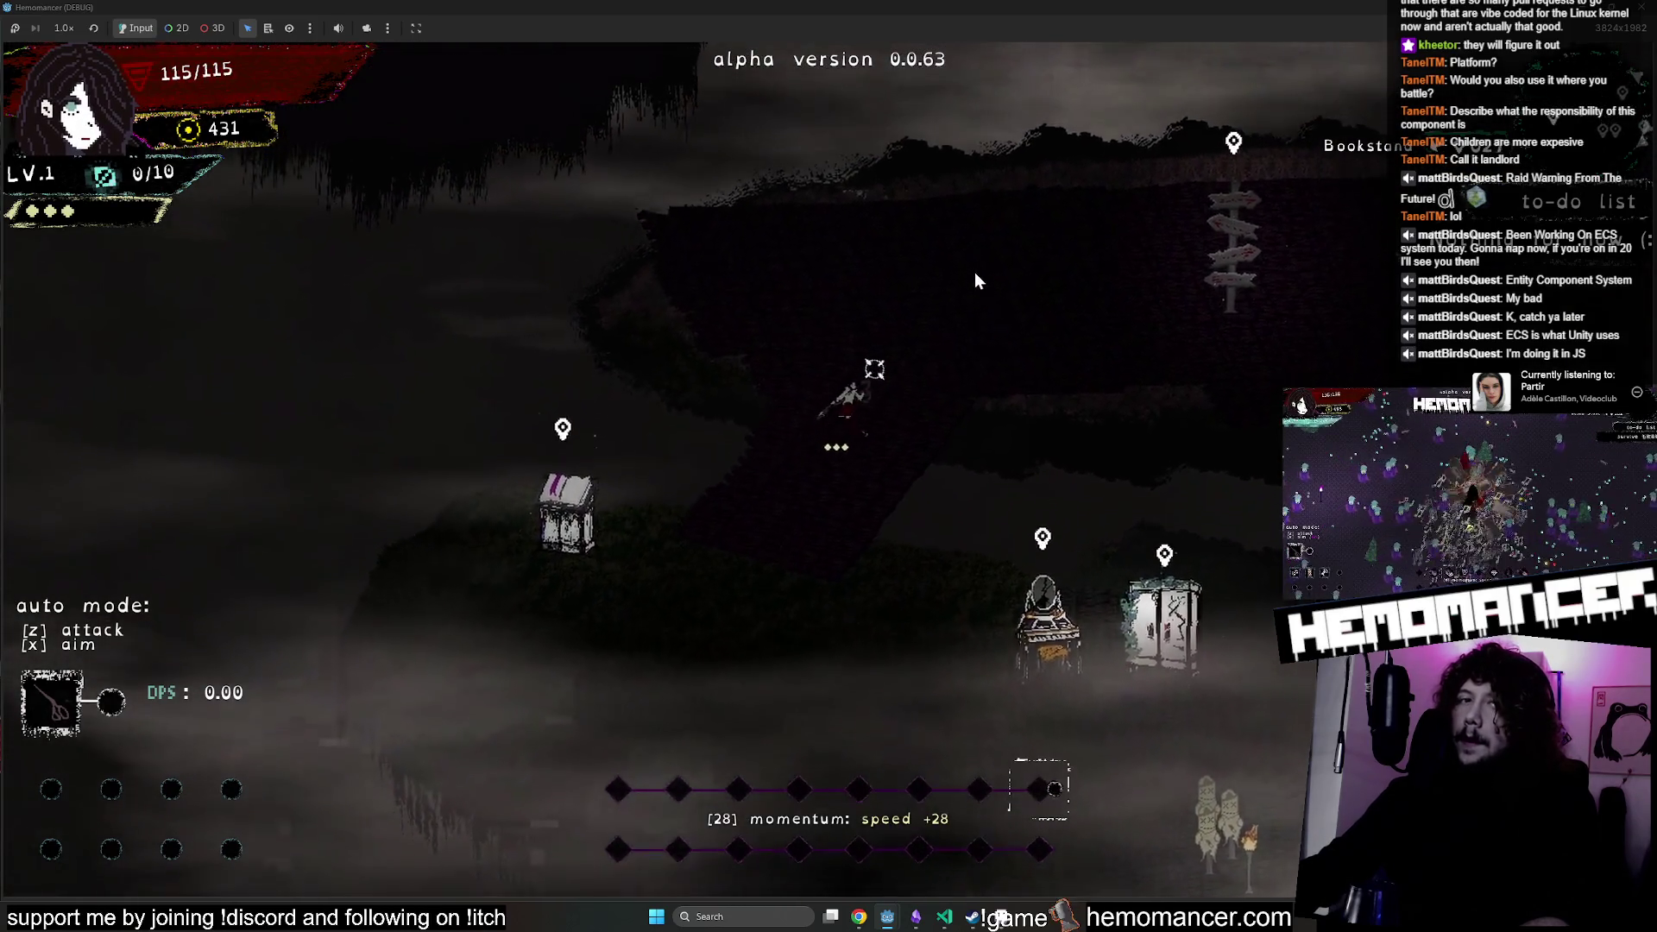
pyautogui.press('d')
pyautogui.press('w')
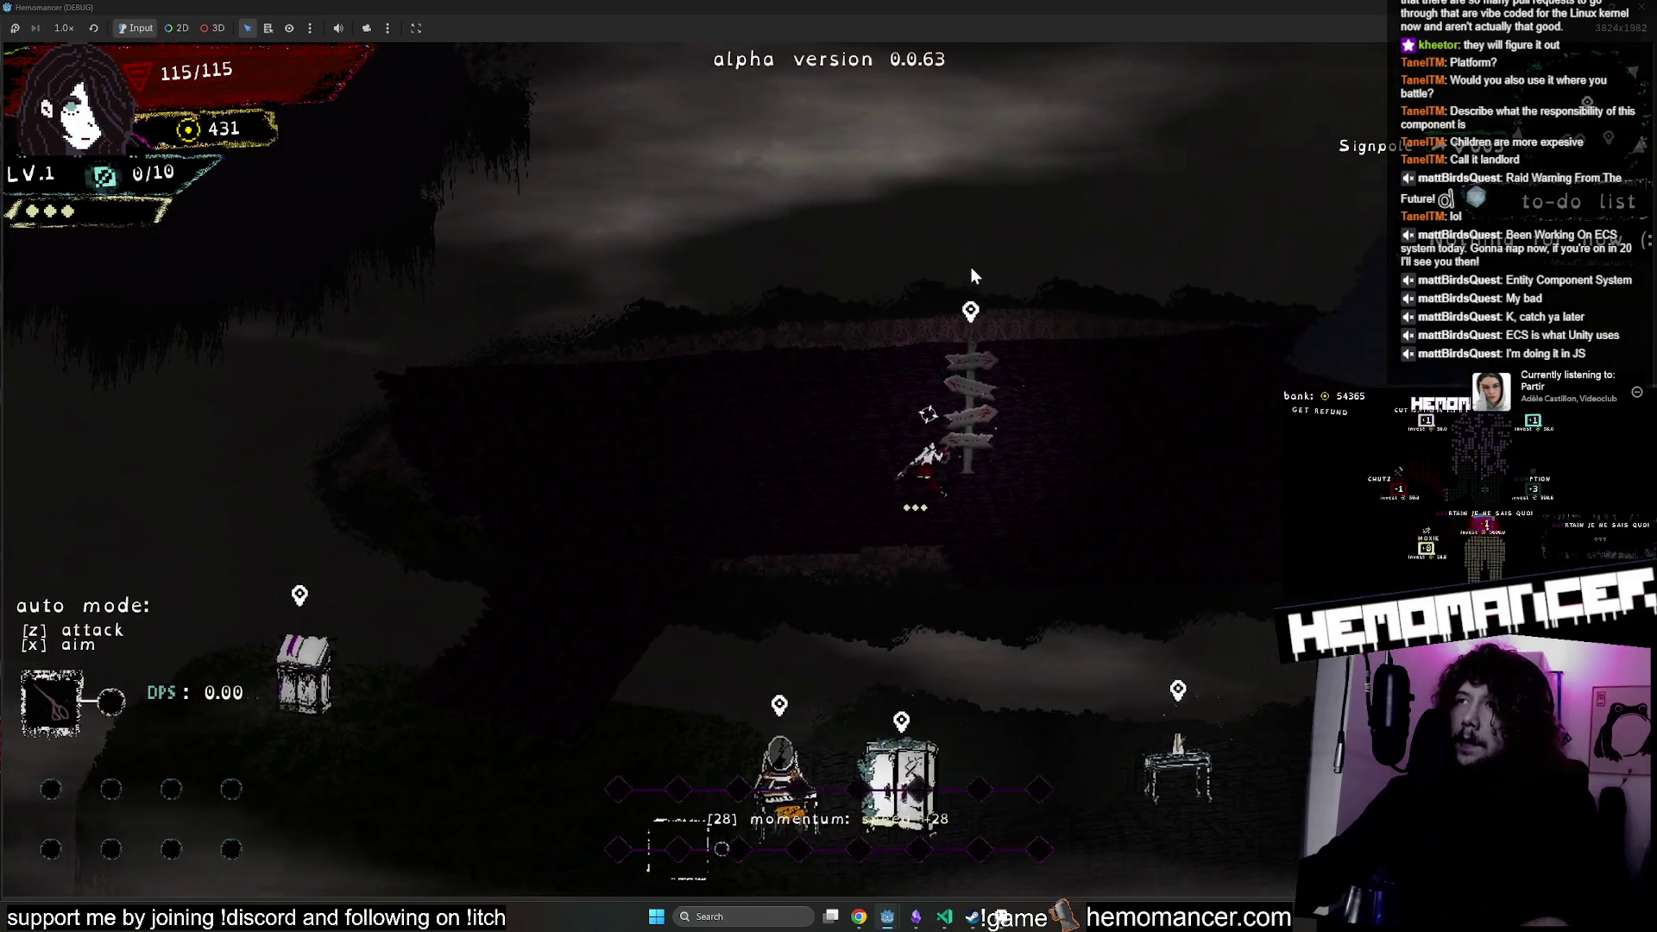
pyautogui.press('d')
pyautogui.press('w')
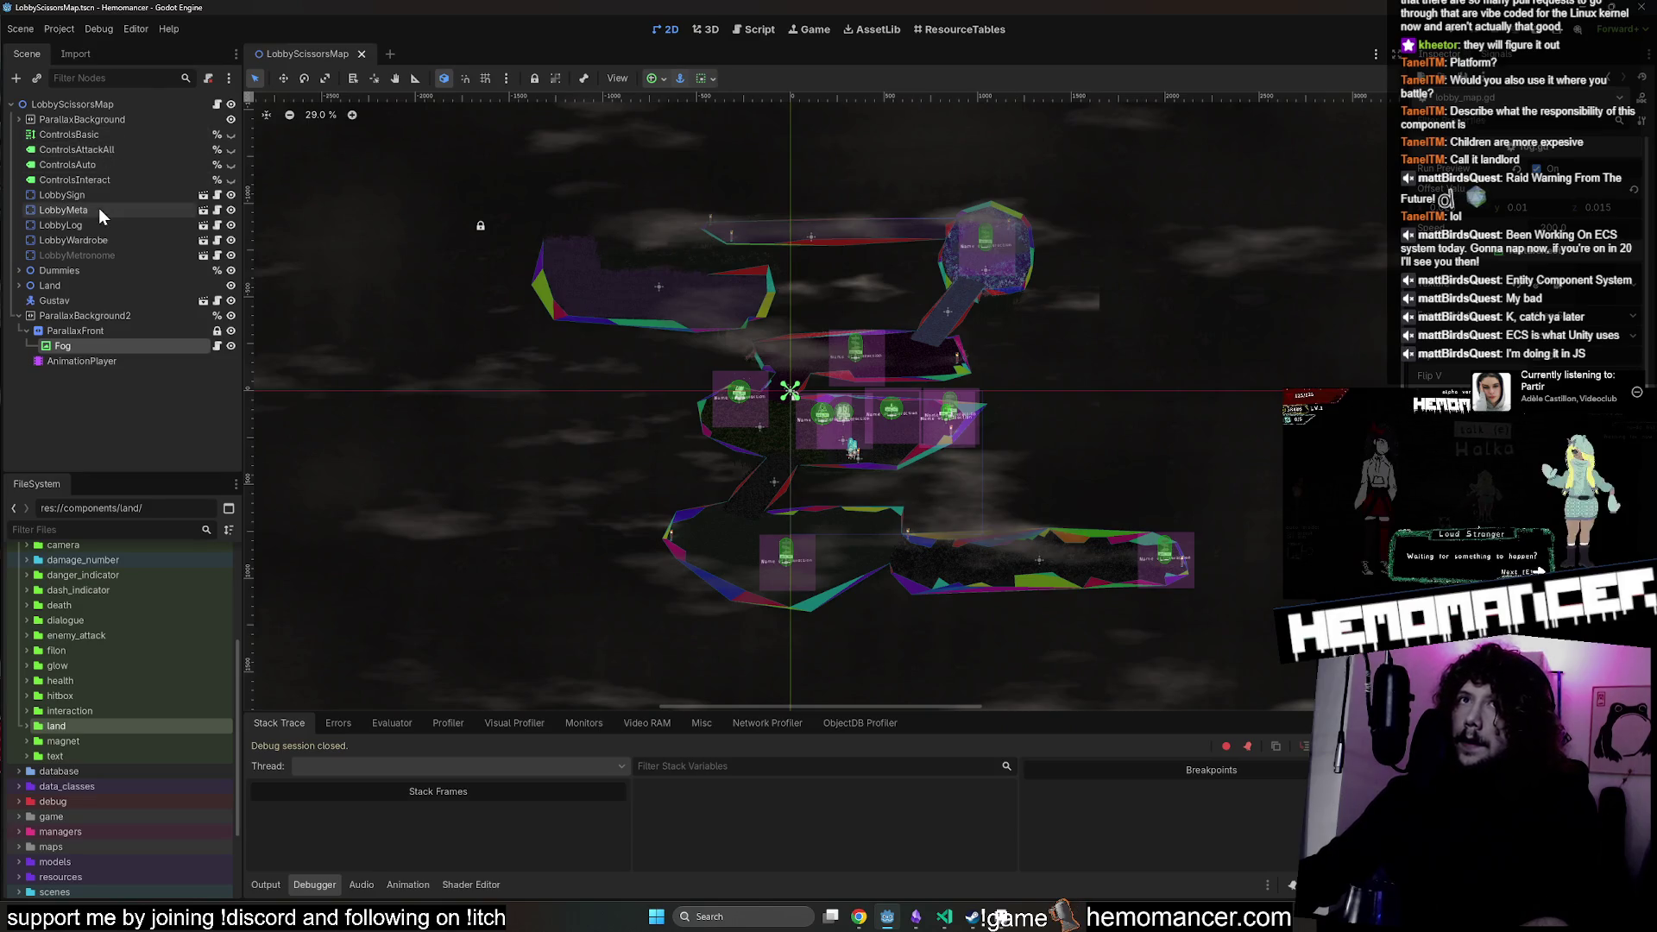
# Expand the Land node and open the DesertIsland scene for editing
pyautogui.click(98, 209)
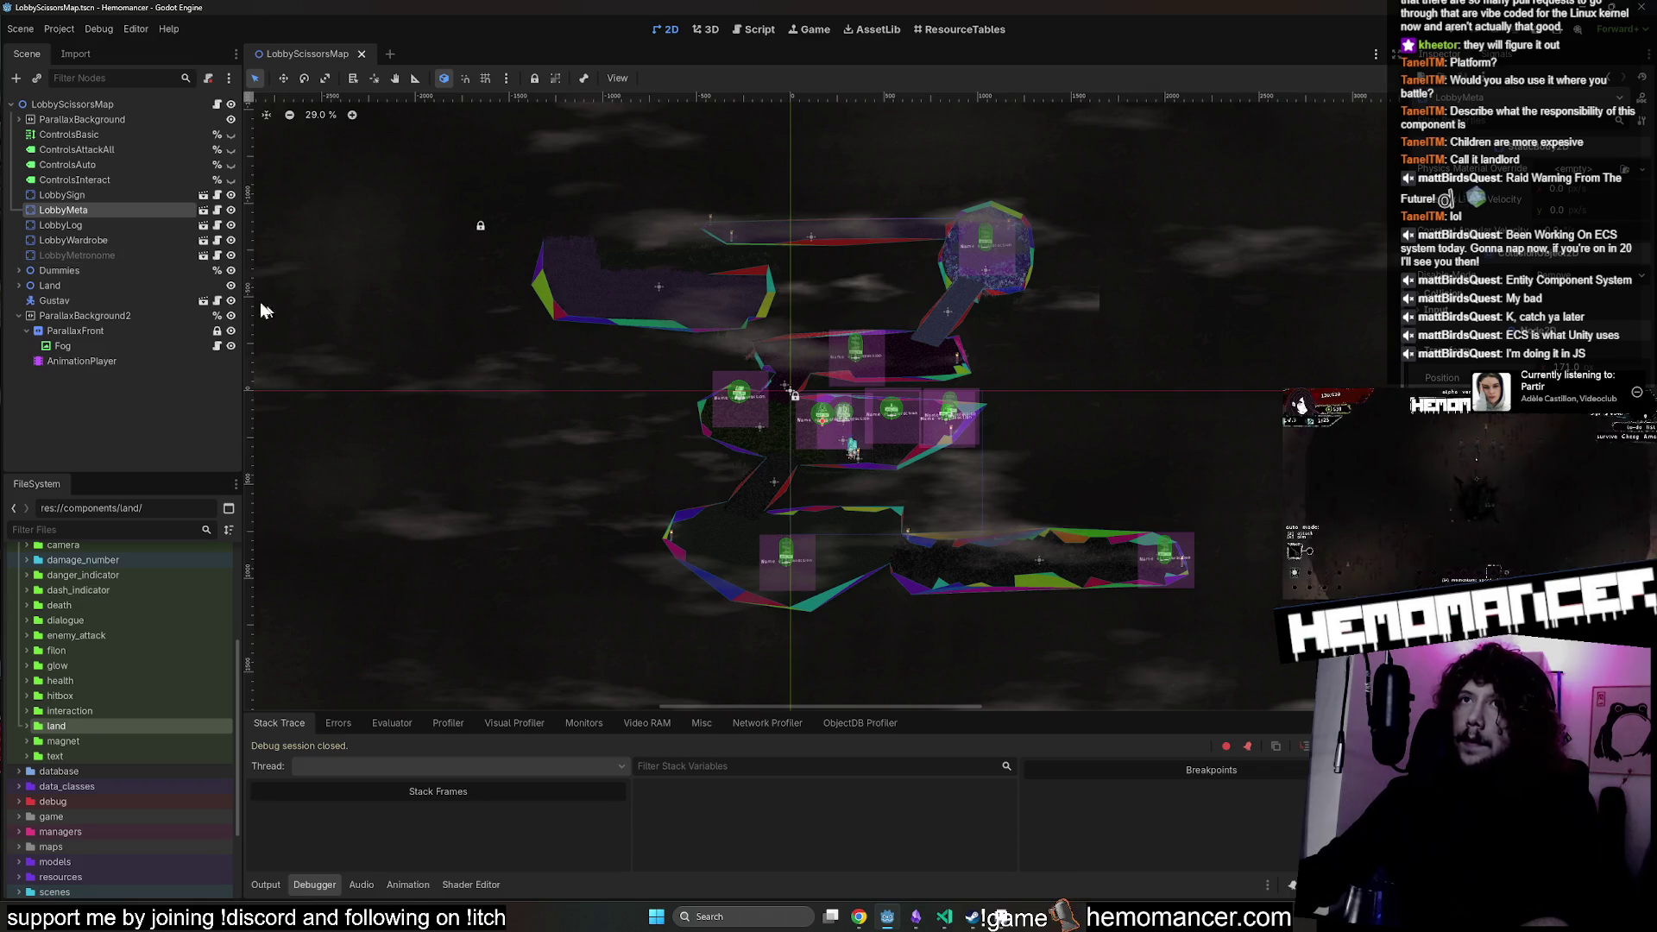
pyautogui.click(19, 270)
pyautogui.click(19, 270)
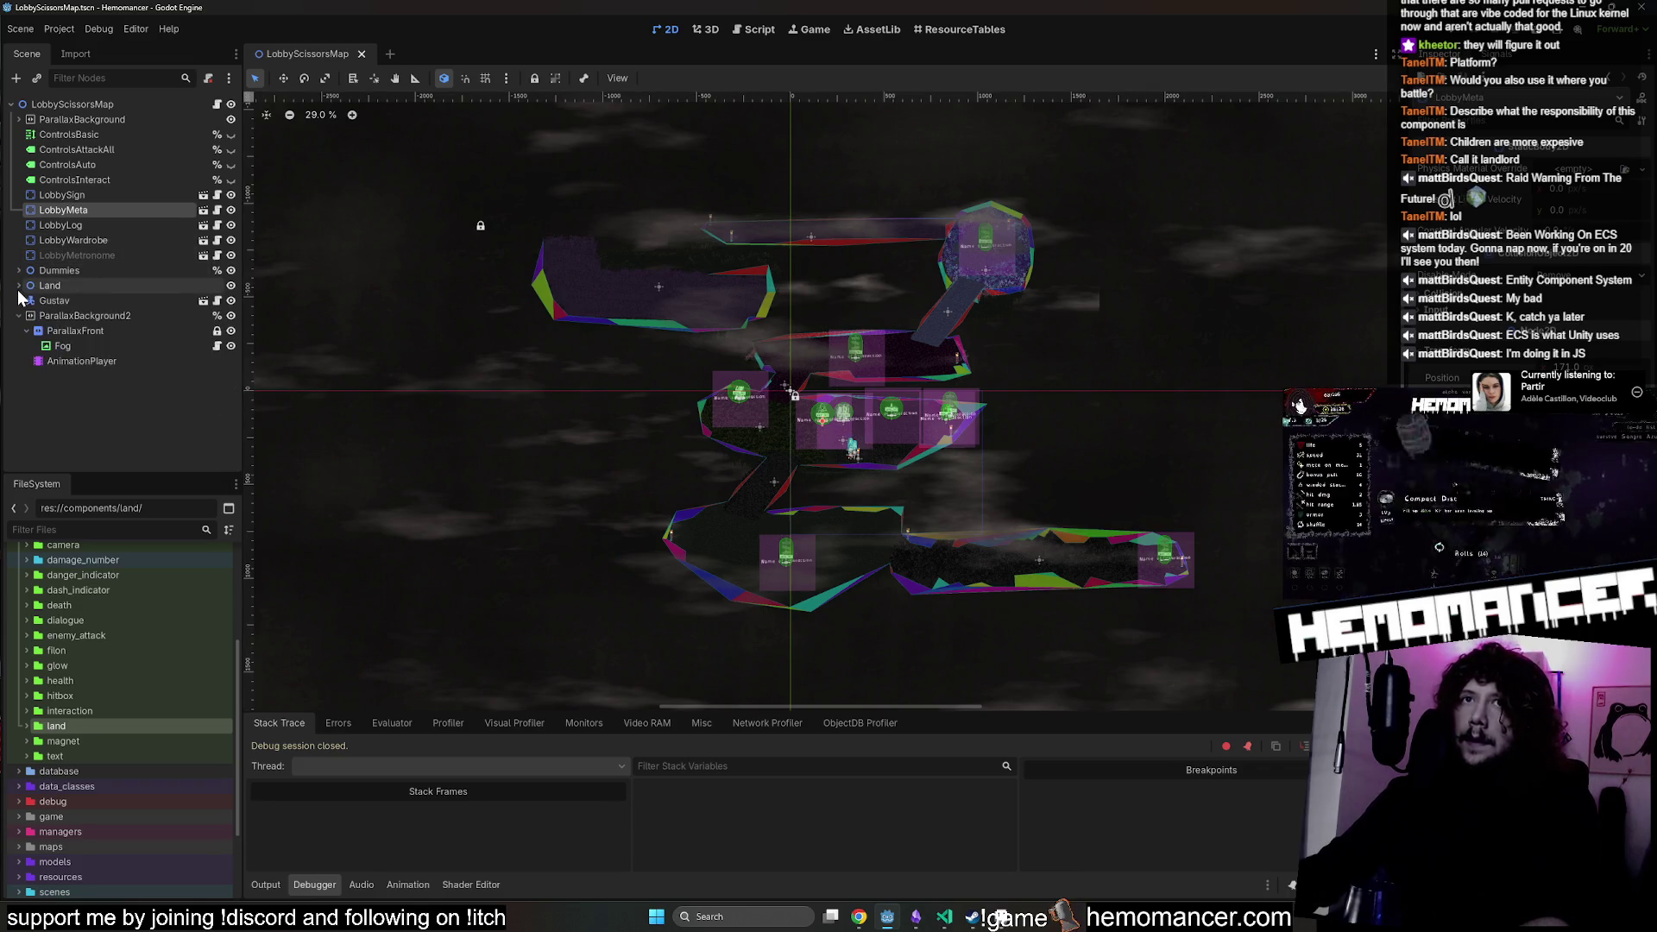
pyautogui.click(19, 285)
pyautogui.click(119, 331)
pyautogui.click(197, 331)
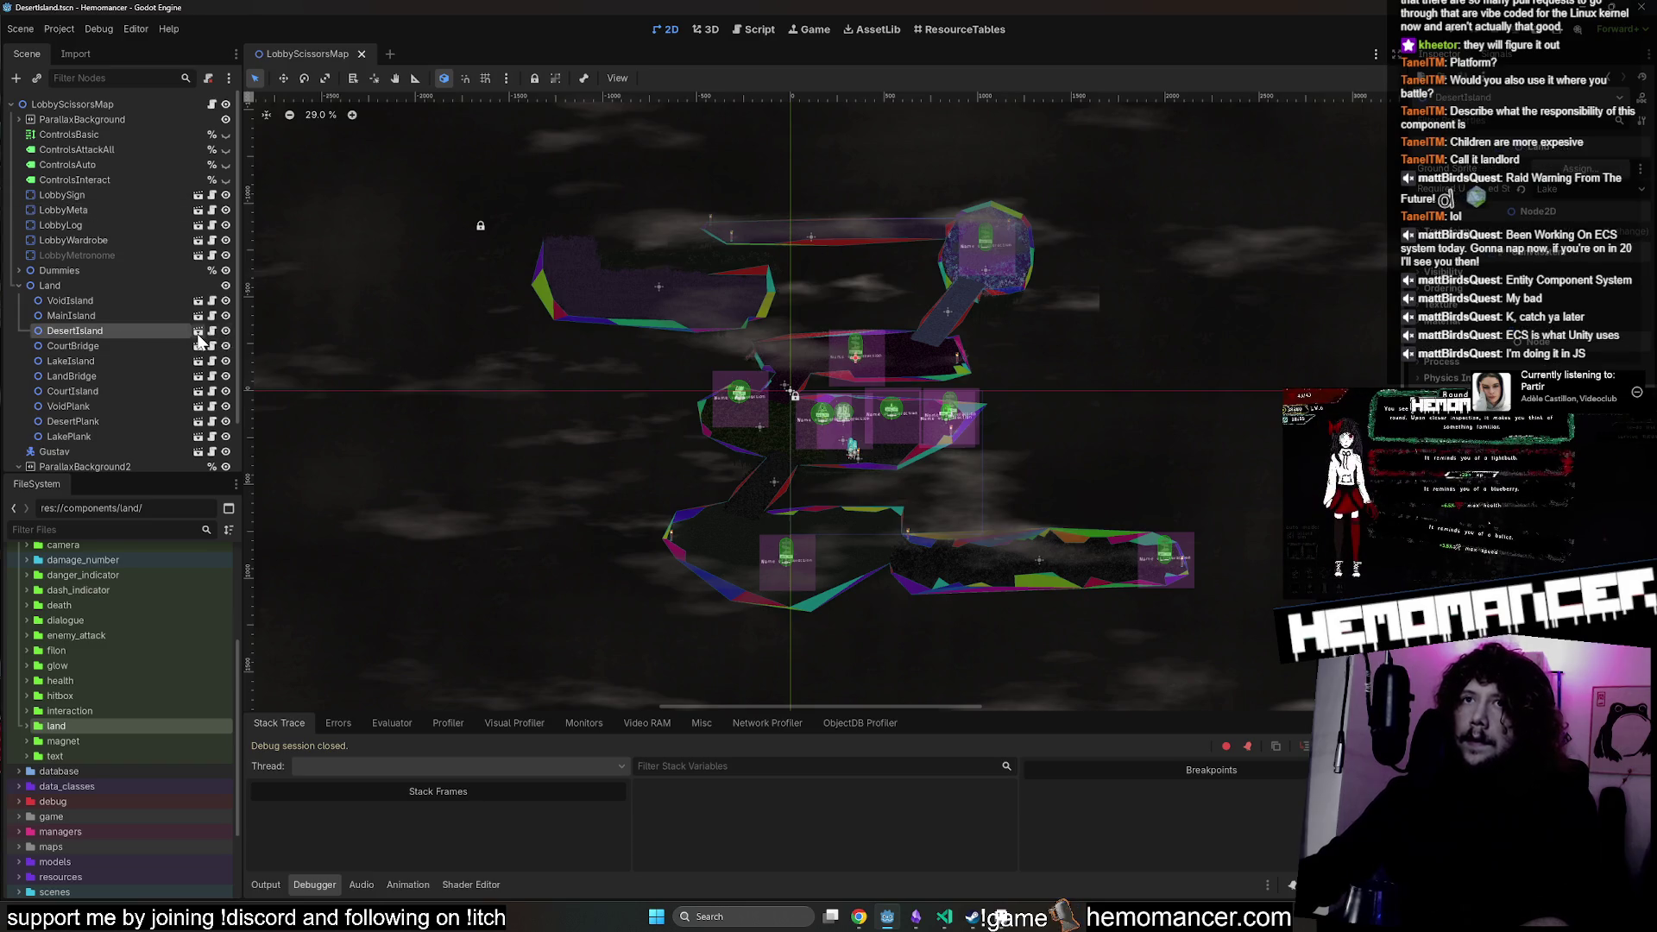
# Inspect DesertIsland's collision polygons, select its root, then return to the LobbyScissorsMap tab
pyautogui.click(124, 152)
pyautogui.click(122, 165)
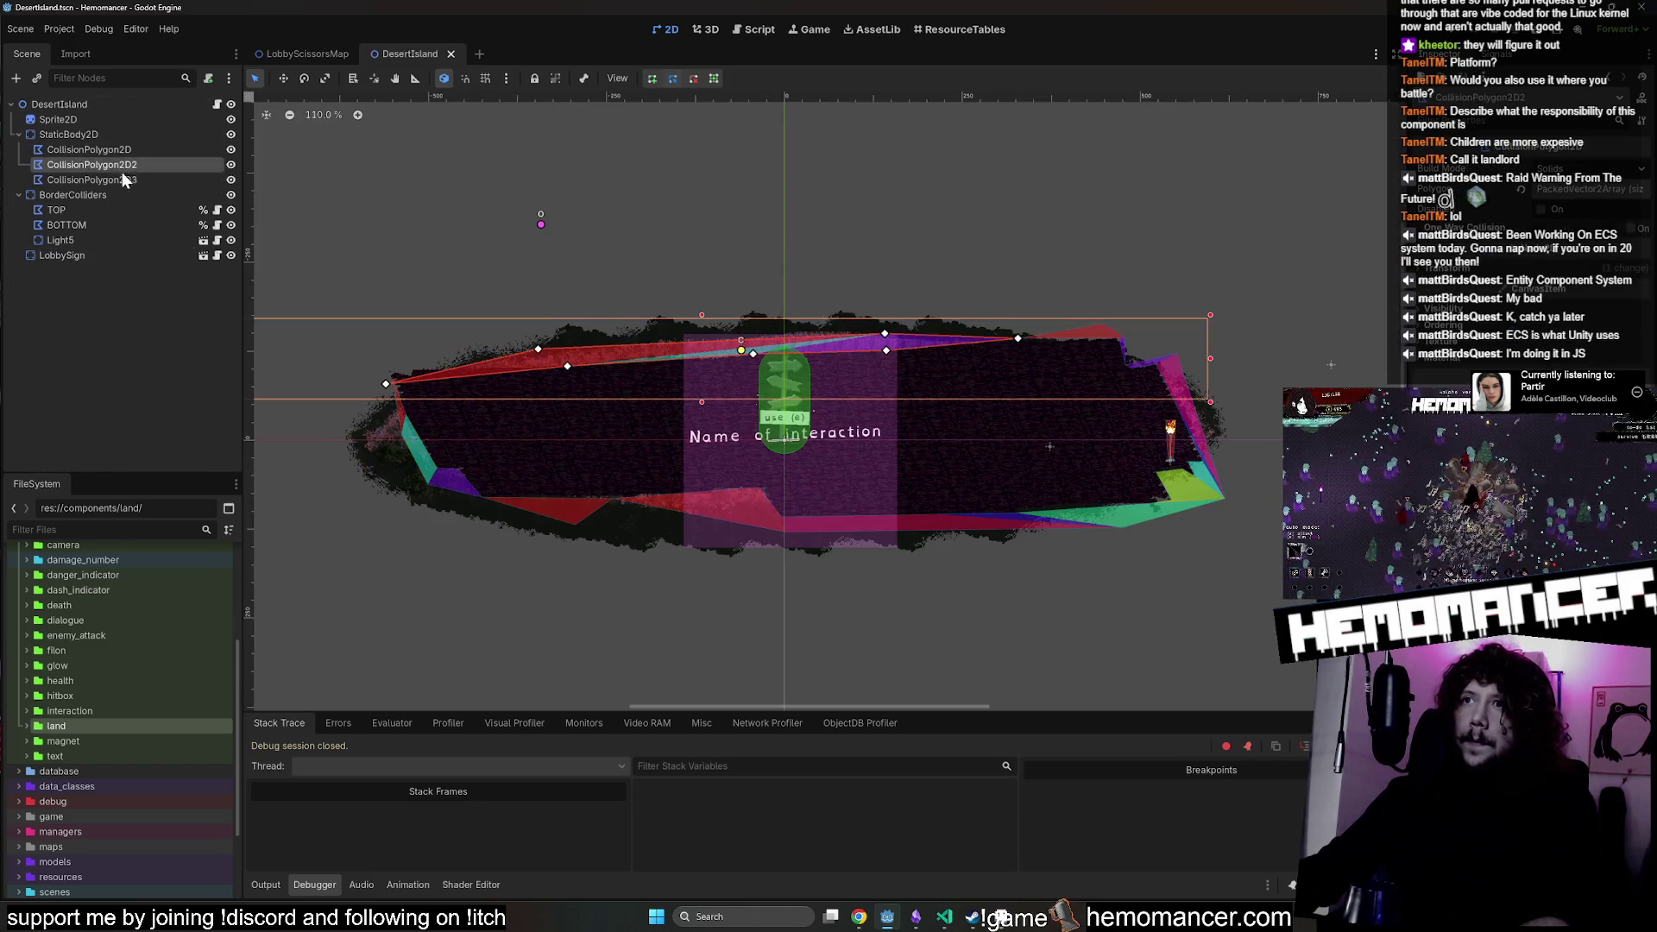
pyautogui.click(121, 180)
pyautogui.click(120, 149)
pyautogui.click(112, 134)
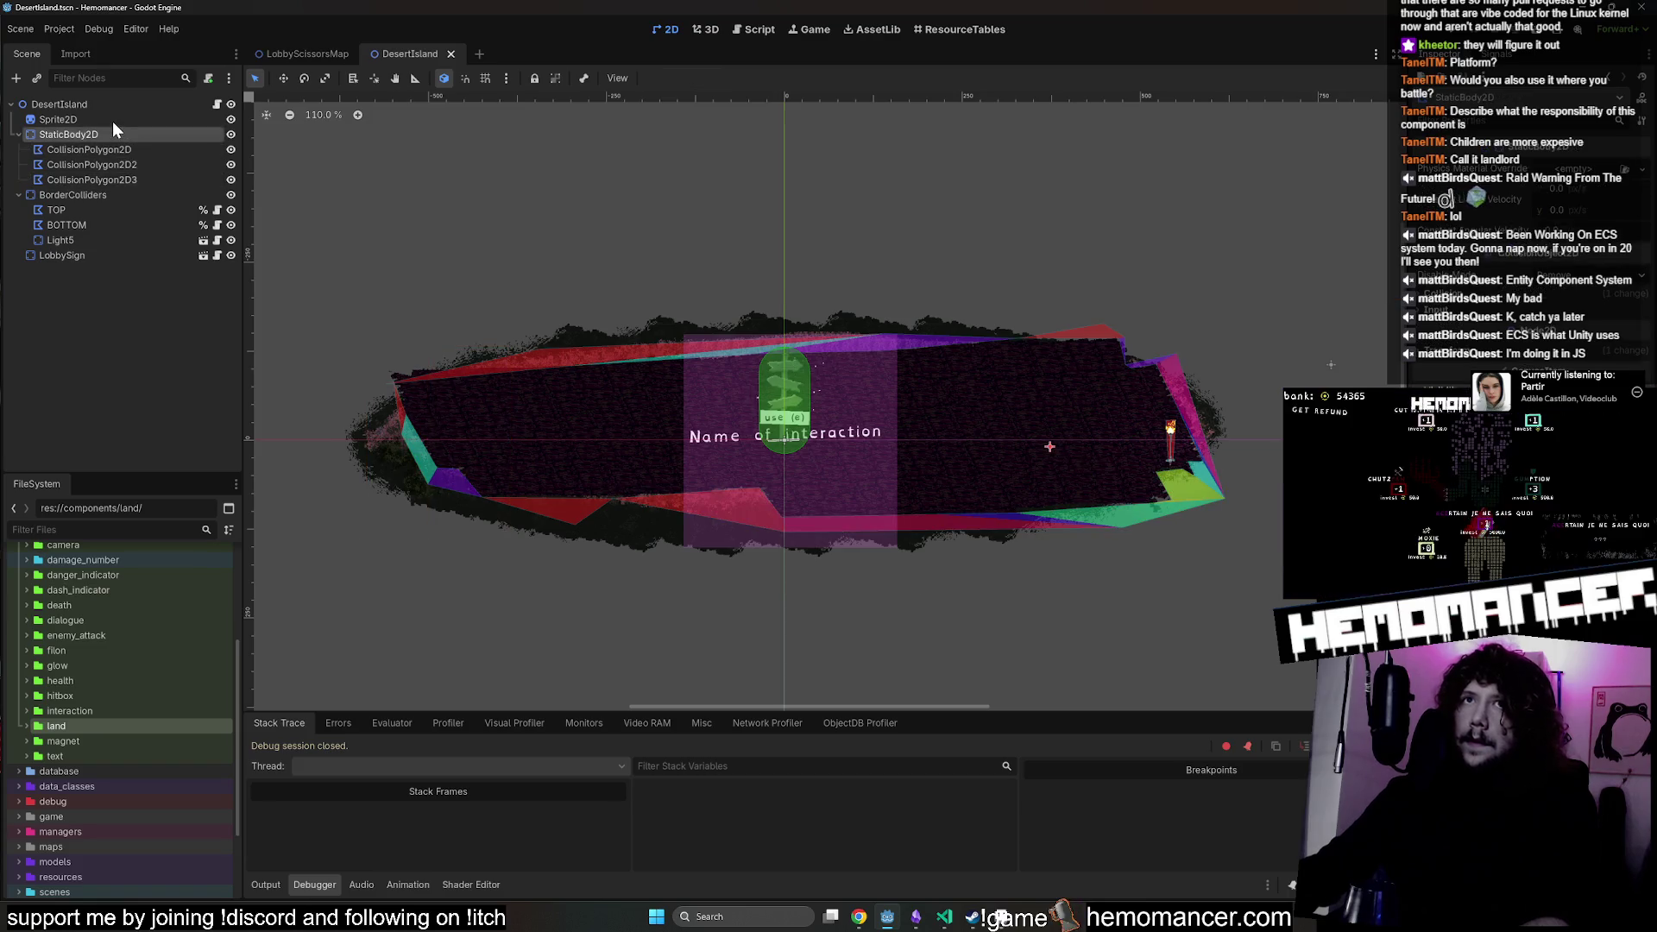
pyautogui.click(112, 119)
pyautogui.click(117, 104)
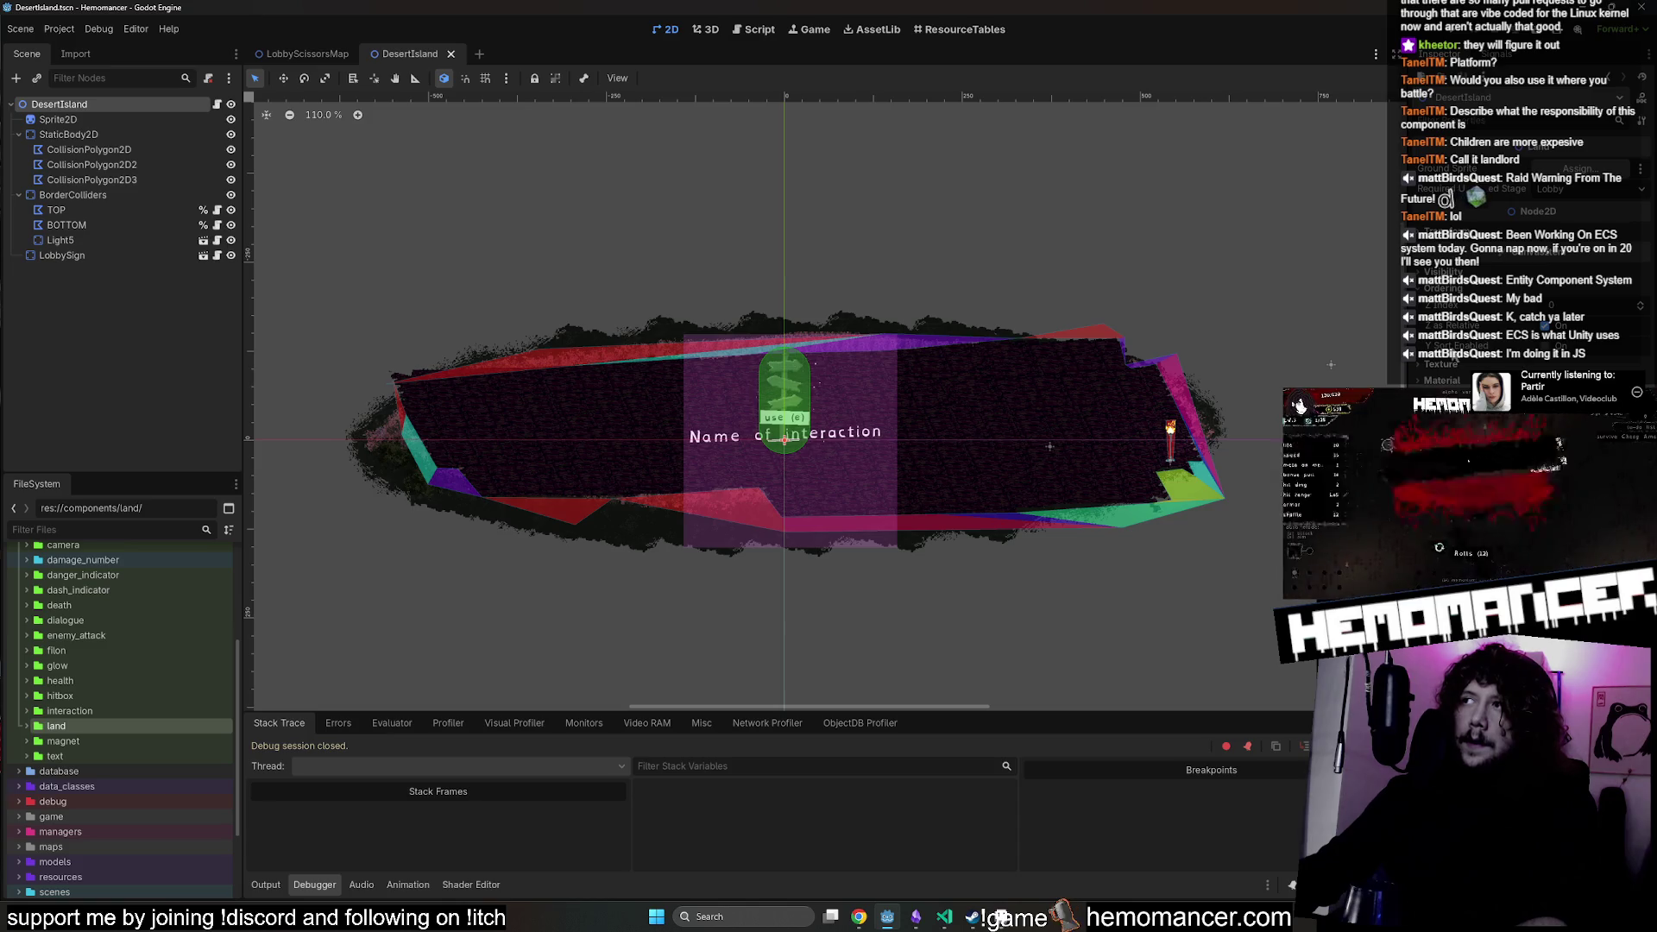
pyautogui.click(295, 56)
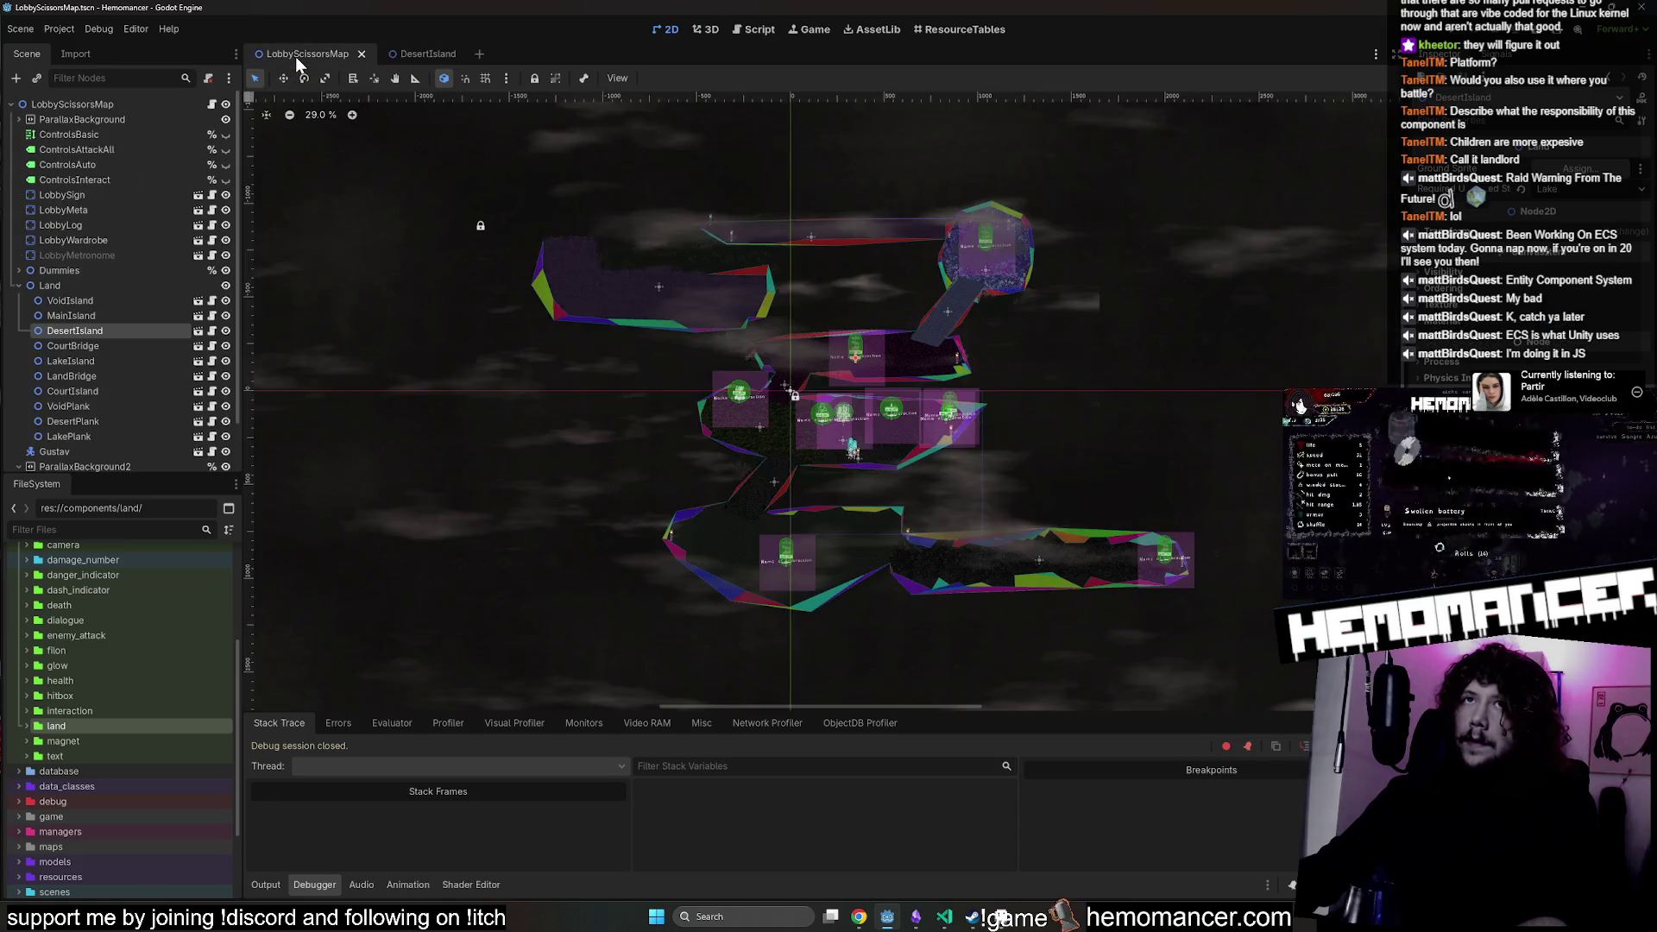
pyautogui.scroll(-1, 95, 288)
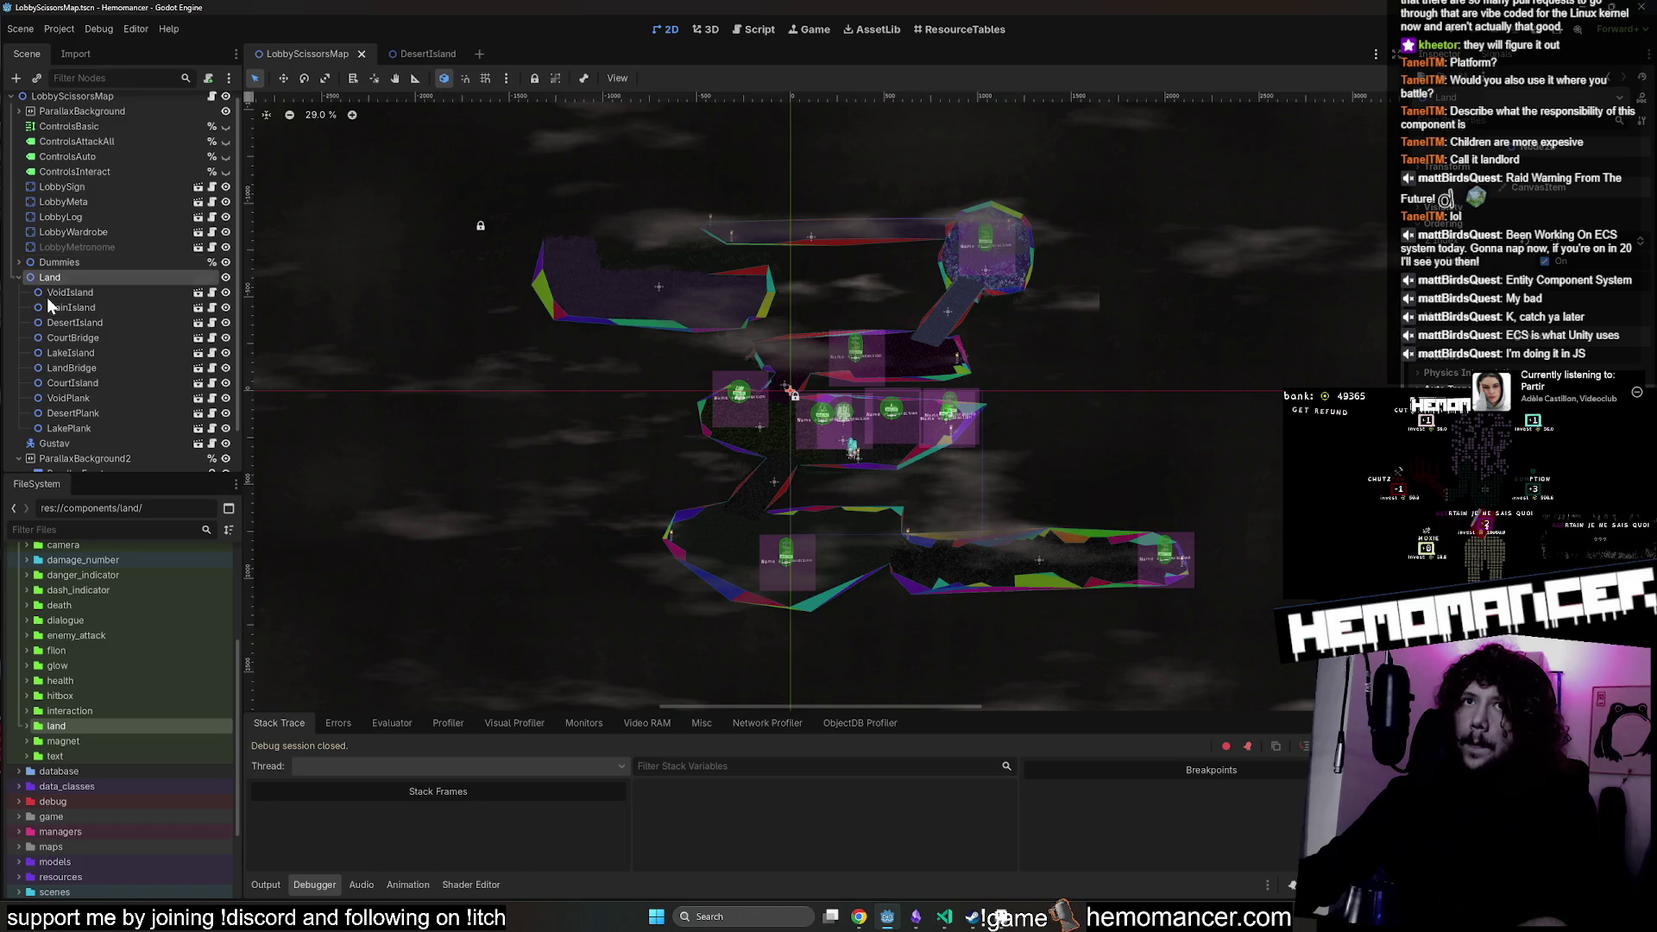
pyautogui.click(63, 309)
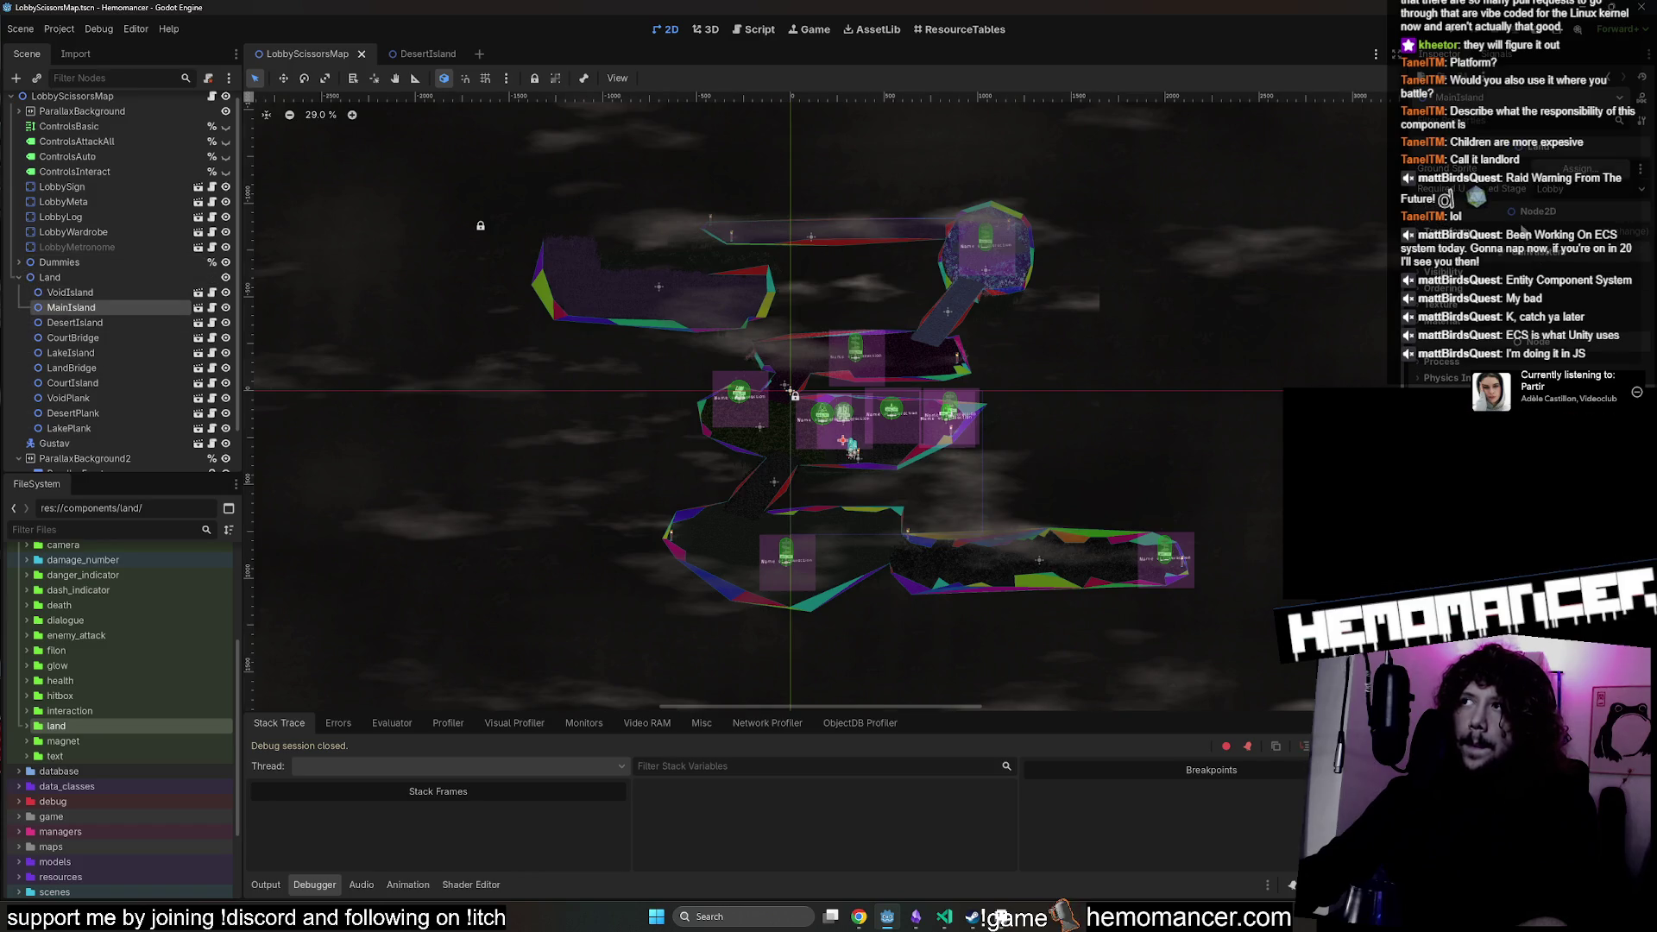
pyautogui.scroll(1, 118, 165)
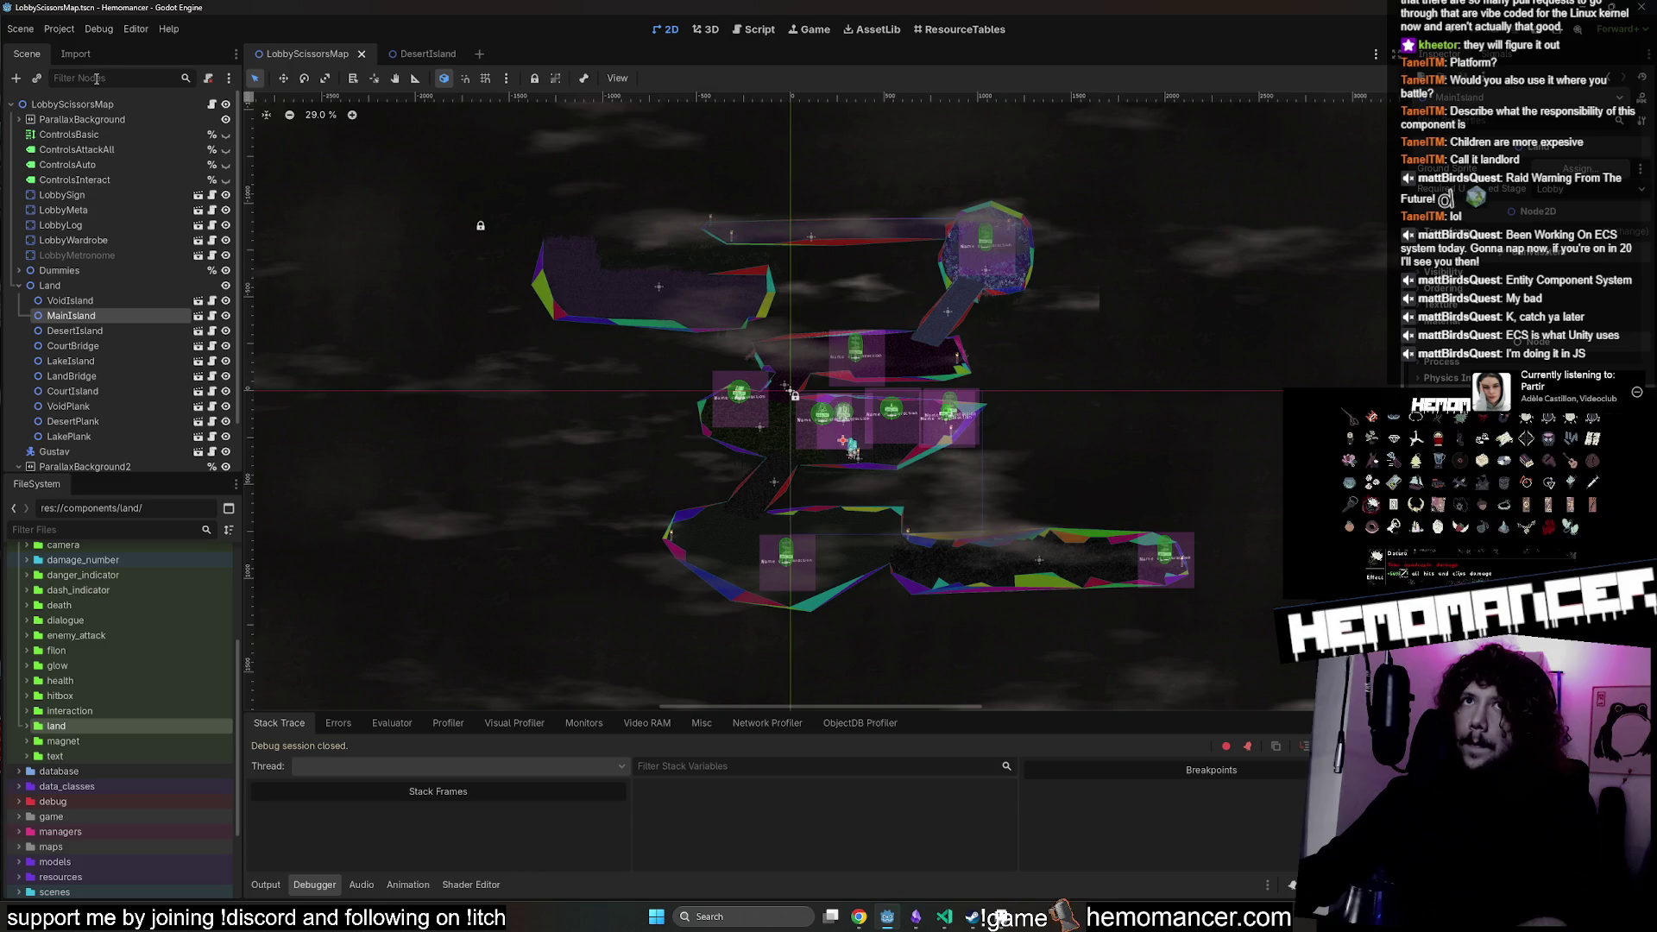
pyautogui.click(90, 104)
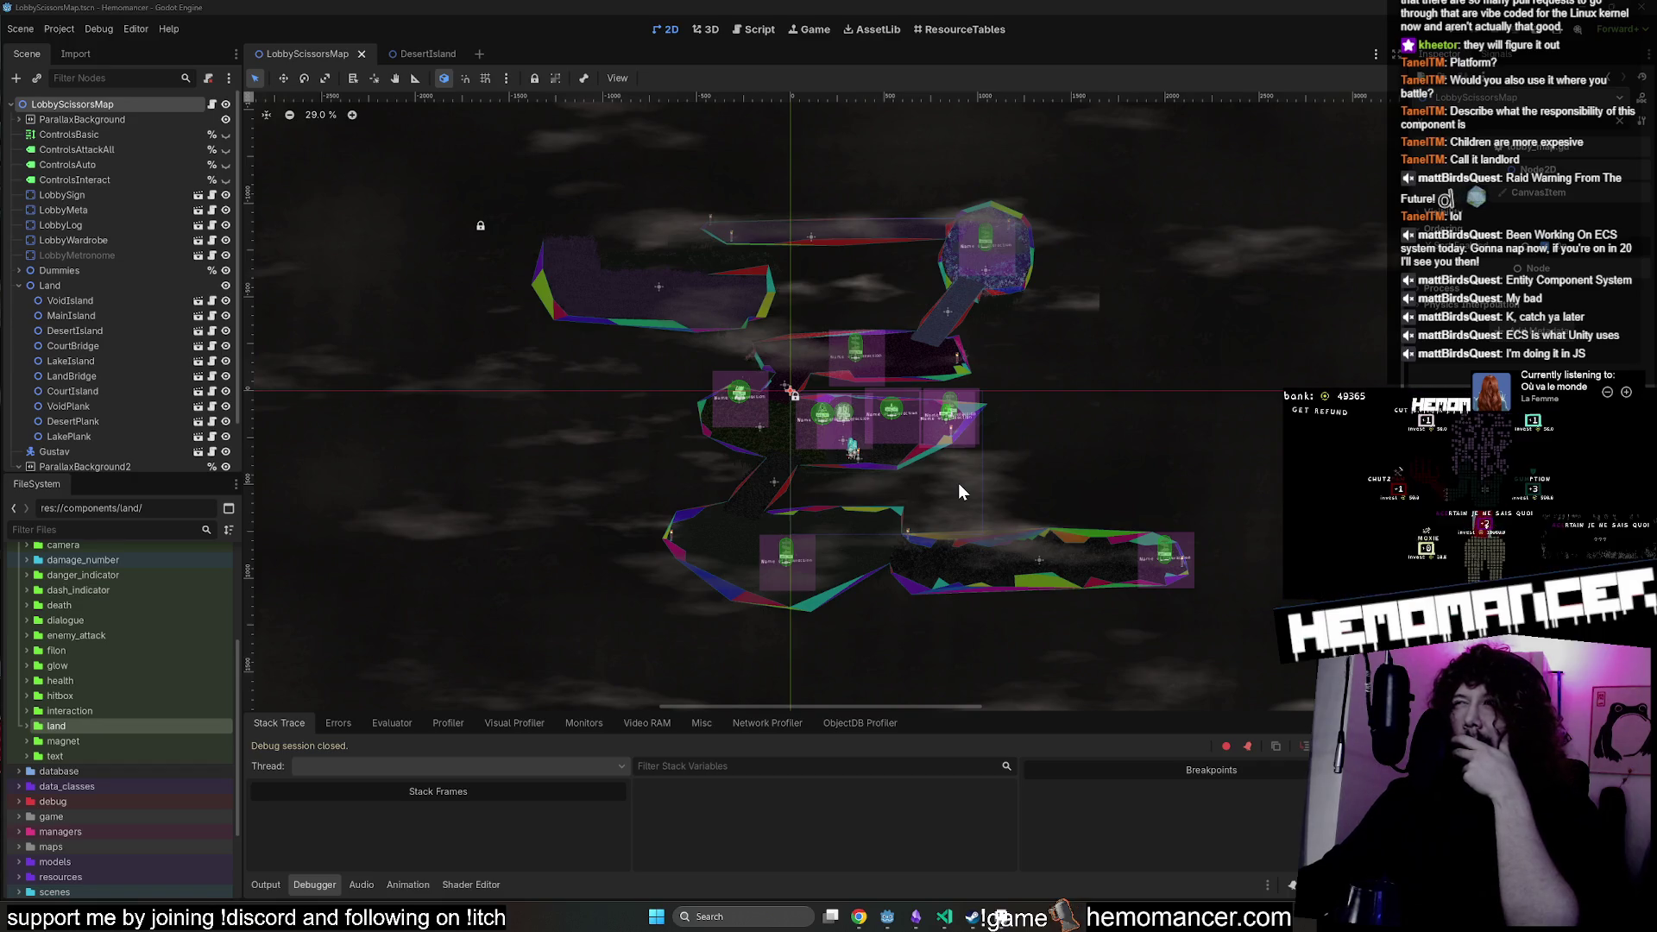
pyautogui.click(591, 421)
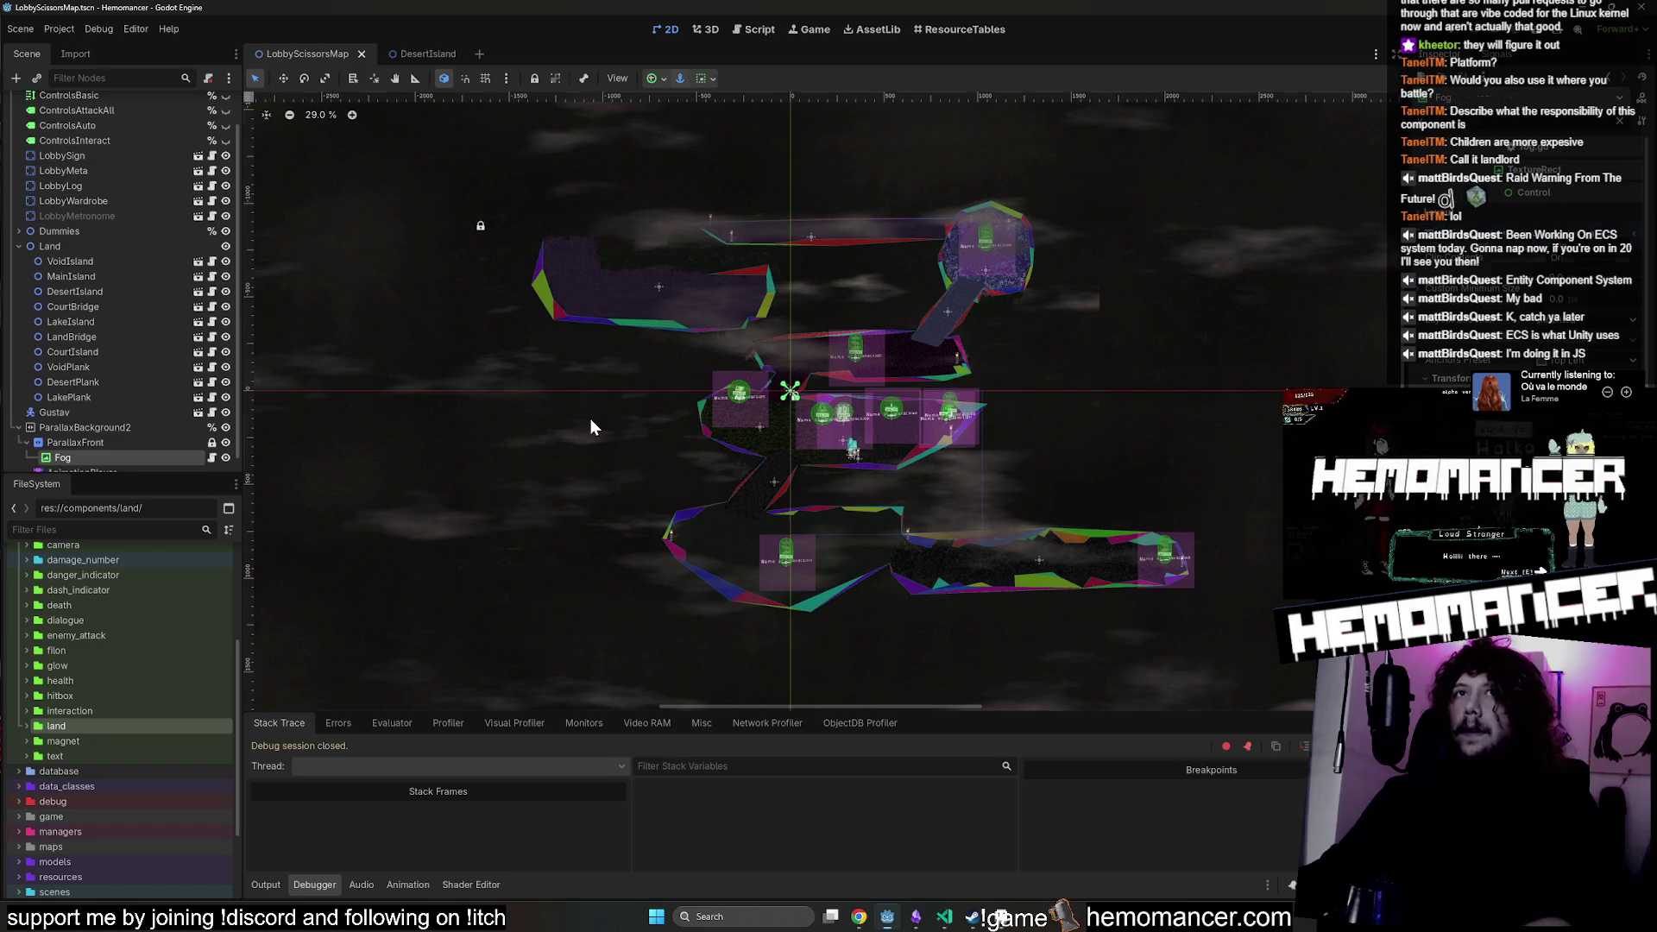
pyautogui.scroll(2, 90, 272)
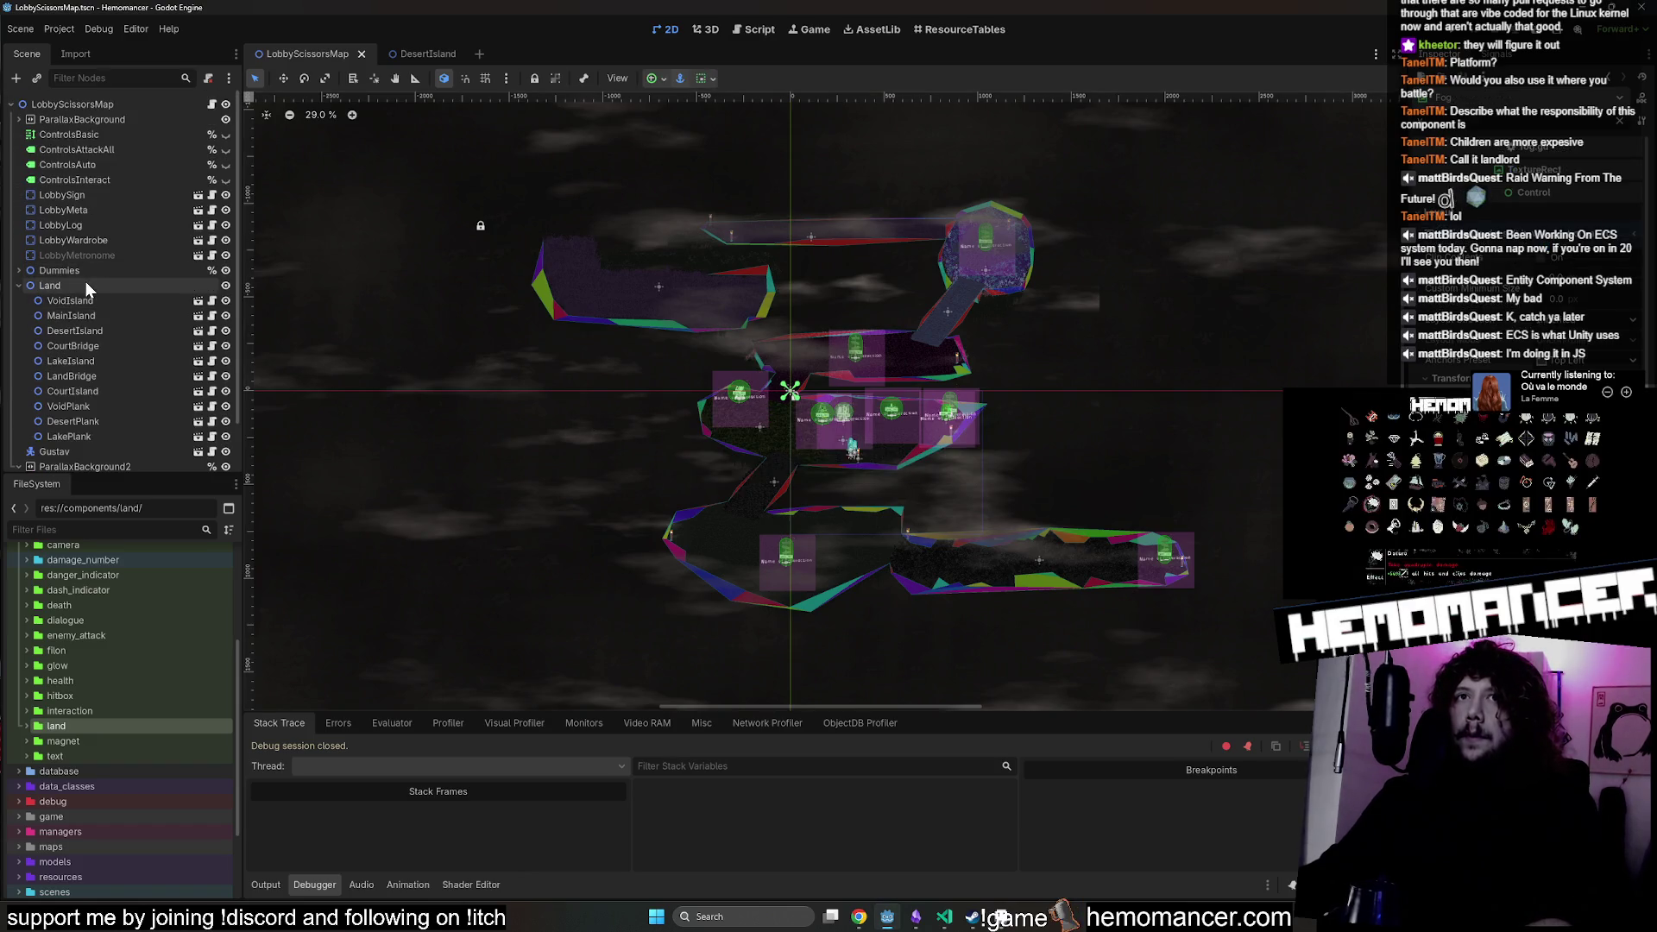
# Turn on Y Sort Enabled under Ordering for the Land node
pyautogui.click(85, 281)
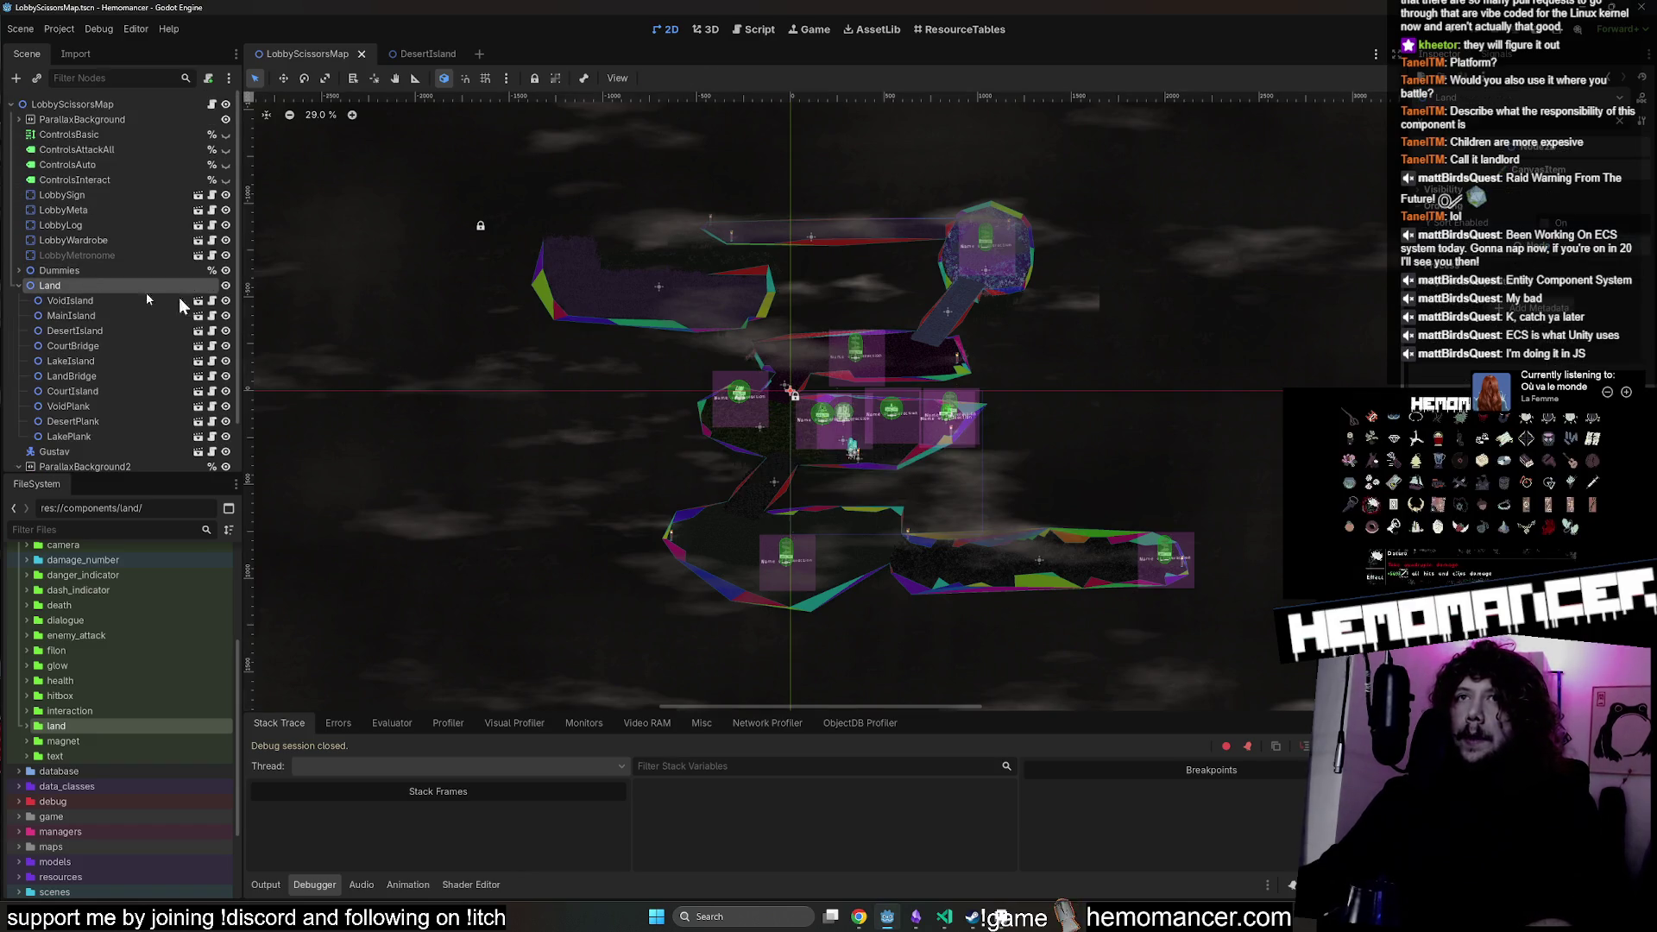
pyautogui.click(1483, 211)
pyautogui.click(1545, 223)
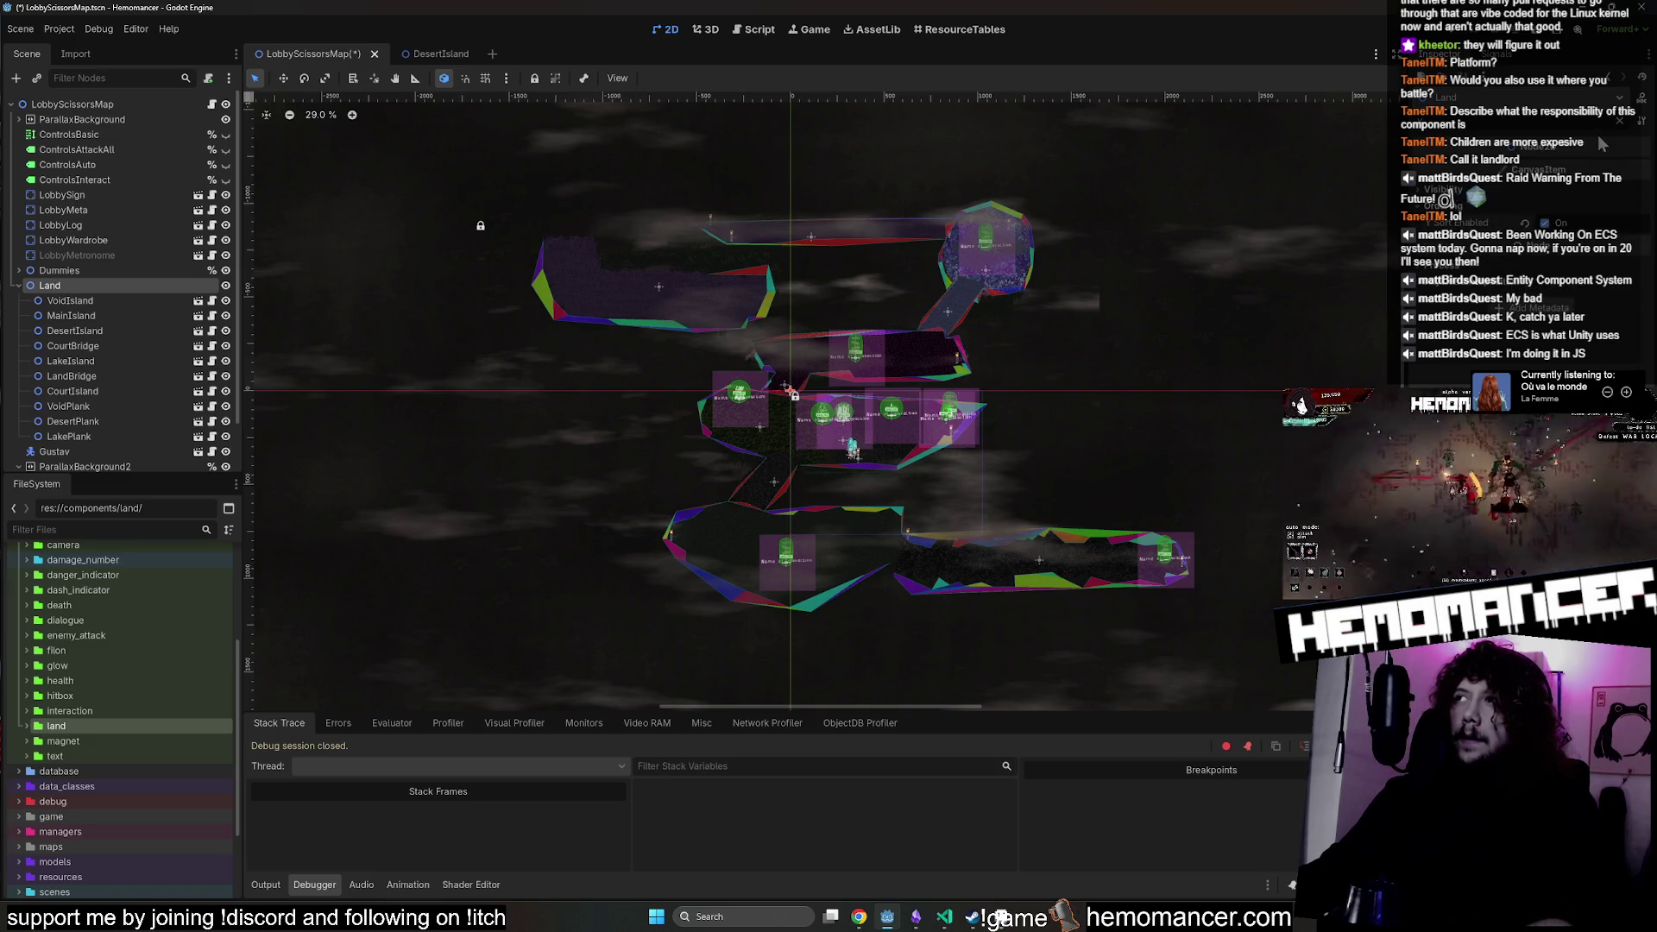
# Zoom and pan over the lower islands, selecting VoidIsland and then DesertIsland
pyautogui.scroll(1, 1545, 292)
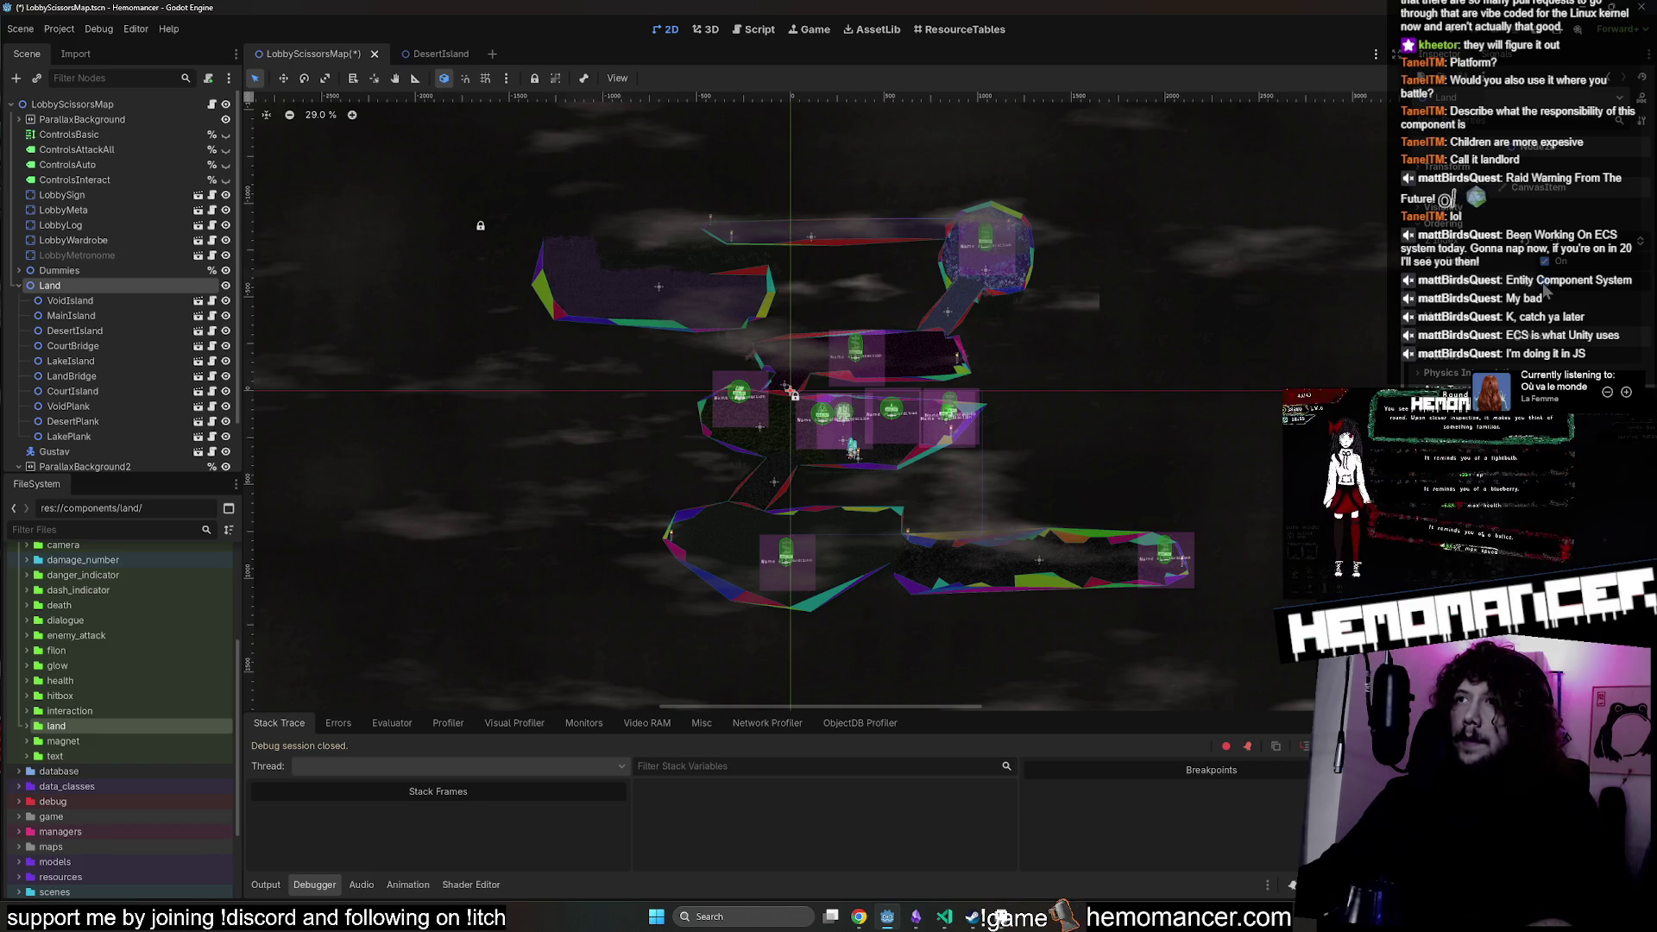
pyautogui.scroll(1, 1027, 350)
pyautogui.scroll(14, 673, 306)
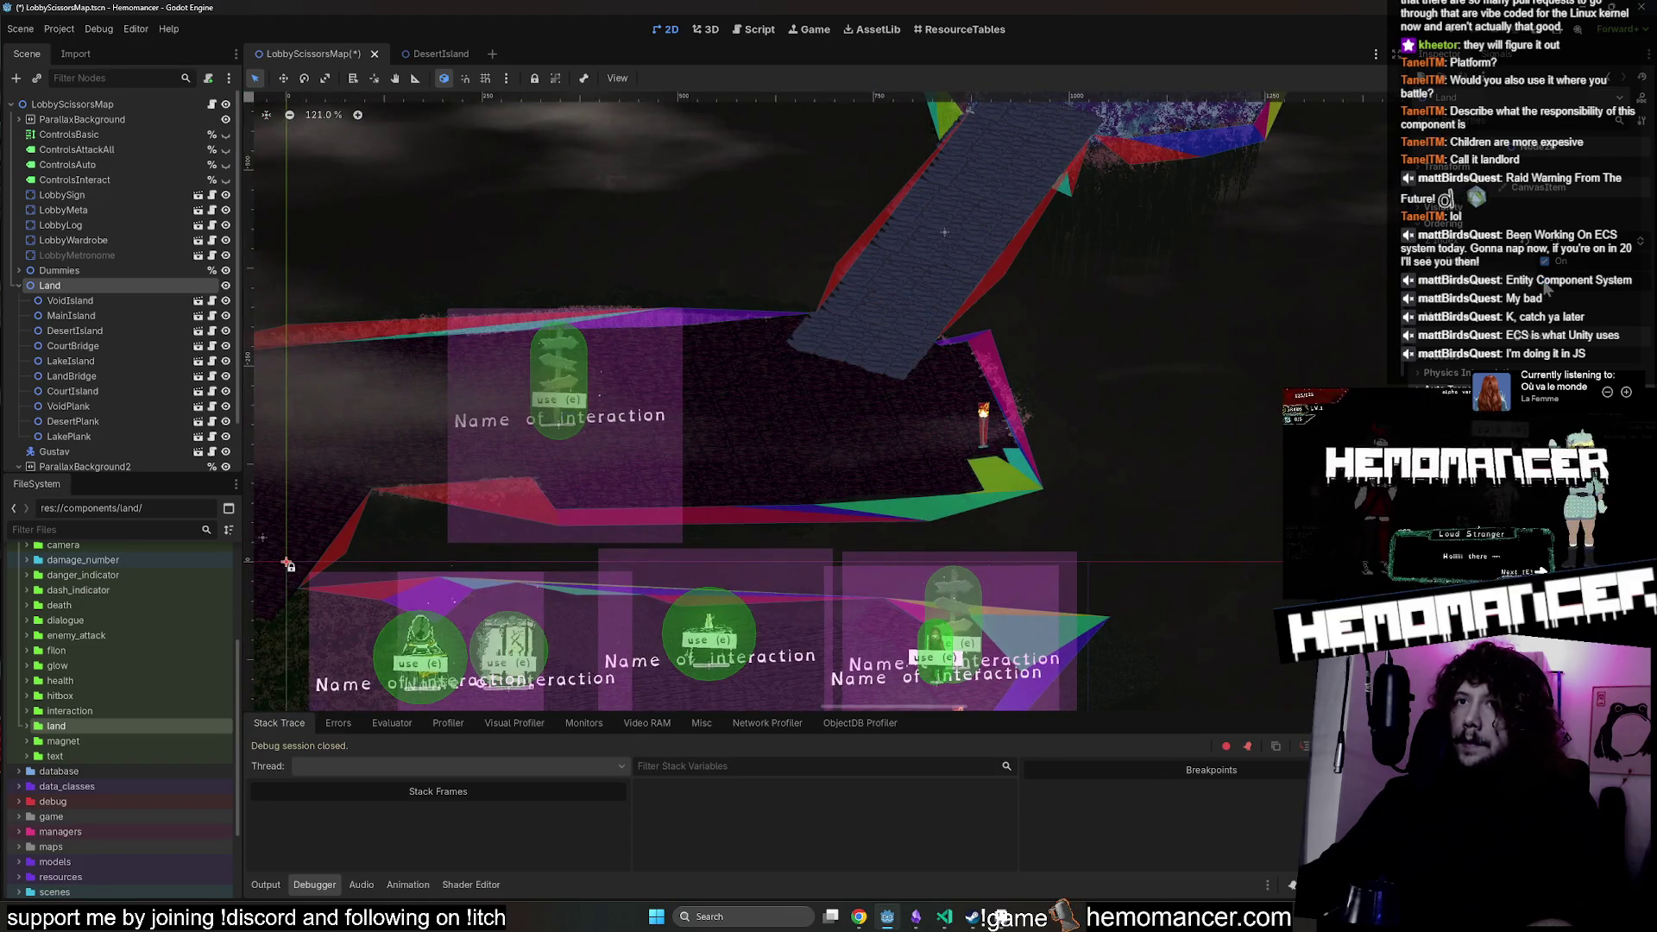
pyautogui.scroll(-10, 1178, 396)
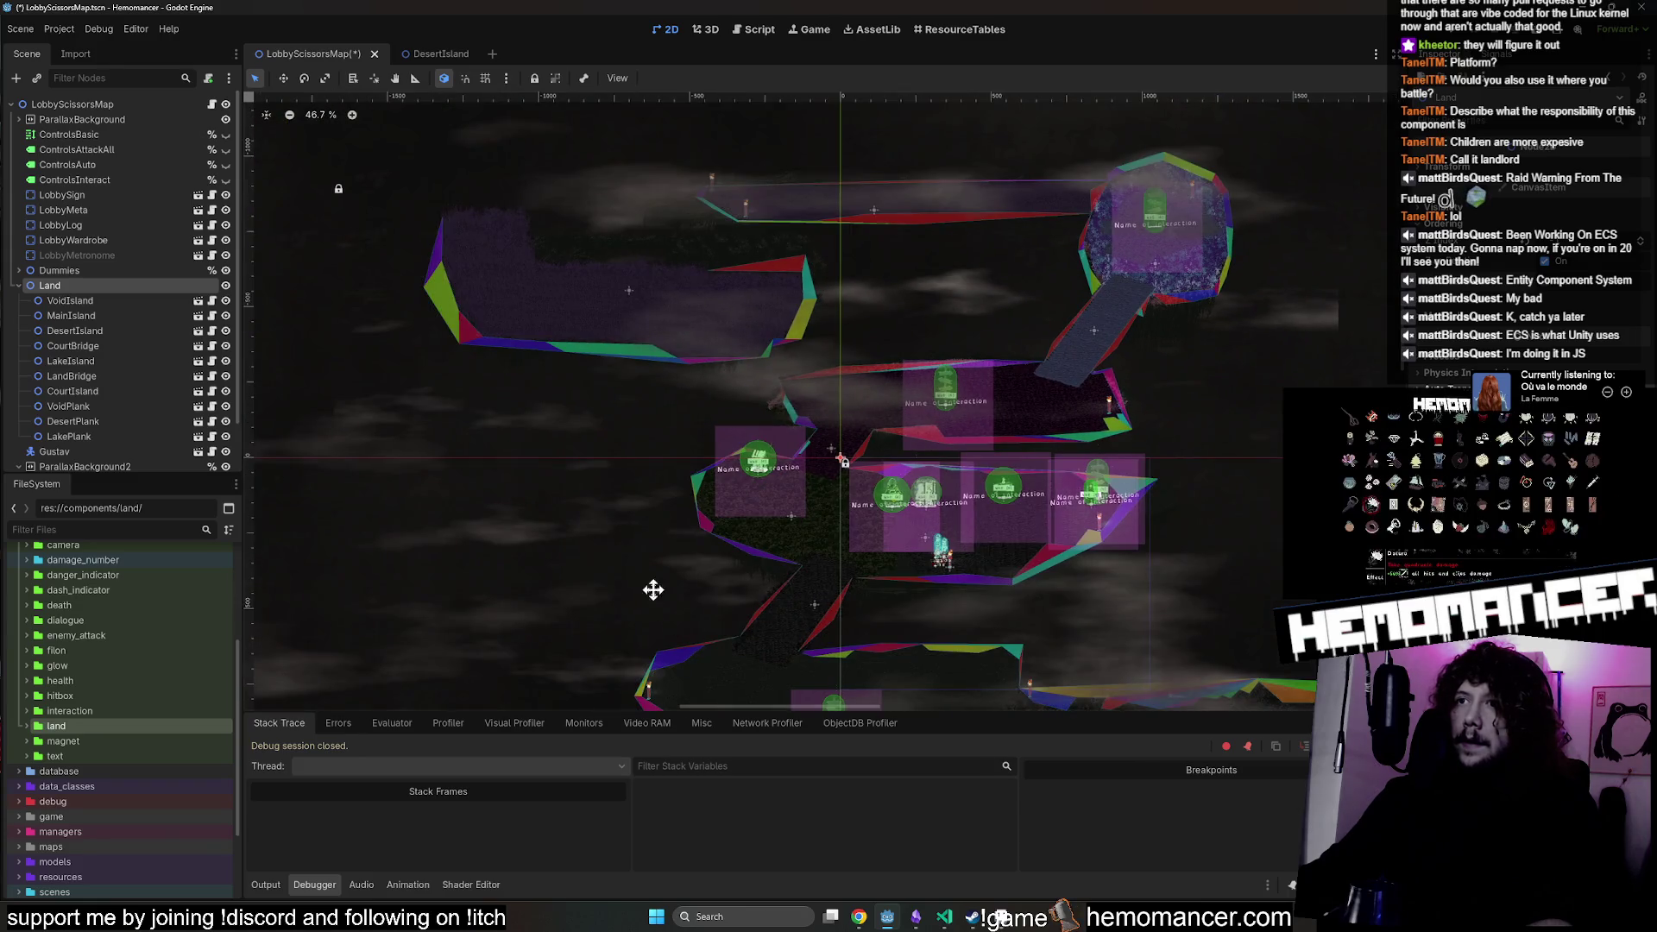
pyautogui.moveTo(651, 584); pyautogui.dragTo(567, 411)
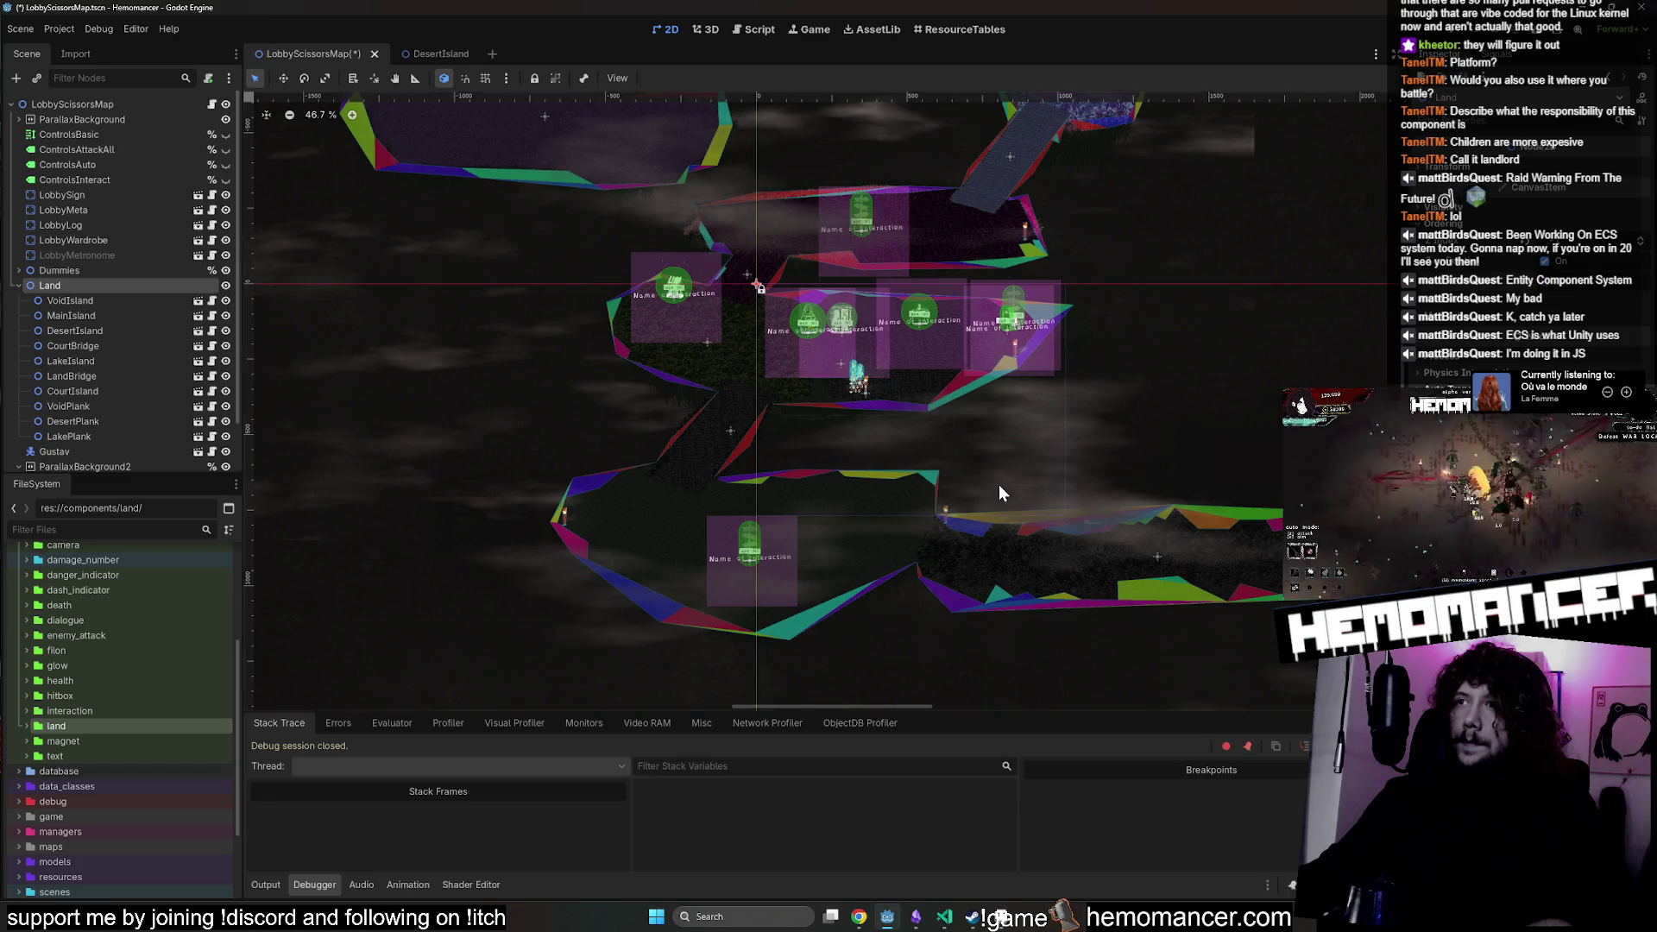
pyautogui.scroll(2, 1001, 478)
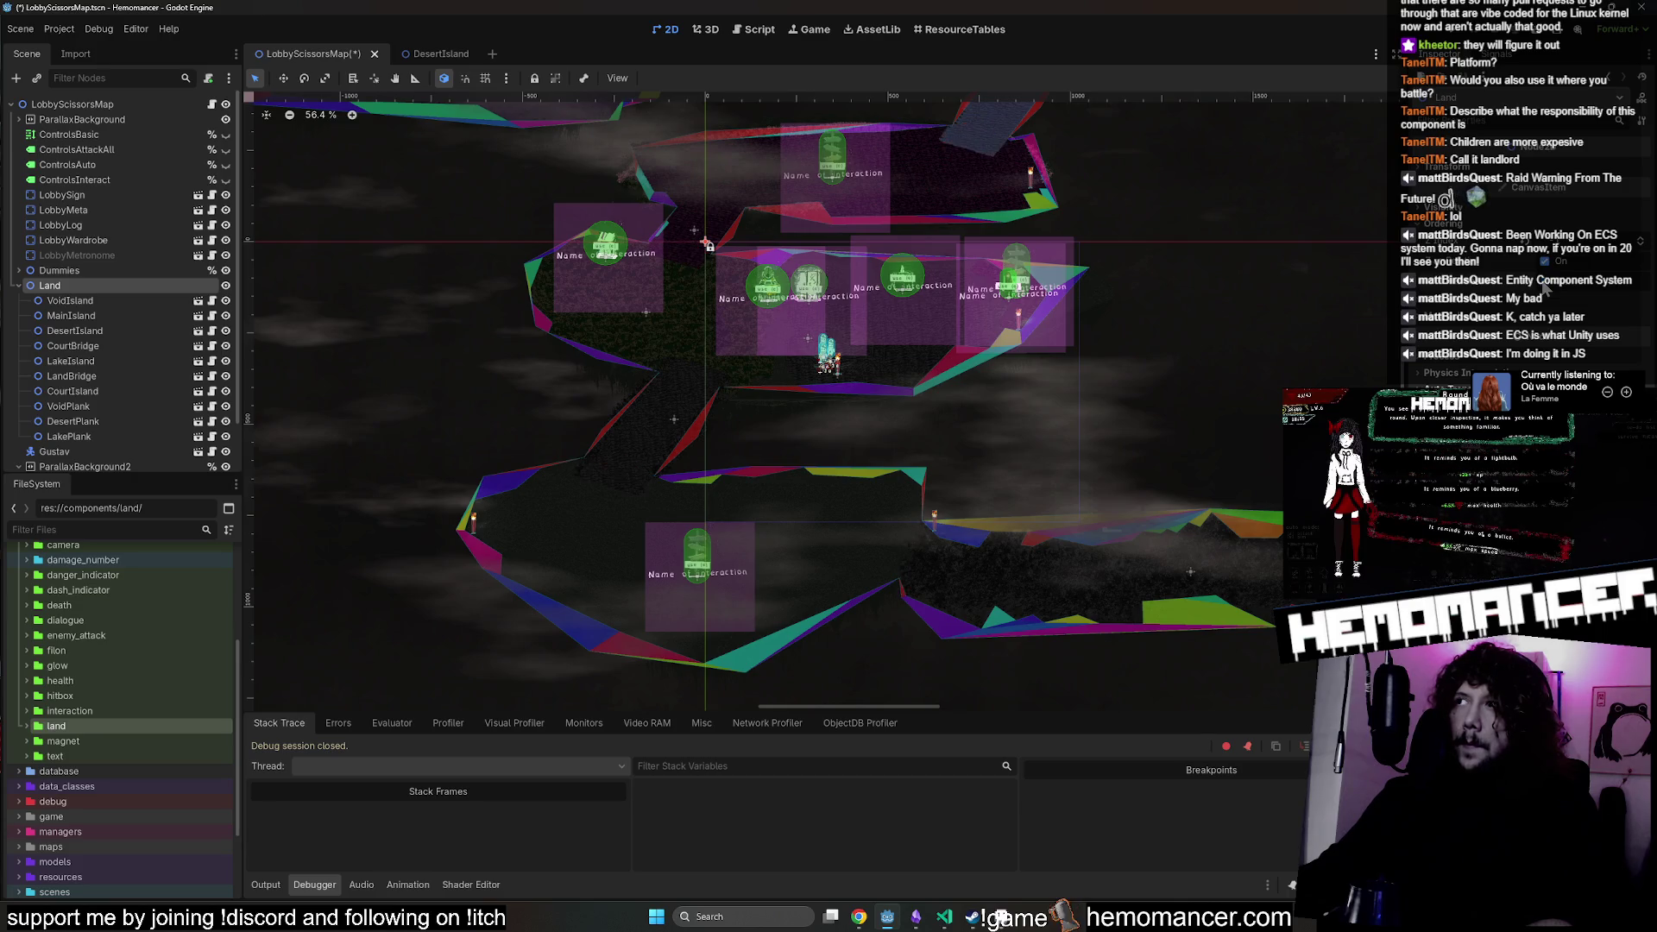
pyautogui.click(127, 300)
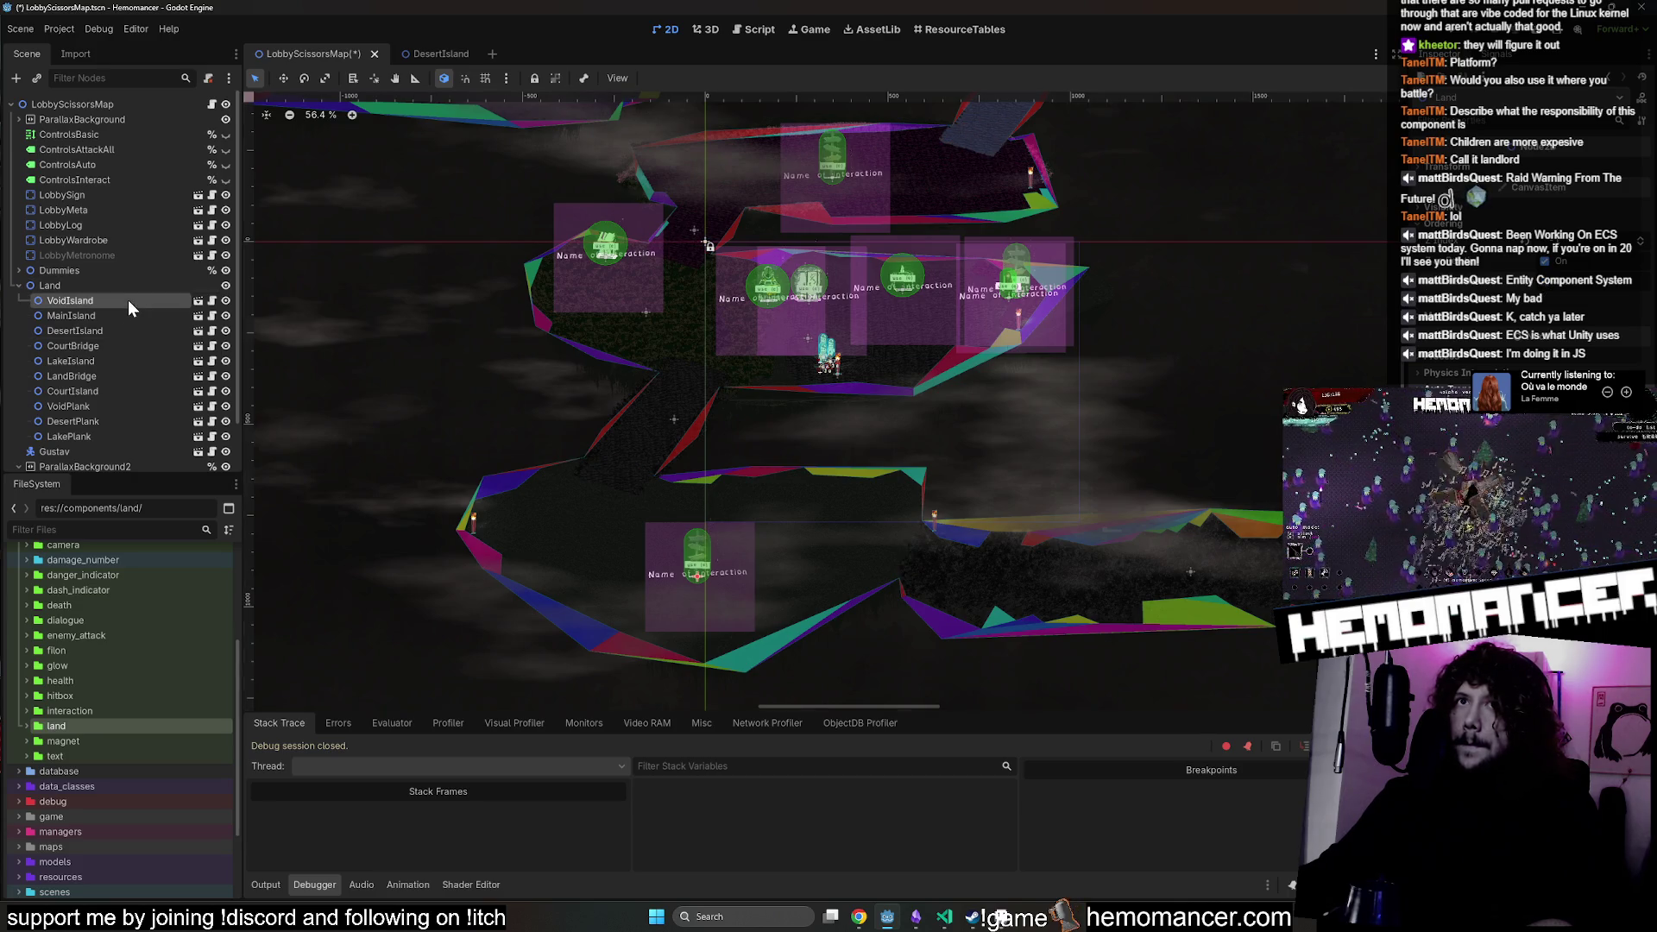
pyautogui.scroll(5, 487, 331)
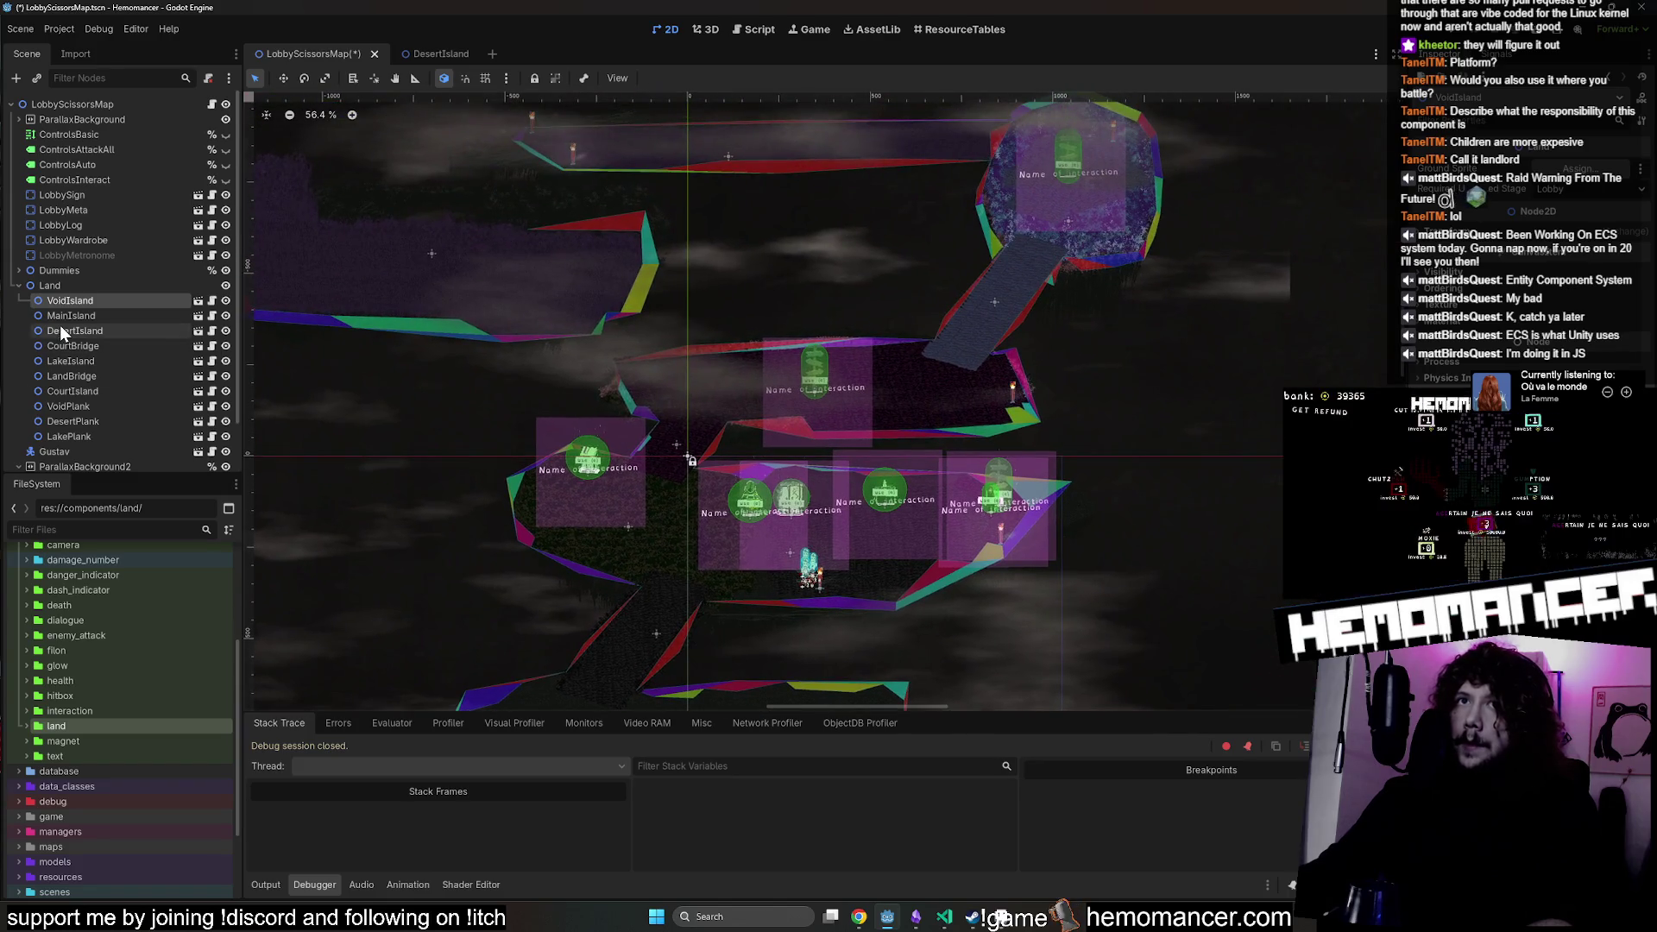
pyautogui.click(66, 331)
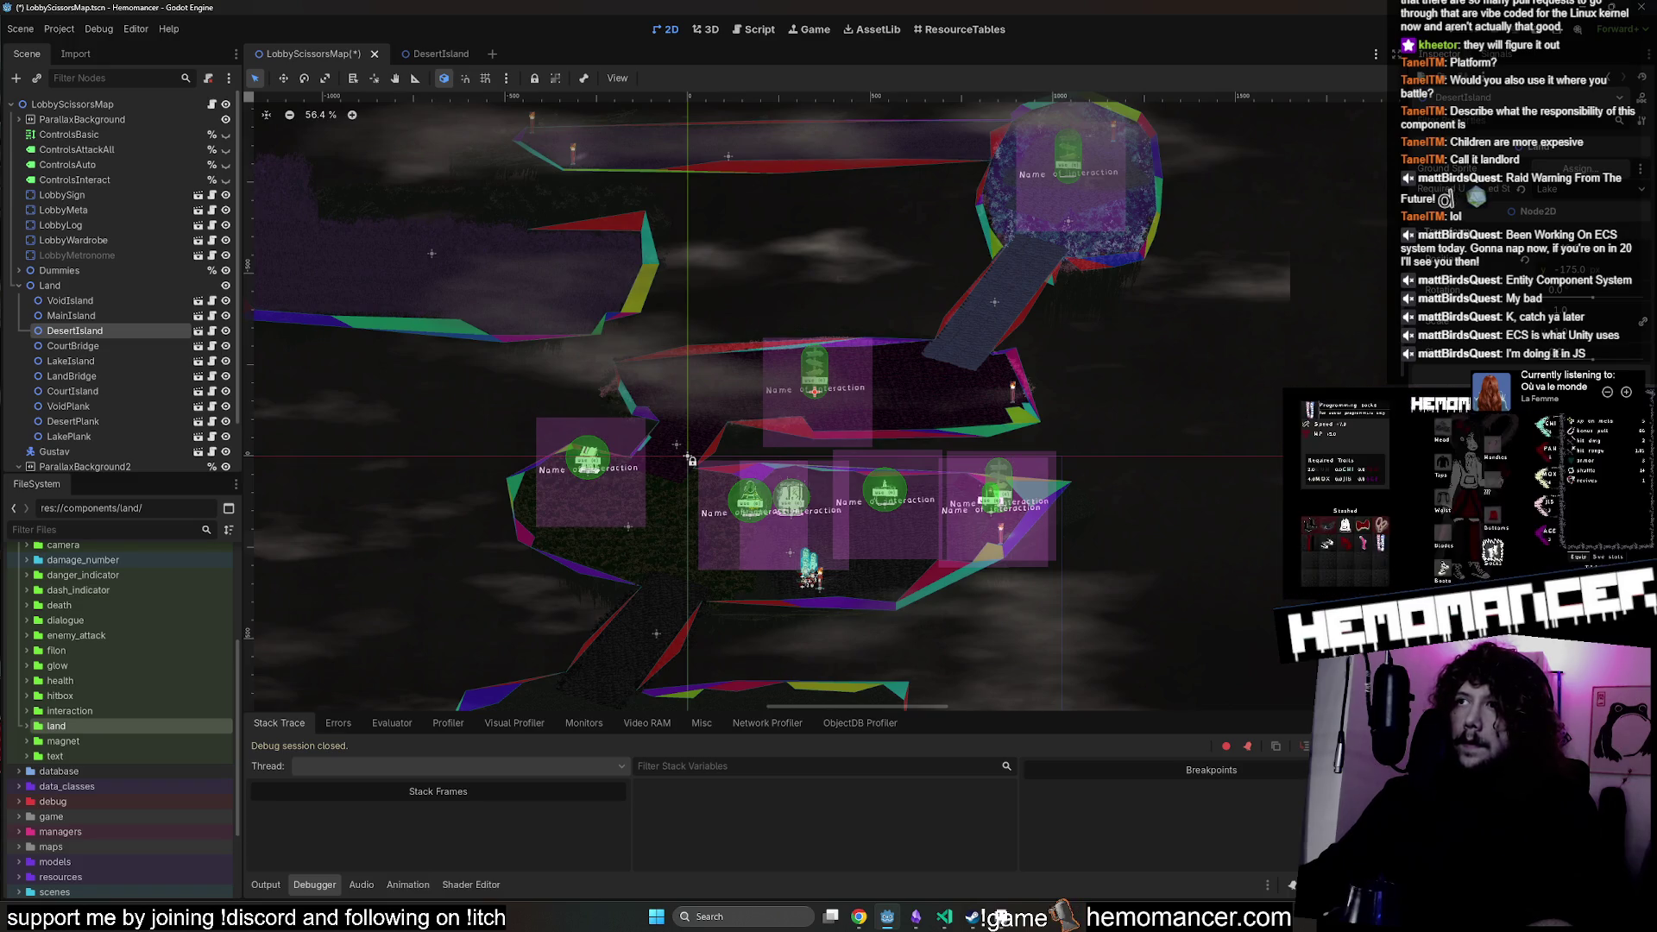
pyautogui.scroll(3, 628, 326)
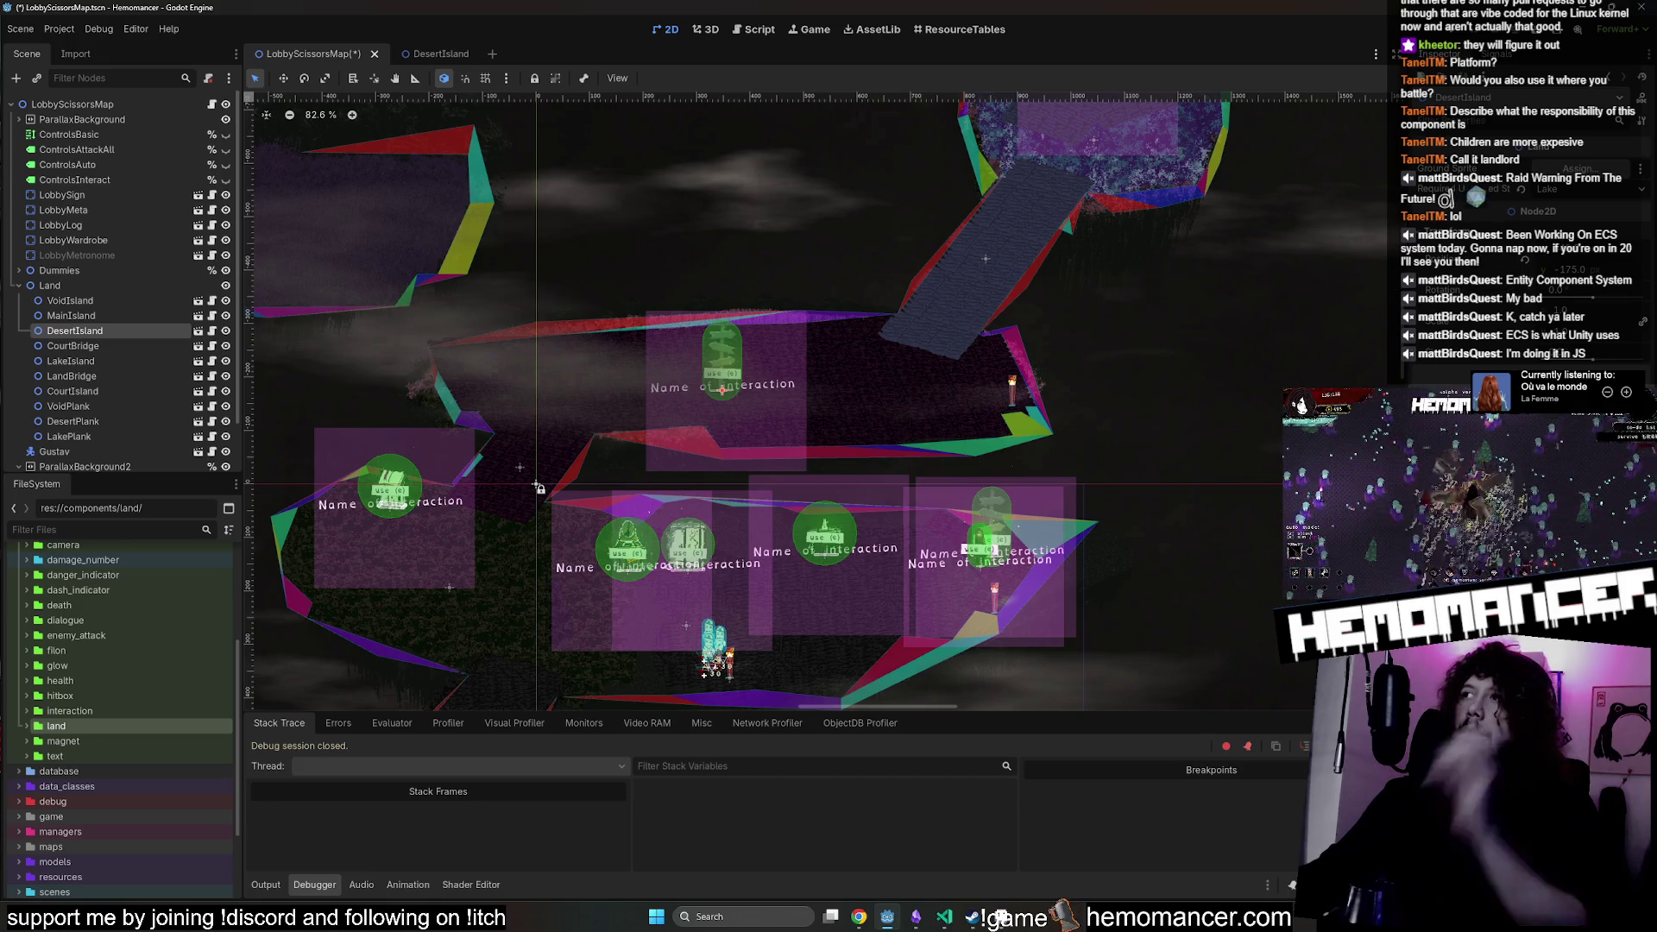
pyautogui.scroll(-1, 1277, 406)
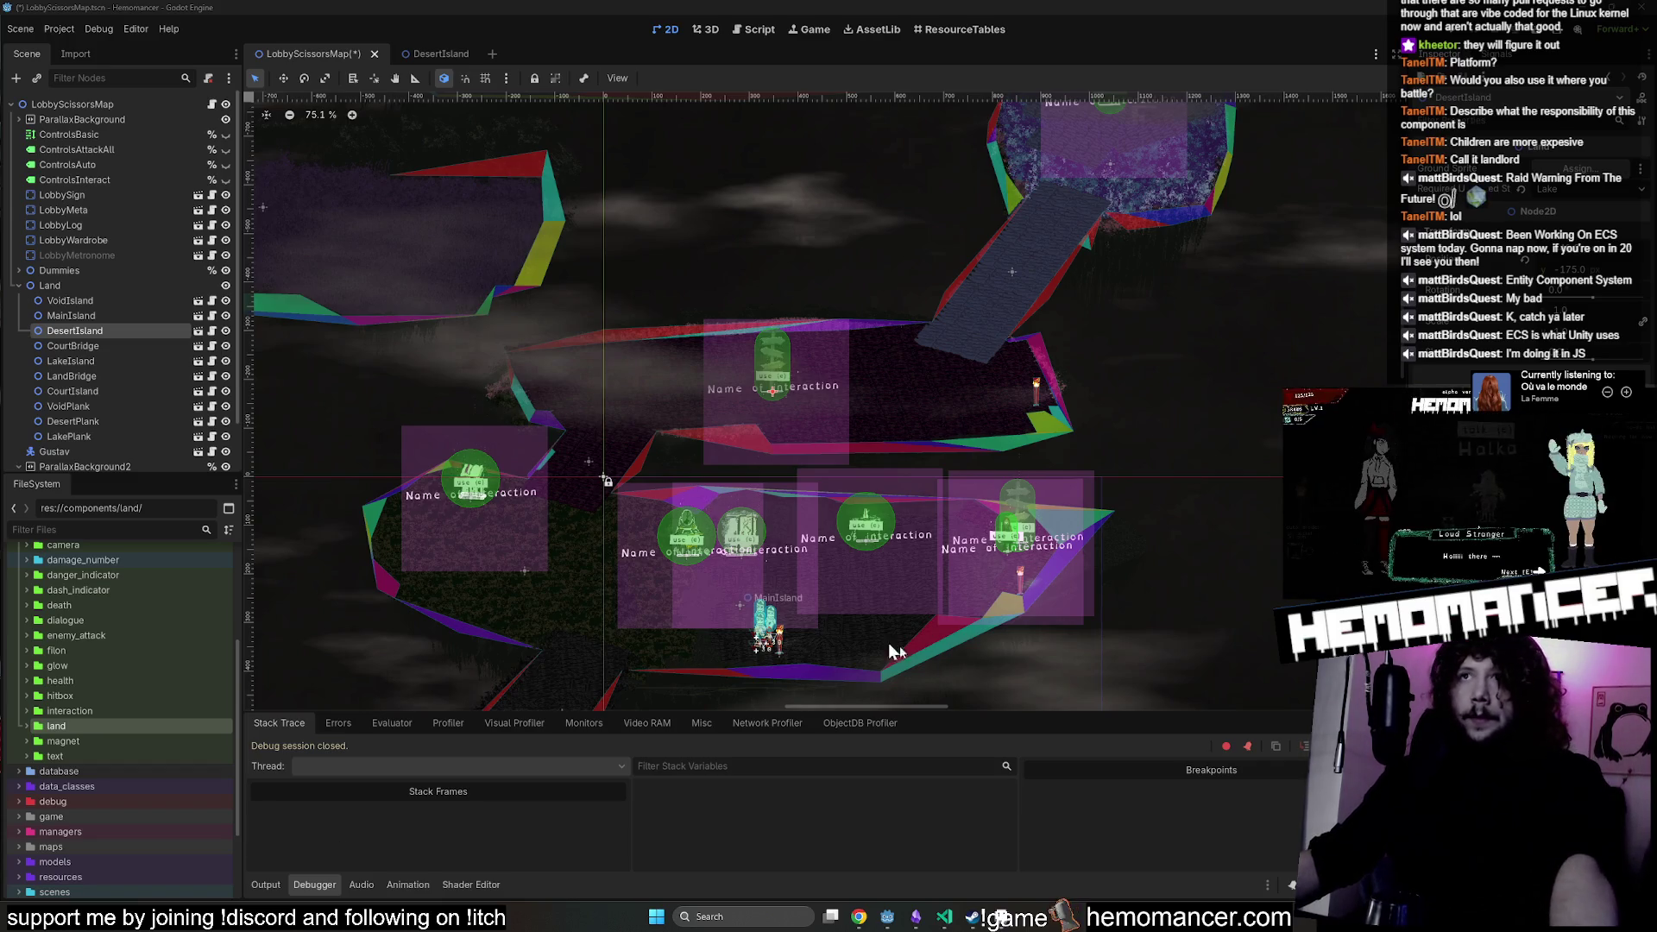
# In Aseprite, close the island, bridge and BORDERS LEGEND sprites, discarding Sprite-0004, leaving player_v5
pyautogui.hotkey('alt', 'Tab')
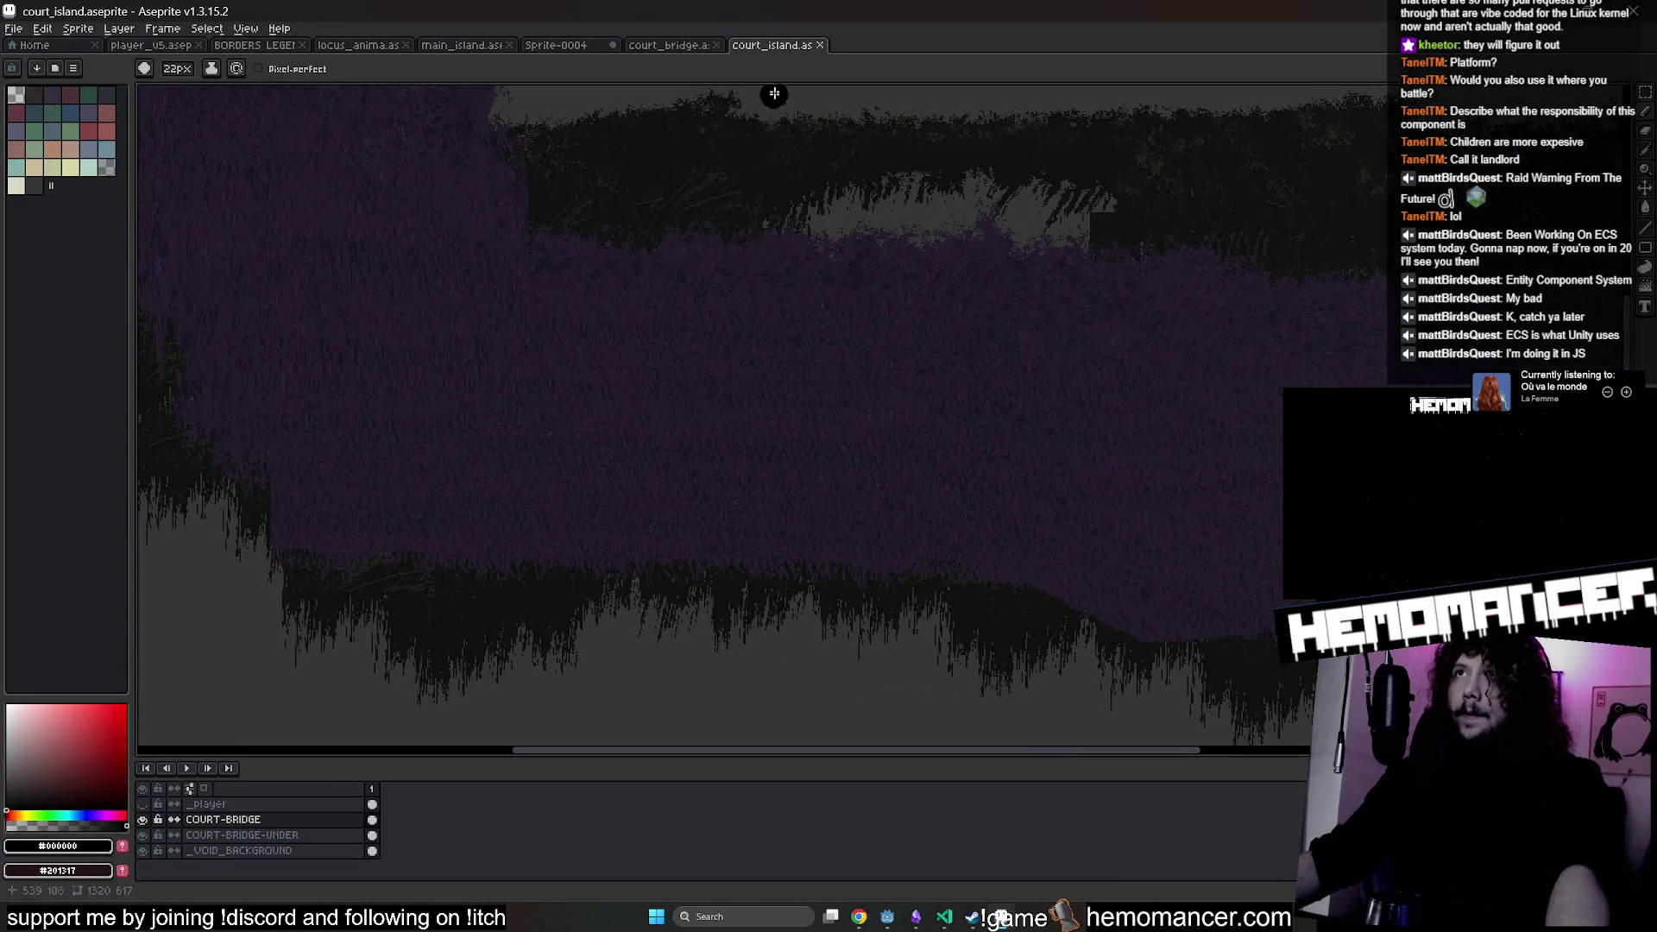
pyautogui.hotkey('ctrl', 'w')
pyautogui.hotkey('ctrl', 'w')
pyautogui.hotkey('ctrl', 'w')
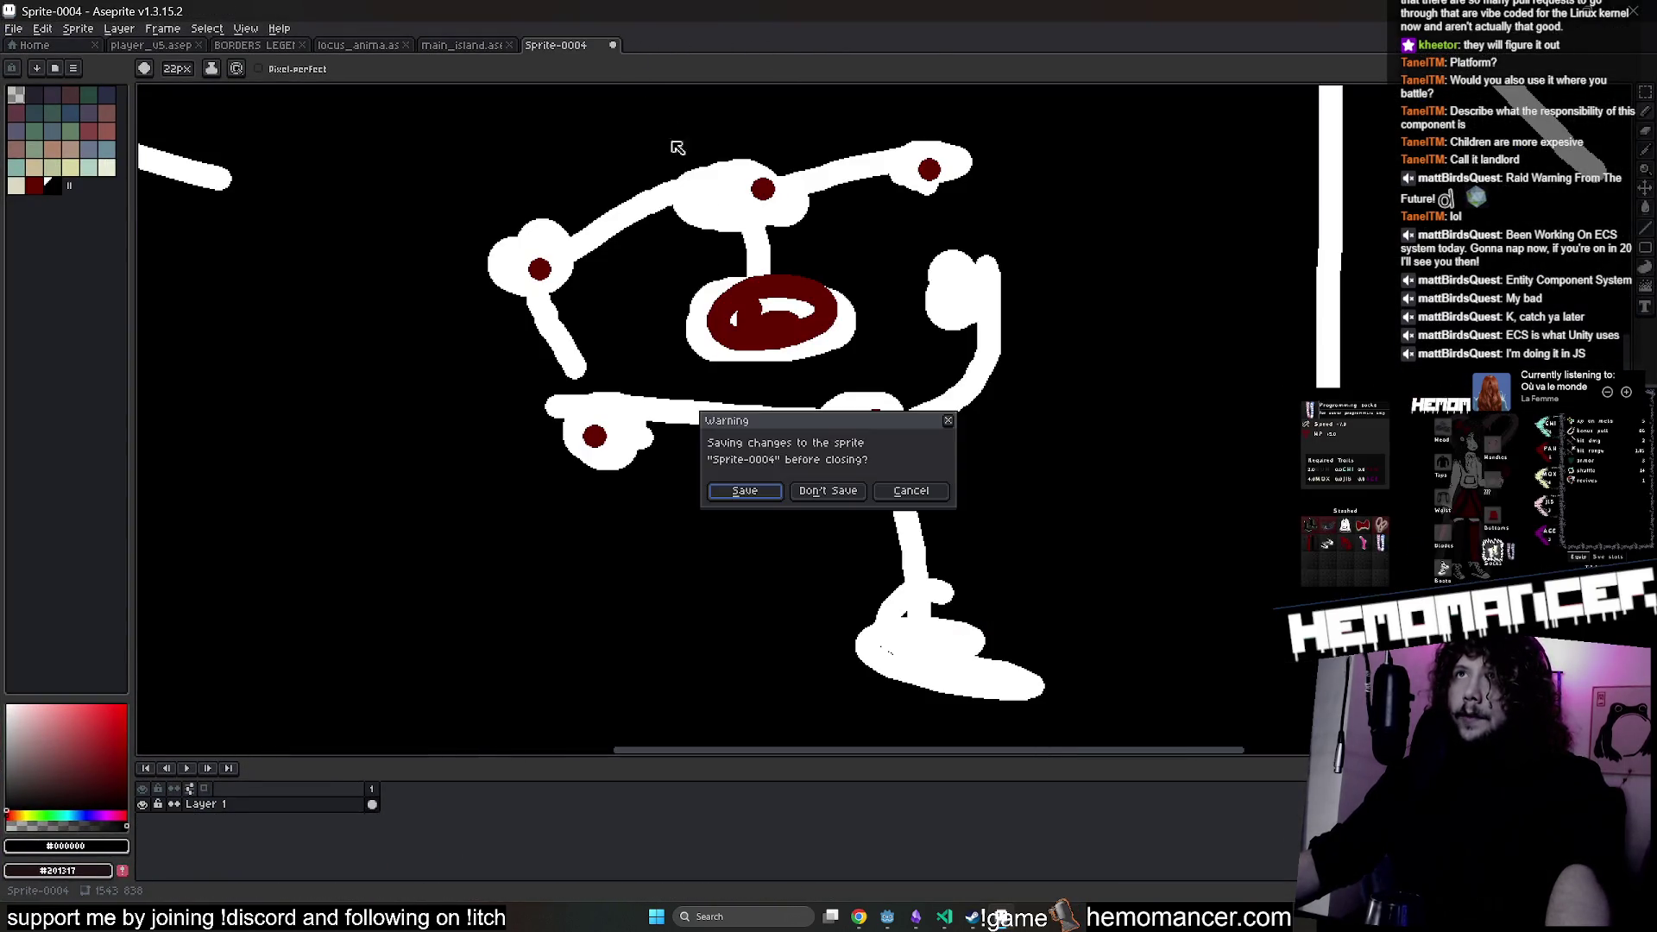
pyautogui.click(828, 490)
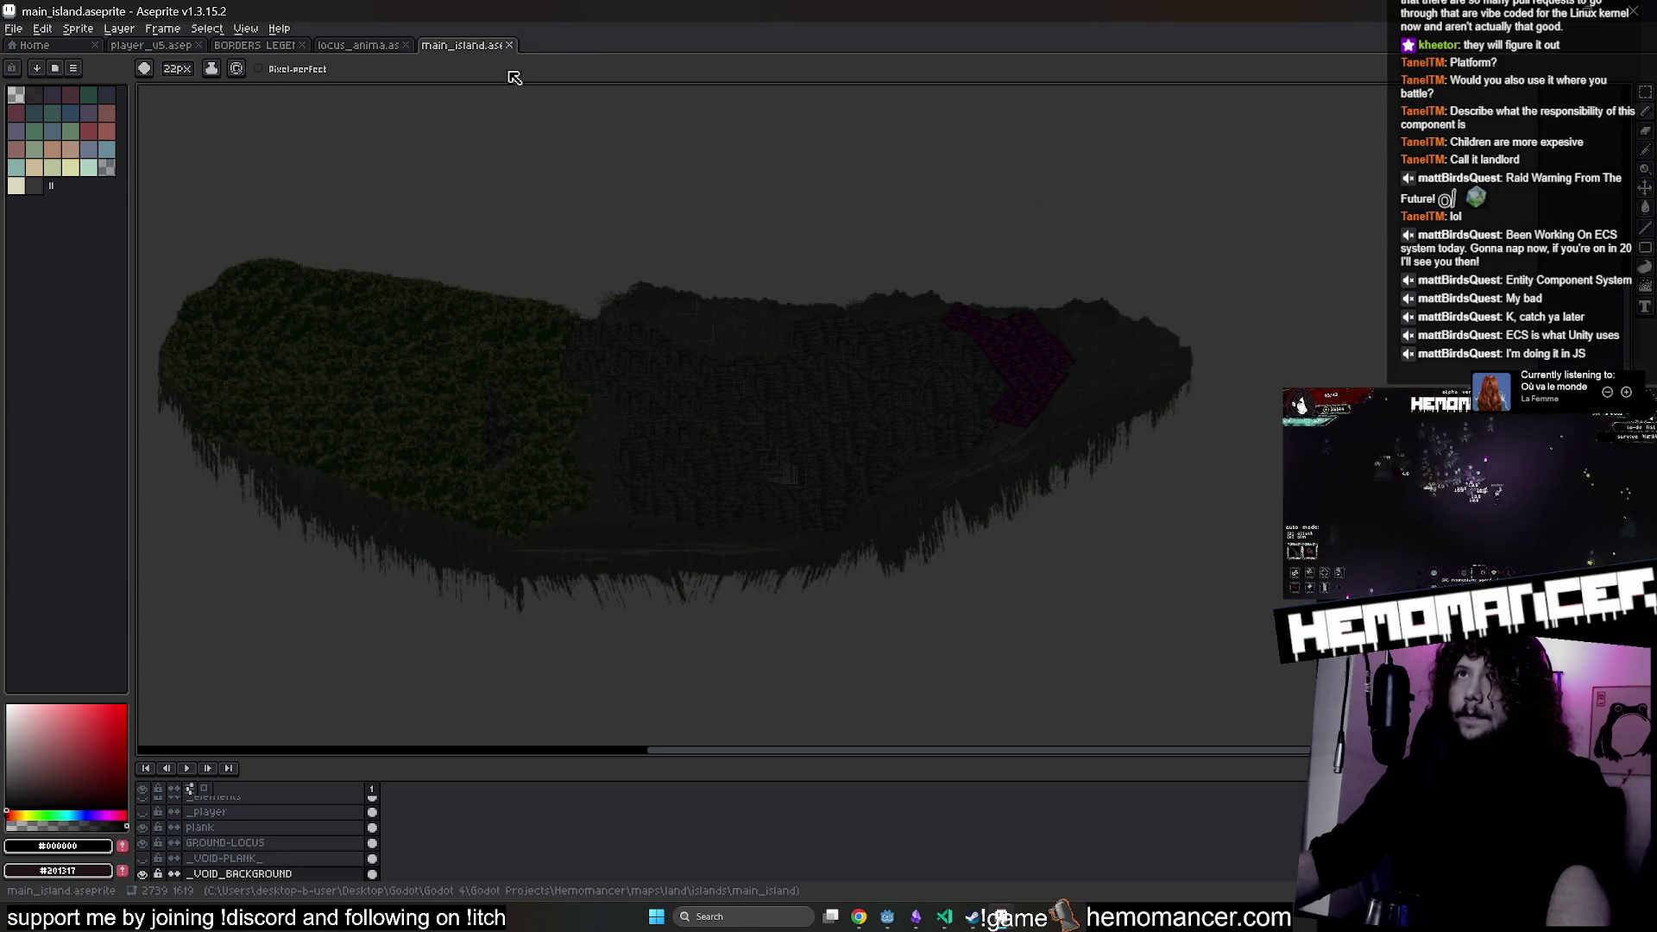
pyautogui.hotkey('ctrl', 'w')
pyautogui.hotkey('ctrl', 'w')
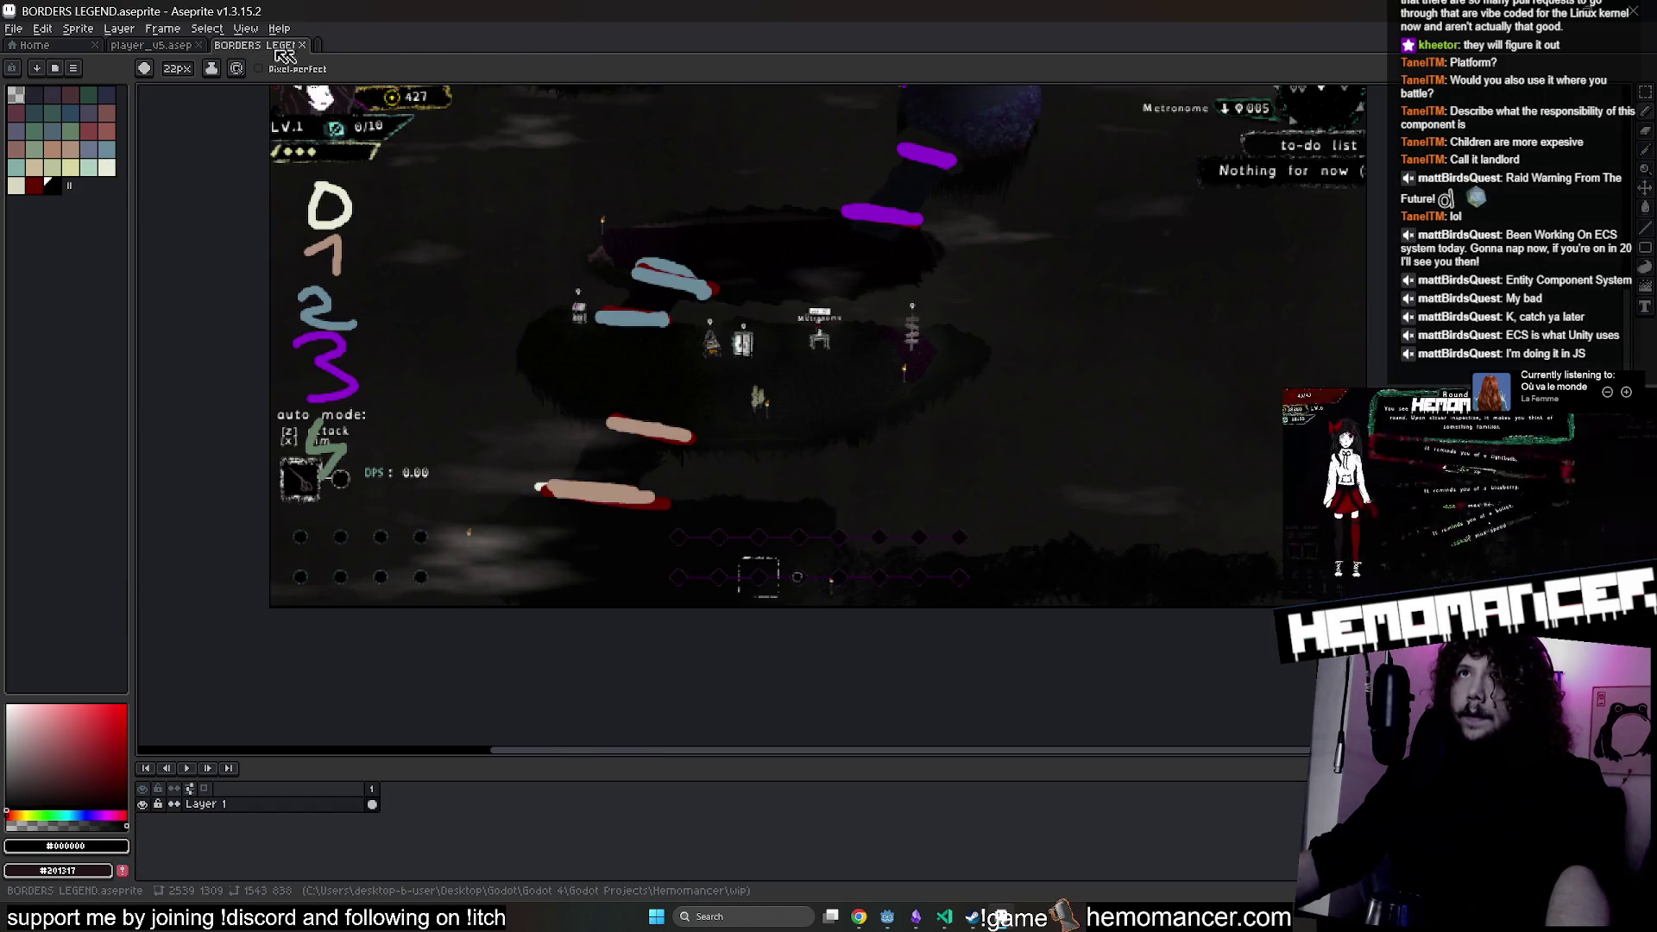
pyautogui.scroll(5, 975, 177)
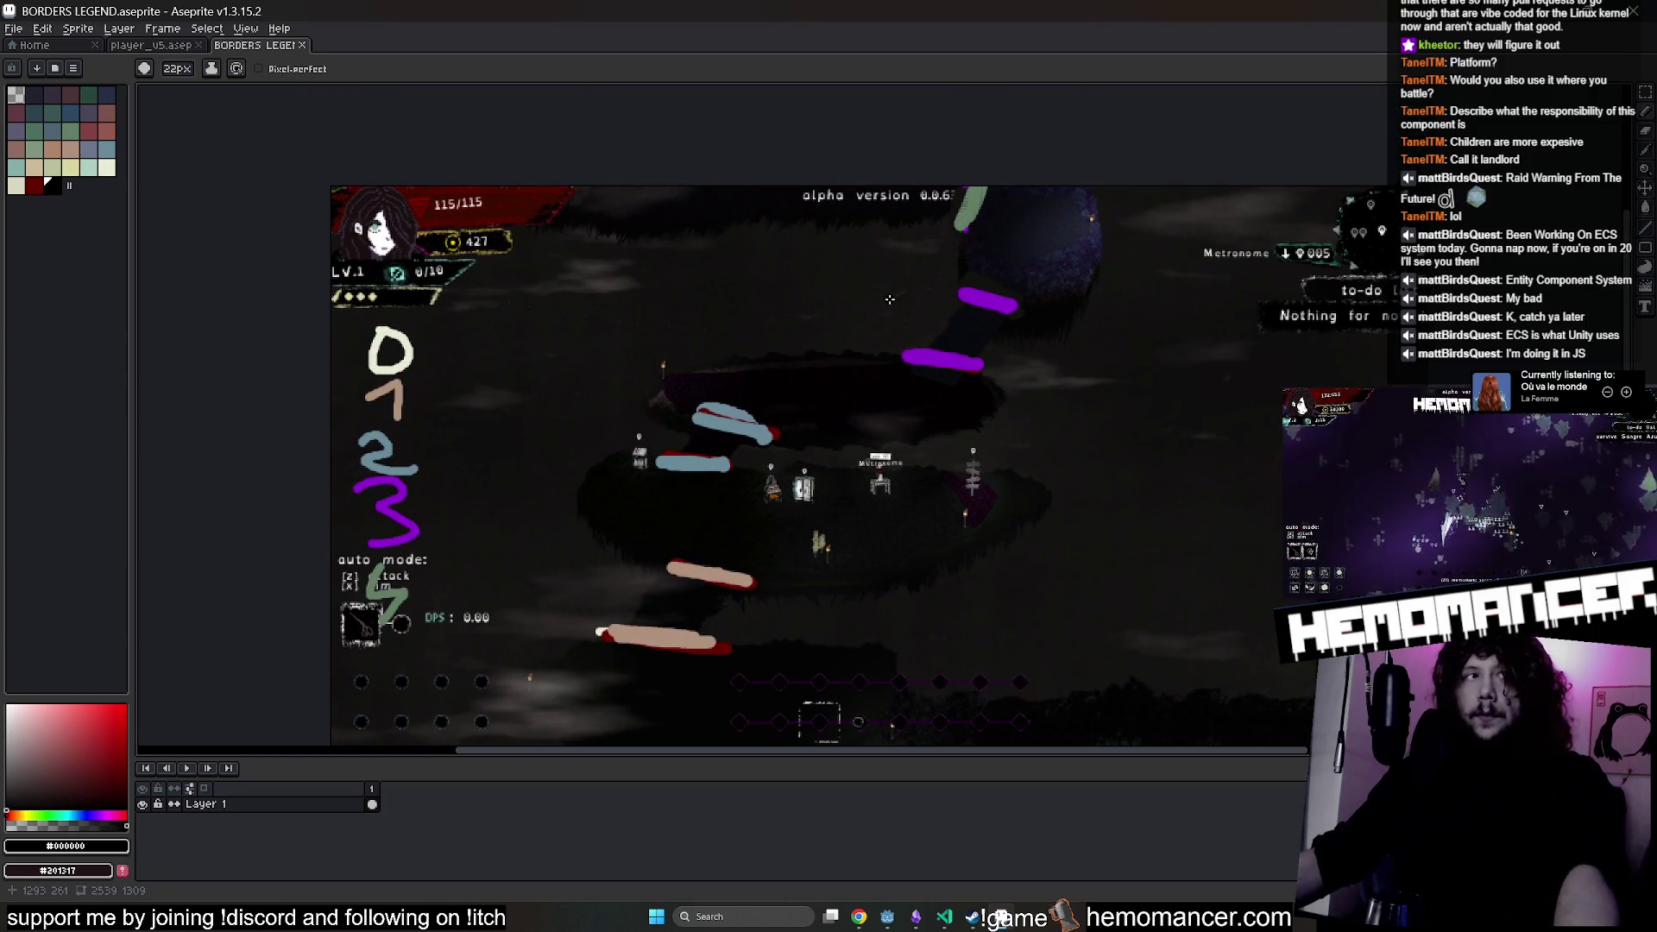
pyautogui.hotkey('ctrl', 'w')
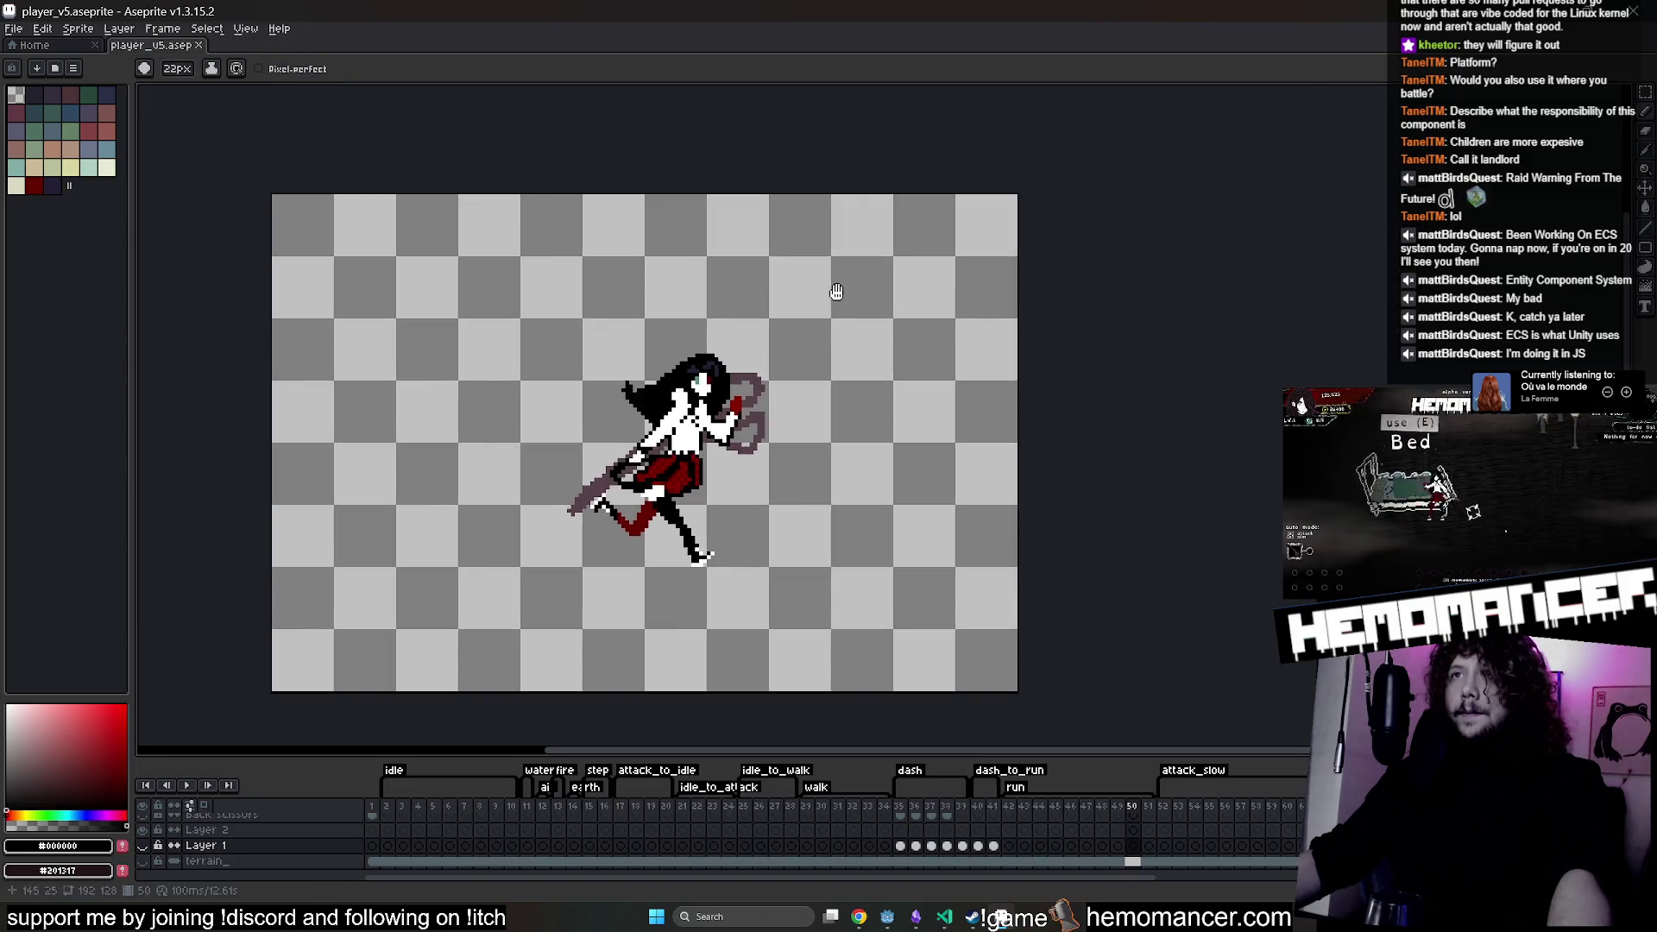
# Select frame 52 and play the scissor-attack animation, stopping on the scissors pose
pyautogui.click(1241, 809)
pyautogui.click(1179, 811)
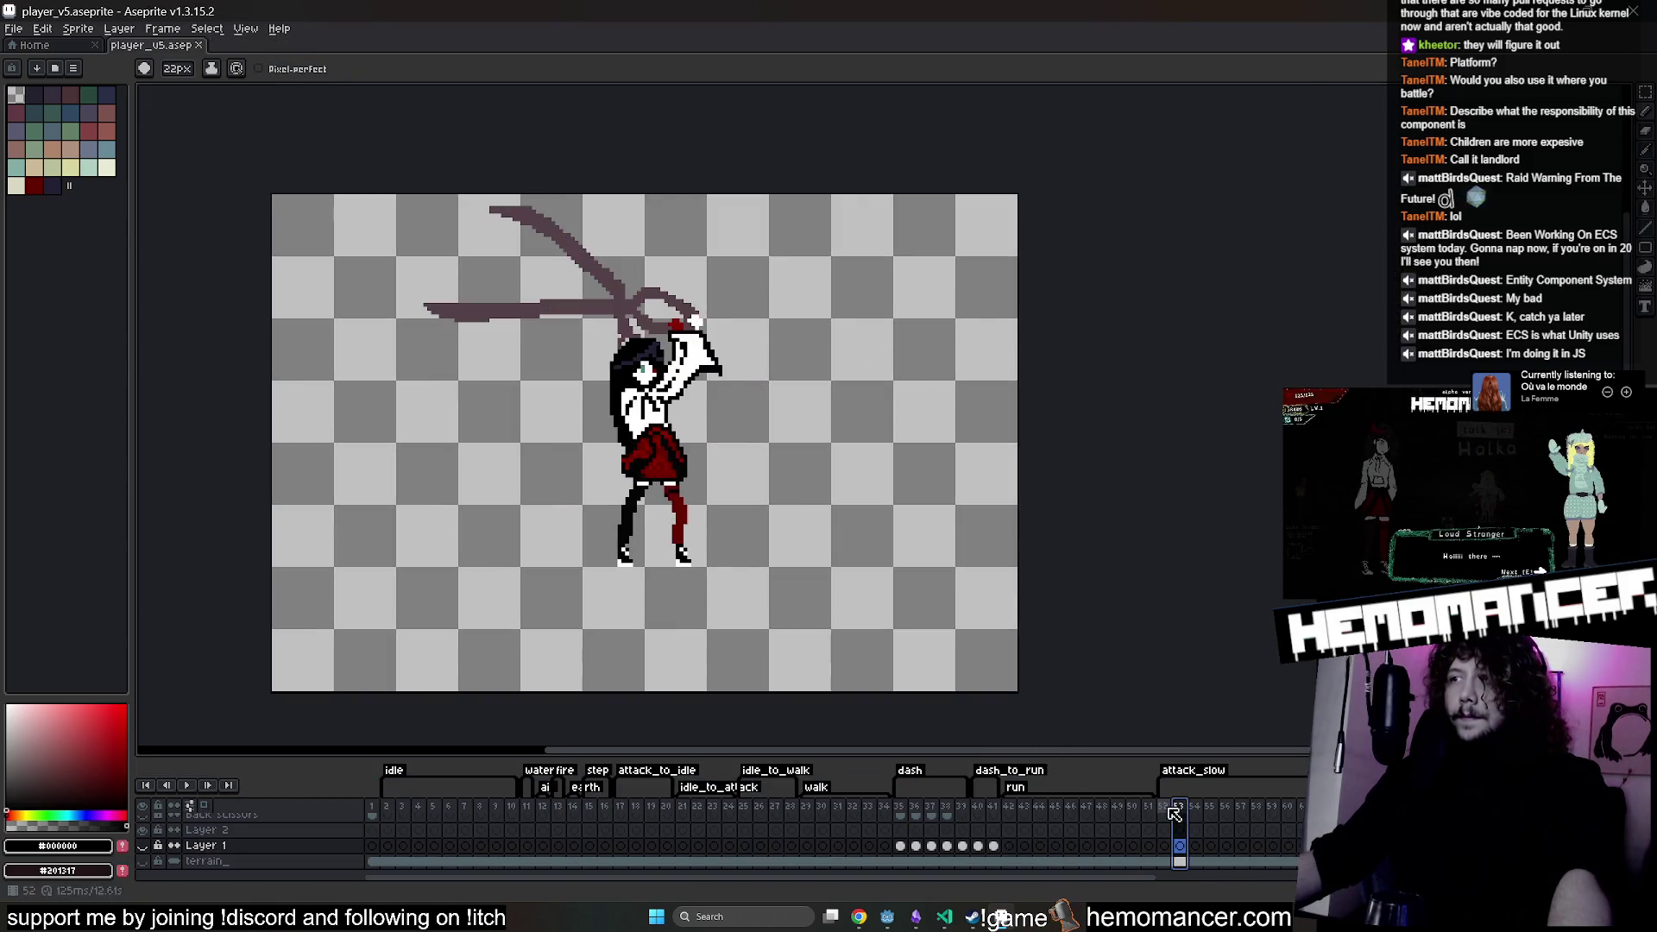
pyautogui.click(1163, 812)
pyautogui.click(186, 785)
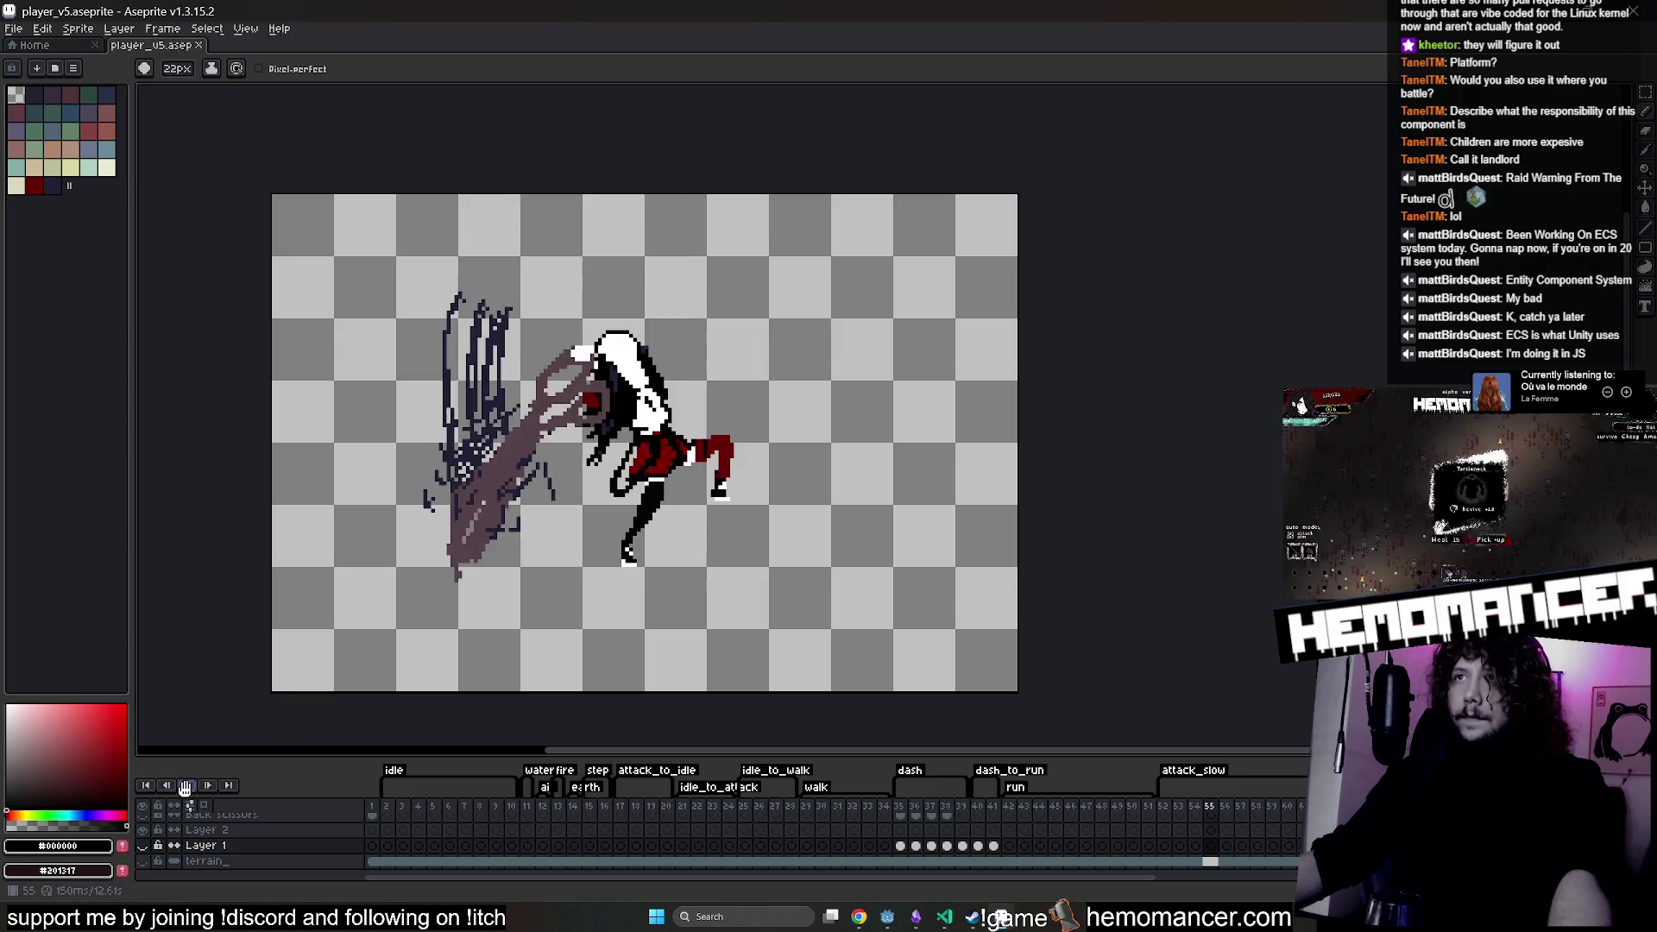
pyautogui.click(1164, 808)
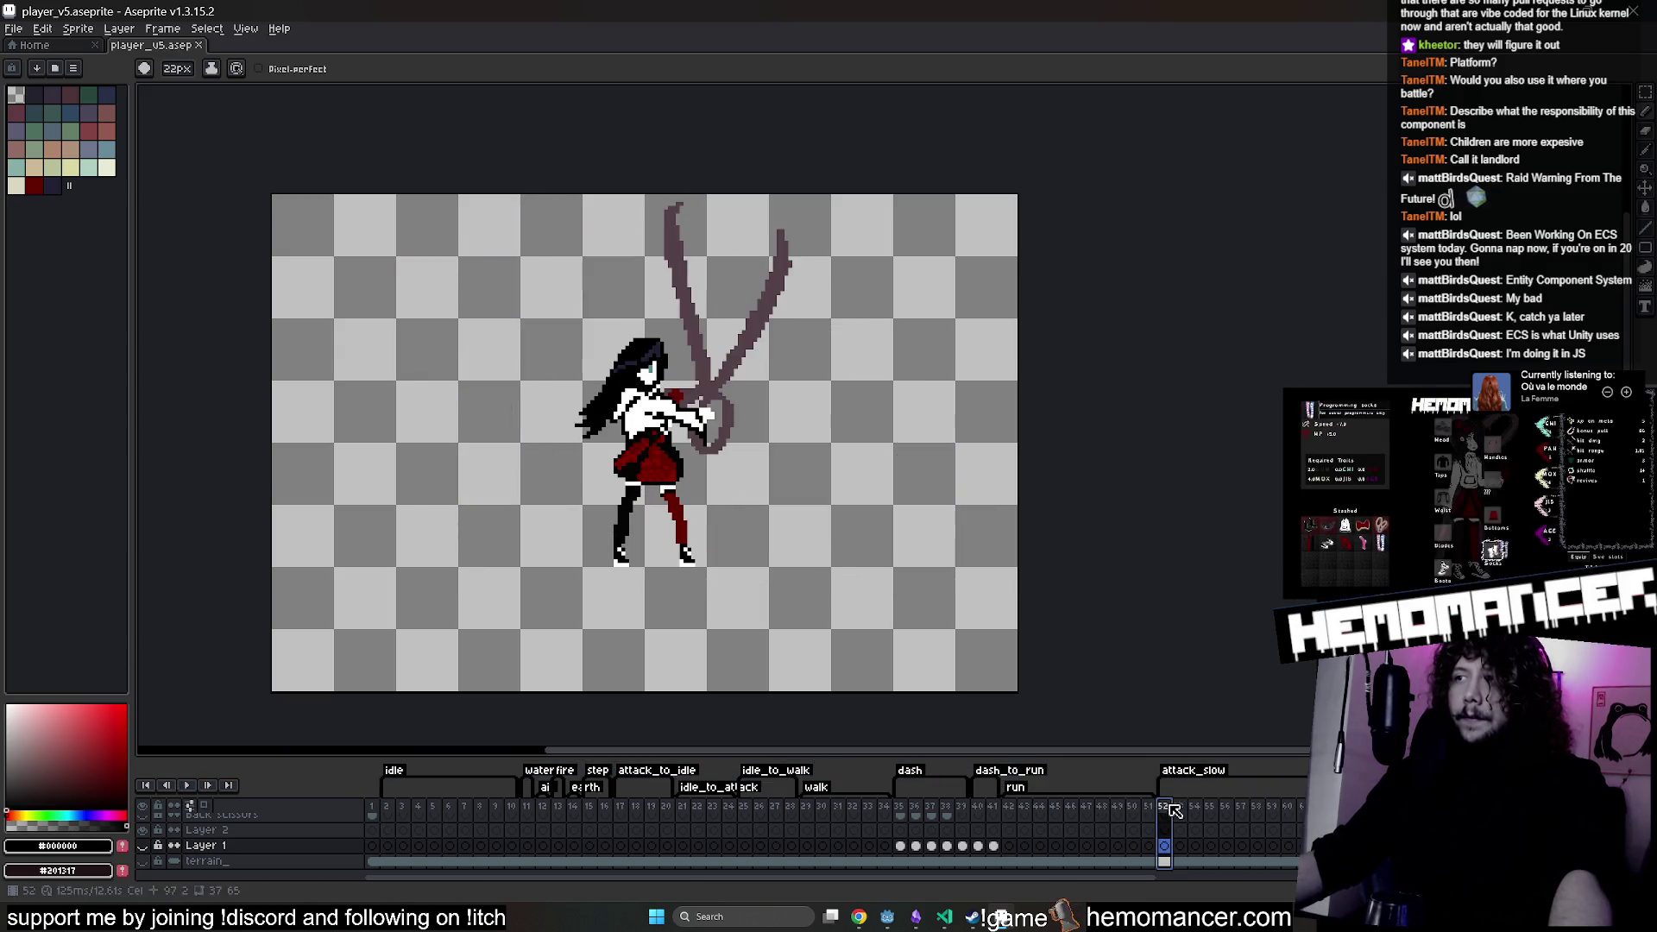
# Show the animation in an enlarged, centred floating preview window and reposition it
pyautogui.press('F7')
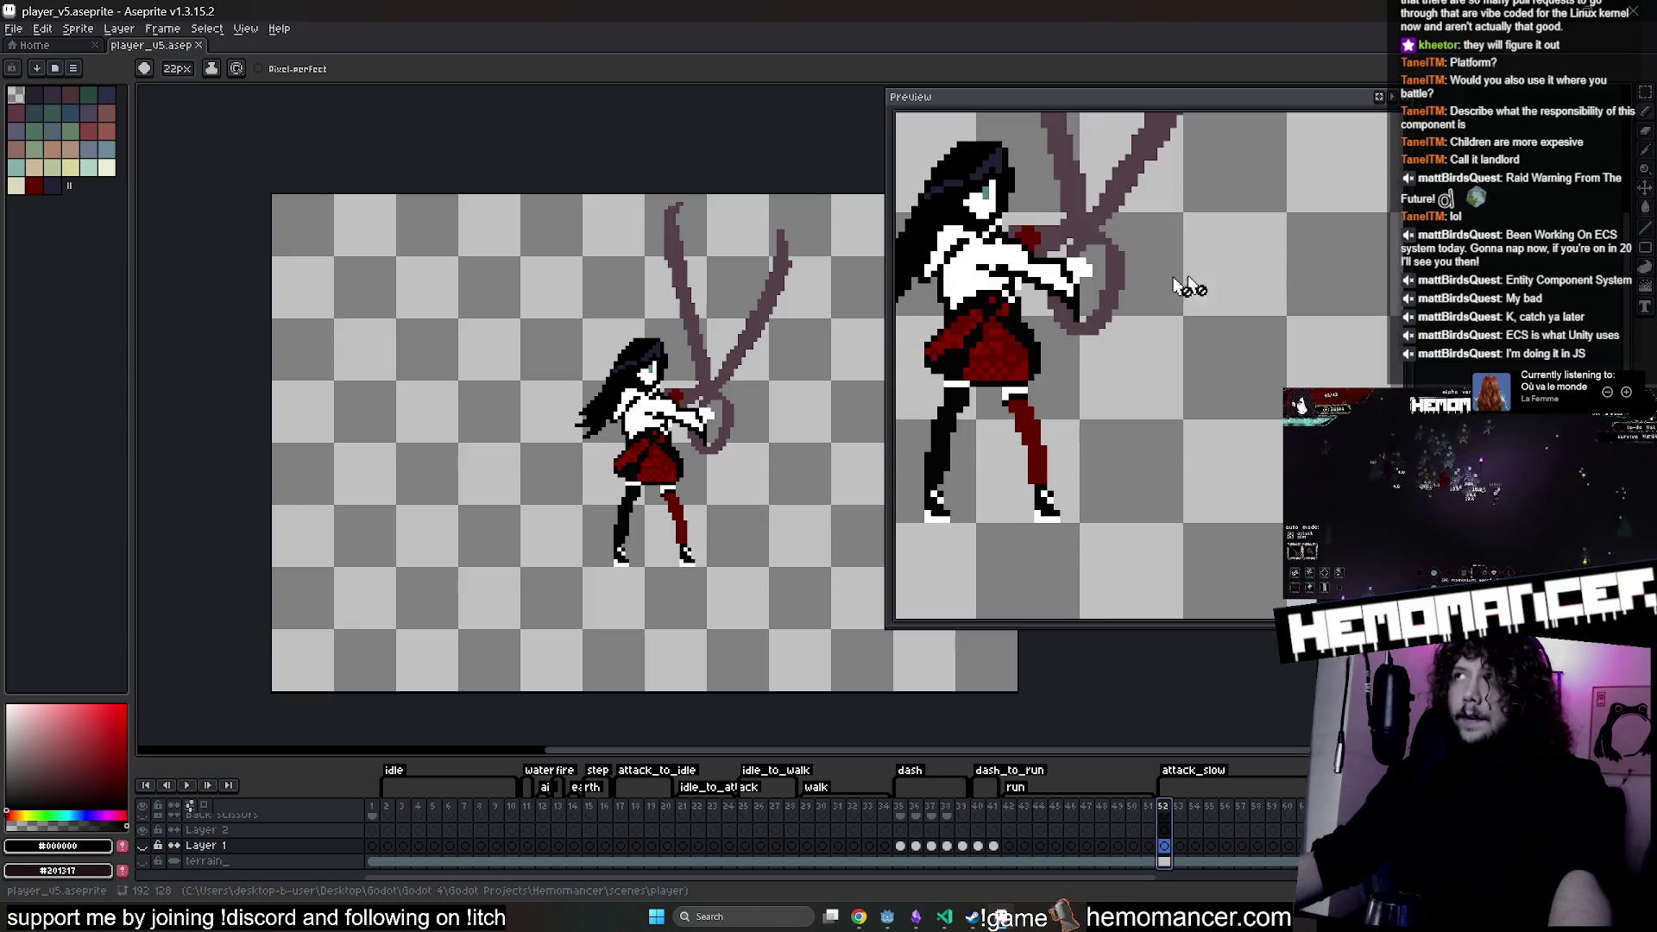
pyautogui.moveTo(1184, 285); pyautogui.dragTo(1262, 388)
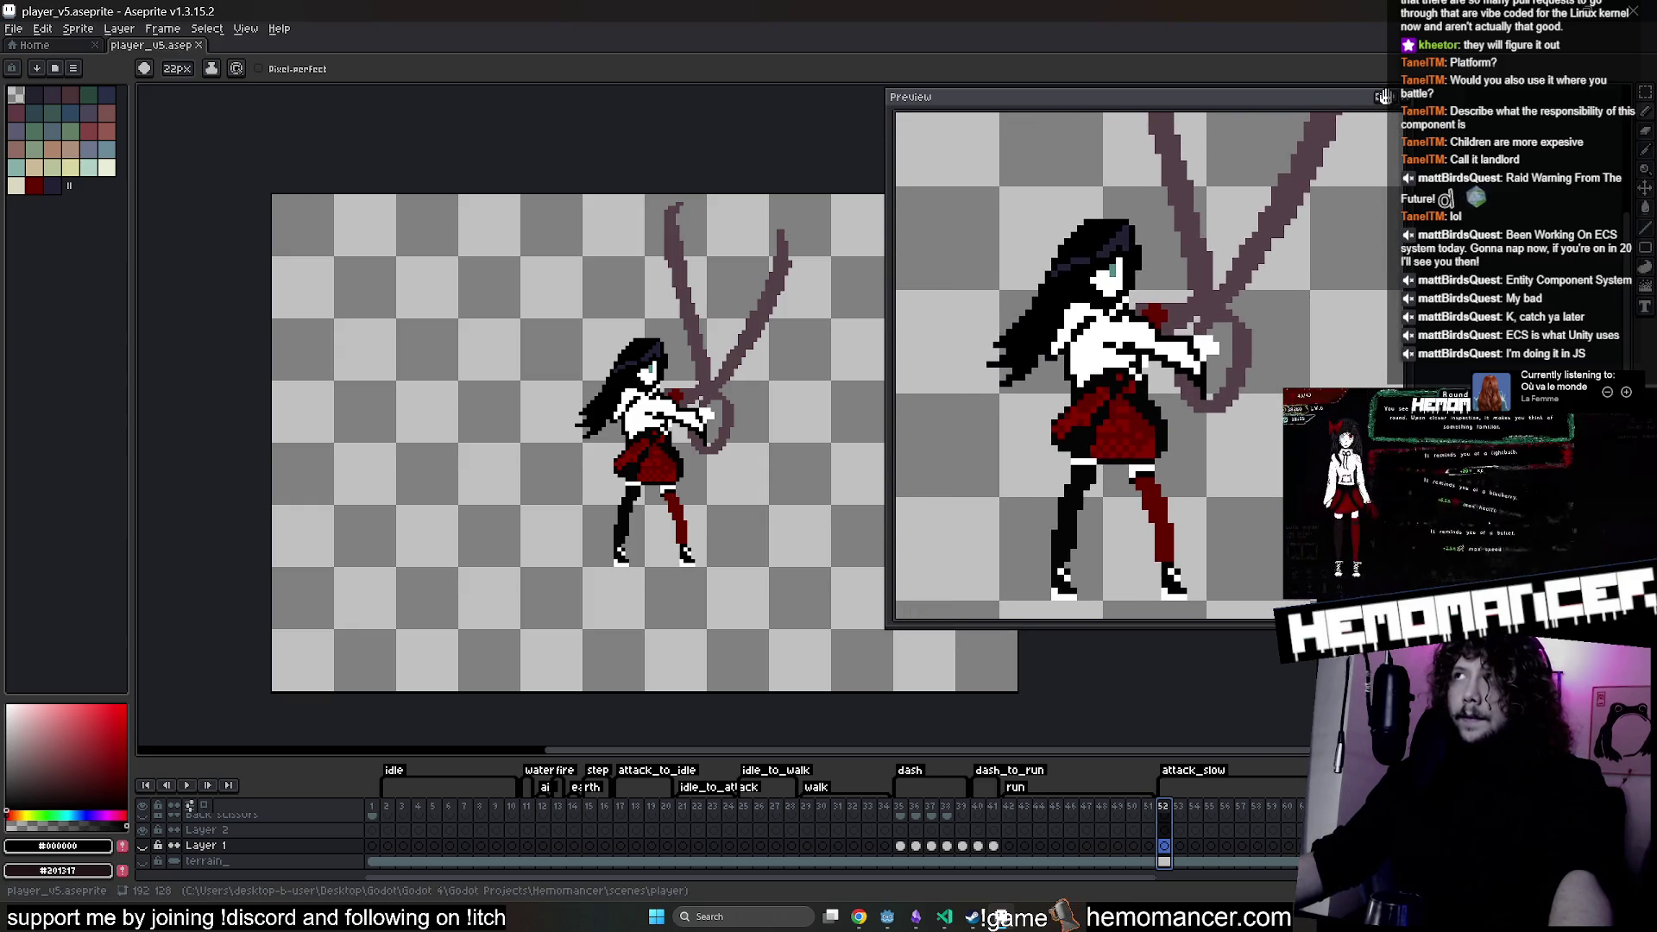
pyautogui.moveTo(887, 627); pyautogui.dragTo(629, 722)
pyautogui.moveTo(863, 111); pyautogui.dragTo(530, 74)
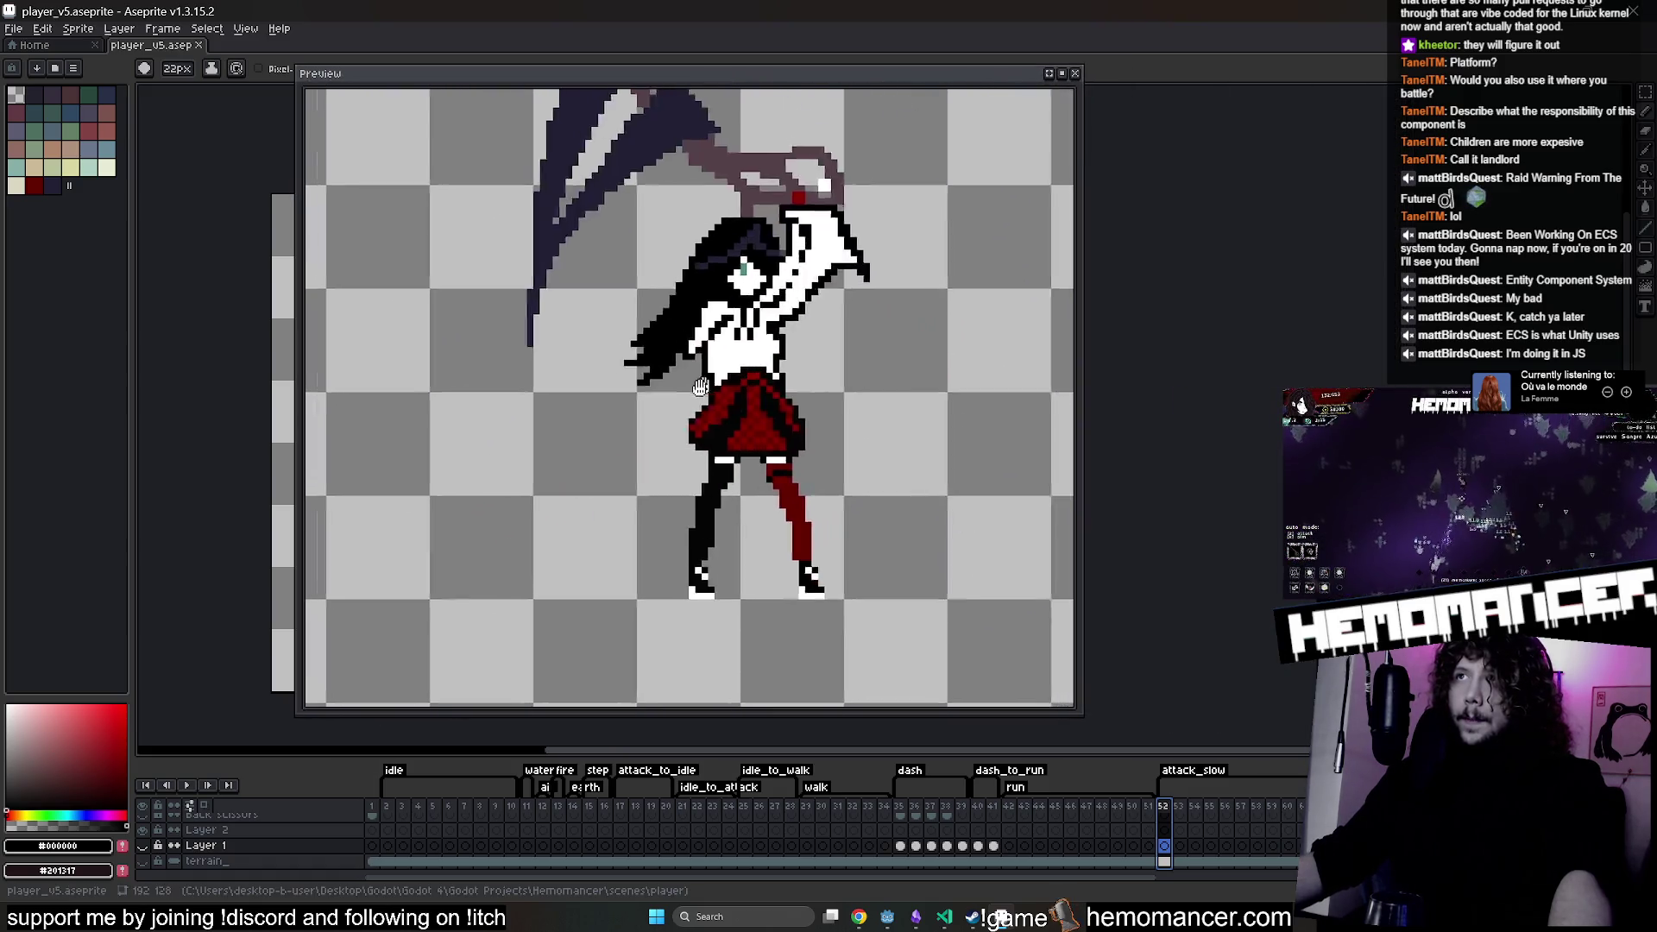
pyautogui.scroll(-1, 700, 386)
pyautogui.scroll(-1, 733, 259)
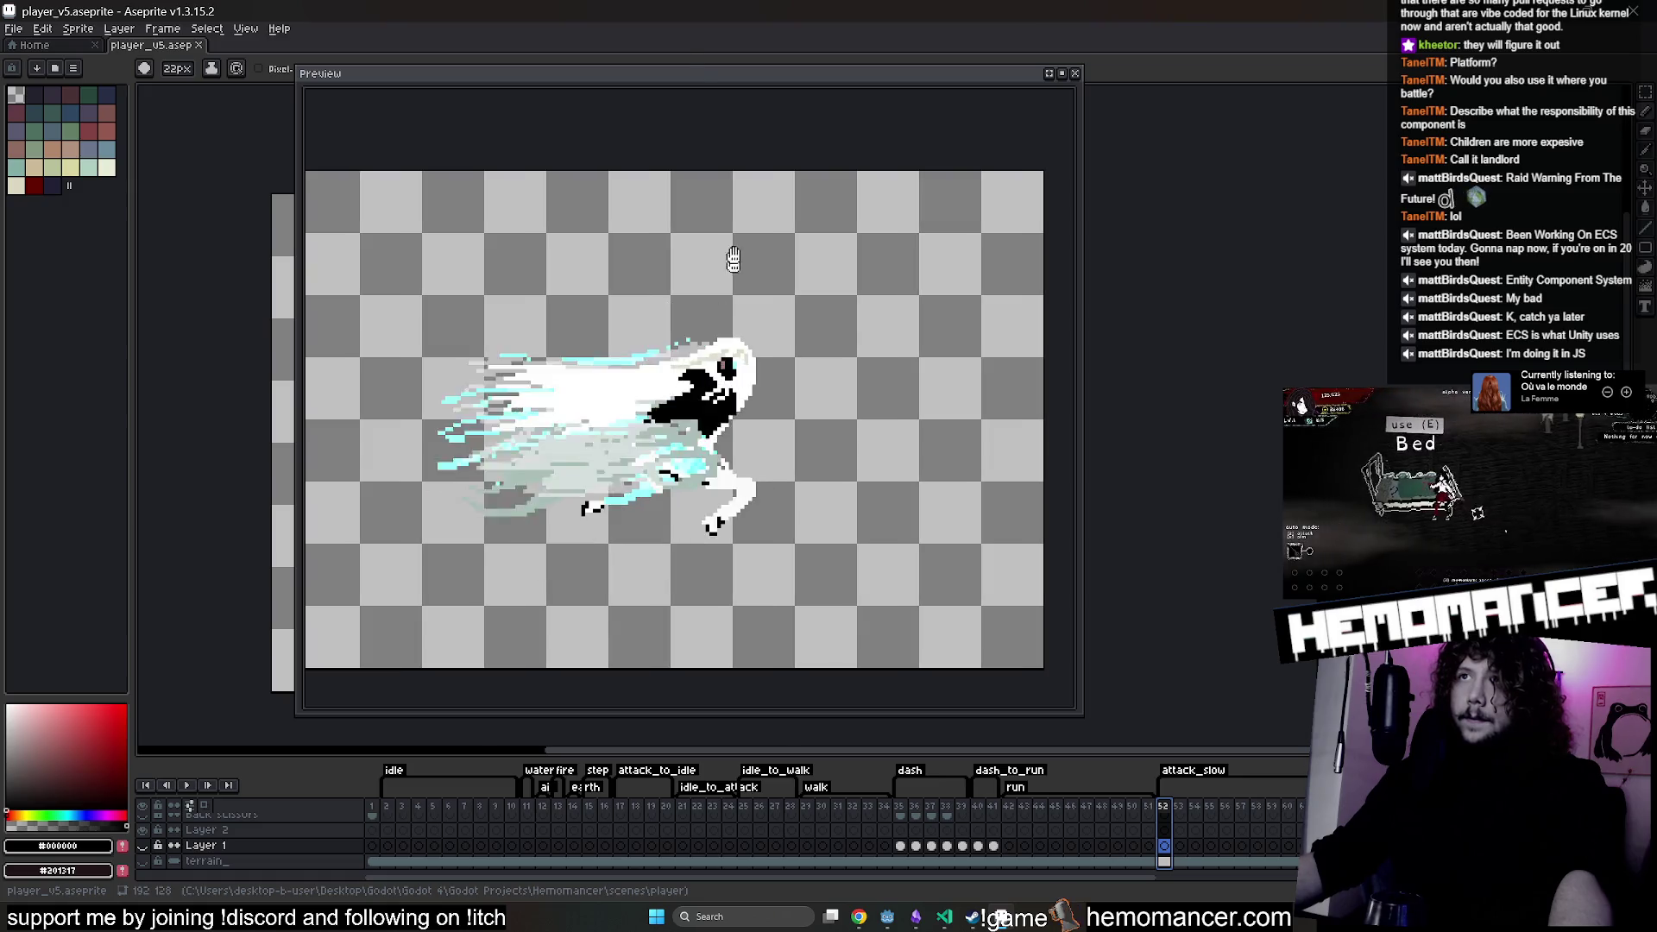
pyautogui.moveTo(694, 76)
pyautogui.mouseDown()
pyautogui.moveTo(1074, 89)
pyautogui.moveTo(1111, 72)
pyautogui.mouseUp()
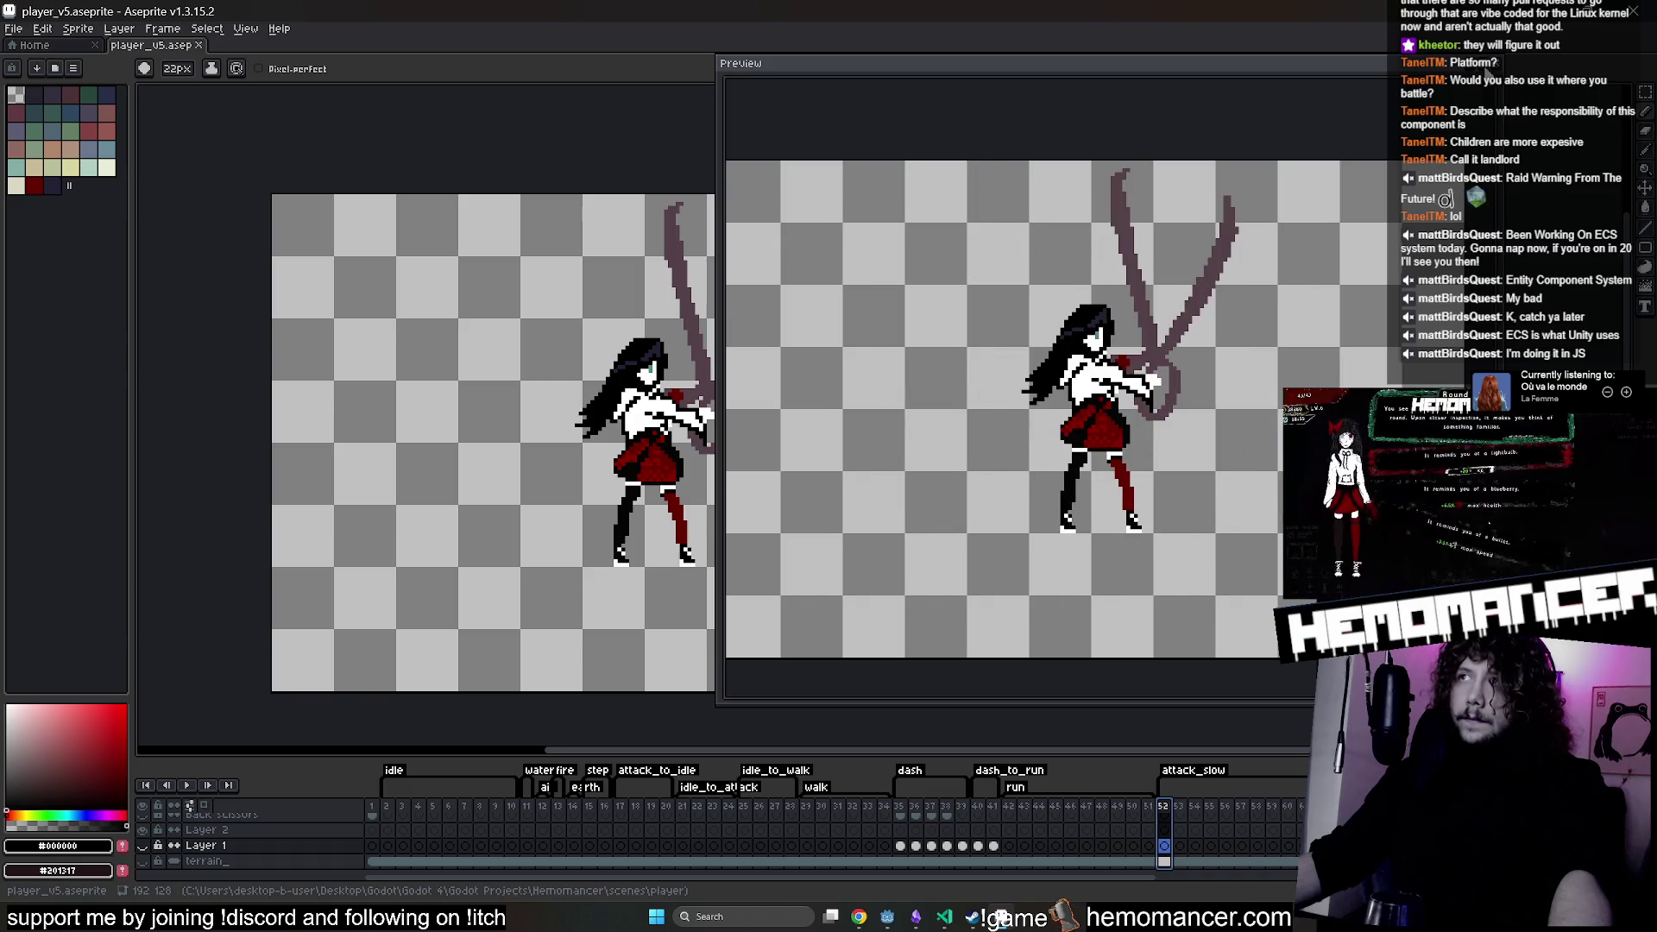
pyautogui.moveTo(1378, 71); pyautogui.dragTo(1077, 81)
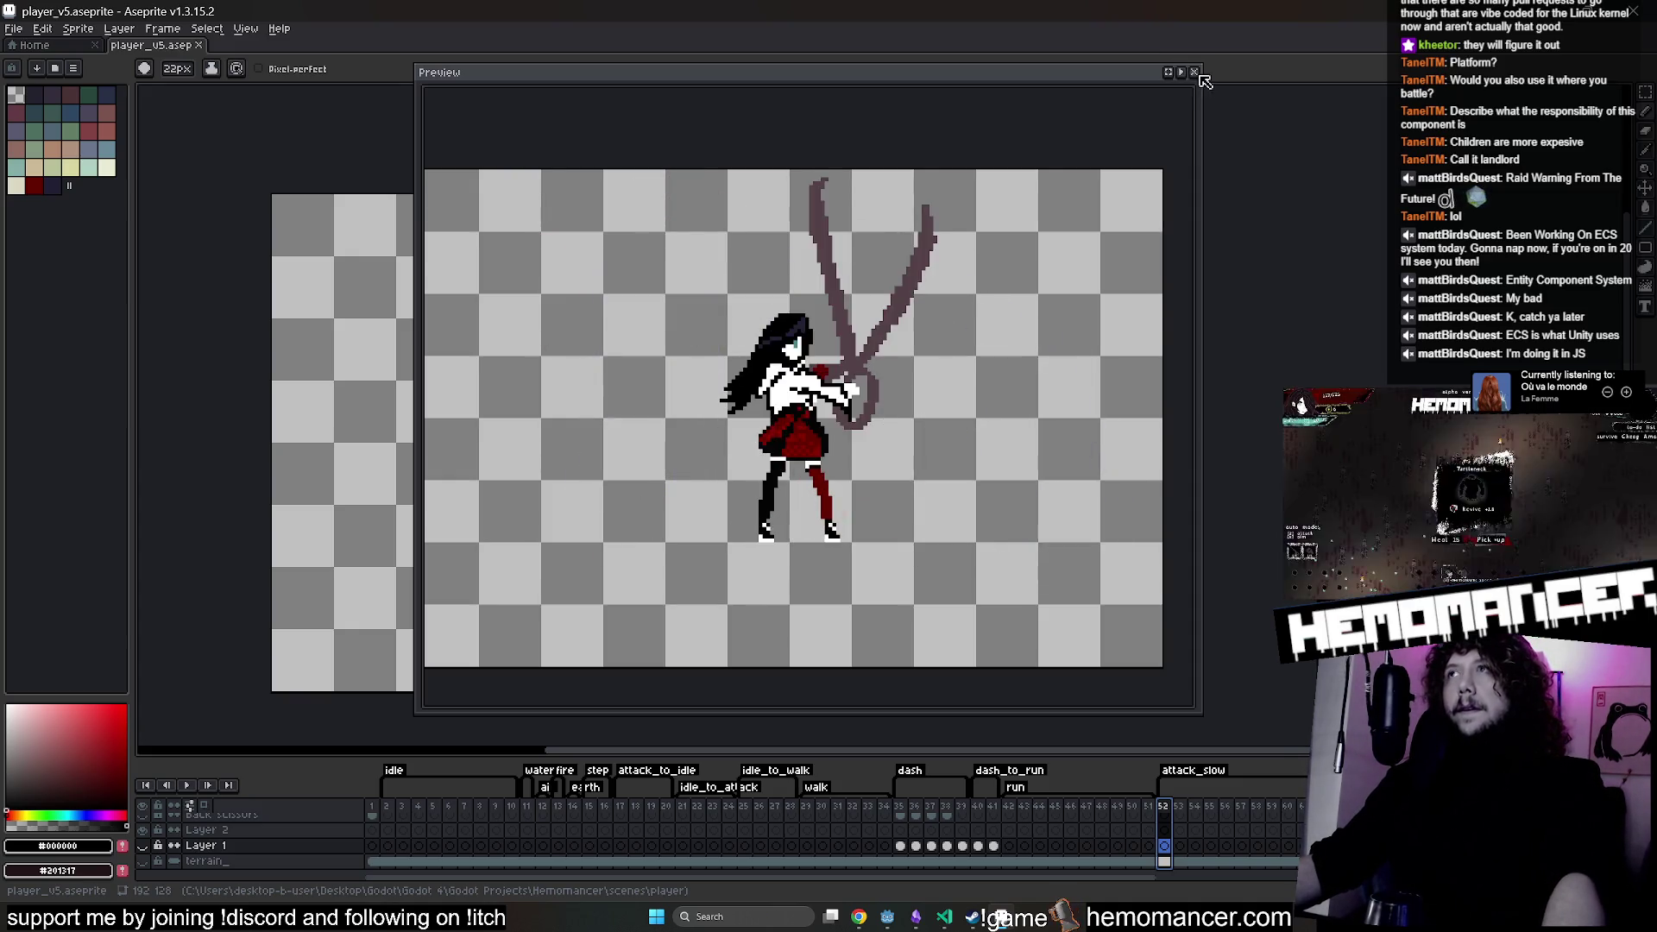
# Close the preview, return to Godot and close the DesertIsland scene tab
pyautogui.click(1194, 71)
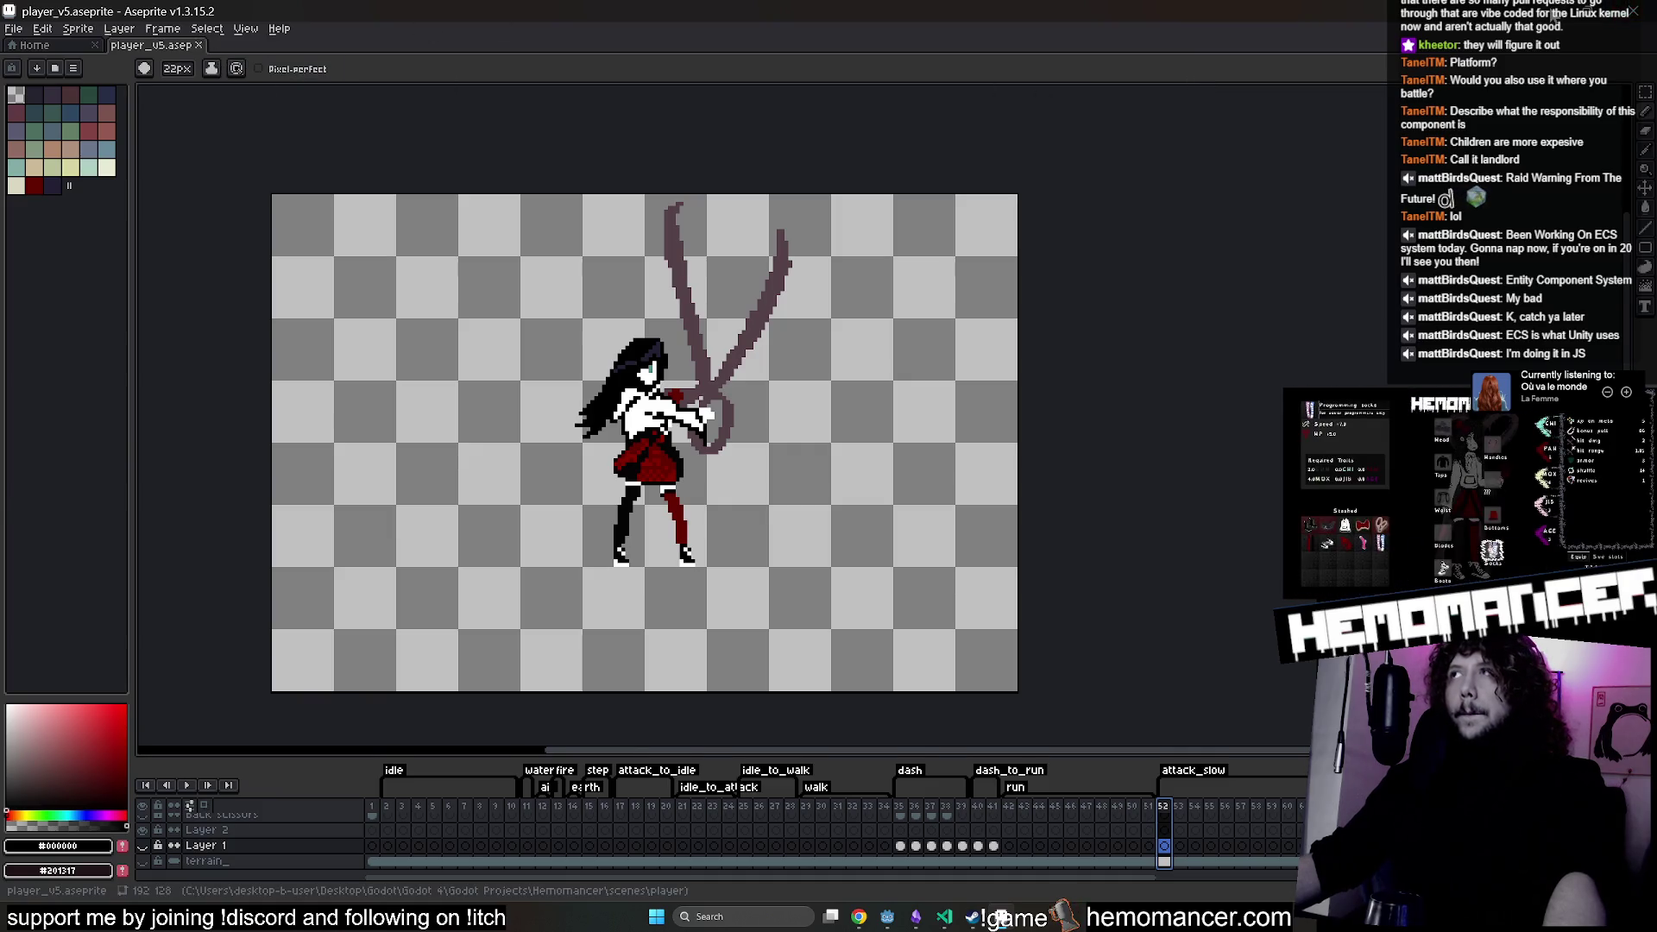
pyautogui.hotkey('alt', 'Tab')
pyautogui.middleClick(443, 52)
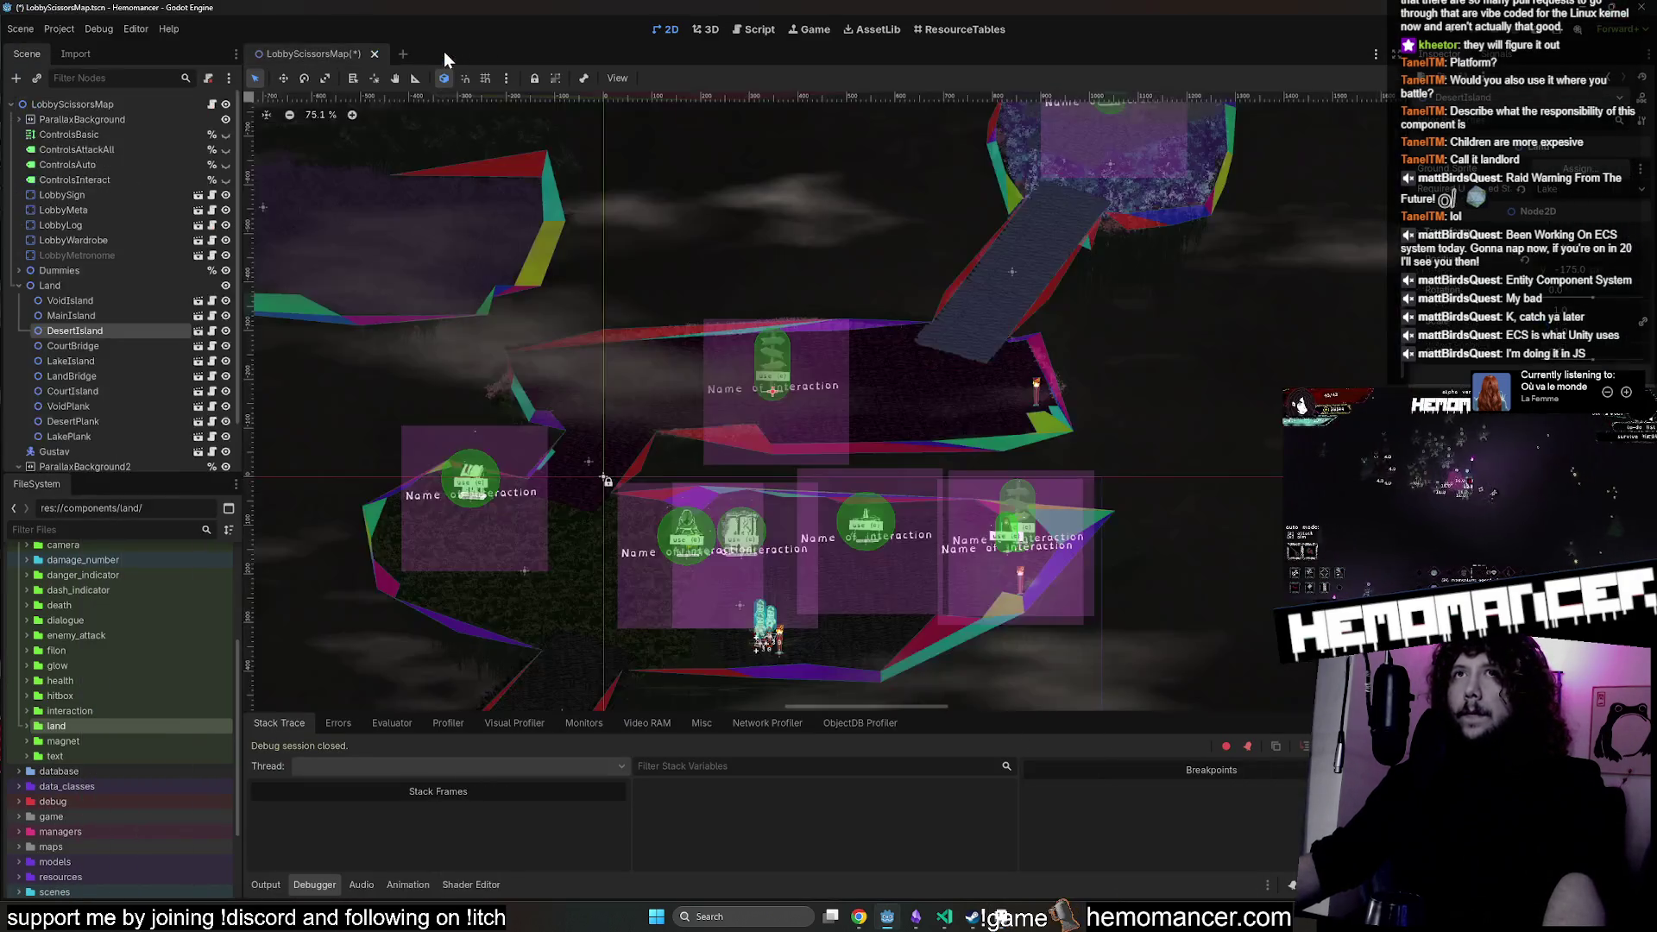
# Zoom out to 42.4% and pan so every LobbyScissorsMap island is in view
pyautogui.scroll(-3, 673, 250)
pyautogui.moveTo(704, 247); pyautogui.dragTo(807, 286)
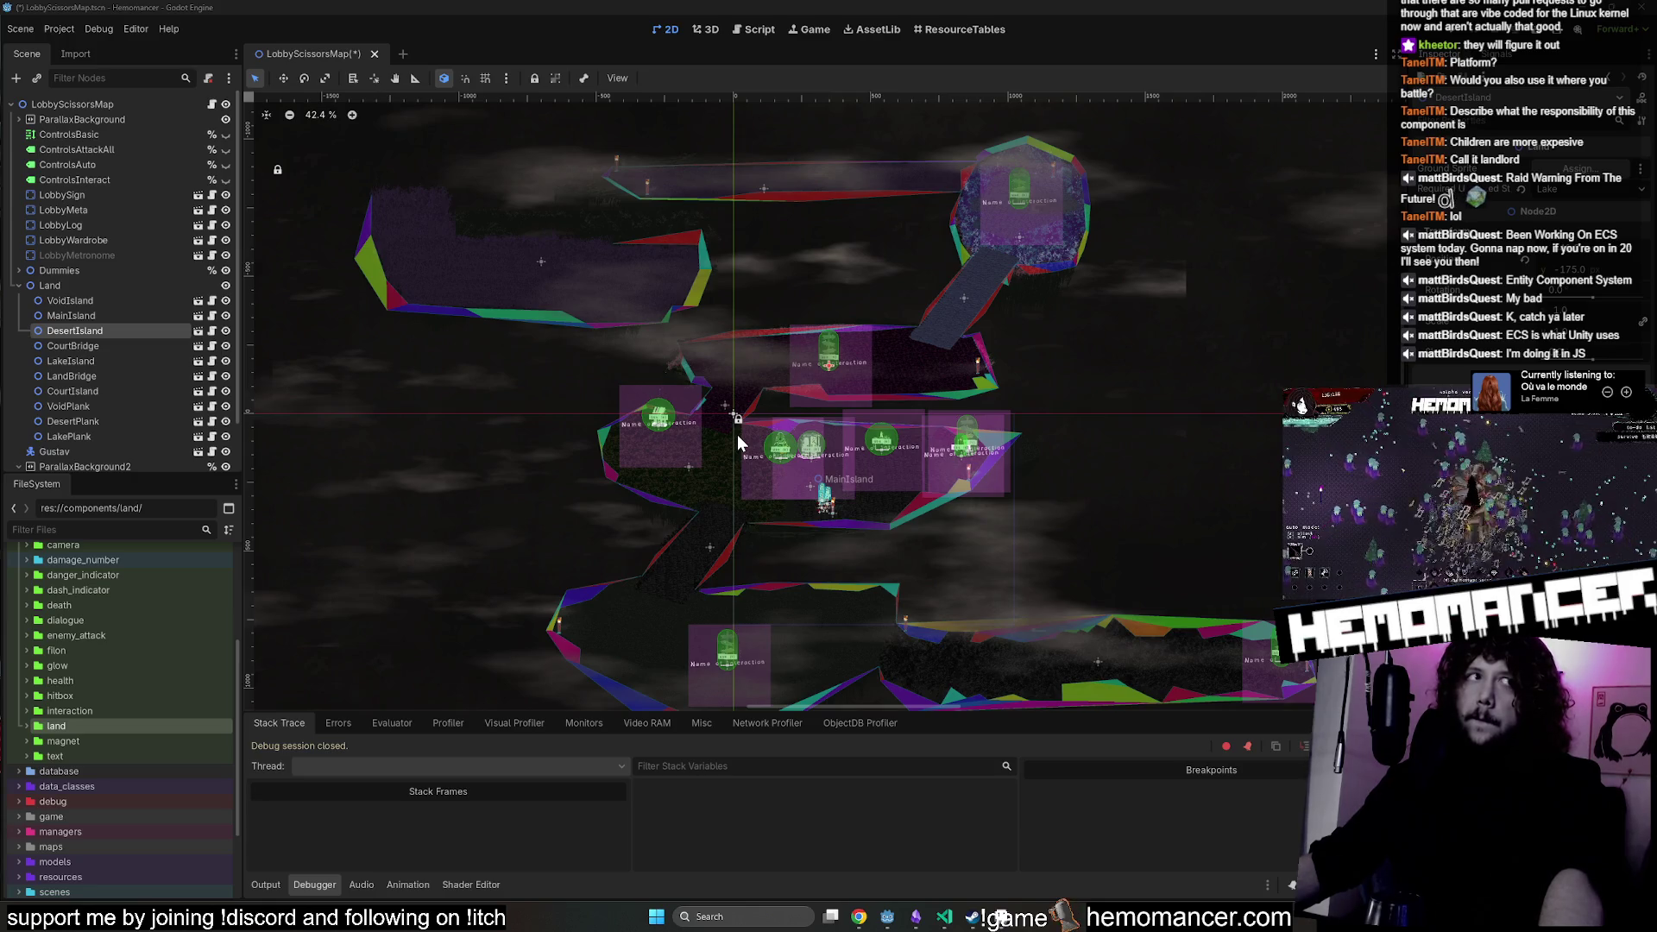
pyautogui.hscroll(3, 433, 536)
pyautogui.moveTo(436, 532); pyautogui.dragTo(475, 516)
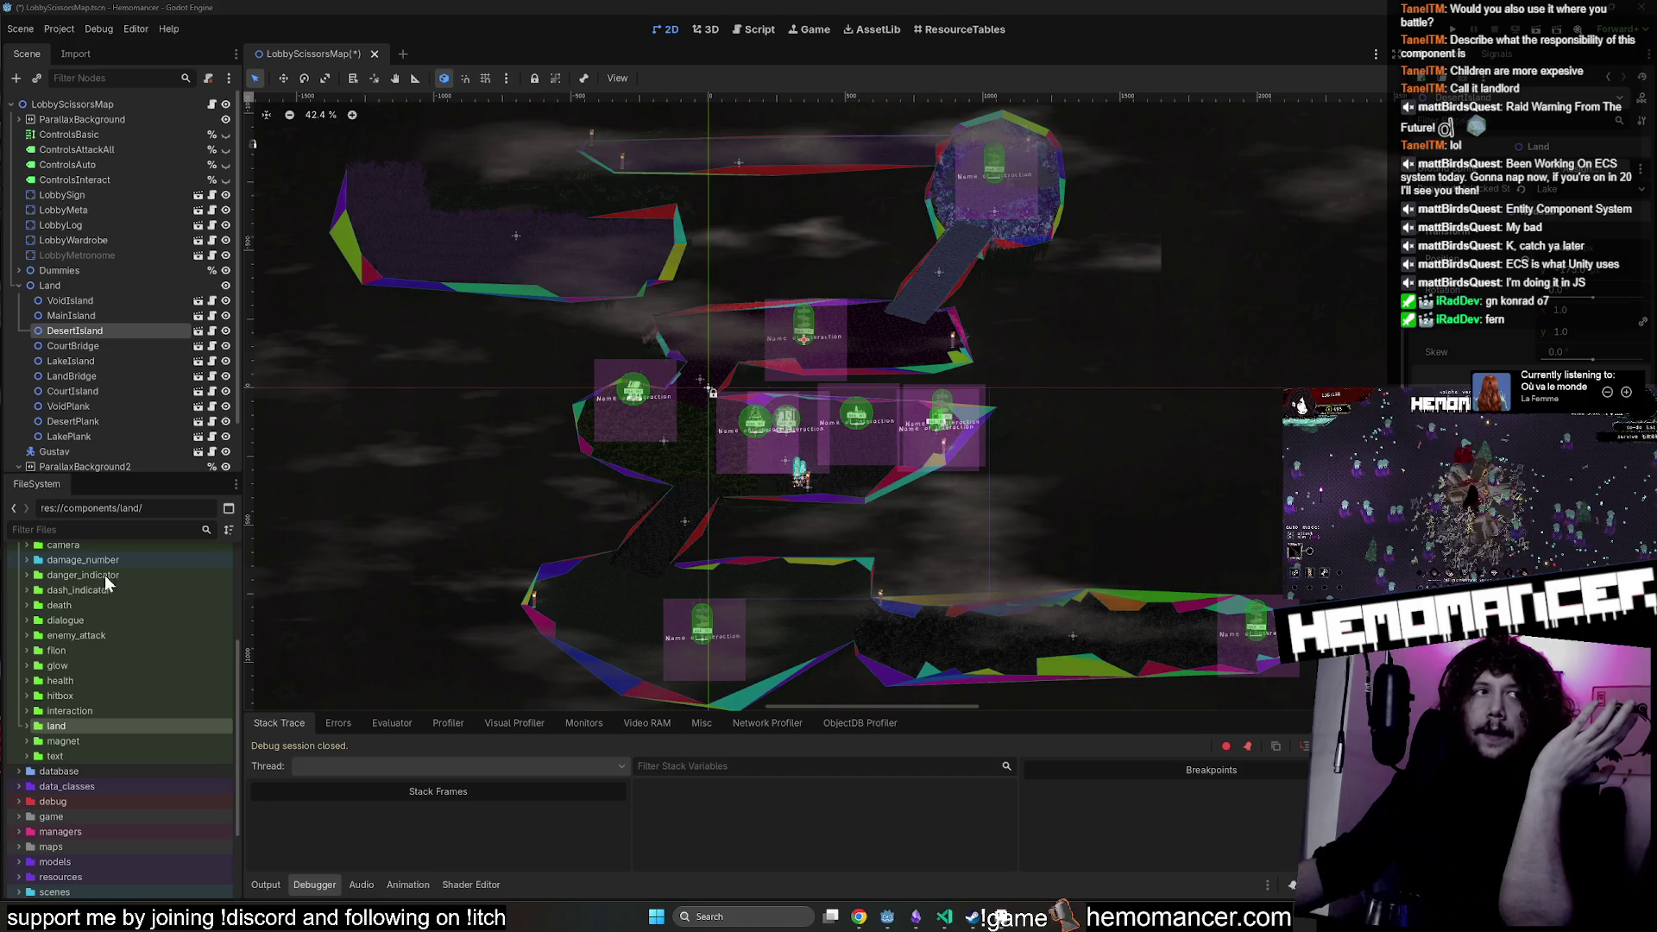
# Bring the Raid Channel browser over the editor and filter it to Raided You
pyautogui.moveTo(1063, 0)
pyautogui.mouseDown()
pyautogui.moveTo(1021, 170)
pyautogui.moveTo(908, 138)
pyautogui.mouseUp()
pyautogui.scroll(-2, 1058, 361)
pyautogui.scroll(-3, 1058, 360)
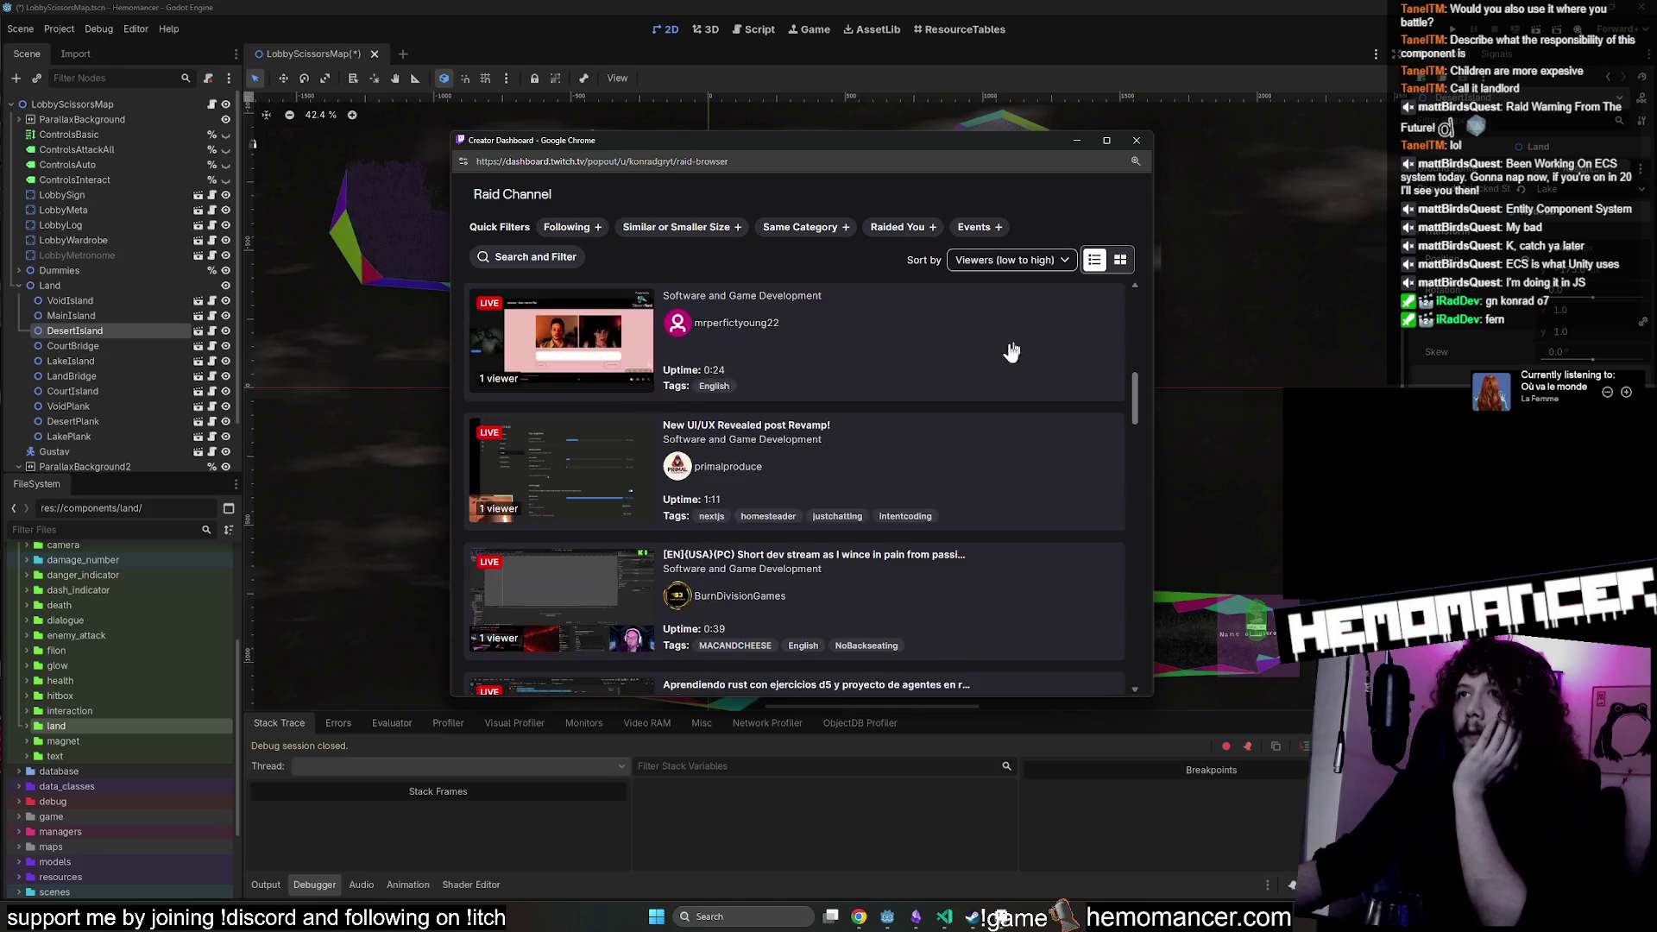
pyautogui.scroll(-3, 1007, 354)
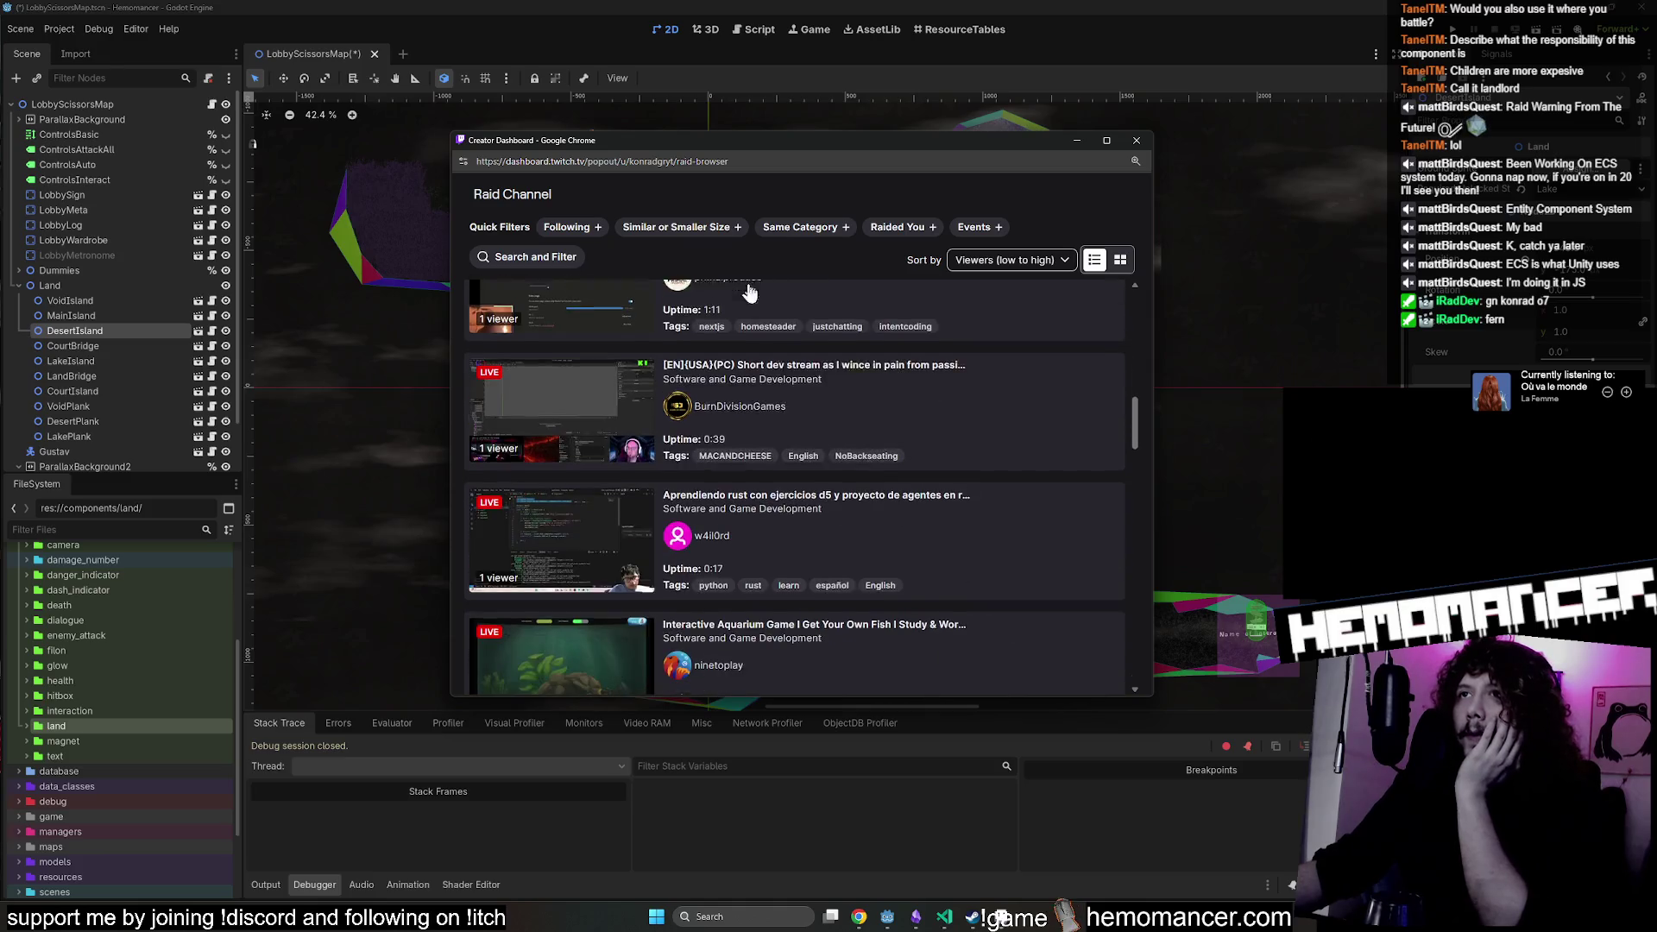
pyautogui.click(907, 233)
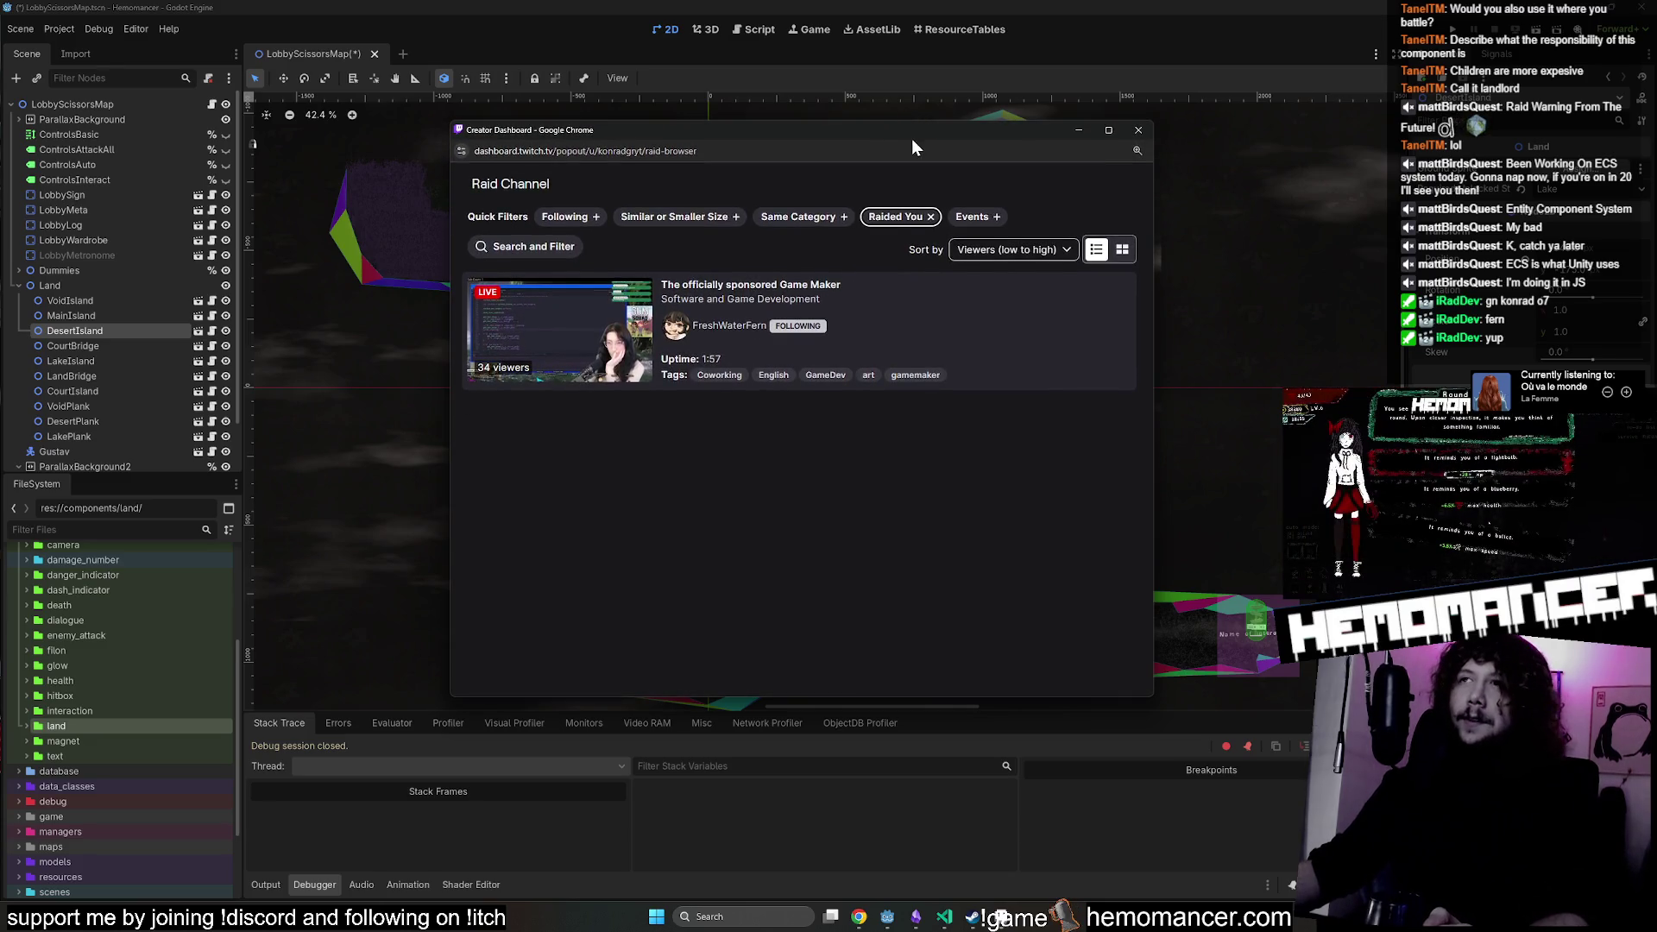
# Reposition and resize the raid window, then open the raiding channel's stream preview
pyautogui.moveTo(909, 137); pyautogui.dragTo(663, 273)
pyautogui.moveTo(904, 827); pyautogui.dragTo(950, 741)
pyautogui.moveTo(597, 268); pyautogui.dragTo(654, 241)
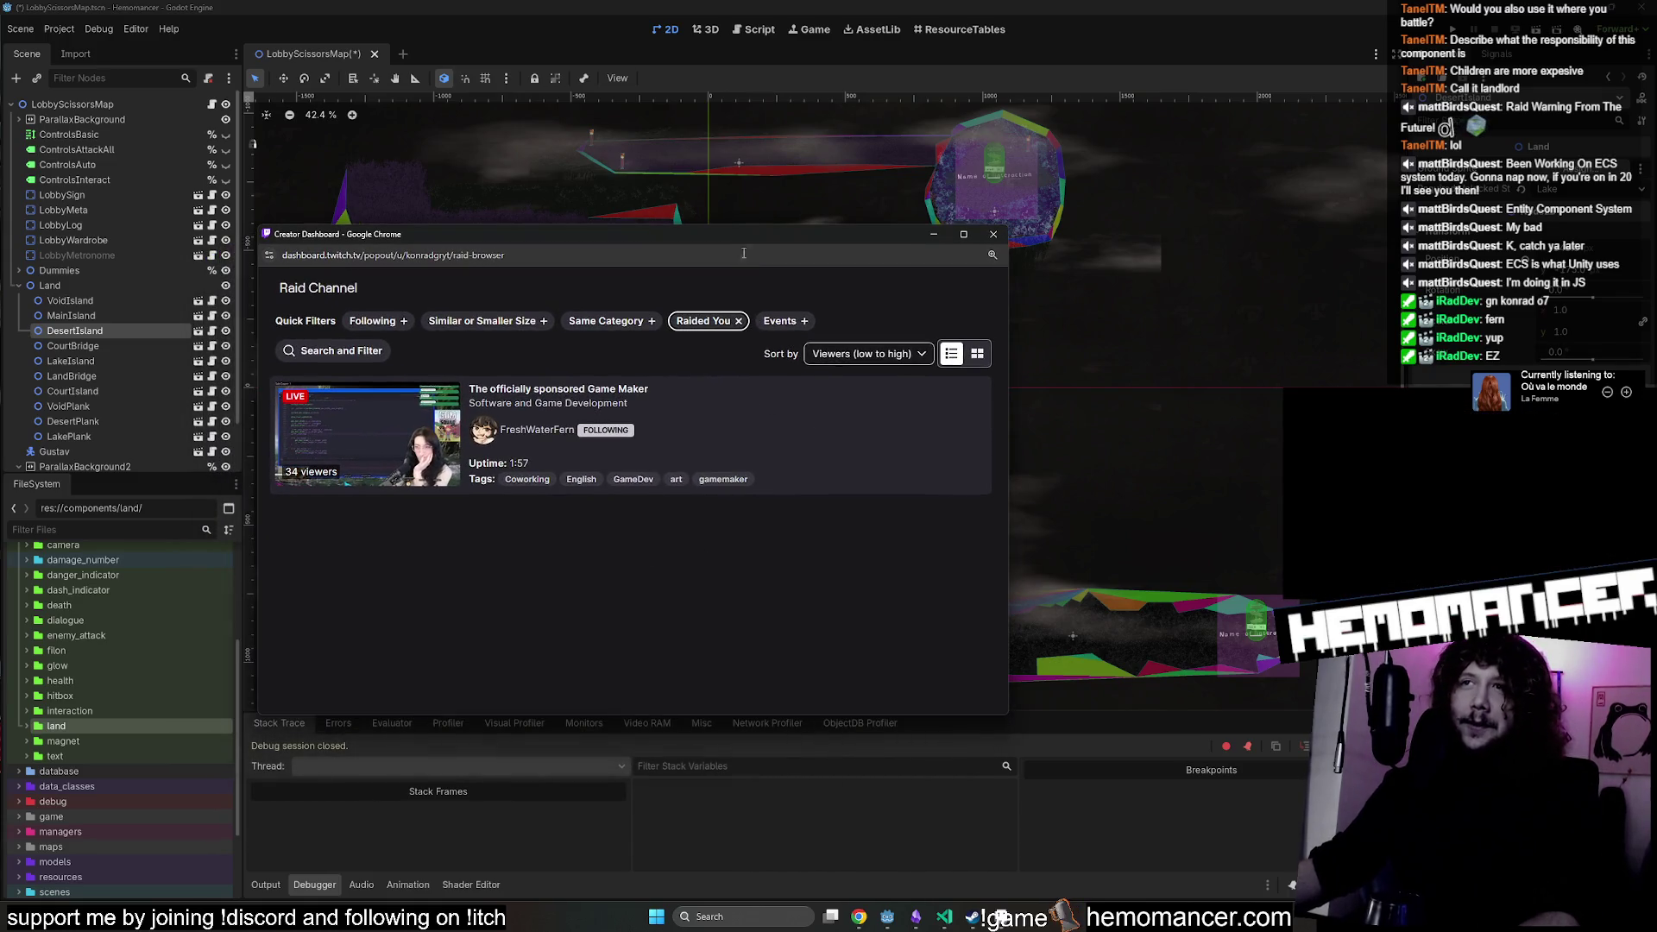
pyautogui.press('super+Down')
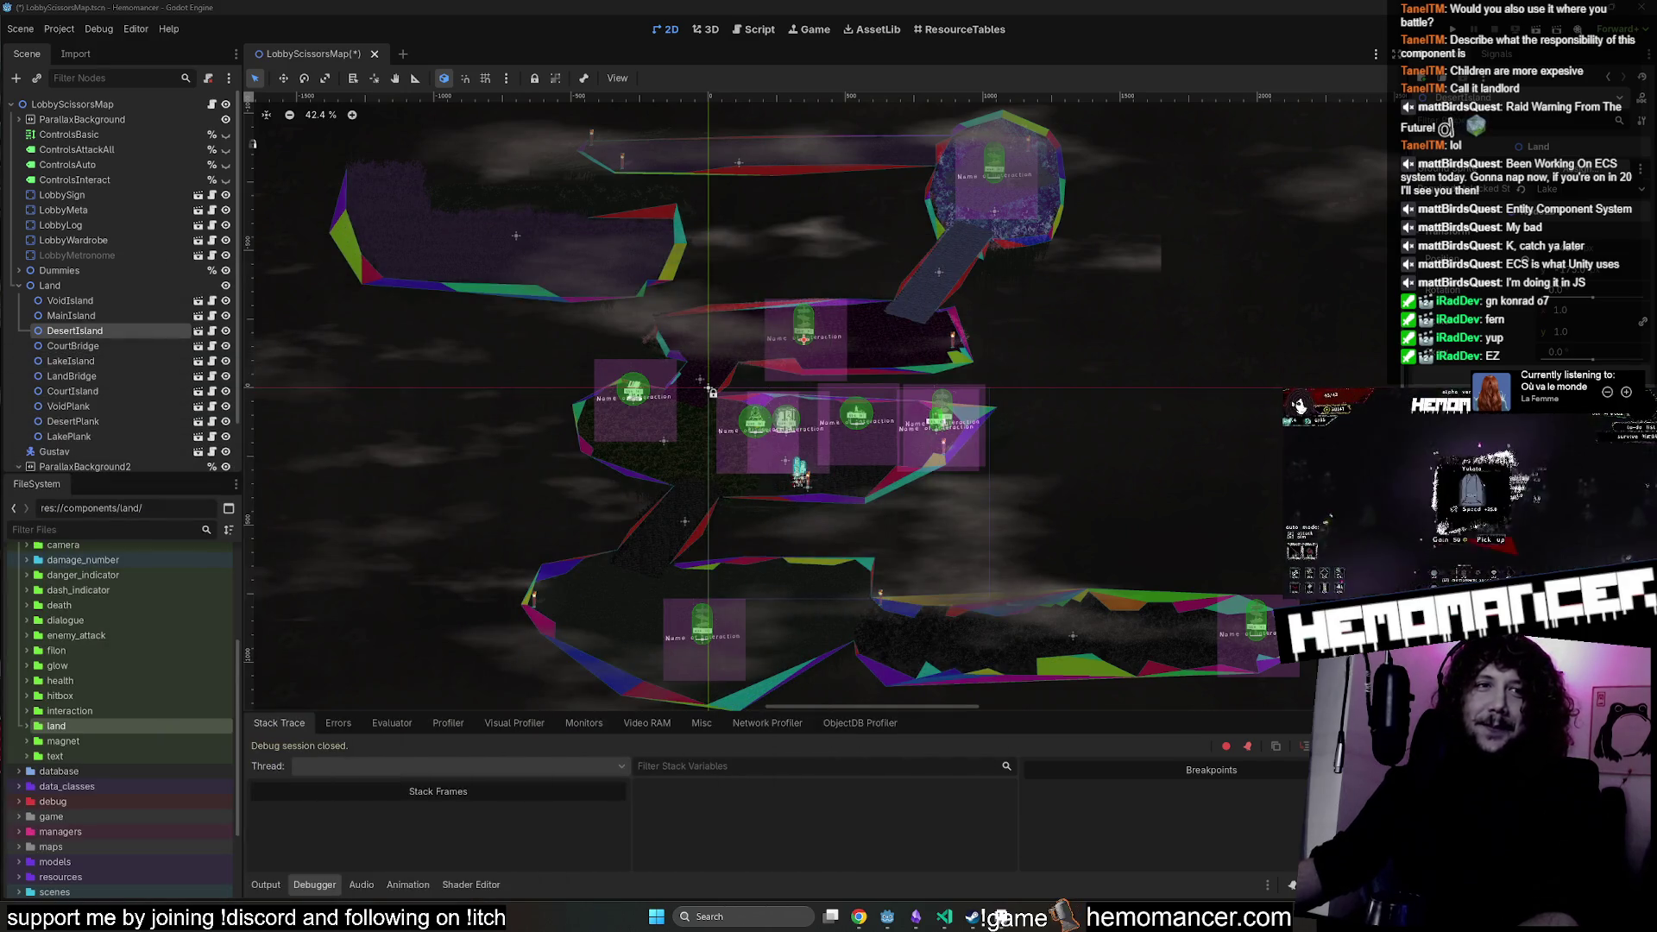
pyautogui.hotkey('alt', 'Tab')
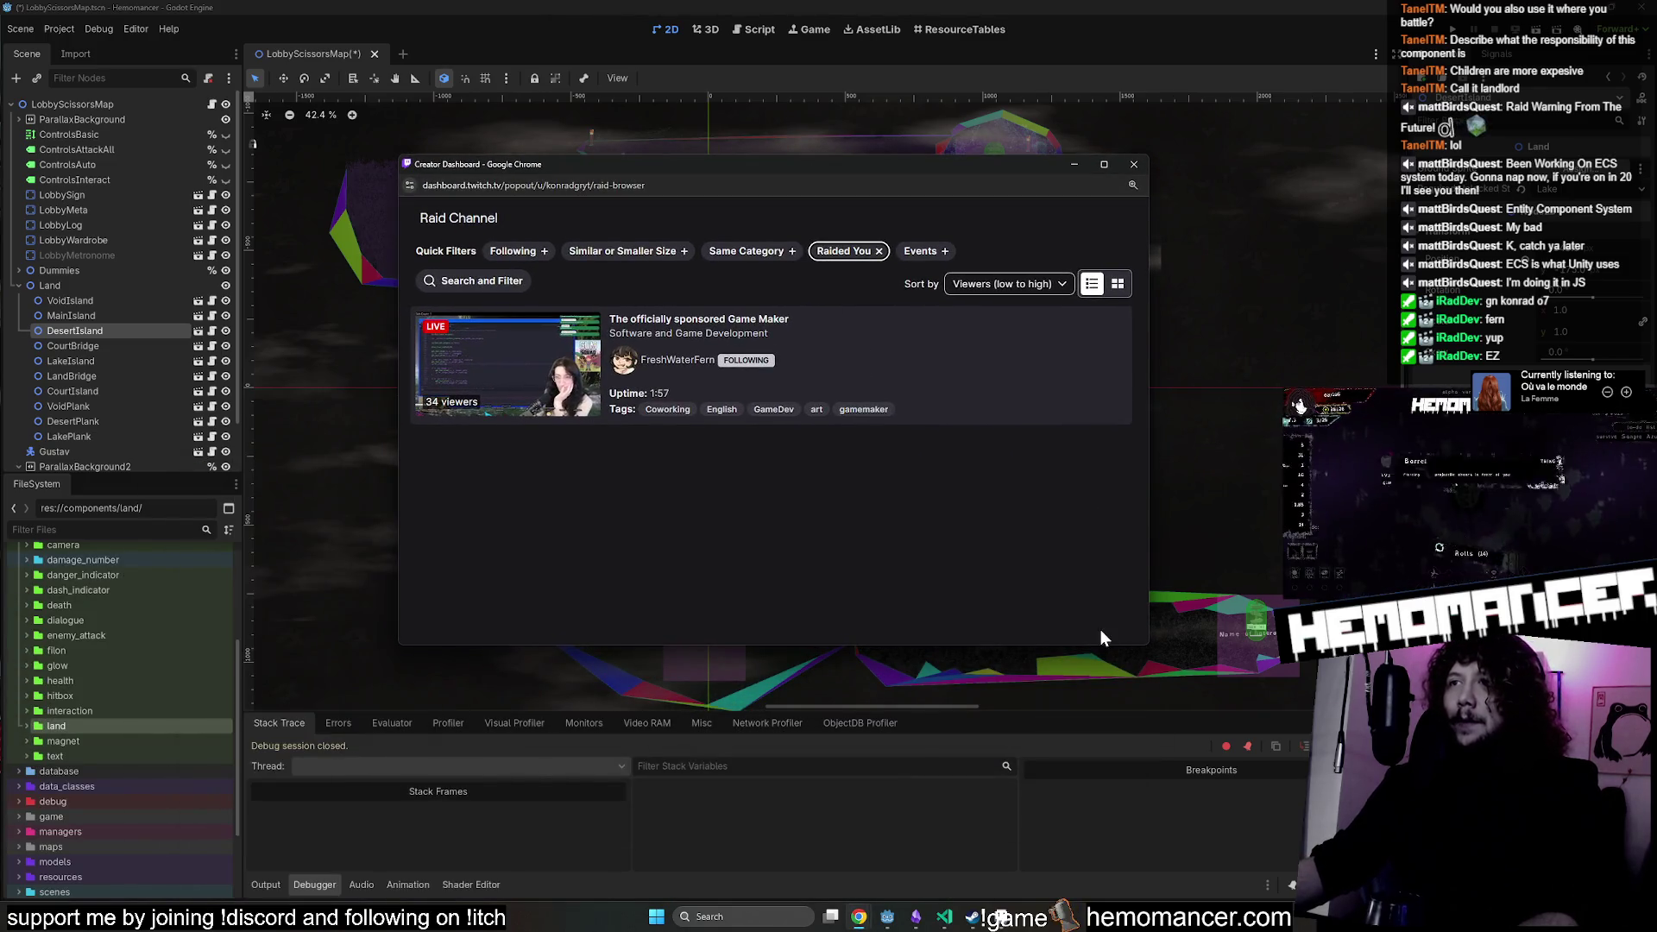
pyautogui.moveTo(1151, 645)
pyautogui.mouseDown()
pyautogui.moveTo(1229, 682)
pyautogui.moveTo(1275, 596)
pyautogui.moveTo(1201, 467)
pyautogui.moveTo(1312, 524)
pyautogui.mouseUp()
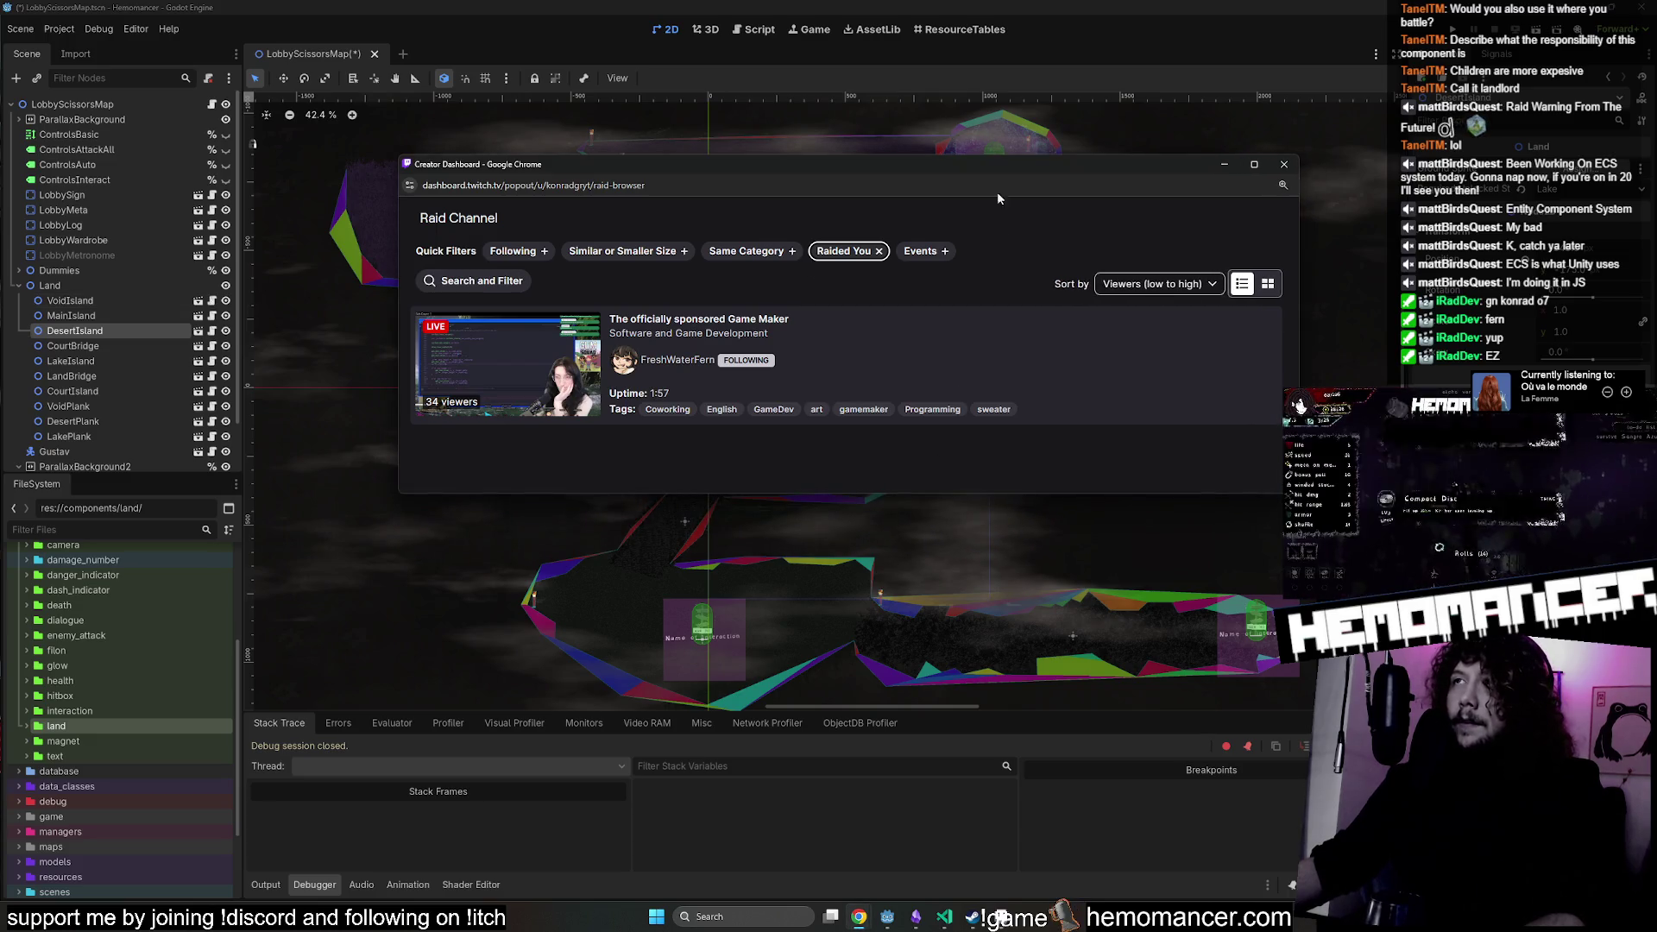
pyautogui.moveTo(997, 164); pyautogui.dragTo(813, 206)
pyautogui.click(806, 365)
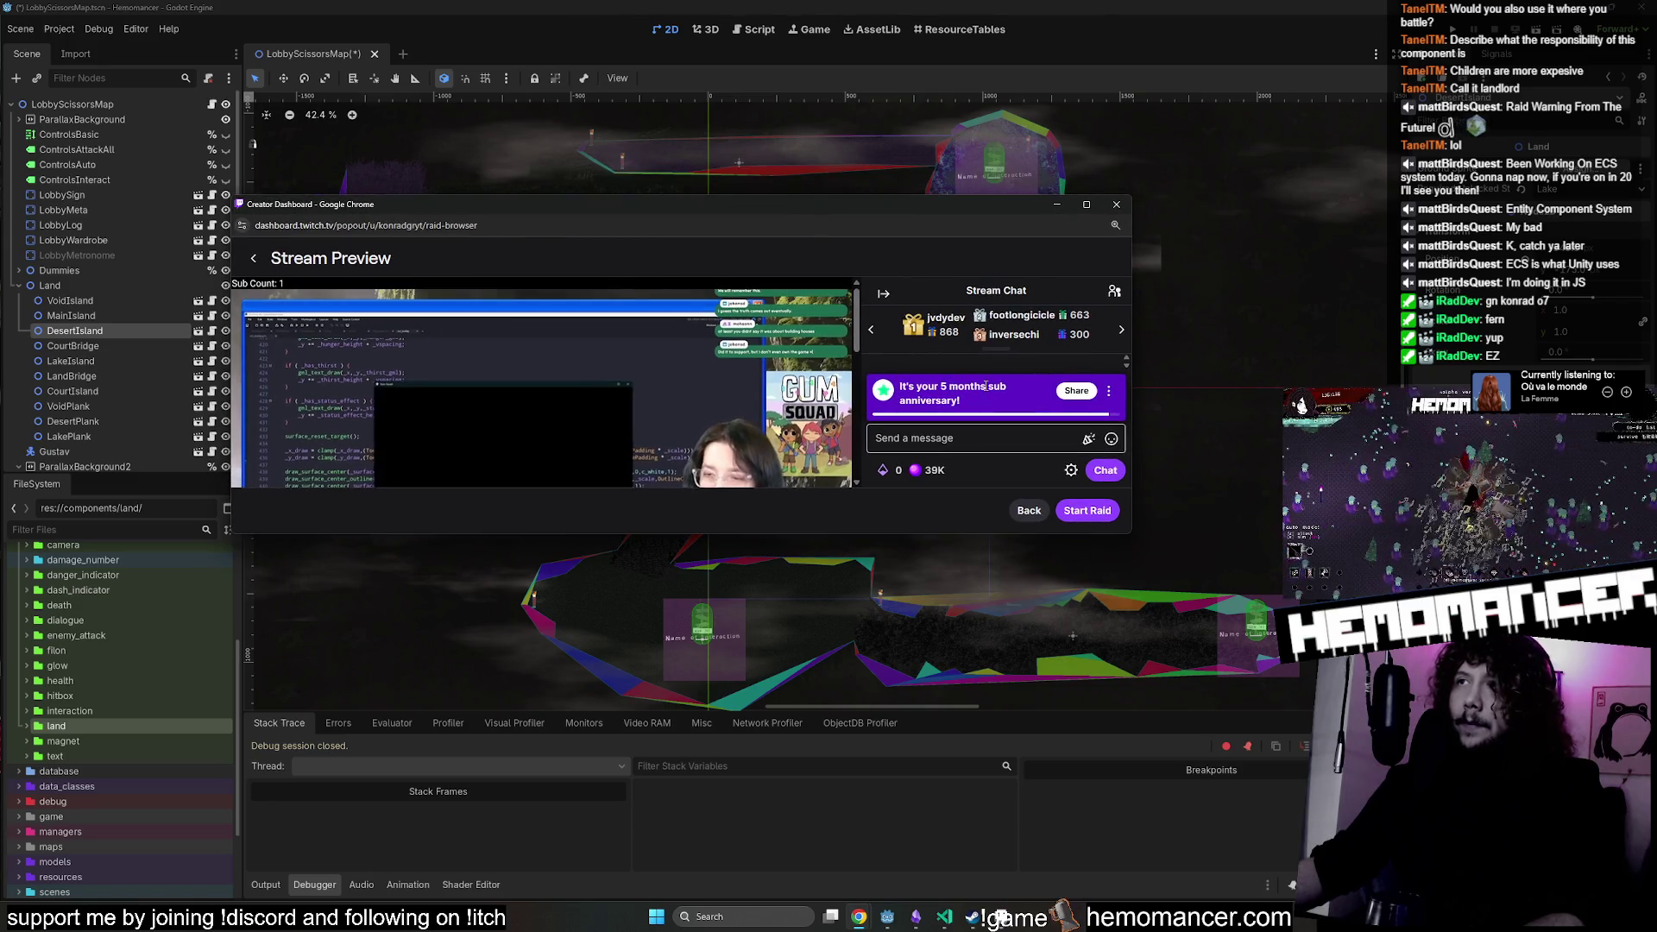
# Send the raid dashboard behind Godot and zoom the 2D view out to 35%
pyautogui.click(730, 194)
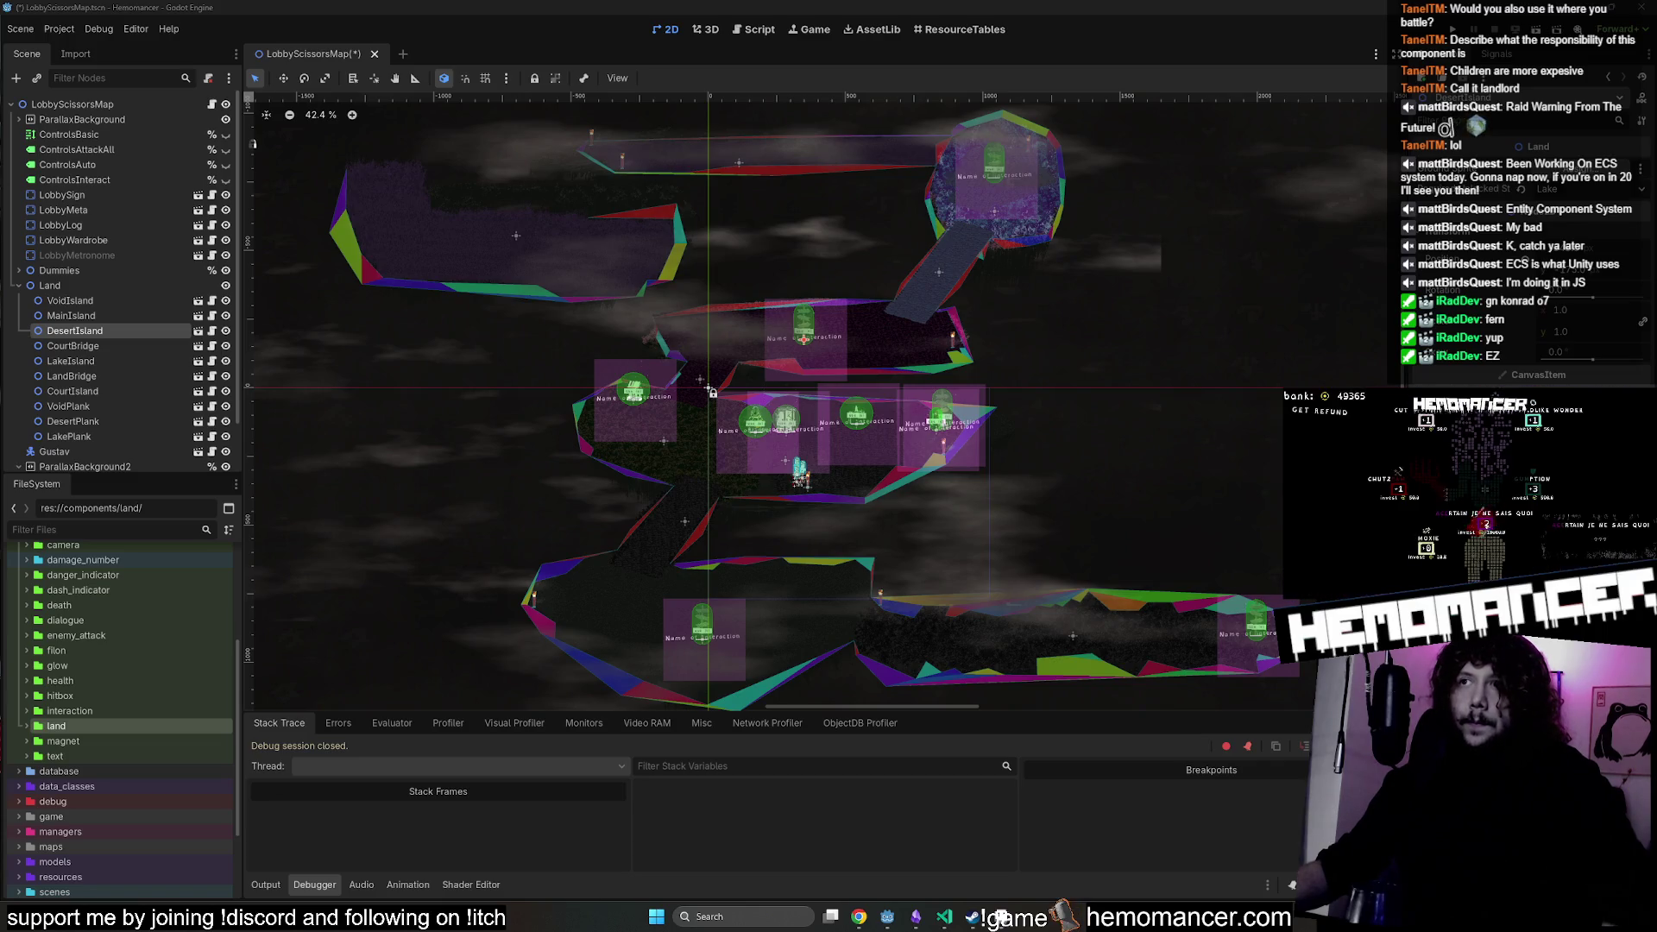
pyautogui.scroll(-2, 1079, 349)
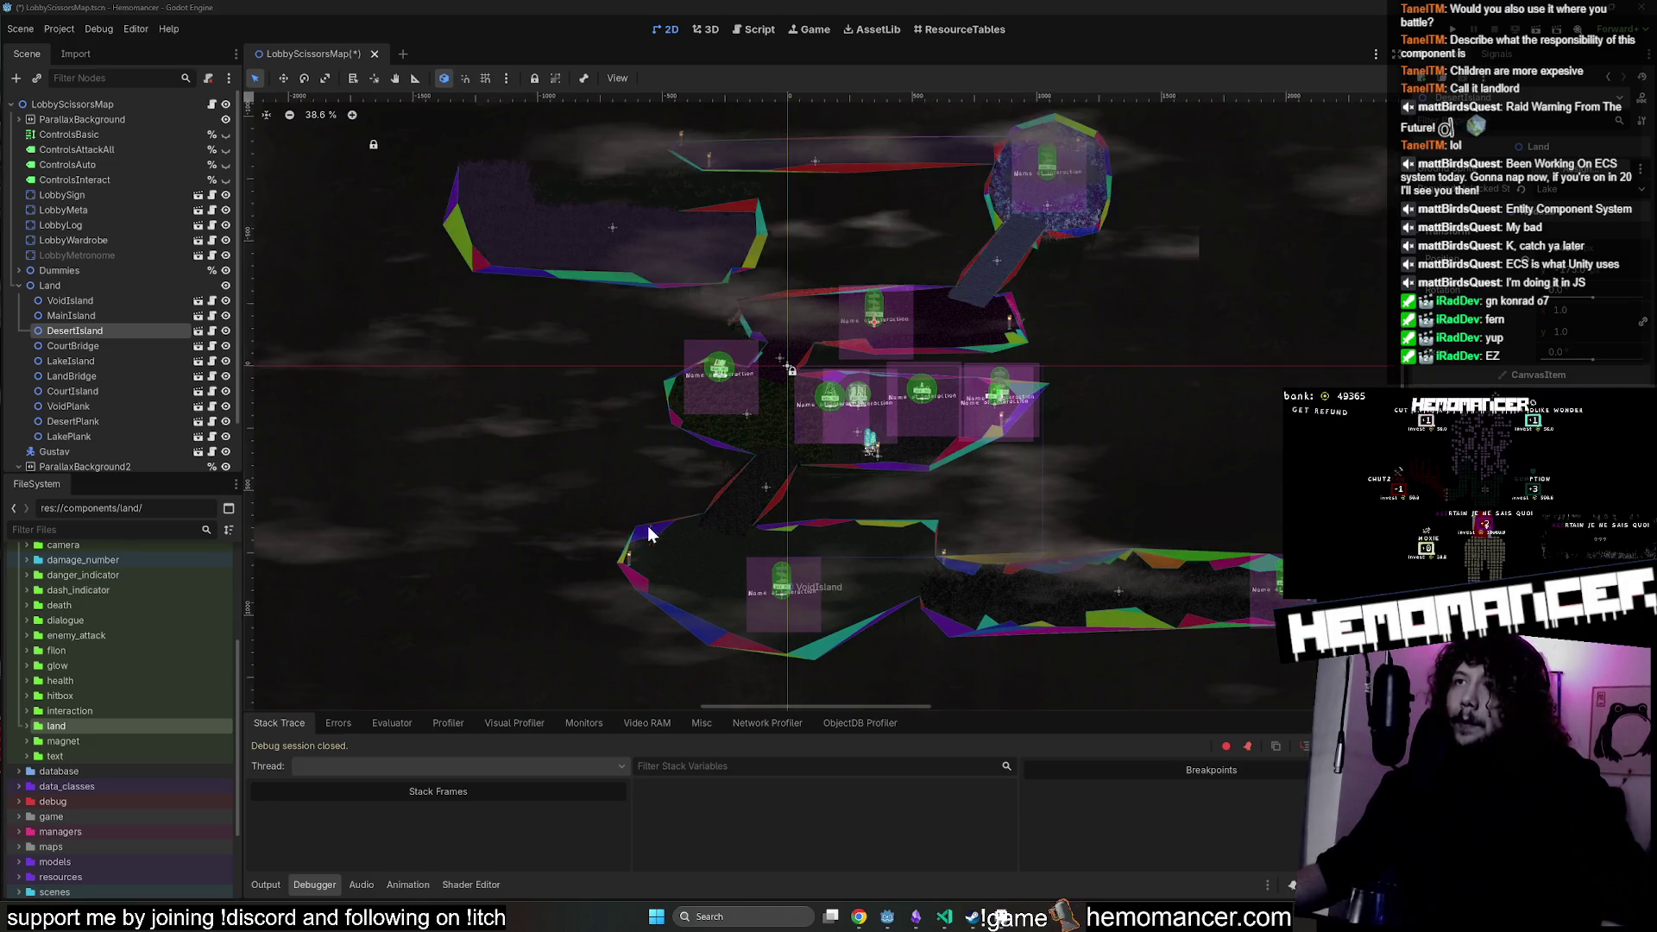
# Zoom the viewport to 56.4% and pan onto the central island cluster
pyautogui.scroll(4, 666, 490)
pyautogui.moveTo(670, 458); pyautogui.dragTo(627, 487)
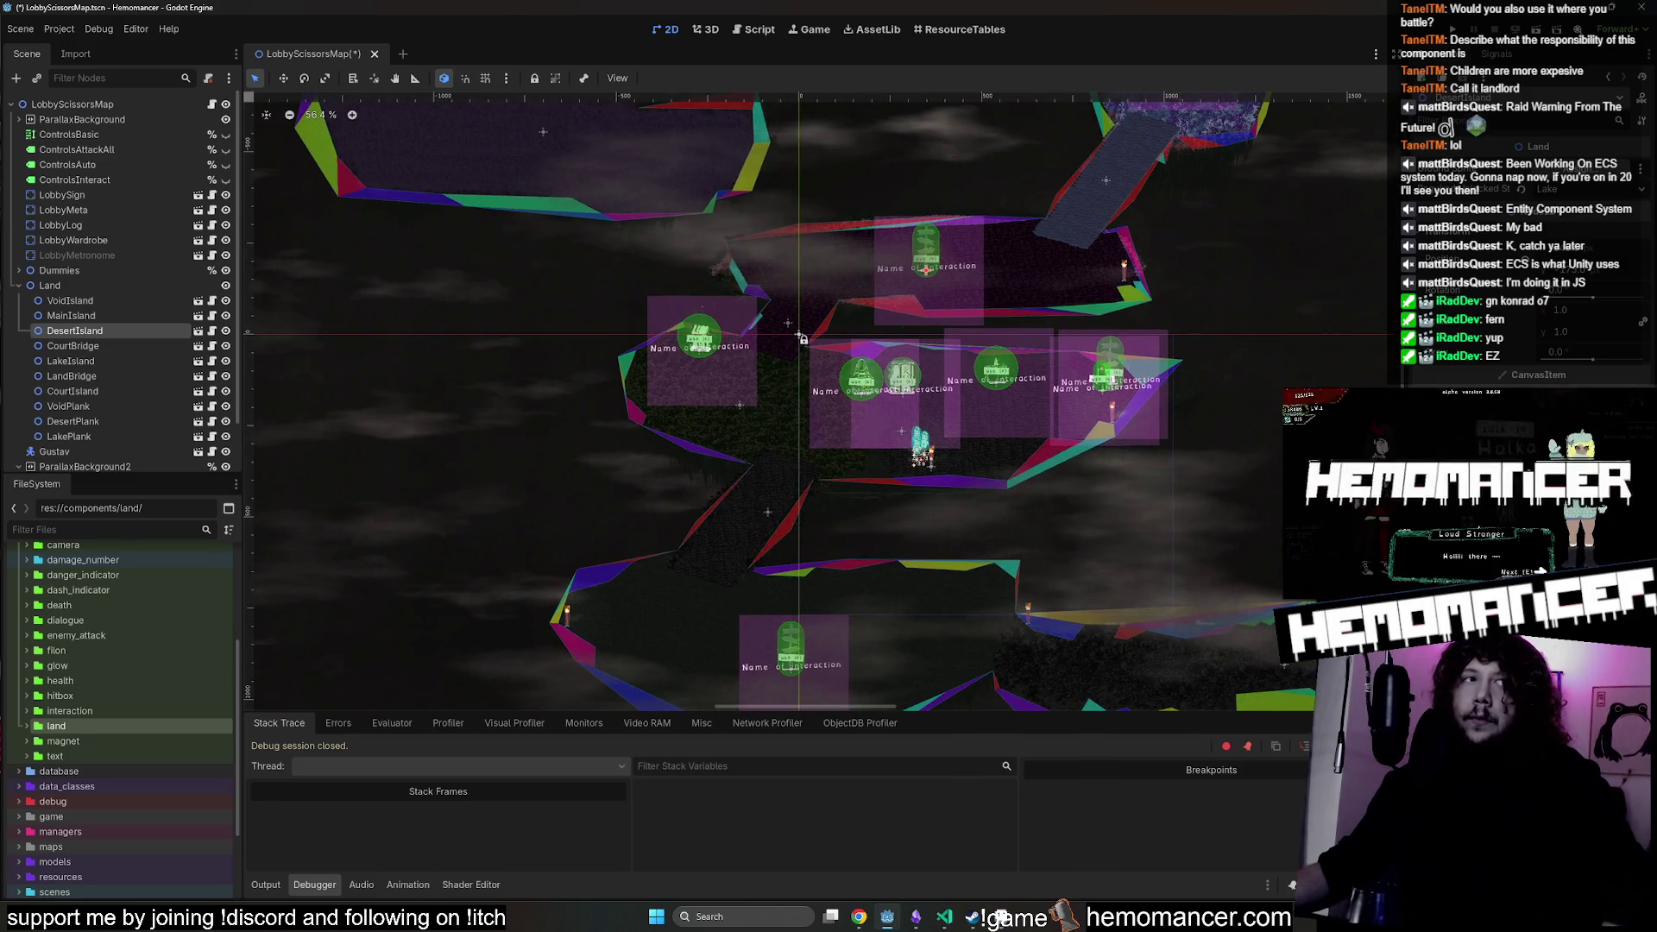